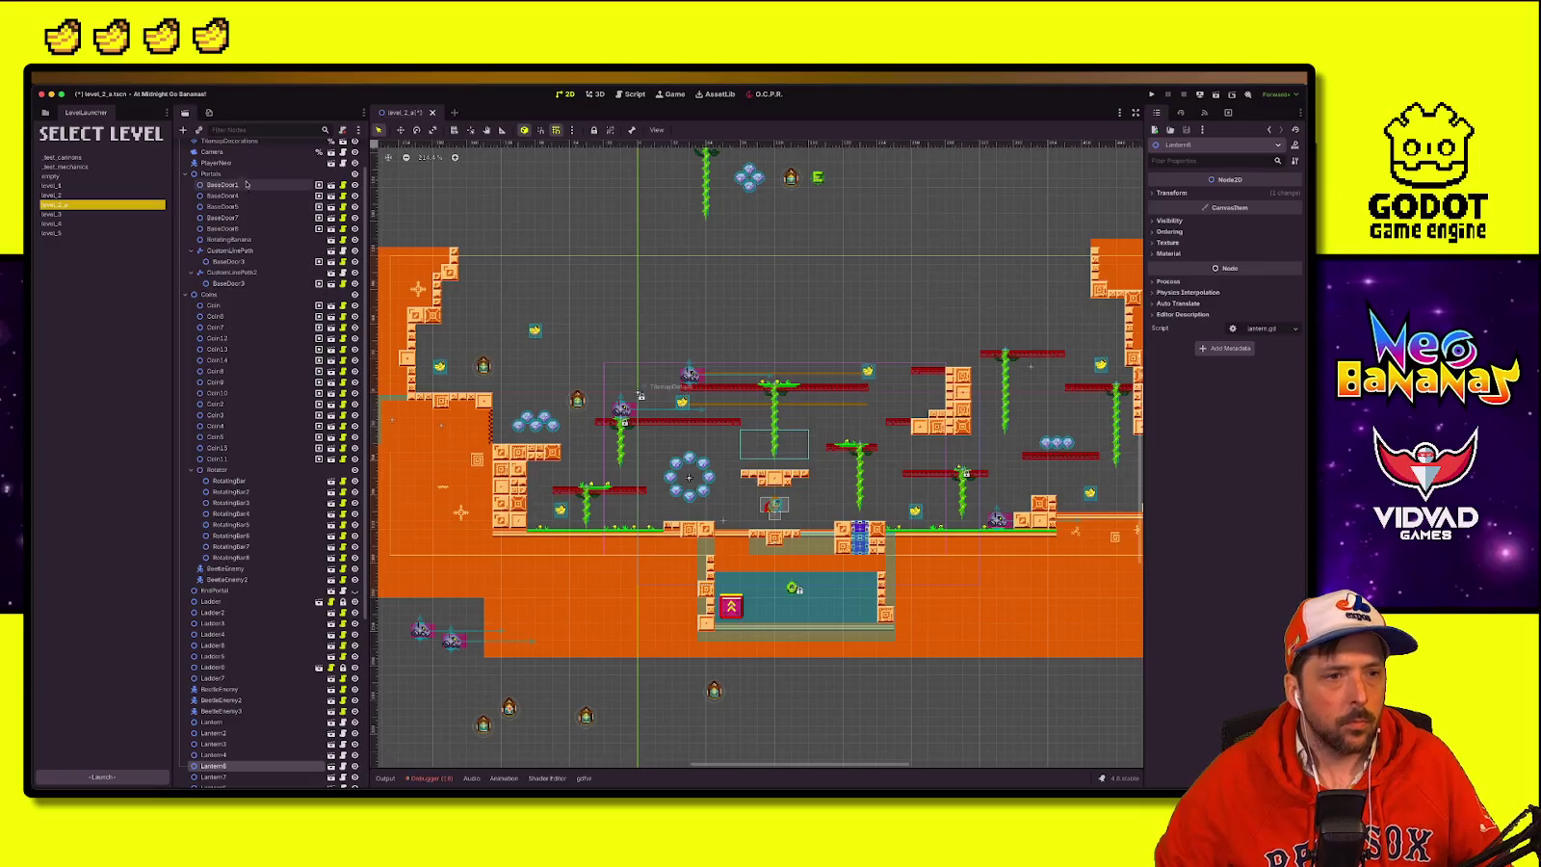
Drag Lantern2 down below the bottom of the level
click(223, 170)
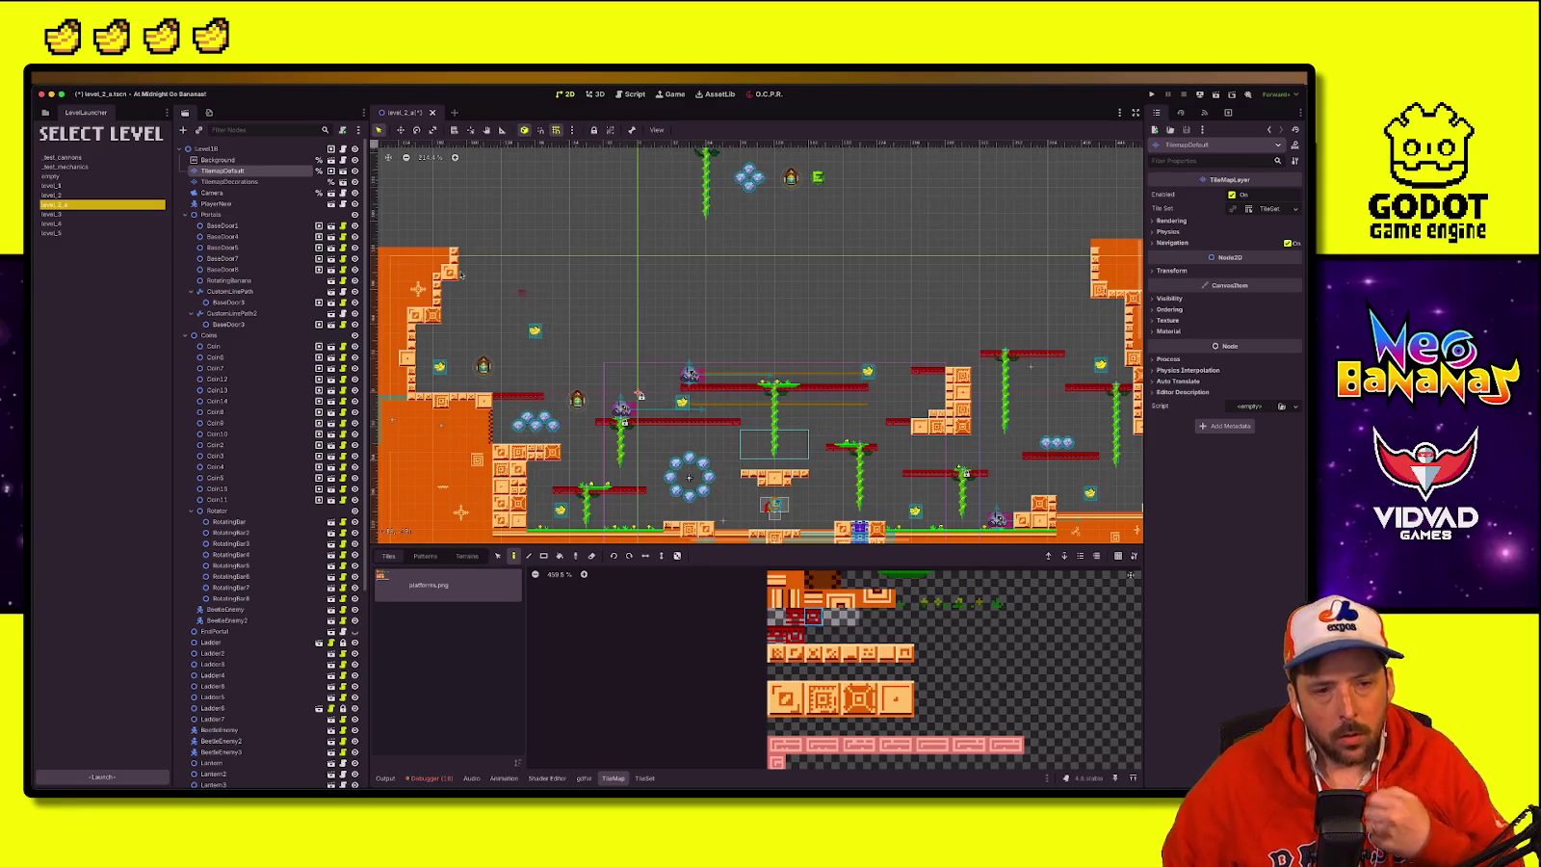
click(245, 149)
click(536, 333)
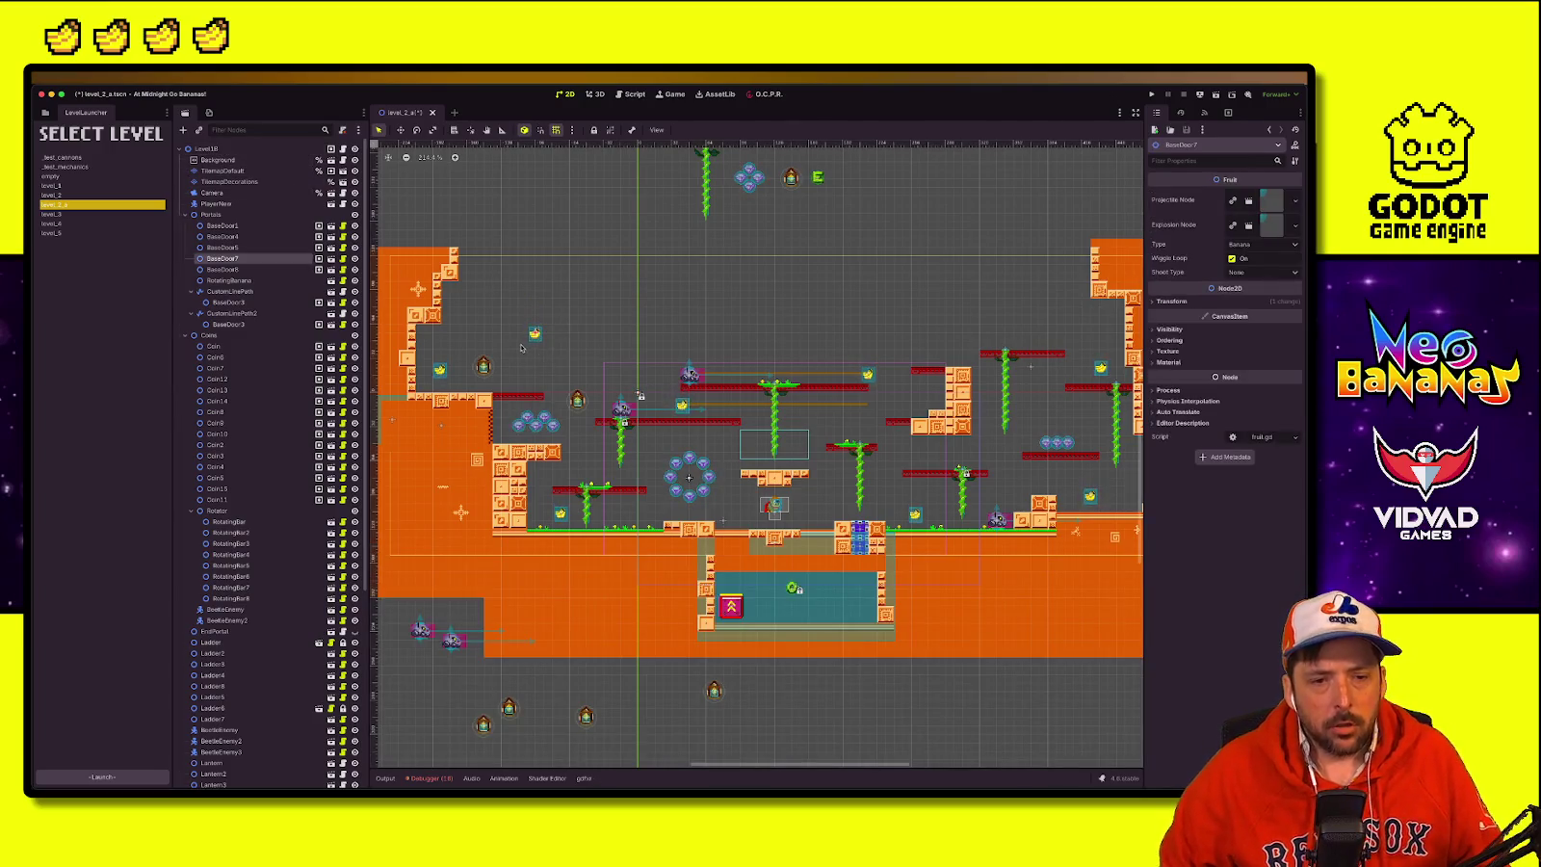
click(484, 366)
mouse_move(484, 366)
mouse_down()
mouse_move(510, 371)
mouse_move(534, 682)
mouse_up()
Adjust the BaseDoor7 banana door's position, then clear the selection
key(q)
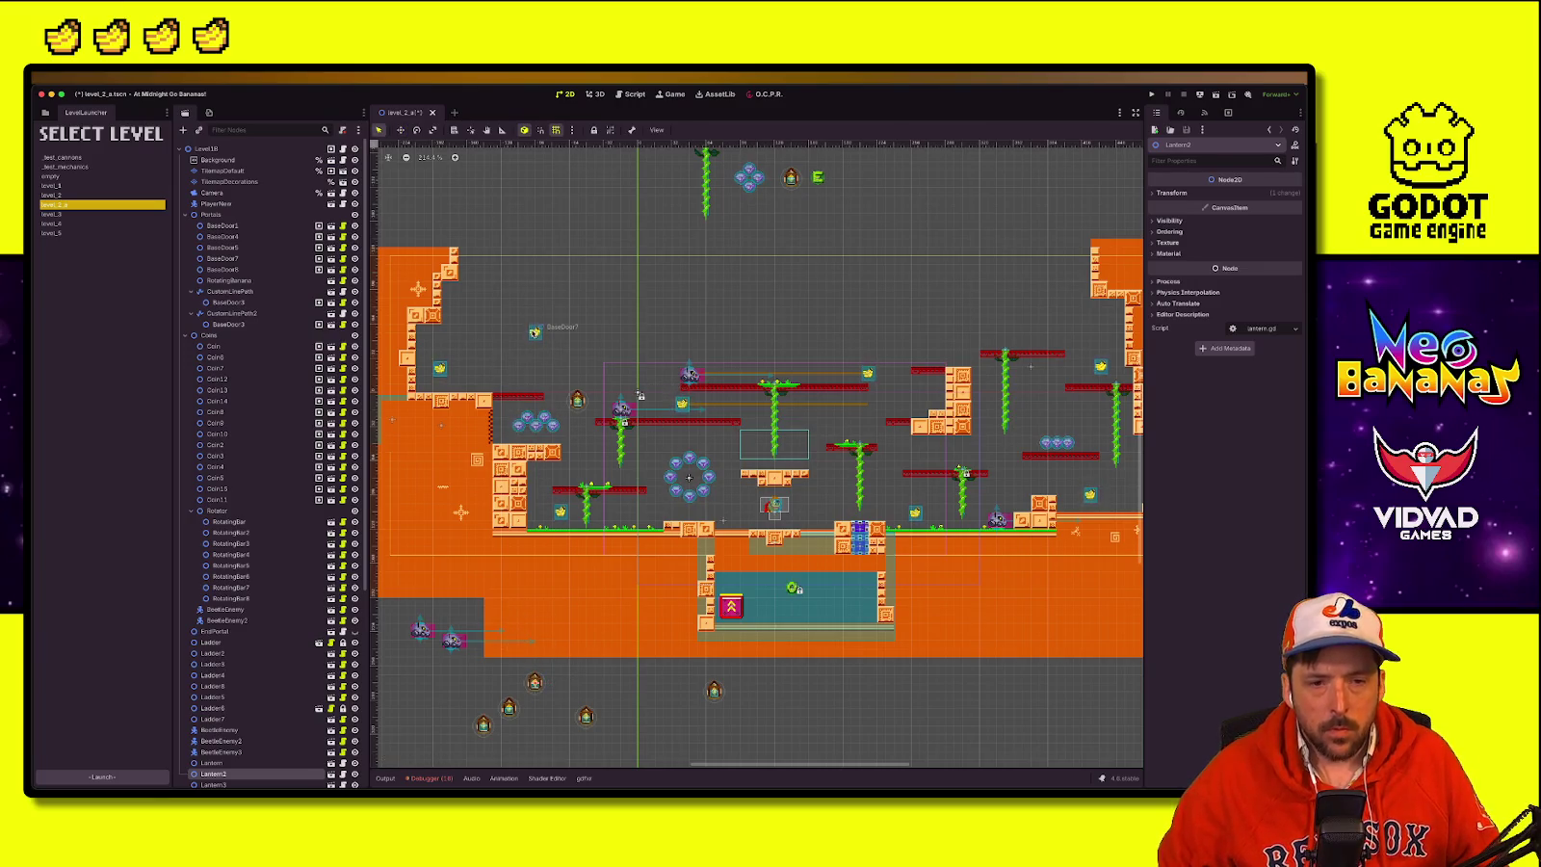
click(535, 333)
mouse_move(535, 331)
mouse_down()
mouse_move(535, 361)
mouse_move(629, 474)
mouse_move(689, 475)
mouse_up()
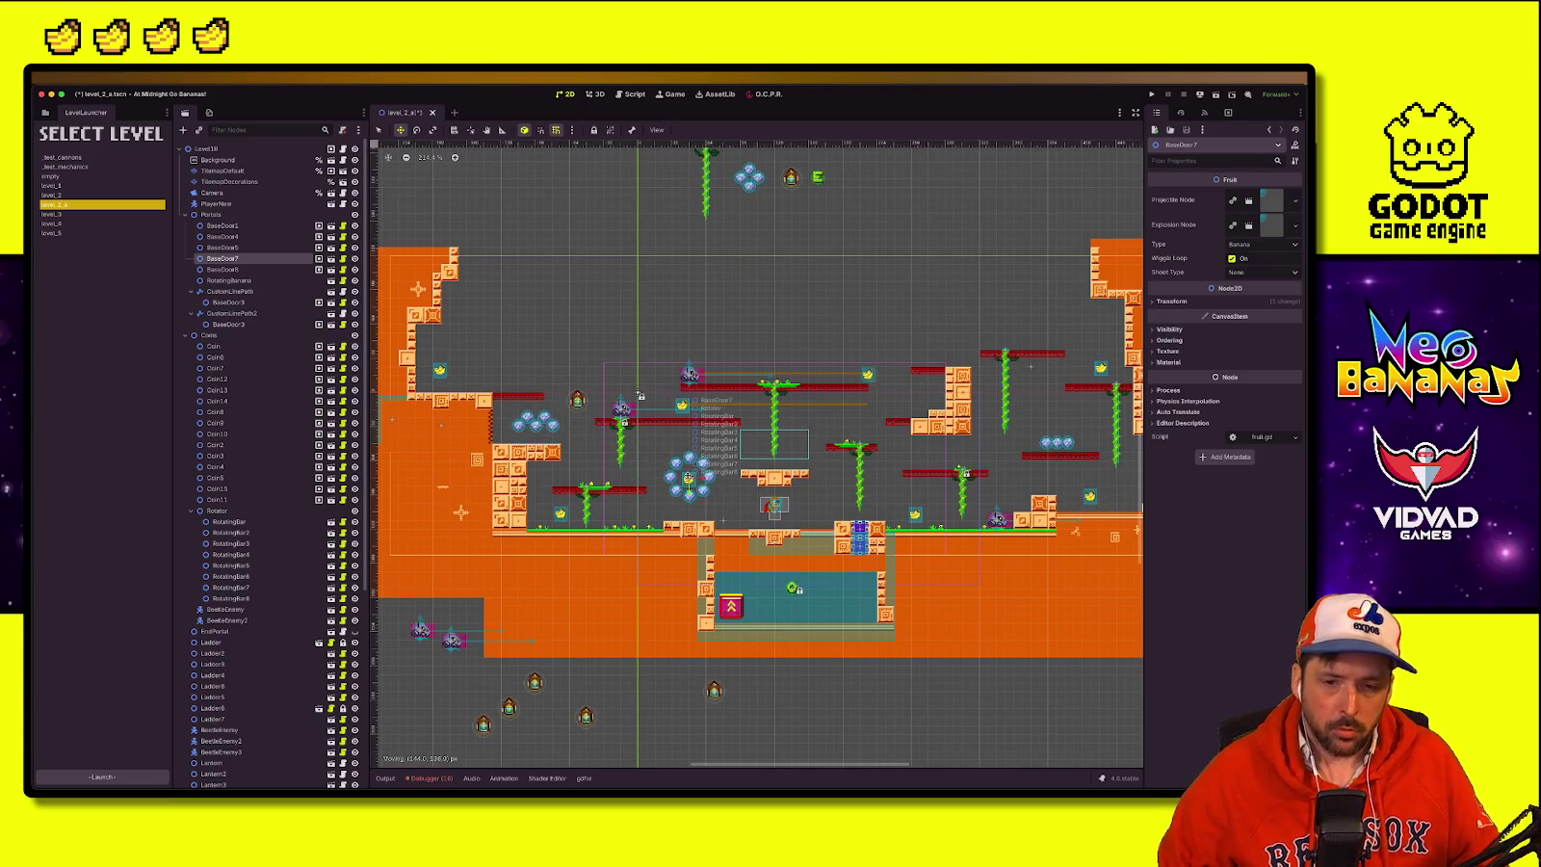
drag(690, 474, 689, 475)
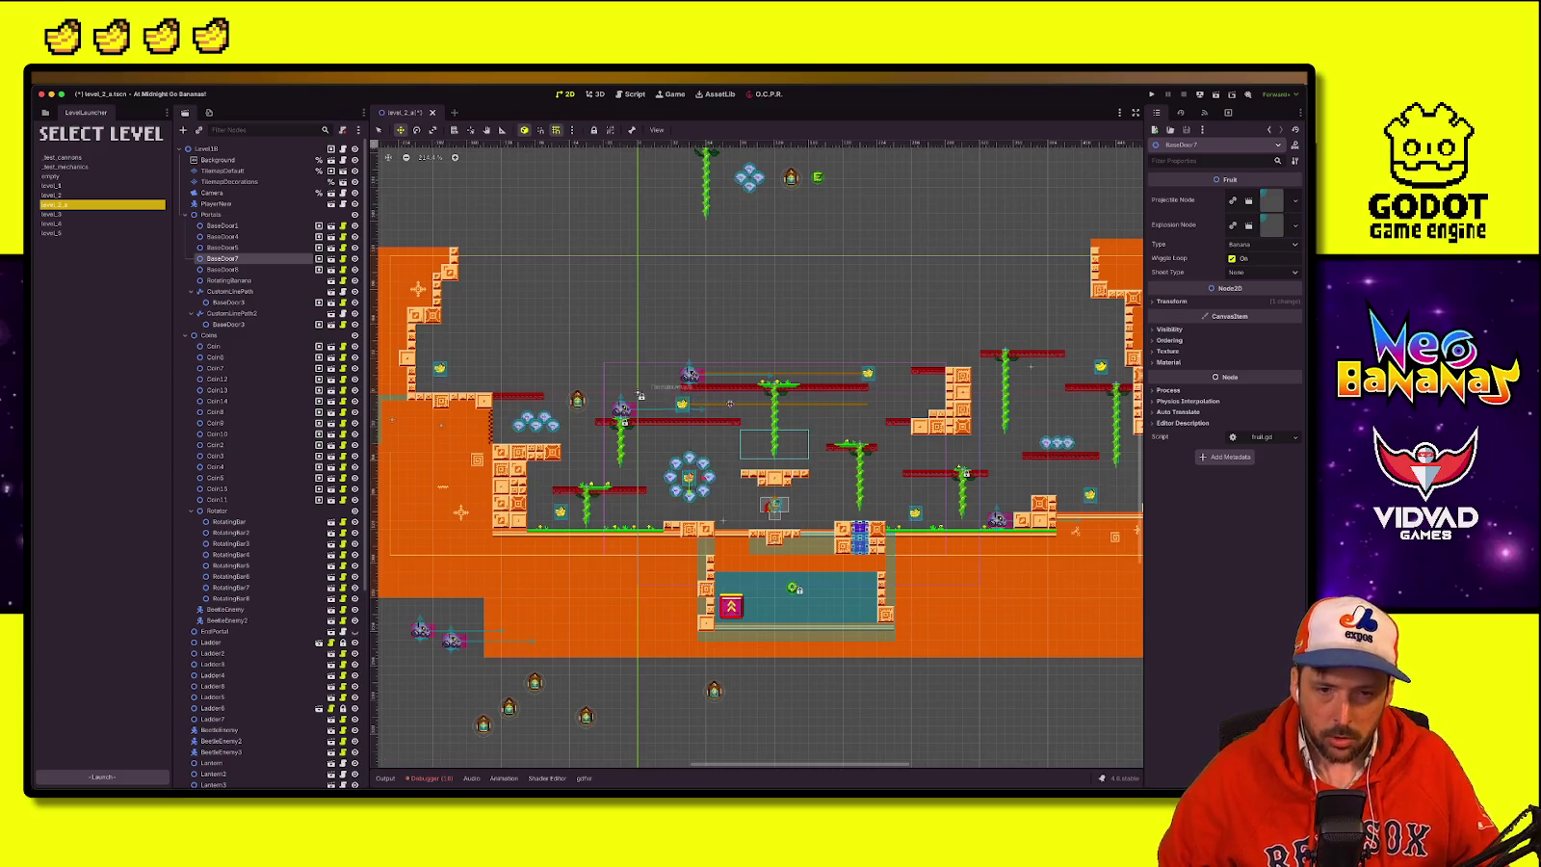
click(649, 310)
Save the level_2_a scene
scroll(903, 484, down, 3)
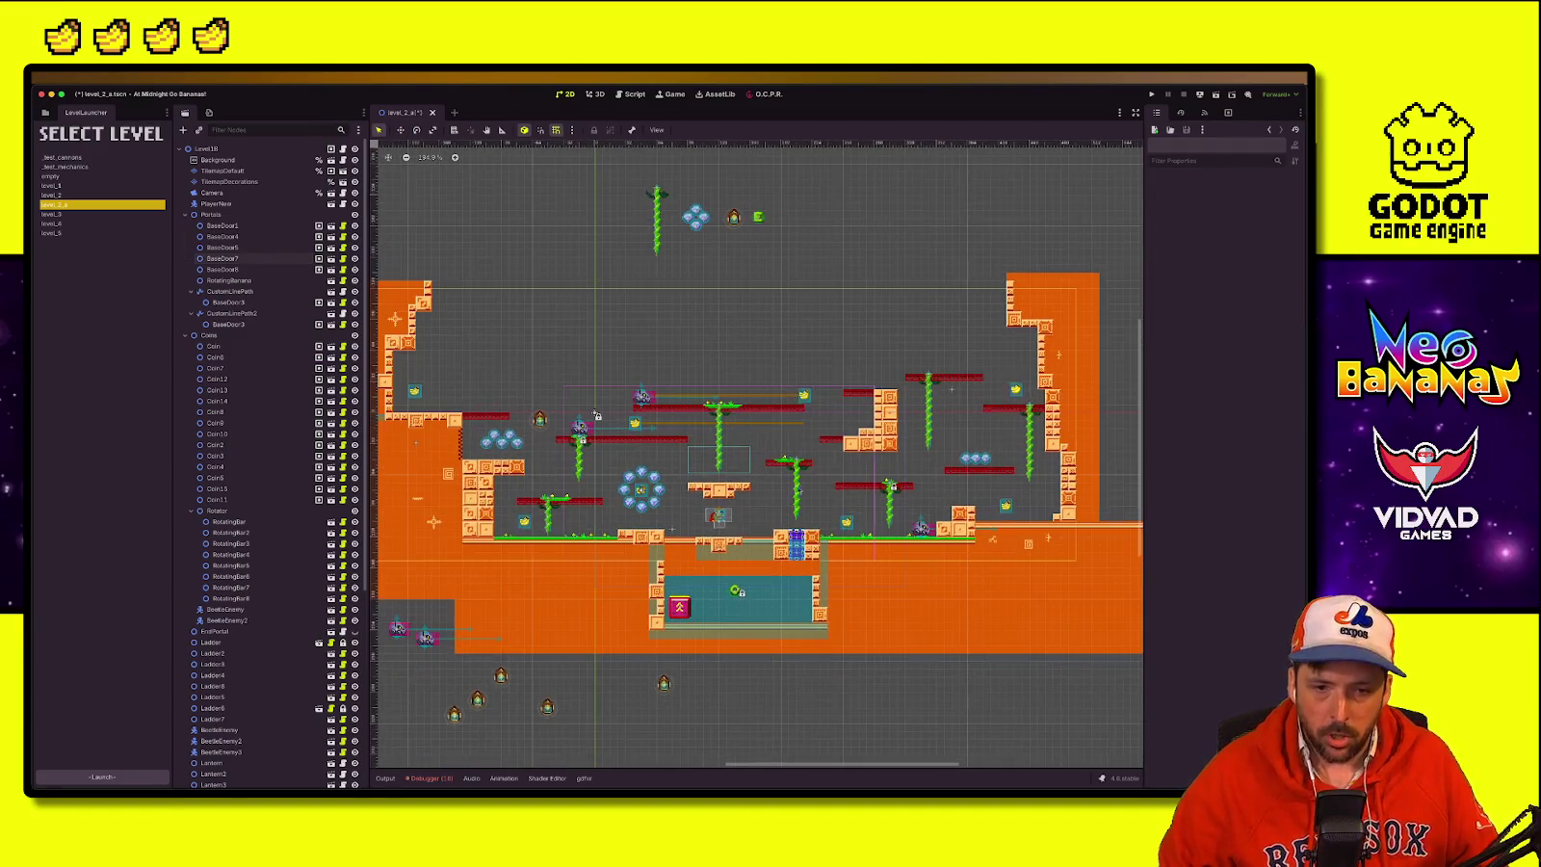
scroll(623, 430, up, 2)
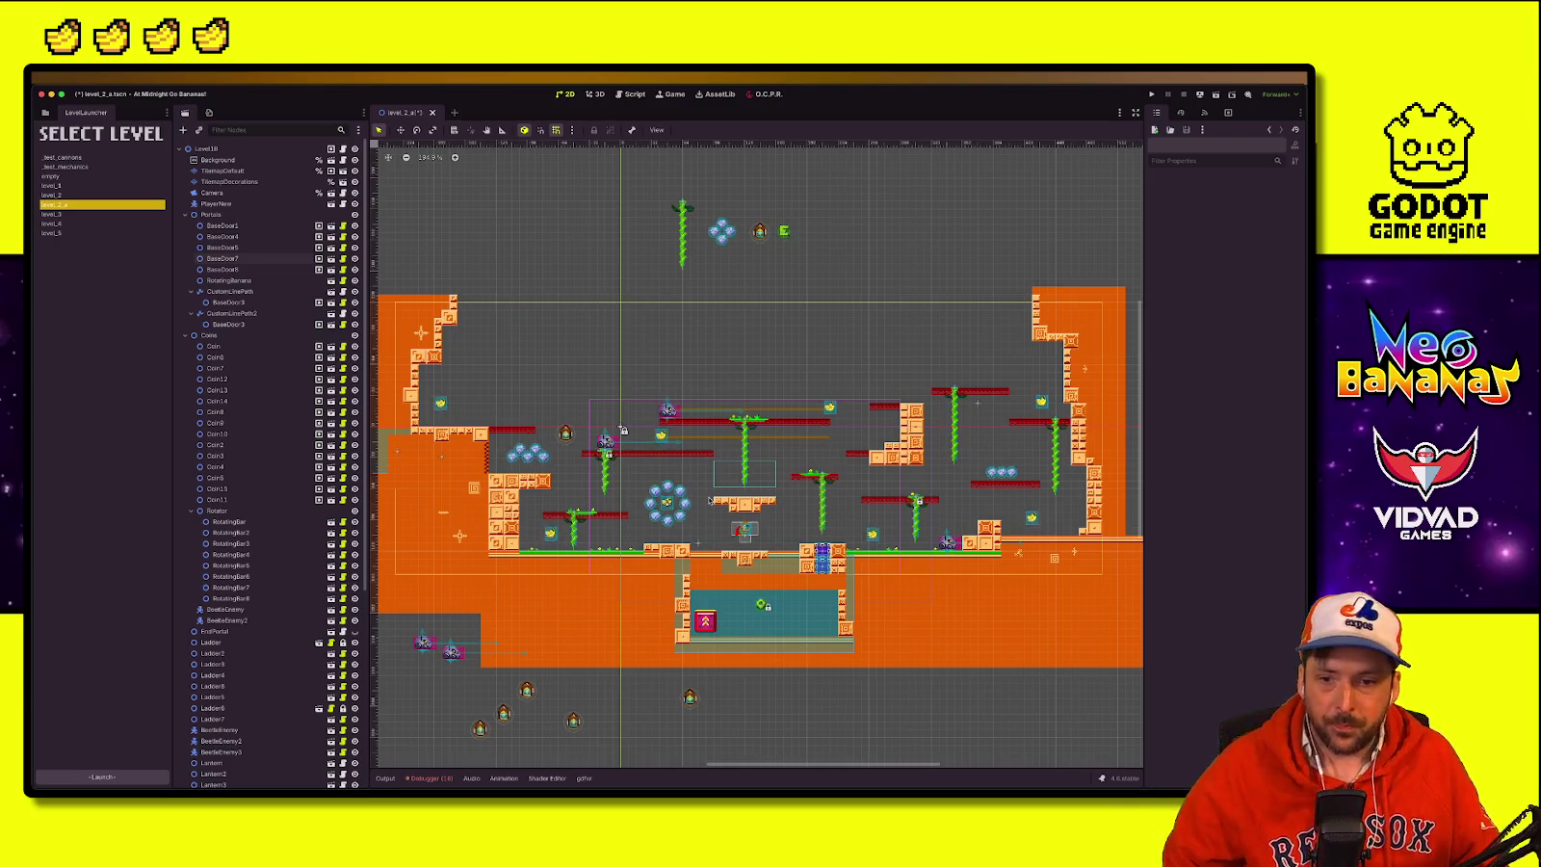
key(ctrl+s)
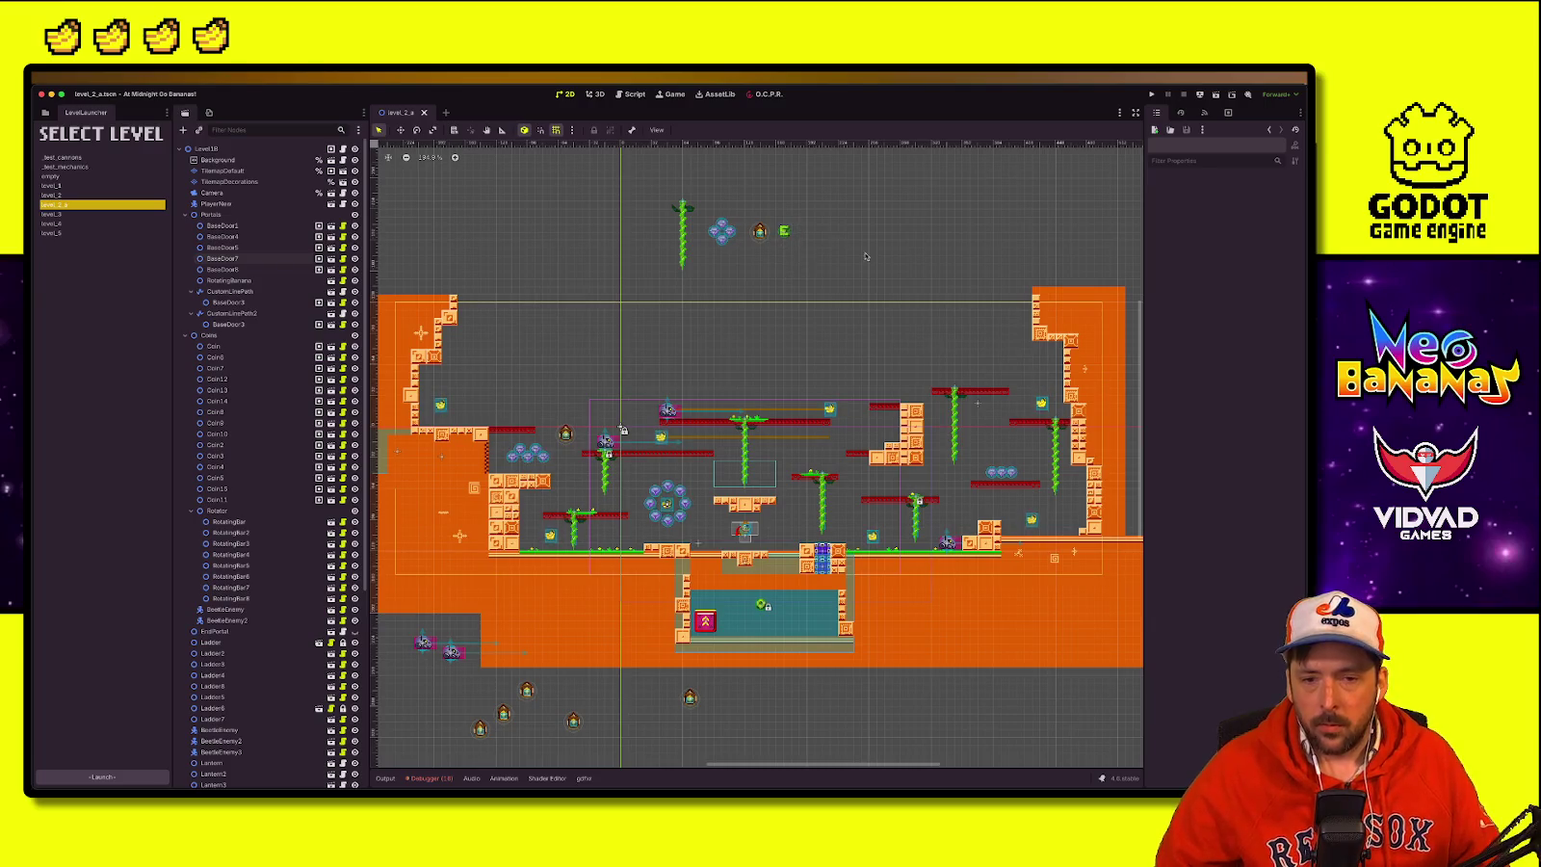
Lower the E letter coin Coin15 onto the central vine platform, save, and run the project
click(785, 232)
key(w)
drag(785, 232, 747, 387)
key(ctrl+s)
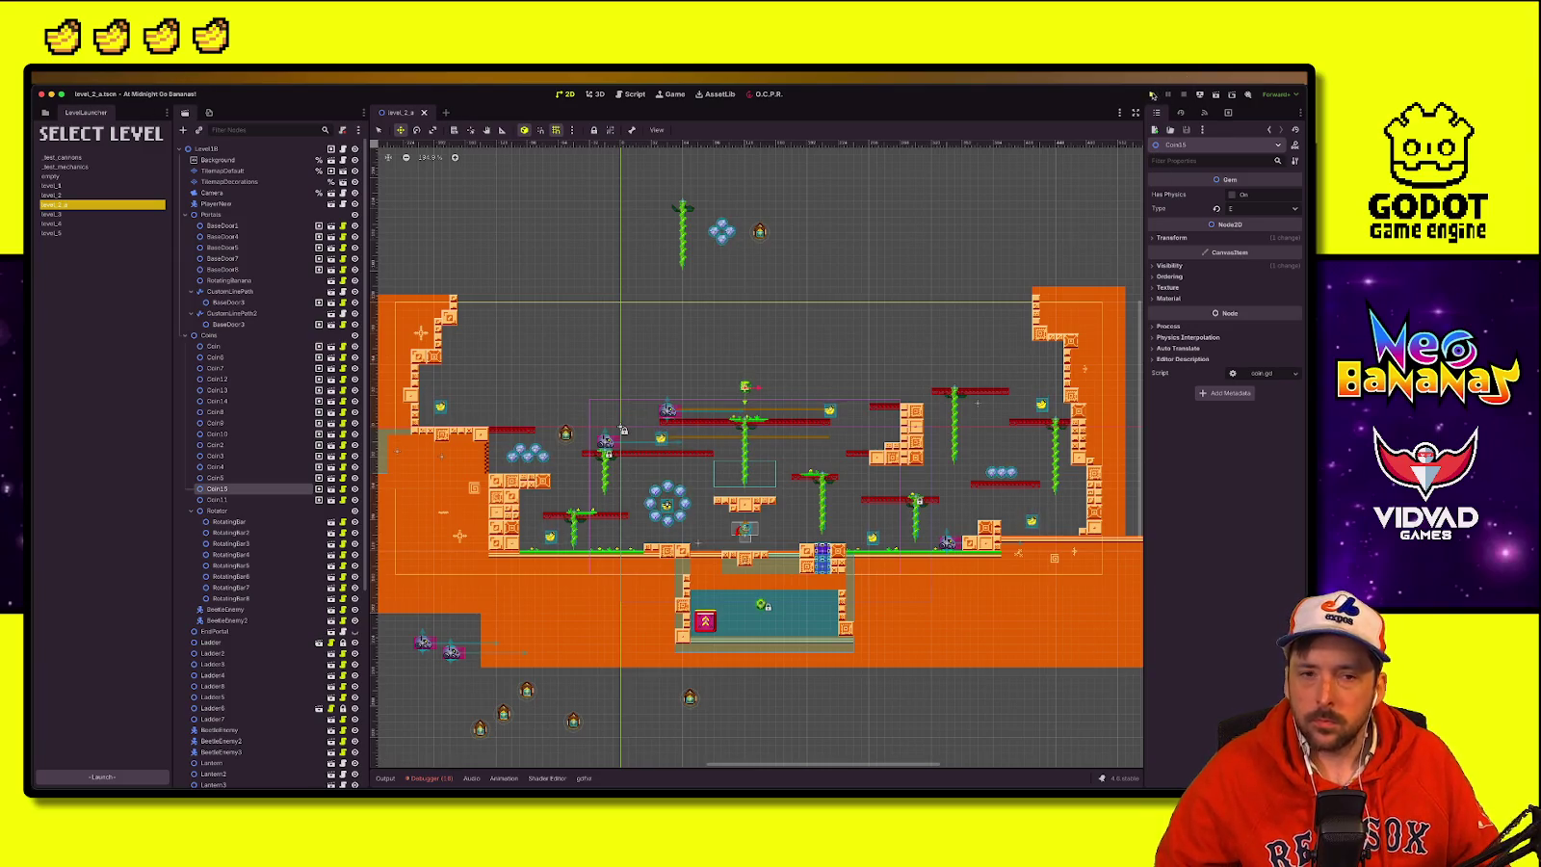
click(1152, 95)
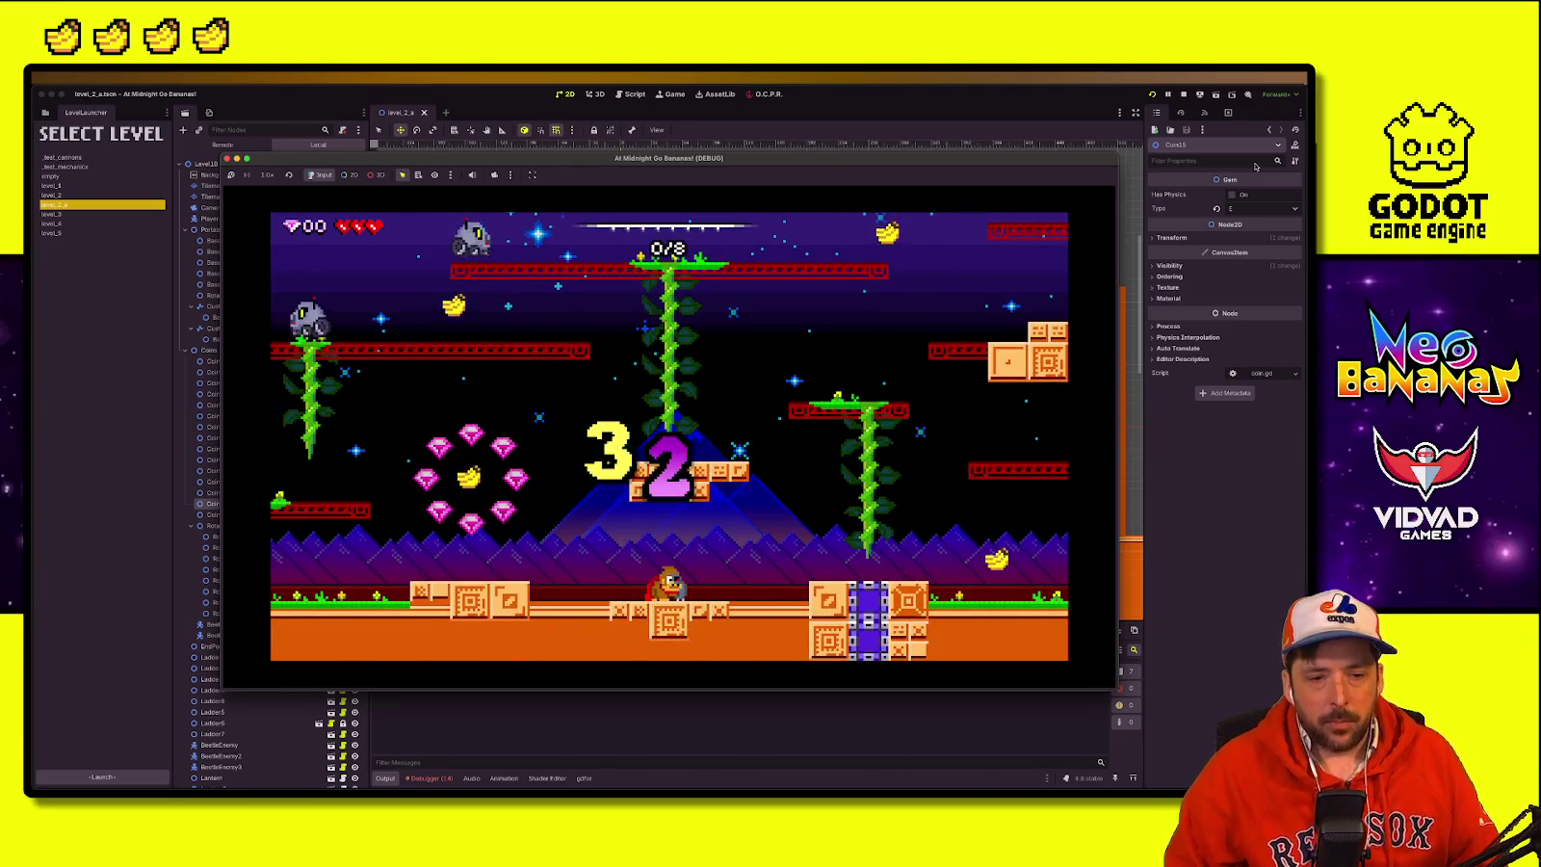
Run left through the level, jumping and attacking to collect the gem ring and nearby gems
key(Left)
key(space)
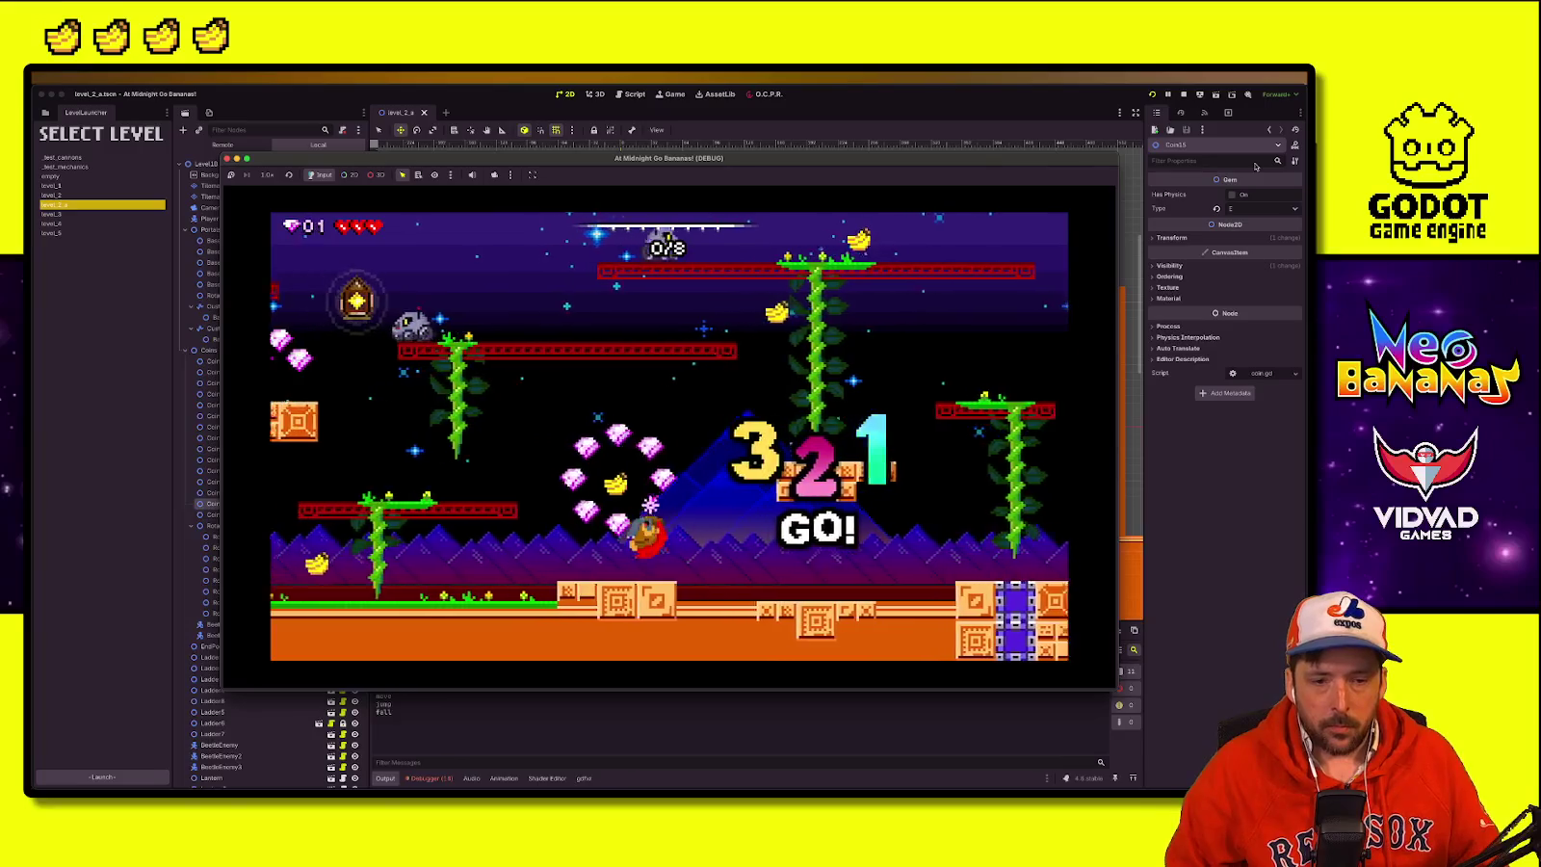
key(space)
key(Left)
key(space)
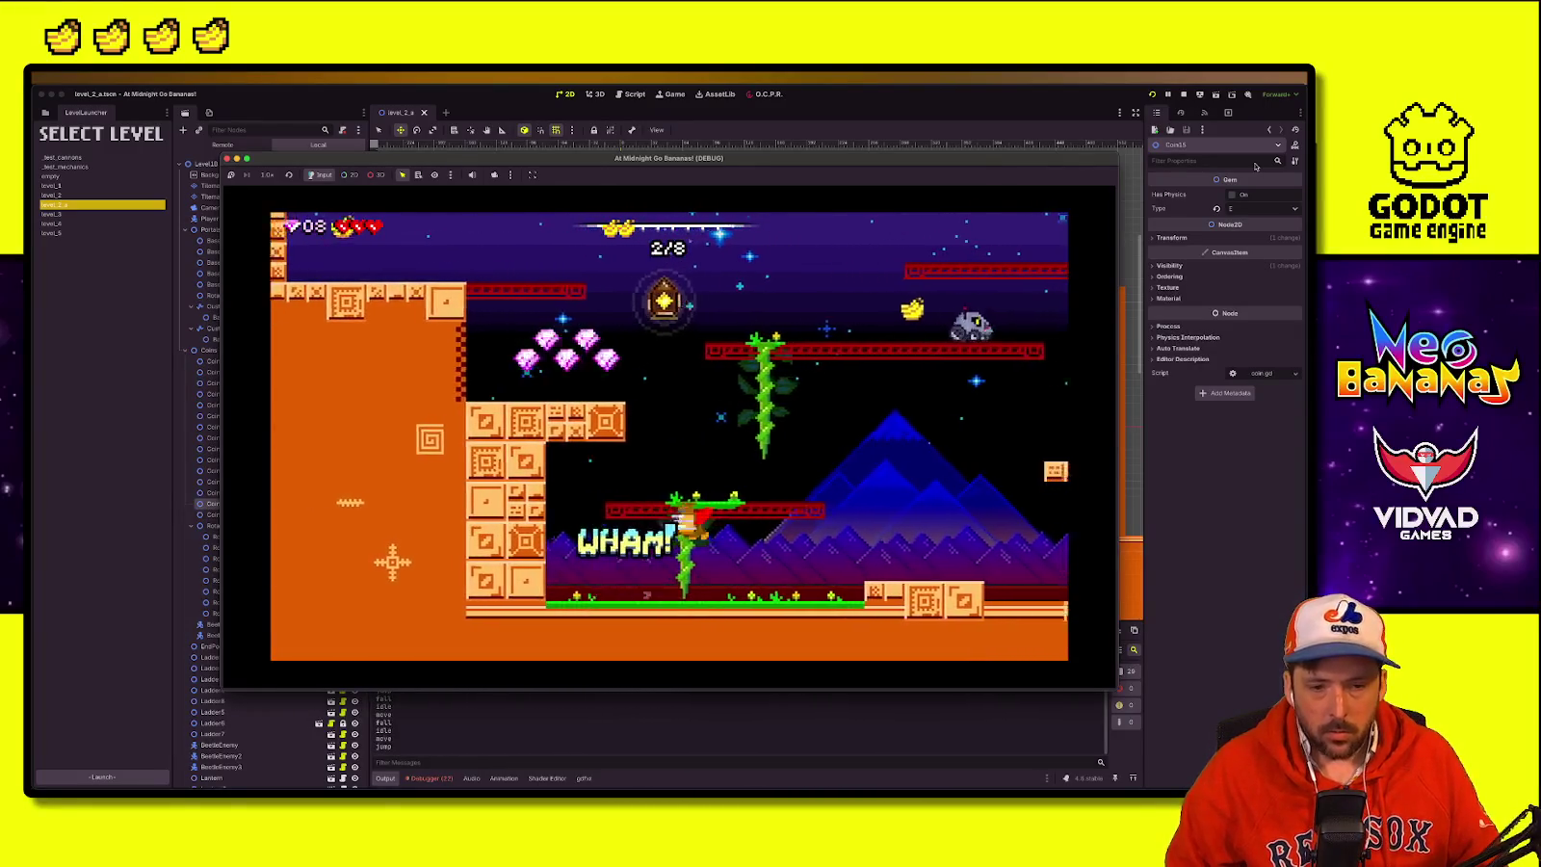
key(space)
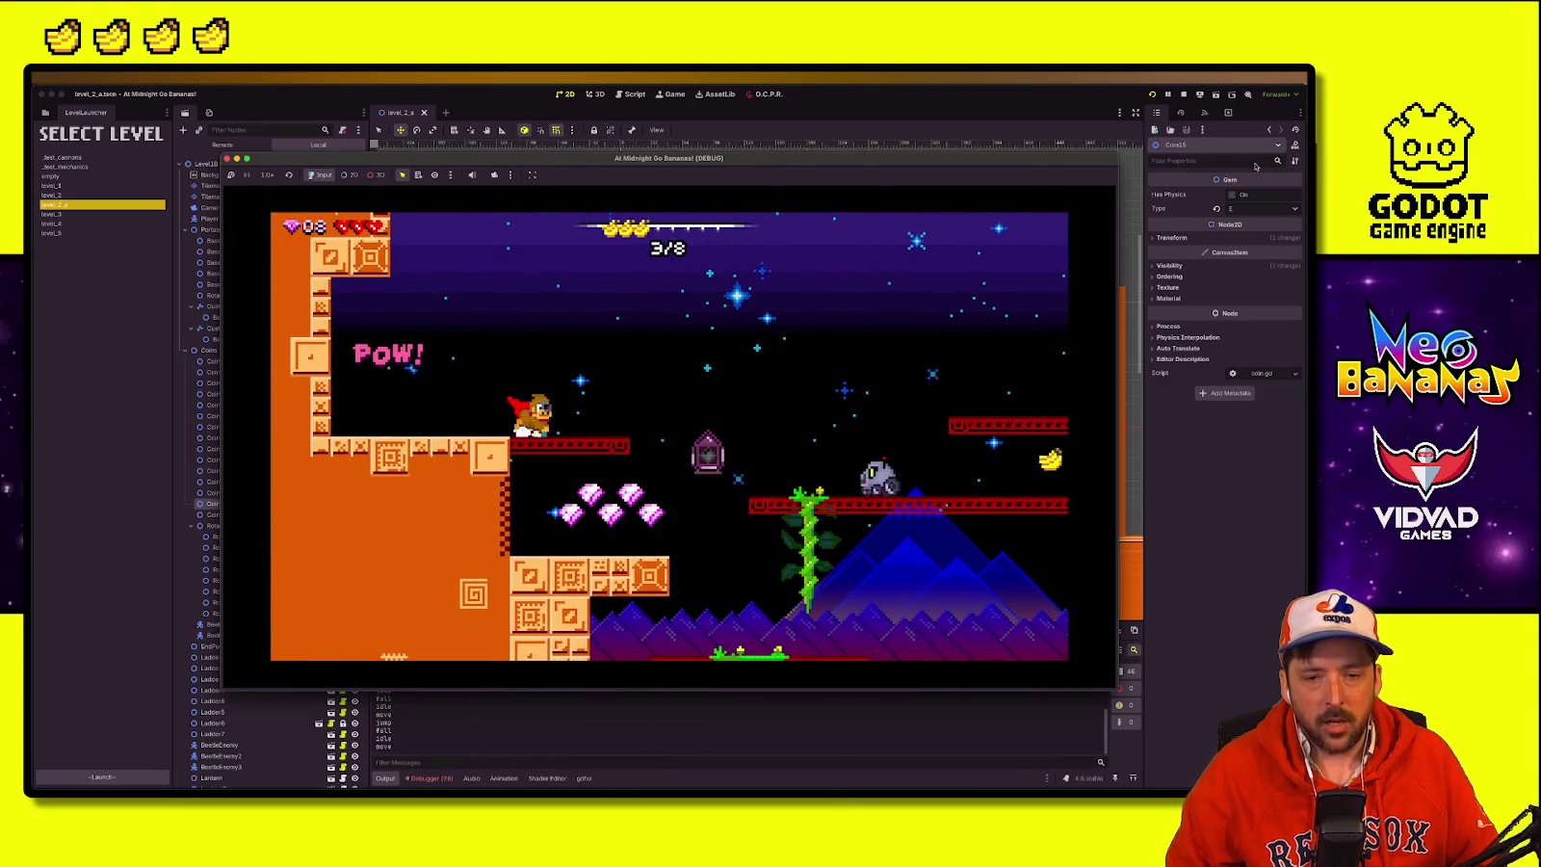
key(Right)
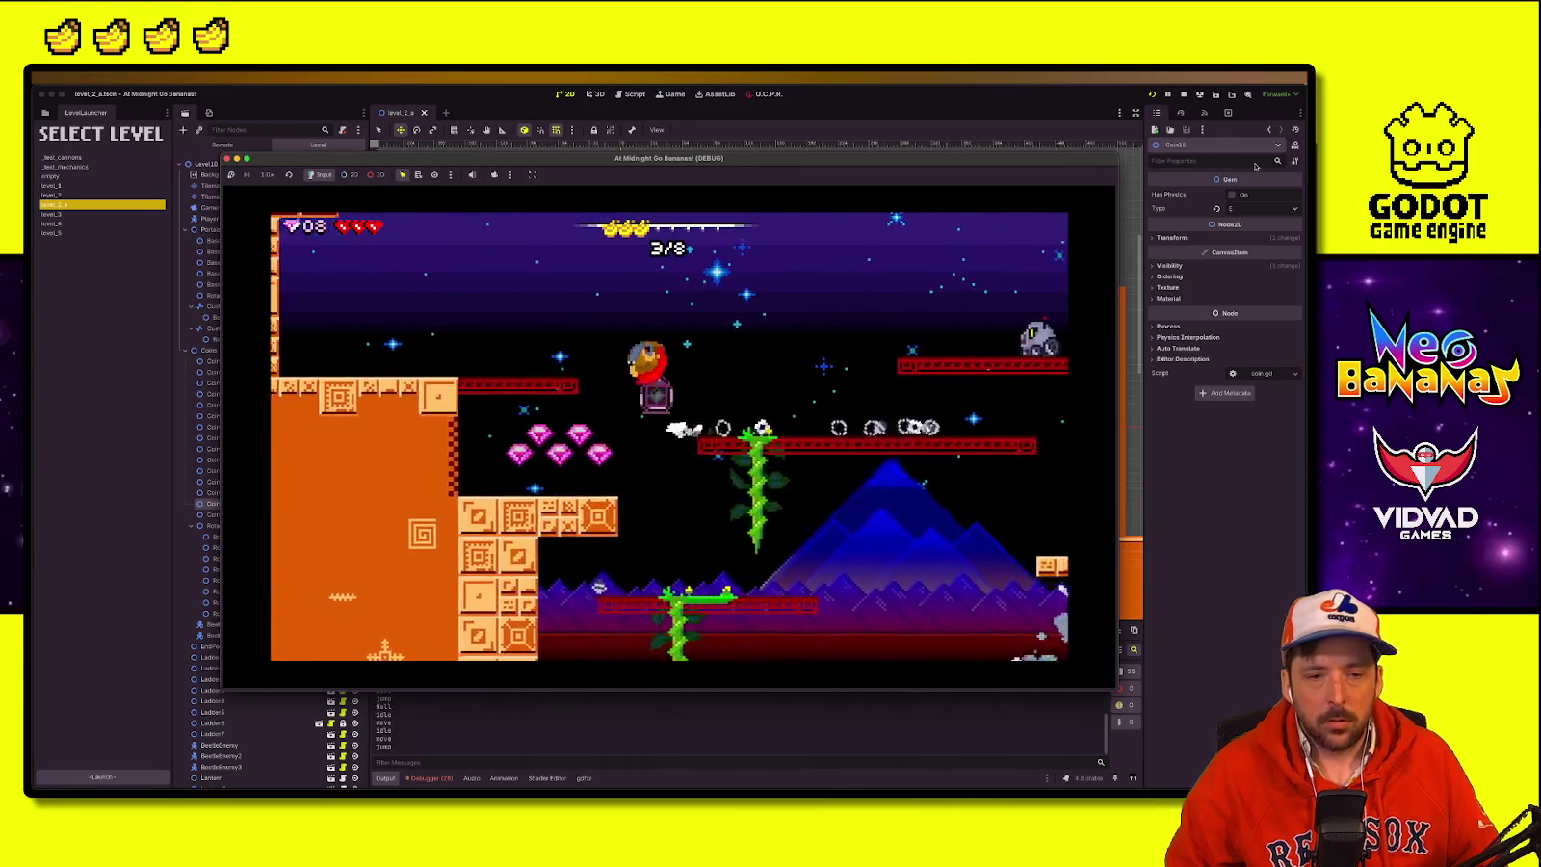
key(Left)
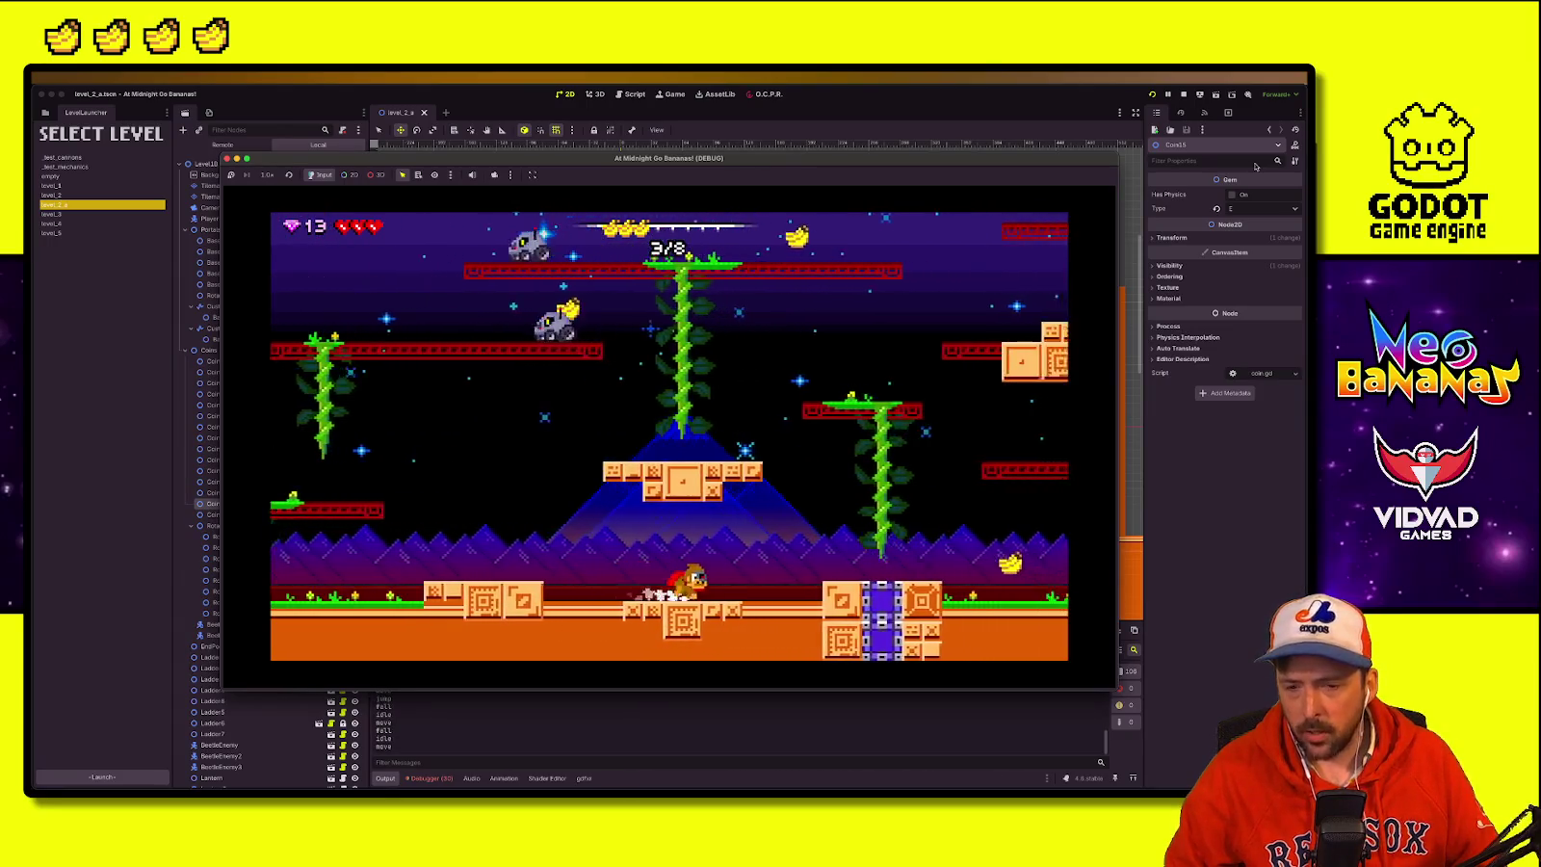
Run right, drop into the secret room, ride the launcher, then pause and stop the game
key(Right)
key(space)
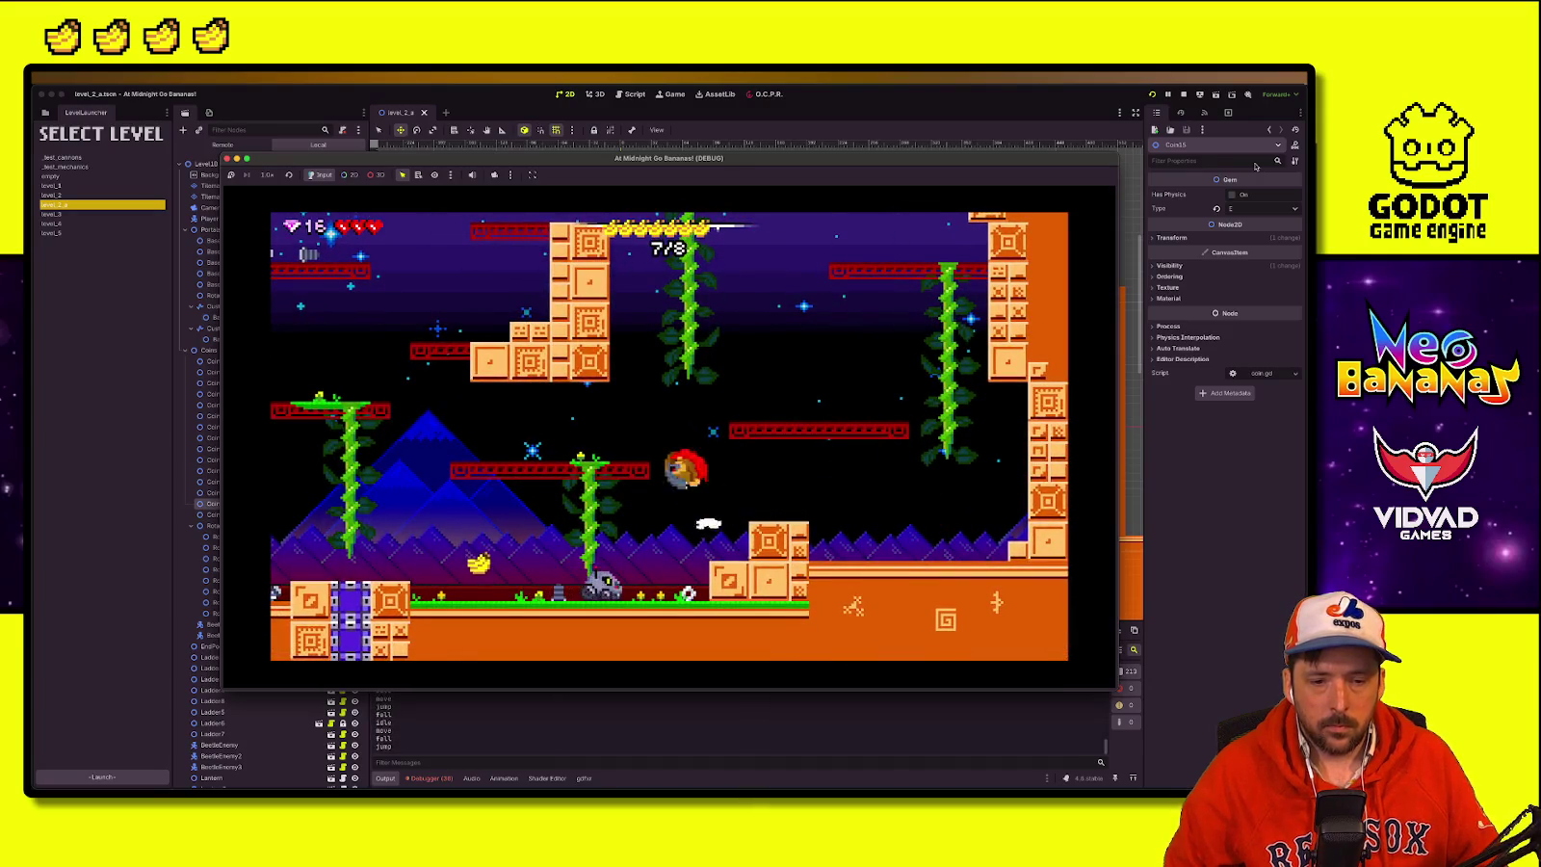
key(Left)
key(space)
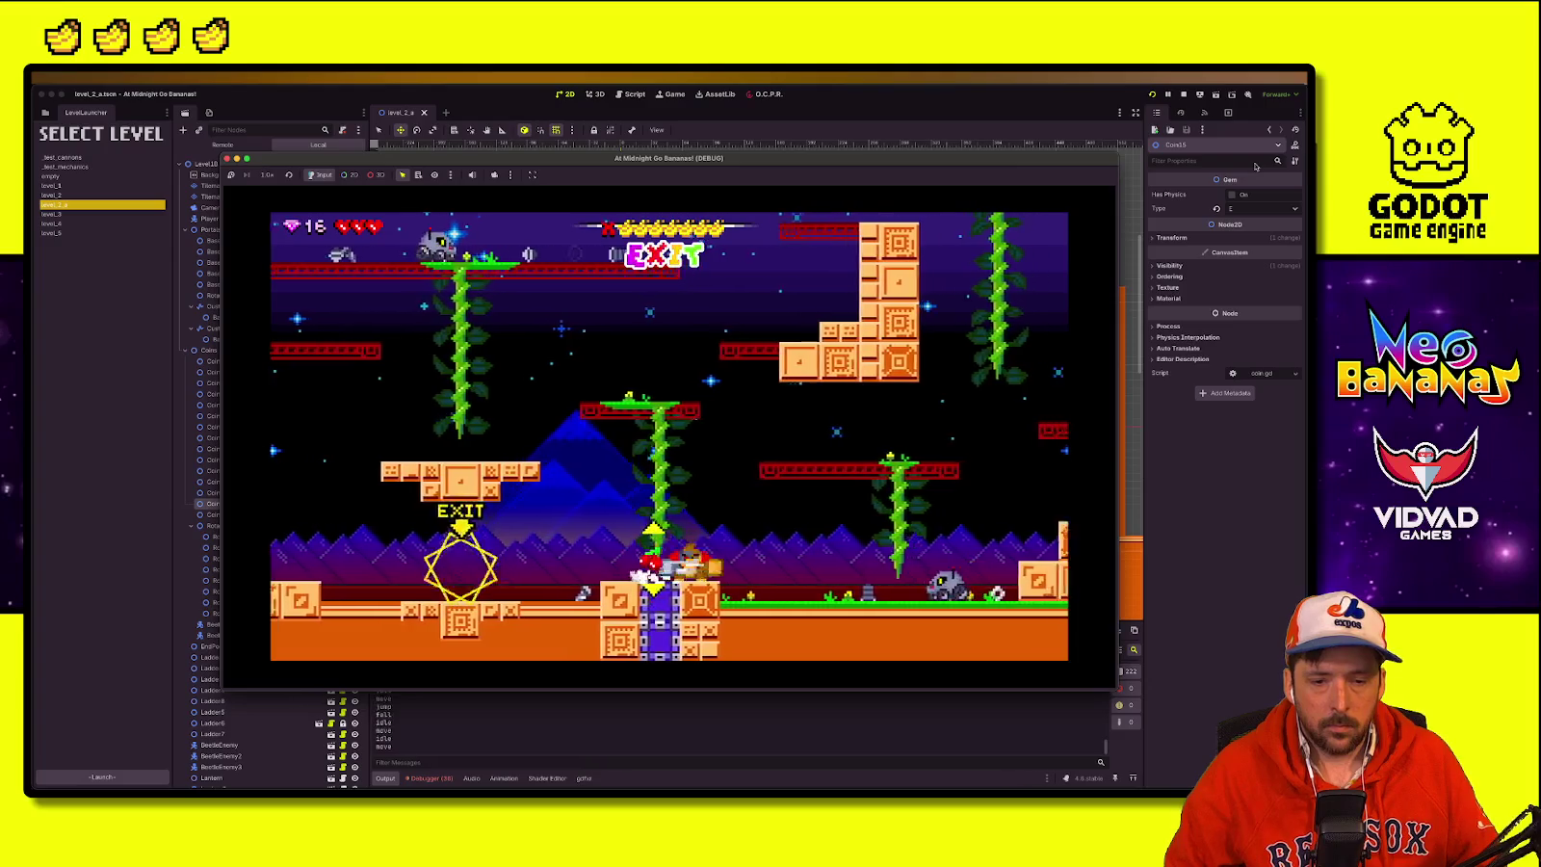
key(Left)
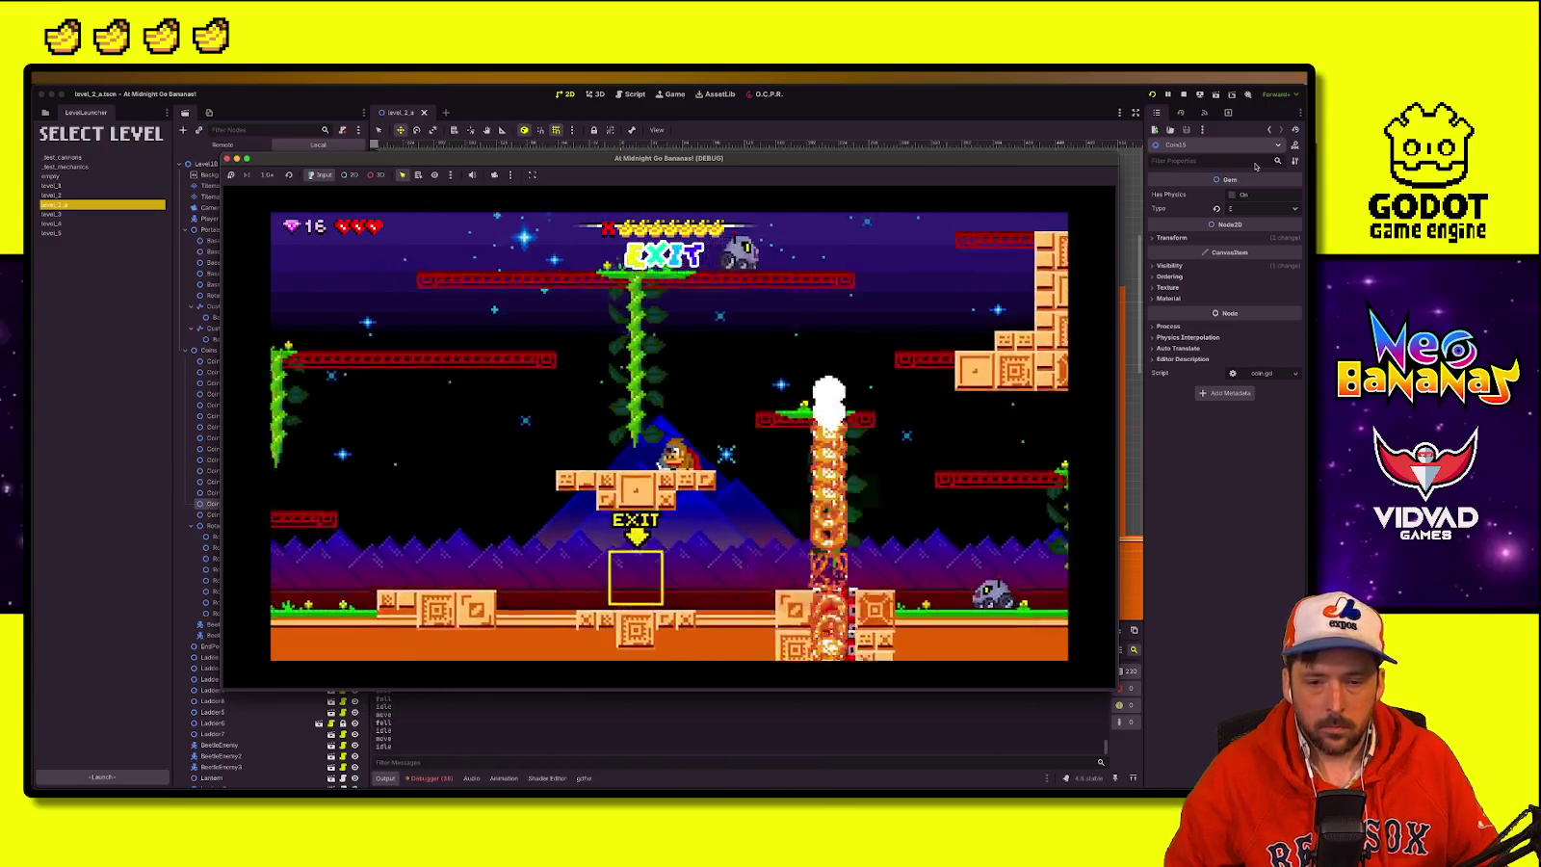
key(Left)
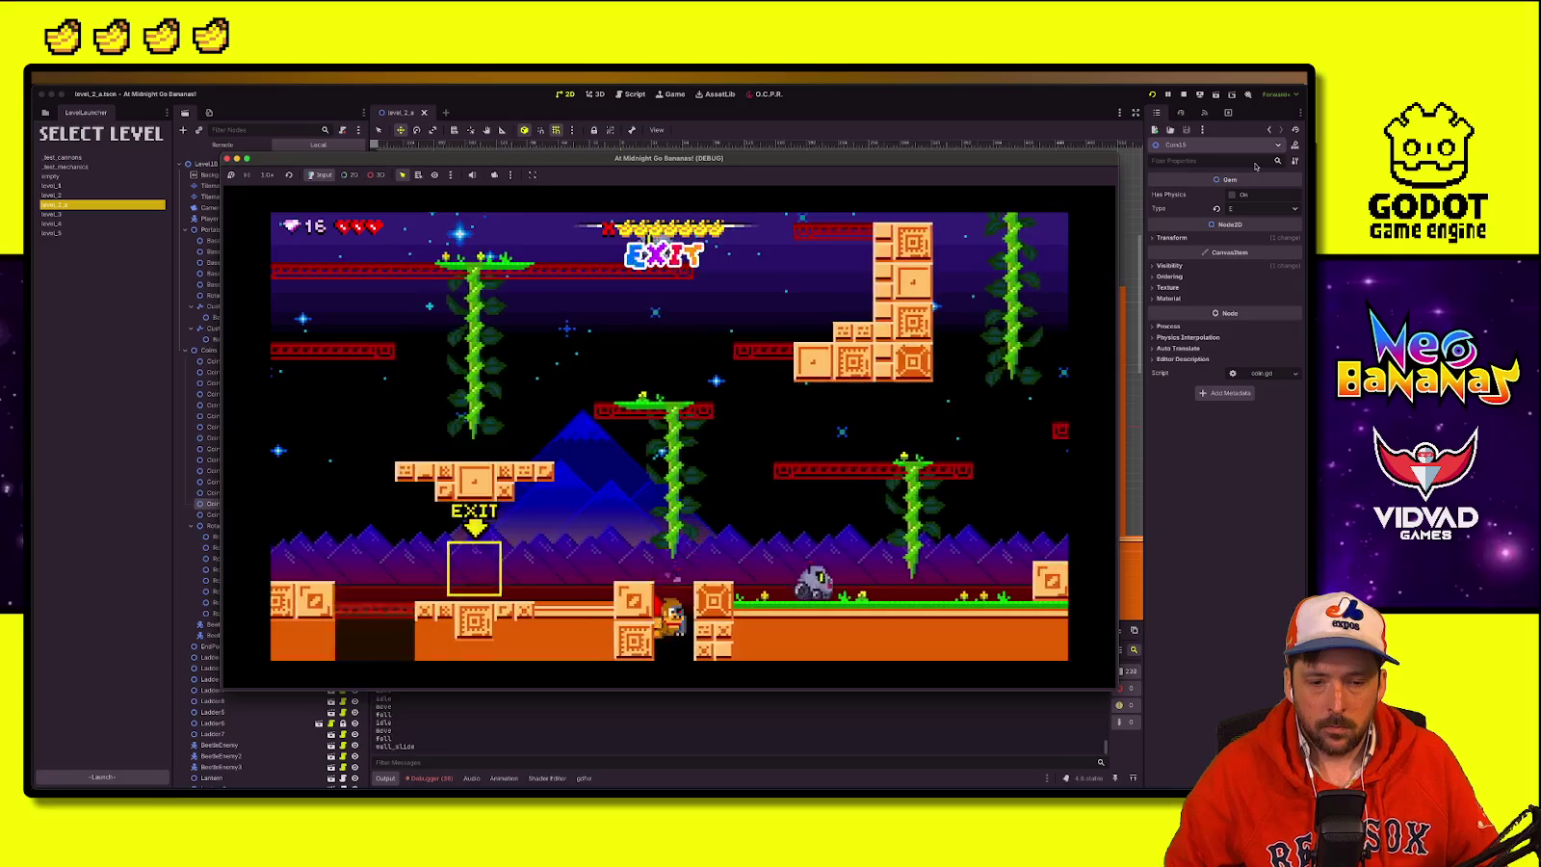
key(Left)
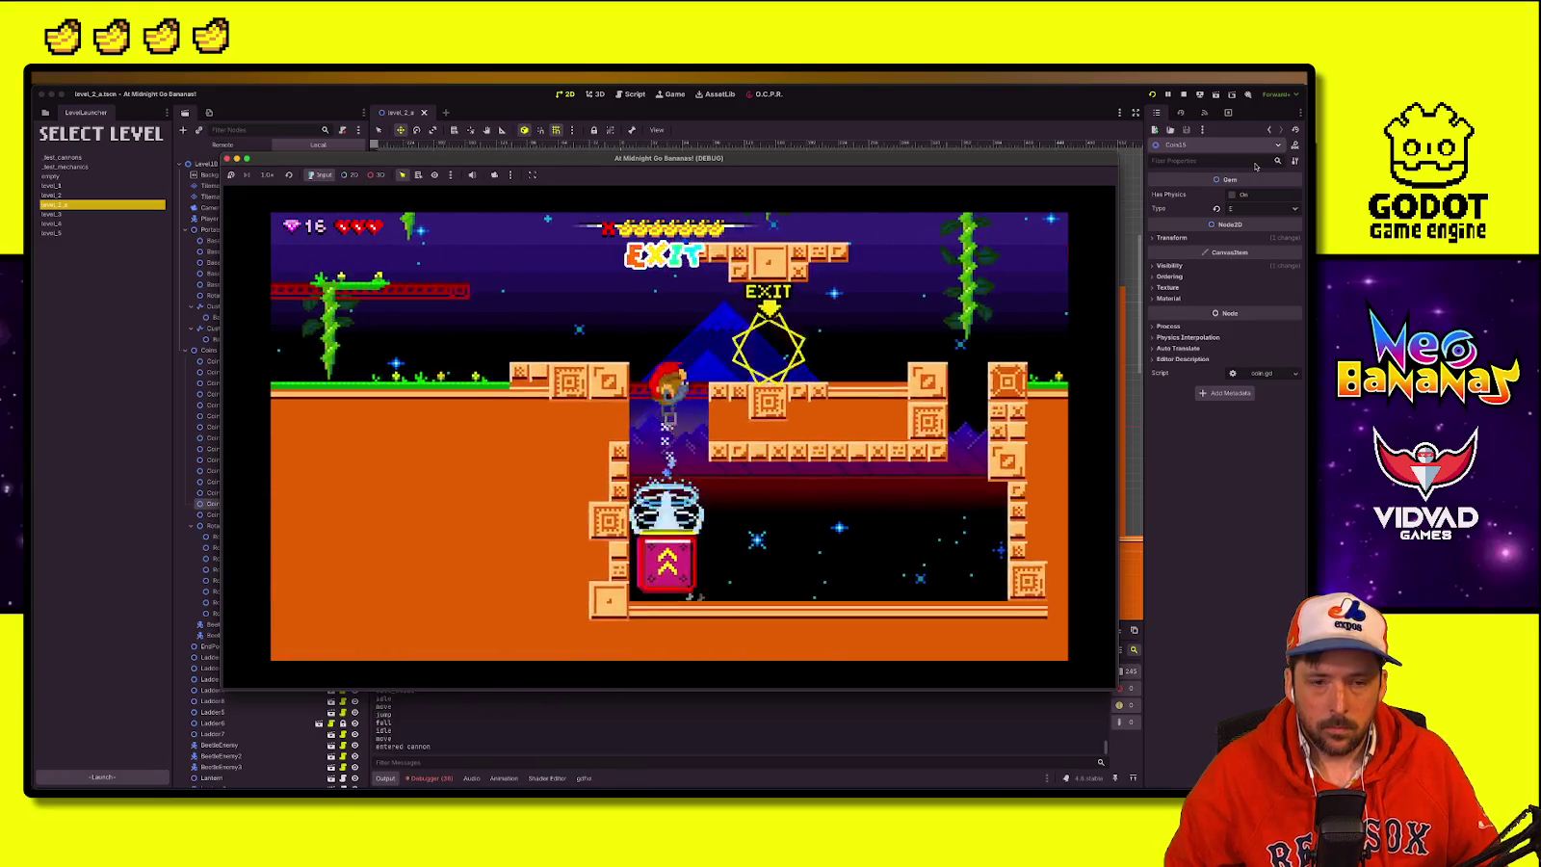
key(Escape)
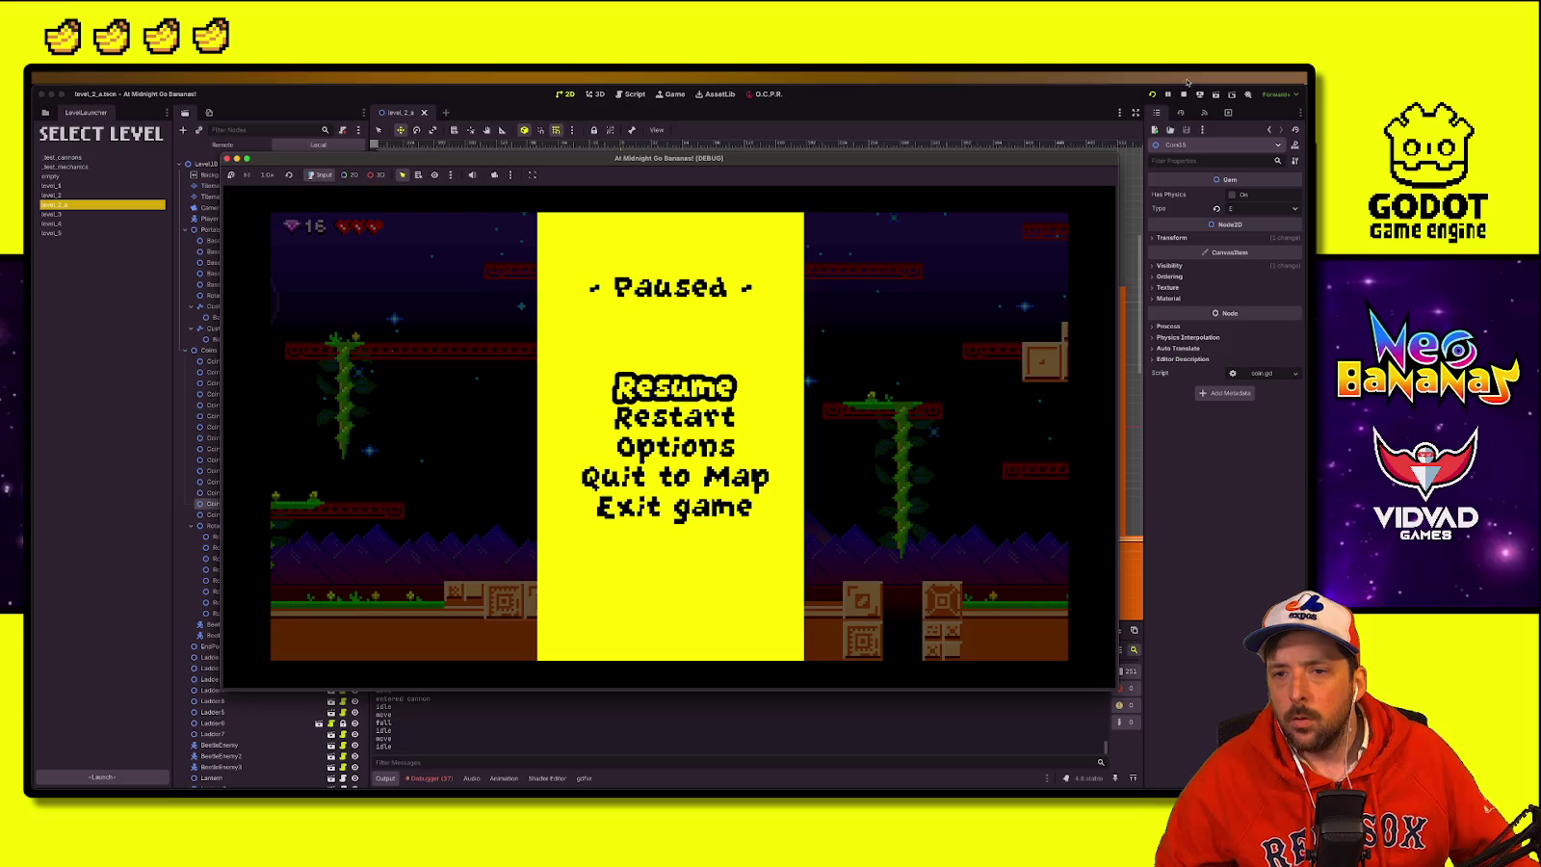
click(1184, 94)
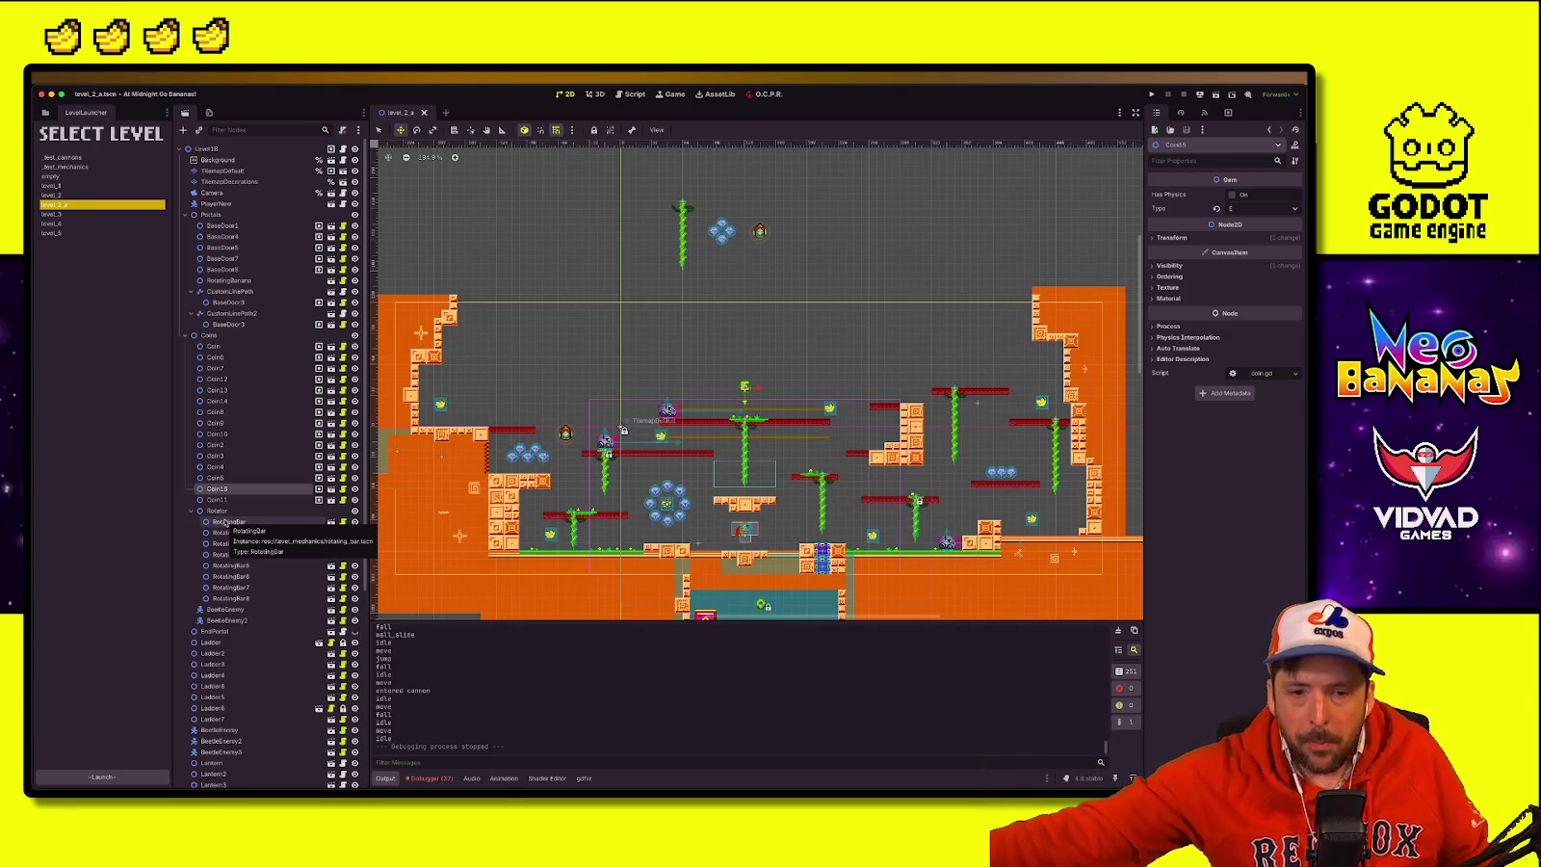
Move the Ladder4 climbing vine up and to the left among the upper platforms
scroll(622, 431, up, 4)
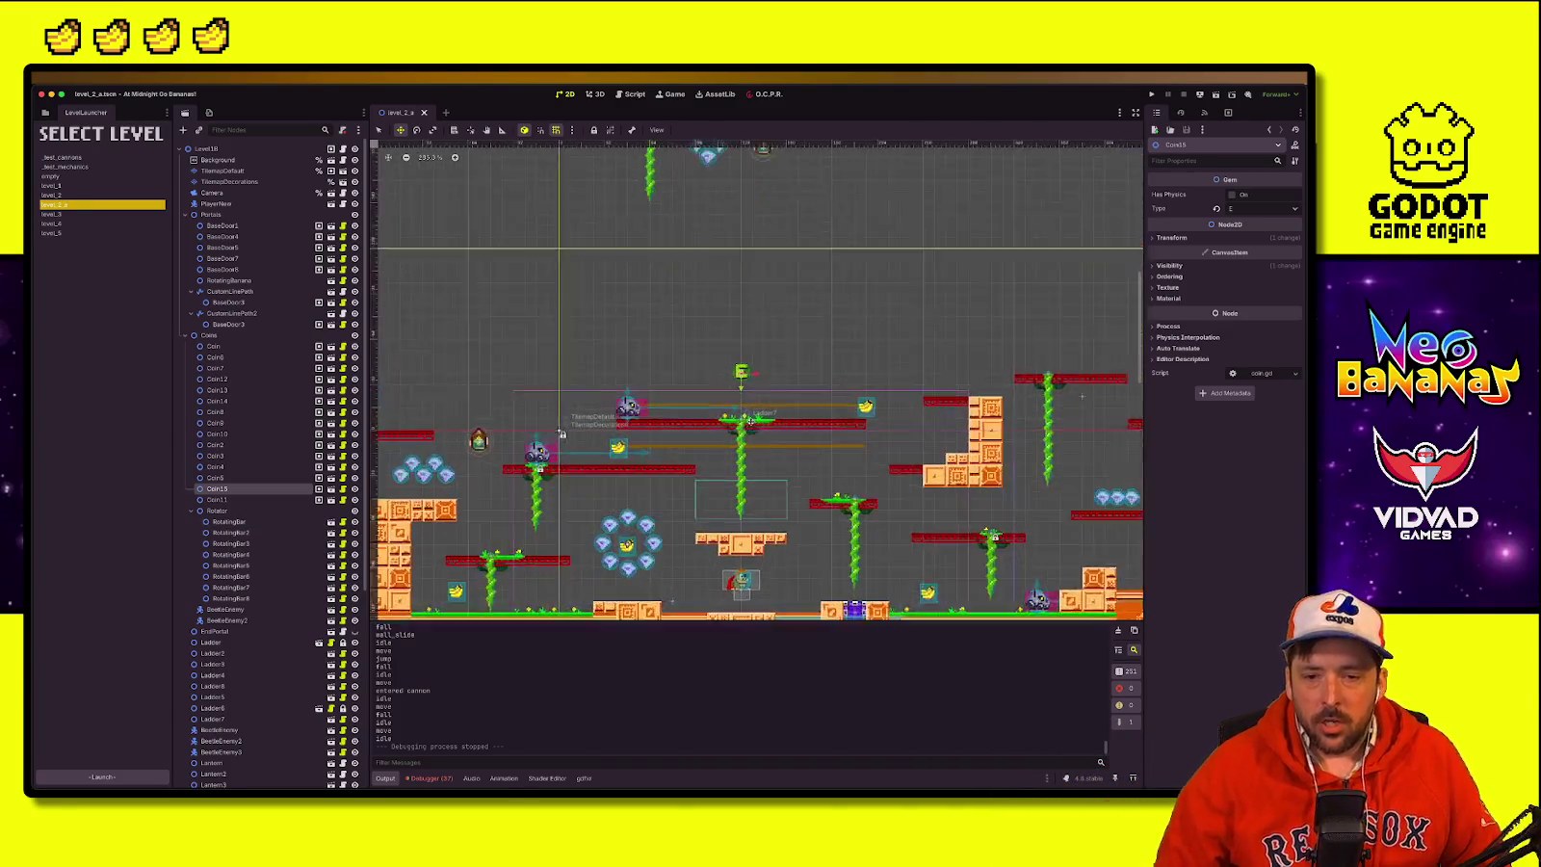
drag(622, 431, 775, 446)
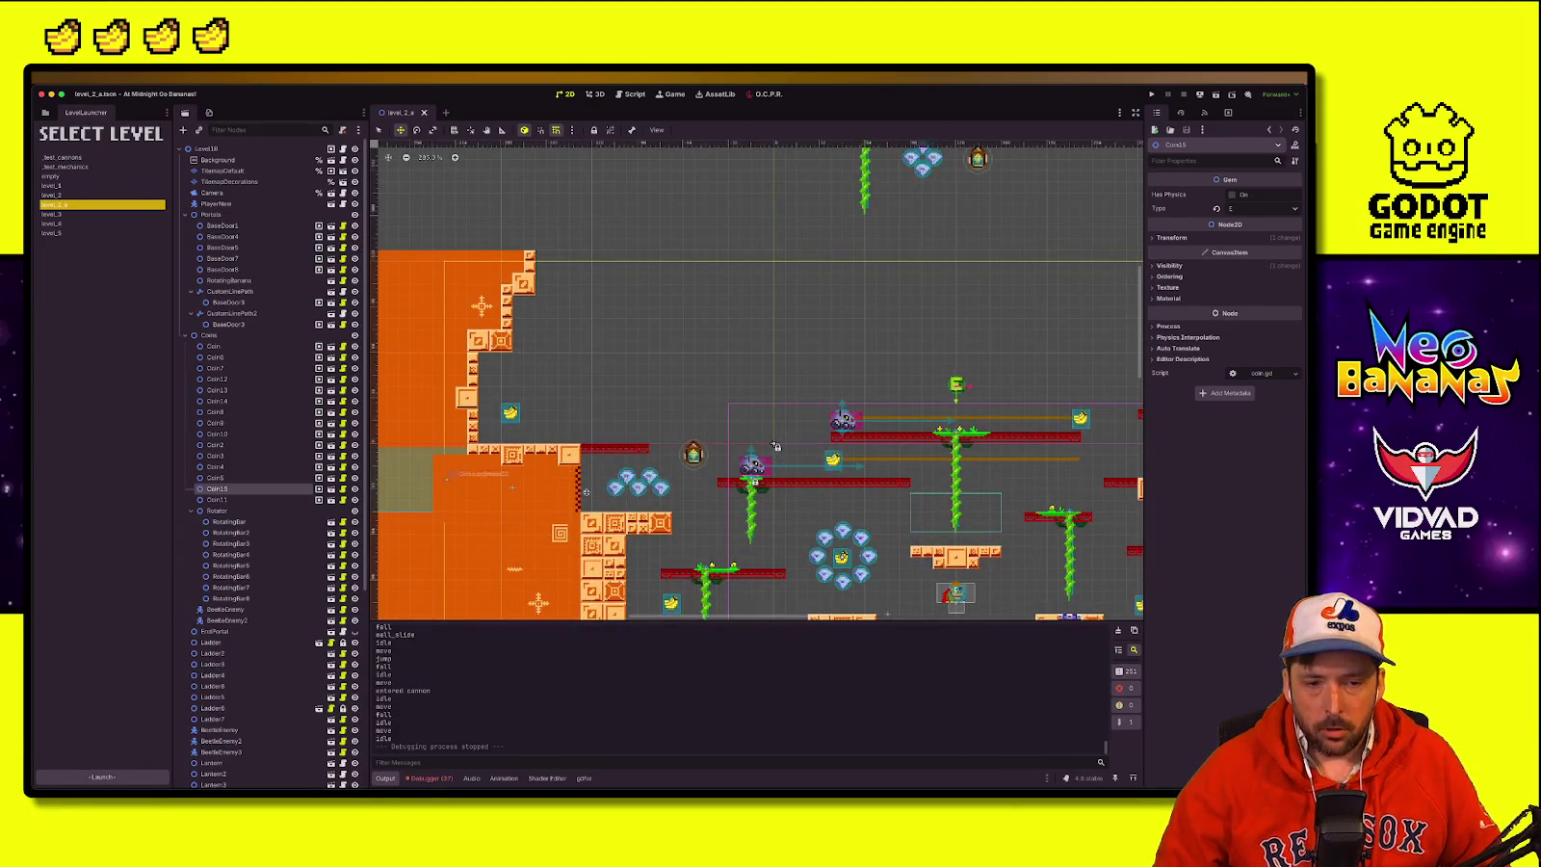
mouse_move(775, 446)
mouse_down()
mouse_move(705, 463)
mouse_move(500, 450)
mouse_up()
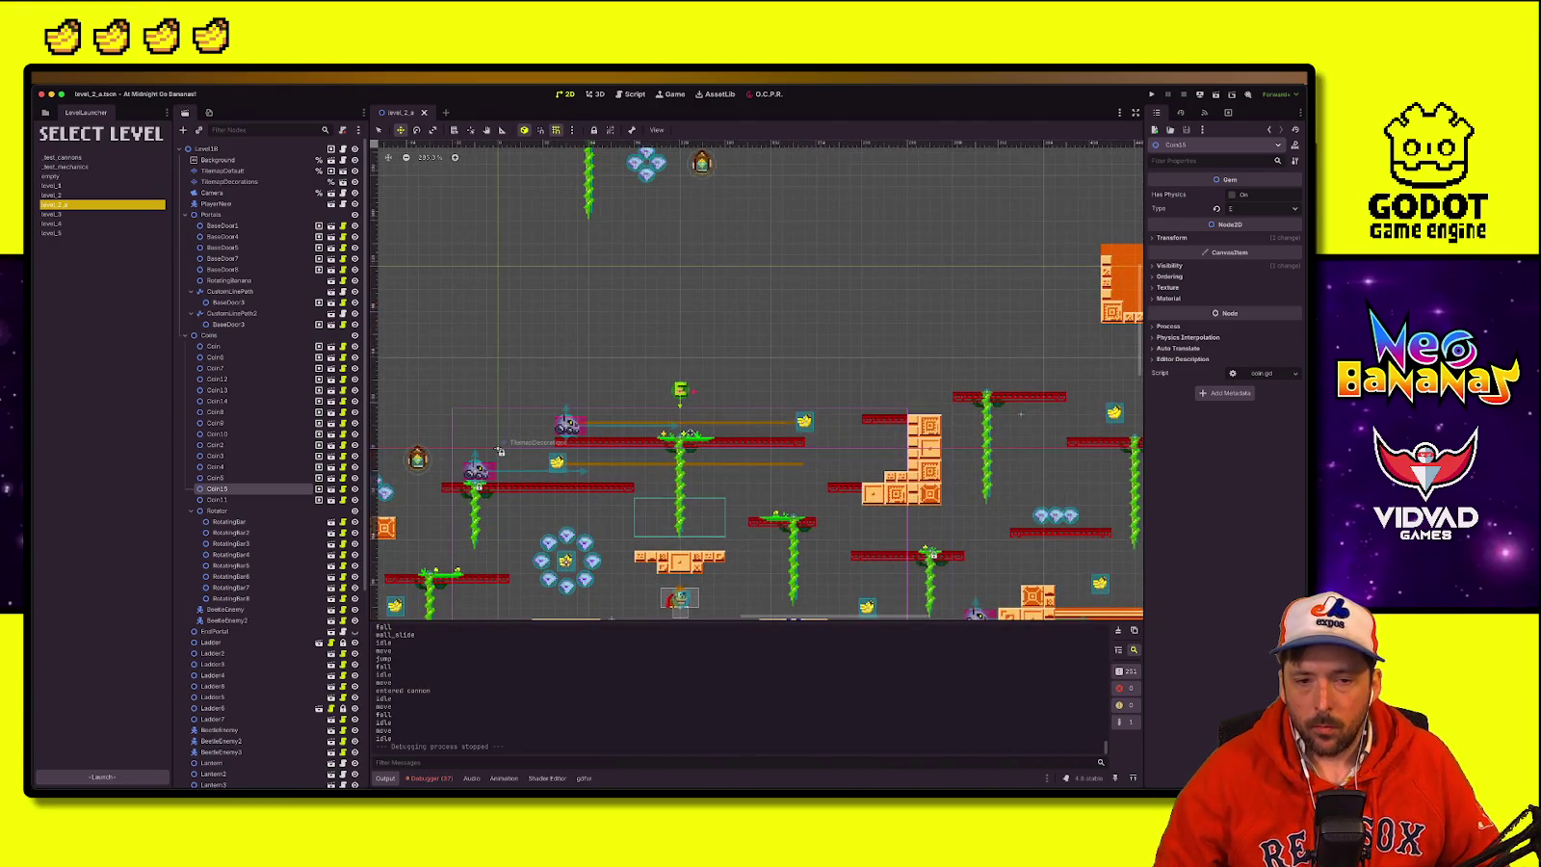
scroll(675, 418, up, 4)
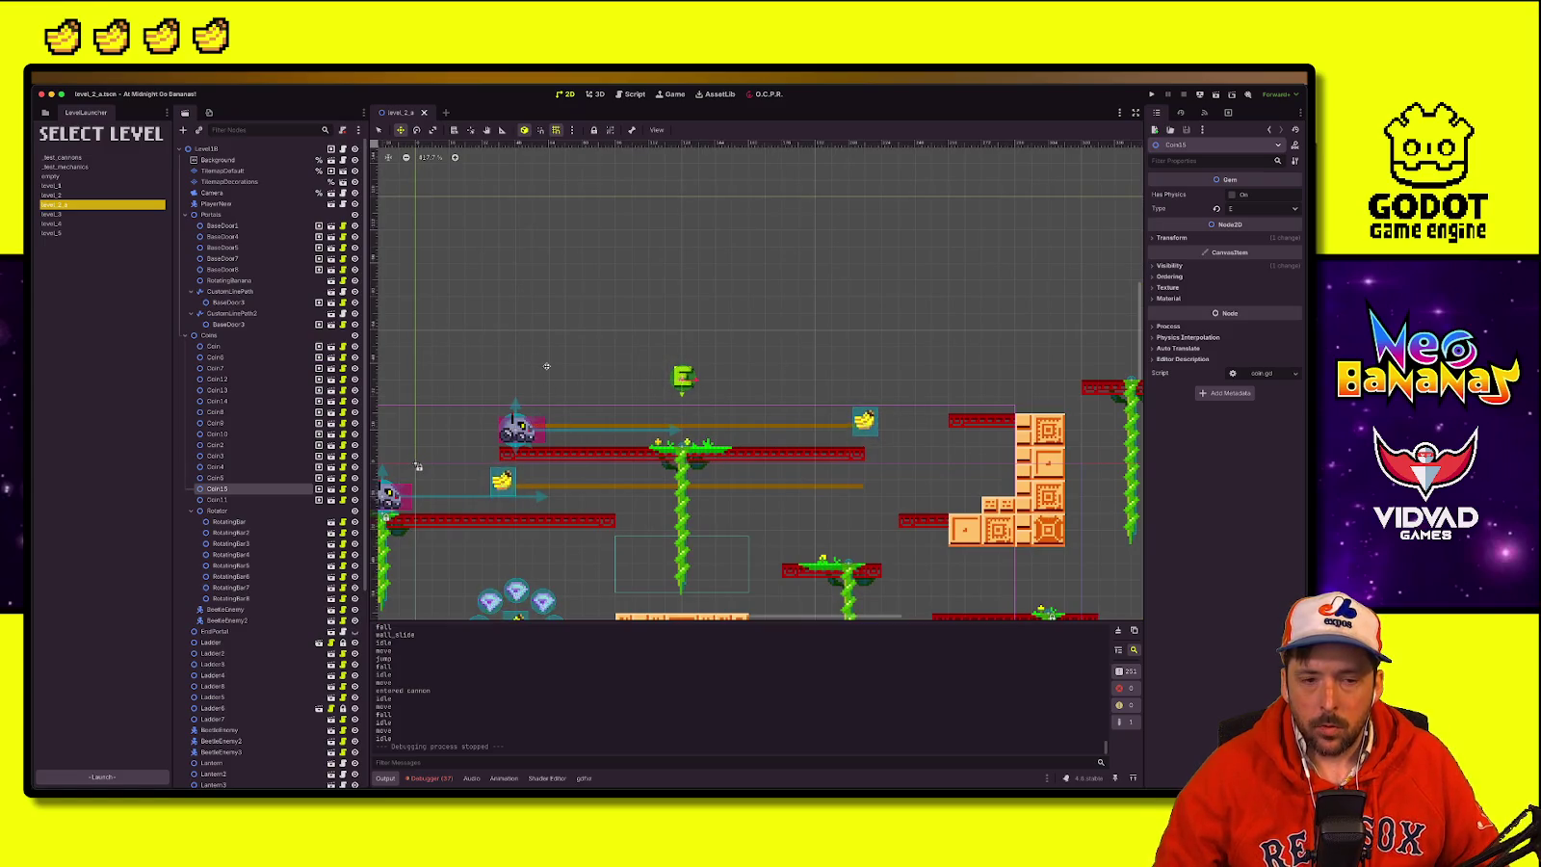
scroll(758, 416, down, 3)
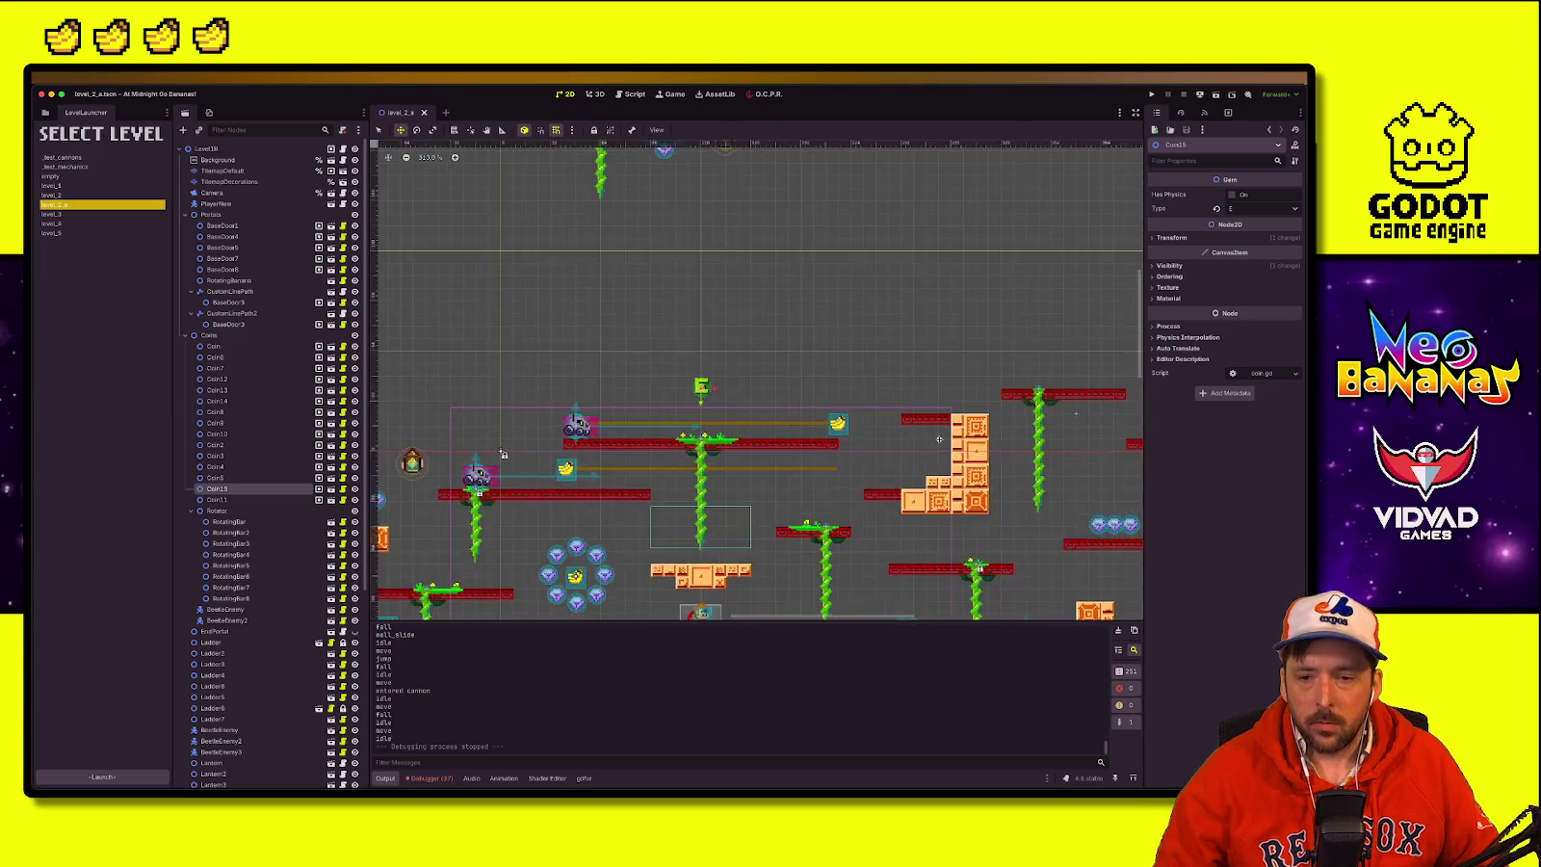
scroll(684, 464, up, 3)
scroll(684, 465, right, 1)
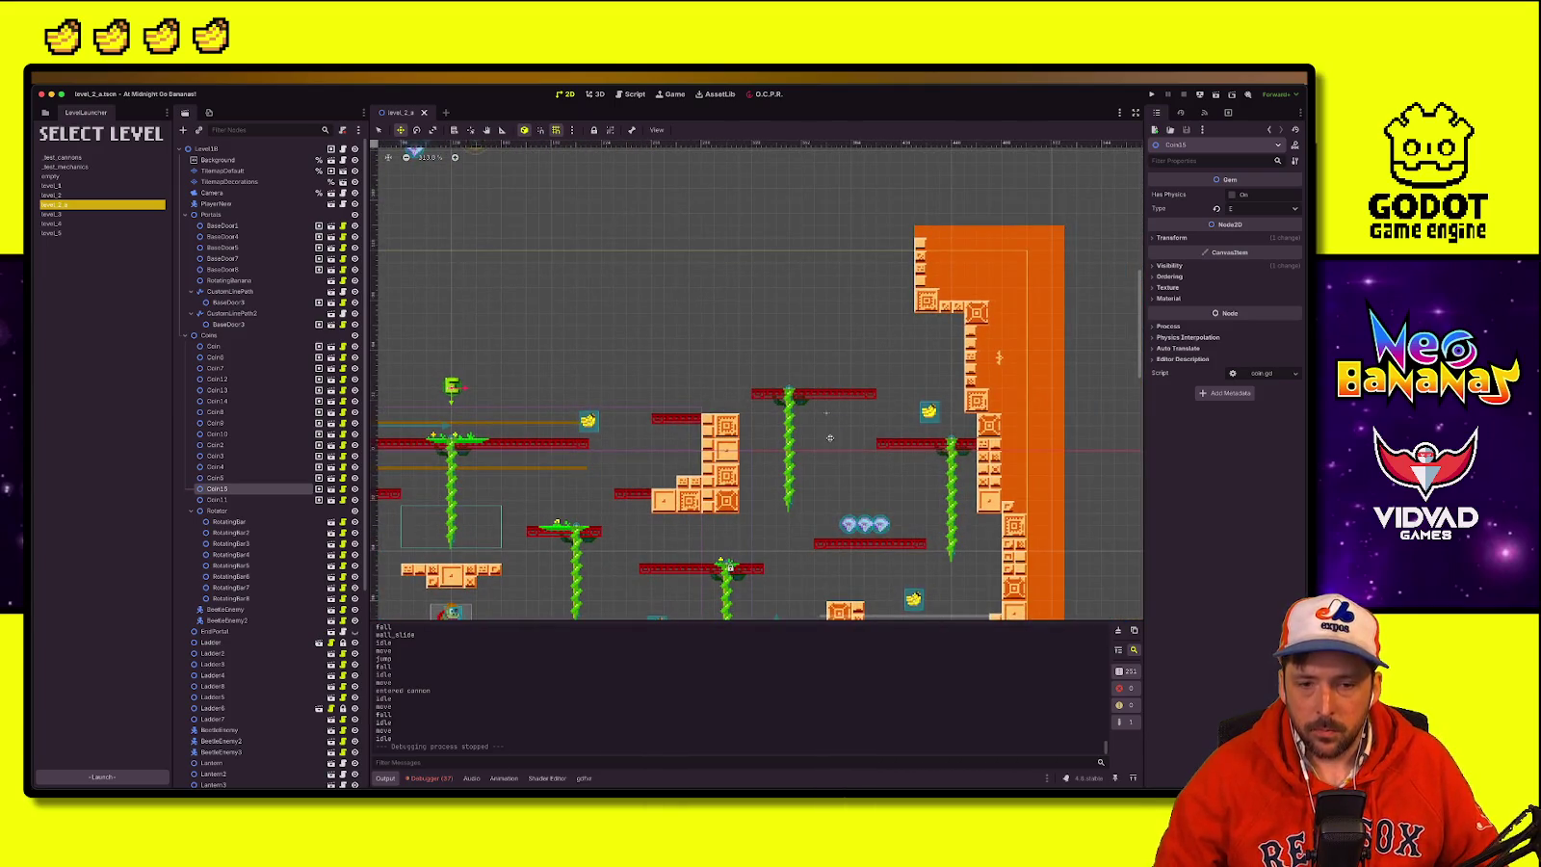
key(q)
click(791, 445)
key(w)
drag(795, 445, 672, 154)
scroll(778, 434, left, 2)
scroll(778, 434, up, 1)
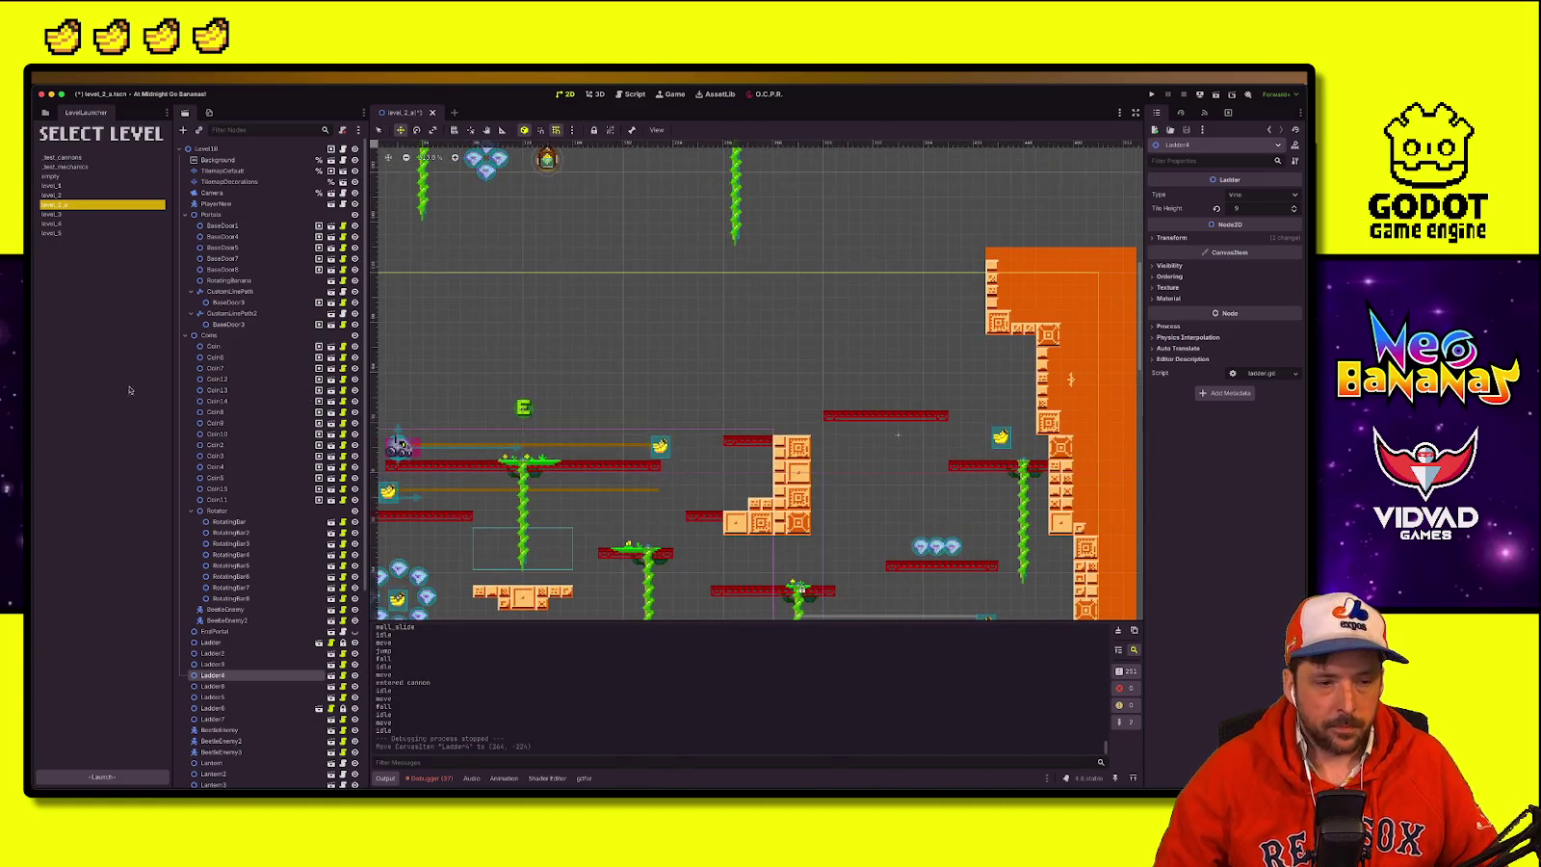
scroll(587, 490, down, 2)
Erase the upper tiles of the small block cluster on the TilemapDefault layer
click(221, 170)
key(e)
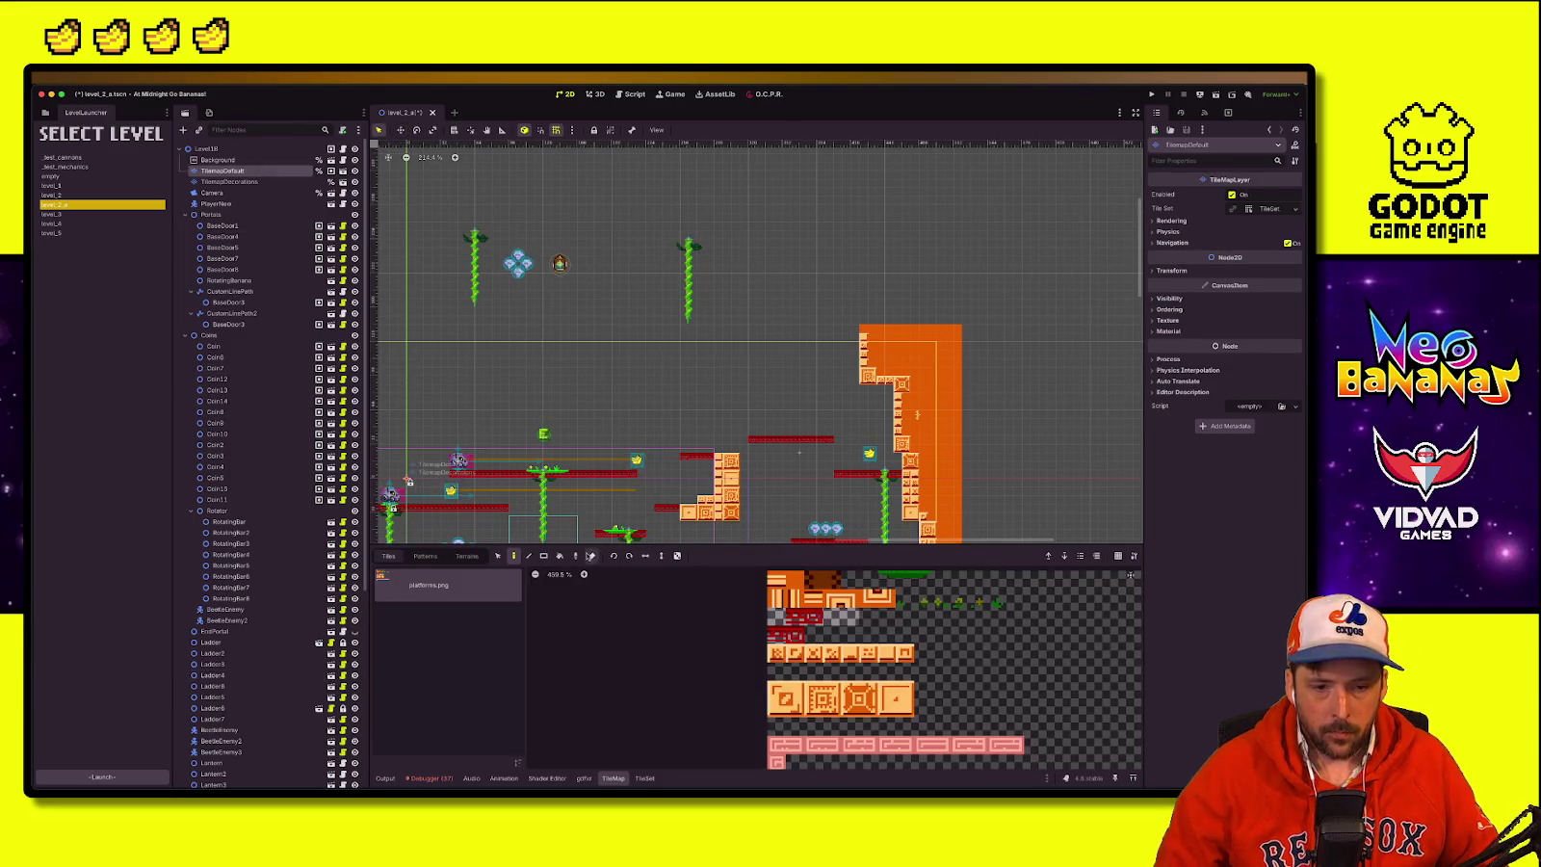
click(730, 462)
click(717, 474)
click(732, 496)
Paint two new orange platform tile rows extending the middle platforms to the right
click(776, 653)
scroll(618, 440, up, 4)
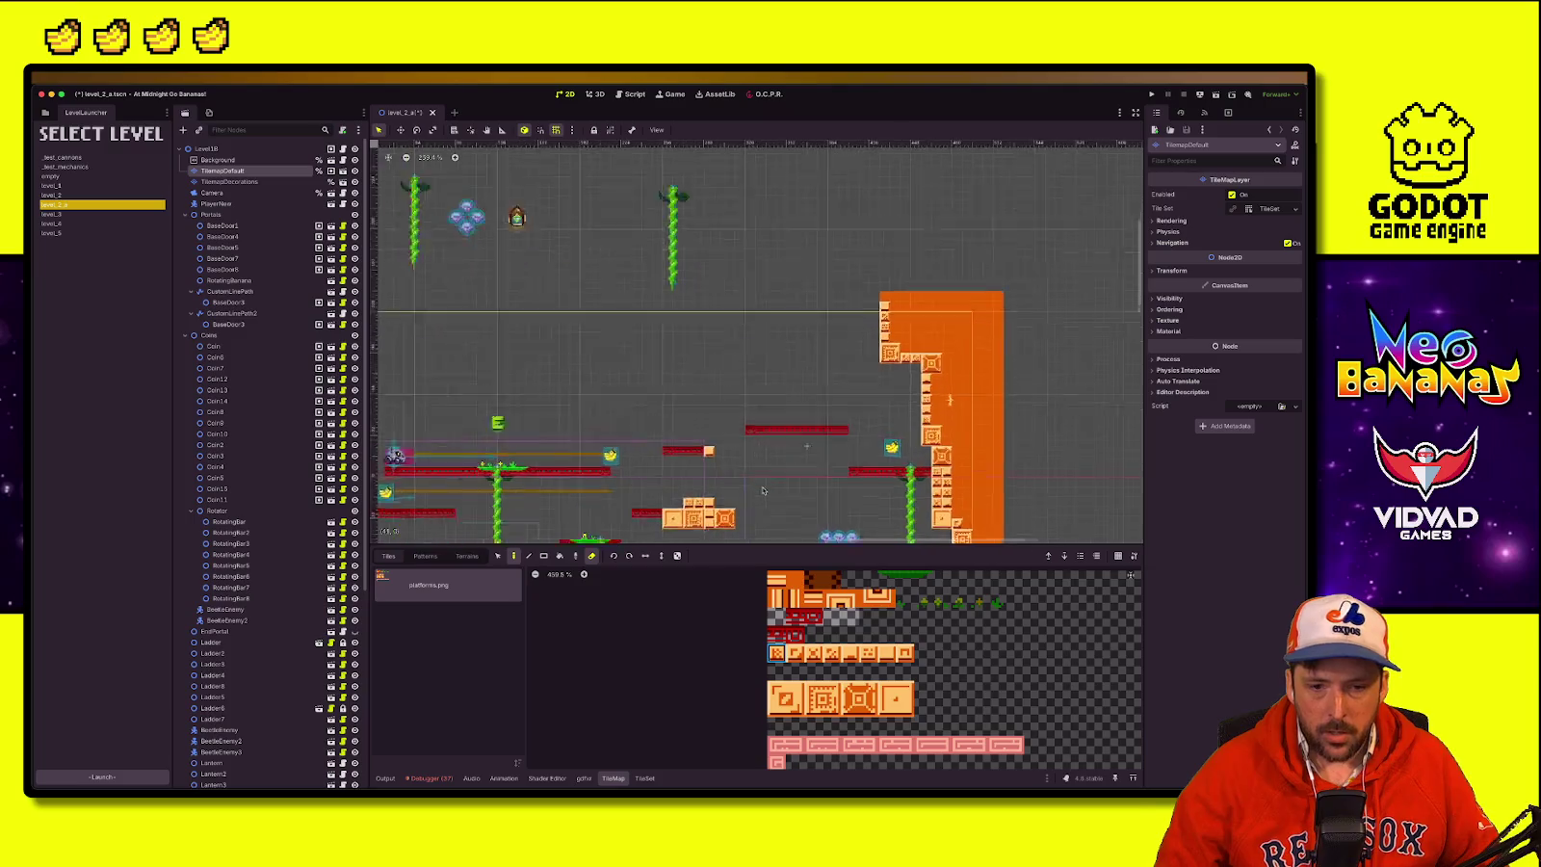
click(561, 557)
click(528, 556)
drag(594, 419, 703, 416)
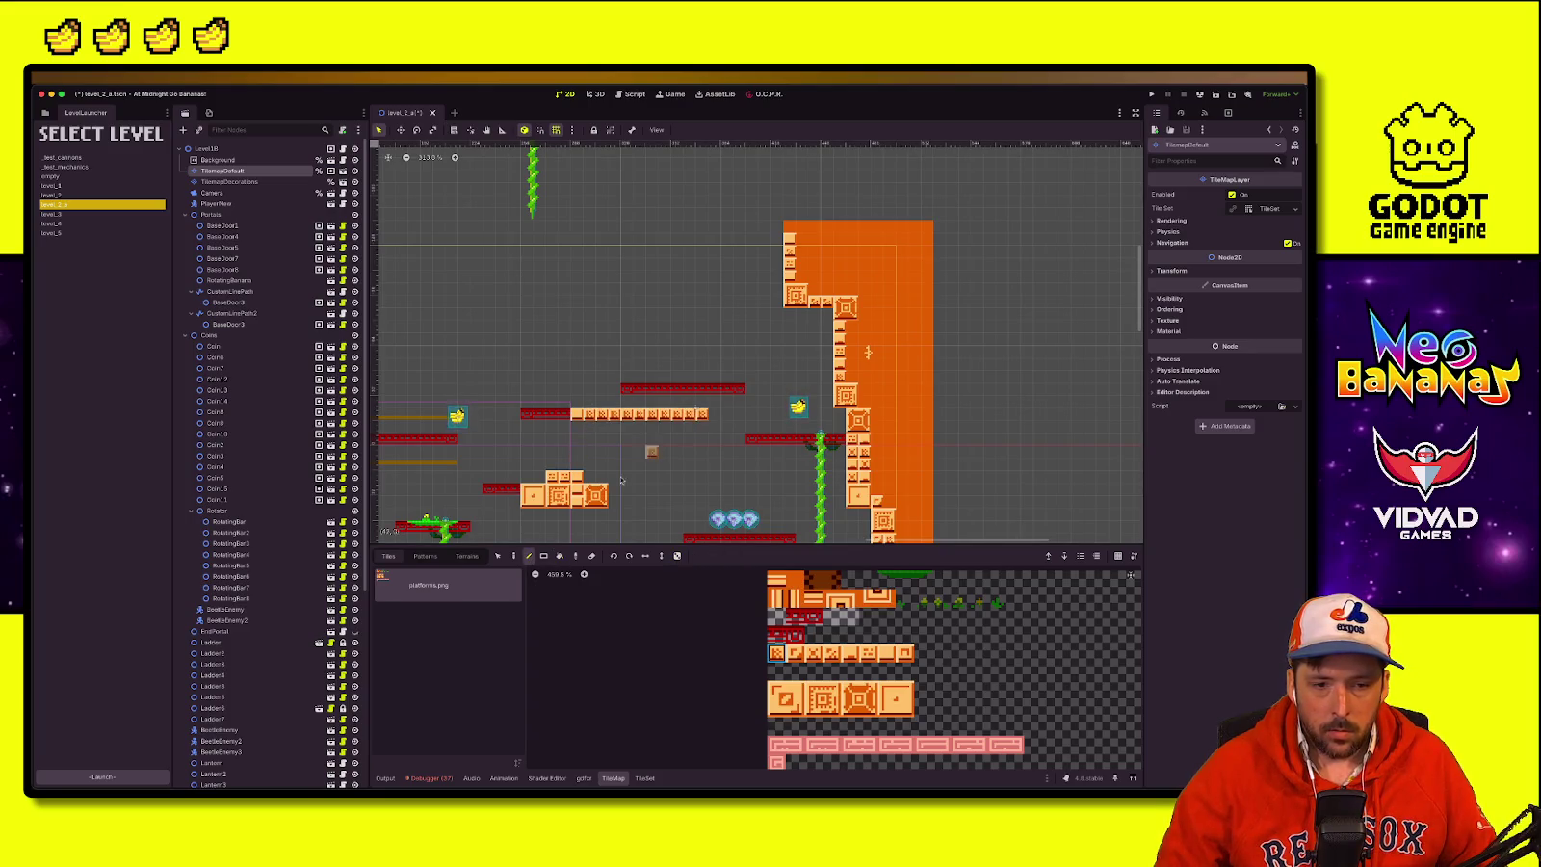
drag(610, 481, 717, 477)
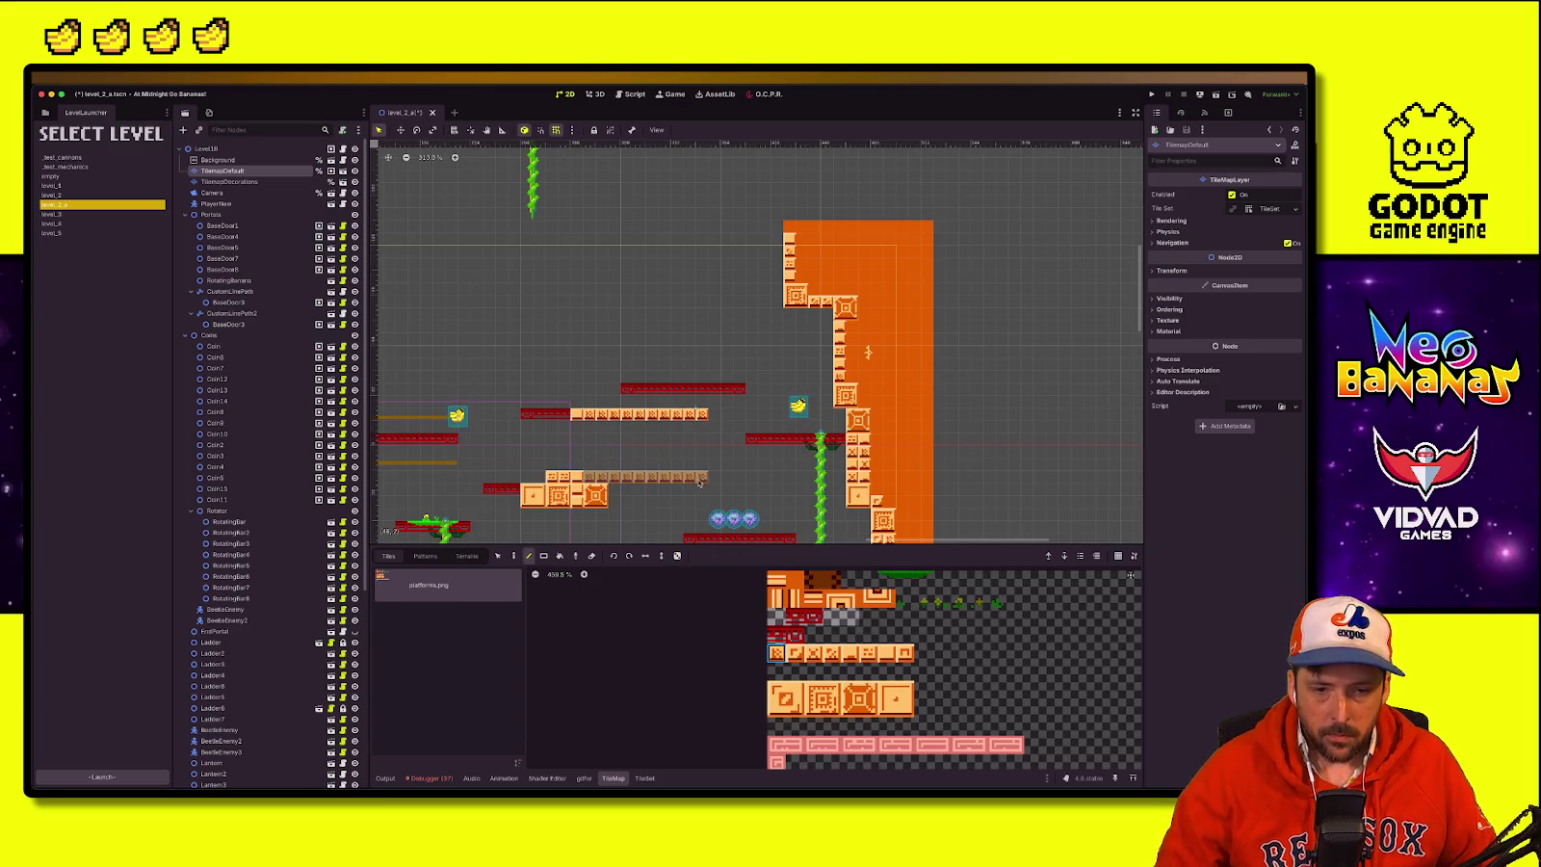
click(714, 416)
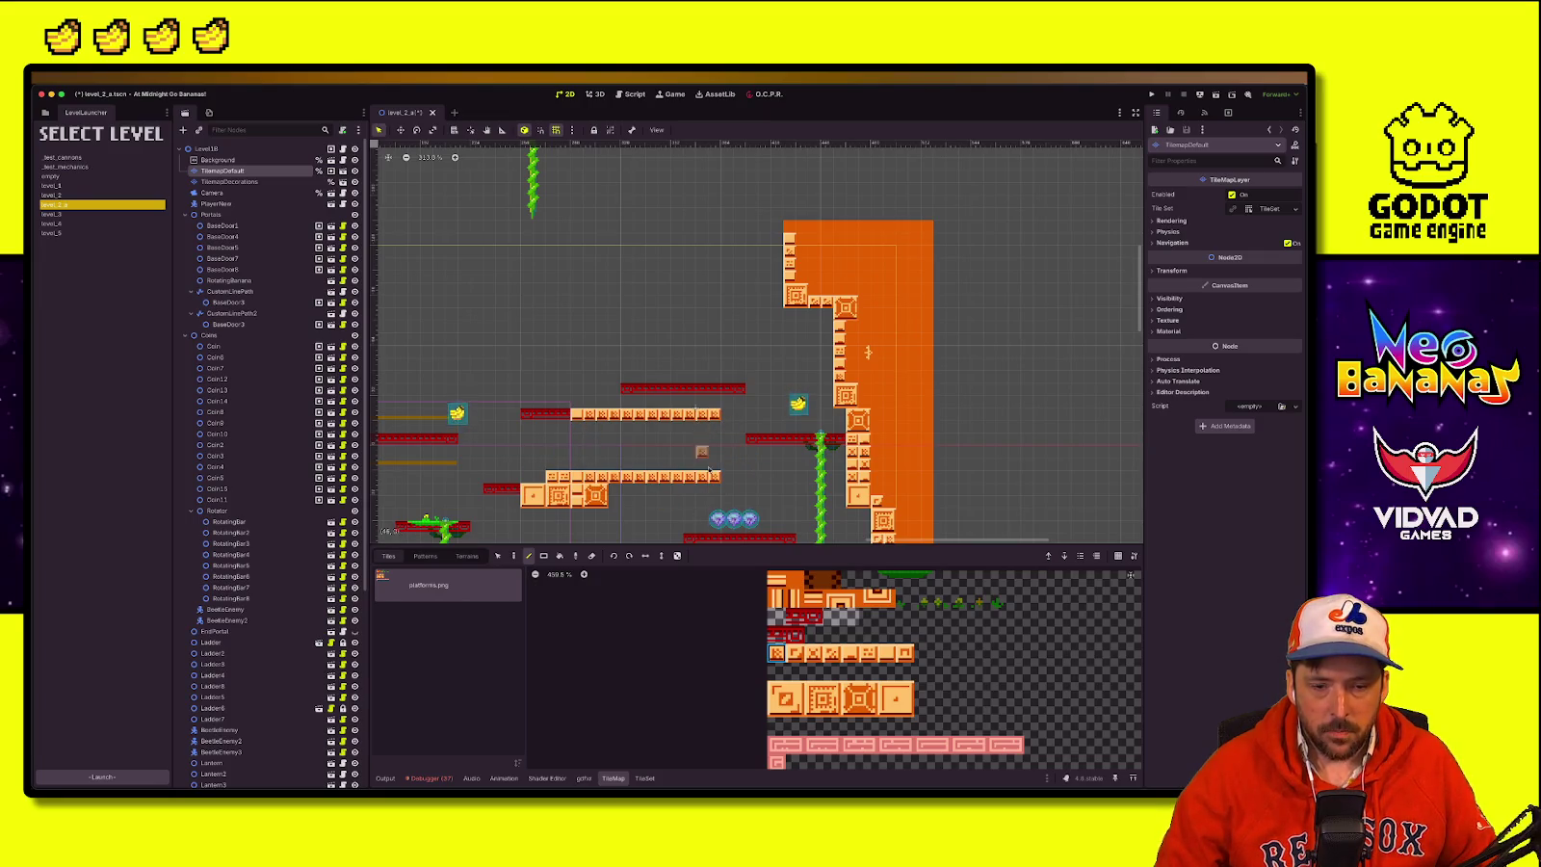
scroll(640, 469, down, 3)
scroll(703, 470, left, 3)
scroll(250, 433, down, 5)
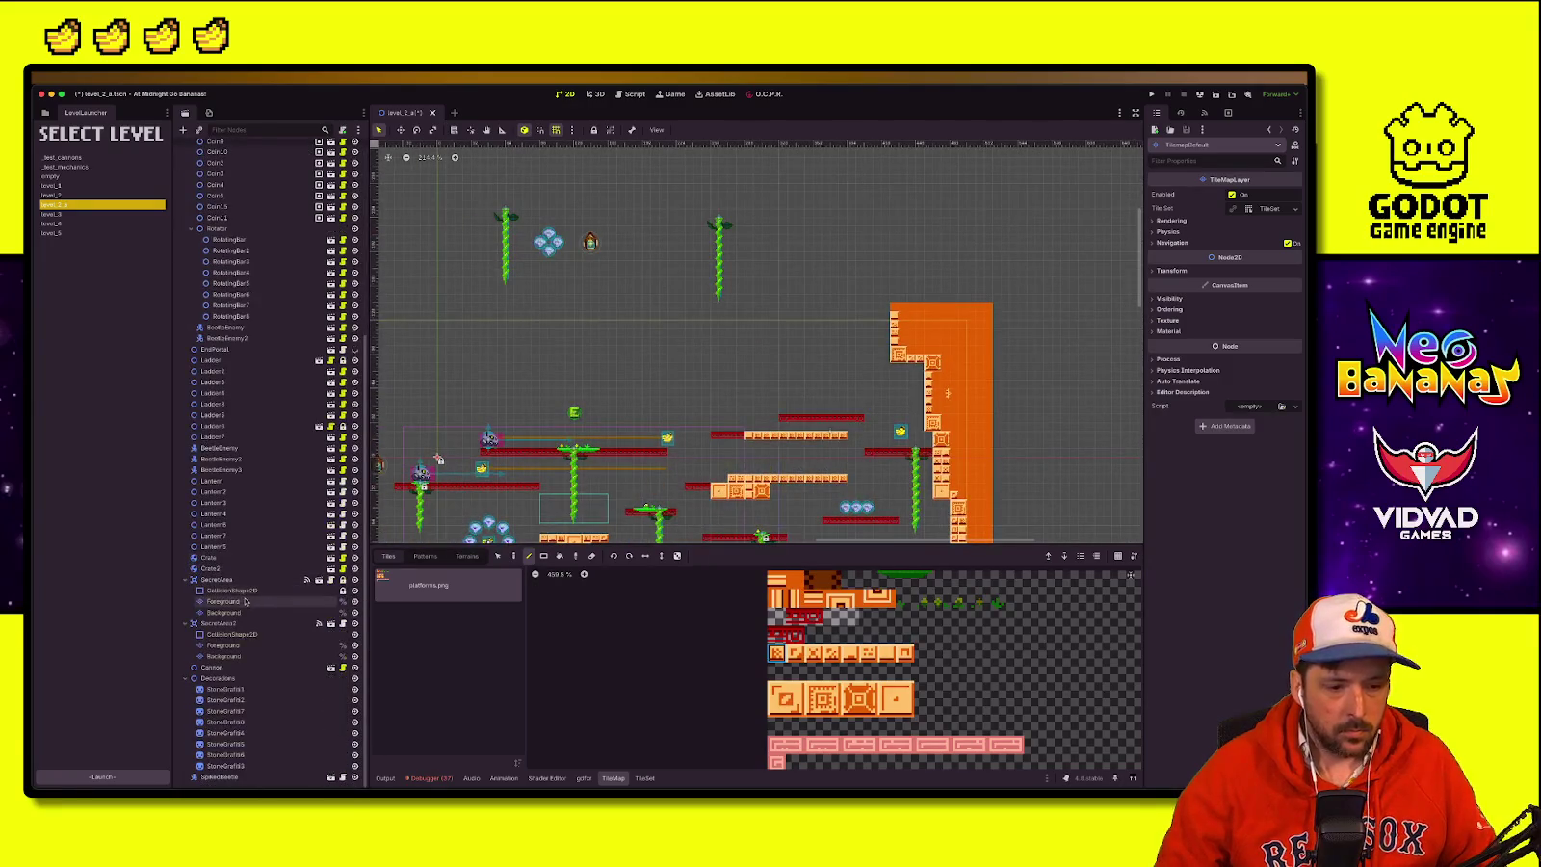
Duplicate SecretArea2 as SecretArea3 and move it up among the upper platforms
click(233, 626)
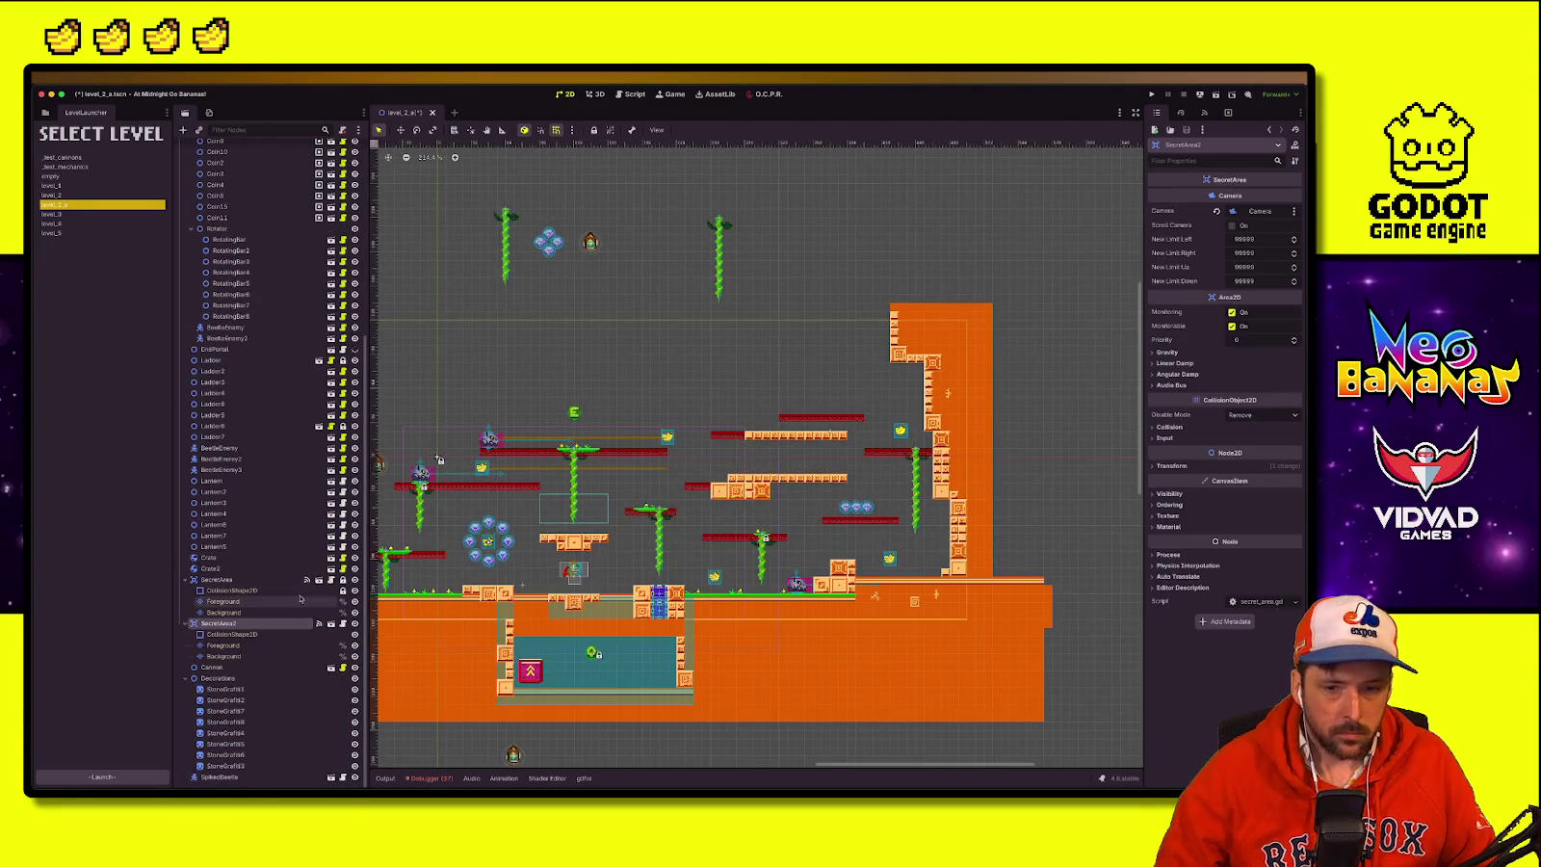
key(f)
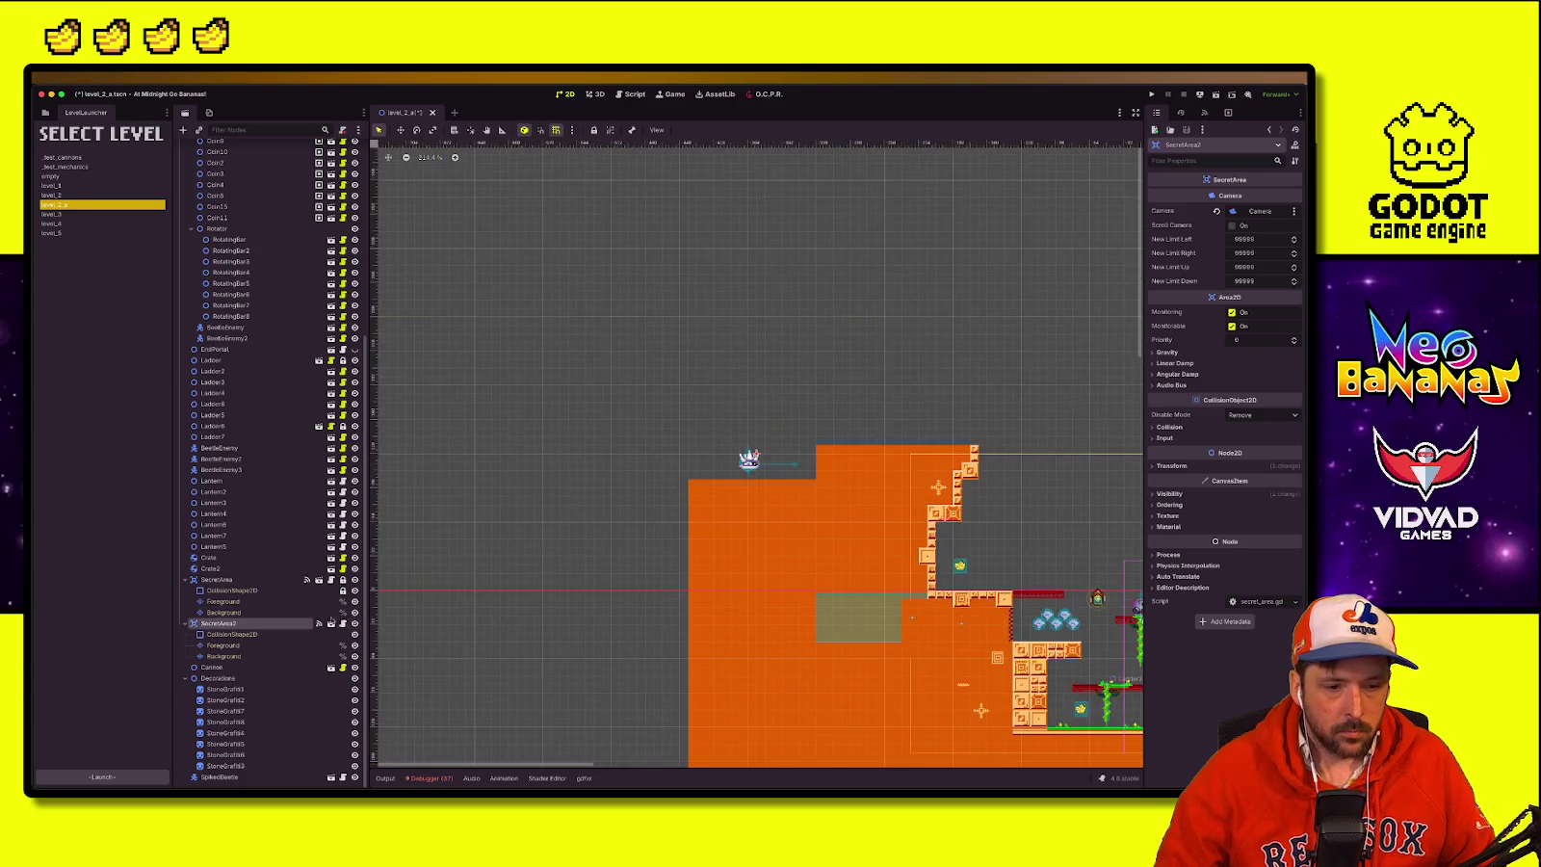
key(super+d)
key(w)
mouse_move(858, 616)
mouse_down()
mouse_move(963, 607)
mouse_move(778, 544)
mouse_move(1067, 415)
mouse_up()
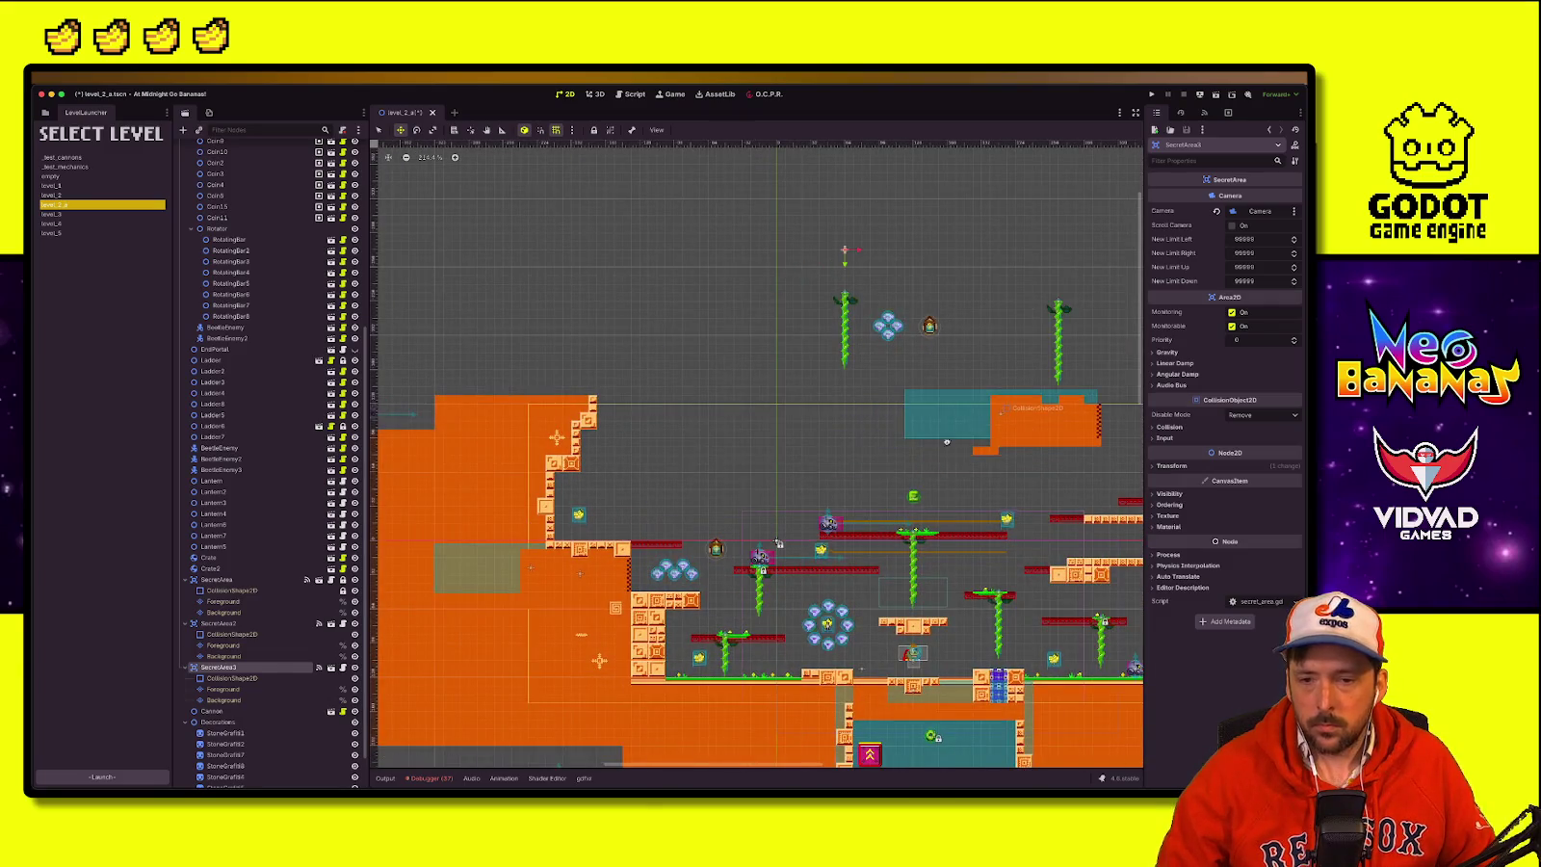
scroll(766, 441, right, 5)
drag(766, 441, 859, 466)
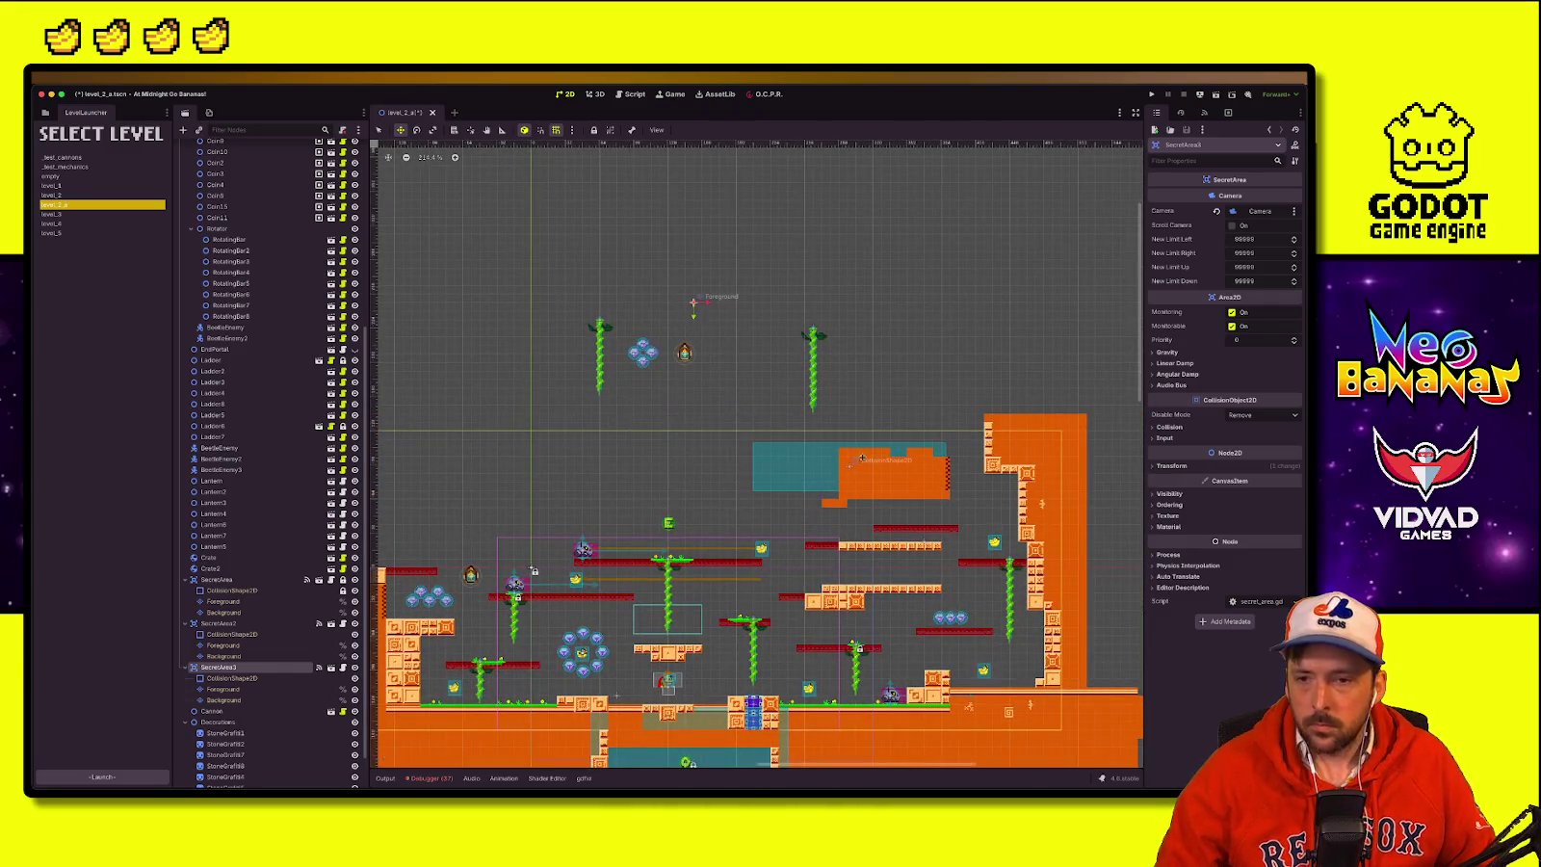
Inspect SecretArea3's collision shape, keeping its Camera assignment intact
click(230, 678)
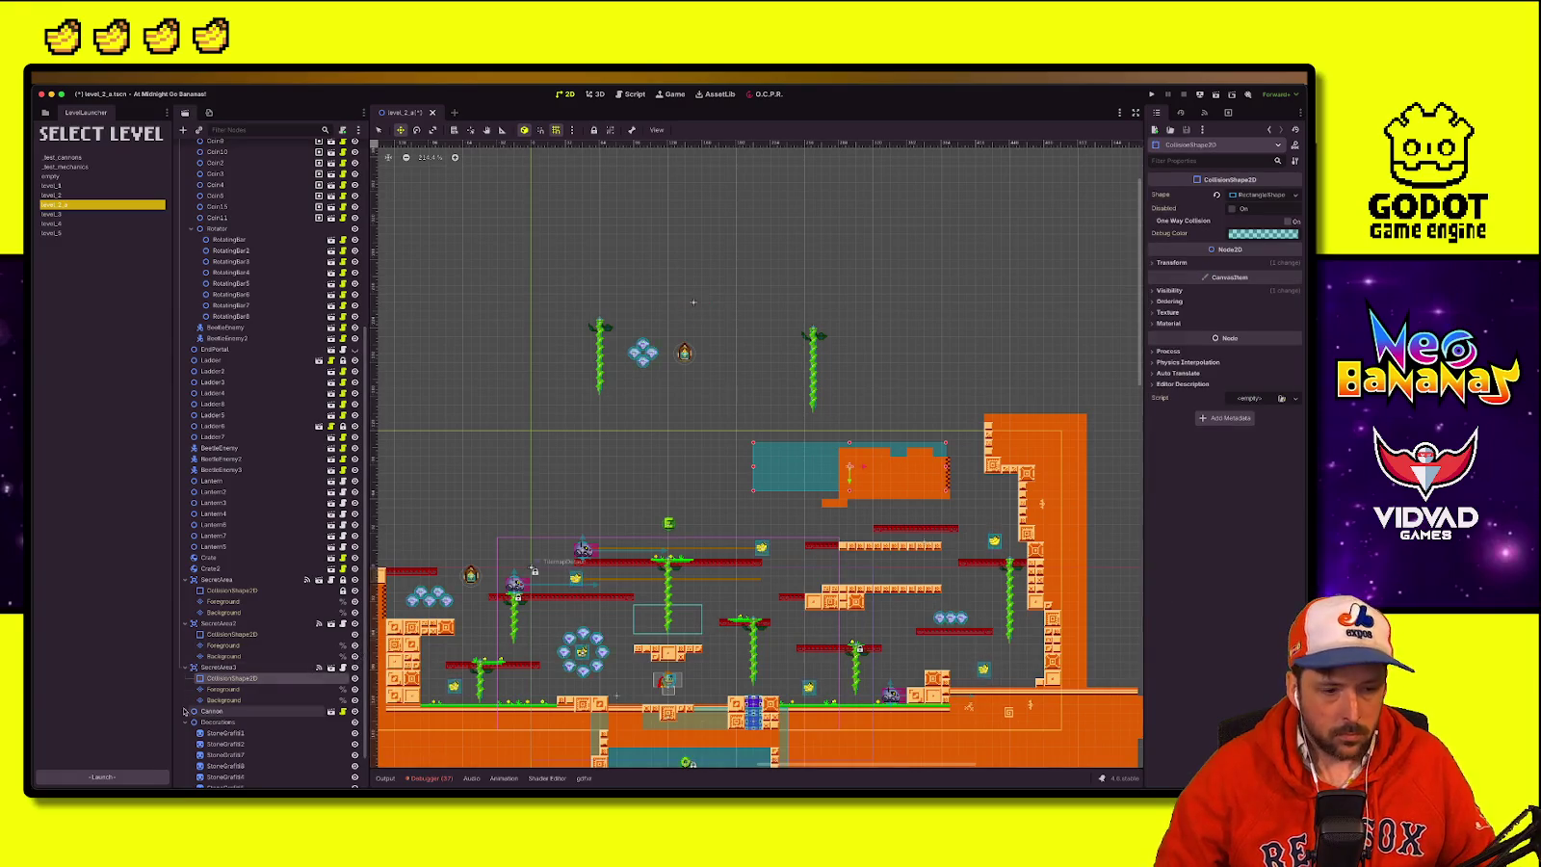
click(243, 664)
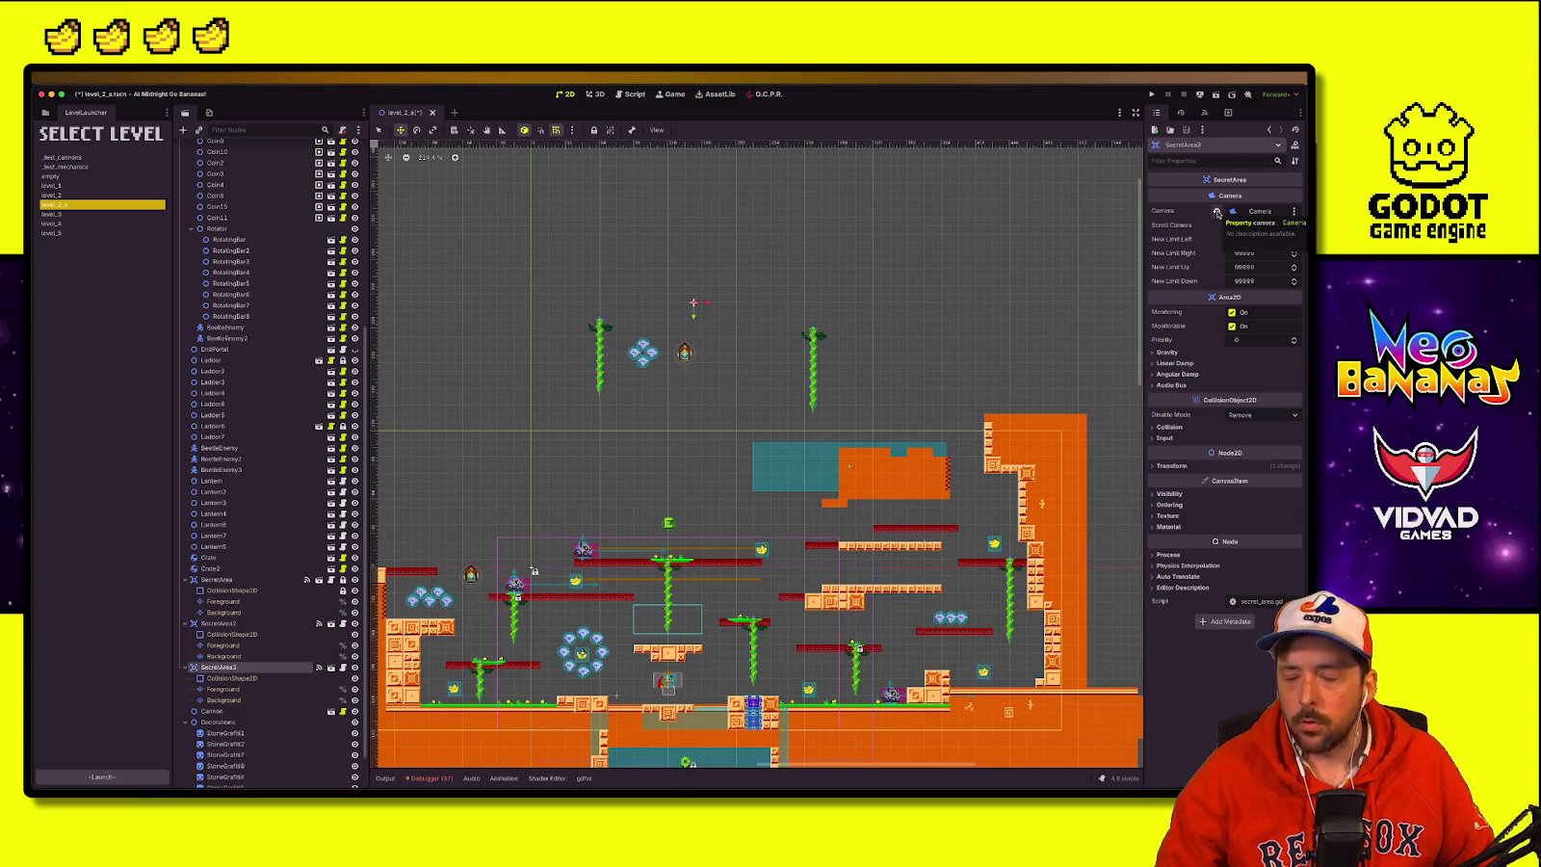
click(1216, 212)
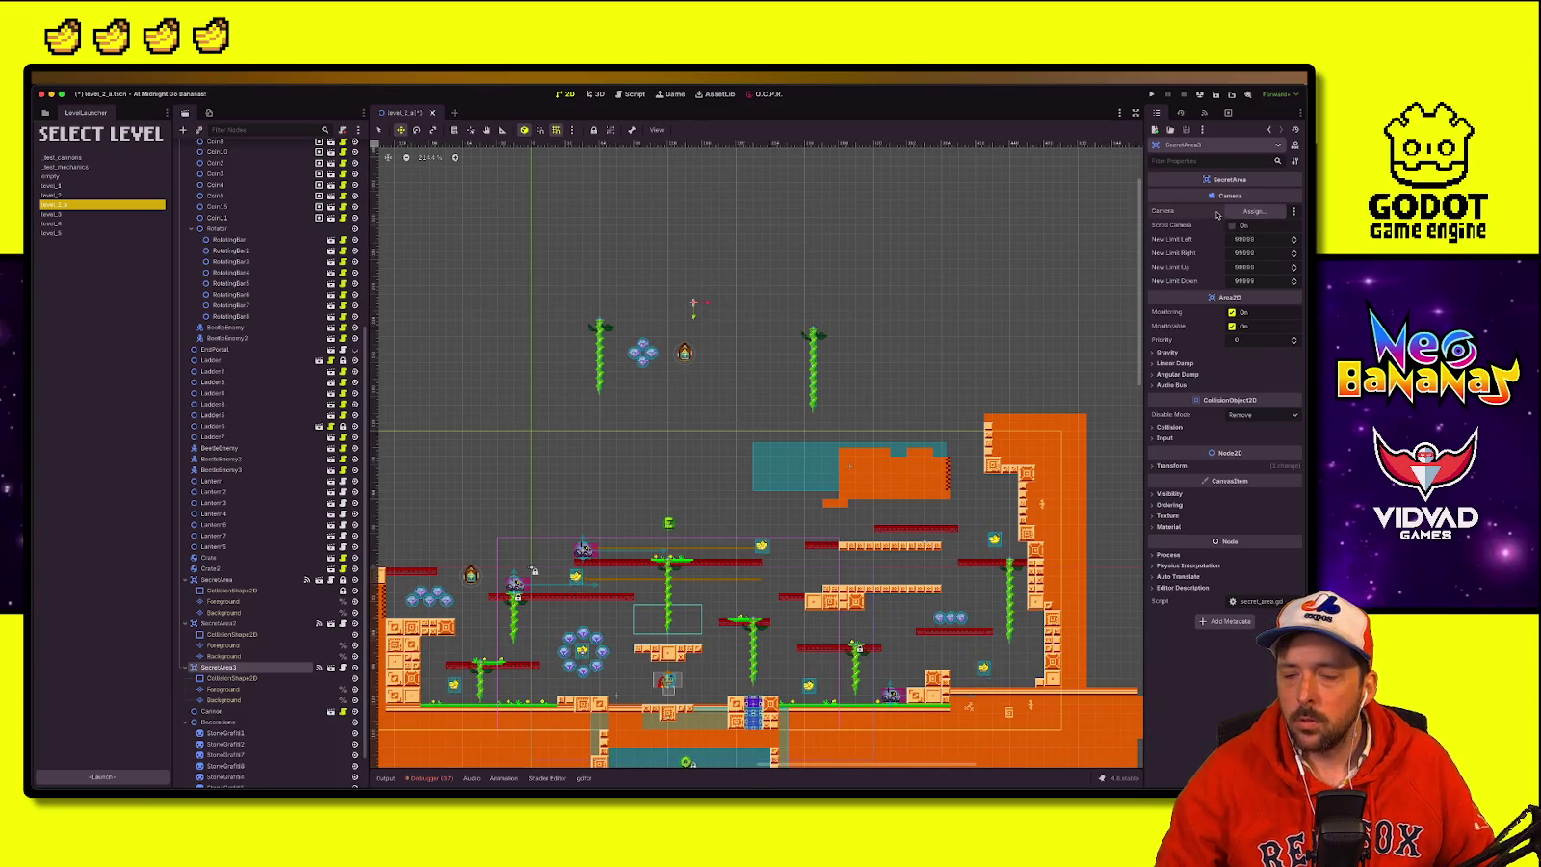
key(ctrl+z)
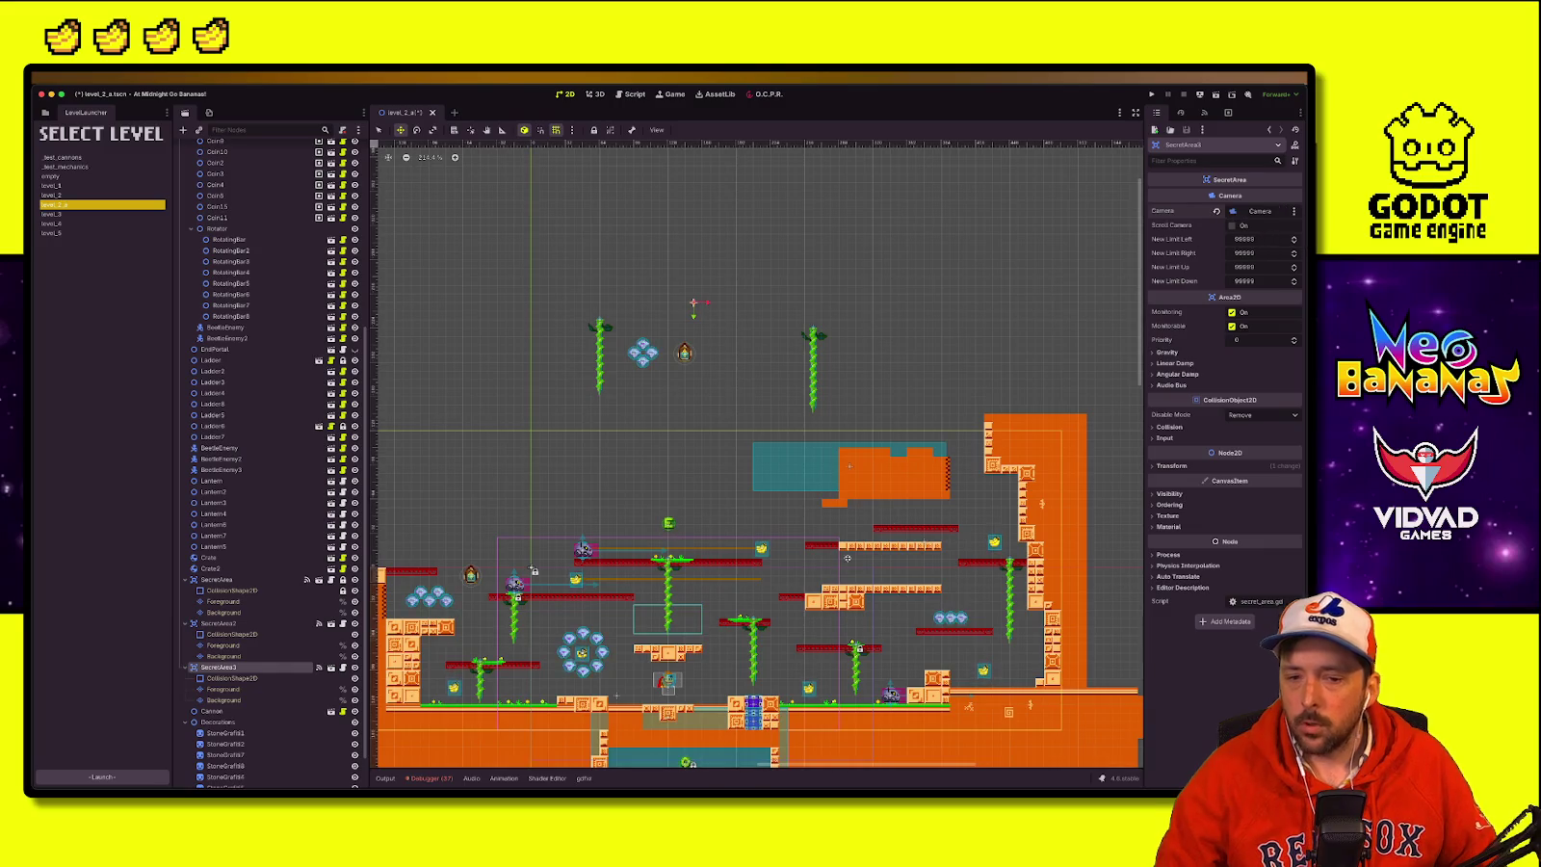
Undo stray orange tiles filled on SecretArea3's Foreground layer
click(223, 689)
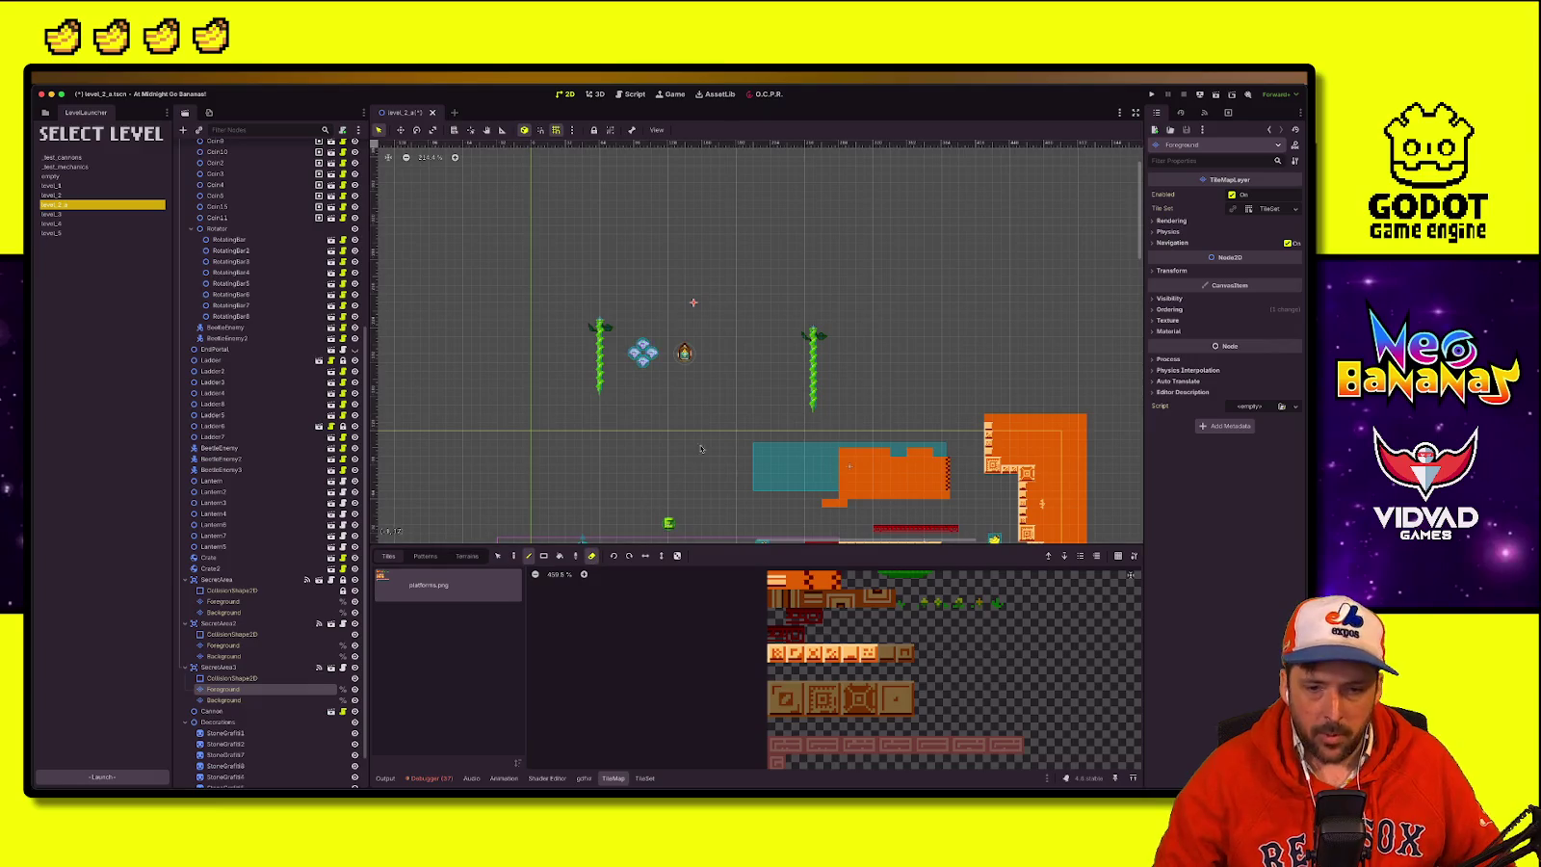
click(591, 555)
key(ctrl+z)
key(ctrl+z)
key(ctrl+z)
click(231, 678)
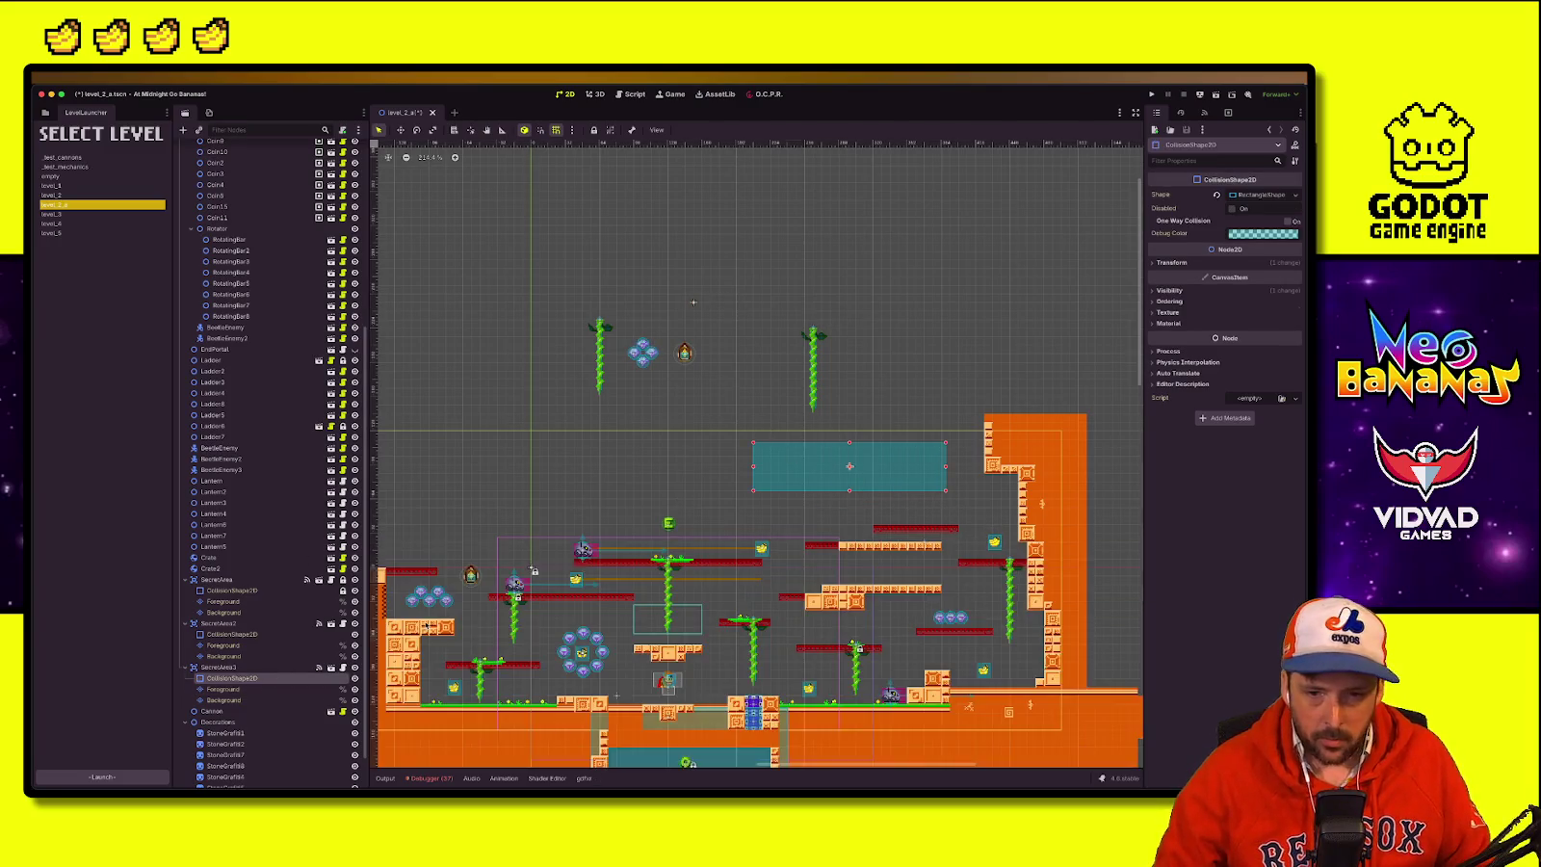
Fit SecretArea3's collision shape to the teal room between the two orange brick rows
scroll(525, 350, up, 3)
mouse_move(512, 351)
mouse_down()
mouse_move(693, 379)
mouse_move(674, 536)
mouse_up()
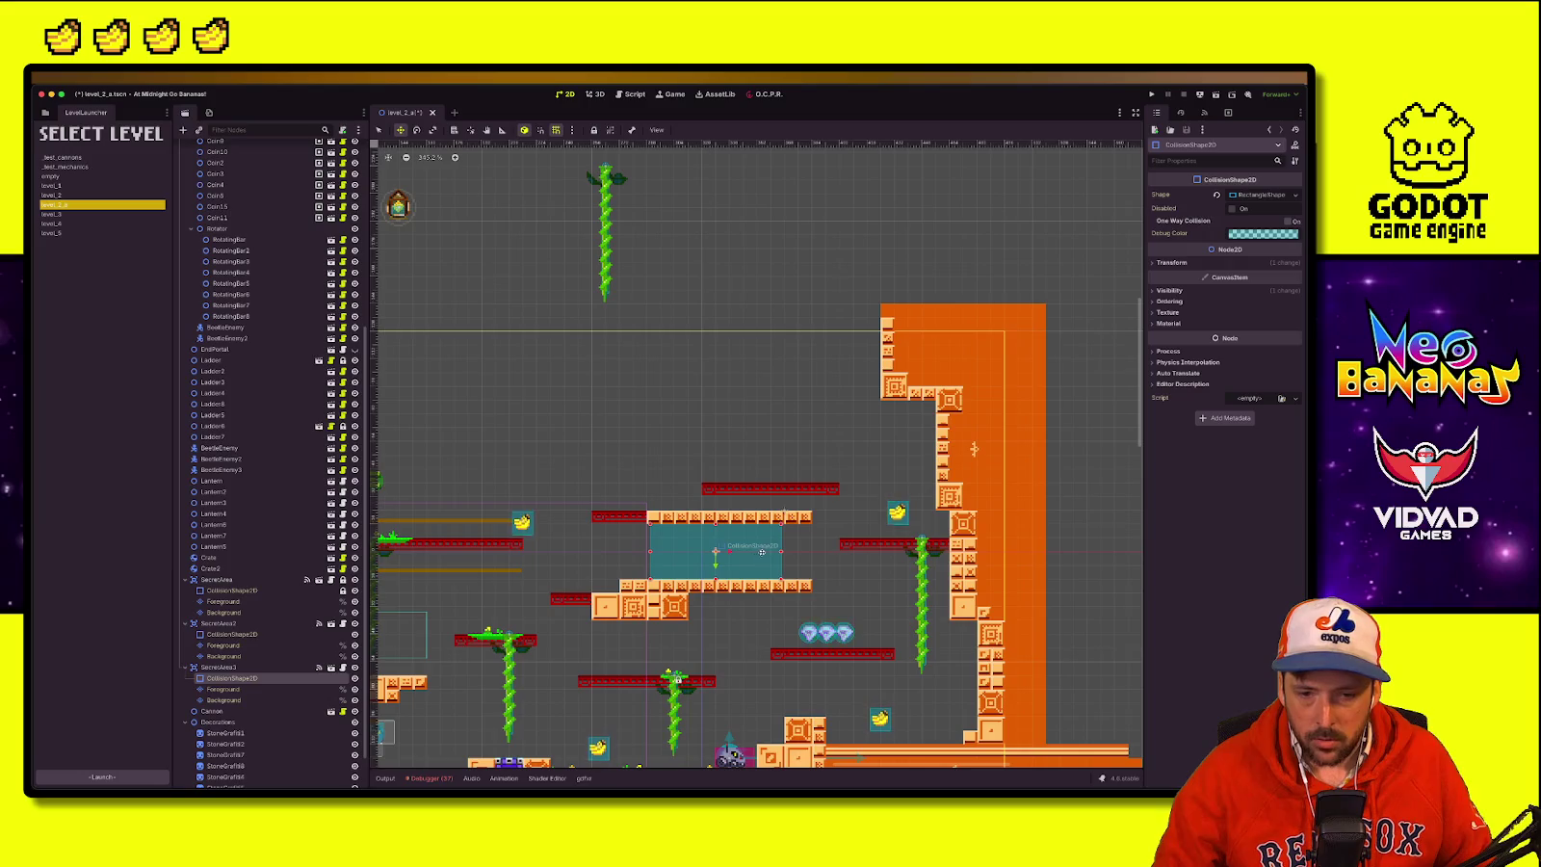
key(q)
drag(779, 553, 810, 554)
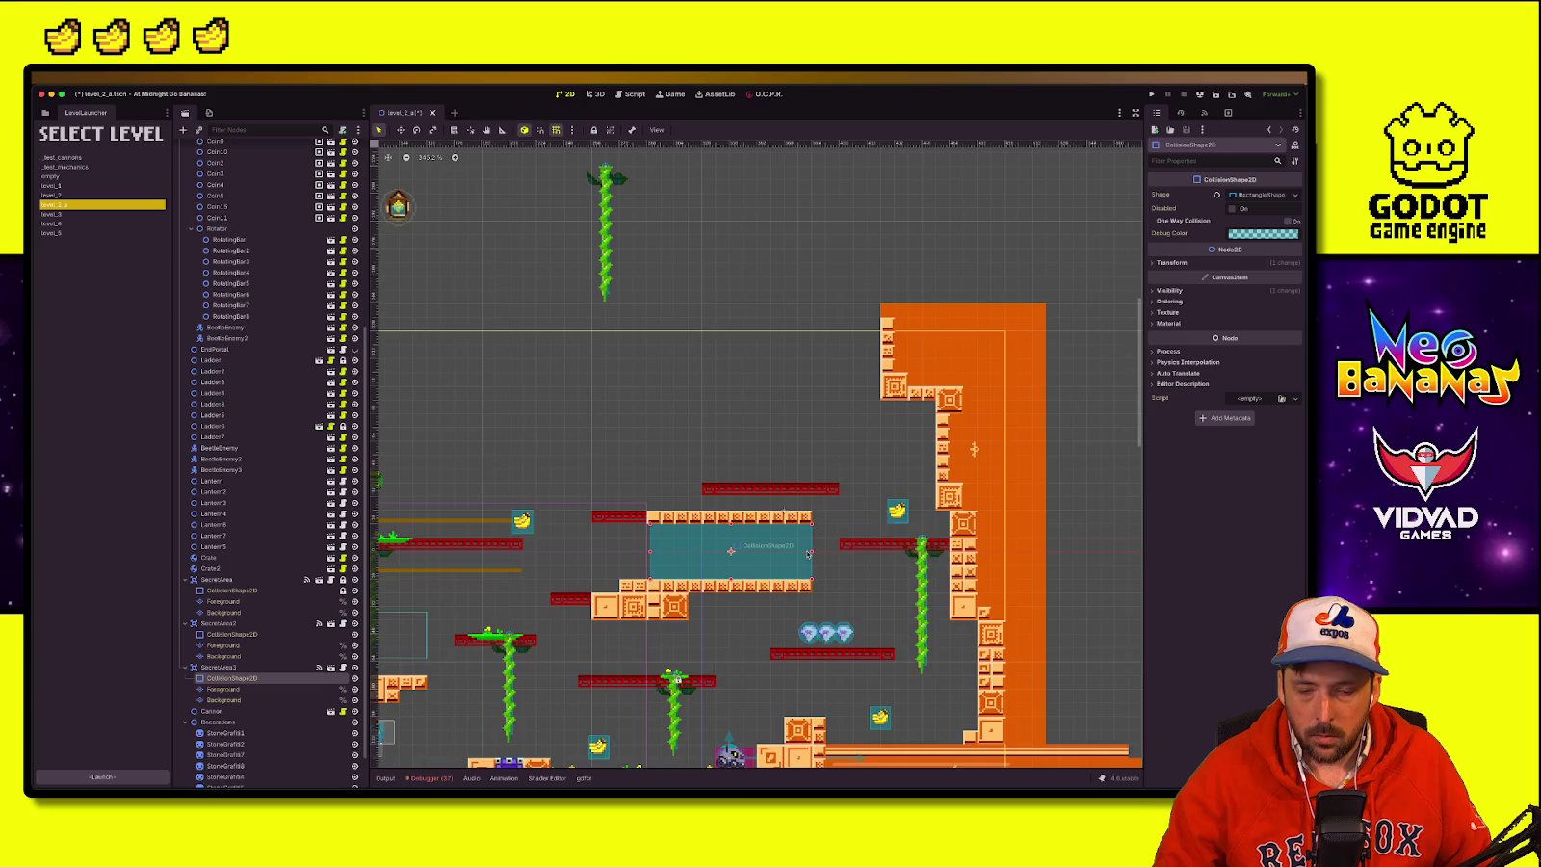
mouse_move(812, 554)
mouse_down()
mouse_move(695, 553)
mouse_move(800, 556)
mouse_up()
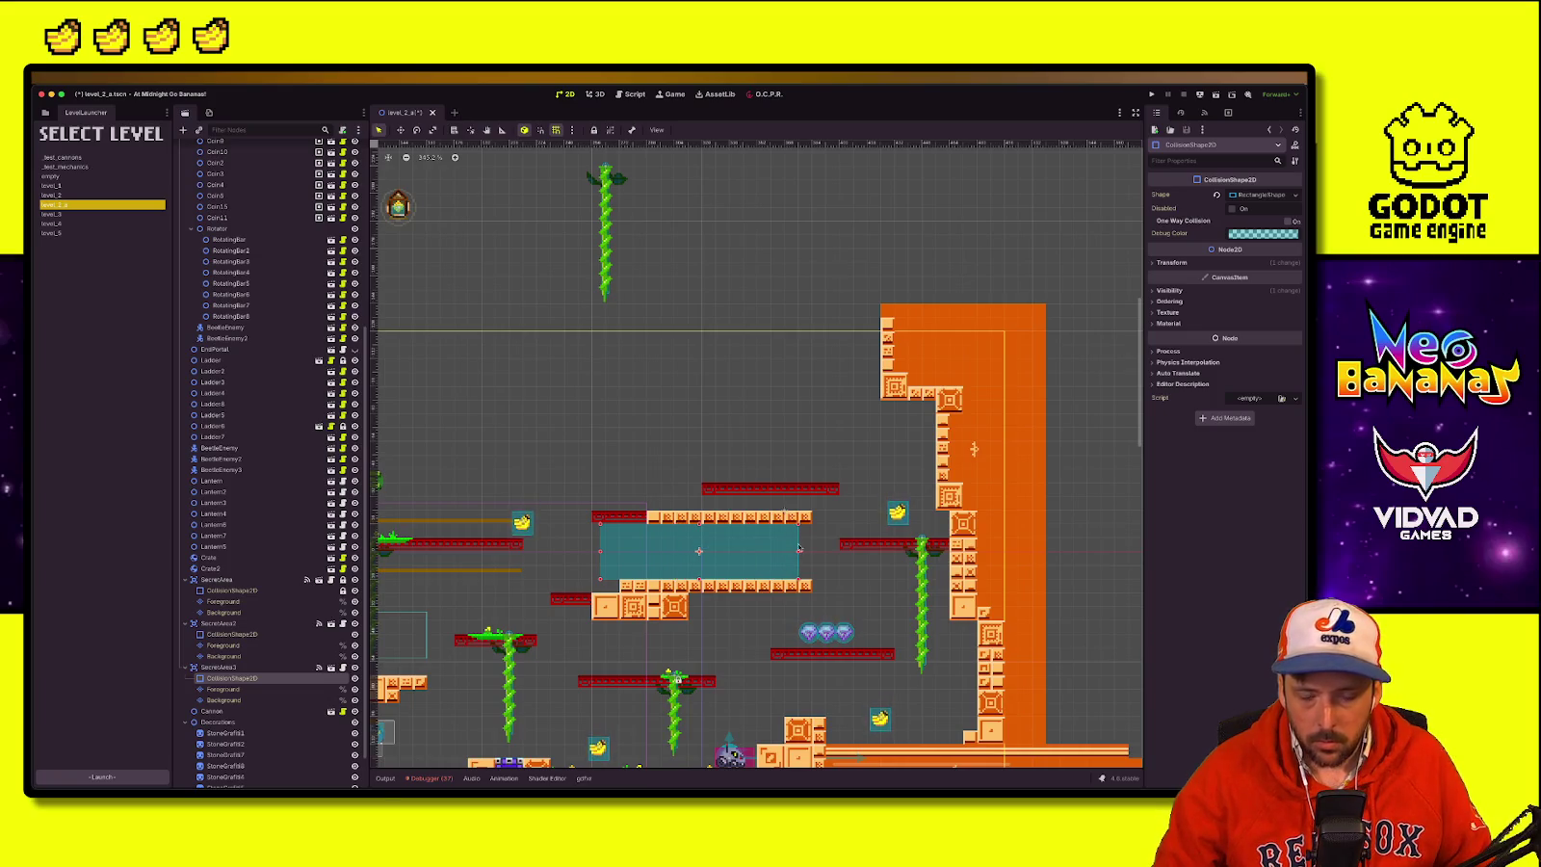
key(Right)
key(Right)
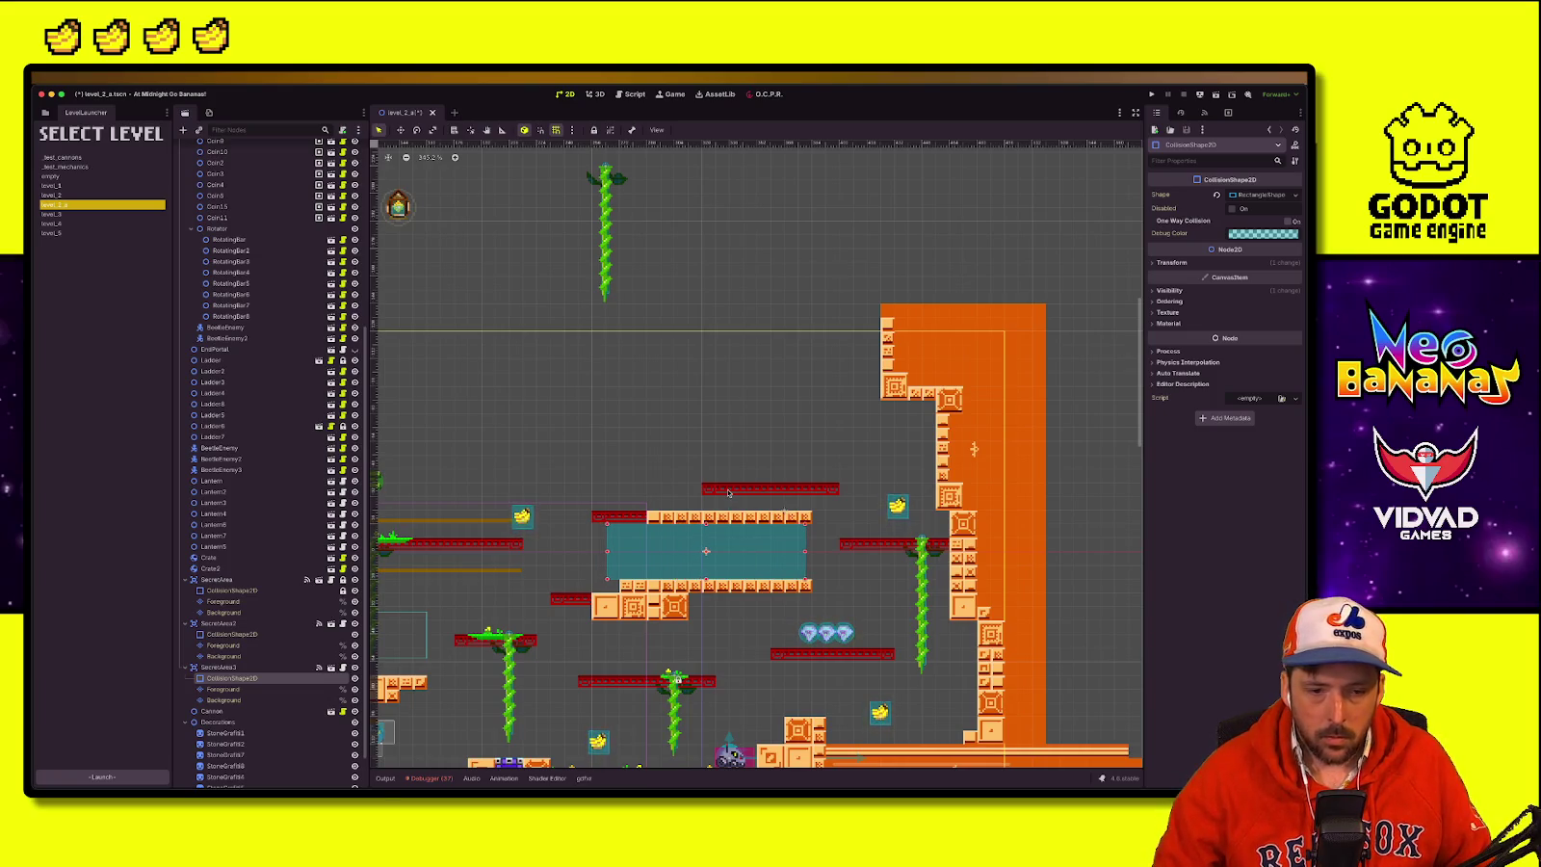
scroll(232, 210, up, 5)
scroll(233, 210, up, 3)
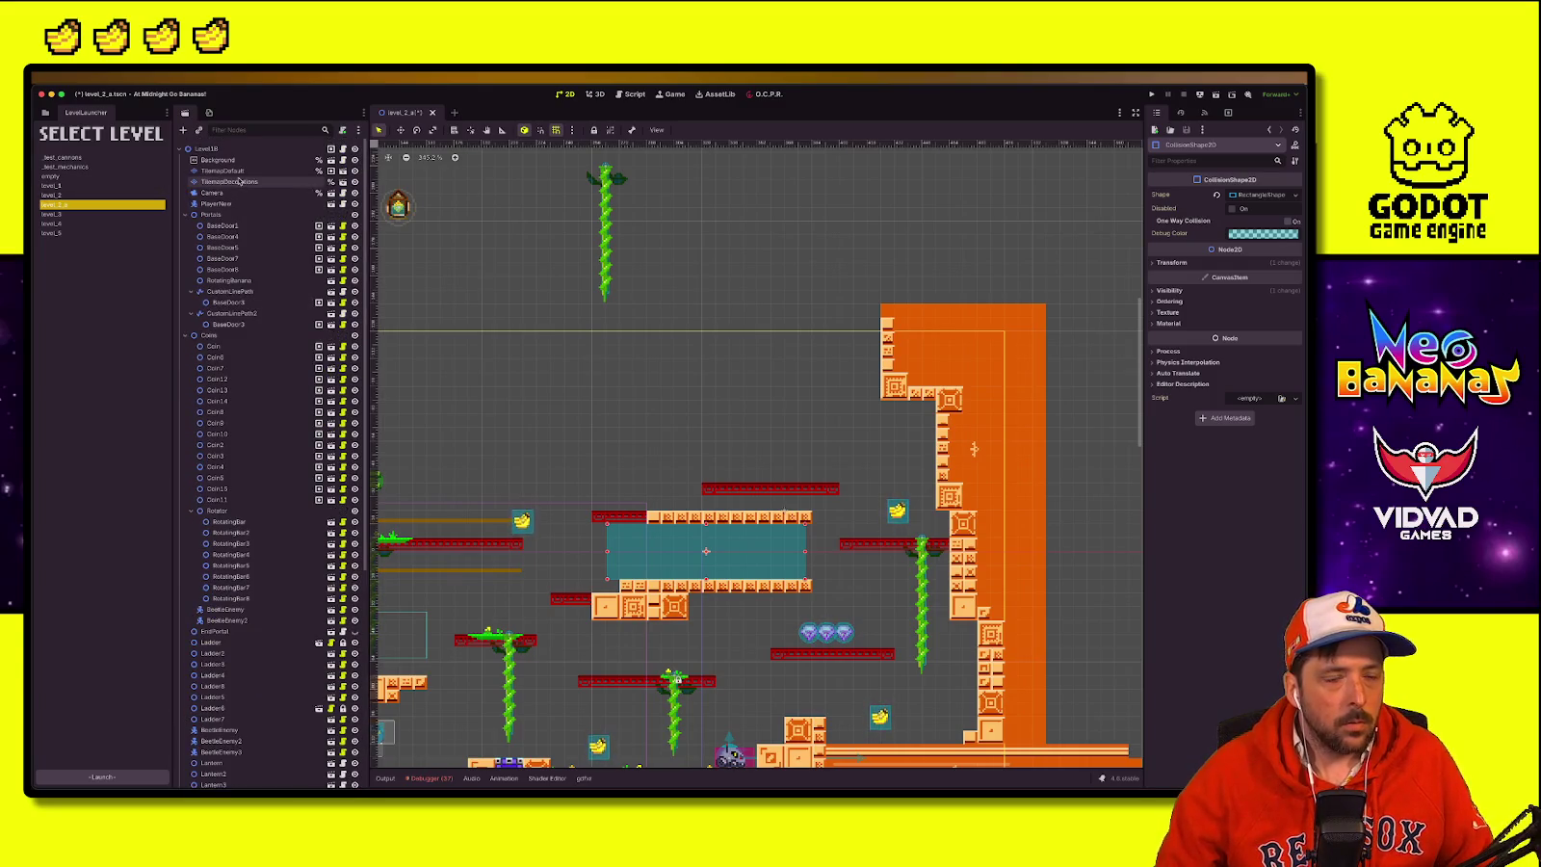
click(223, 170)
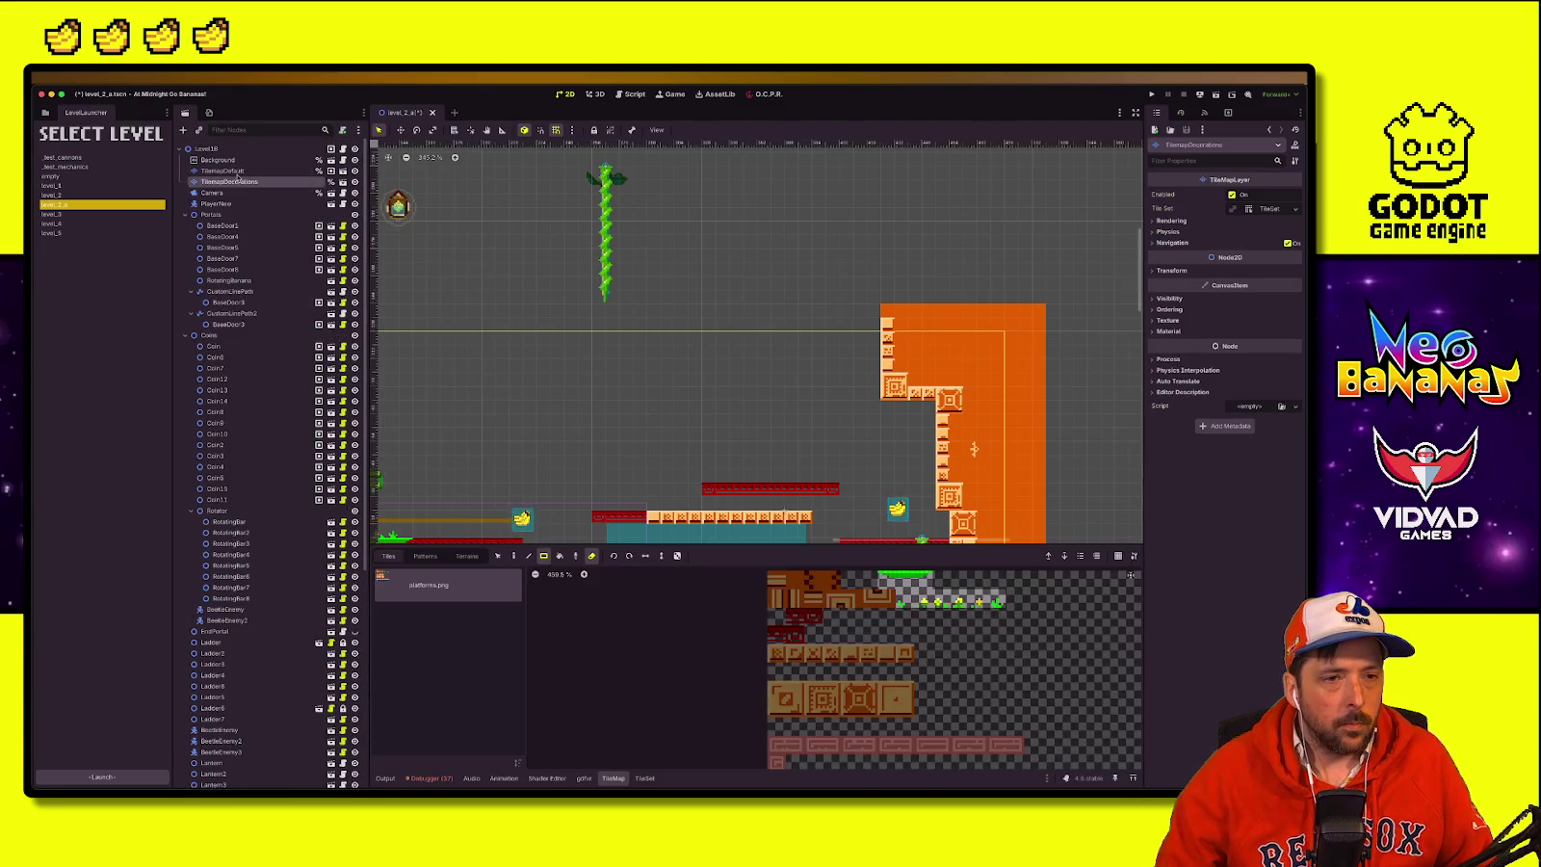
On TilemapDefault, add orange tiles at the platform row's left end and erase a stretch
scroll(815, 328, down, 5)
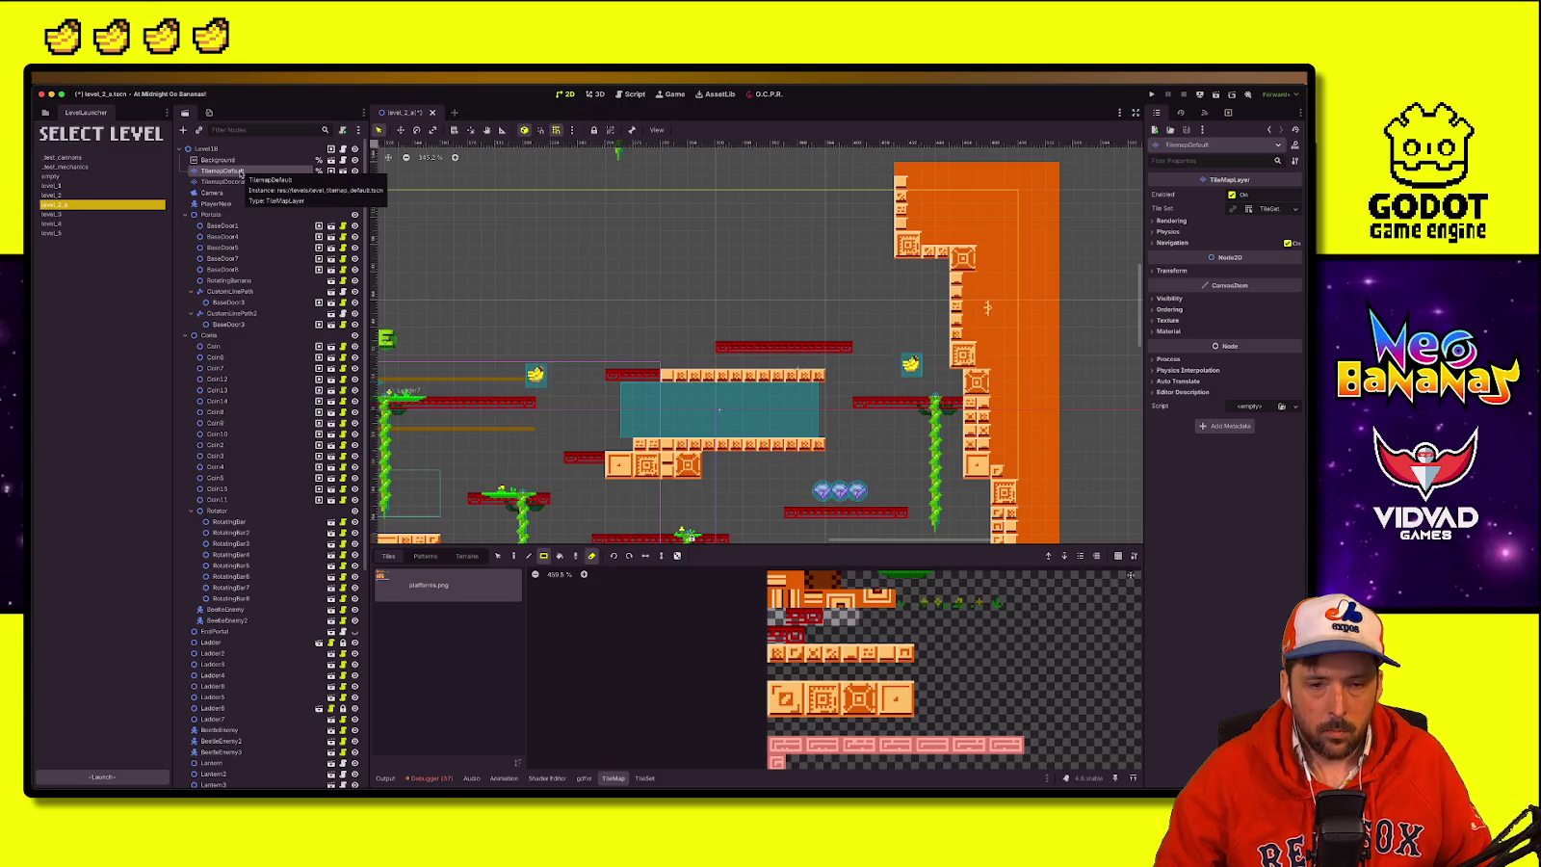
click(776, 653)
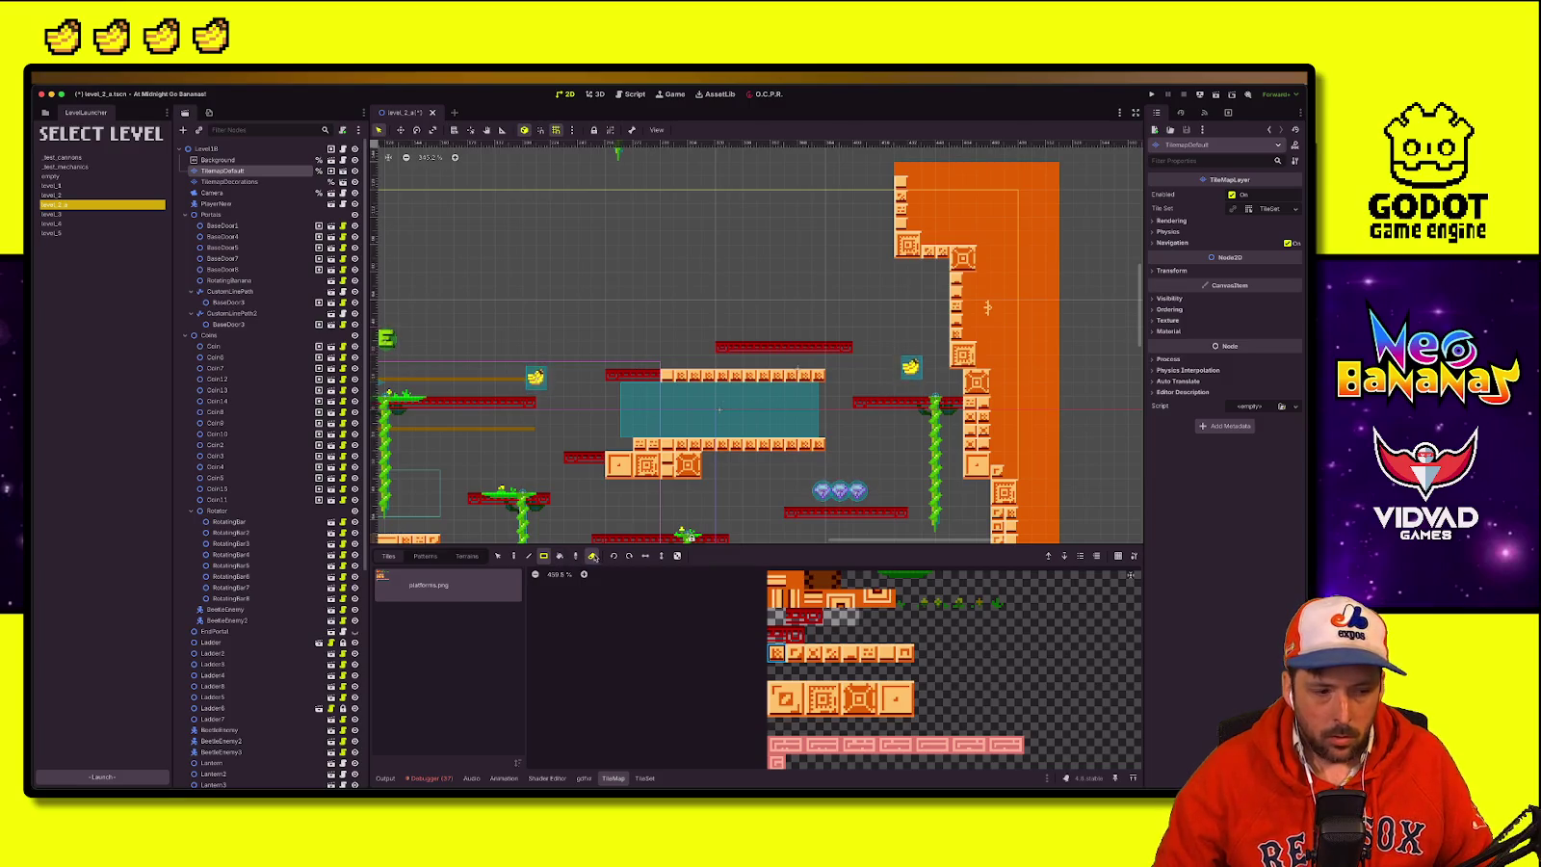
click(513, 555)
click(643, 378)
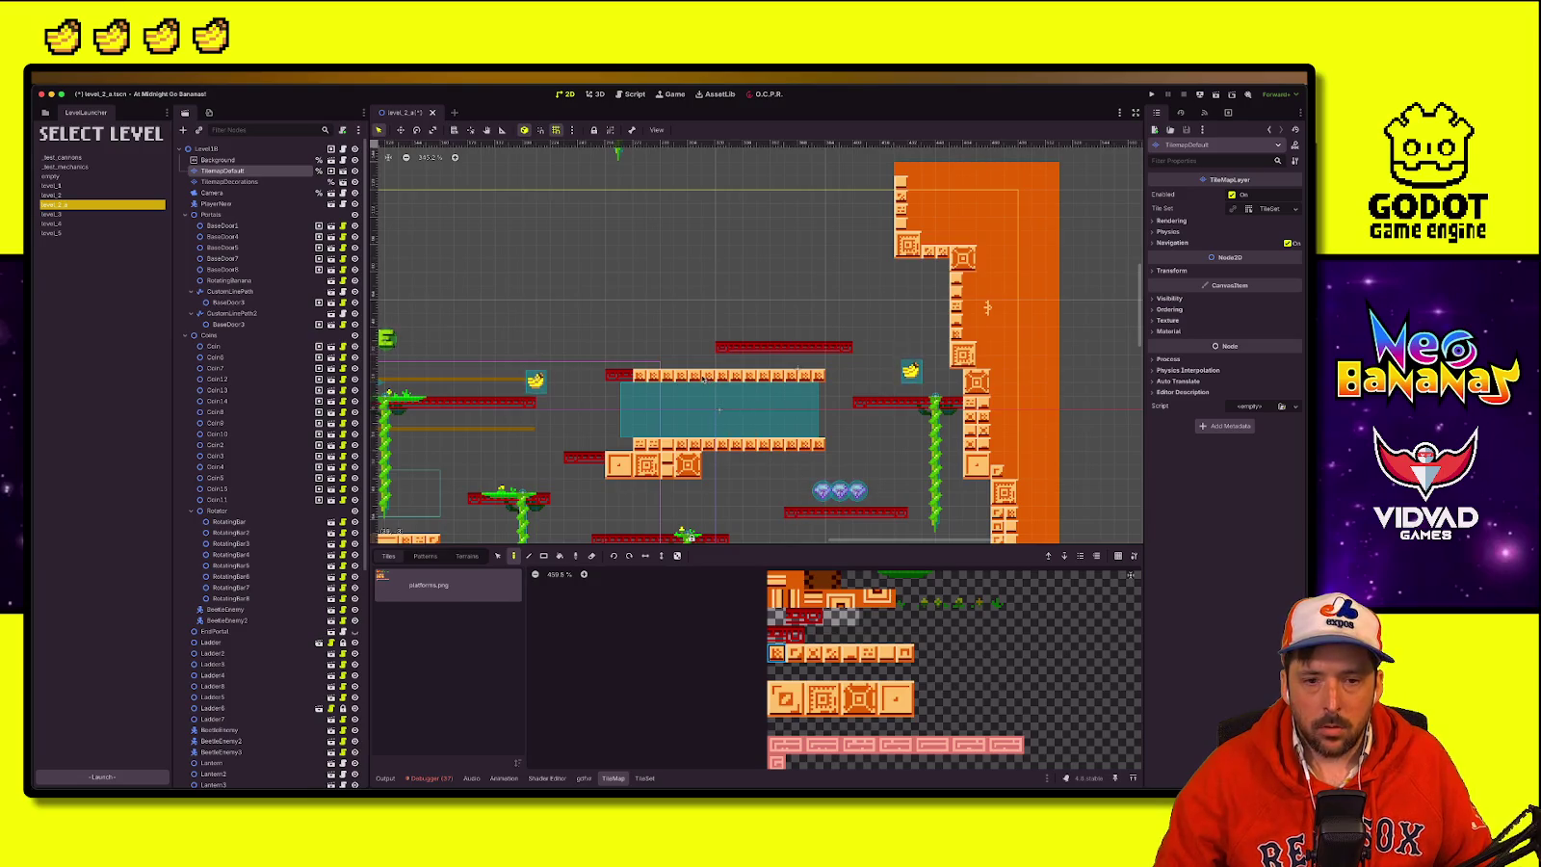
drag(709, 377, 761, 380)
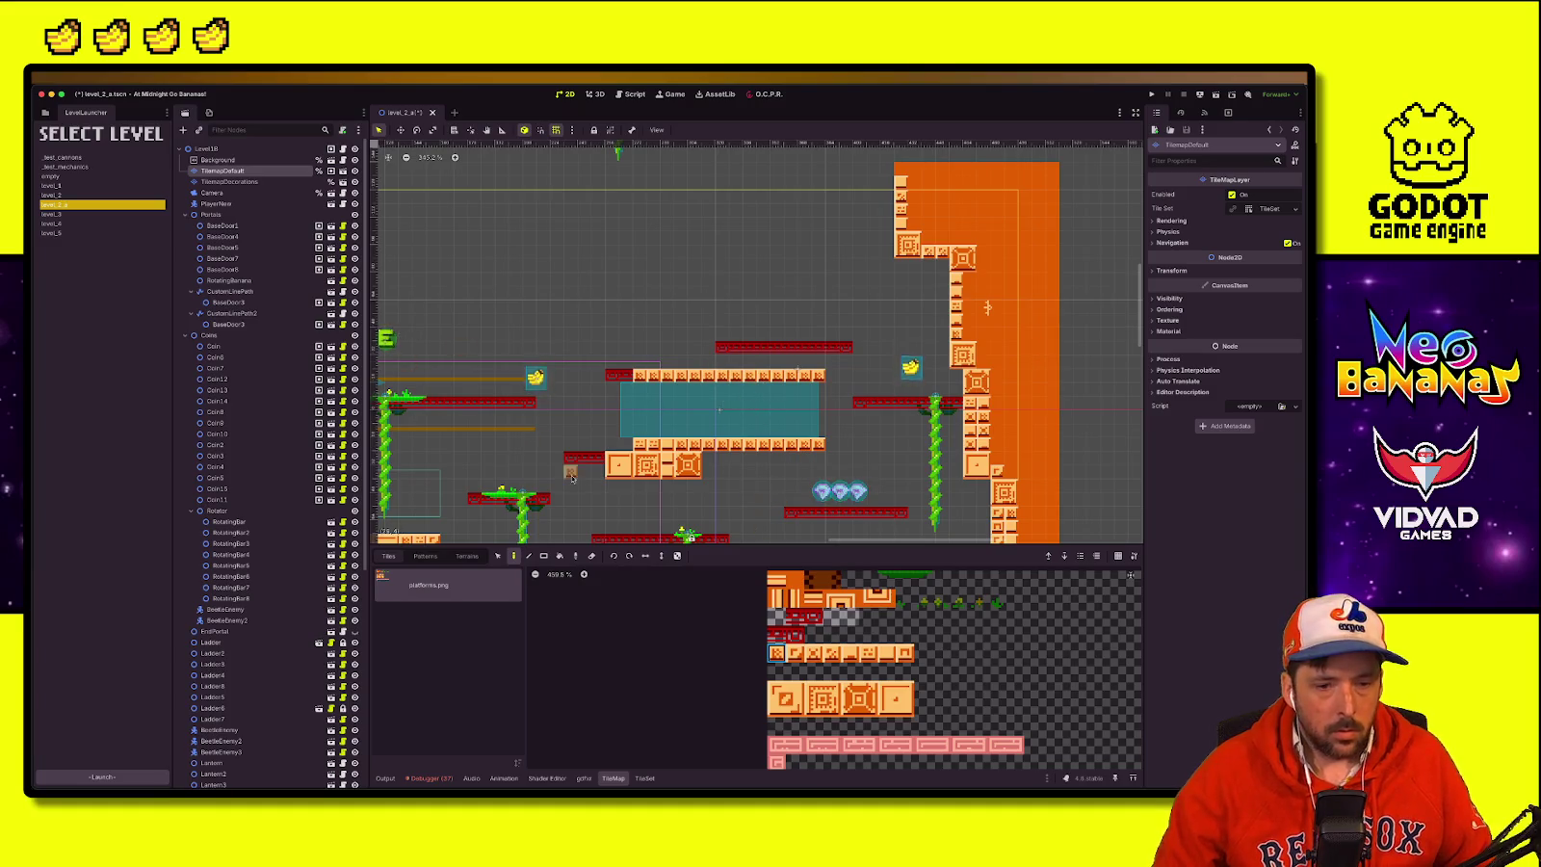
scroll(571, 478, down, 1)
scroll(247, 635, down, 6)
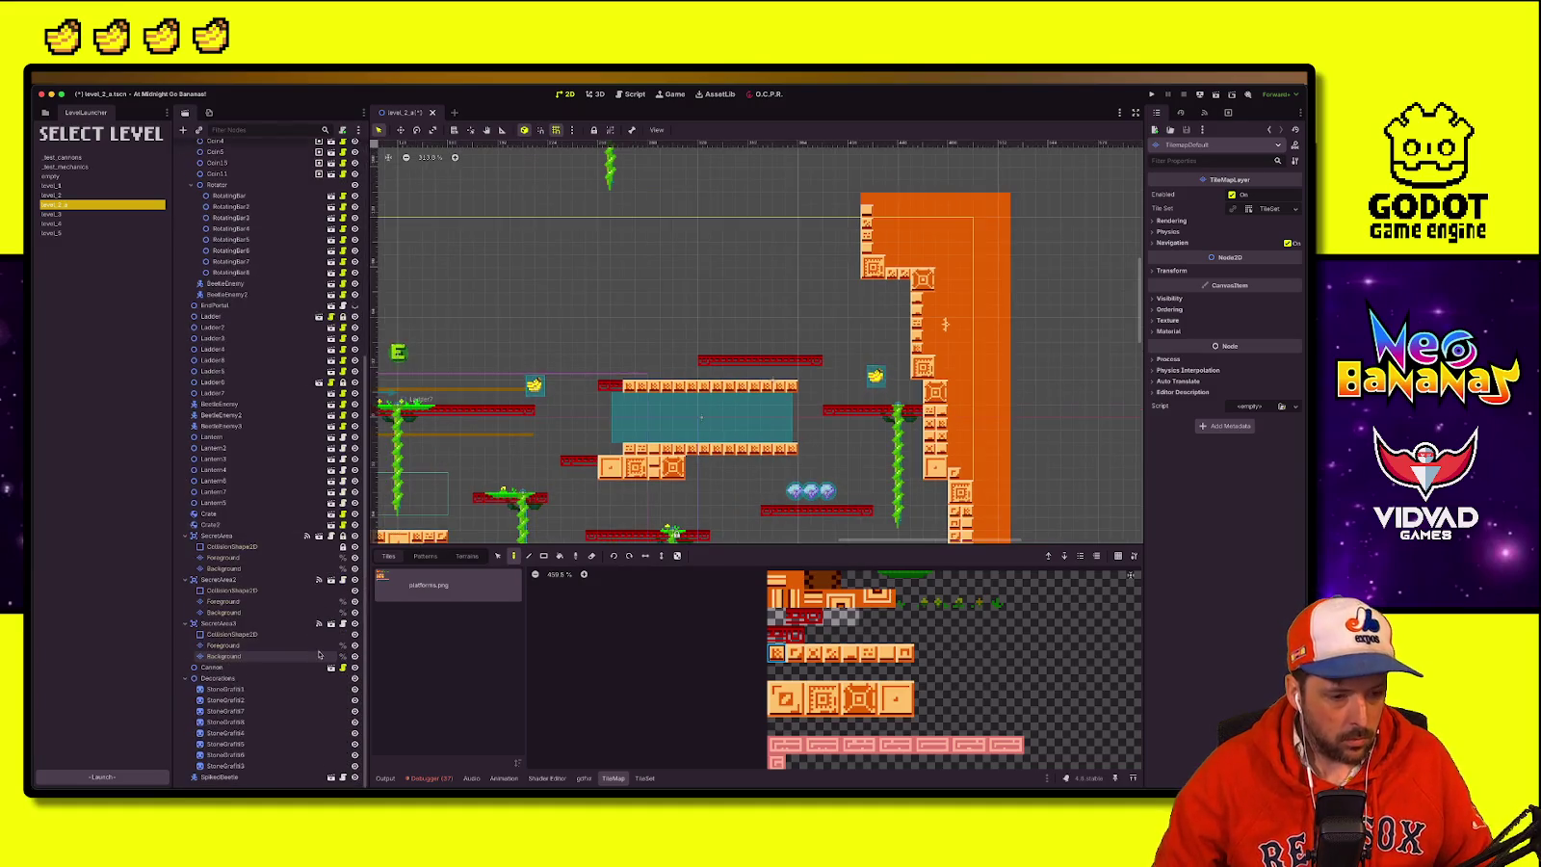
Fill the secret room's left and right thirds with solid orange tiles on SecretArea3's Foreground
click(248, 644)
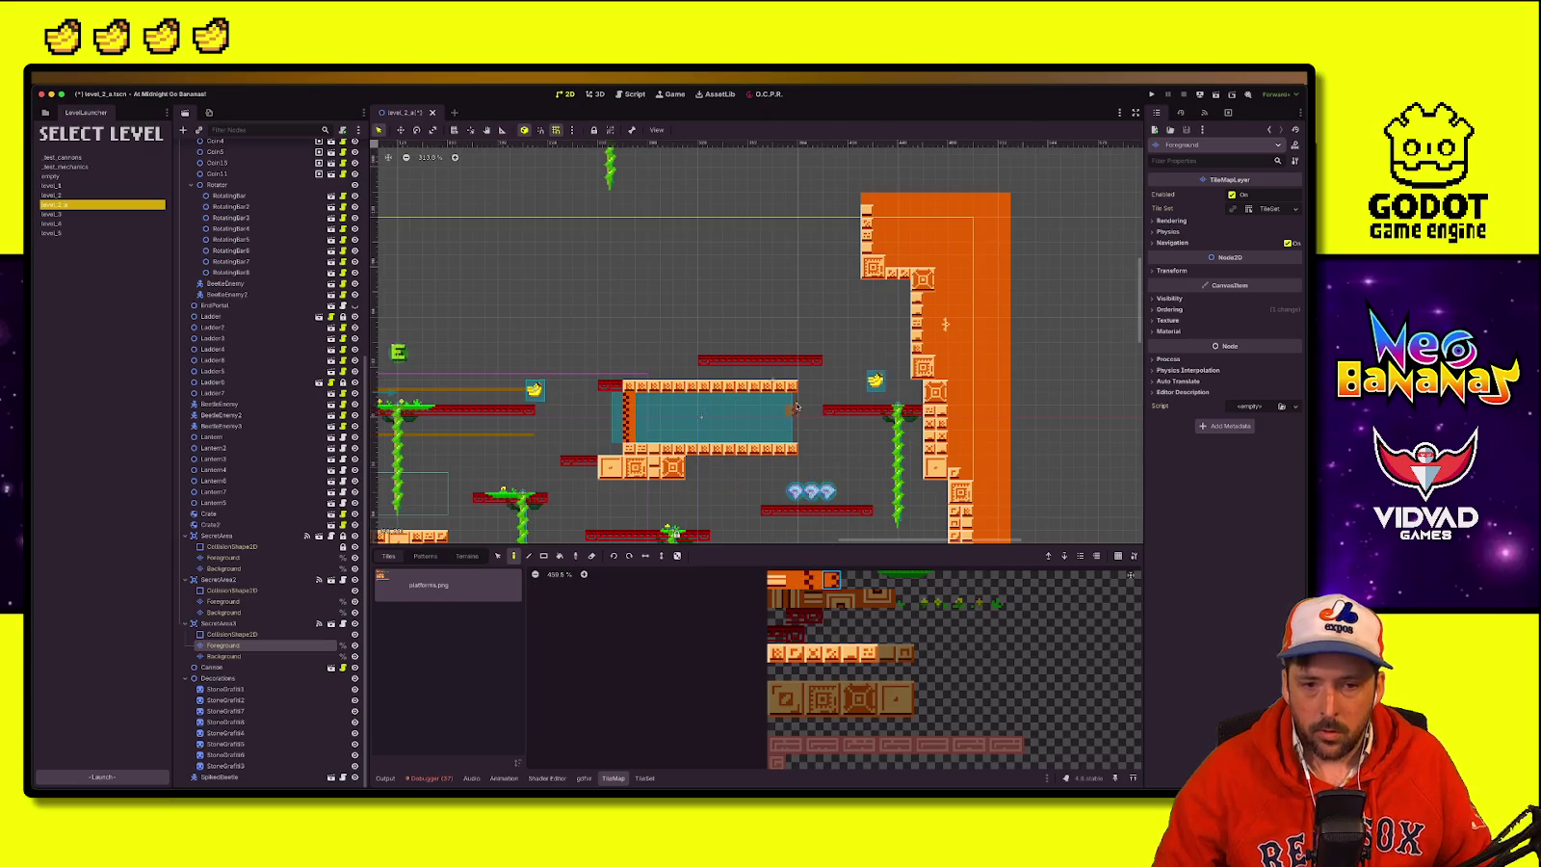
click(811, 579)
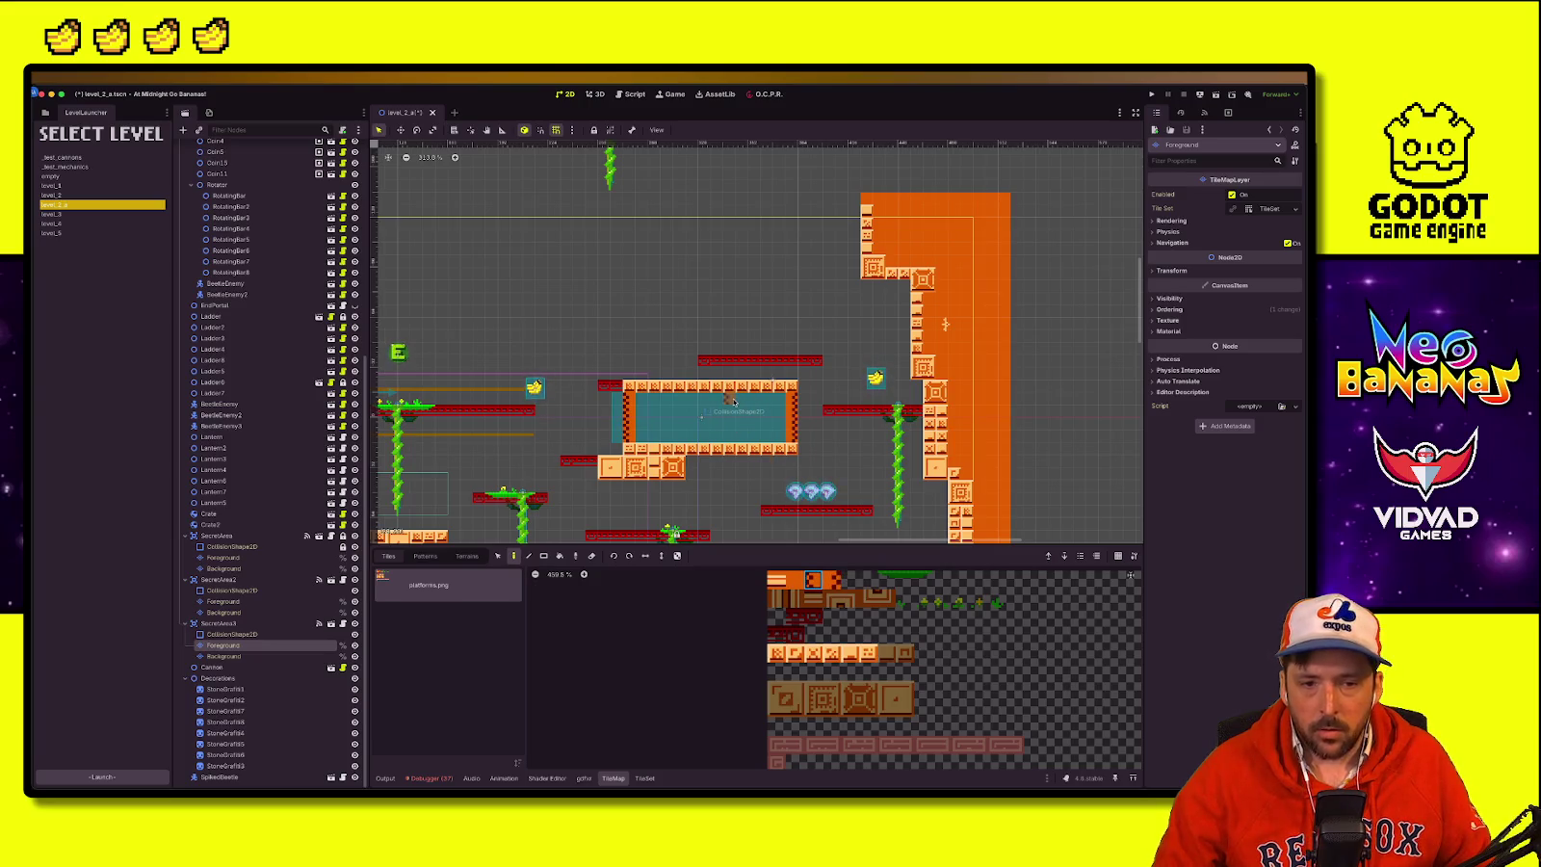
click(830, 579)
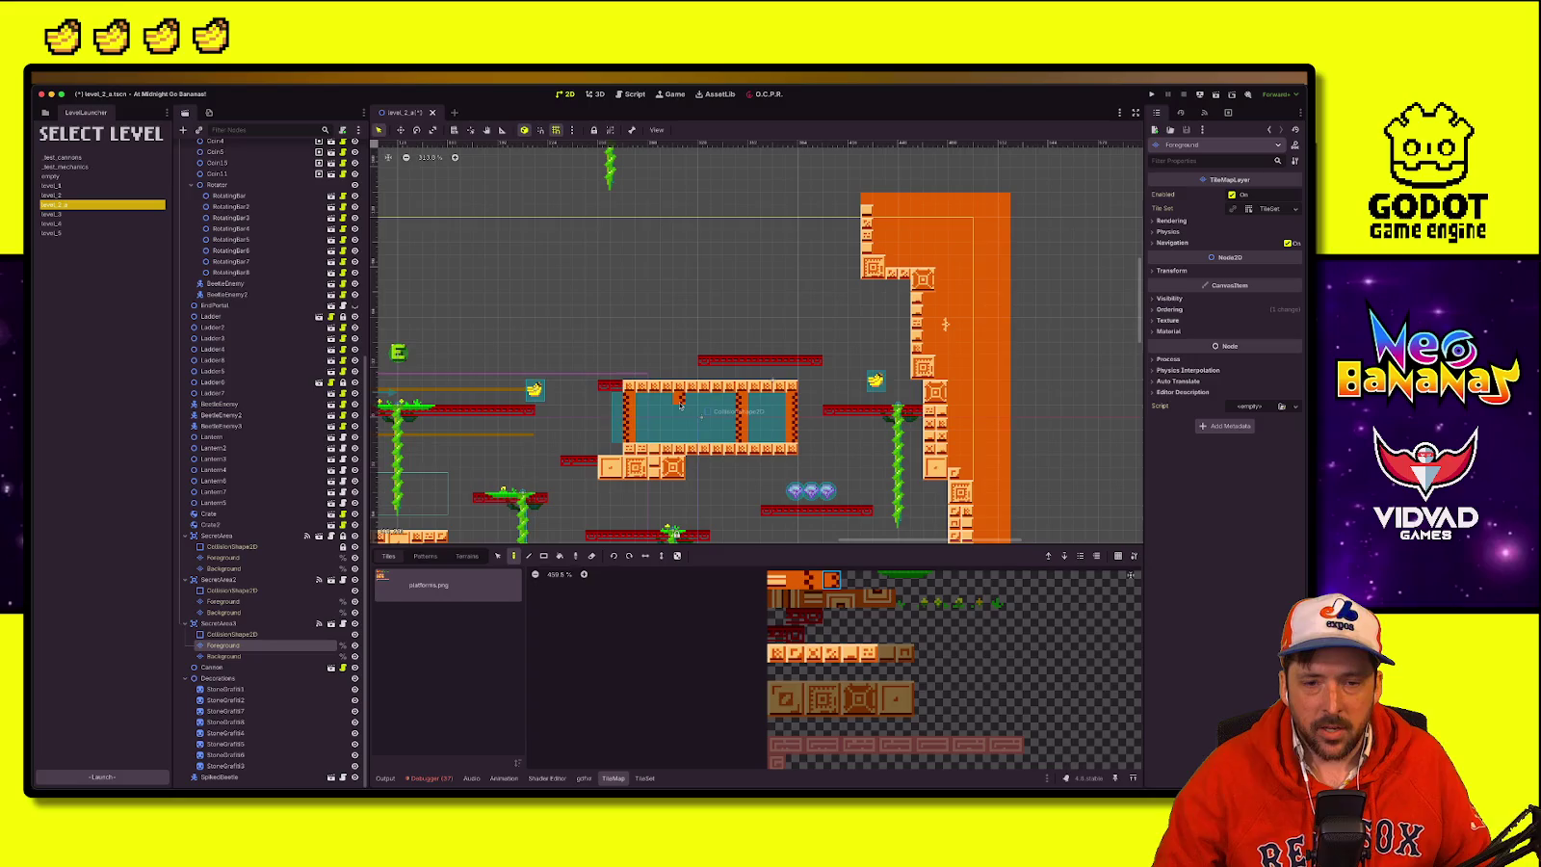
click(793, 577)
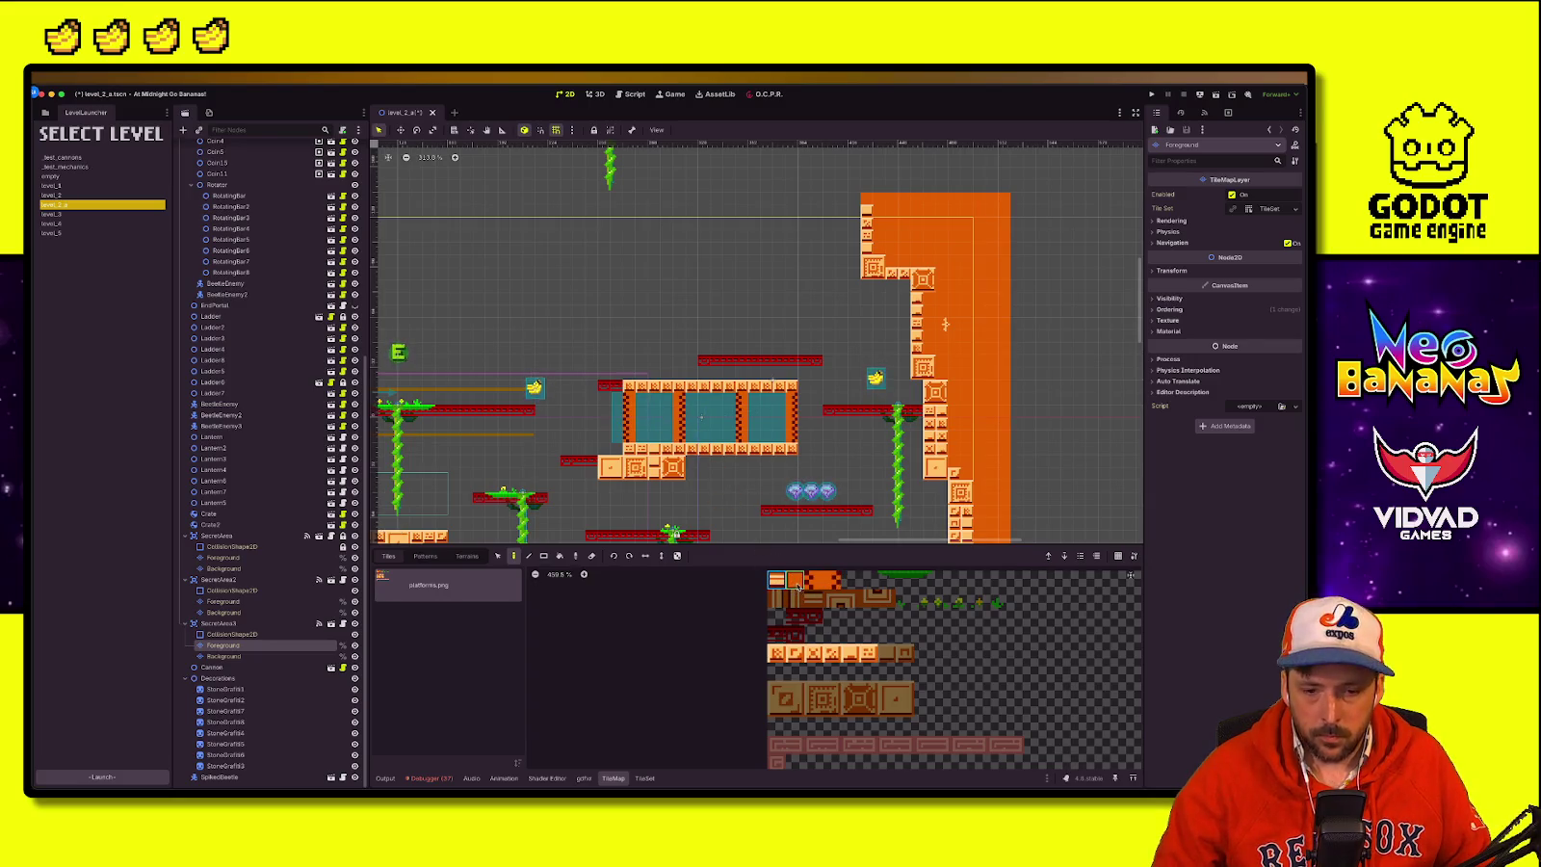
click(663, 437)
click(764, 412)
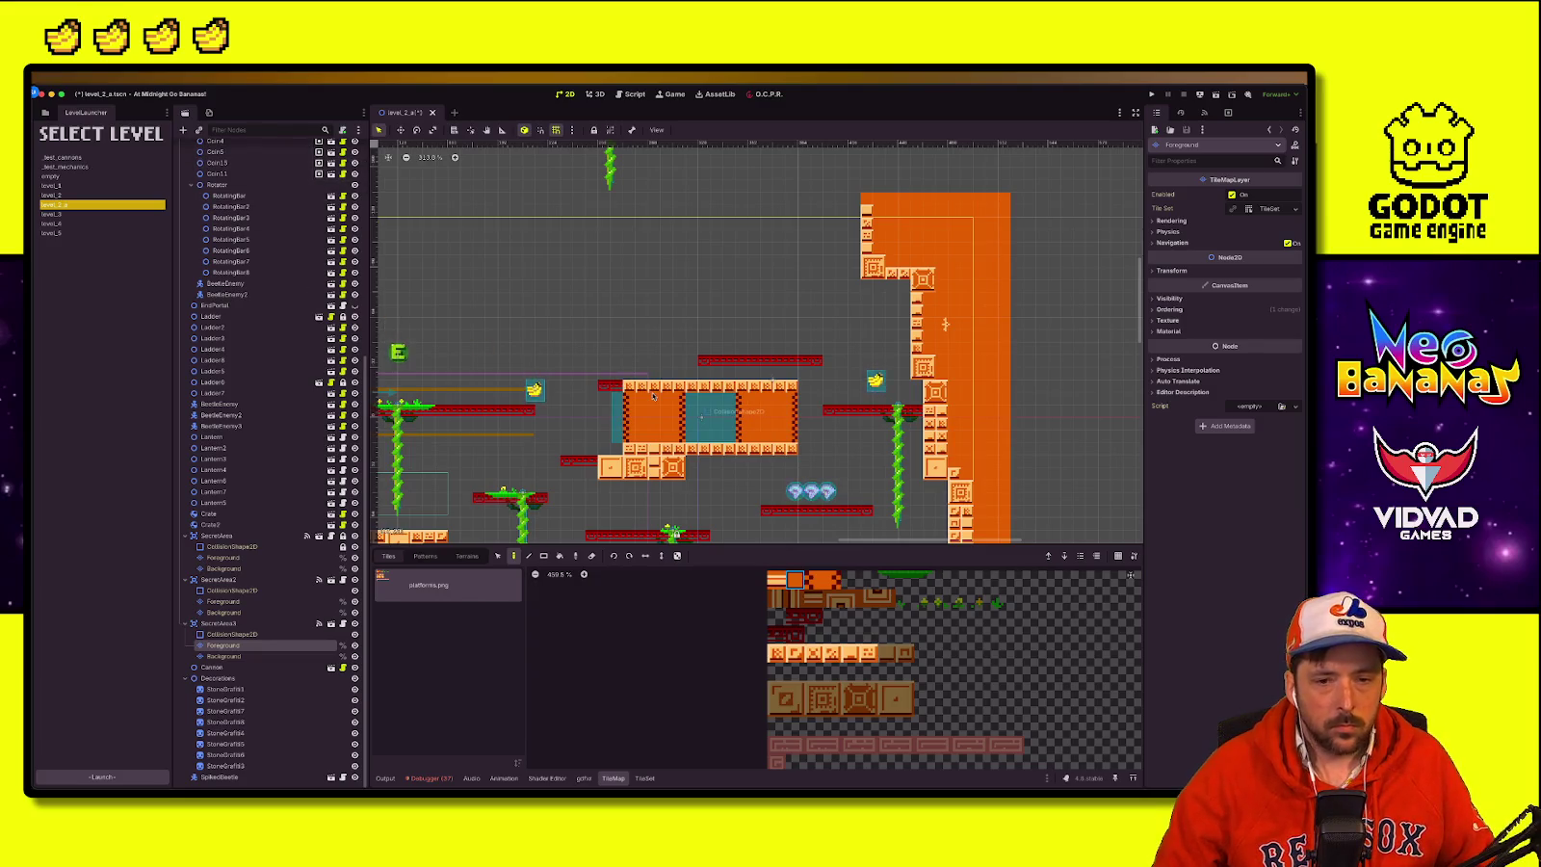
scroll(736, 418, up, 1)
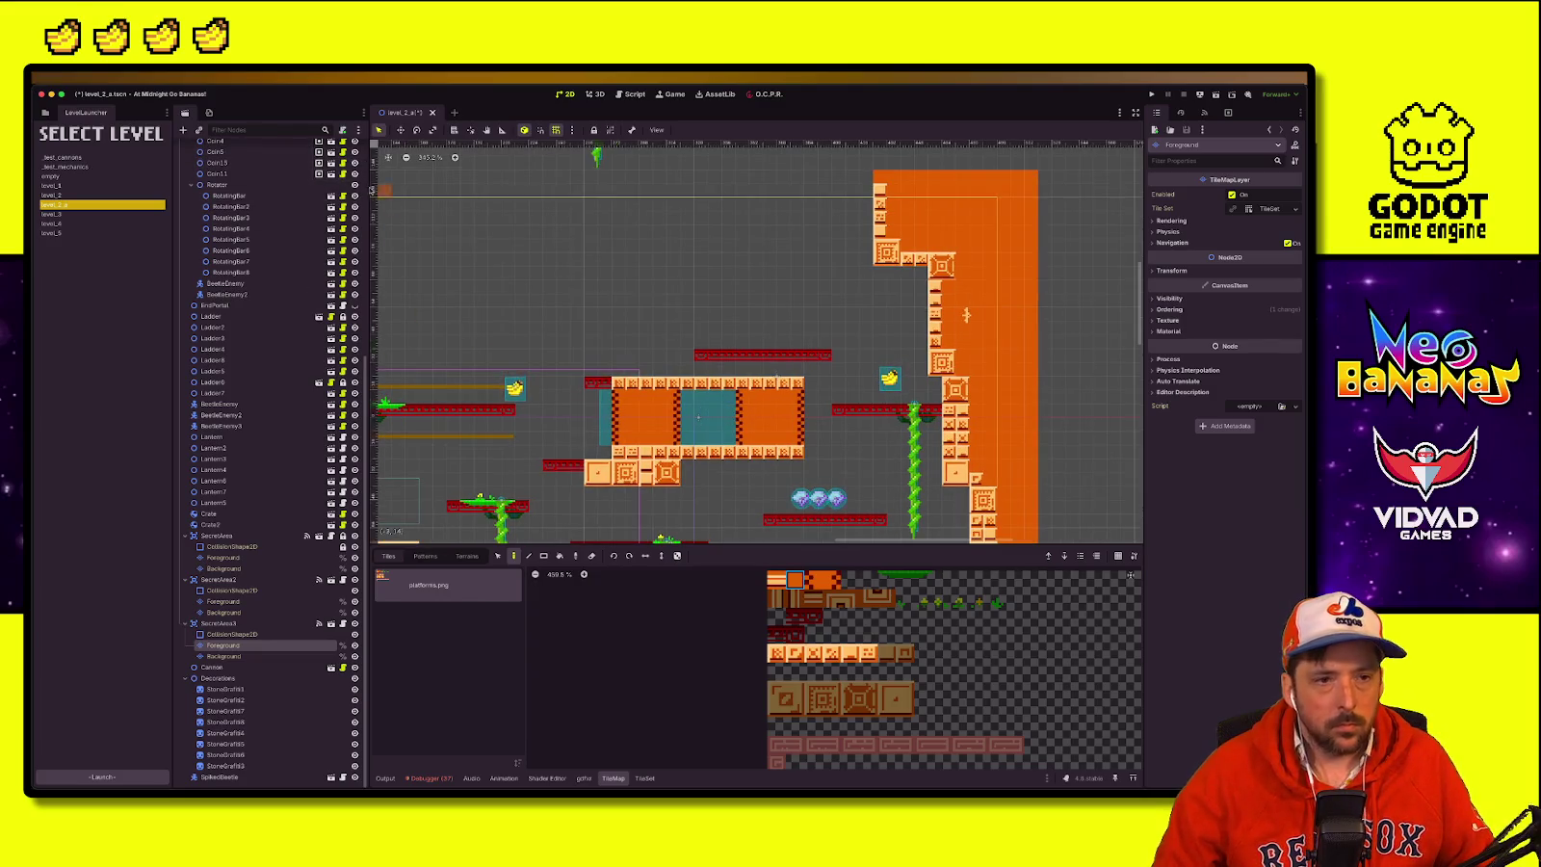
click(231, 636)
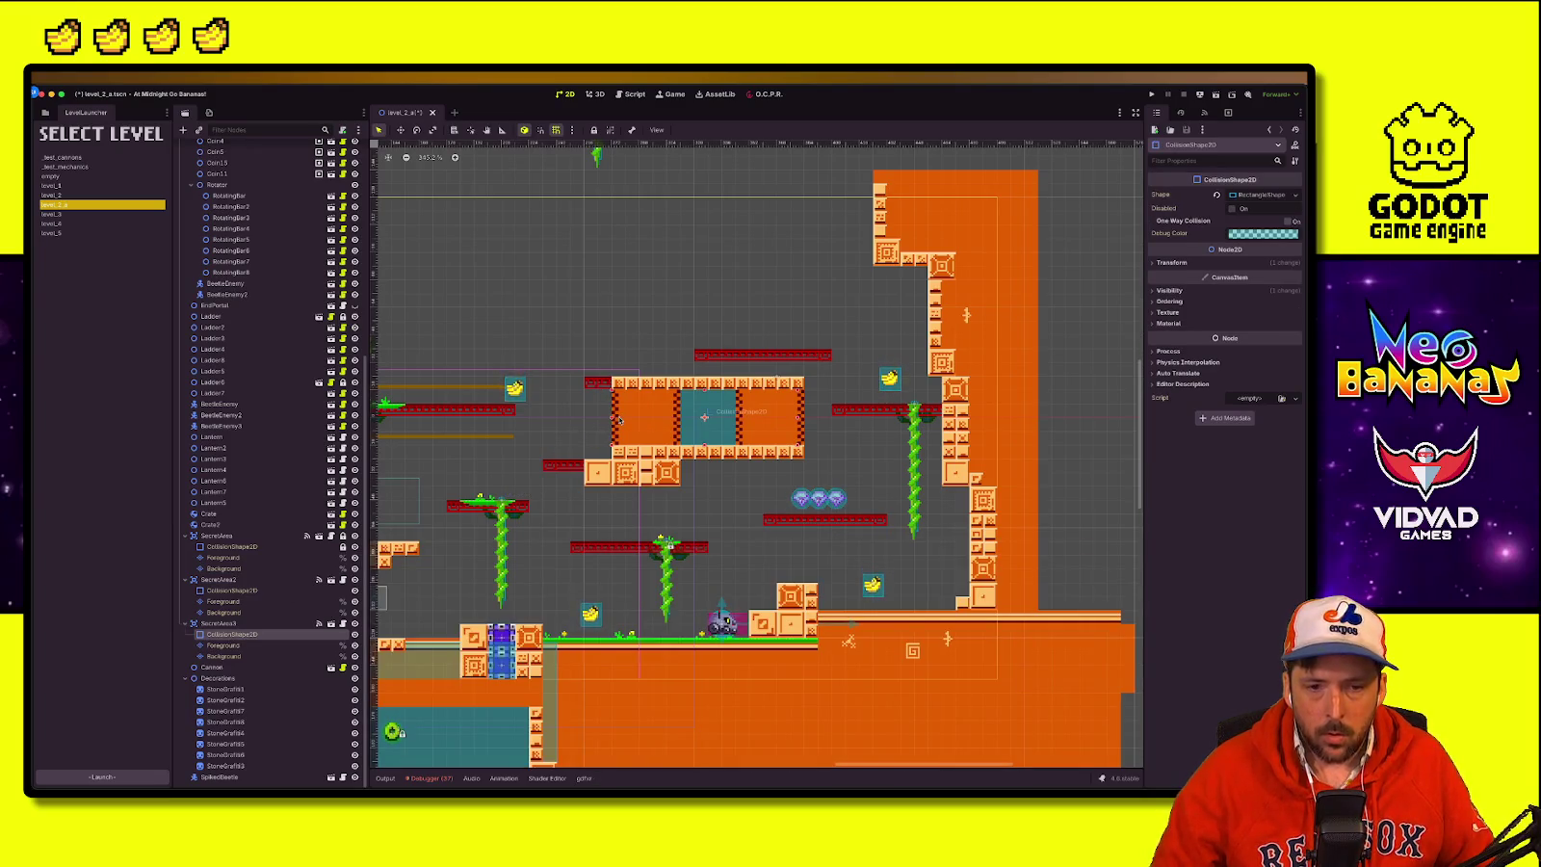
Move gems Coin12, Coin13, Coin14 and Coin4 into the teal secret room and deselect them
click(889, 375)
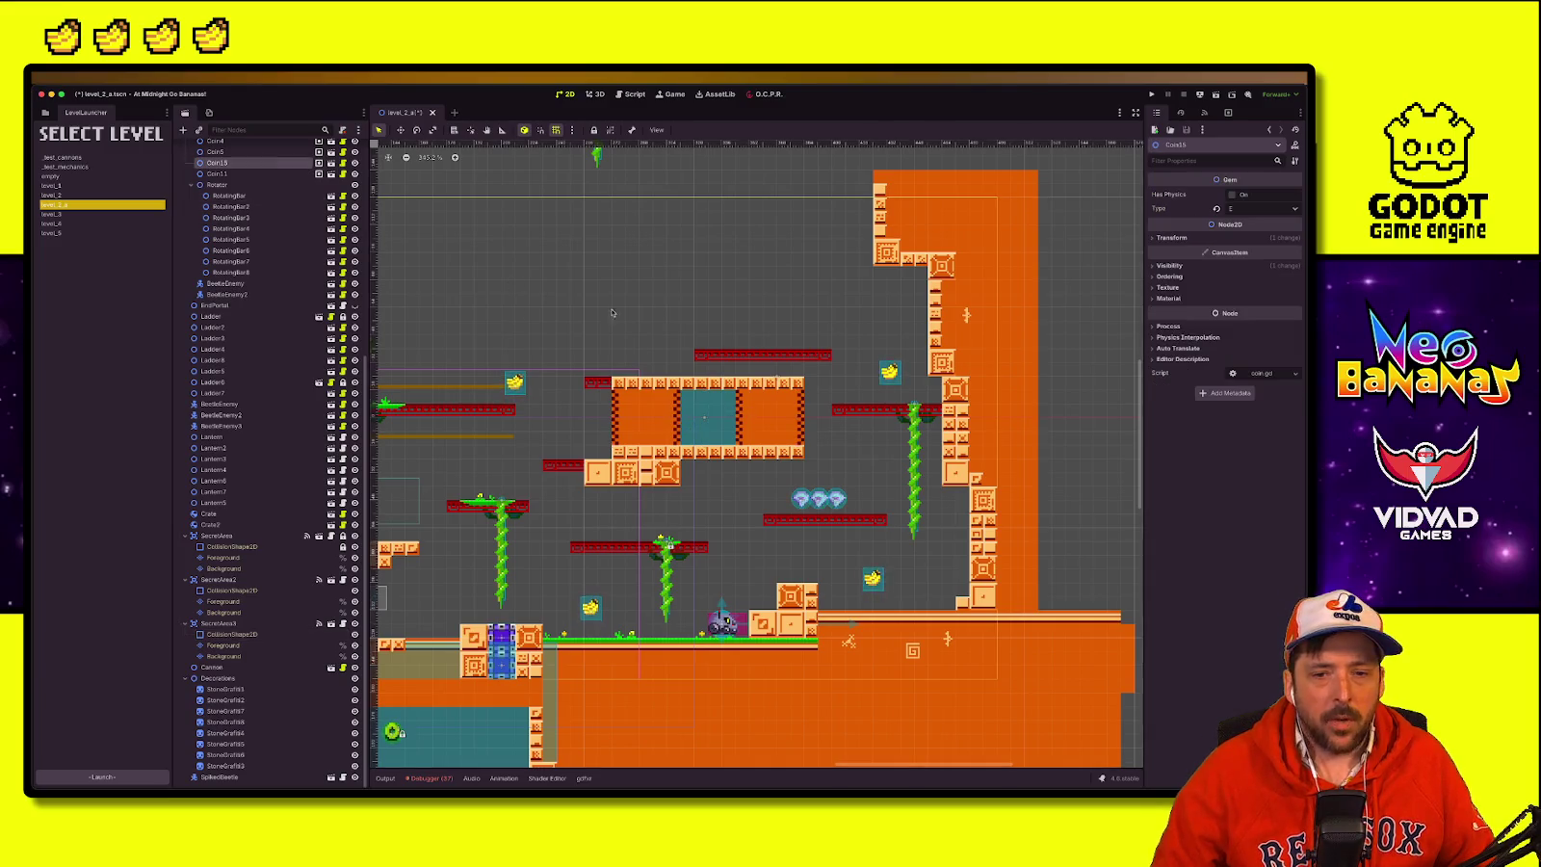
scroll(737, 540, down, 2)
scroll(737, 539, down, 2)
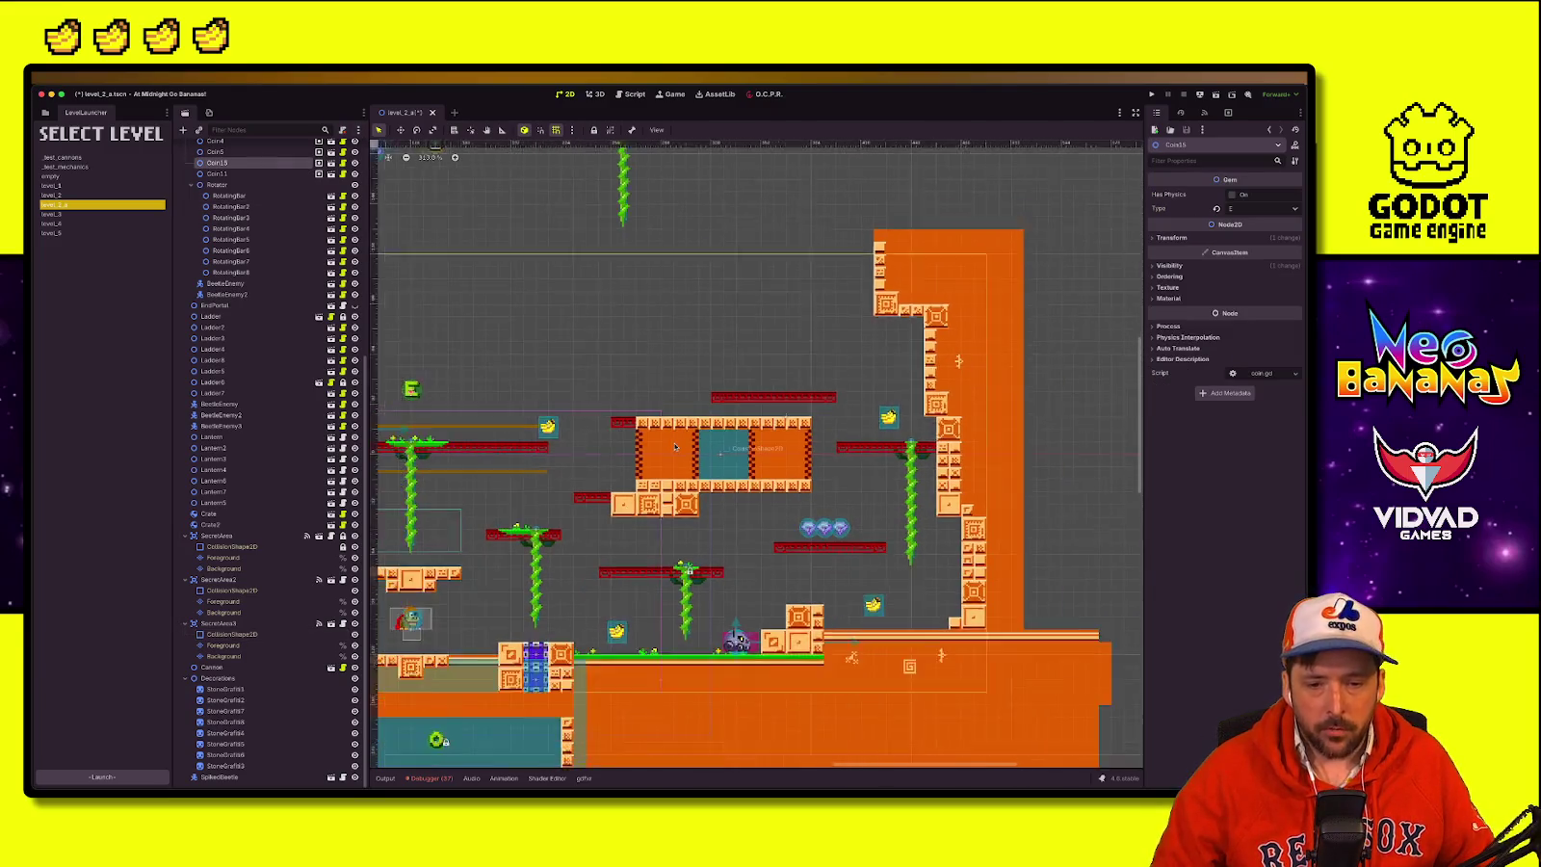
scroll(737, 539, left, 5)
shift+click(458, 473)
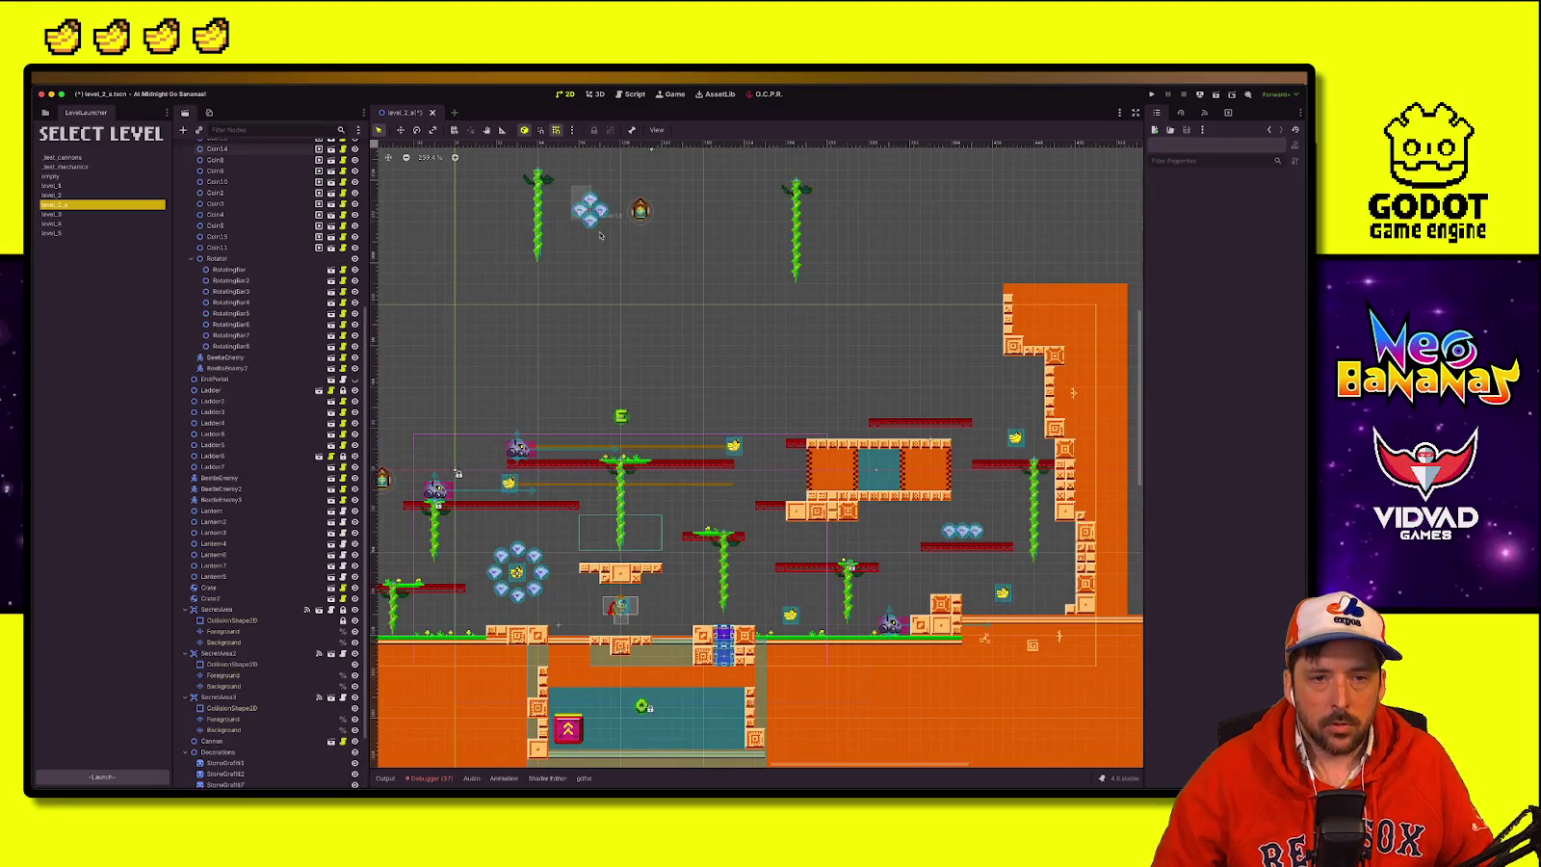
drag(590, 210, 869, 472)
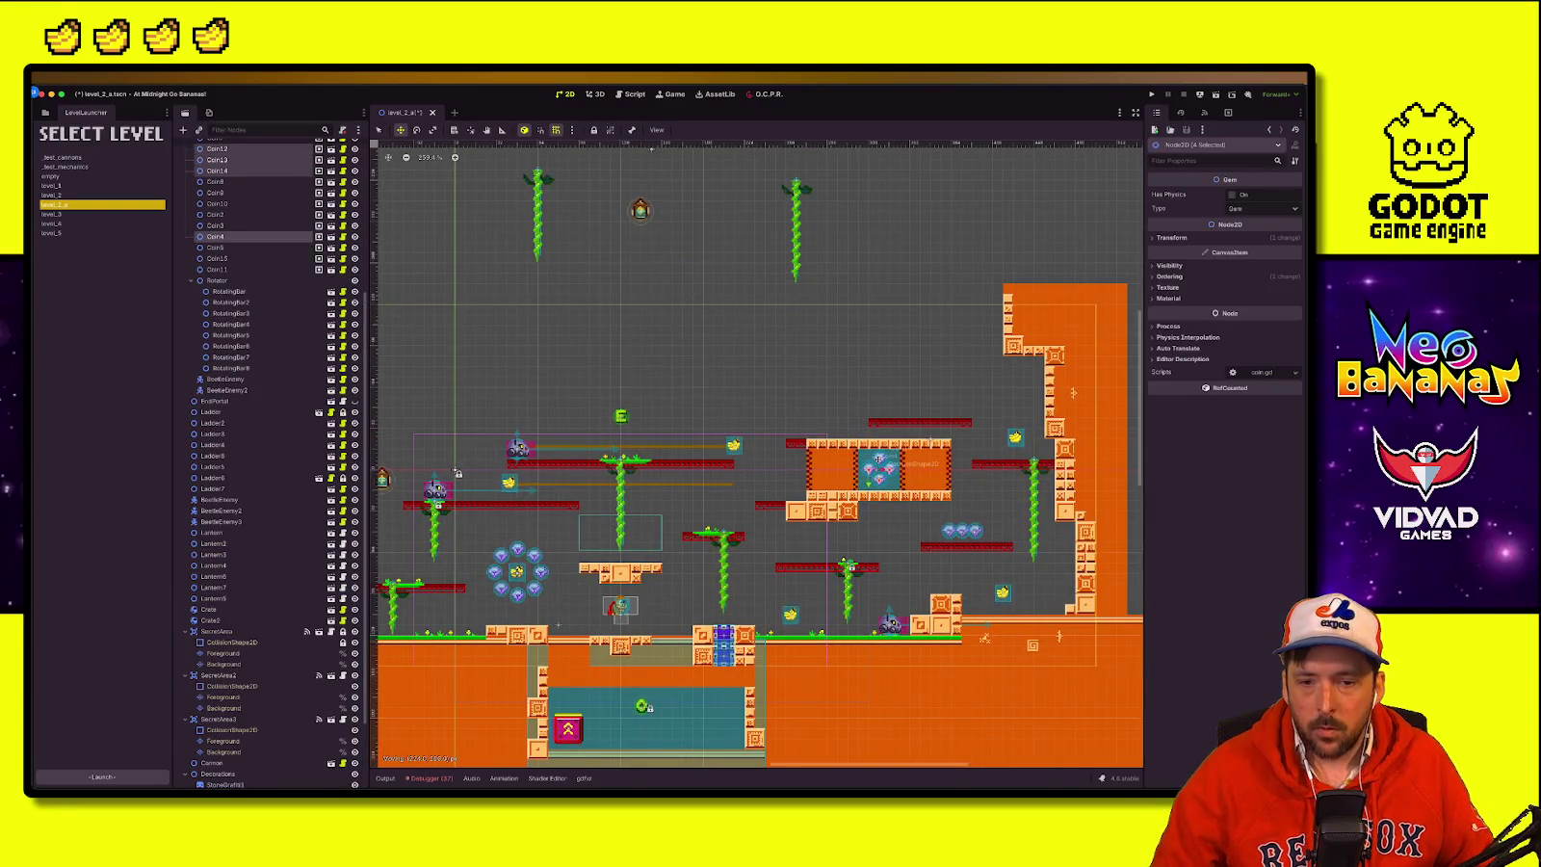
scroll(912, 467, up, 3)
scroll(912, 467, up, 3)
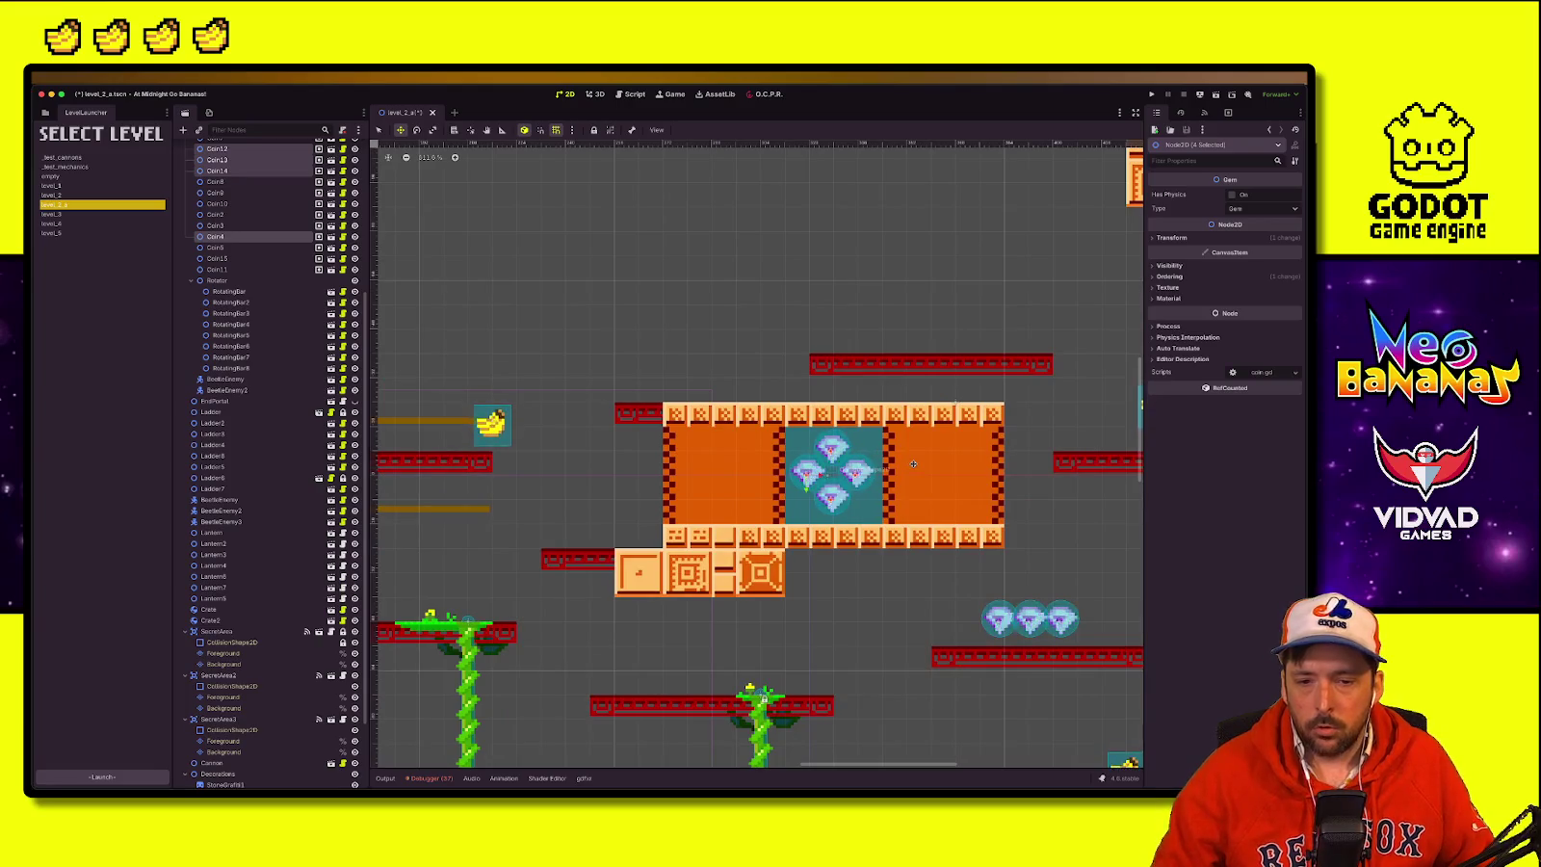
click(765, 320)
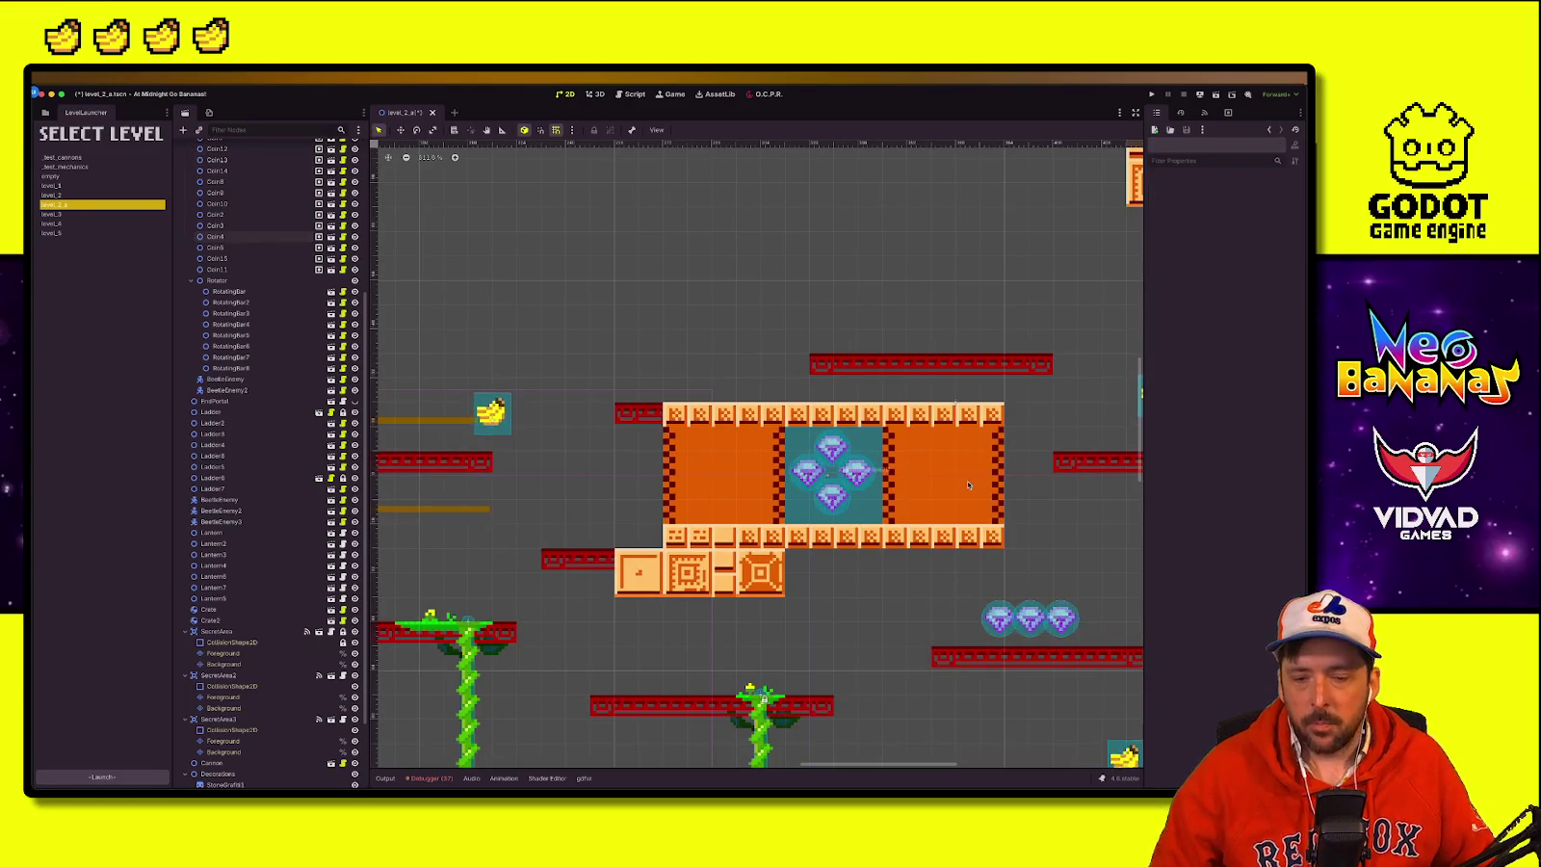
Select the TilemapDefault layer to show its platforms.png tile palette
scroll(956, 485, down, 2)
scroll(956, 484, right, 5)
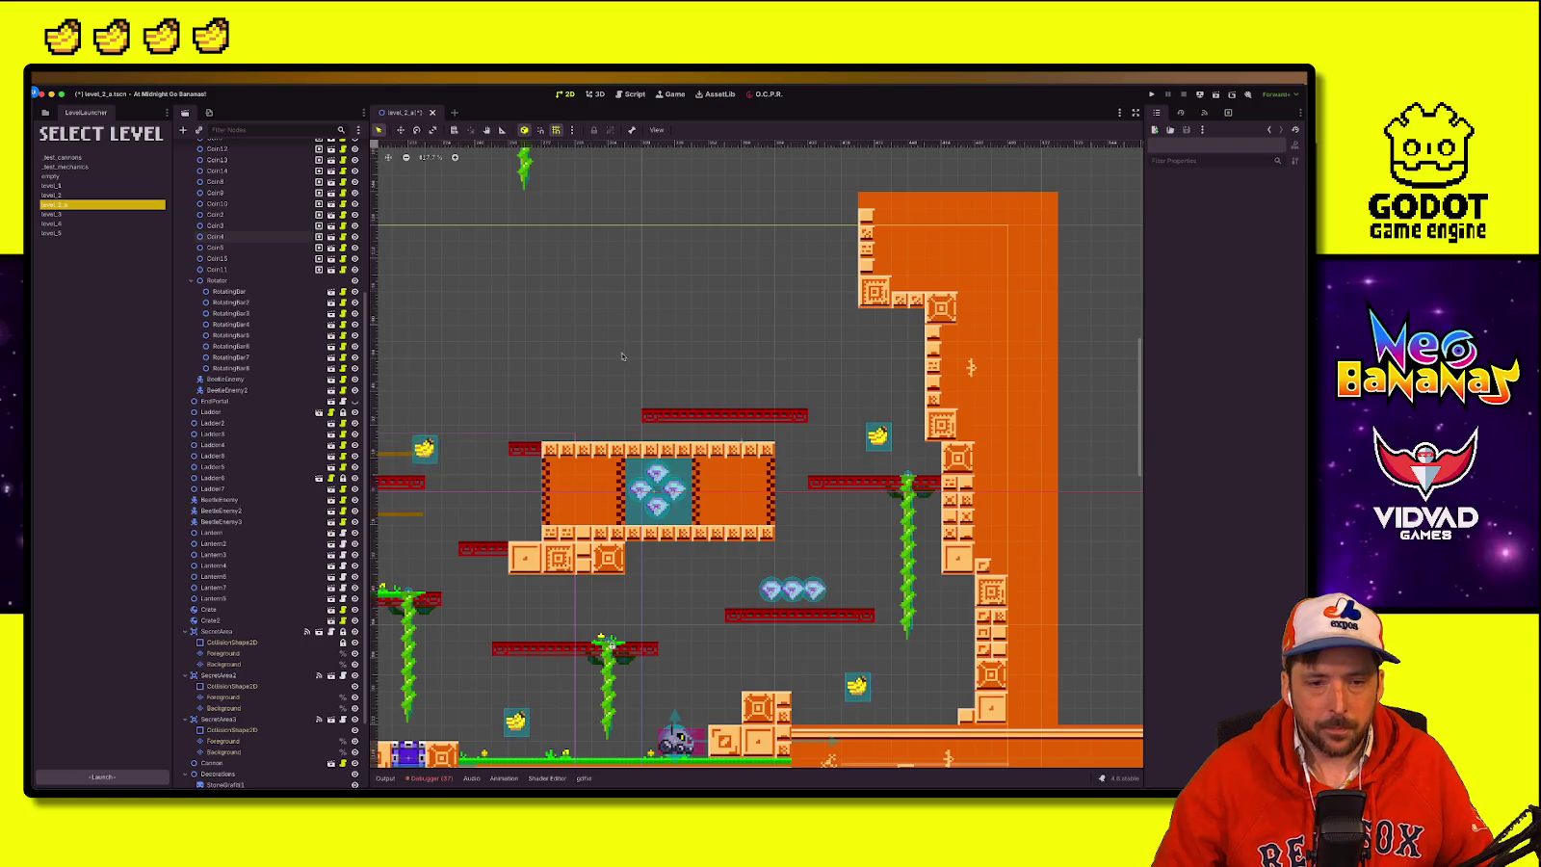
scroll(251, 225, up, 5)
click(221, 170)
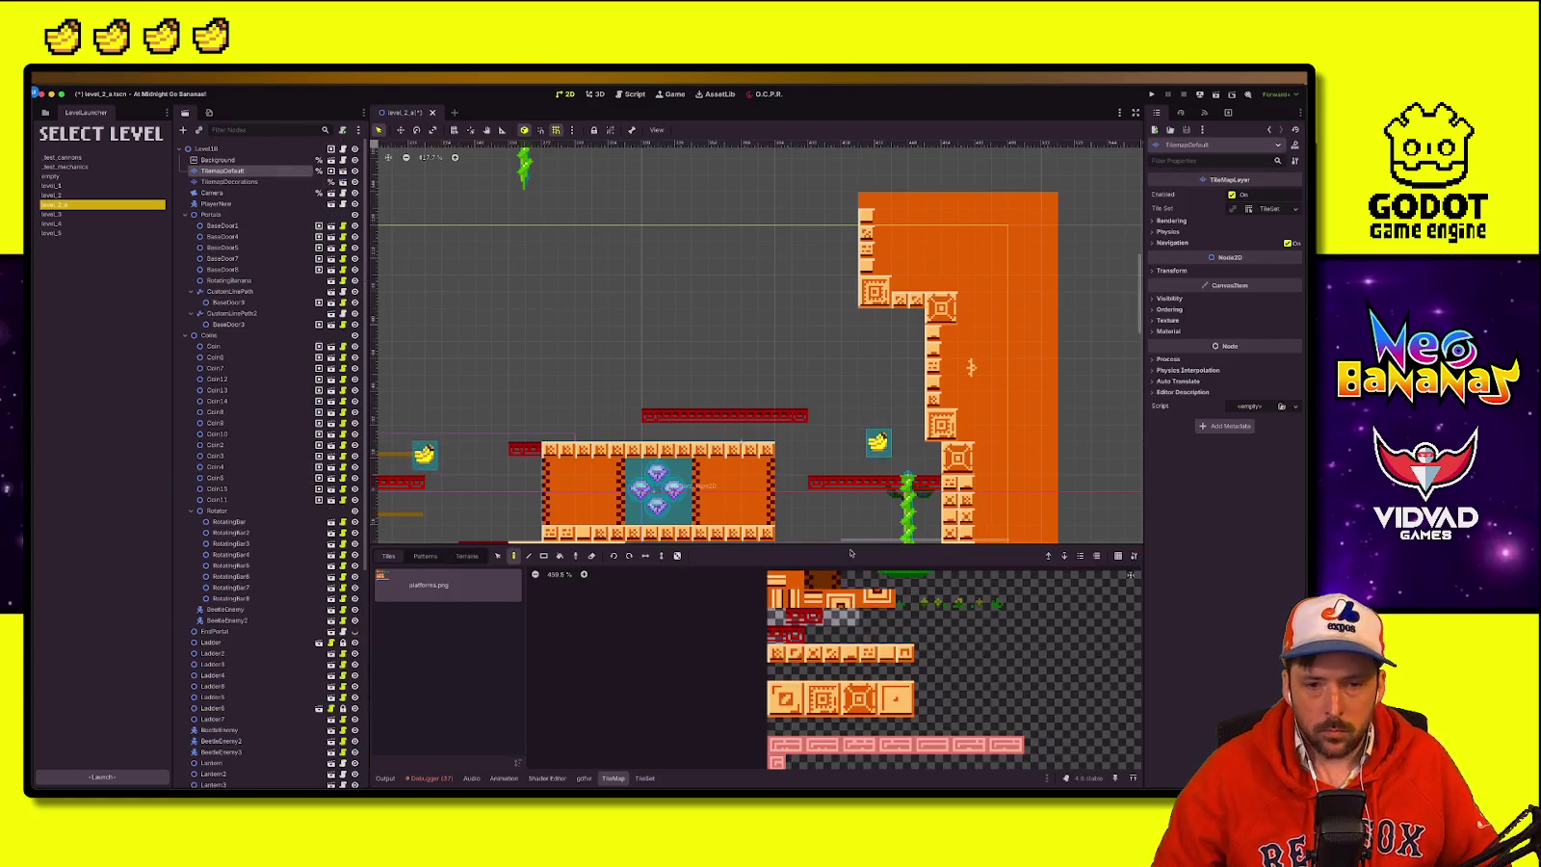
Erase the stray red platform tiles and the border tiles above the gem room
key(e)
drag(645, 416, 807, 417)
click(516, 445)
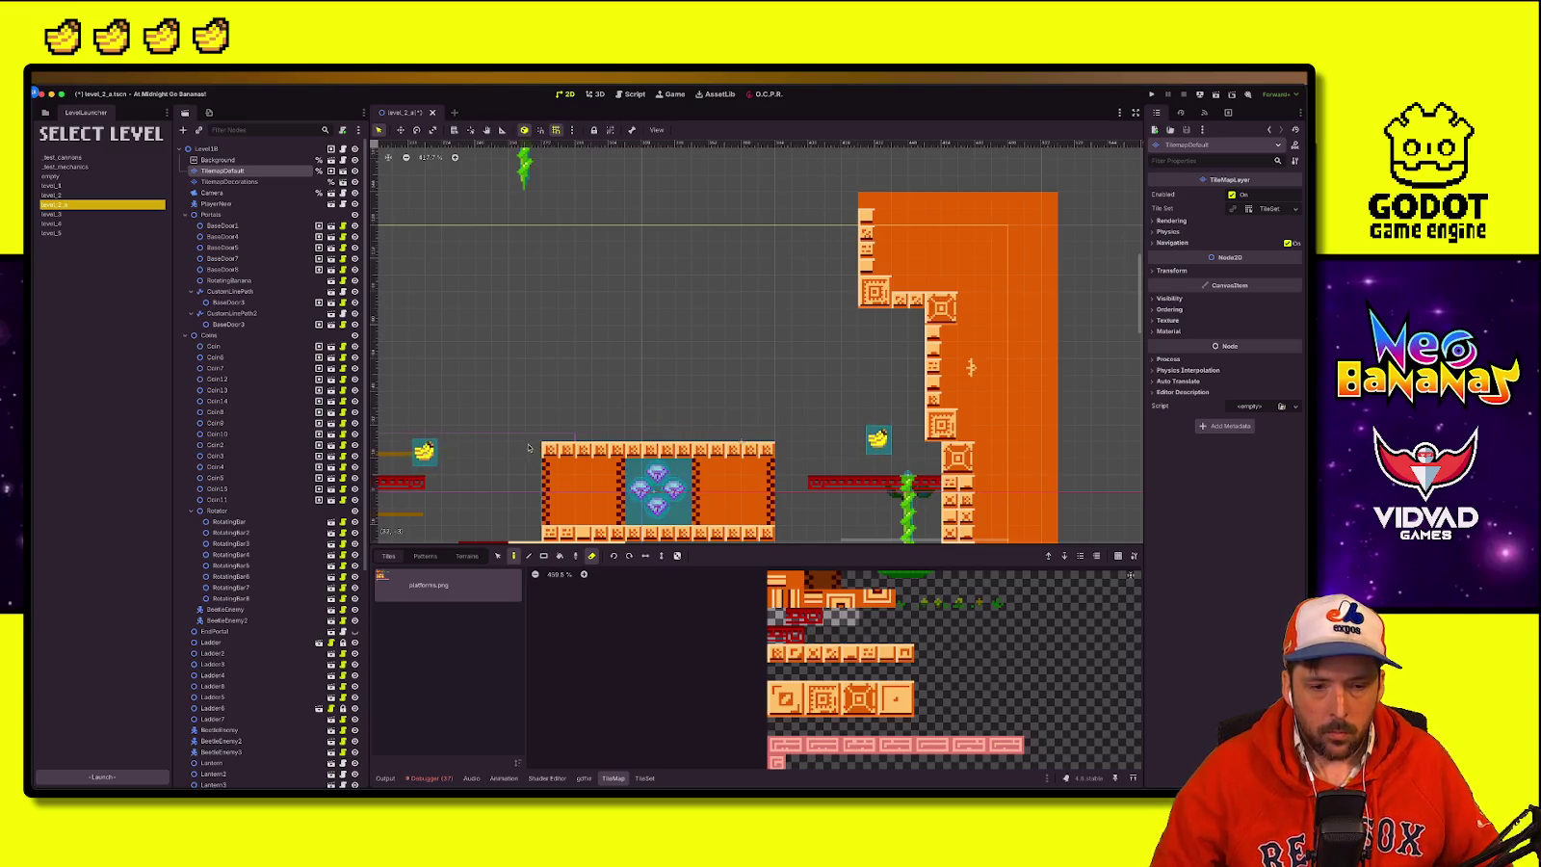
scroll(727, 411, left, 5)
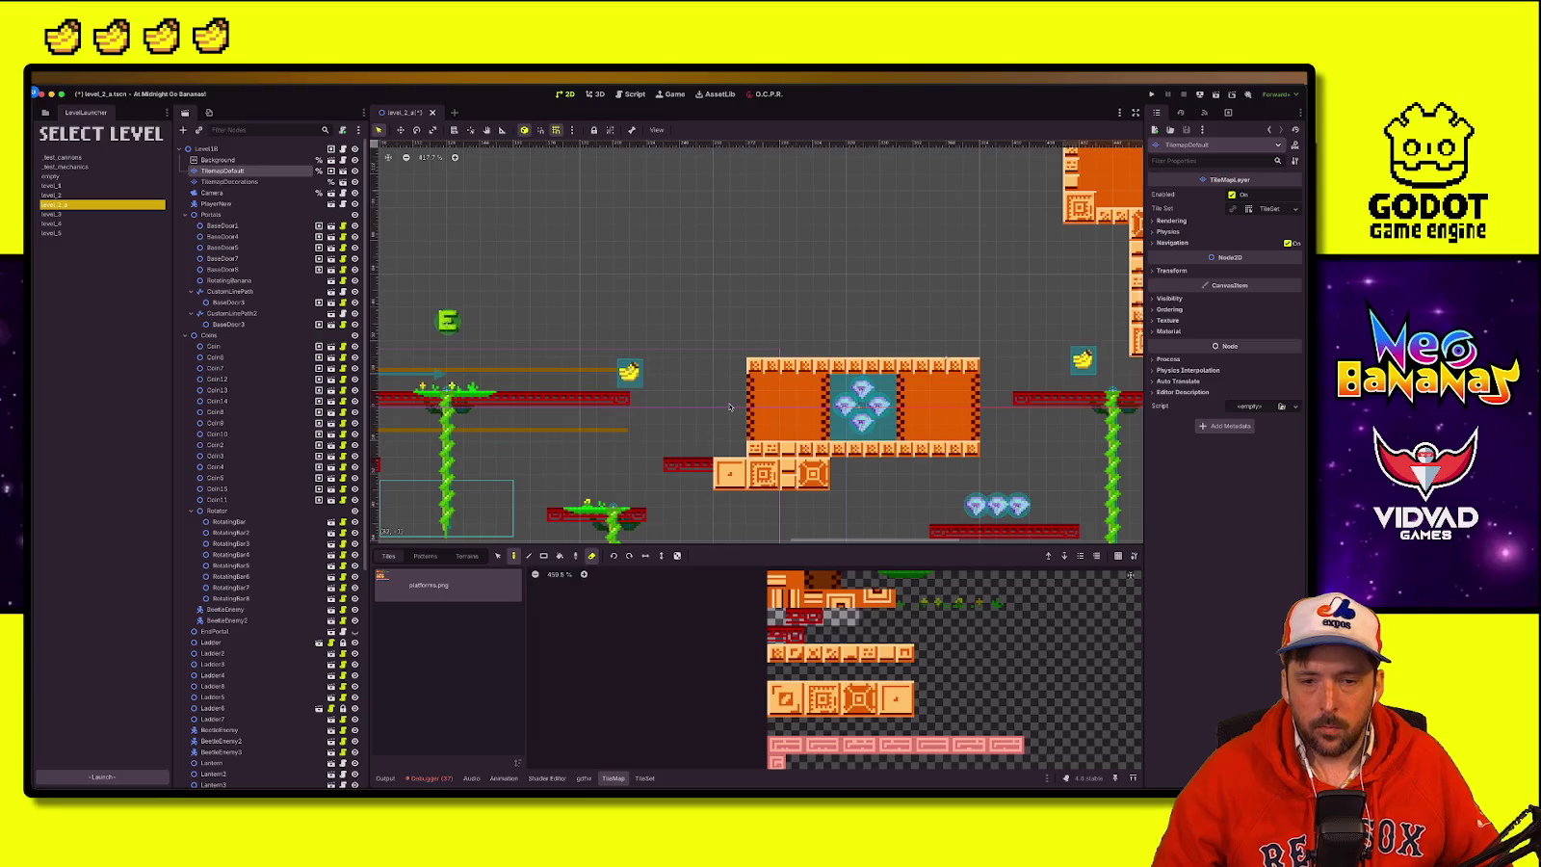
drag(834, 367, 886, 373)
Paint a two-tile red platform atop the gem room, then save and run the game
drag(813, 598, 814, 617)
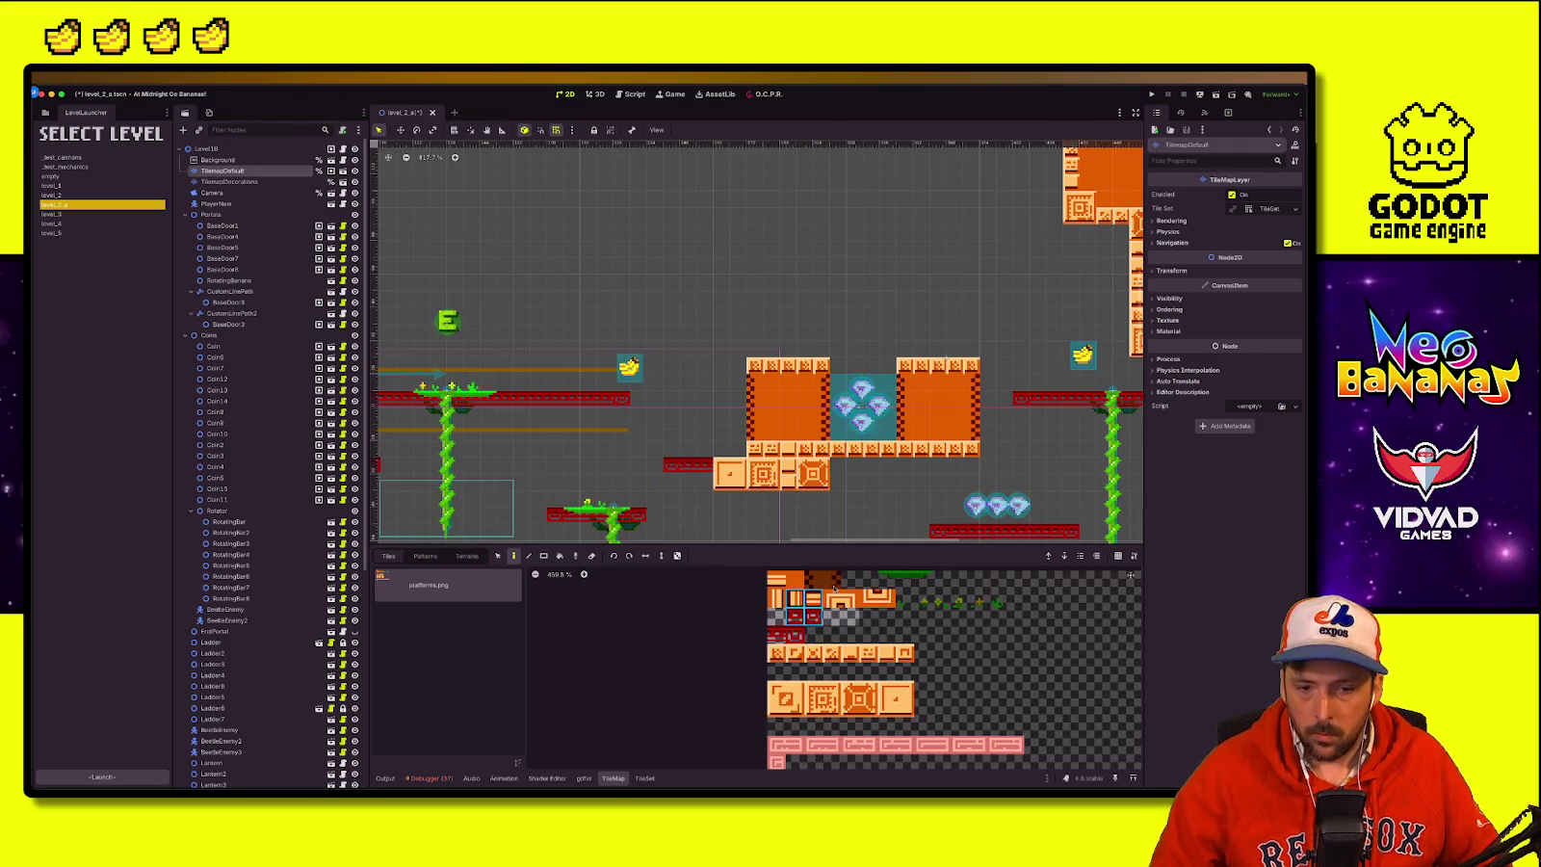
drag(795, 621, 828, 613)
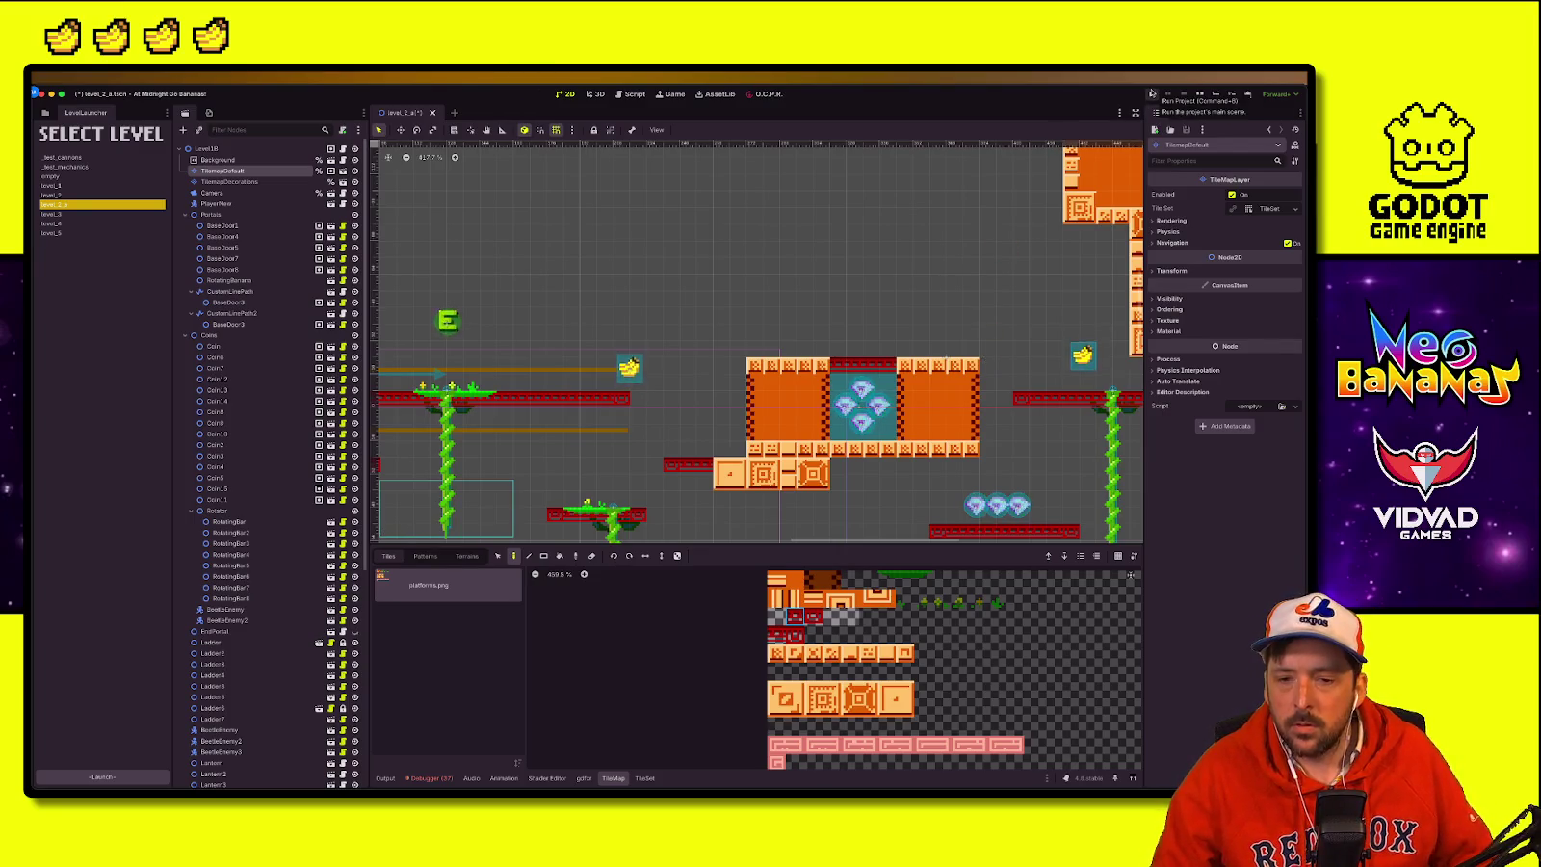
click(1152, 93)
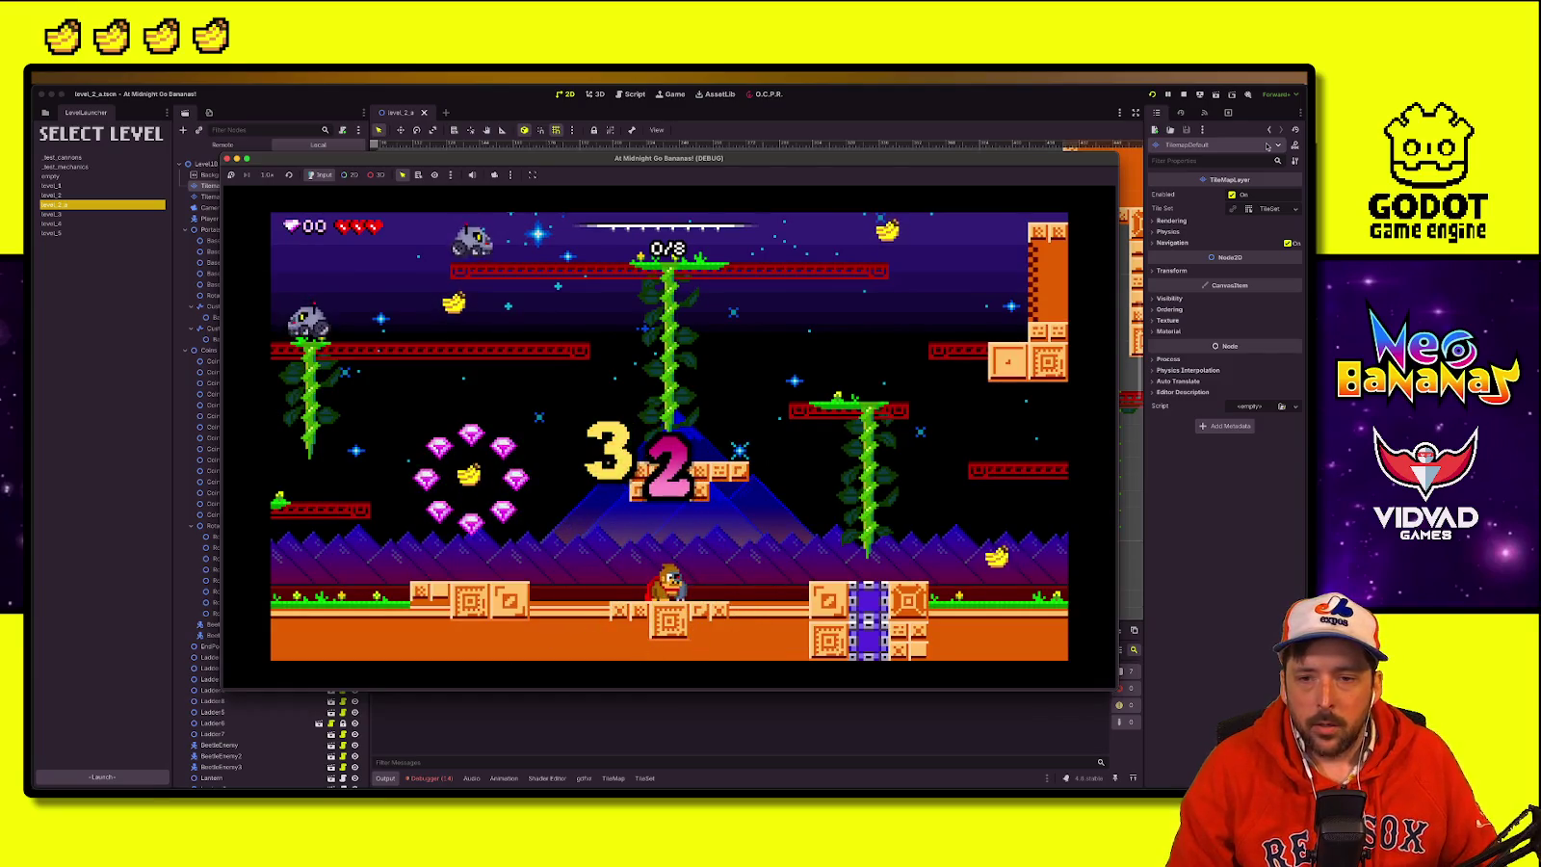
Run right and jump from the vine platform up the higher platforms toward the top of the level
key(Right)
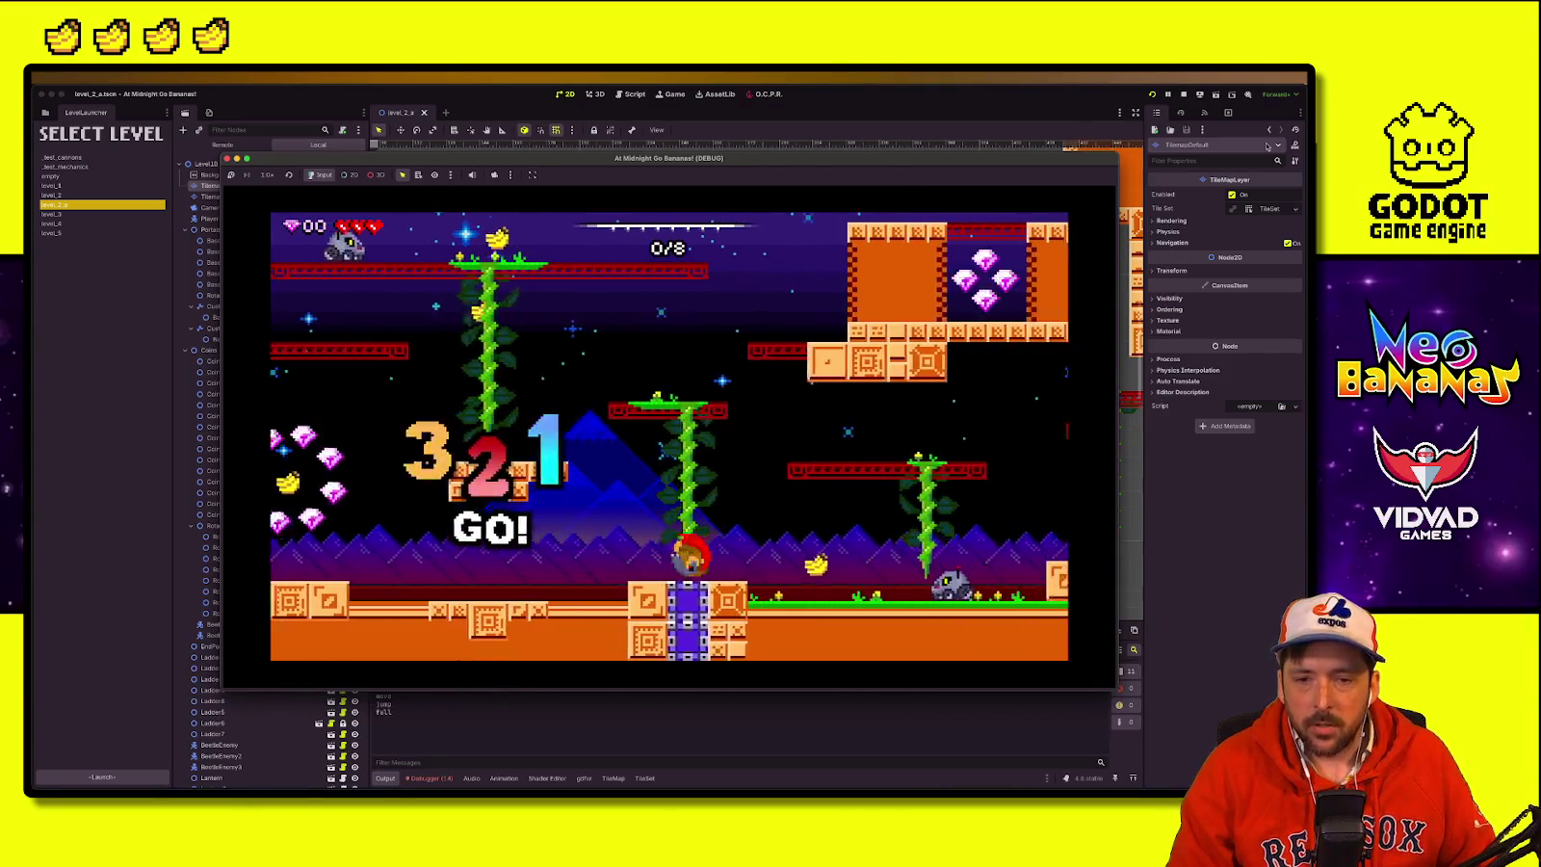
key(space)
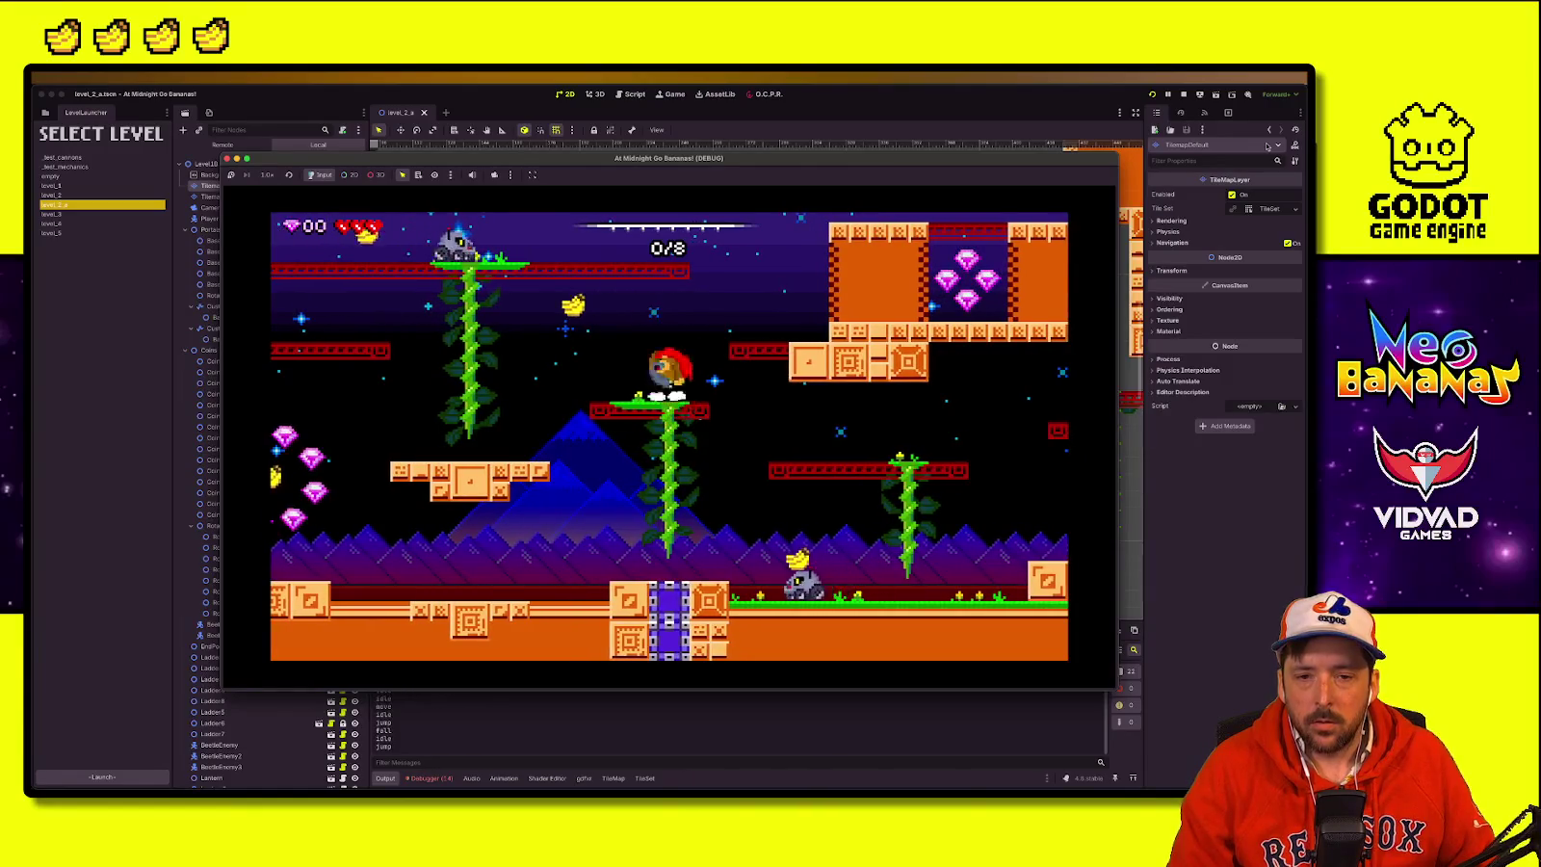
key(space)
key(Right)
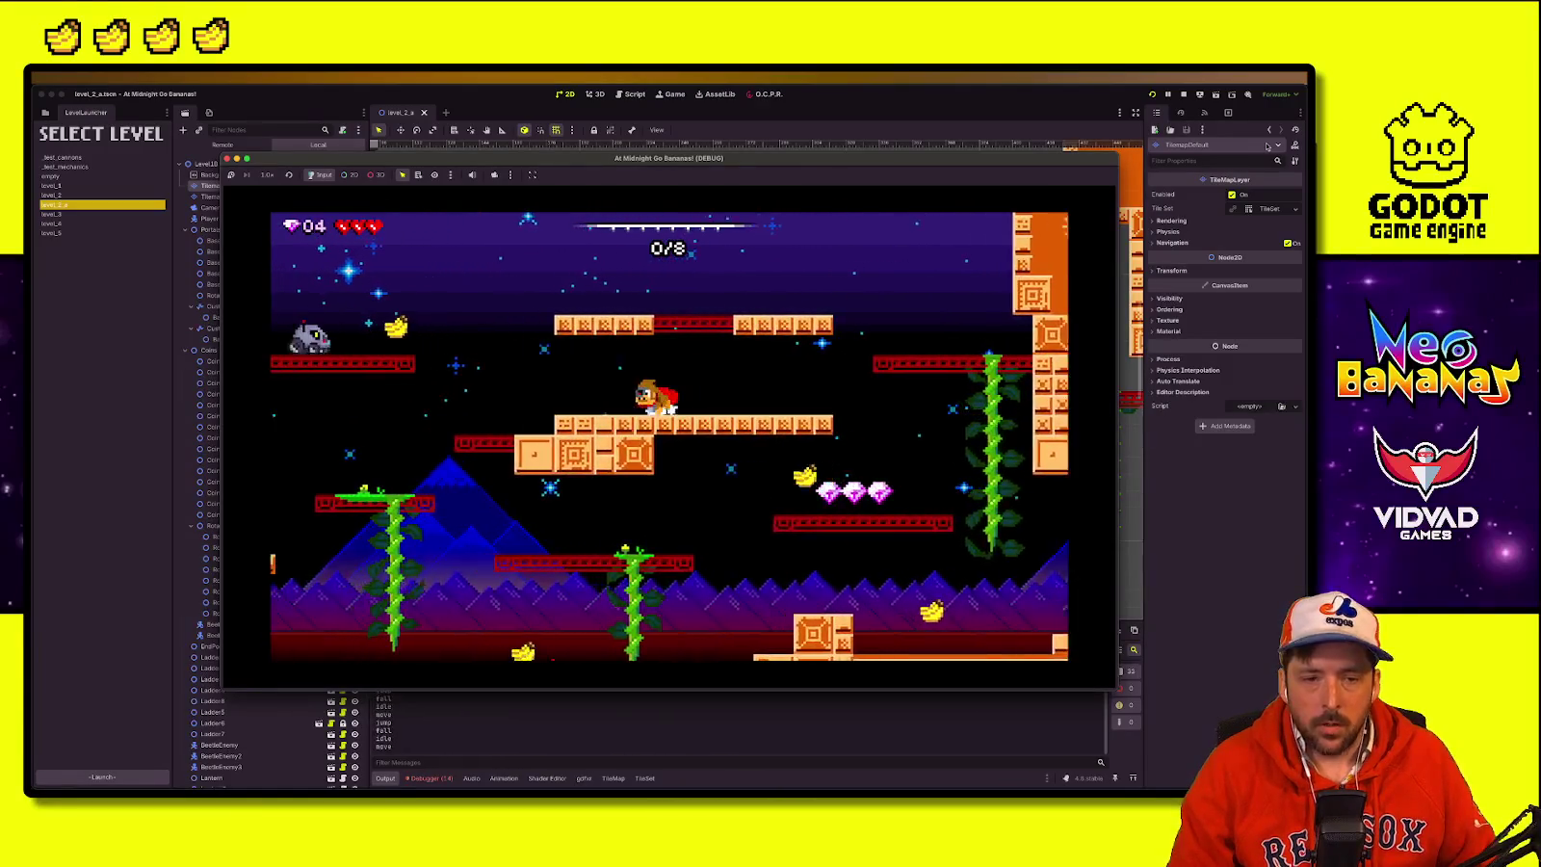
key(Right)
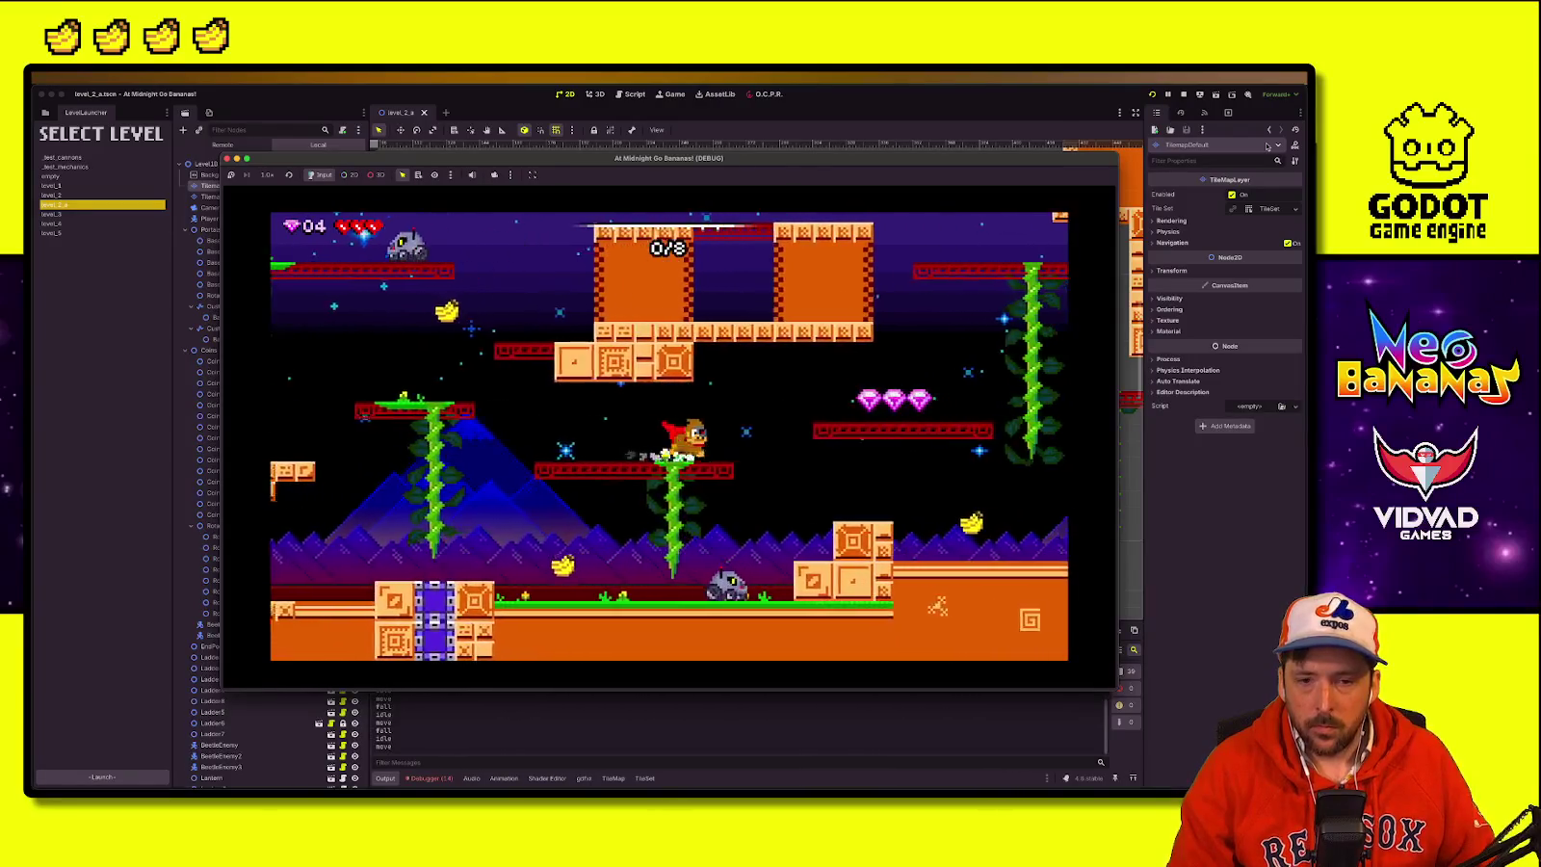
key(space)
key(Right)
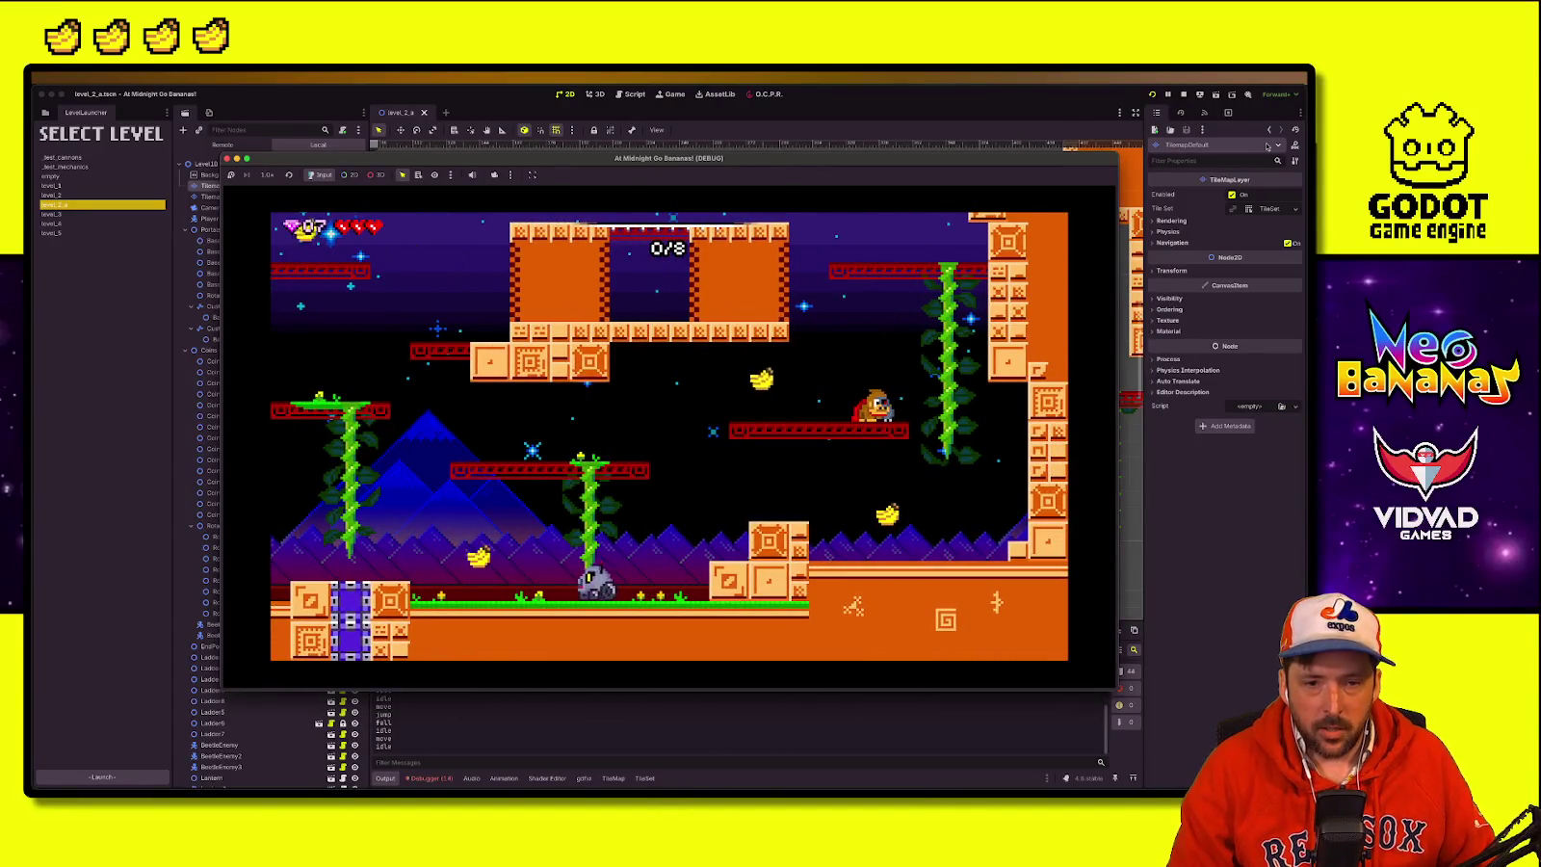
key(space)
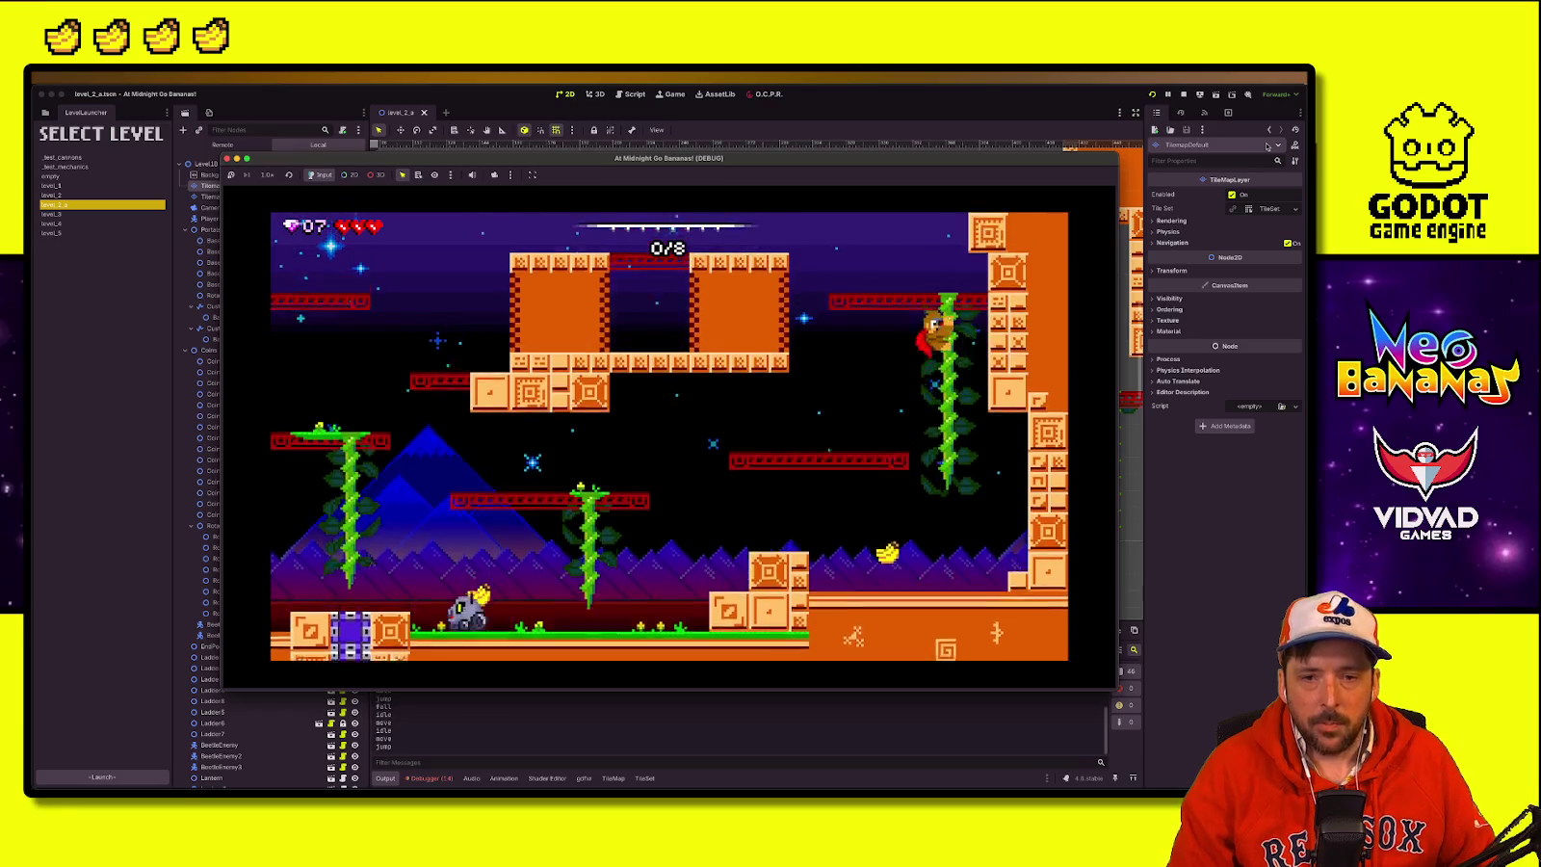
key(Left)
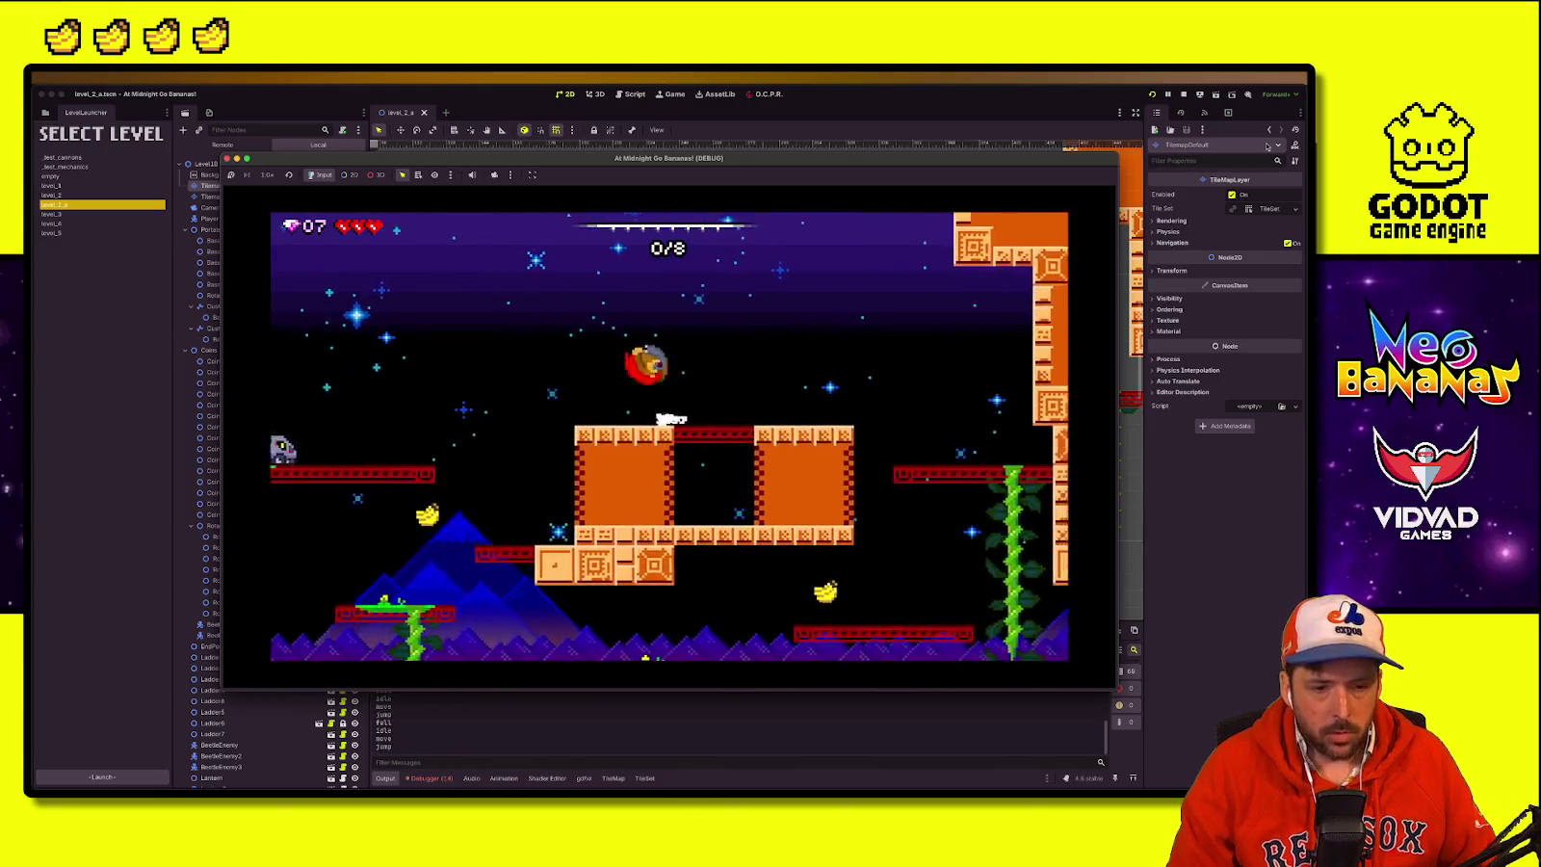
Drop to the lower platform, enter the hidden gem room, collect gems to 18, then stop the game
key(Left)
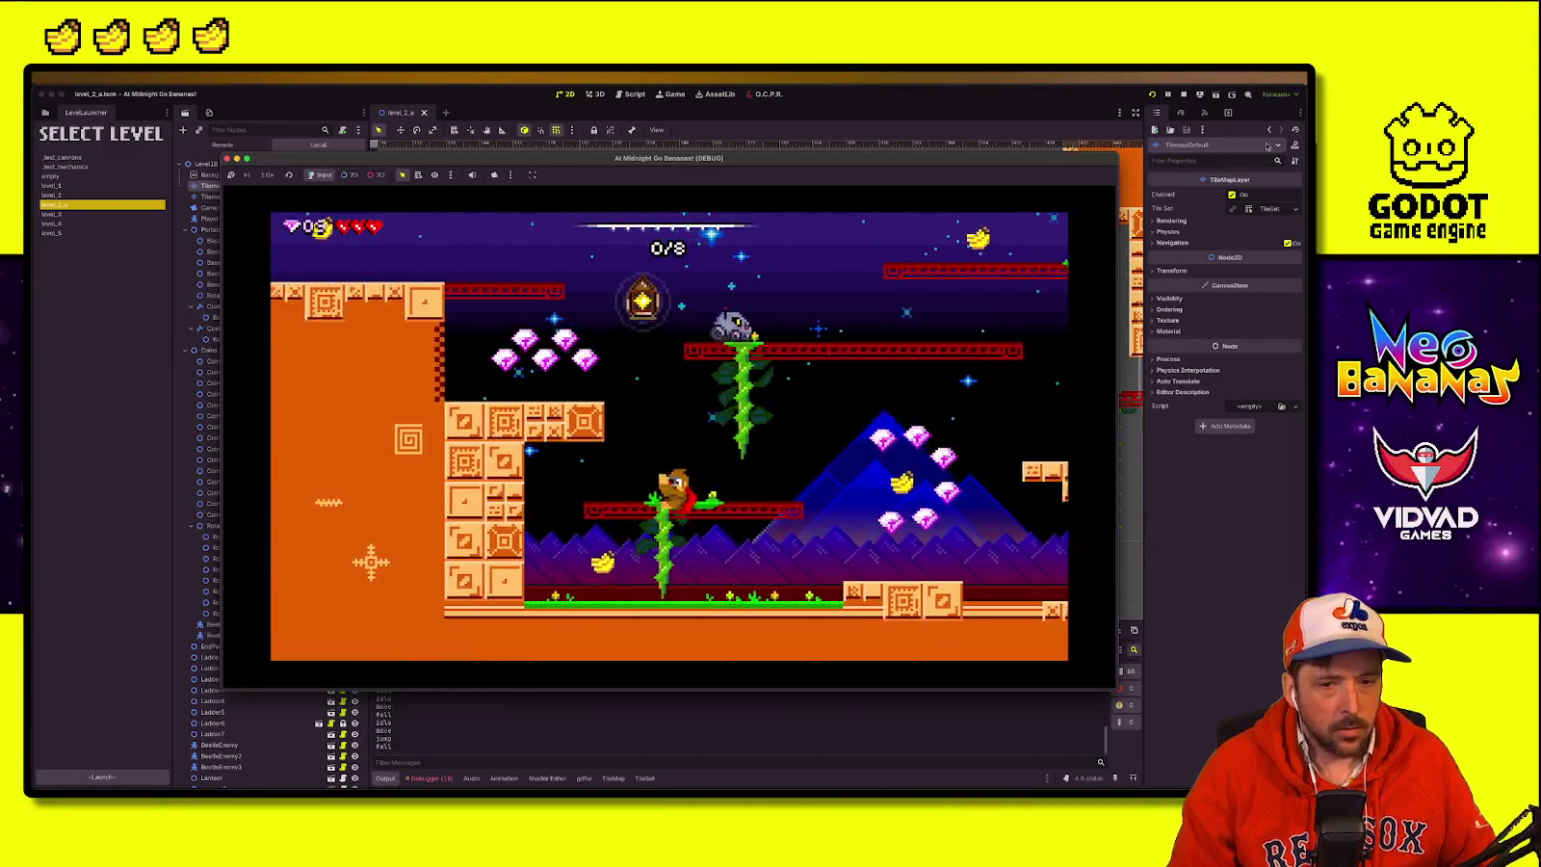
key(Left)
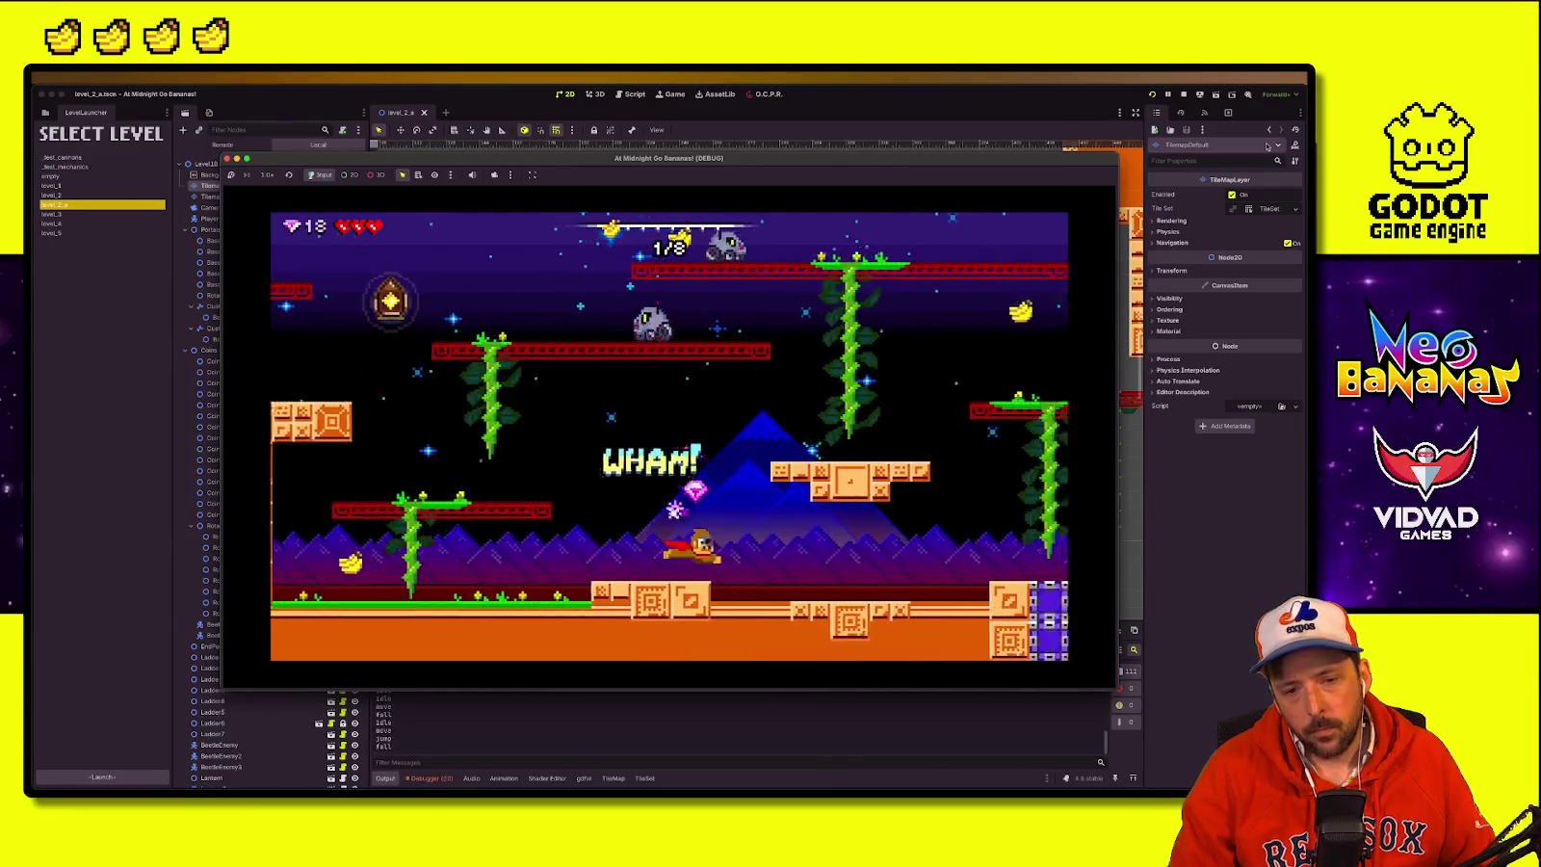
key(Right)
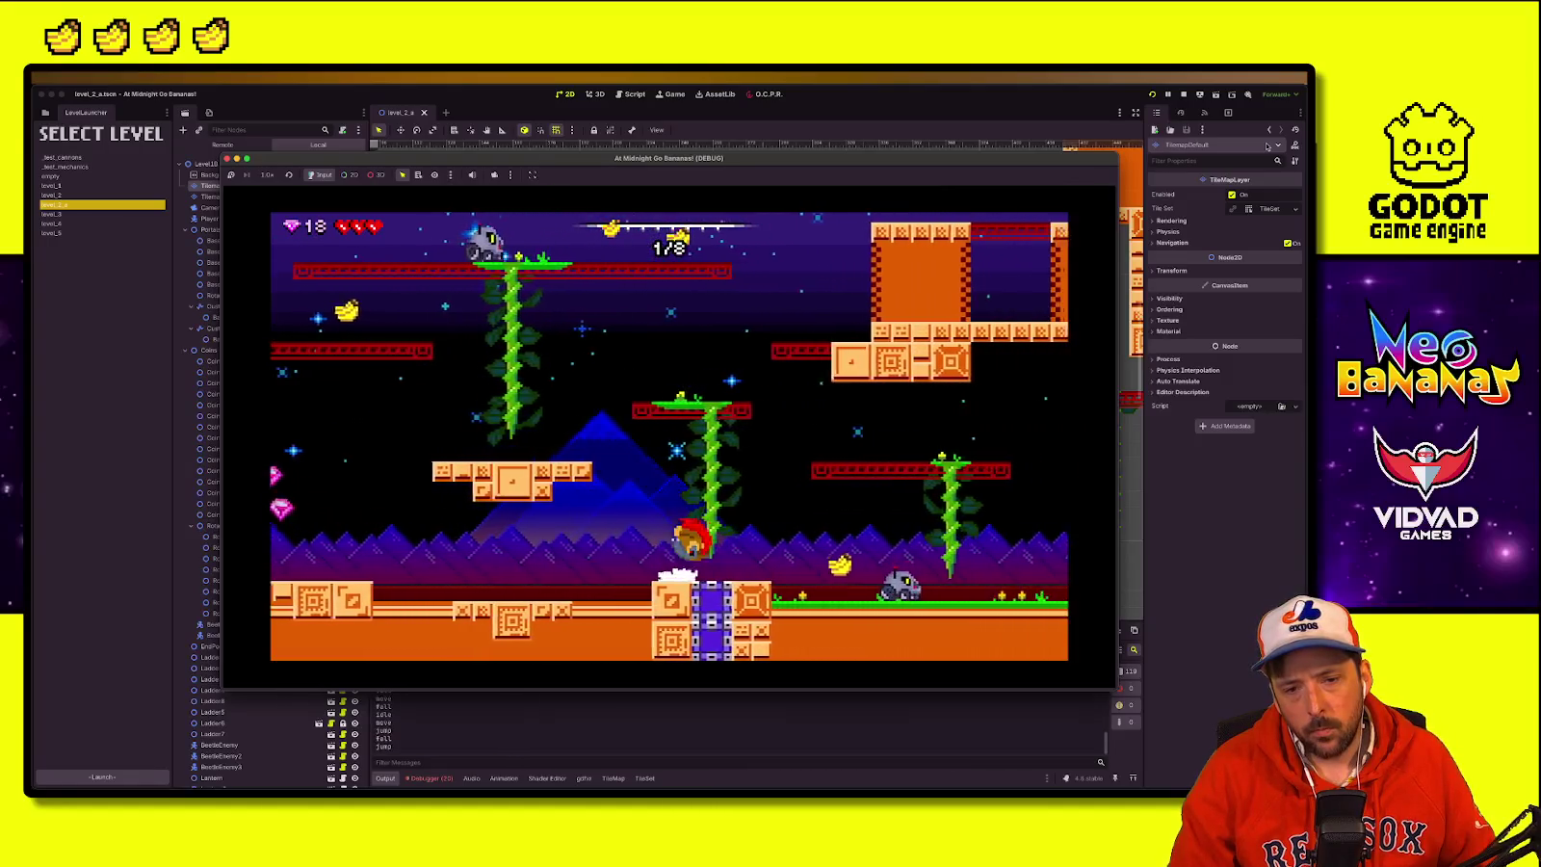
key(space)
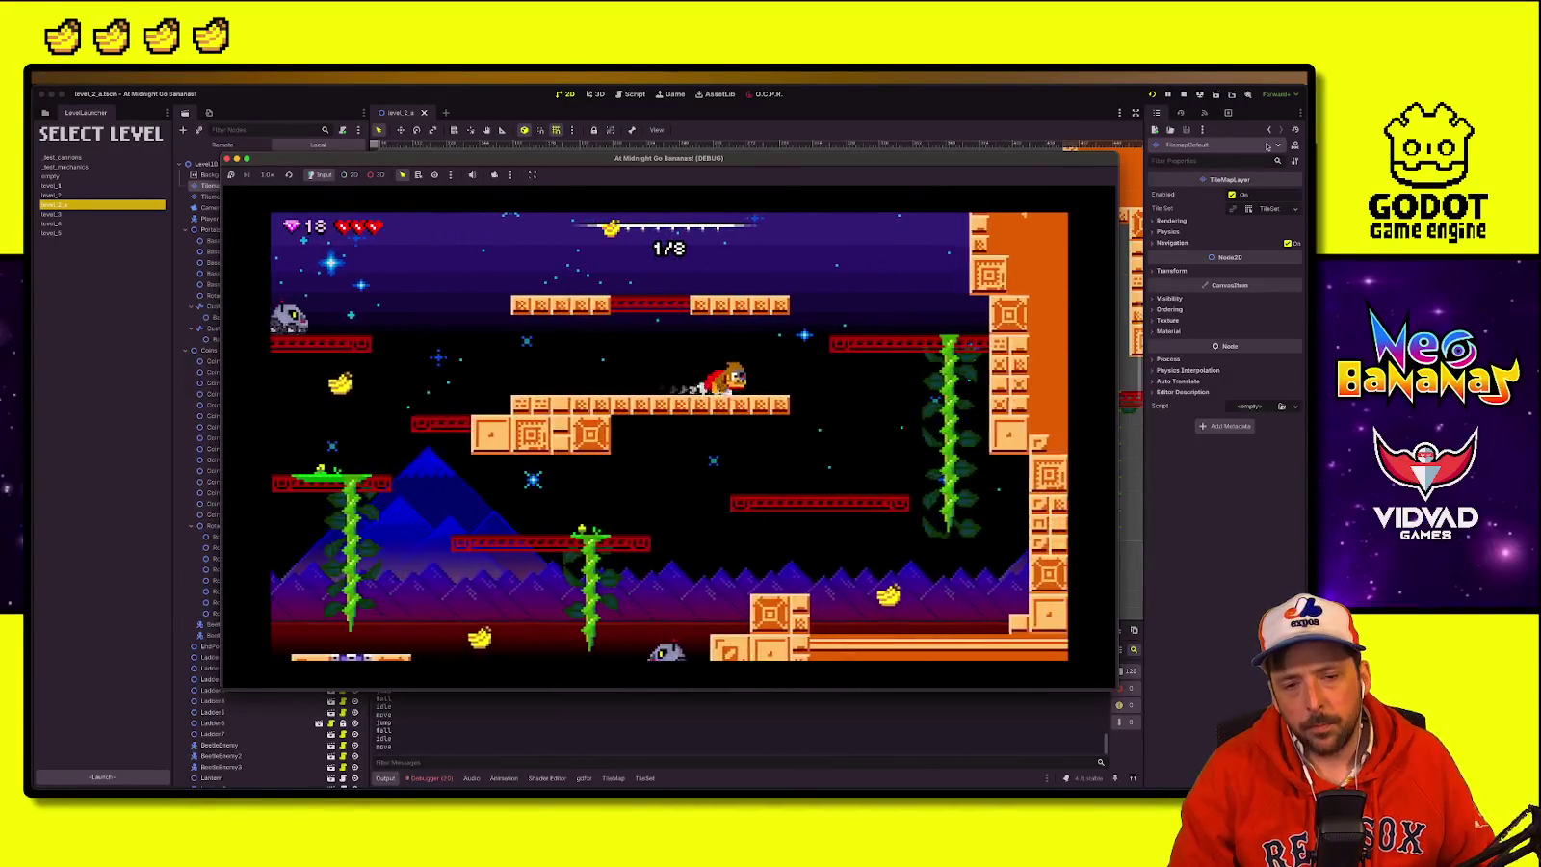
key(Left)
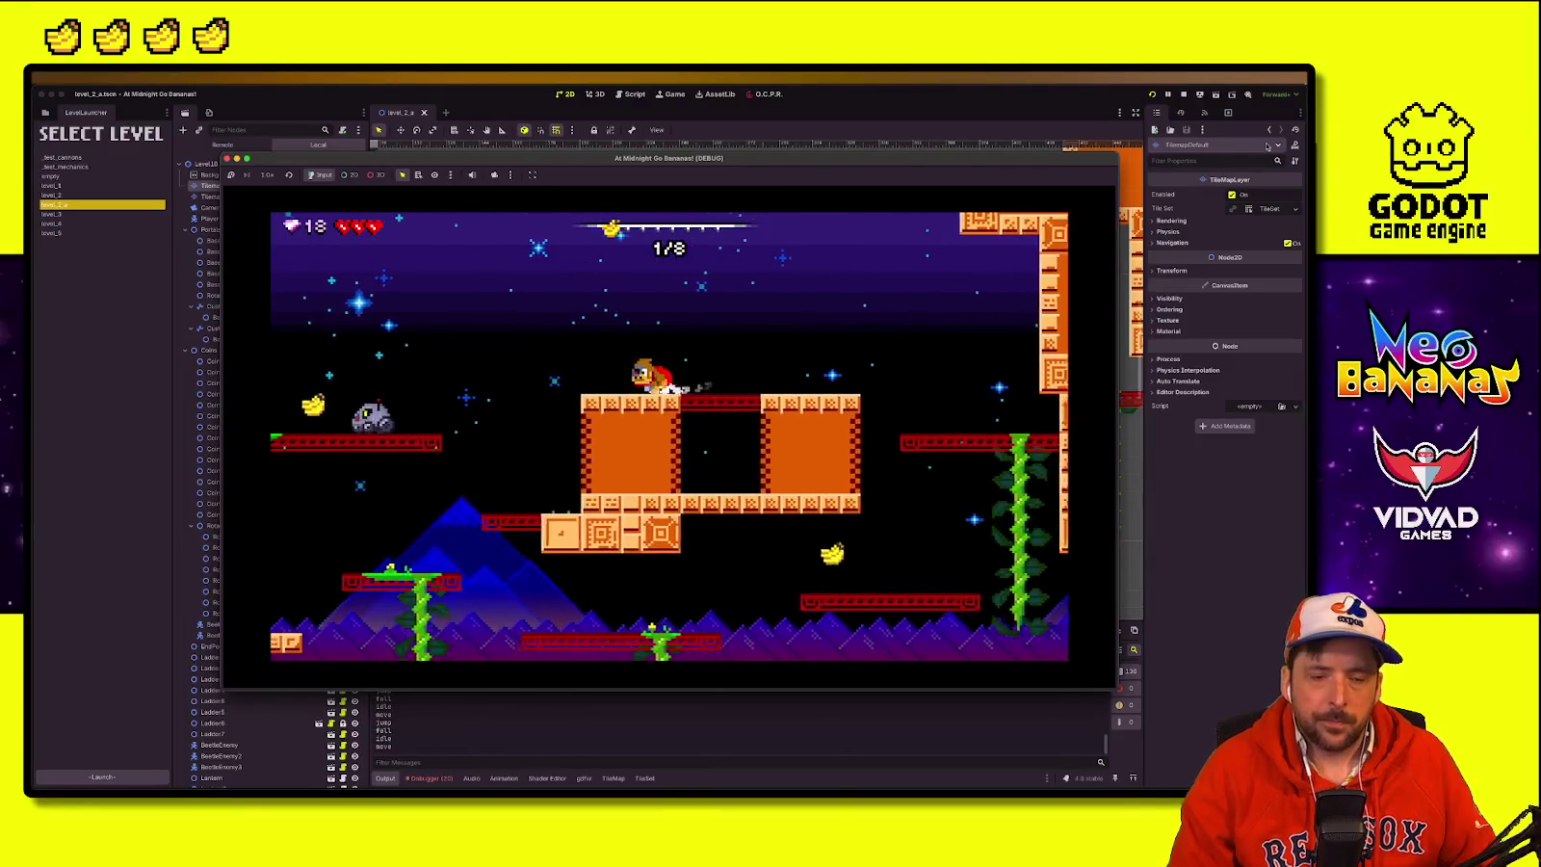
key(Right)
key(space)
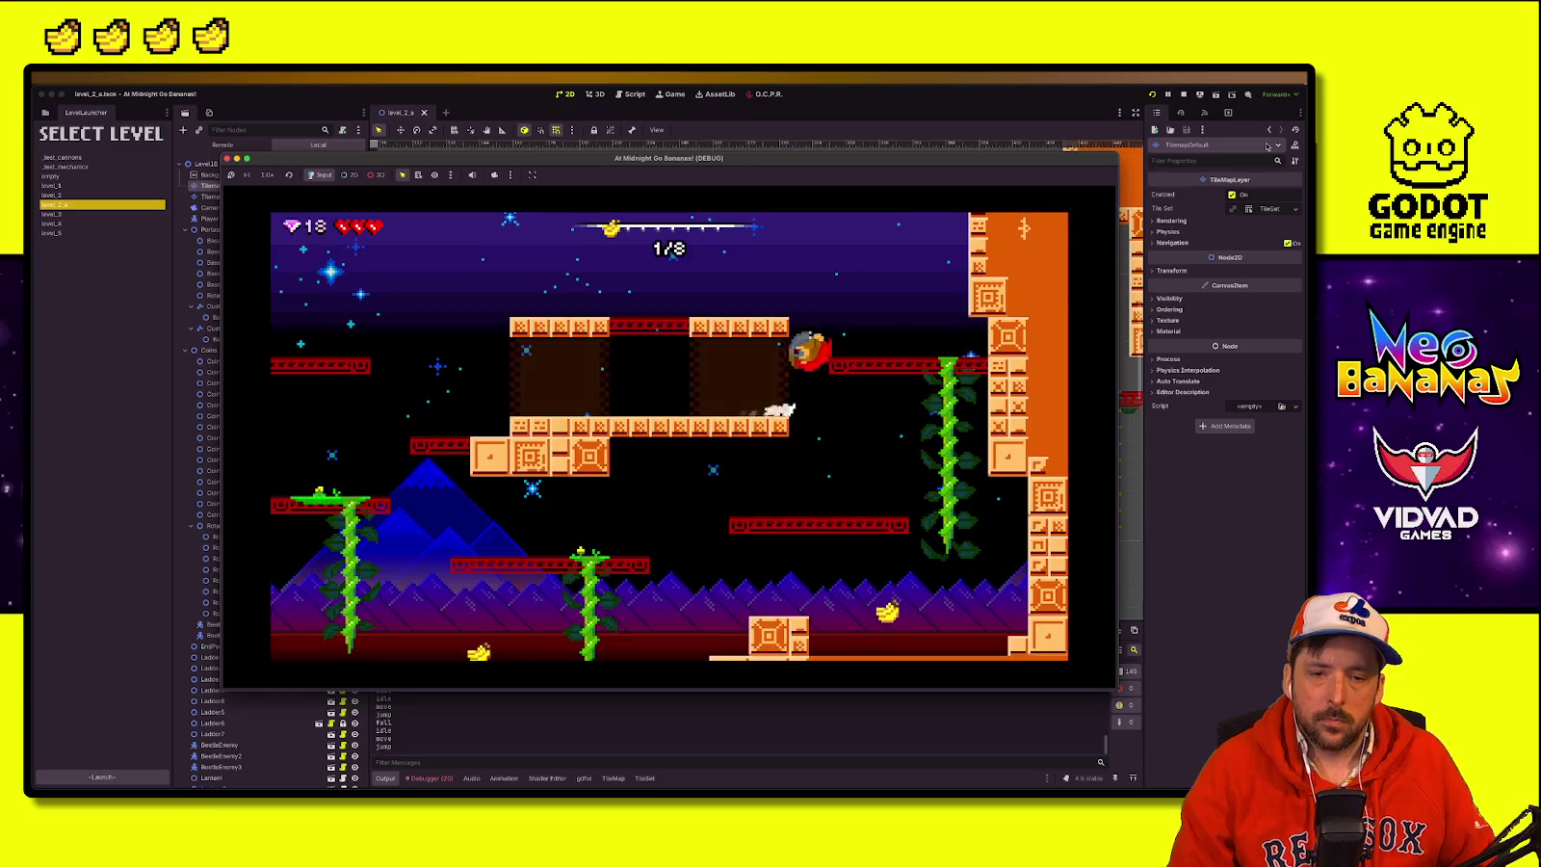
key(Left)
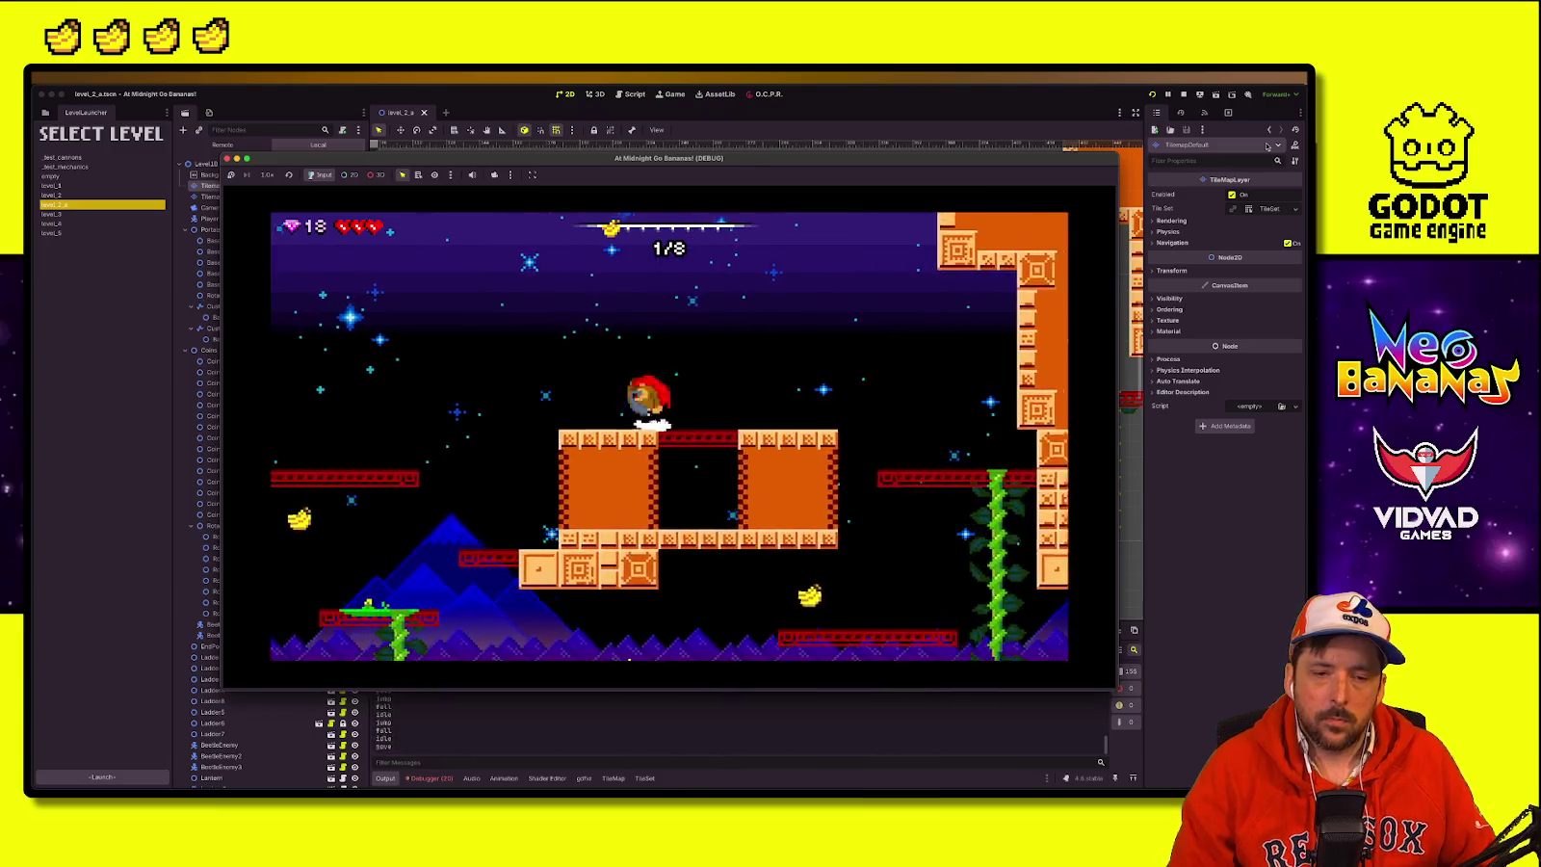
key(Left)
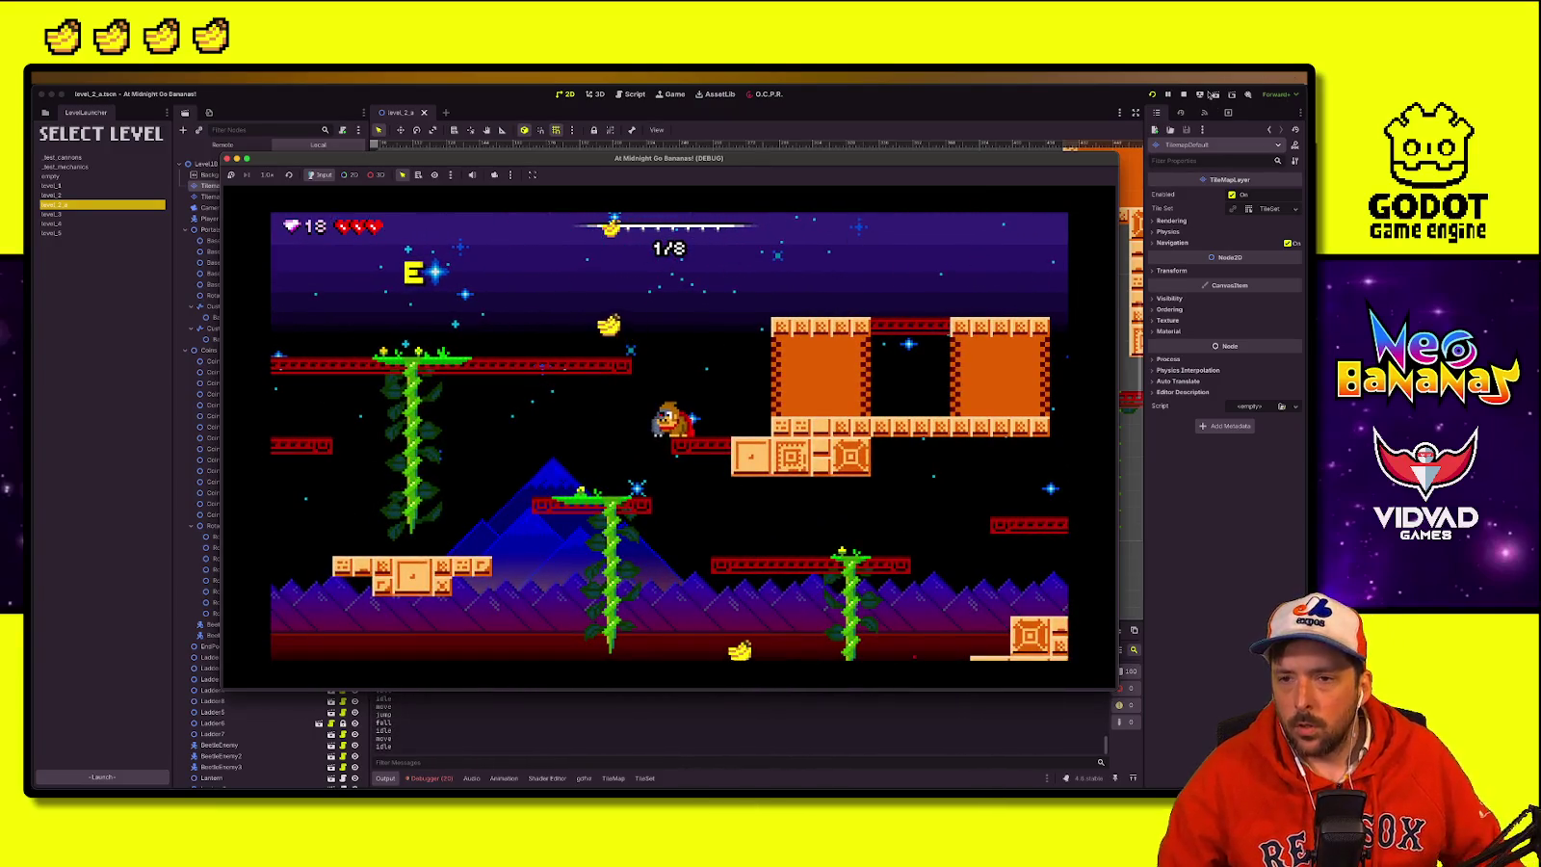
click(1181, 95)
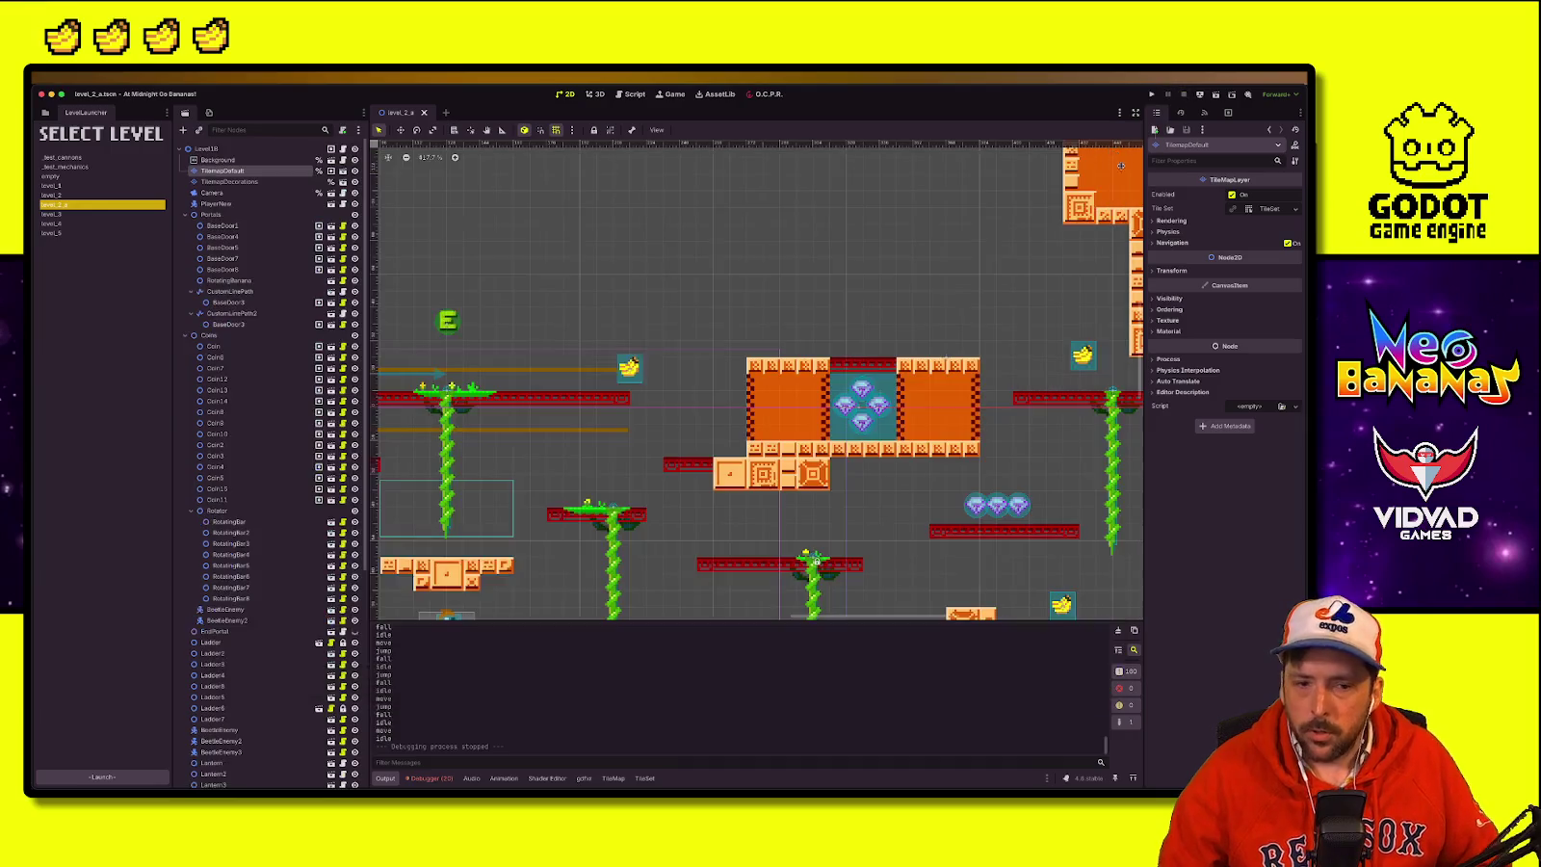
Paint SecretArea3 Background with dark secret_area_background tiles plus left and right edges, then run the game
scroll(221, 641, down, 5)
click(224, 656)
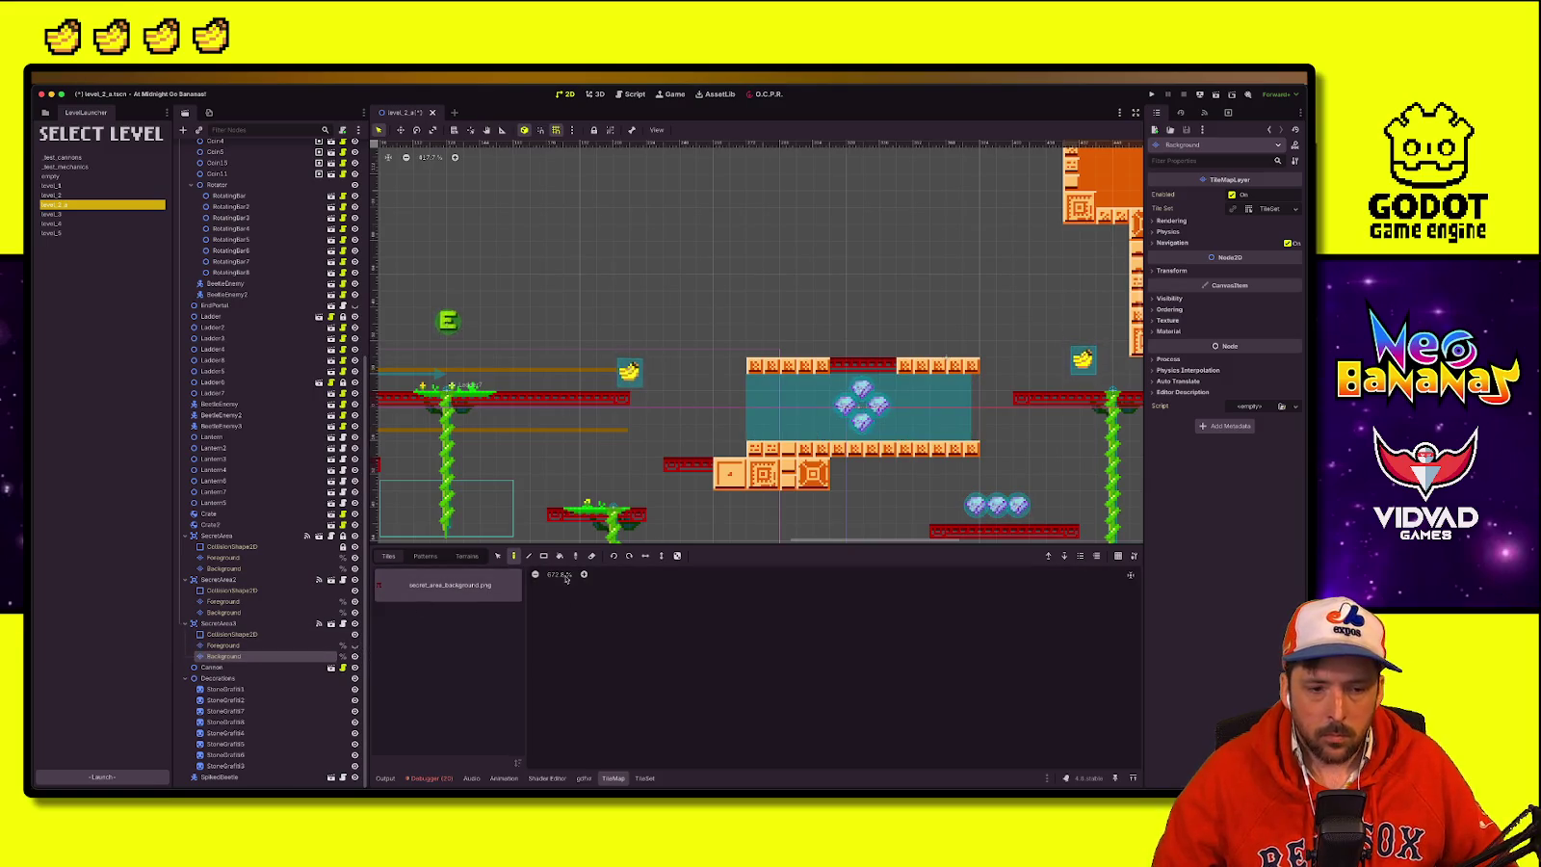
click(597, 657)
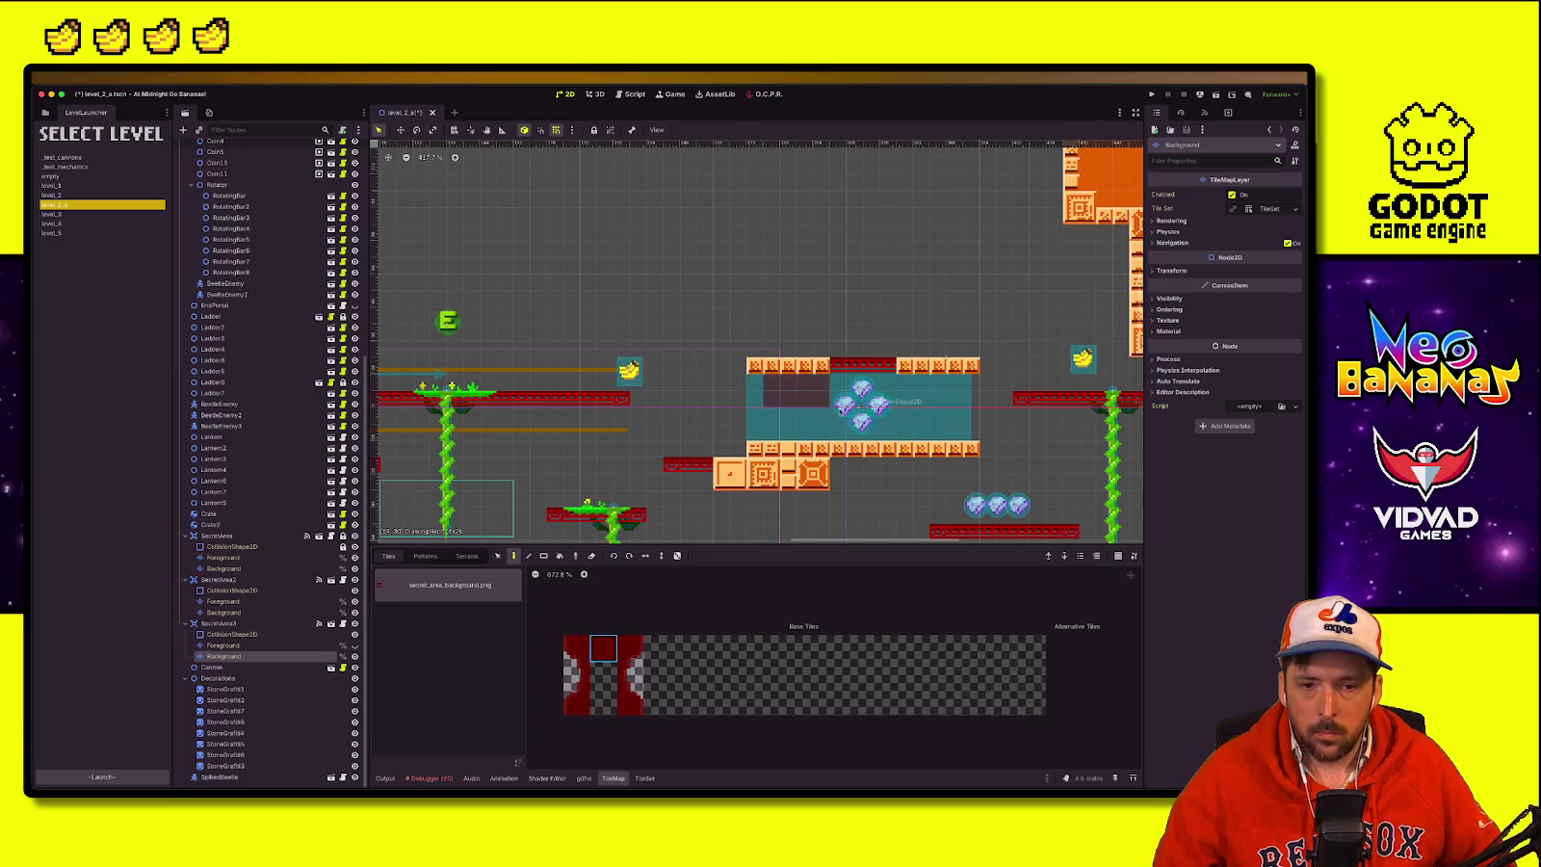
drag(828, 407, 953, 429)
click(584, 676)
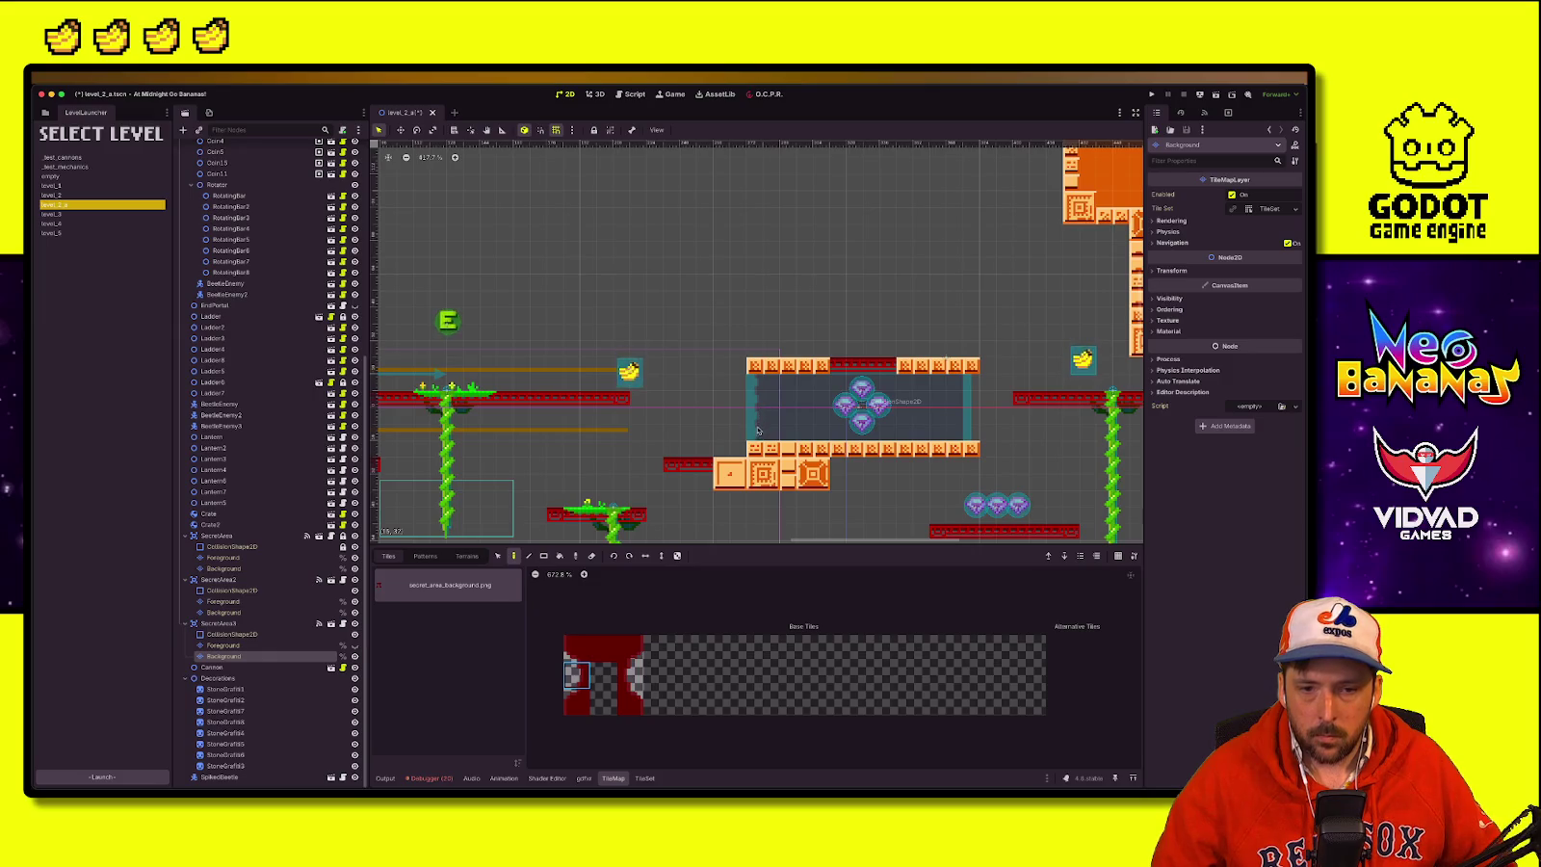
click(624, 674)
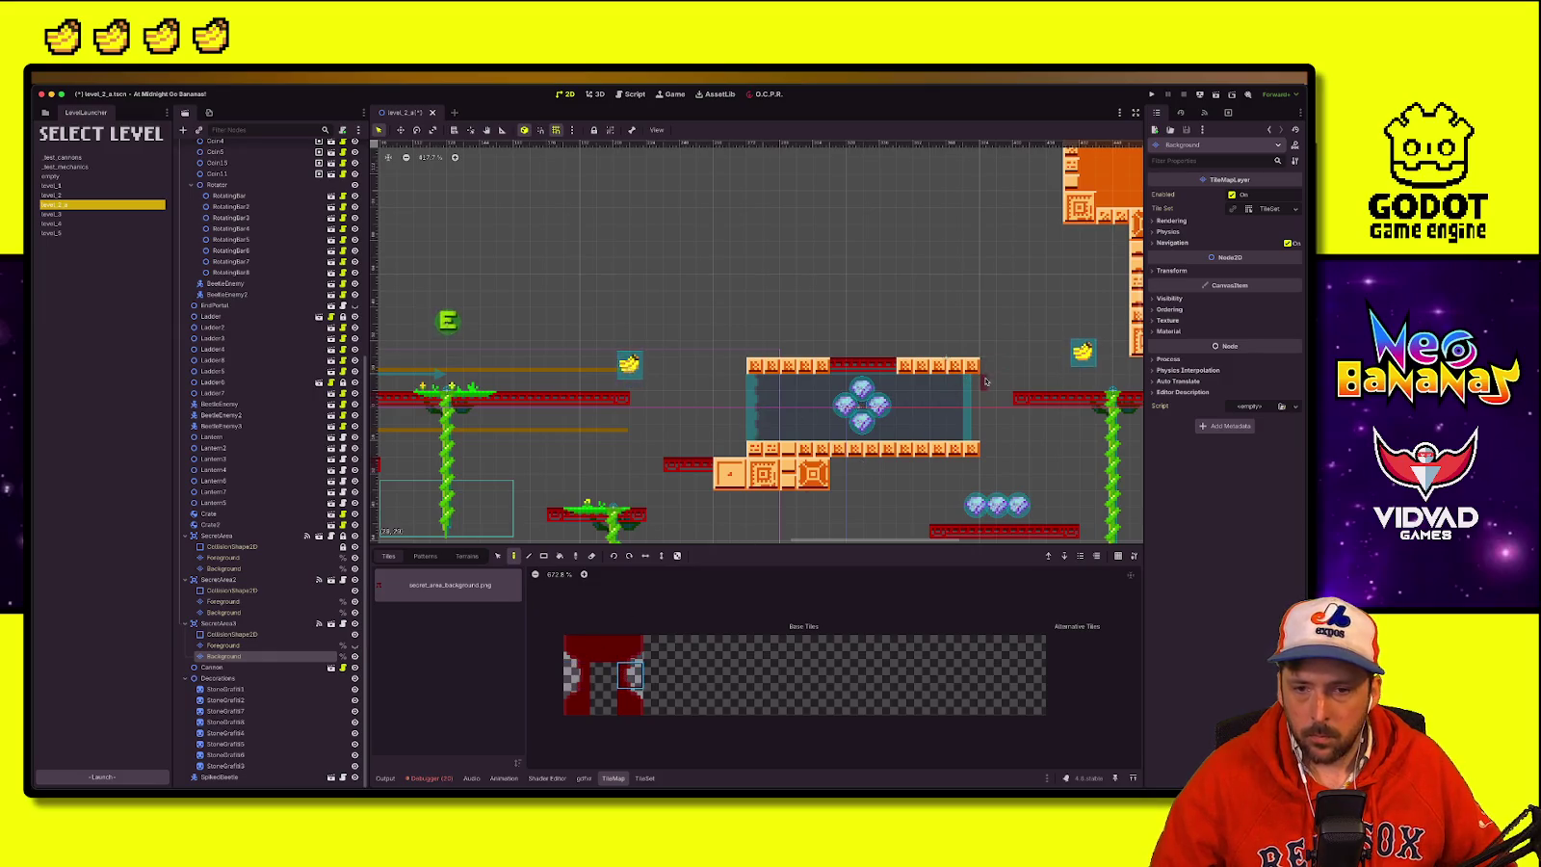
click(1151, 95)
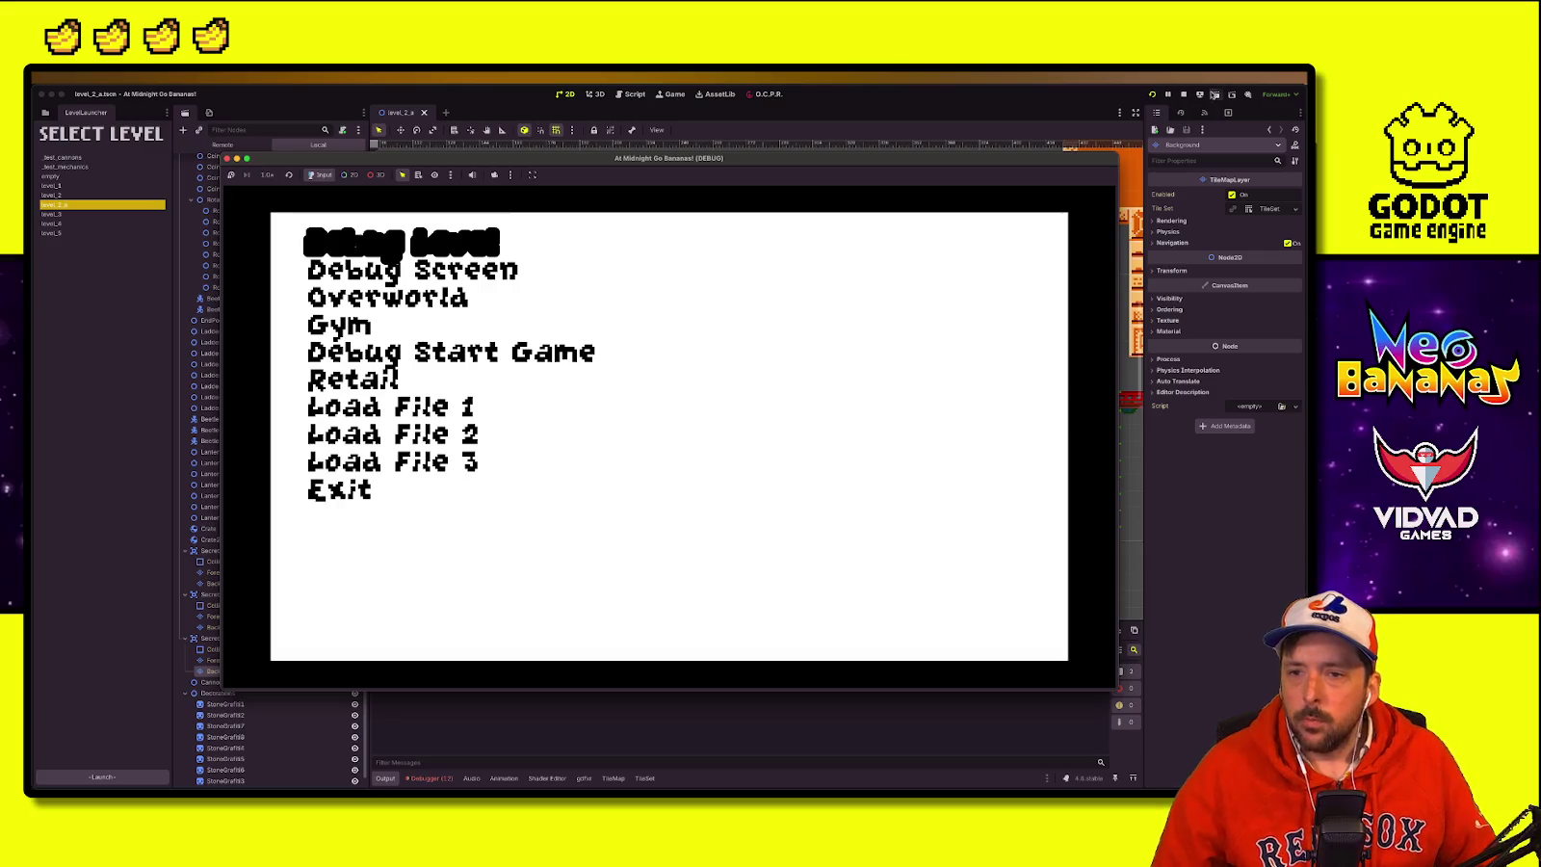
Stop the game, make the secret room background visible, and relaunch the game
click(1184, 94)
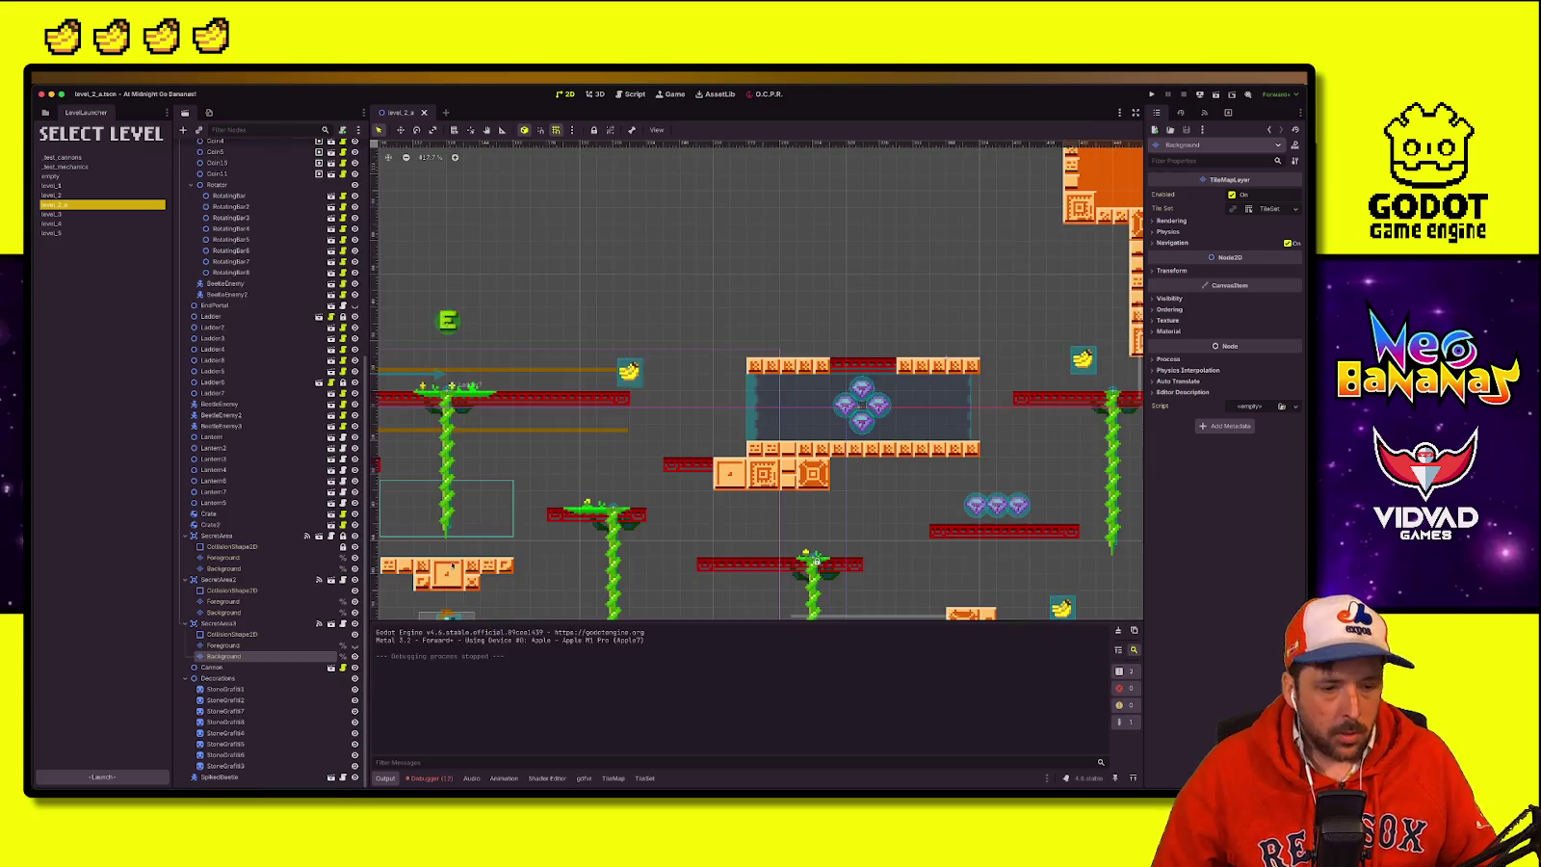
click(355, 655)
click(1152, 94)
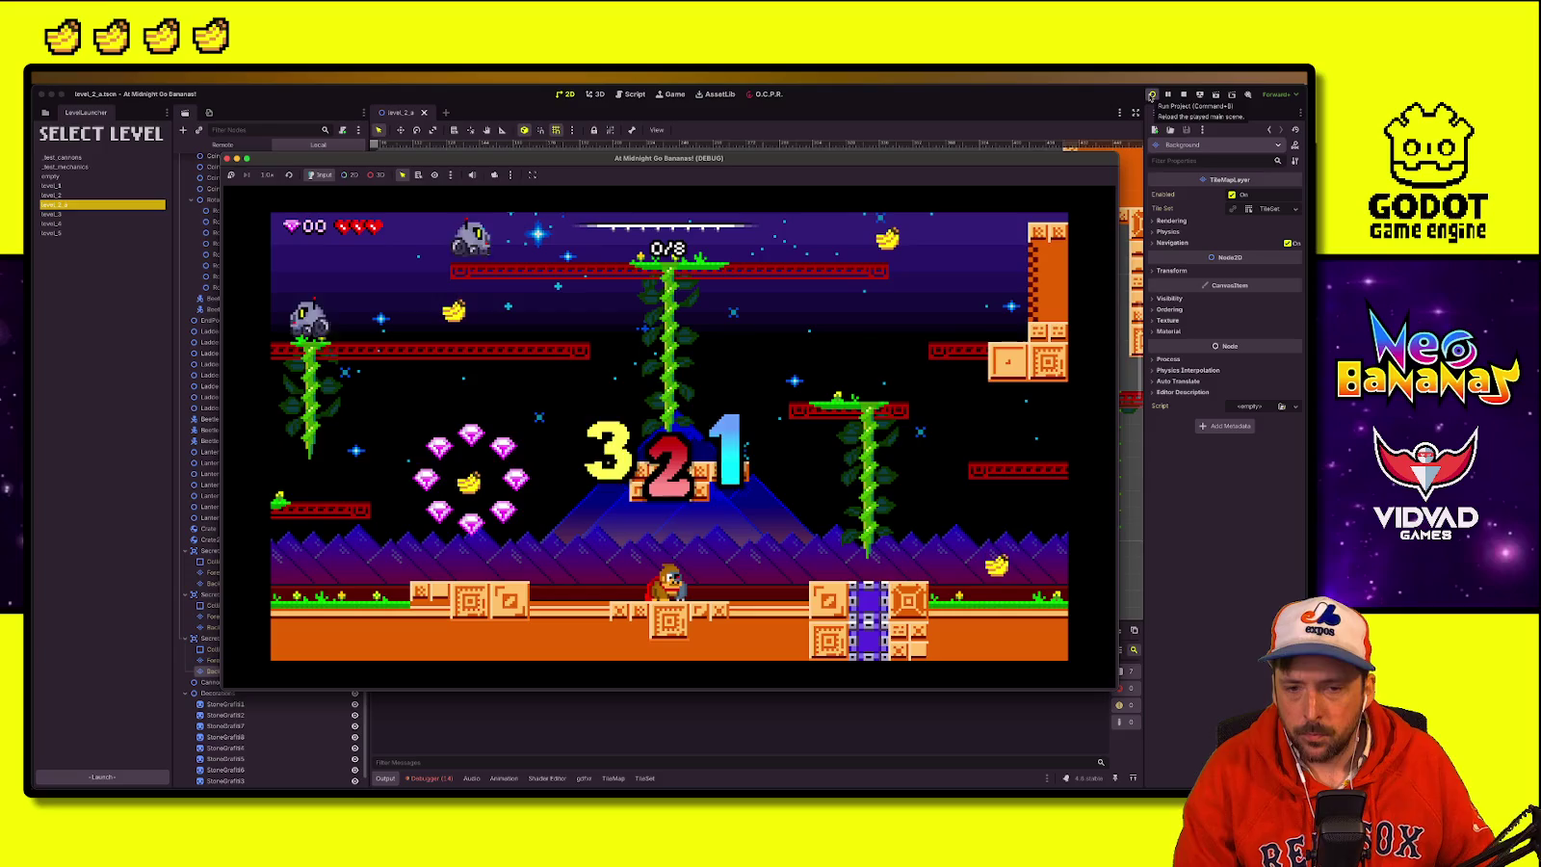
Run right and jump up the ledges into the secret gem room to grab gems, then head left
key(Right)
key(space)
key(Right)
key(space)
key(Right)
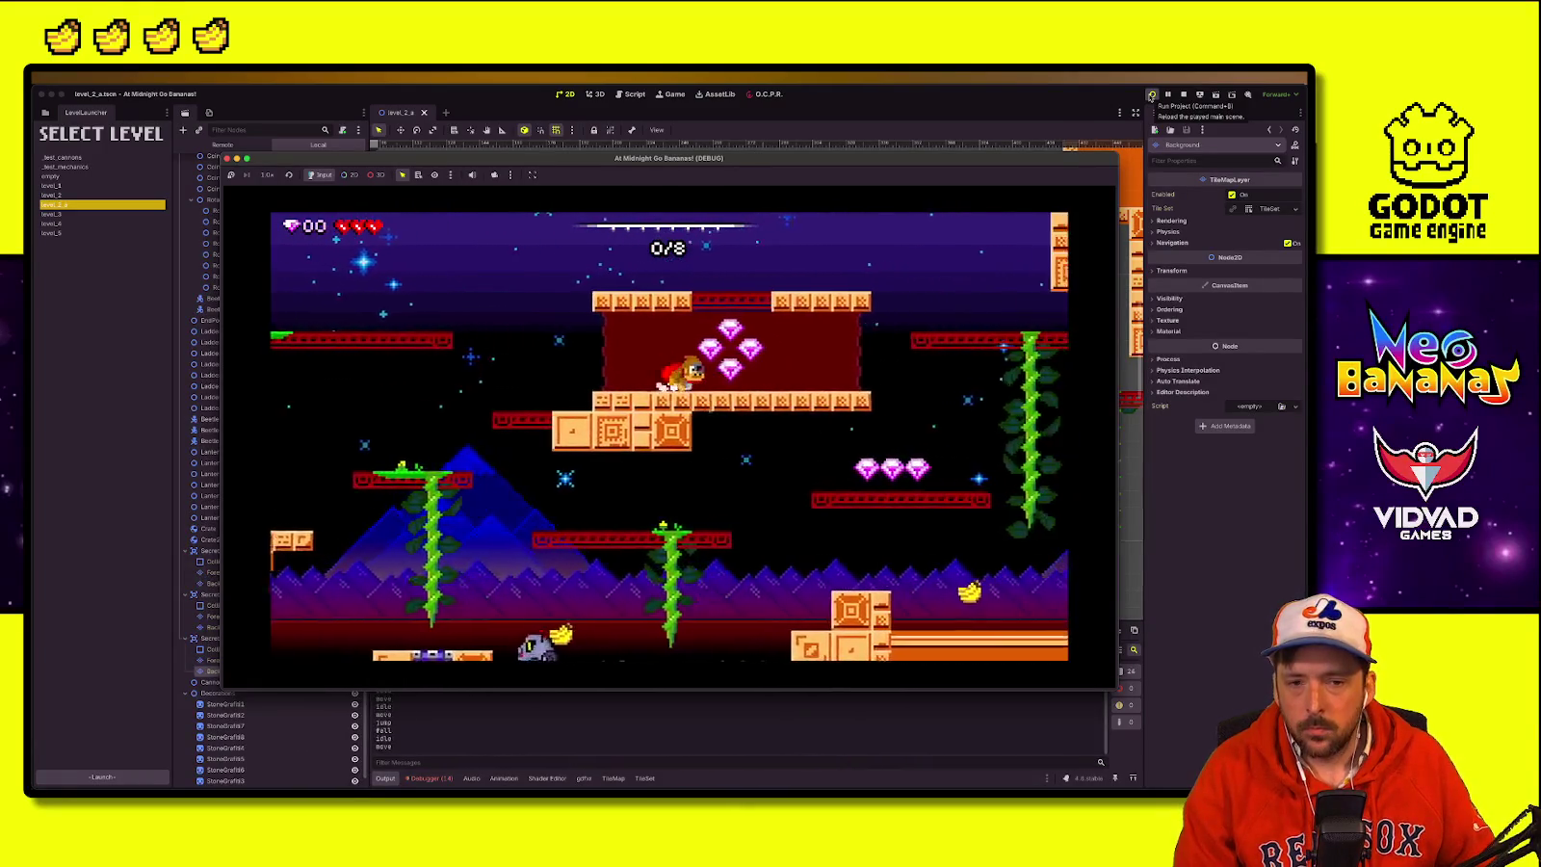
key(space)
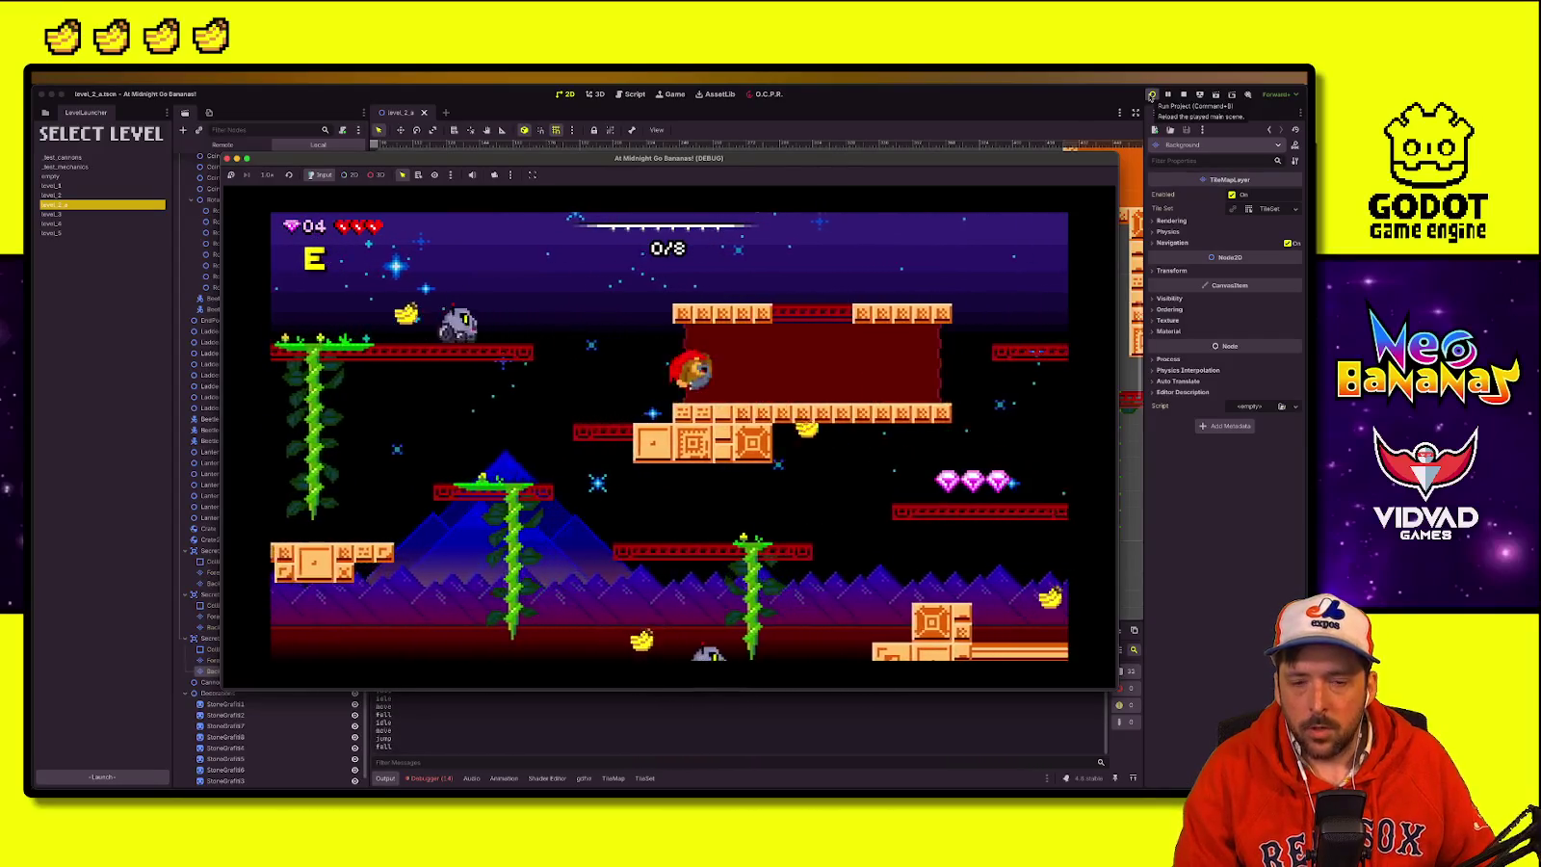
key(Left)
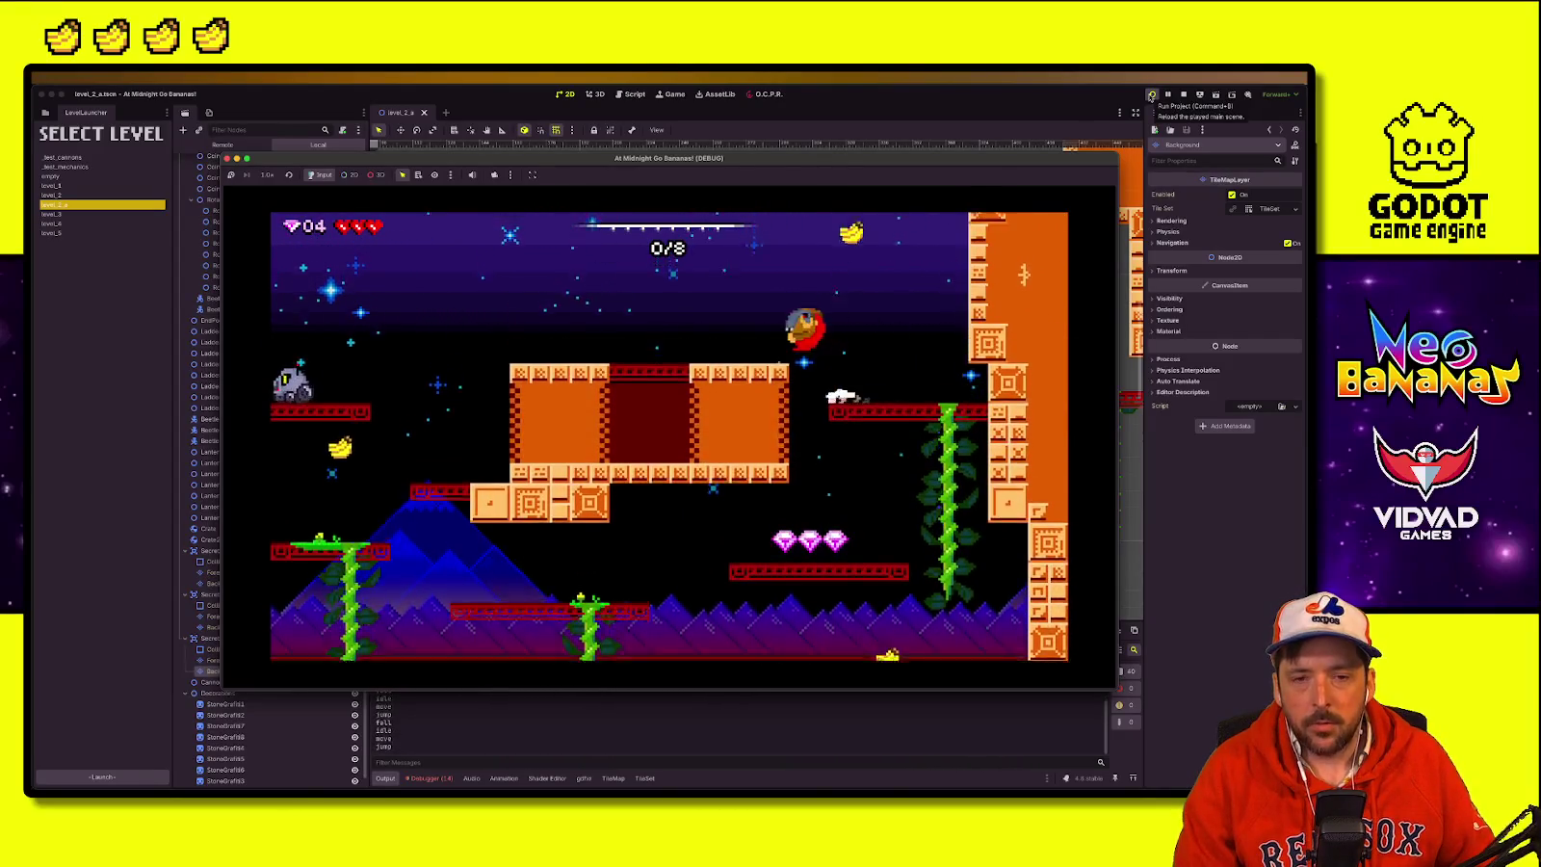
key(space)
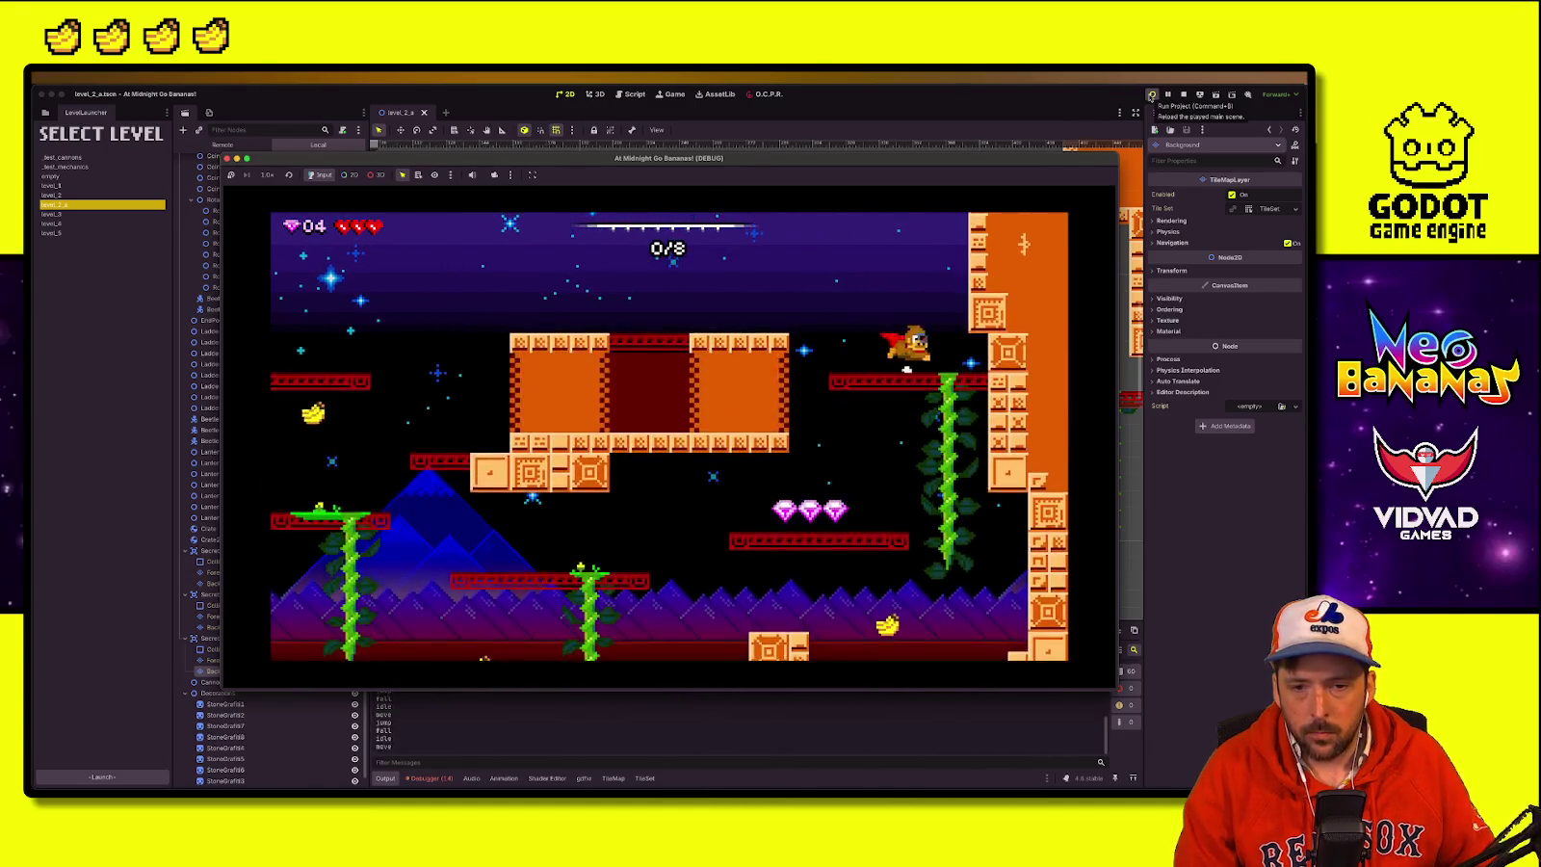
key(Left)
key(space)
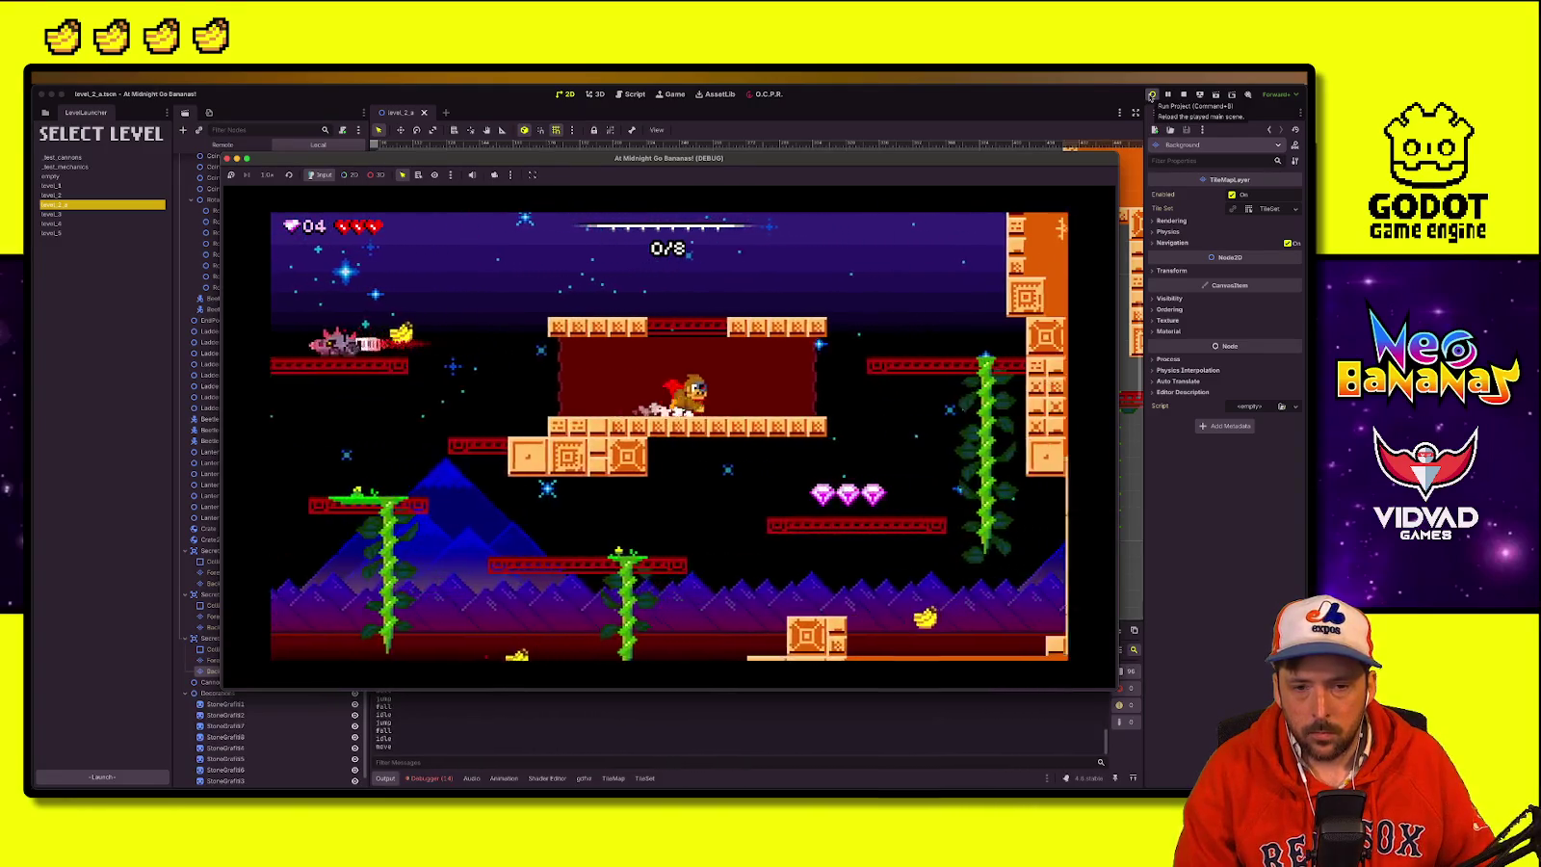
Drop into the hidden room, climb the vine, collect seven gems in total, then stop the game
key(Left)
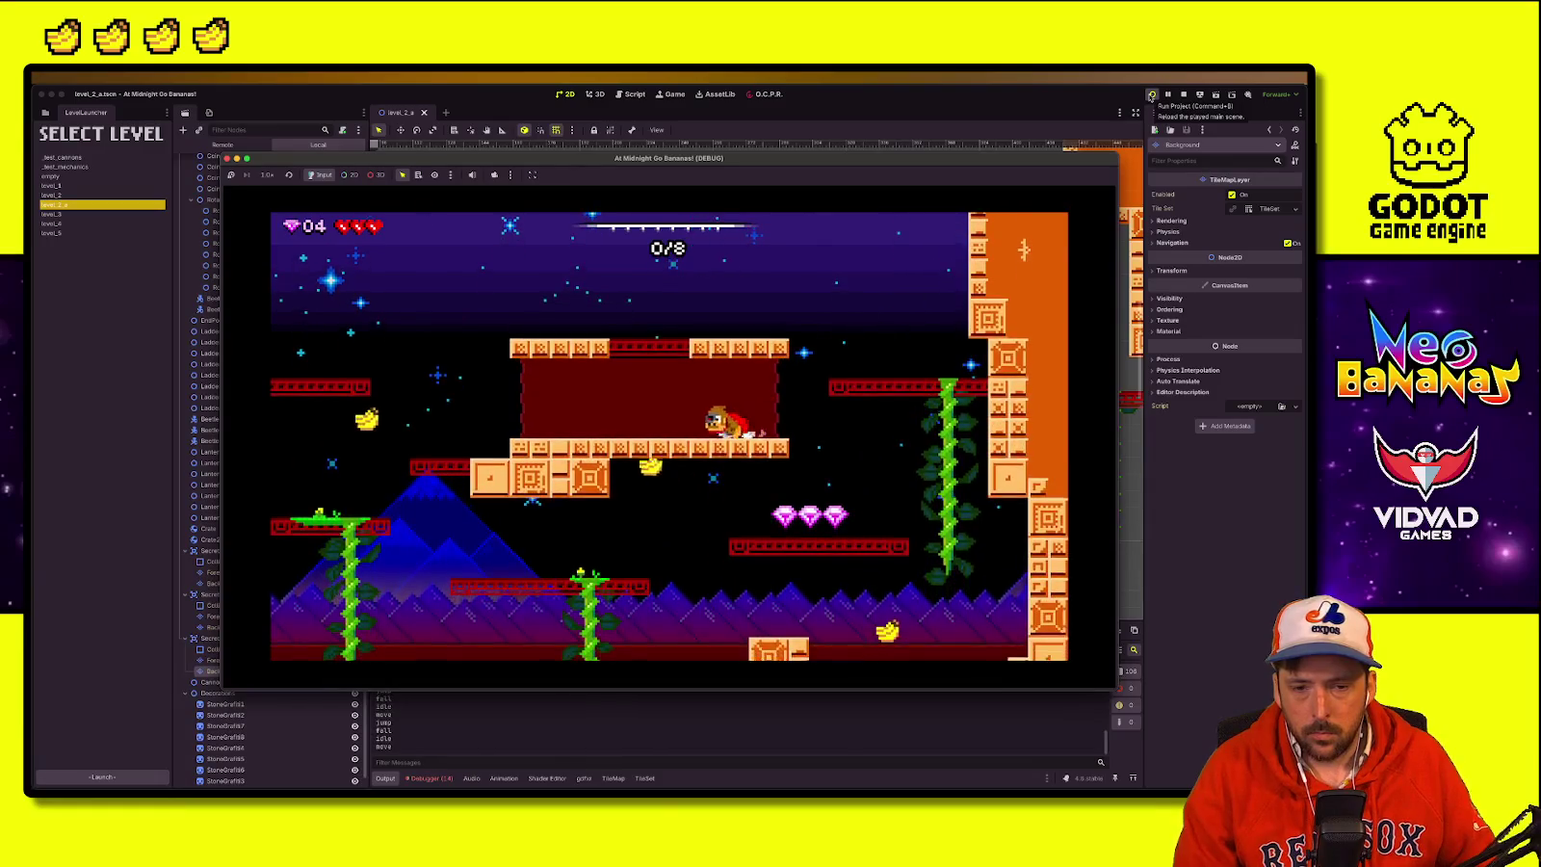
key(Right)
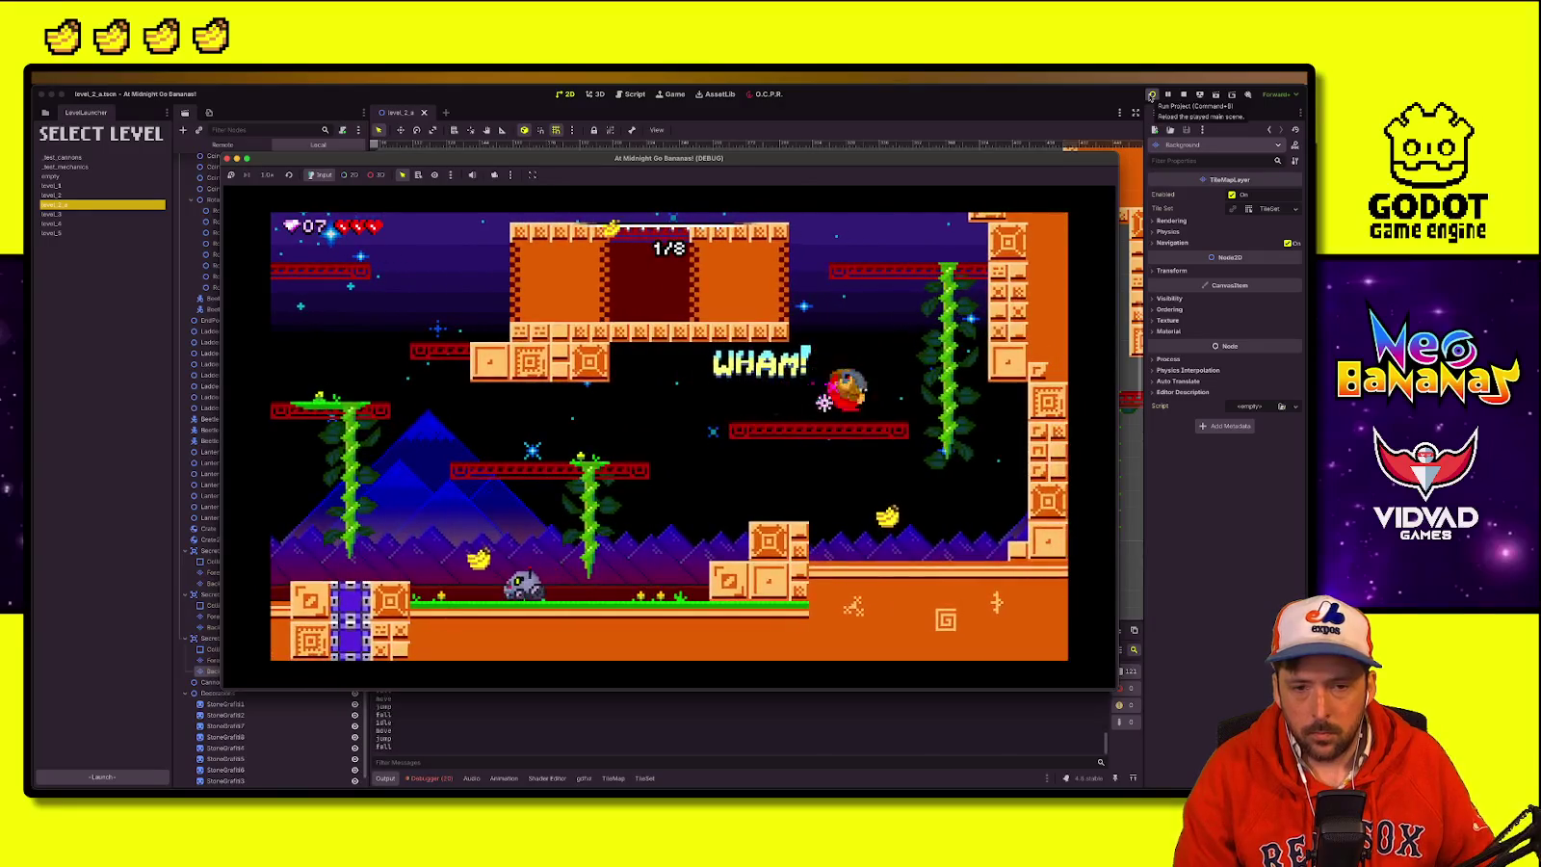
key(Up)
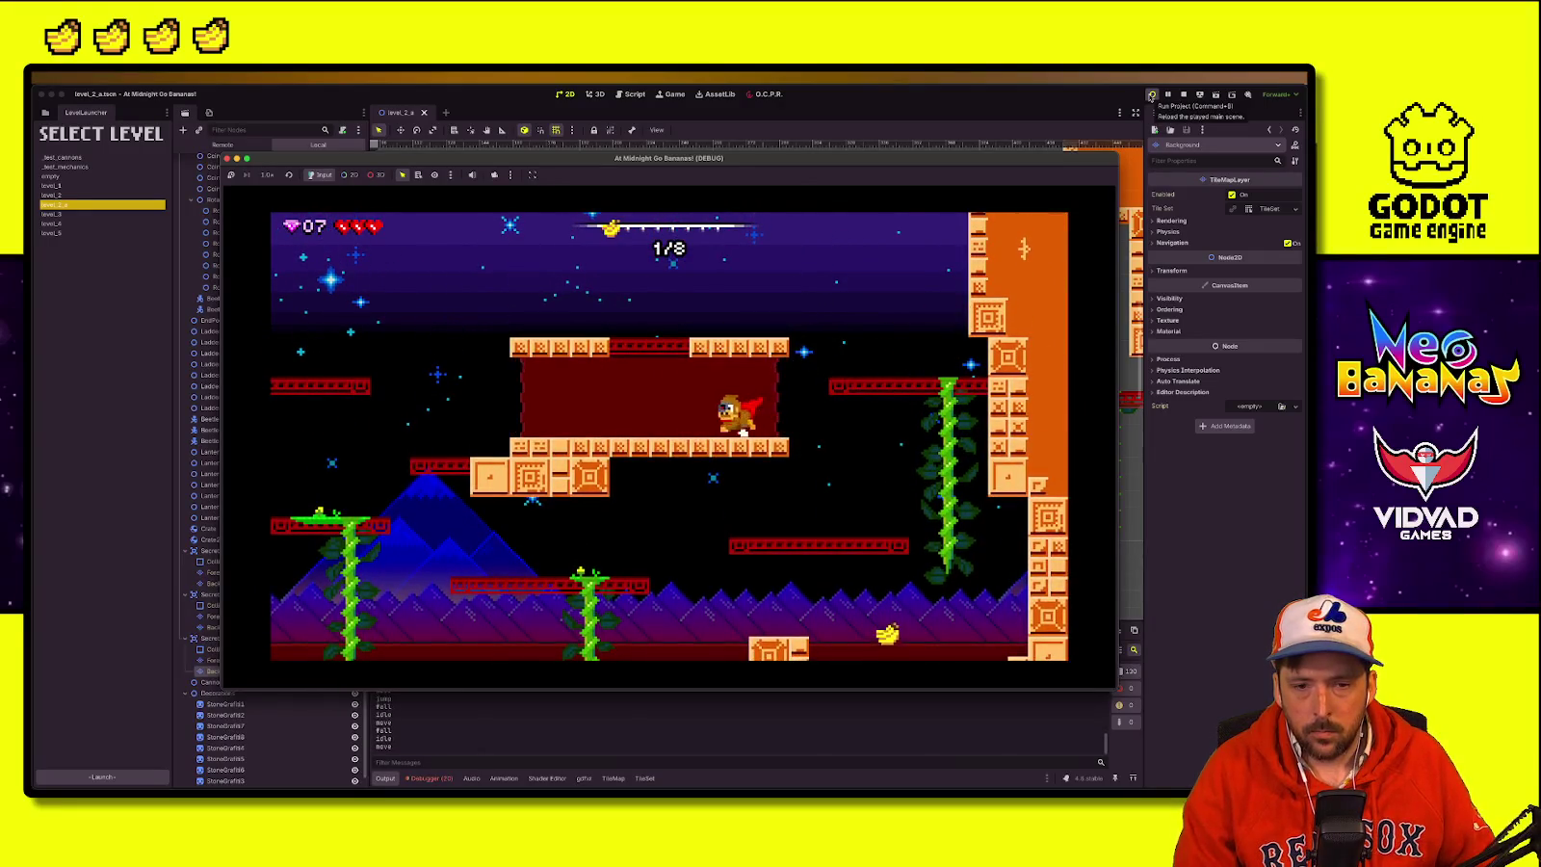
key(Left)
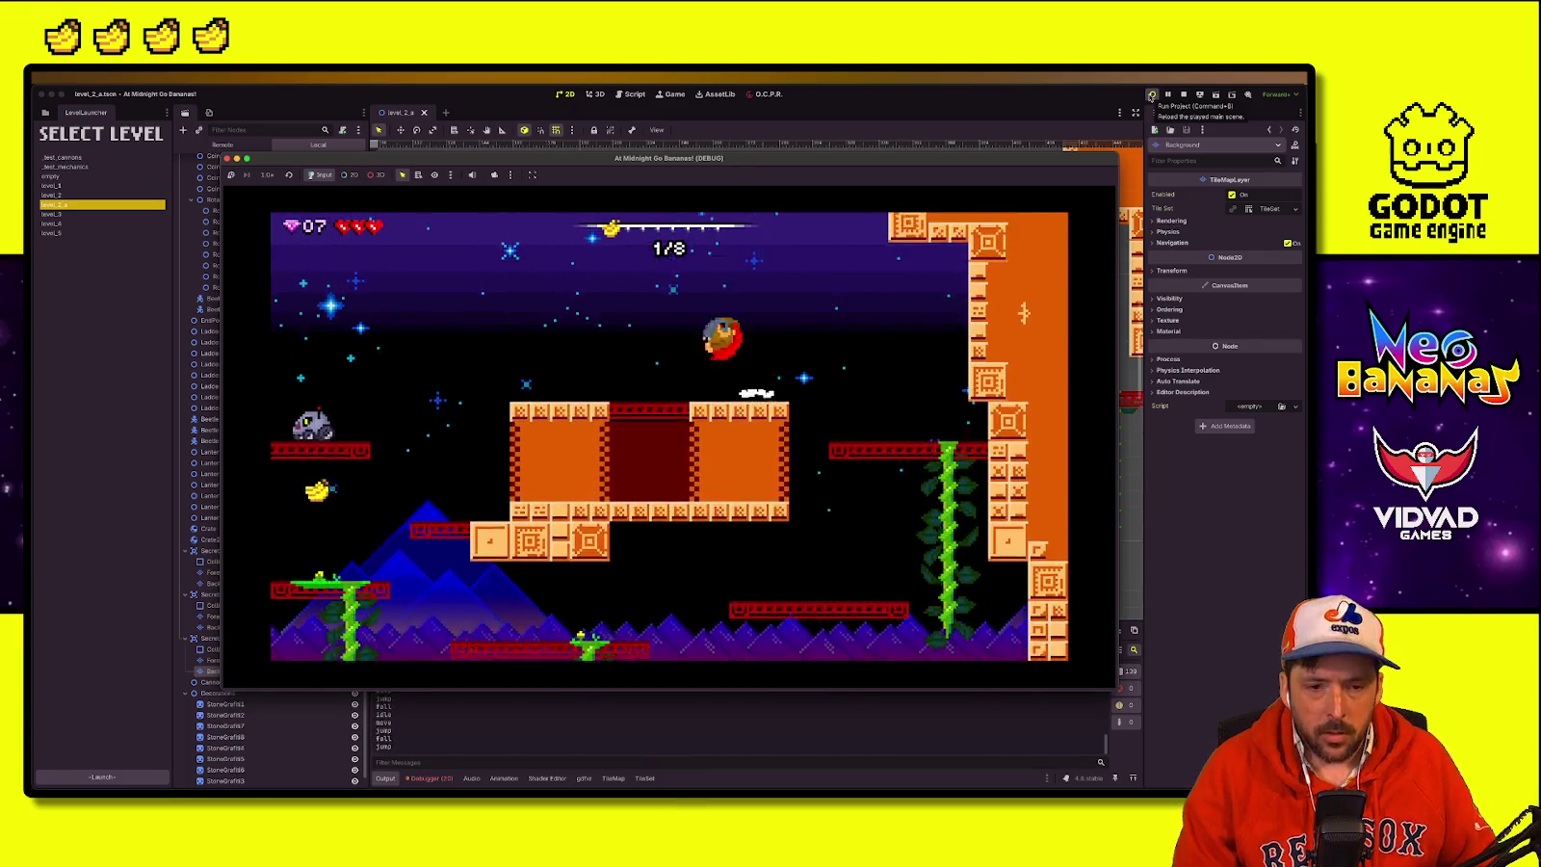
key(Left)
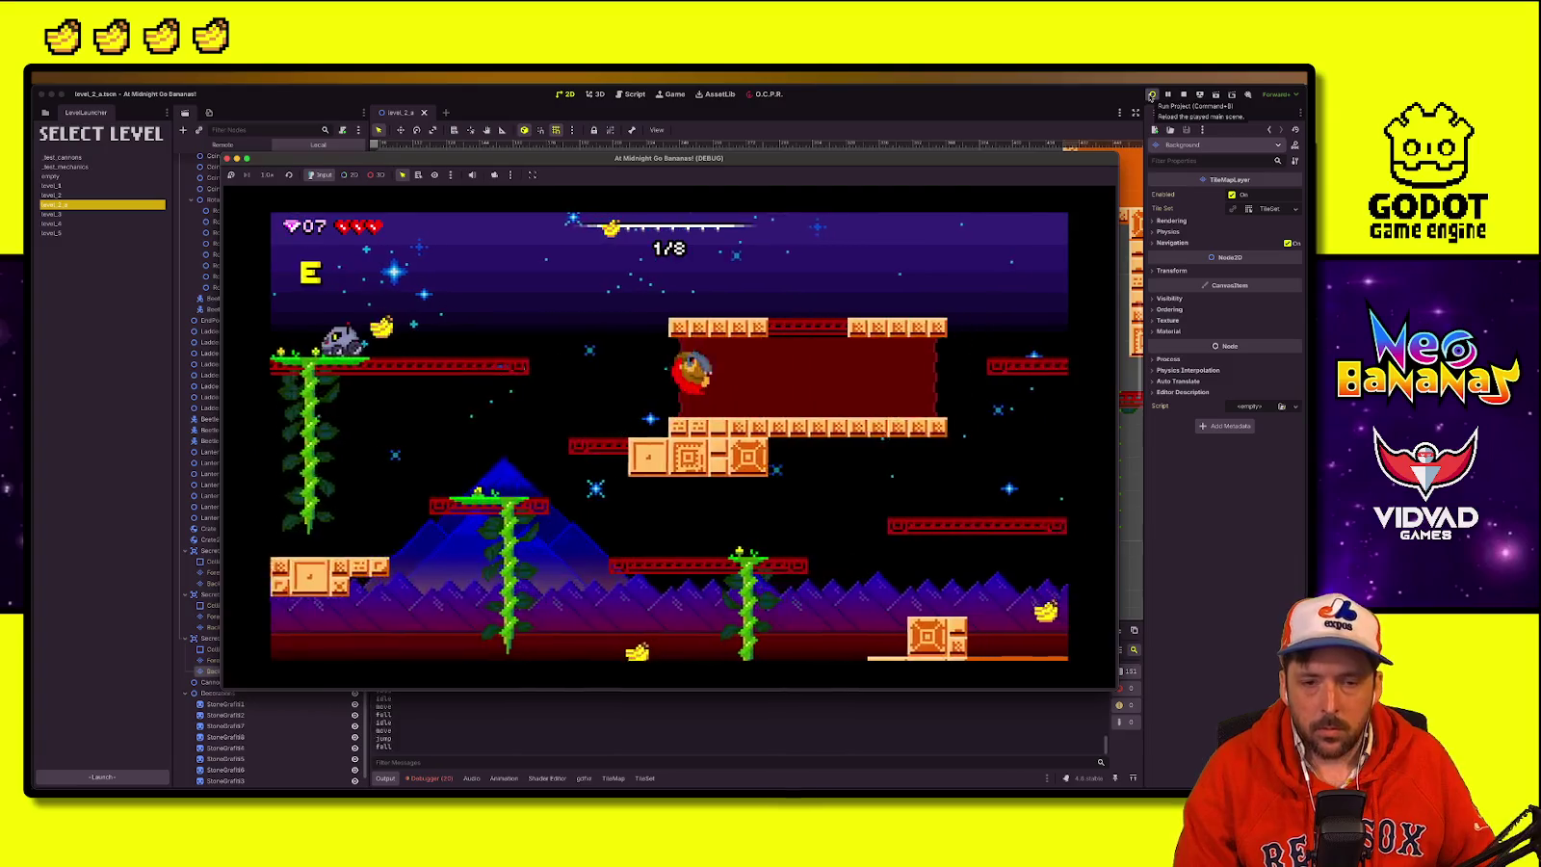
key(Right)
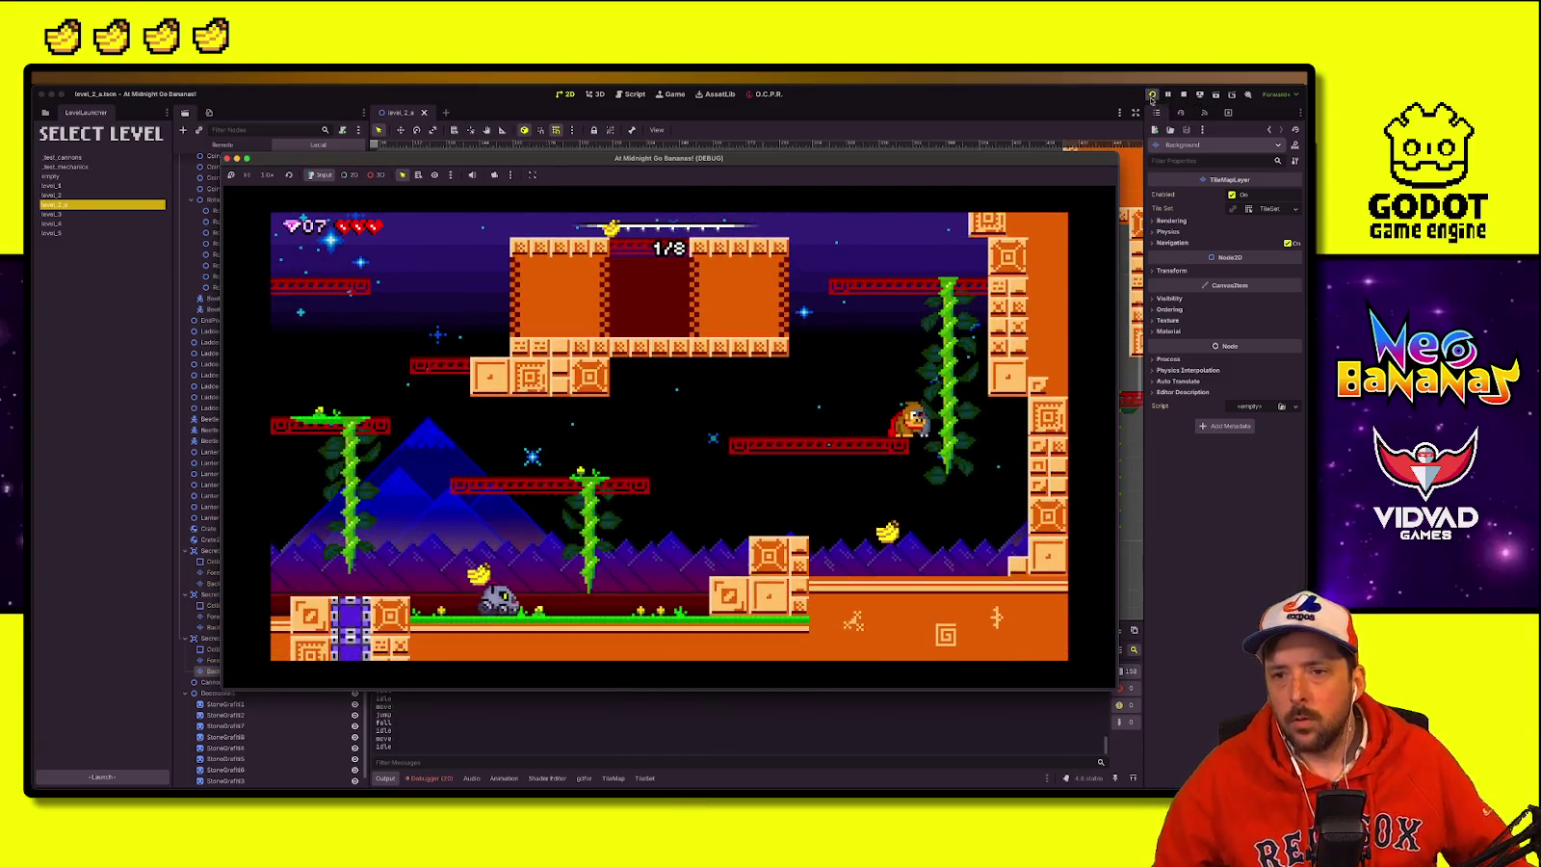
click(1183, 94)
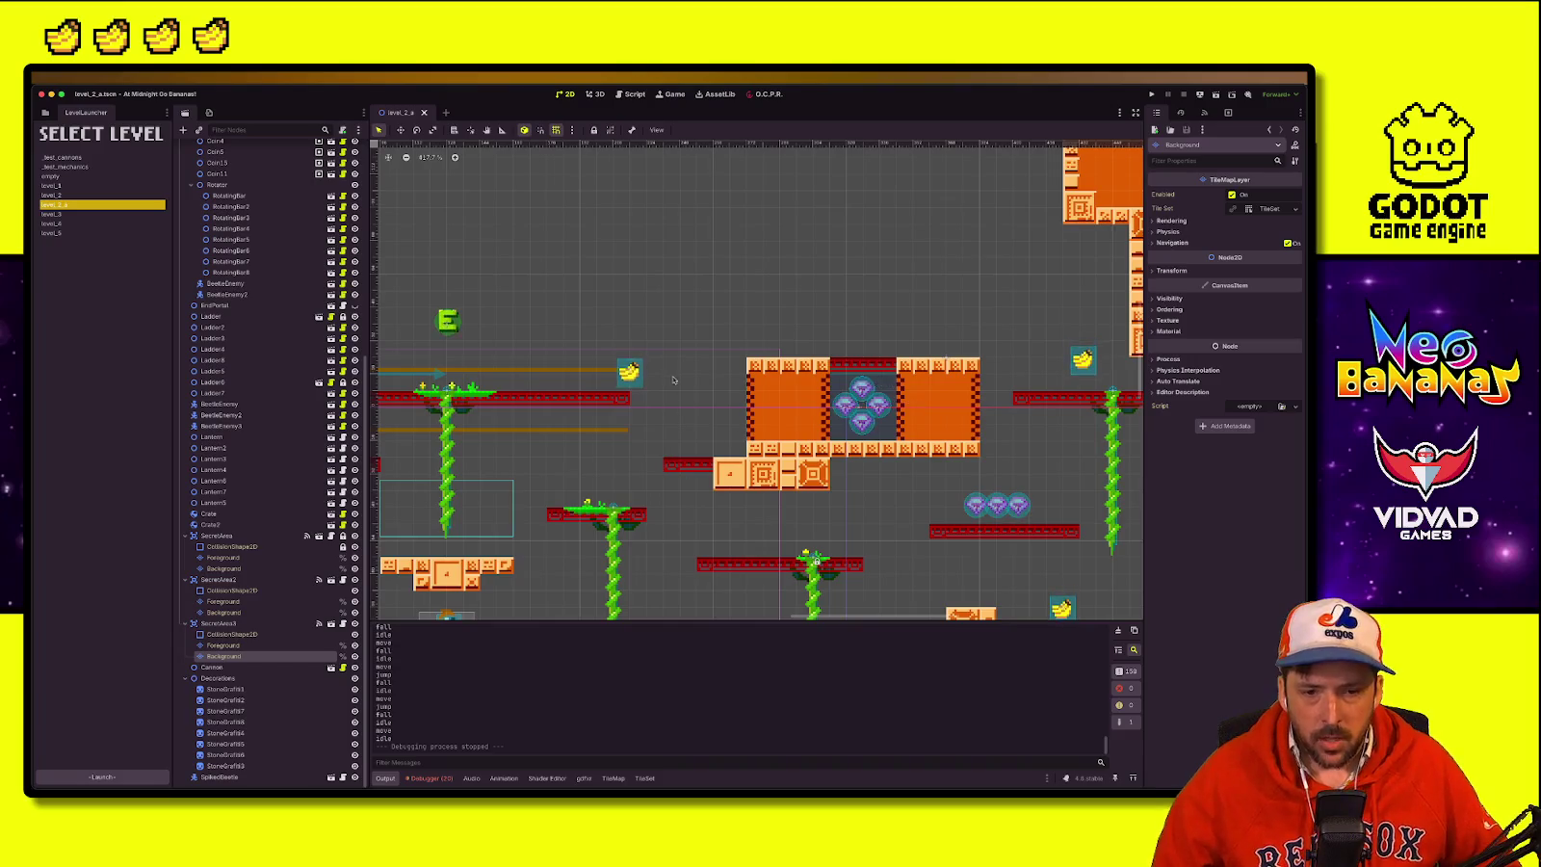
Select the SecretArea3 Foreground layer and paint a test tile beside the gem room
click(224, 644)
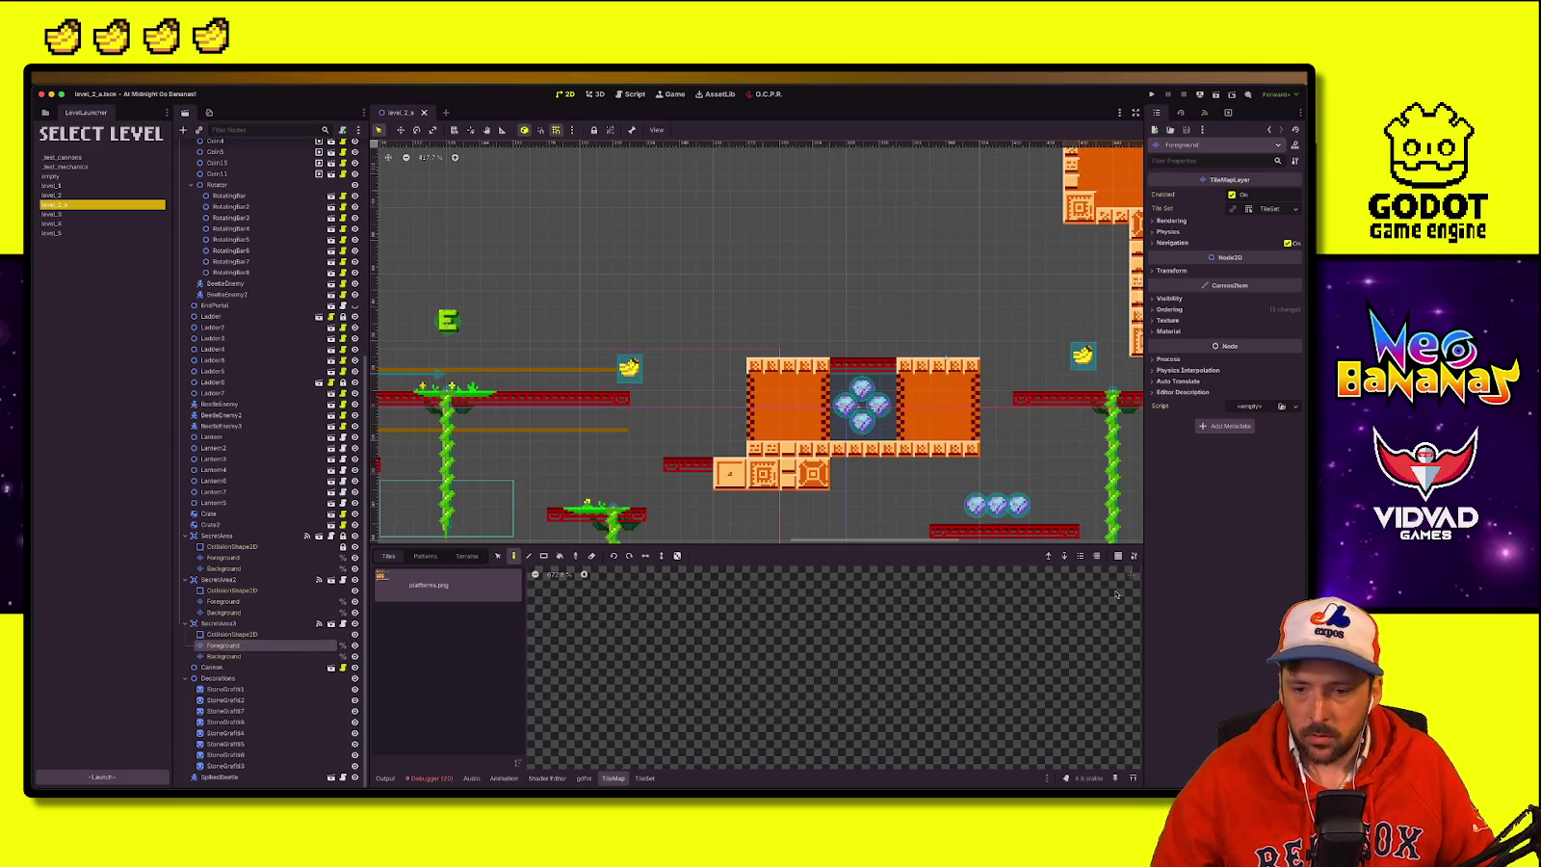
click(584, 574)
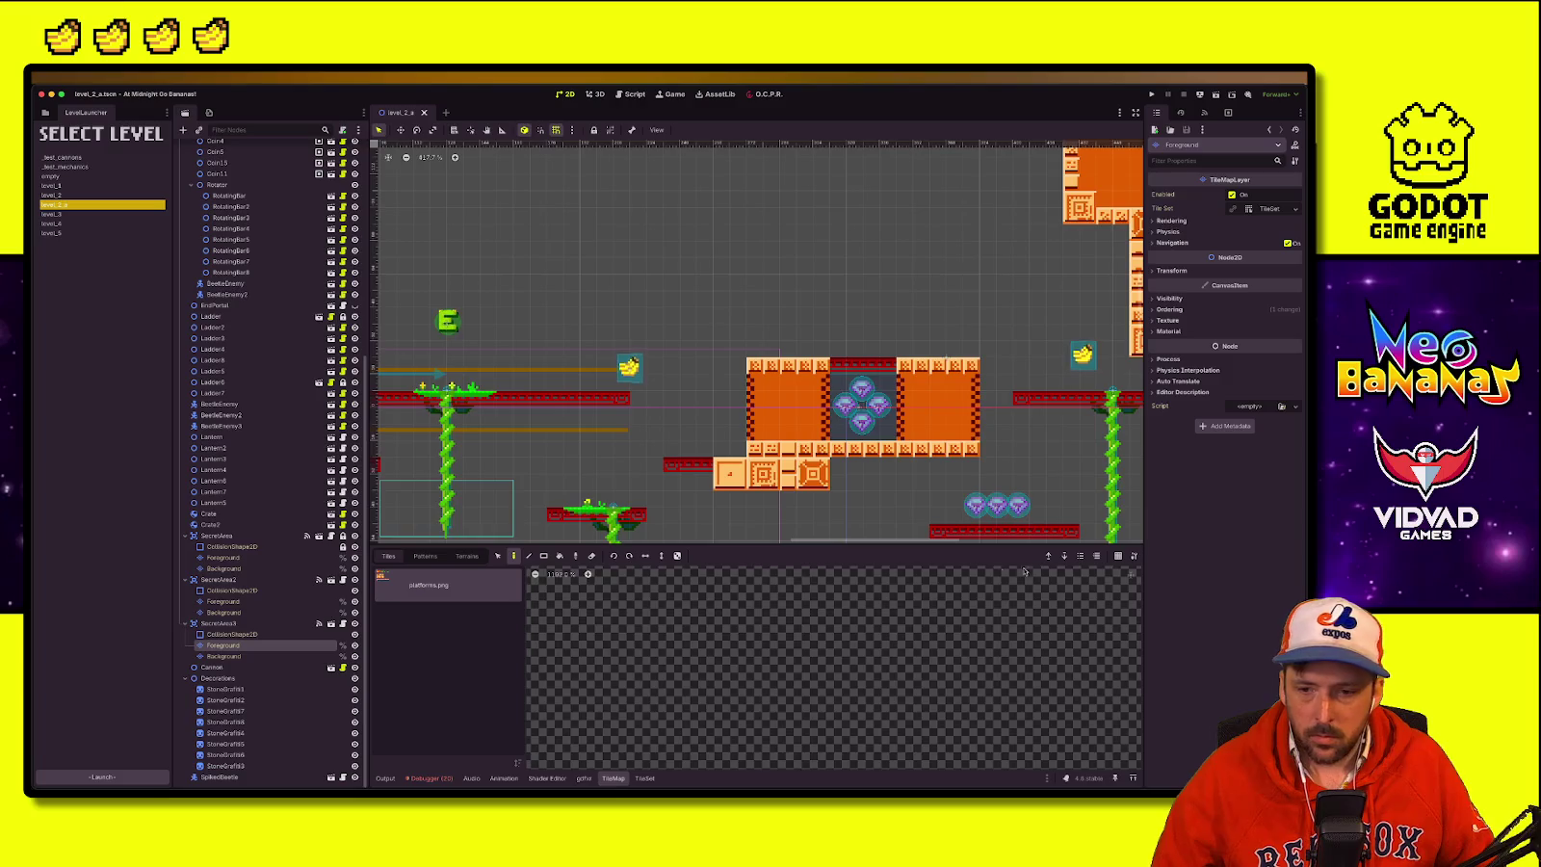
scroll(793, 691, down, 4)
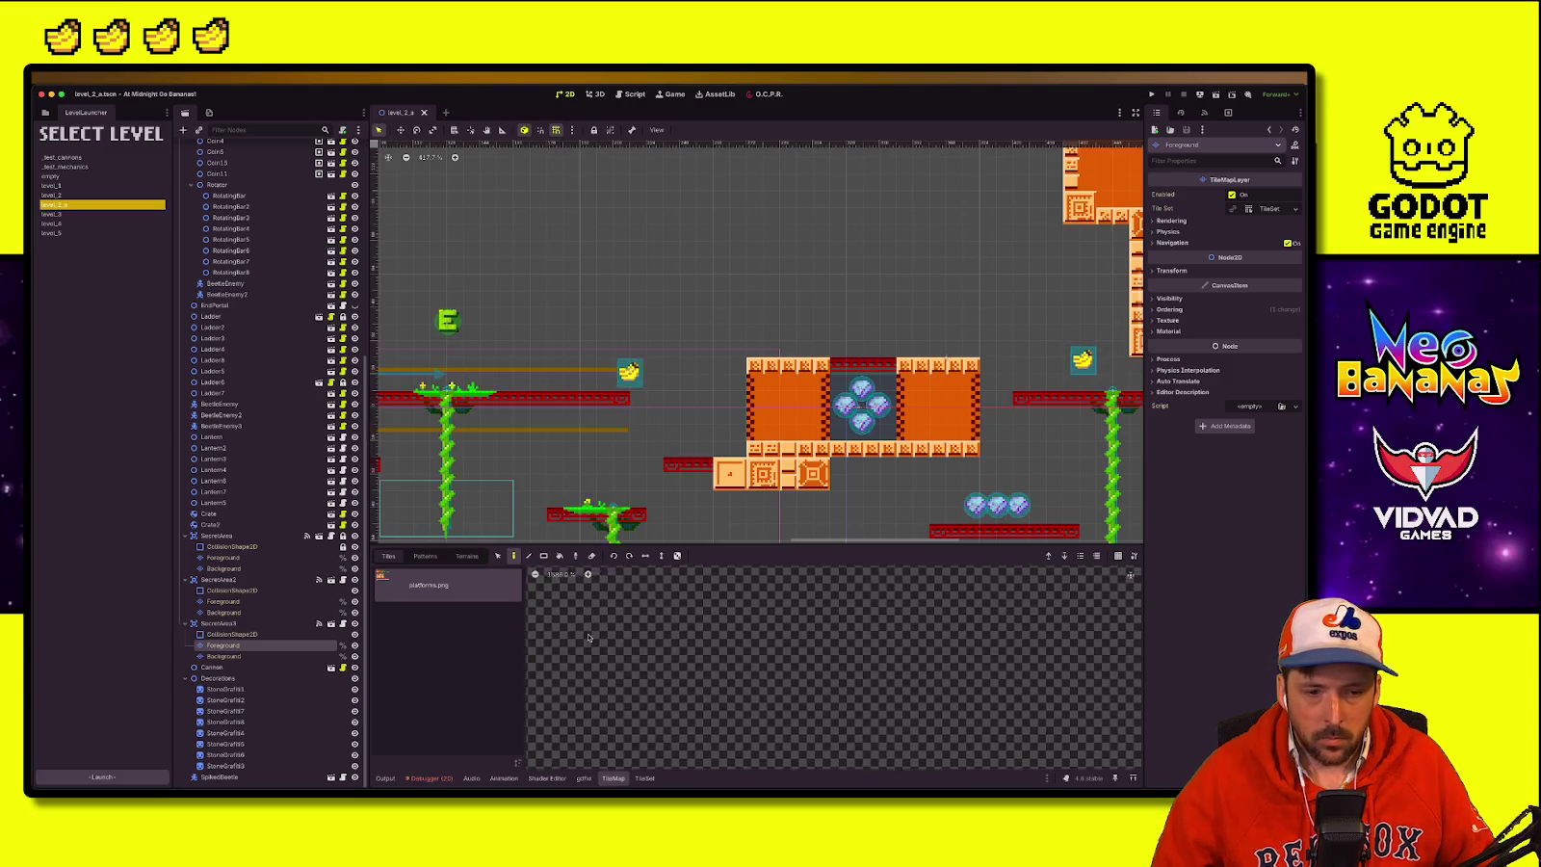
scroll(794, 692, down, 5)
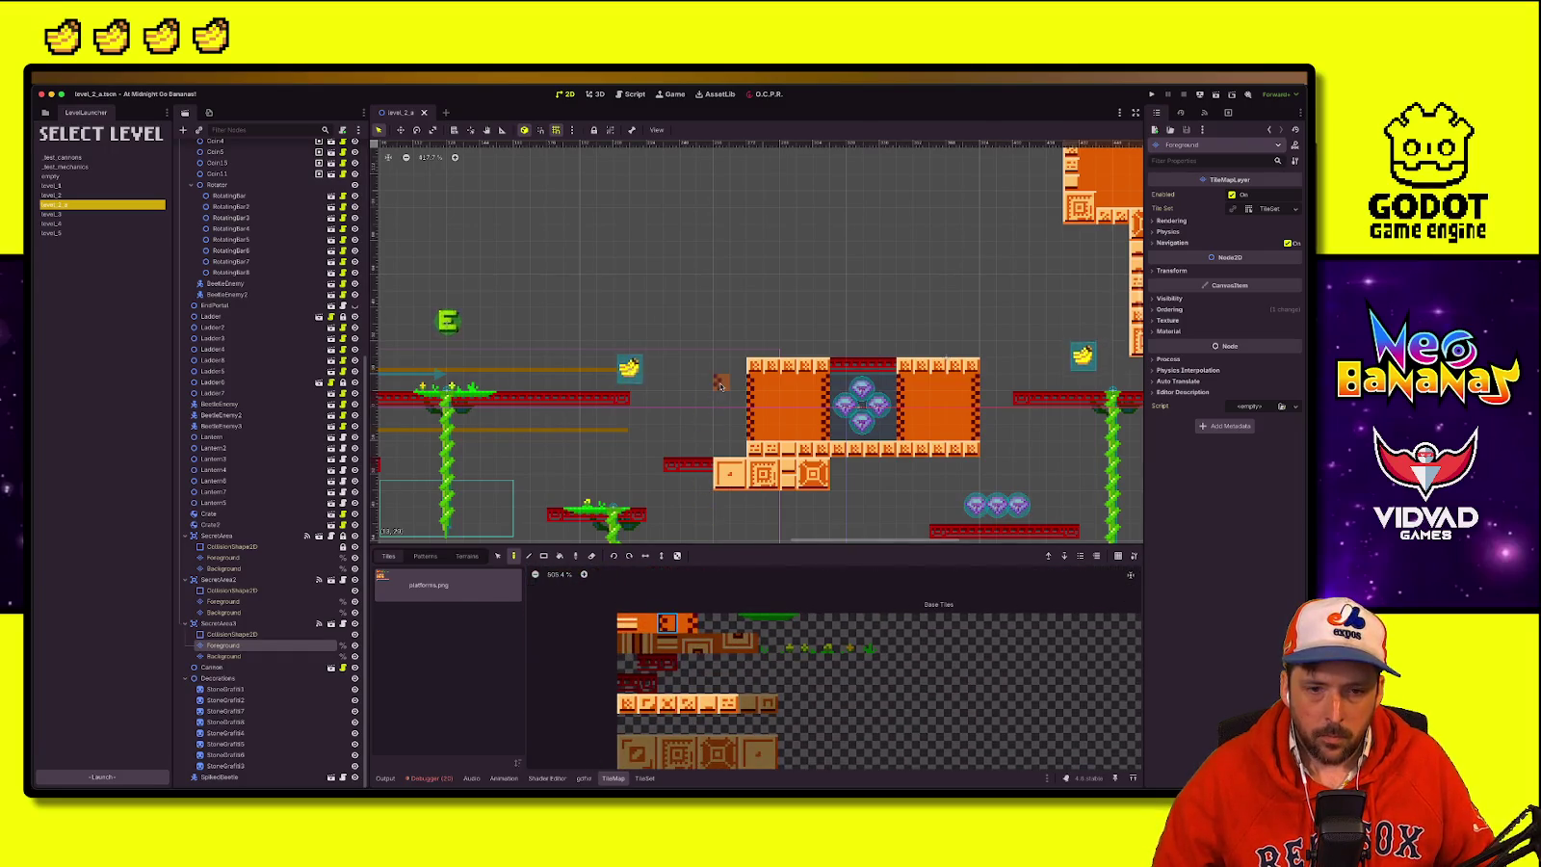
click(721, 436)
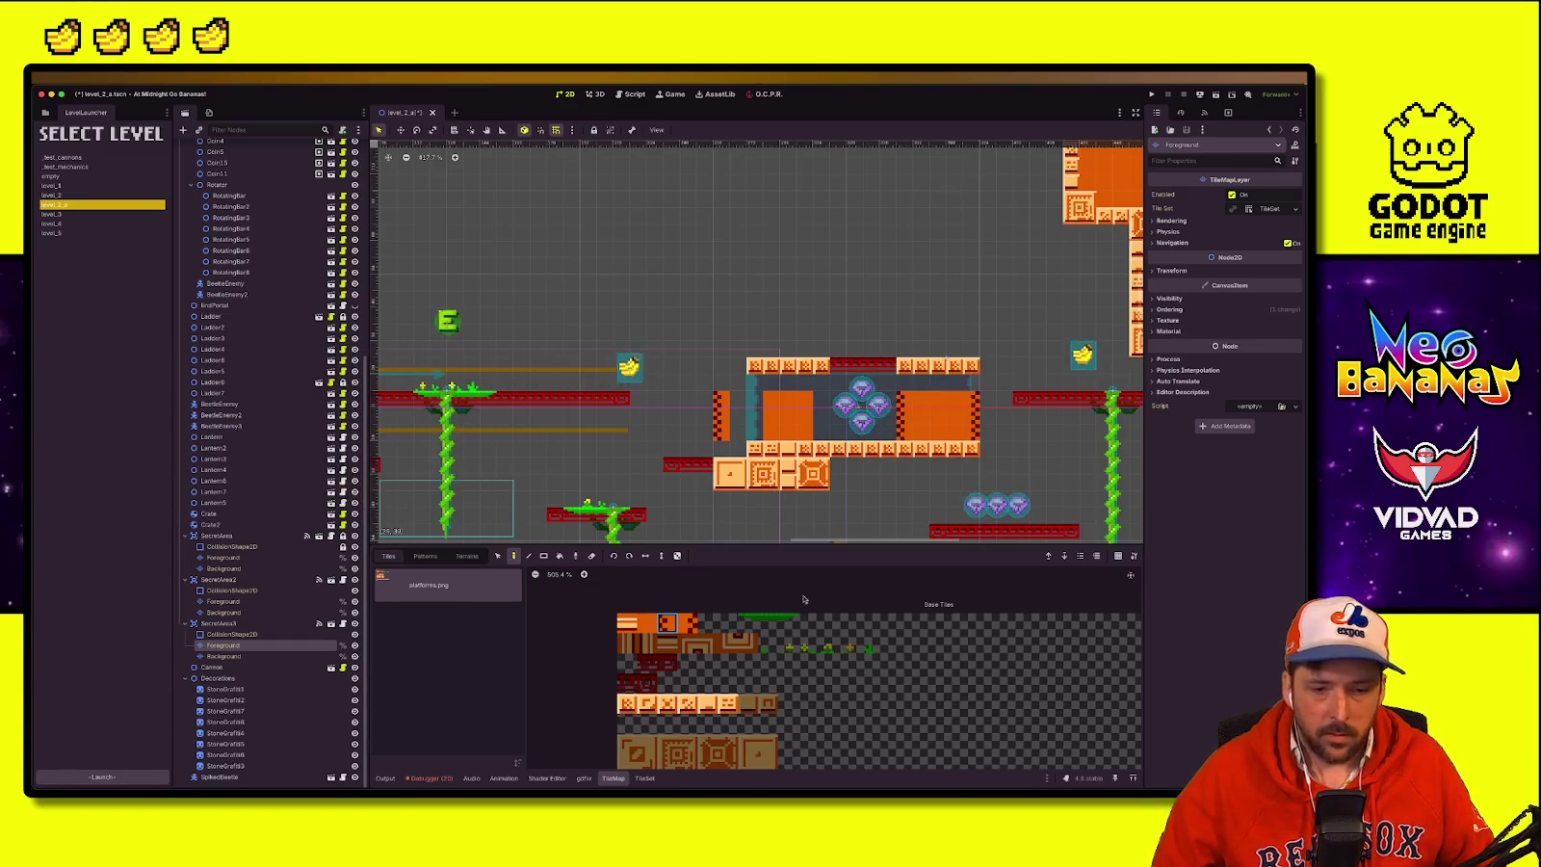
Fill the gaps left and right of the gem room with orange tile columns
click(647, 624)
mouse_move(748, 404)
mouse_down()
mouse_move(742, 440)
mouse_move(765, 429)
mouse_up()
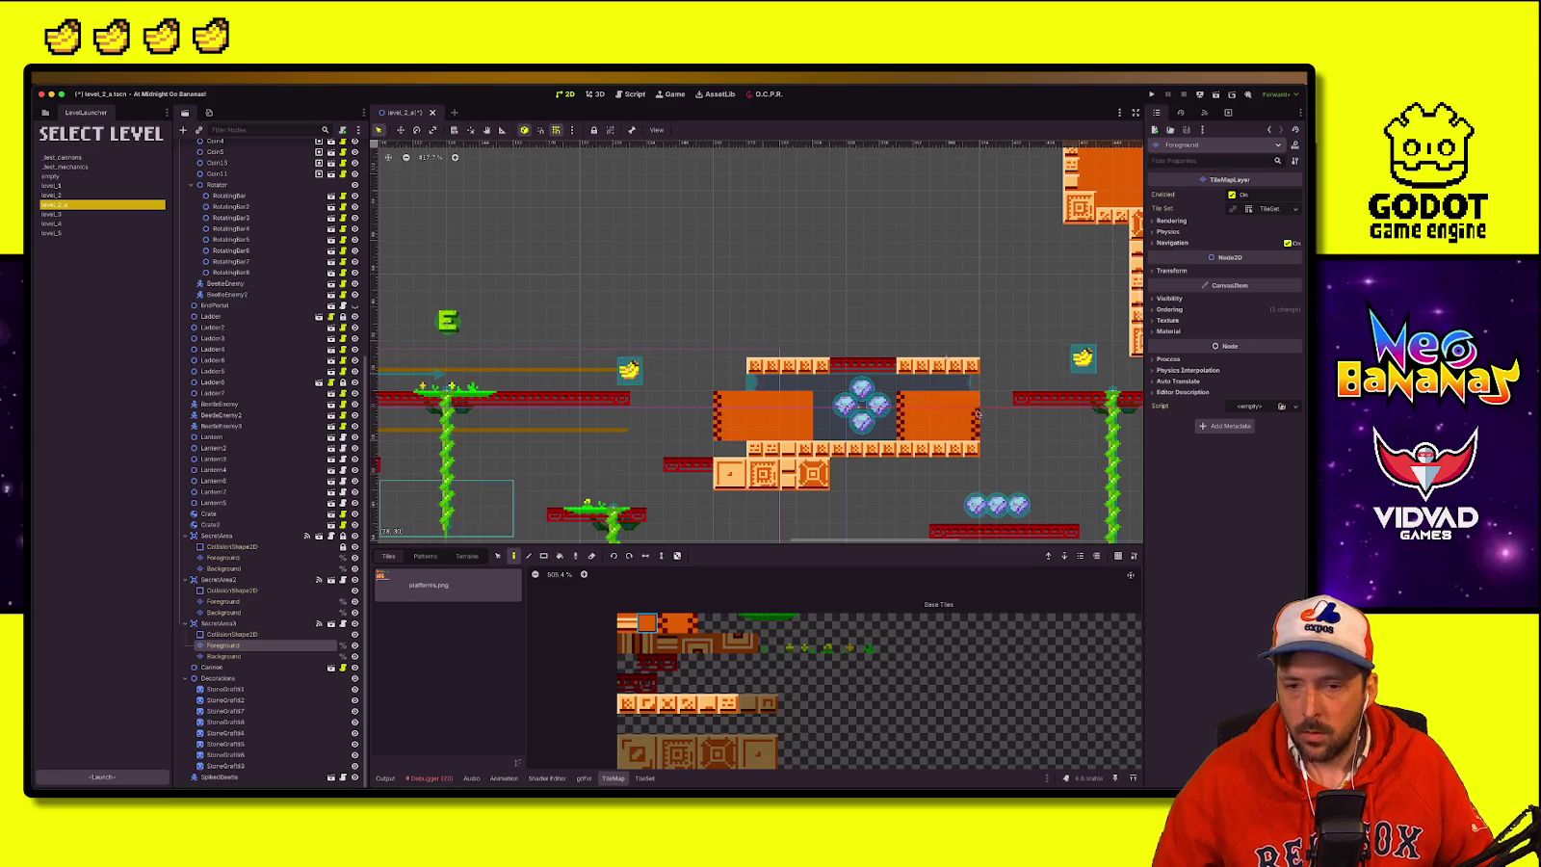
ctrl+click(1009, 399)
drag(1009, 400, 1007, 436)
click(687, 627)
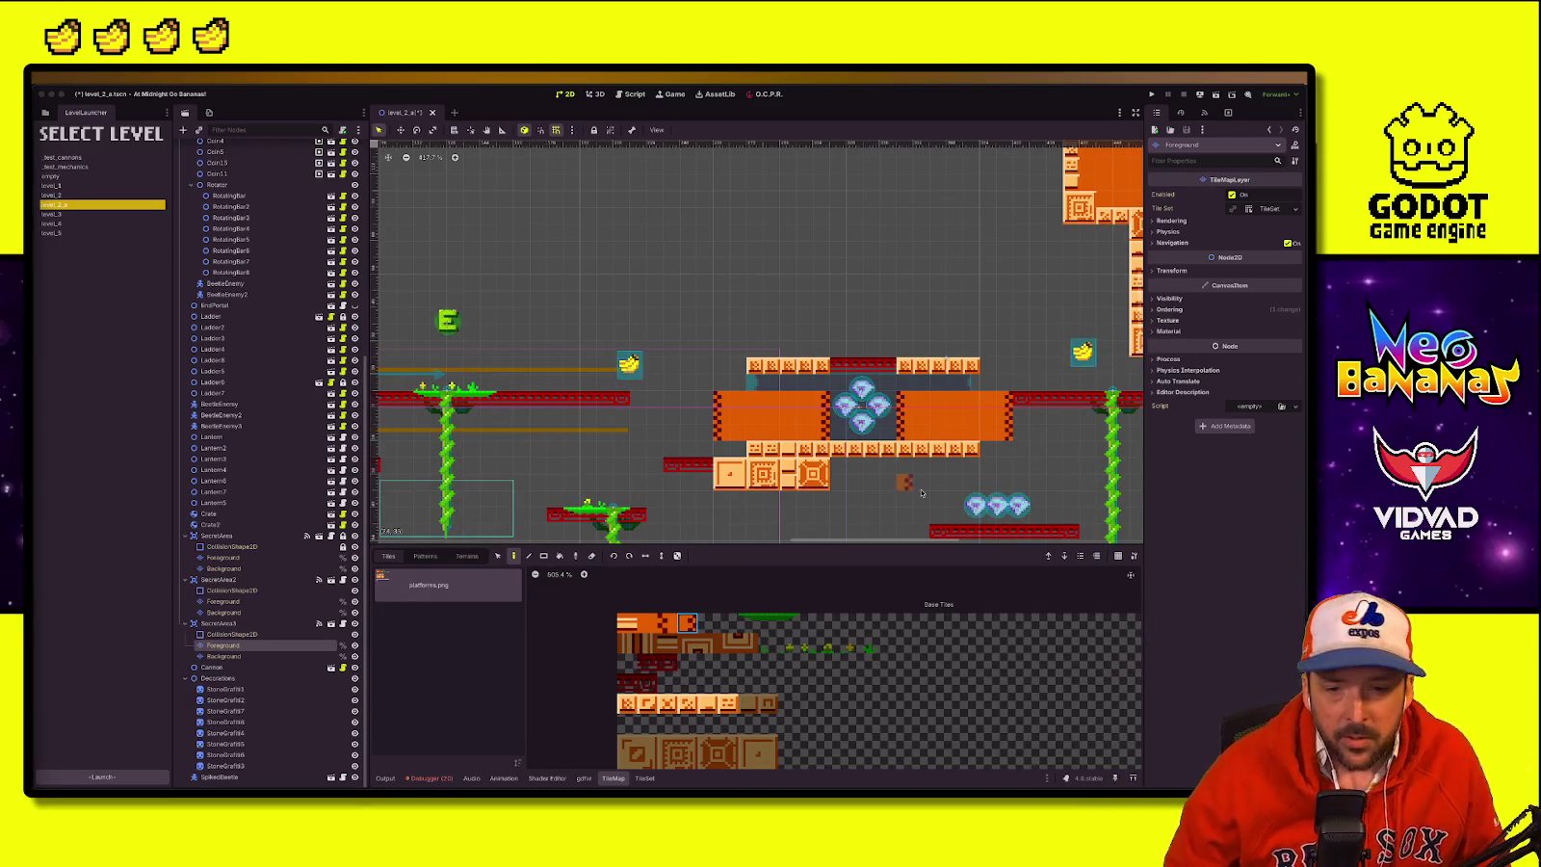
scroll(261, 291, up, 10)
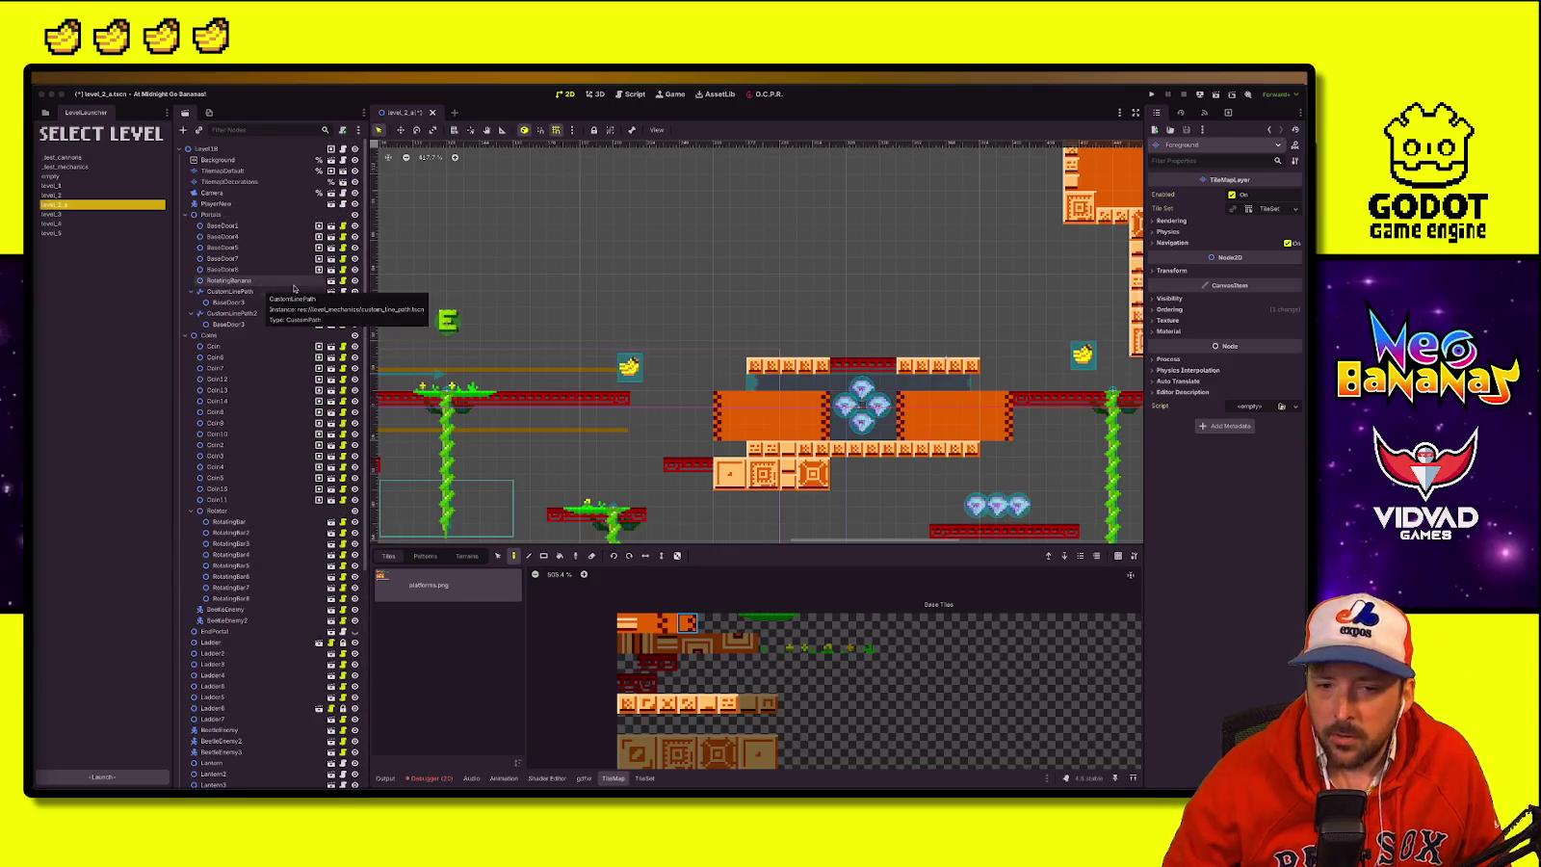
Extend the TilemapDefault platform row leftward along the top of the gem room
click(244, 173)
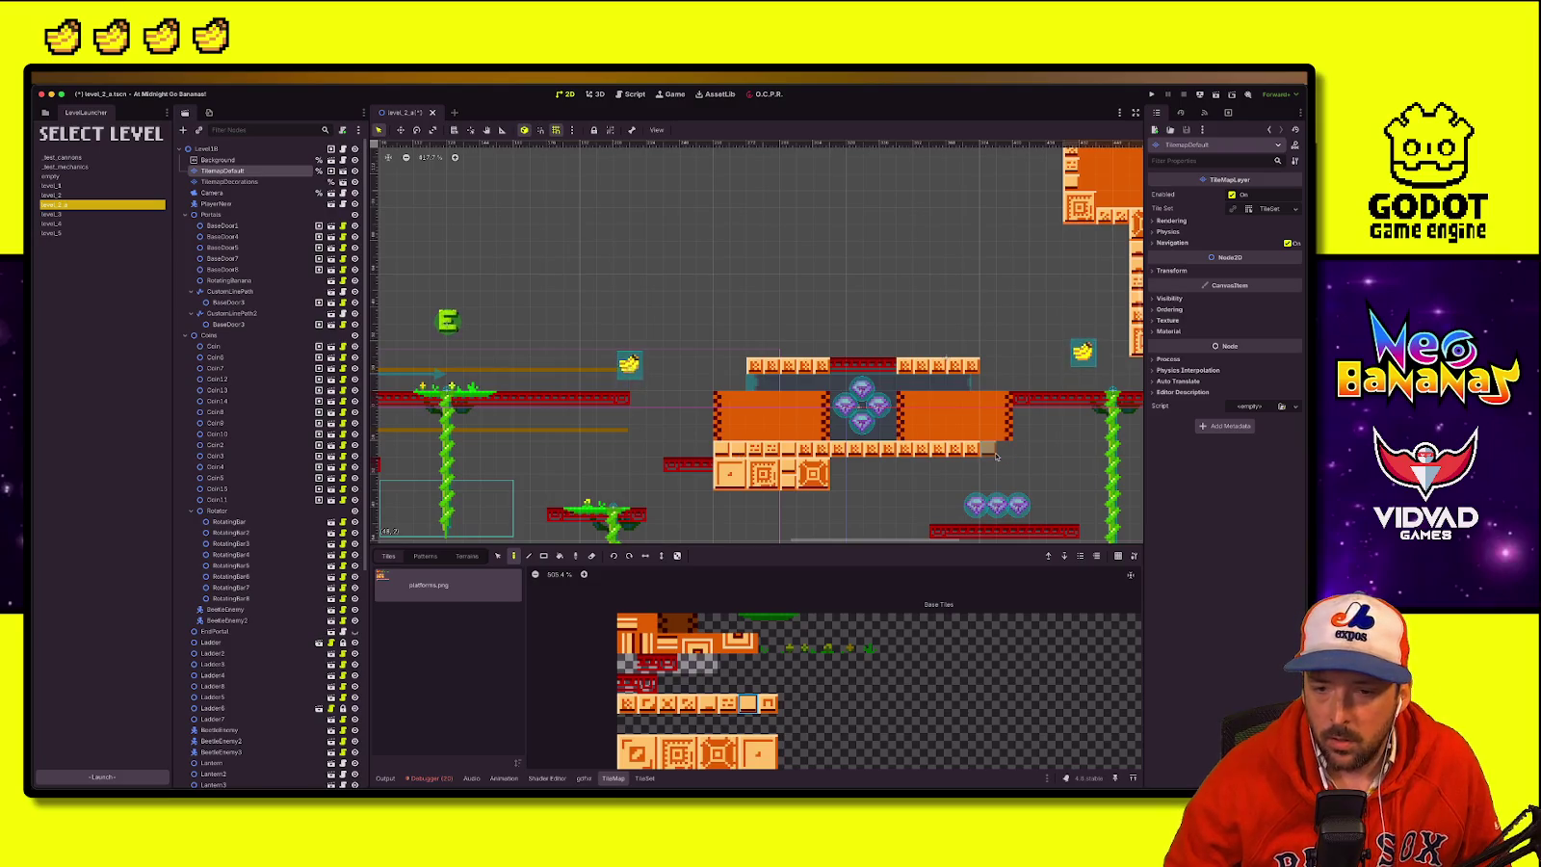
drag(1008, 388, 918, 388)
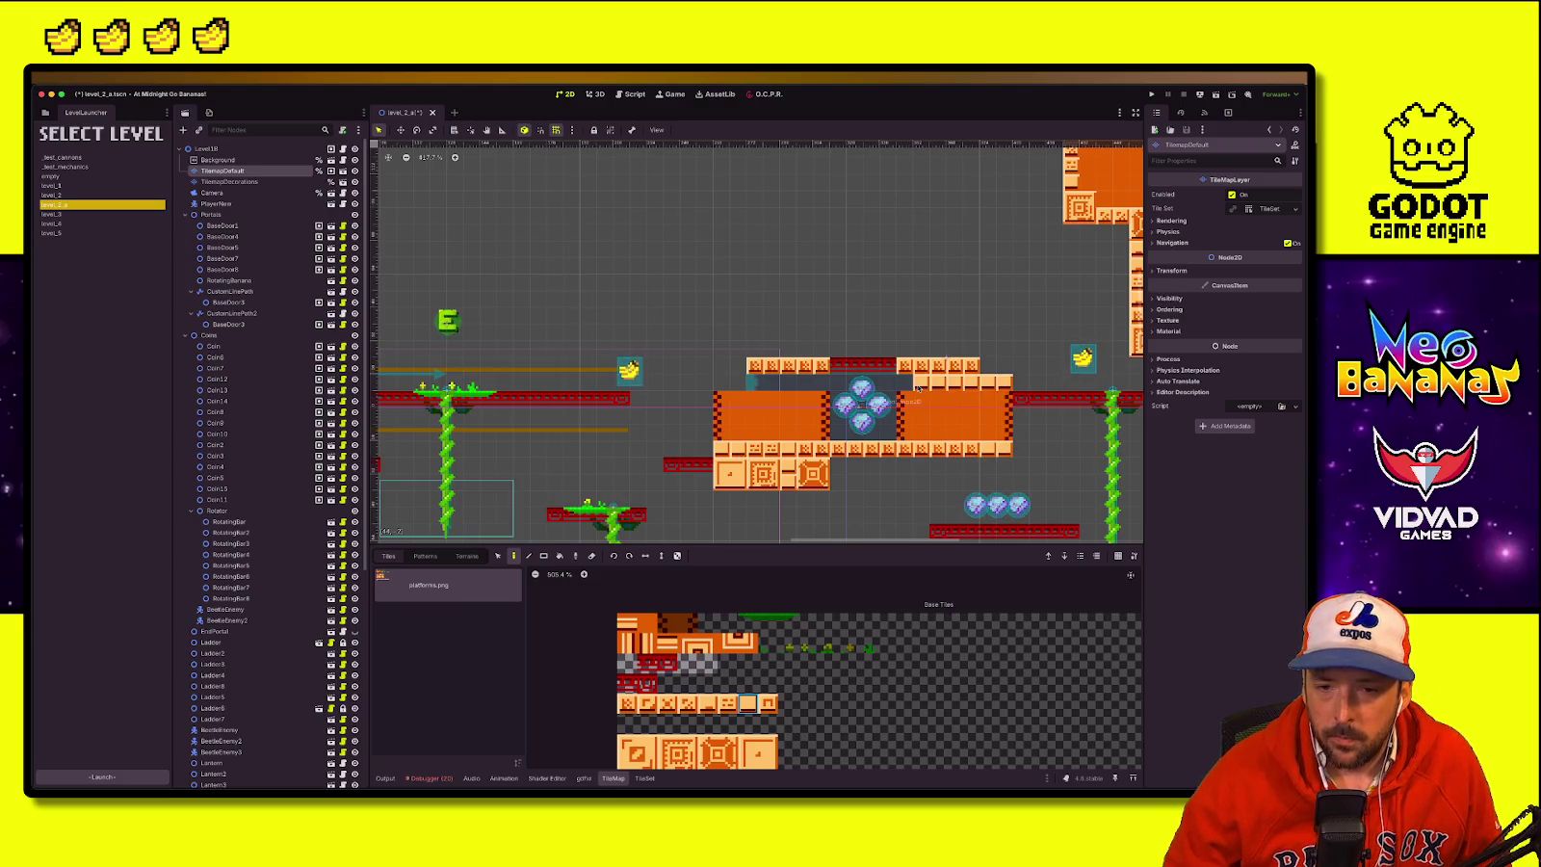
mouse_move(817, 381)
mouse_down()
mouse_move(718, 380)
mouse_move(780, 367)
mouse_up()
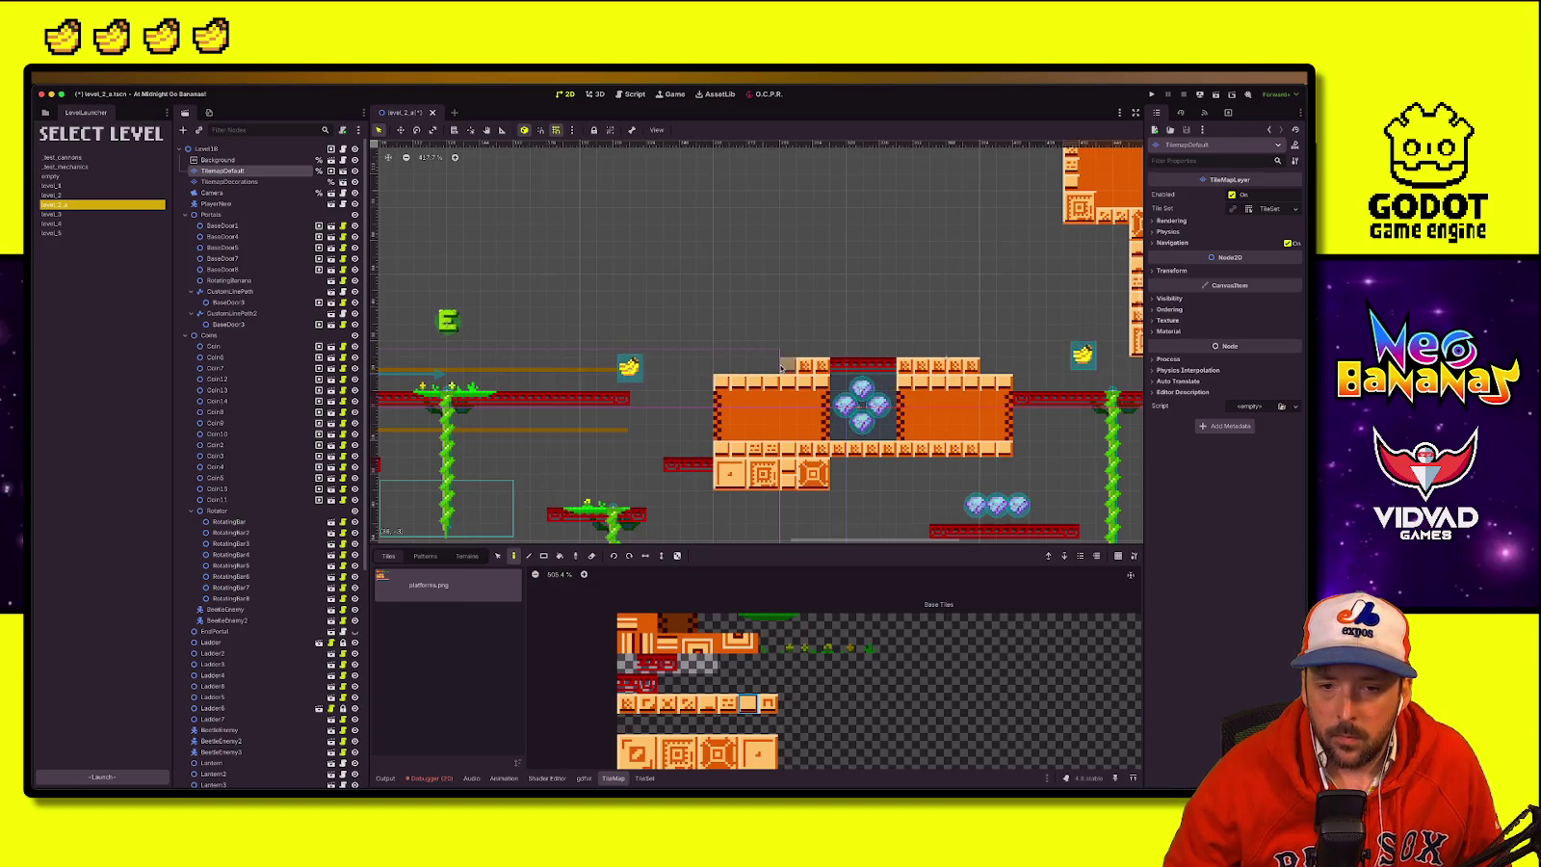
scroll(960, 481, down, 2)
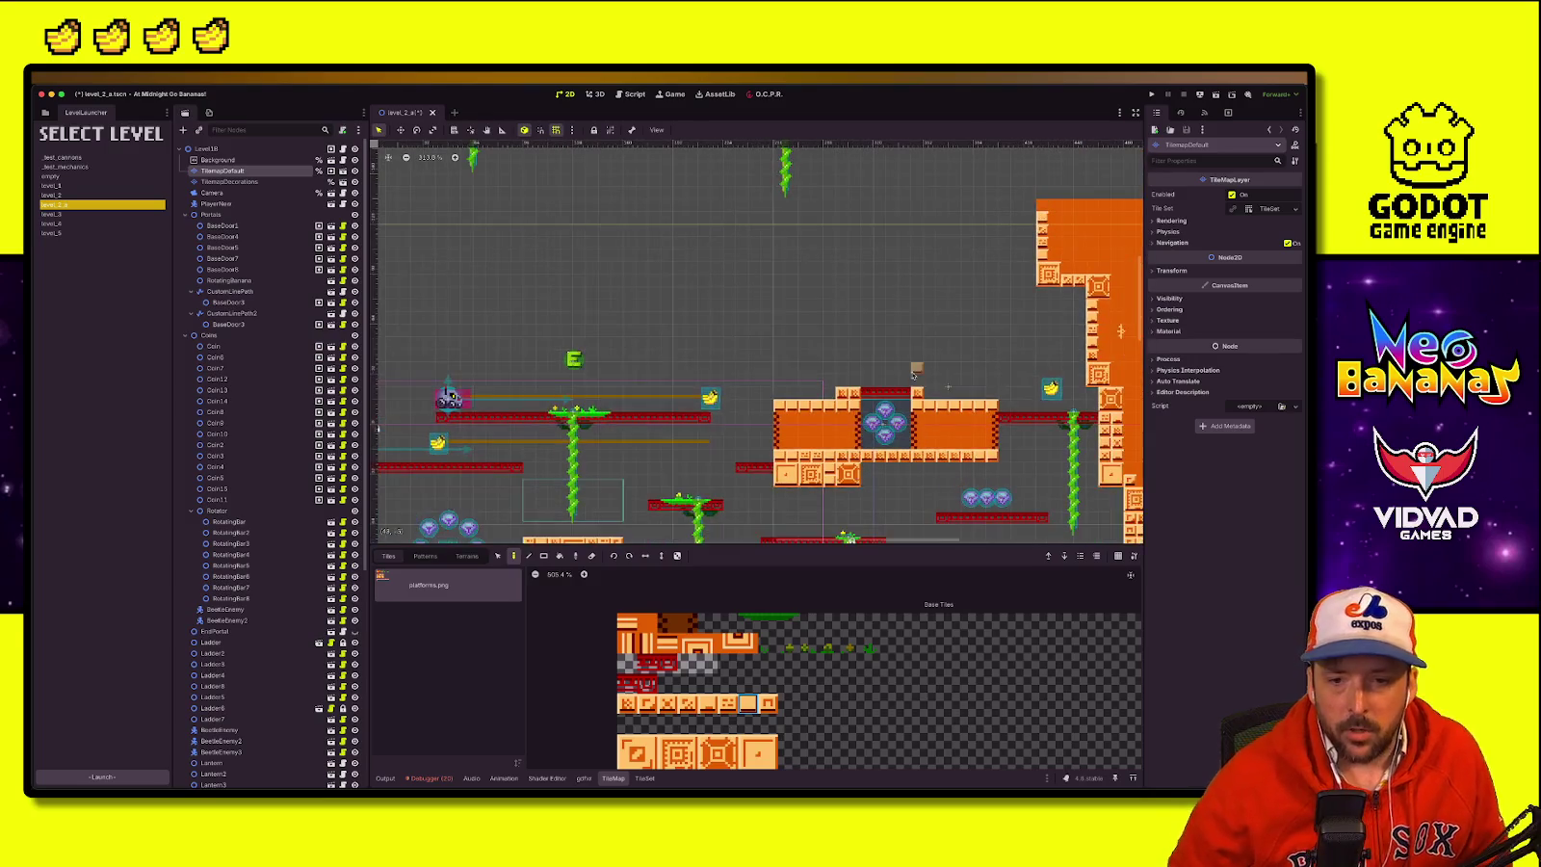
scroll(734, 520, down, 1)
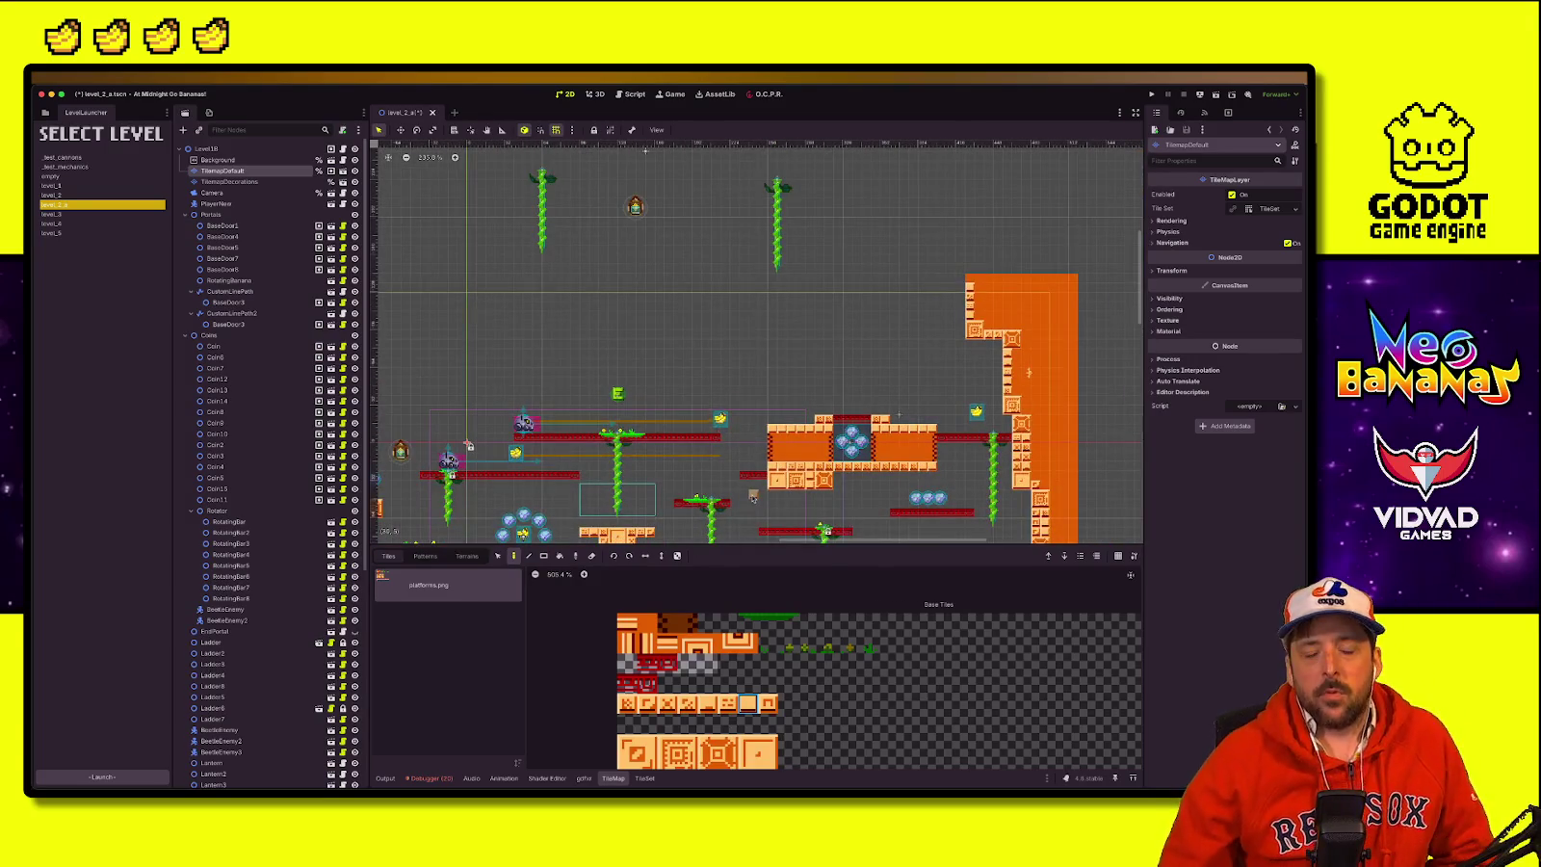
scroll(760, 416, down, 1)
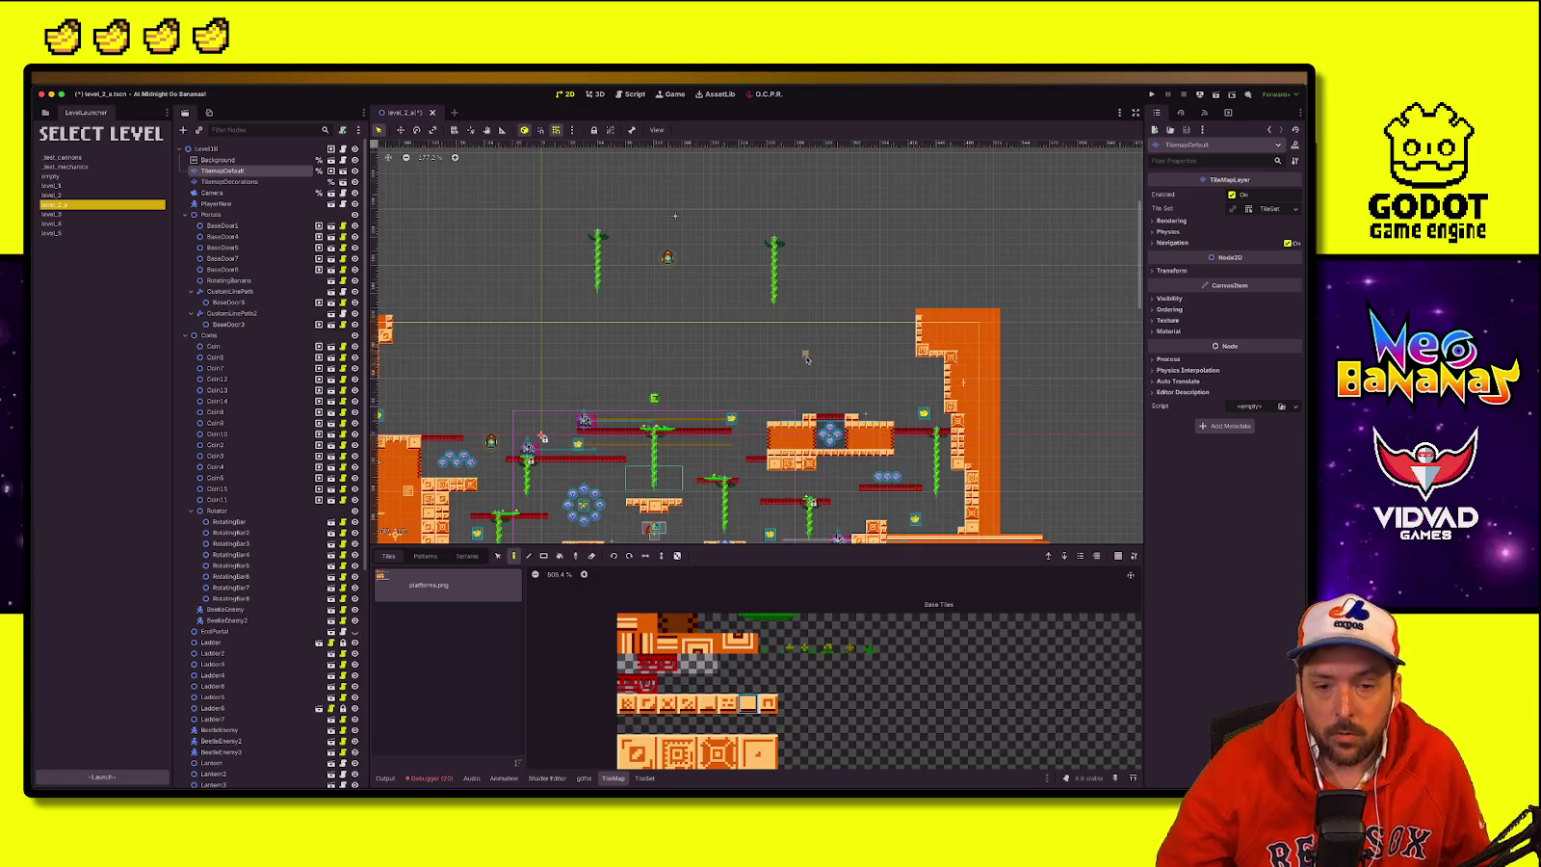
scroll(820, 463, up, 2)
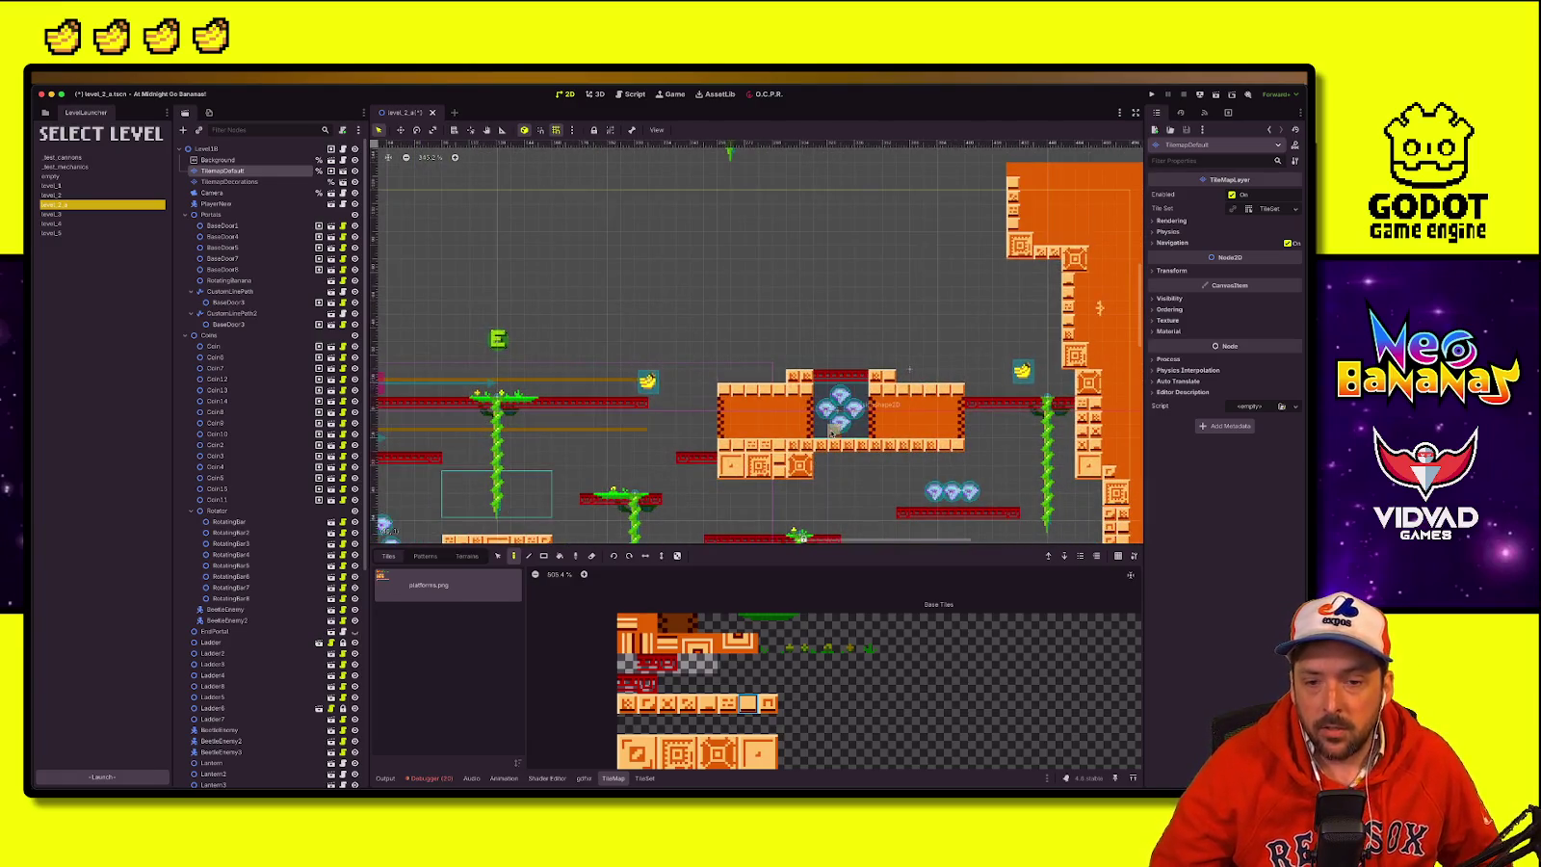
scroll(834, 430, down, 1)
scroll(847, 390, up, 3)
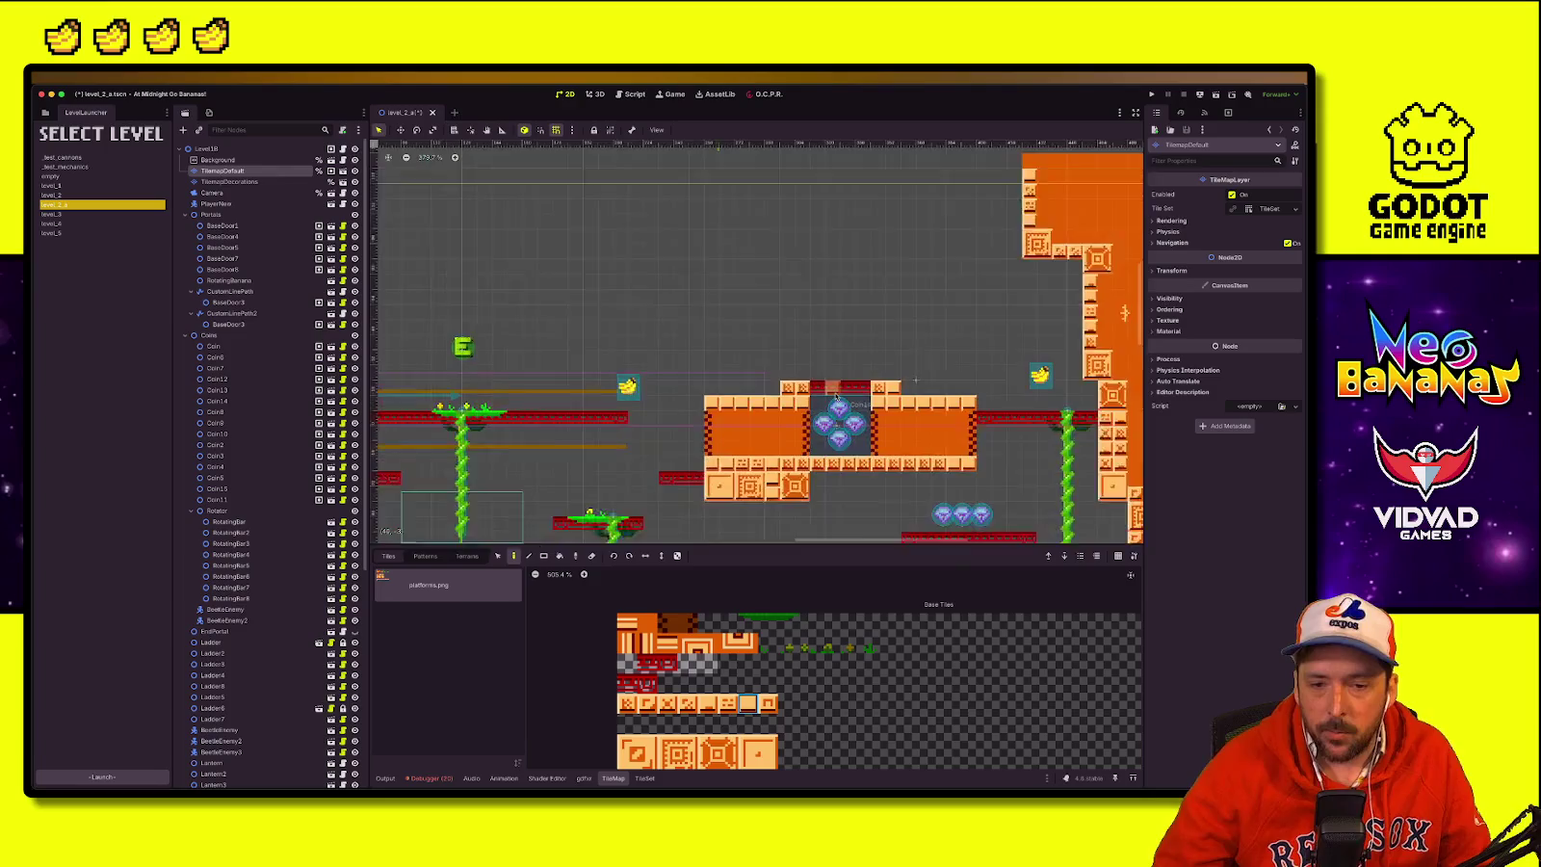
Select and clear the secret room's gem cluster and a coin group, then launch the game
click(814, 339)
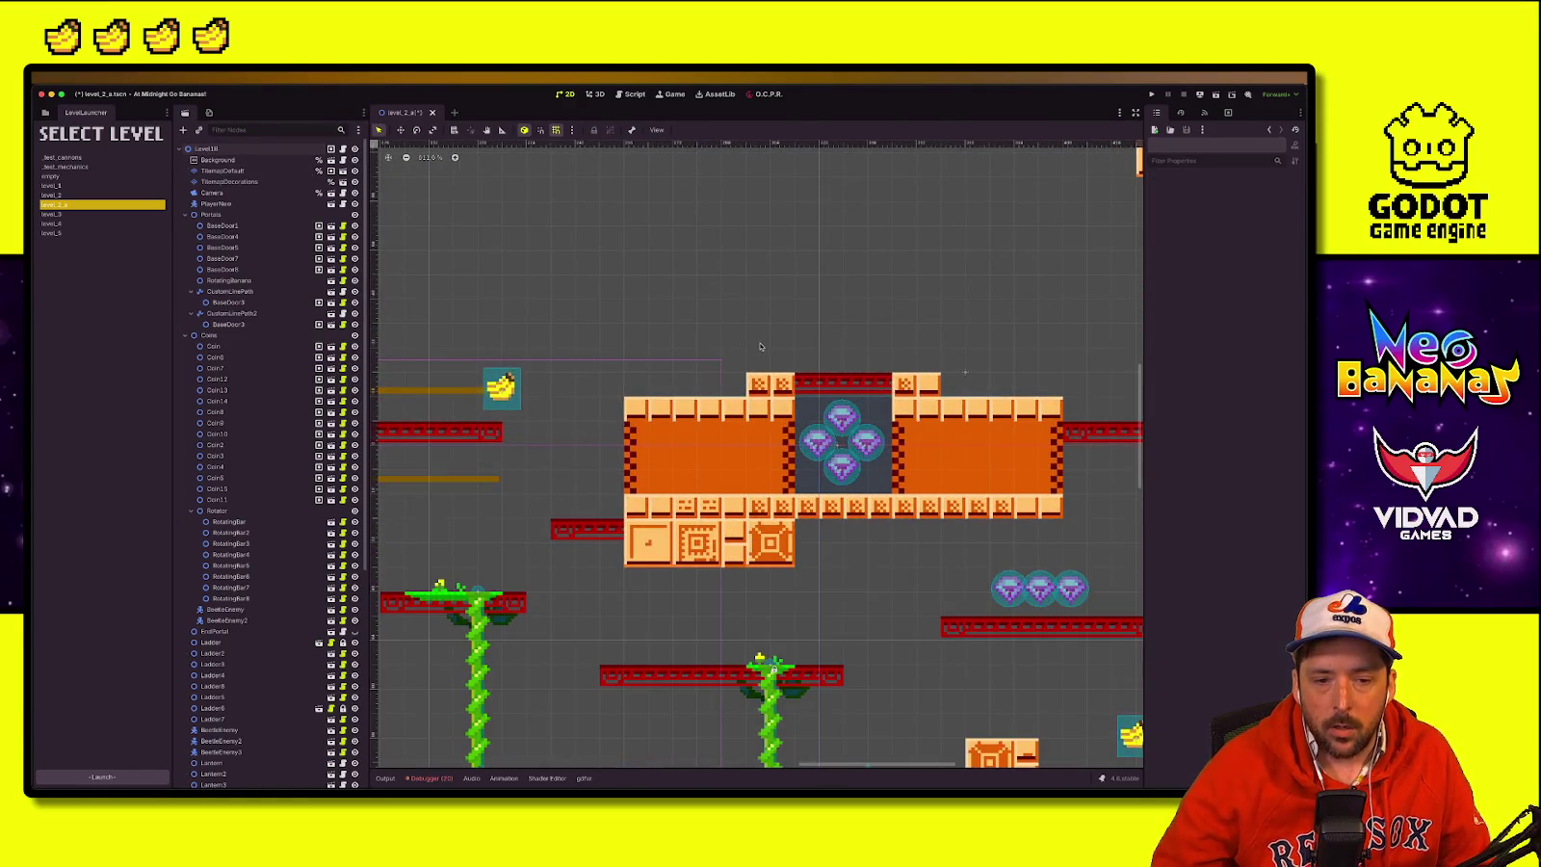
scroll(749, 372, down, 3)
scroll(750, 372, up, 2)
mouse_move(812, 339)
mouse_down()
mouse_move(866, 385)
mouse_move(891, 512)
mouse_up()
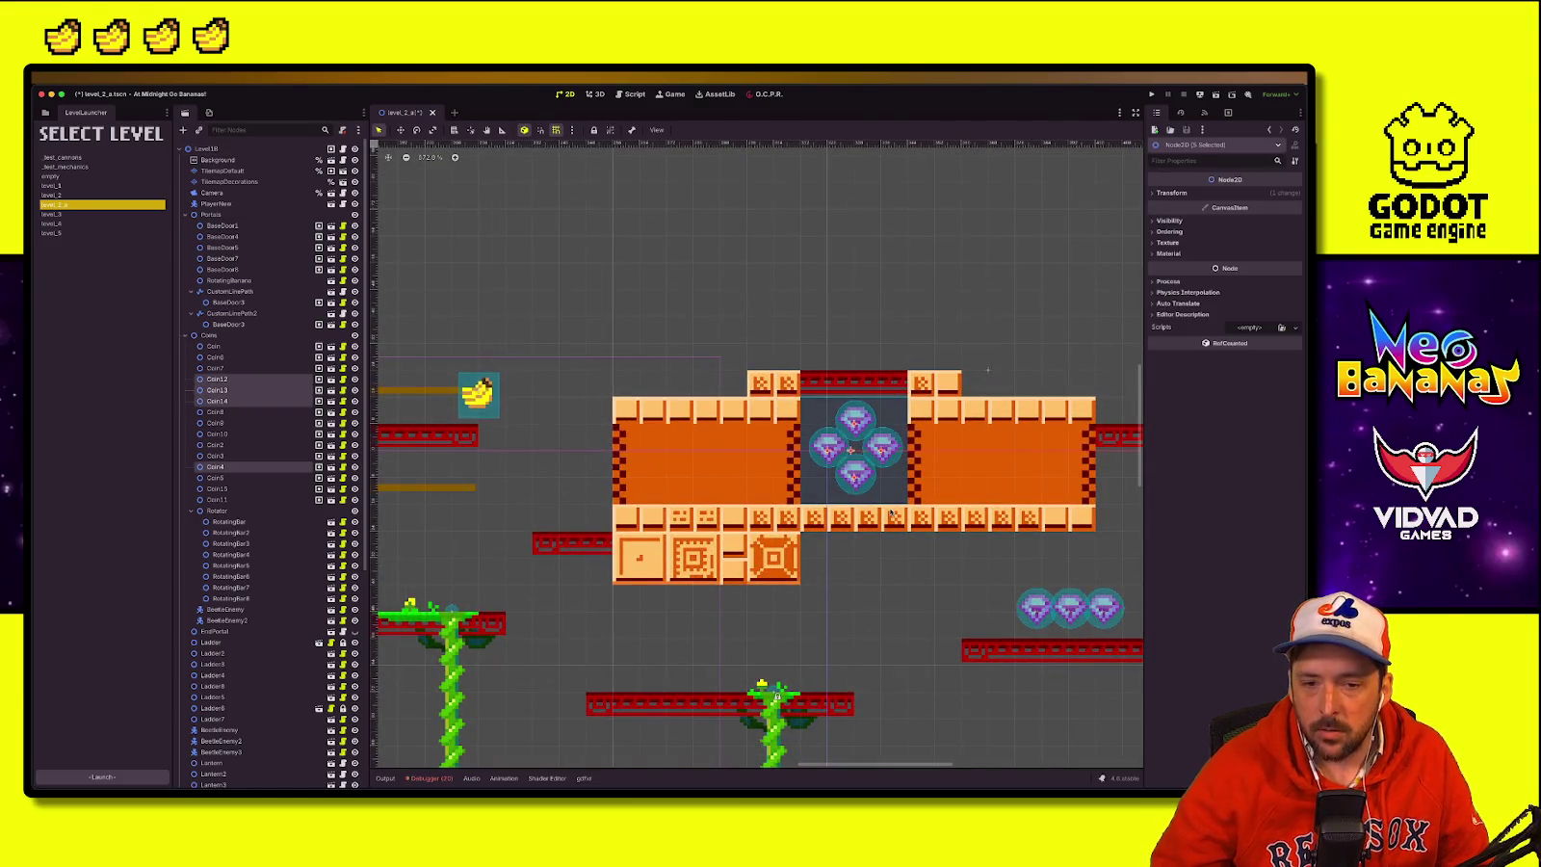
click(799, 211)
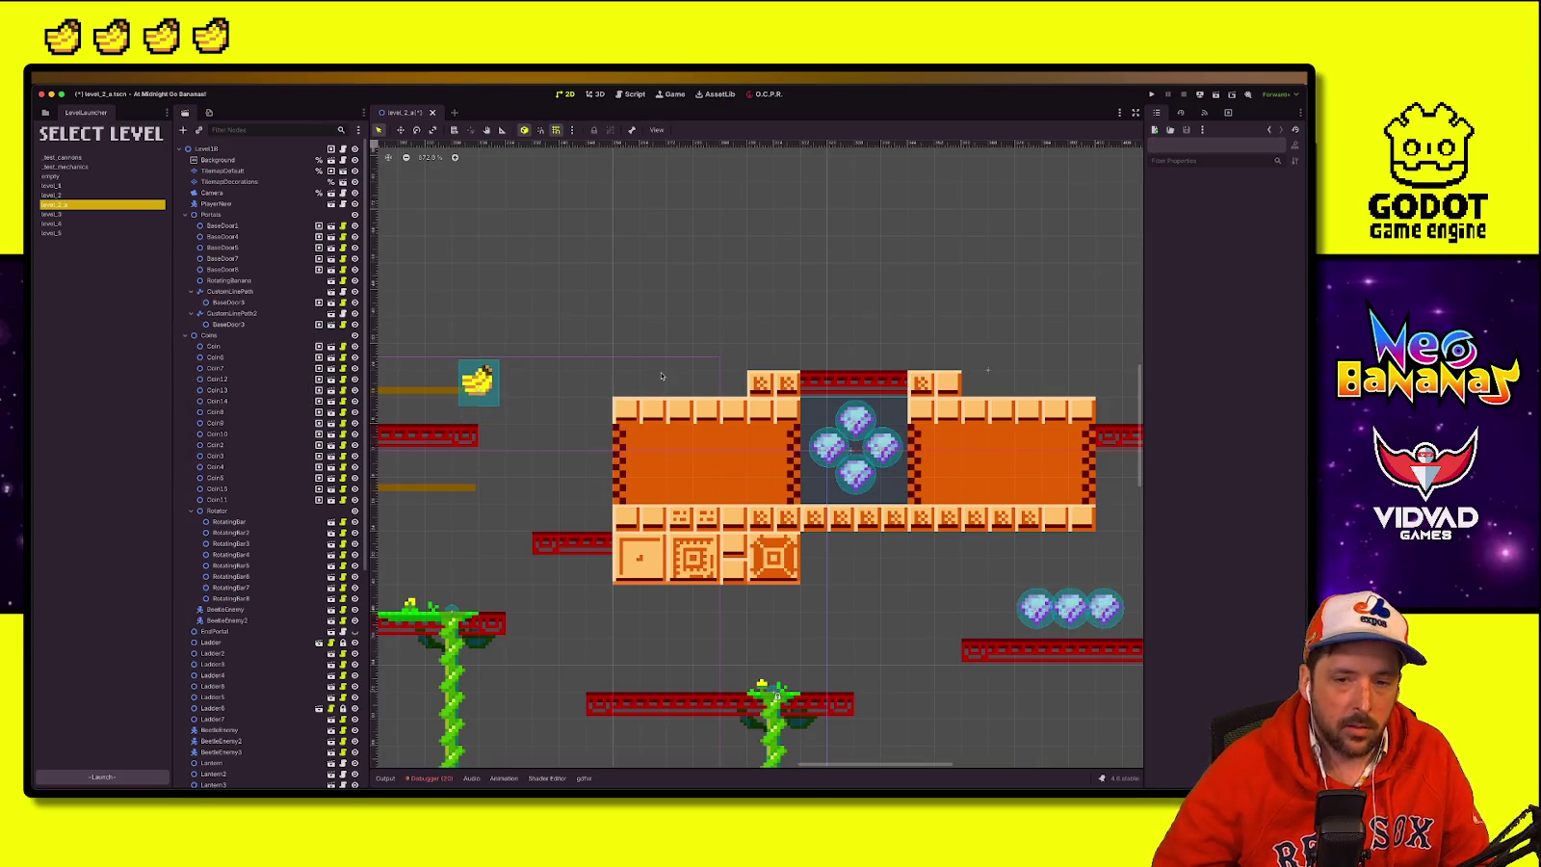
scroll(830, 397, down, 5)
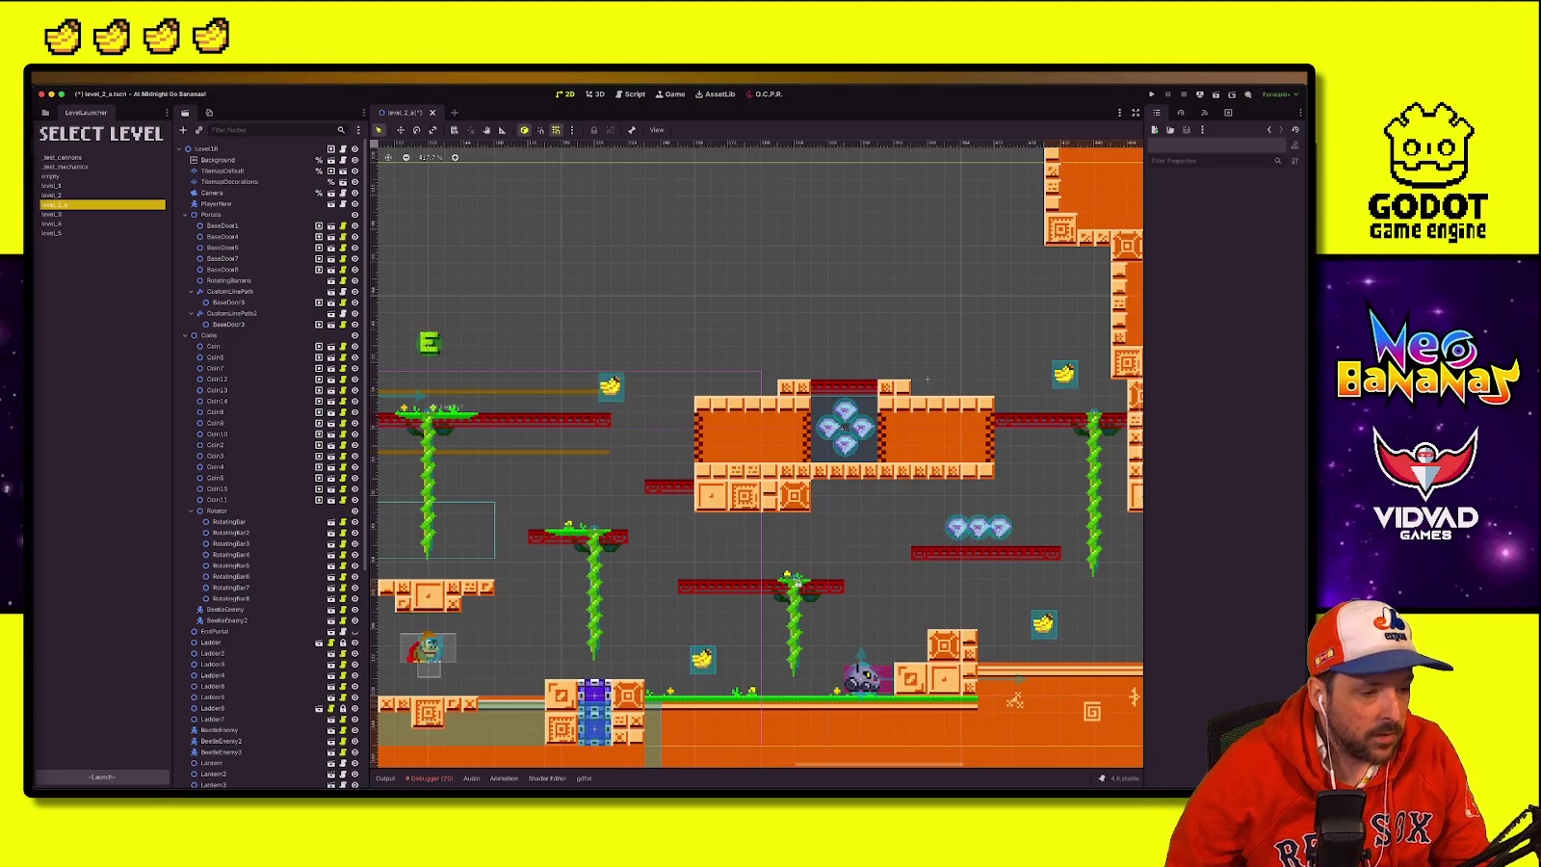
mouse_move(809, 360)
mouse_down()
mouse_move(836, 383)
mouse_move(871, 476)
mouse_up()
click(860, 260)
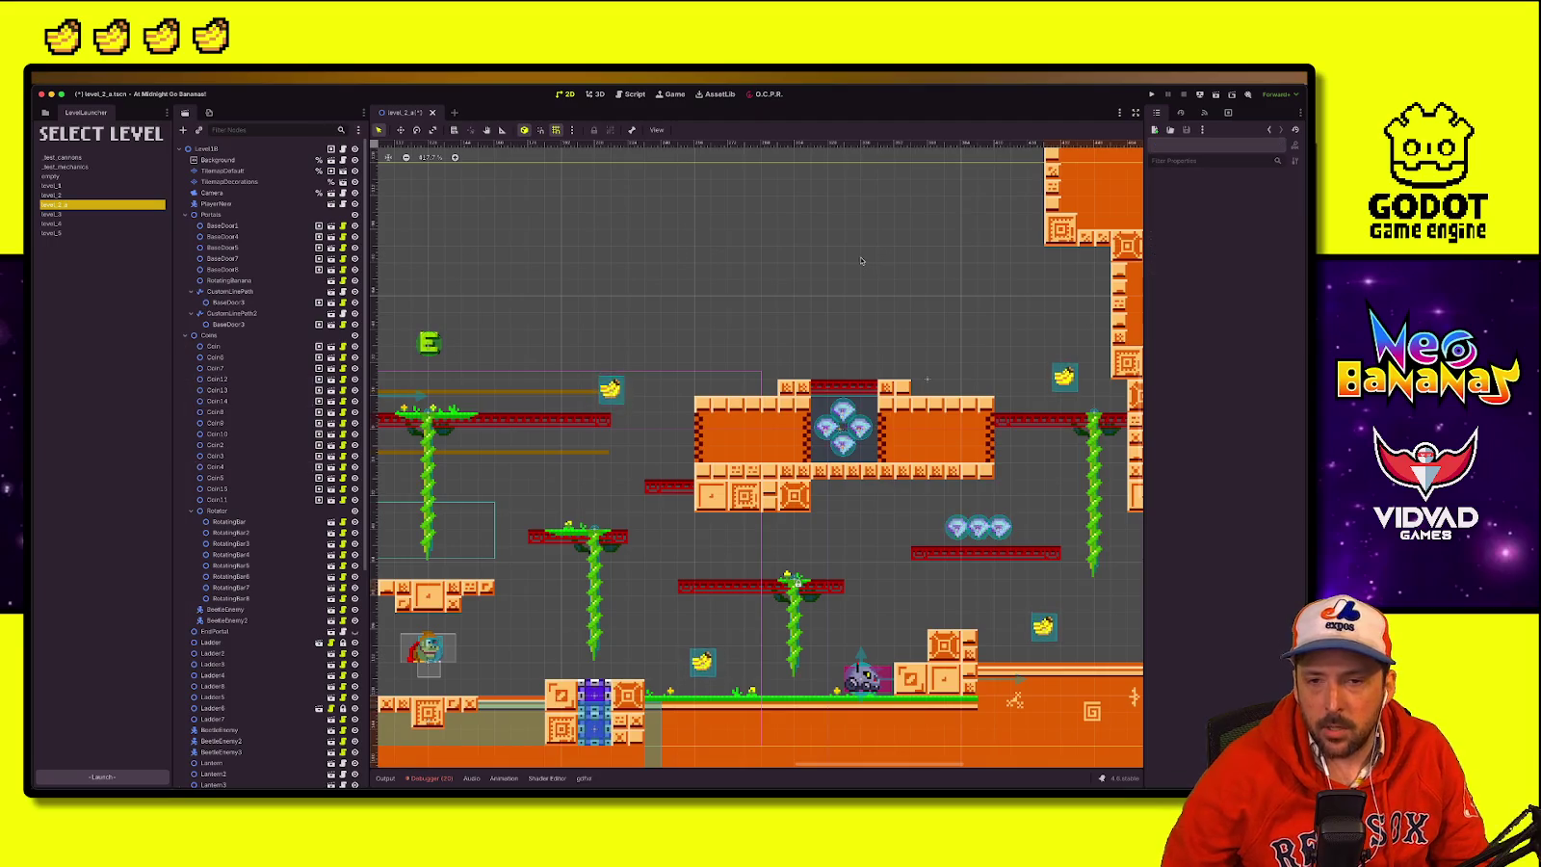
click(1152, 97)
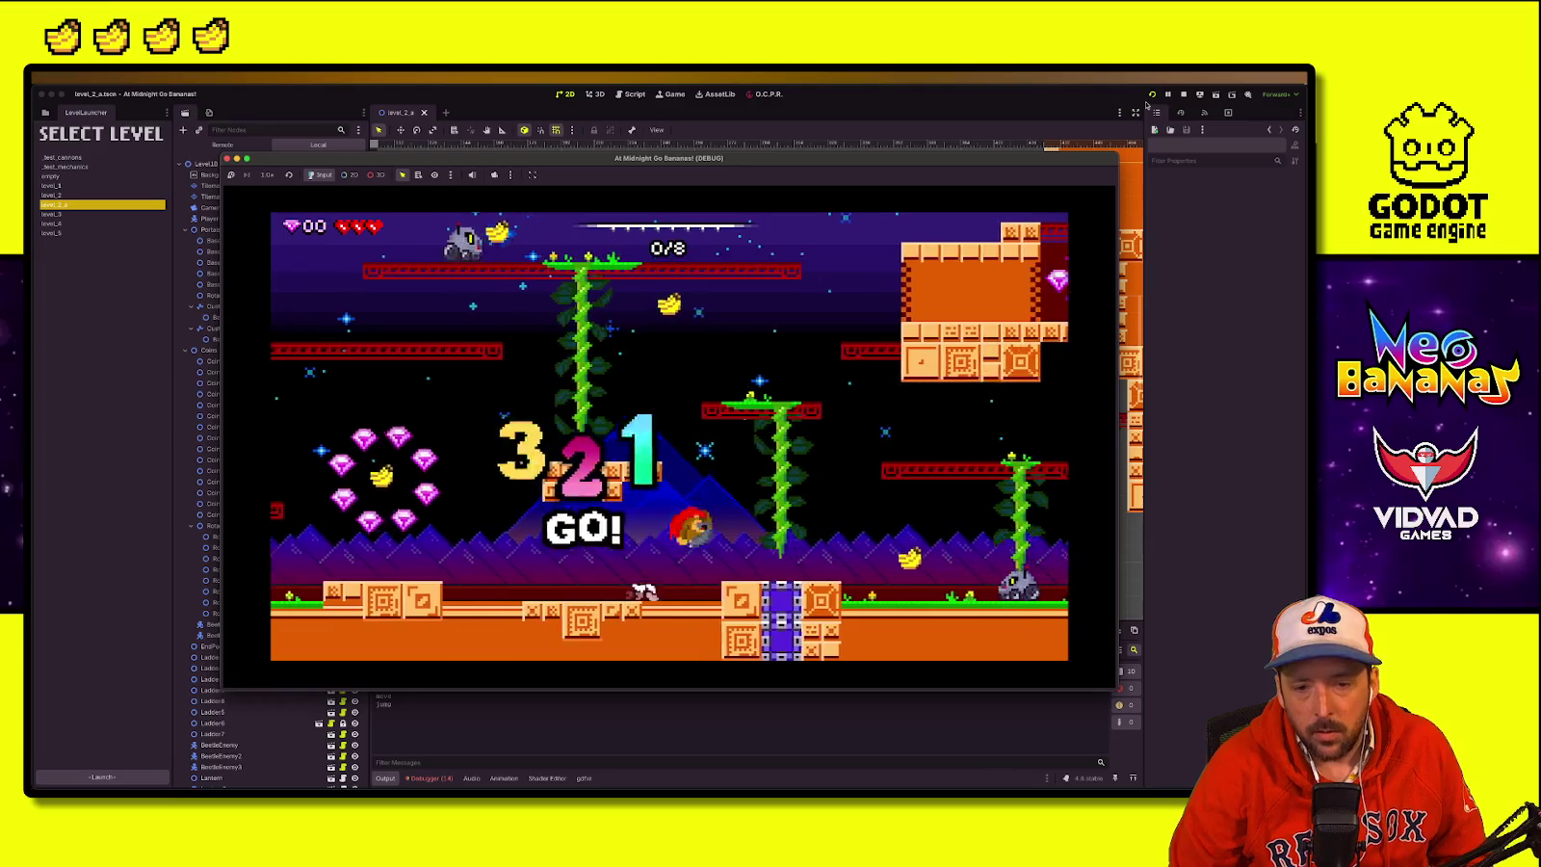
Jump off the platform, run through the gems, and grab a banana
key(space)
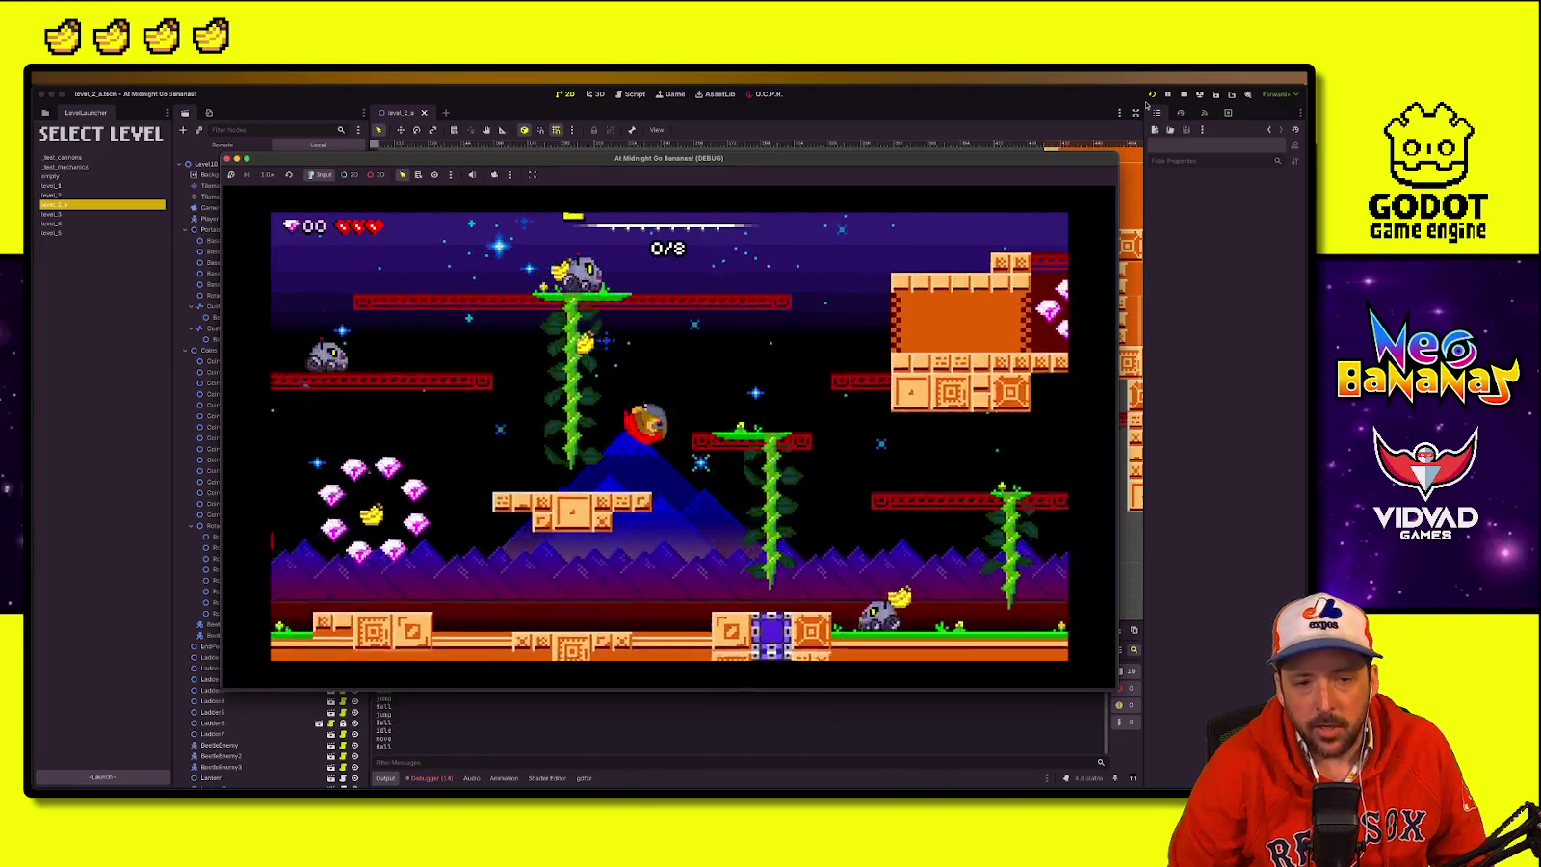
key(space)
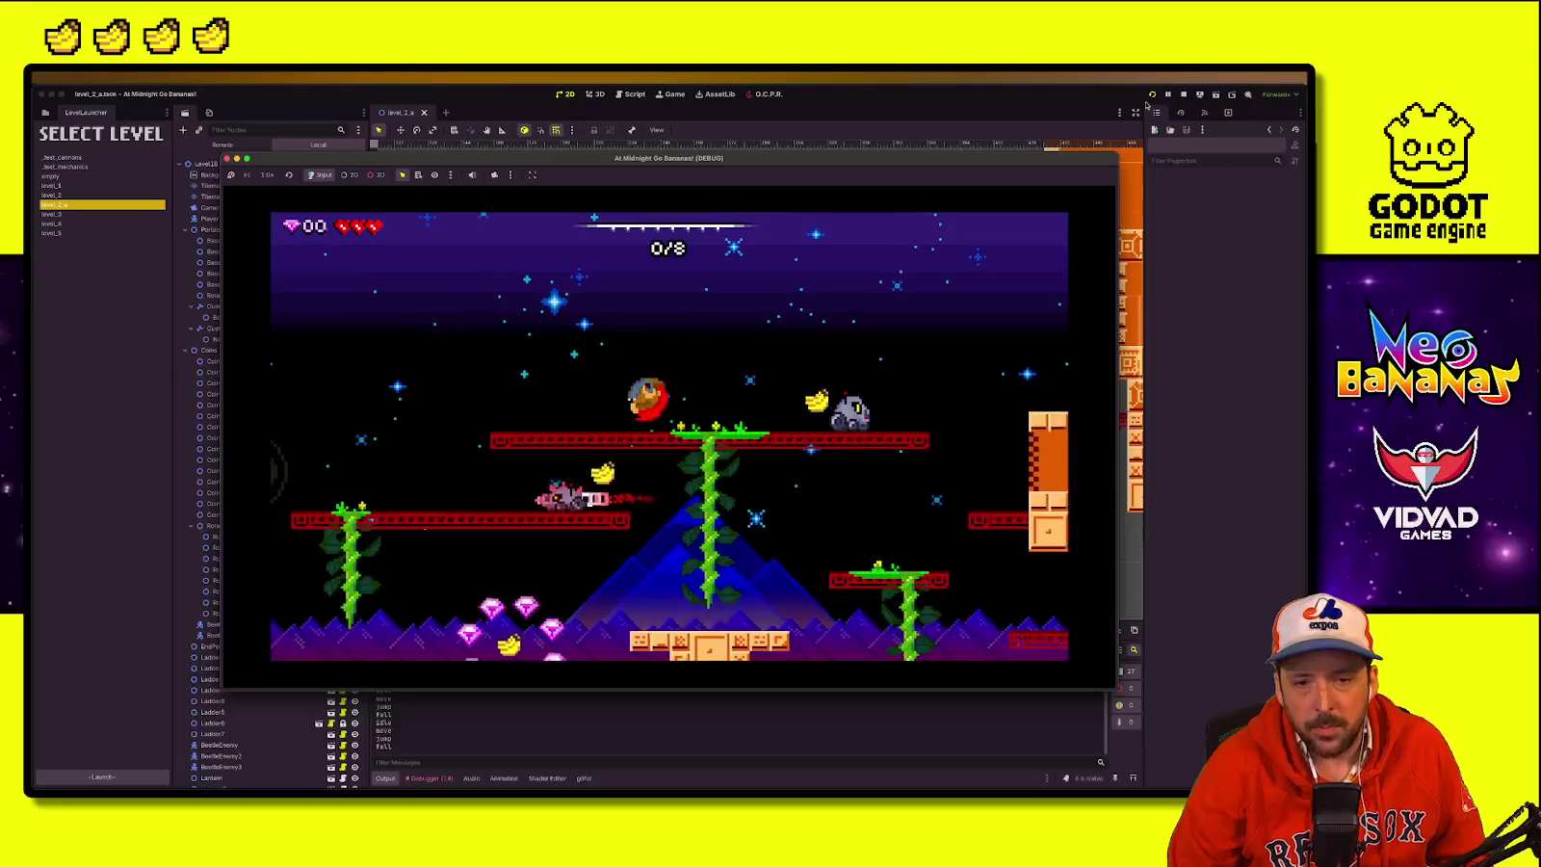
key(Left)
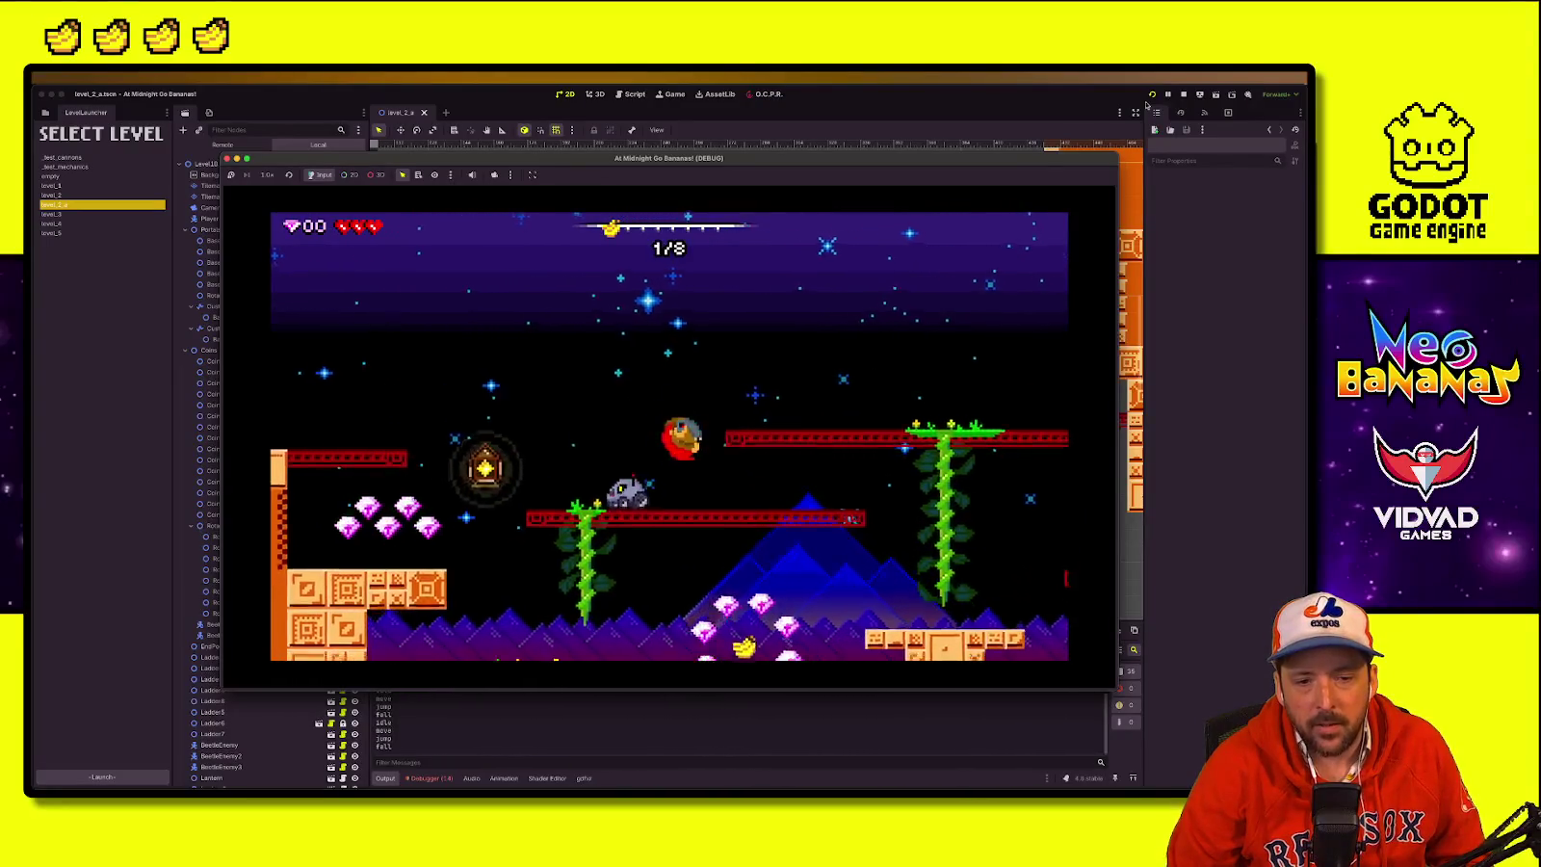
key(Right)
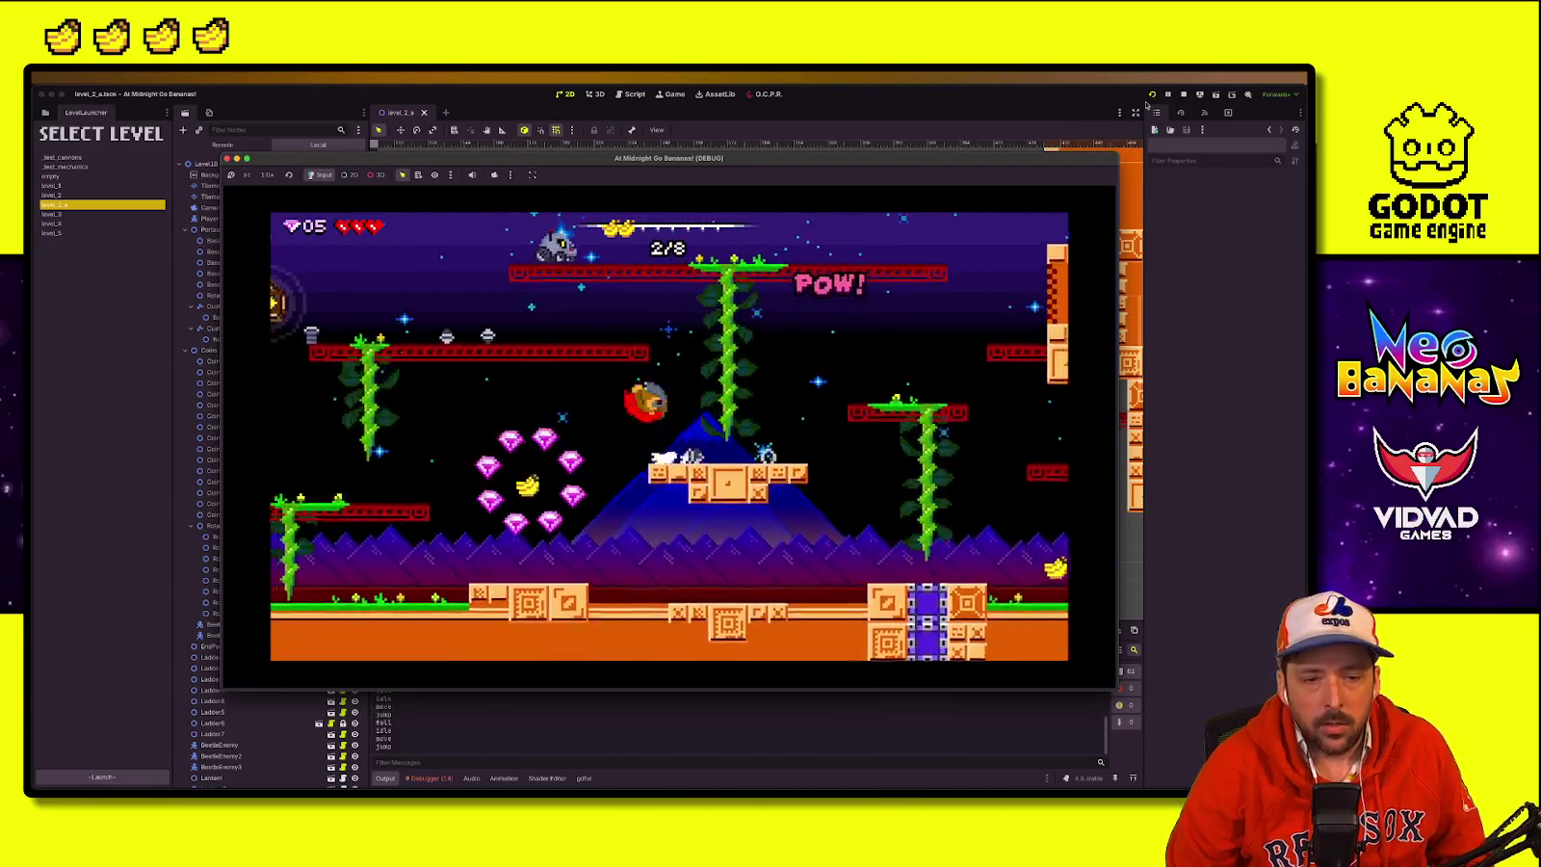
key(Right)
key(space)
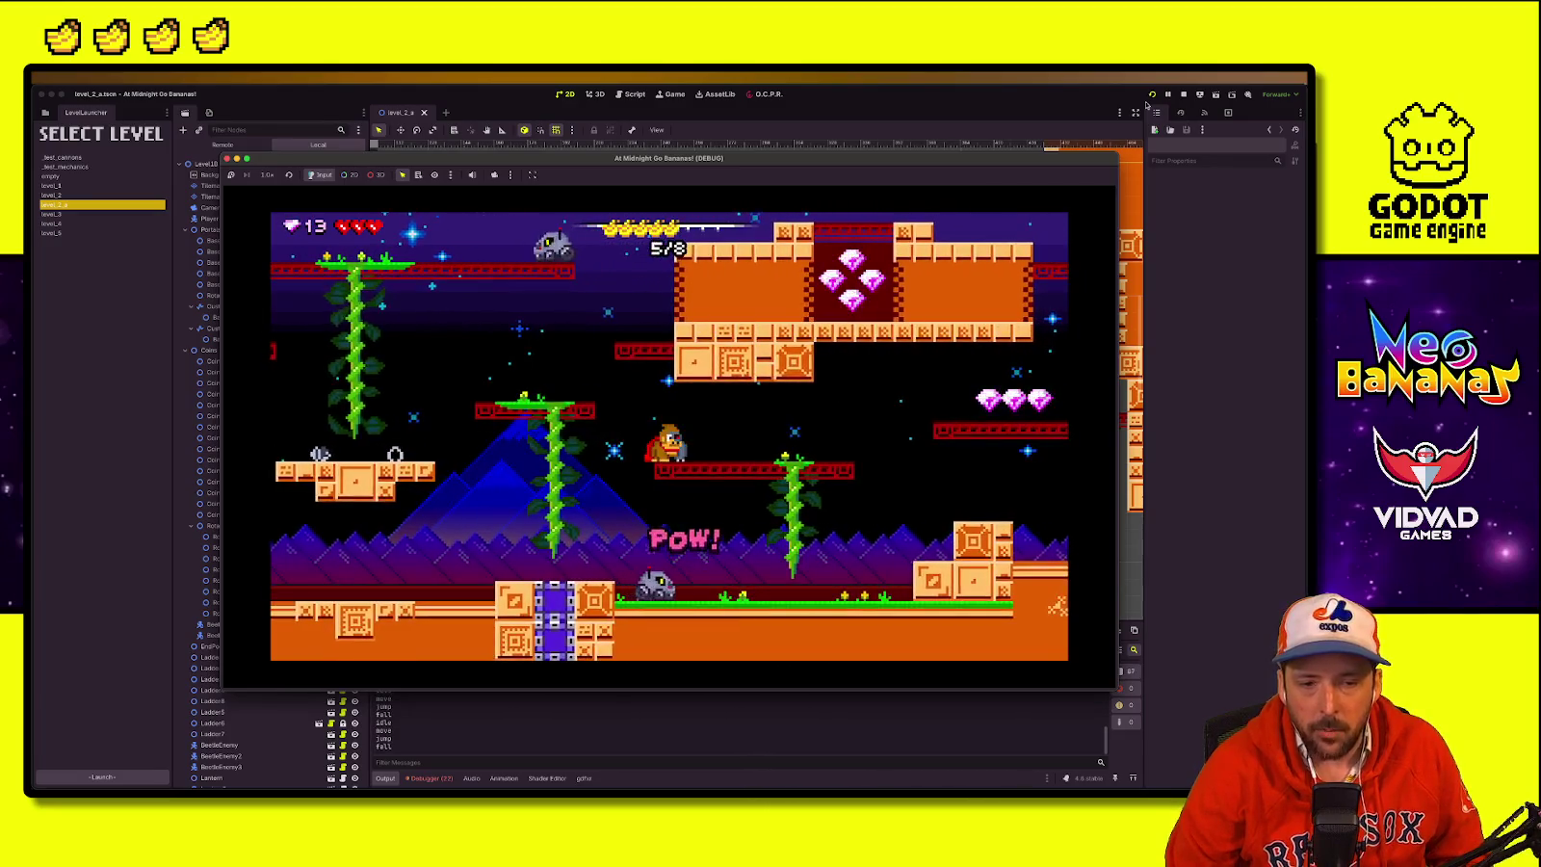
Leap off the vine into the gem chamber, collect gems to 20, then stop the game
key(Right)
key(space)
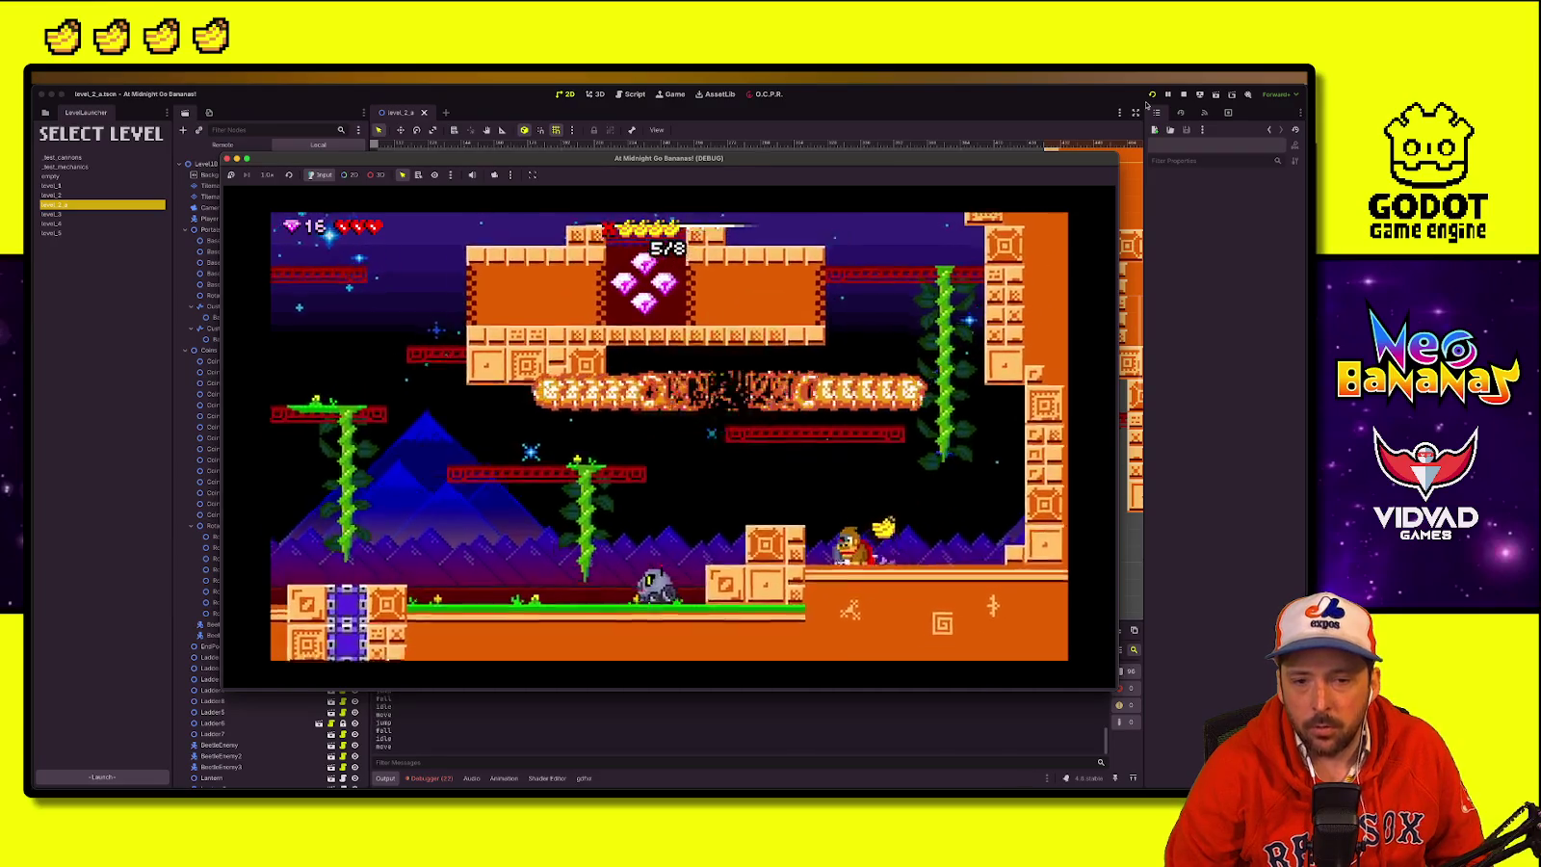
key(Right)
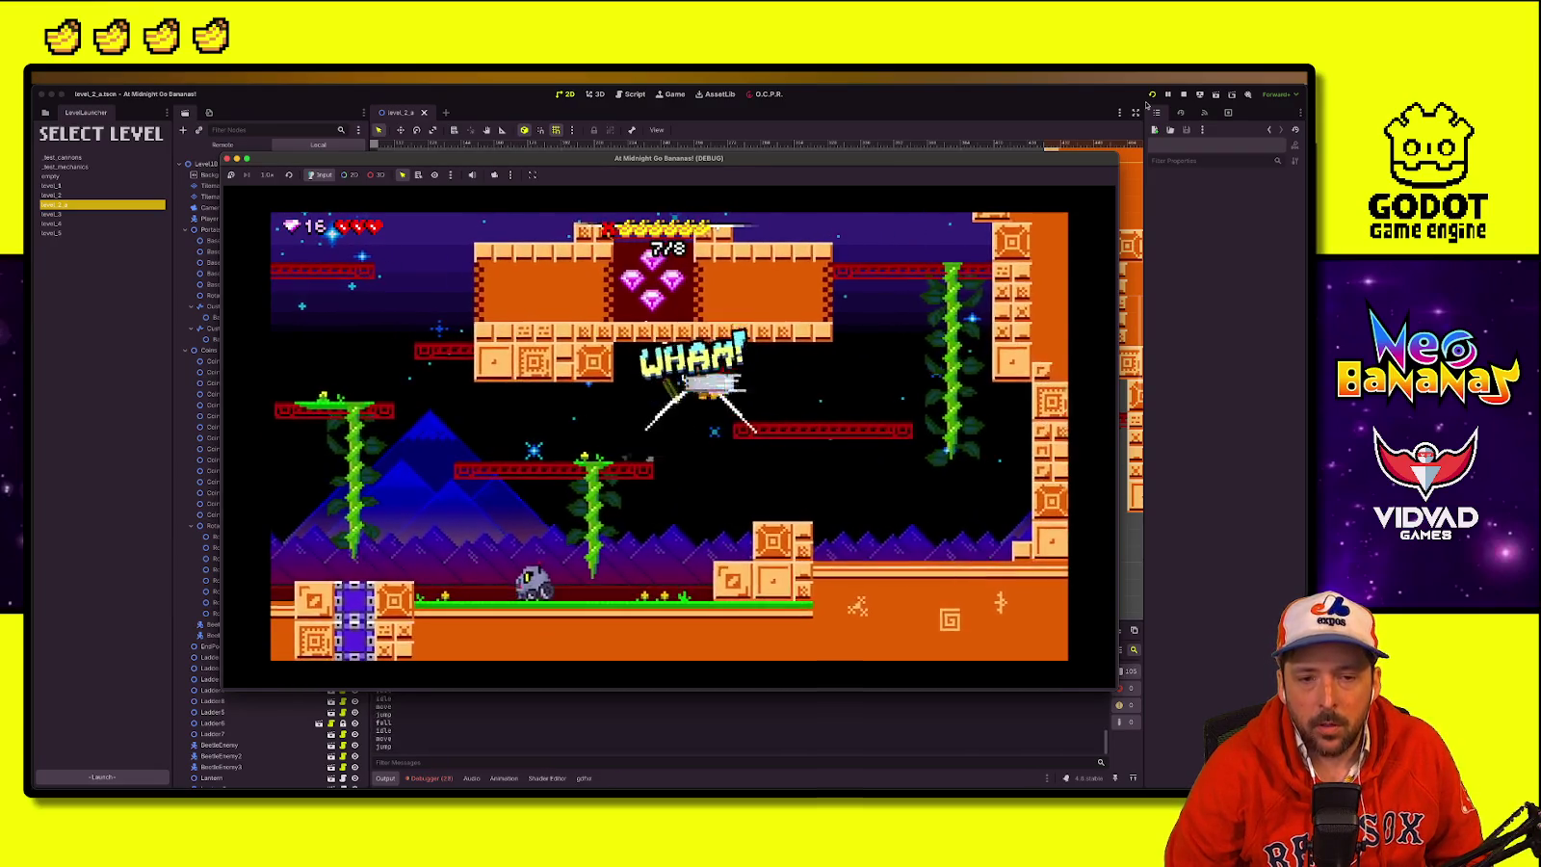
key(Left)
key(space)
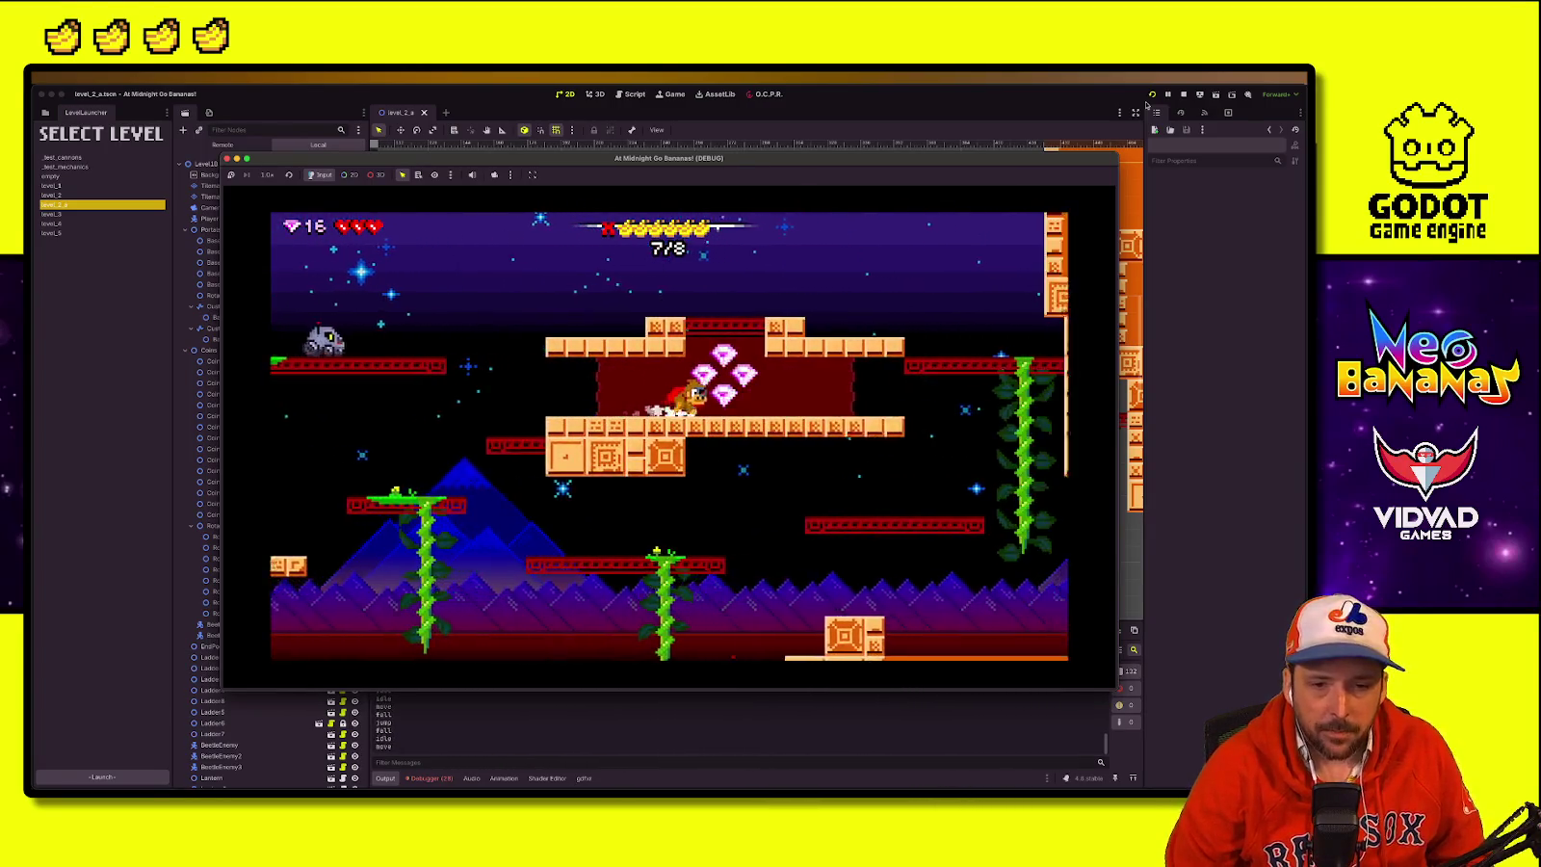
key(Left)
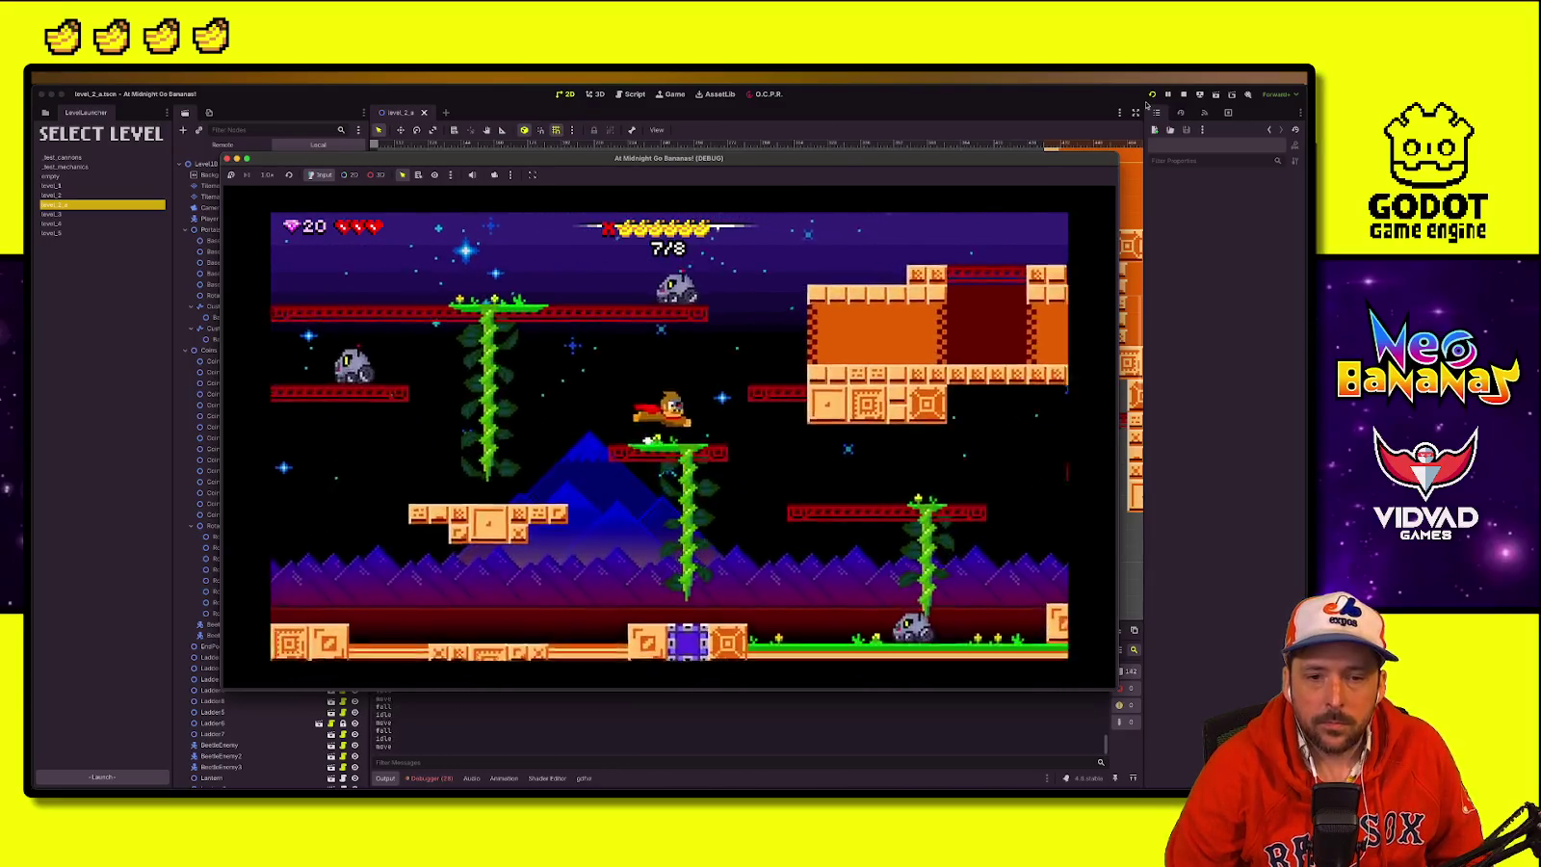
key(Right)
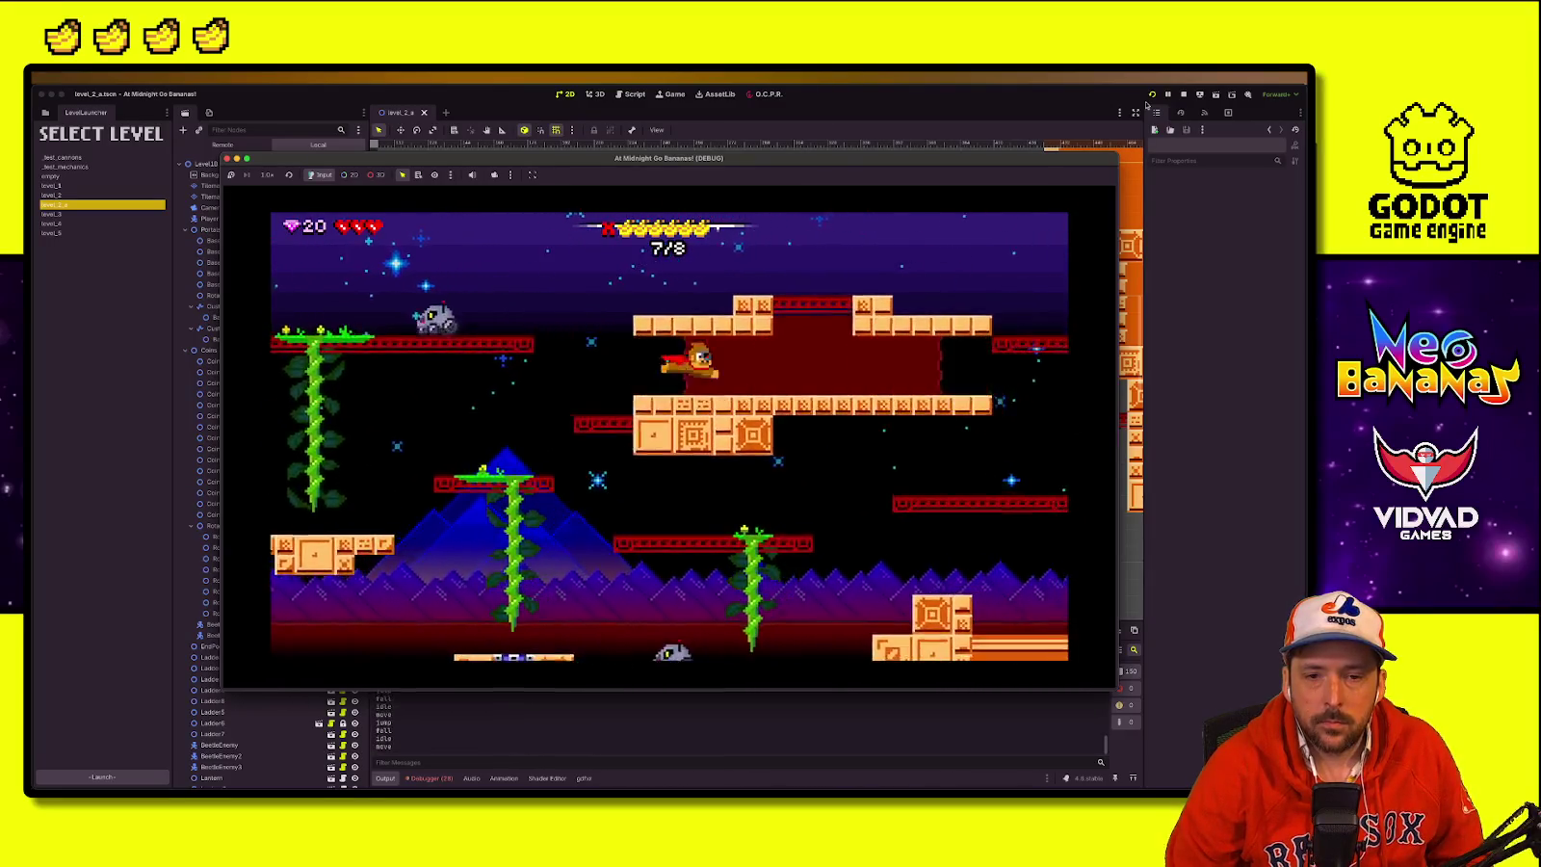
key(Left)
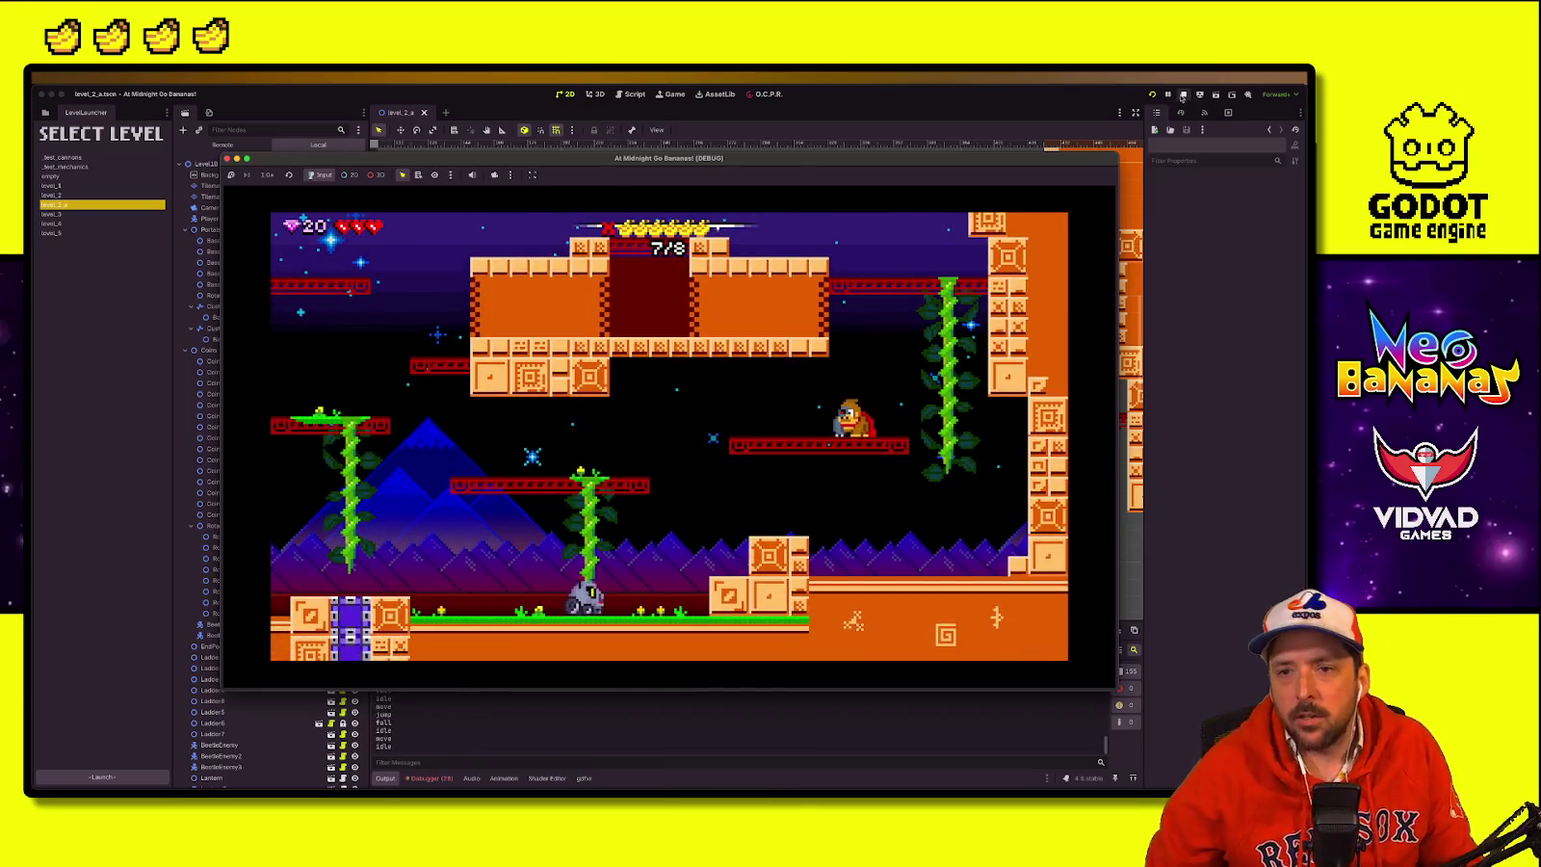
click(1183, 94)
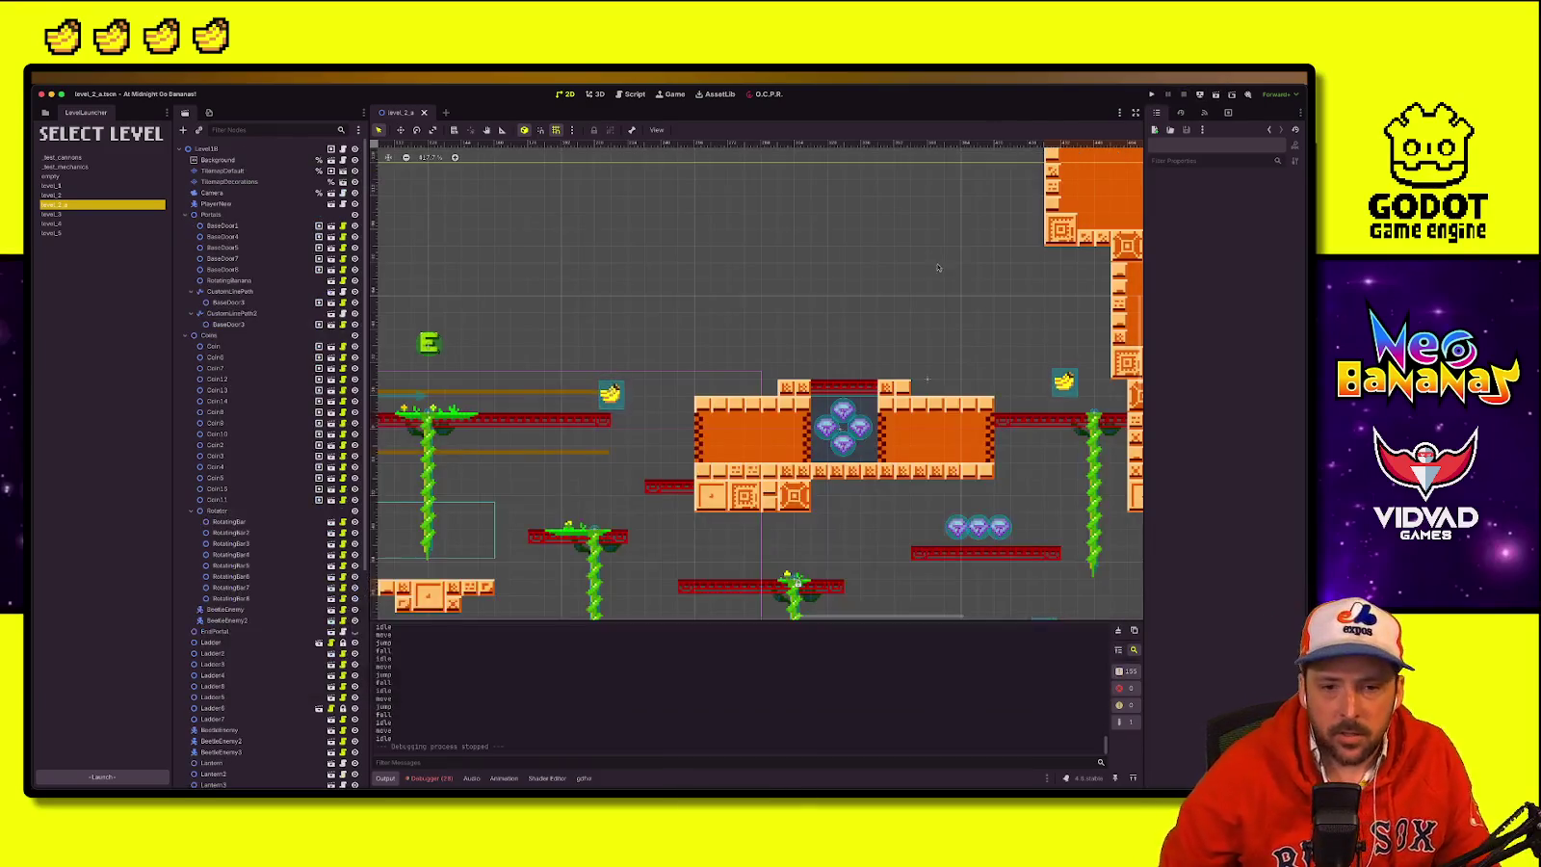
Fill the gem gap with a rectangle of SecretArea3 background tiles using the Rect tool
scroll(231, 636, down, 10)
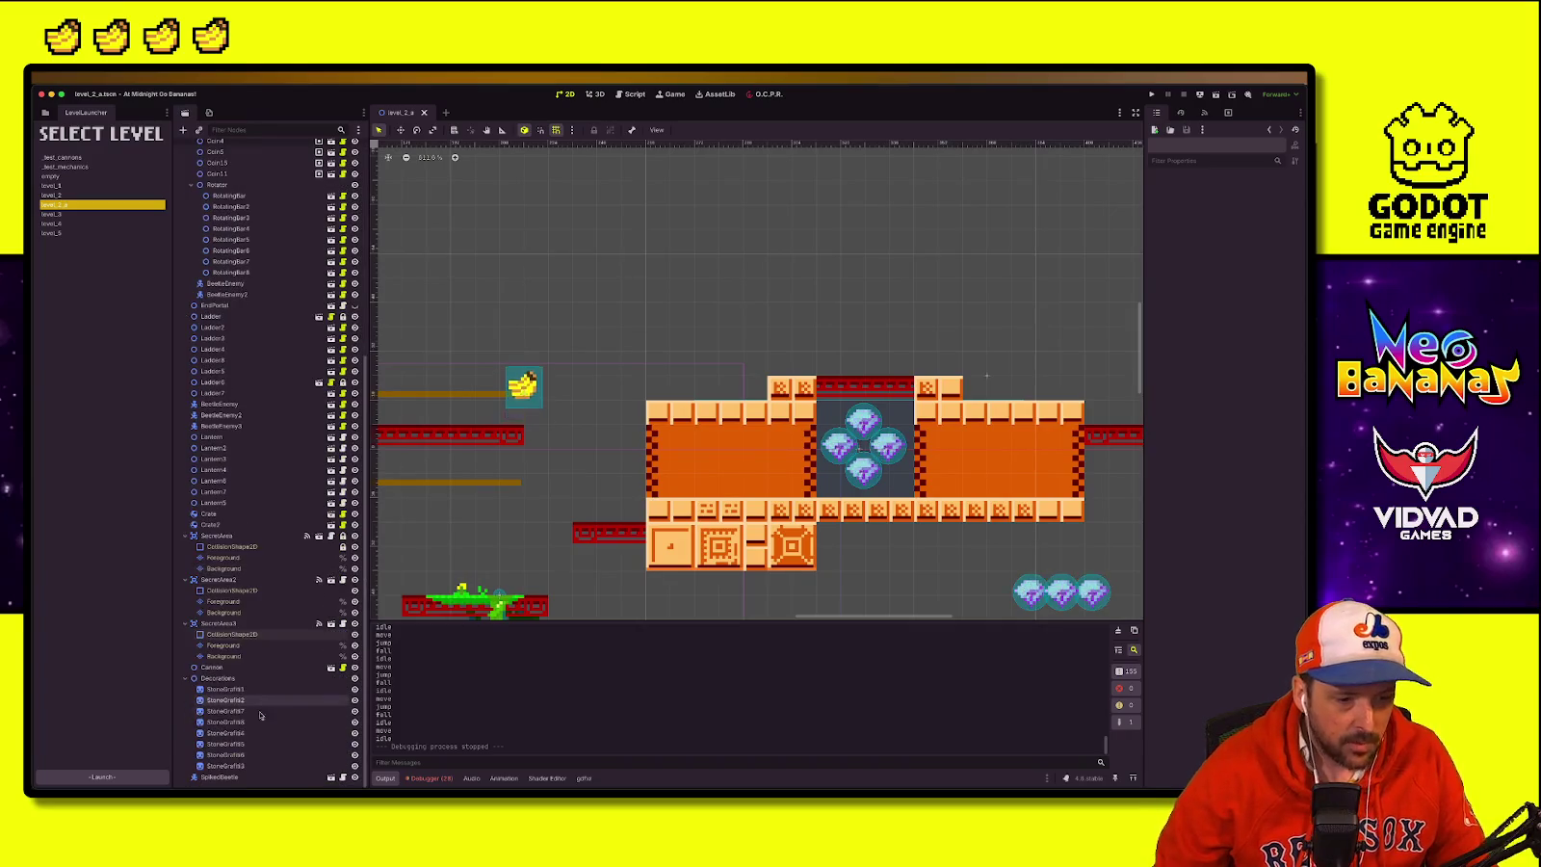
click(224, 657)
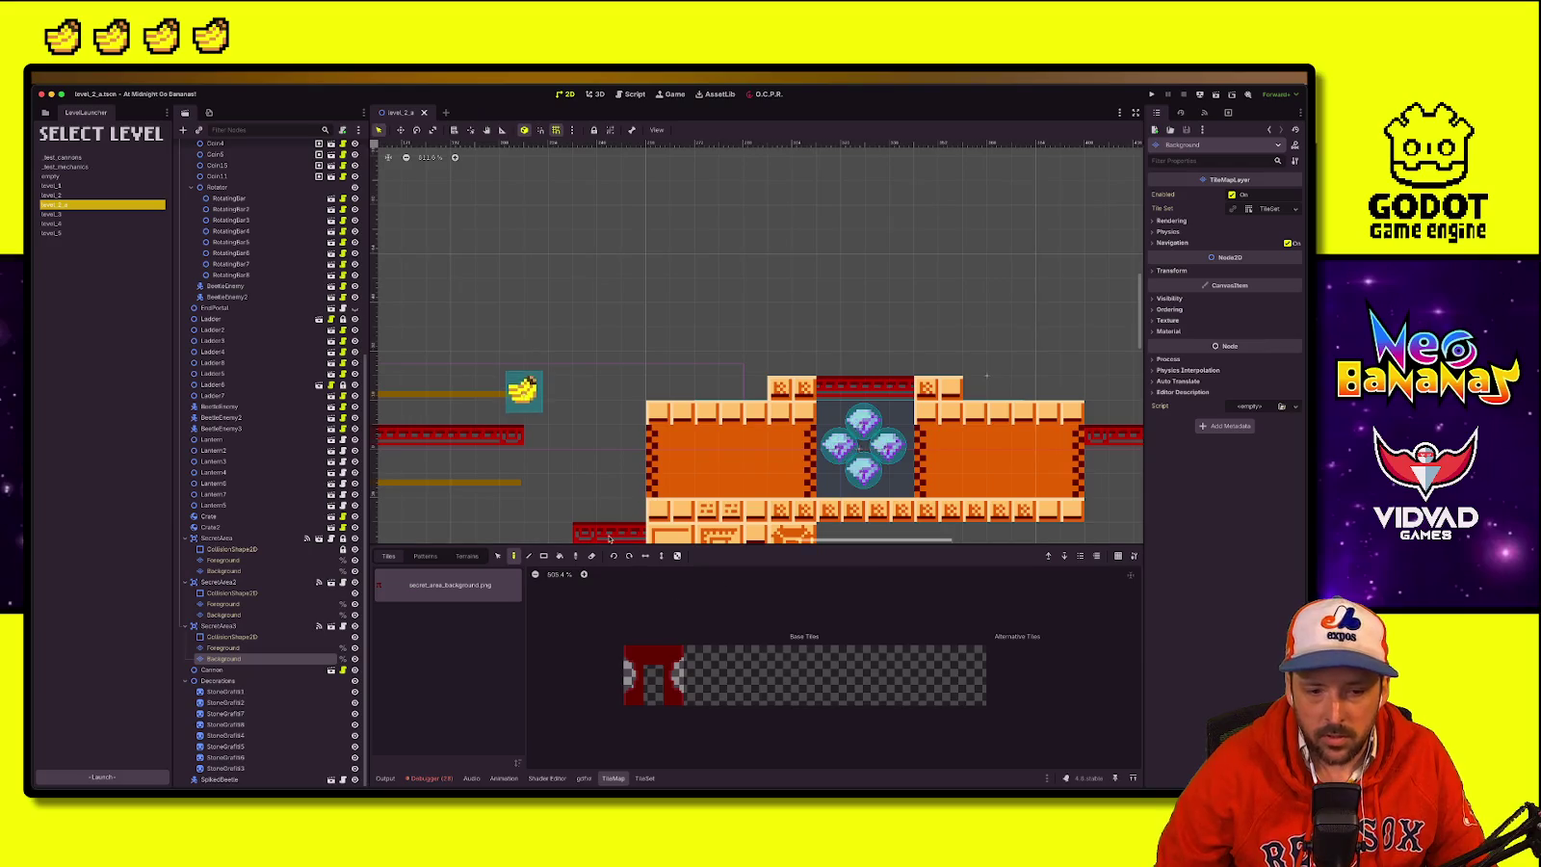
click(543, 556)
drag(695, 400, 1036, 497)
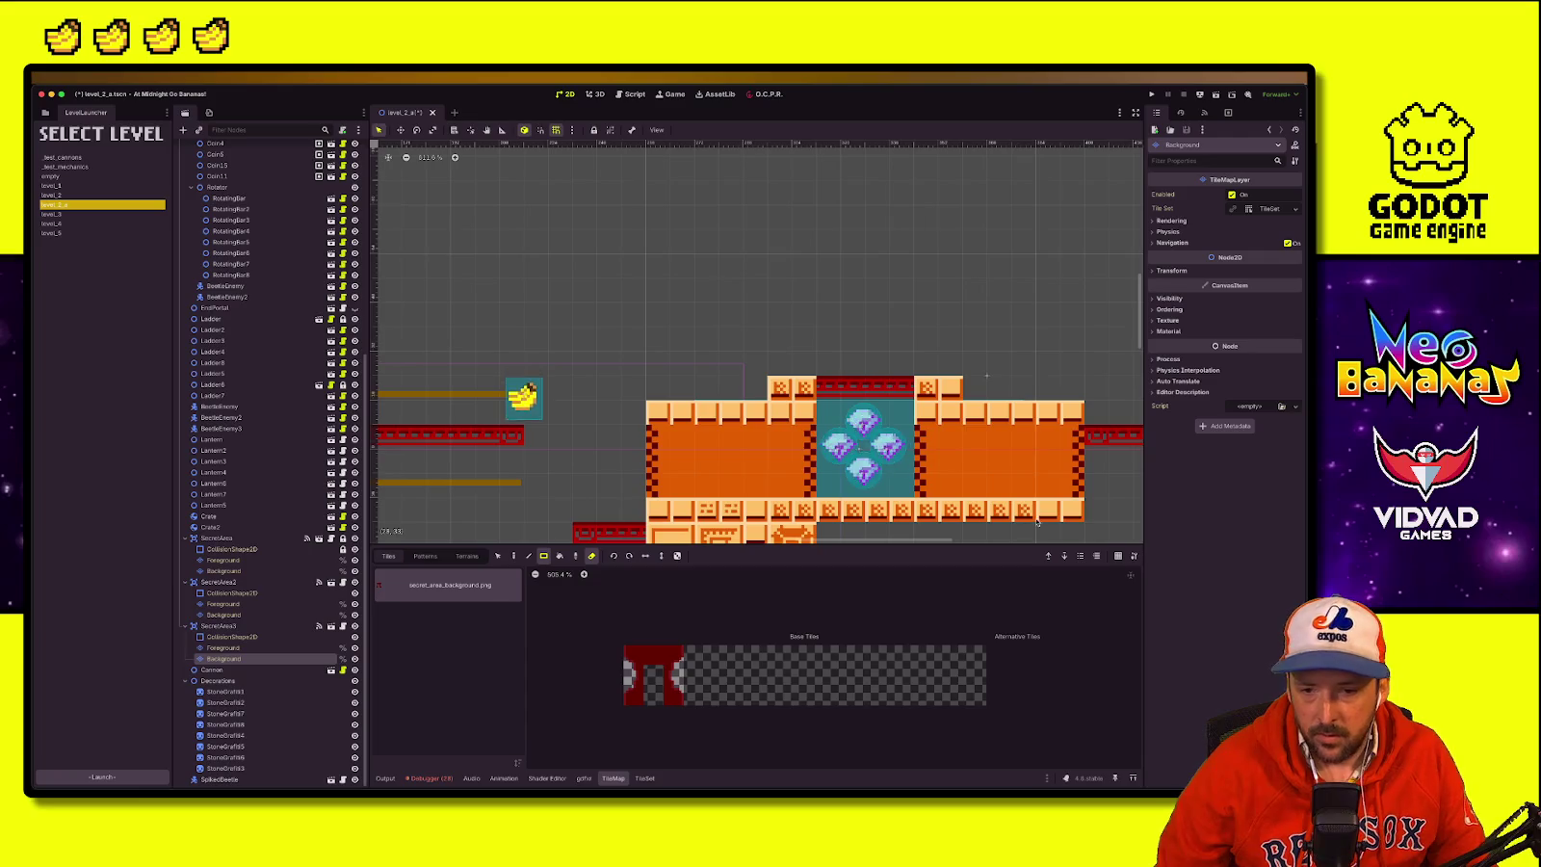
Select the TilemapDecorations layer, showing its platforms.png tile source
scroll(862, 381, down, 3)
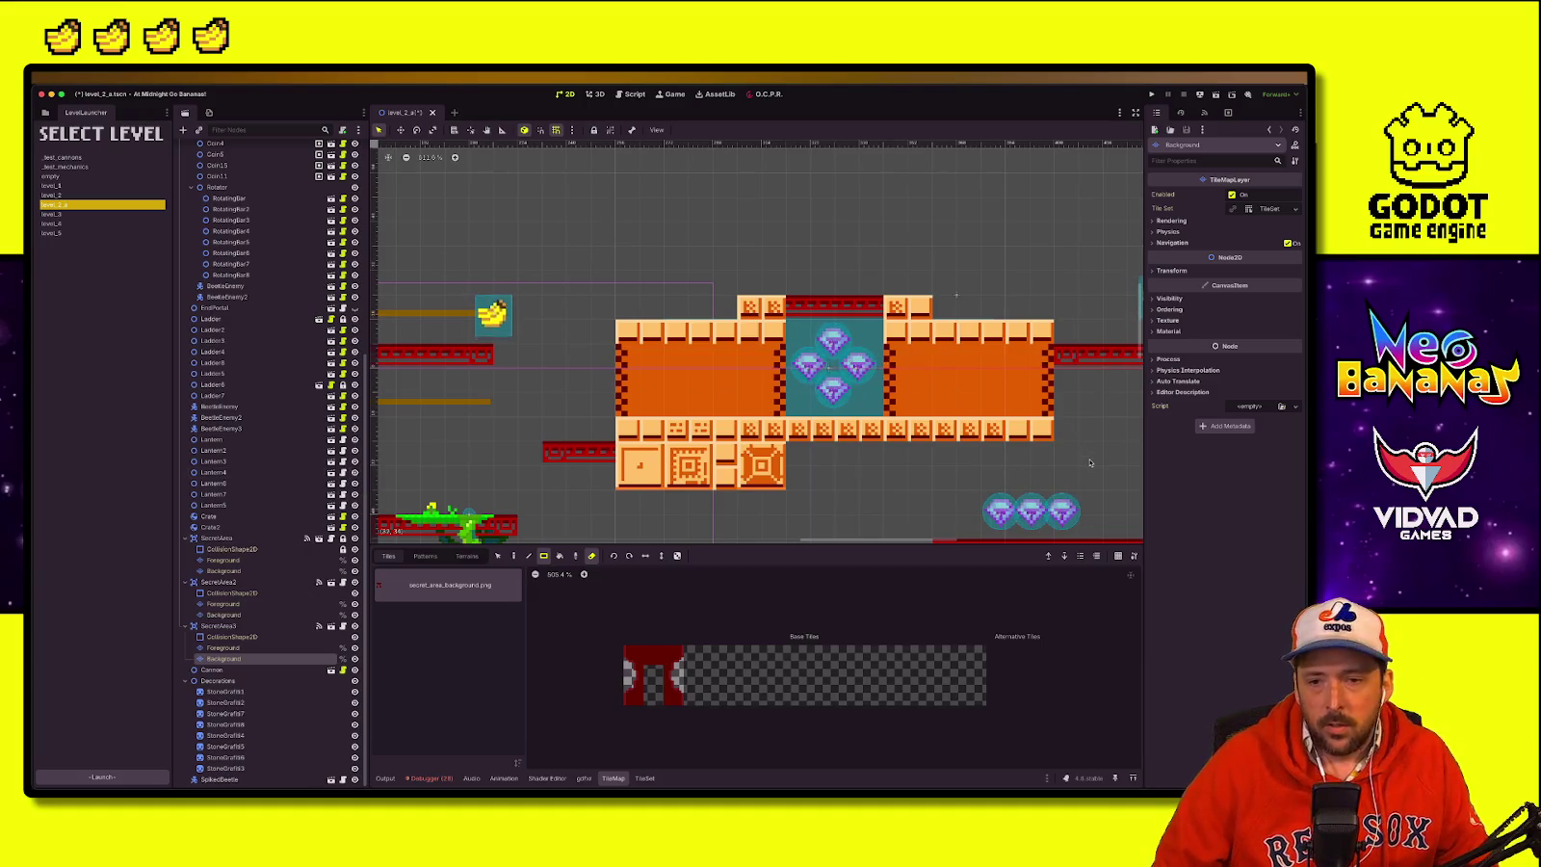
scroll(1006, 411, down, 3)
scroll(1007, 411, right, 5)
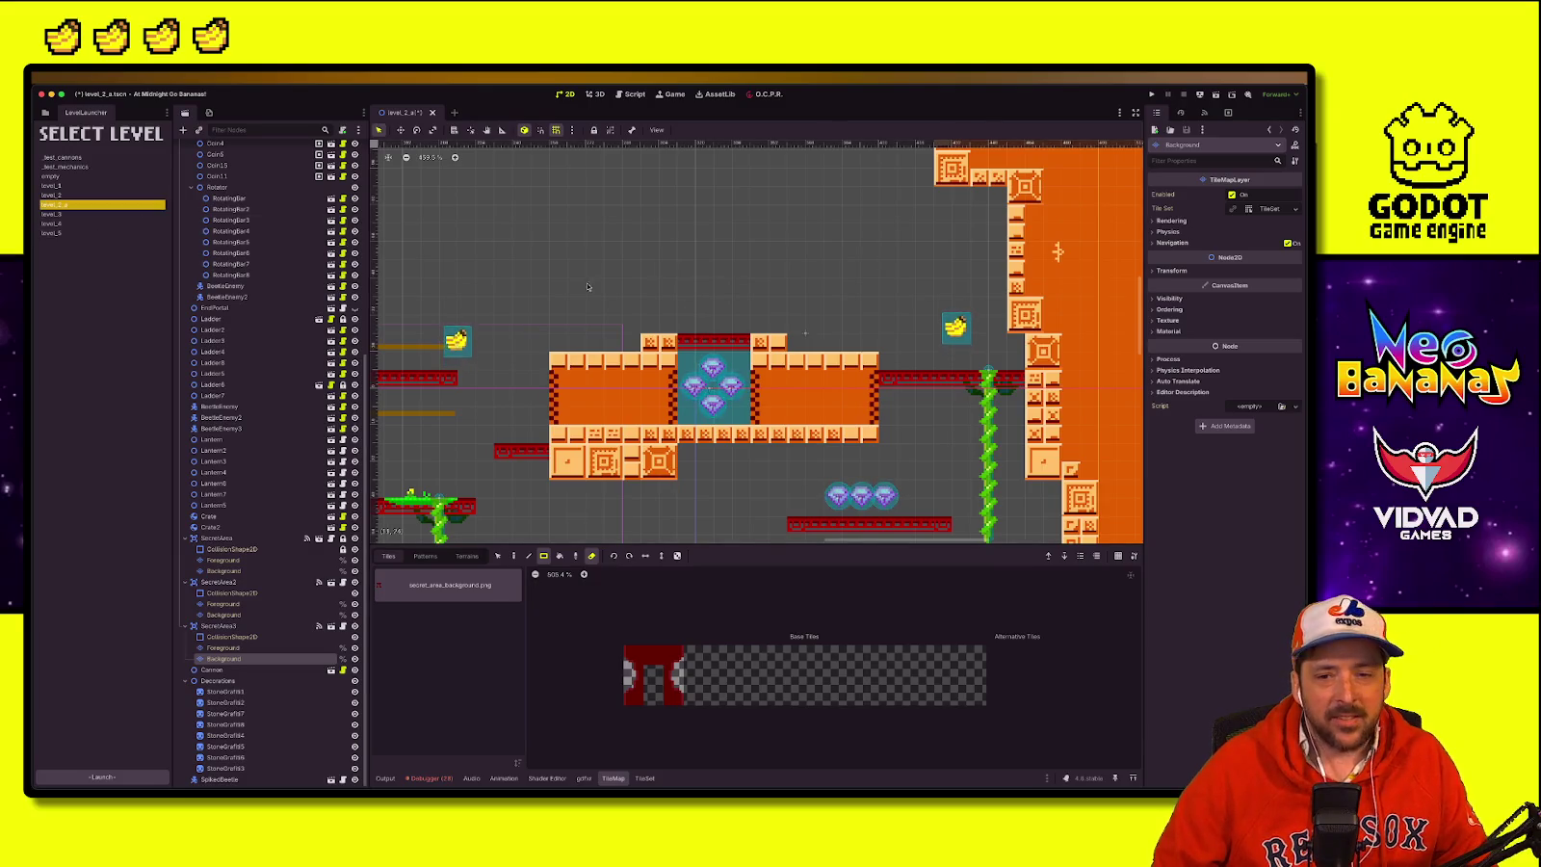
scroll(198, 264, up, 8)
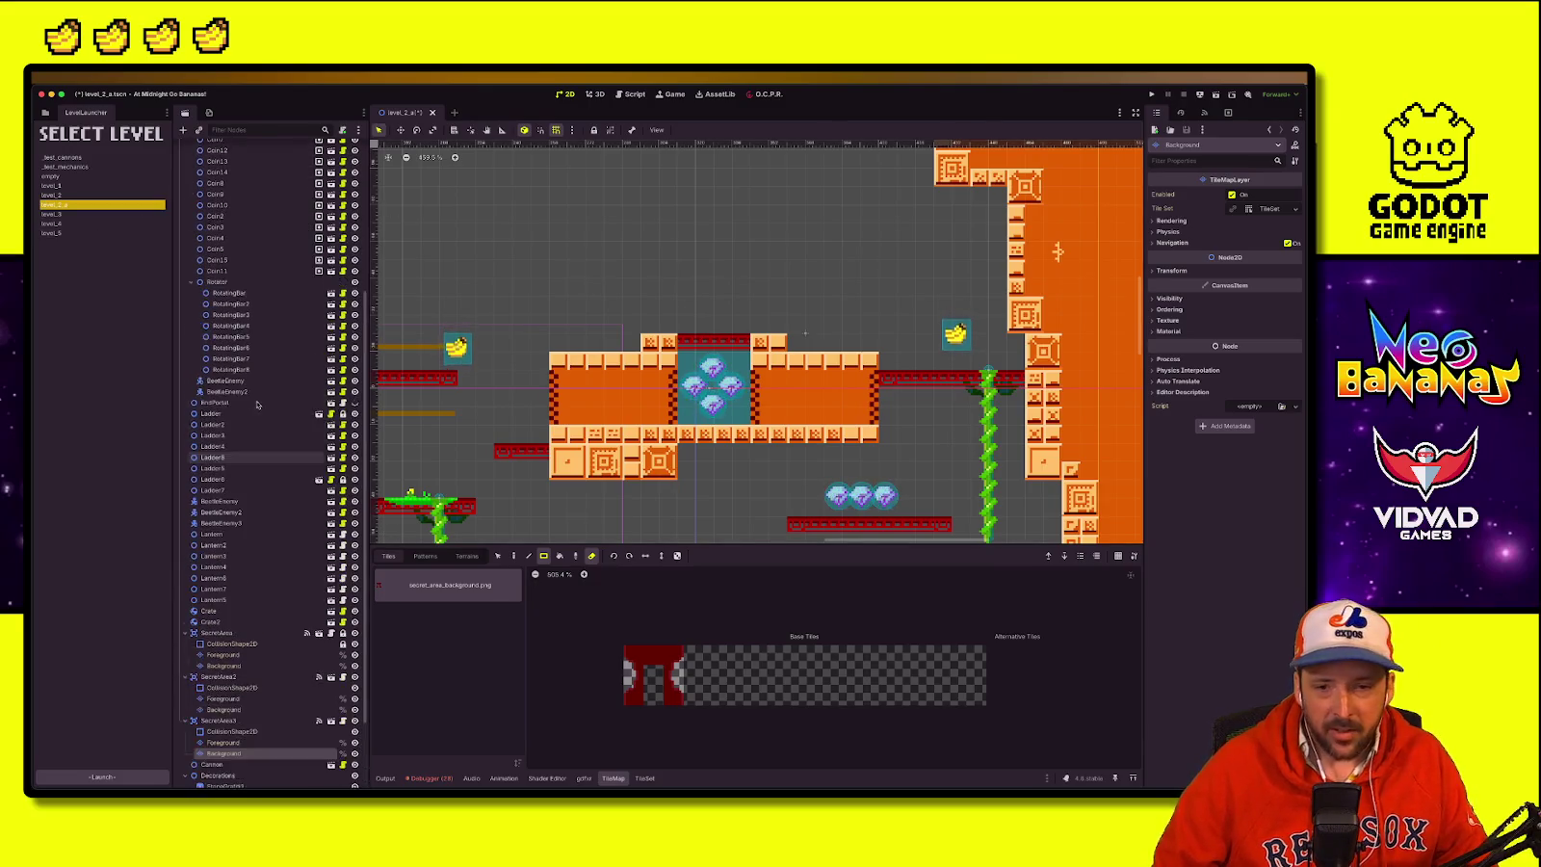
click(229, 181)
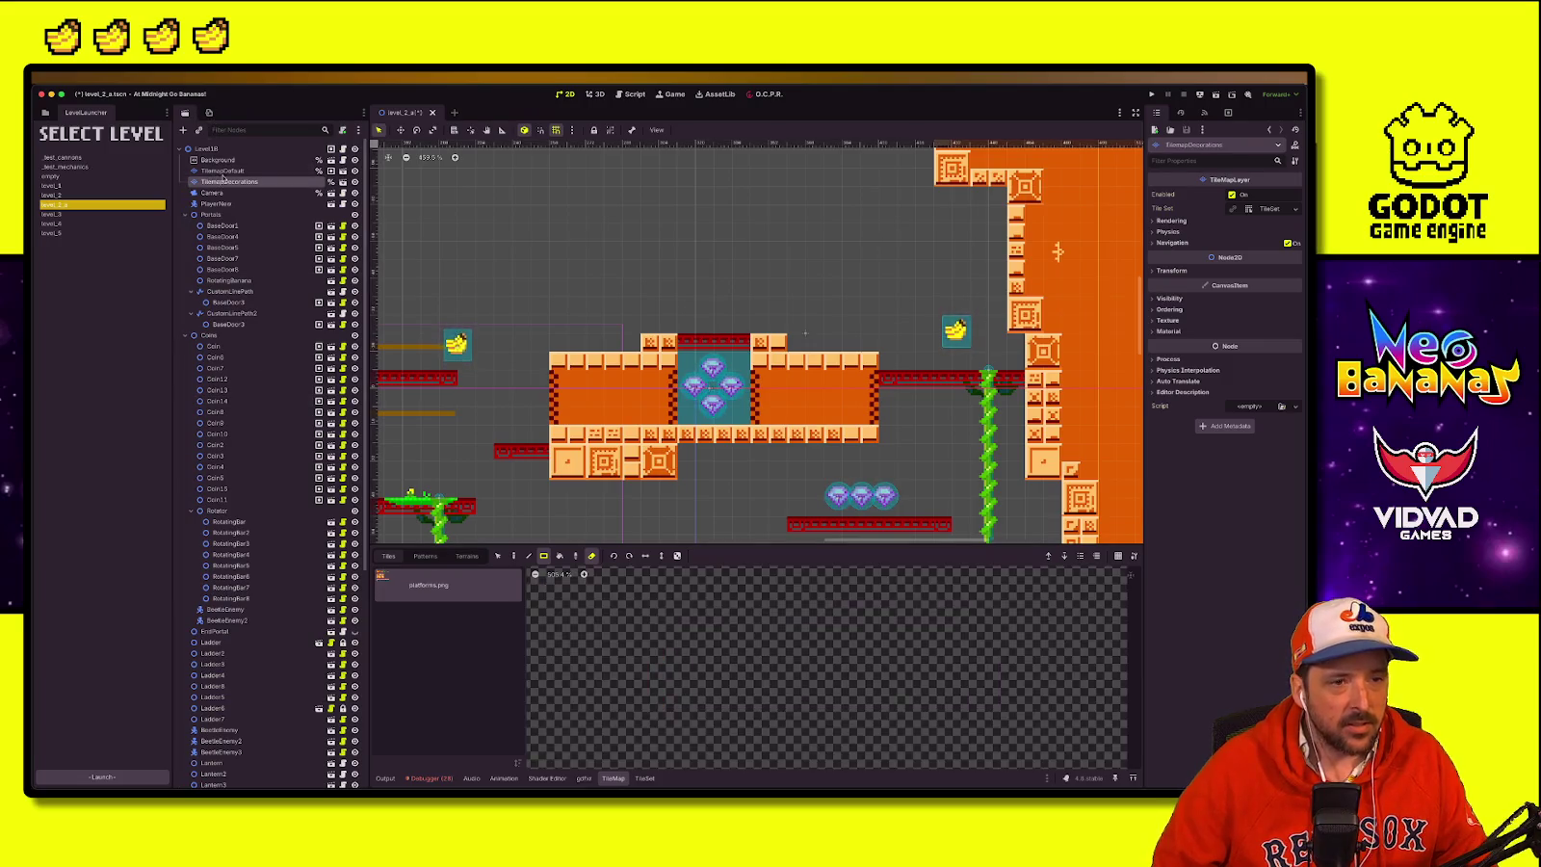
Select TilemapDefault and bring up its platform tiles with the Rect tool
key(Up)
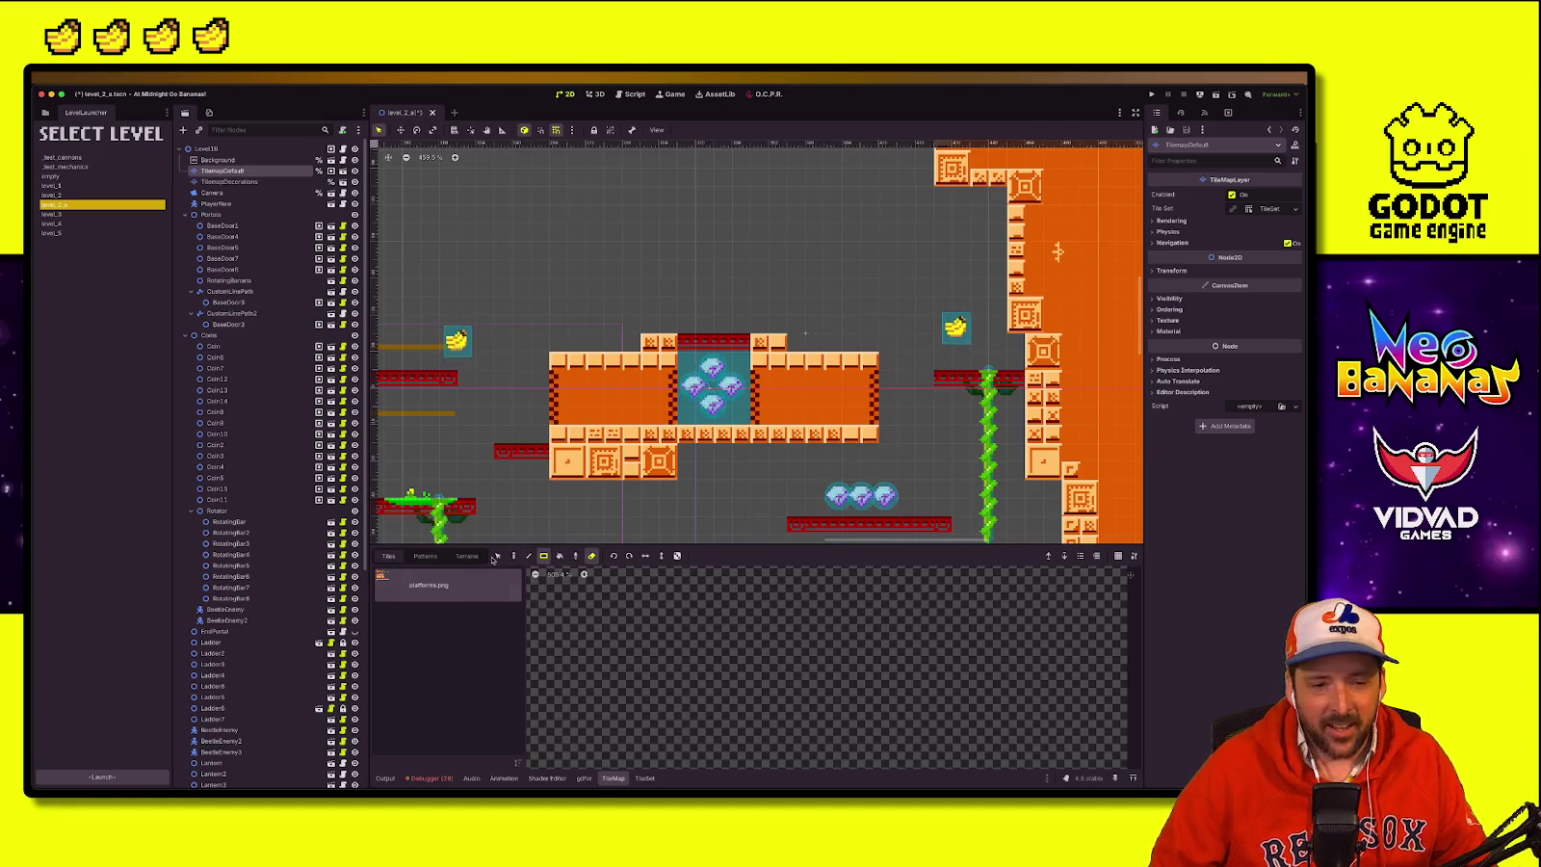
click(543, 555)
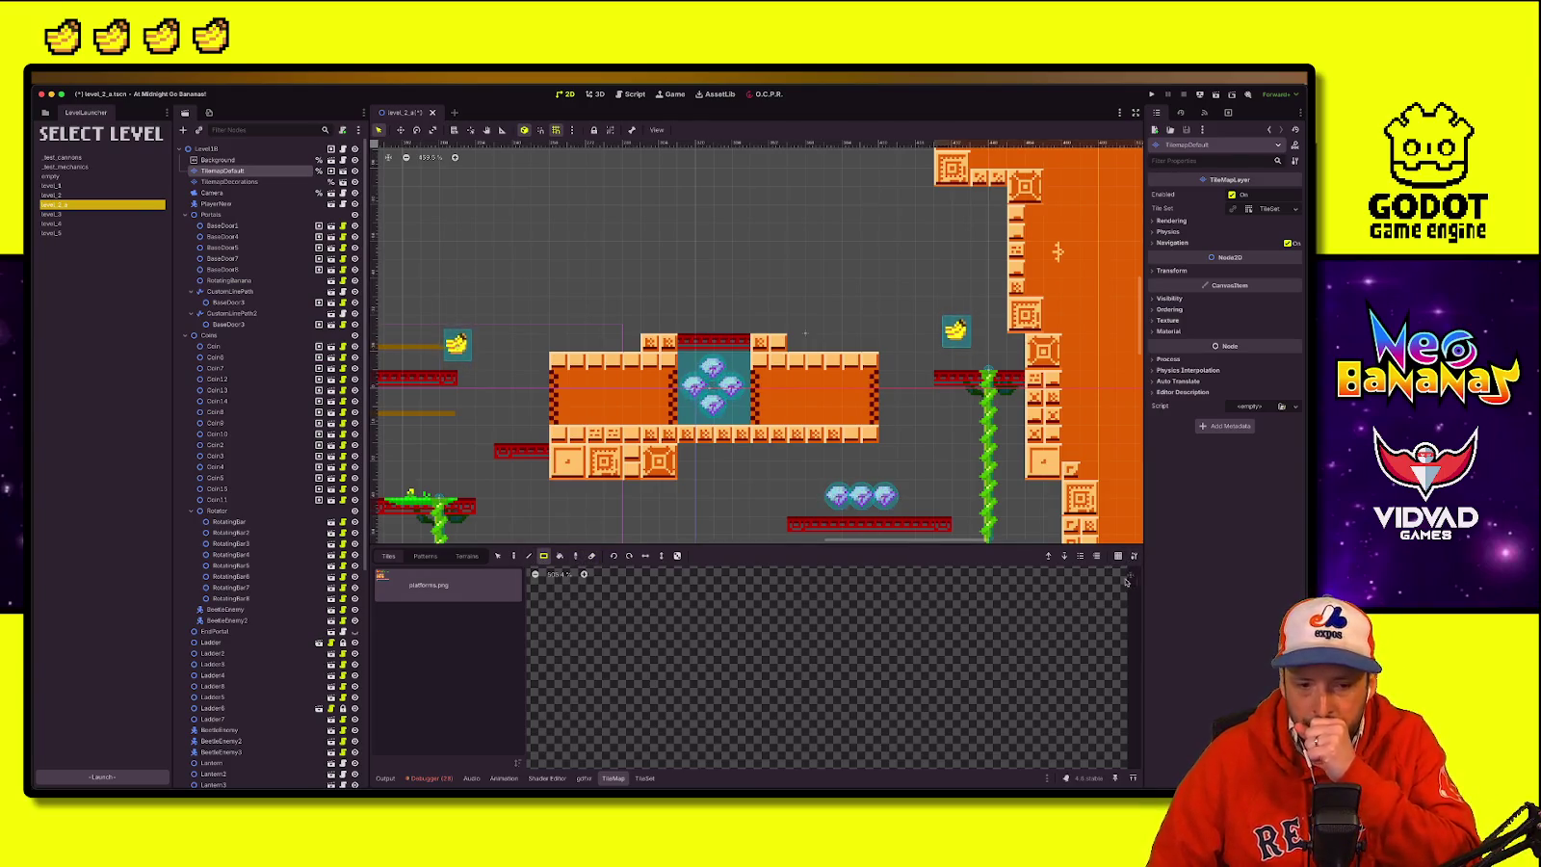
click(1131, 577)
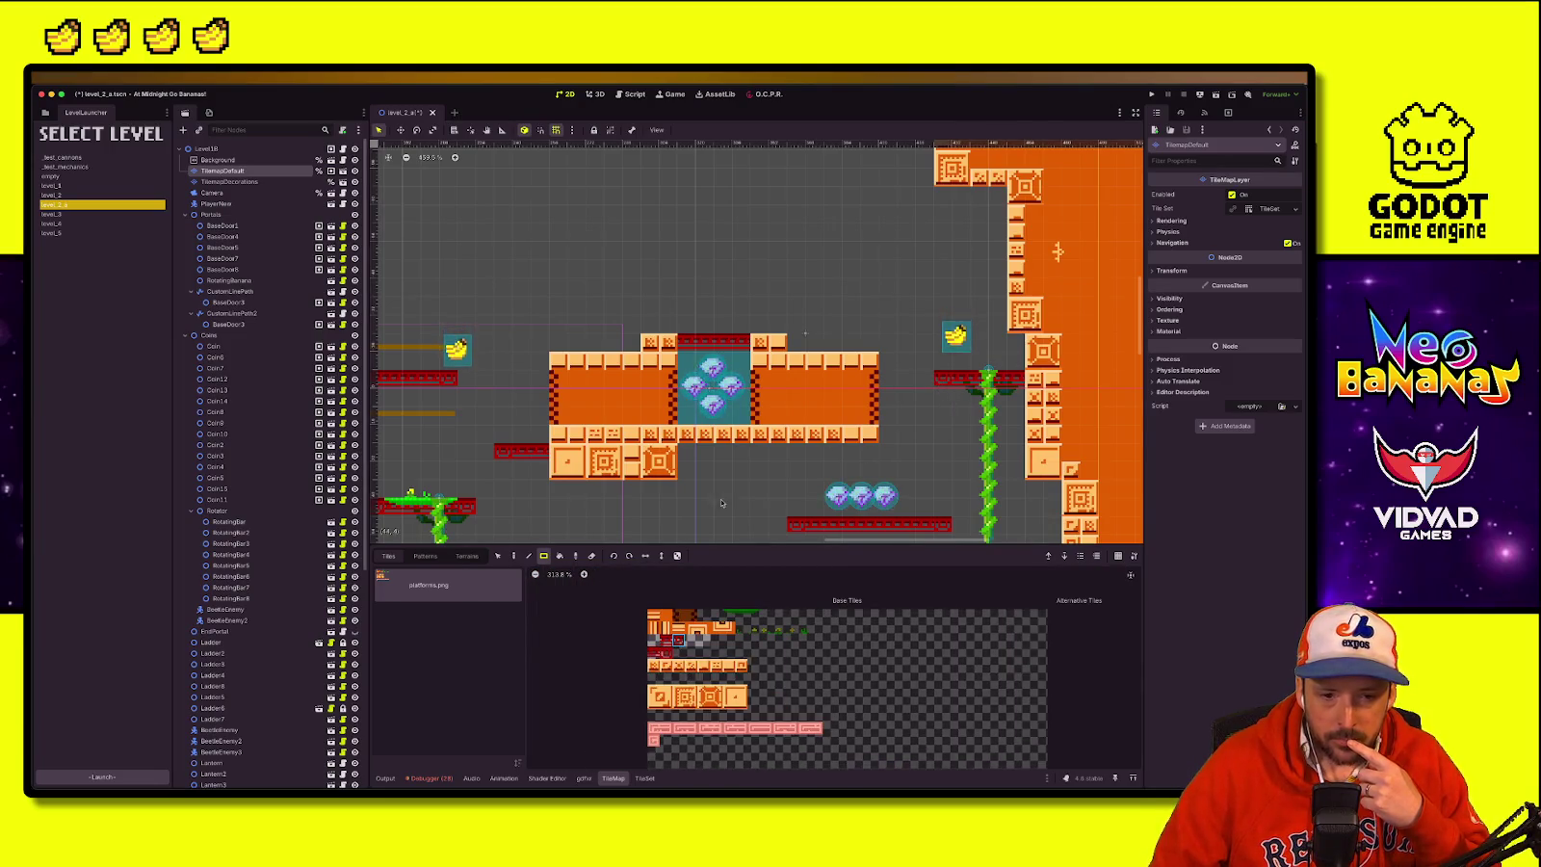
Switch to the Paint tool, zoom out, select SecretArea3 Foreground, and run the game
key(d)
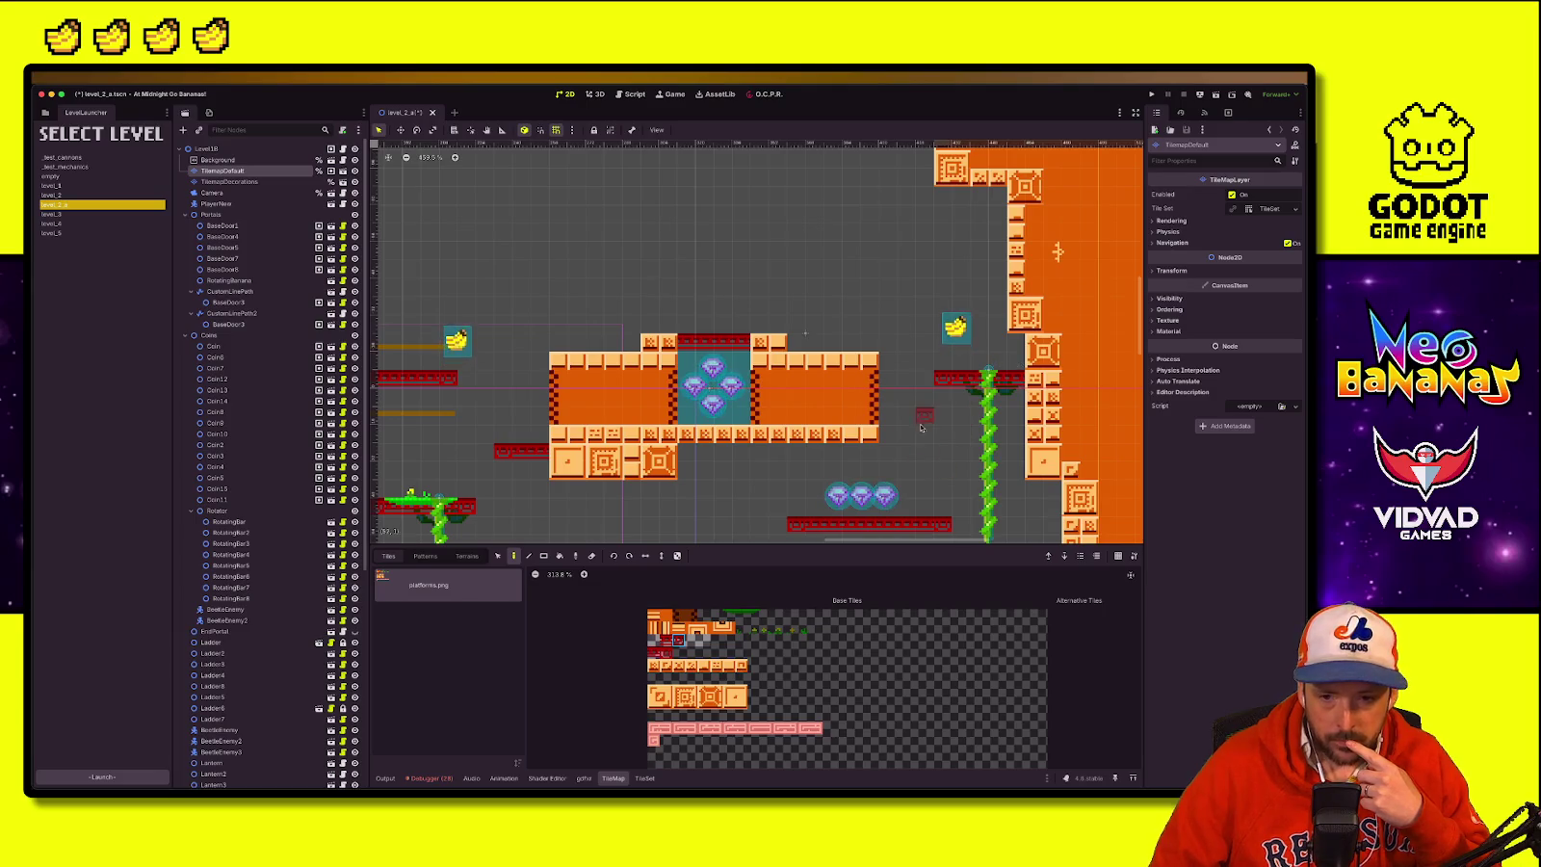
scroll(920, 422, down, 3)
scroll(637, 385, left, 2)
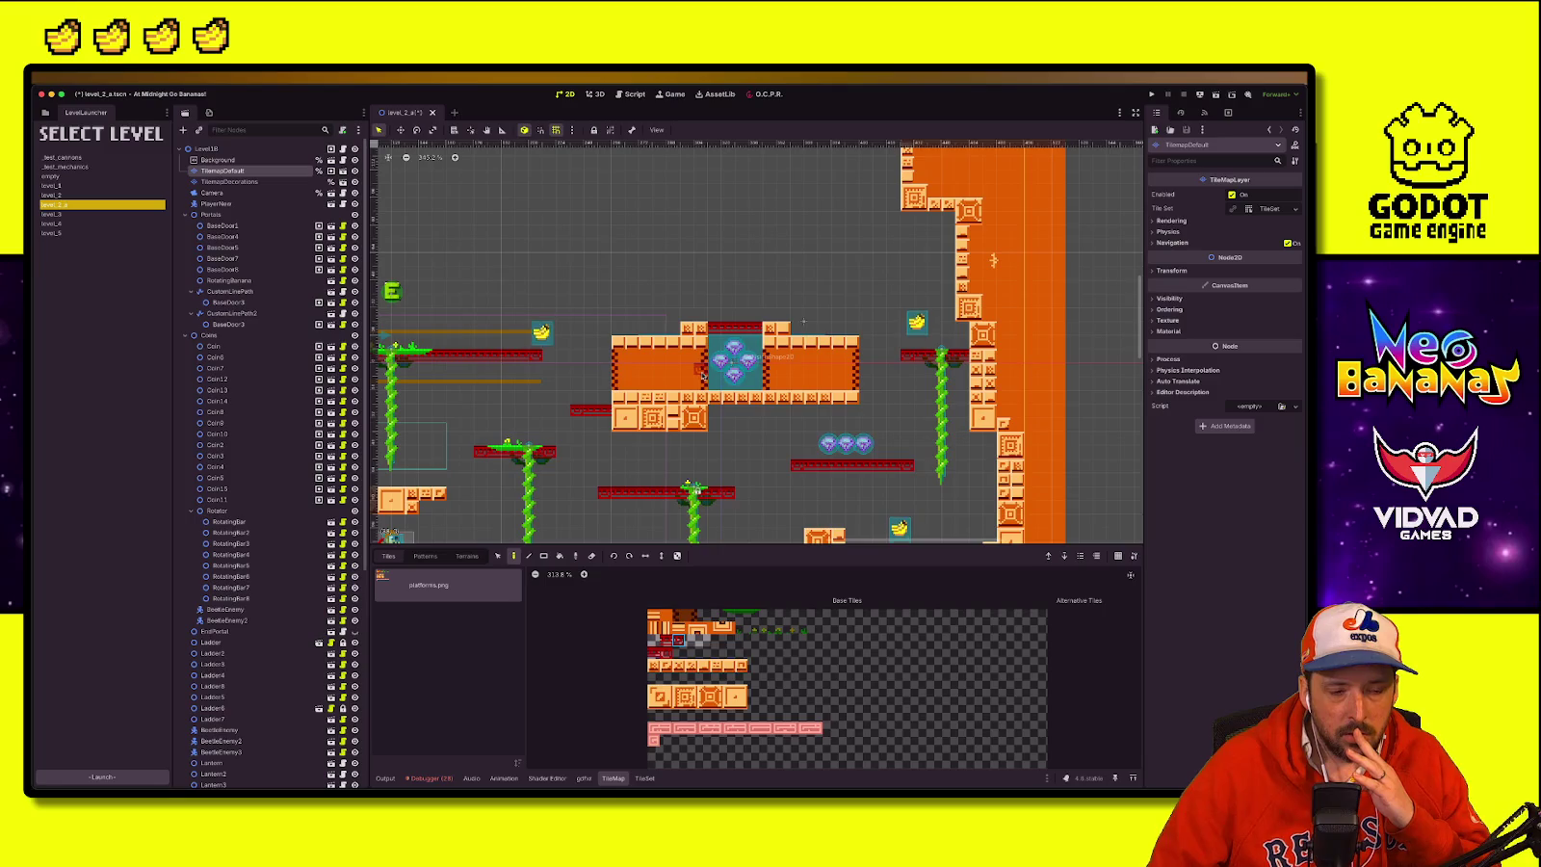
scroll(281, 604, down, 5)
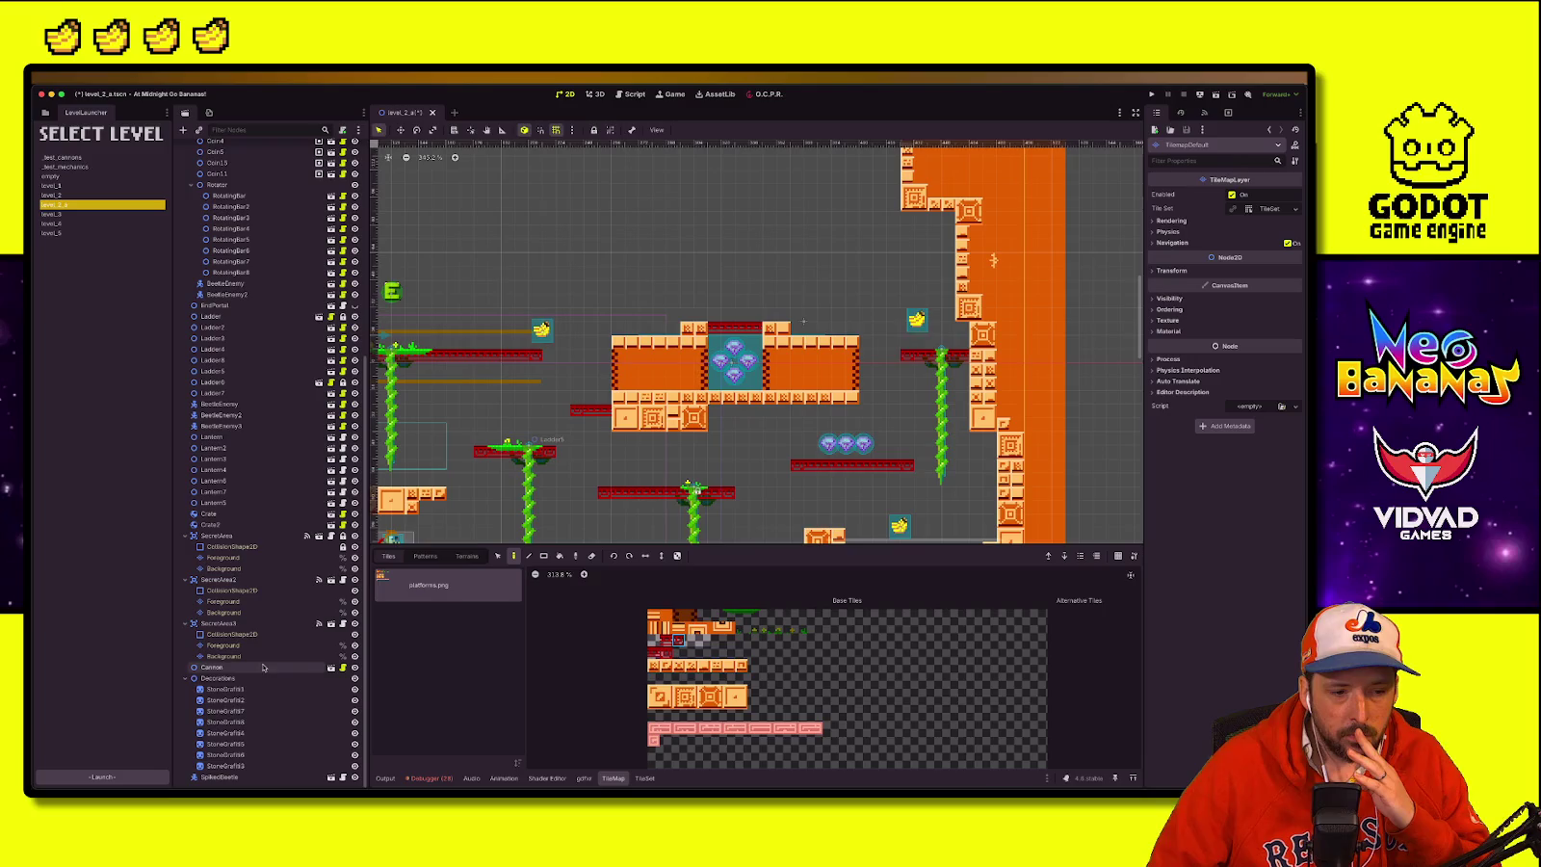
click(264, 645)
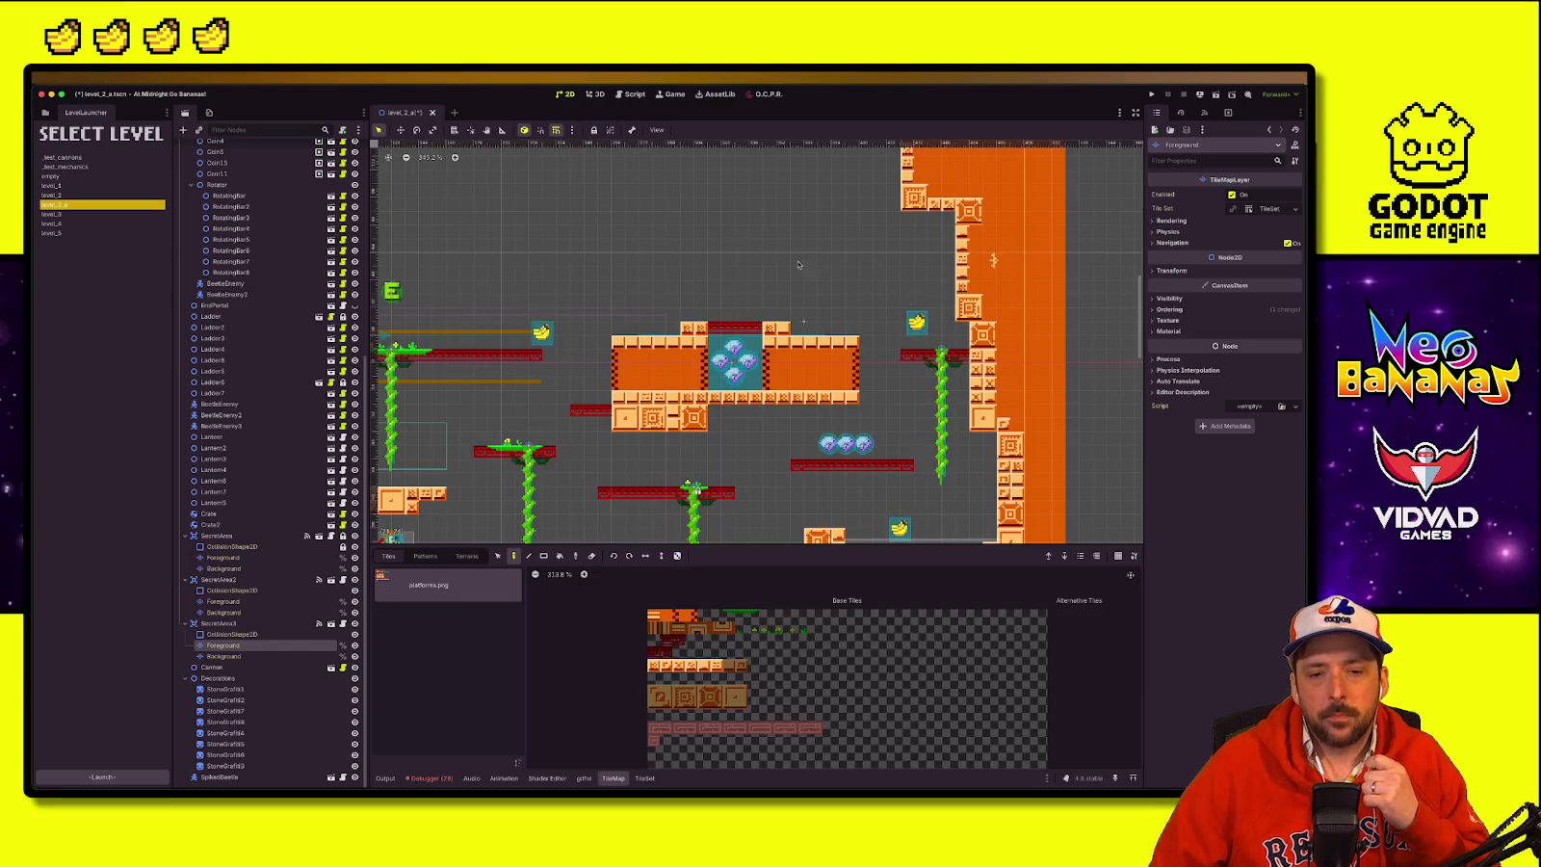
click(1151, 94)
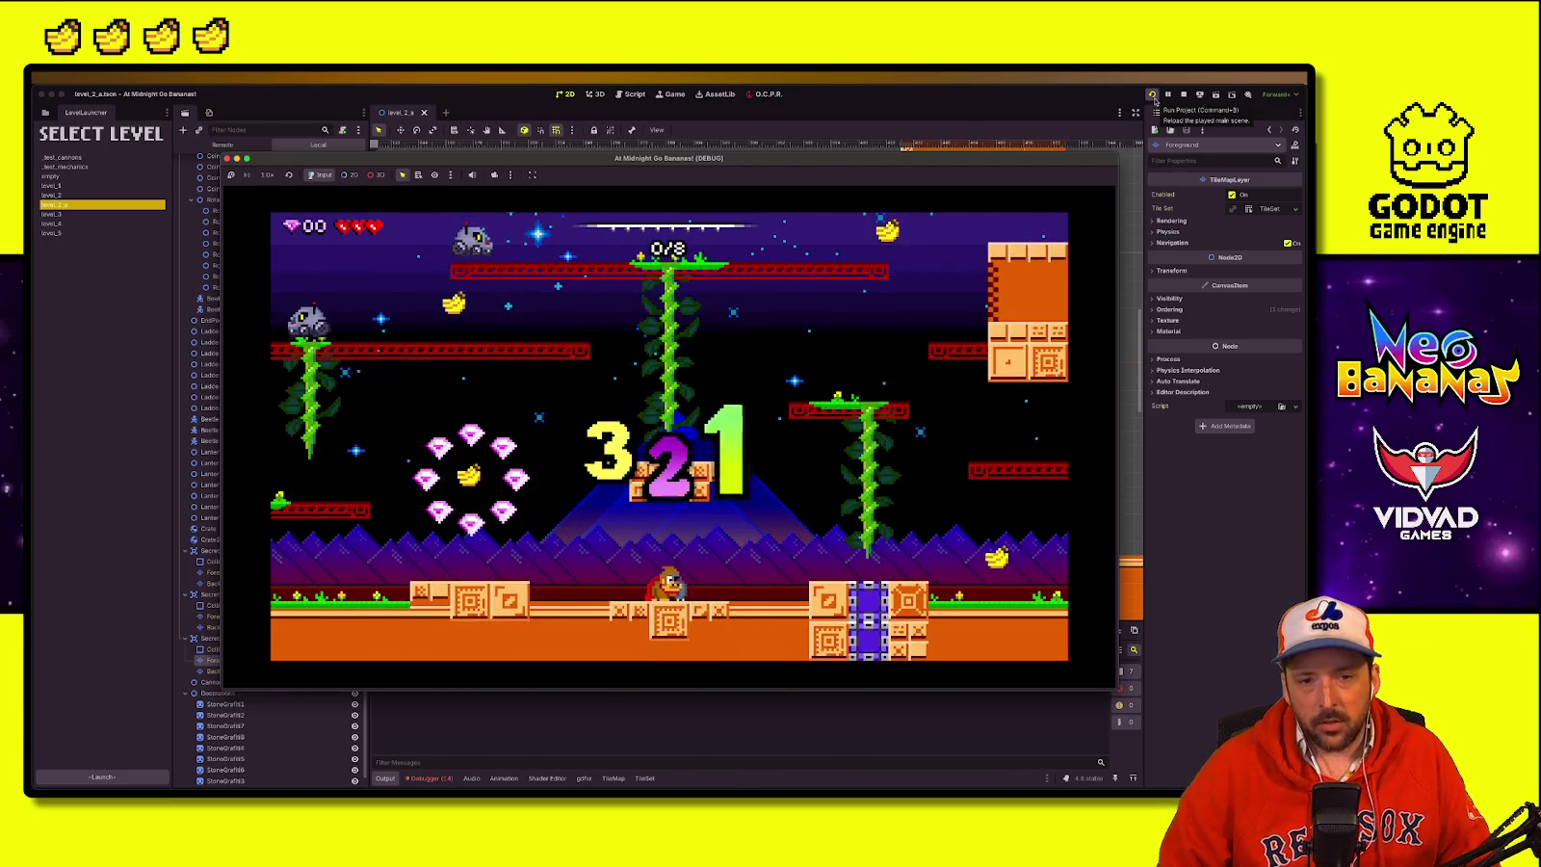
Run right, climb the vine to the upper red platform, collect 16 gems, then stop the game
key(Right)
key(space)
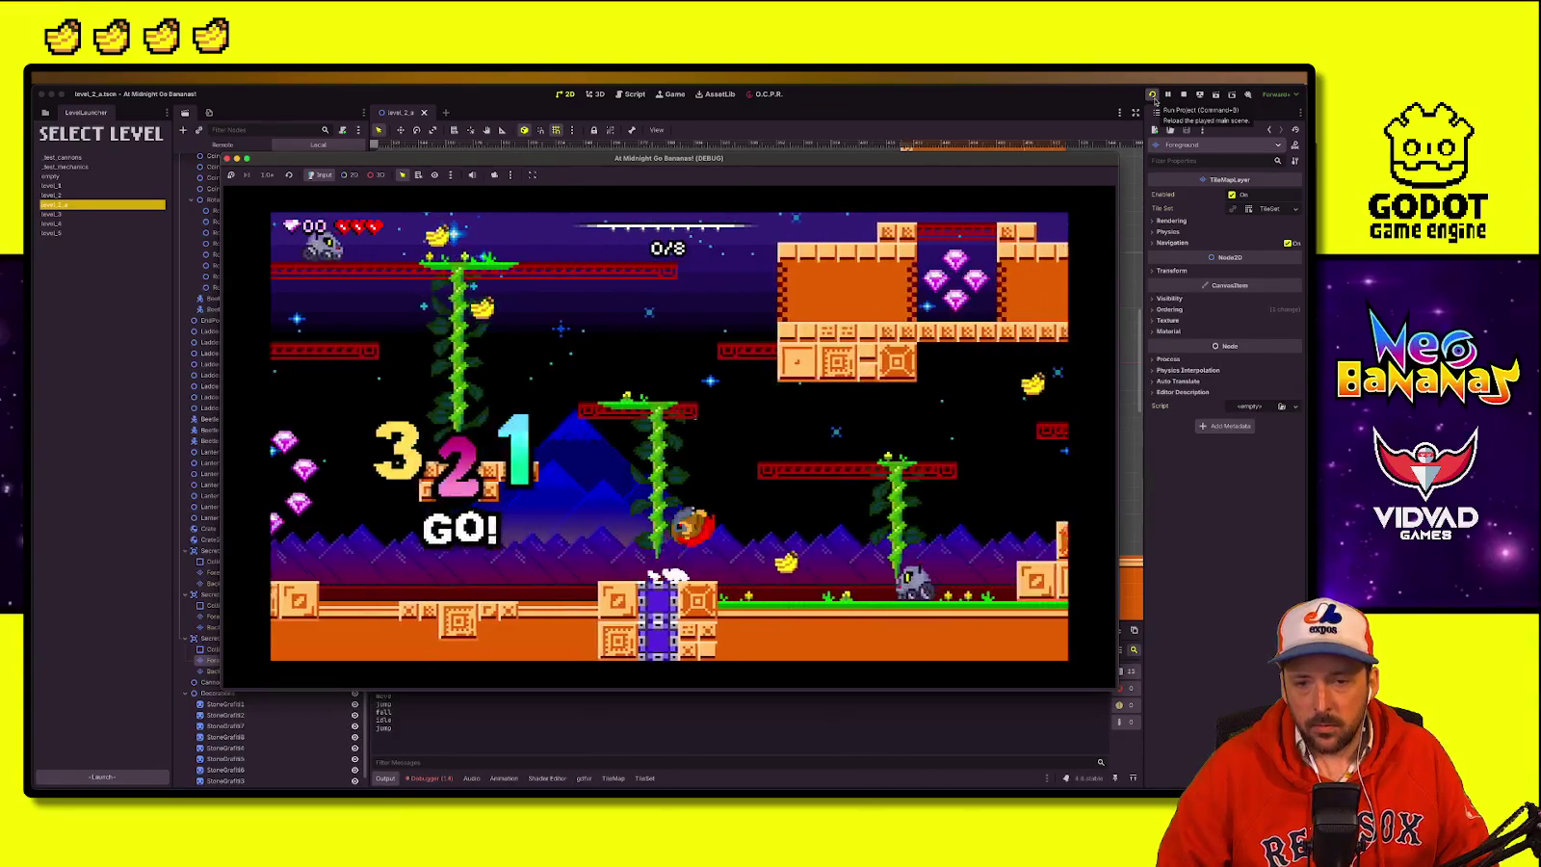
key(Right)
key(space)
key(Right)
key(space)
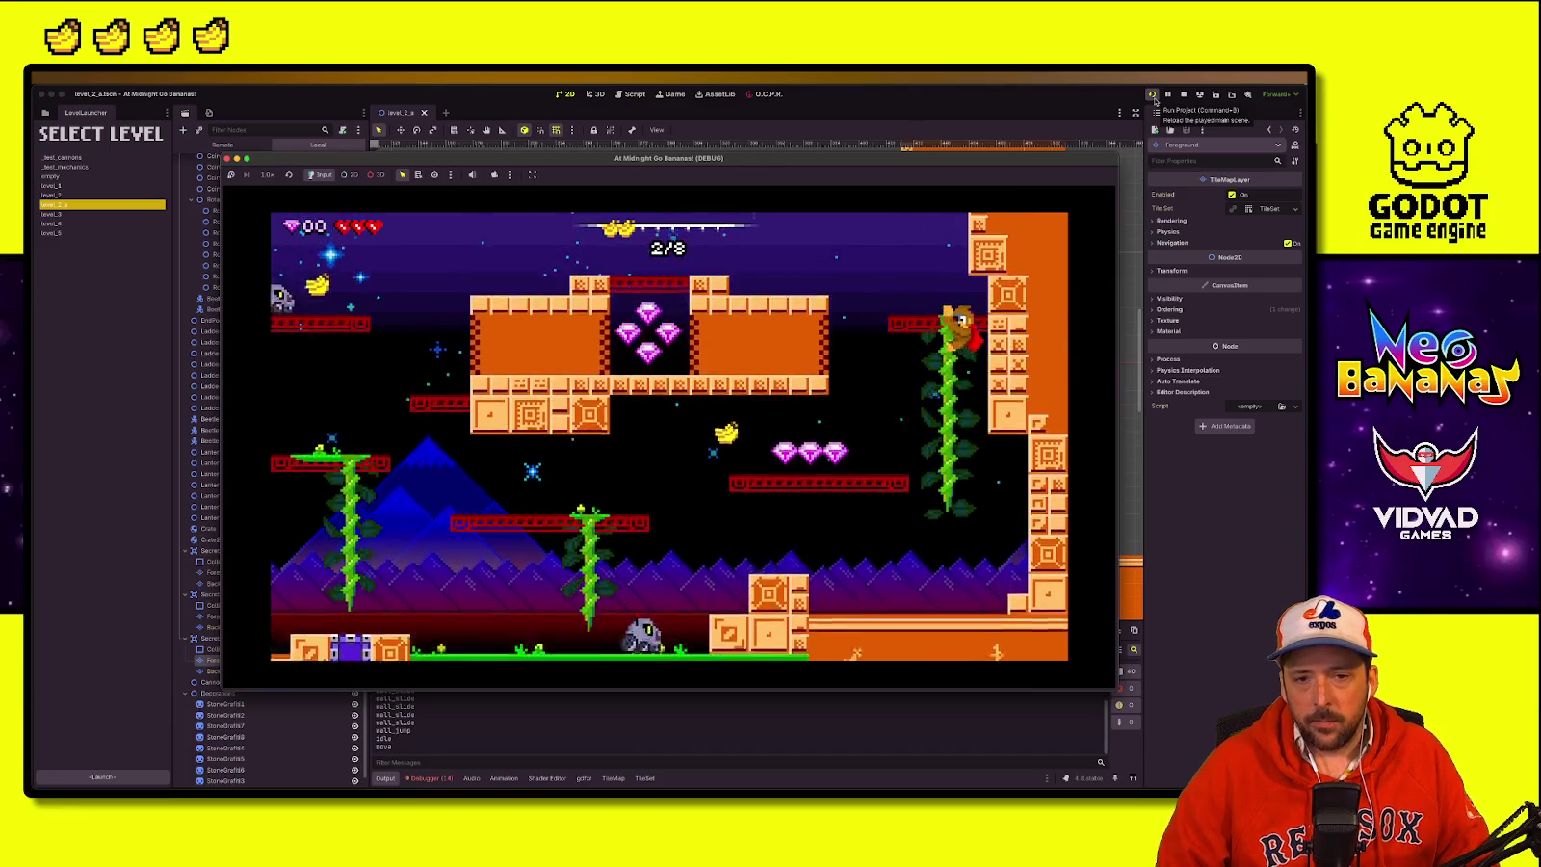
key(Left)
key(Left)
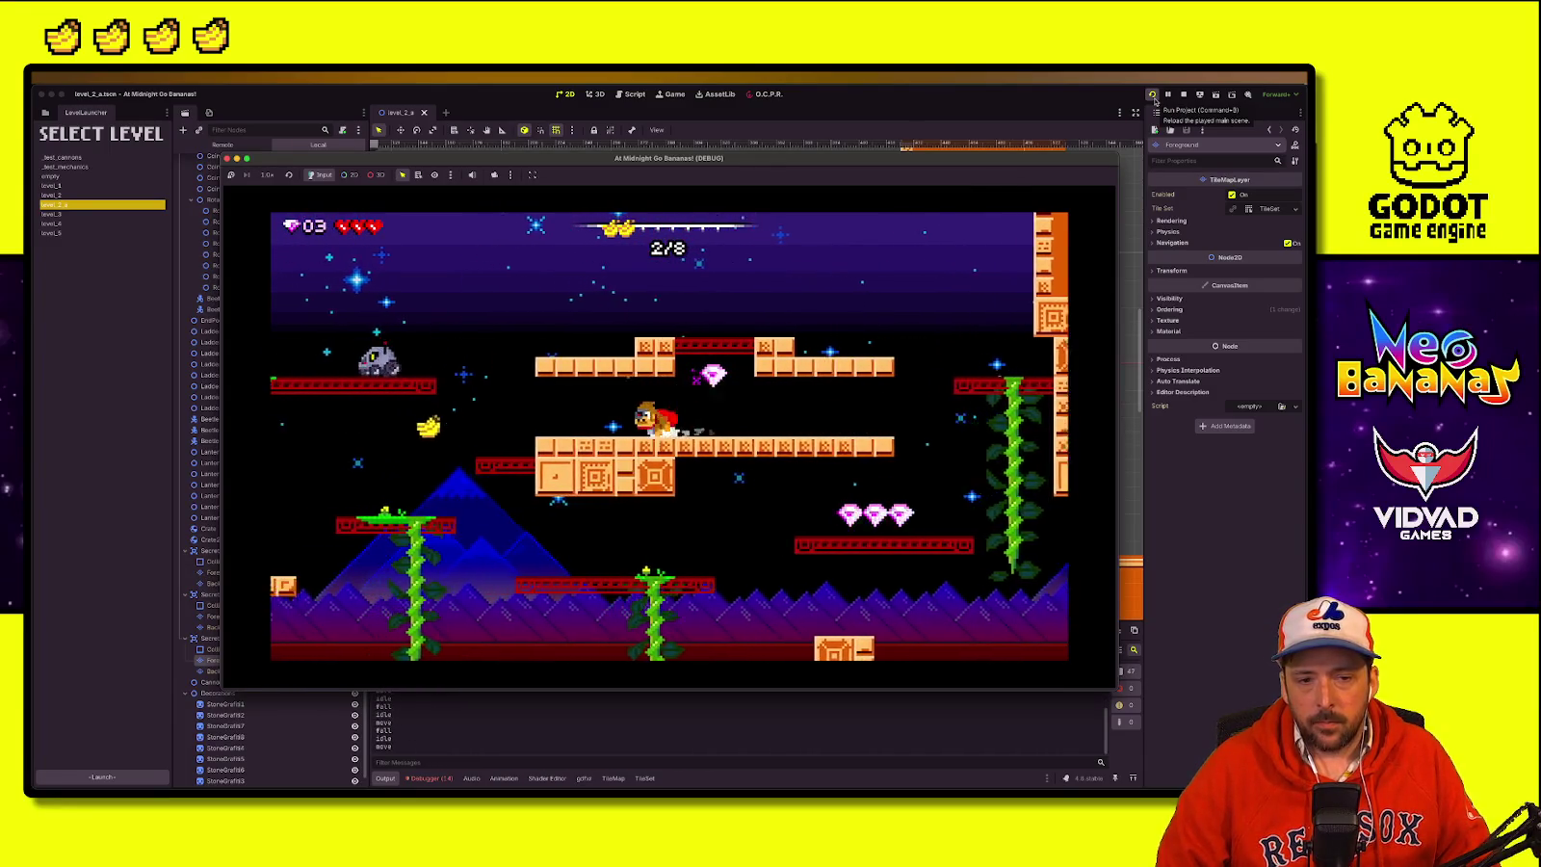
key(space)
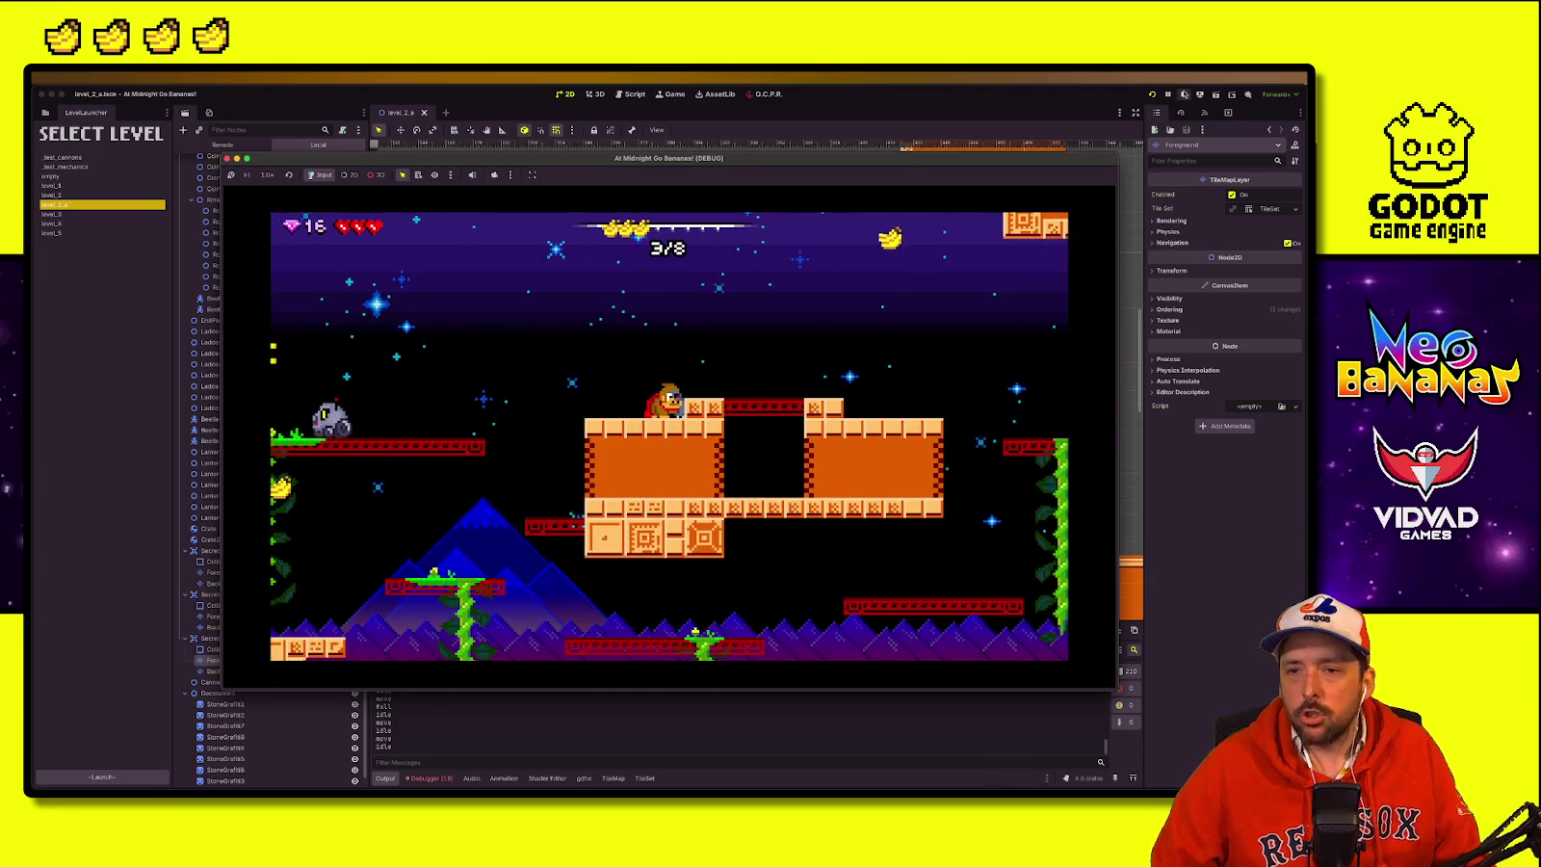
click(1167, 94)
click(916, 323)
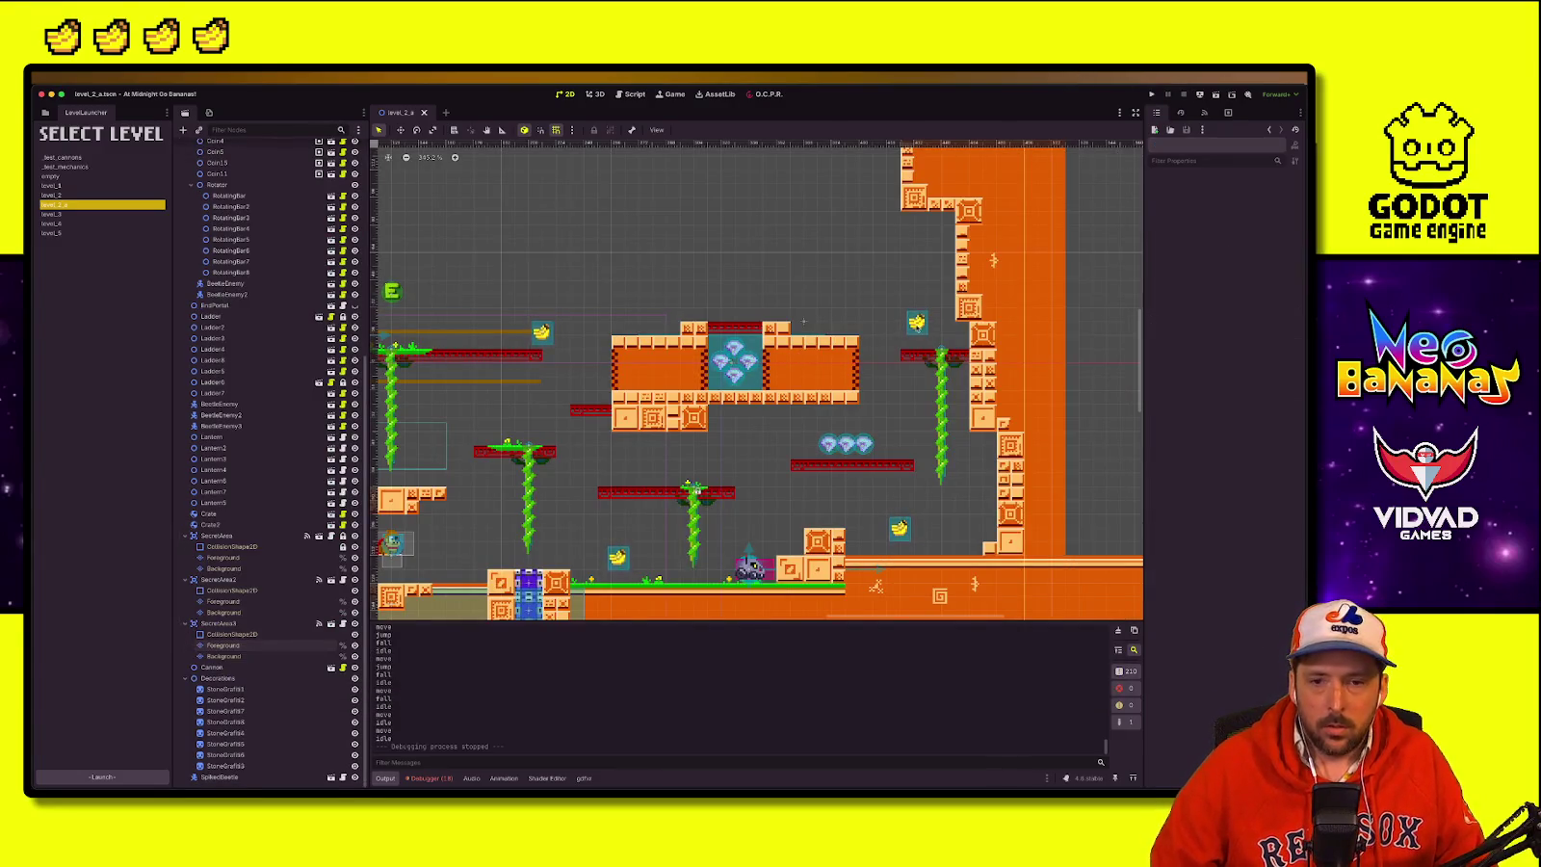
Select RotatingBanana and move it up-left above the central gem block
key(w)
key(q)
scroll(241, 568, up, 5)
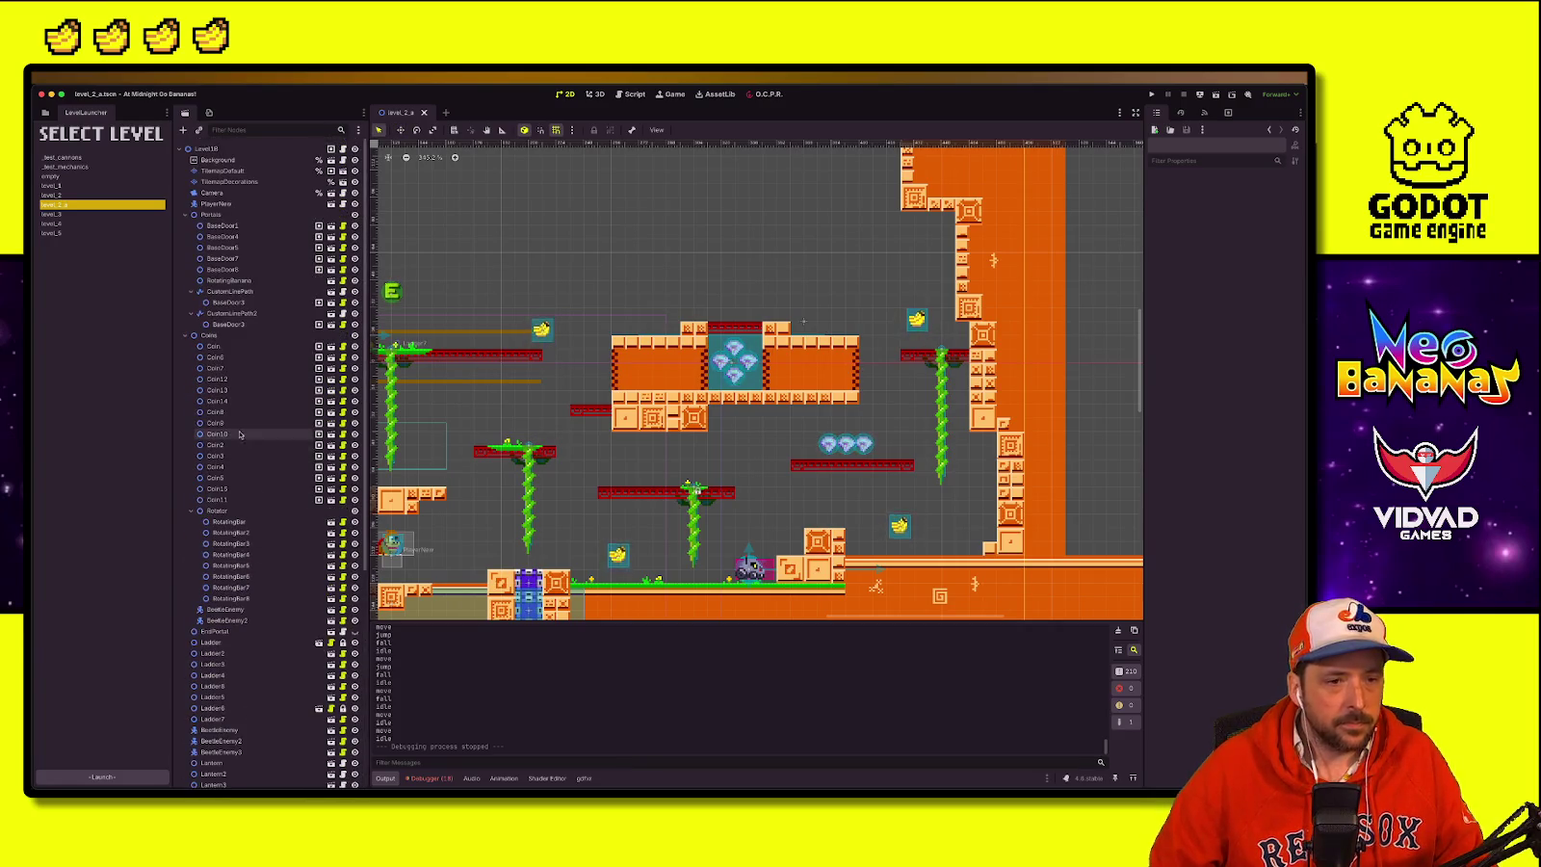
click(231, 598)
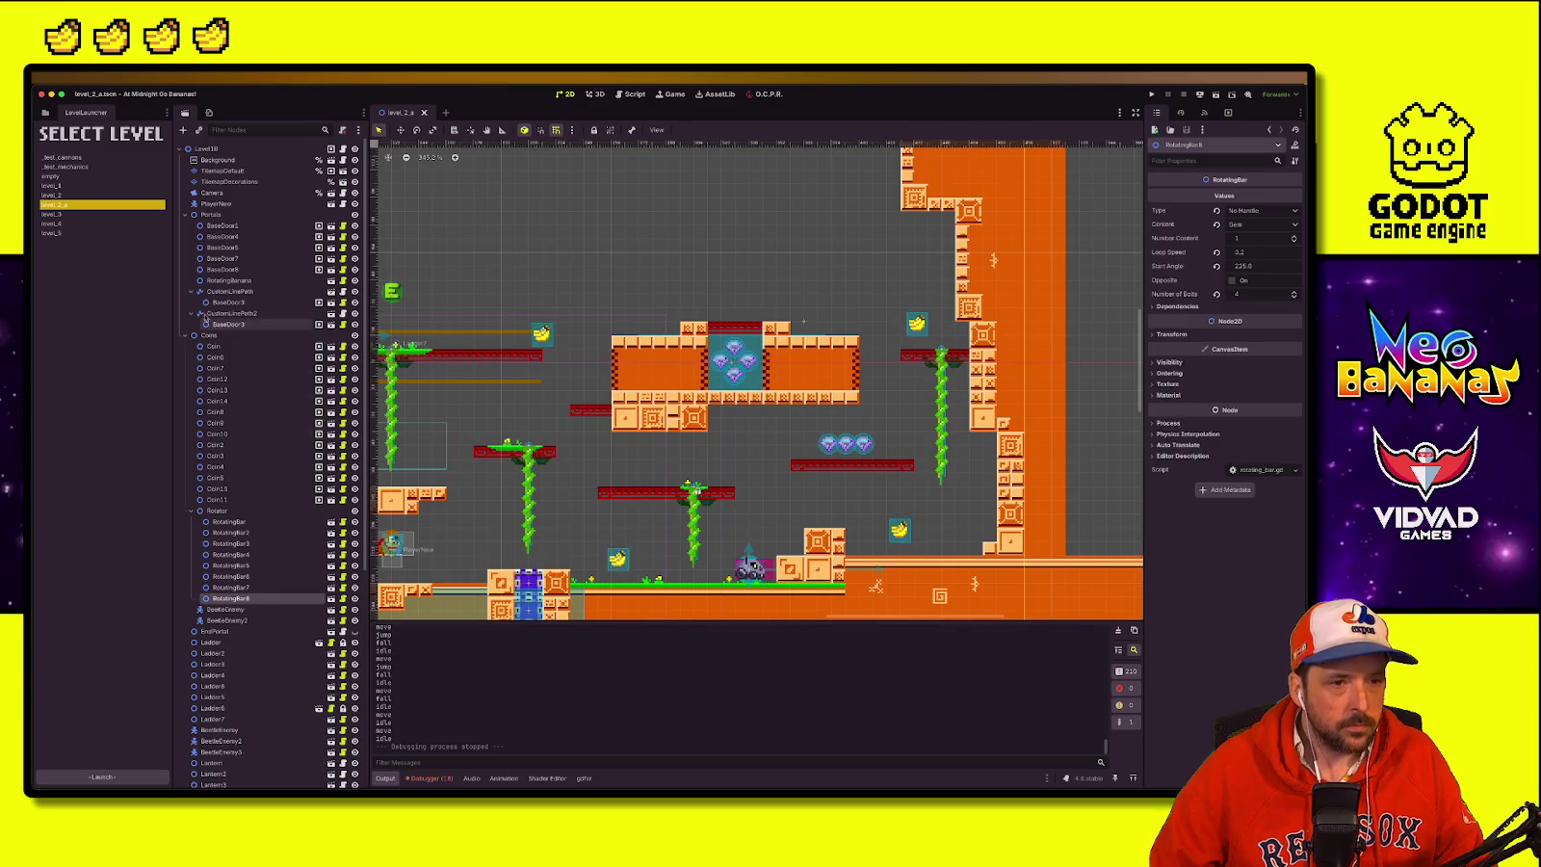
click(241, 280)
key(w)
drag(814, 321, 747, 269)
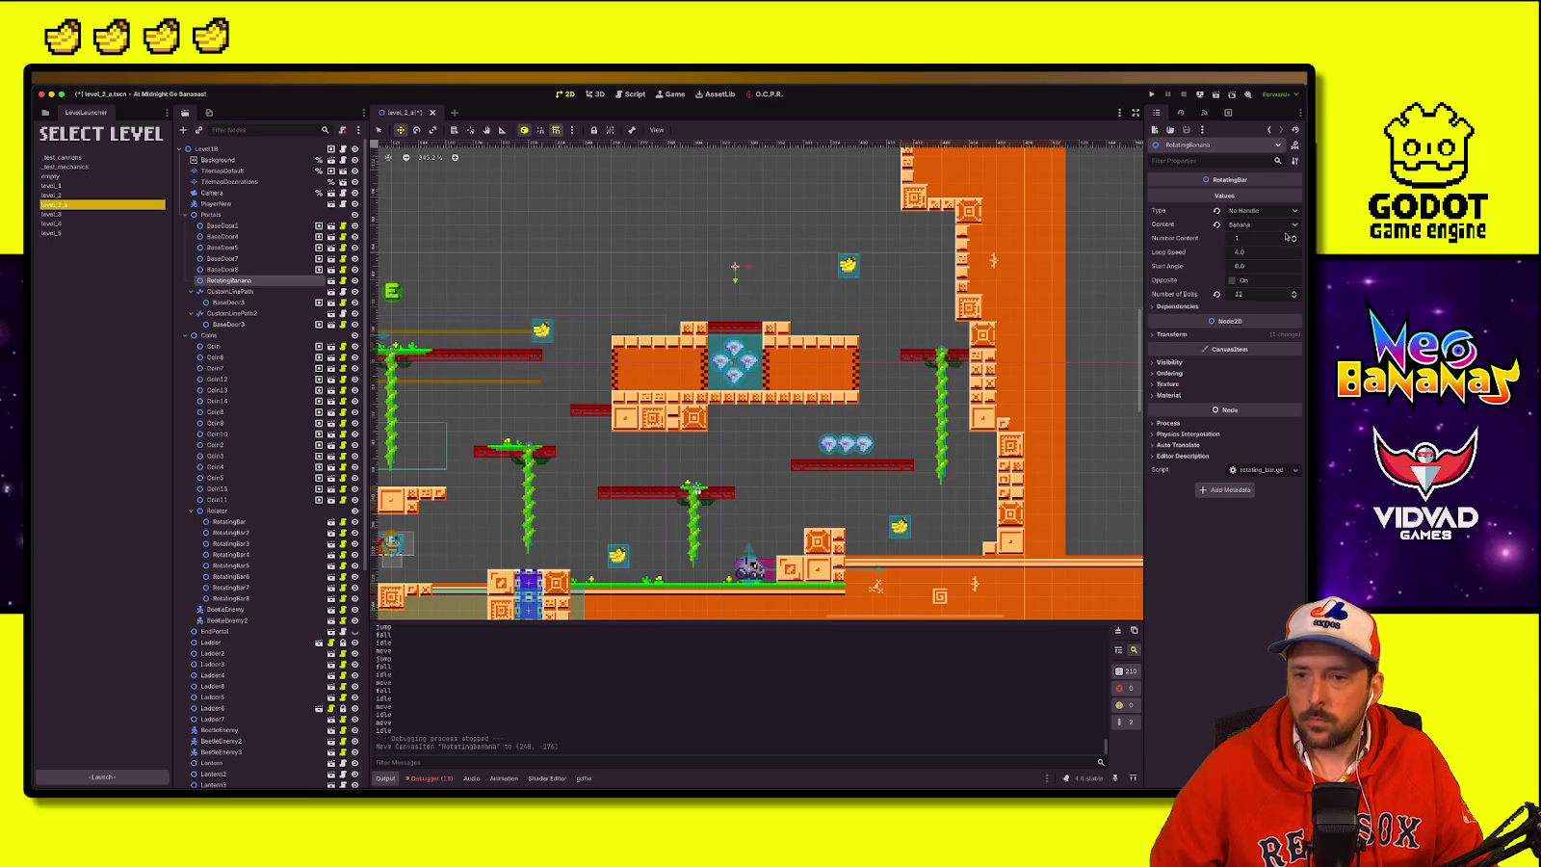
Set Number of Bolts to 9, save, nudge the banana down slightly, and launch the game
click(1293, 297)
click(1294, 297)
click(1293, 296)
key(ctrl+s)
click(739, 459)
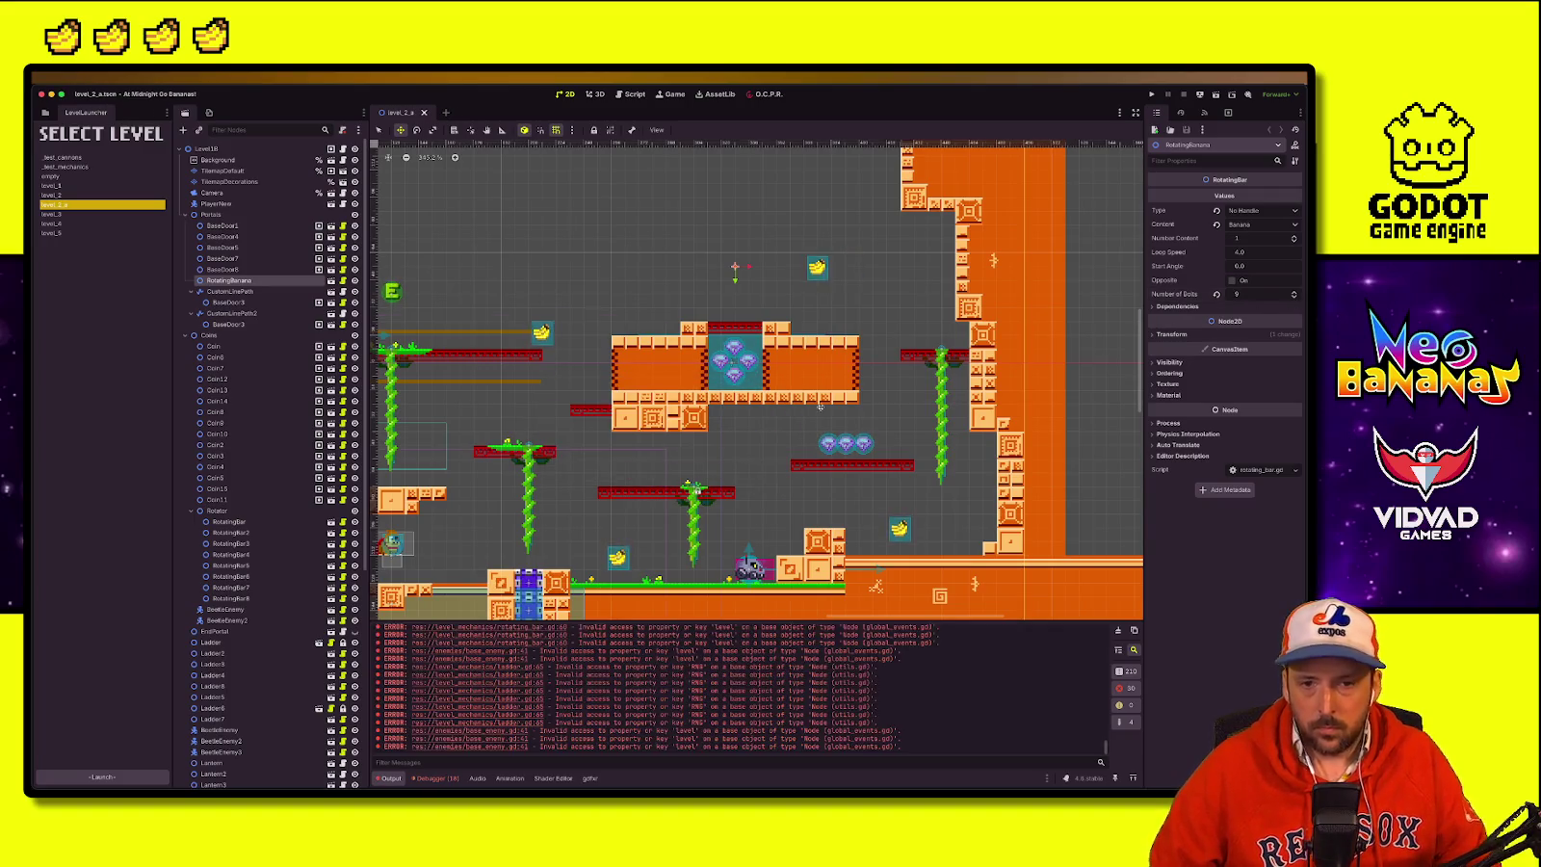
drag(774, 269, 775, 297)
key(F5)
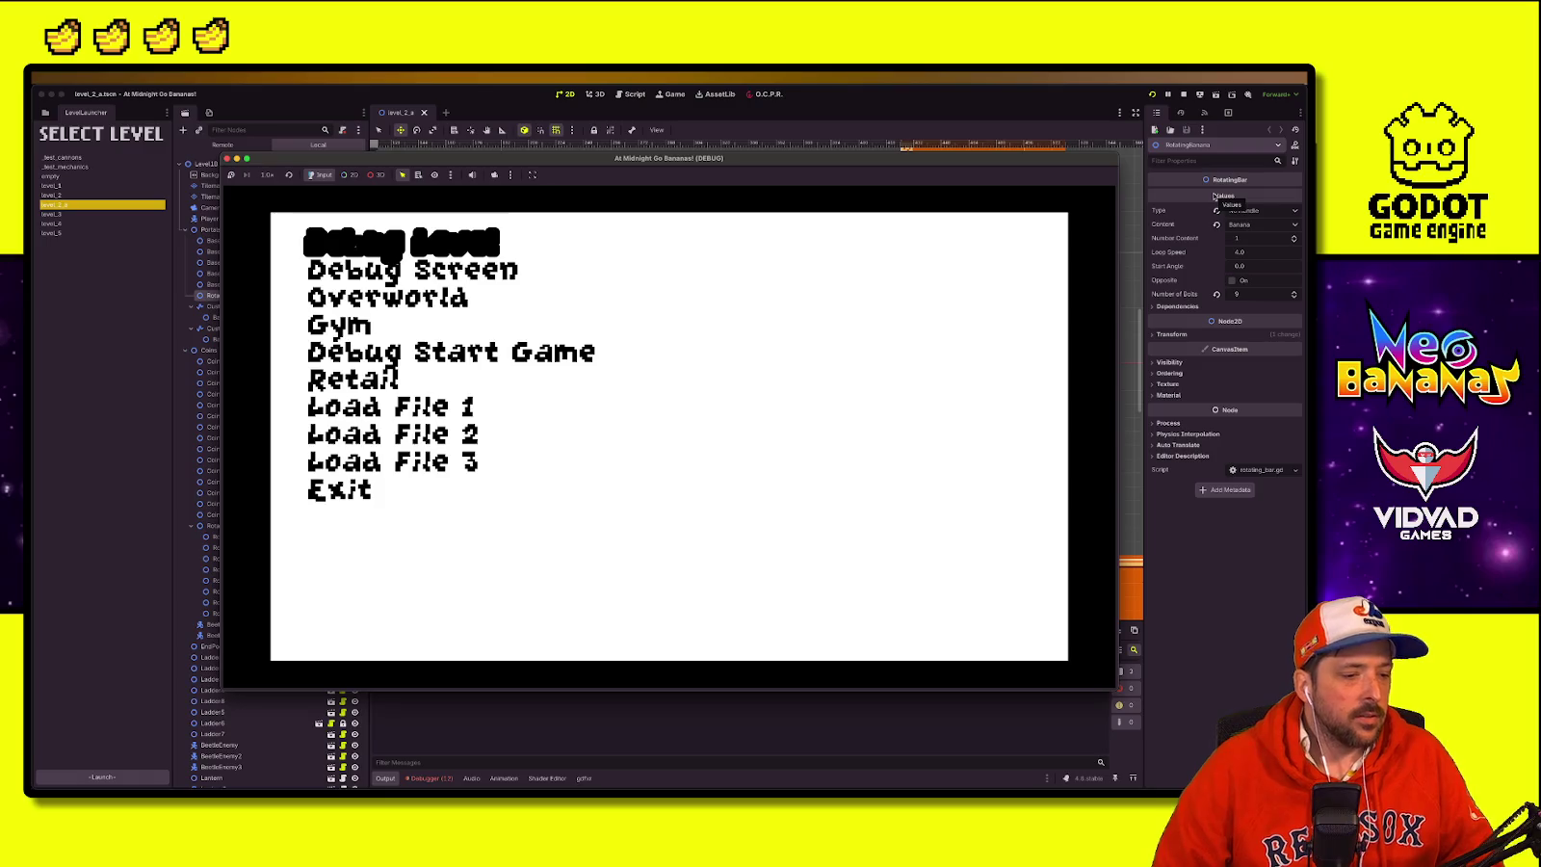
Play the level from the debug menu, climbing the vine and collecting gems, then stop the game
key(Return)
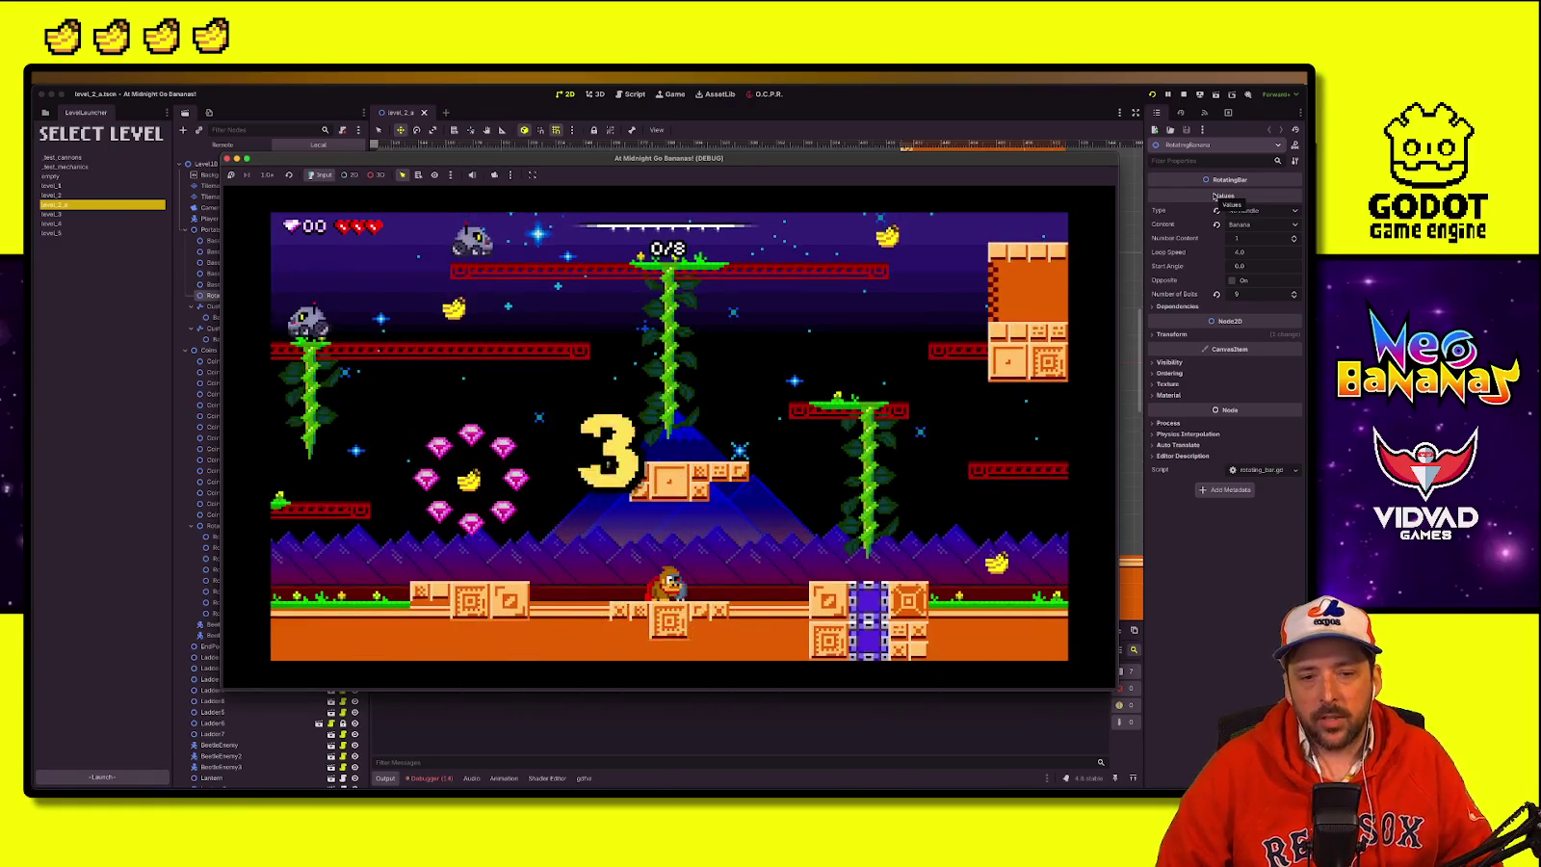
key(Right)
key(space)
key(Up)
key(space)
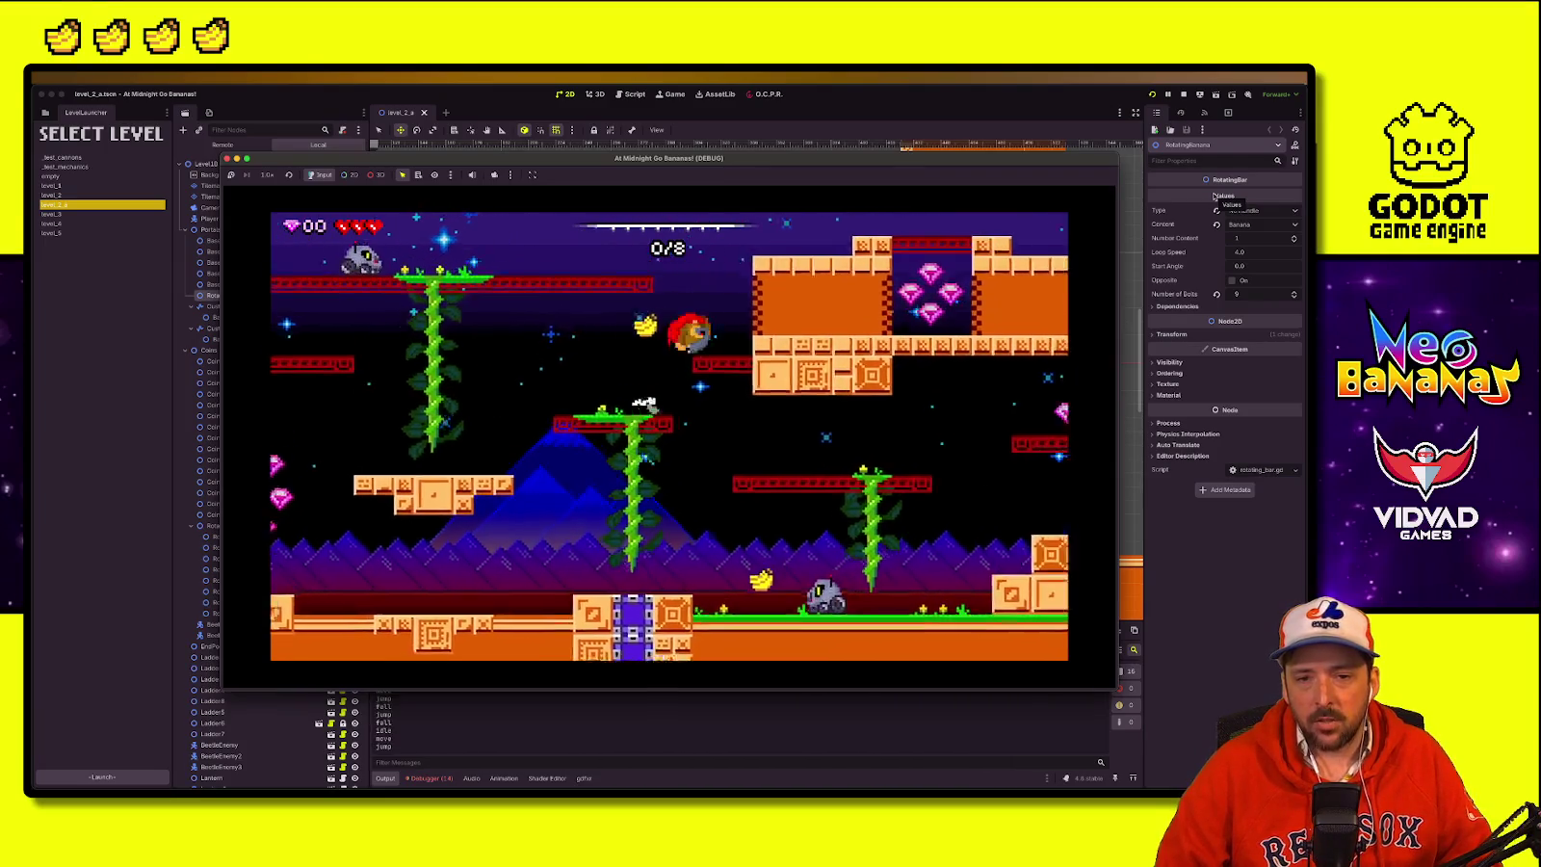
key(Right)
key(Right)
key(space)
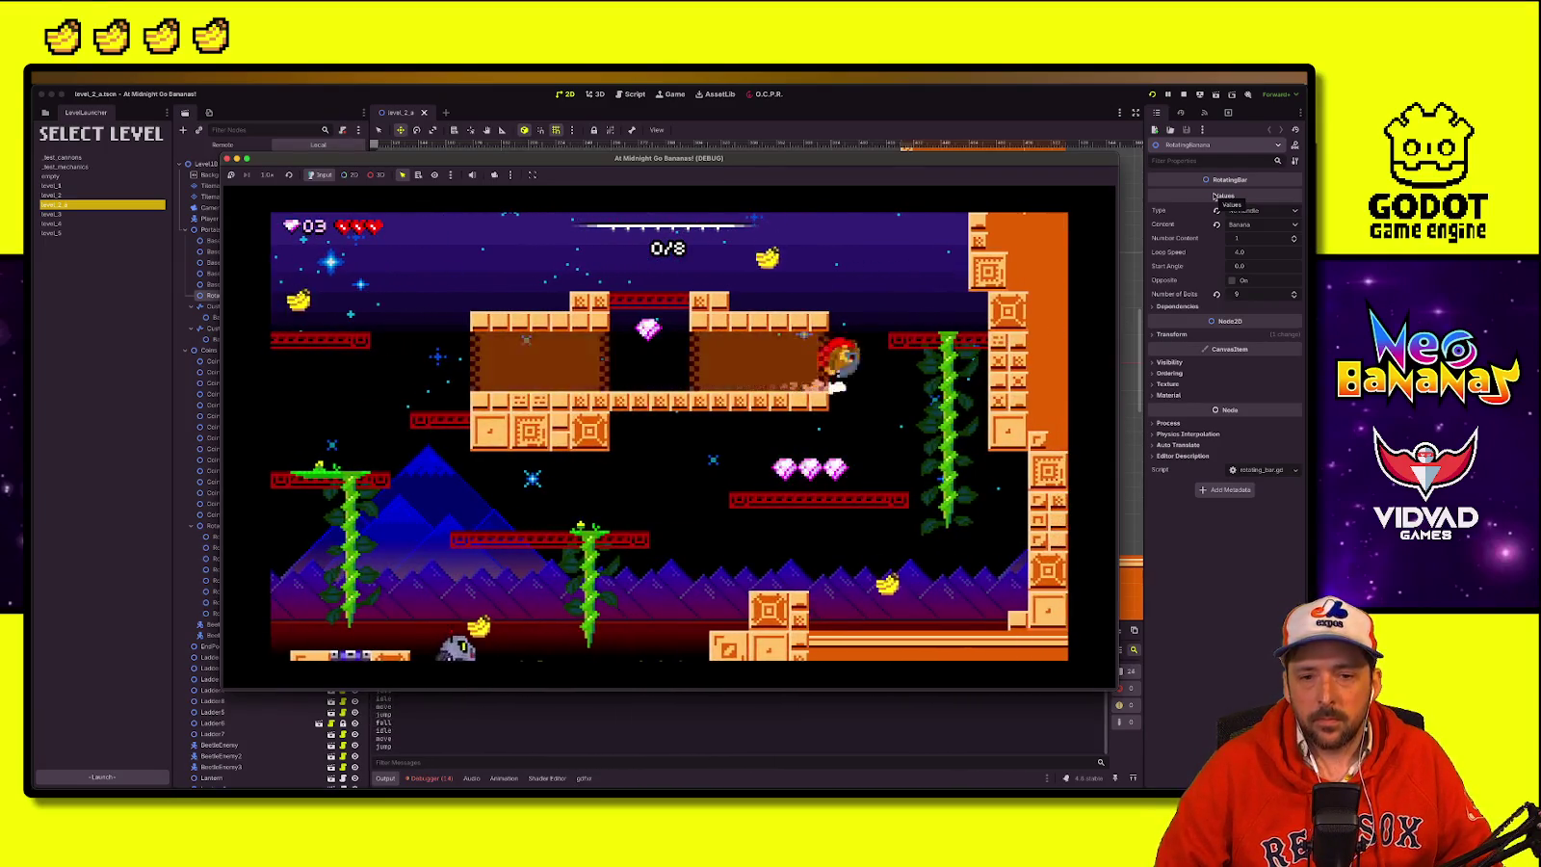
key(Left)
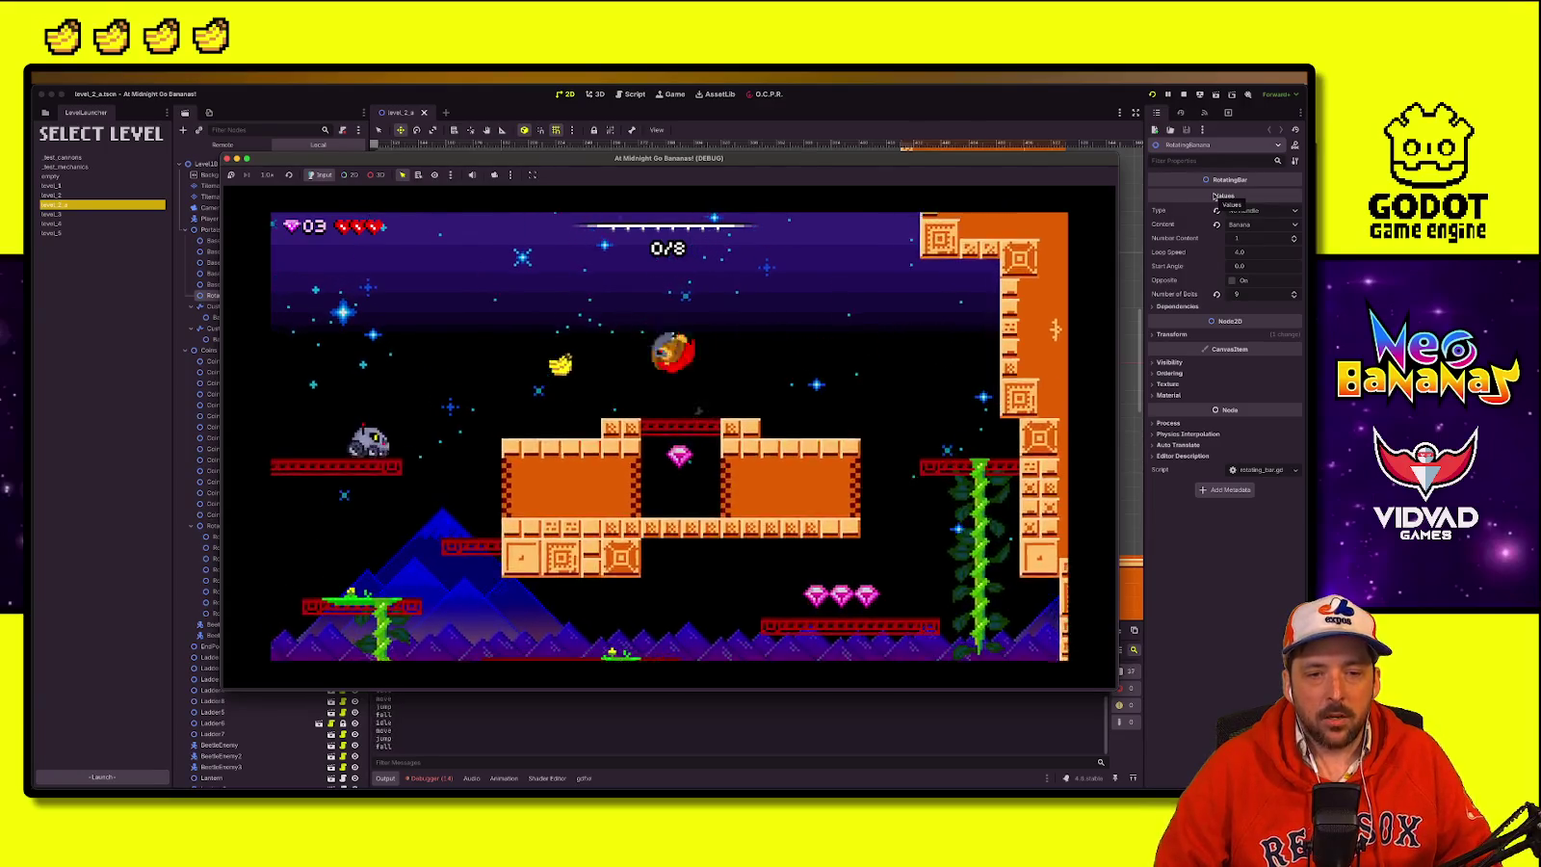
key(Left)
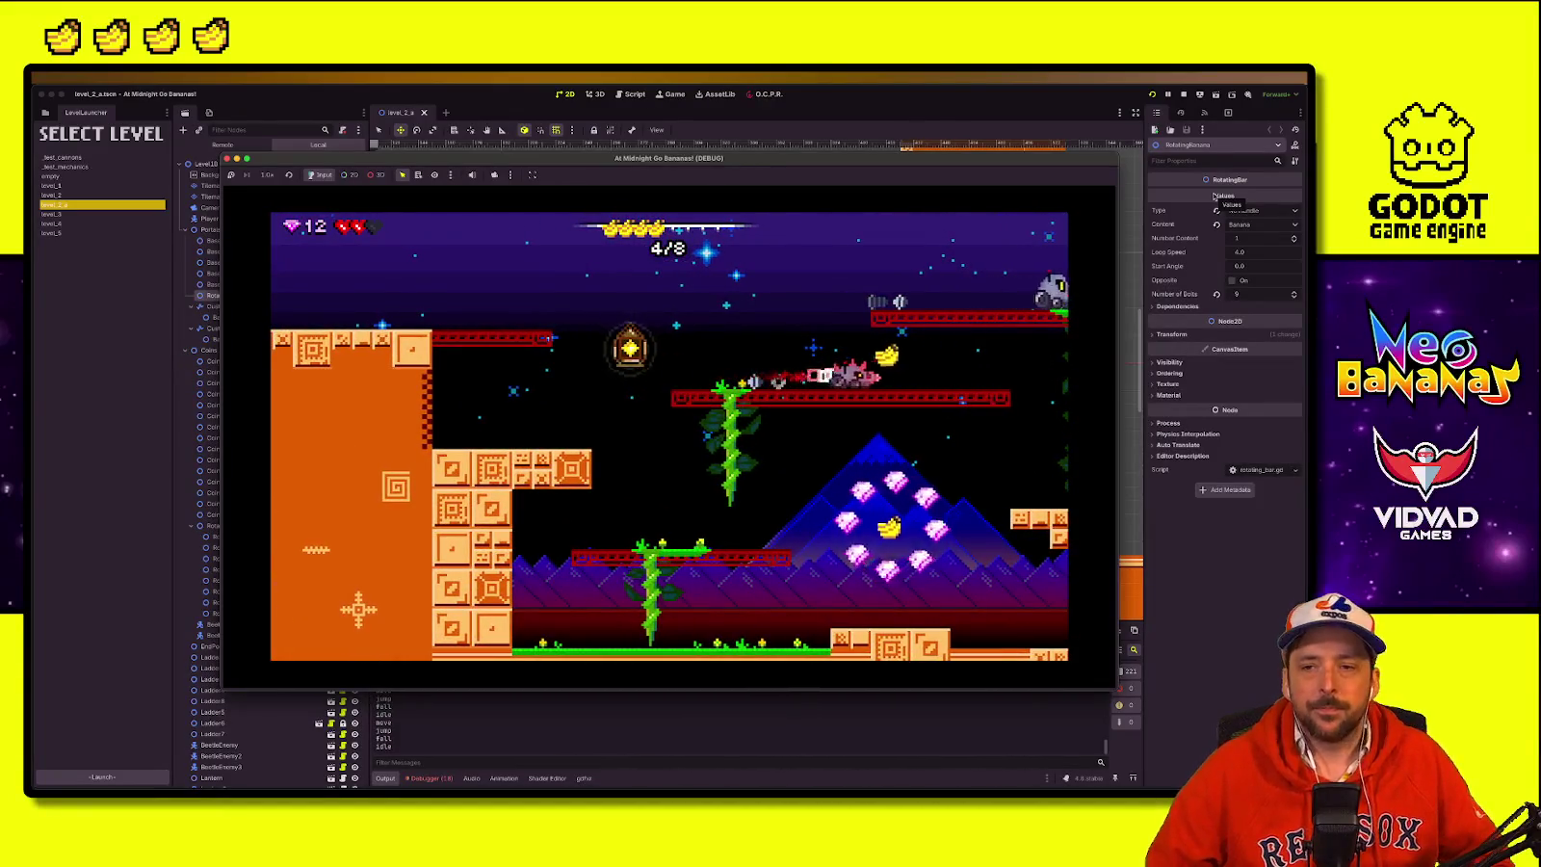
click(1185, 95)
scroll(533, 416, down, 3)
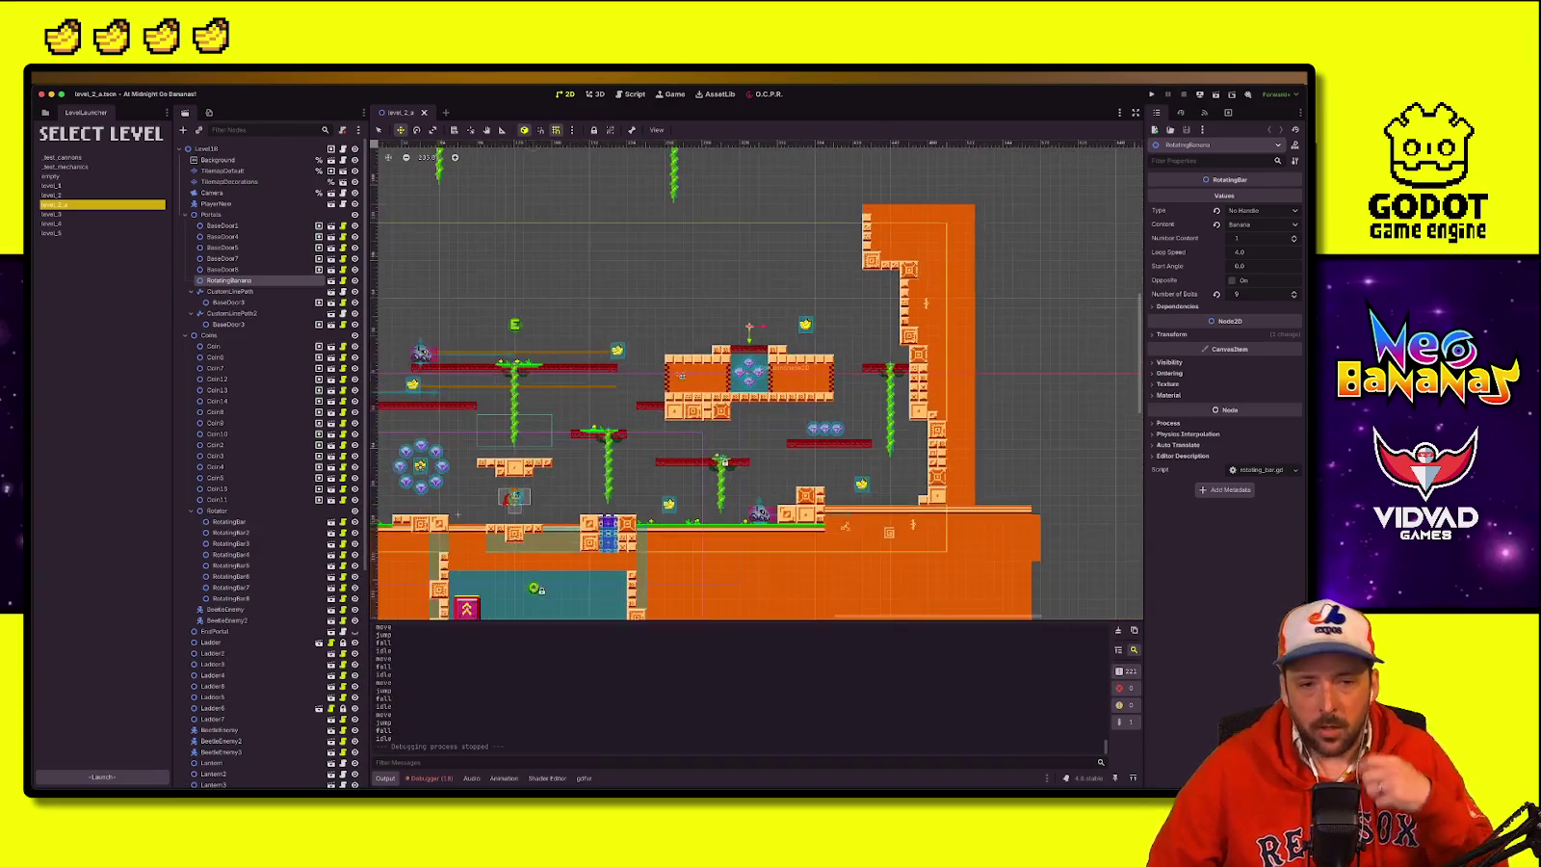
Bring the level's left side into view and select the top vine Ladder8
drag(533, 416, 774, 424)
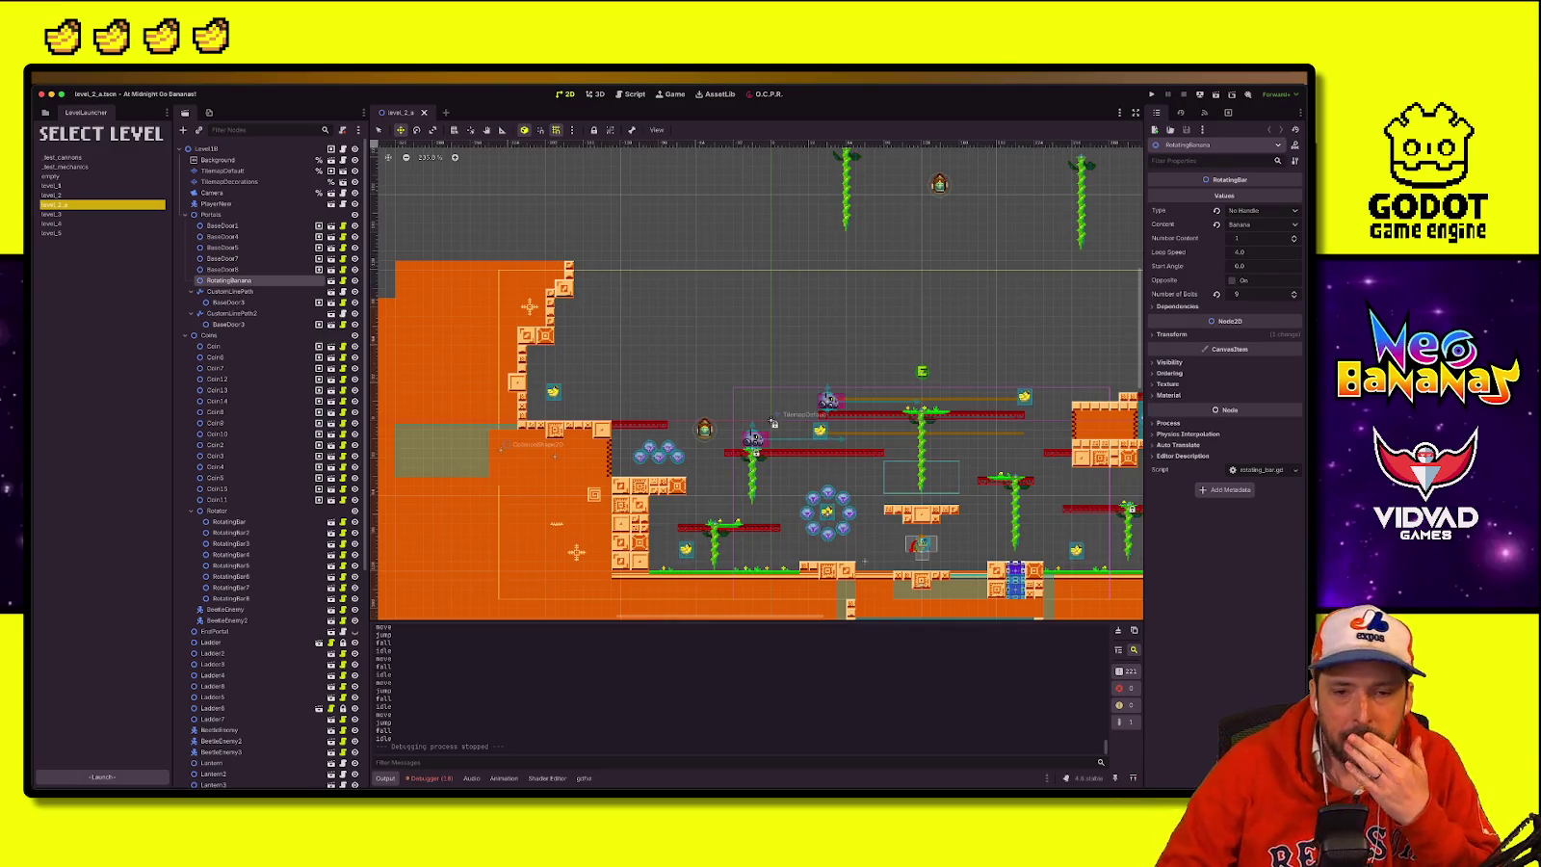
key(q)
click(847, 192)
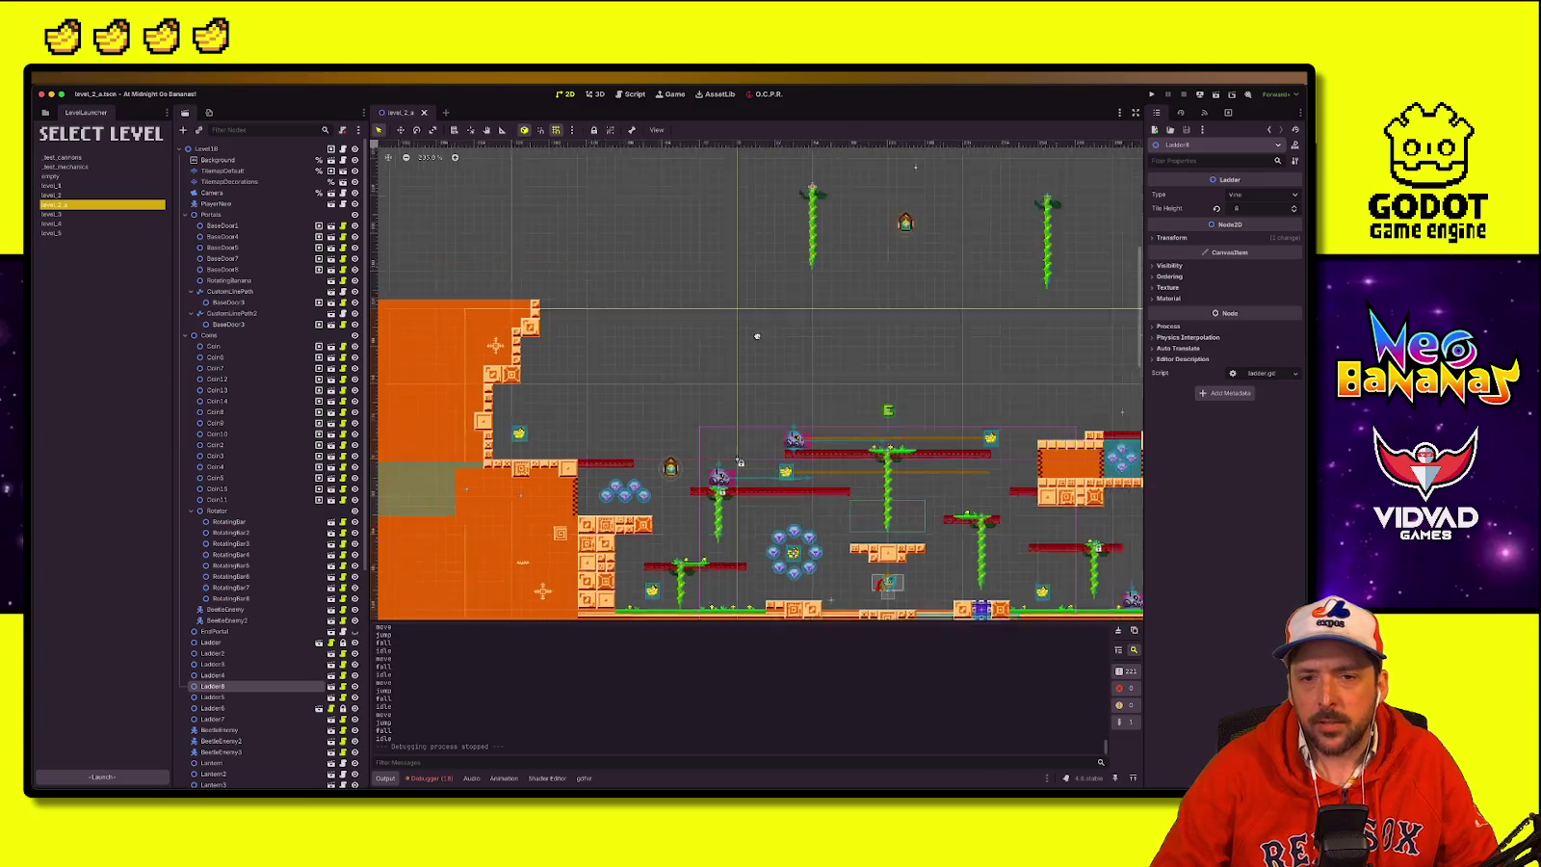
scroll(693, 421, up, 3)
scroll(681, 420, down, 2)
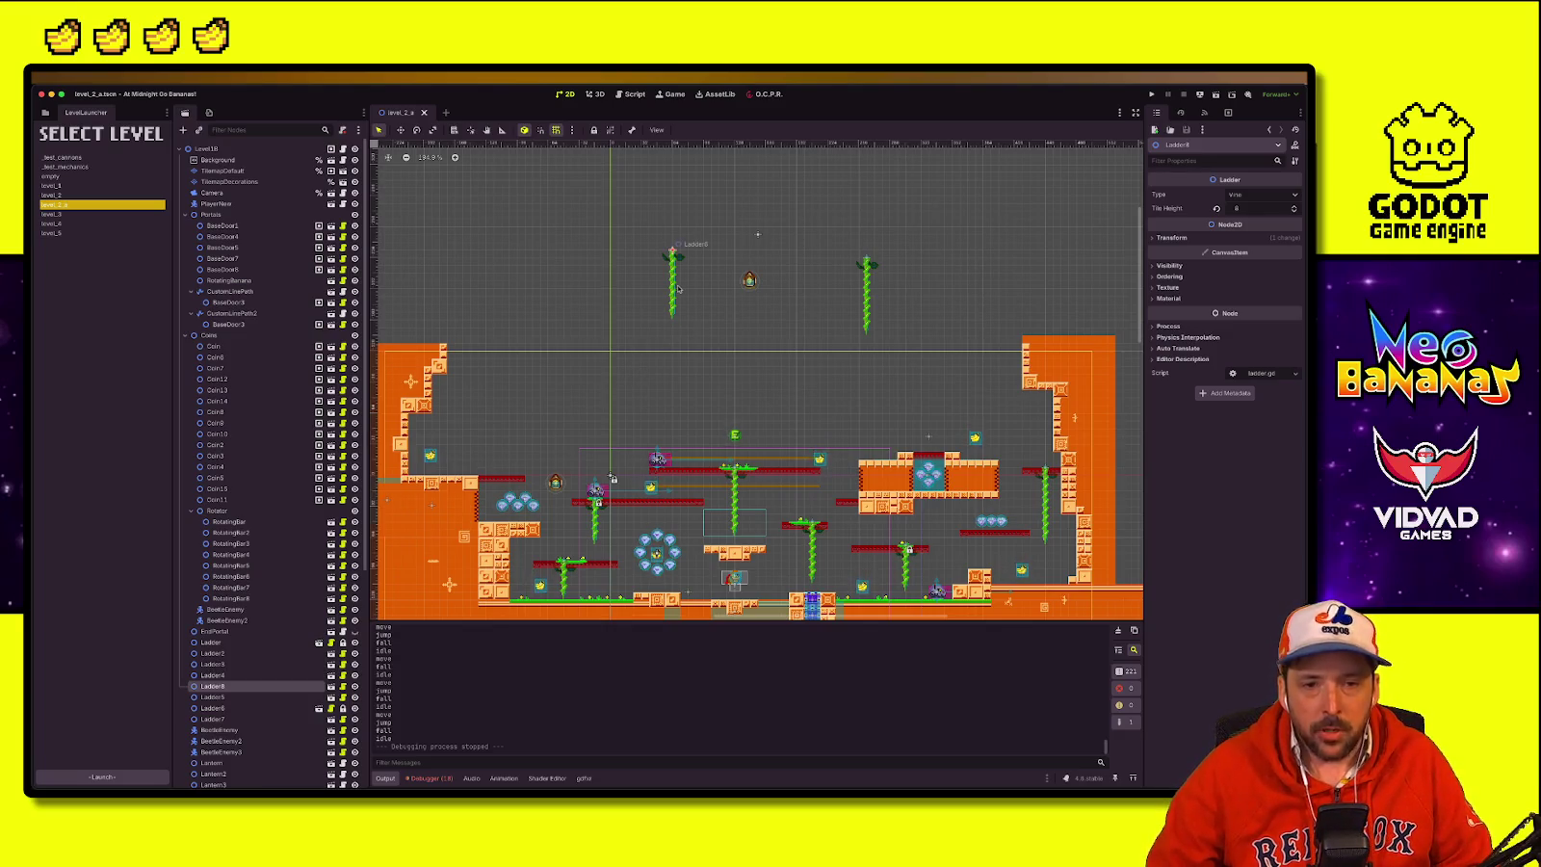
Select the TilemapDefault layer to show its platforms.png tile palette
scroll(598, 434, up, 4)
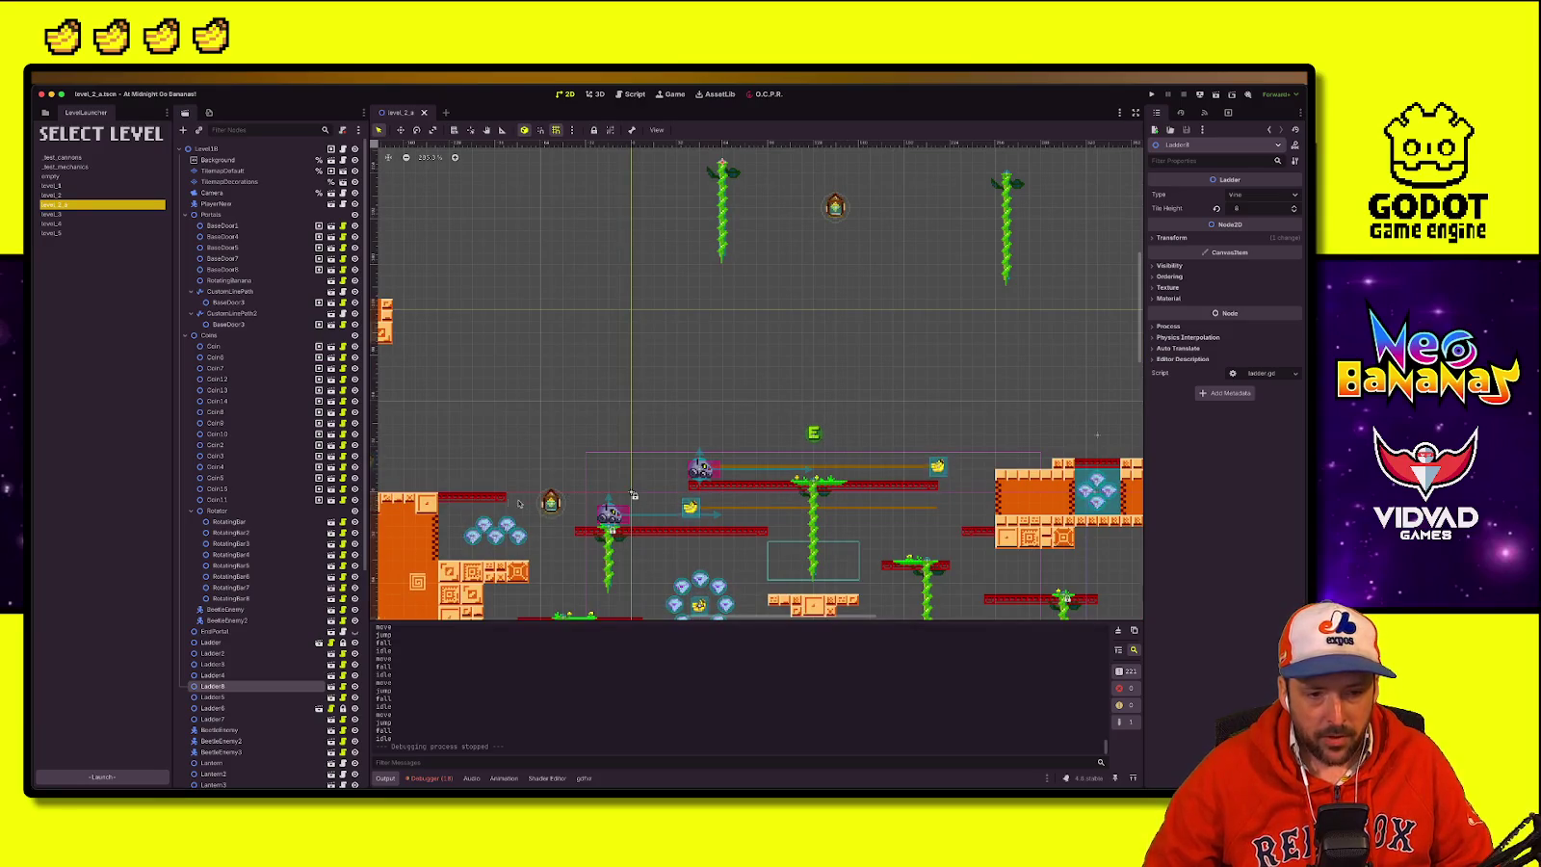
scroll(943, 515, right, 5)
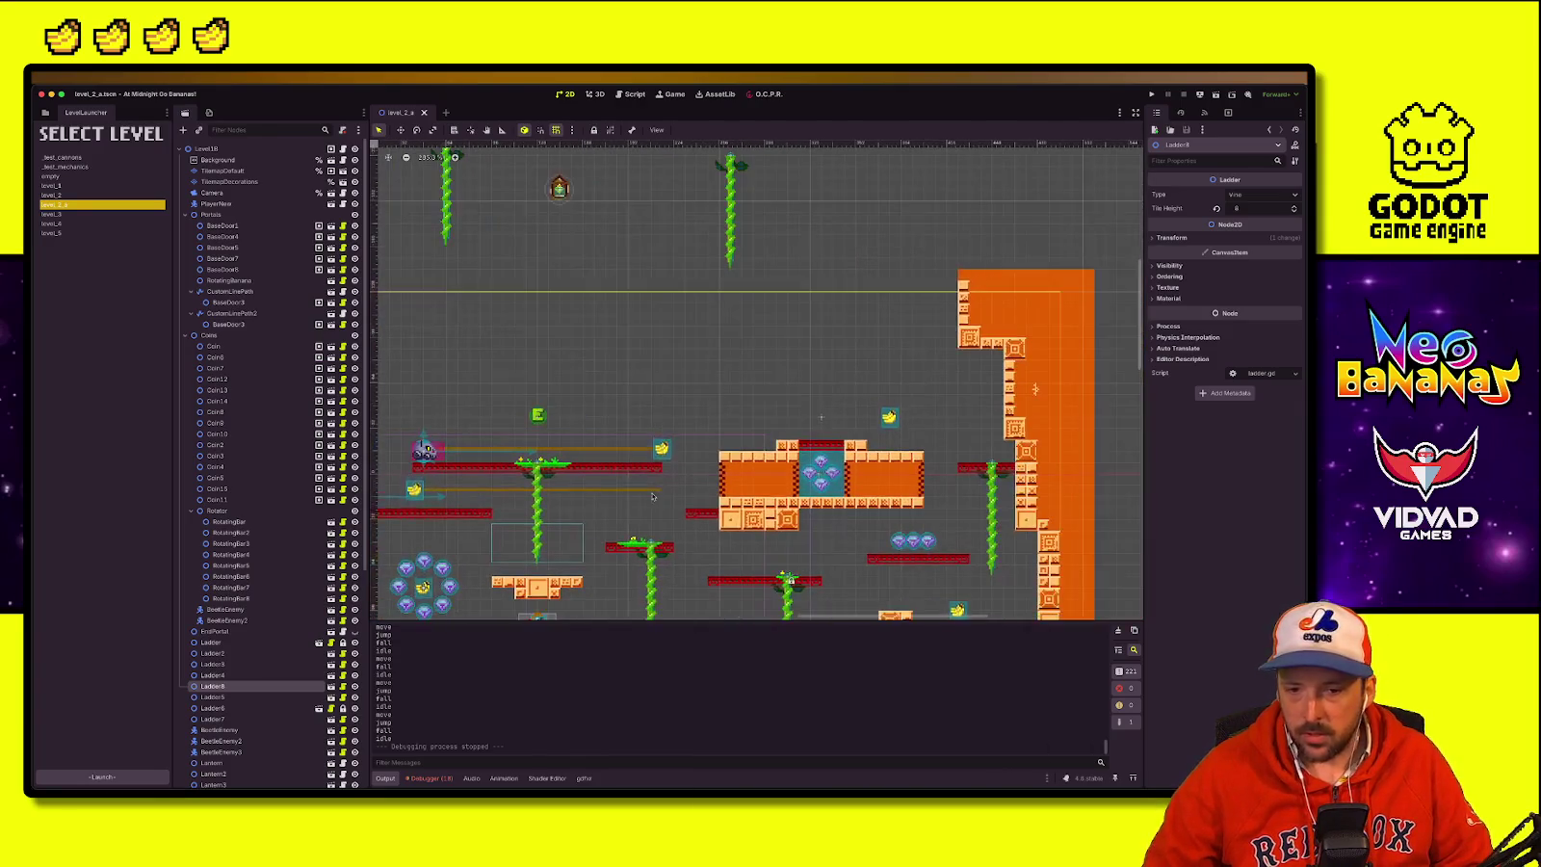
scroll(732, 462, up, 2)
click(260, 171)
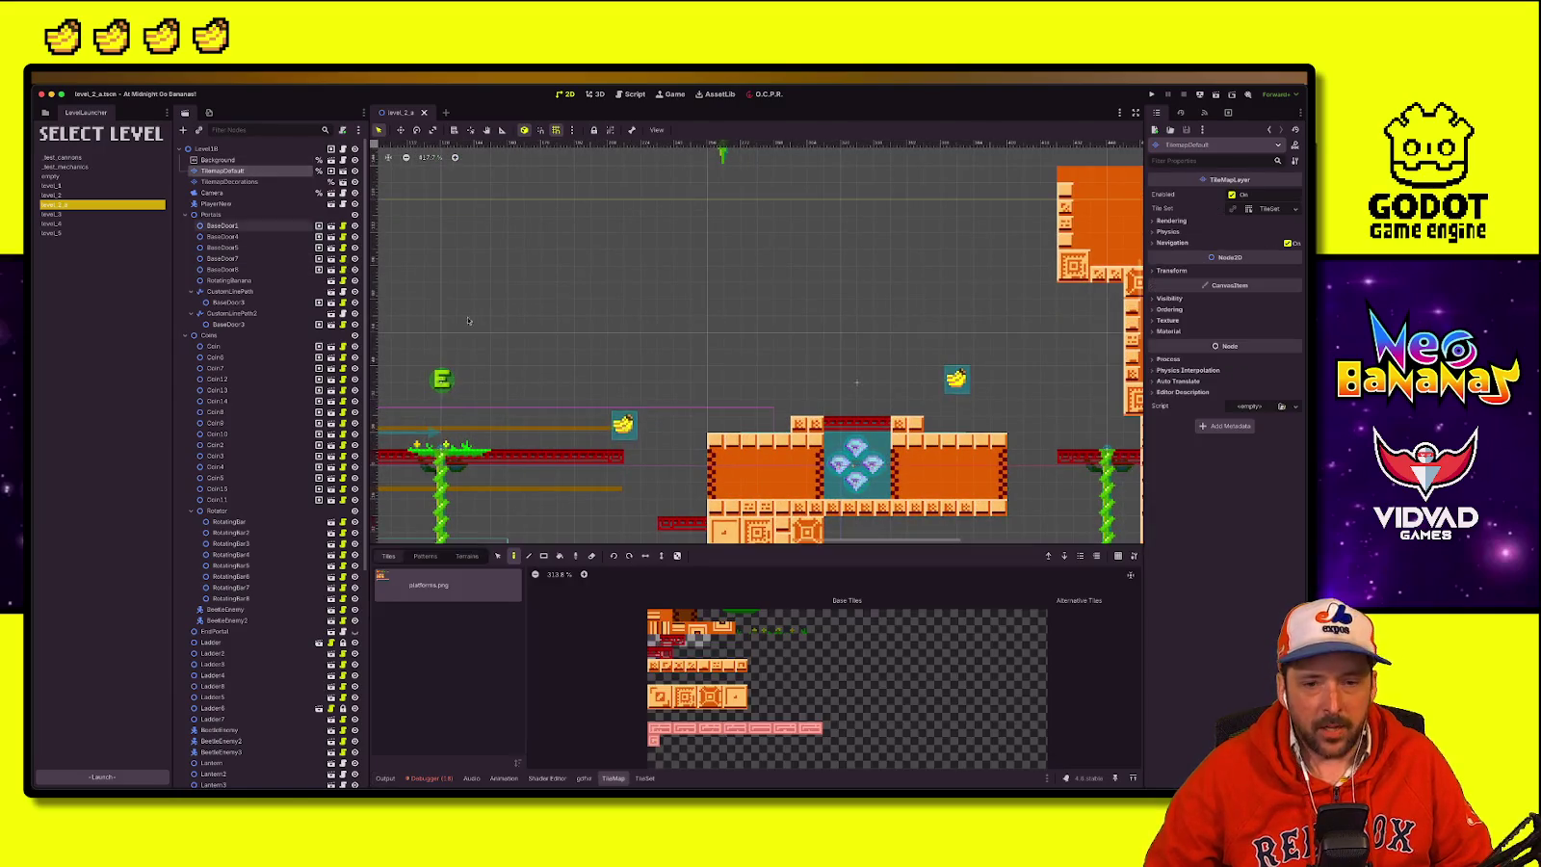
Erase tiles atop the central block and paint a square tile beside the red bar
right_click(799, 424)
right_click(815, 424)
click(803, 435)
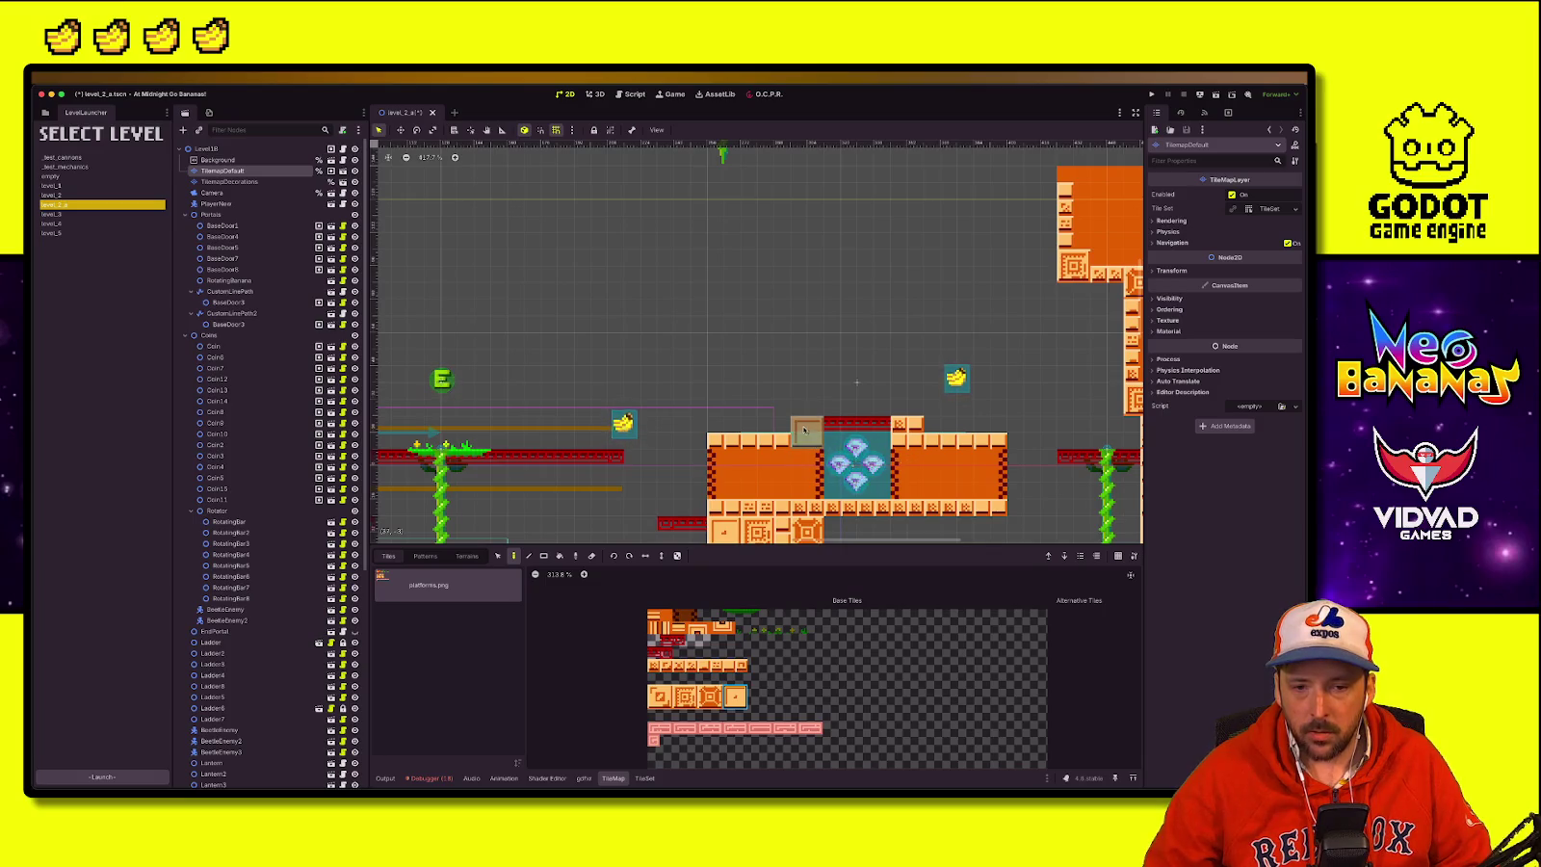
scroll(787, 462, down, 2)
scroll(786, 463, right, 2)
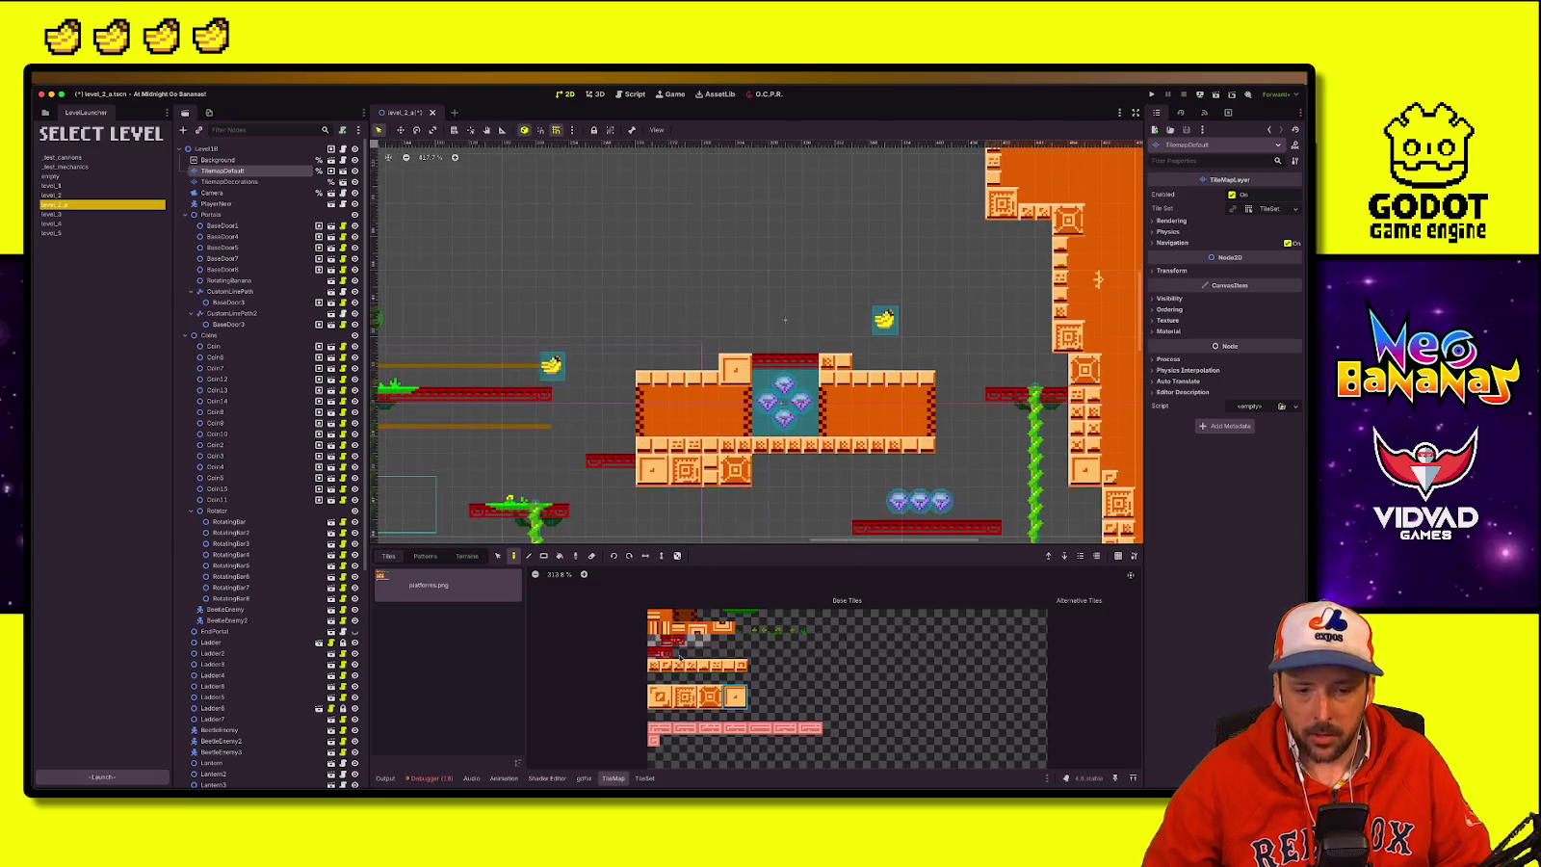
Try several small palette tiles, settle on a single-tile brush, and select the root node
click(678, 665)
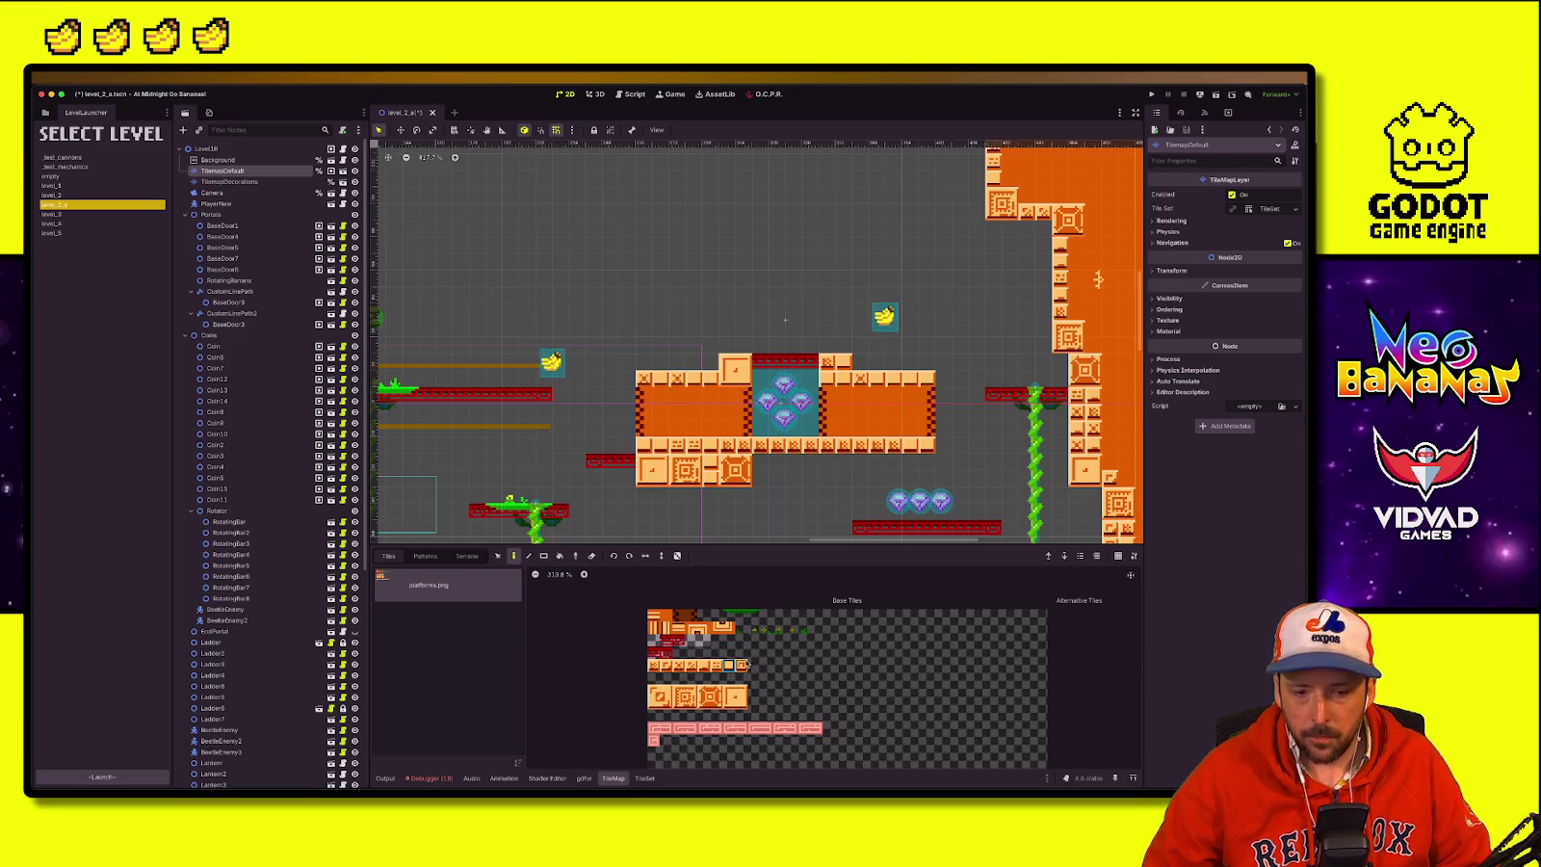
click(666, 664)
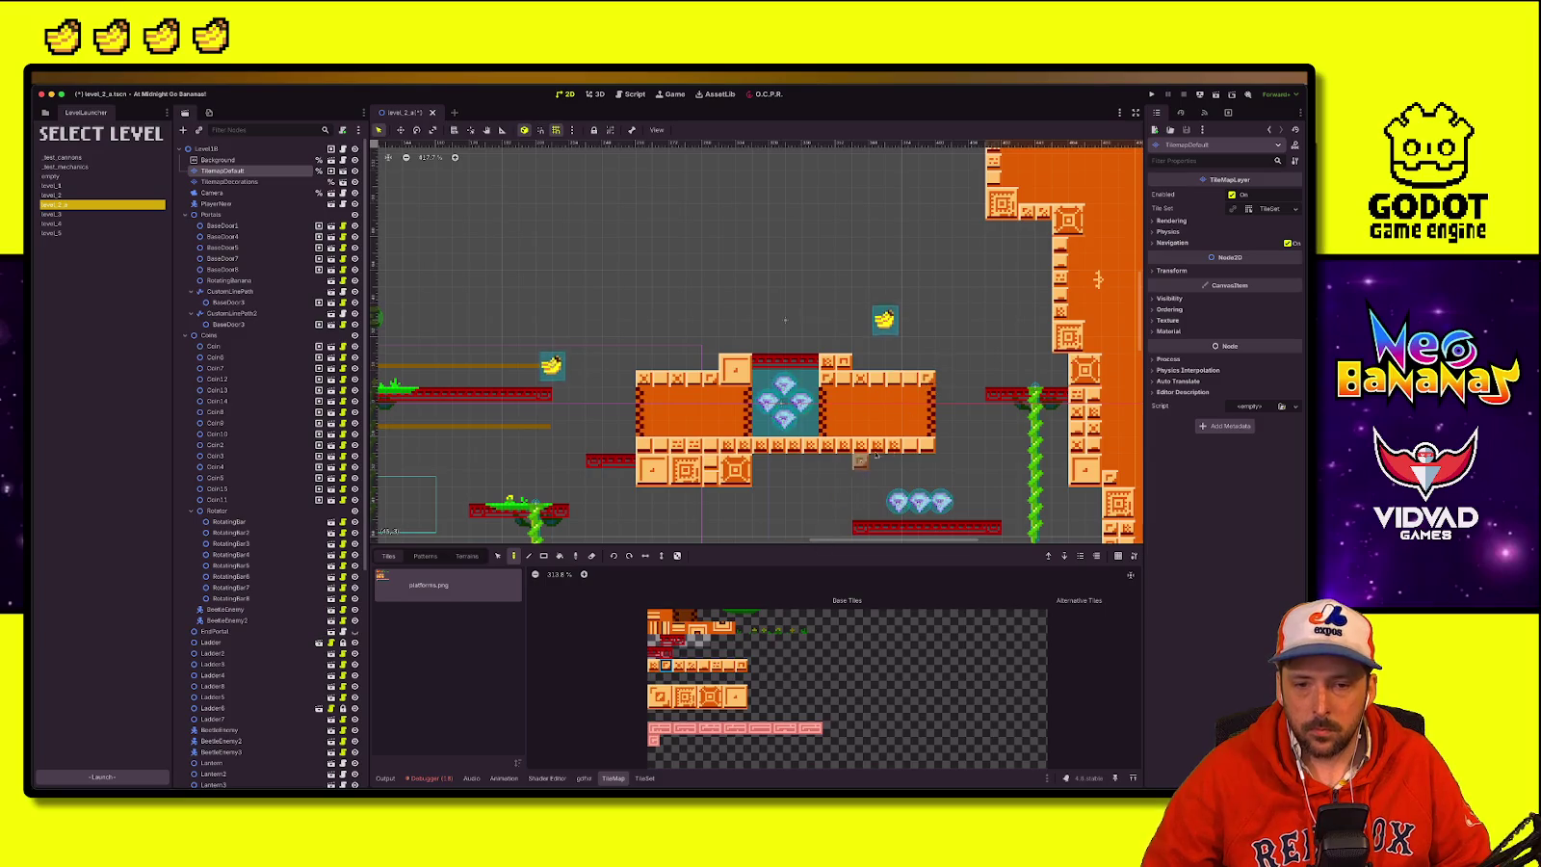
click(691, 664)
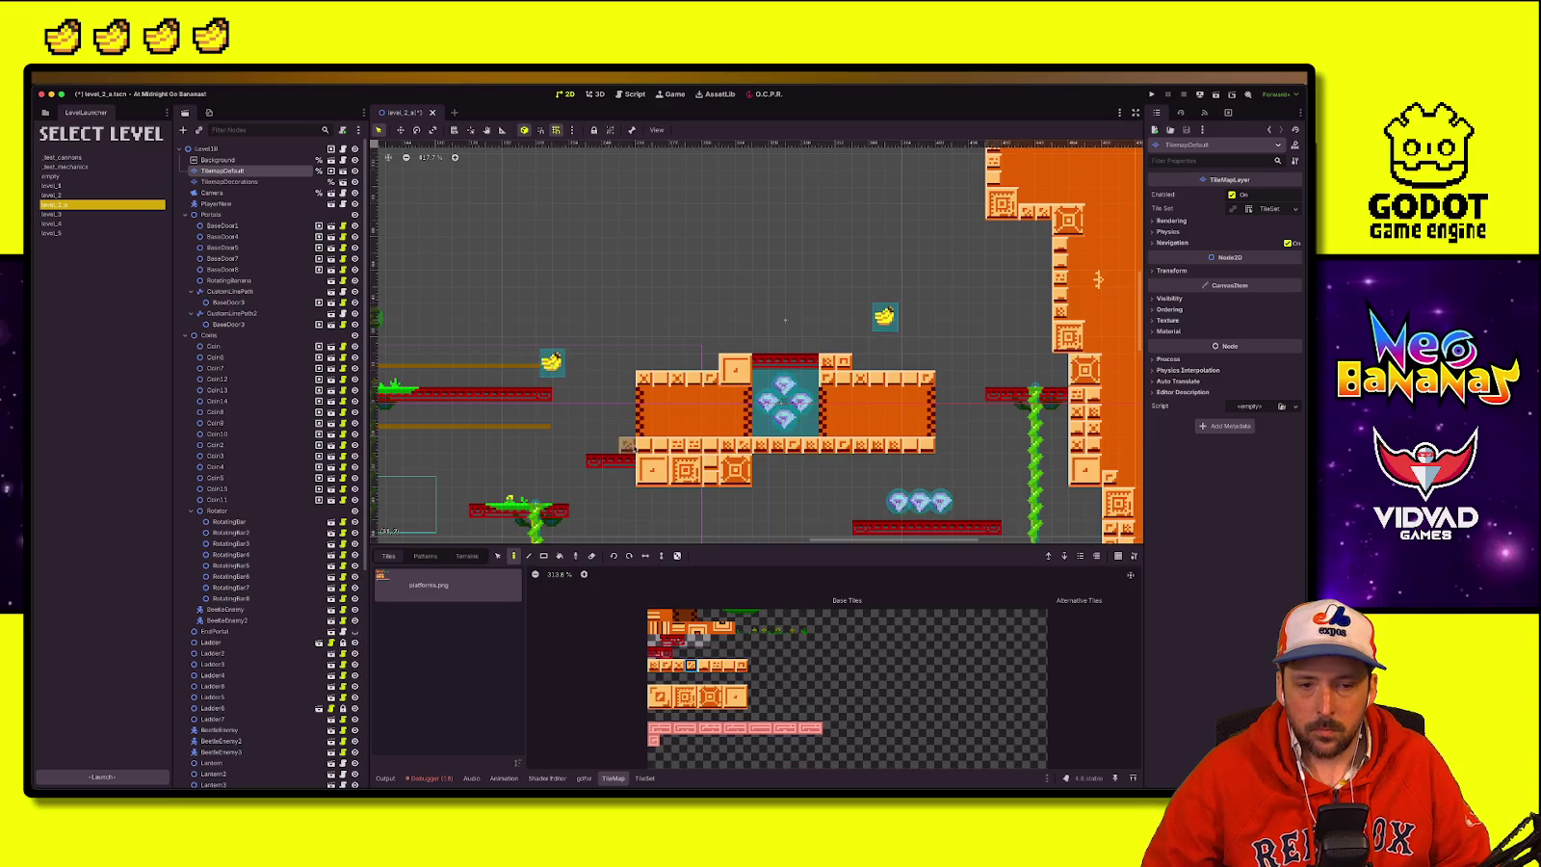
drag(703, 665, 715, 664)
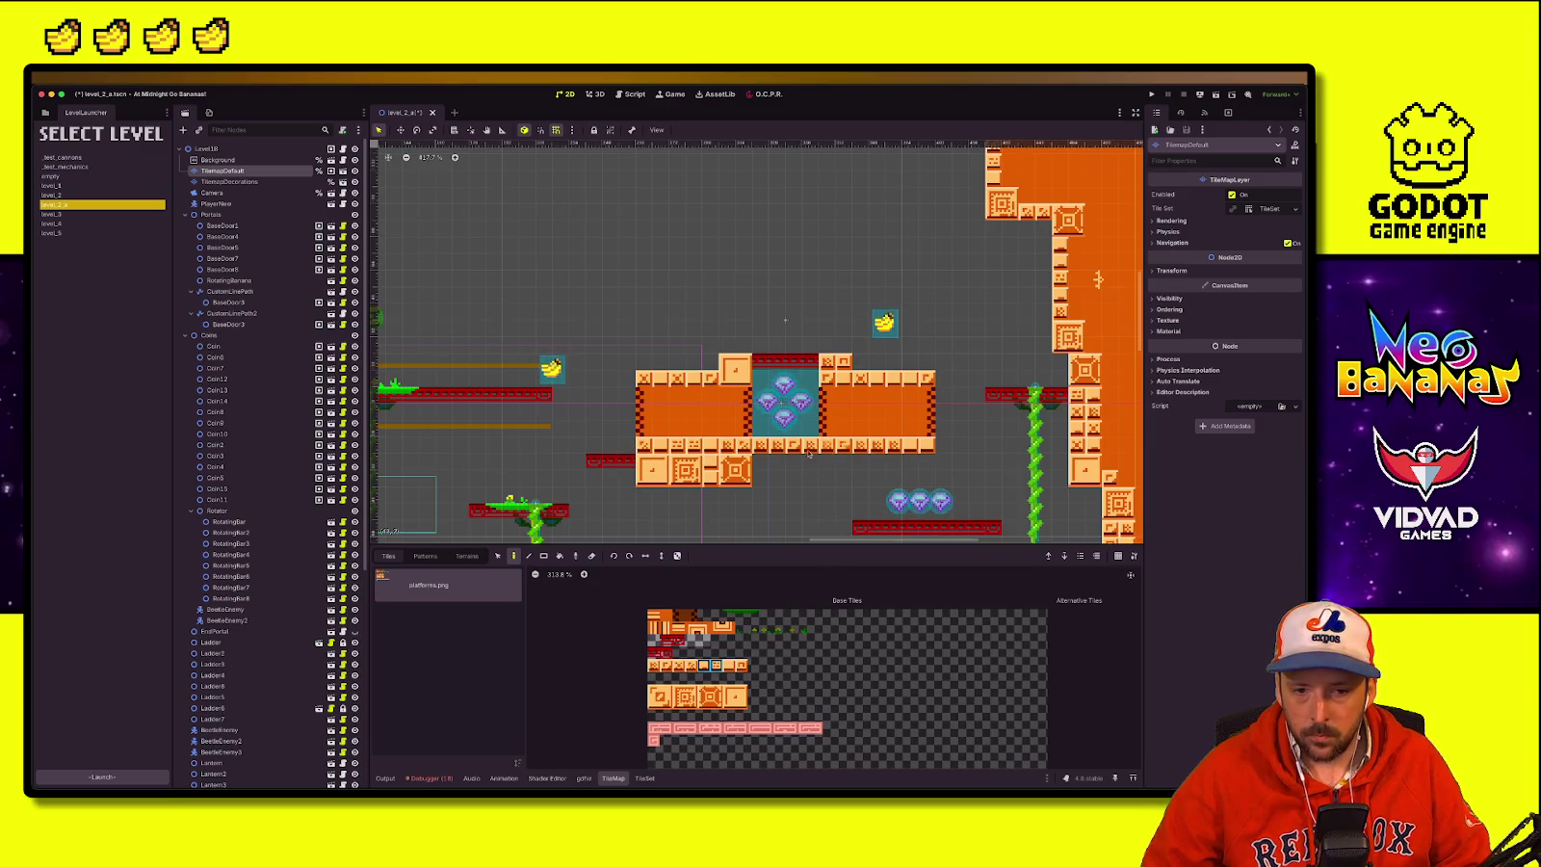
click(716, 666)
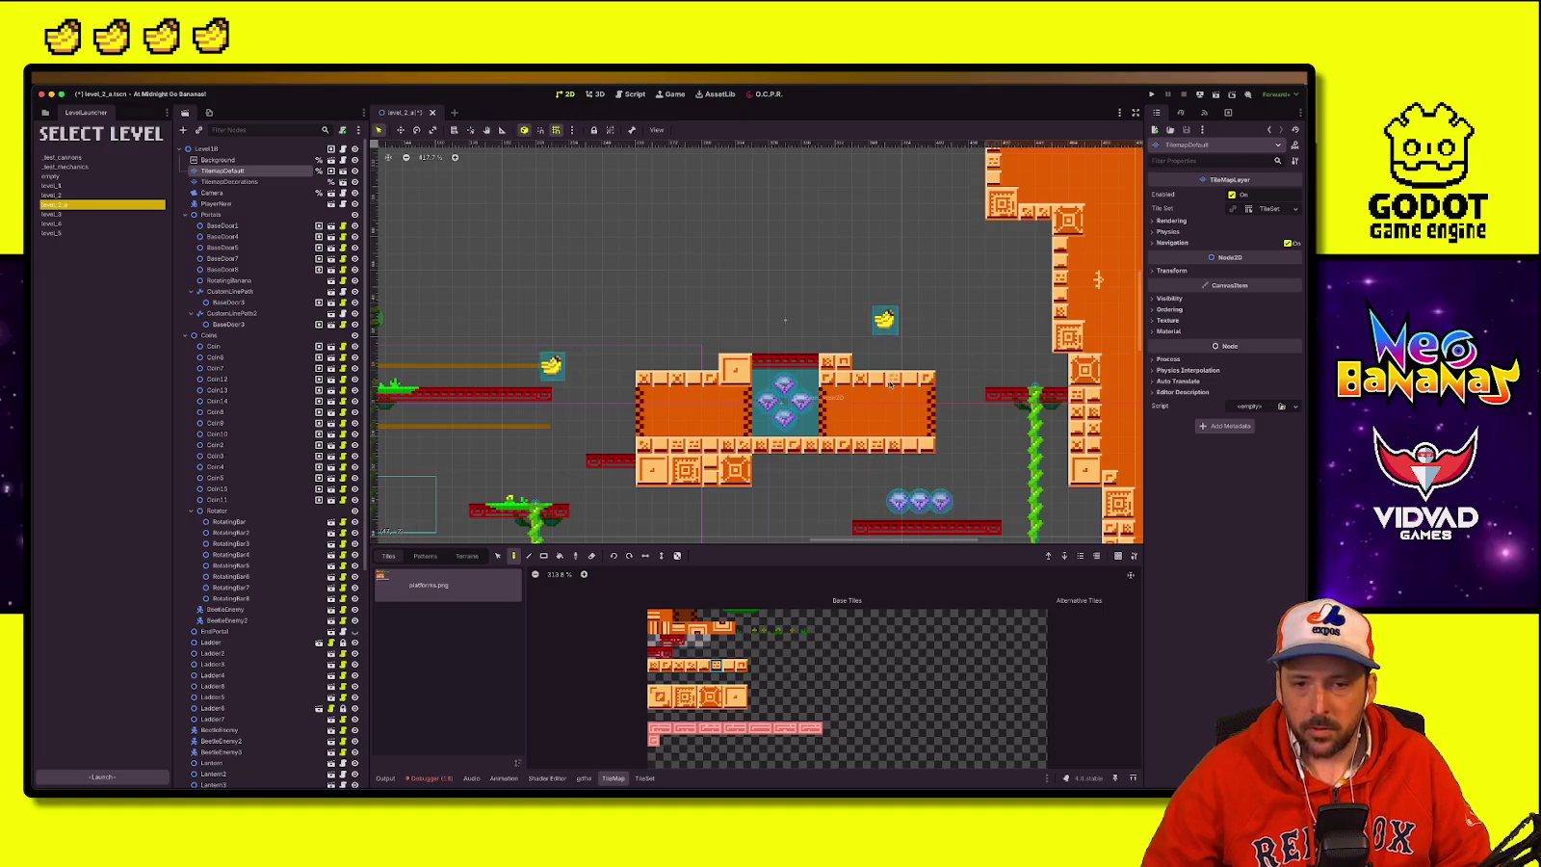
scroll(860, 445, up, 3)
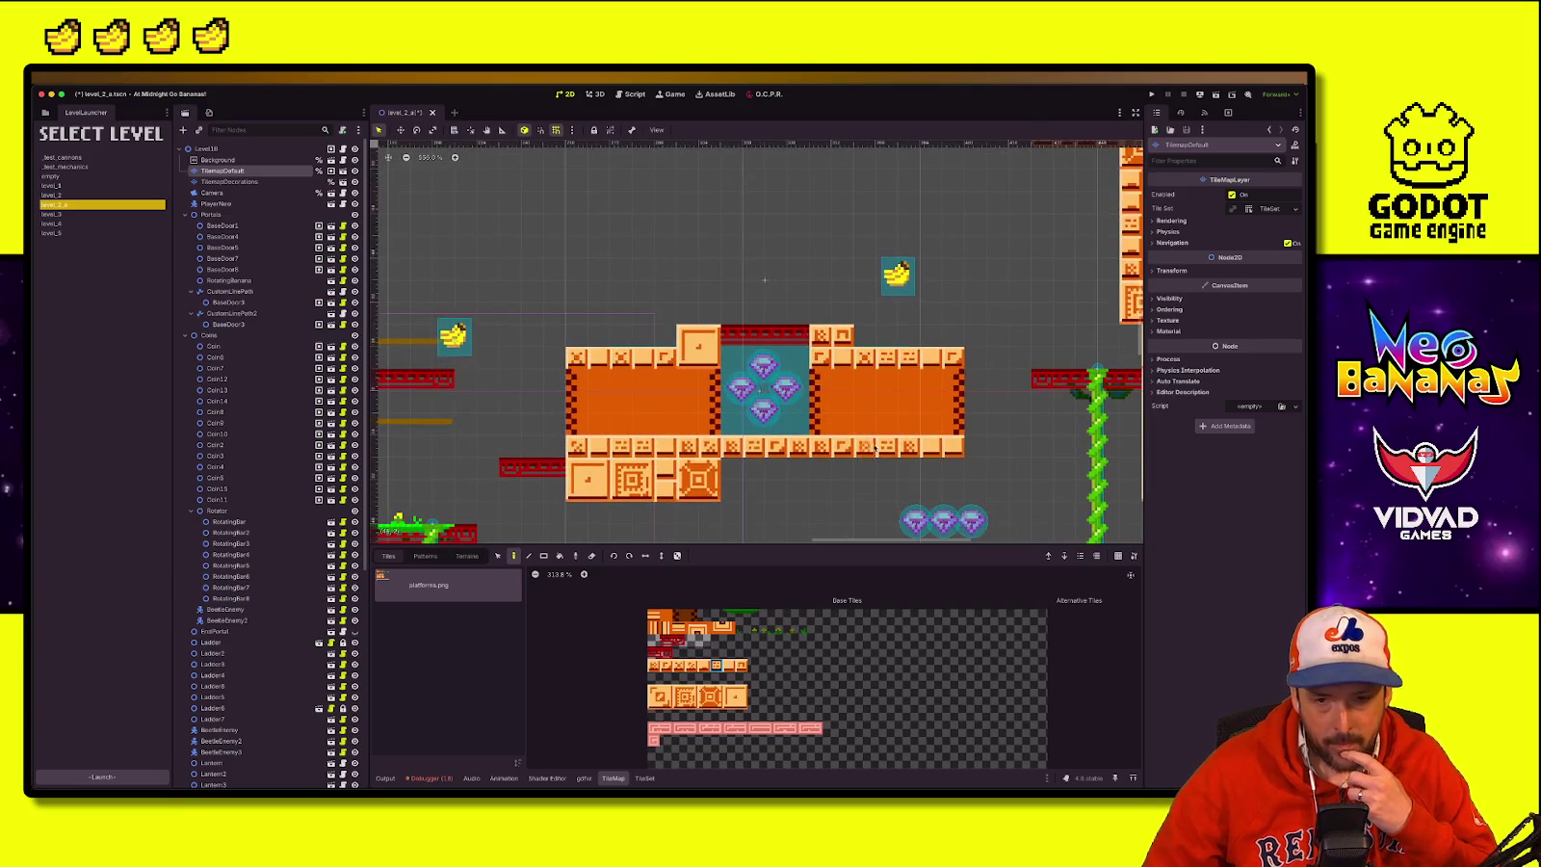
scroll(838, 448, down, 3)
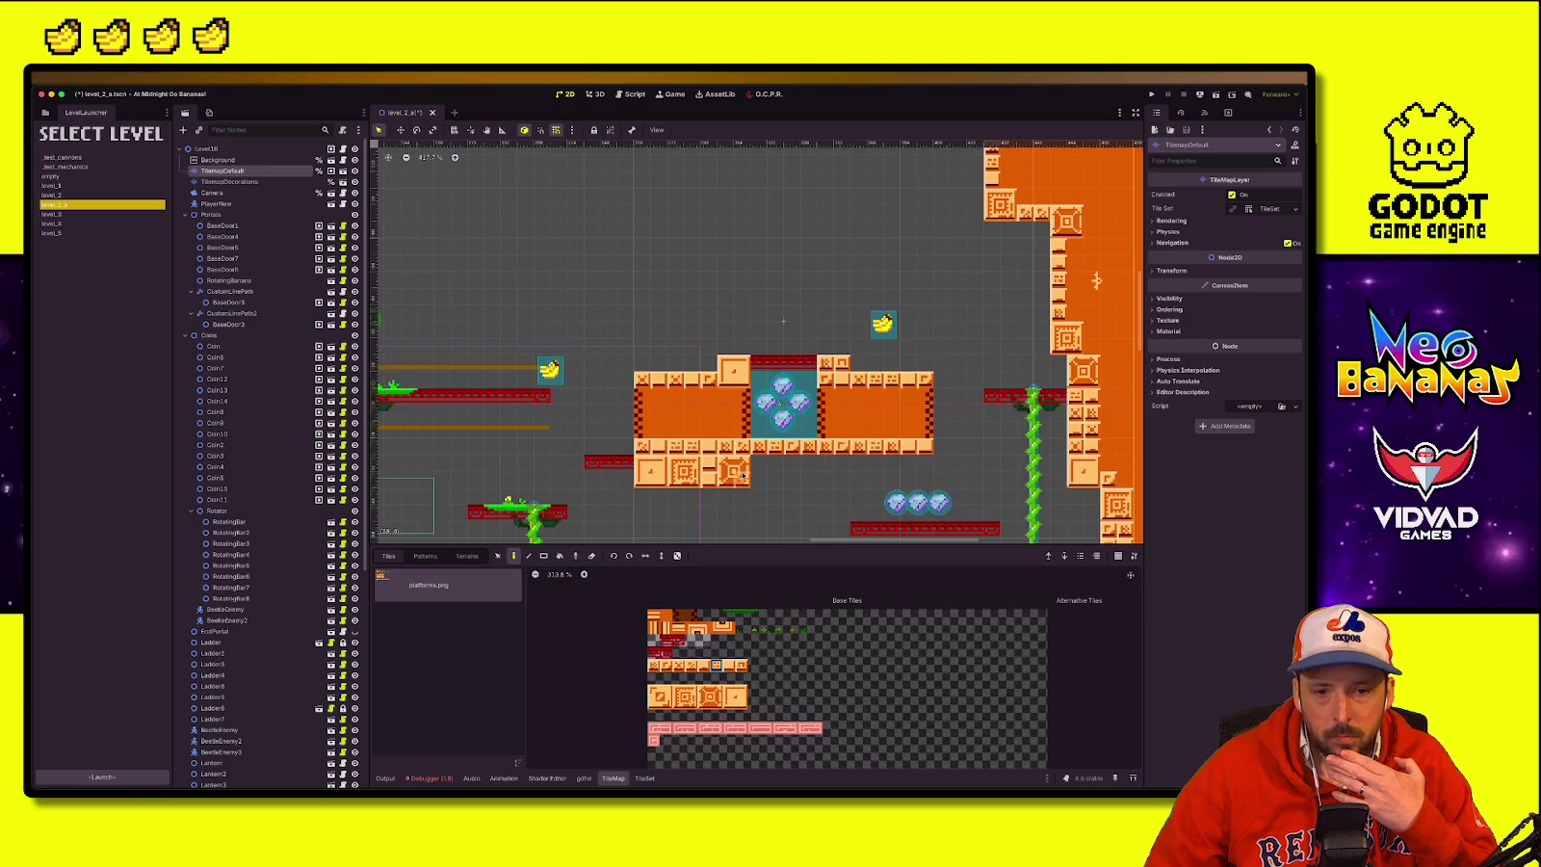
scroll(800, 395, down, 3)
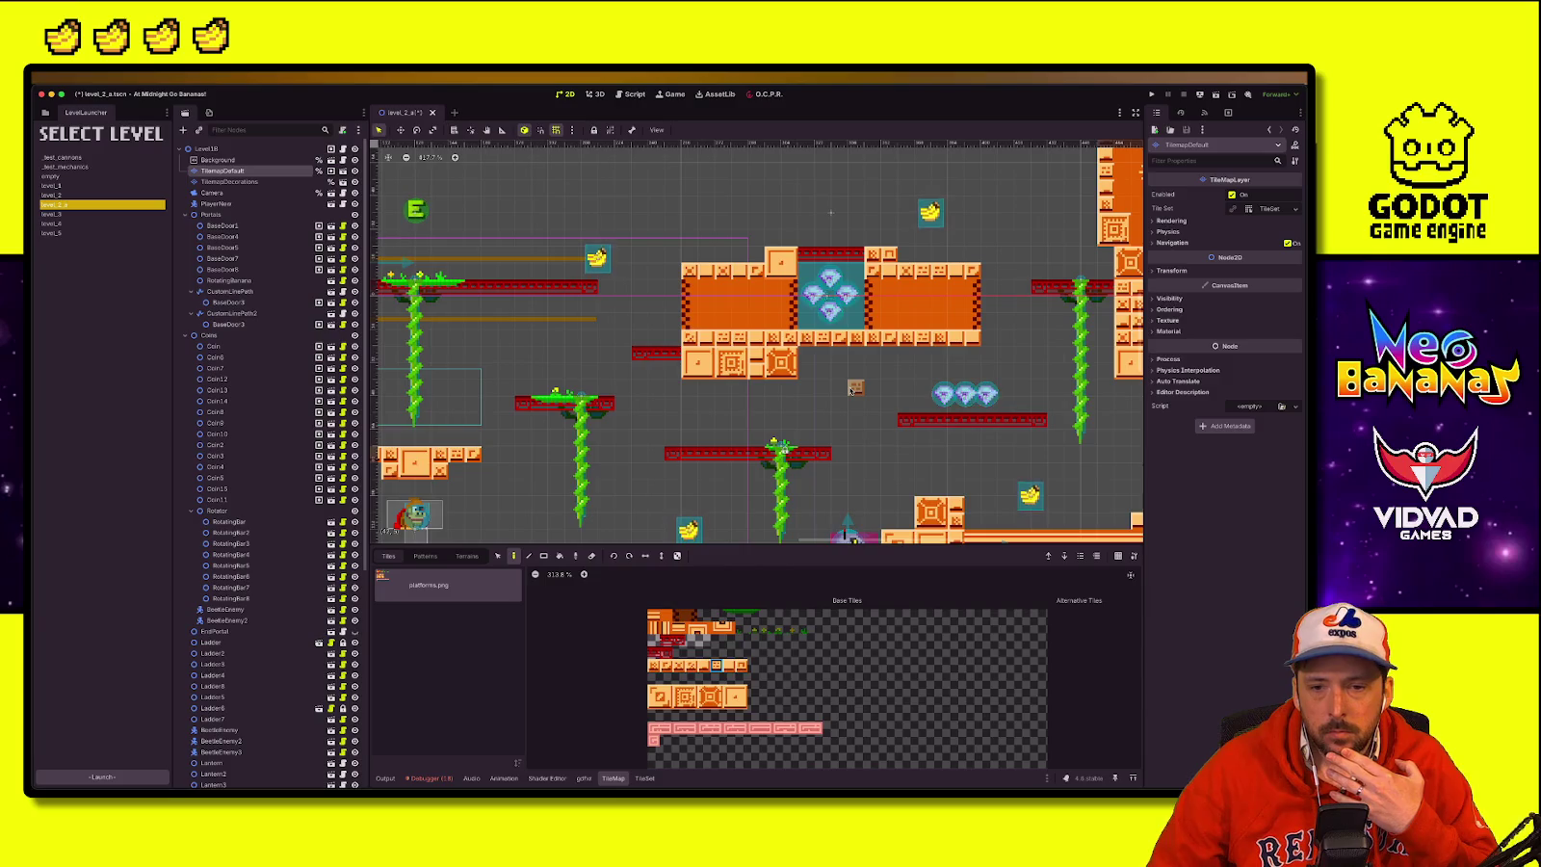
scroll(847, 395, down, 3)
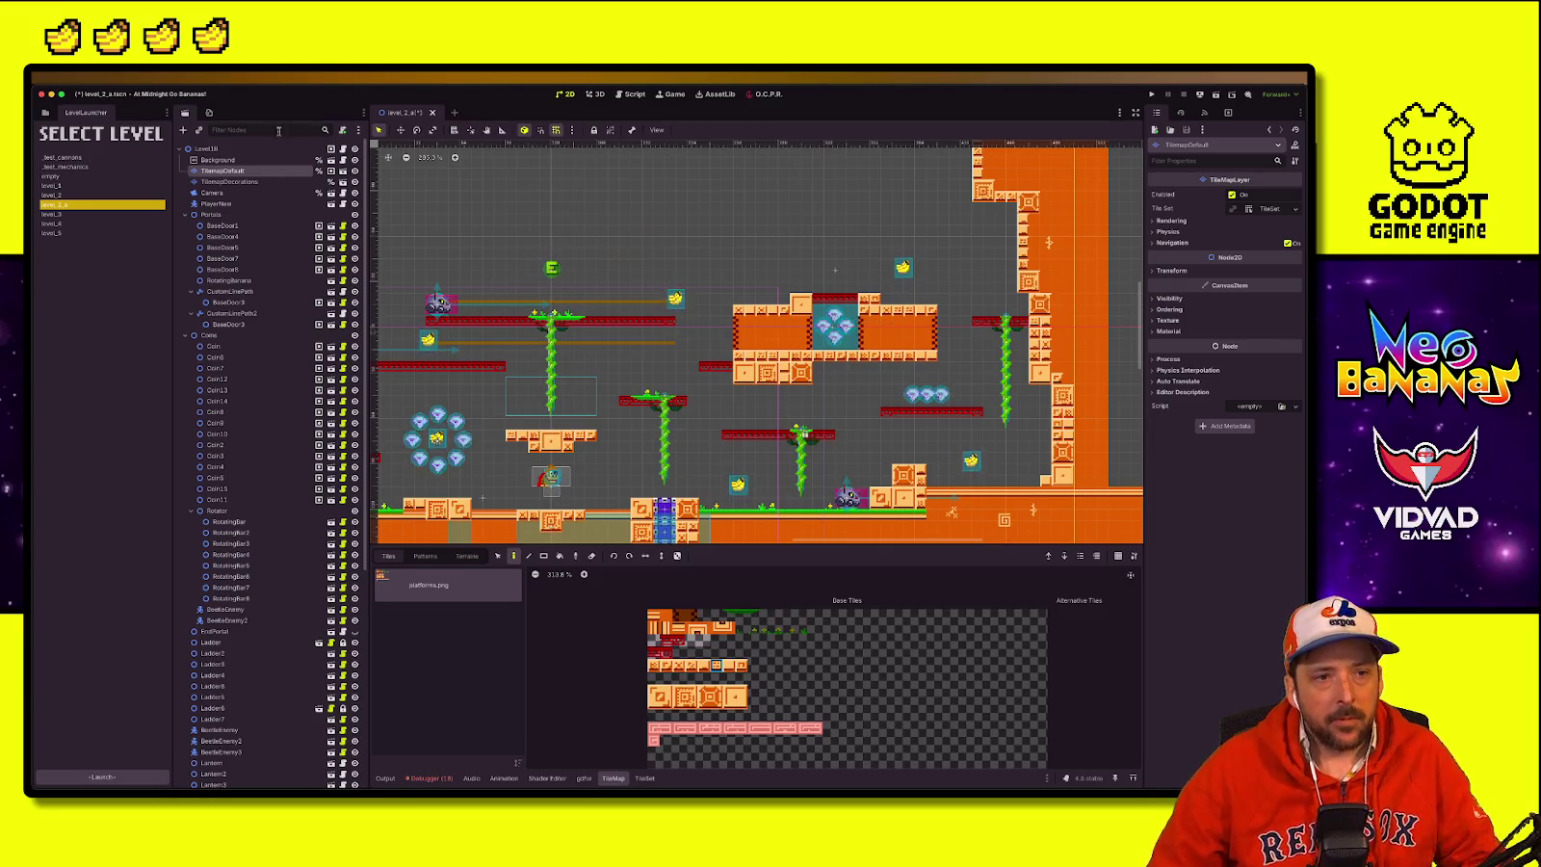
click(206, 148)
Nudge Lantern4 slightly left with the arrow keys, then reselect the TilemapDefault layer
click(1006, 400)
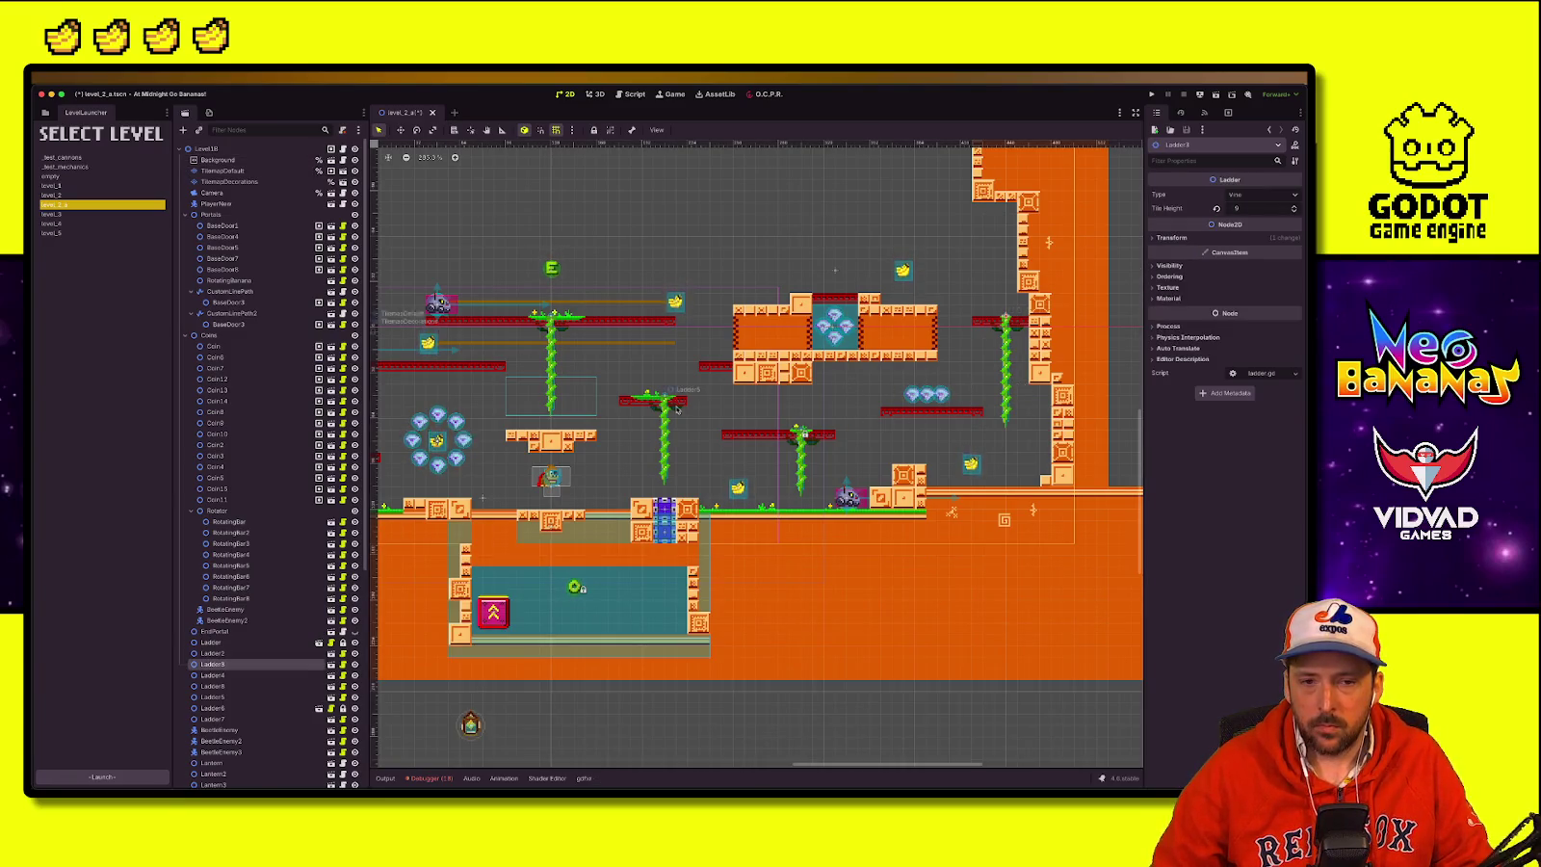
scroll(722, 414, left, 7)
scroll(722, 414, up, 2)
scroll(721, 412, up, 3)
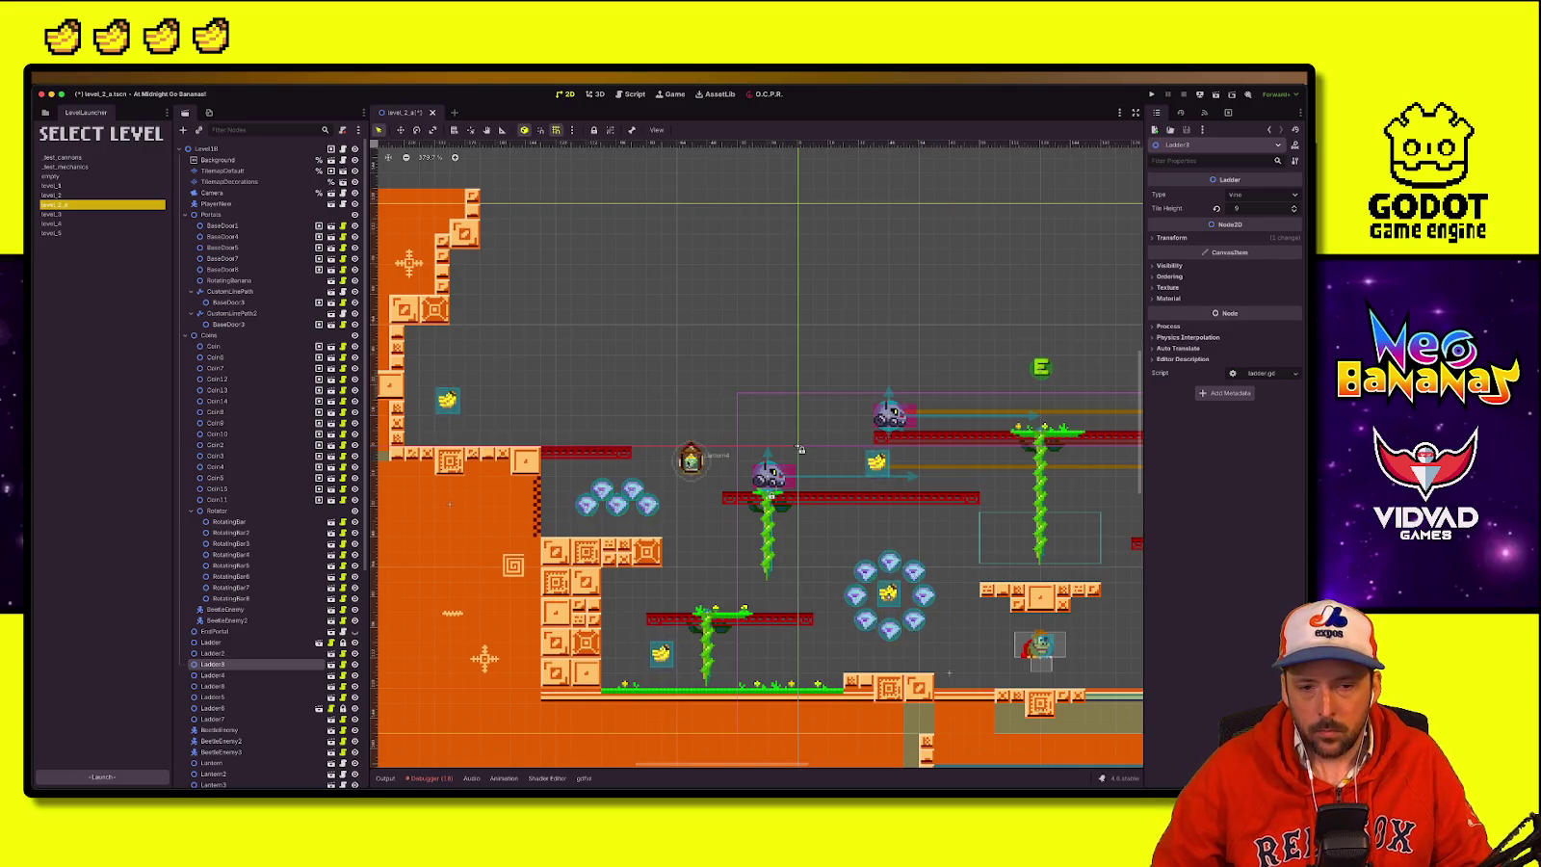
click(701, 470)
key(w)
key(Left)
key(Left)
key(Left)
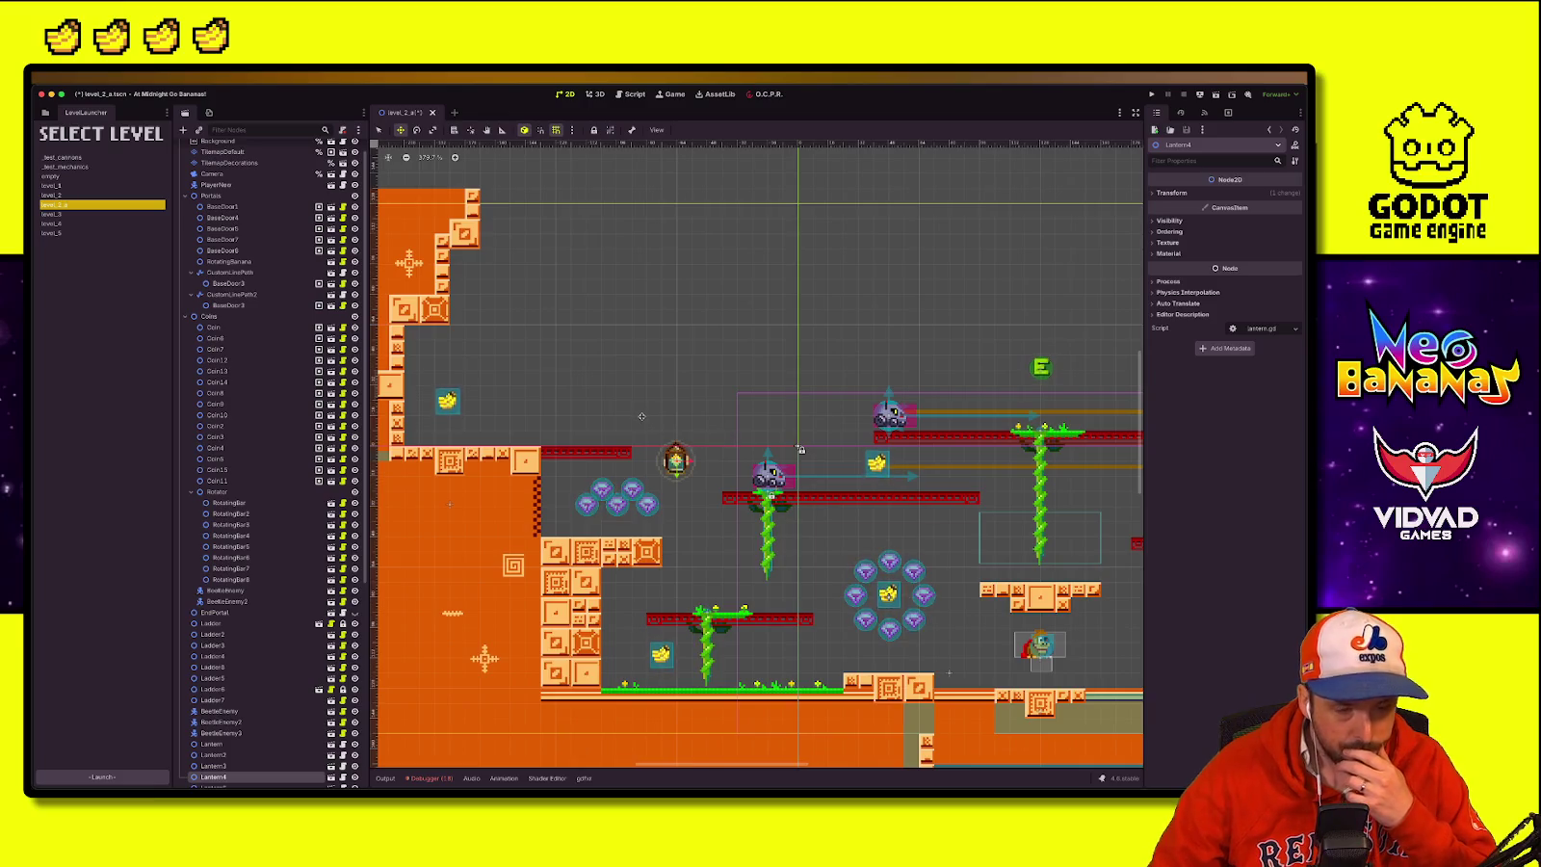
scroll(246, 144, up, 1)
click(247, 165)
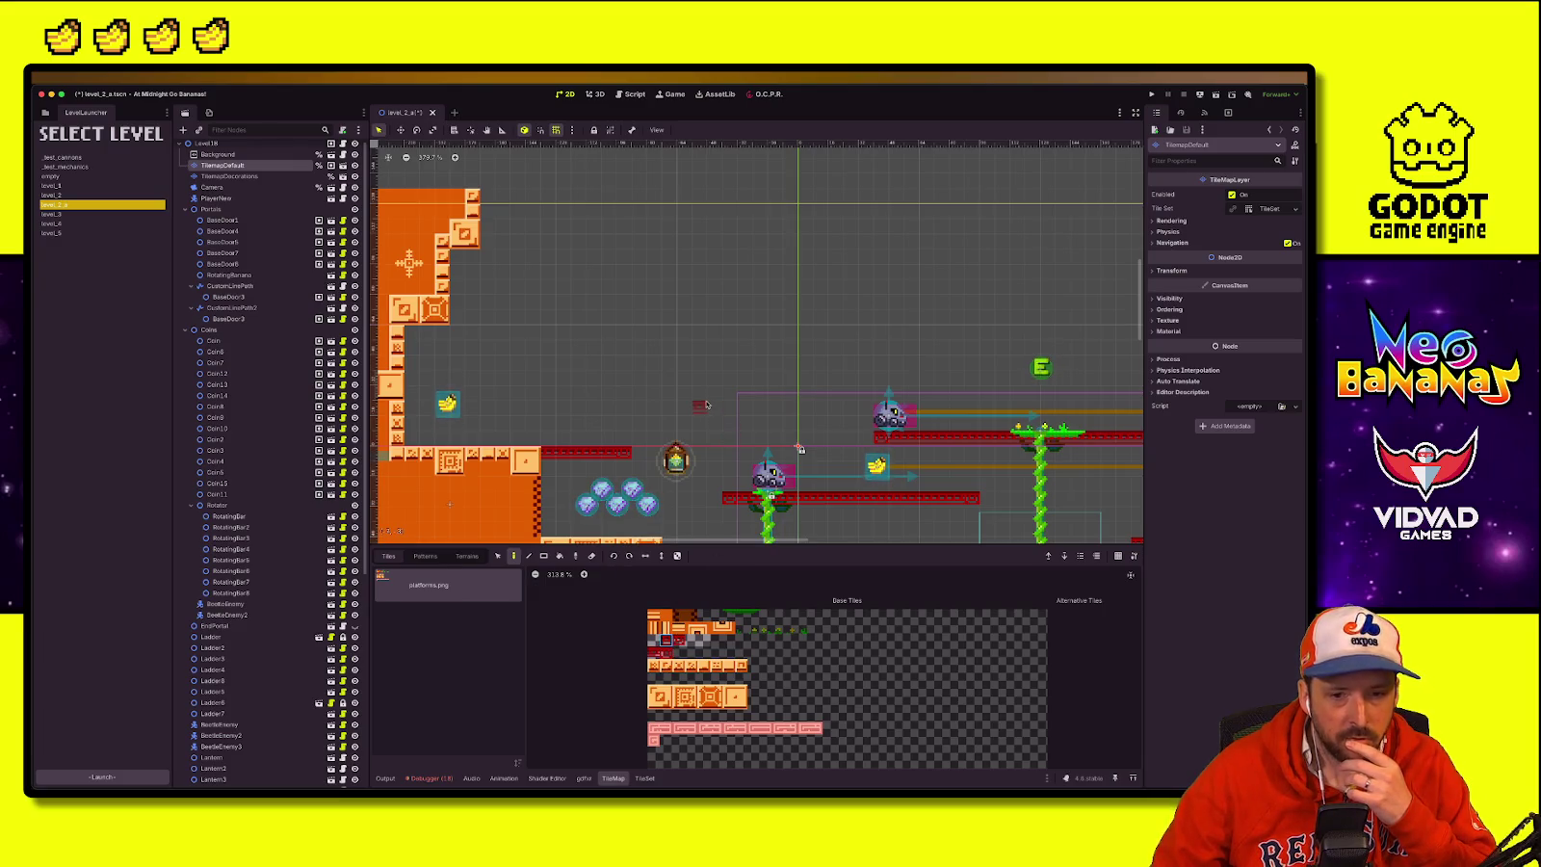
Paint a row of red platform tiles above the lower ledges near the exit
drag(701, 405, 826, 406)
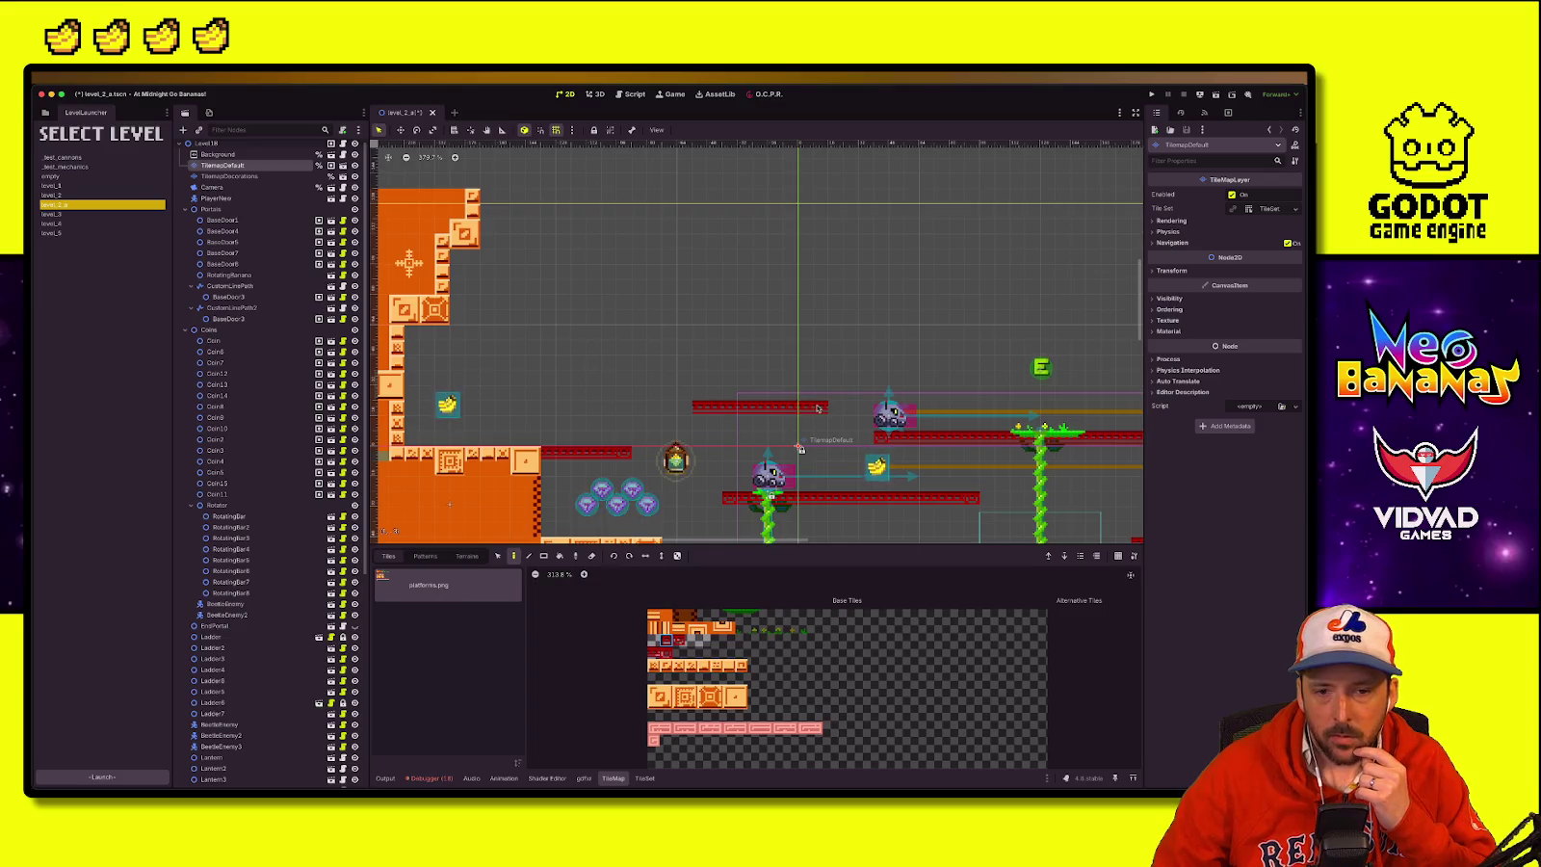
click(680, 642)
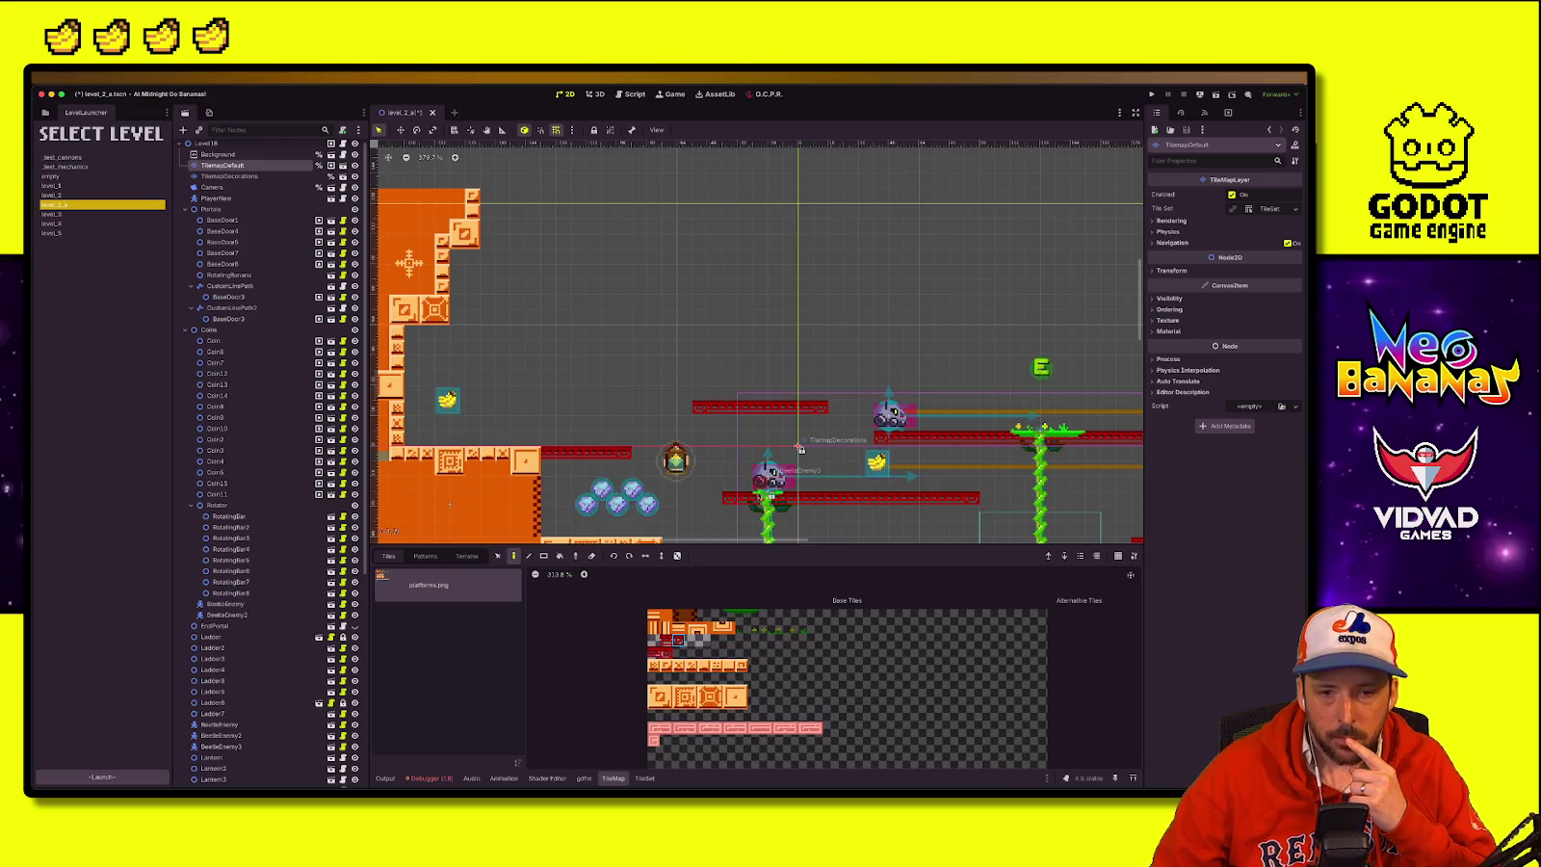
scroll(770, 462, right, 5)
scroll(771, 463, down, 2)
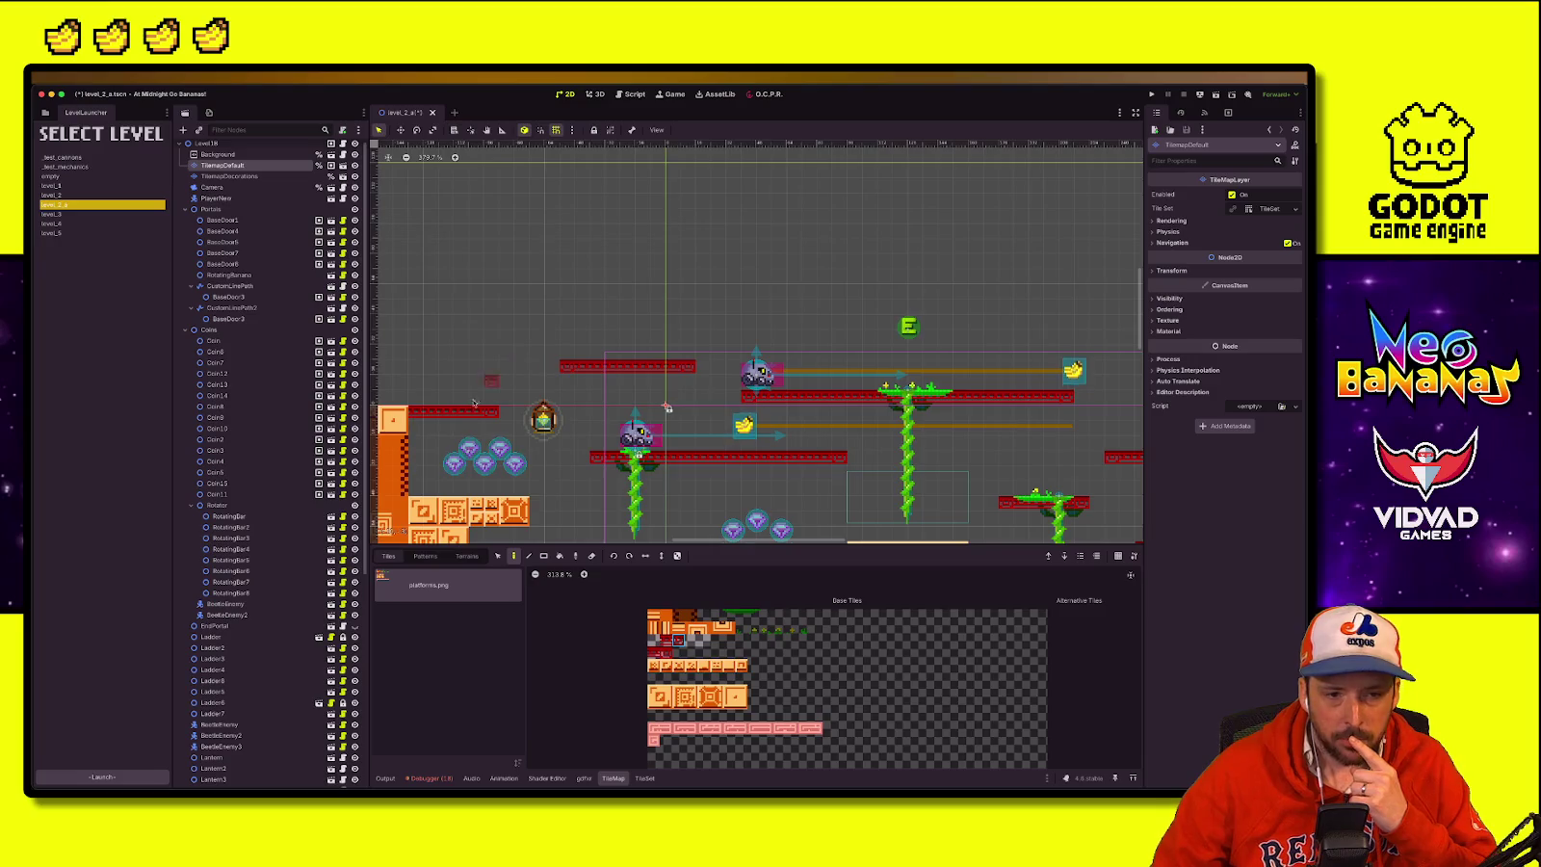
scroll(828, 404, left, 8)
scroll(828, 405, up, 1)
Add orange block tiles to the new platform and run the game to play-test it
drag(911, 470, 790, 433)
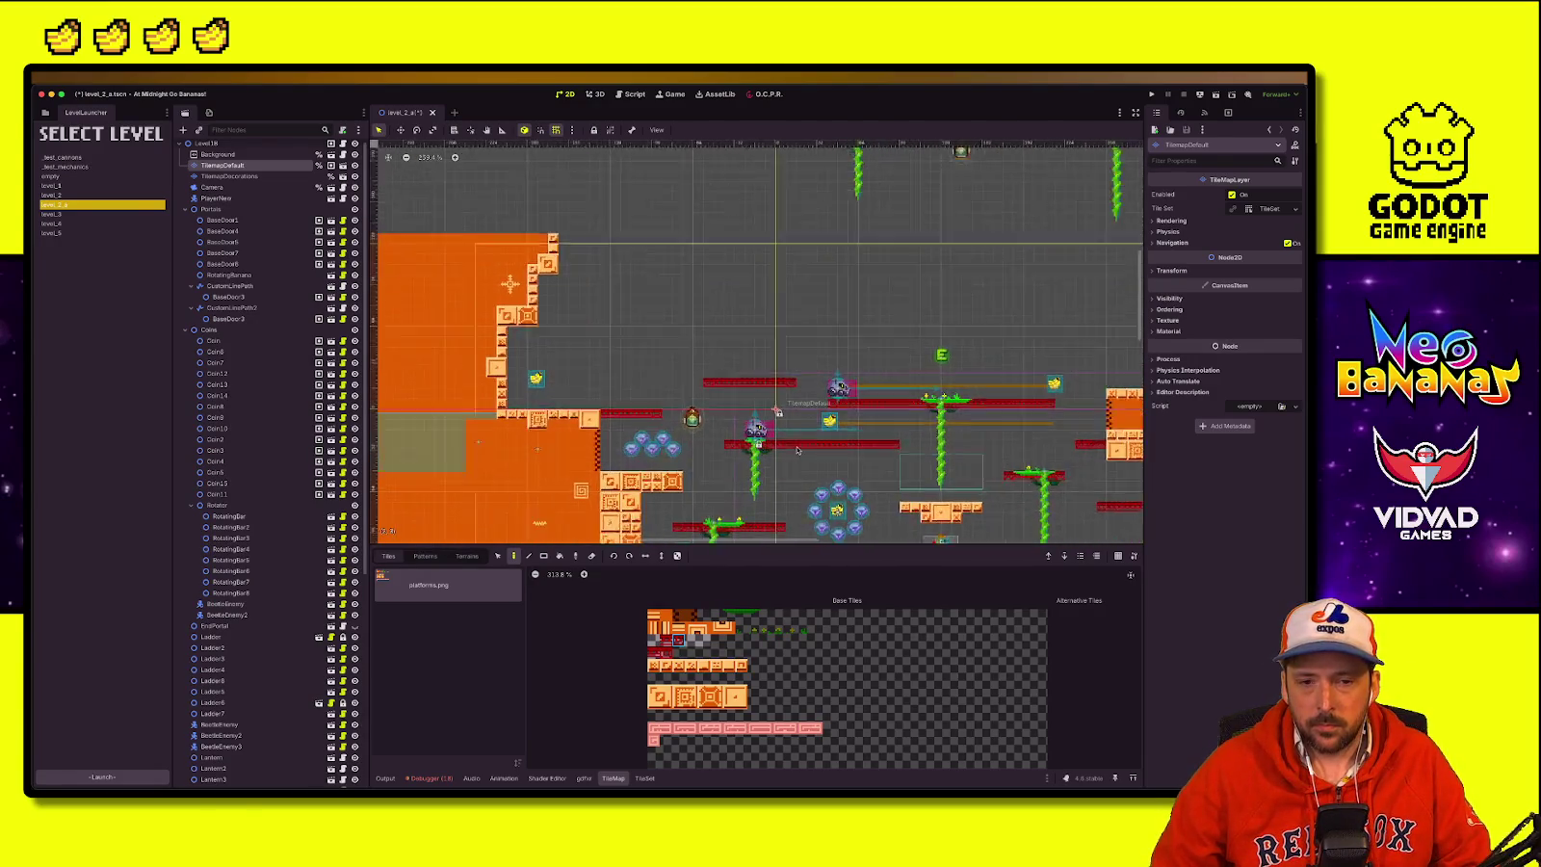
scroll(635, 472, up, 1)
click(736, 697)
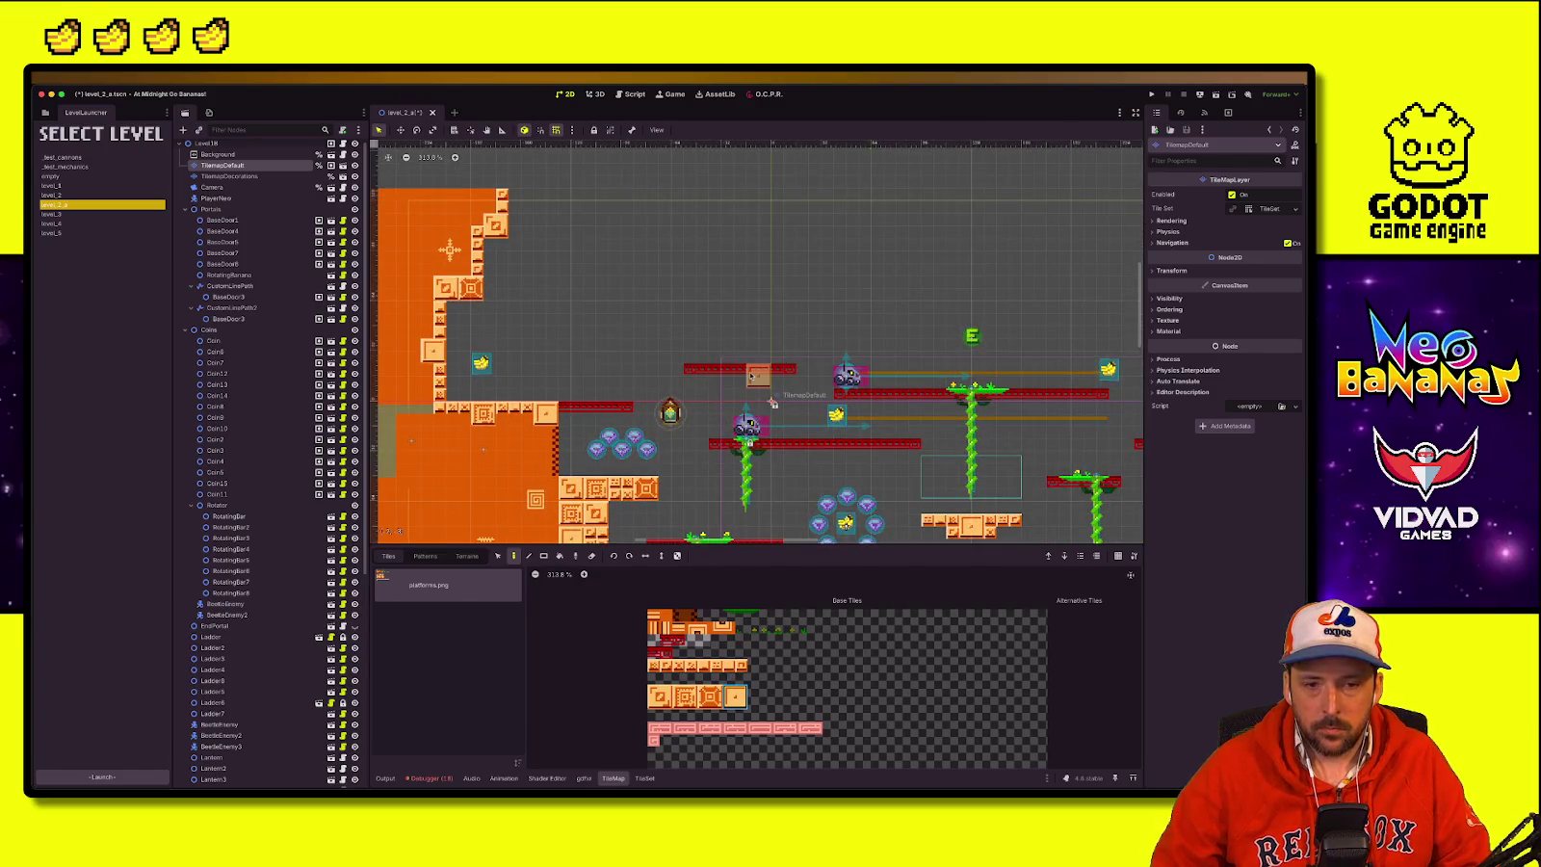
scroll(775, 404, up, 3)
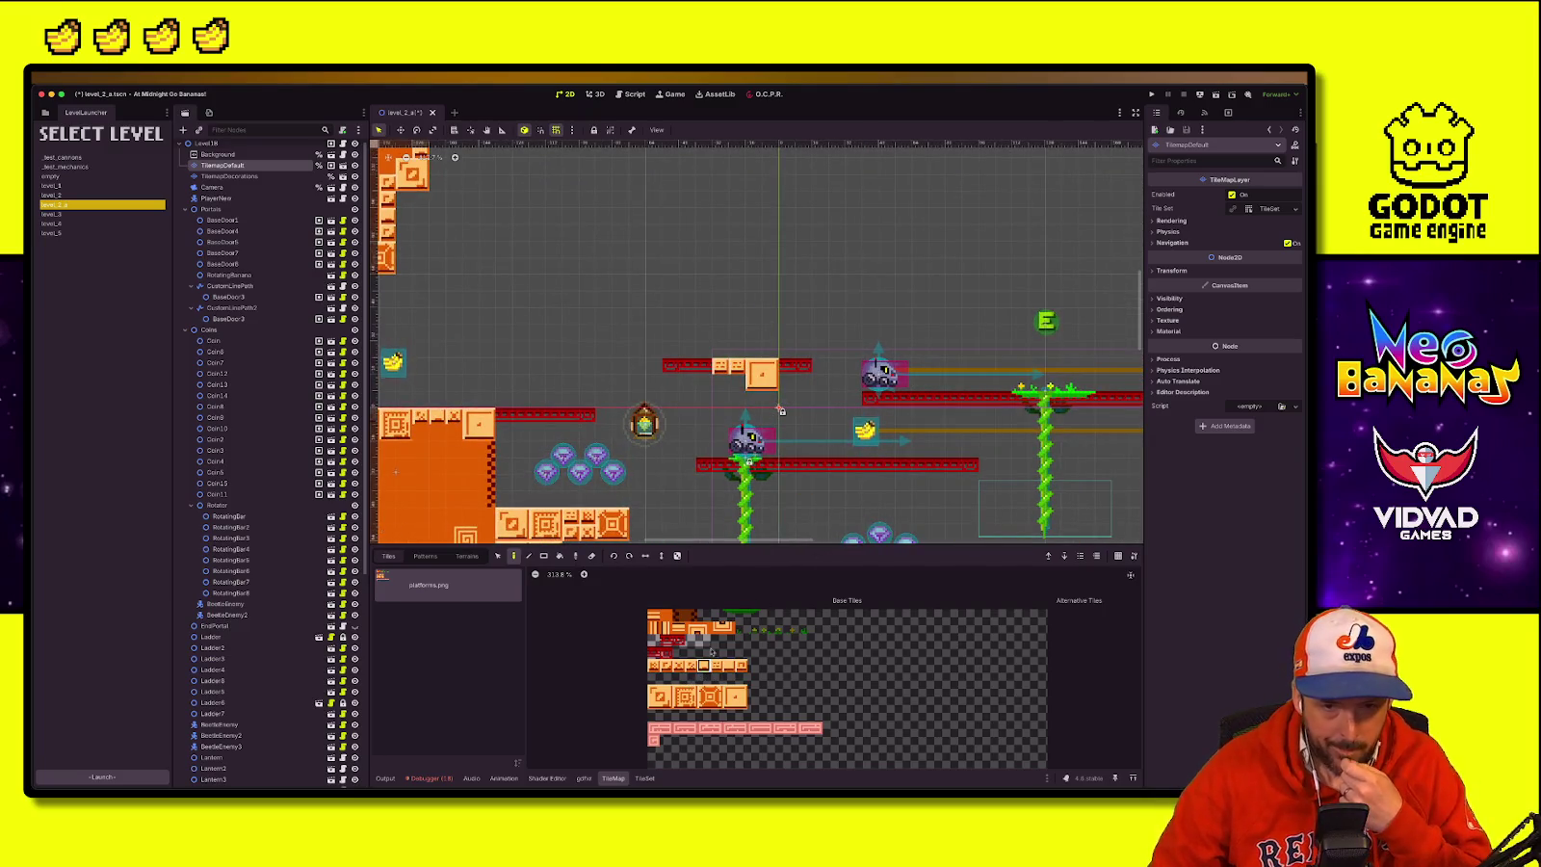
scroll(807, 456, down, 3)
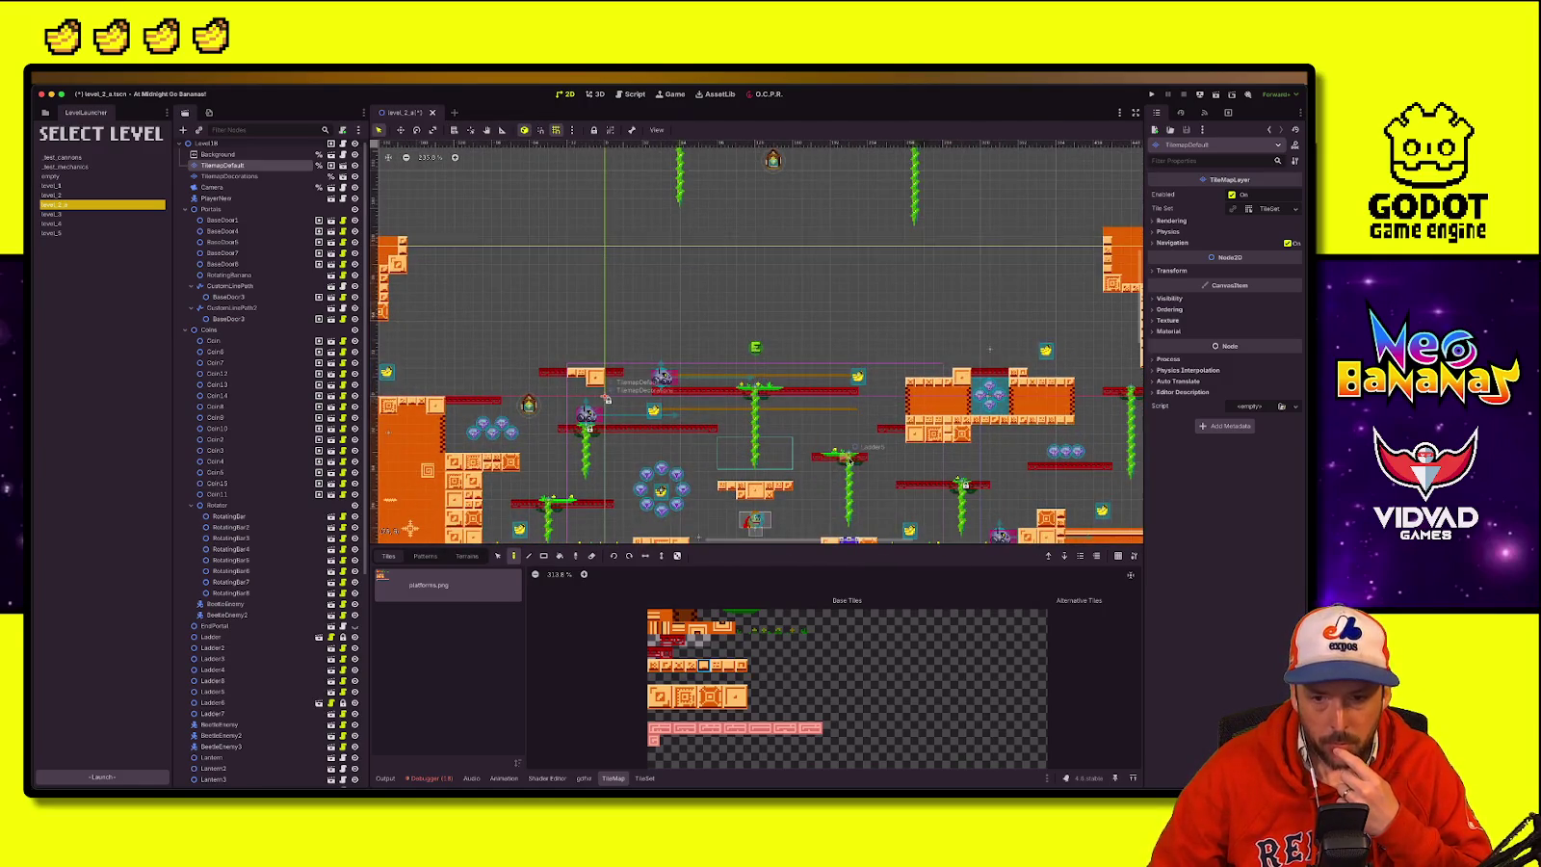
scroll(801, 423, left, 5)
scroll(803, 421, left, 1)
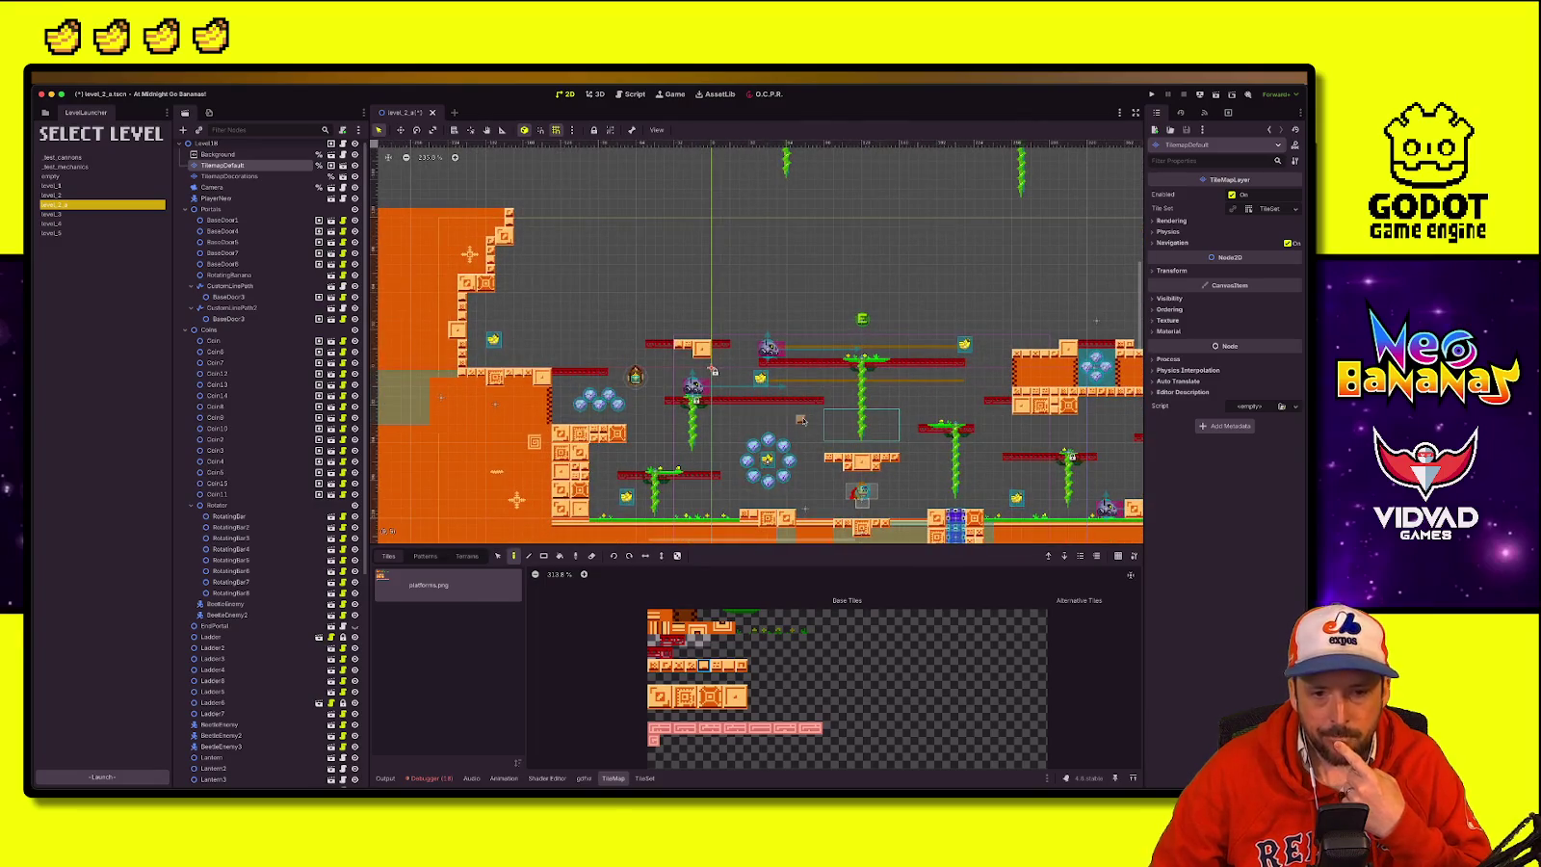
click(1151, 95)
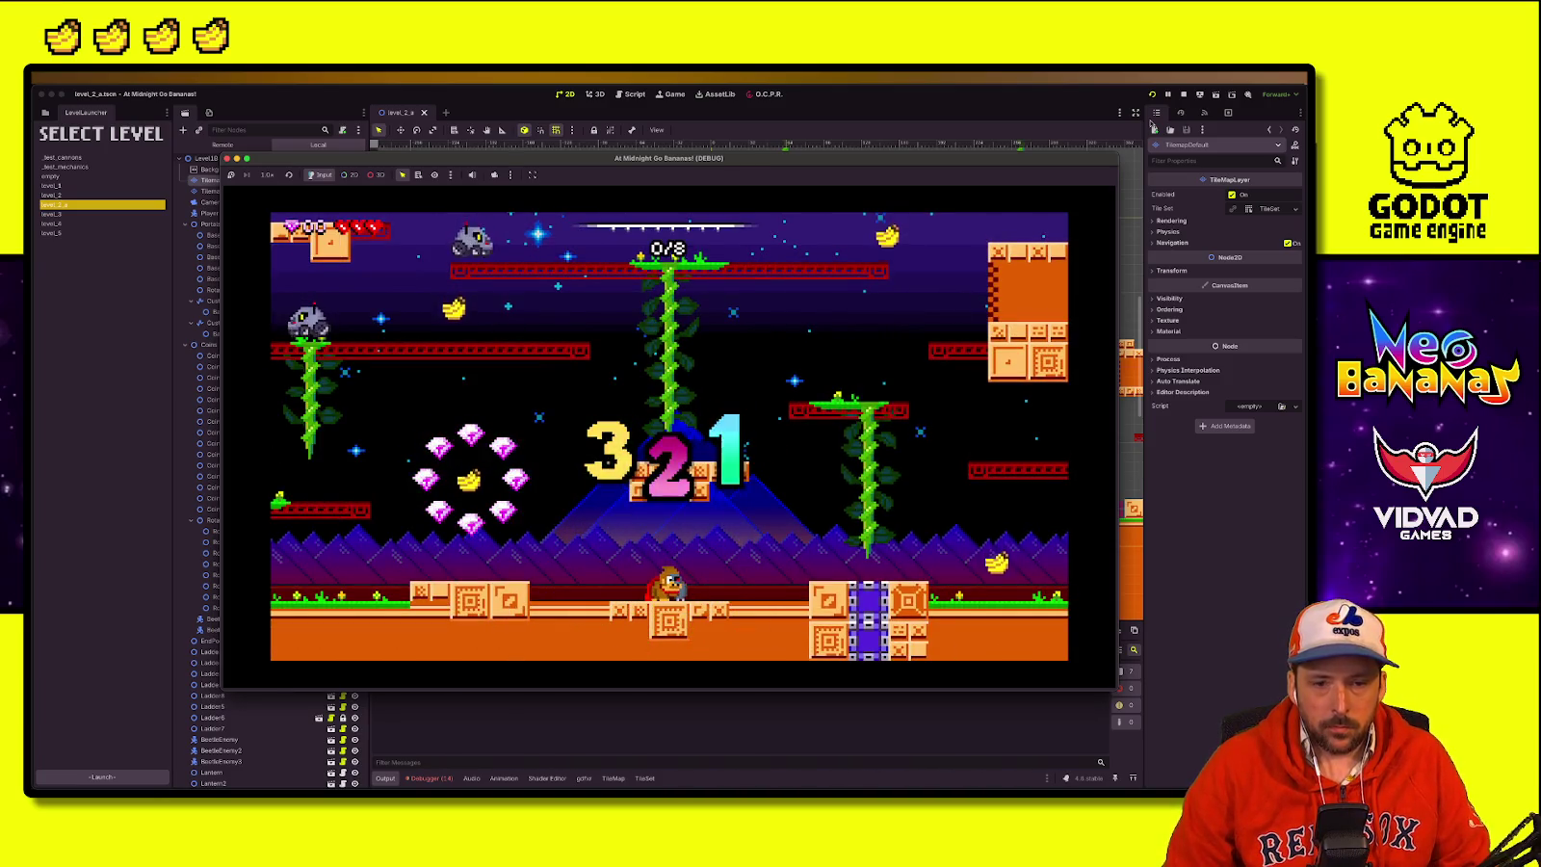
Run and jump through the level's start, collecting gems and a banana and climbing the vine
key(Left)
key(space)
key(Right)
key(space)
key(space)
key(Left)
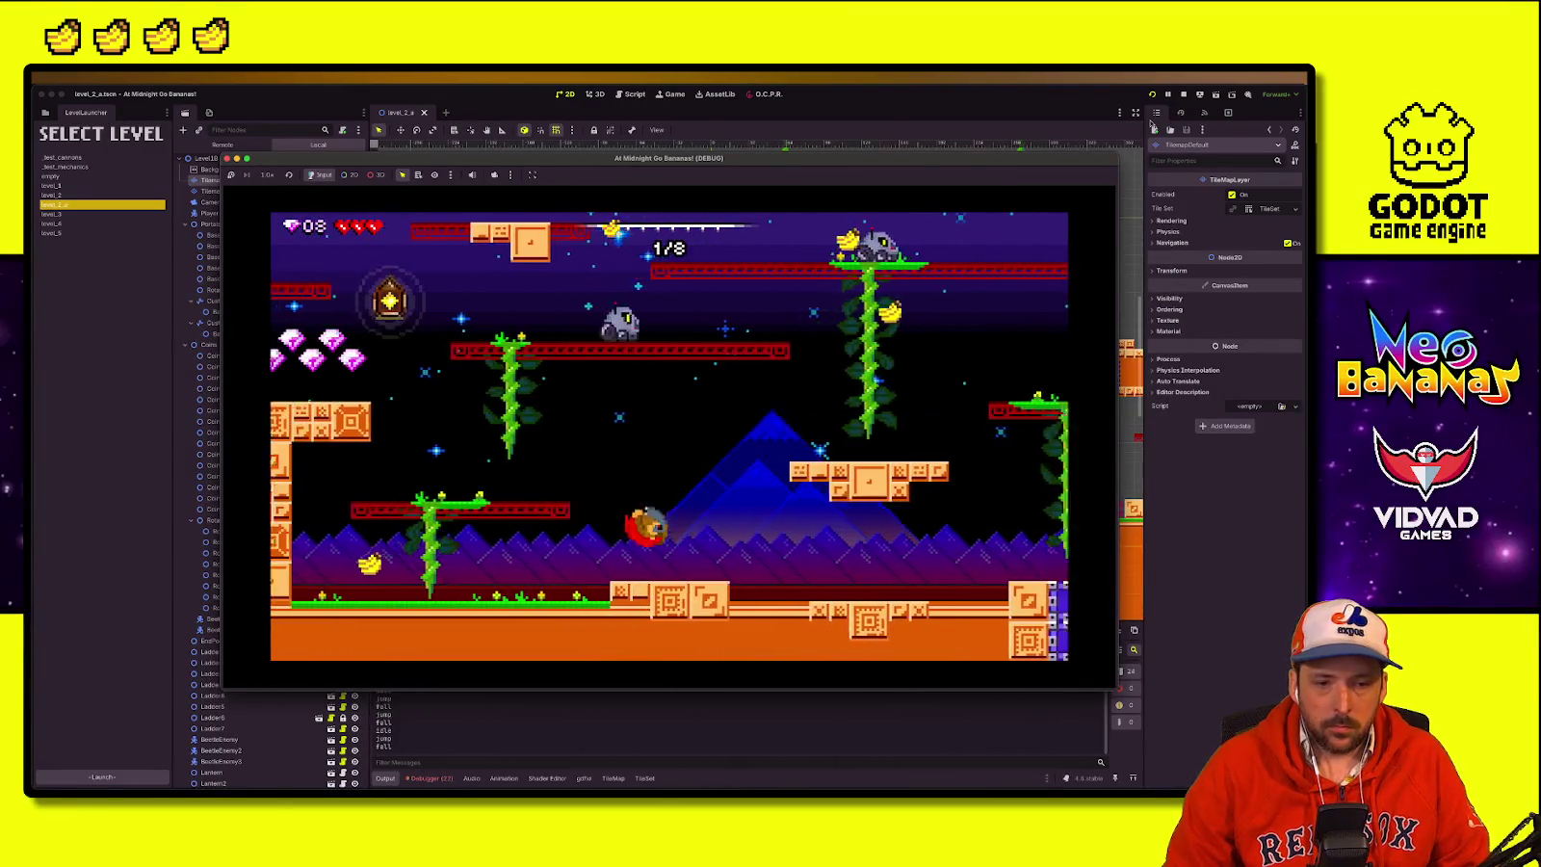
key(space)
key(Right)
key(space)
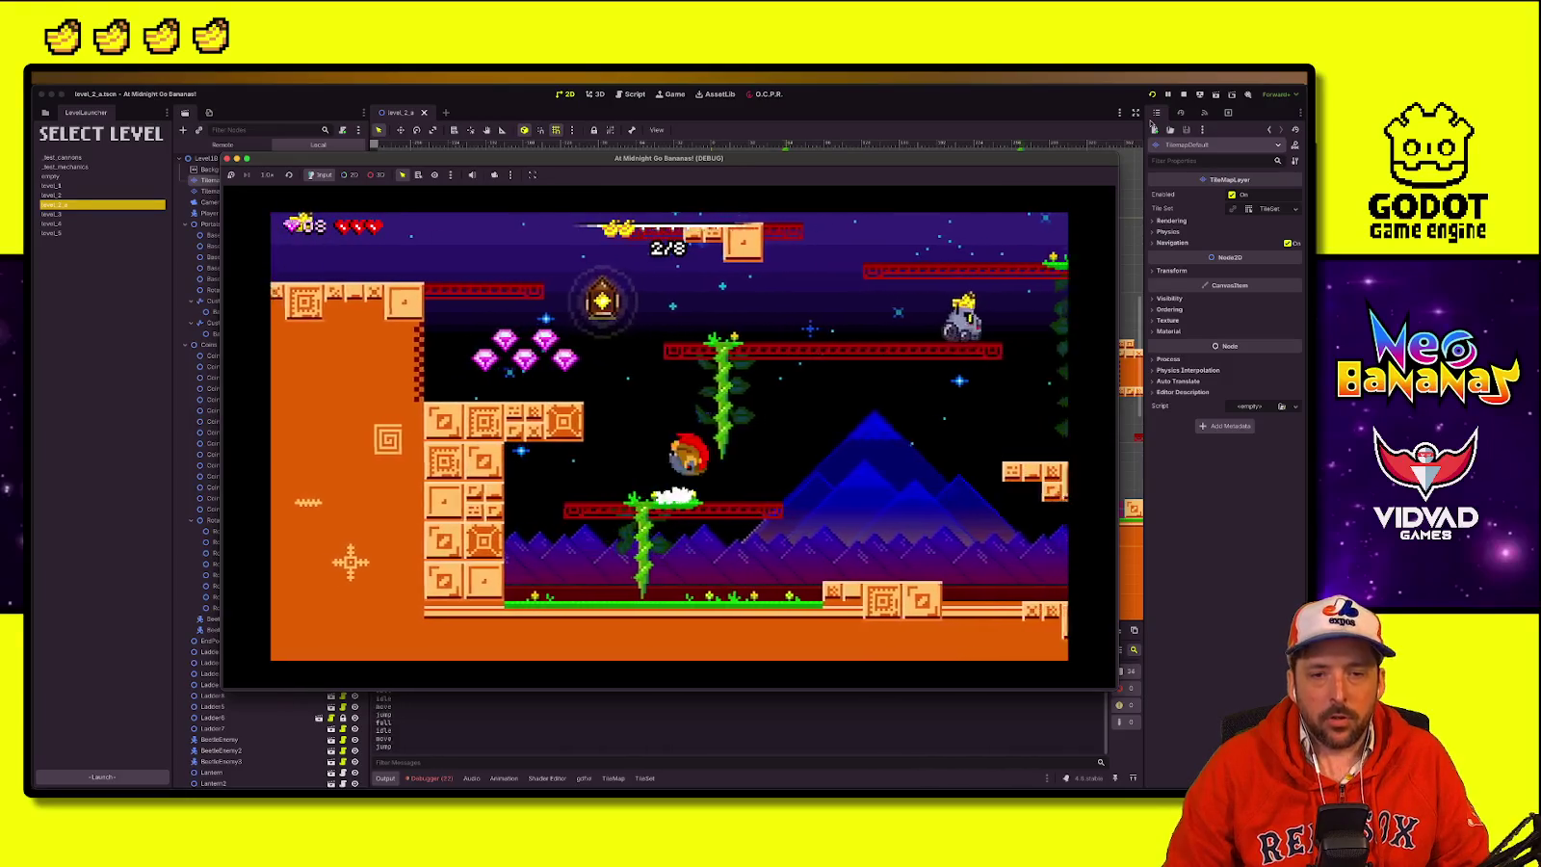
key(Left)
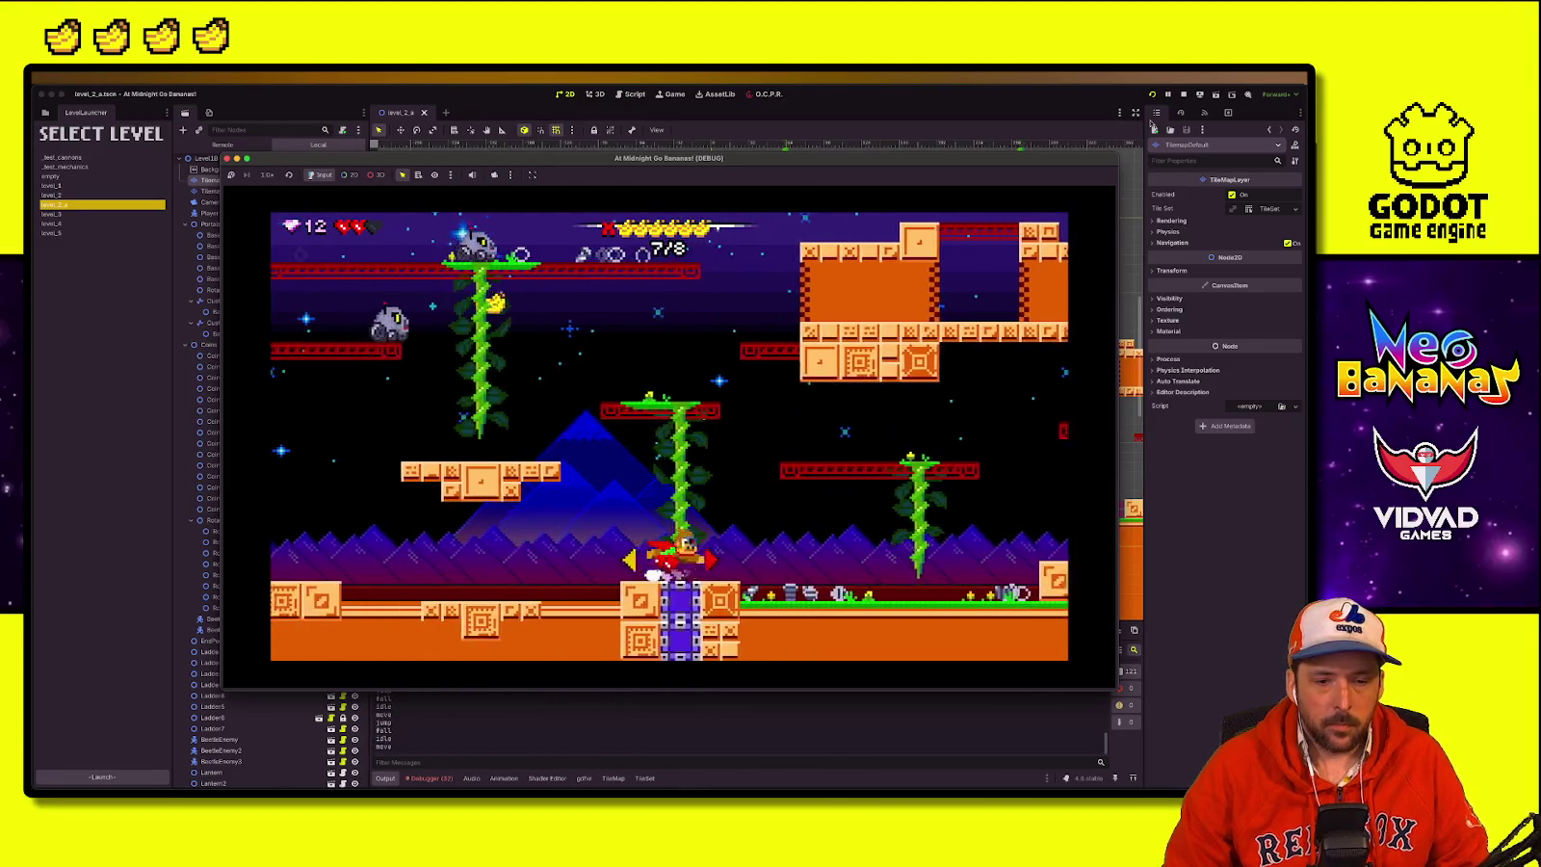
Cross the level into the cannon, reach the 12/23 gems results screen, and stop the game
key(Left)
key(space)
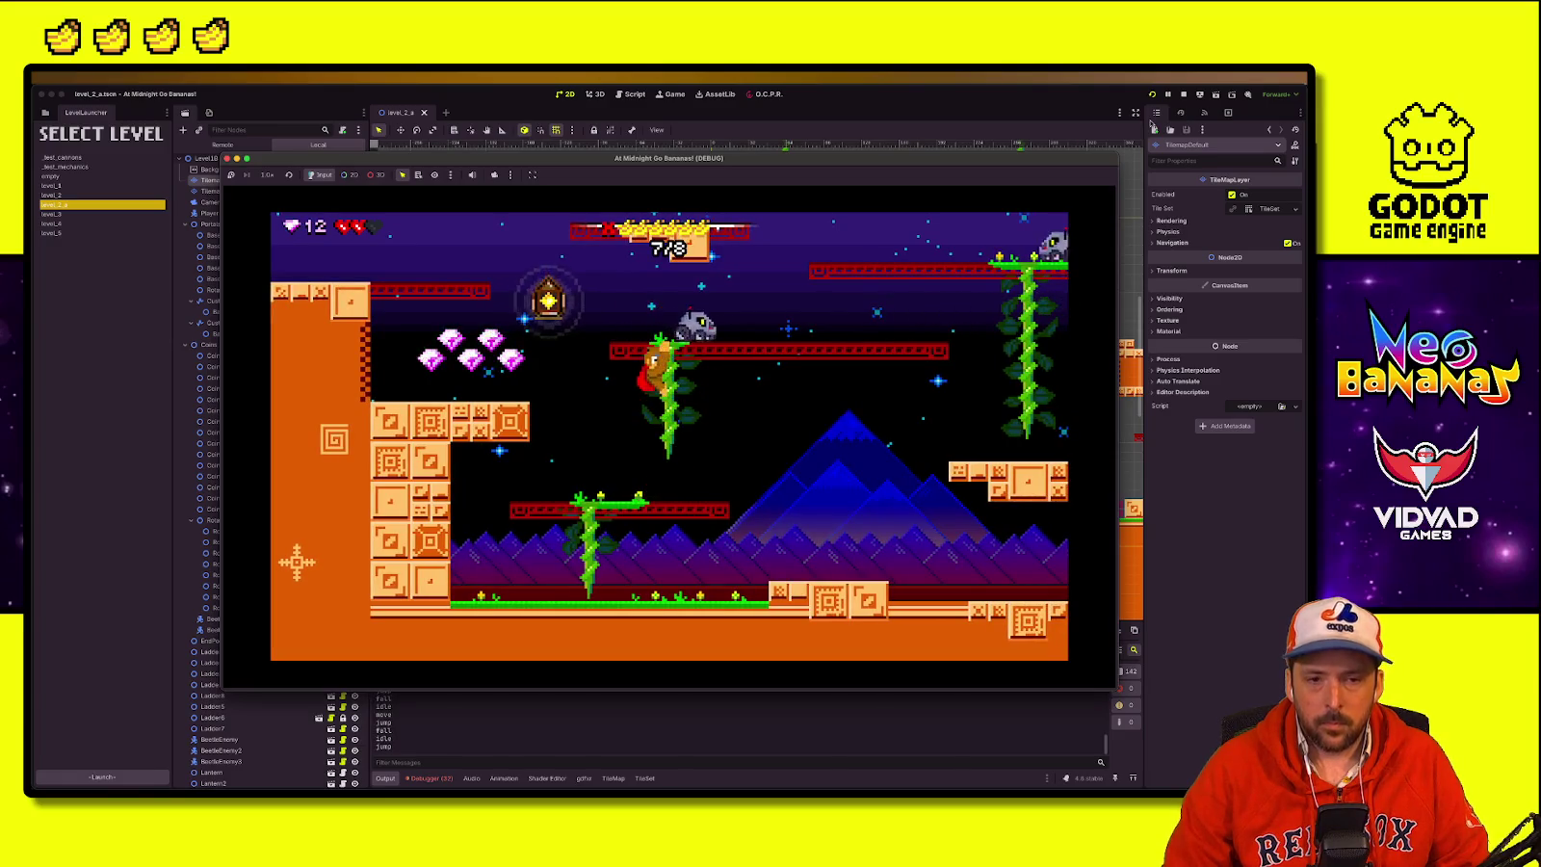
key(Right)
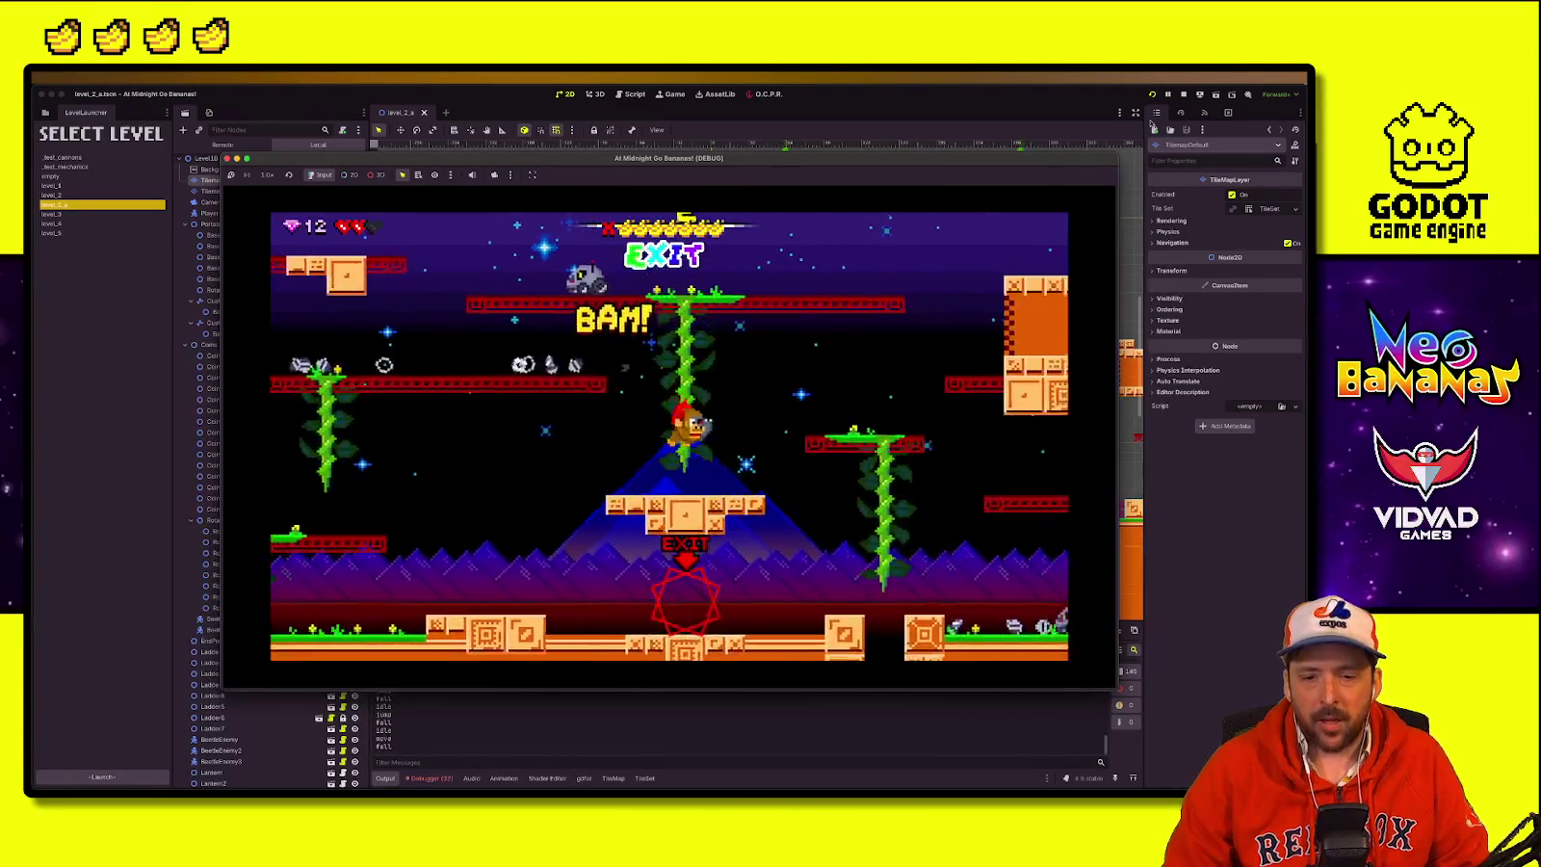
key(Left)
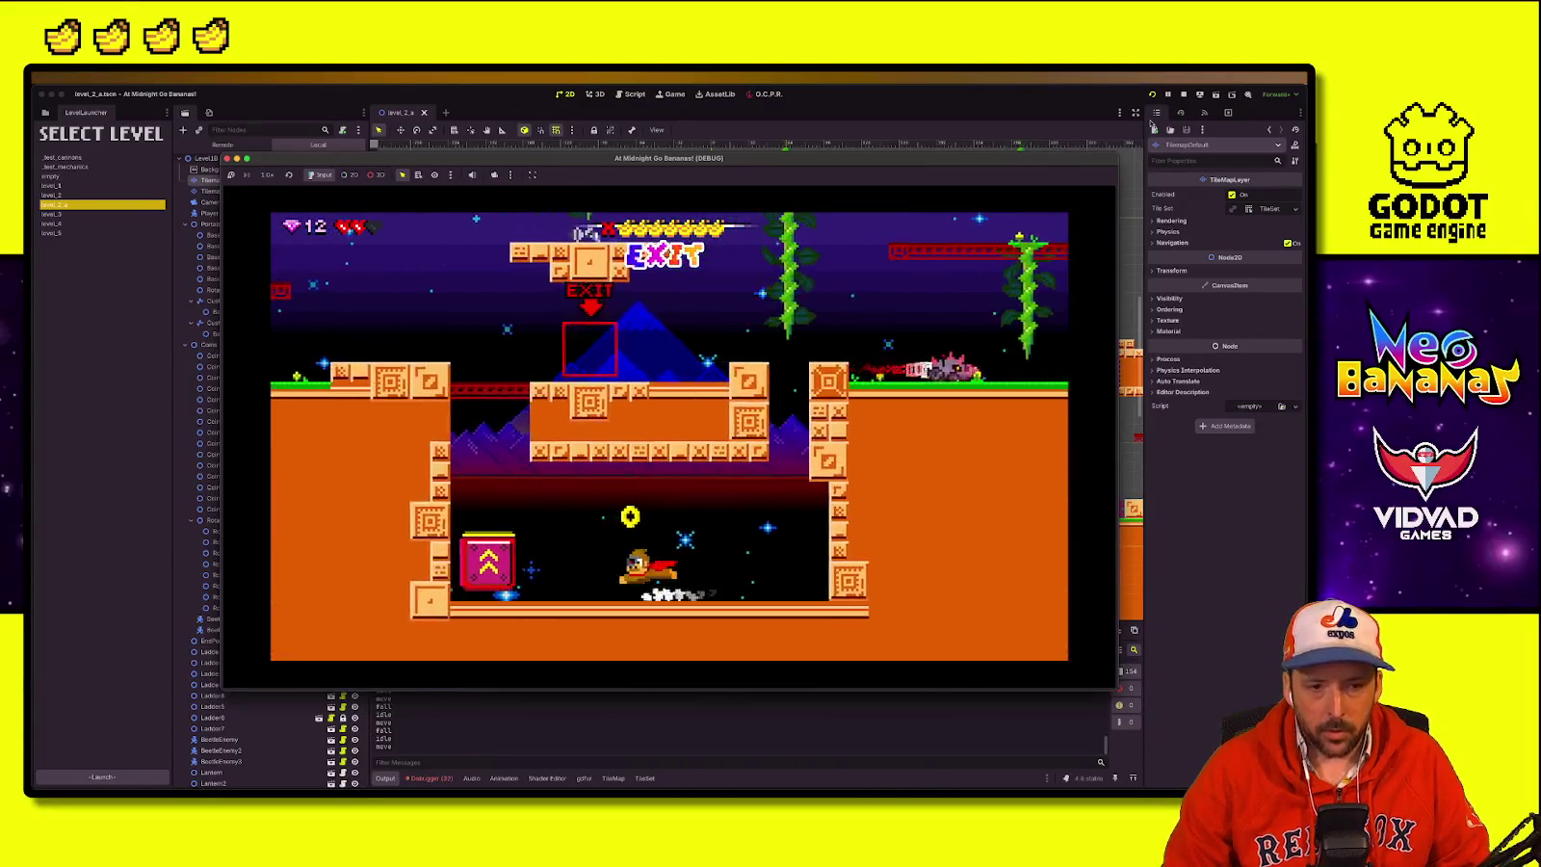
key(space)
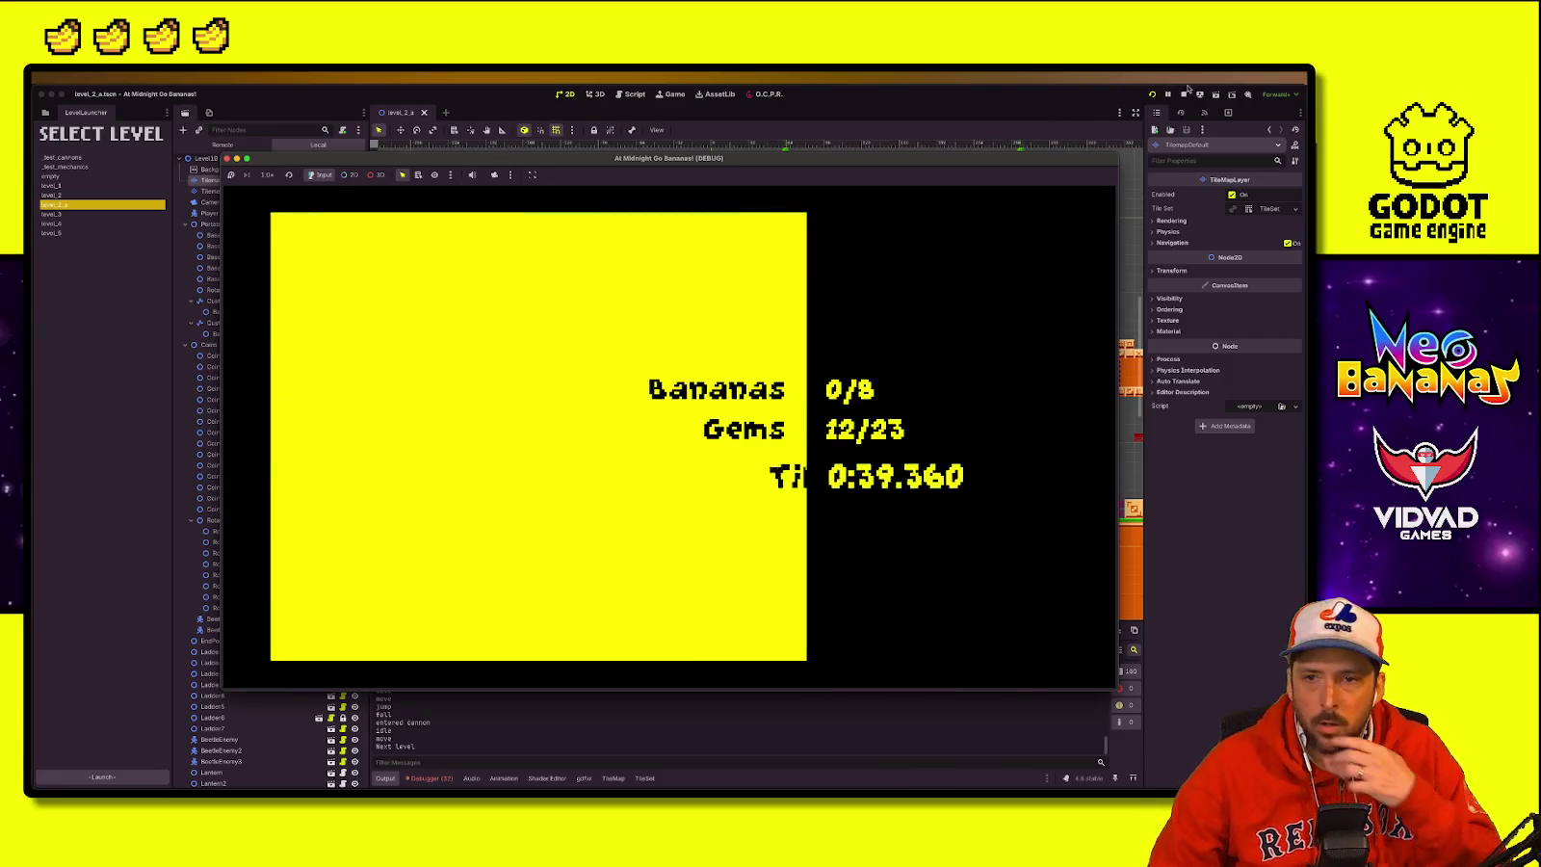
click(1184, 94)
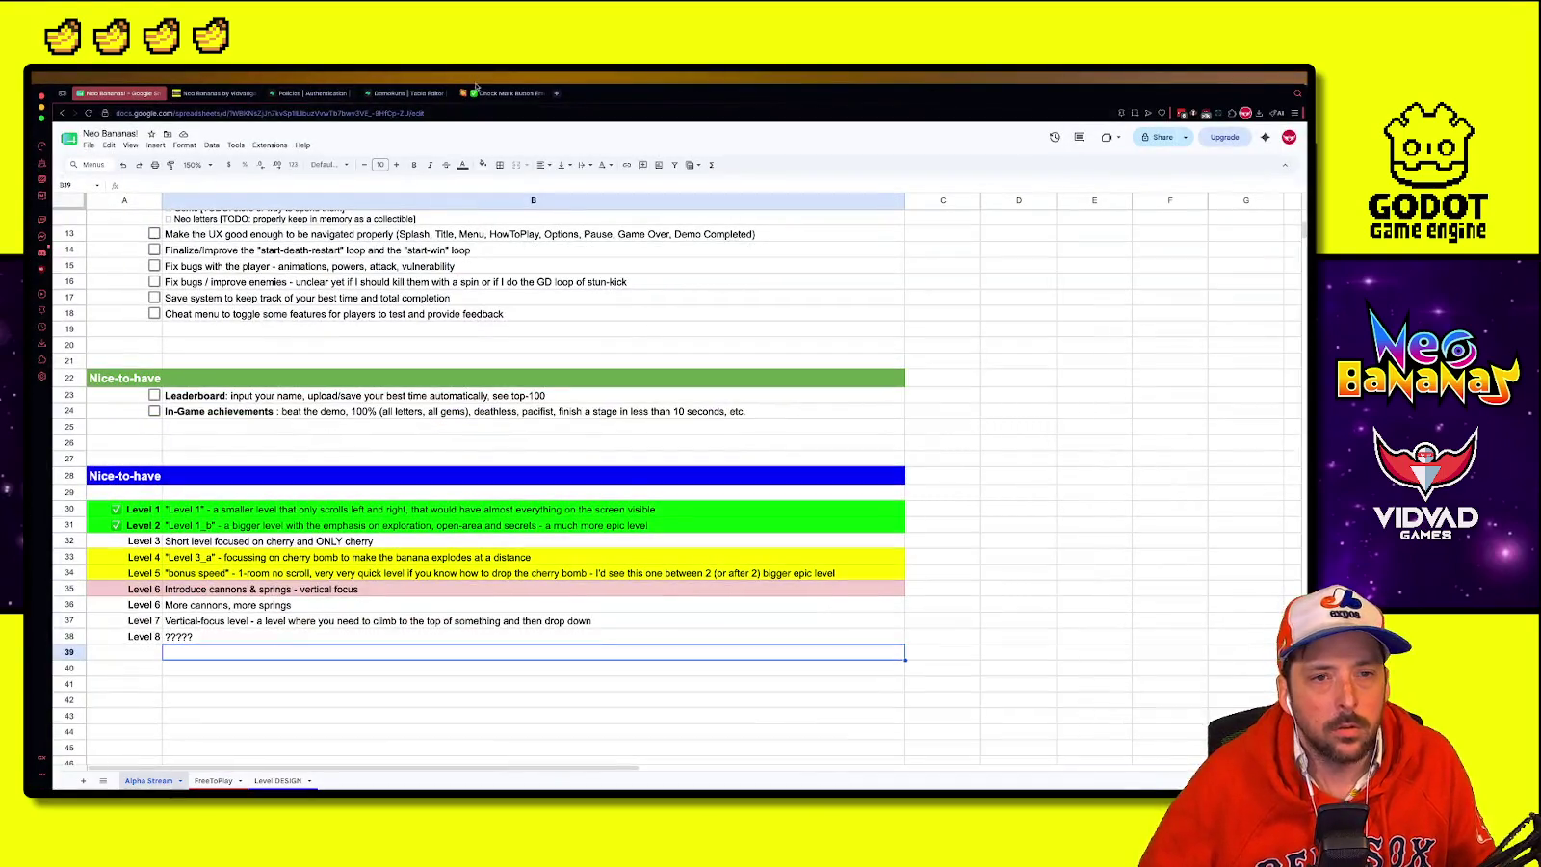
click(556, 93)
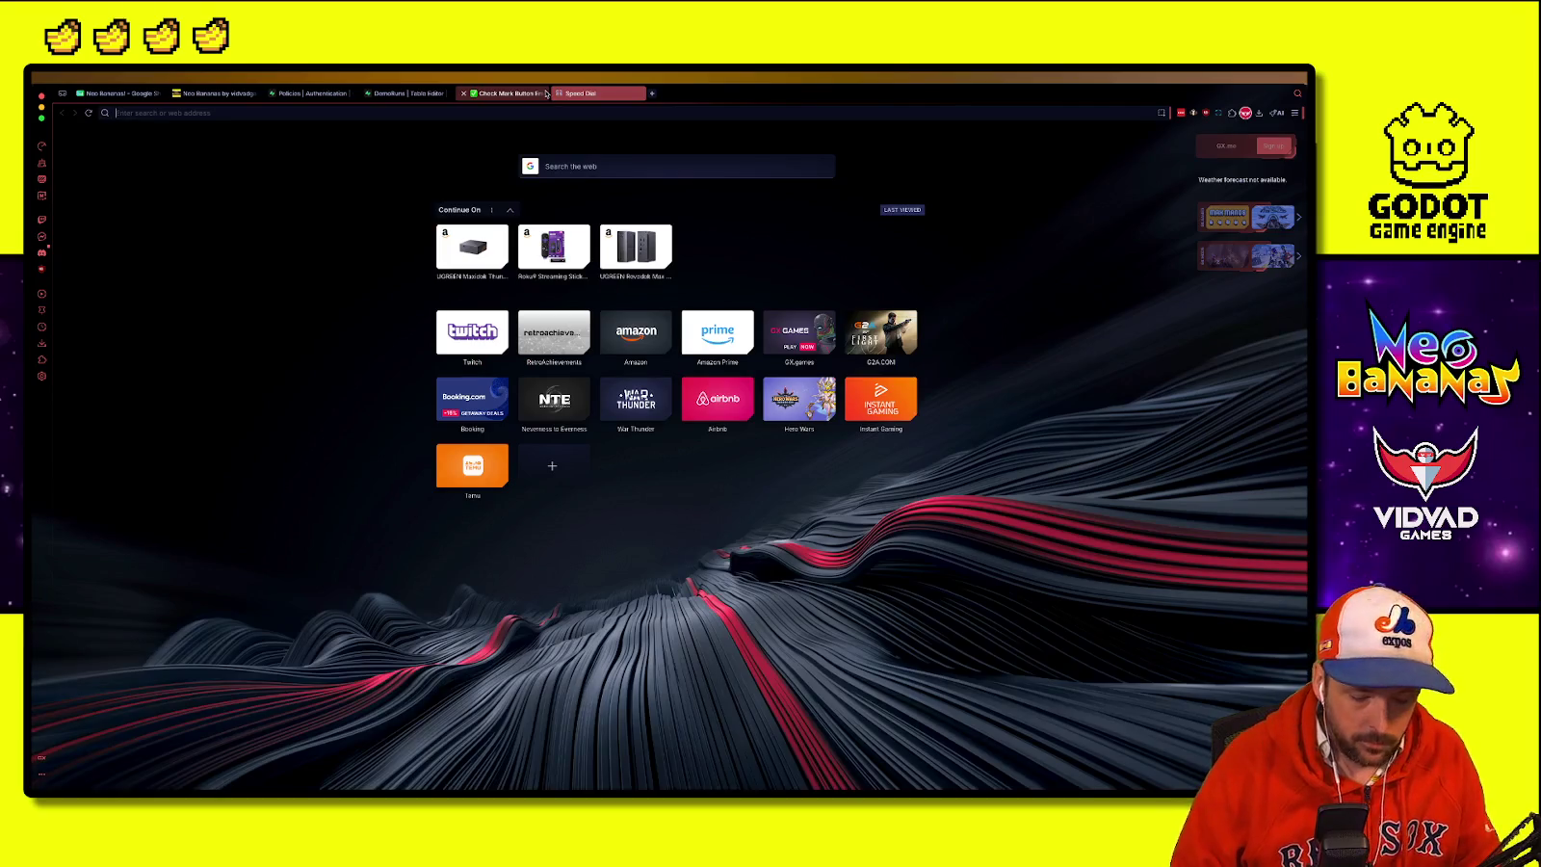
Search the web for 'kaon framented core'
text(kaon frame)
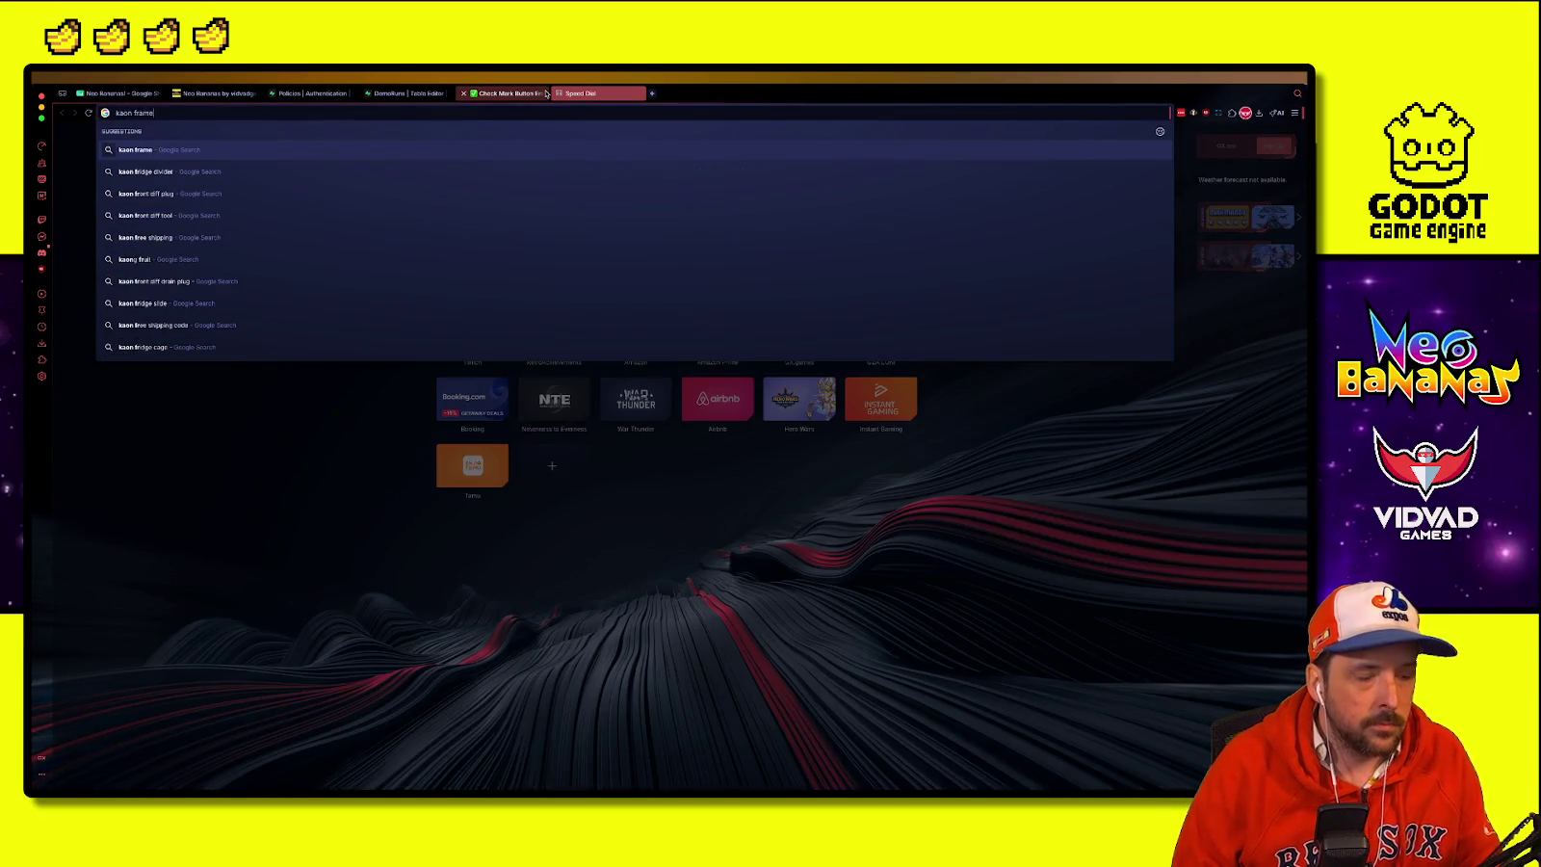
text(nted core)
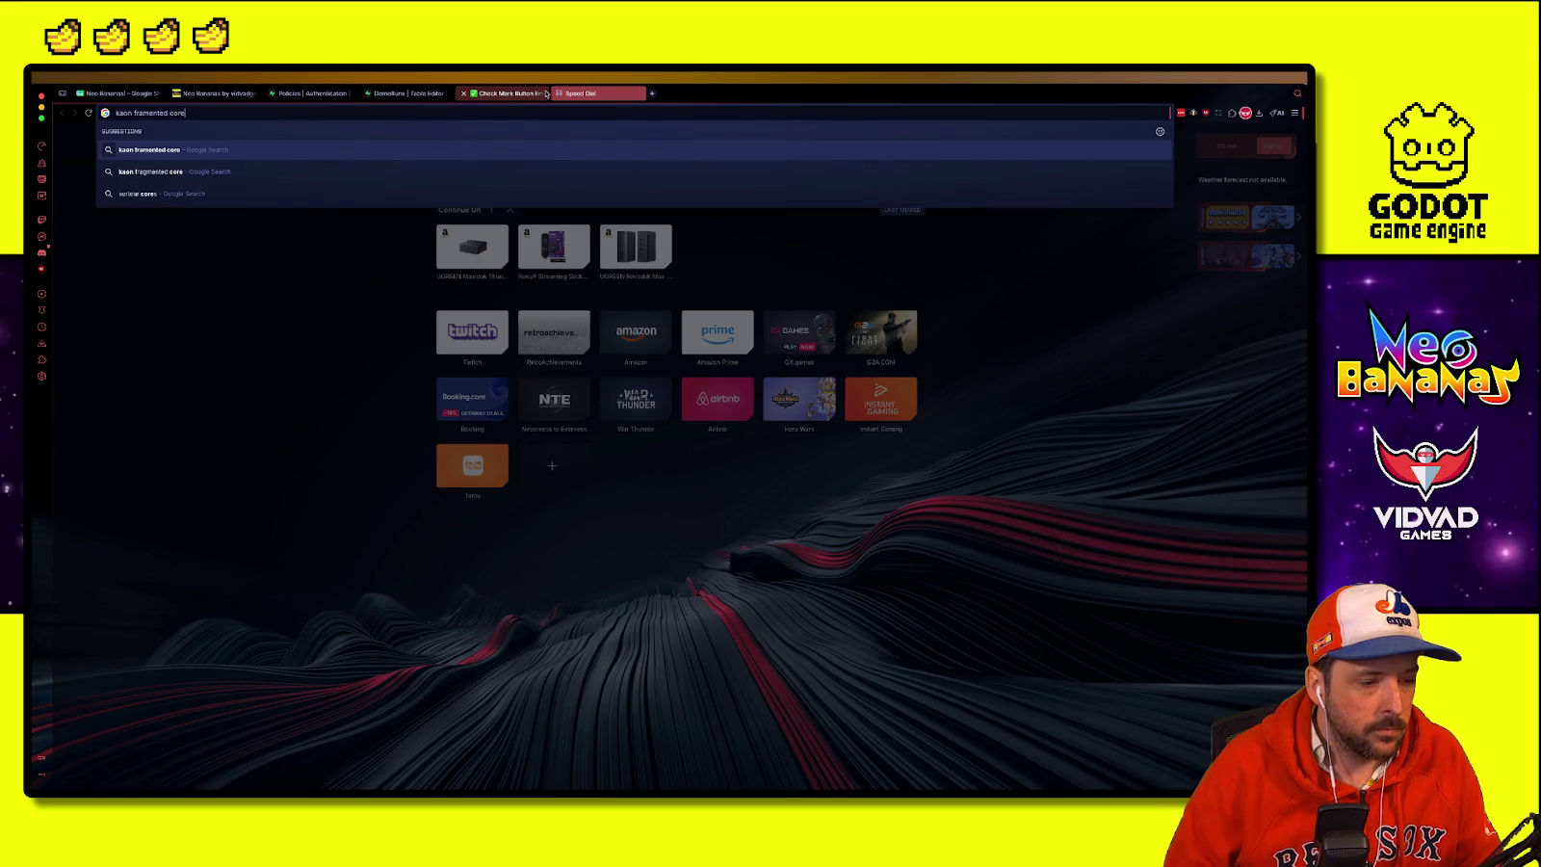
key(Return)
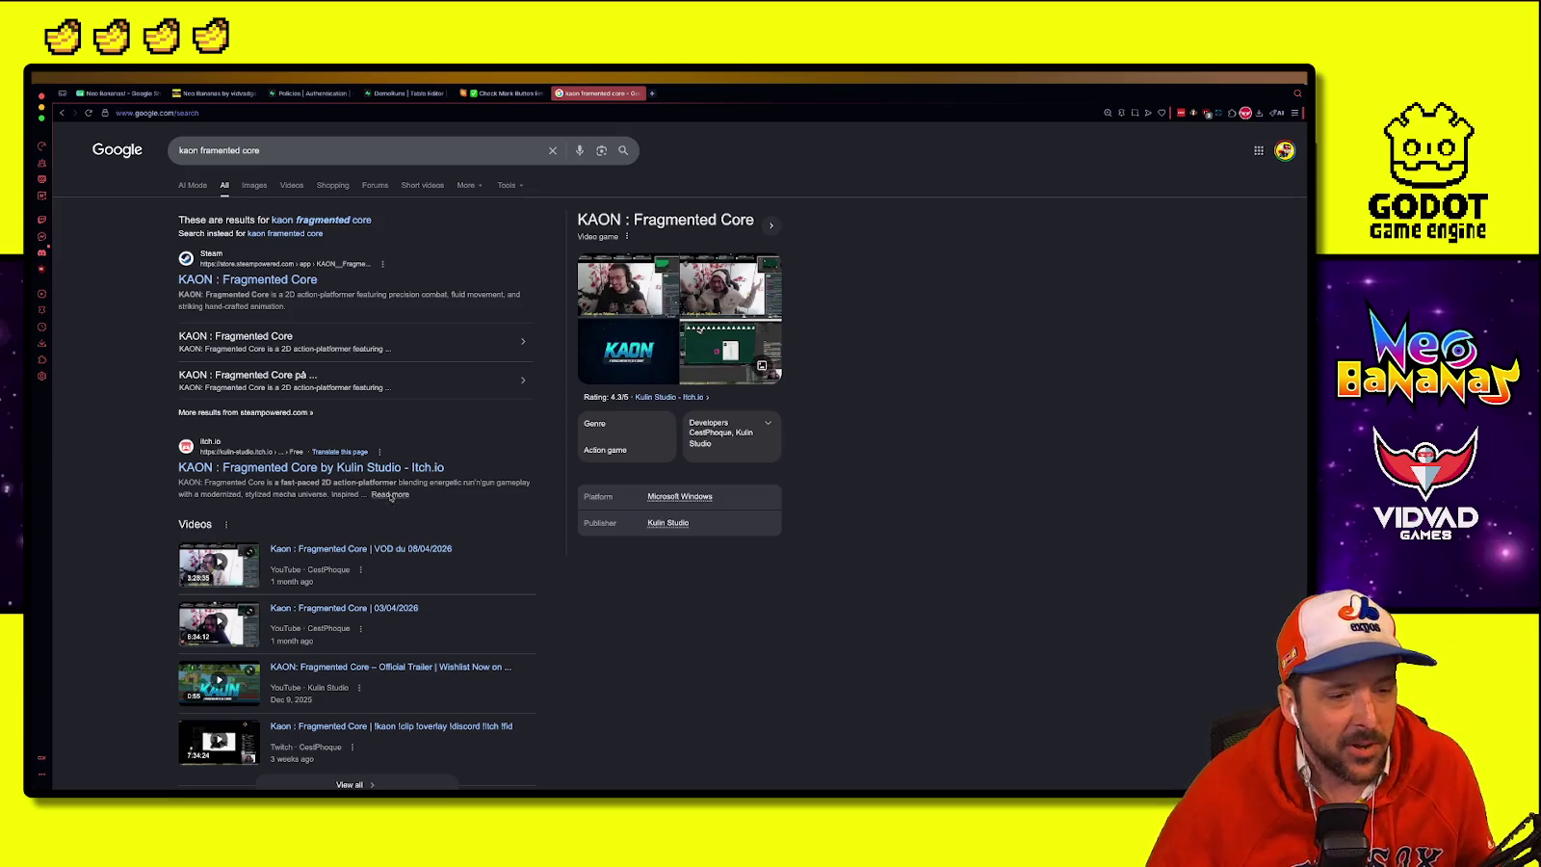
Open the KAON : Fragmented Core Steam store page and watch its trailer full screen
click(288, 281)
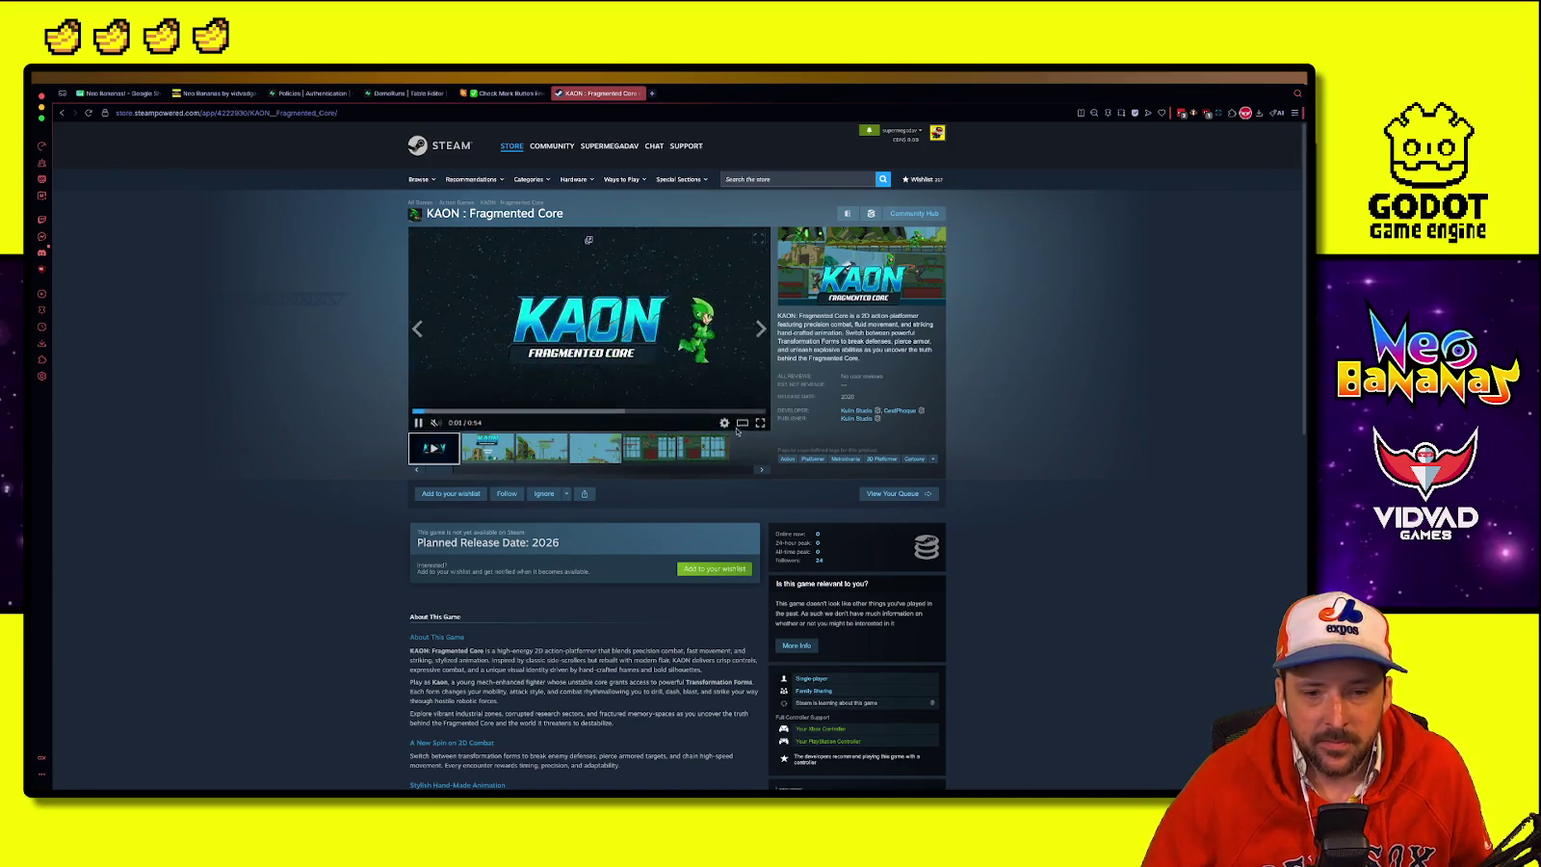
click(760, 424)
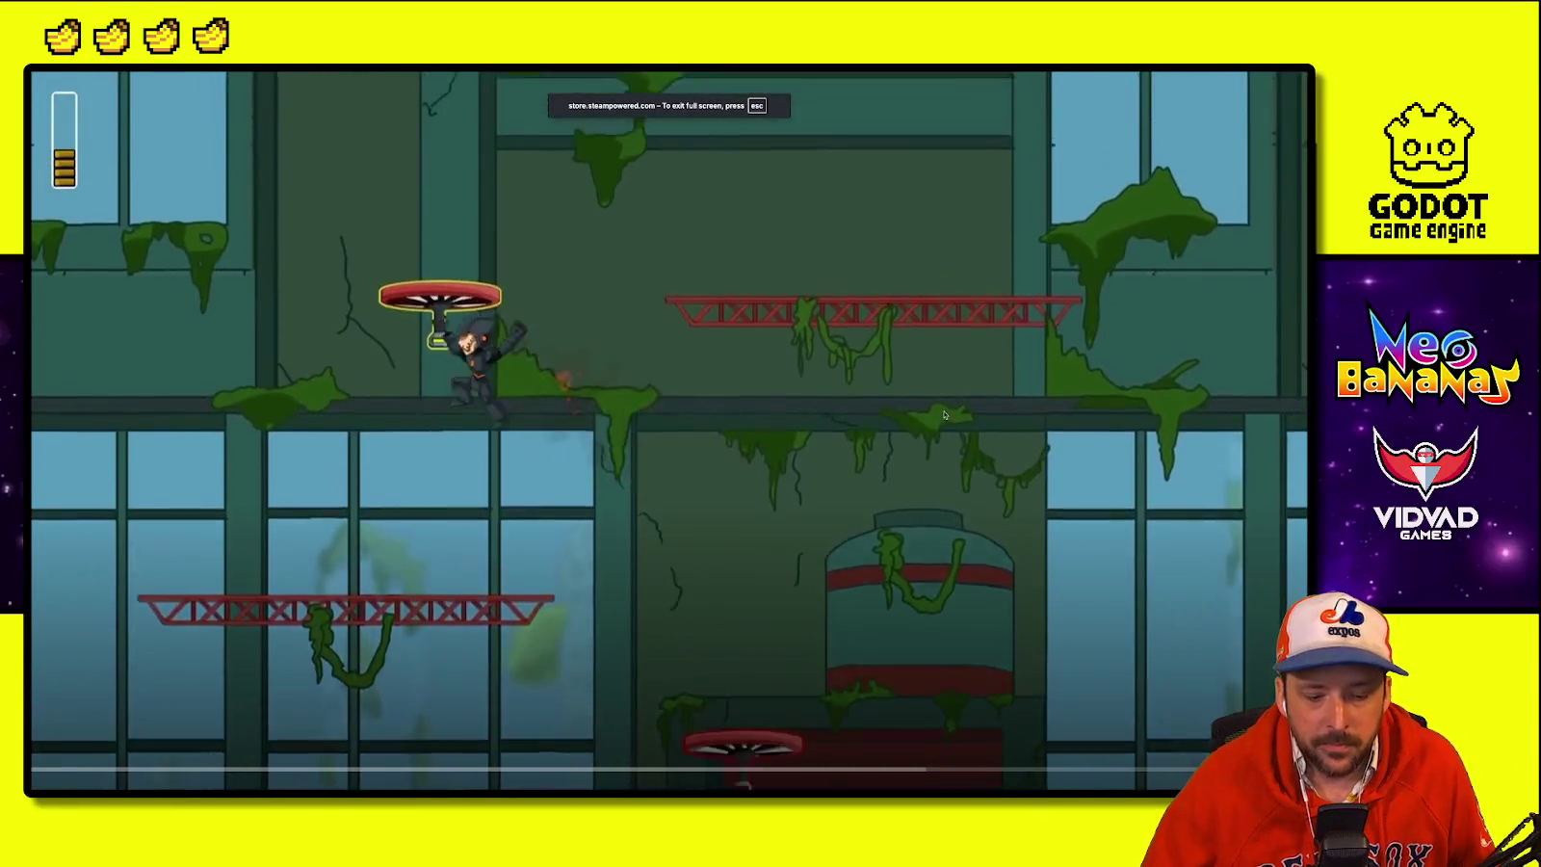
key(Escape)
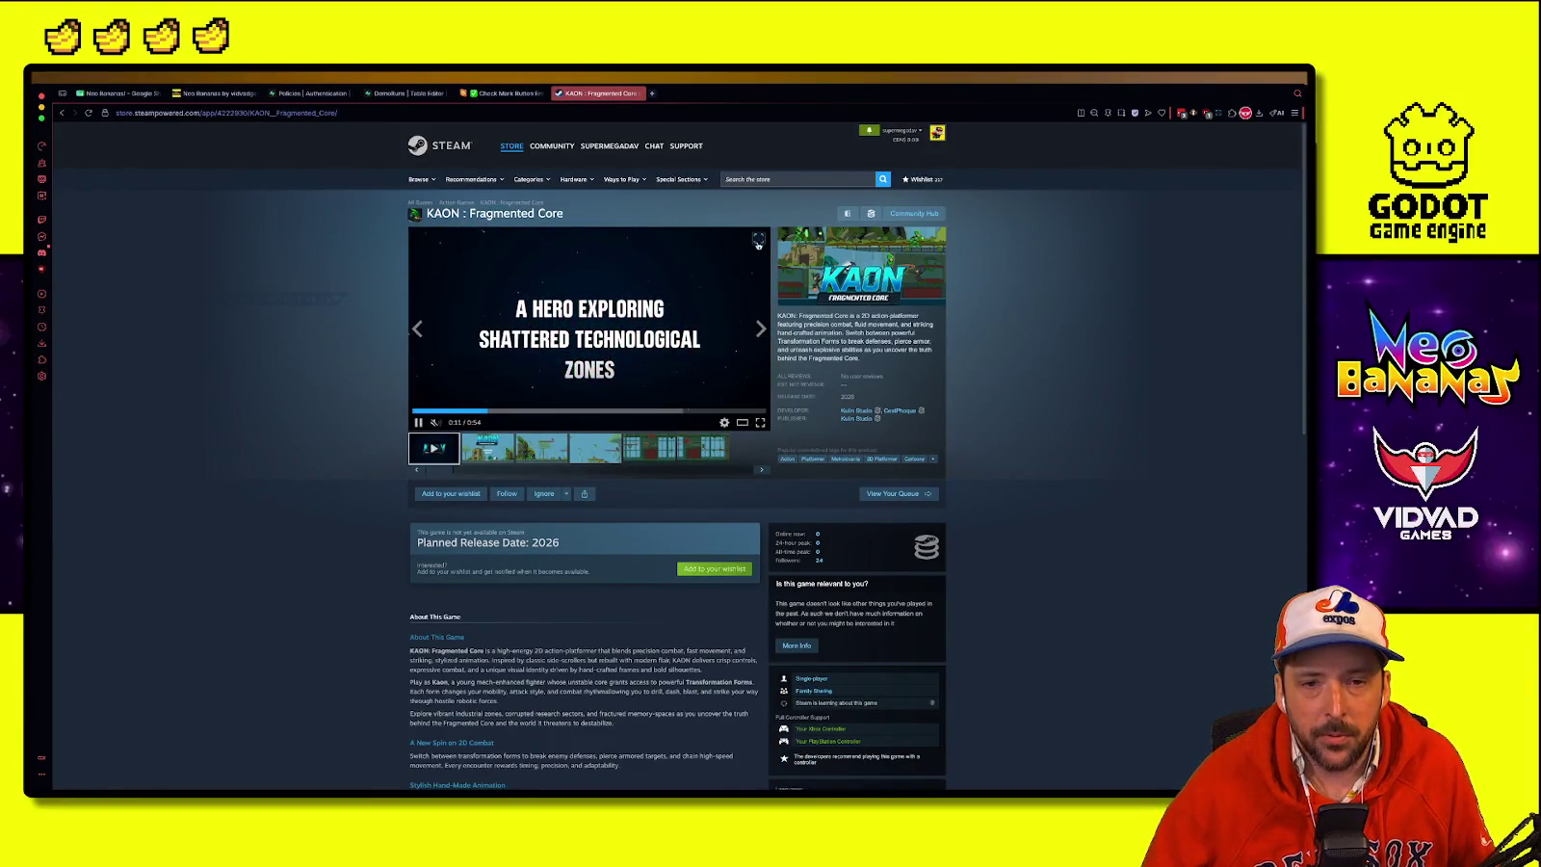
double_click(731, 338)
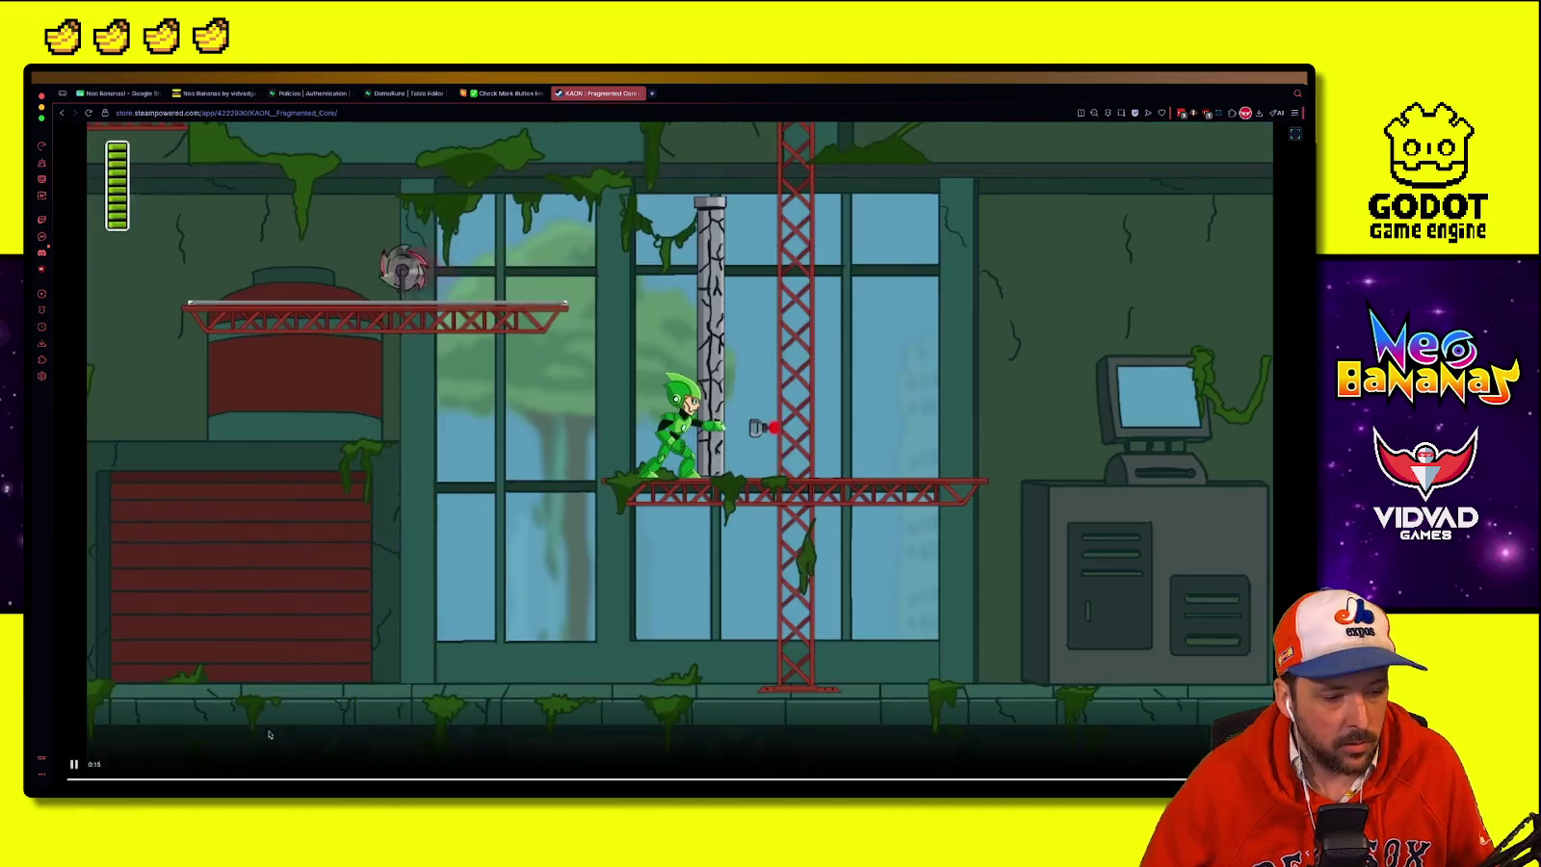
click(71, 781)
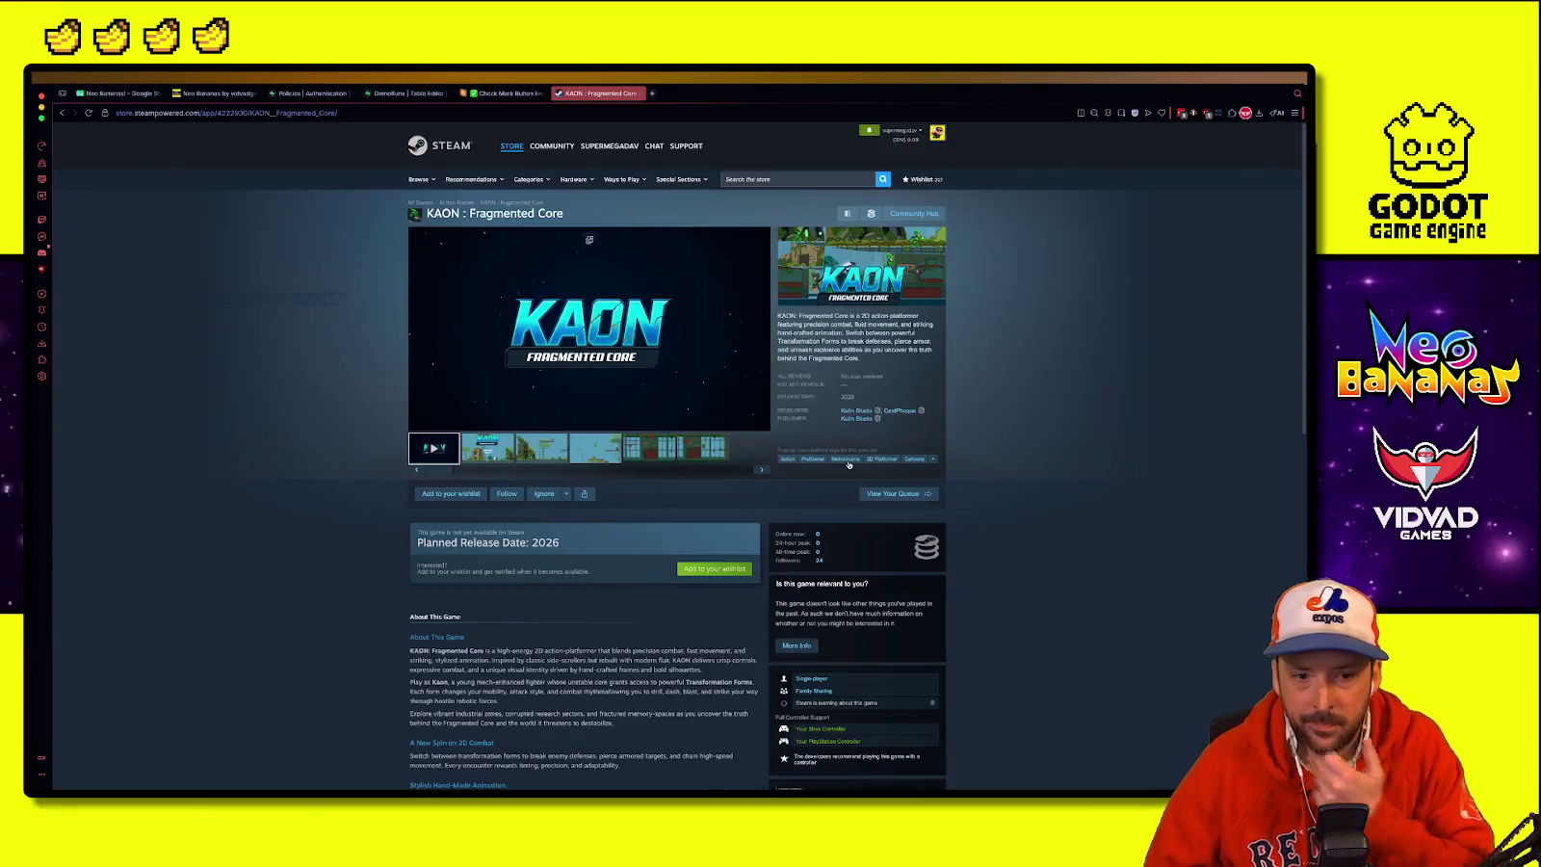
mouse_move(576, 409)
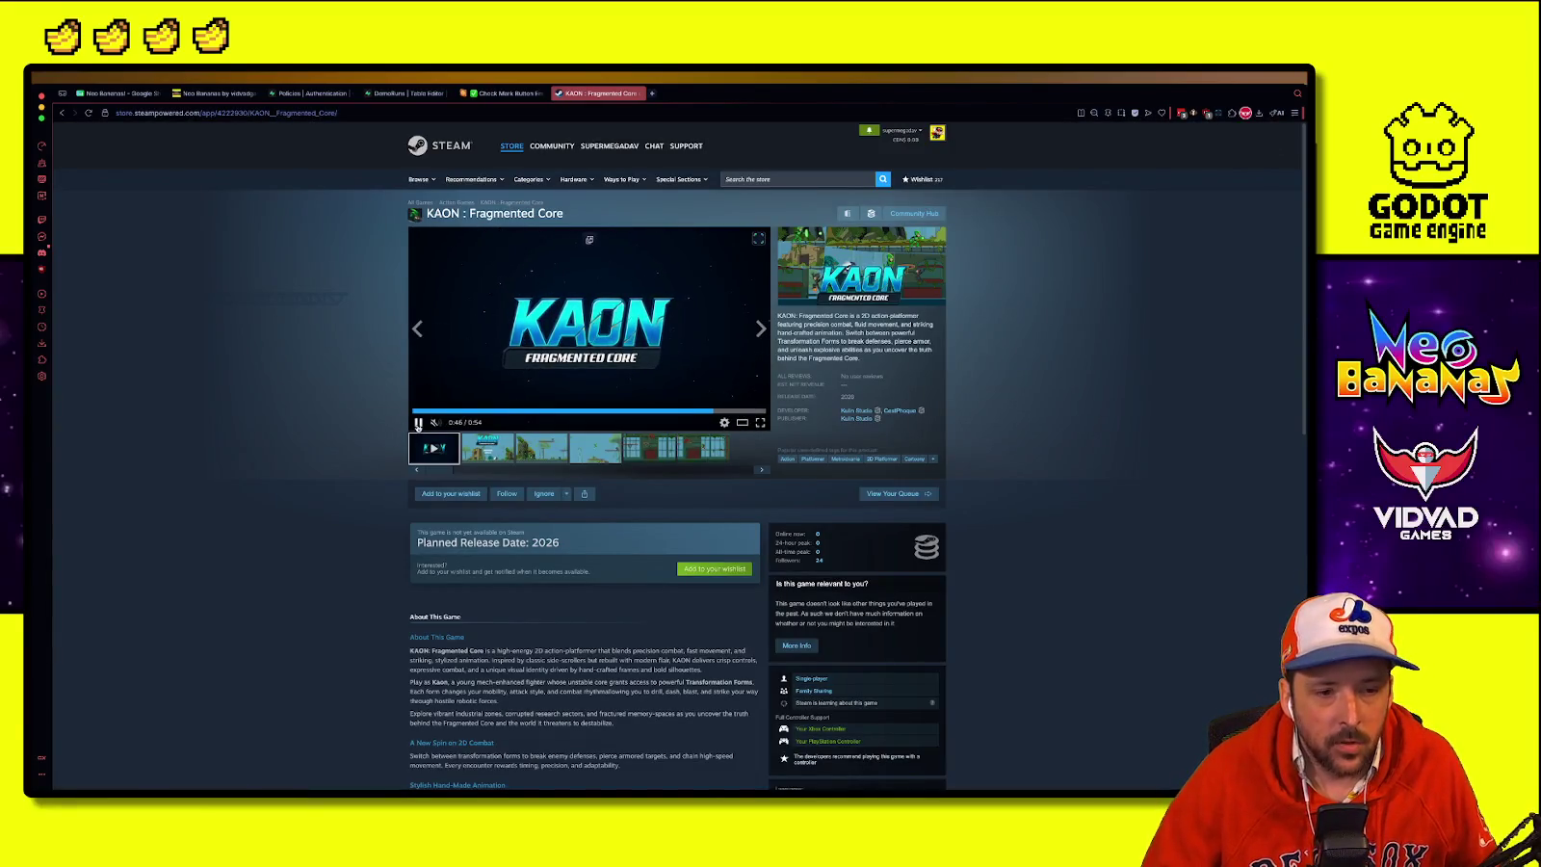
Wishlist KAON : Fragmented Core, browse its Steam page, and switch back to the Godot editor
click(450, 493)
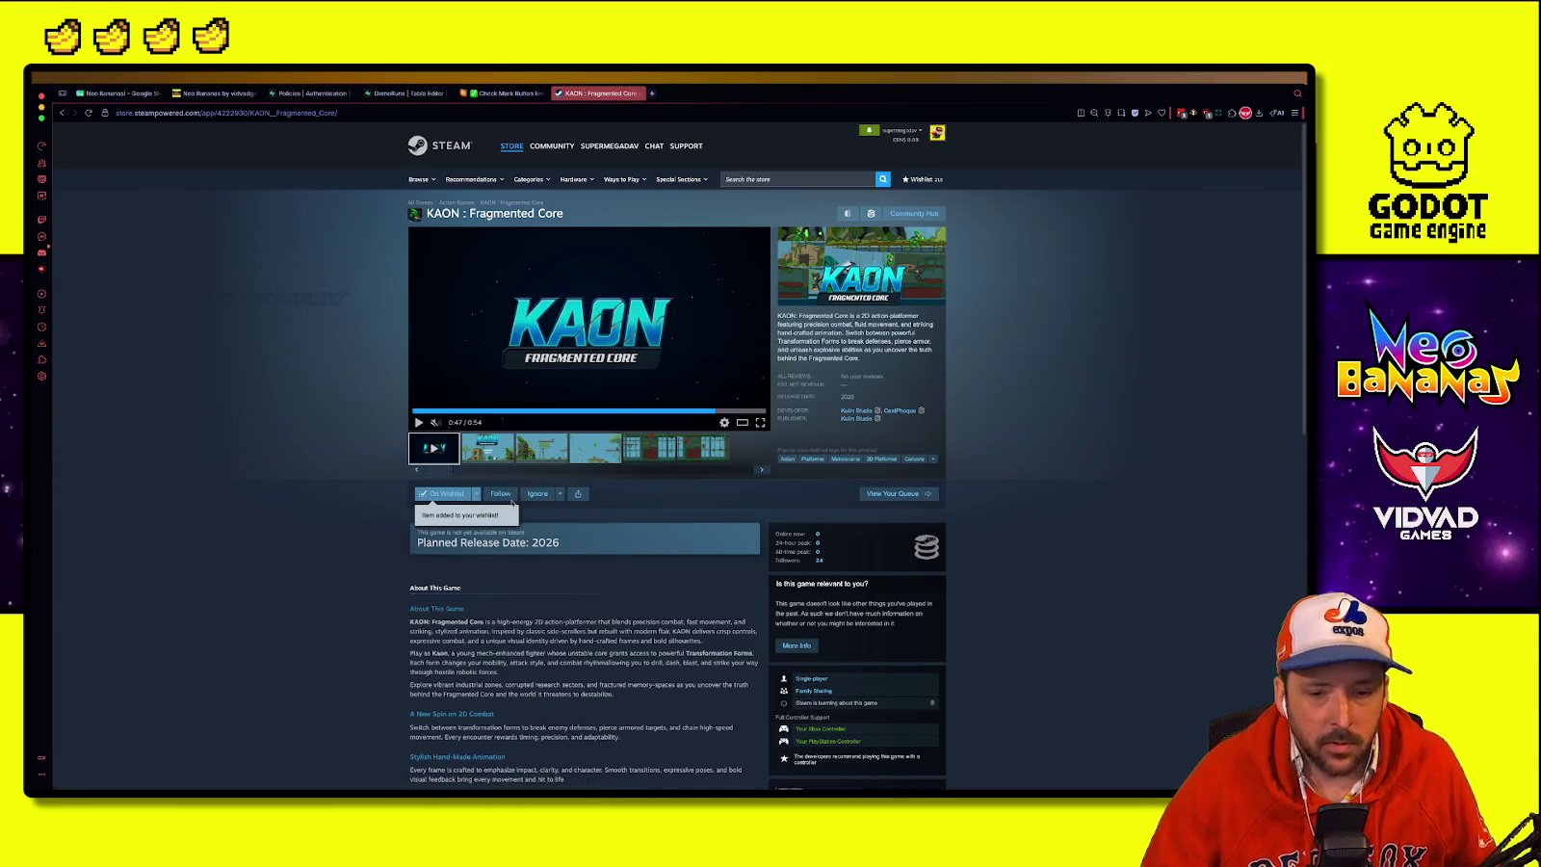
scroll(598, 488, down, 3)
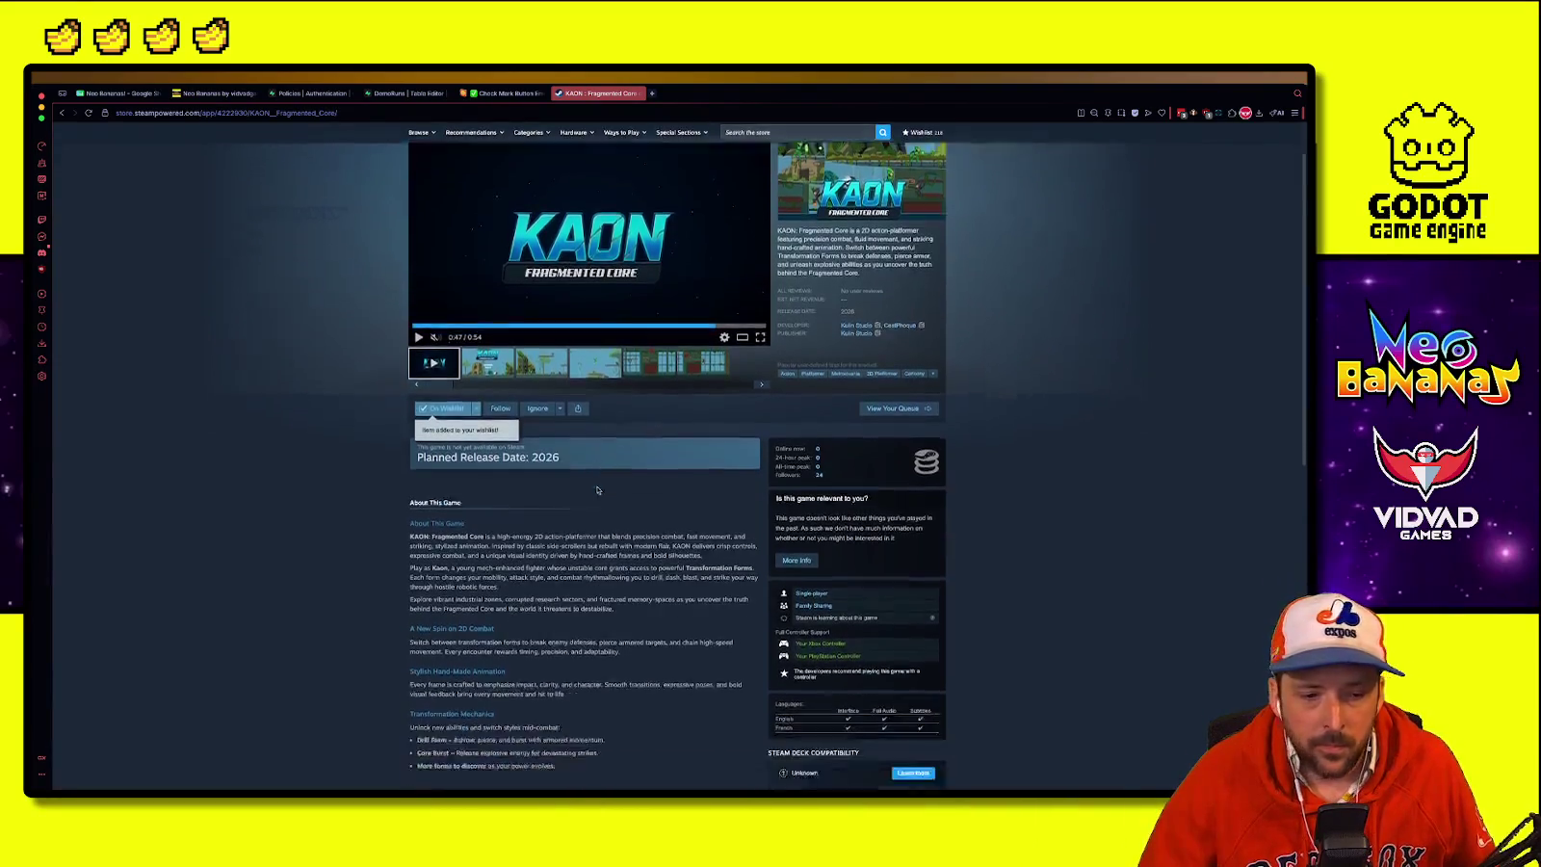
scroll(595, 485, down, 2)
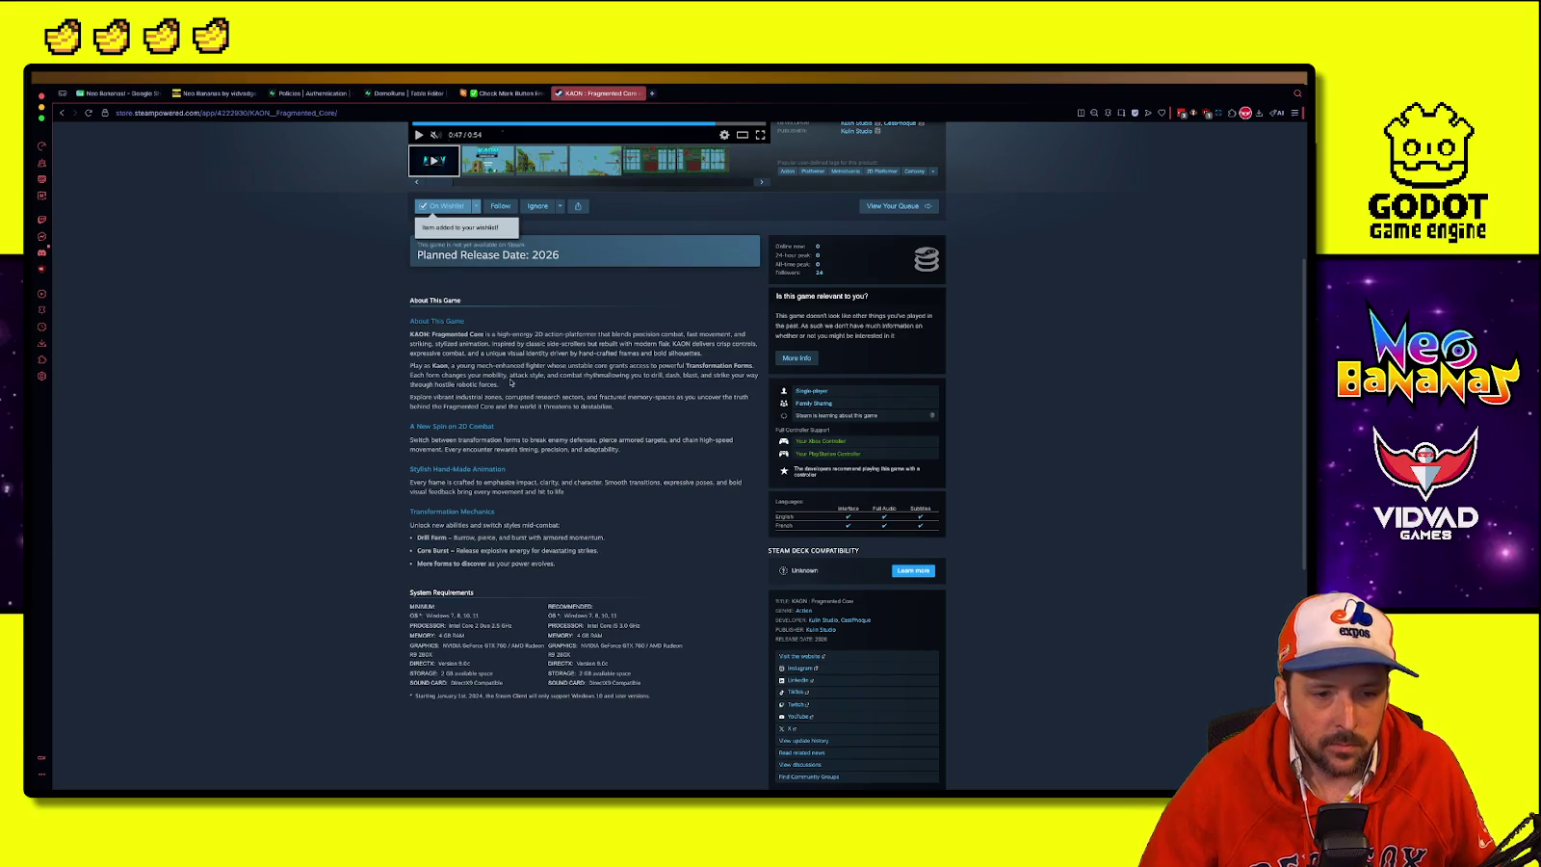
scroll(508, 383, down, 2)
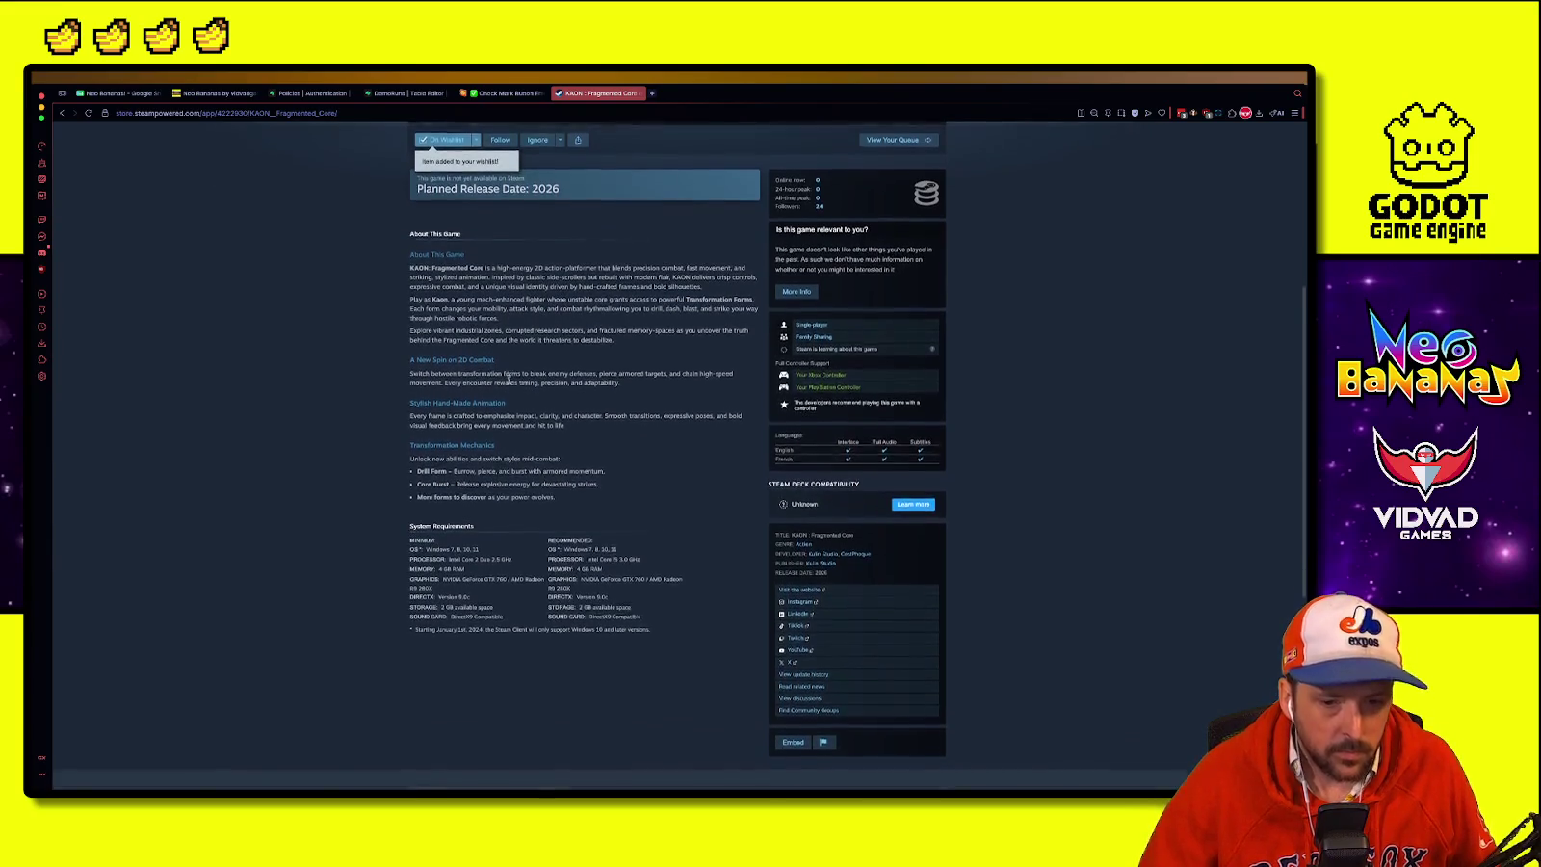
scroll(505, 381, down, 6)
scroll(505, 372, up, 15)
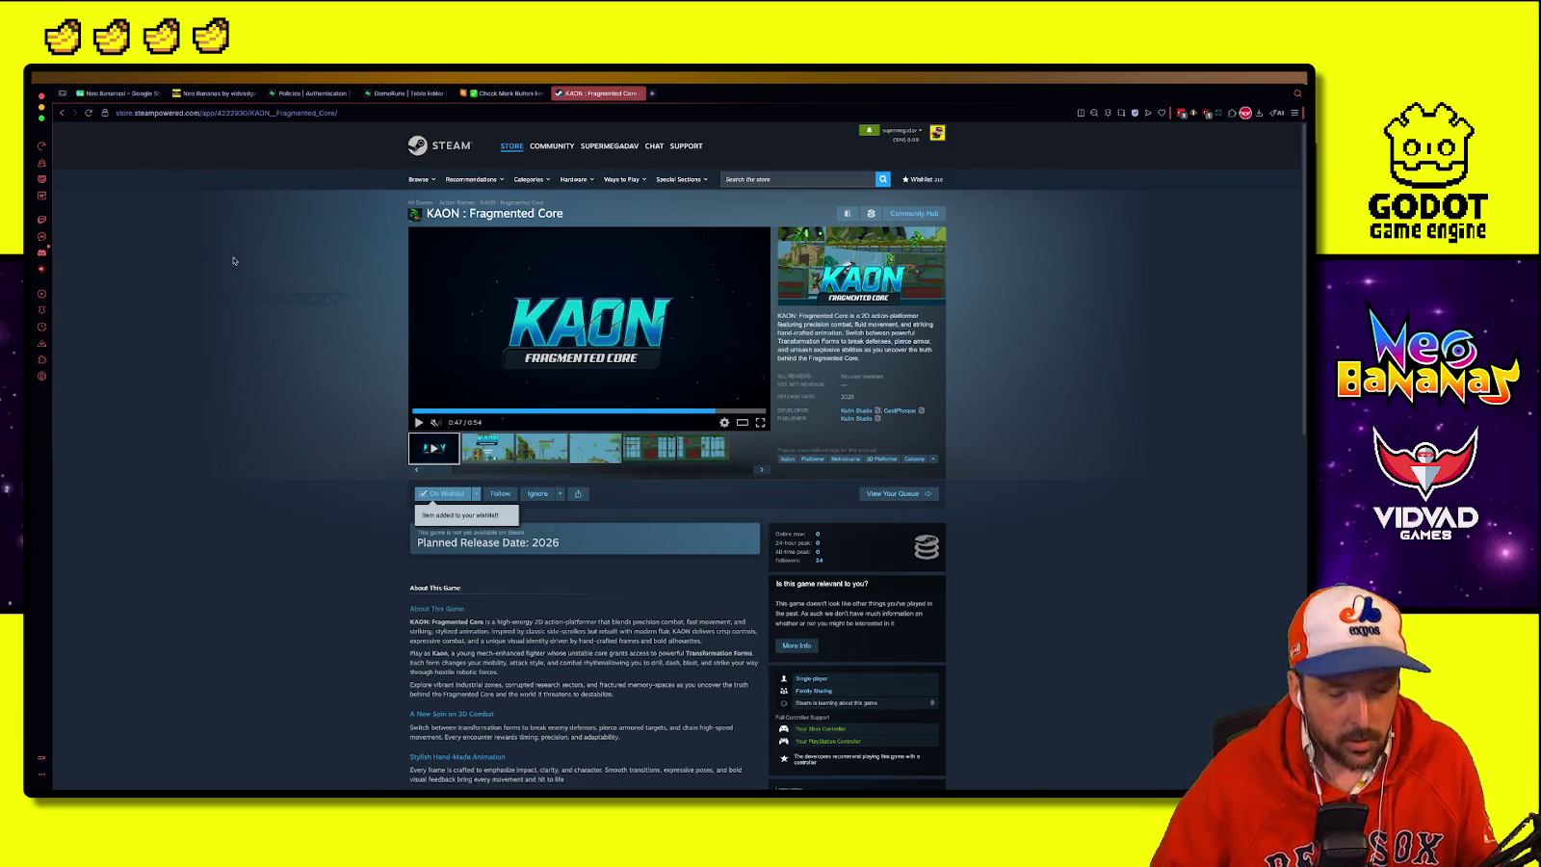
key(ctrl+Up)
click(925, 453)
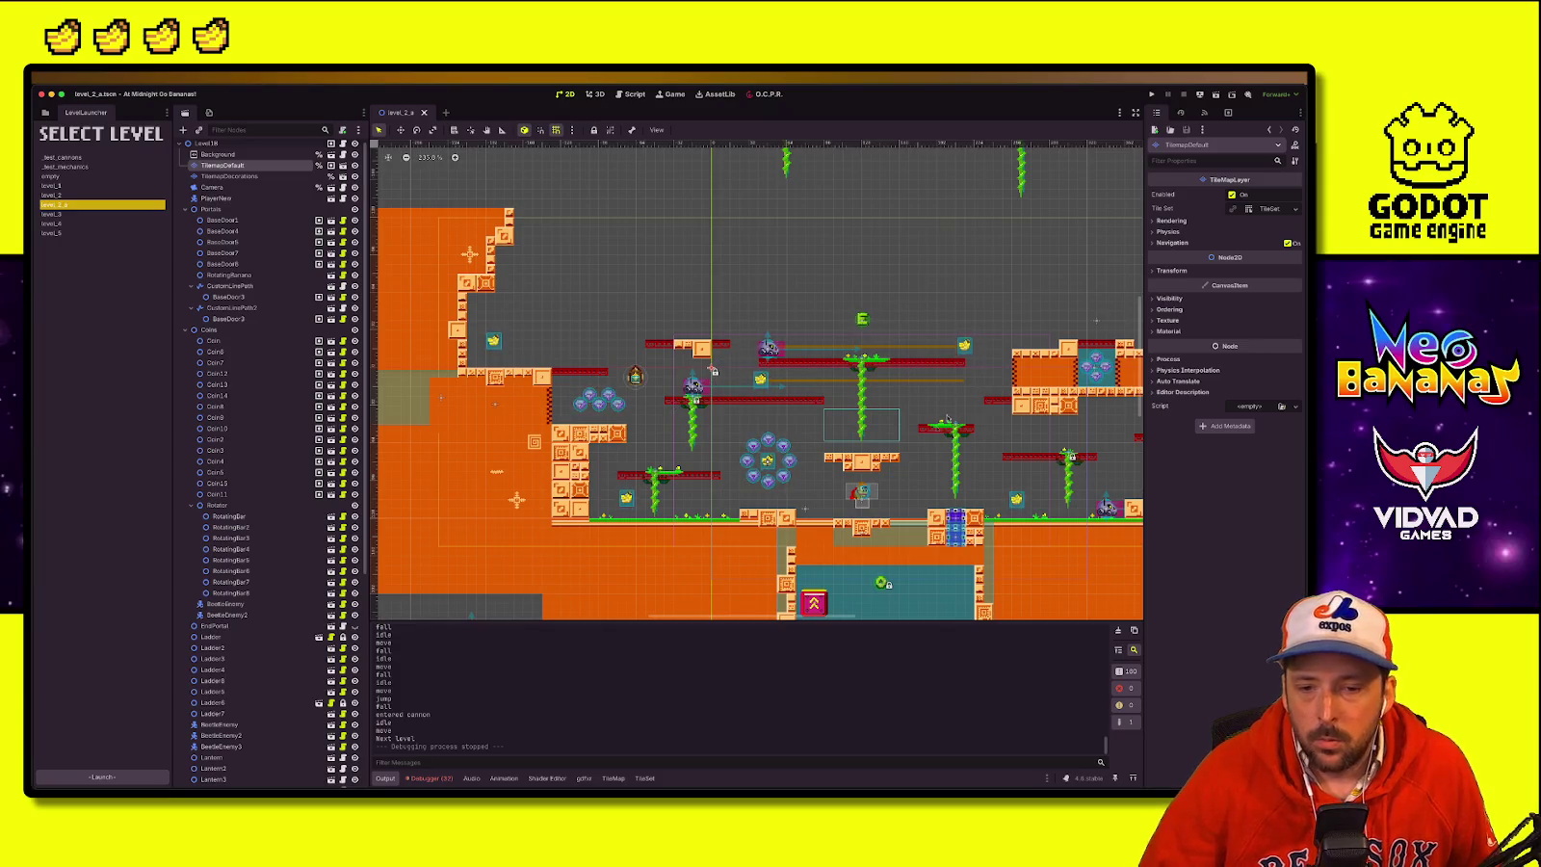
Save the level and choose the LevelLauncher levels to play, leaving out level_5
key(ctrl+s)
click(68, 184)
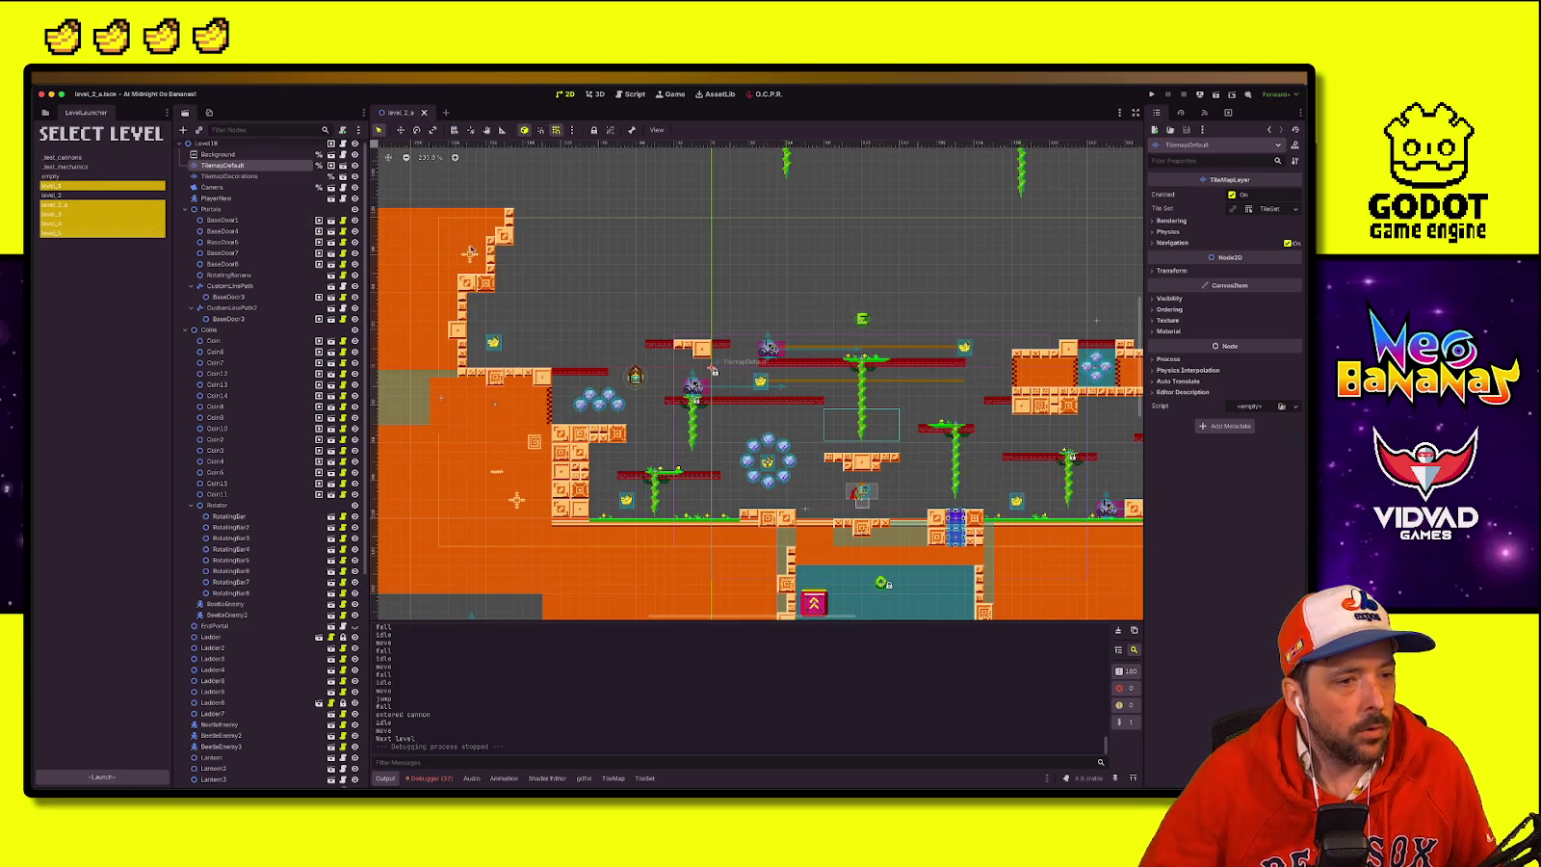
shift+click(83, 223)
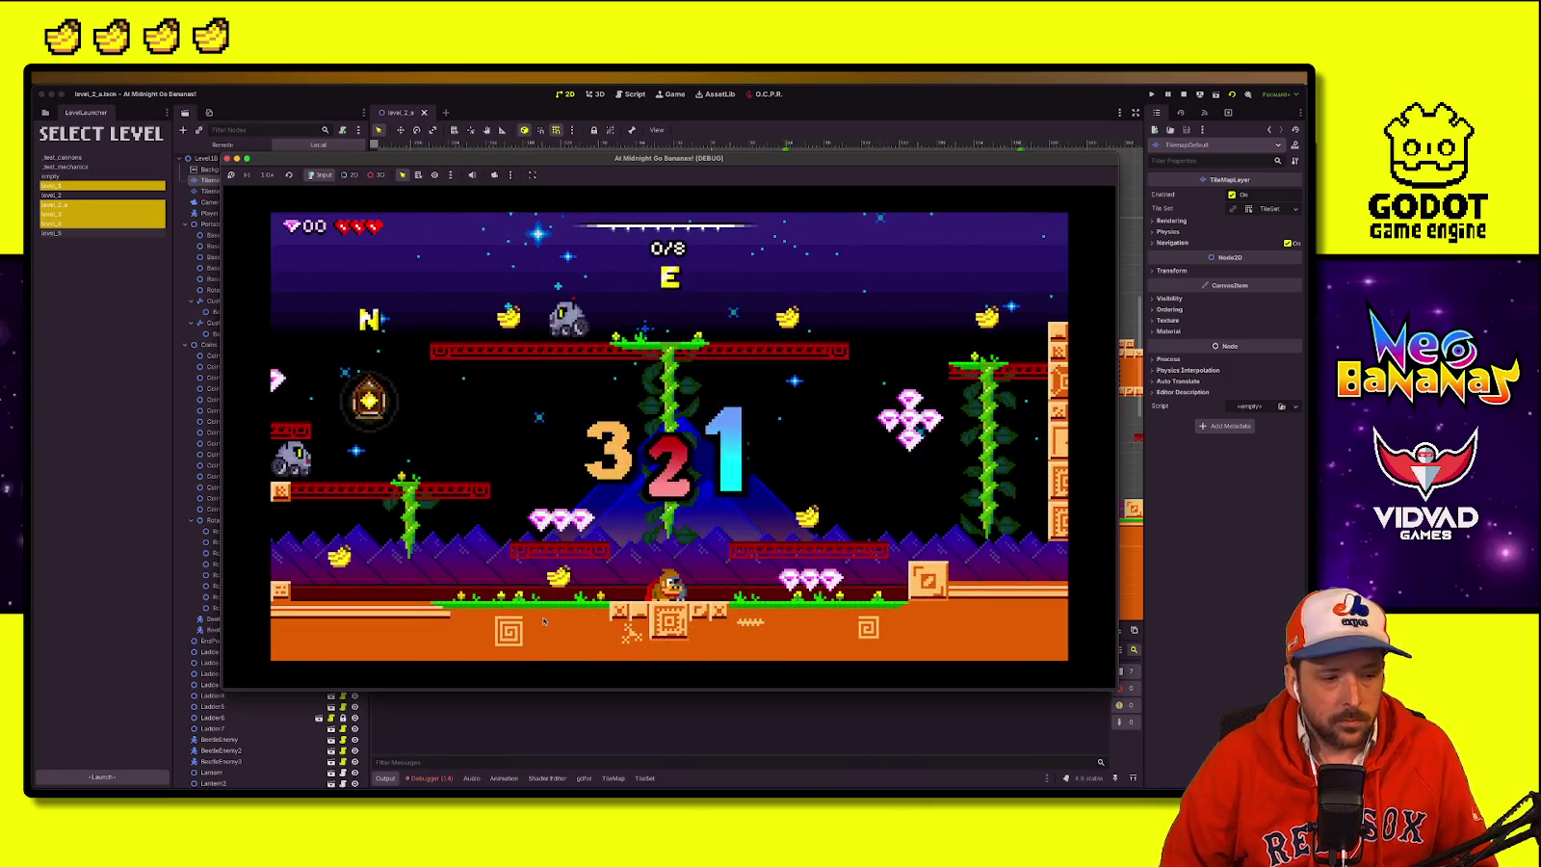
Wall-jump onto the left platform and fly up-right via the lantern, grabbing a banana and gems
key(Right)
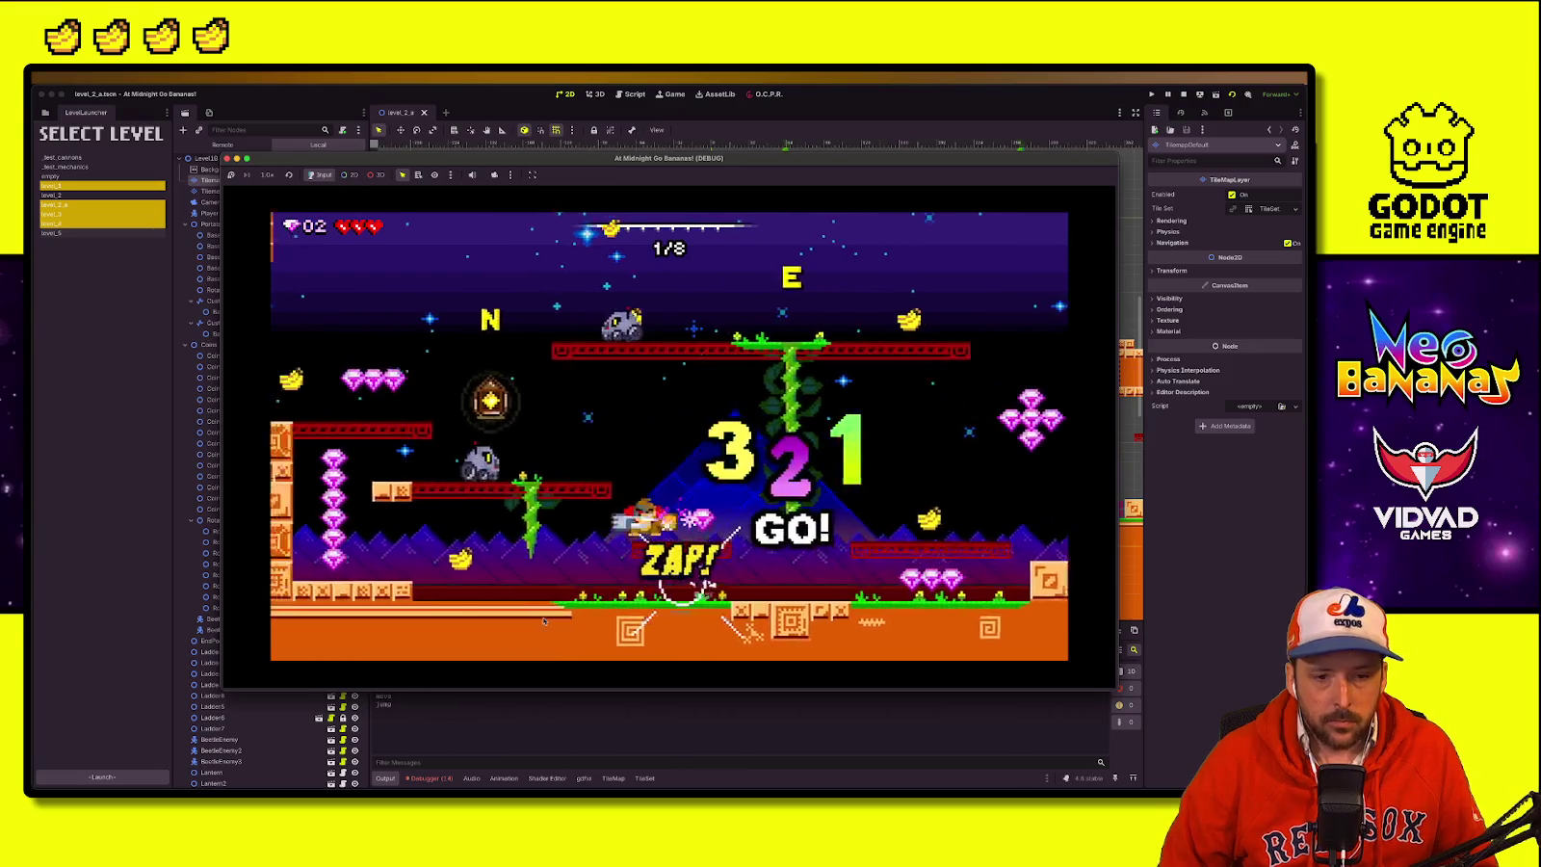
key(Left)
key(space)
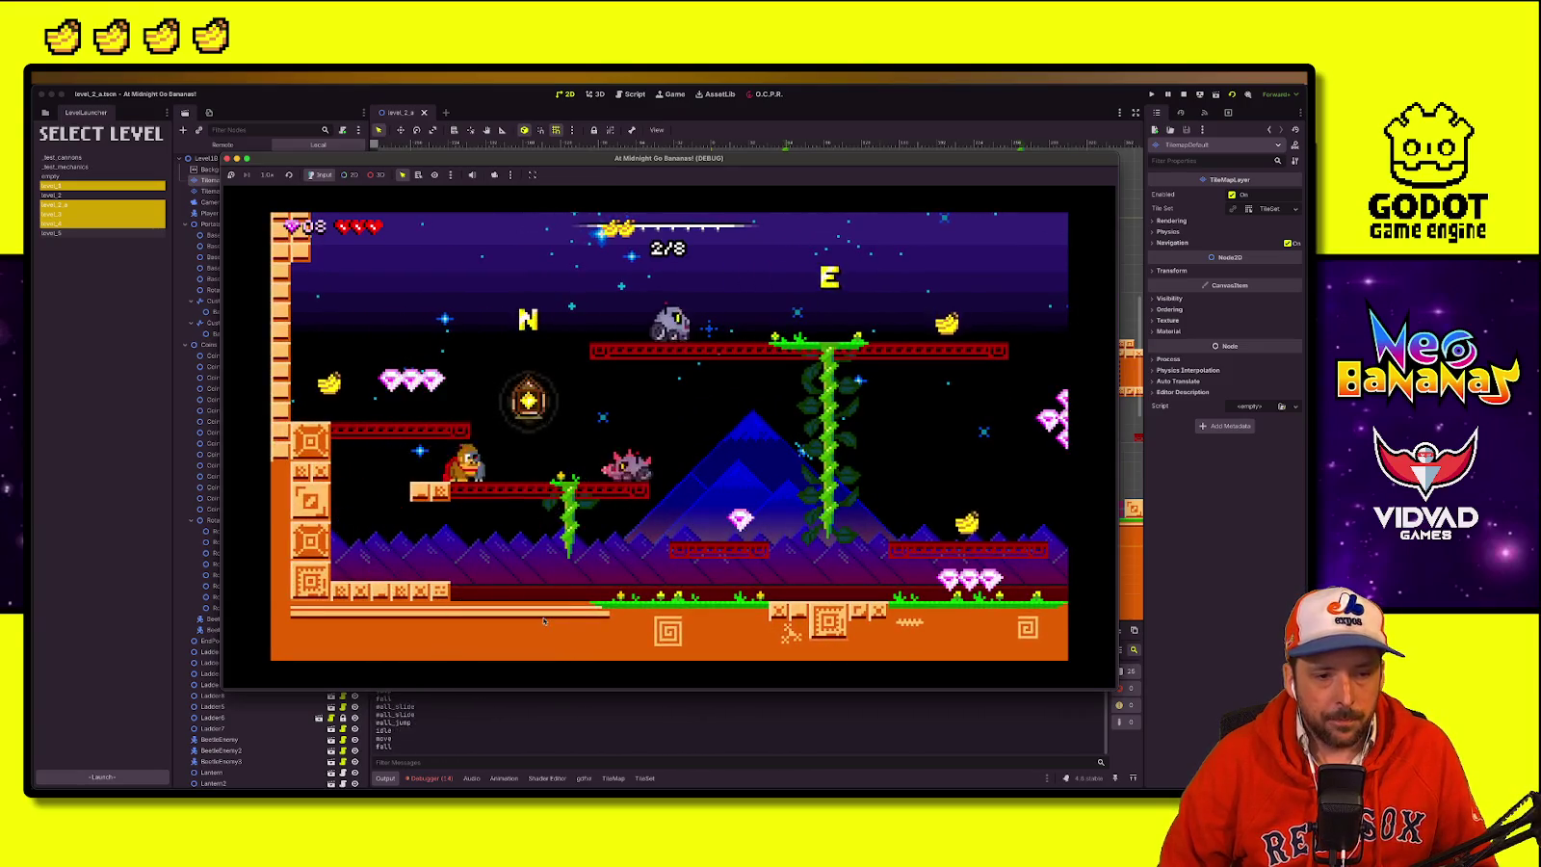
key(space)
key(Right)
key(Right)
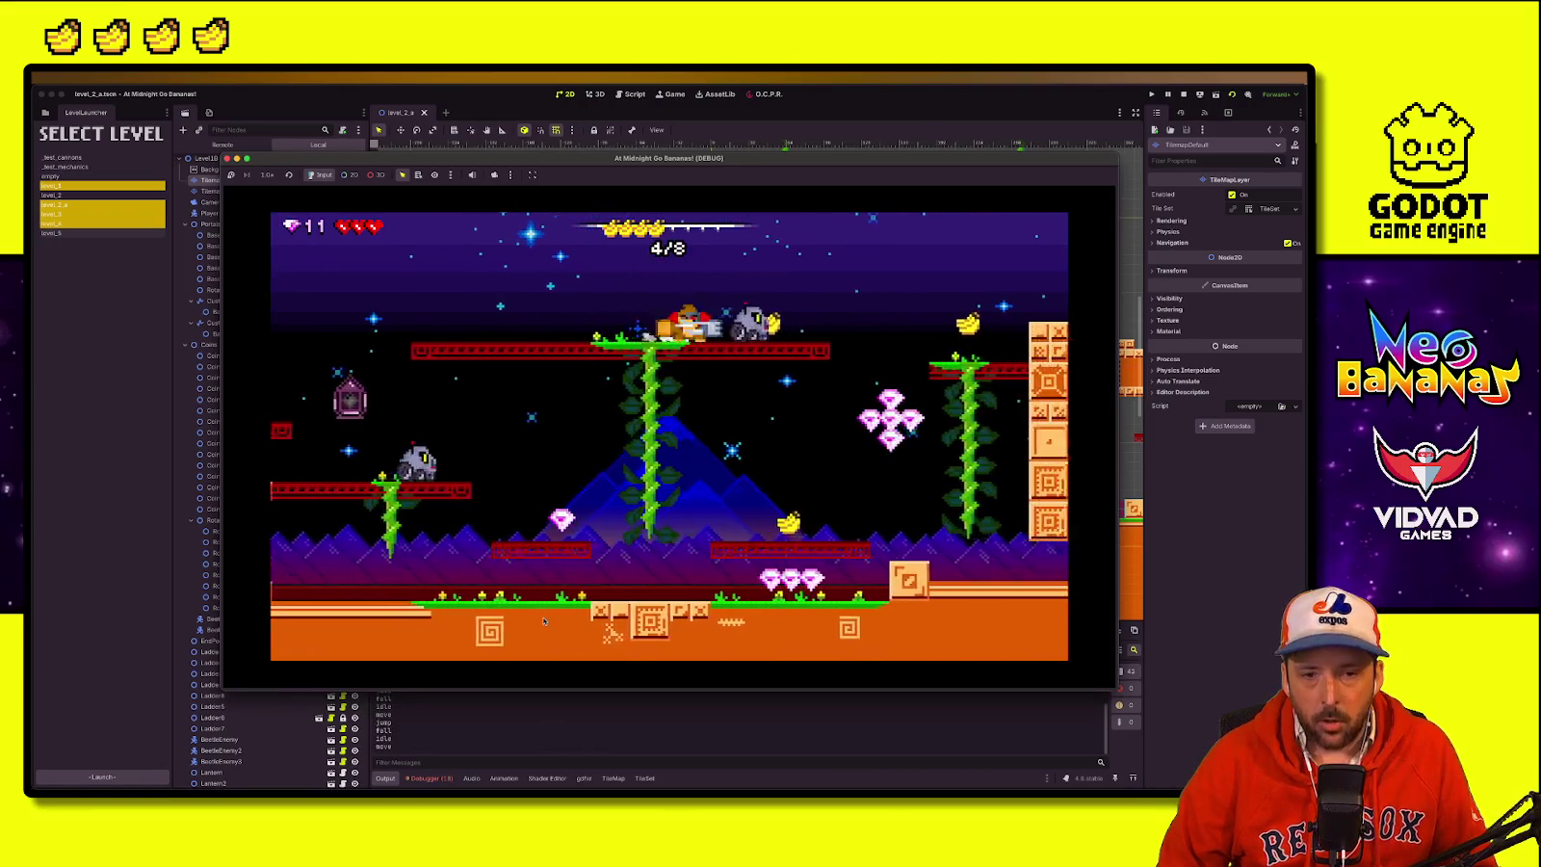
key(Right)
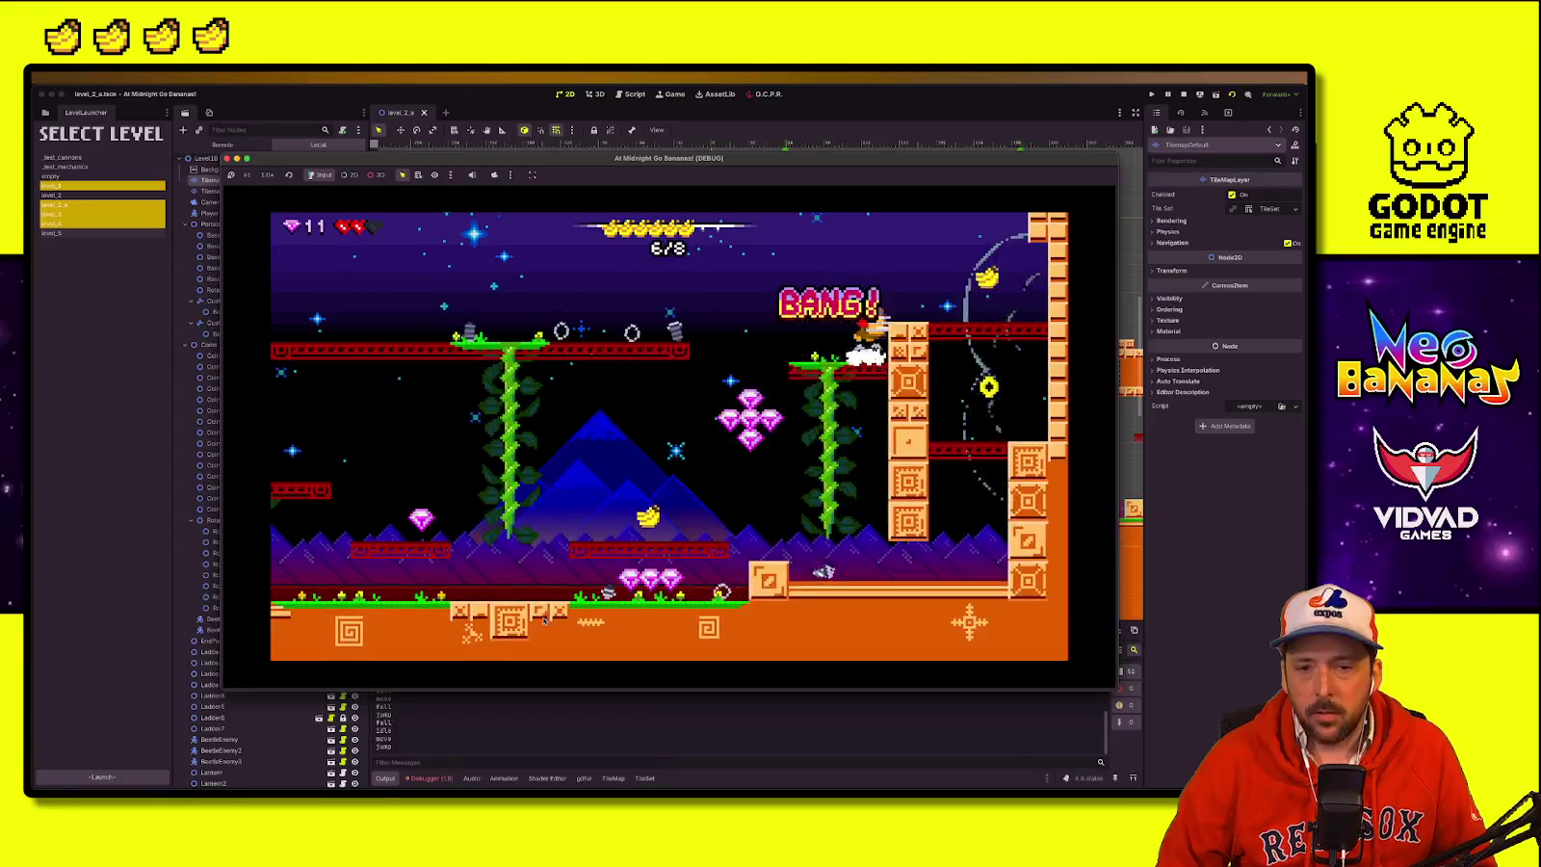
key(Left)
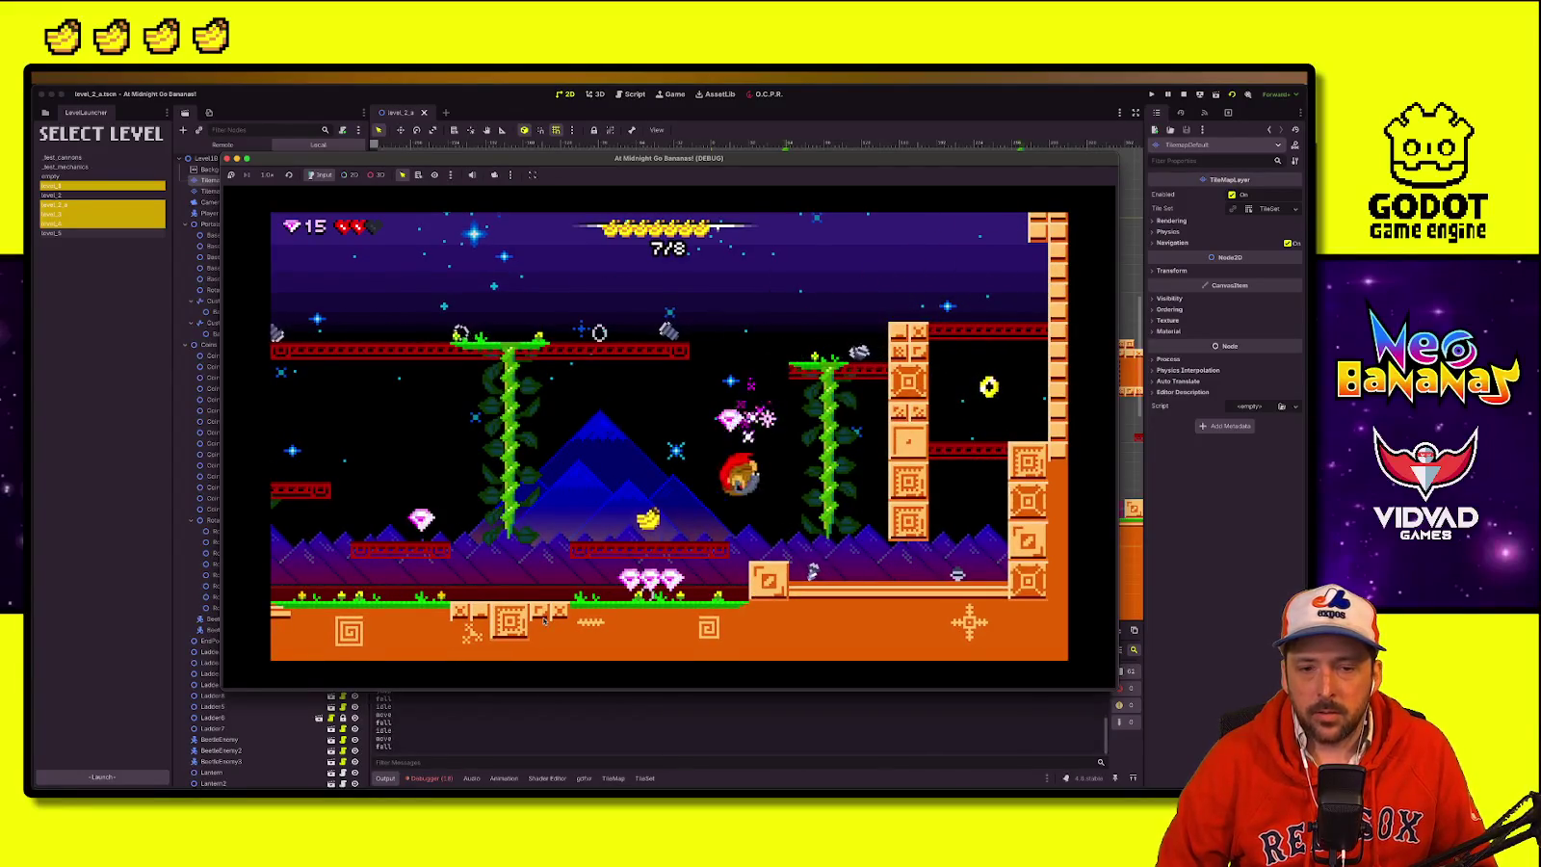
Collect the 8th banana, climb the tall column, then run left into the EXIT portal
key(Right)
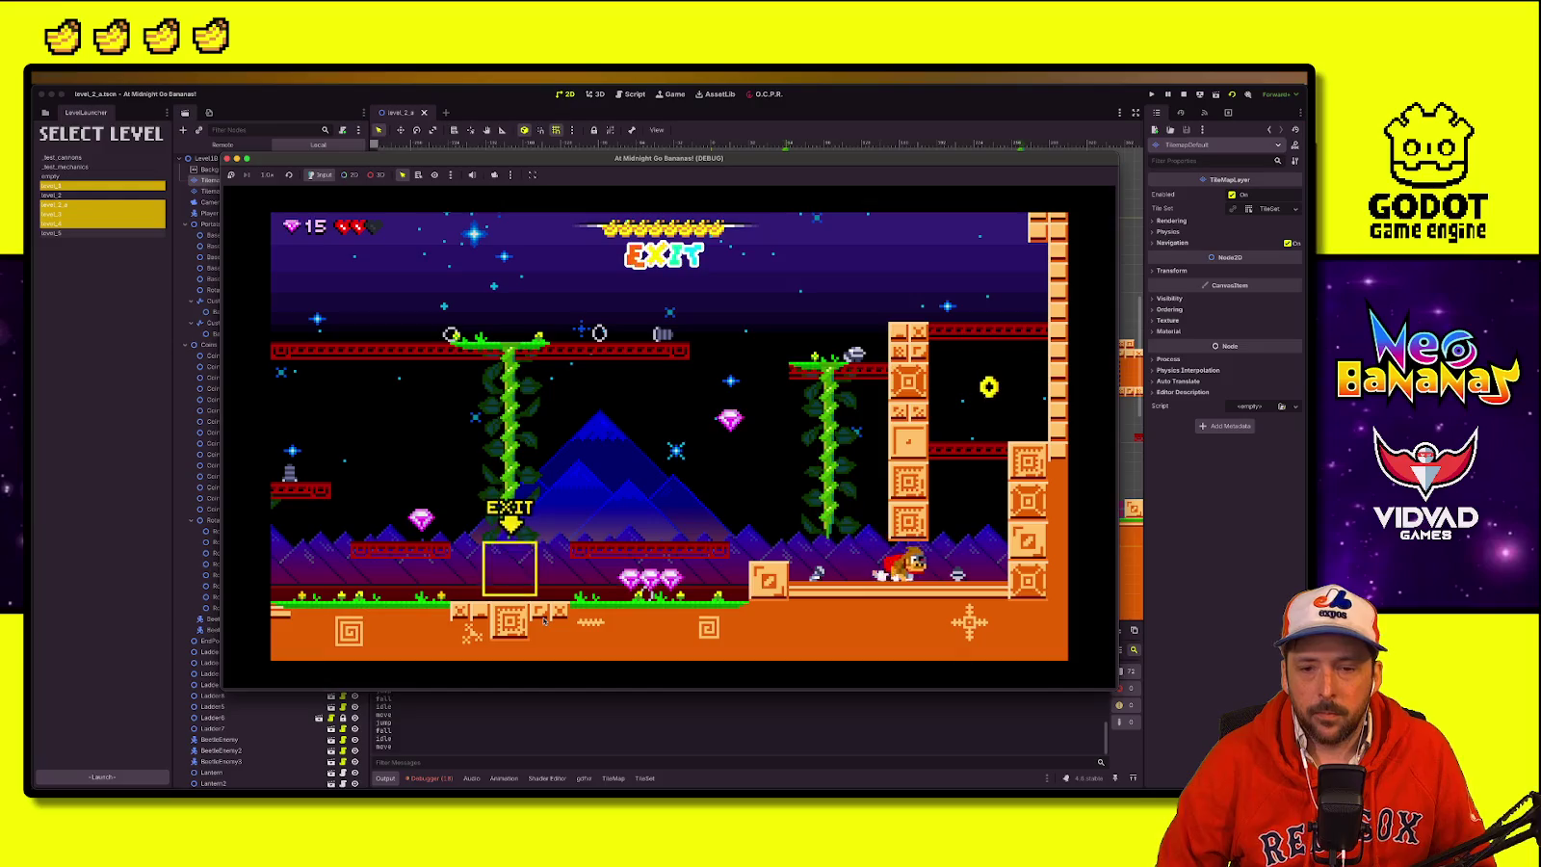
key(space)
key(space)
key(Left)
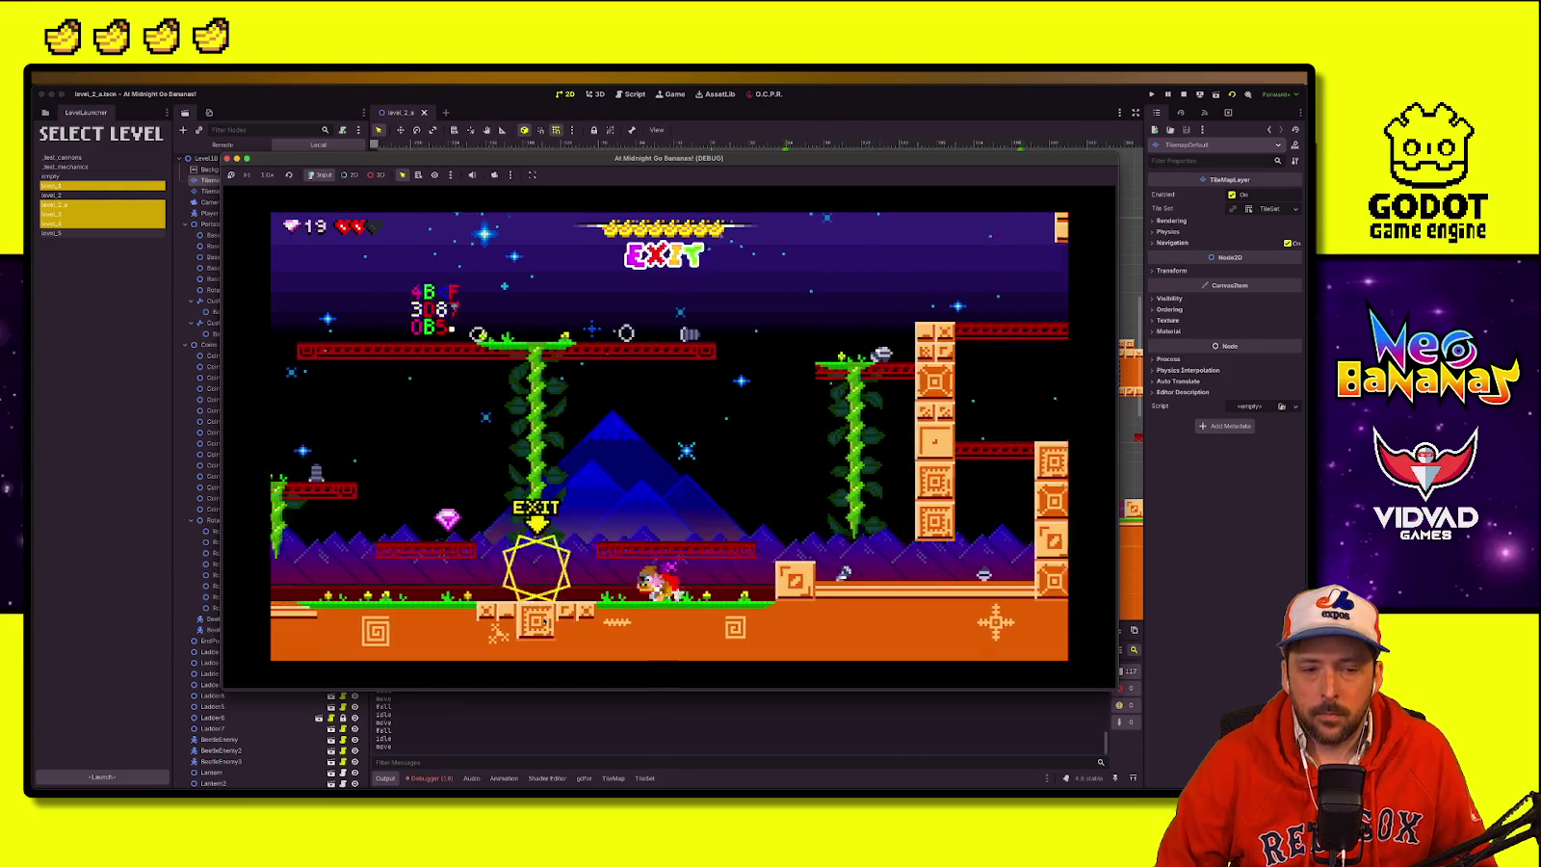
key(space)
key(Right)
key(space)
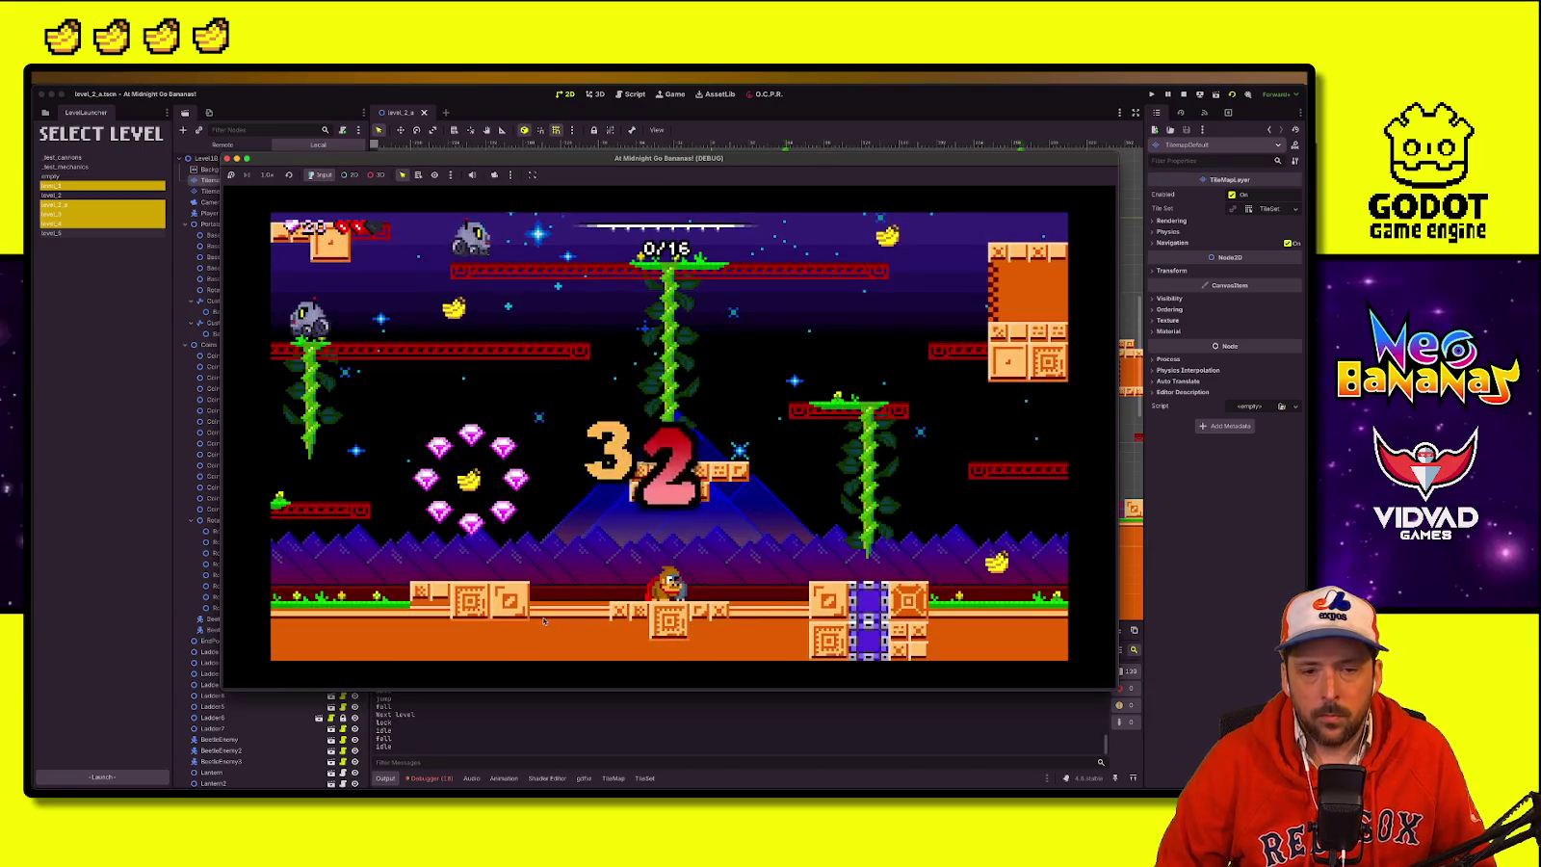
Stomp the enemy on the right and jump up toward the upper blocks
key(Right)
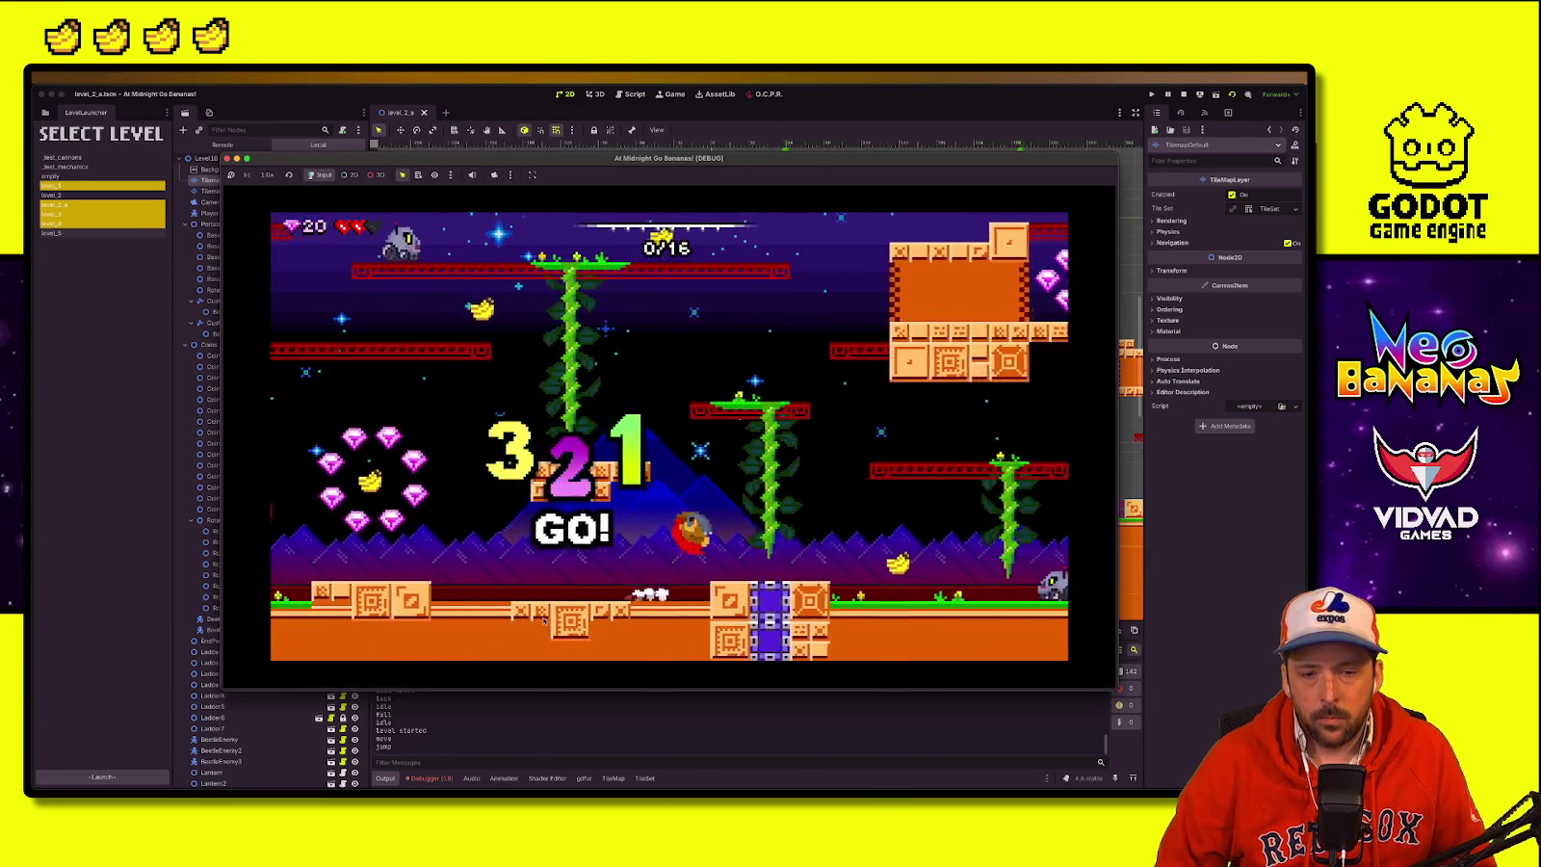
key(space)
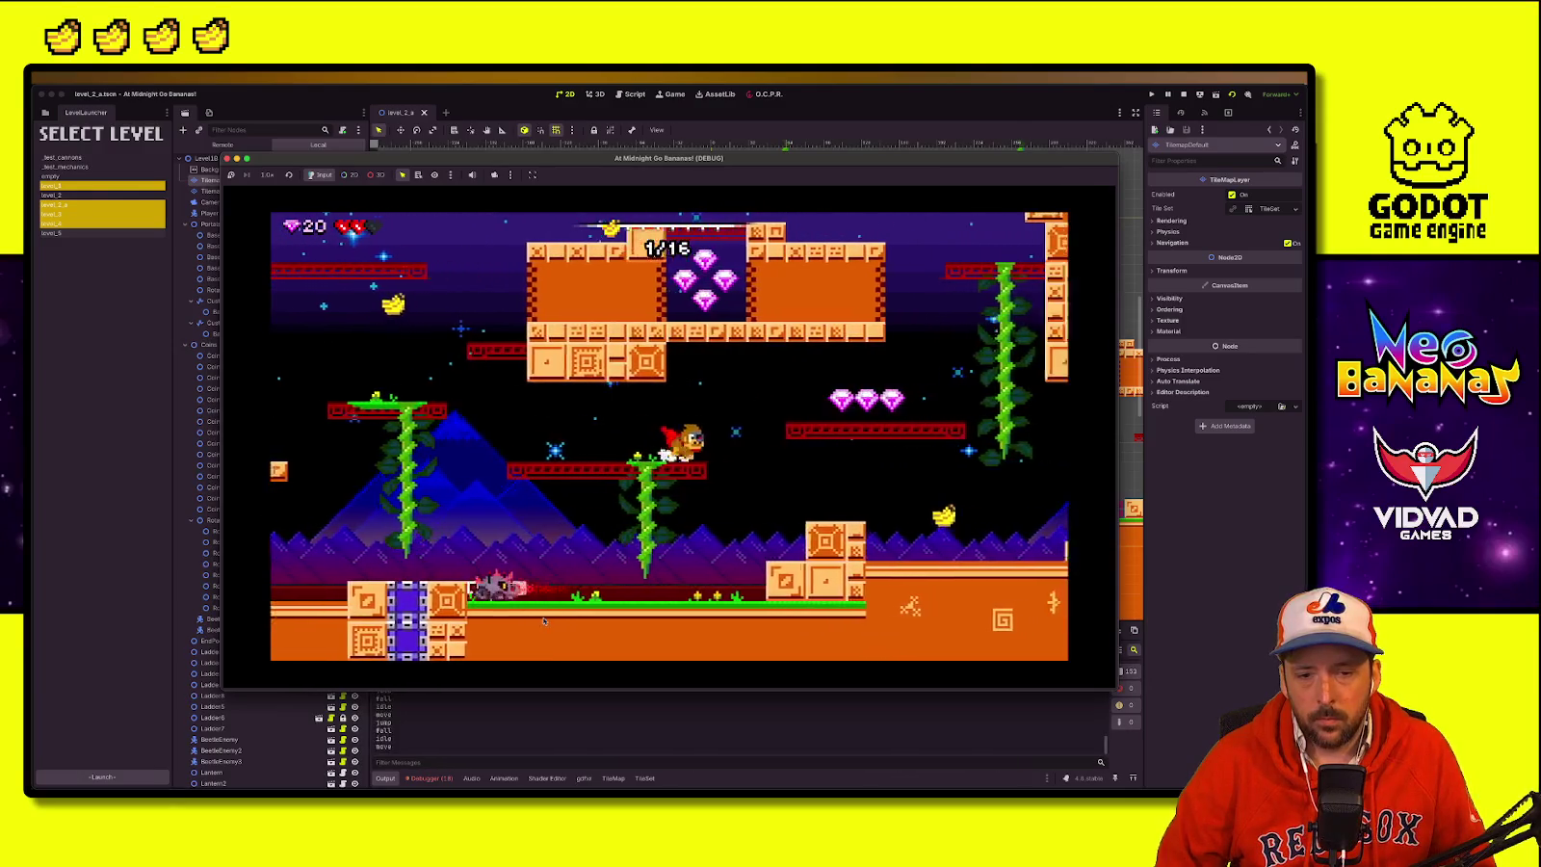
key(space)
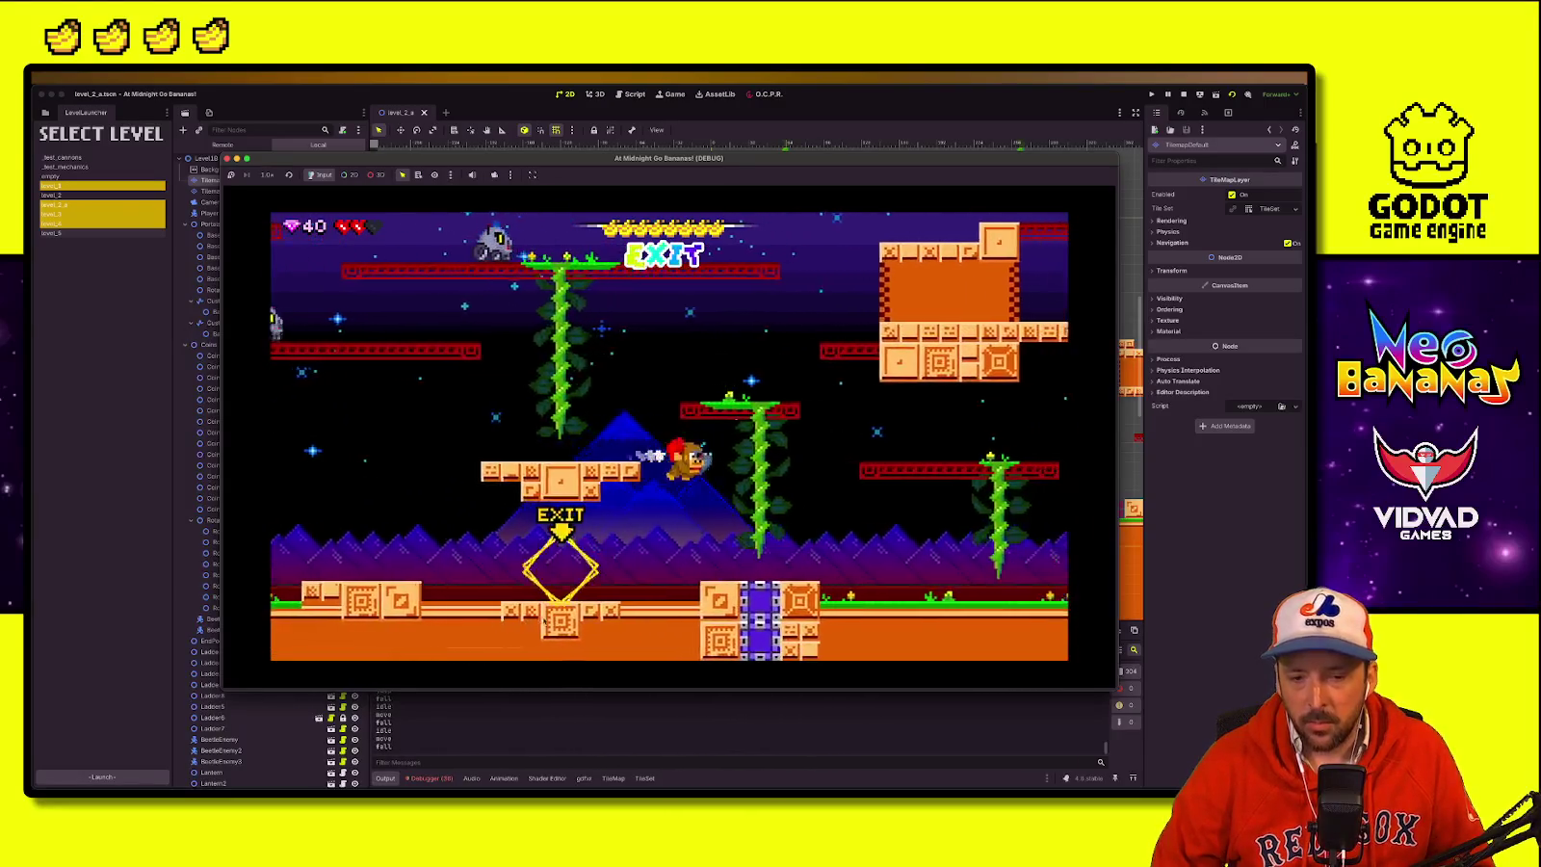
Drop through the floor gap into the lower chamber and ride the cannon to the exit
key(Left)
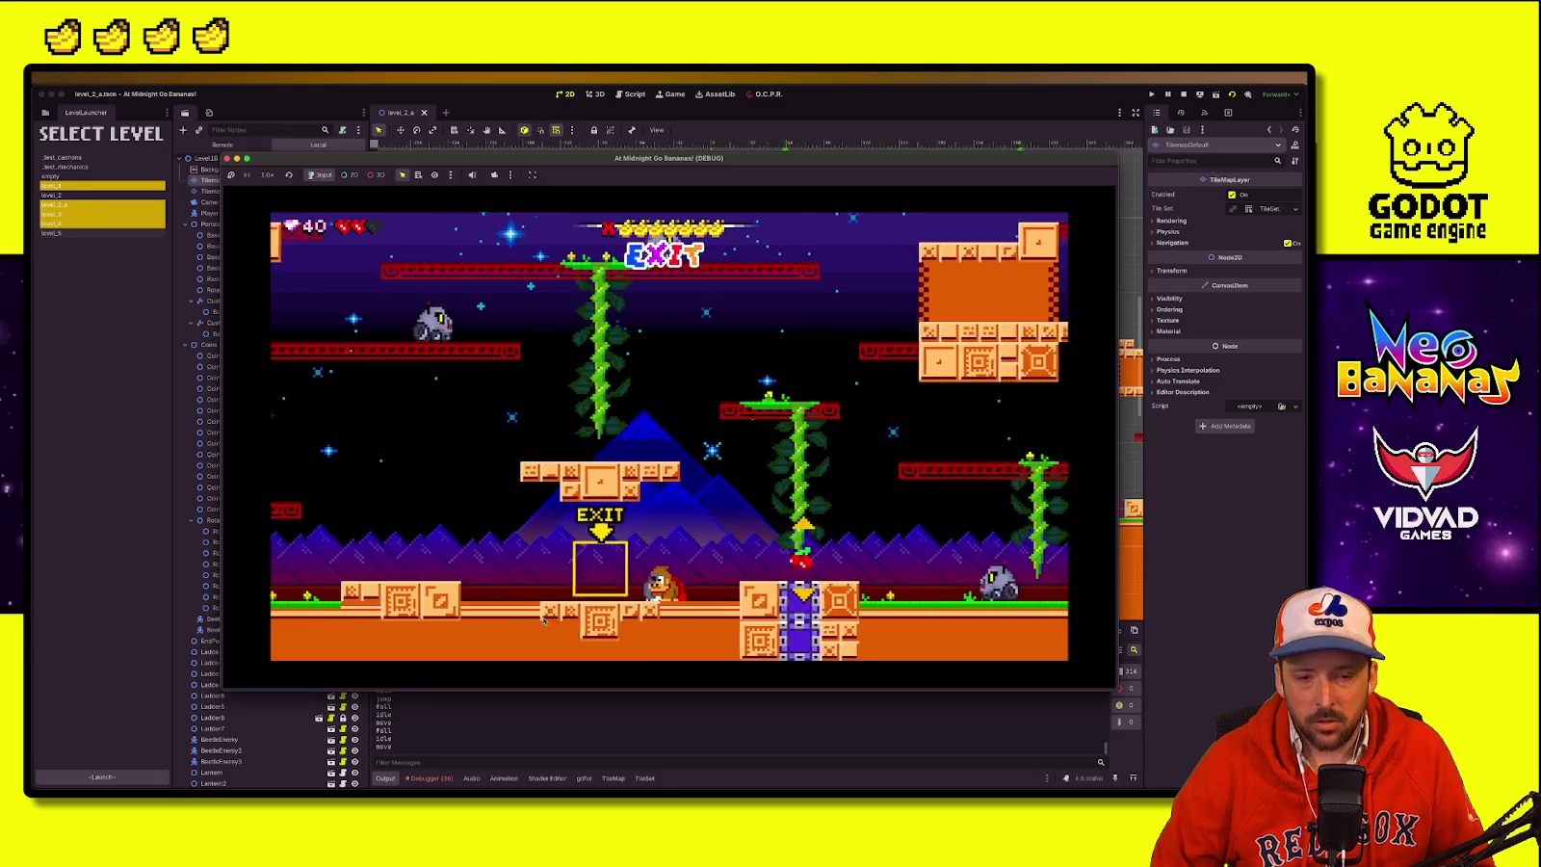
key(Right)
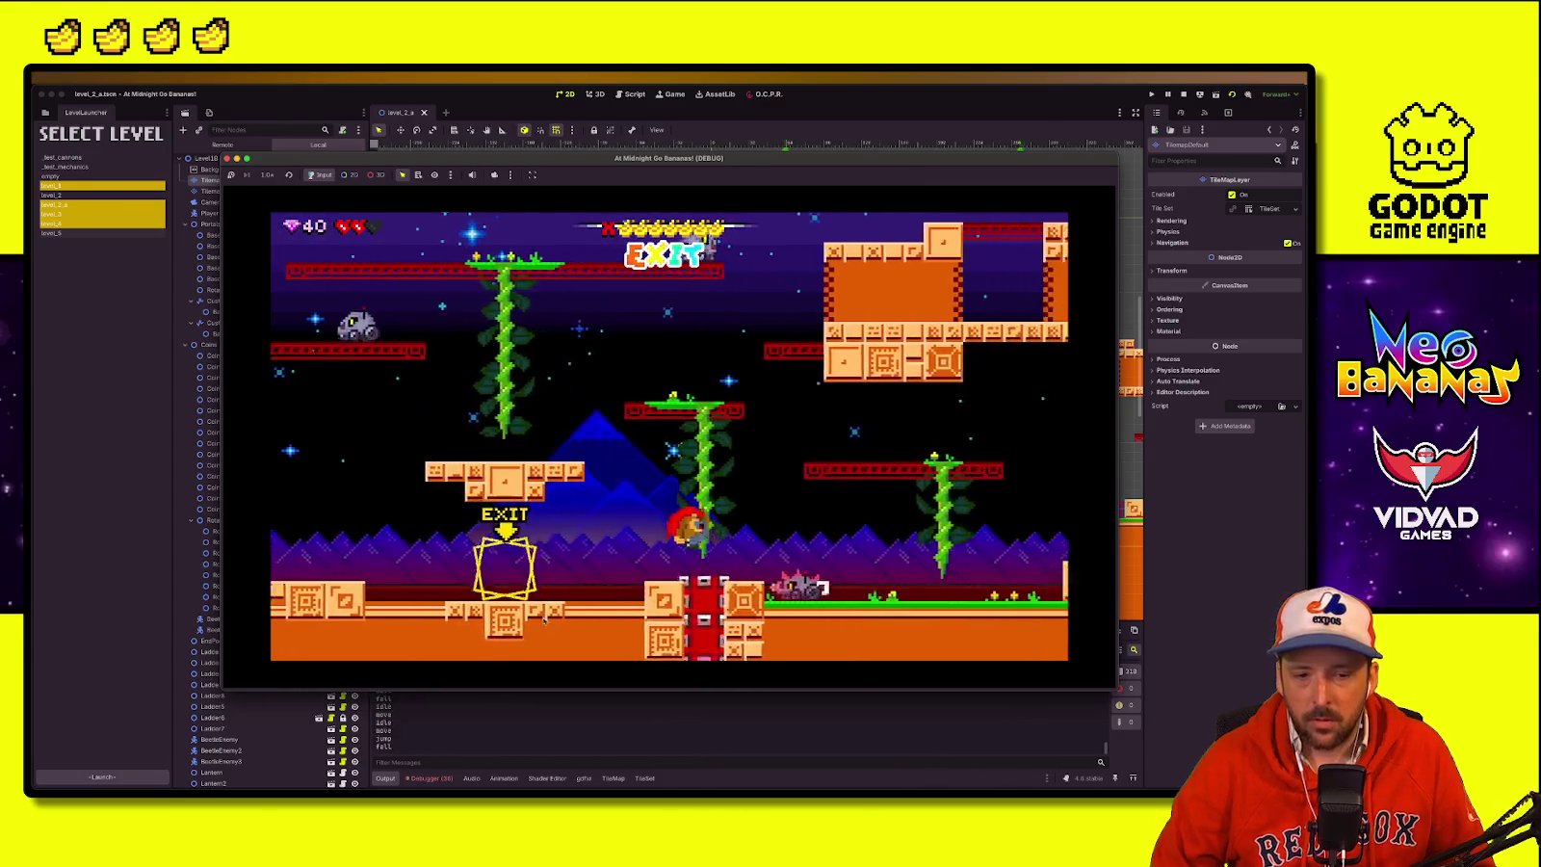
key(space)
key(Left)
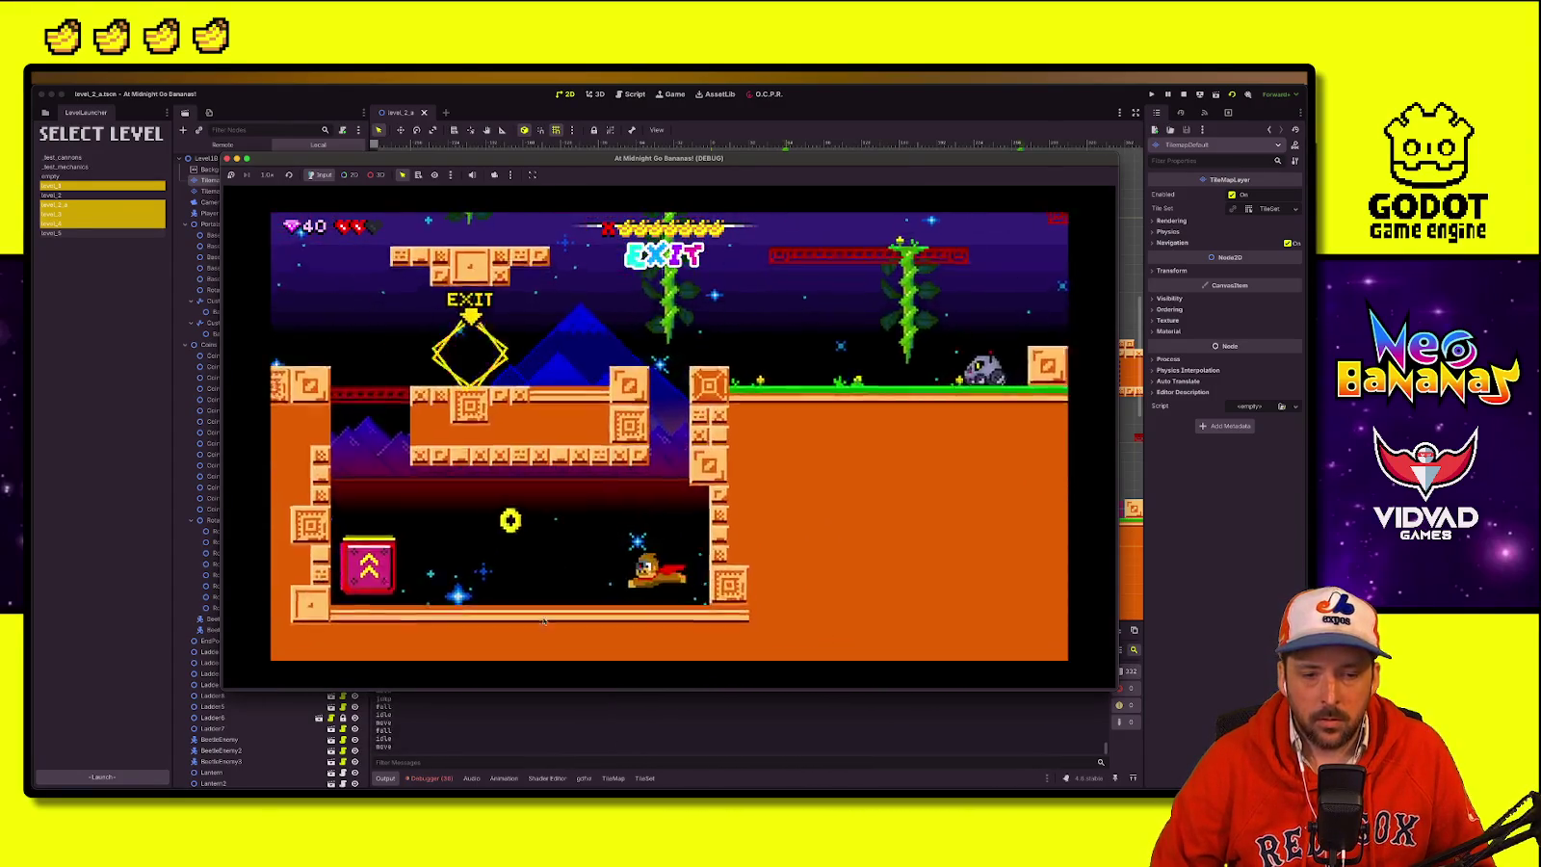
key(Left)
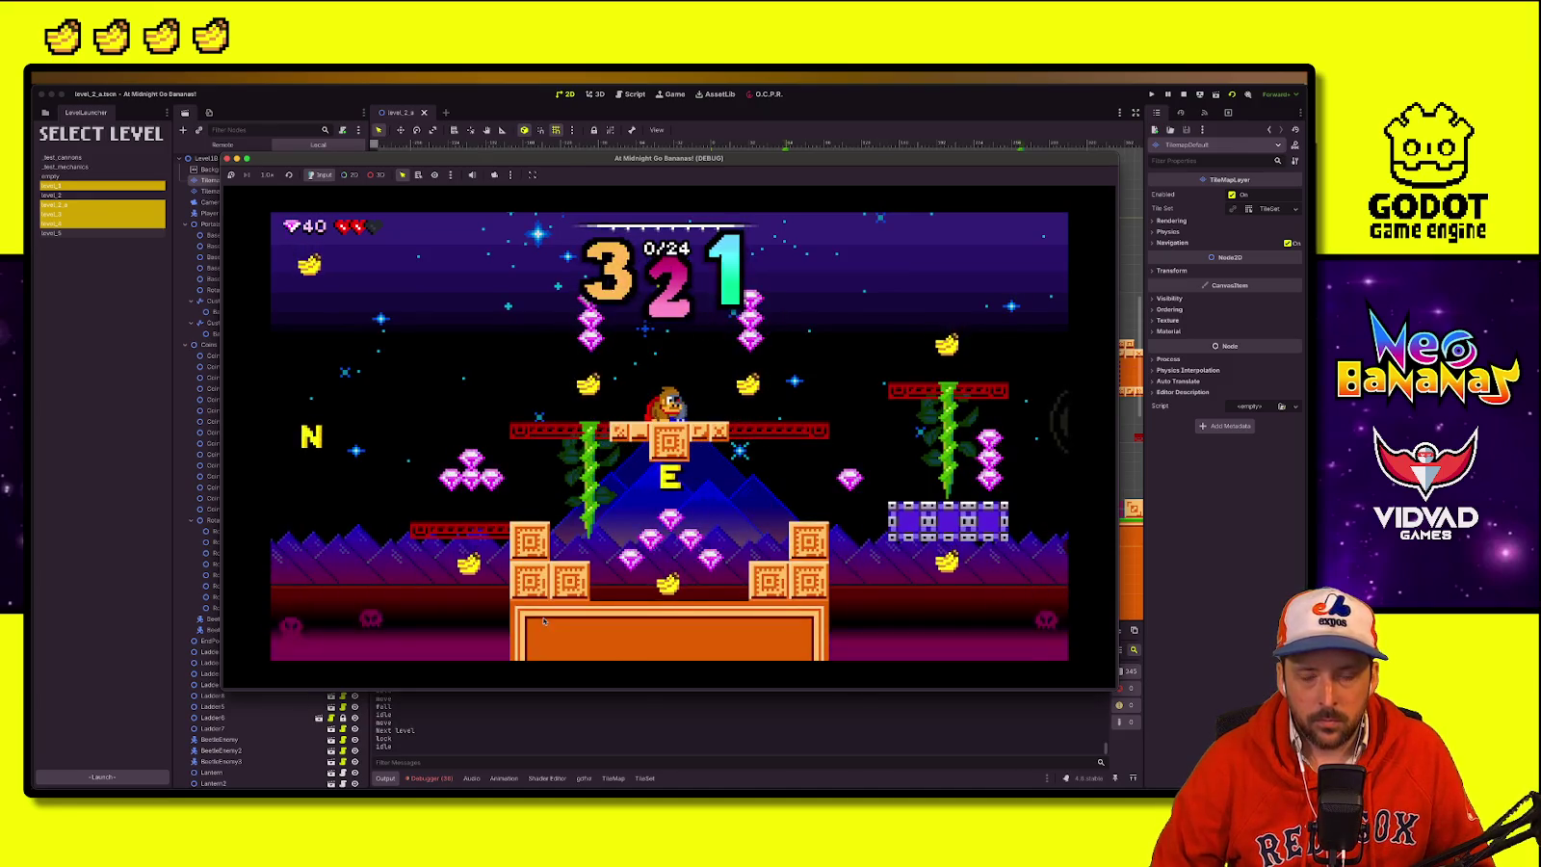
Grab a banana, fire out of the cannon onto a platform, and collect gems and the N letter
key(Right)
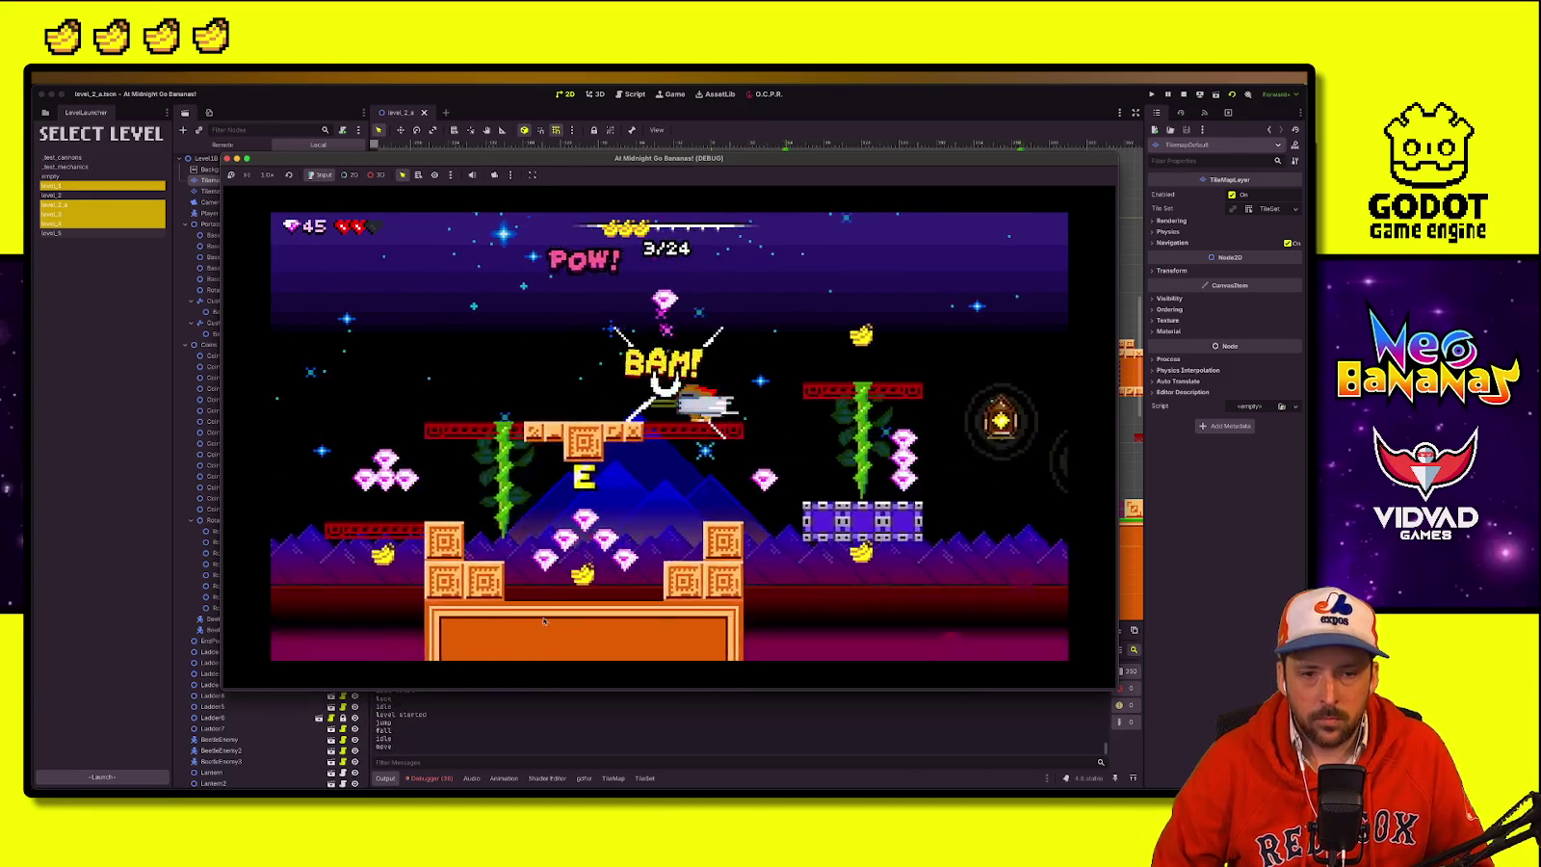
key(space)
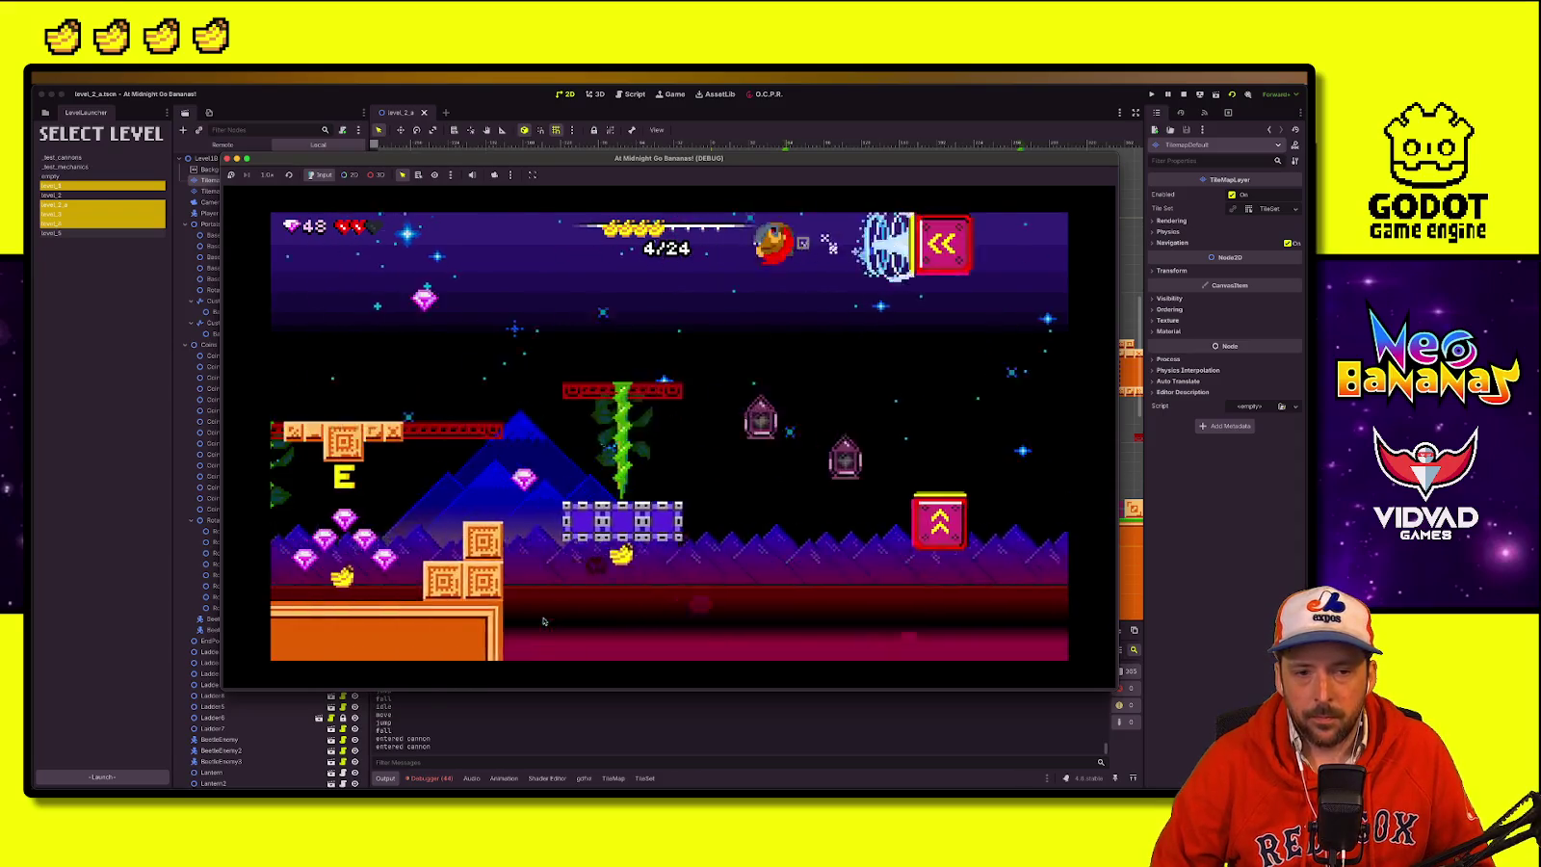
key(Left)
key(Left)
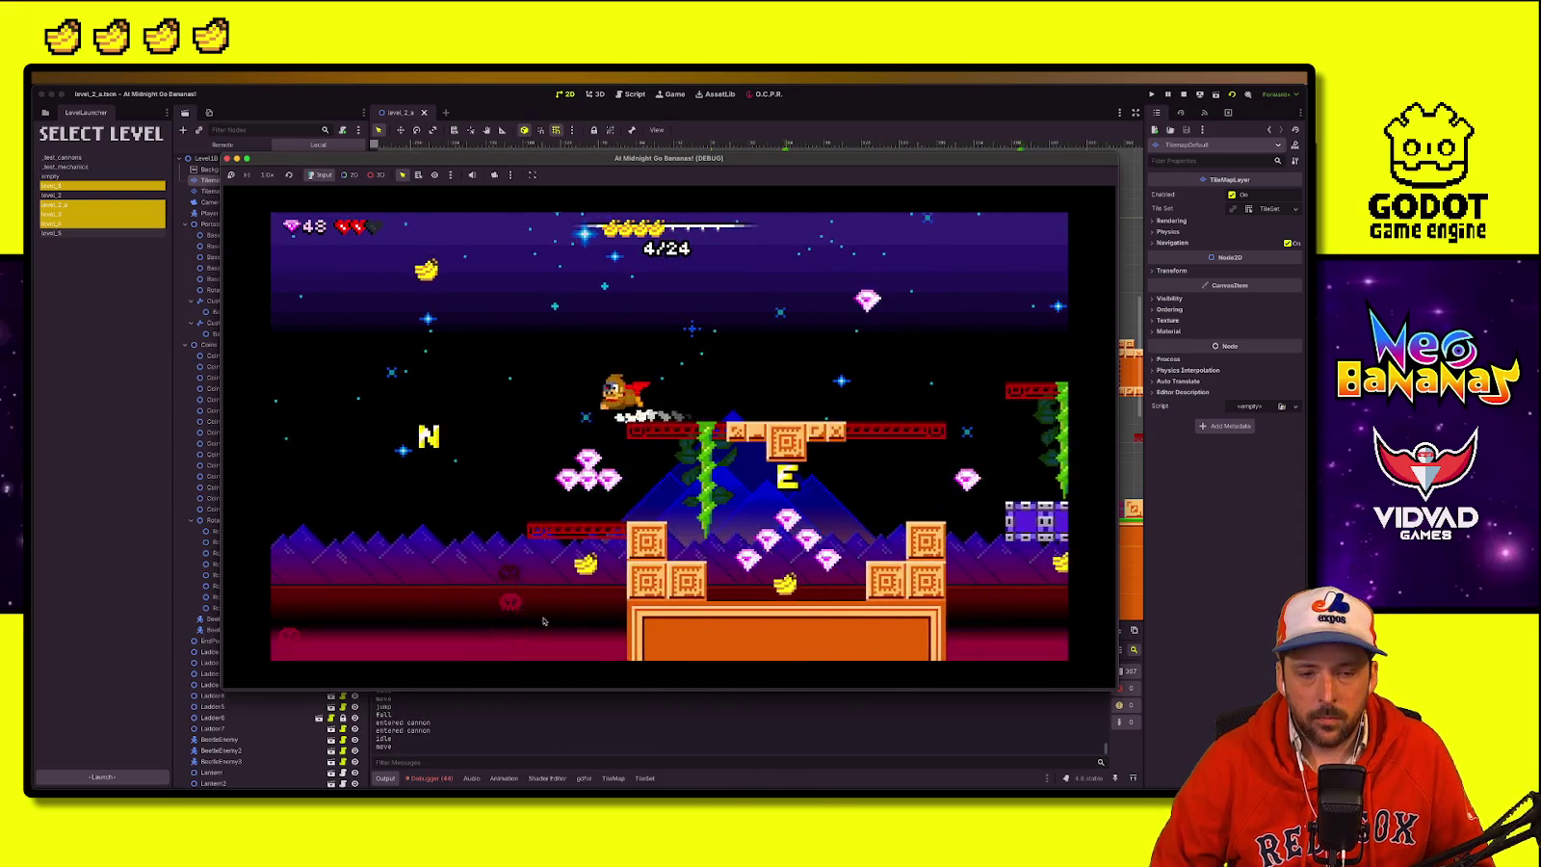
key(Left)
key(space)
Collect the E letter, burst the purple block, and roll up toward the EXIT
key(Right)
key(space)
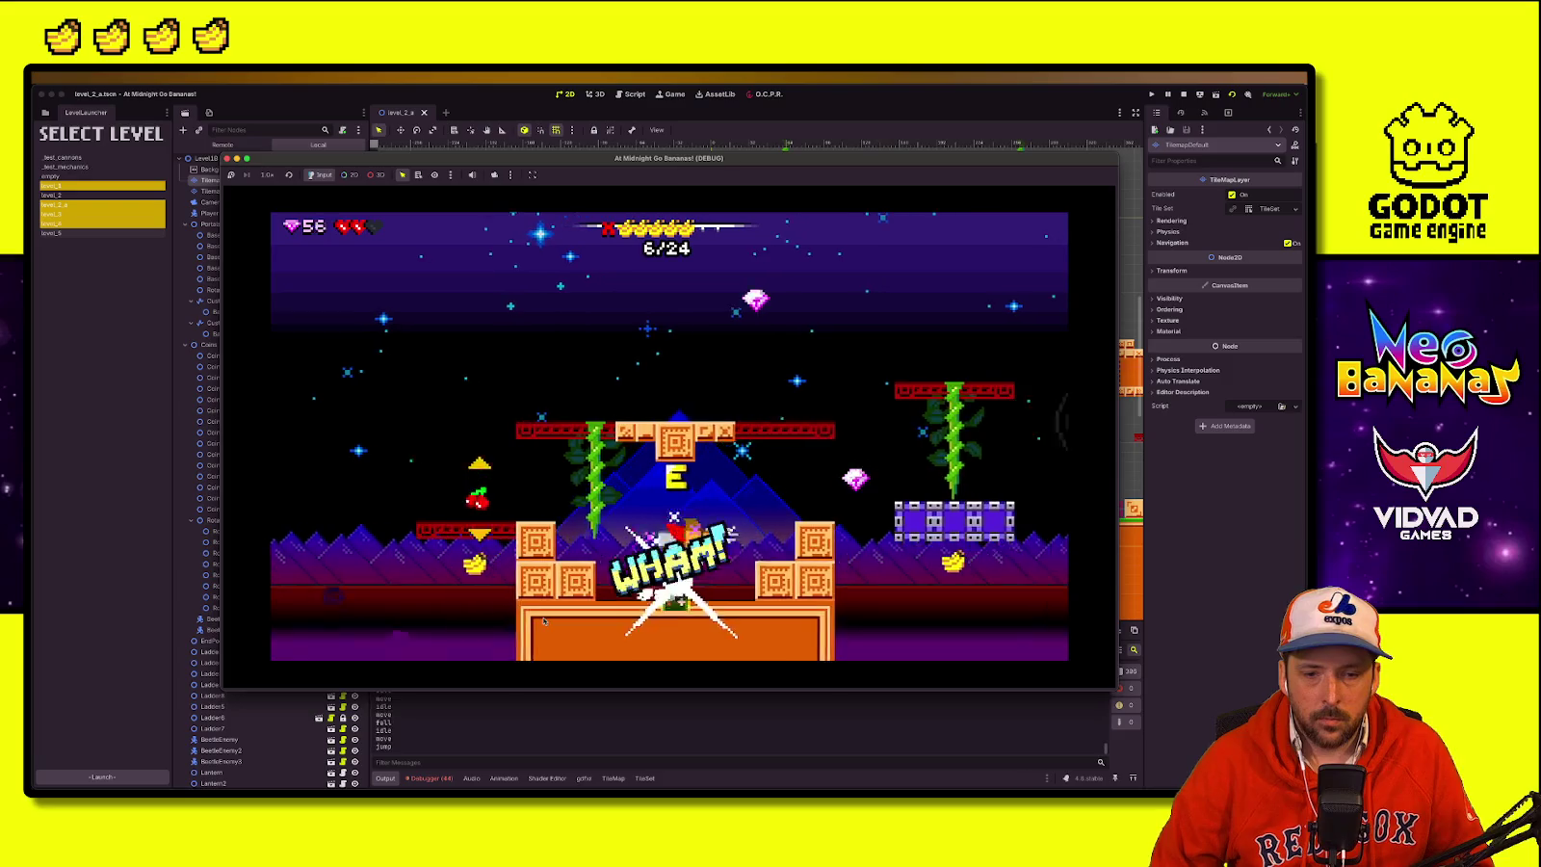
key(Right)
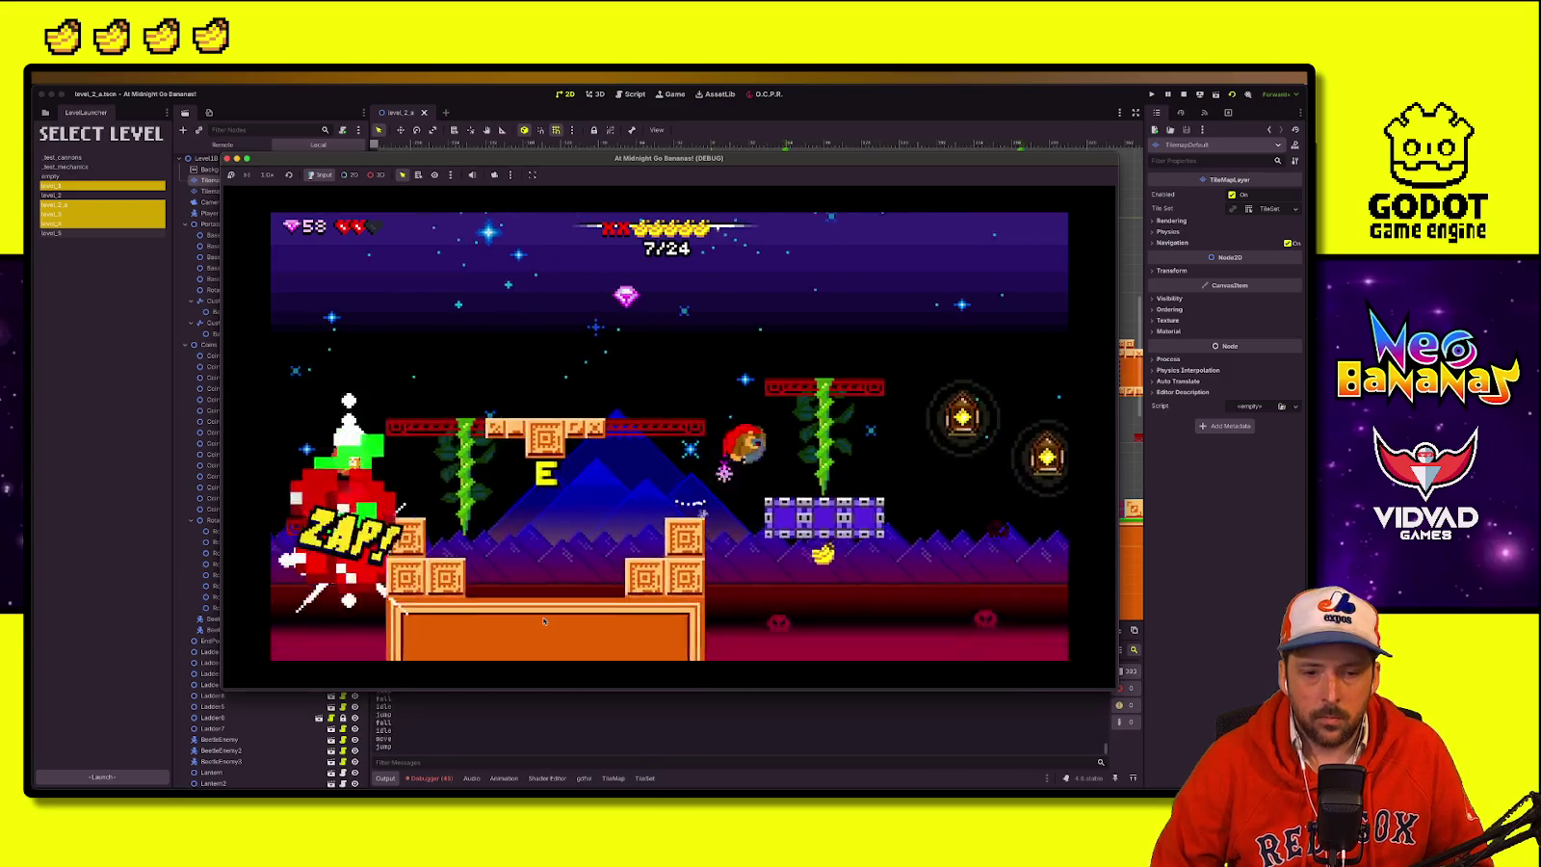
key(space)
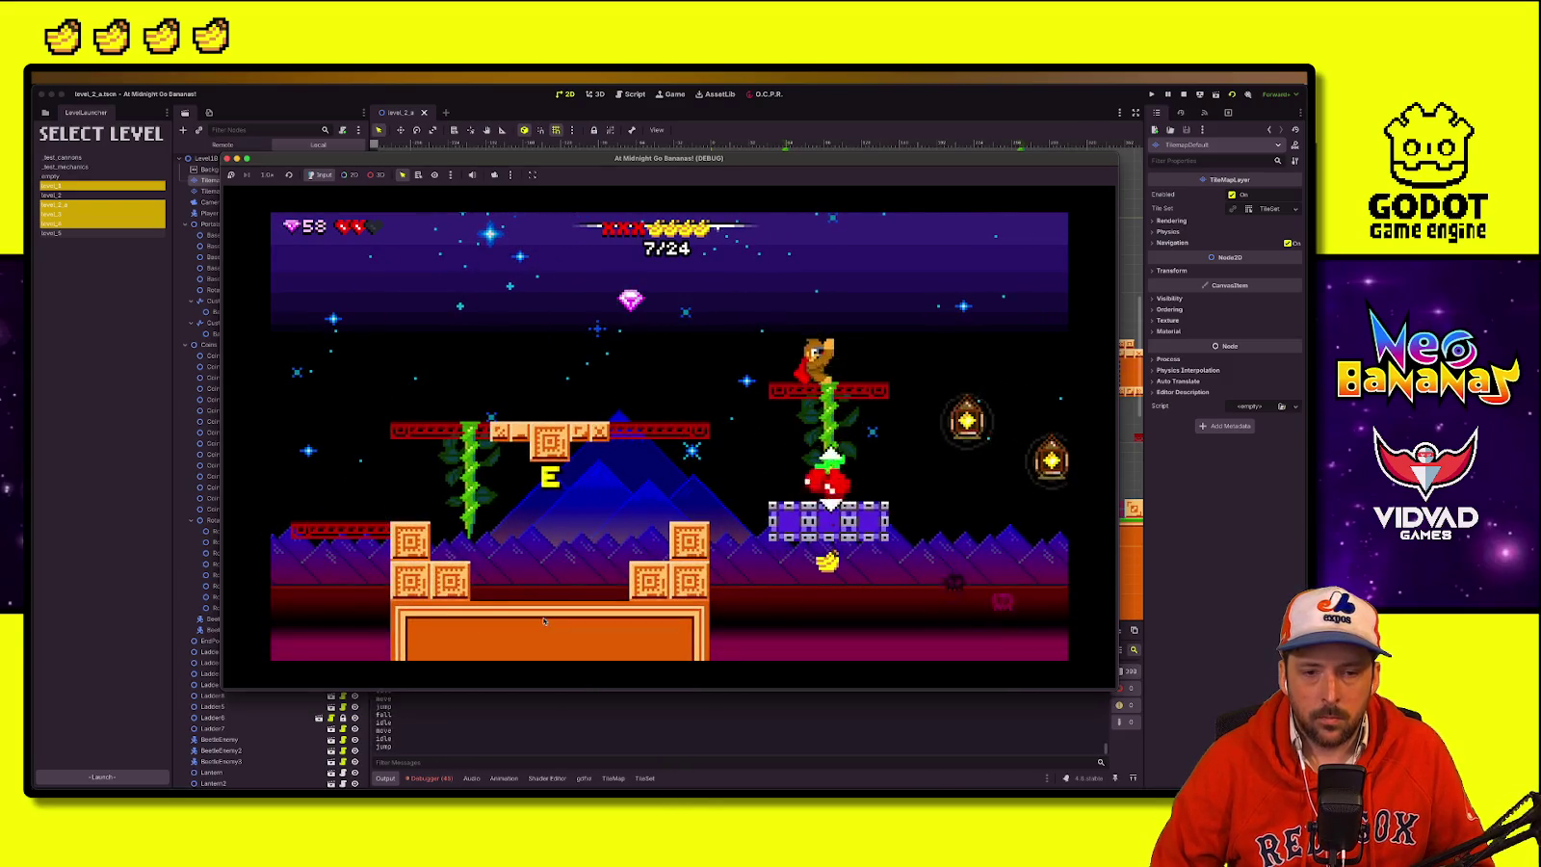
key(Left)
key(space)
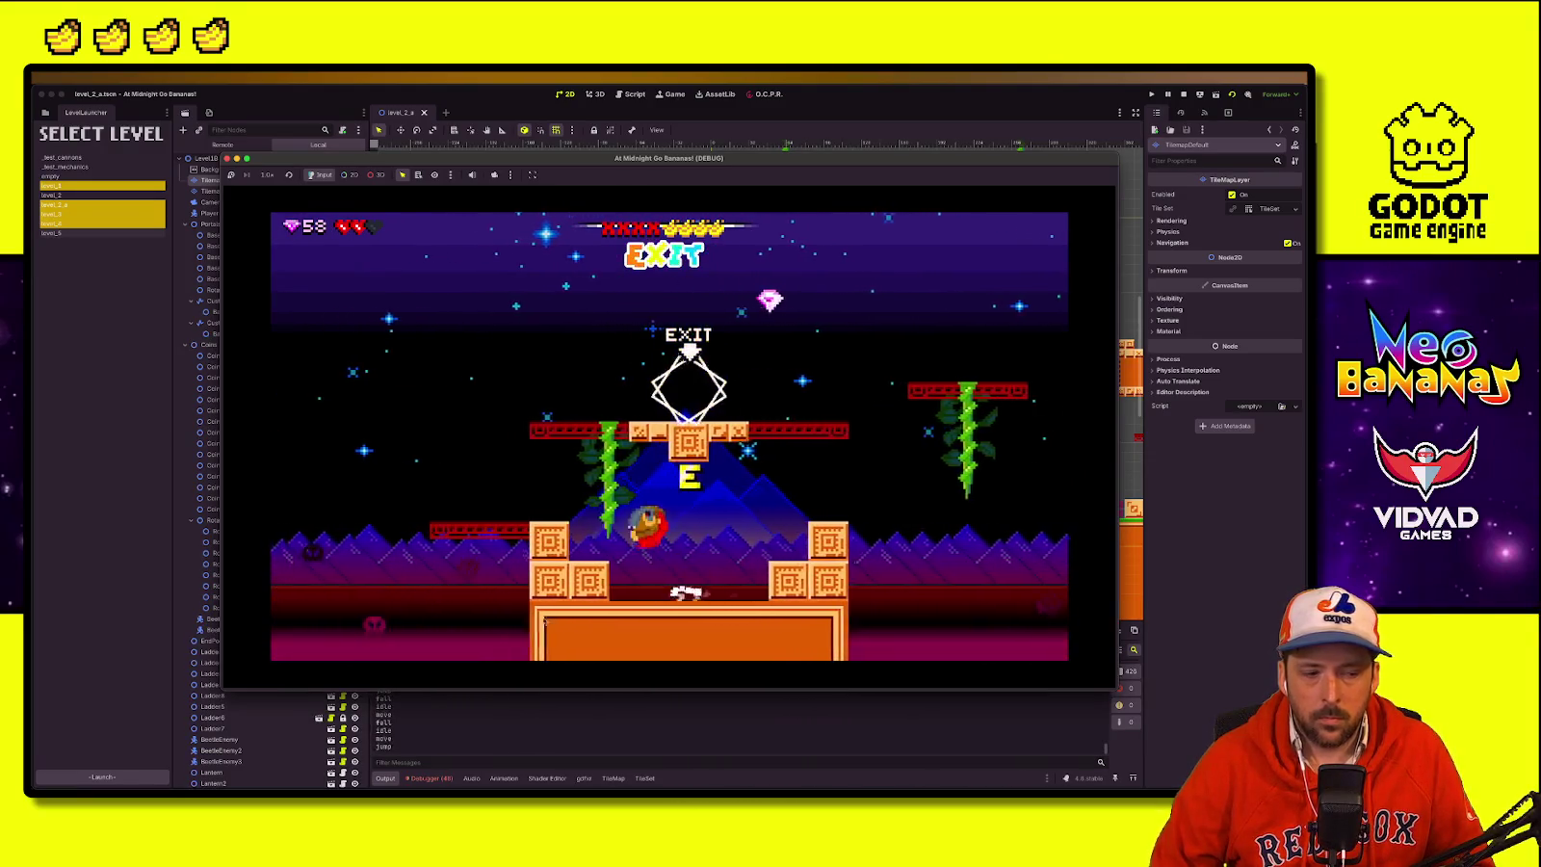
key(space)
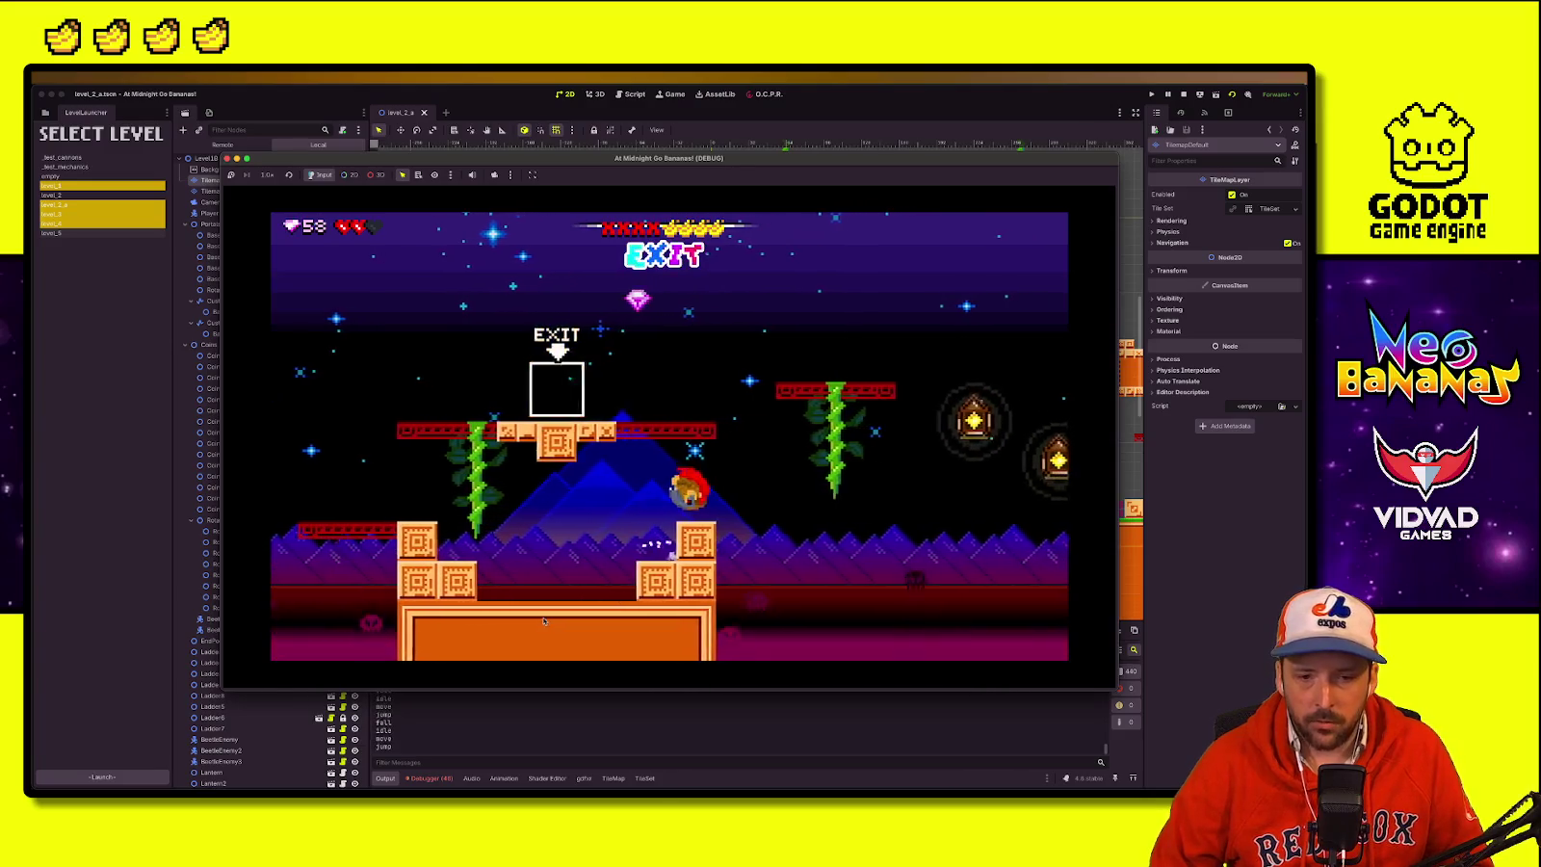
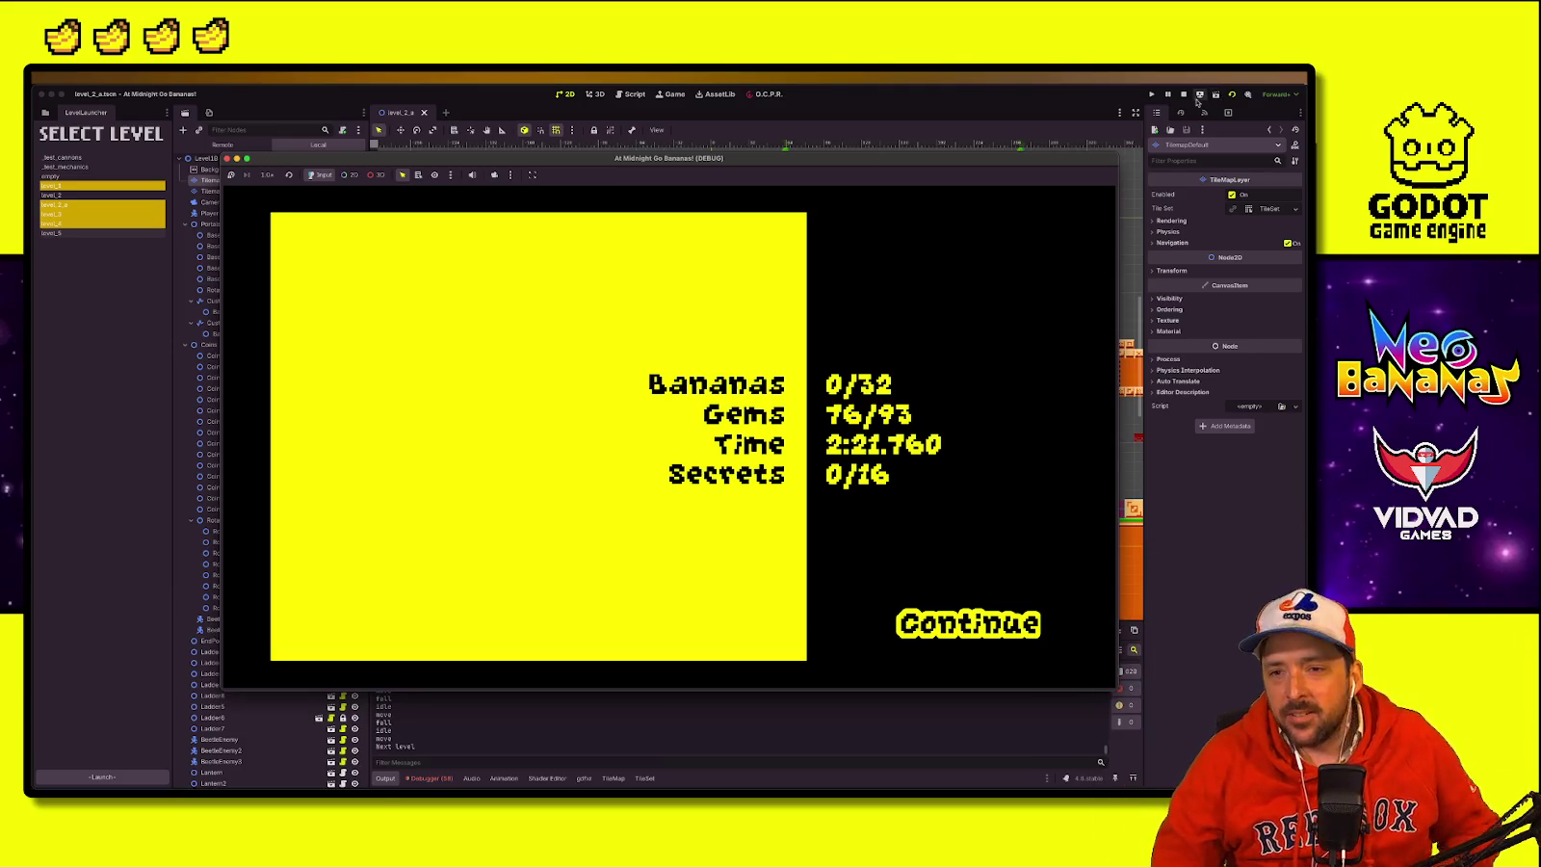
Stop the running game and zoom out the level_2_a 2D viewport
click(1184, 95)
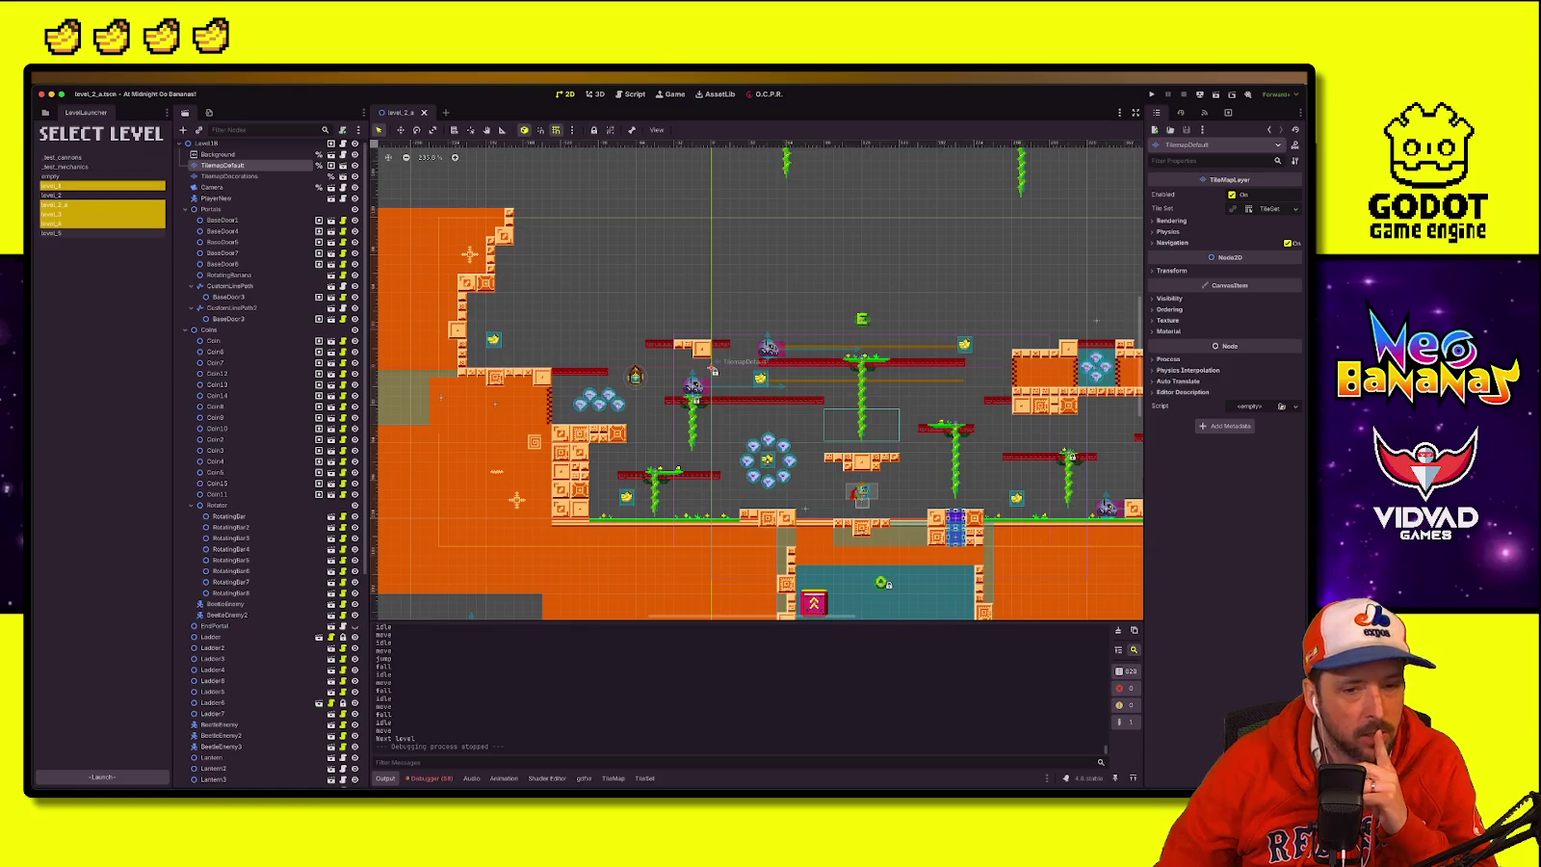
scroll(511, 500, down, 1)
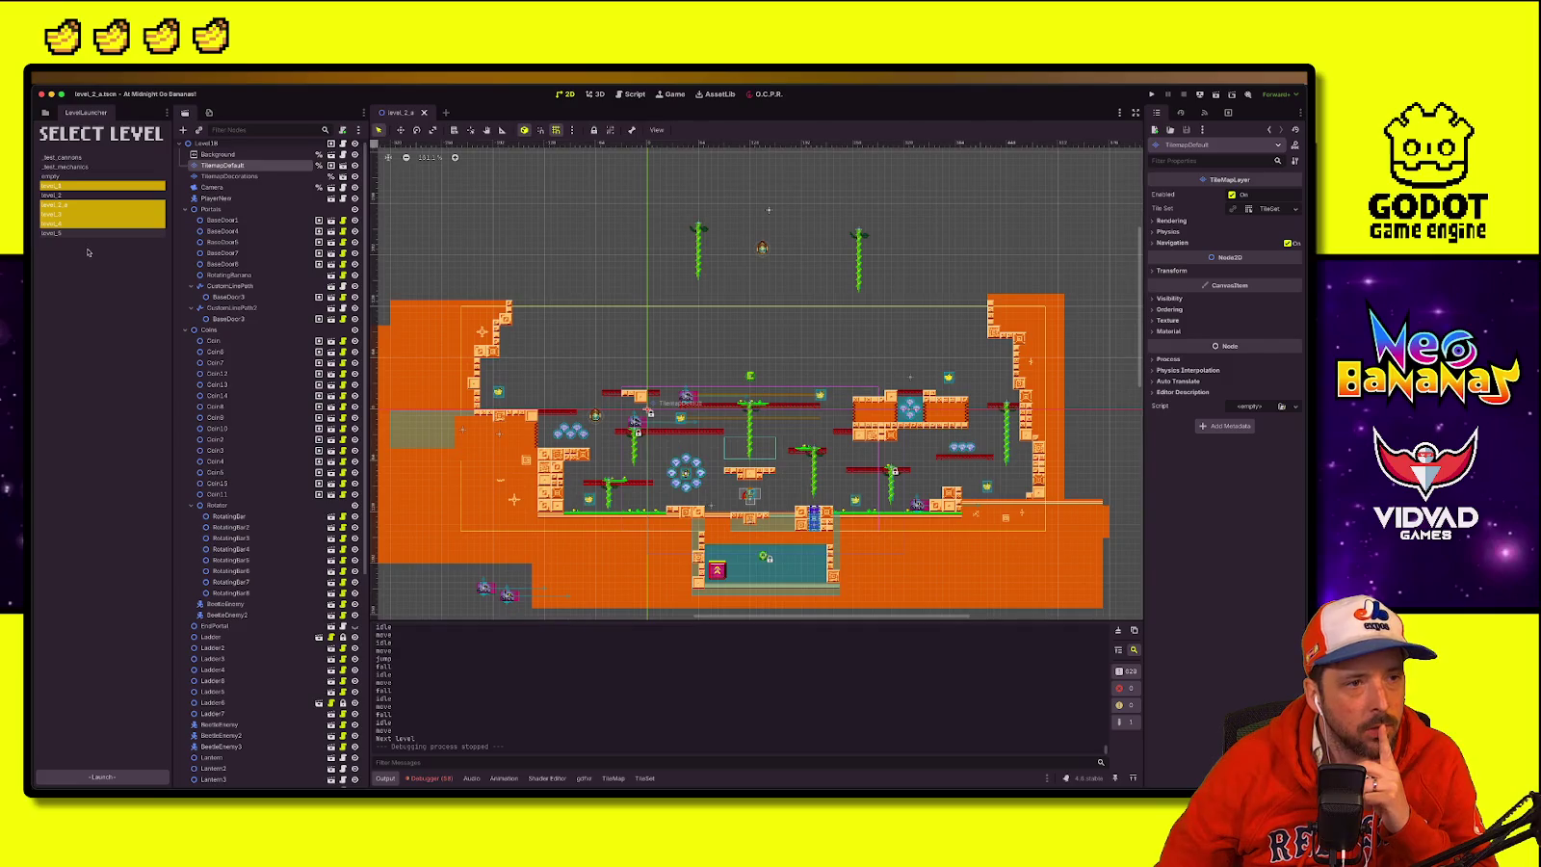
click(46, 115)
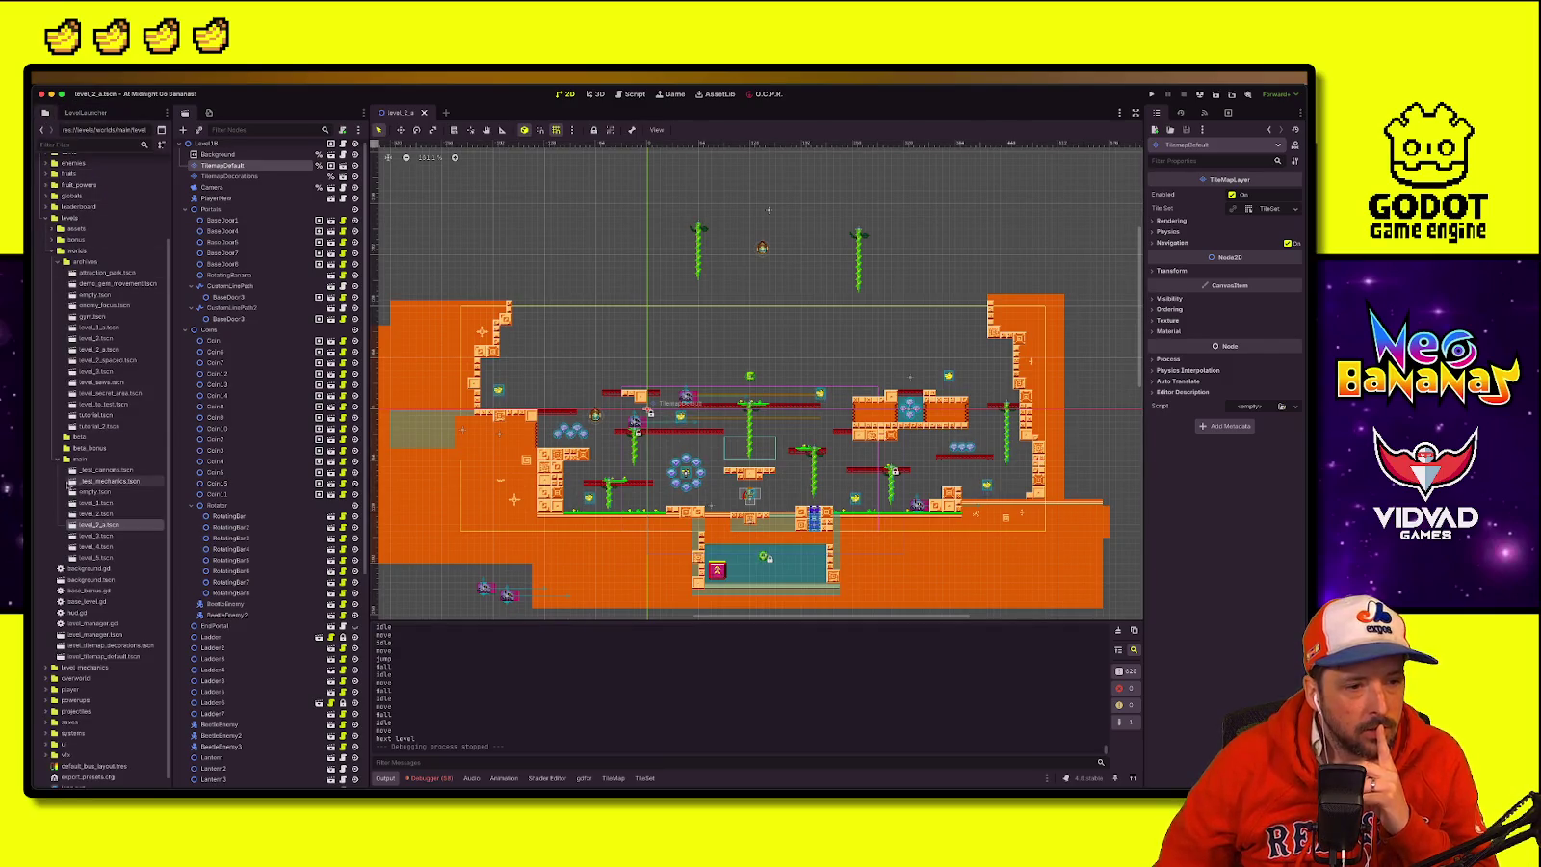
Collapse the levels folder in the FileSystem dock, briefly expanding and collapsing the ui folder
scroll(48, 219, up, 5)
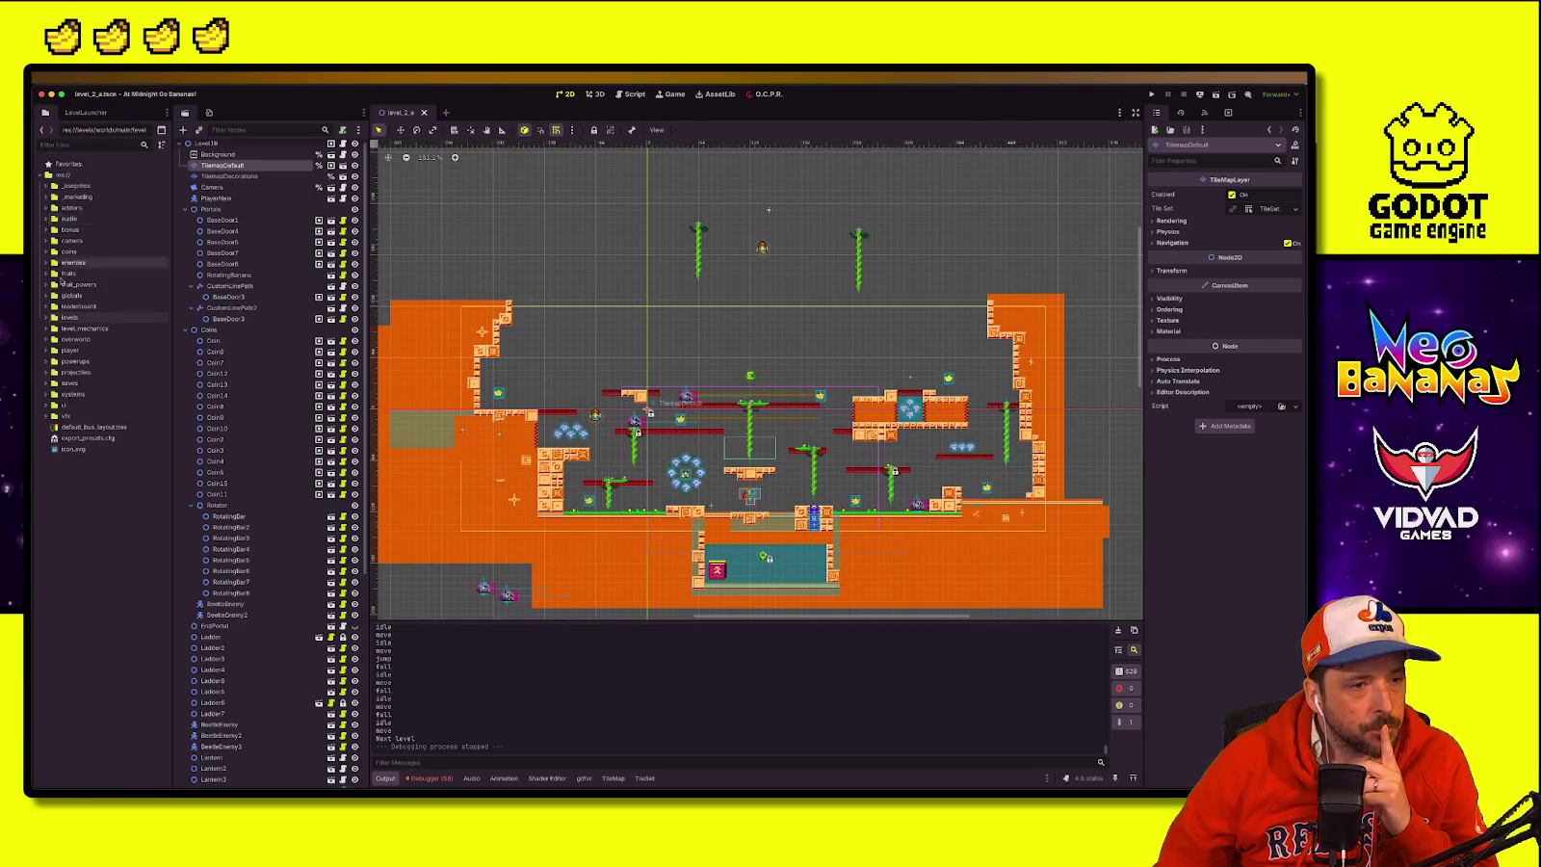
click(46, 318)
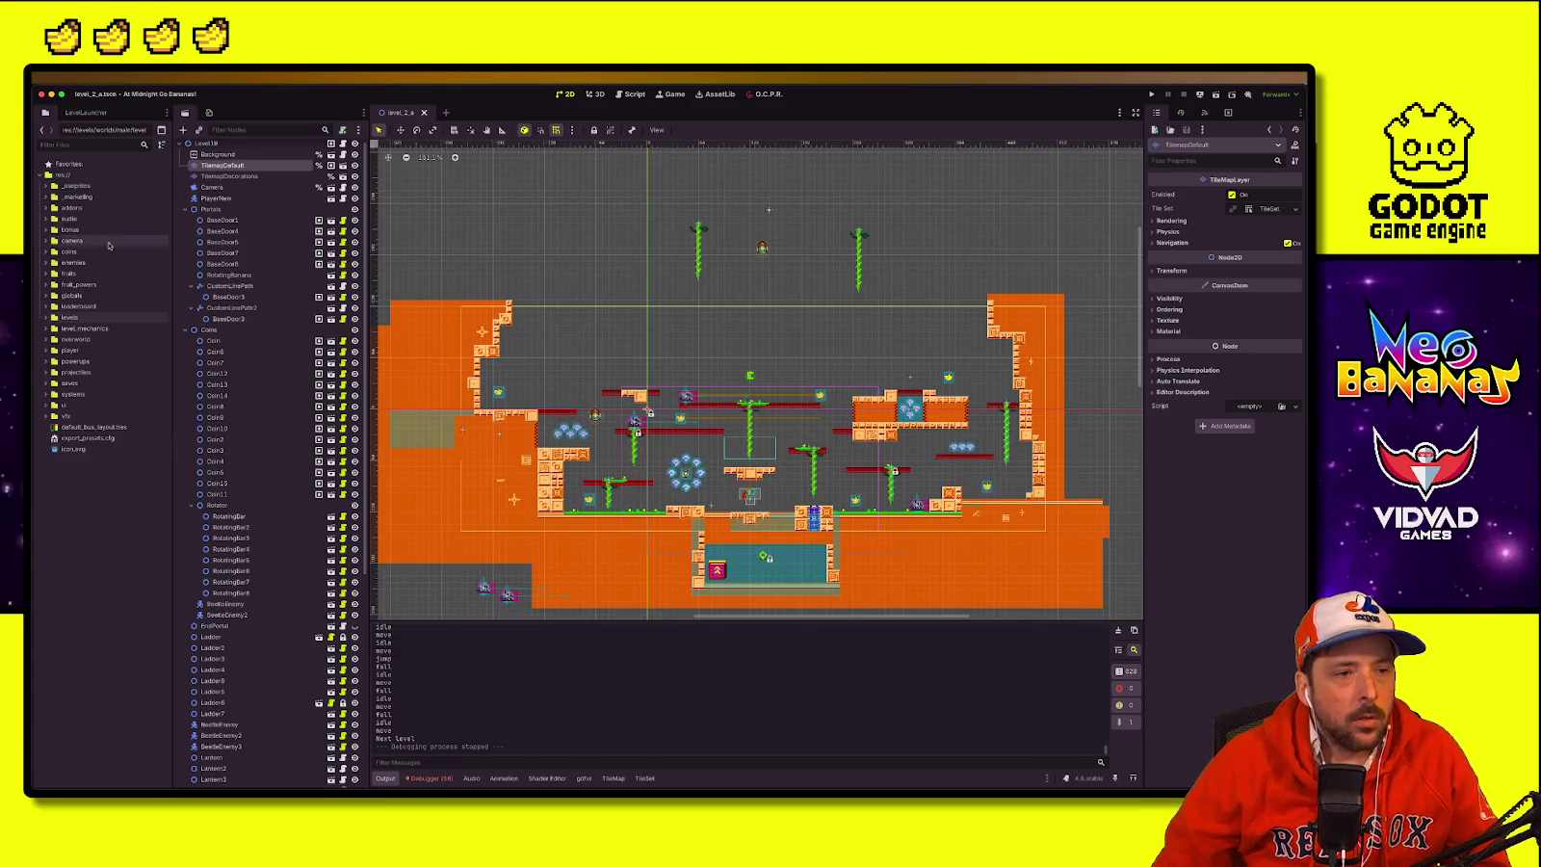
click(45, 405)
click(51, 405)
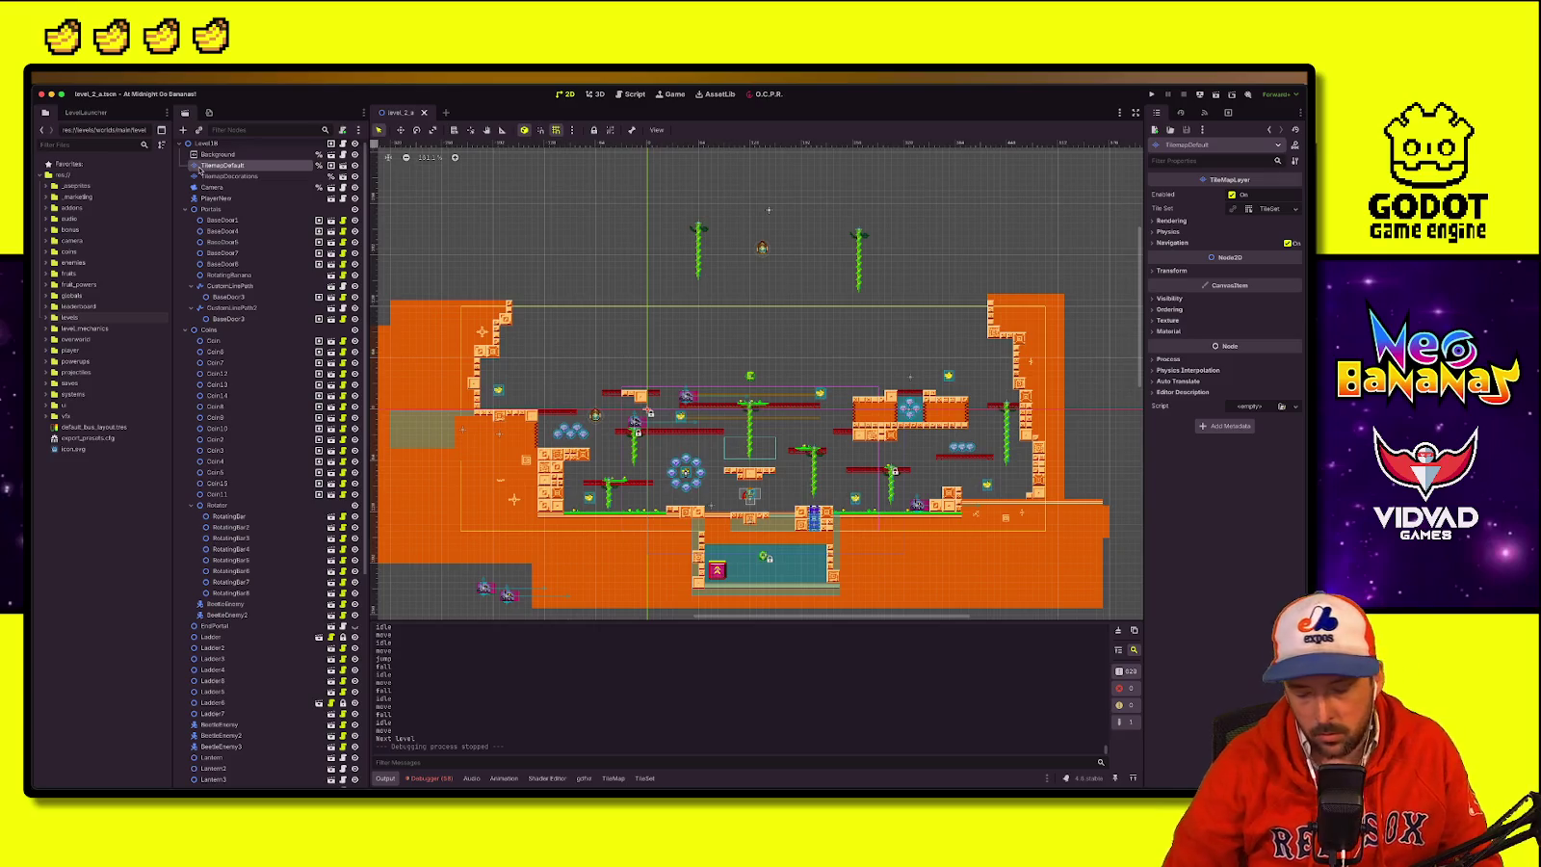
Quick Open level_manager.tscn and open its HUD scene in the 2D view
key(shift+alt+o)
text(level_man)
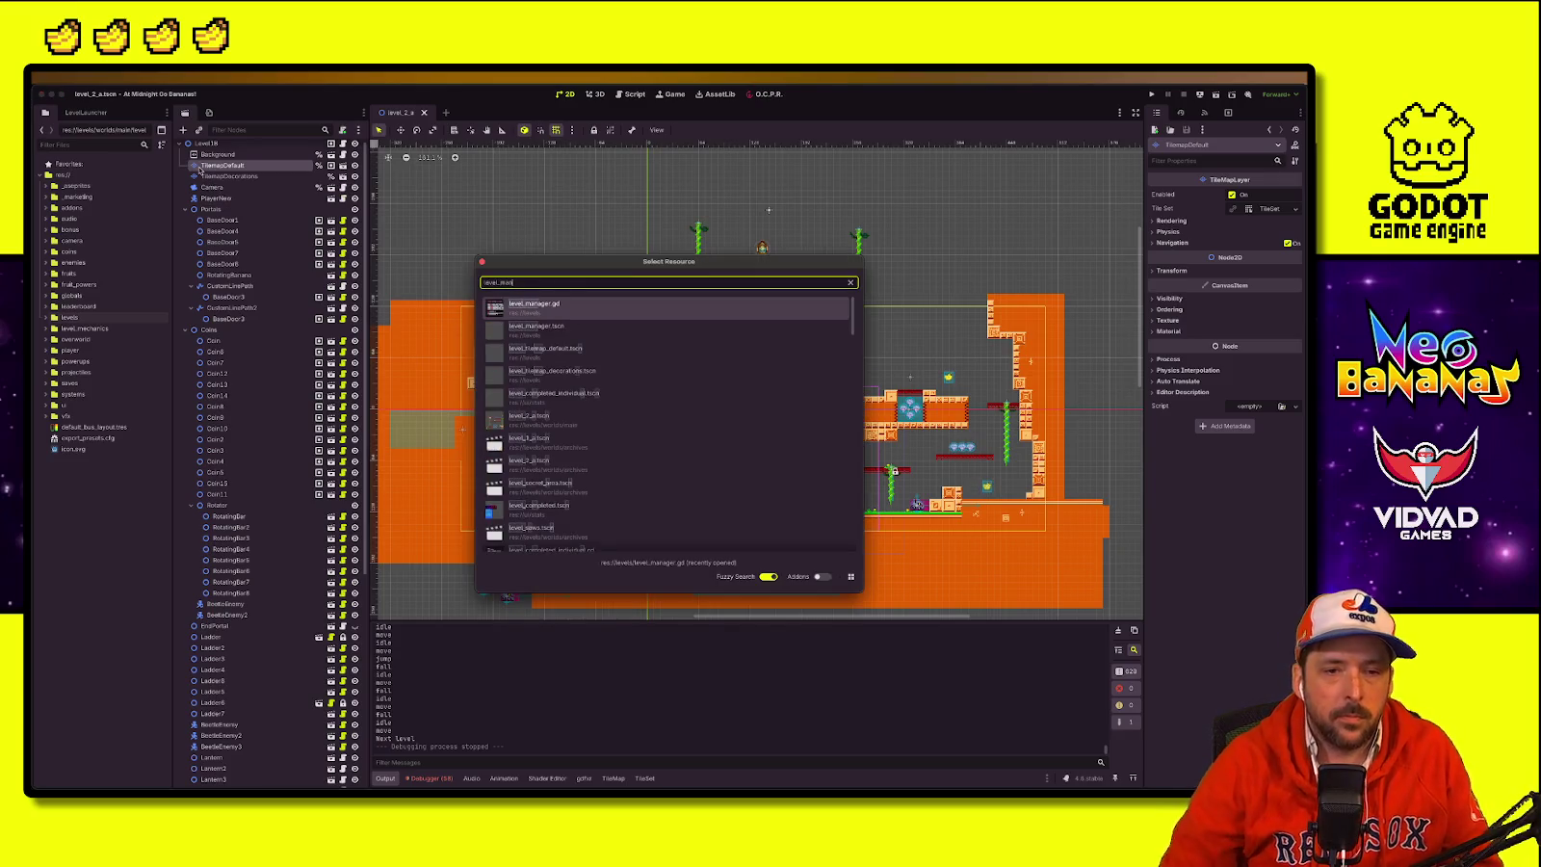
key(Down)
key(Return)
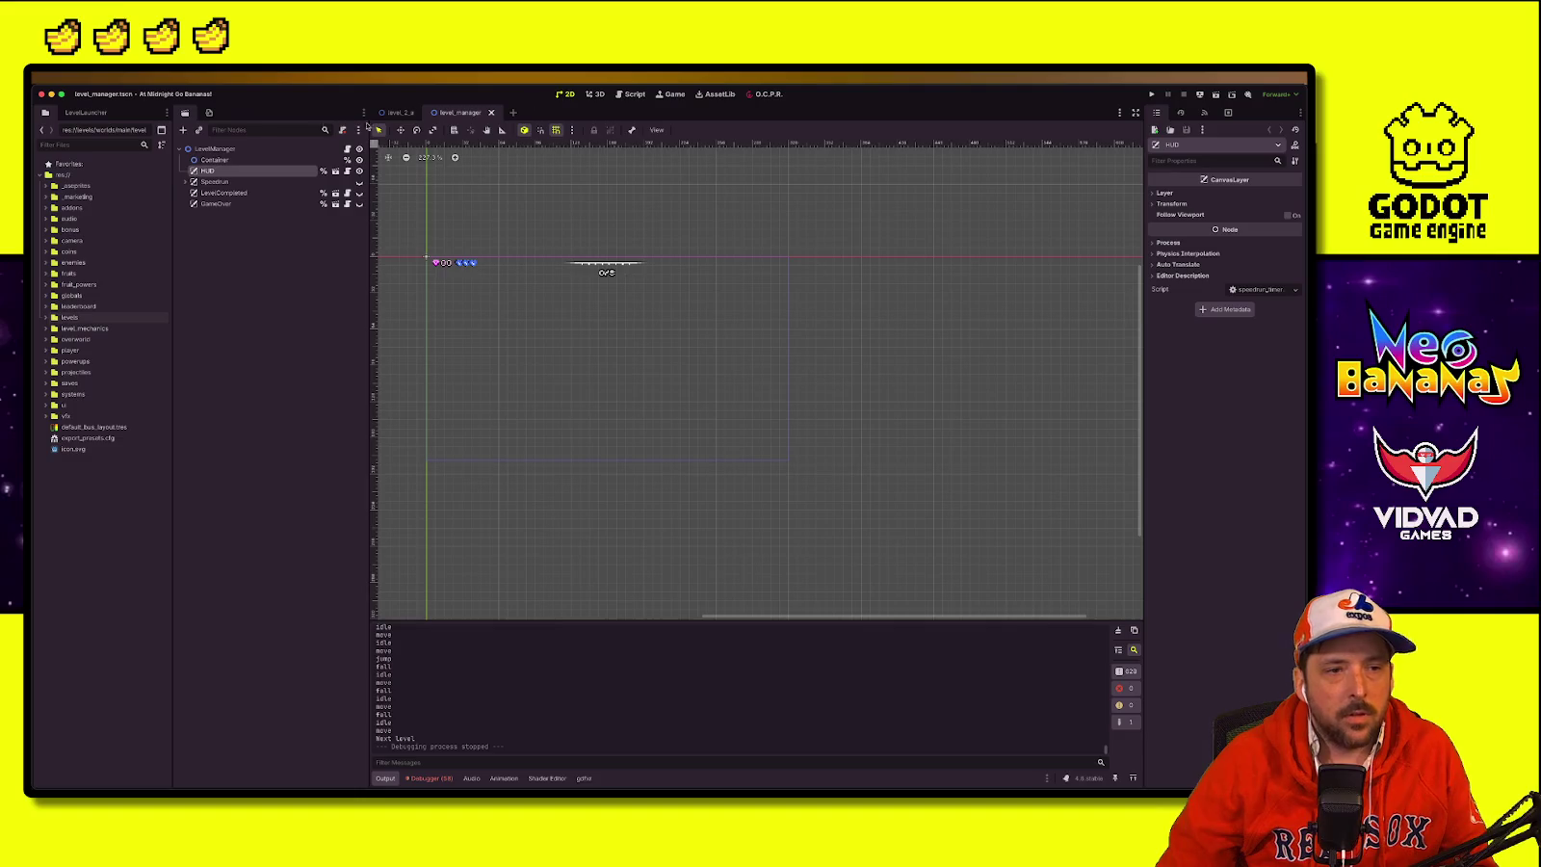
click(347, 171)
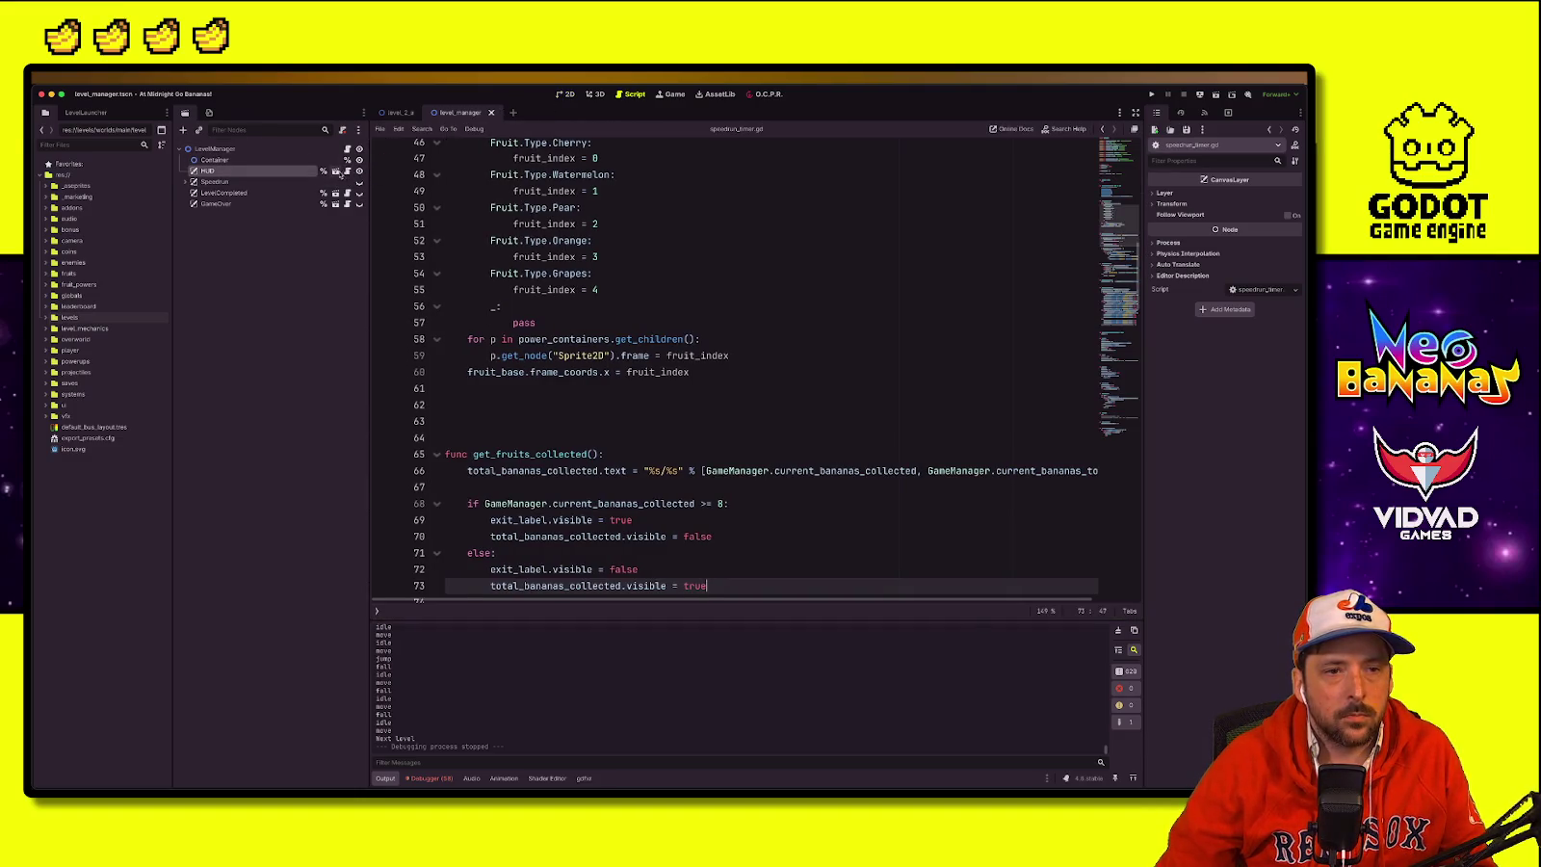
click(337, 172)
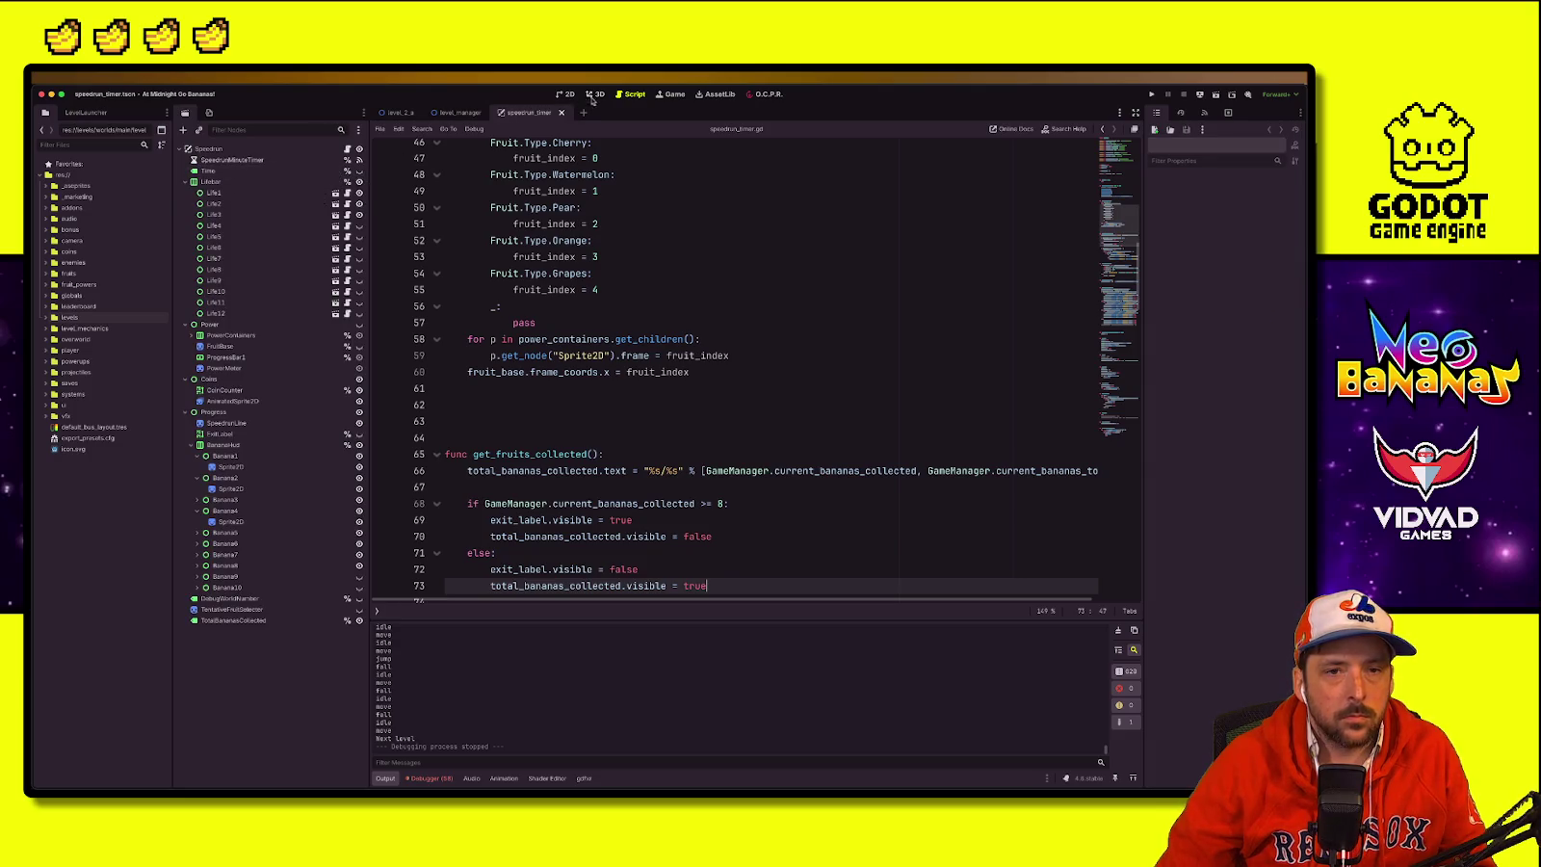
click(566, 93)
Make the Time label visible, drag it right of the banana bar, and run the game
scroll(626, 308, up, 1)
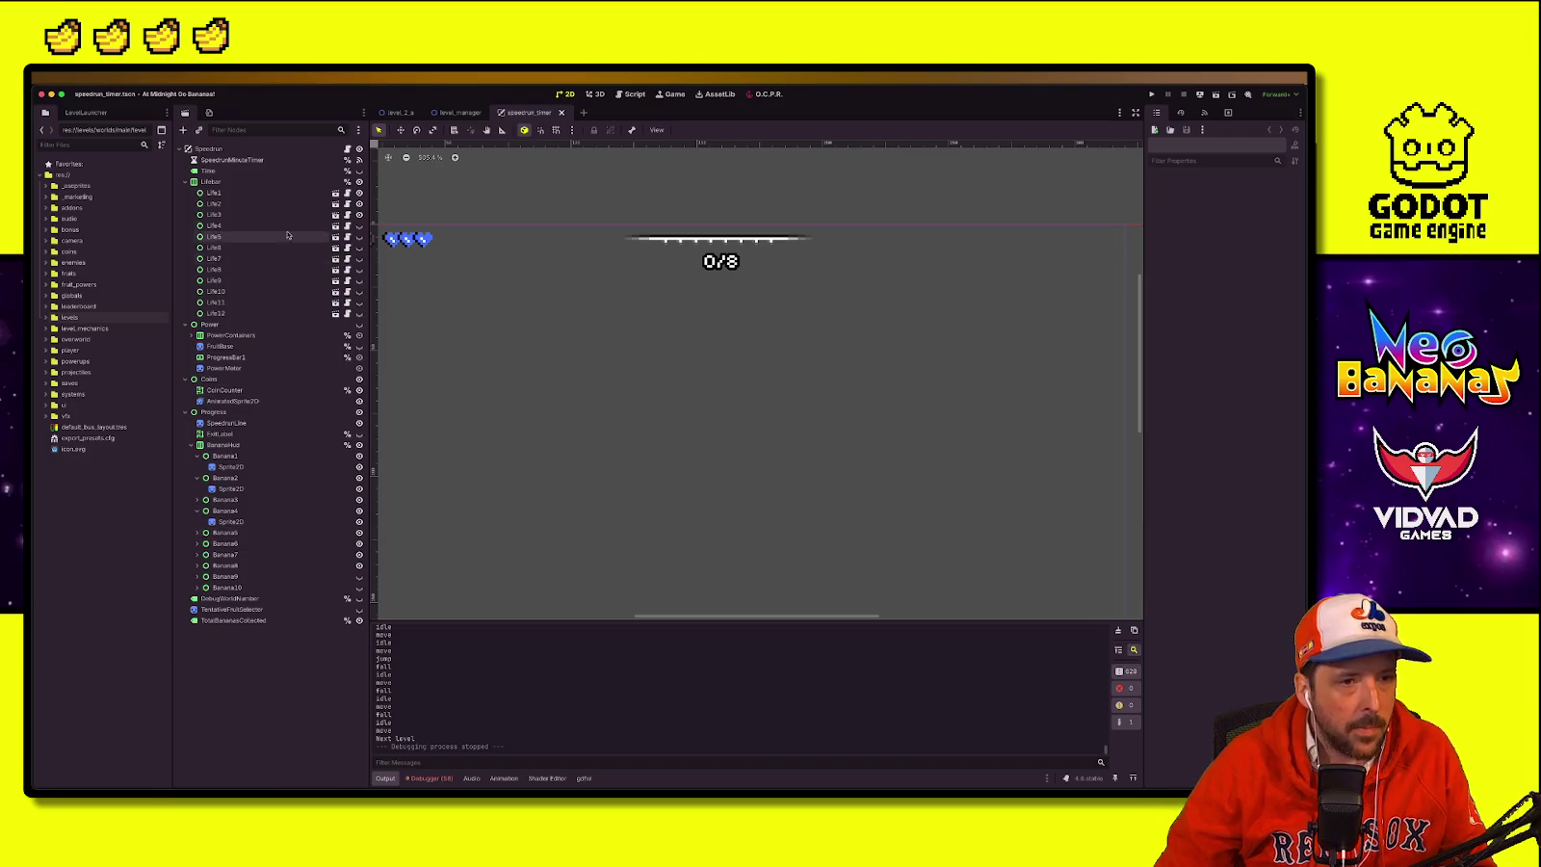
click(359, 170)
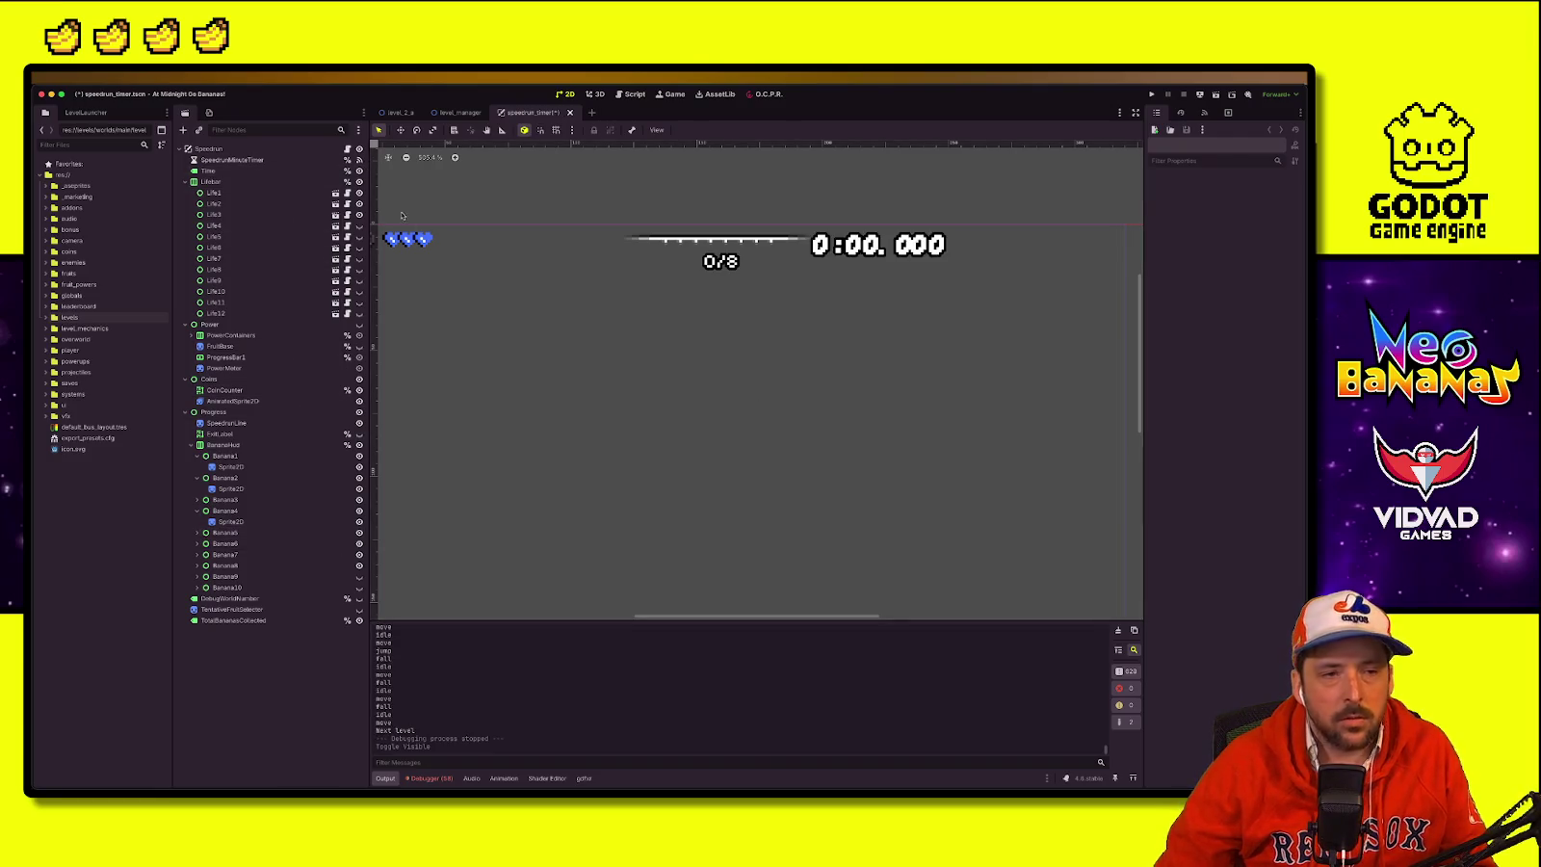
key(w)
click(867, 260)
drag(883, 262, 1051, 270)
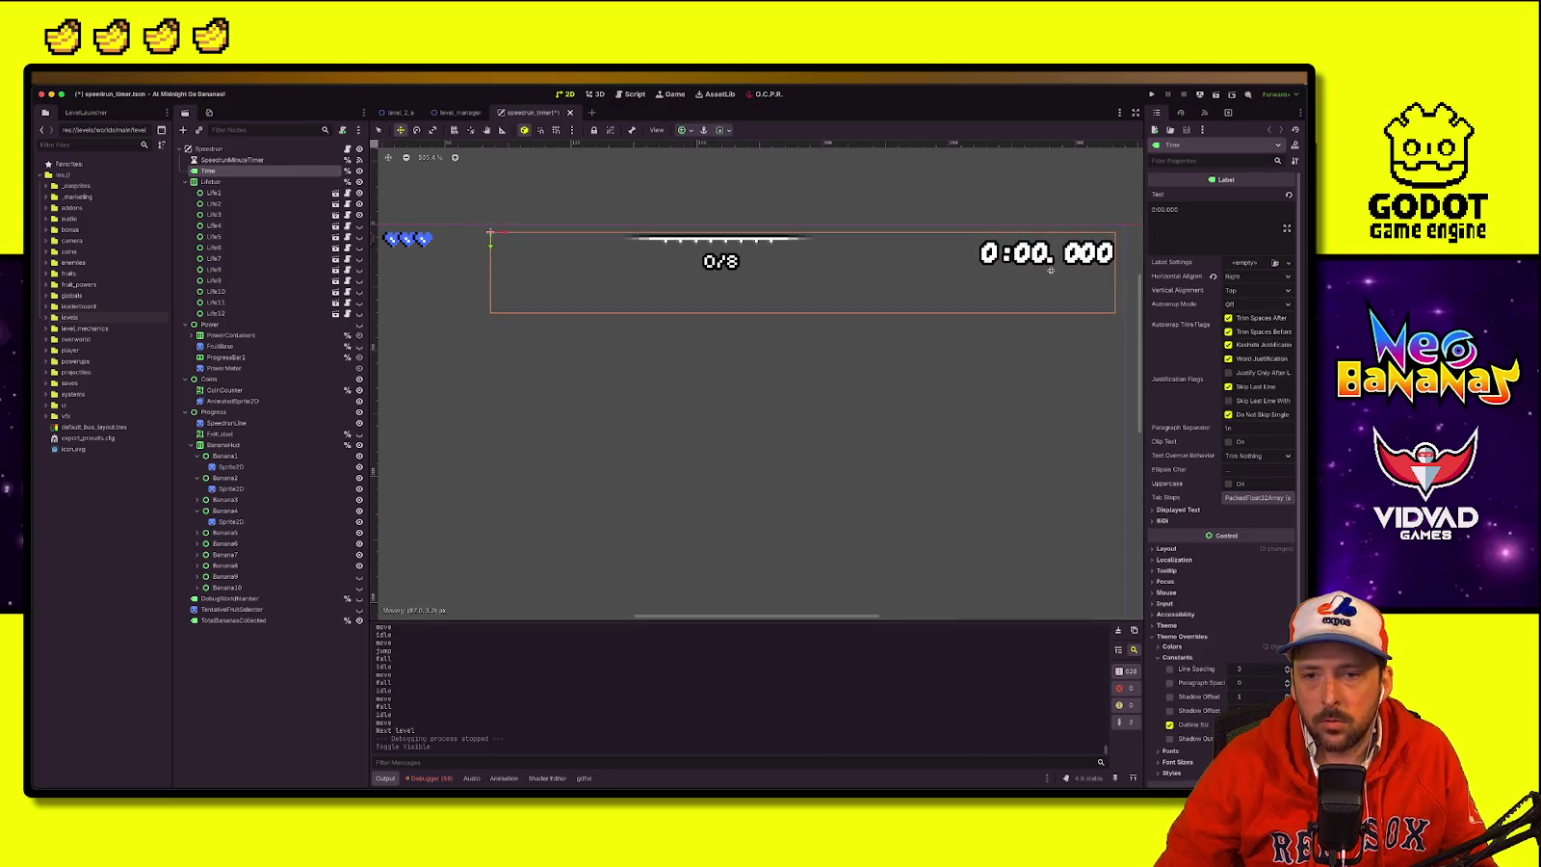
click(1152, 95)
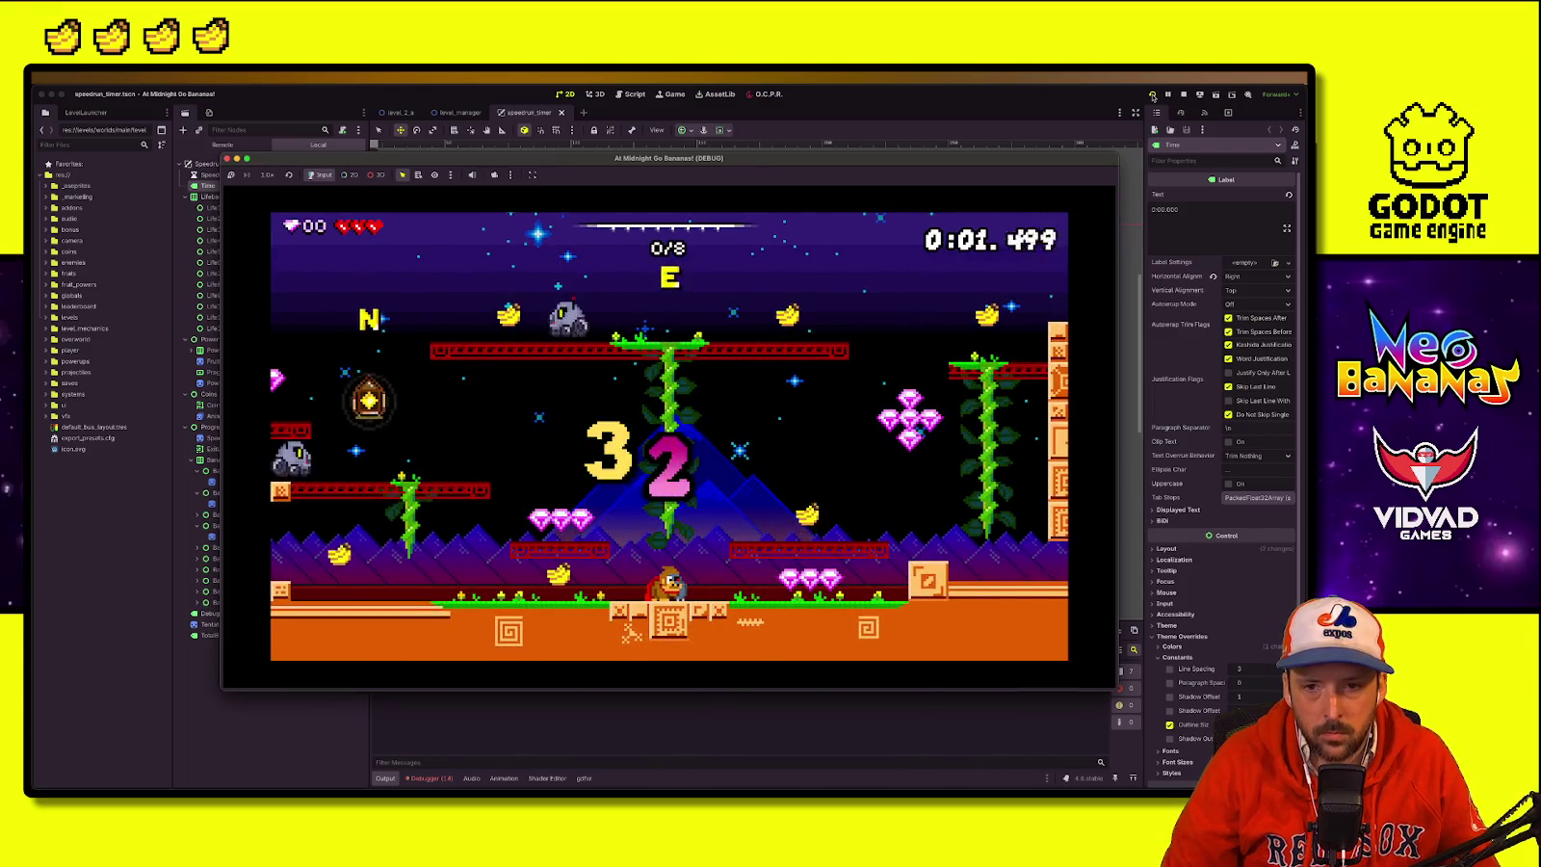
Dash right, climb the vine and collect the bananas in the opening area
key(Right)
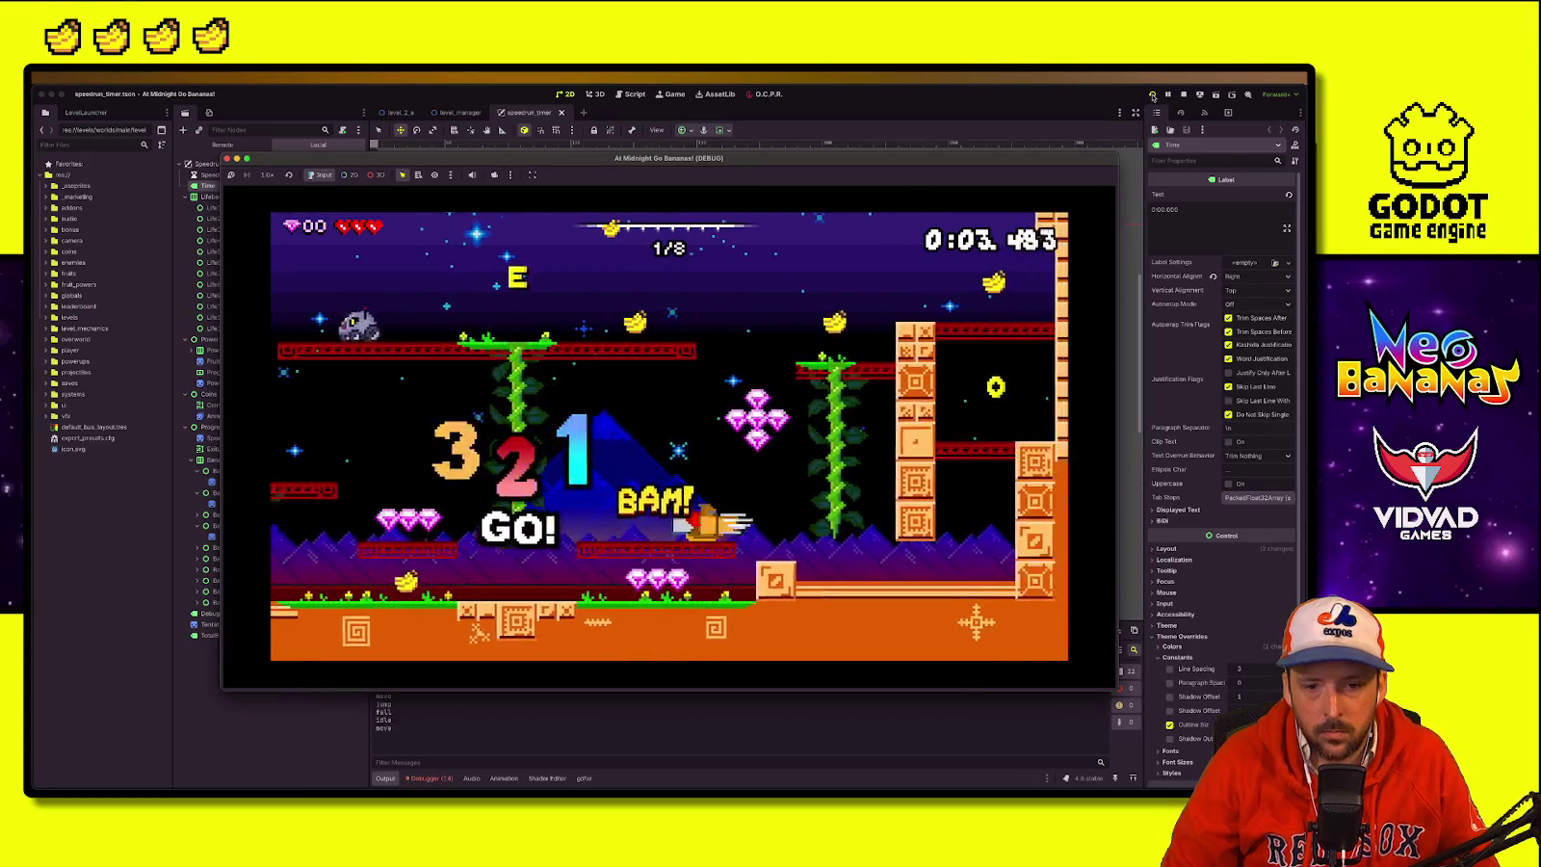
key(space)
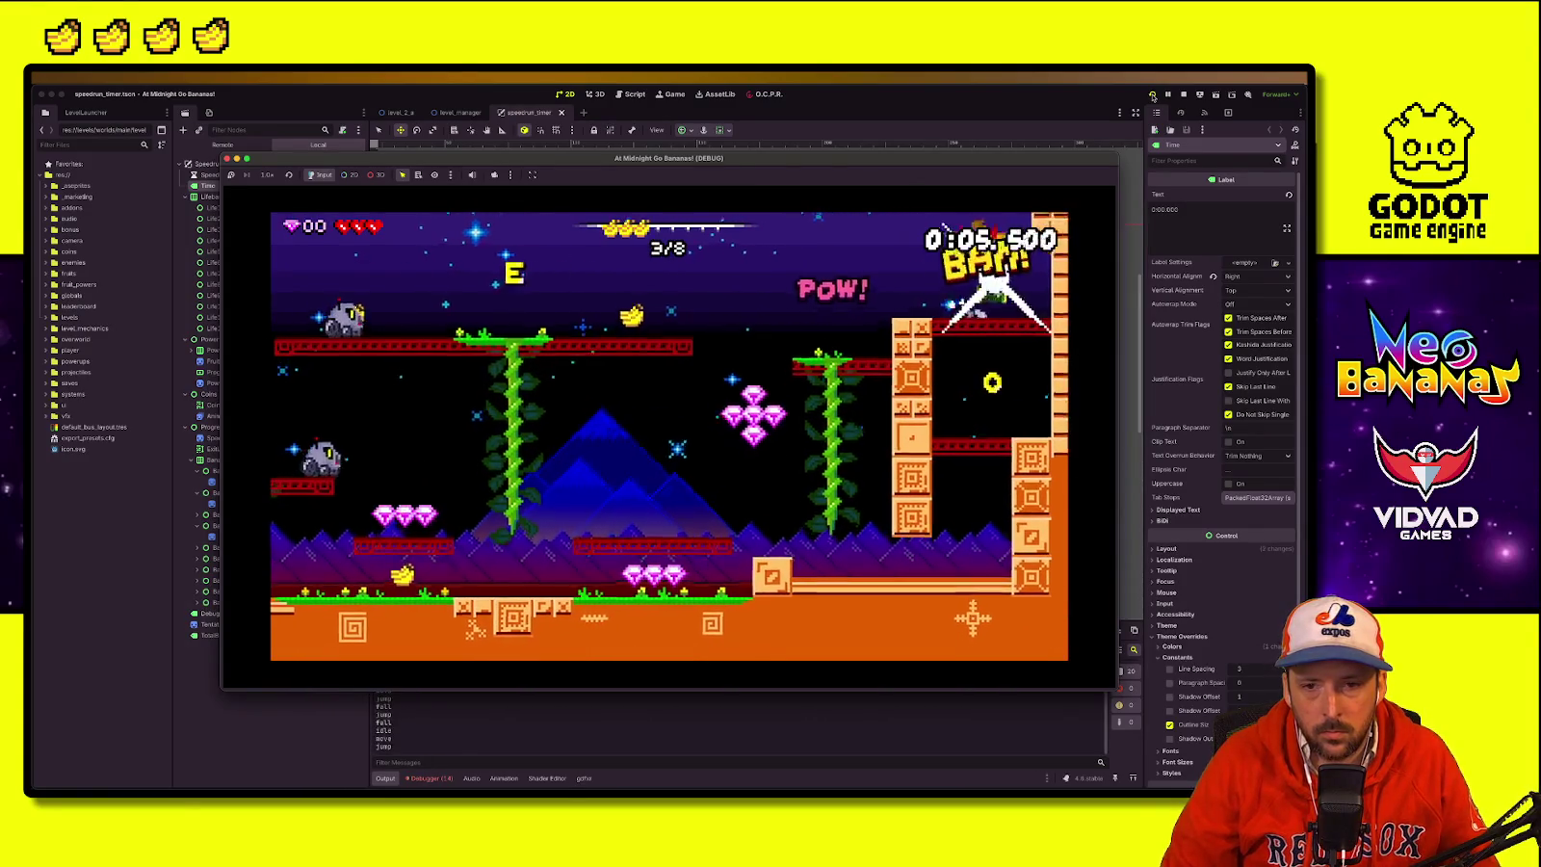
key(Left)
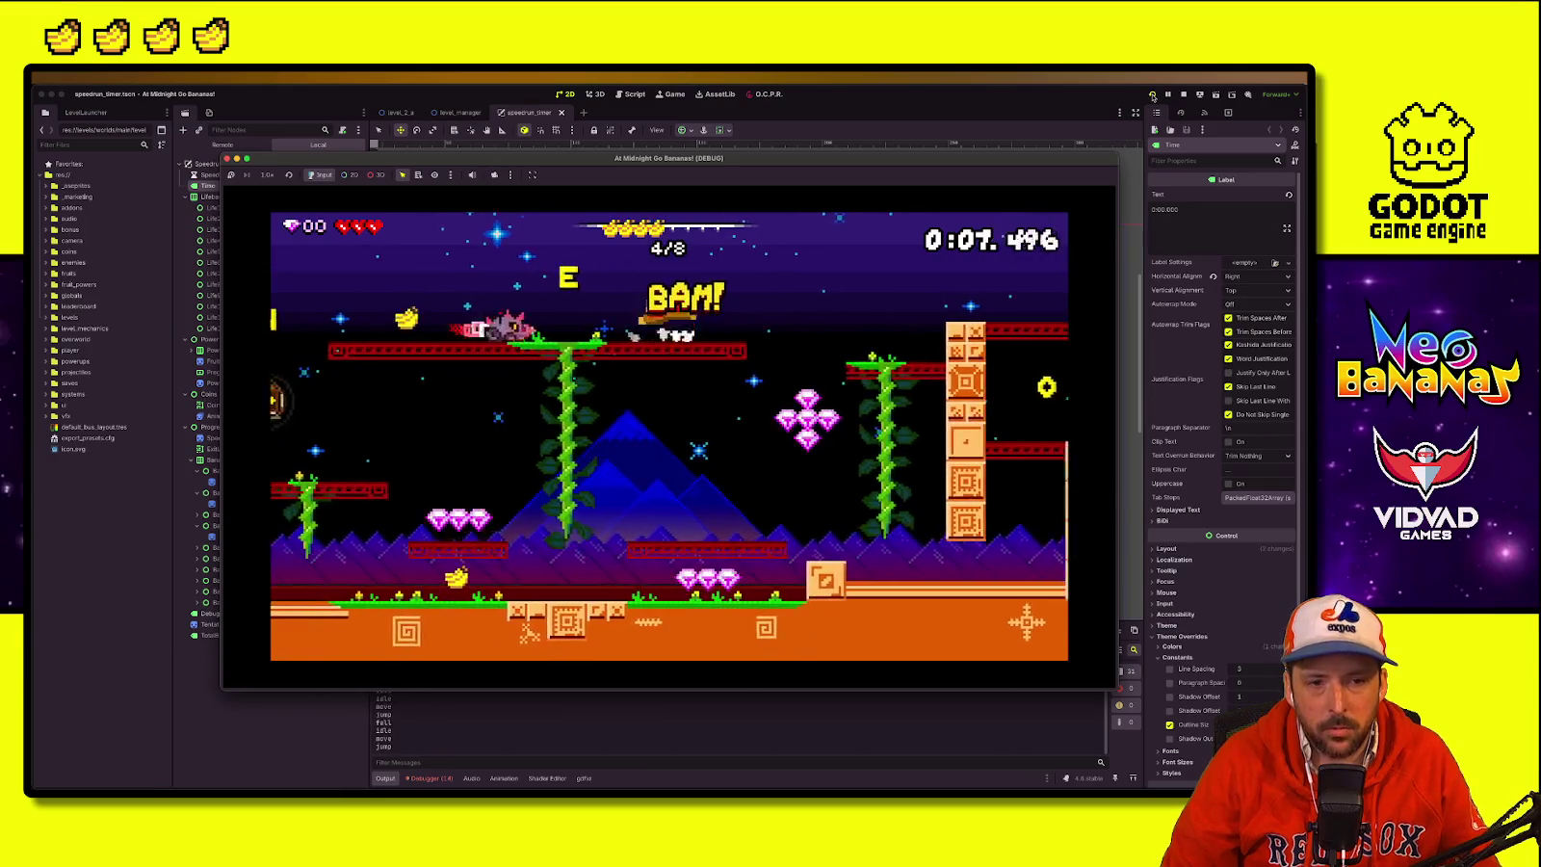
key(Left)
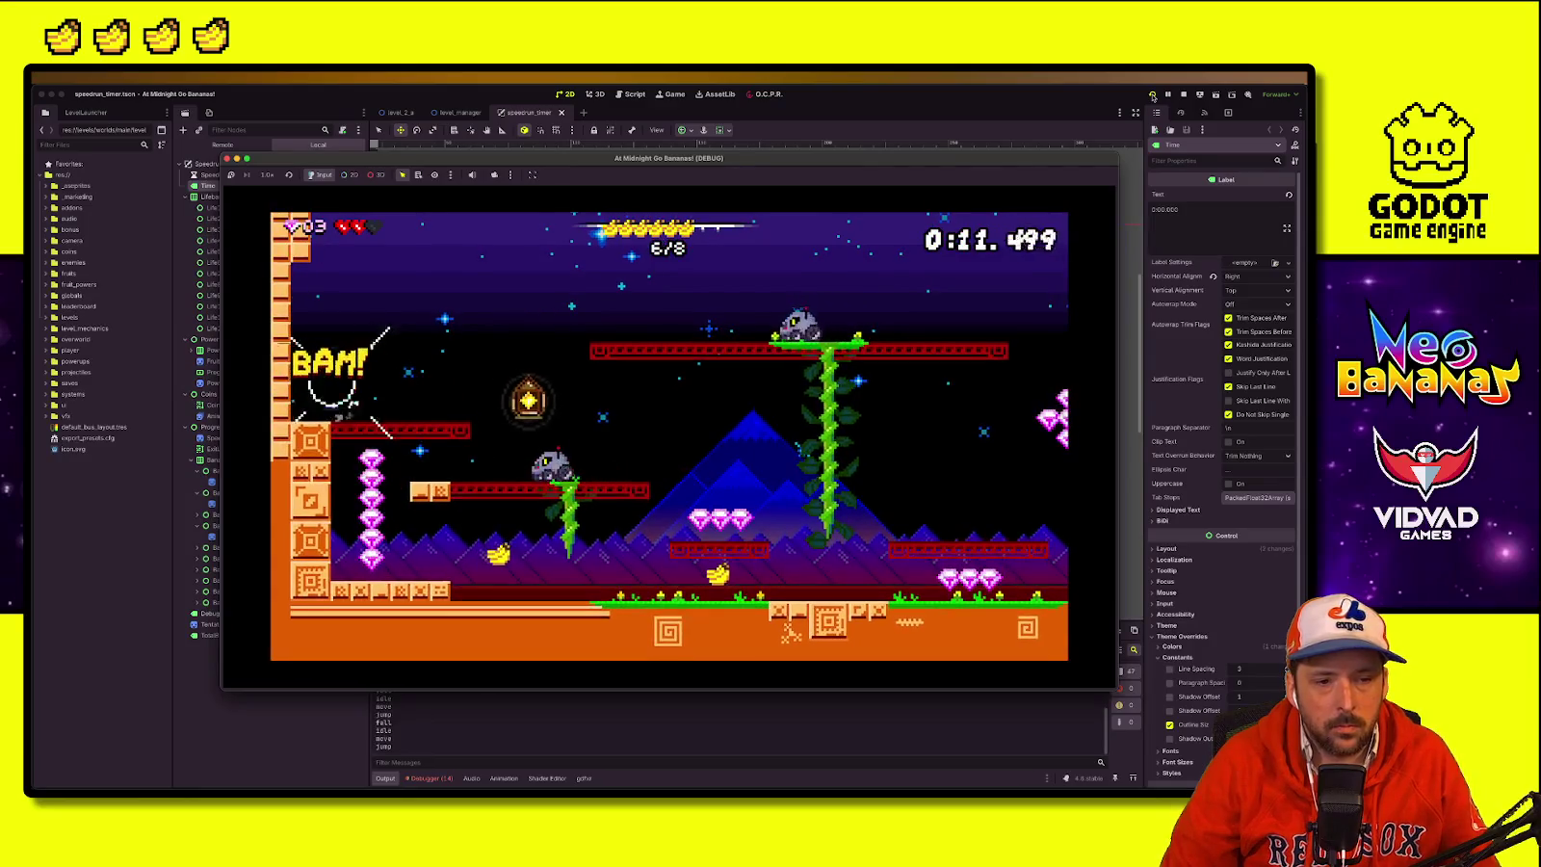
key(Down)
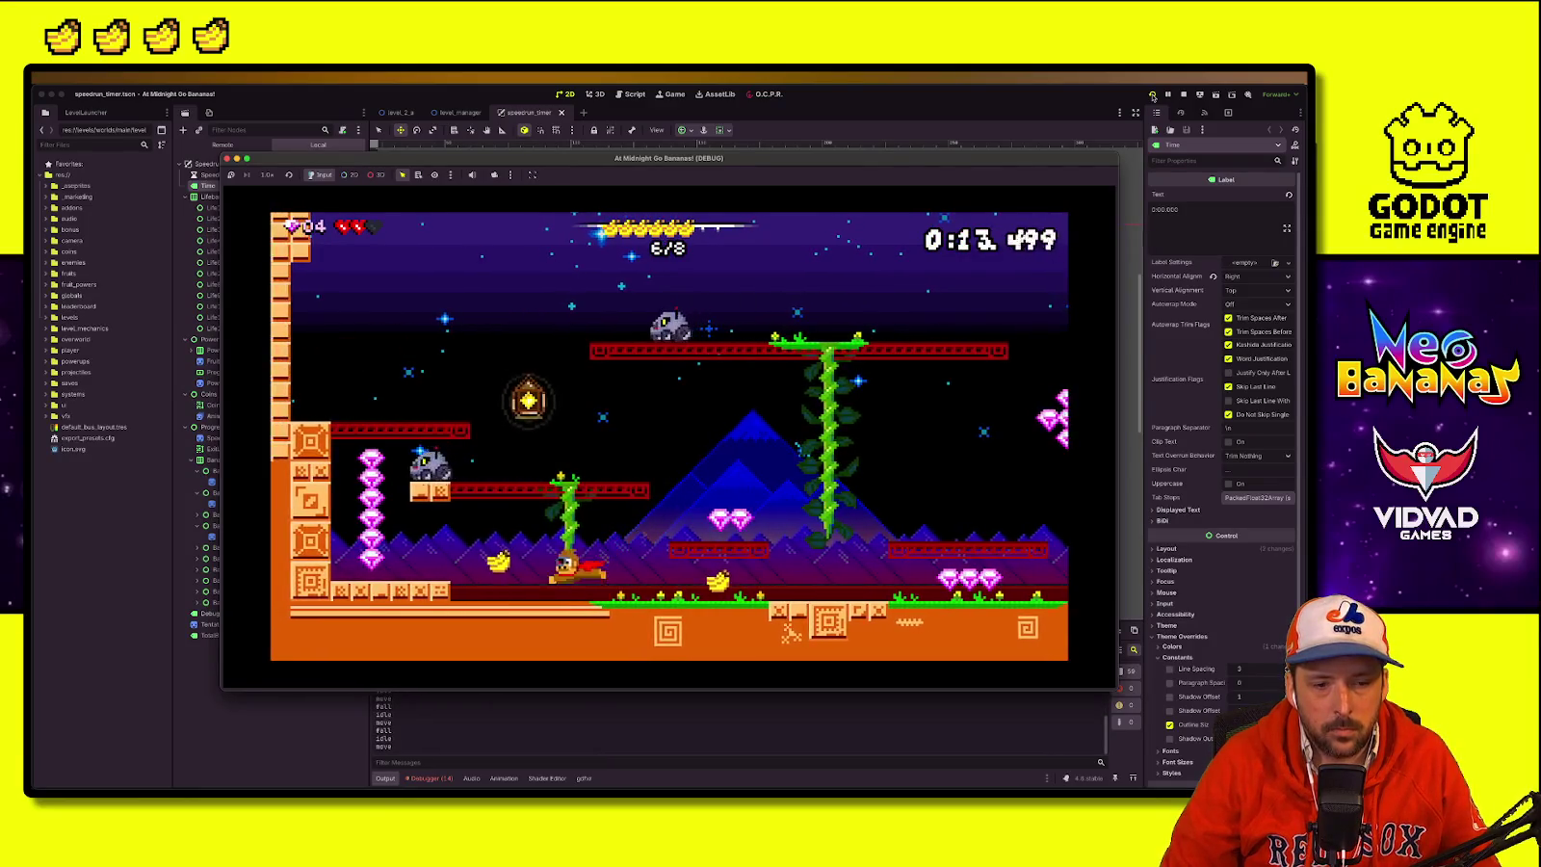
key(Right)
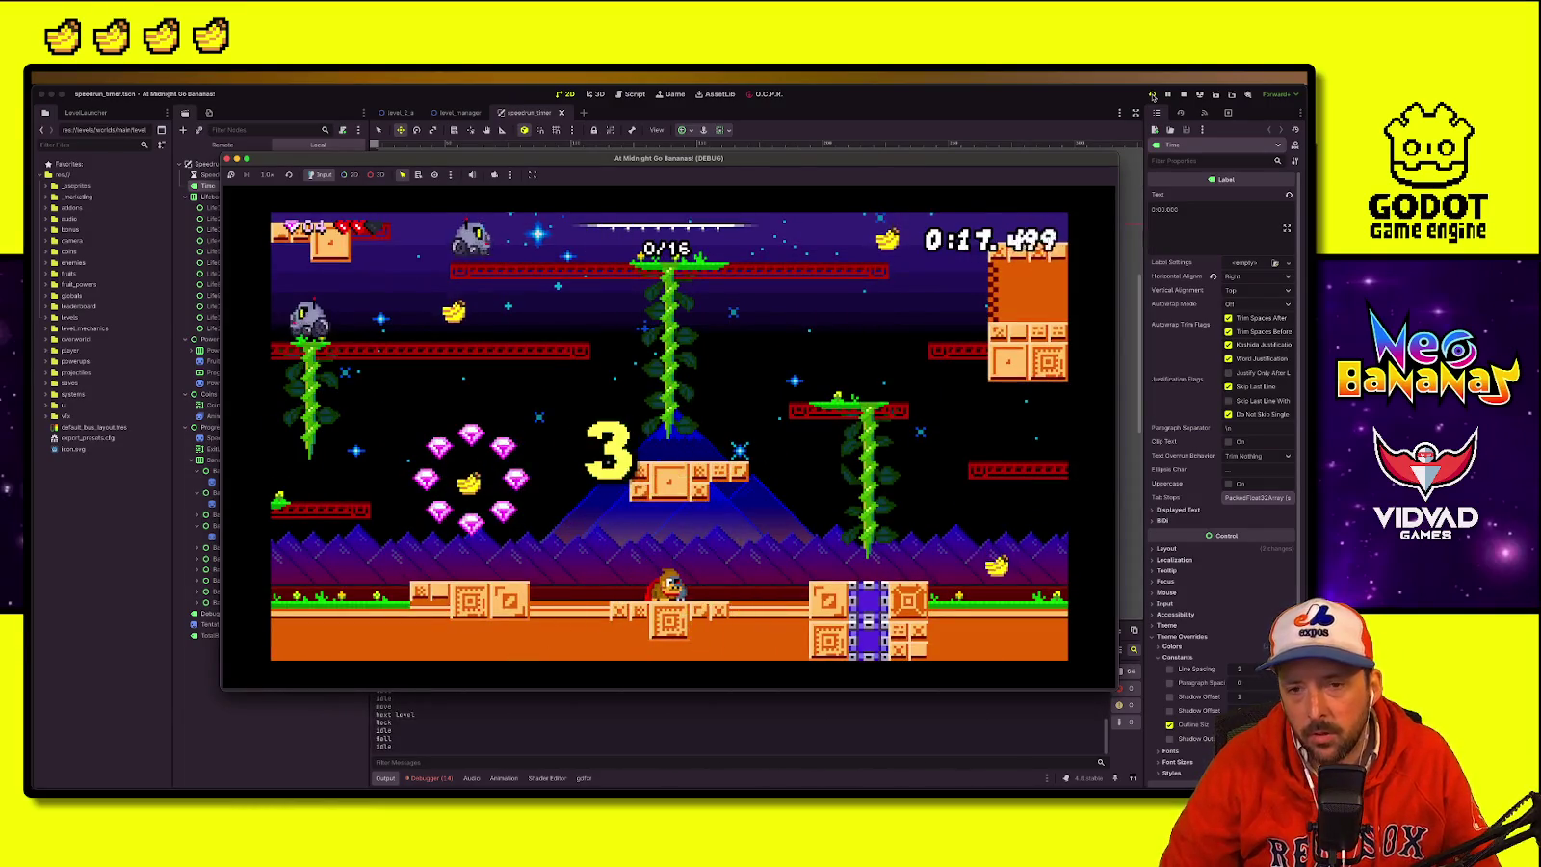
Run into the new level, attack enemies, grab bananas, and enter the EXIT door
key(Right)
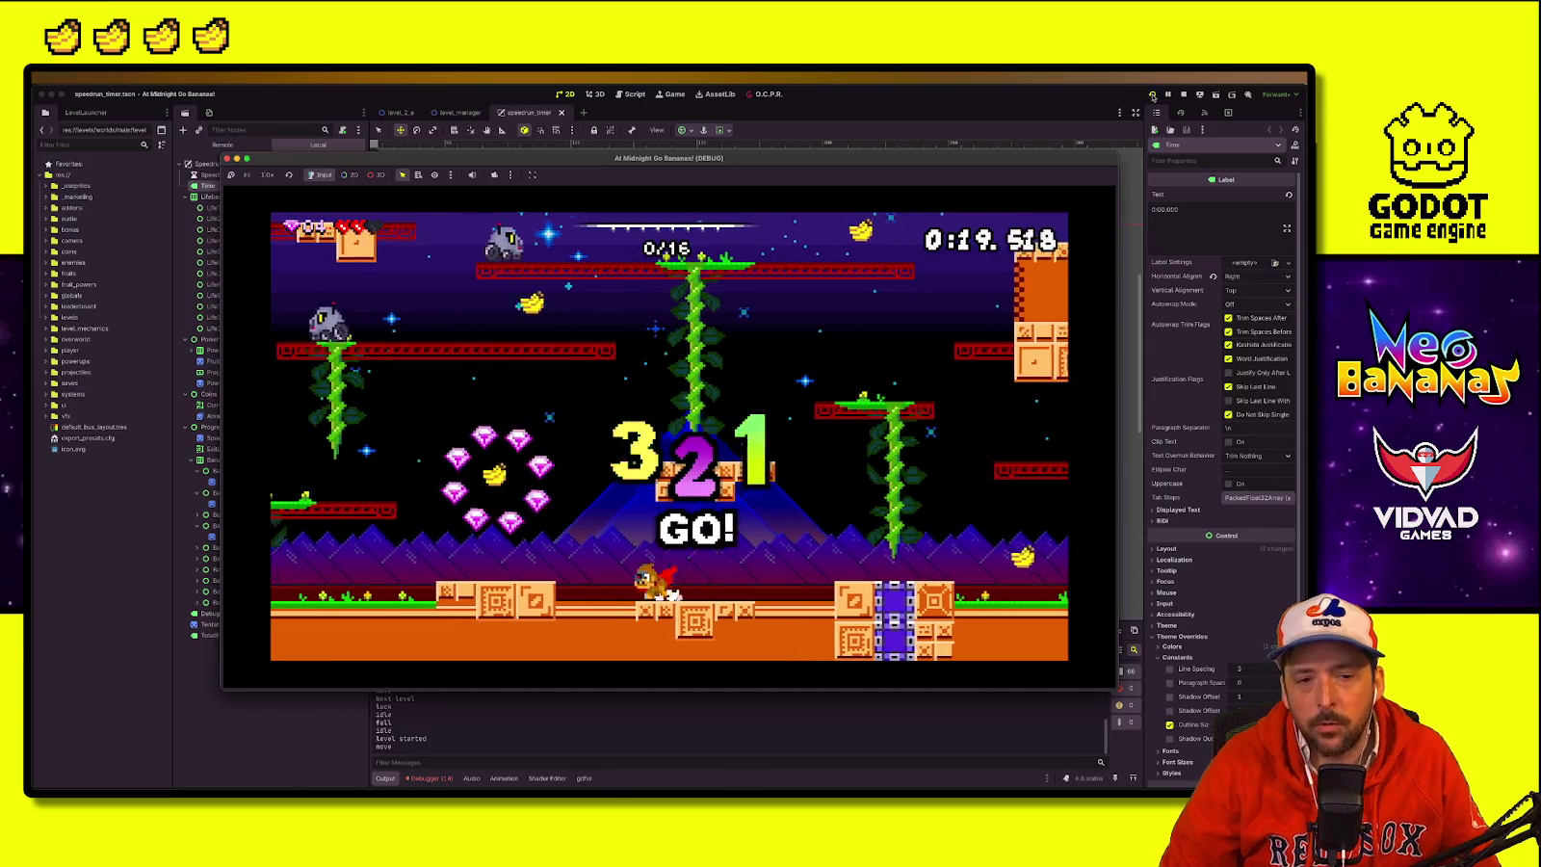
key(space)
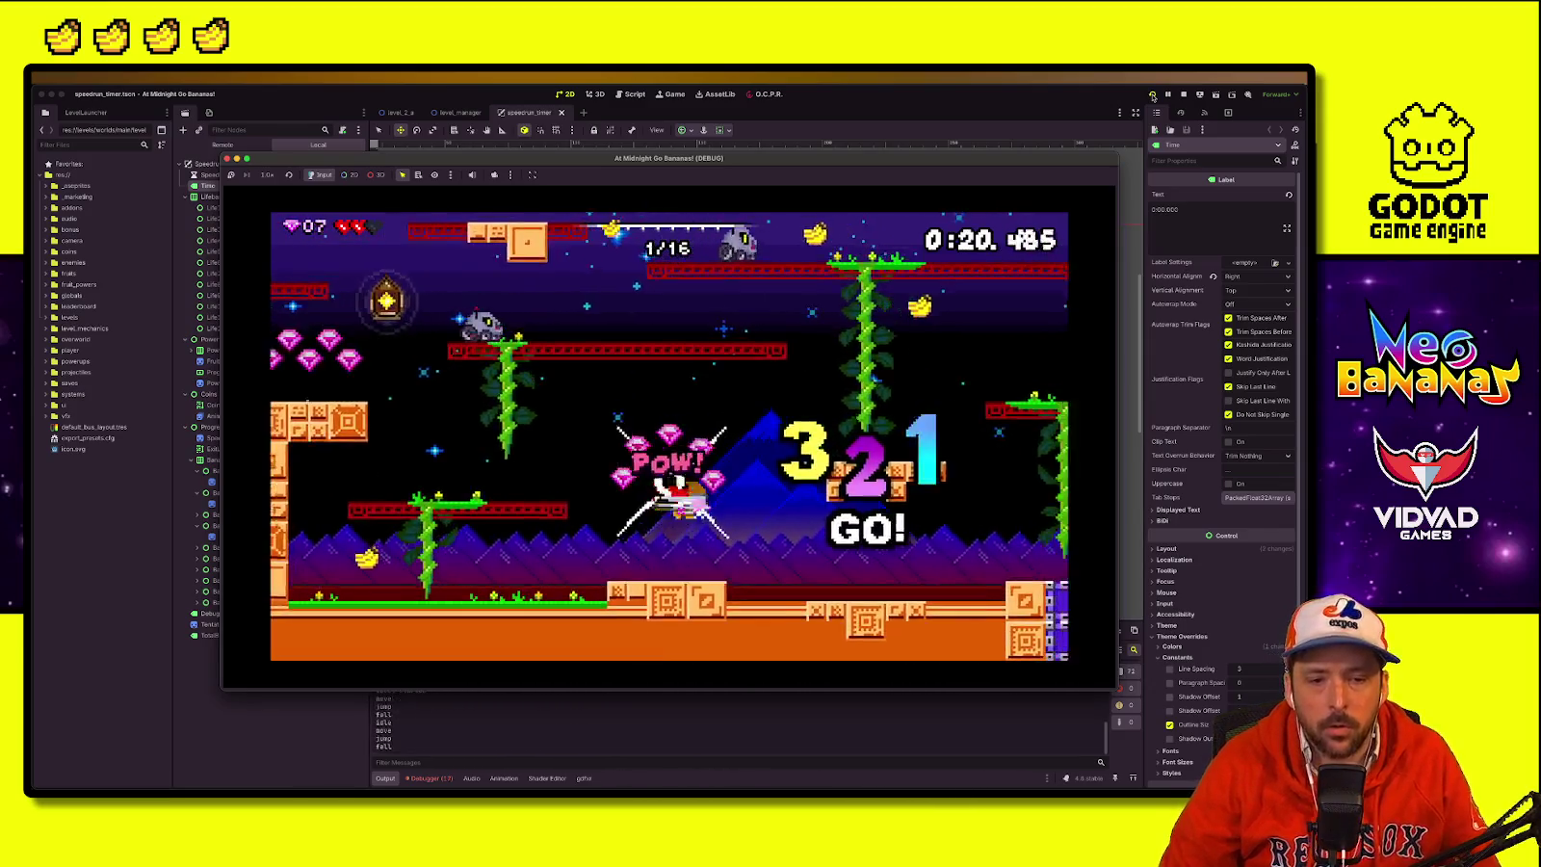
key(Left)
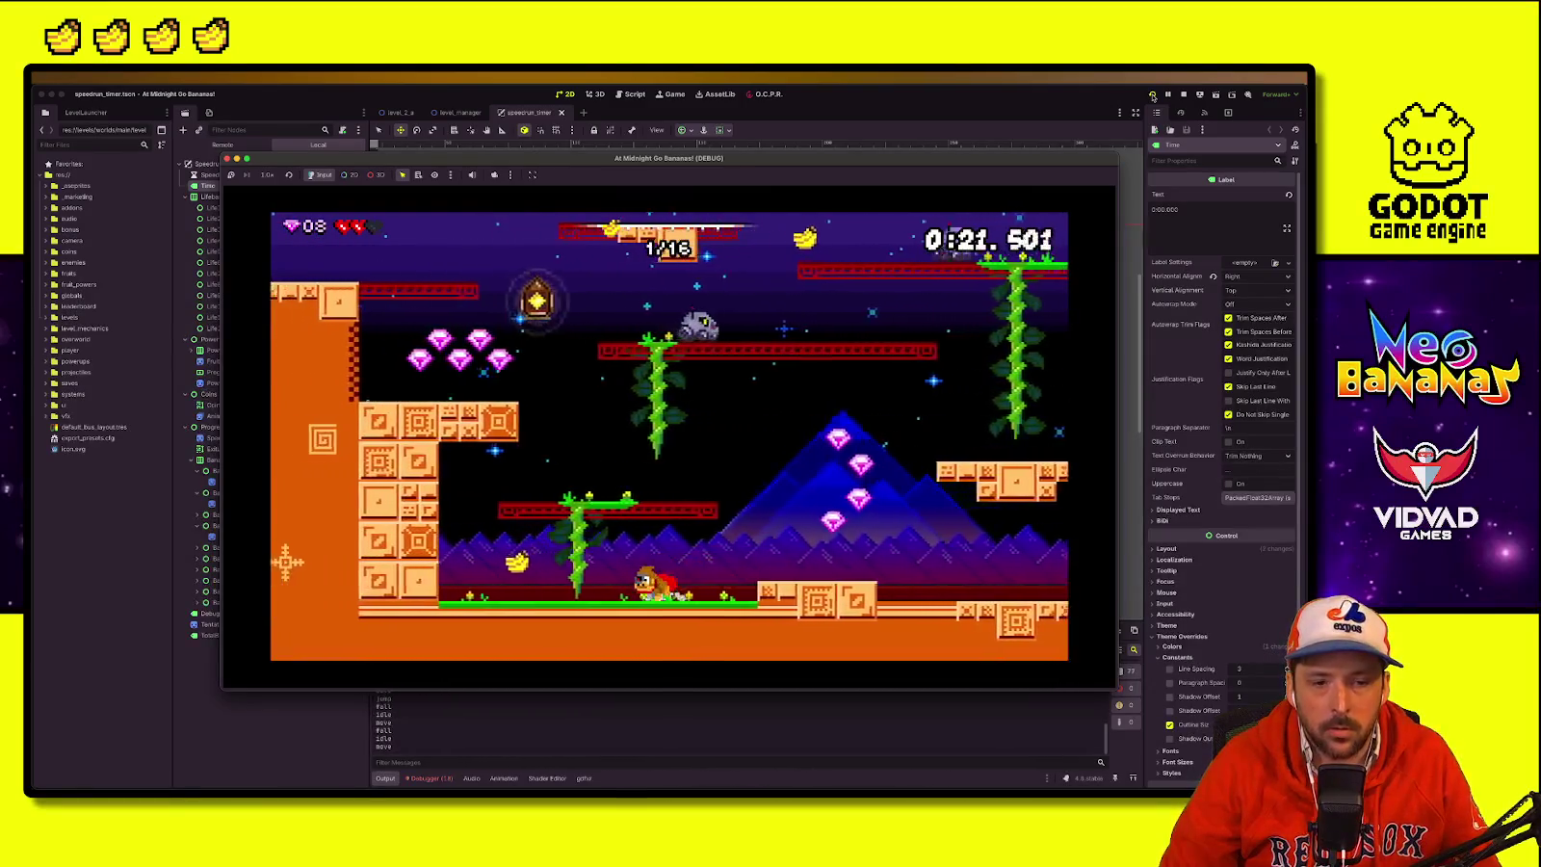
key(space)
key(Right)
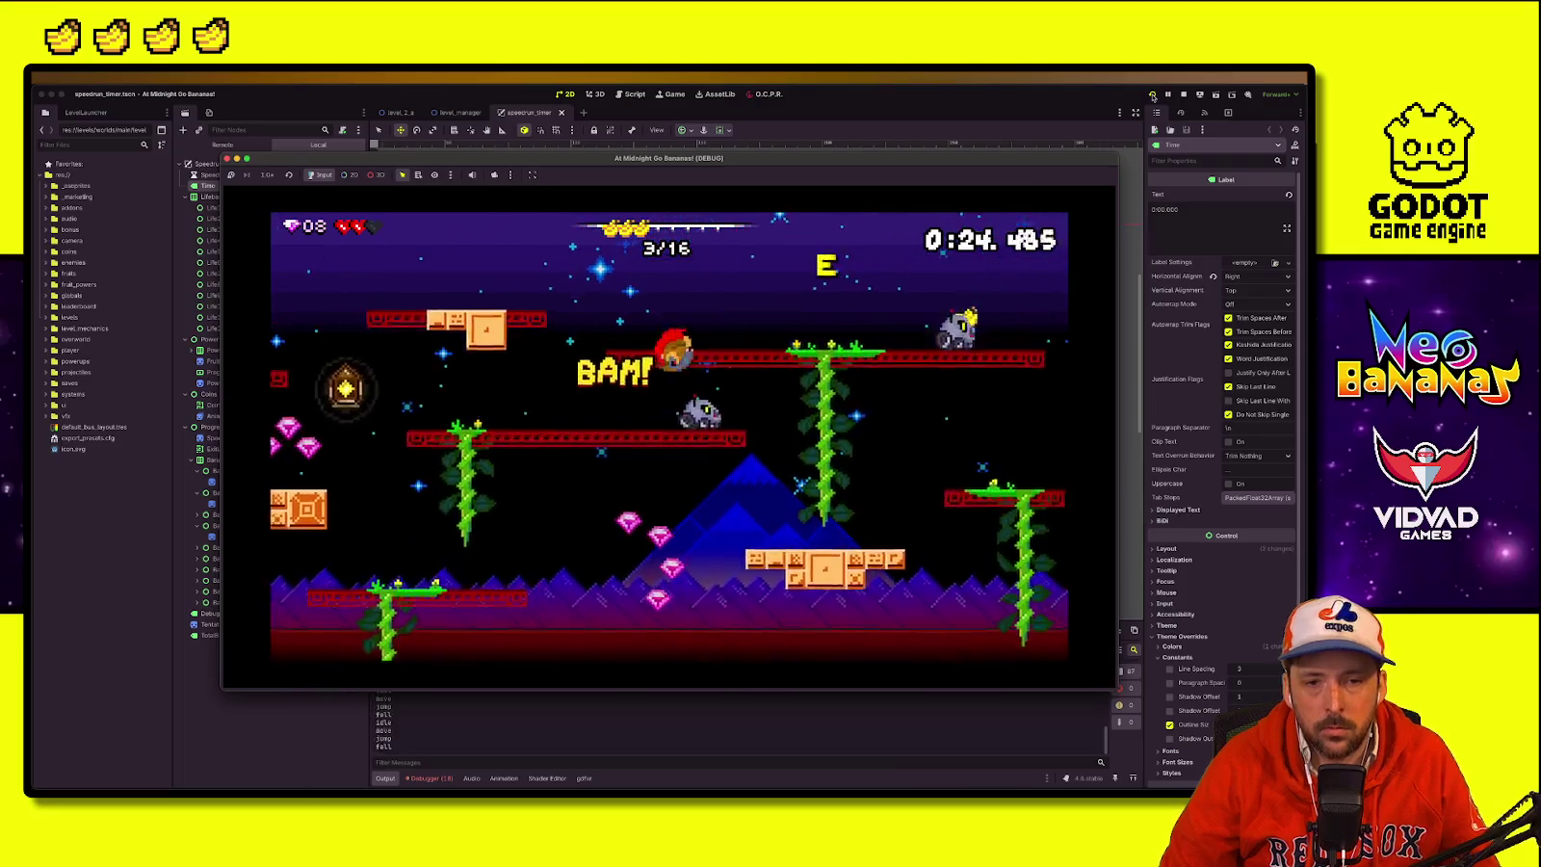
key(Left)
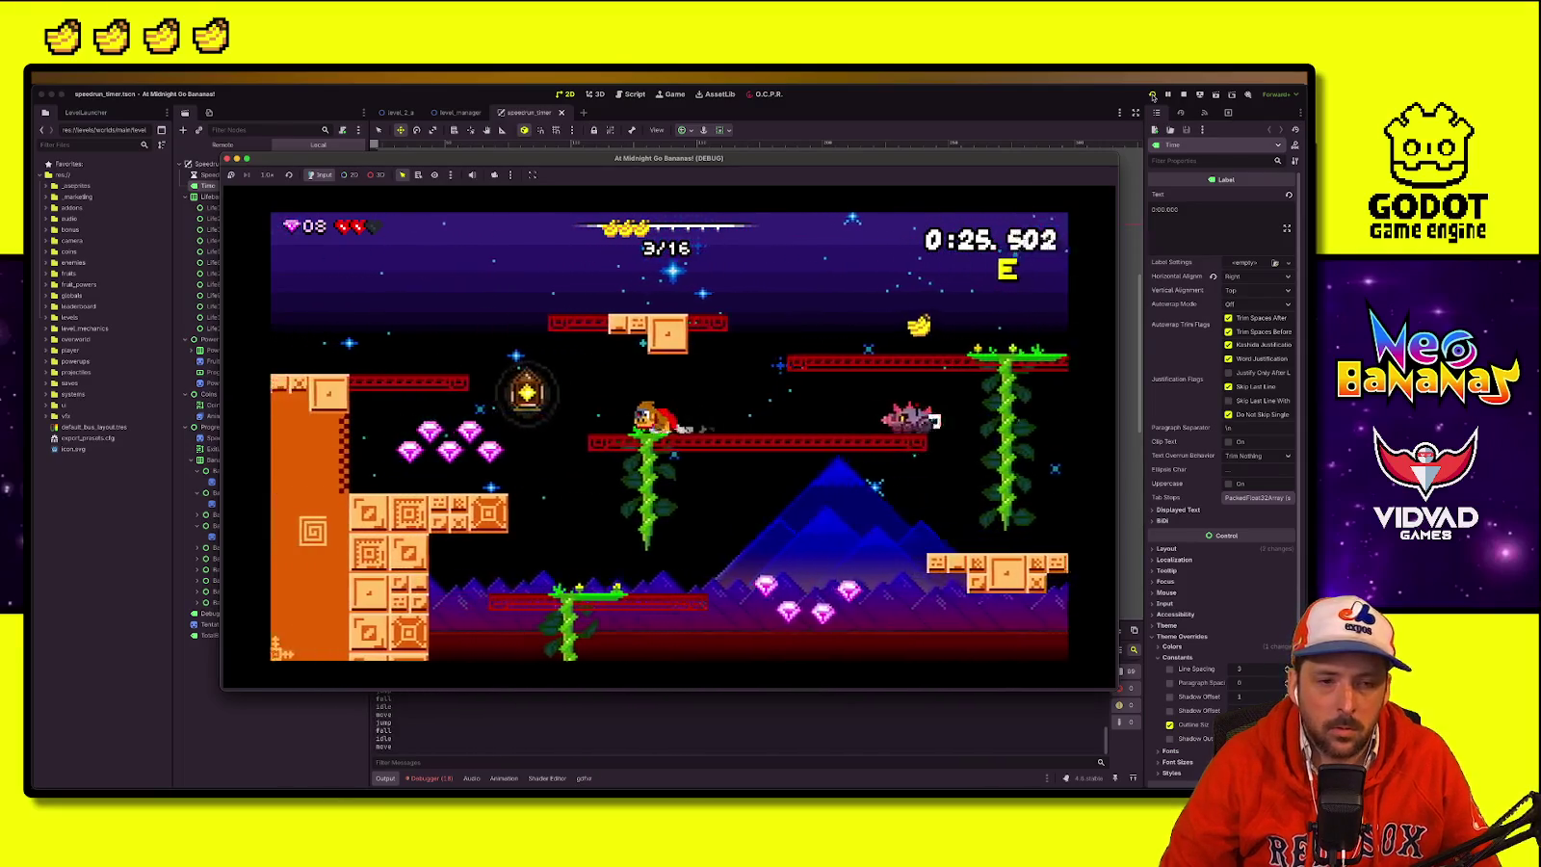
key(Left)
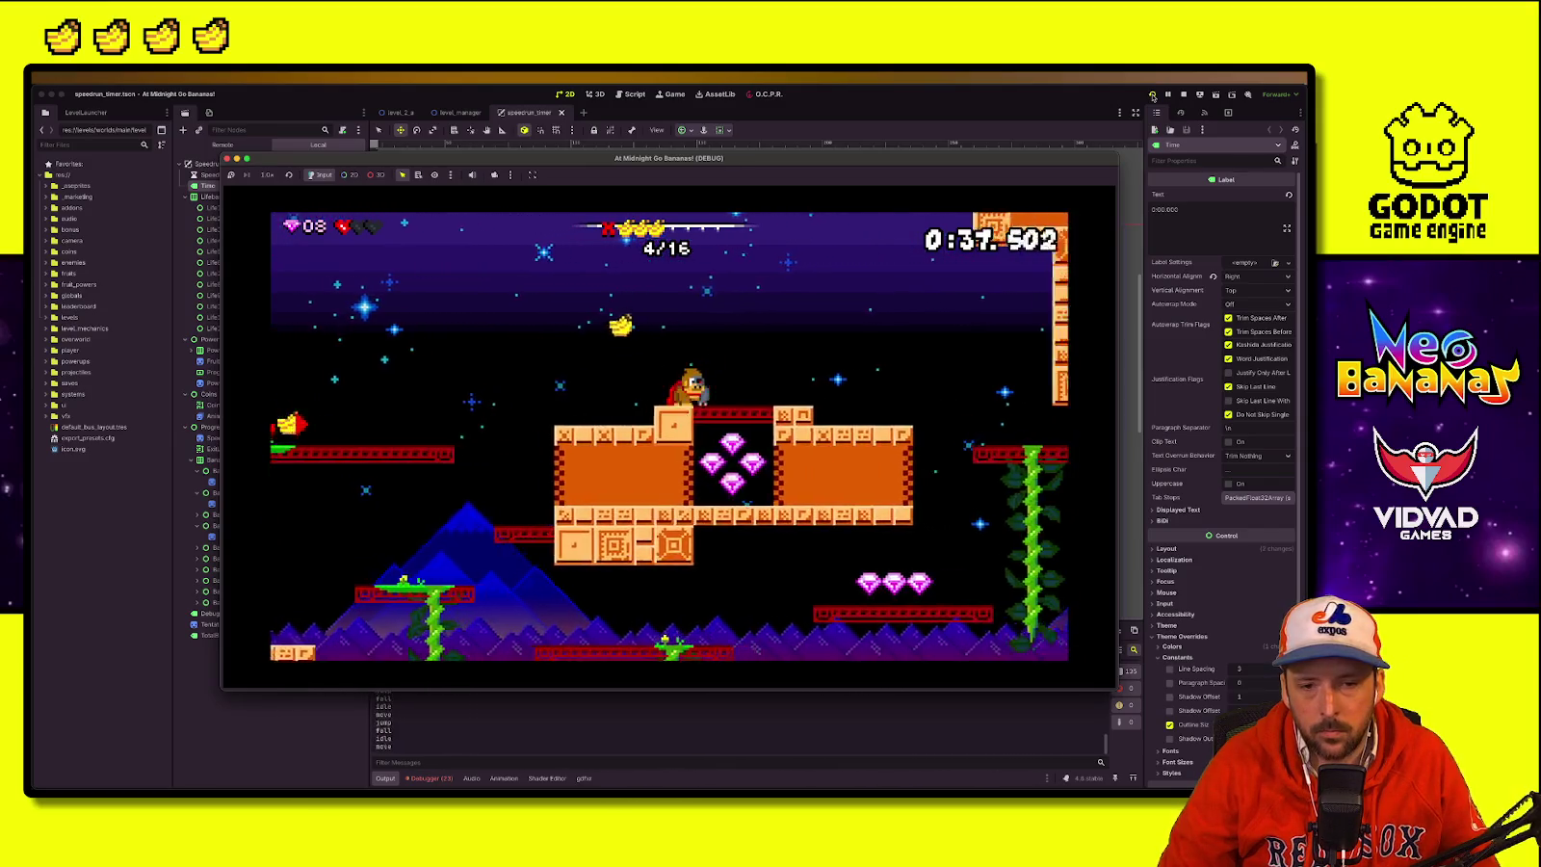
key(Right)
key(Right)
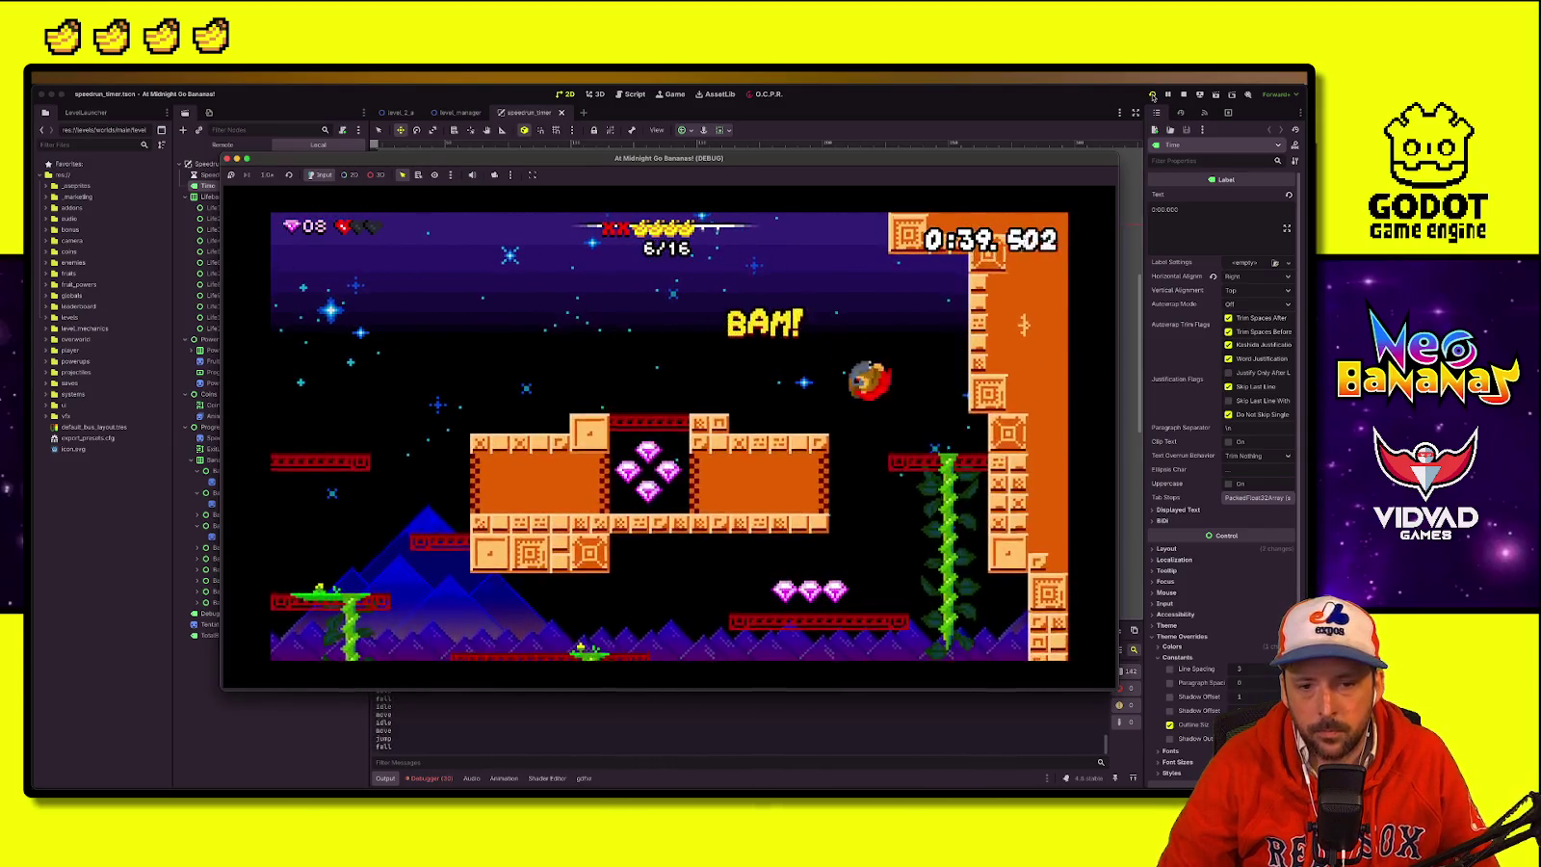
key(Left)
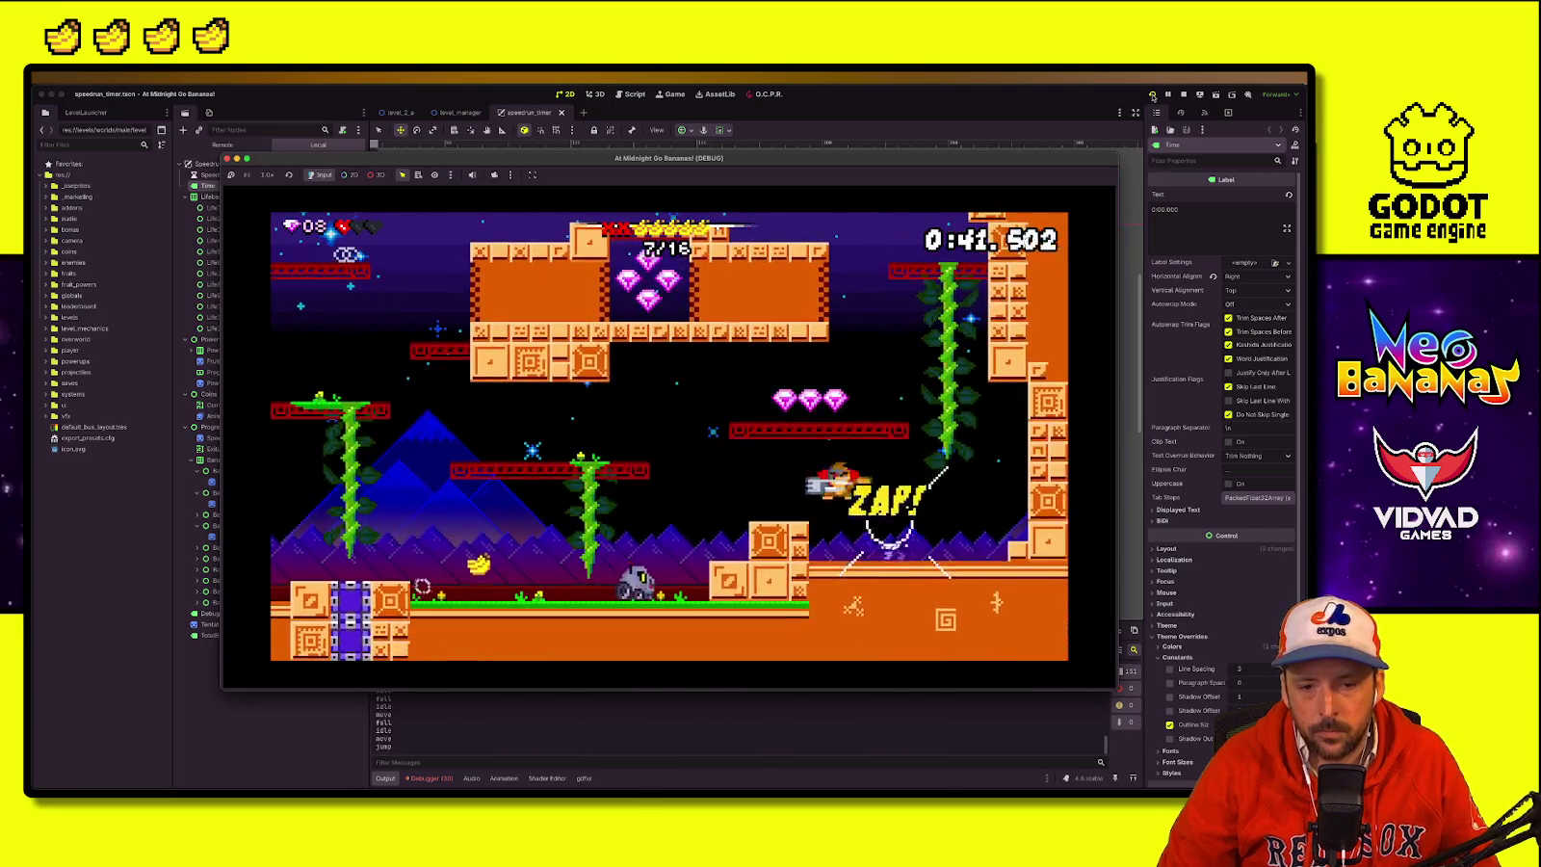
key(Left)
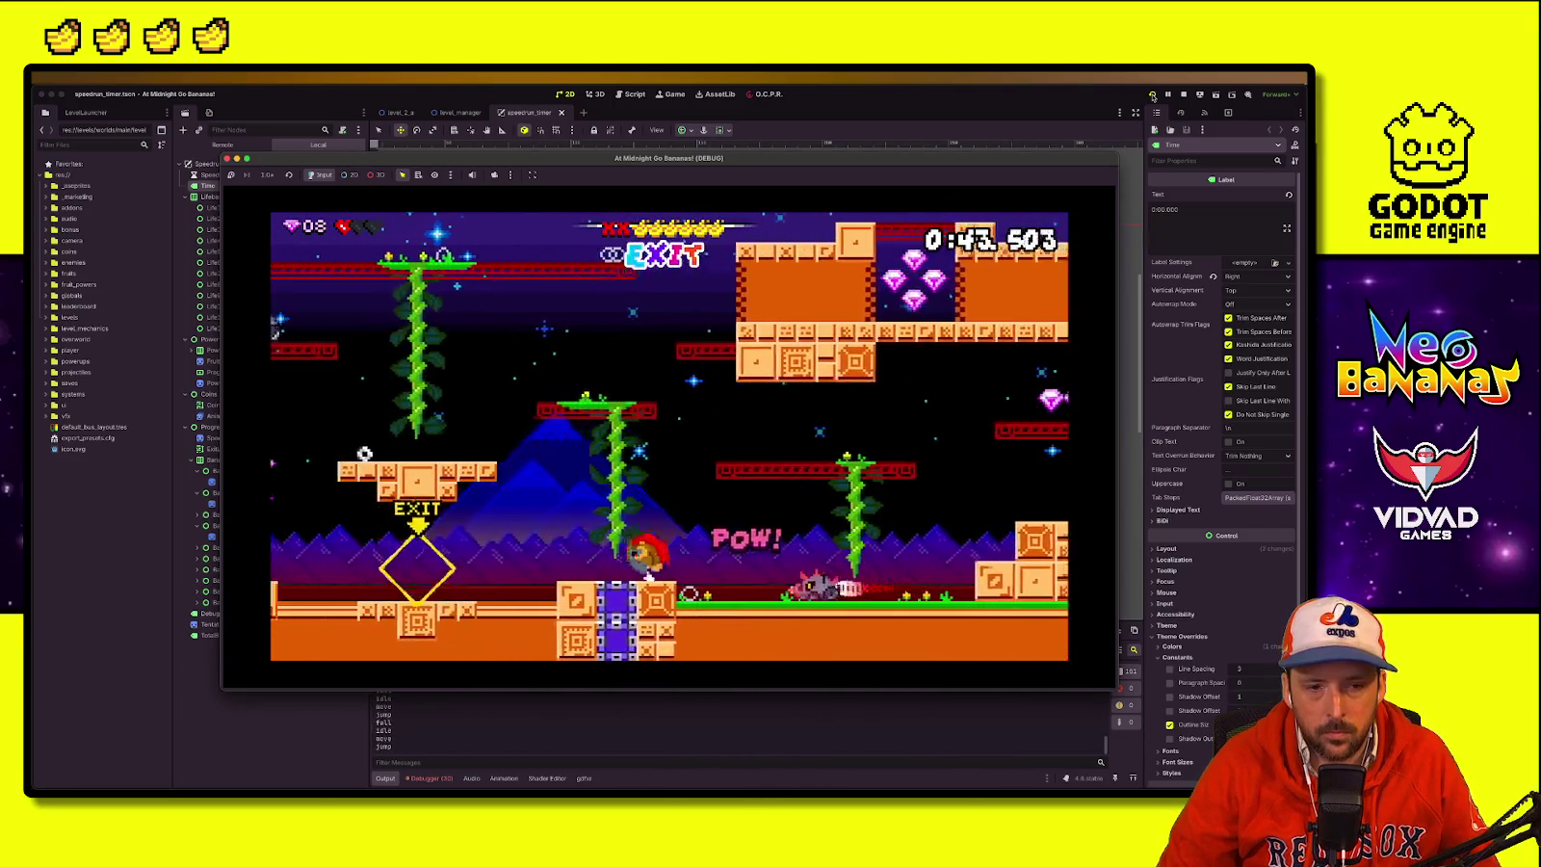
key(Up)
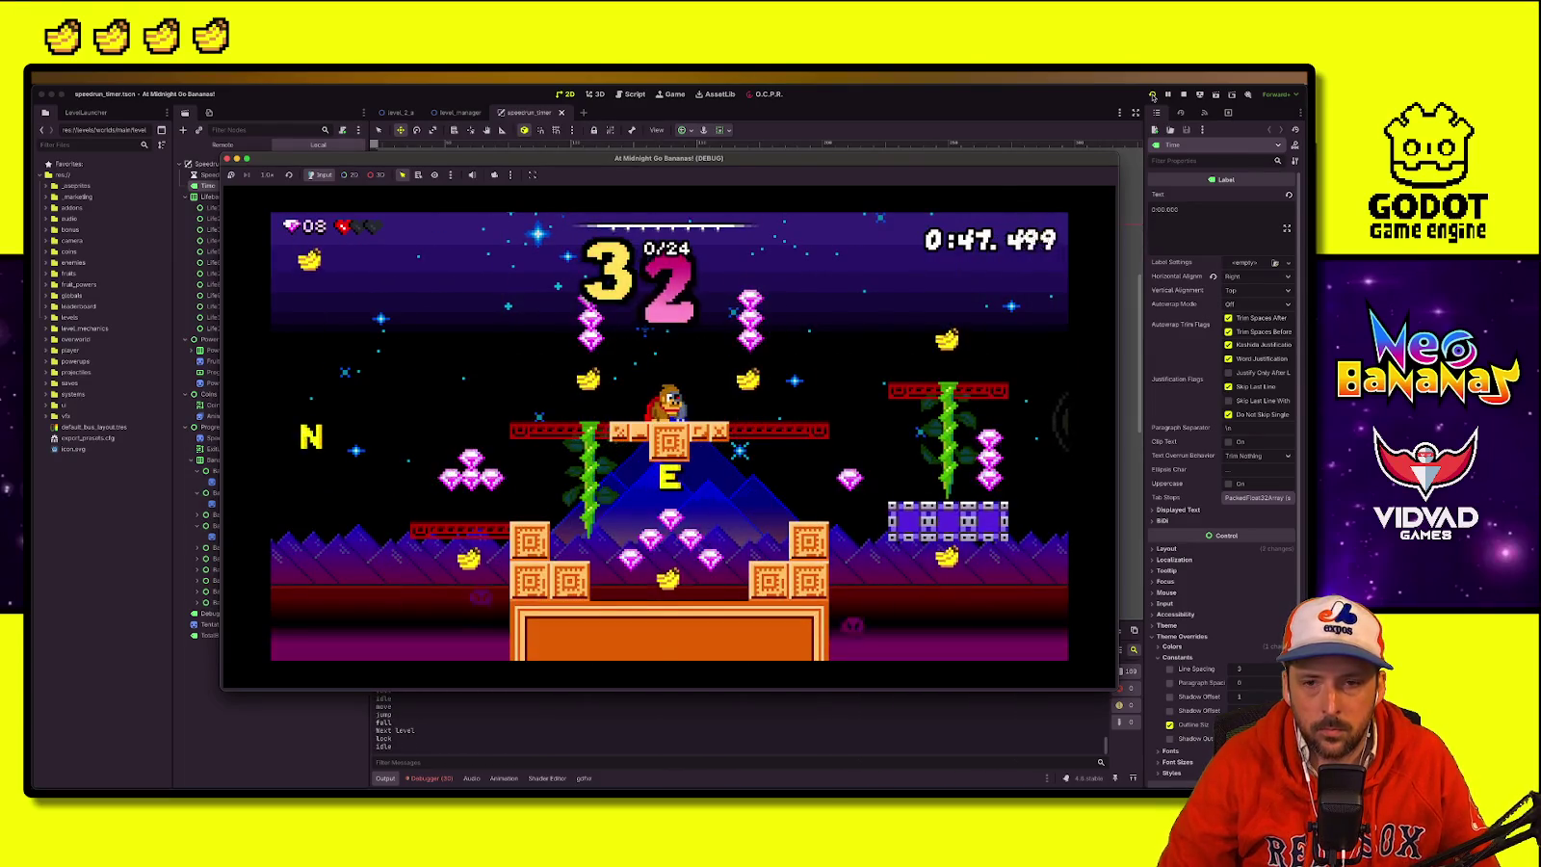
Clear the next level after the countdown, attacking enemies, and enter its exit
key(Right)
key(Right)
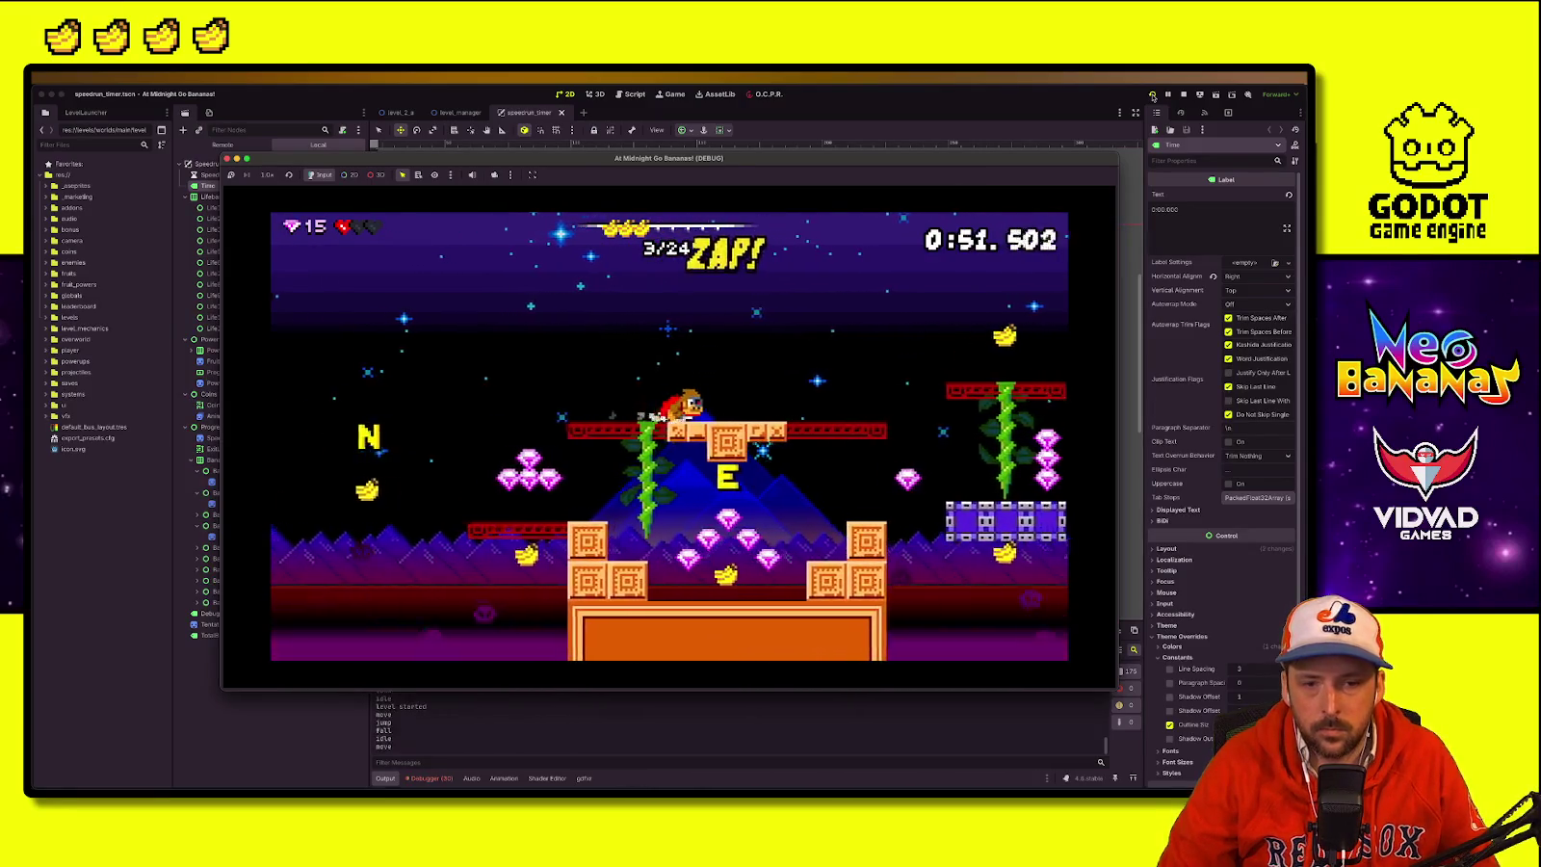
key(Right)
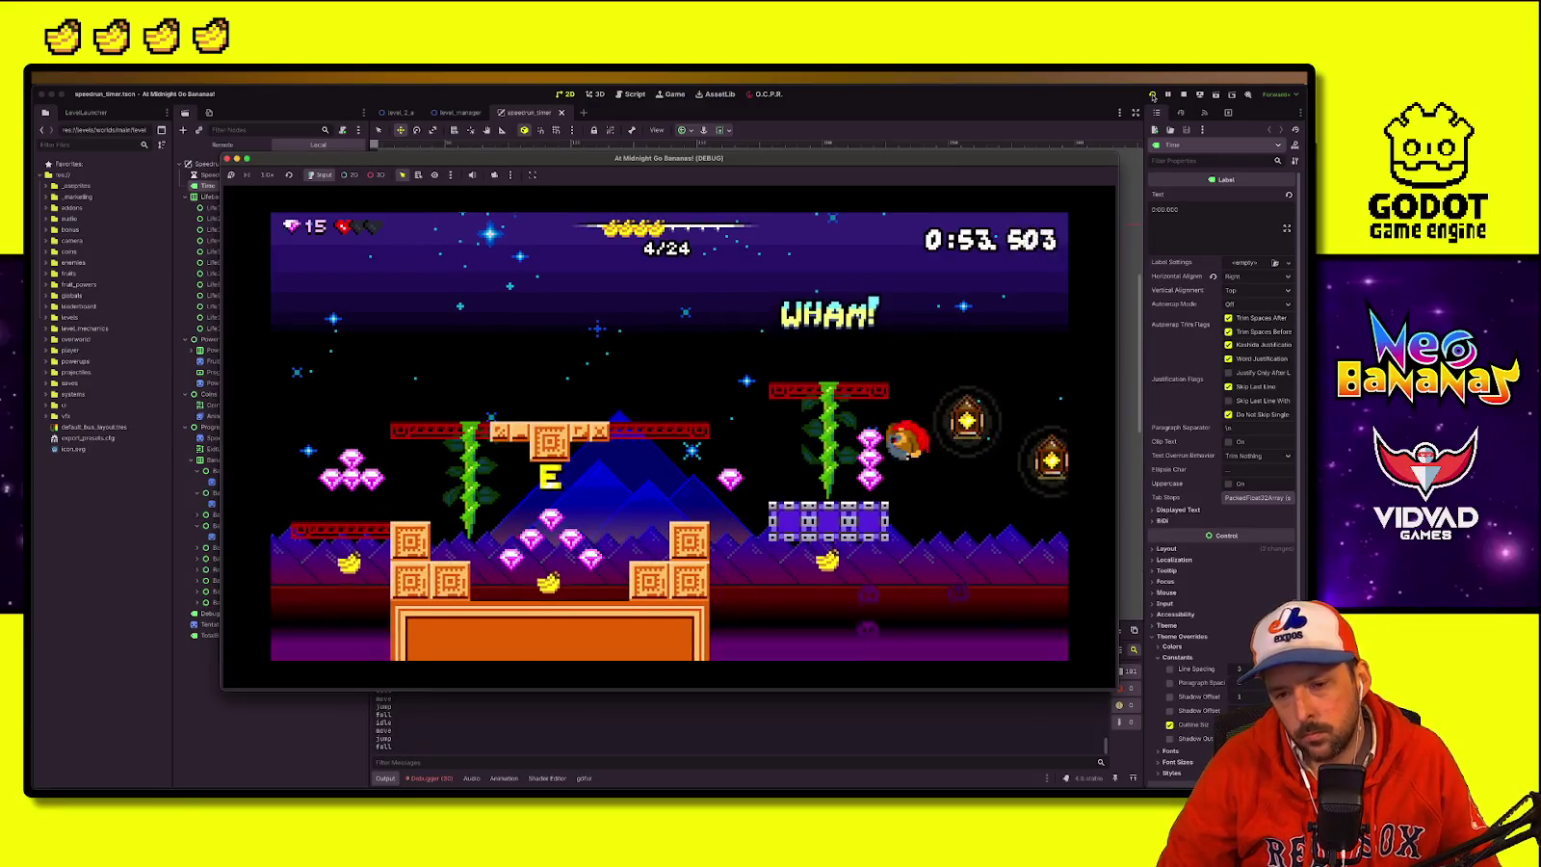
key(Right)
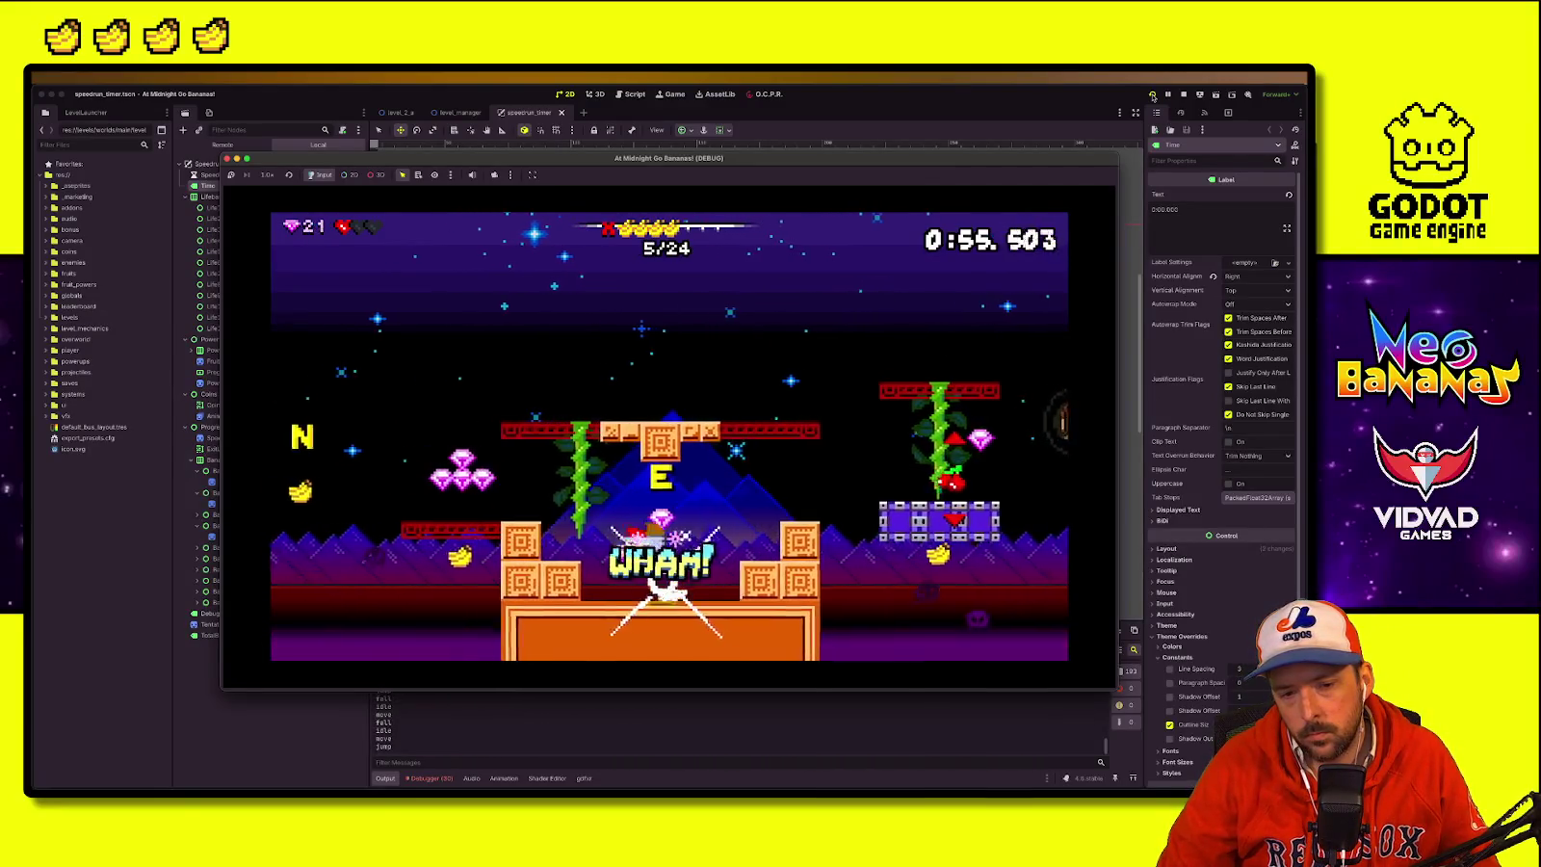
key(Left)
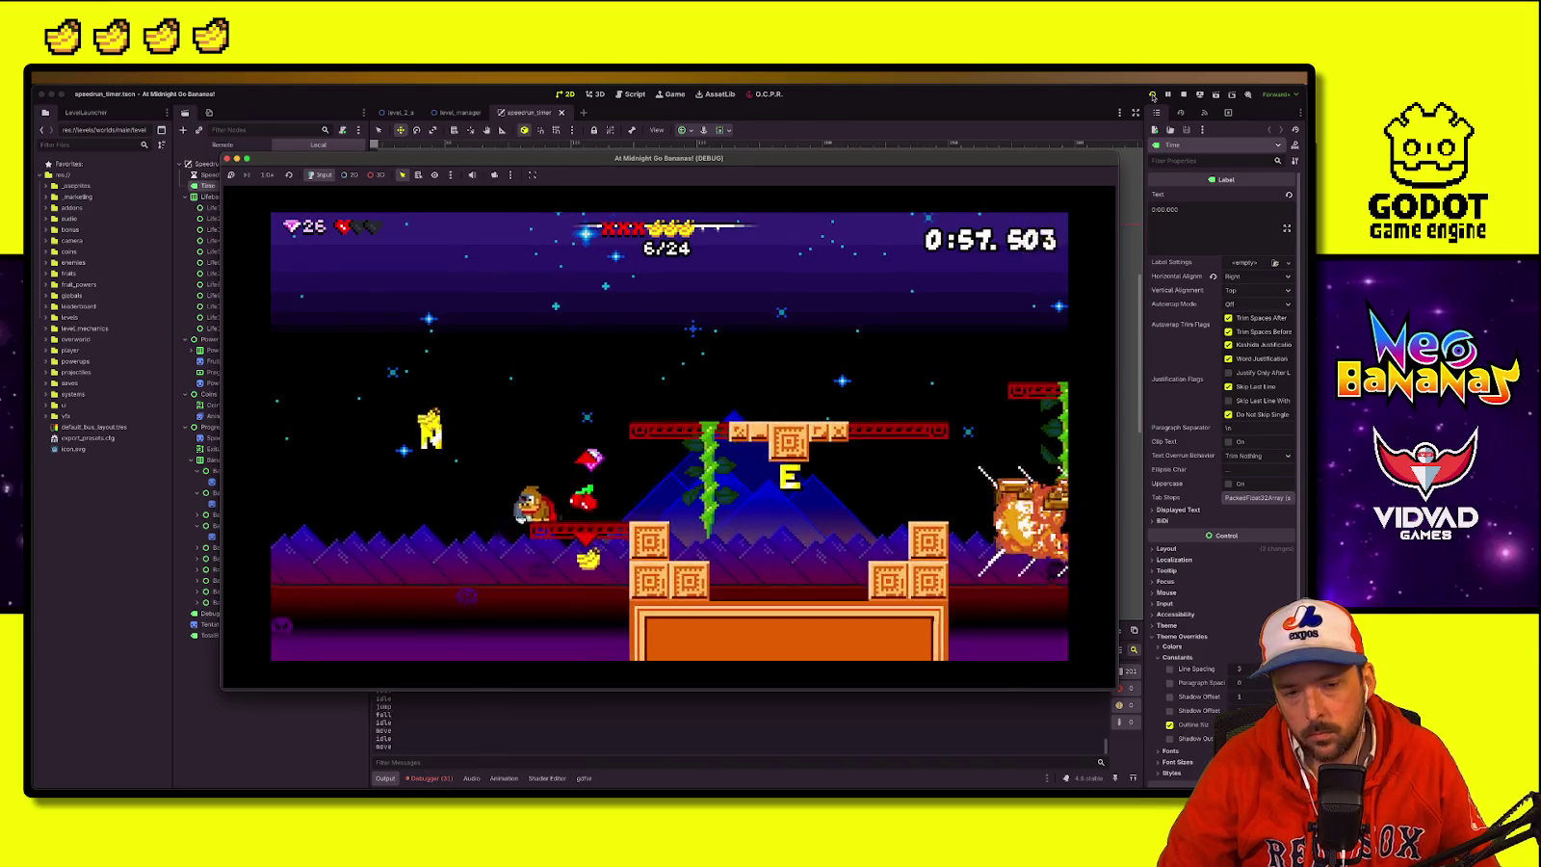
key(x)
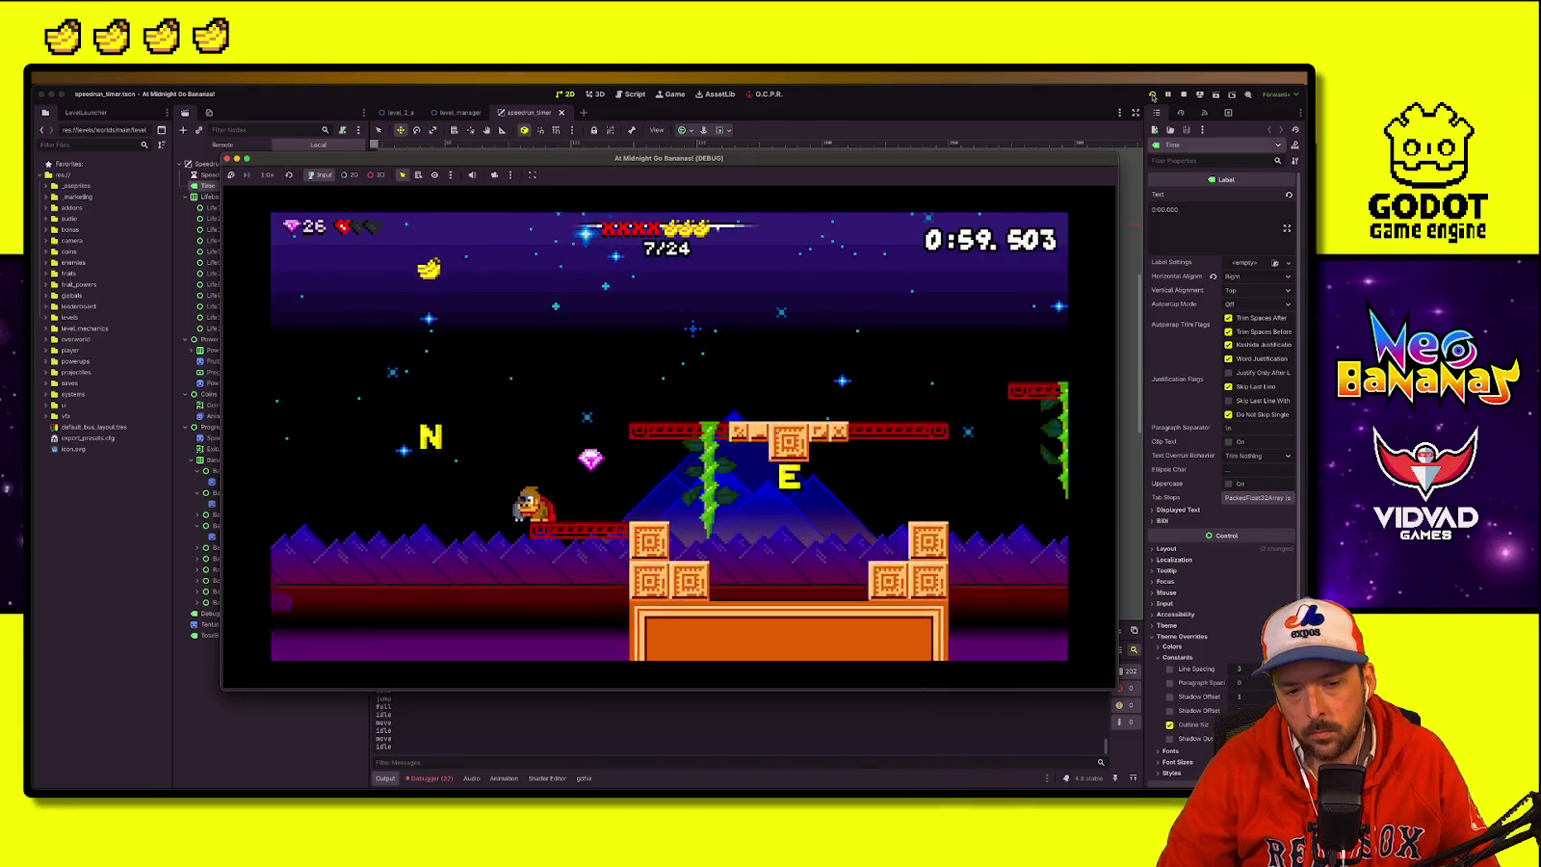
key(Right)
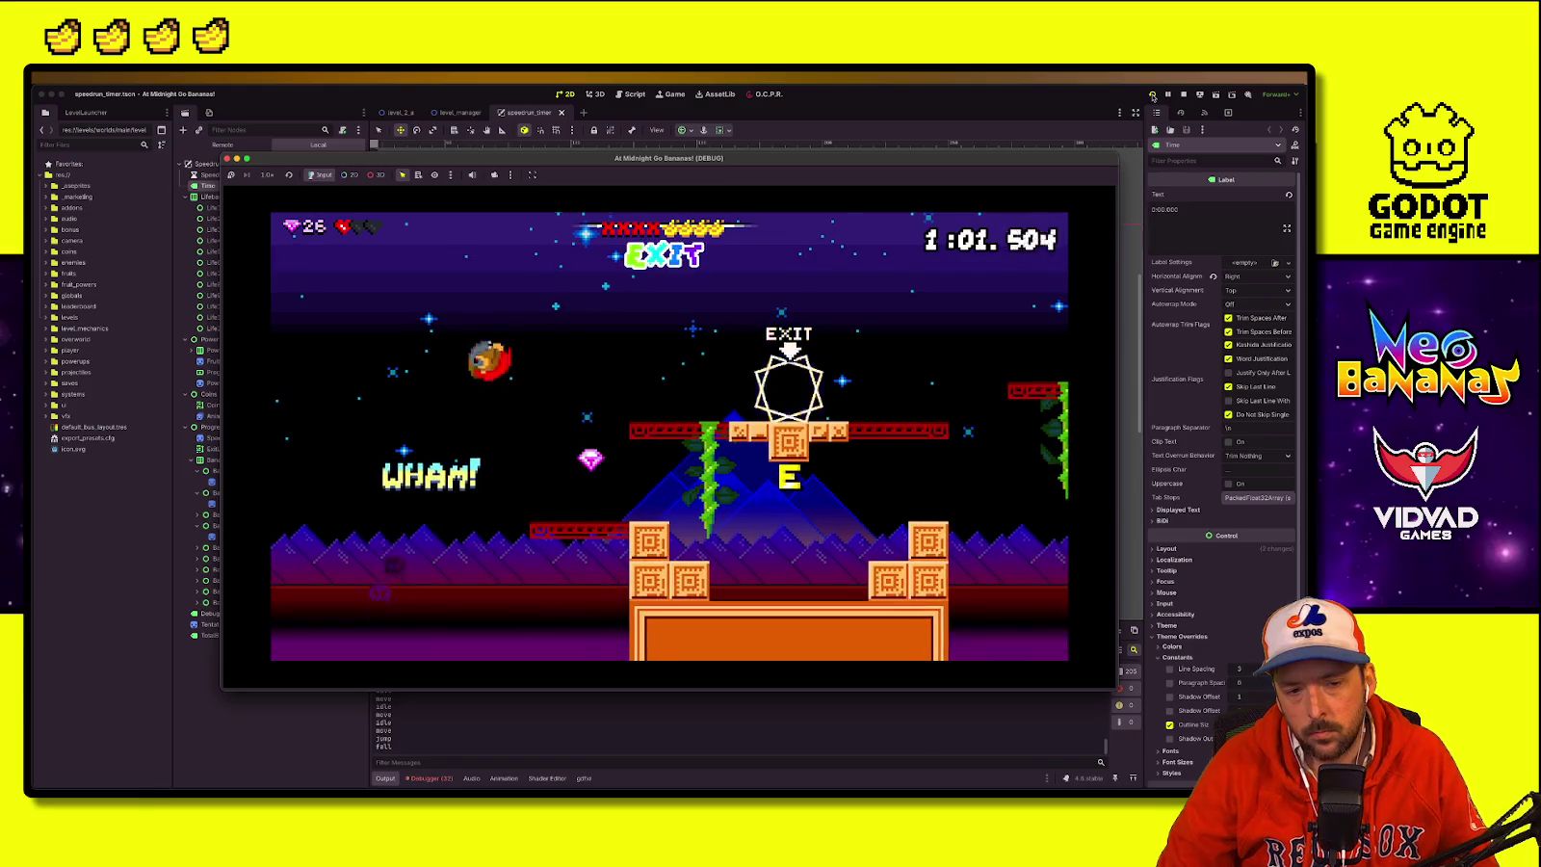
key(e)
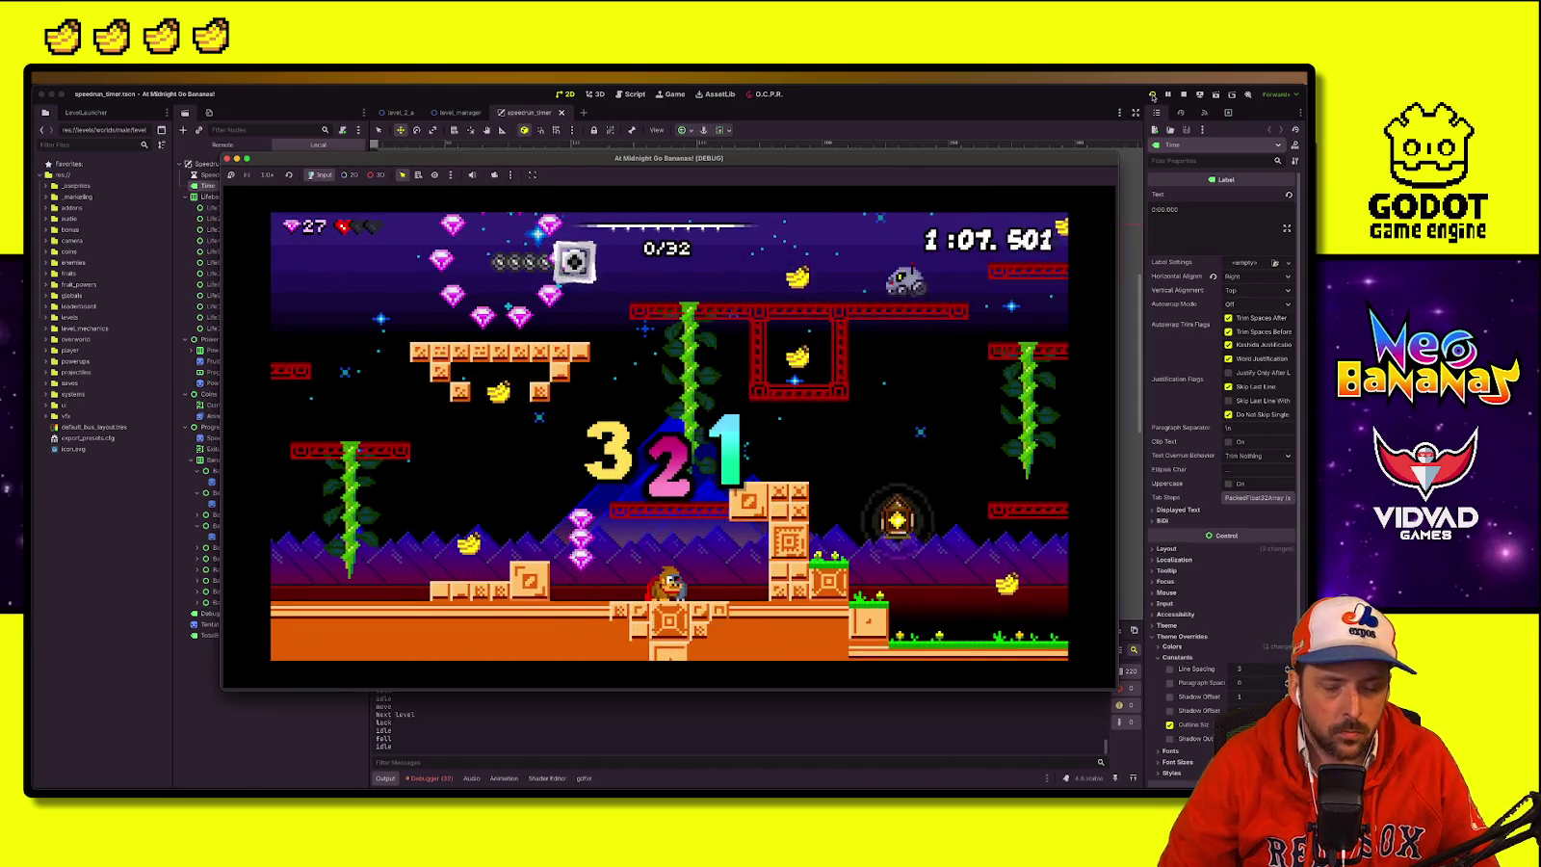
Wall-jump and roll through the final level into its exit, then stop the game
key(Left)
key(space)
key(Left)
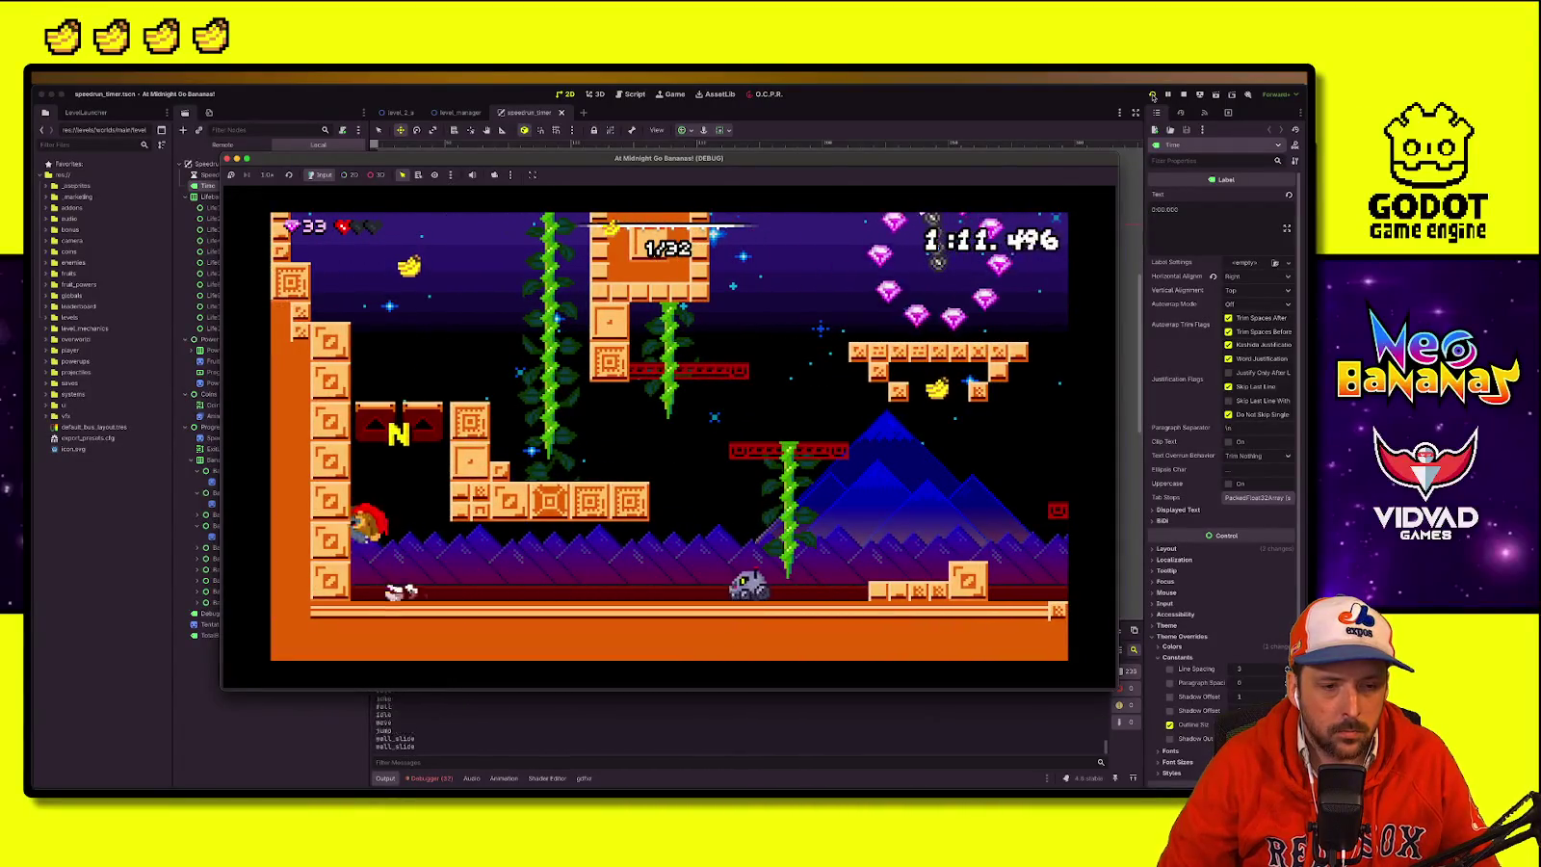
key(space)
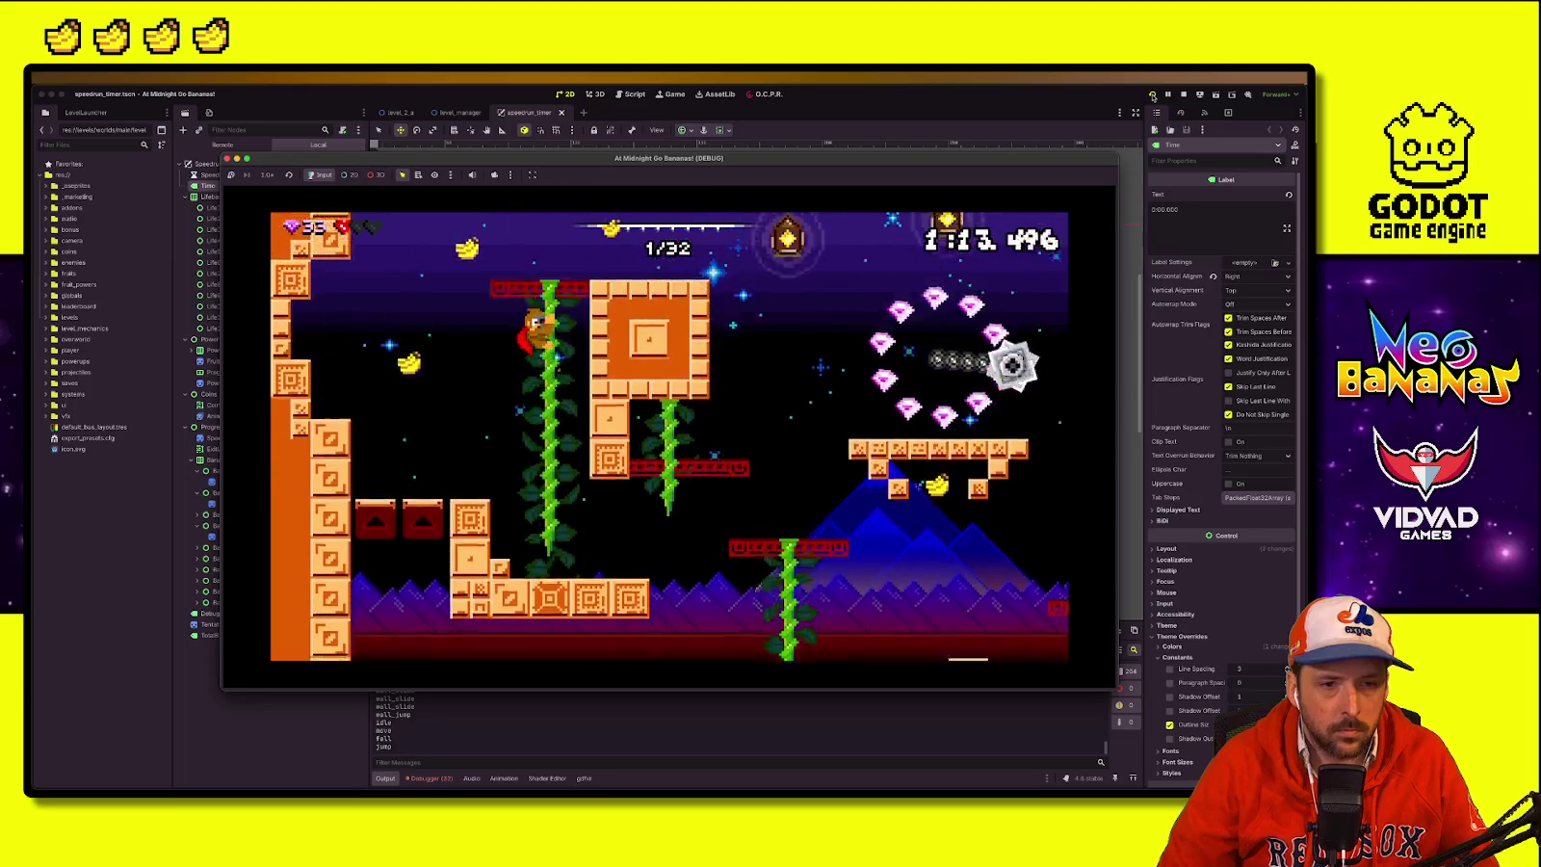
key(space)
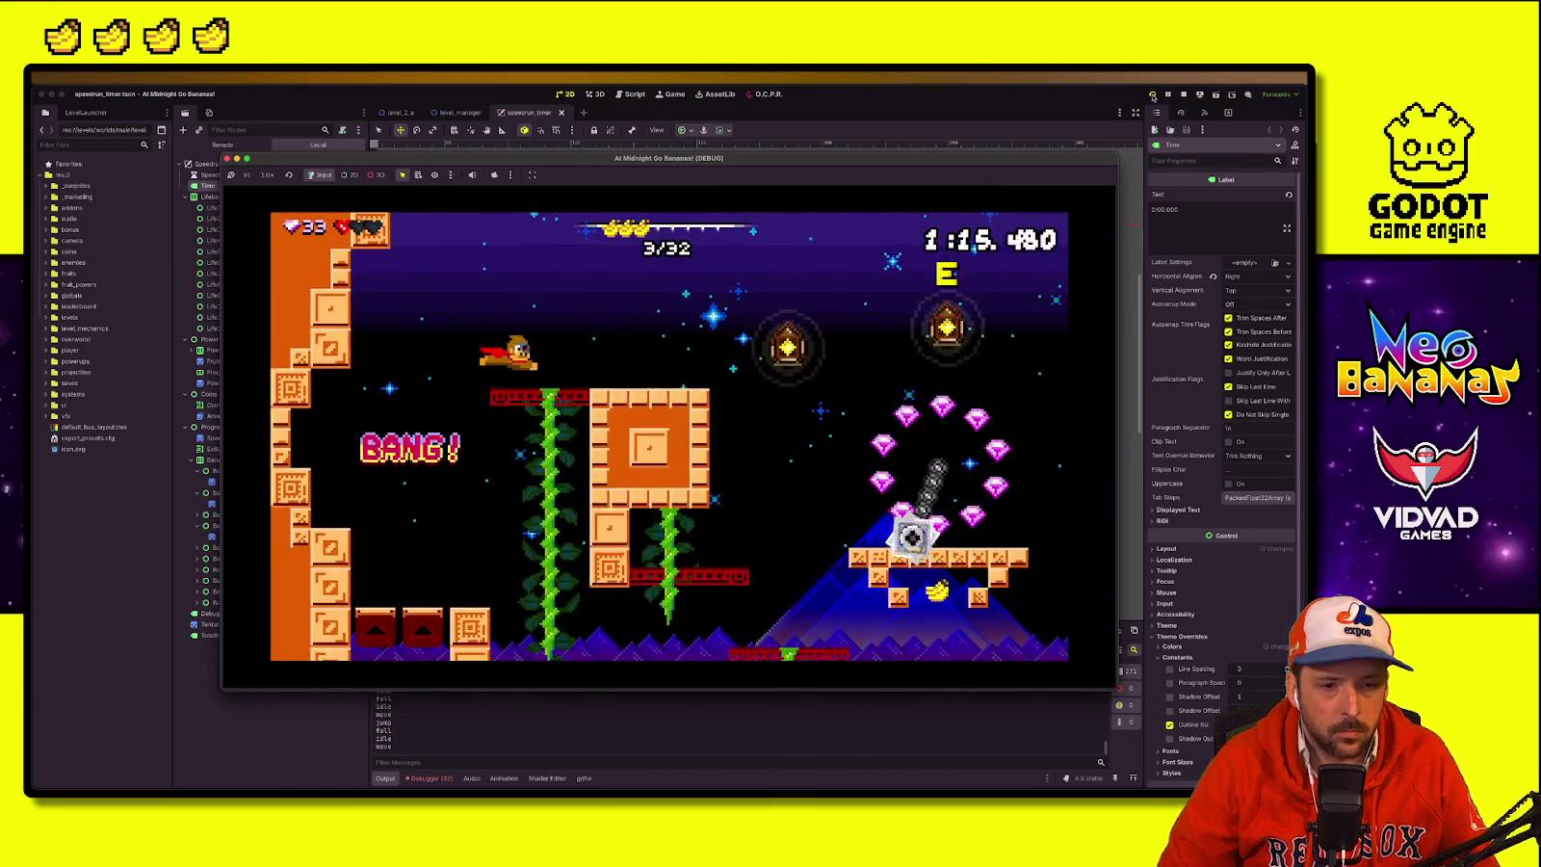
key(Right)
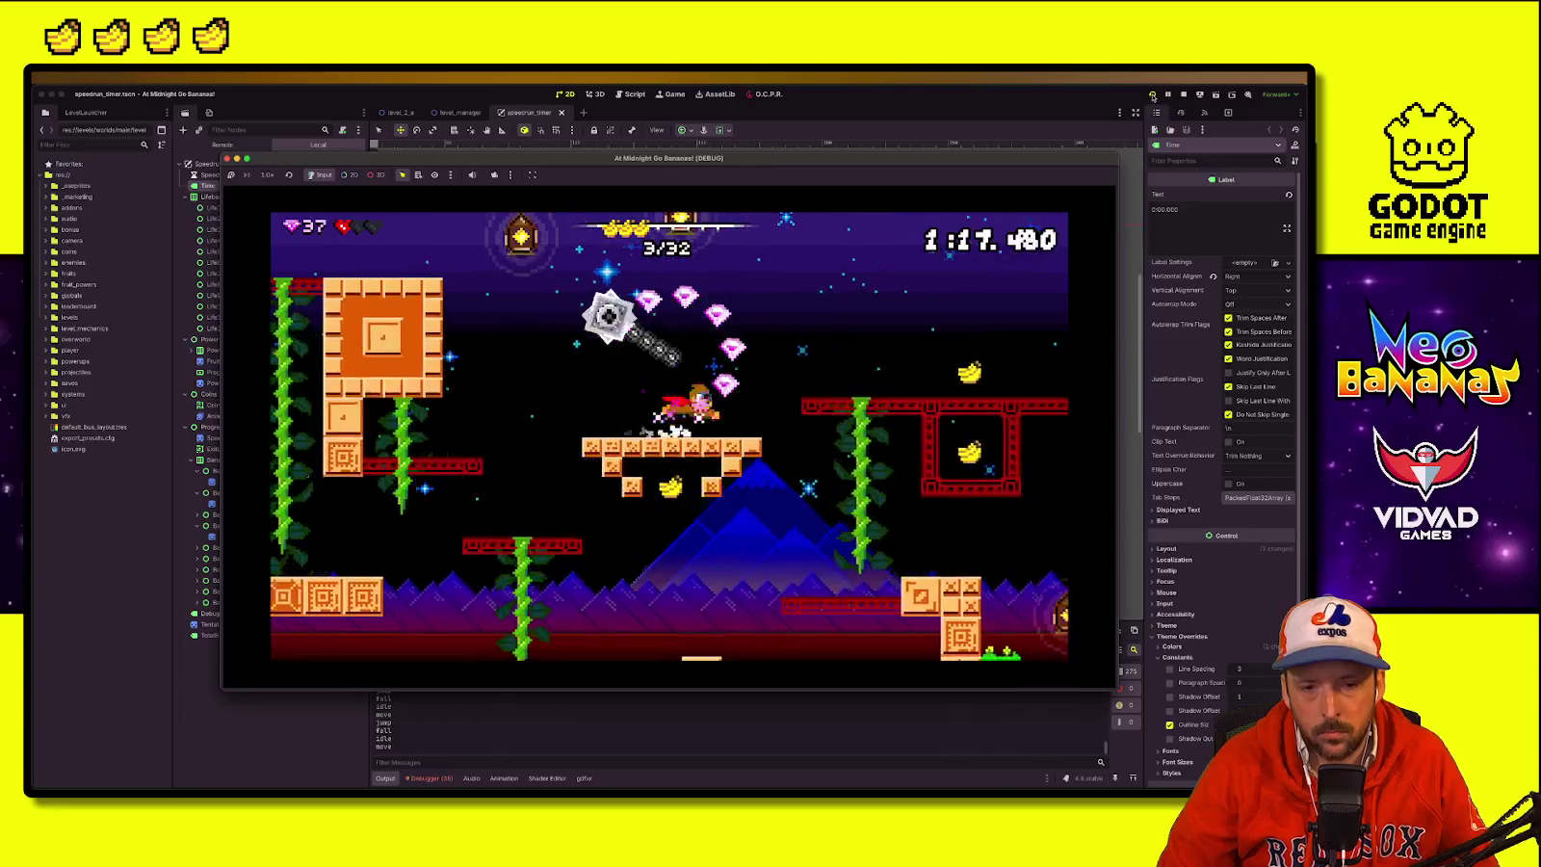
key(space)
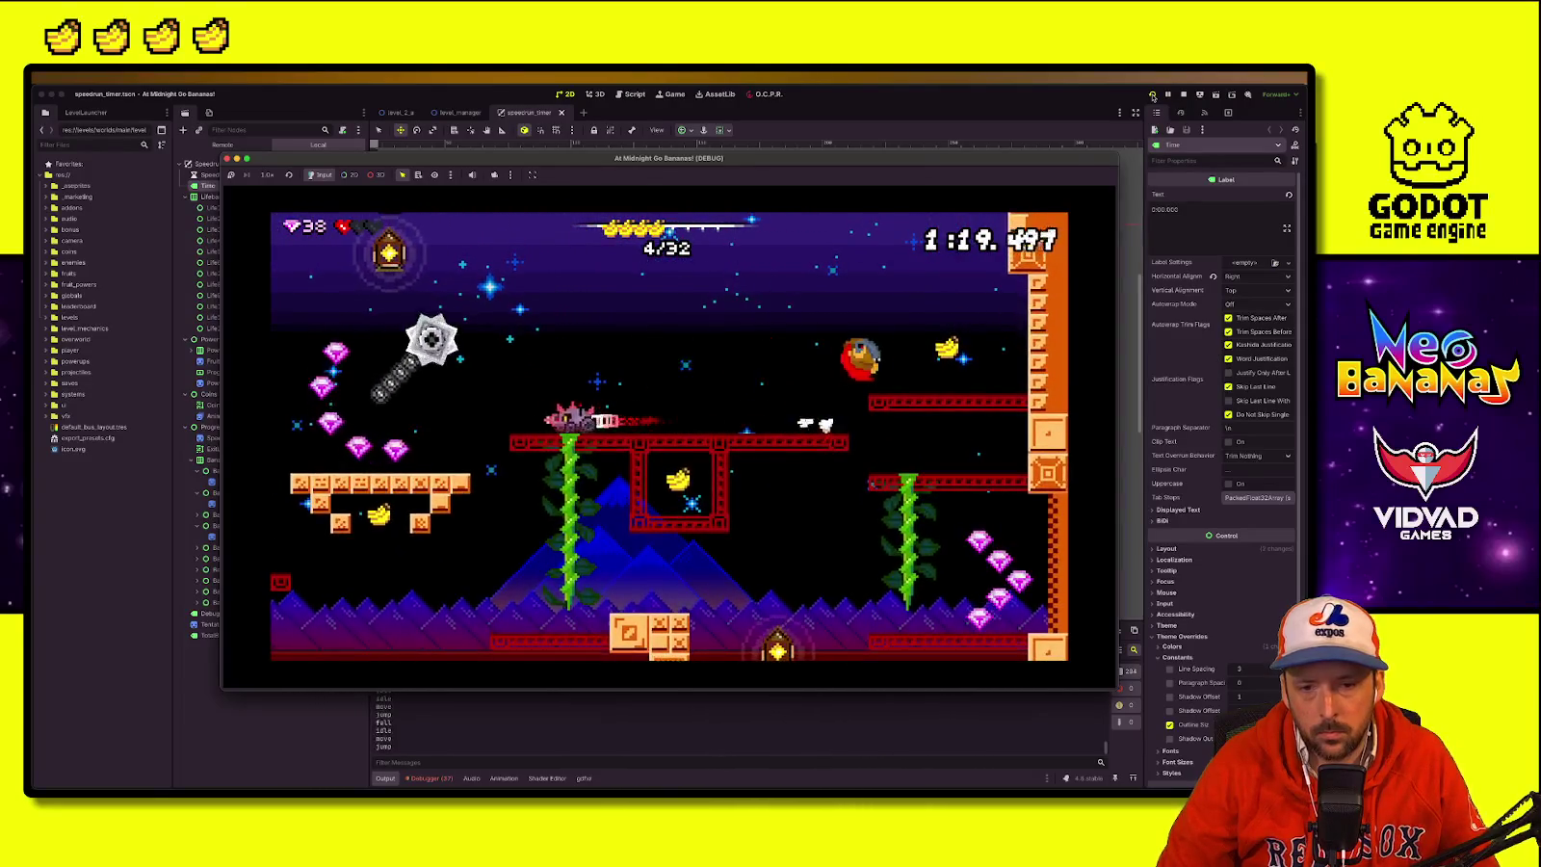
key(Right)
key(space)
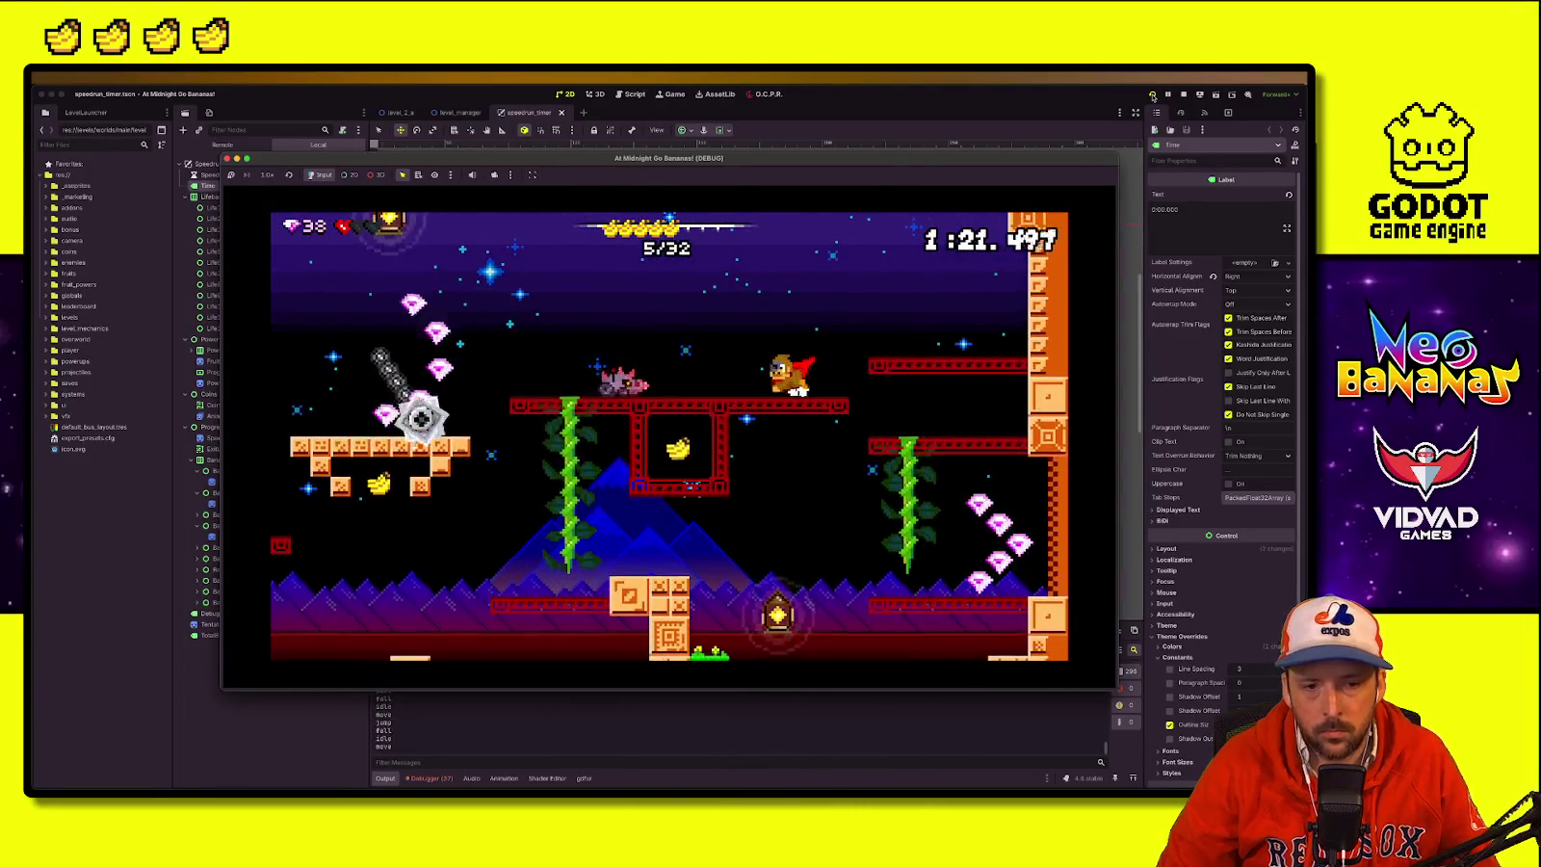
key(Left)
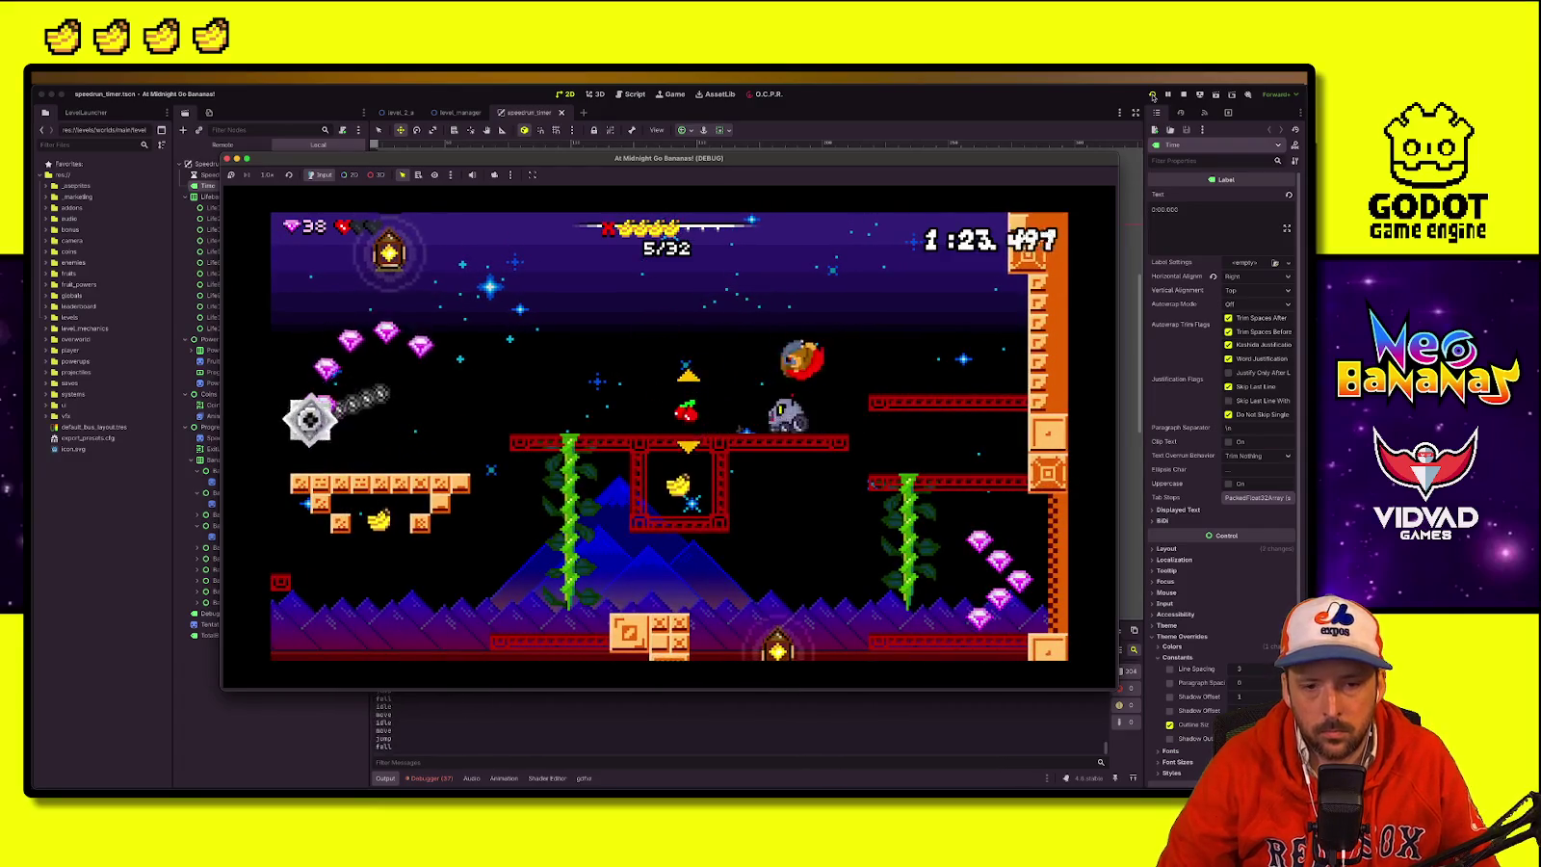
key(Left)
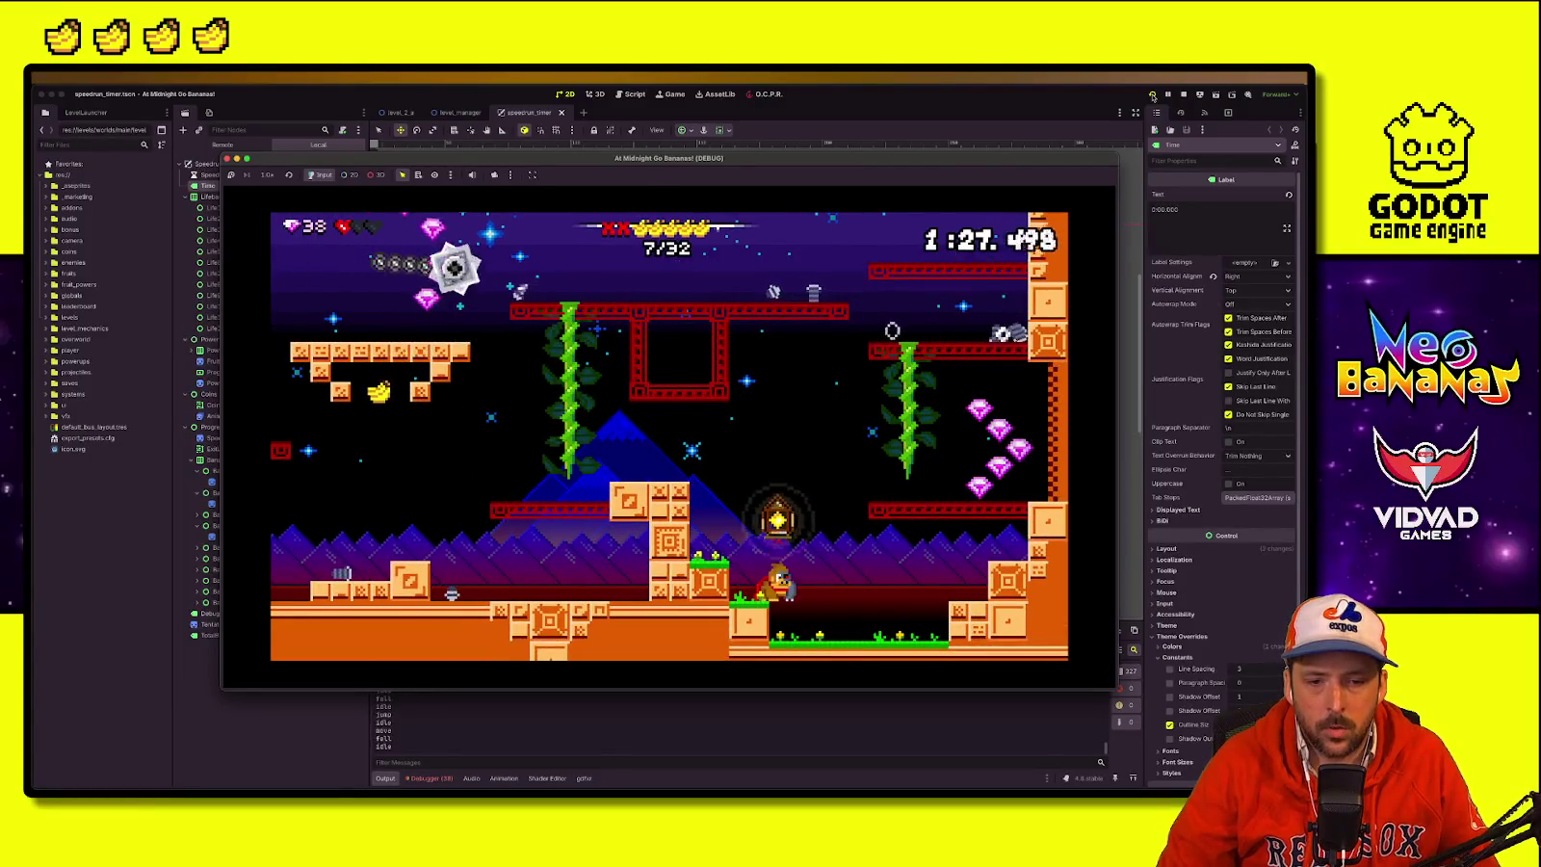
key(Left)
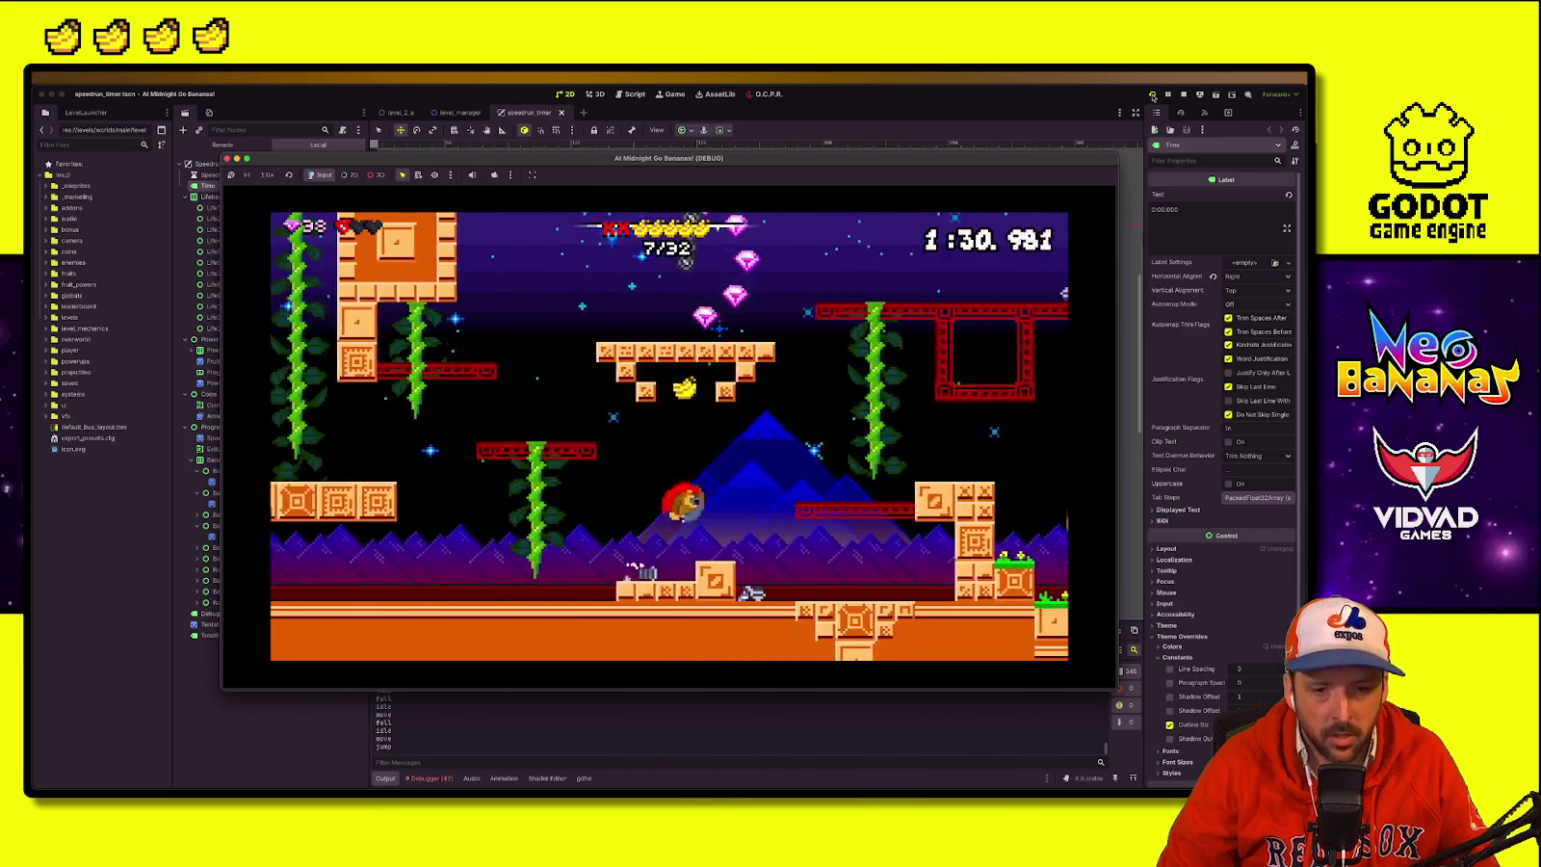
key(Right)
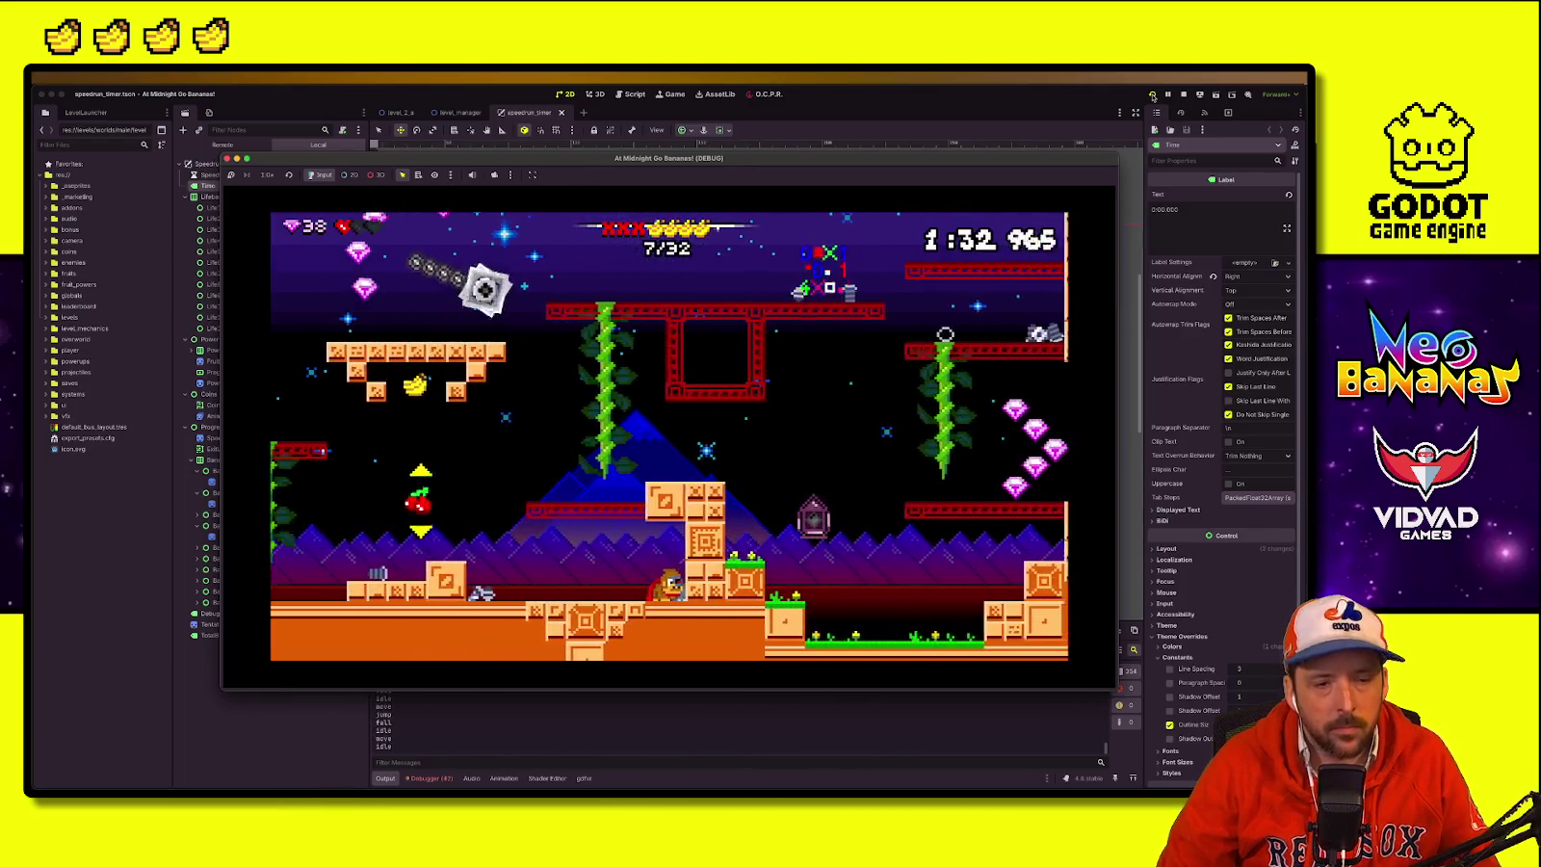
key(Left)
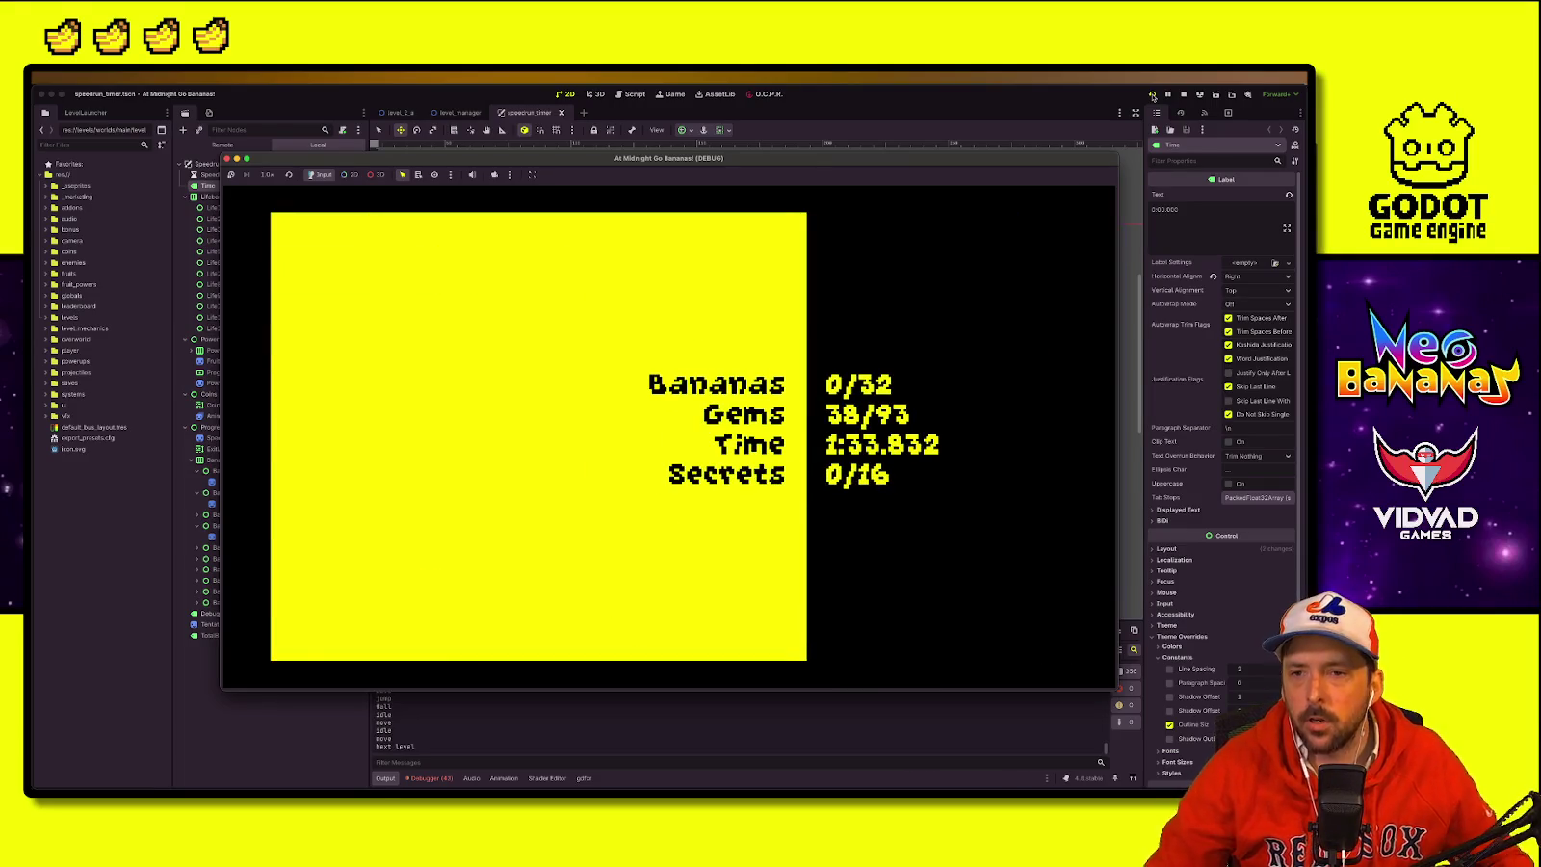
click(1184, 94)
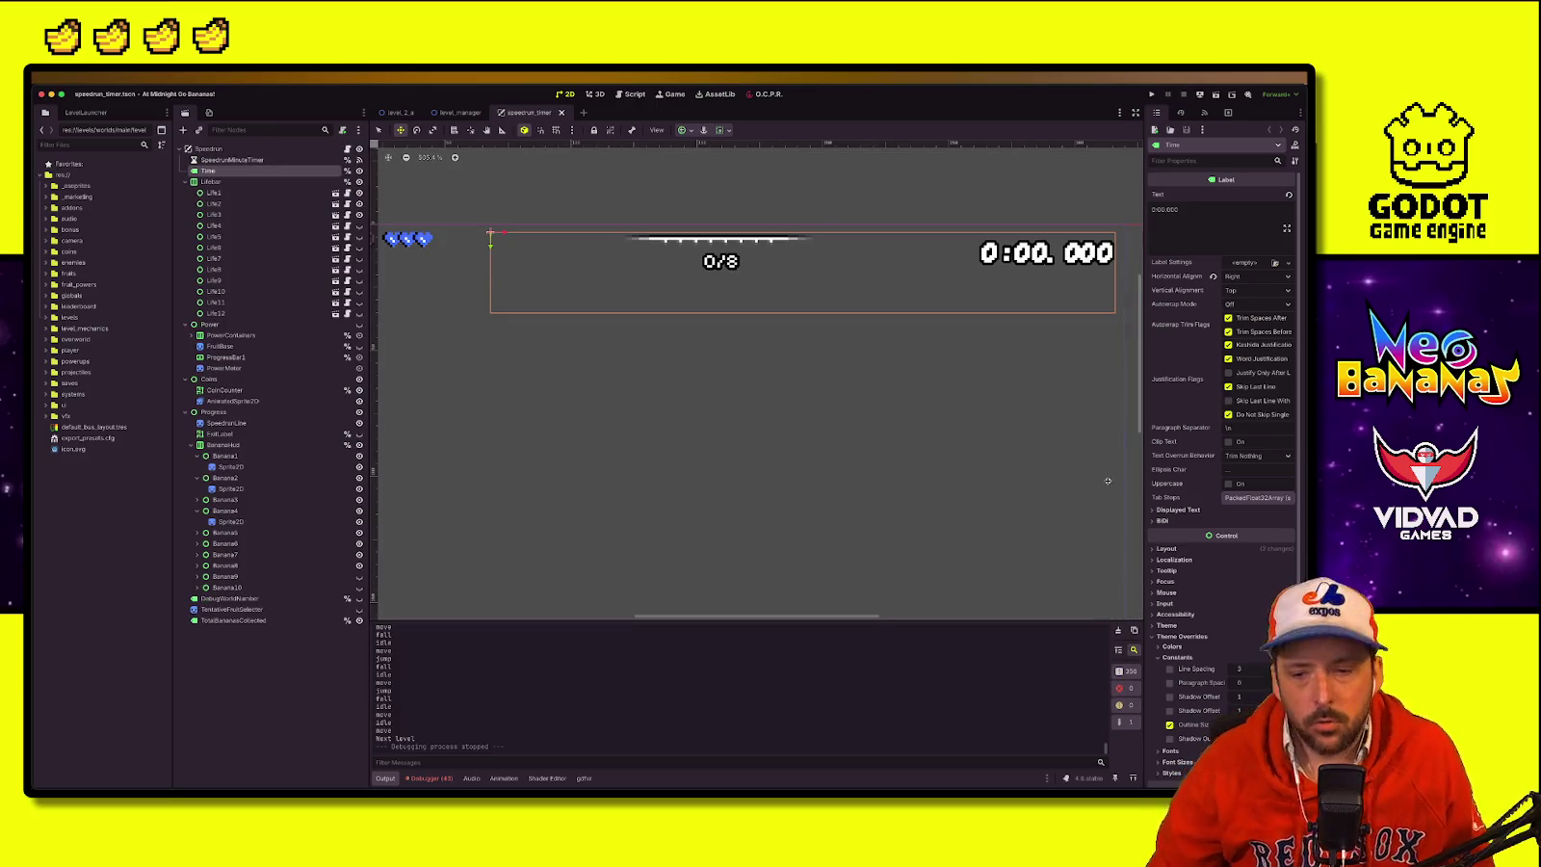
Set the Time label's Theme Override font to nokiafc22 from the project's font files
scroll(1219, 631, down, 3)
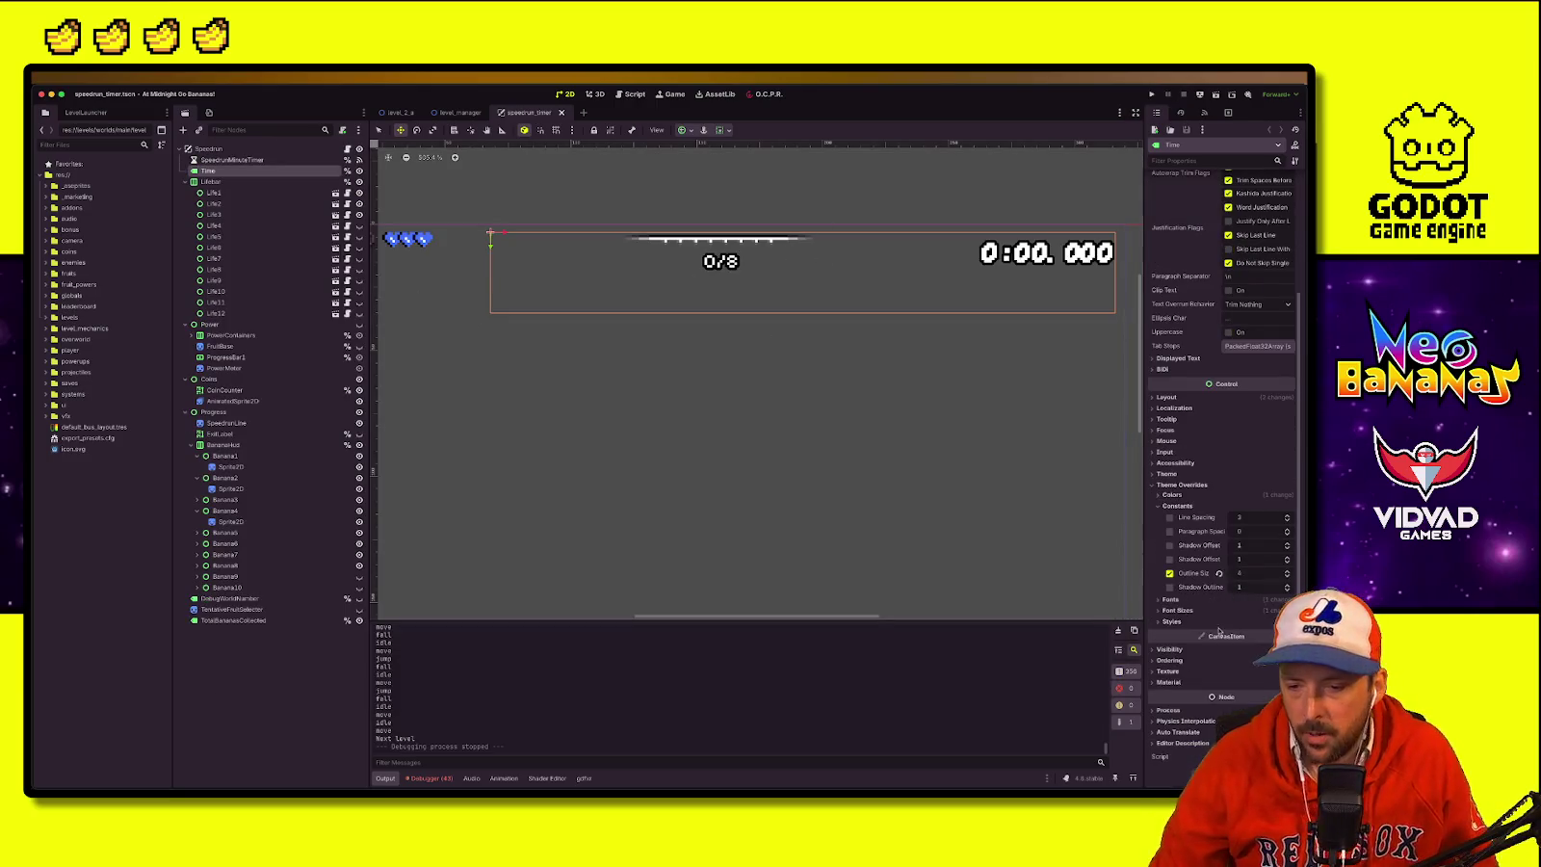
click(1171, 600)
click(1269, 617)
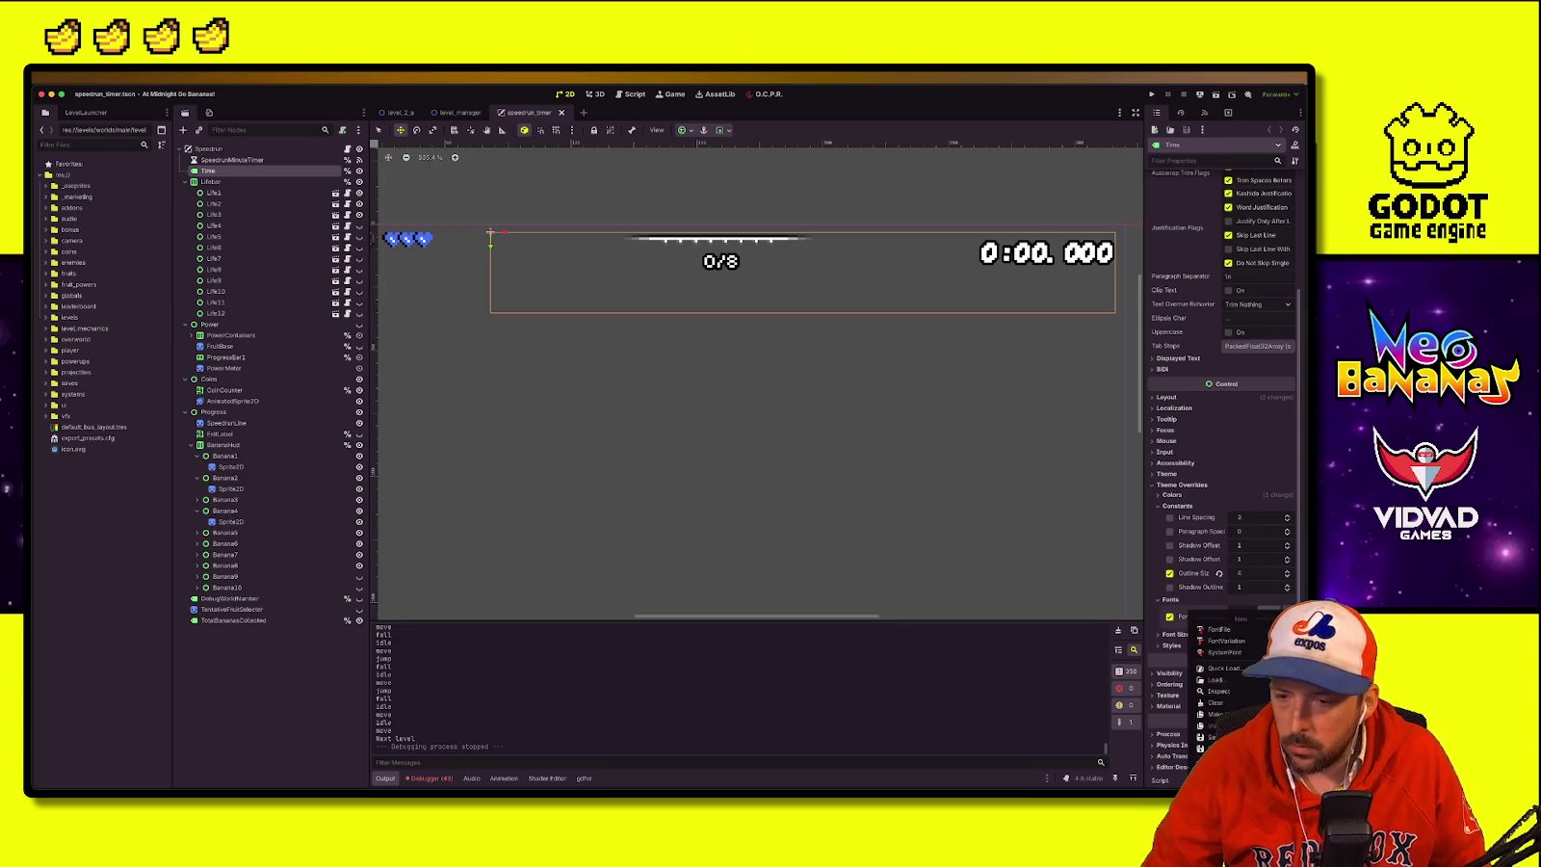
click(1225, 668)
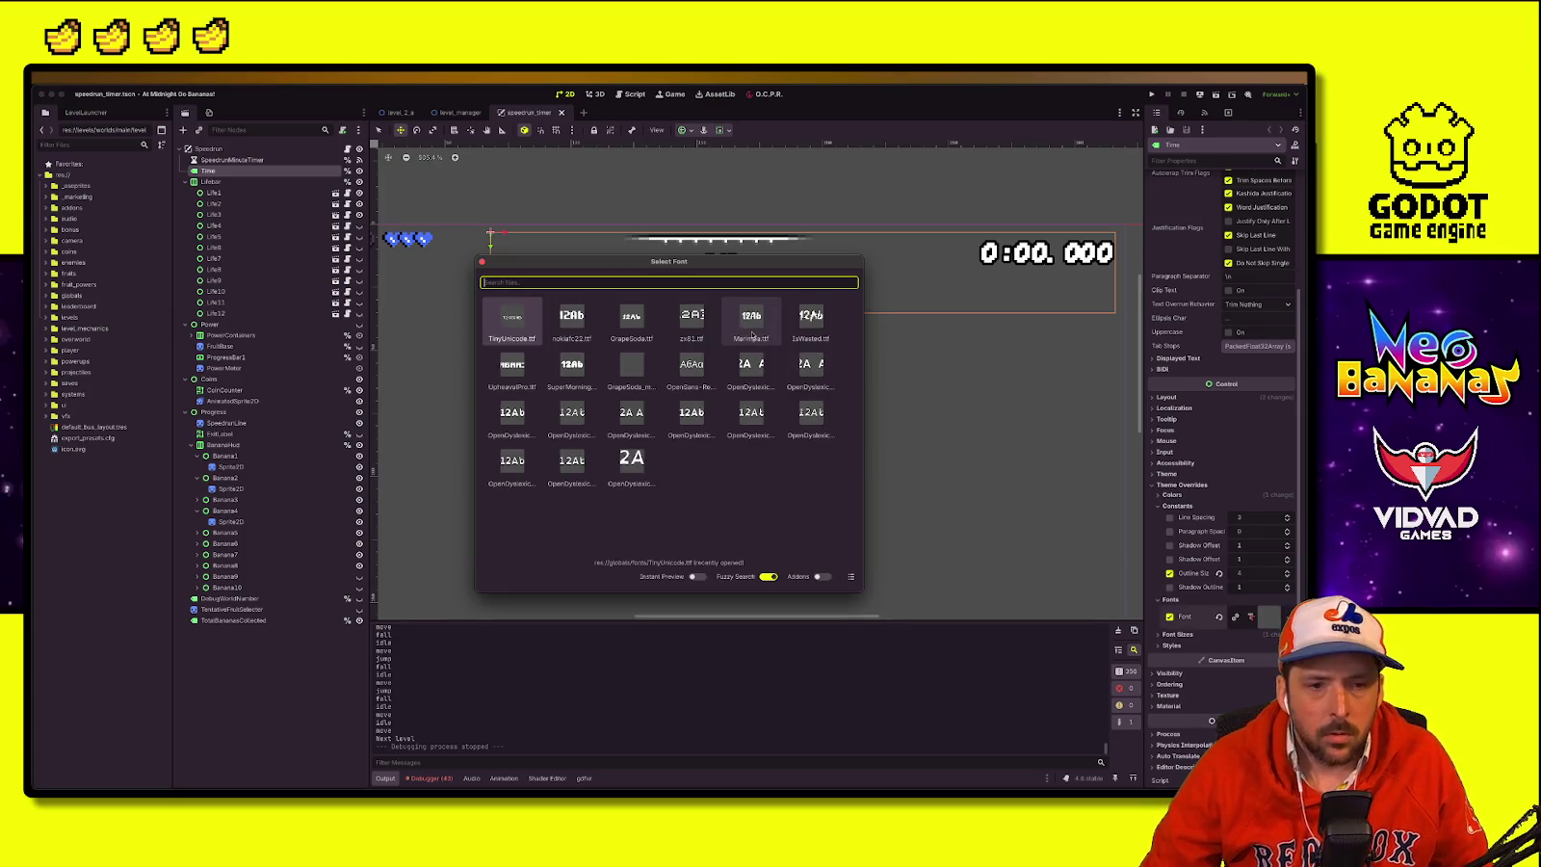
click(581, 315)
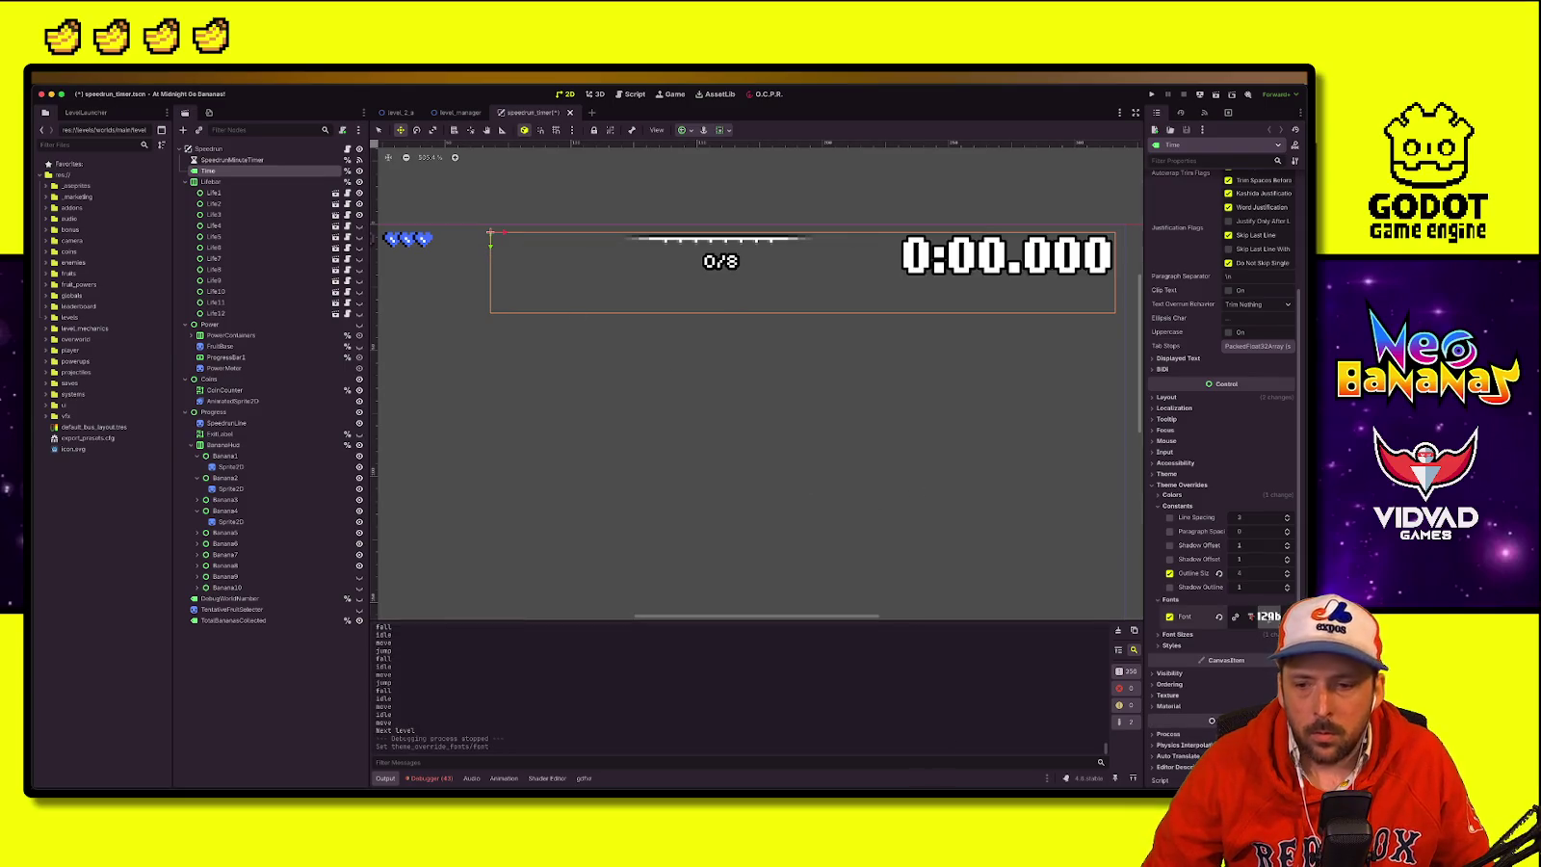
Give the Time label font size 8, nudge it down slightly, and save the scene
click(1198, 634)
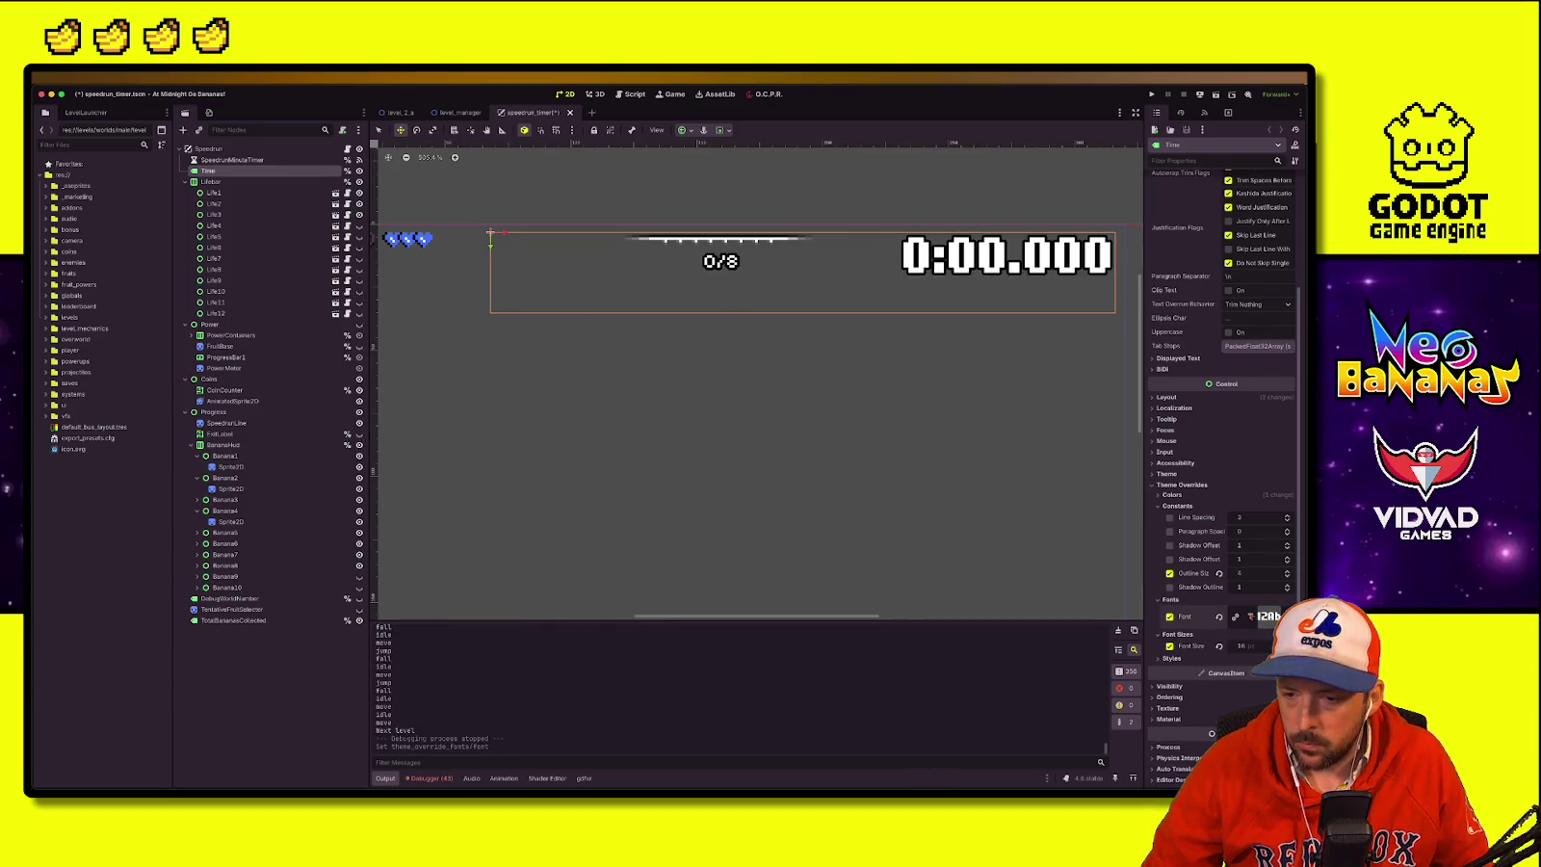
text(8)
key(Return)
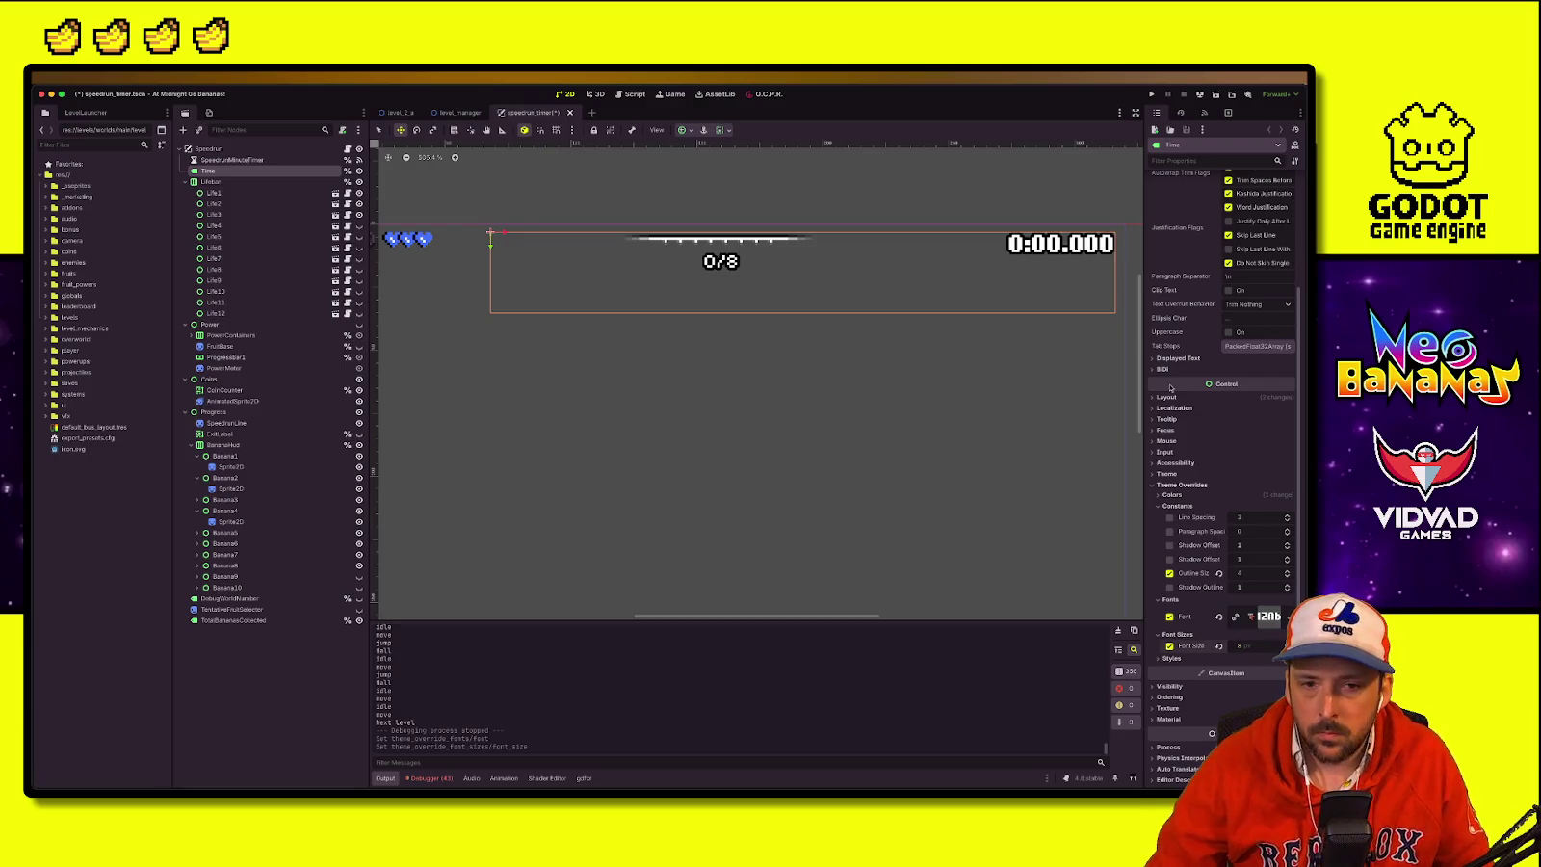
drag(1066, 262, 1066, 270)
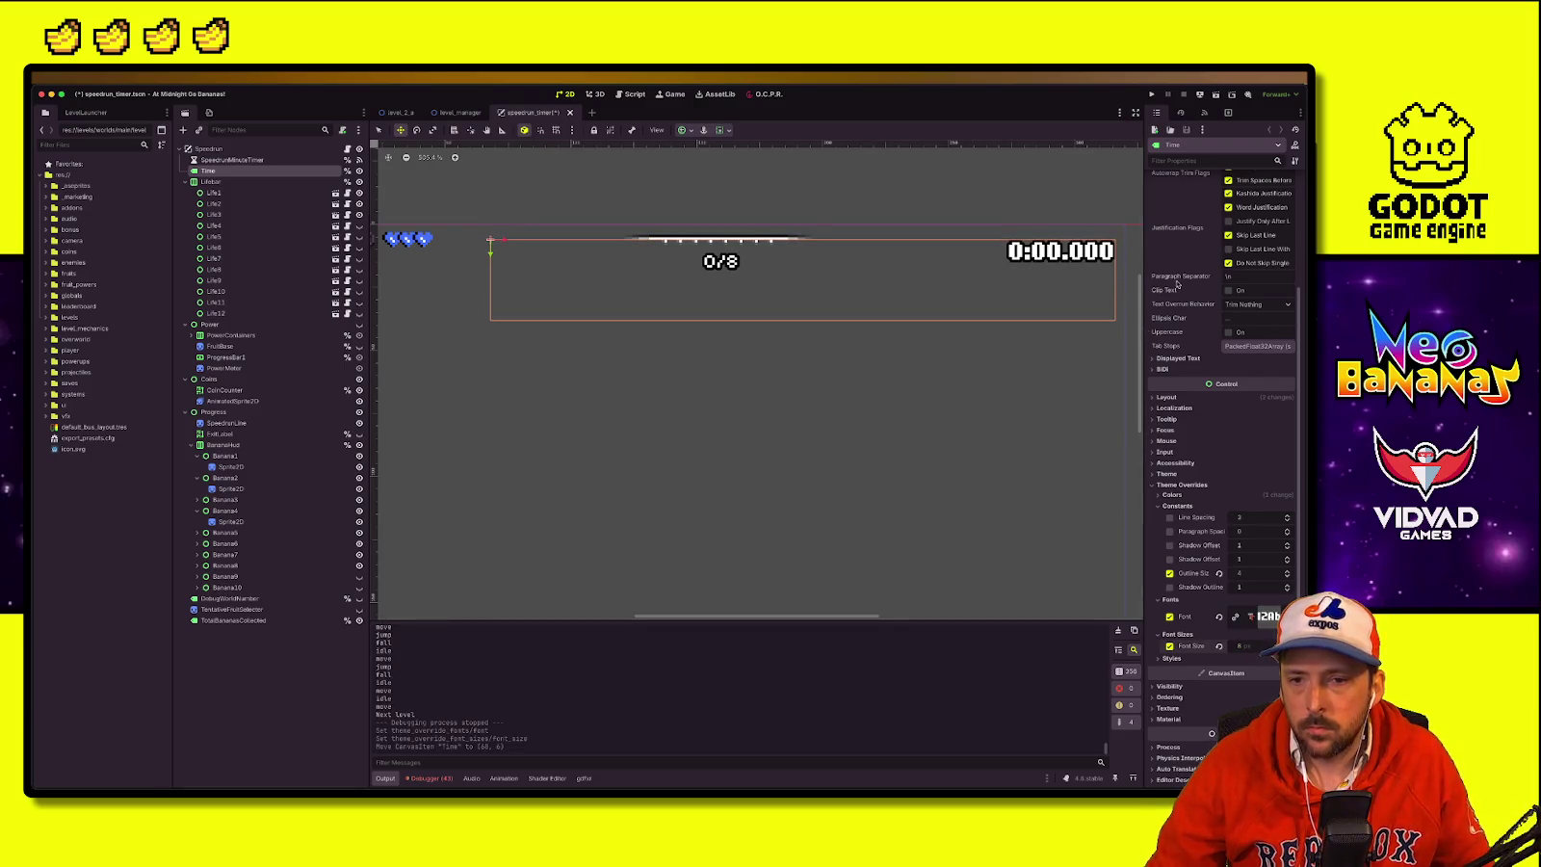
key(ctrl+s)
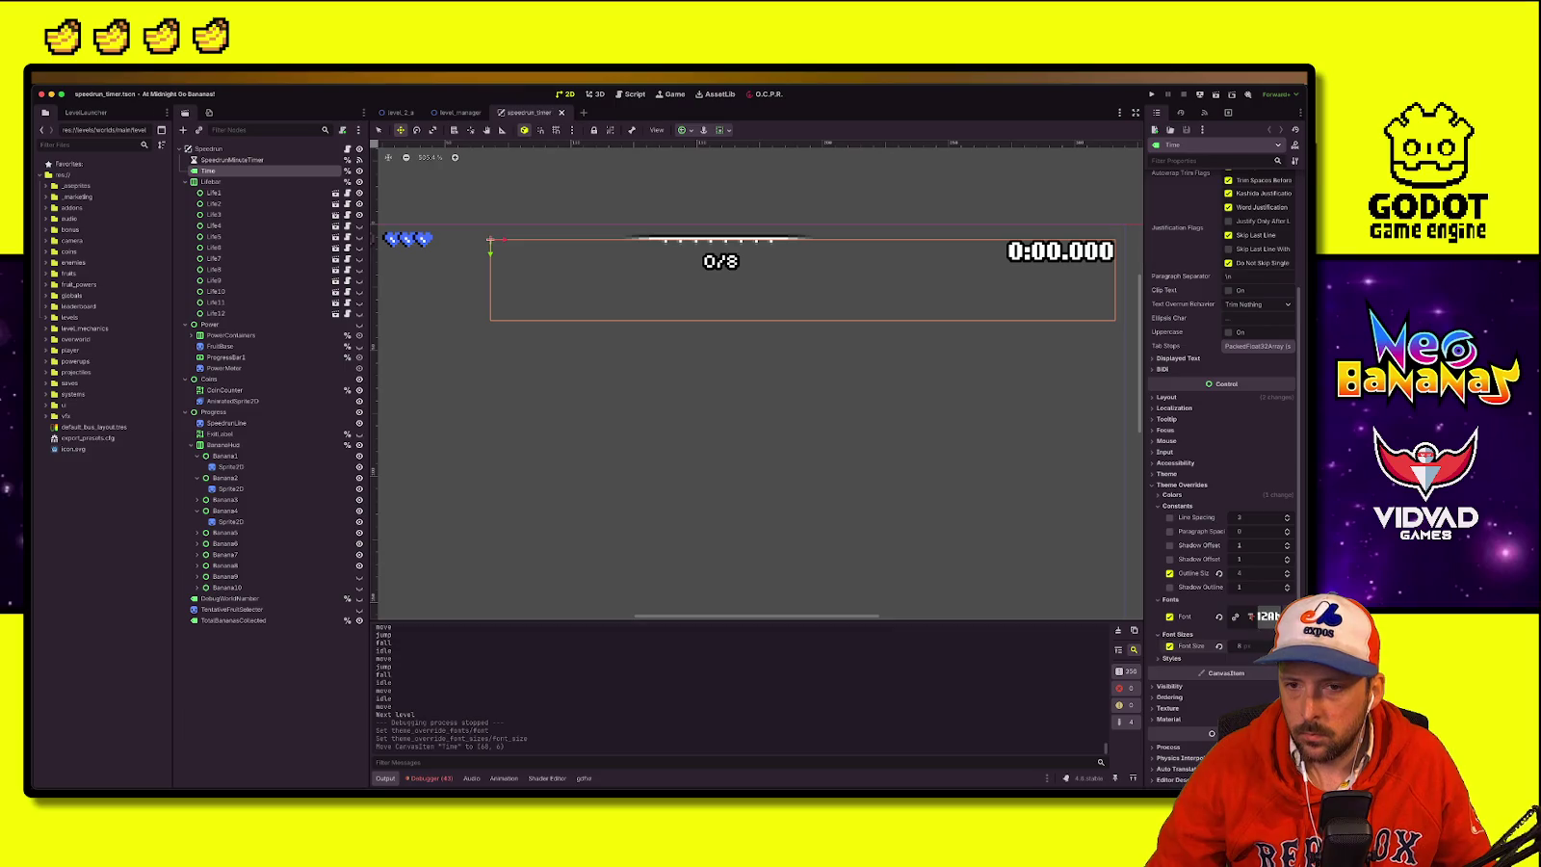
Test-run the game, then switch the Time label's font override to TinyUnicode
click(1157, 97)
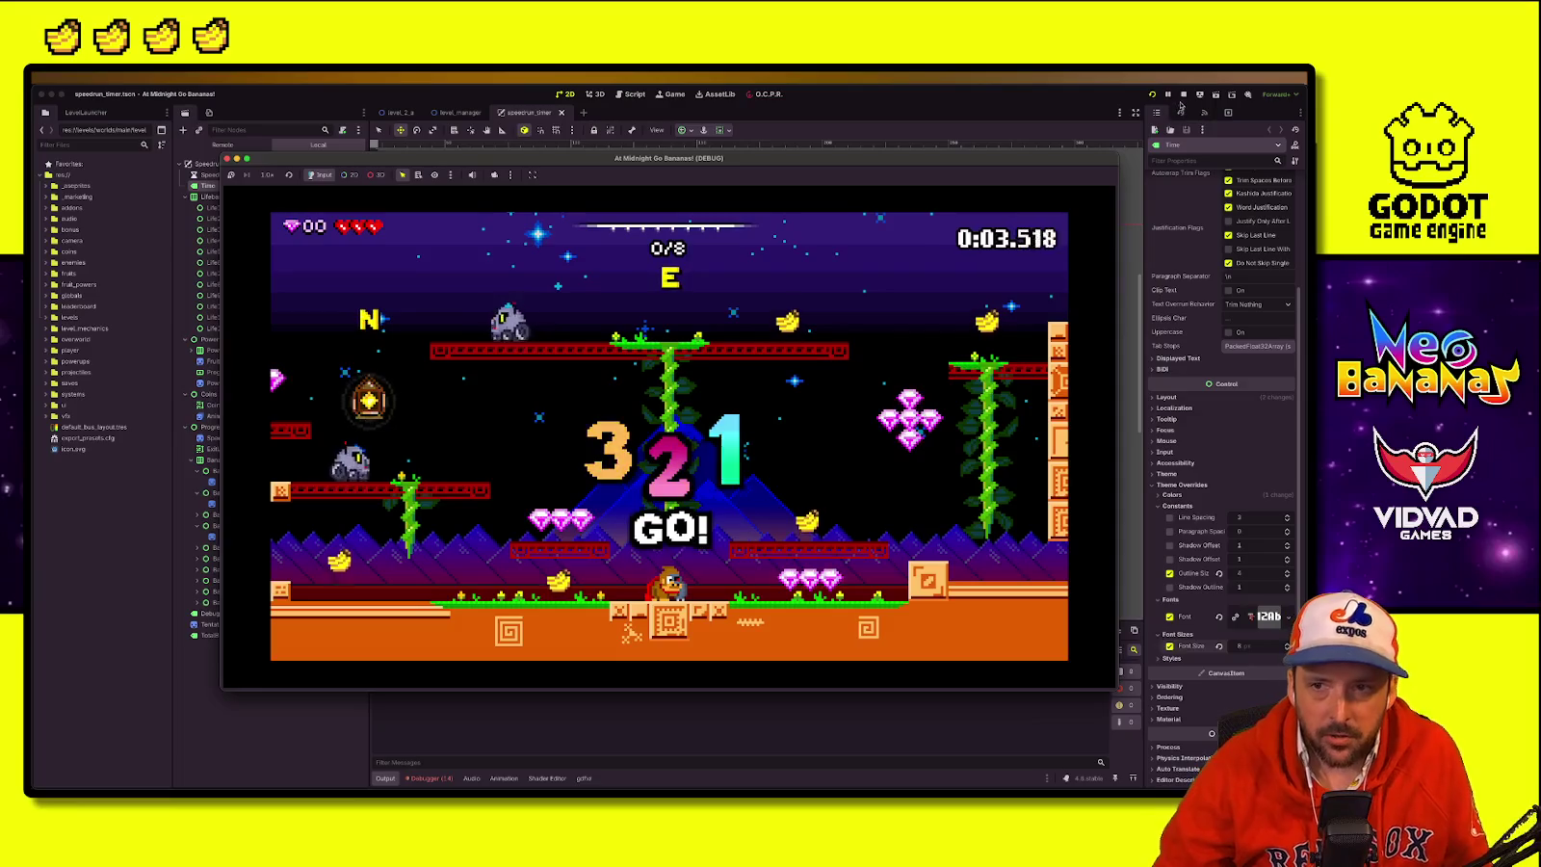
click(1183, 94)
click(1277, 616)
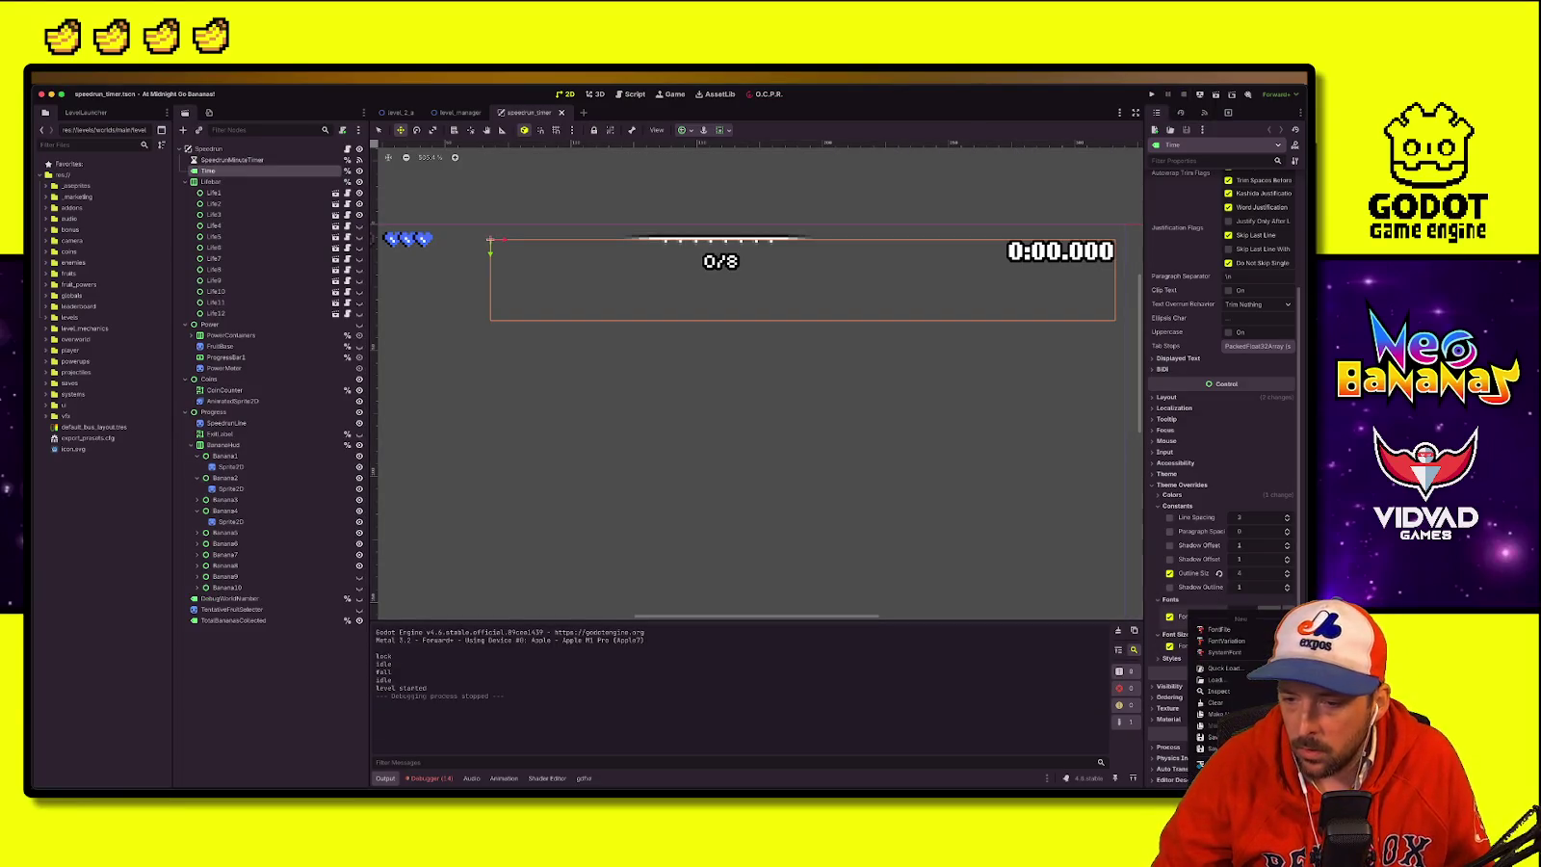
click(1209, 674)
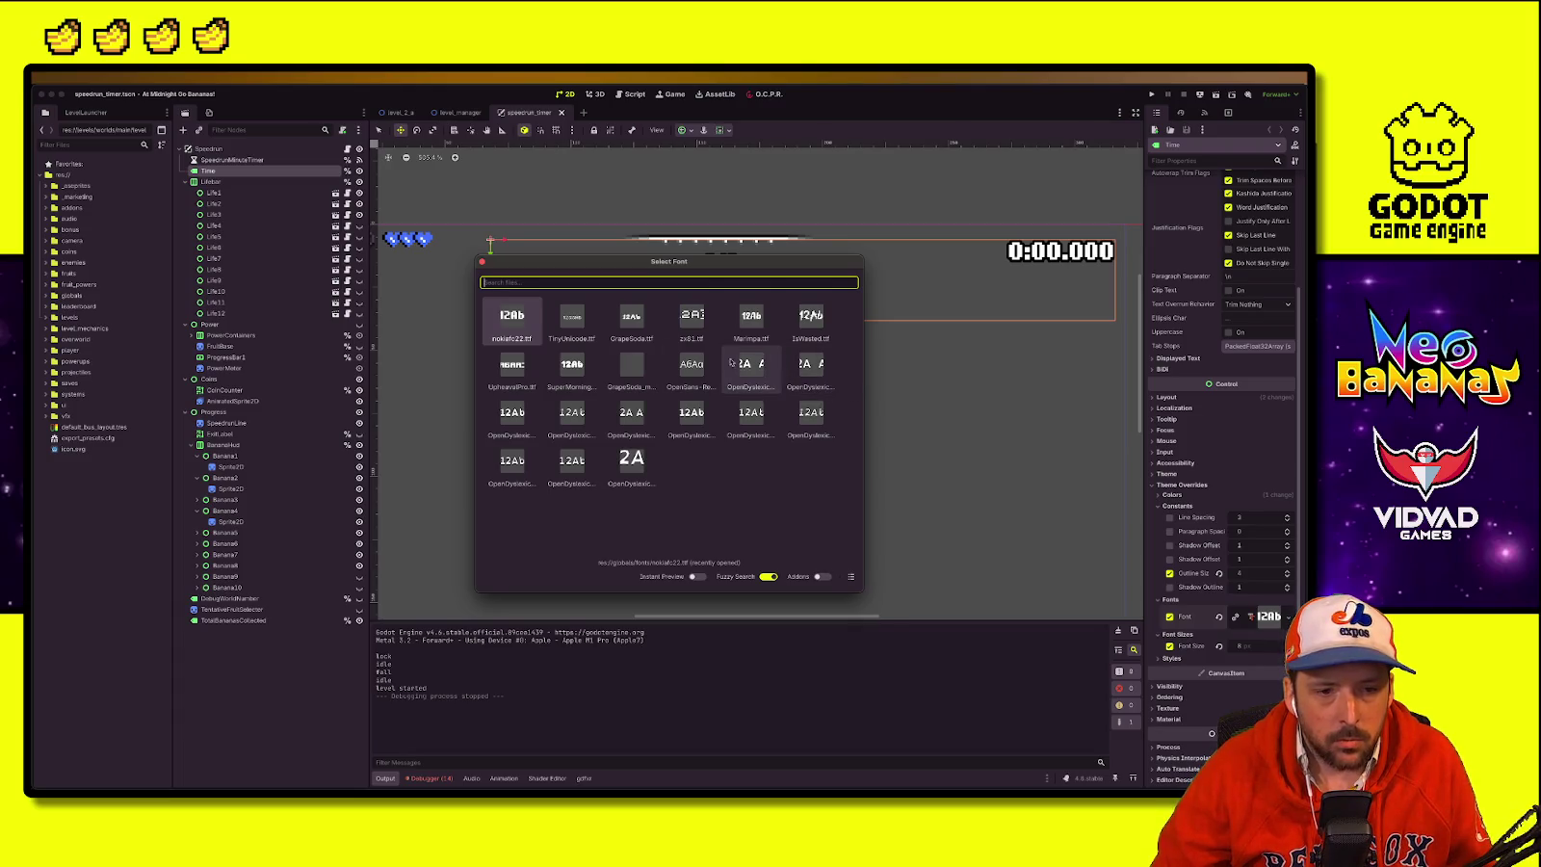
click(582, 326)
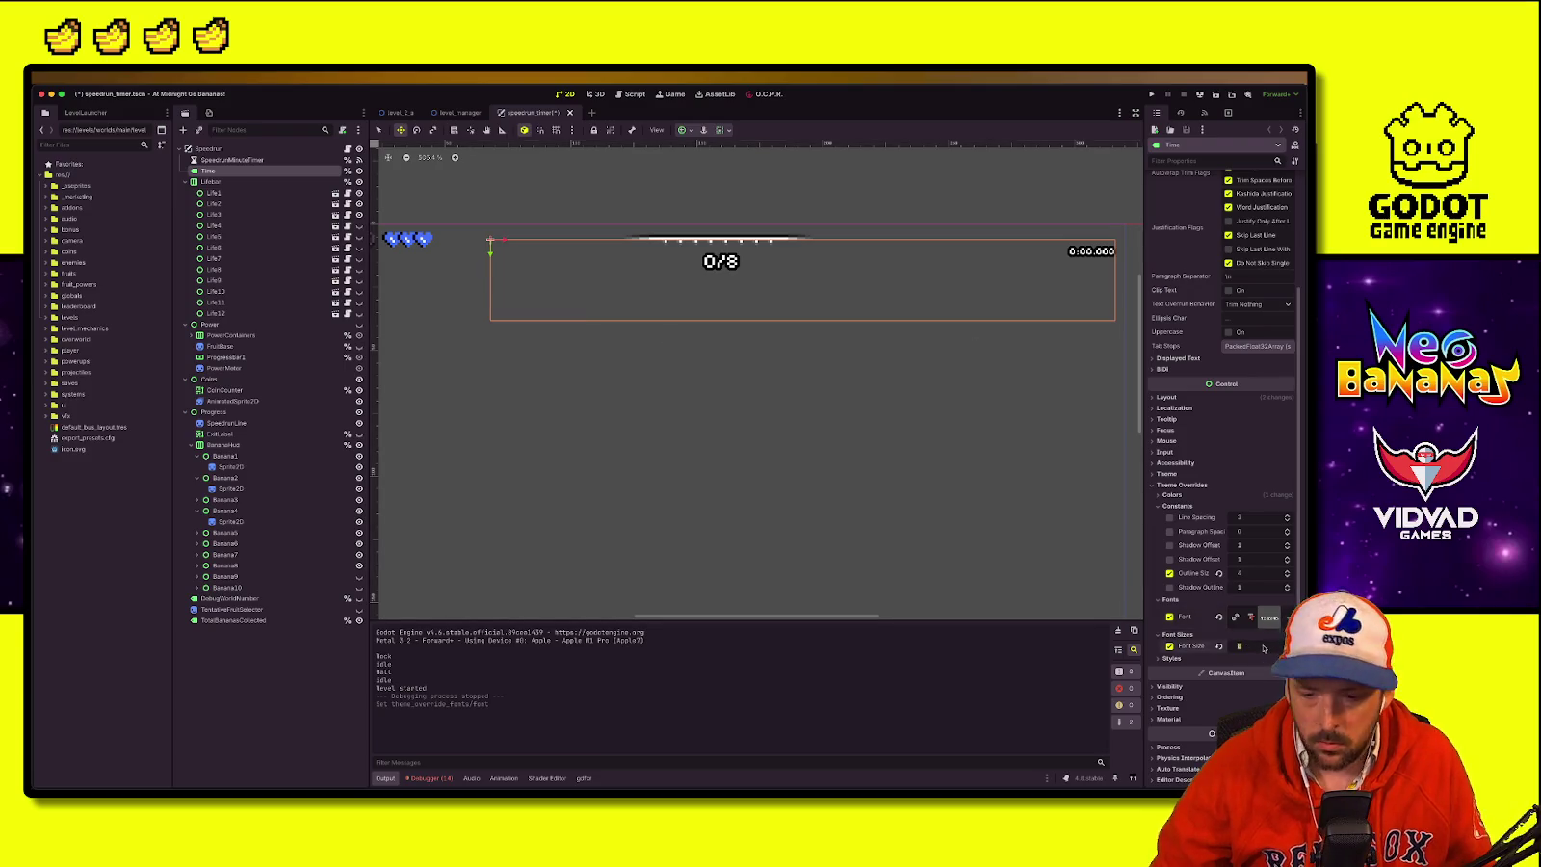
Set font size 16, save, move the label to (70, 0), and run the game
text(16)
key(Return)
key(super+s)
drag(1067, 271, 1072, 256)
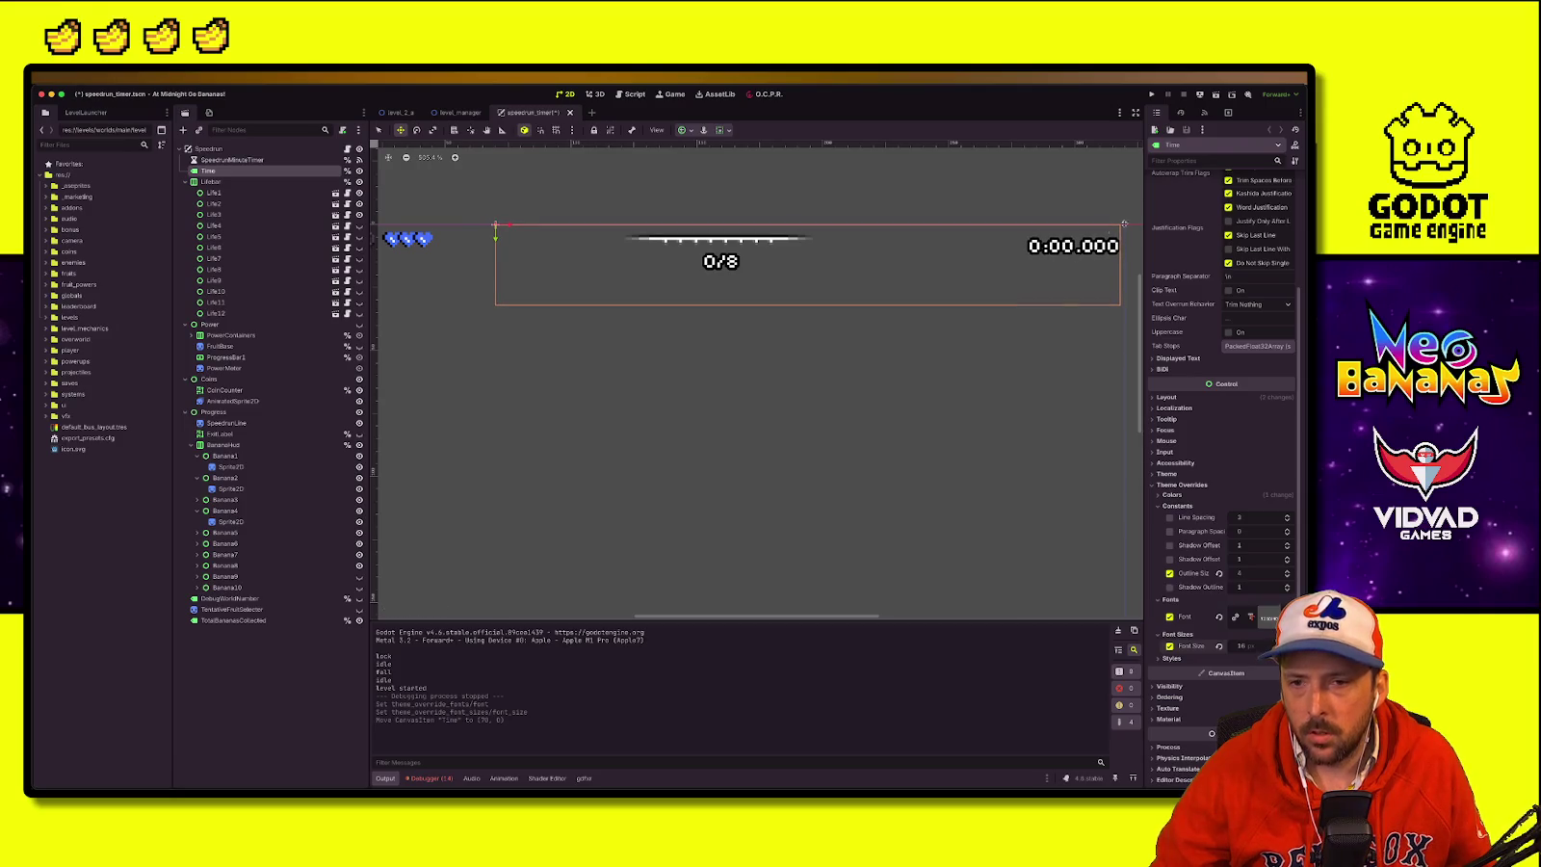
click(1155, 93)
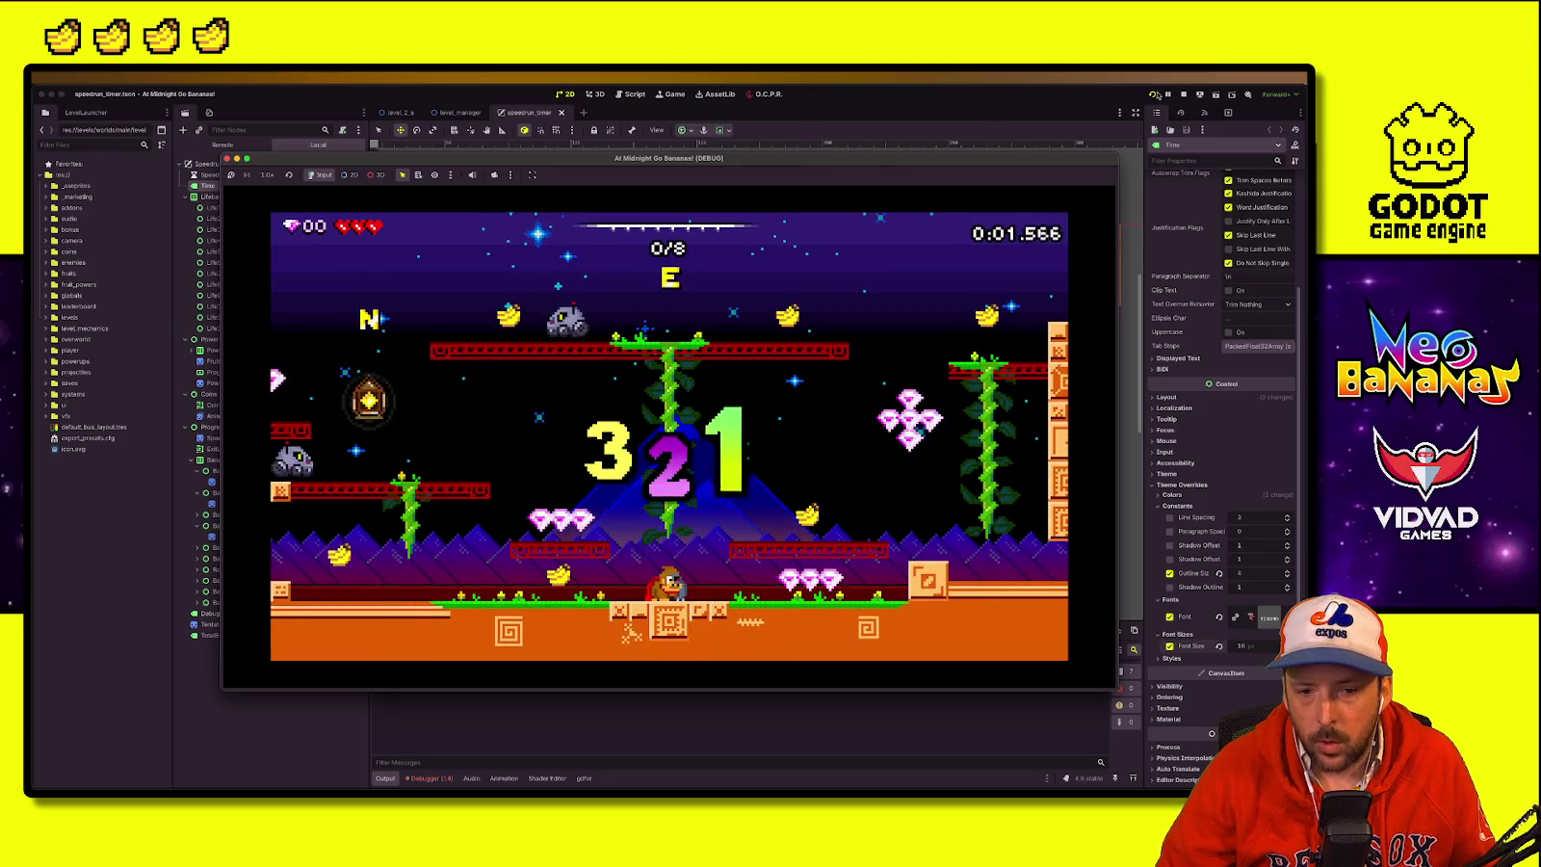
Run through the level after GO, jumping between platforms, hitting an enemy and collecting bananas
key(Left)
key(space)
key(Left)
key(space)
key(Right)
key(Left)
key(space)
key(Right)
key(space)
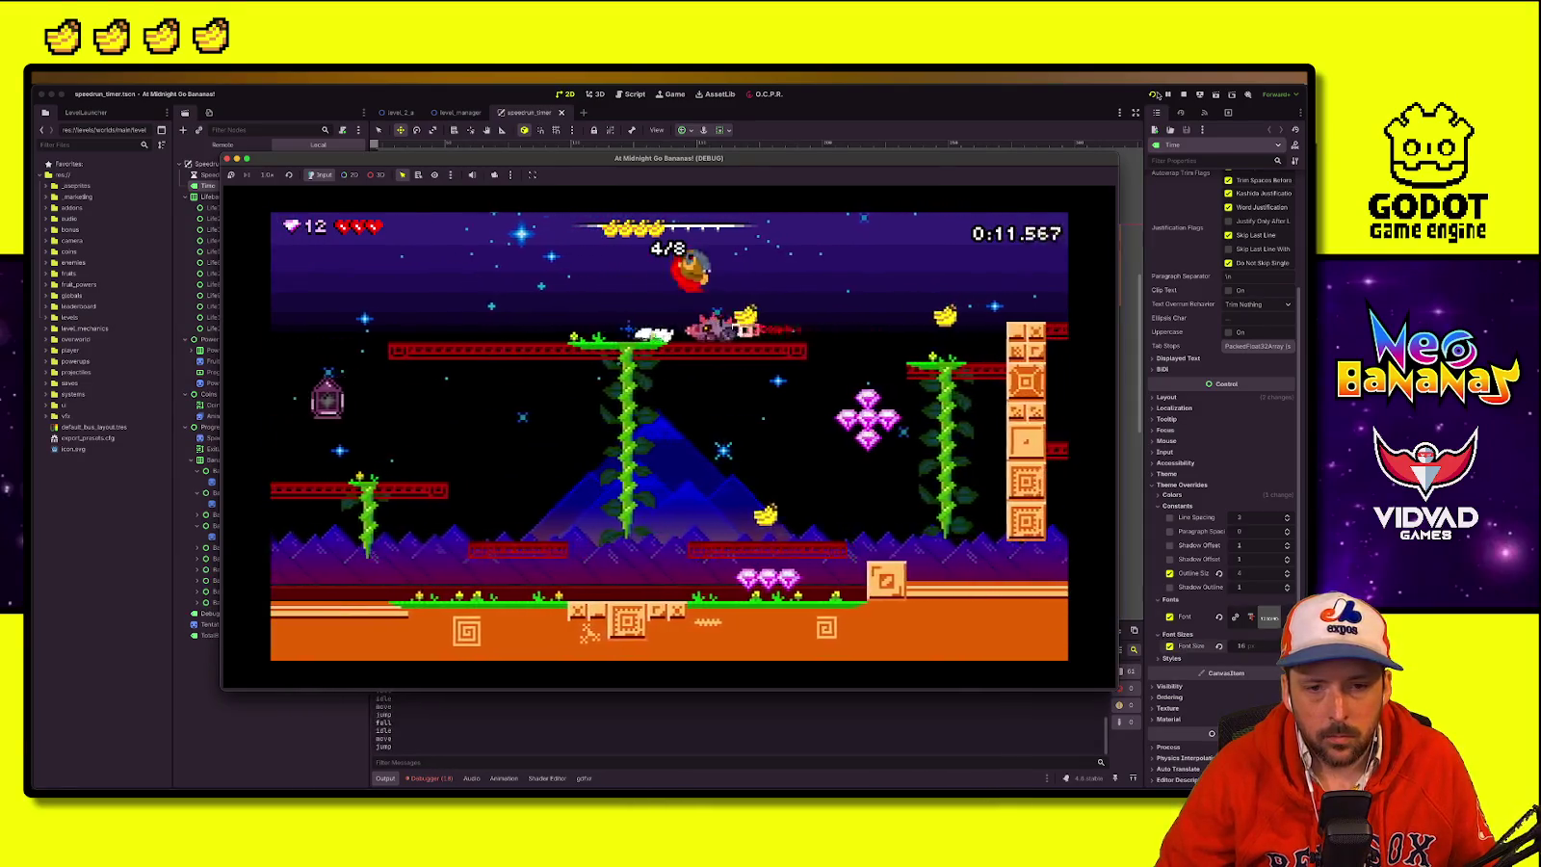
key(Right)
key(space)
Grab the last banana and gems, wall-jump to the vine platform, enter the exit, and stop
key(Left)
key(Right)
key(Right)
key(space)
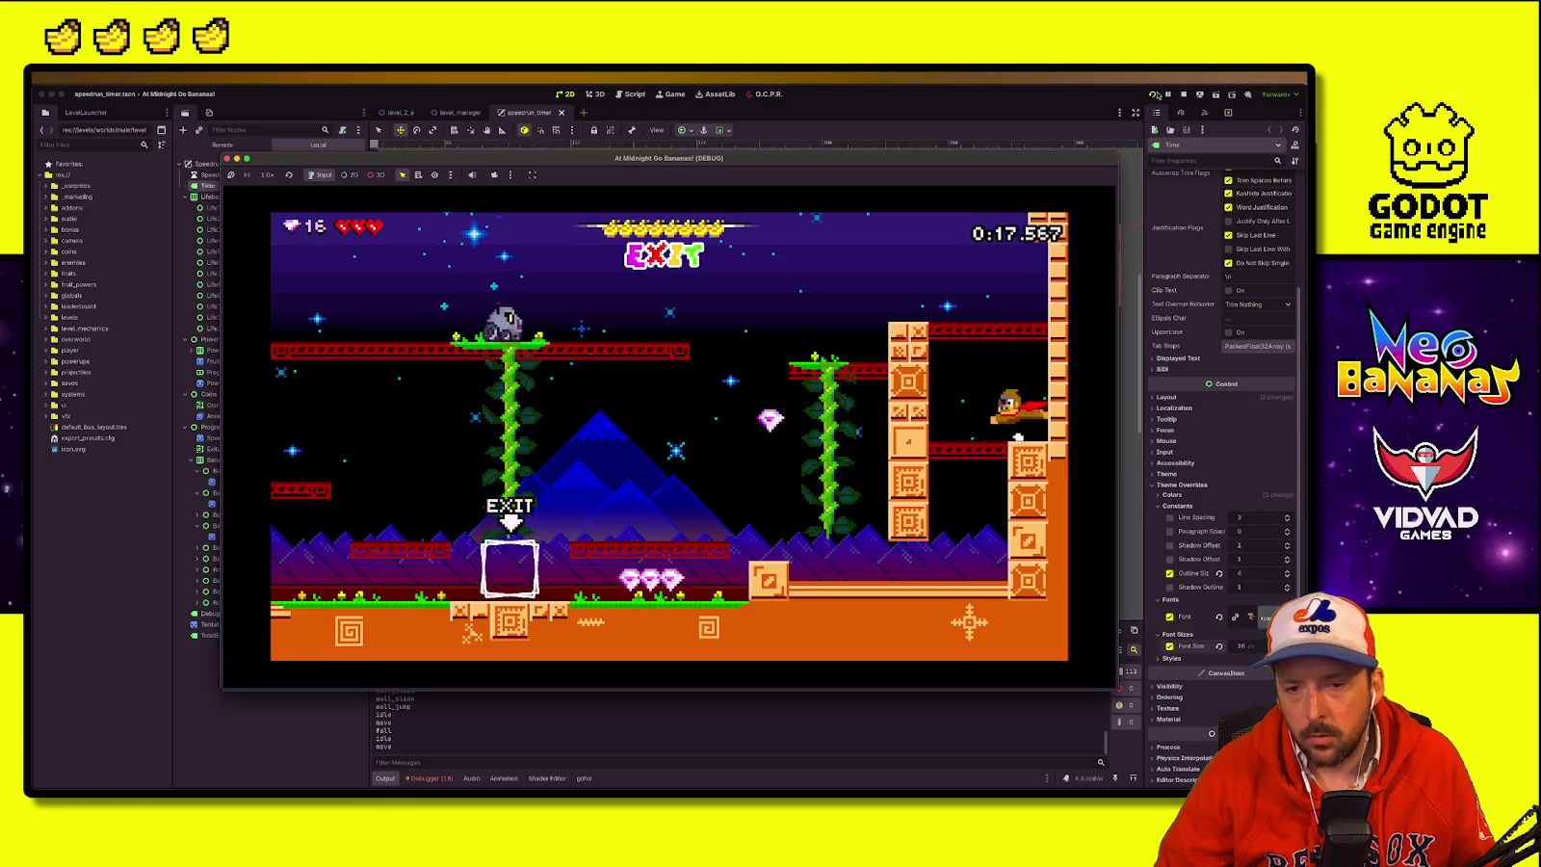
key(space)
key(Left)
key(Left)
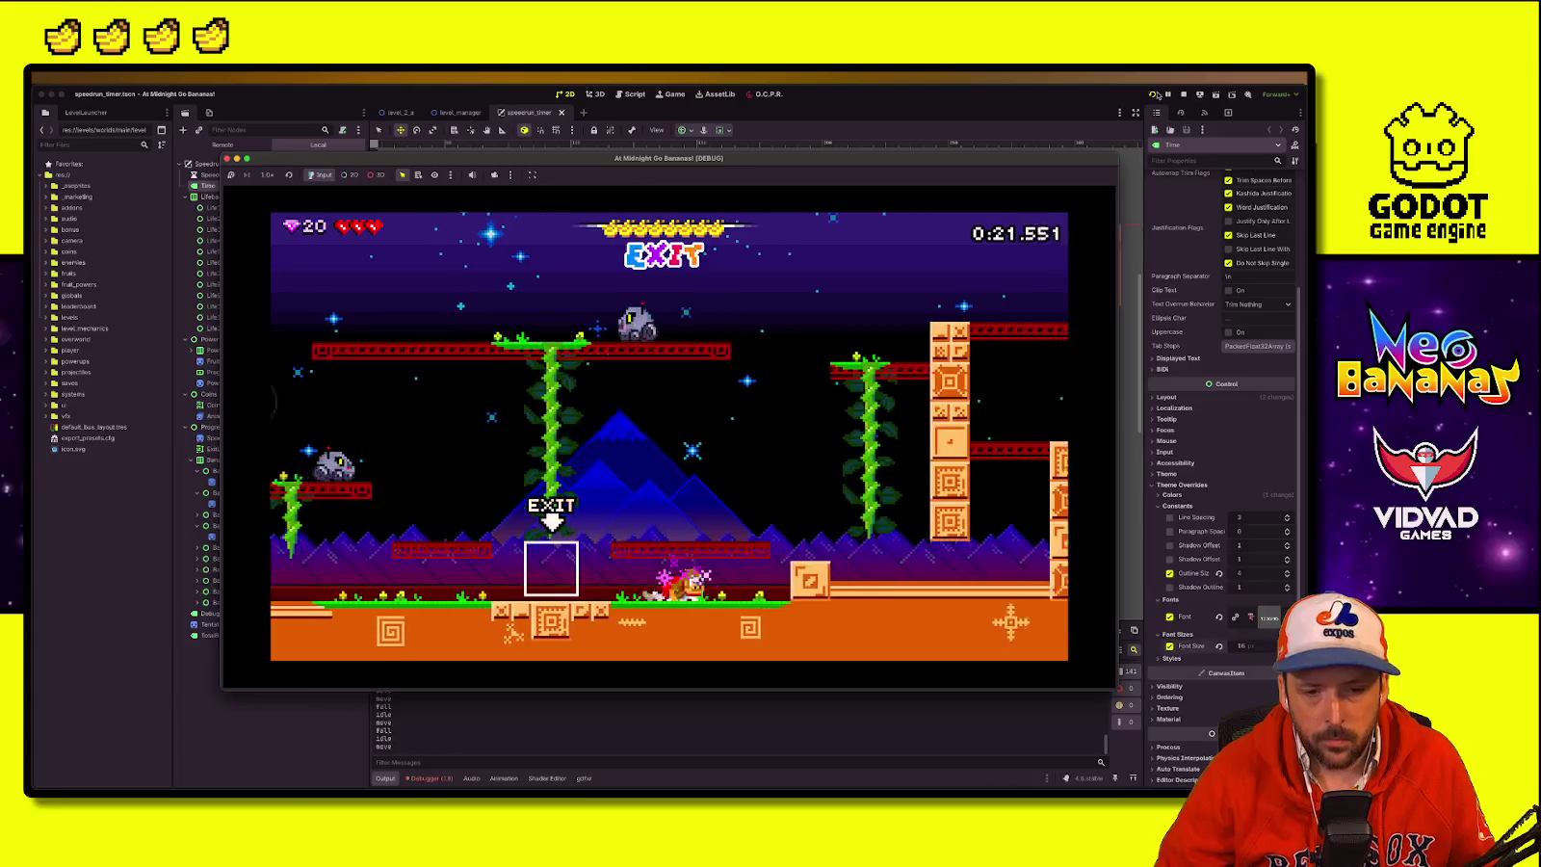
key(space)
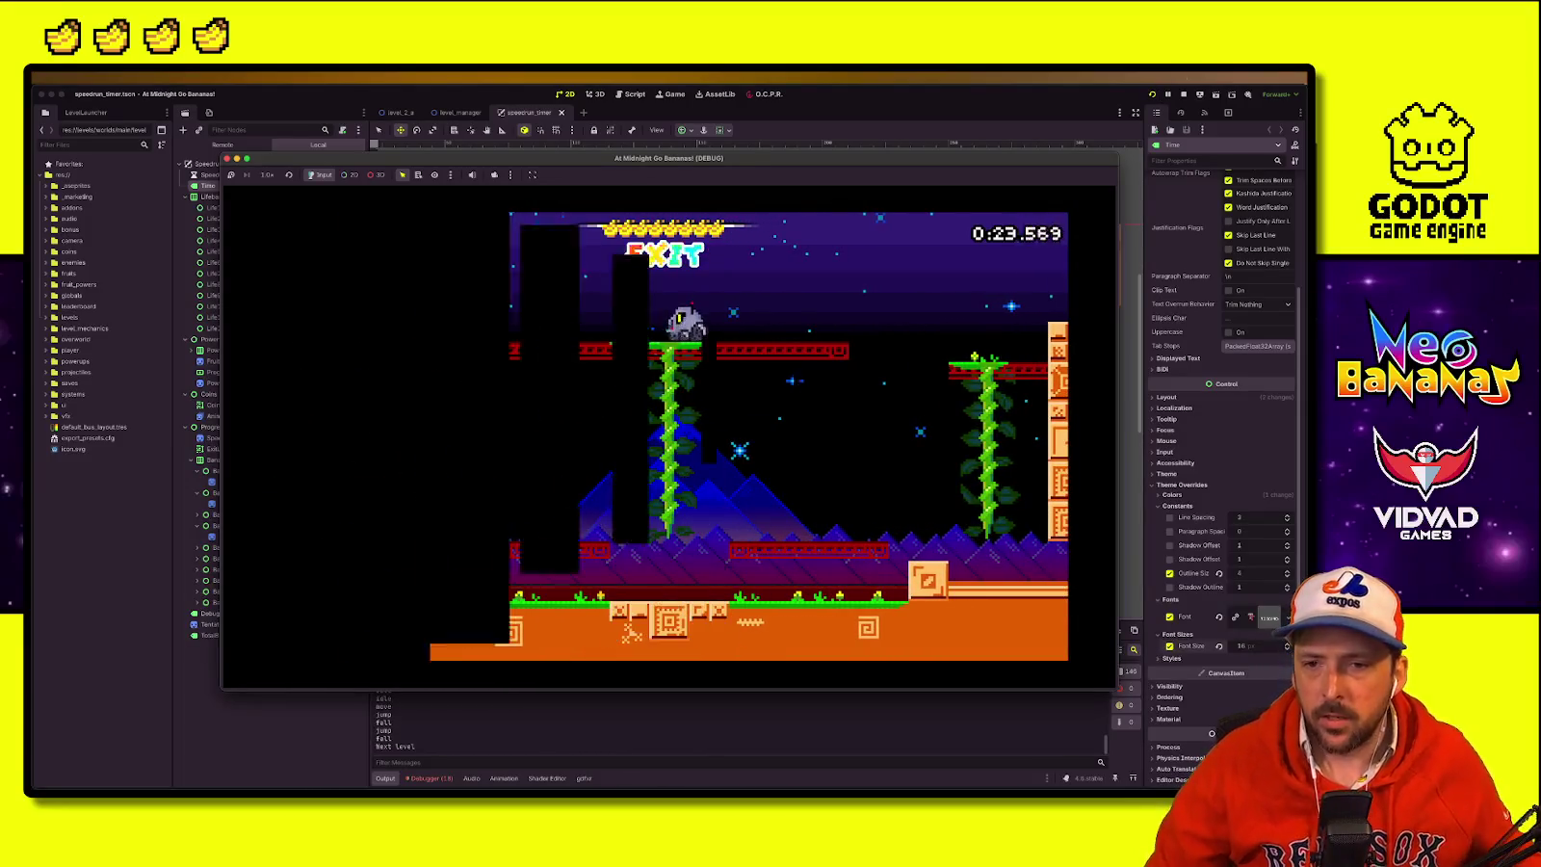
click(1182, 95)
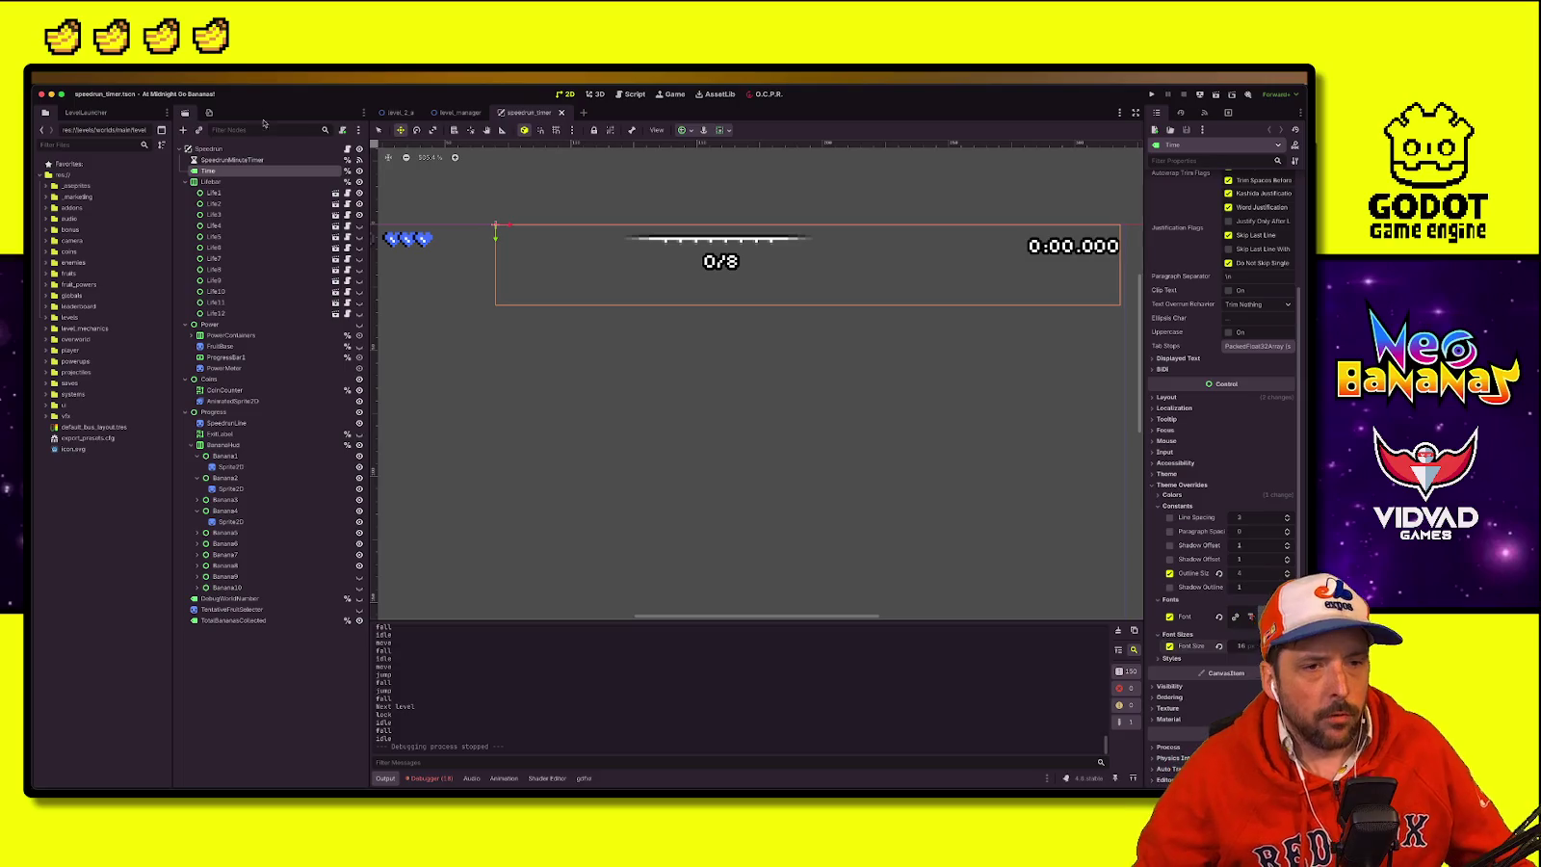
click(459, 113)
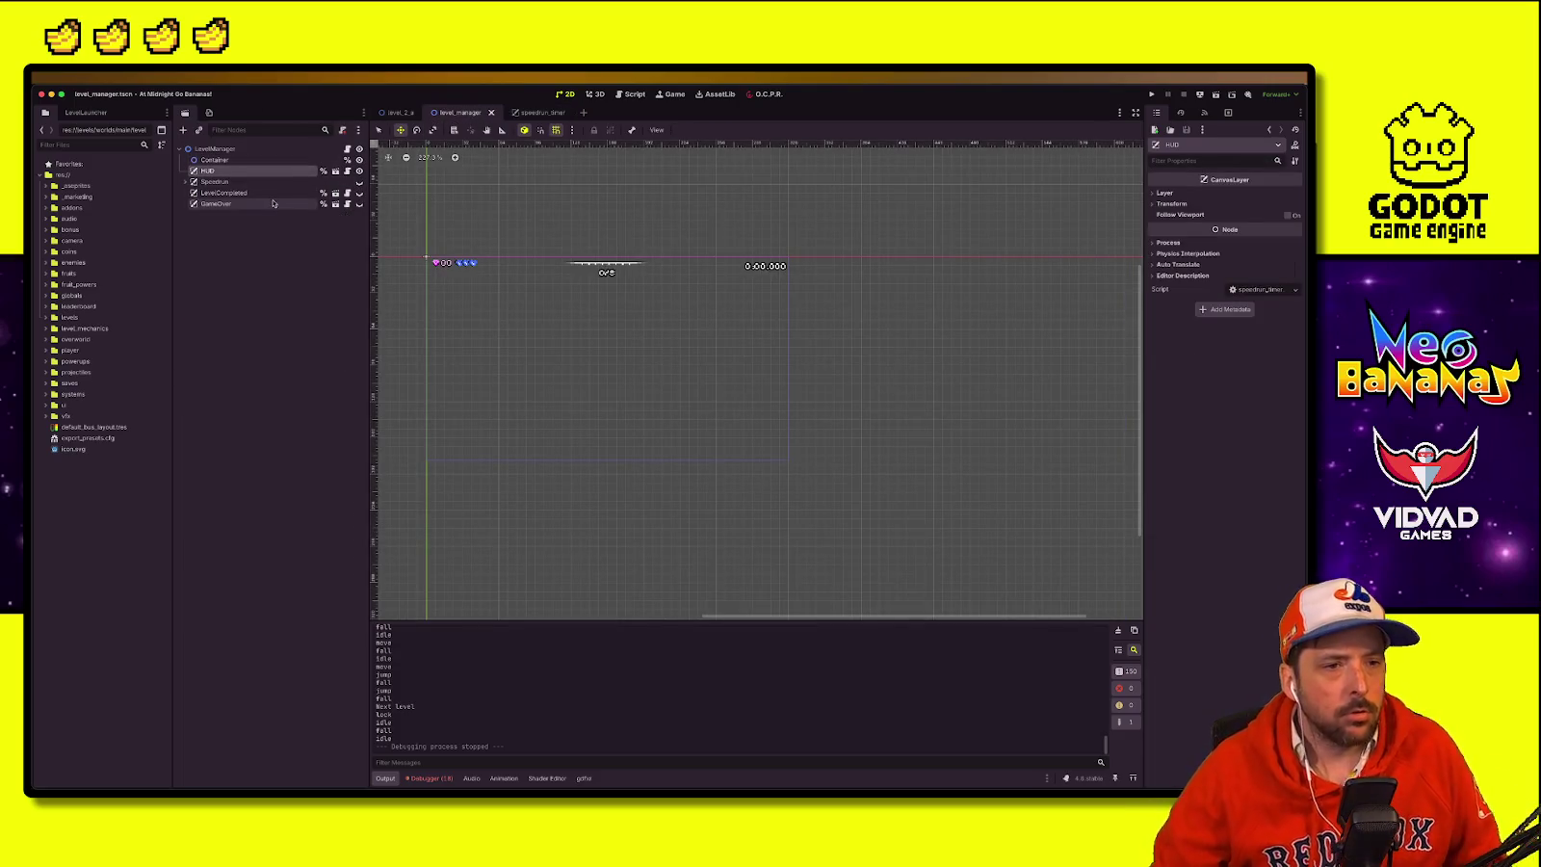
click(186, 182)
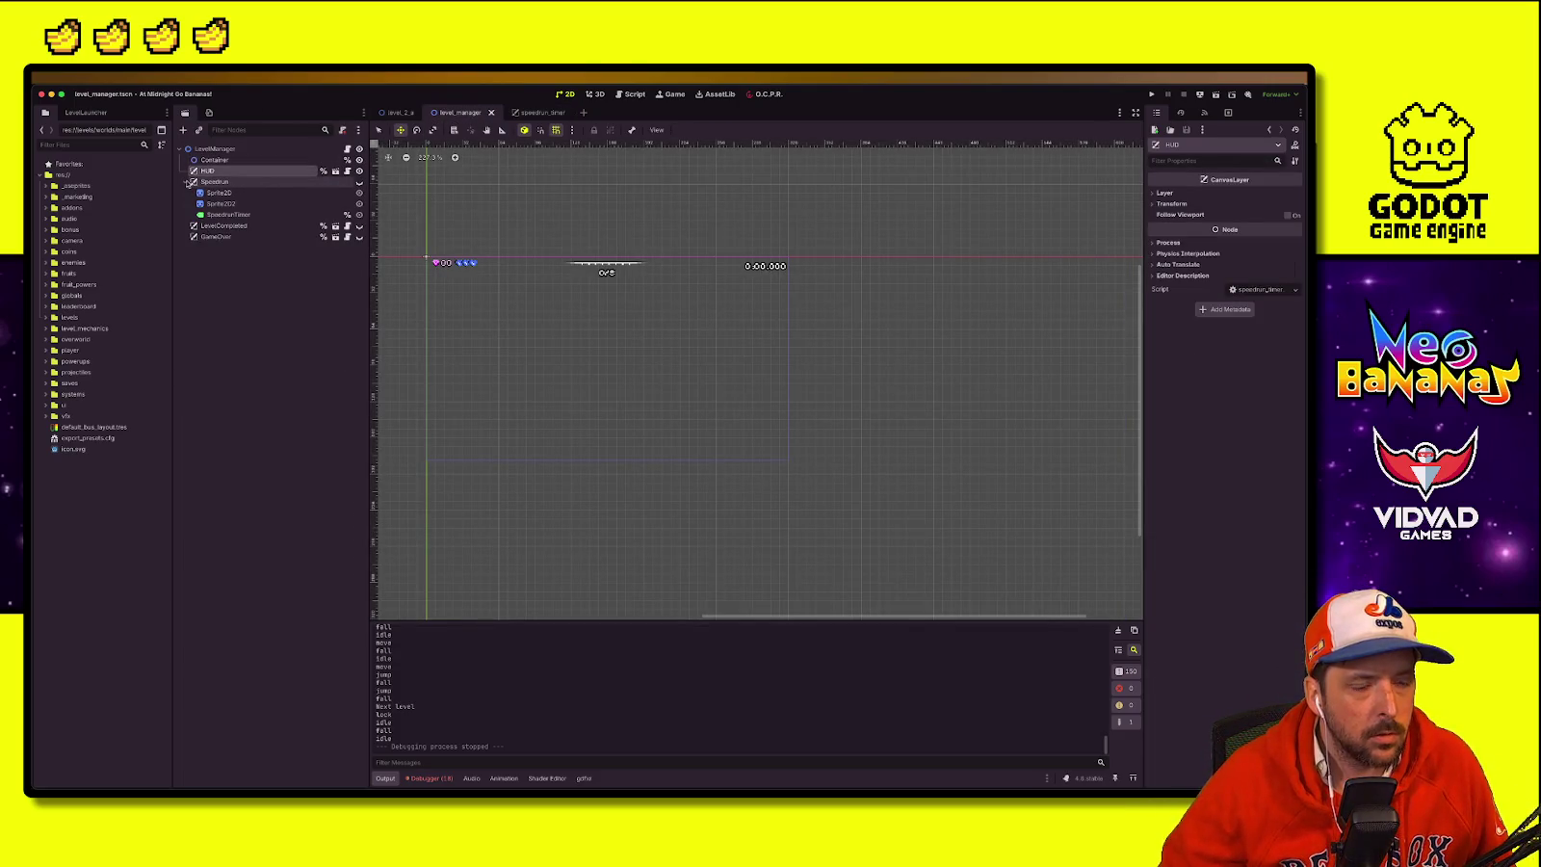
click(529, 113)
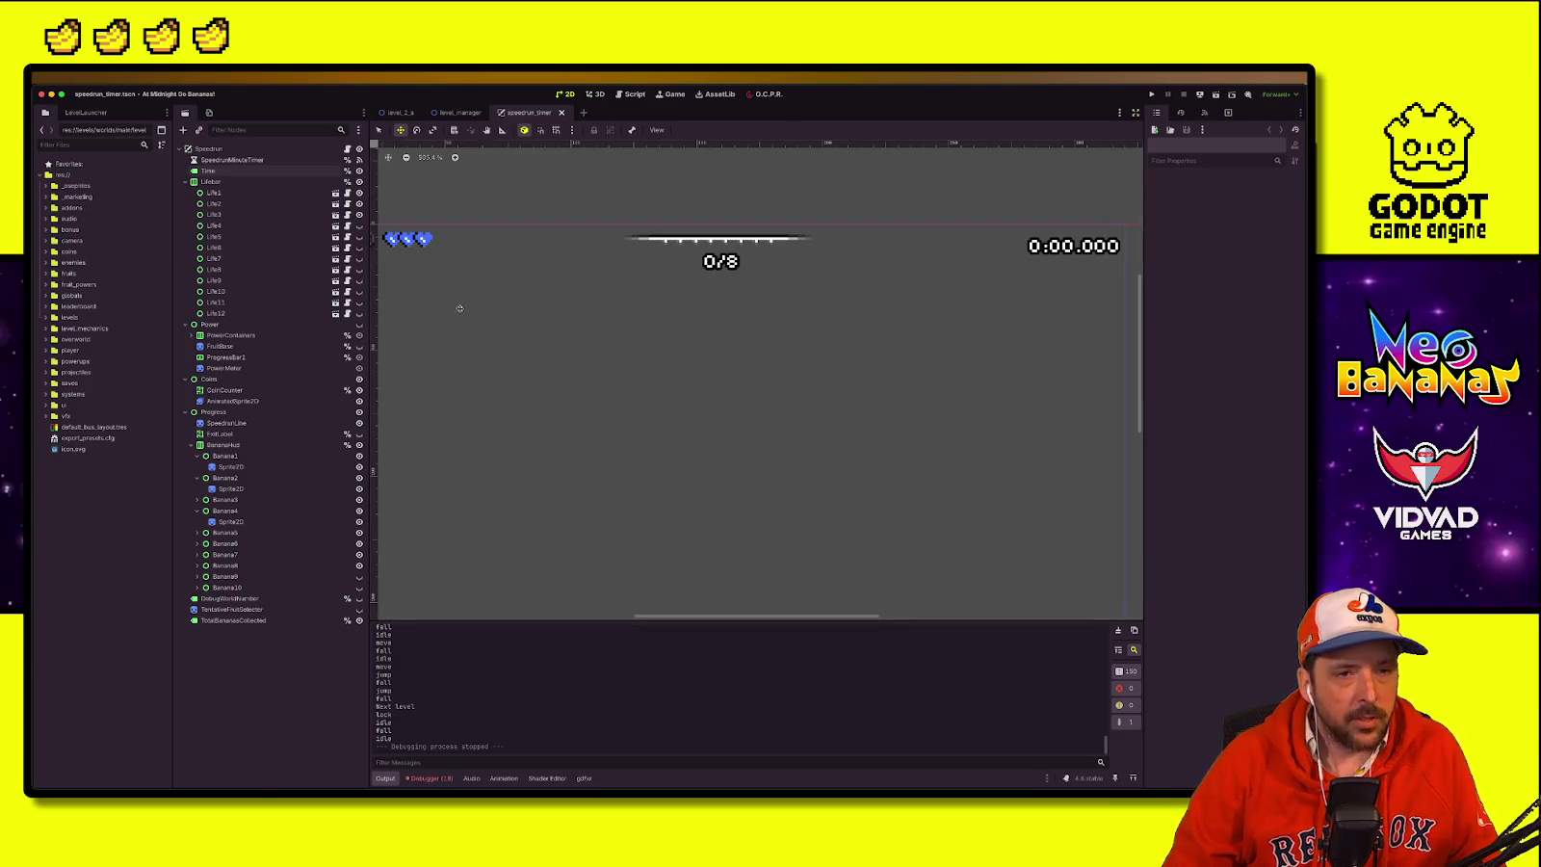
Relaunch the game via Debug Start Game and pass the title screen to the main menu
click(1151, 94)
key(Down)
key(Down)
key(Down)
key(Down)
key(Down)
key(Up)
key(Down)
key(Up)
key(Return)
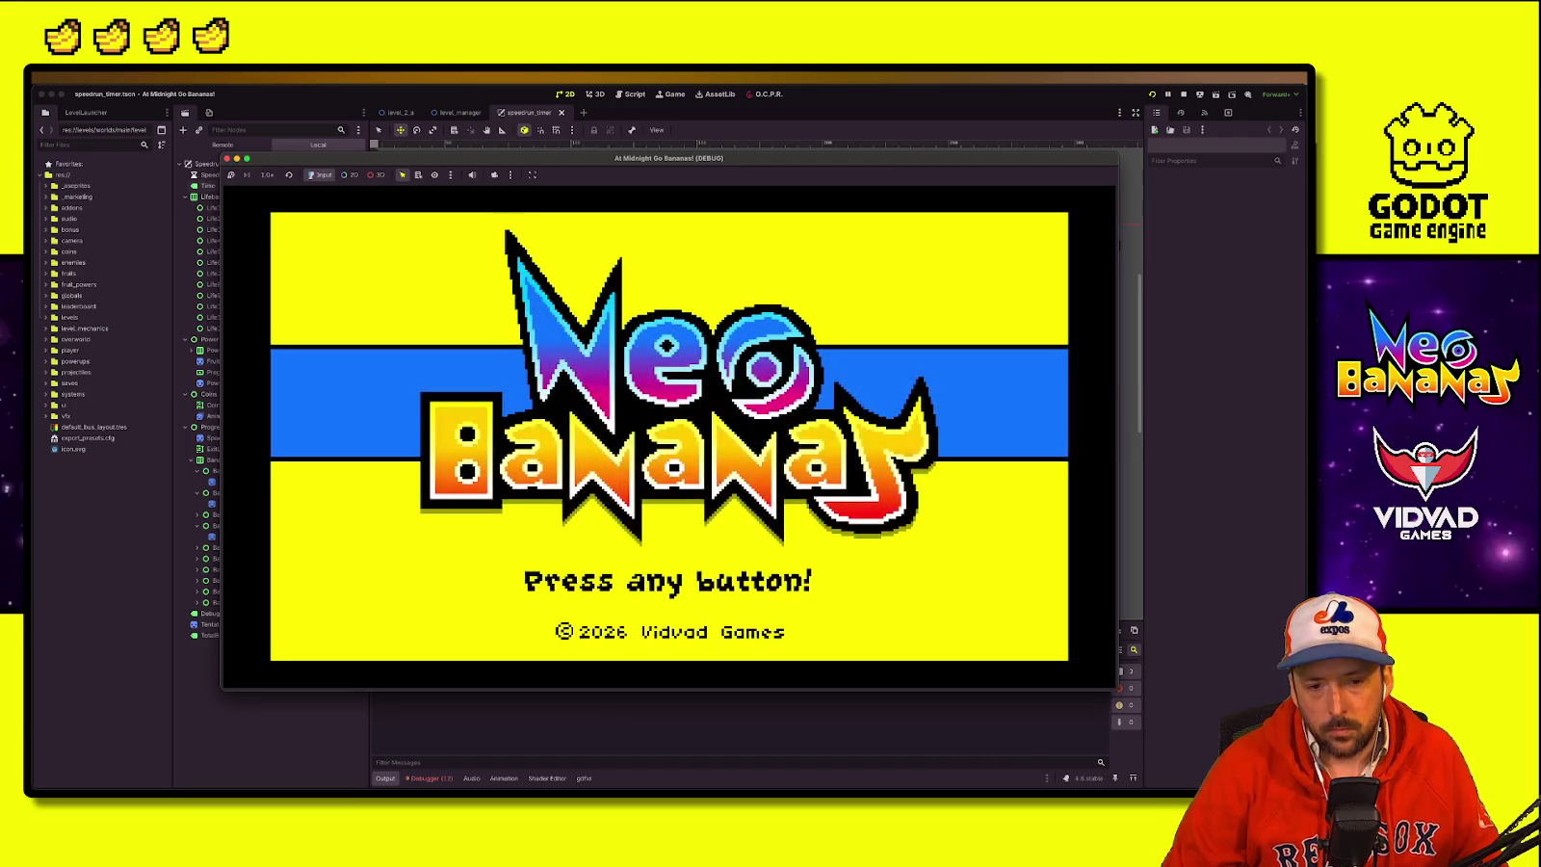
key(Return)
Open the game options and switch the display to FULLSCREEN
key(Down)
key(Down)
key(Return)
key(Tab)
key(Tab)
key(shift+Tab)
key(Right)
key(Escape)
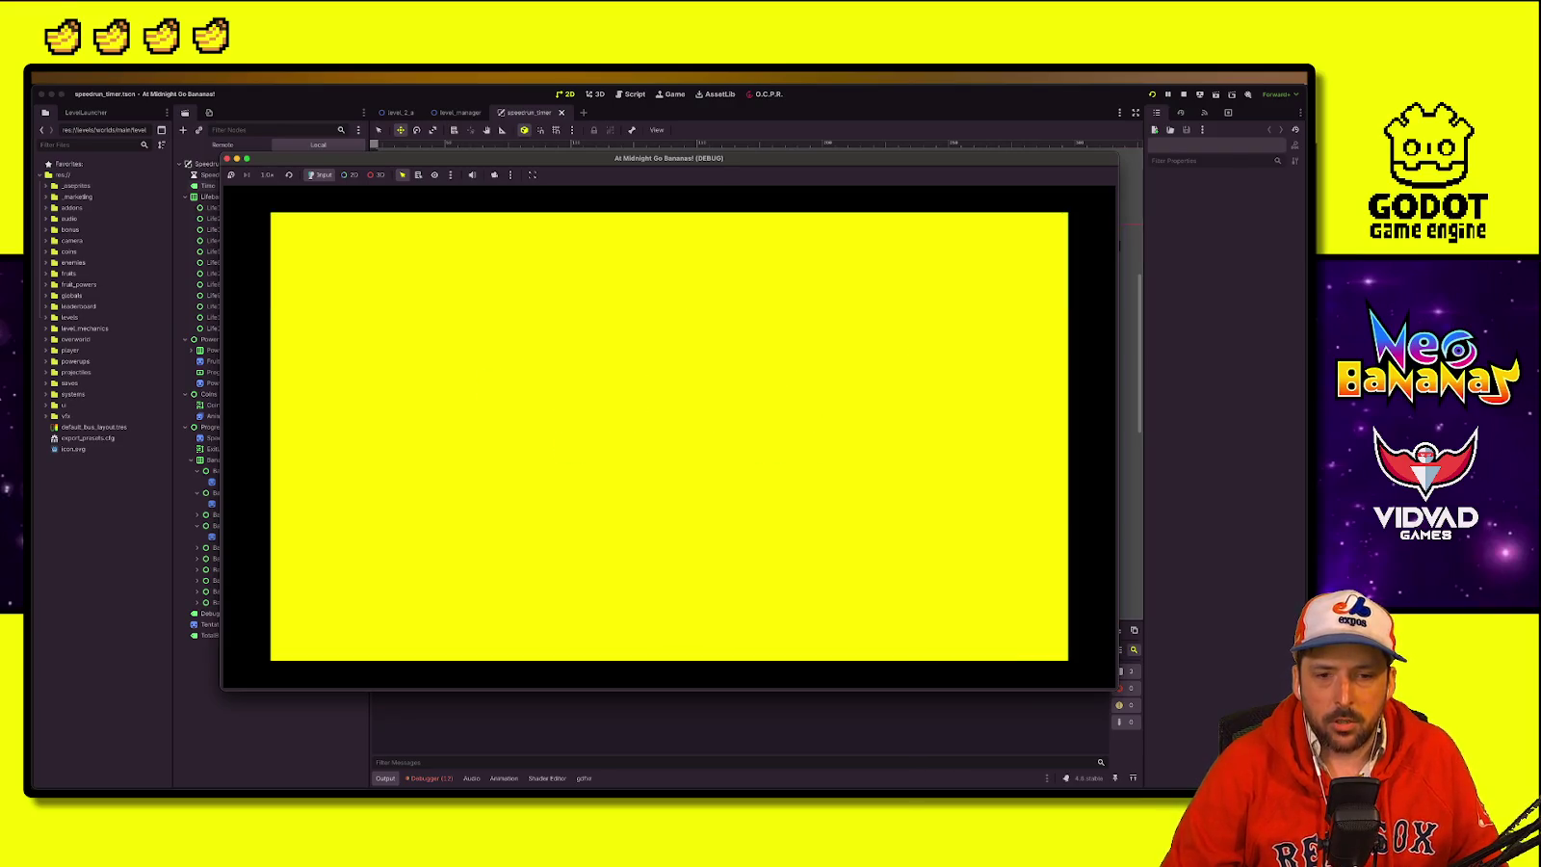
key(Return)
Try adjusting the Music volume, then raise the CRT effect to EXTREME
key(shift+Tab)
key(shift+Tab)
key(shift+Tab)
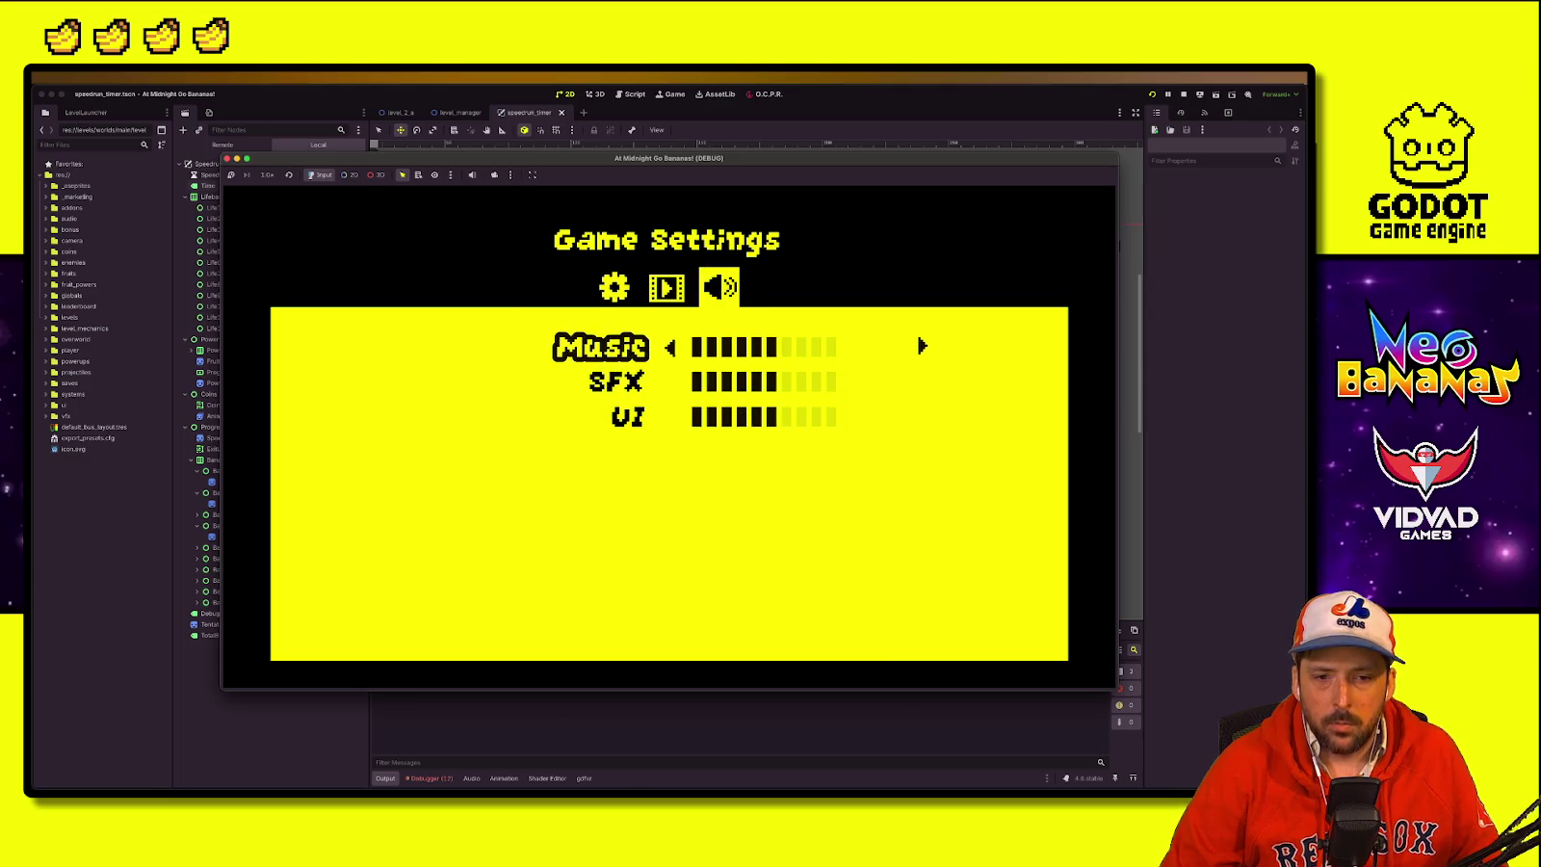
key(shift+Tab)
key(Right)
key(Right)
key(Right)
key(Left)
key(Left)
key(Left)
key(shift+Tab)
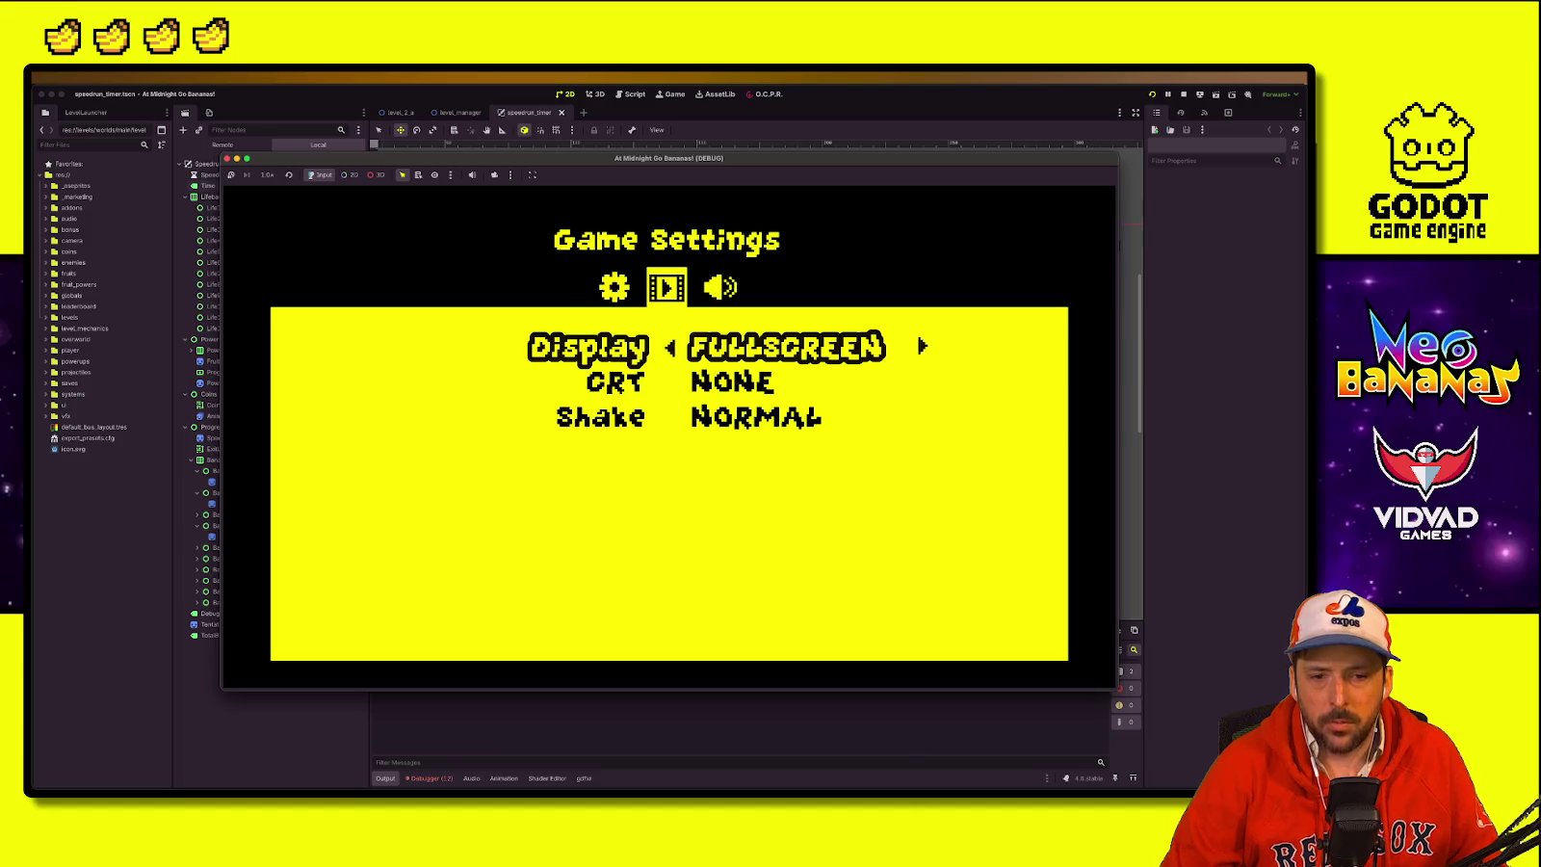
key(Down)
key(Right)
key(Right)
key(Right)
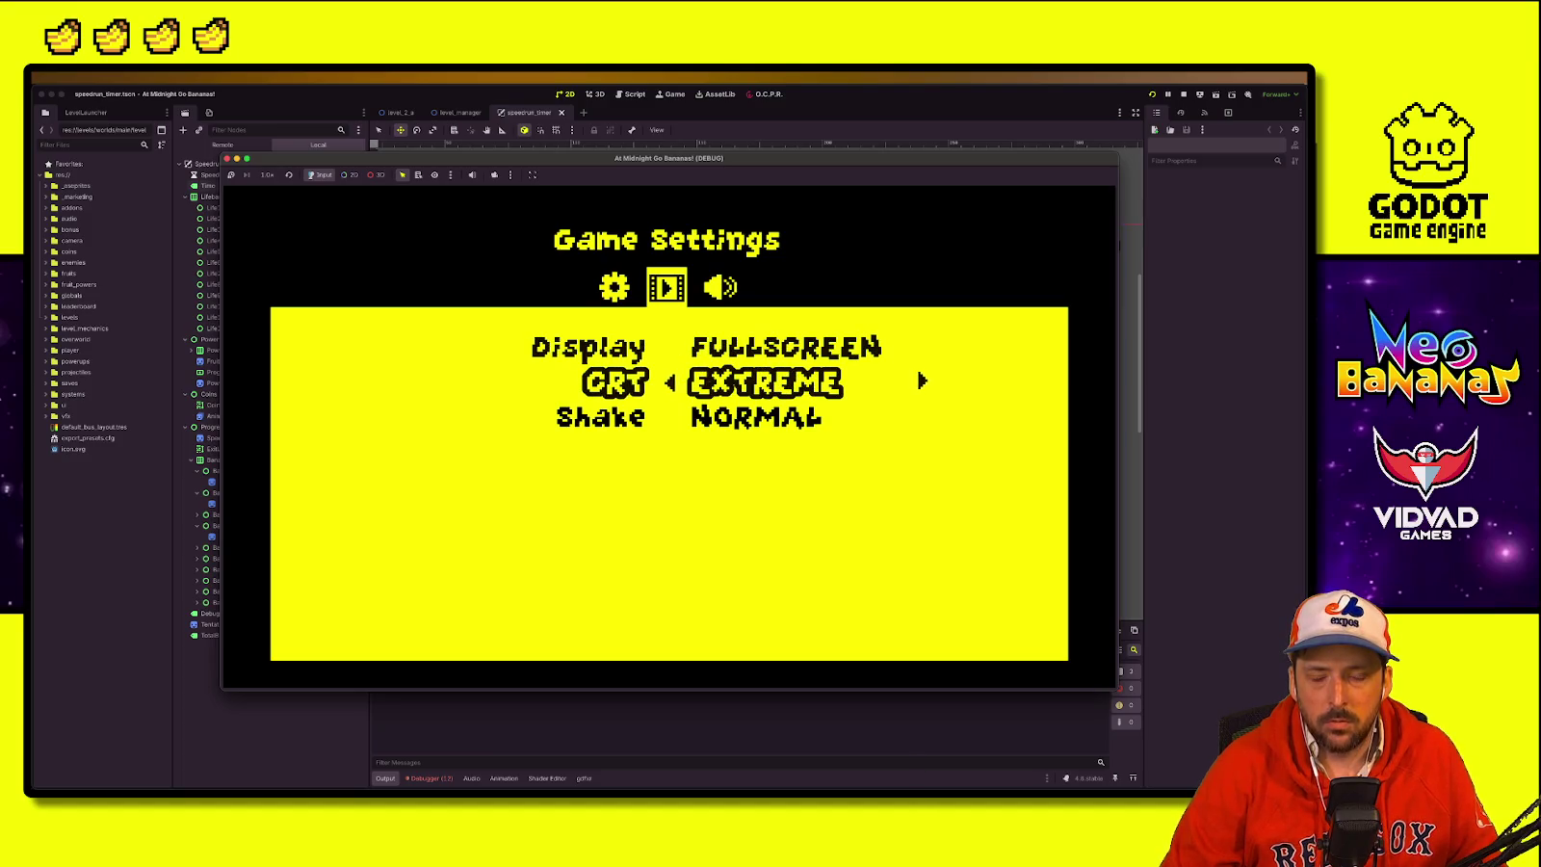
key(Escape)
Lower CRT to LOW, turn Shake off, then start play and enter the first level
key(Return)
key(shift+Tab)
key(shift+Tab)
key(Down)
key(Left)
key(Left)
key(Down)
key(Left)
key(Left)
key(Escape)
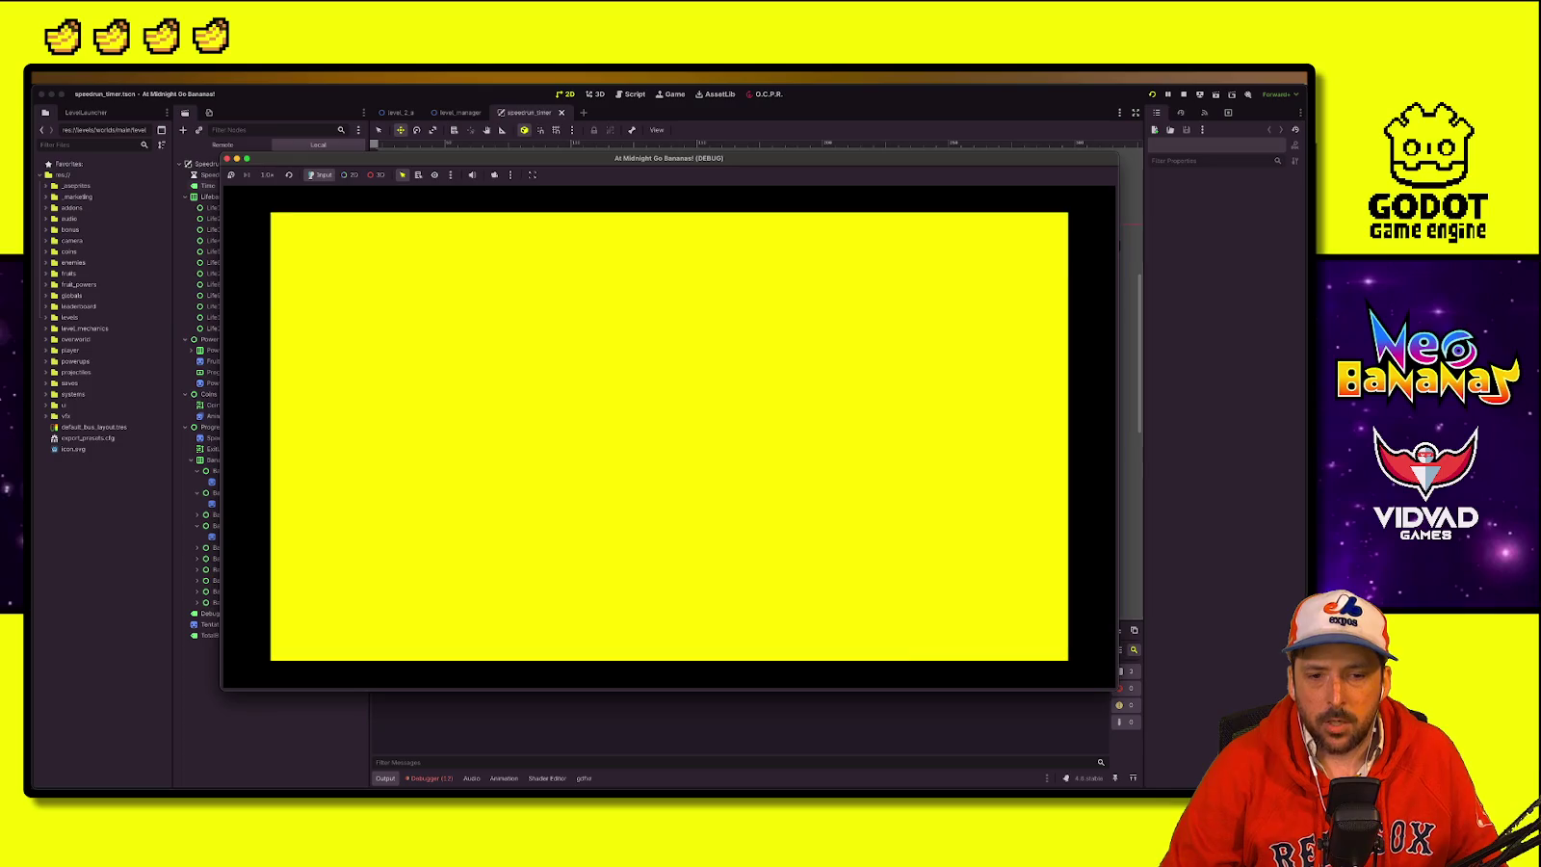
key(Return)
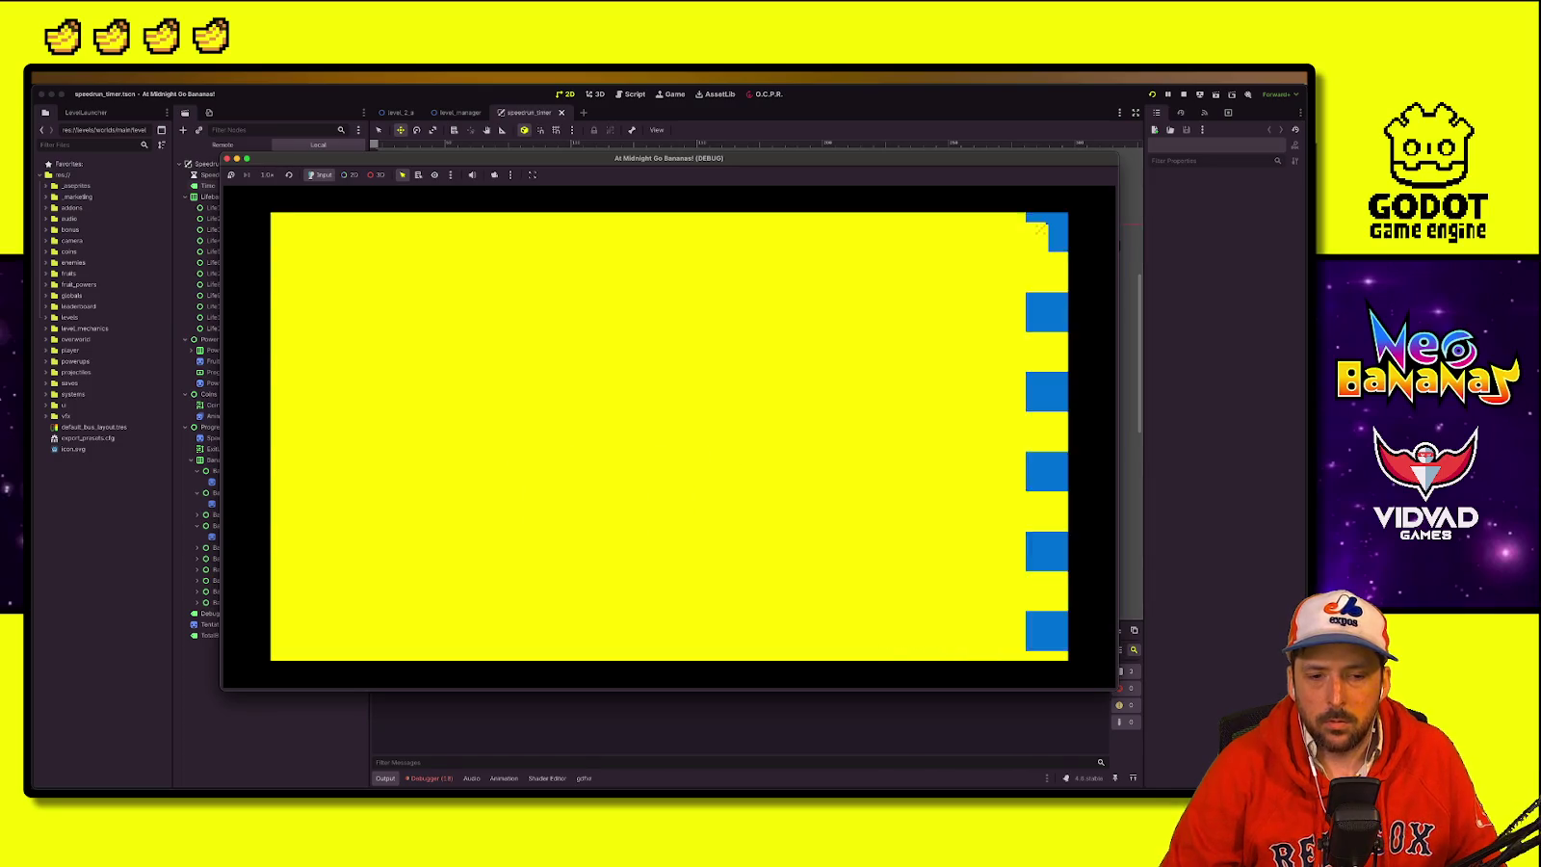
key(Return)
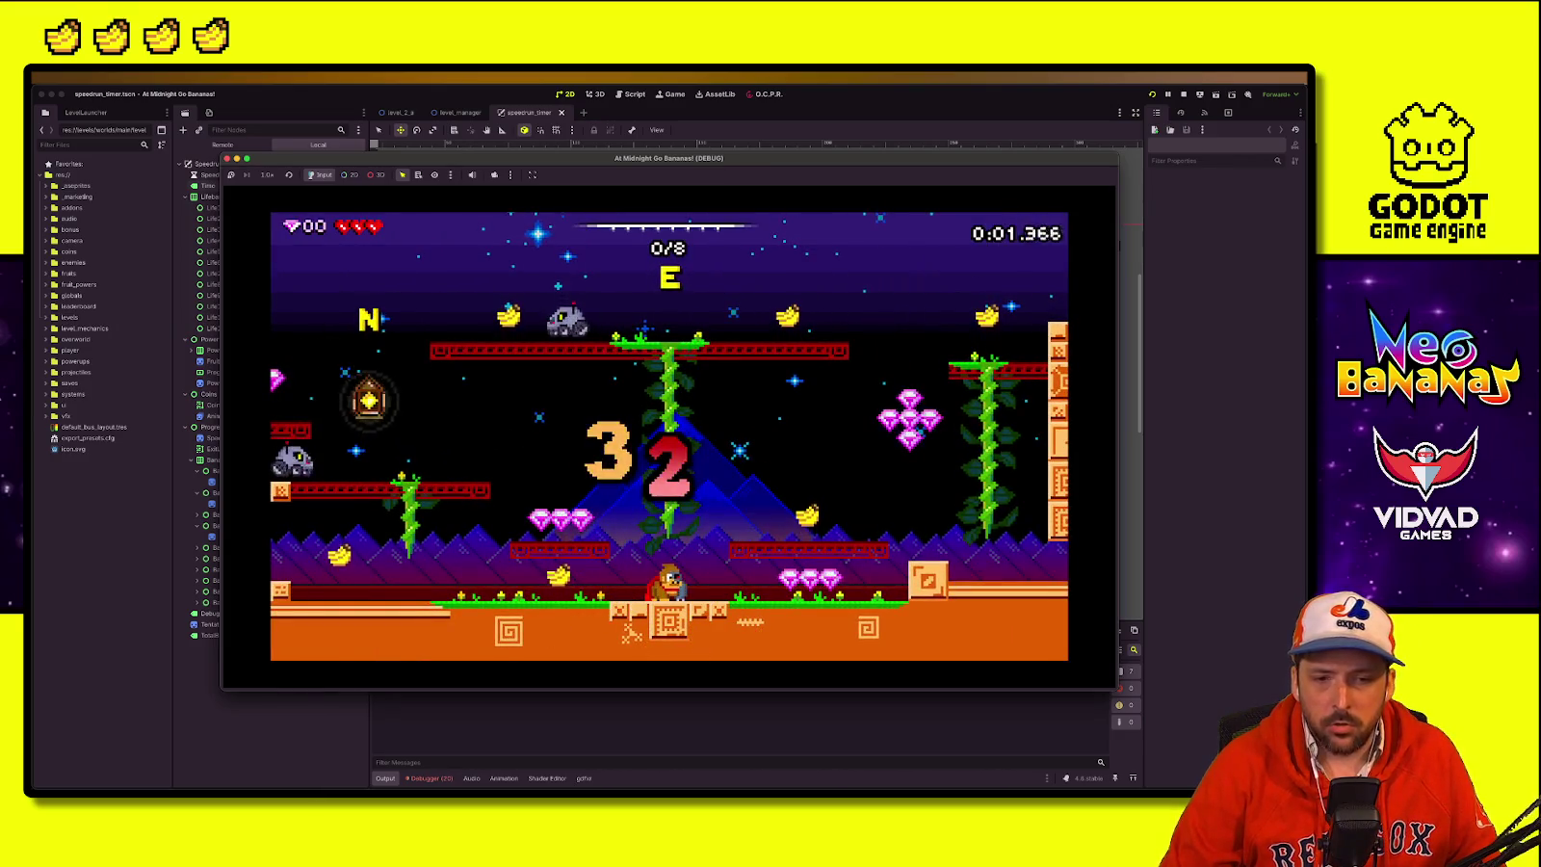
Start the level running right, jumping for a gem and wall-sliding, then pause the game
key(Right)
key(space)
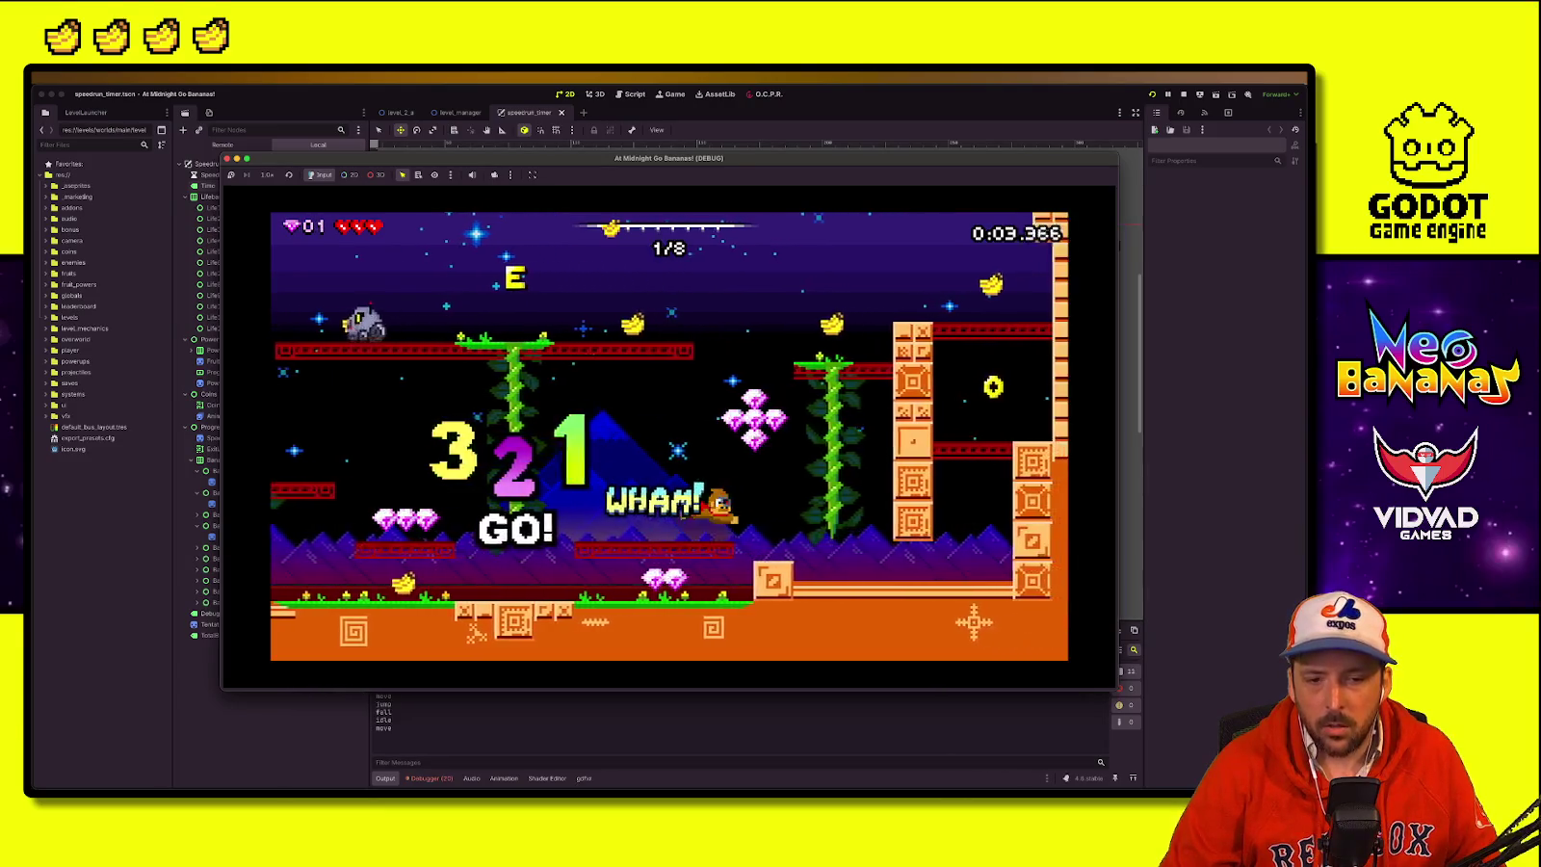
key(space)
key(Escape)
In the pause Options' display settings, set Shake to EXTREME
key(Down)
key(Down)
key(Return)
key(Tab)
key(Down)
key(Down)
key(Down)
key(Left)
key(Left)
key(Up)
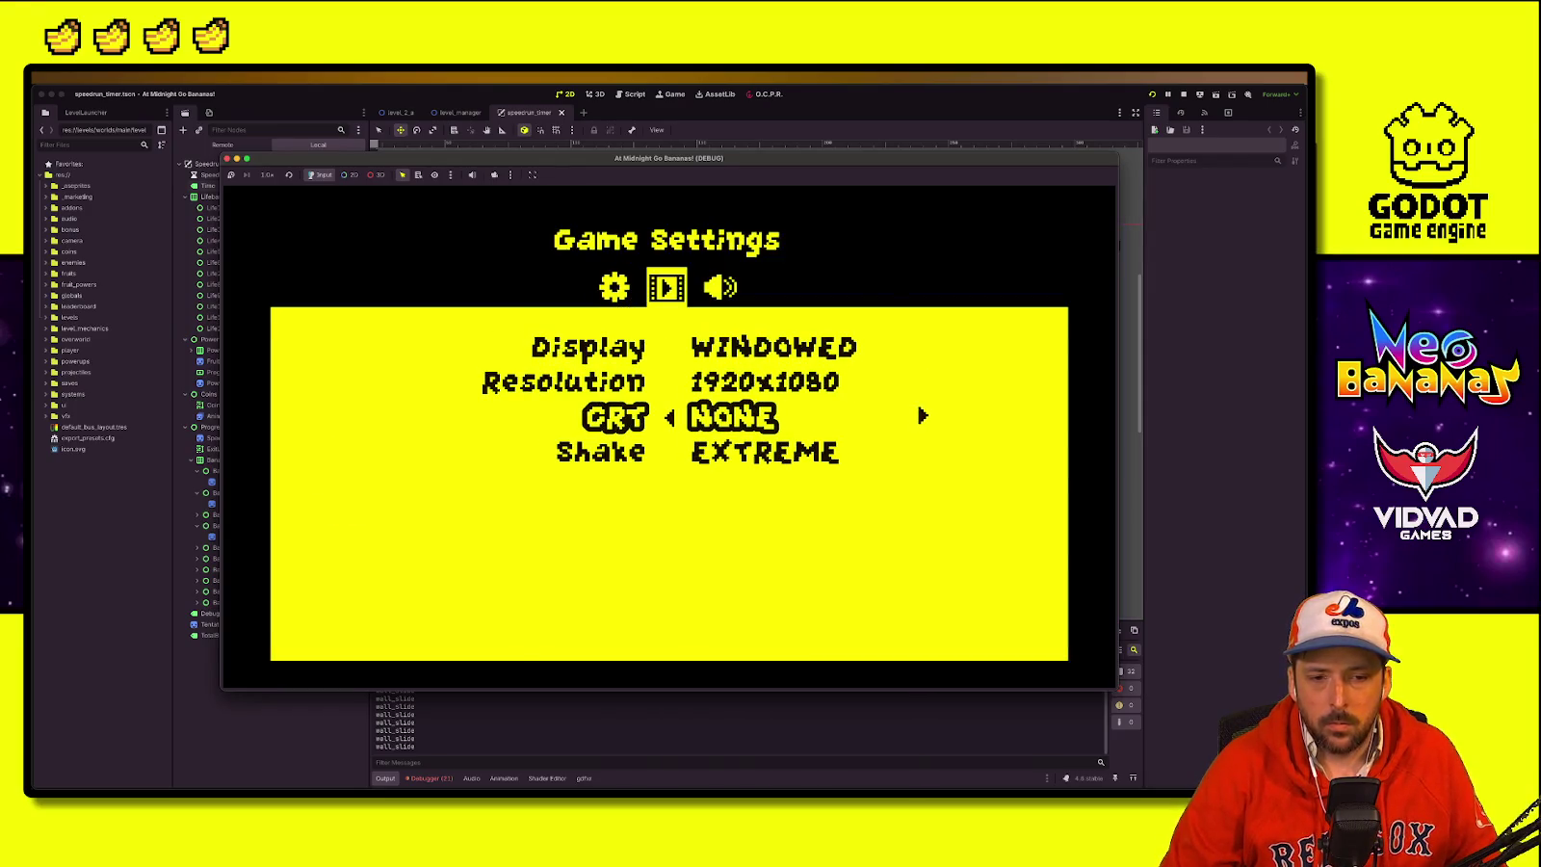
Switch language to fr and back to en, return Buttons to Auto, and close settings
key(shift+Tab)
key(Right)
key(Left)
key(Down)
key(Down)
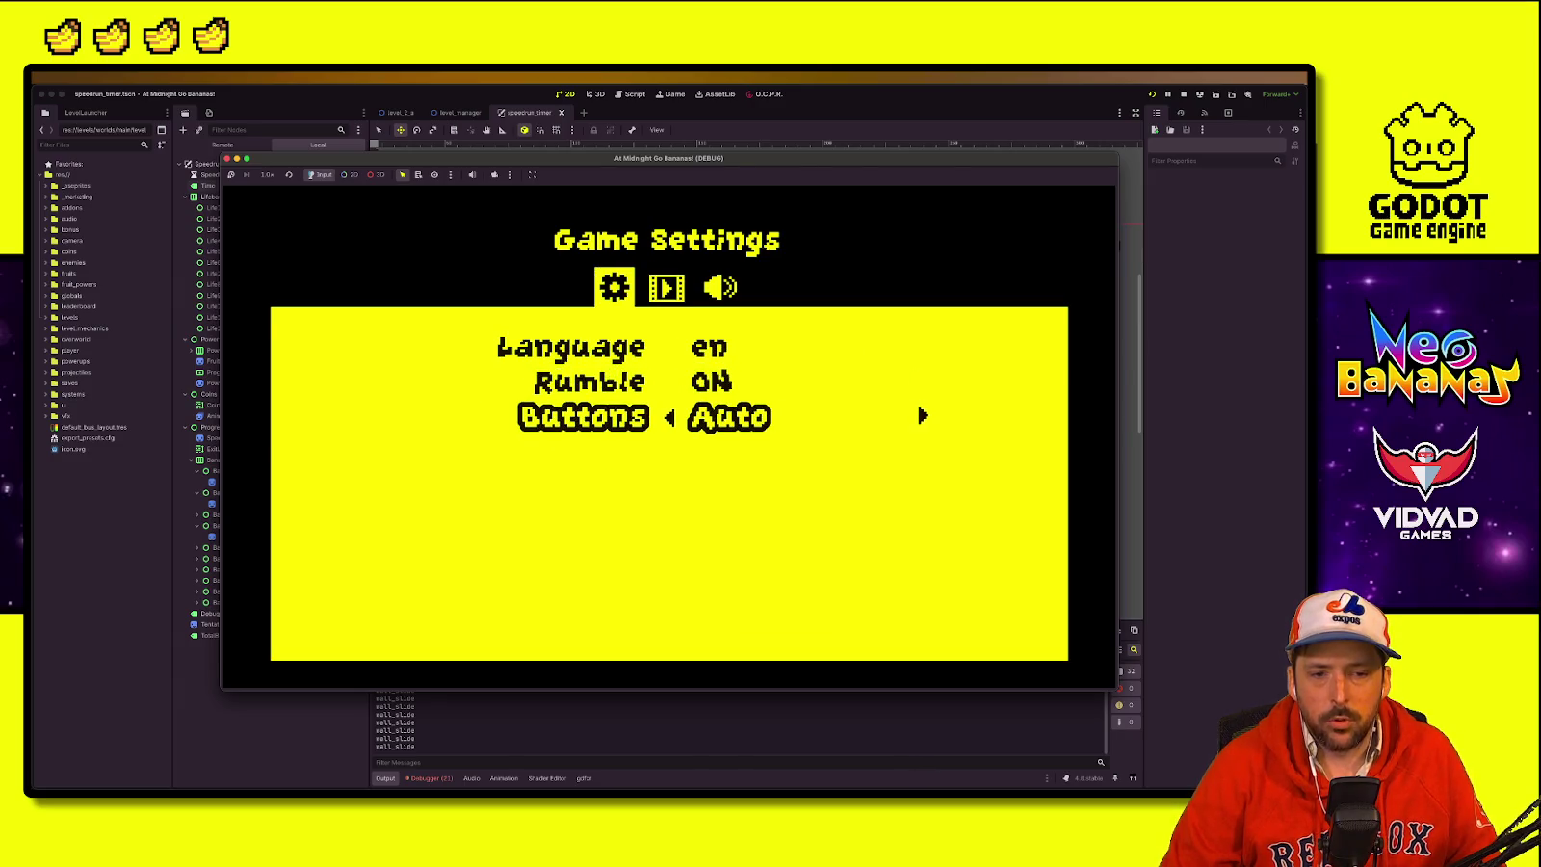
key(Right)
key(Right)
key(Right)
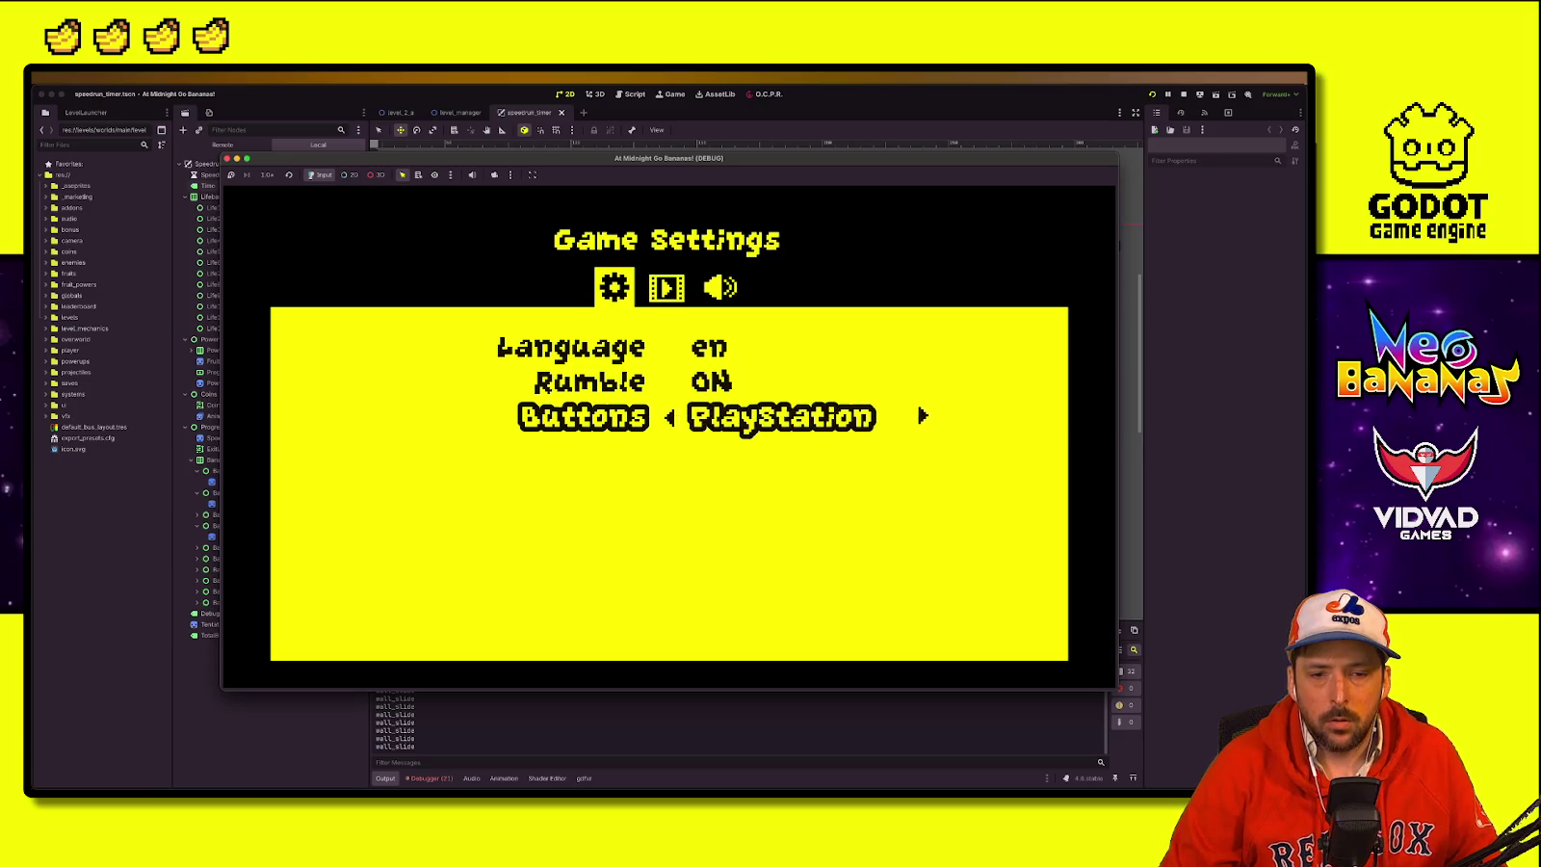
key(shift+Tab)
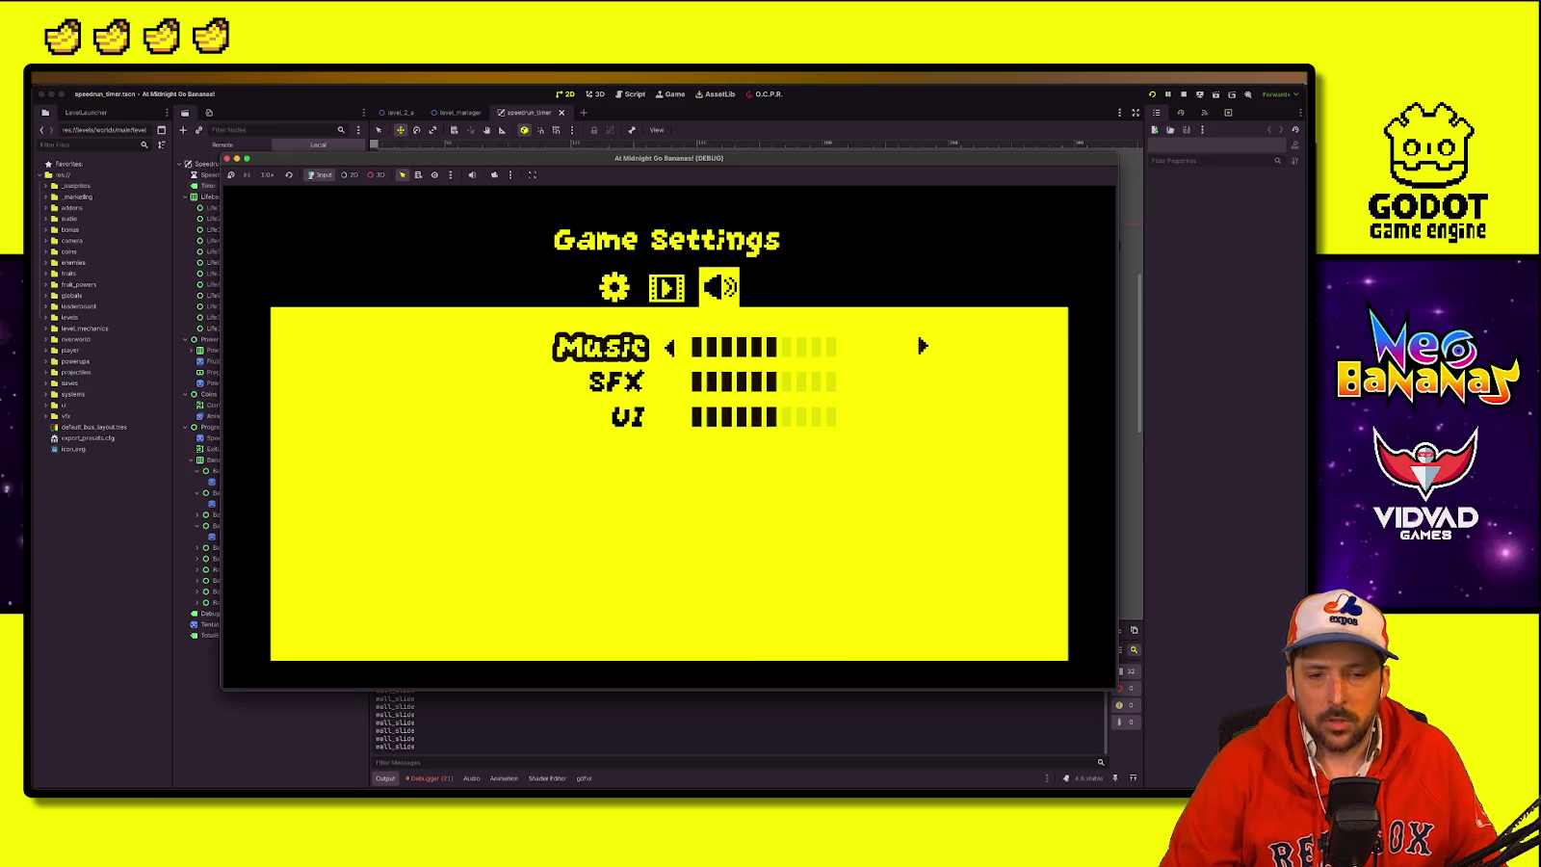
key(Escape)
Resume and wall-jump up between the pillars collecting bananas, then drop for gems
key(Up)
key(Up)
key(Return)
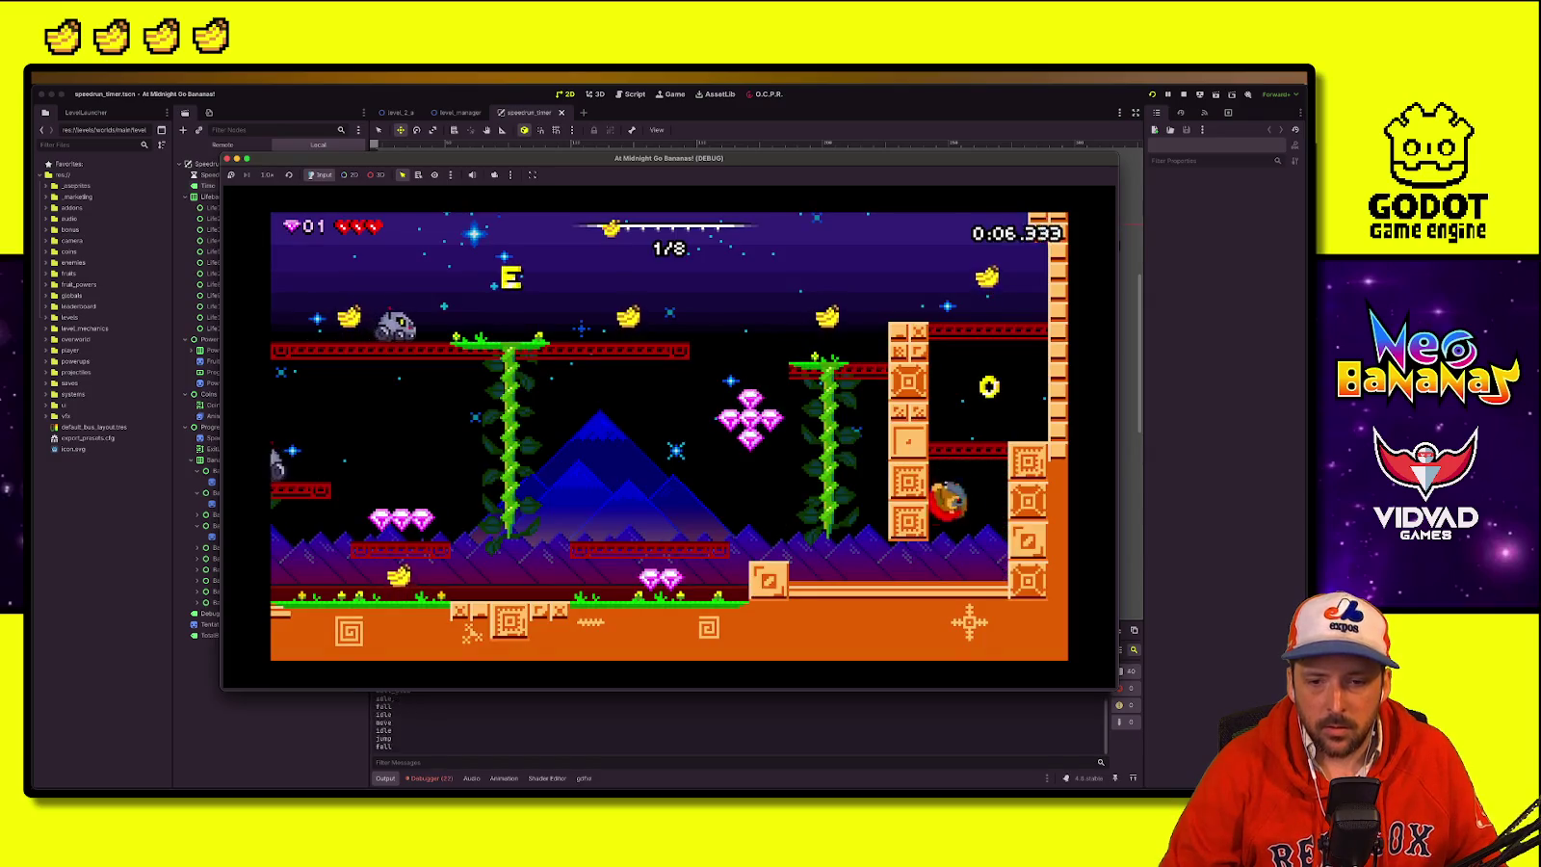
key(space)
key(space)
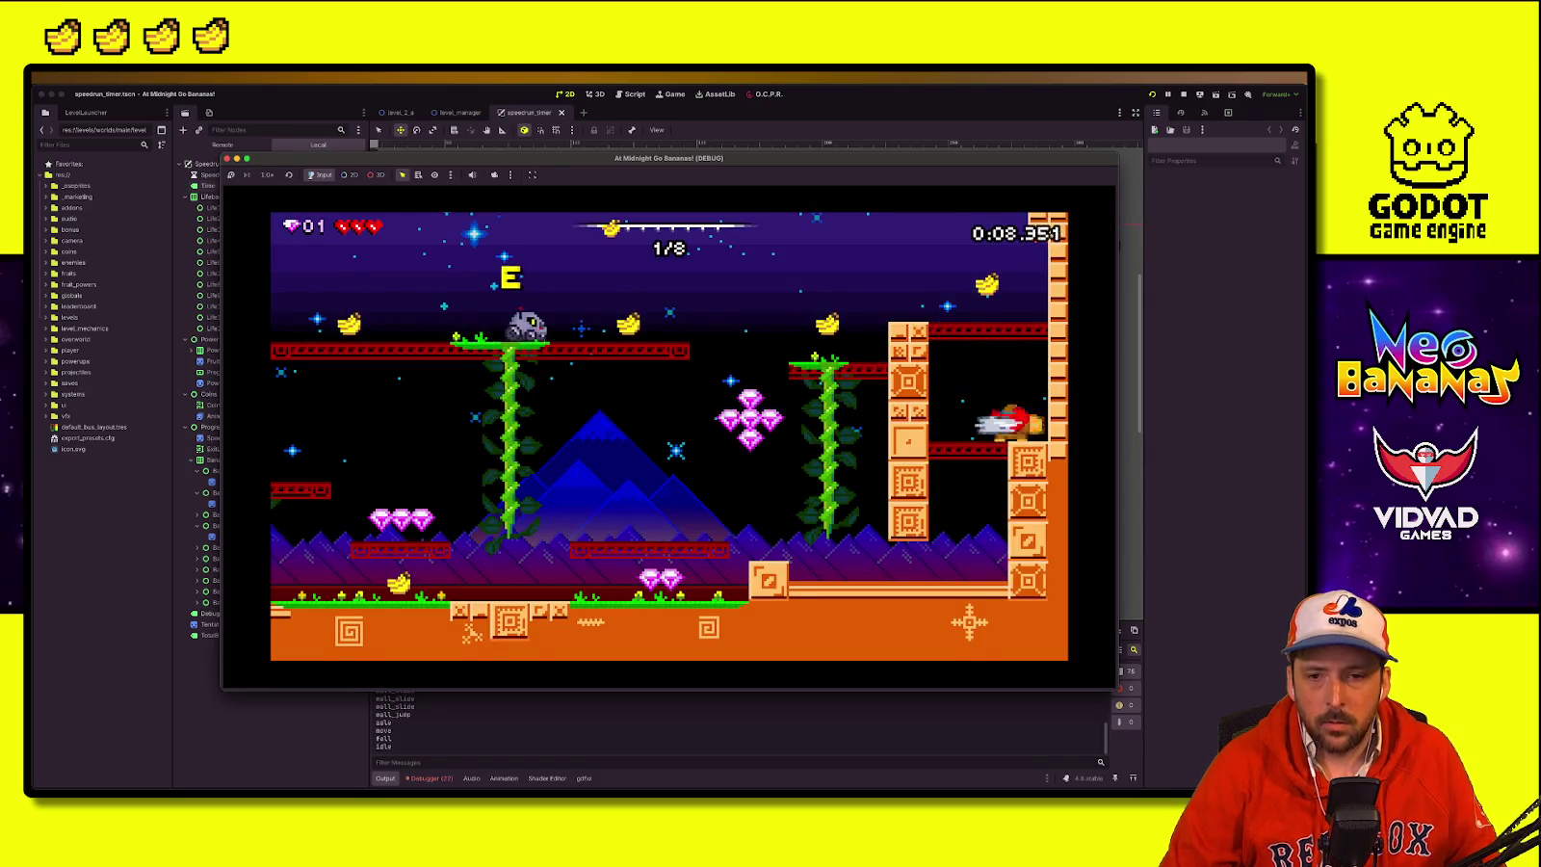
key(space)
key(Left)
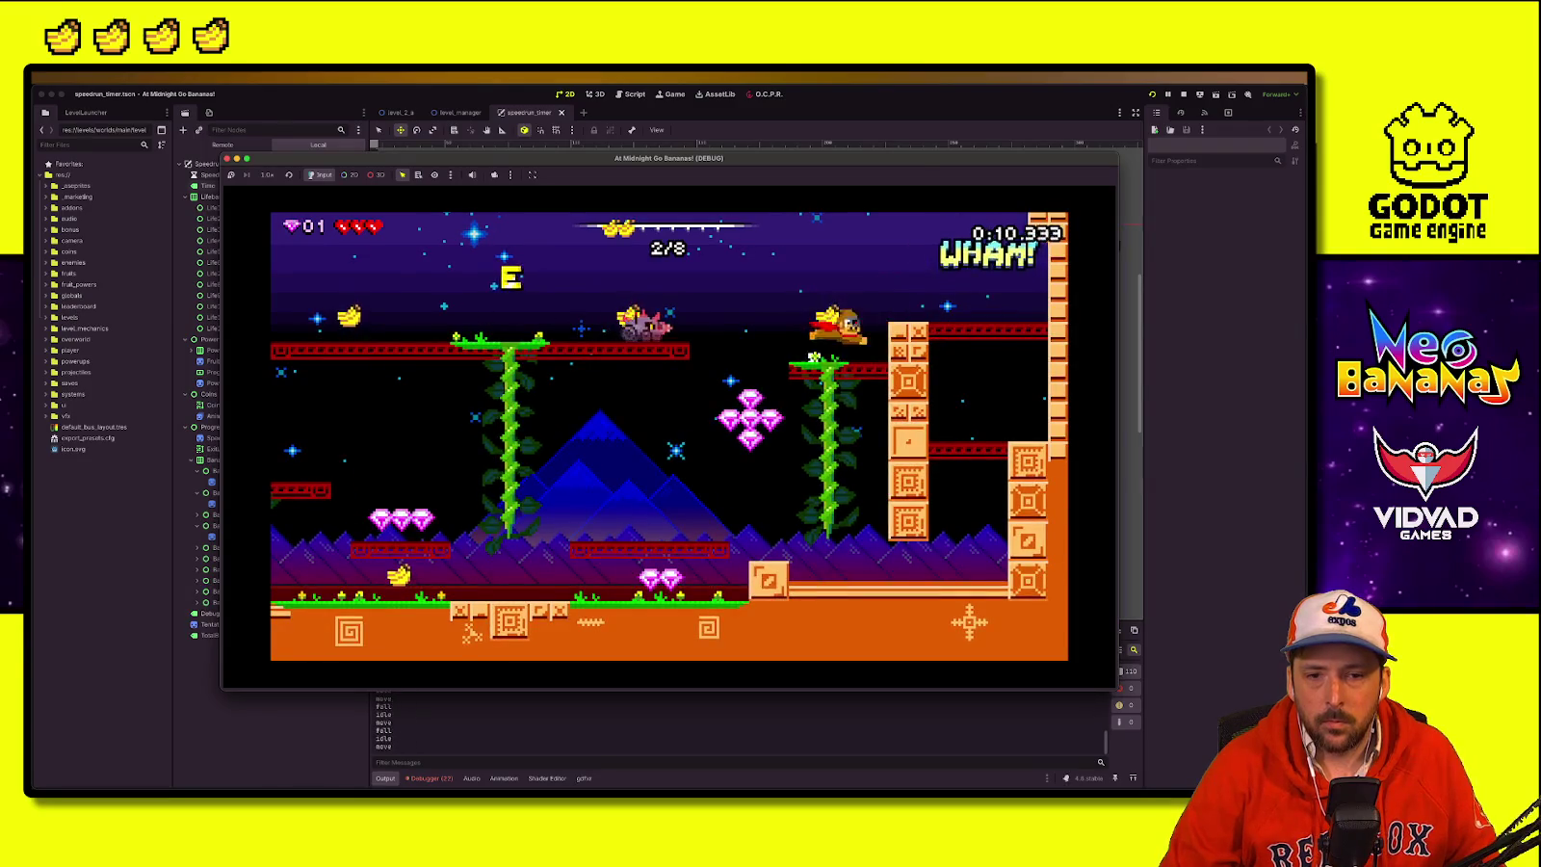
key(Left)
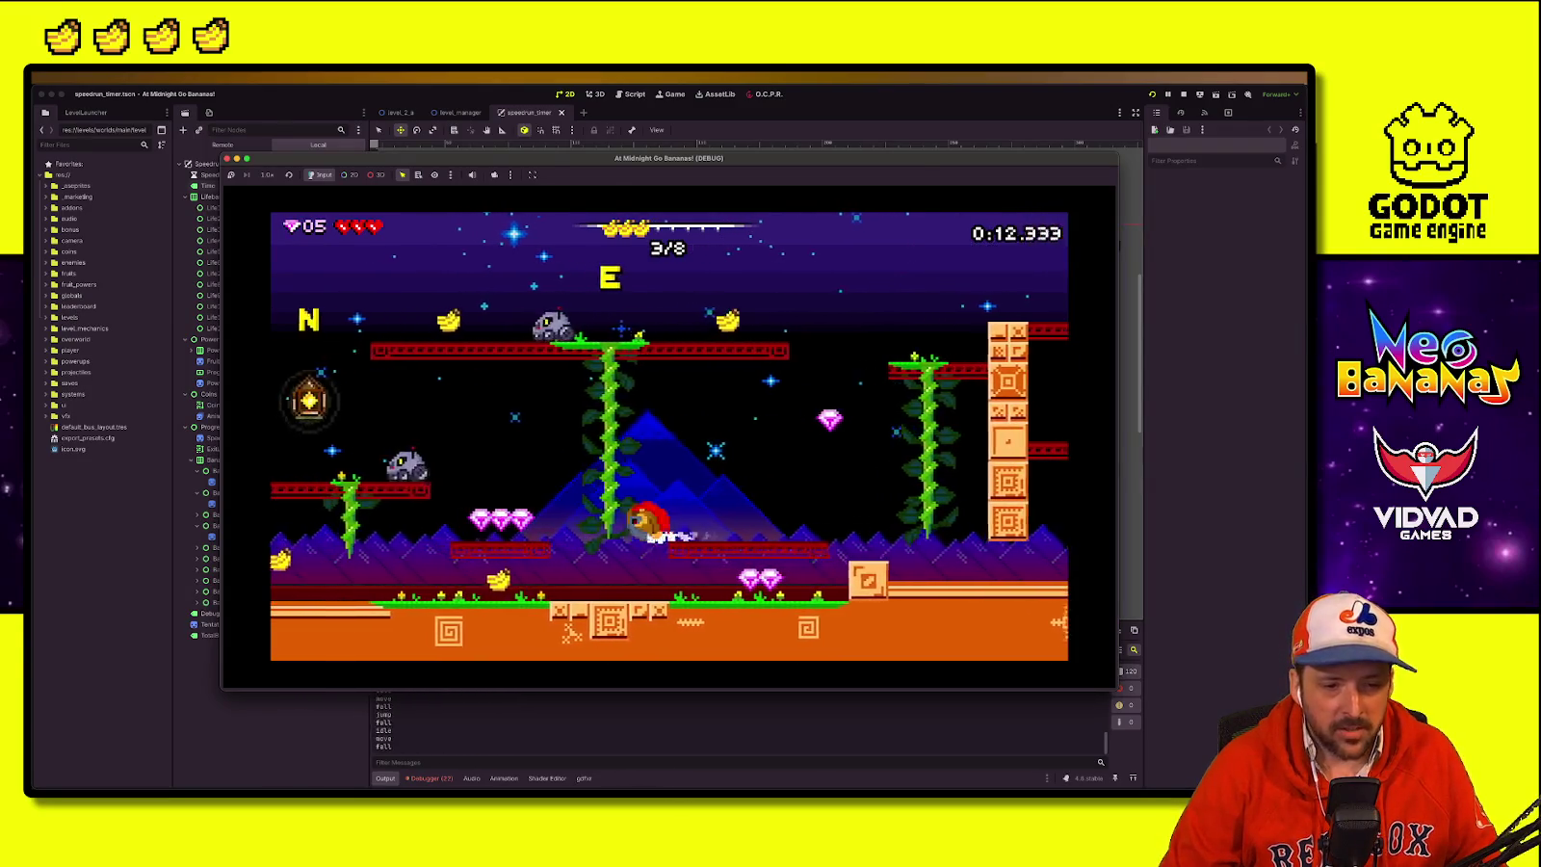
Collect the remaining bananas, hit the enemy, reach the next level, and stop the game
key(Left)
key(space)
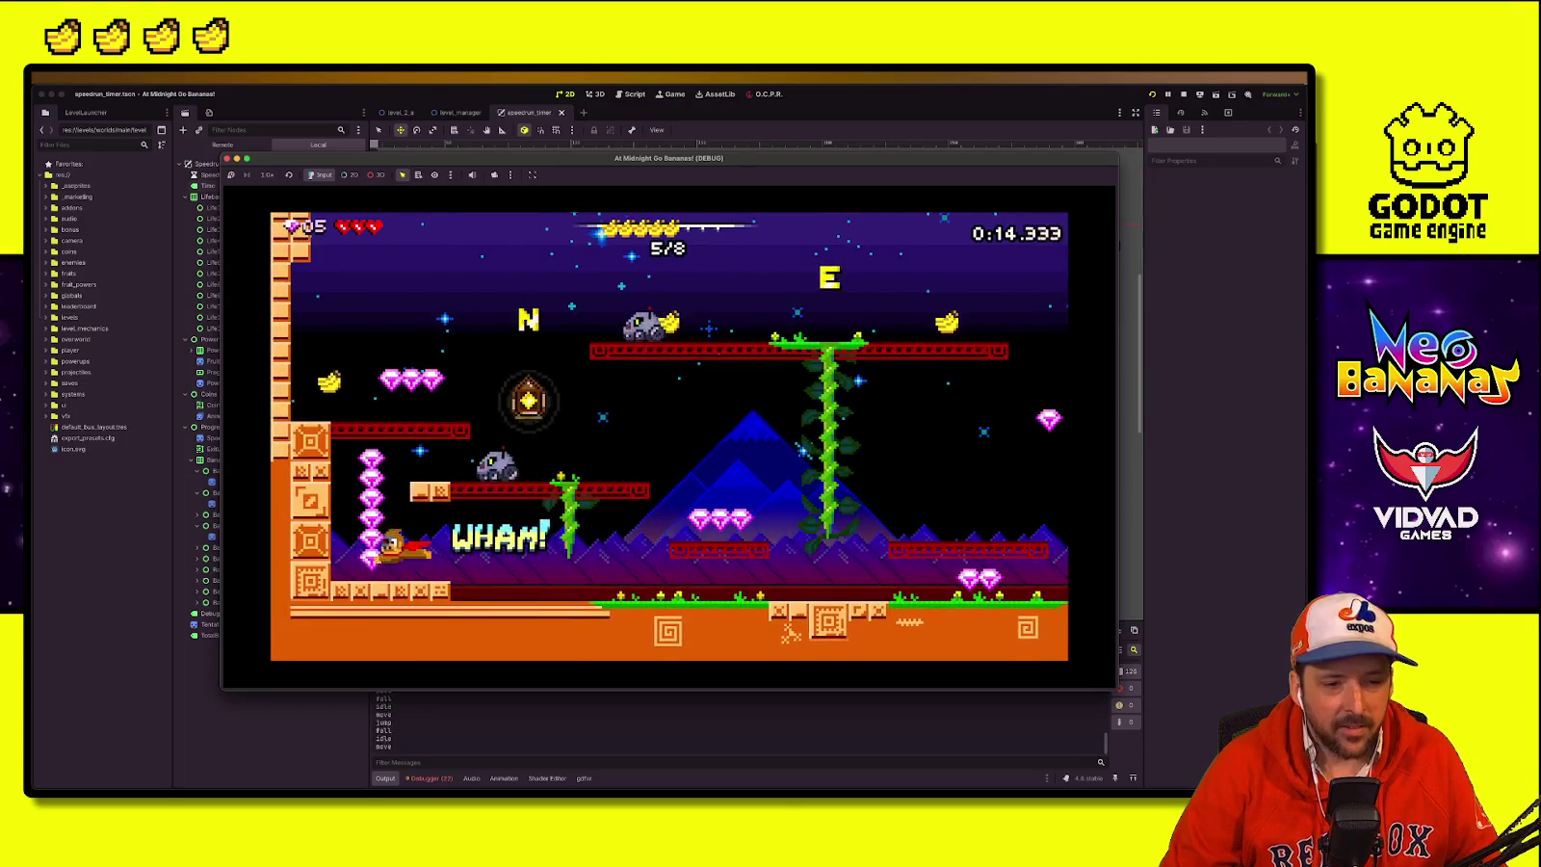
key(space)
key(Right)
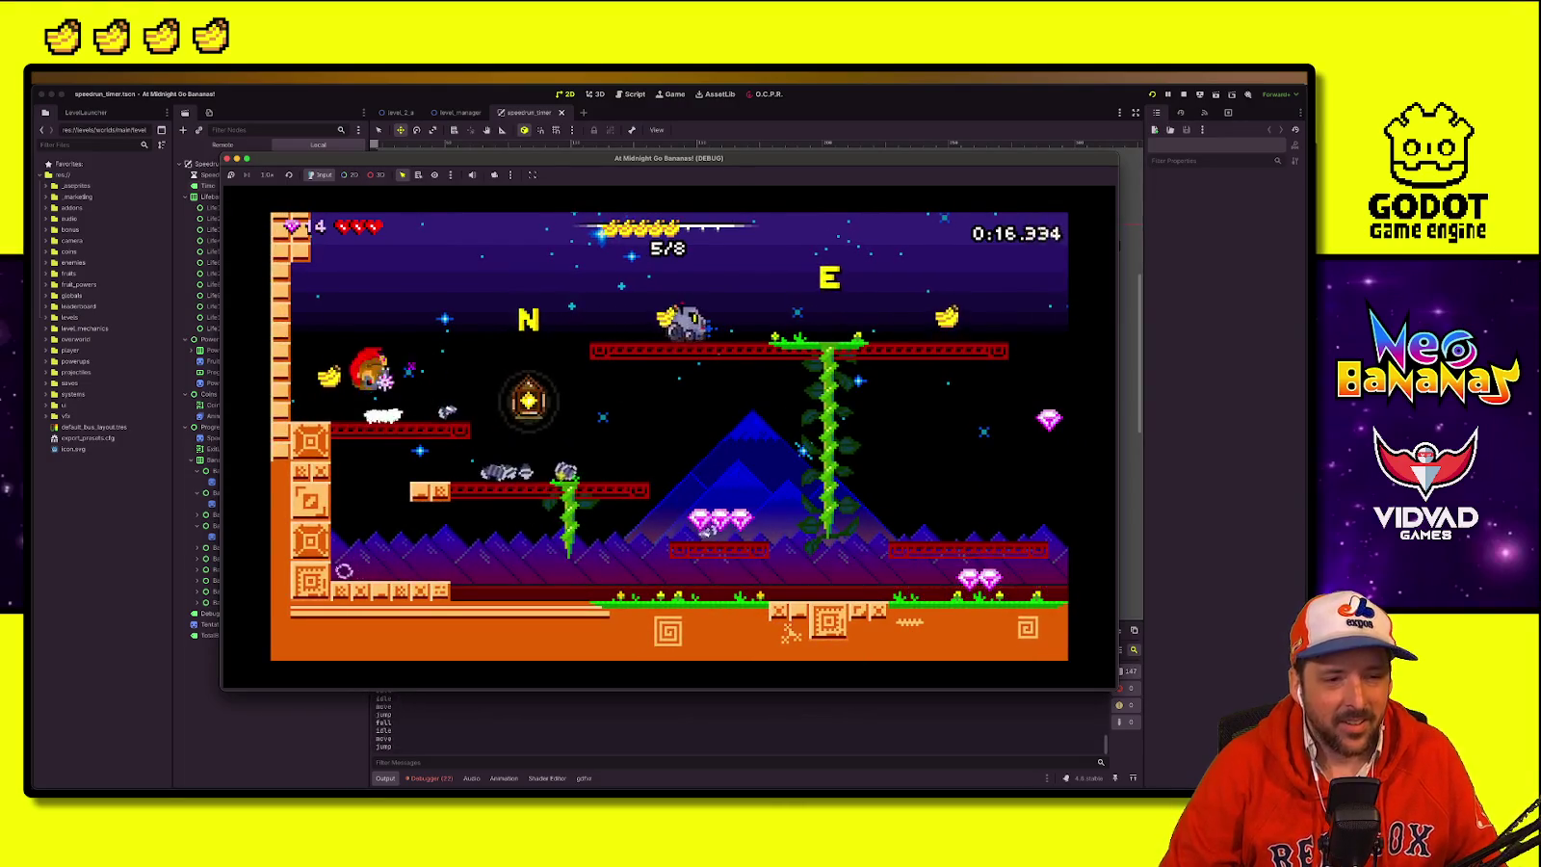
key(Right)
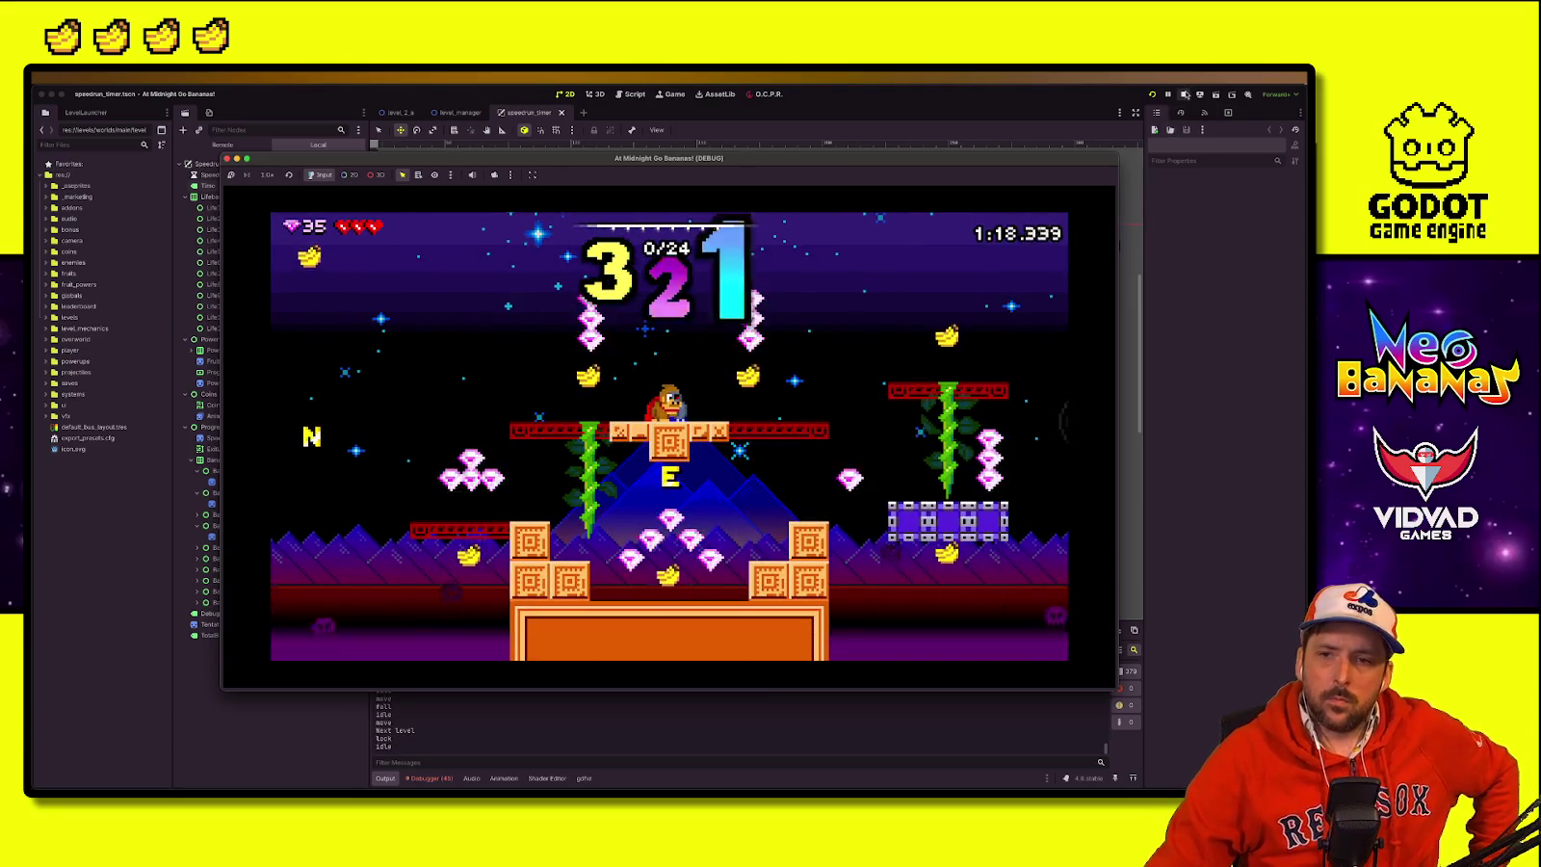
click(1184, 95)
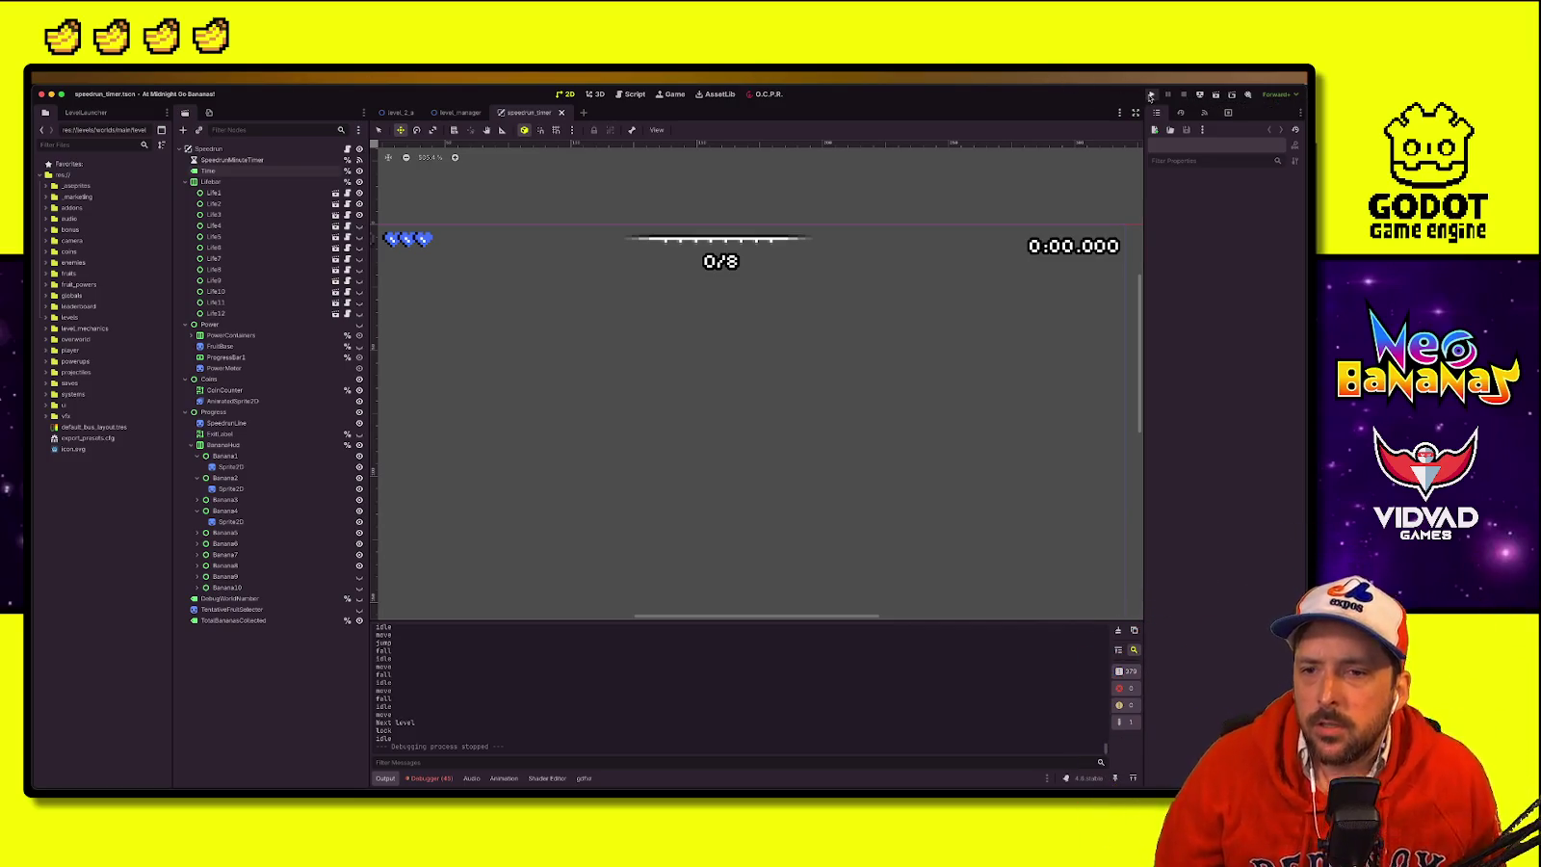
Browse the ui and menus folders in FileSystem and open the main_menu scene
click(45, 405)
click(51, 471)
click(51, 471)
click(75, 482)
click(52, 481)
double_click(93, 592)
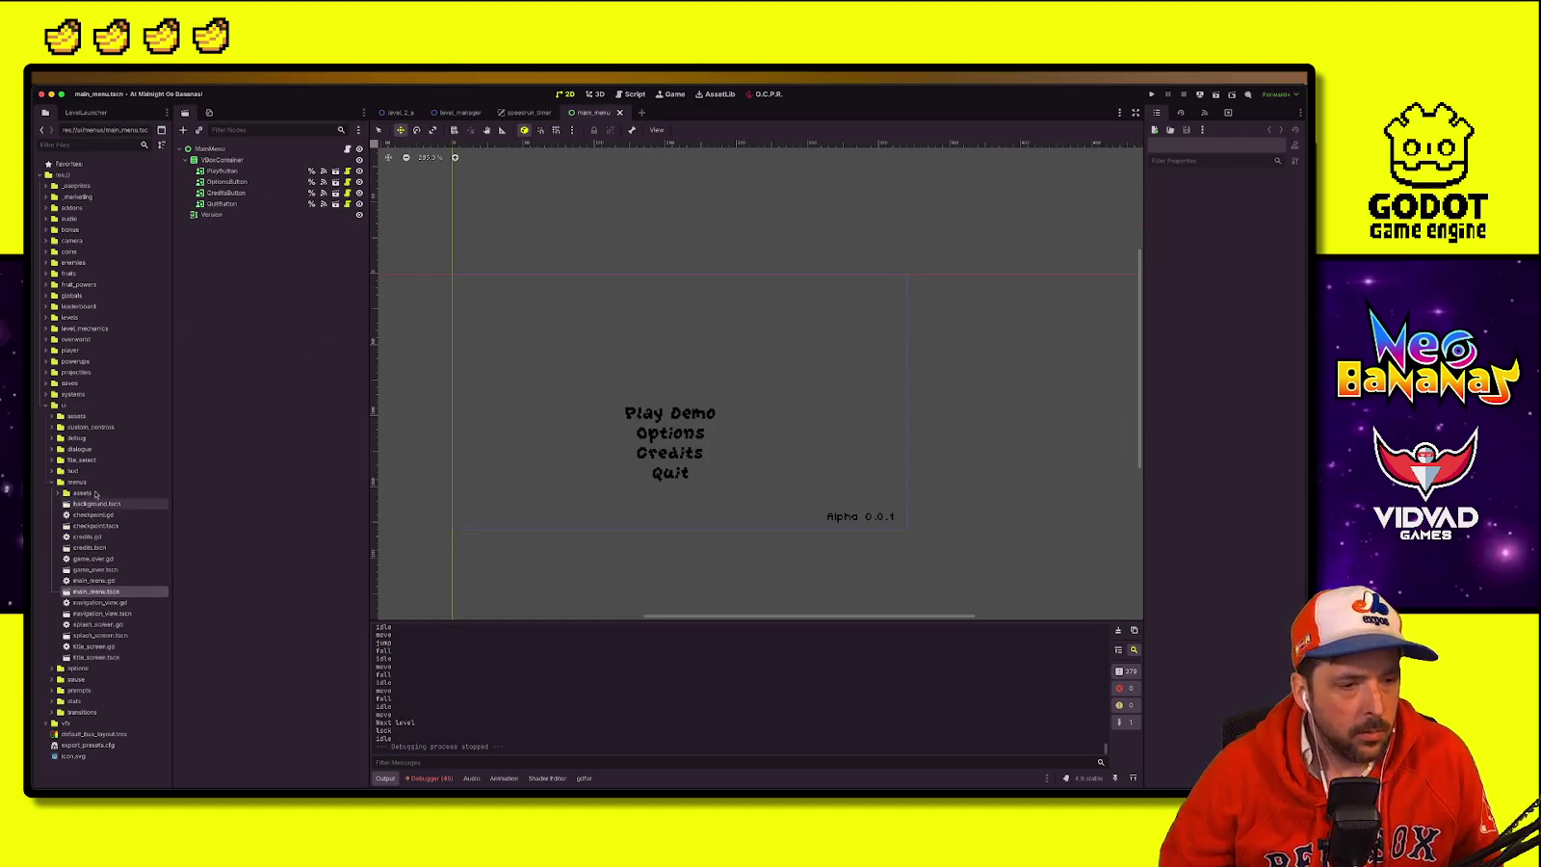
Open overworld.tscn and zoom and pan to centre the overworld map
click(47, 339)
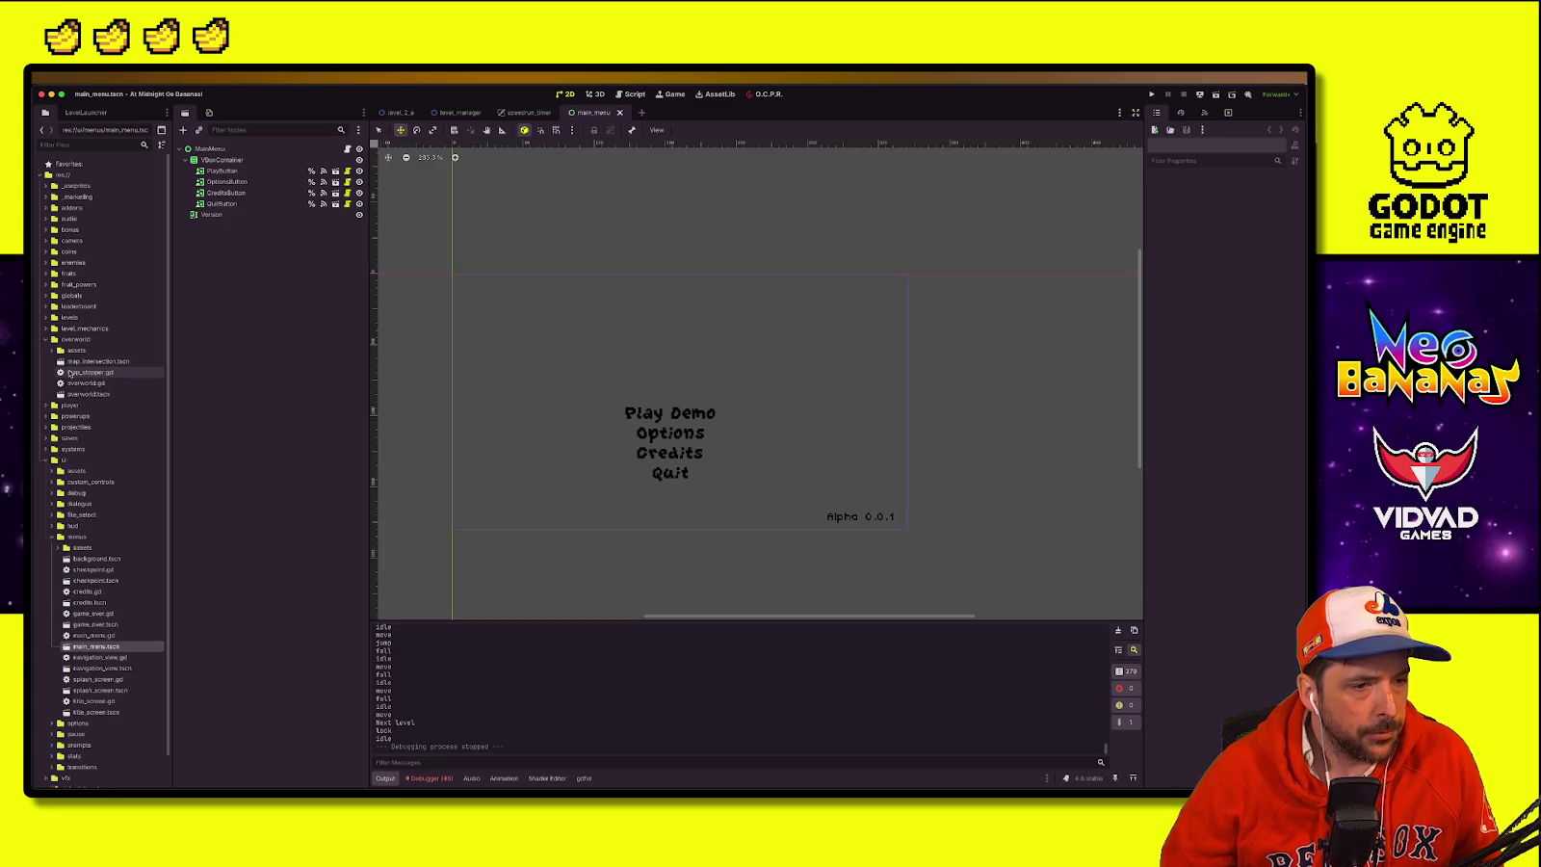
double_click(88, 393)
scroll(528, 211, up, 5)
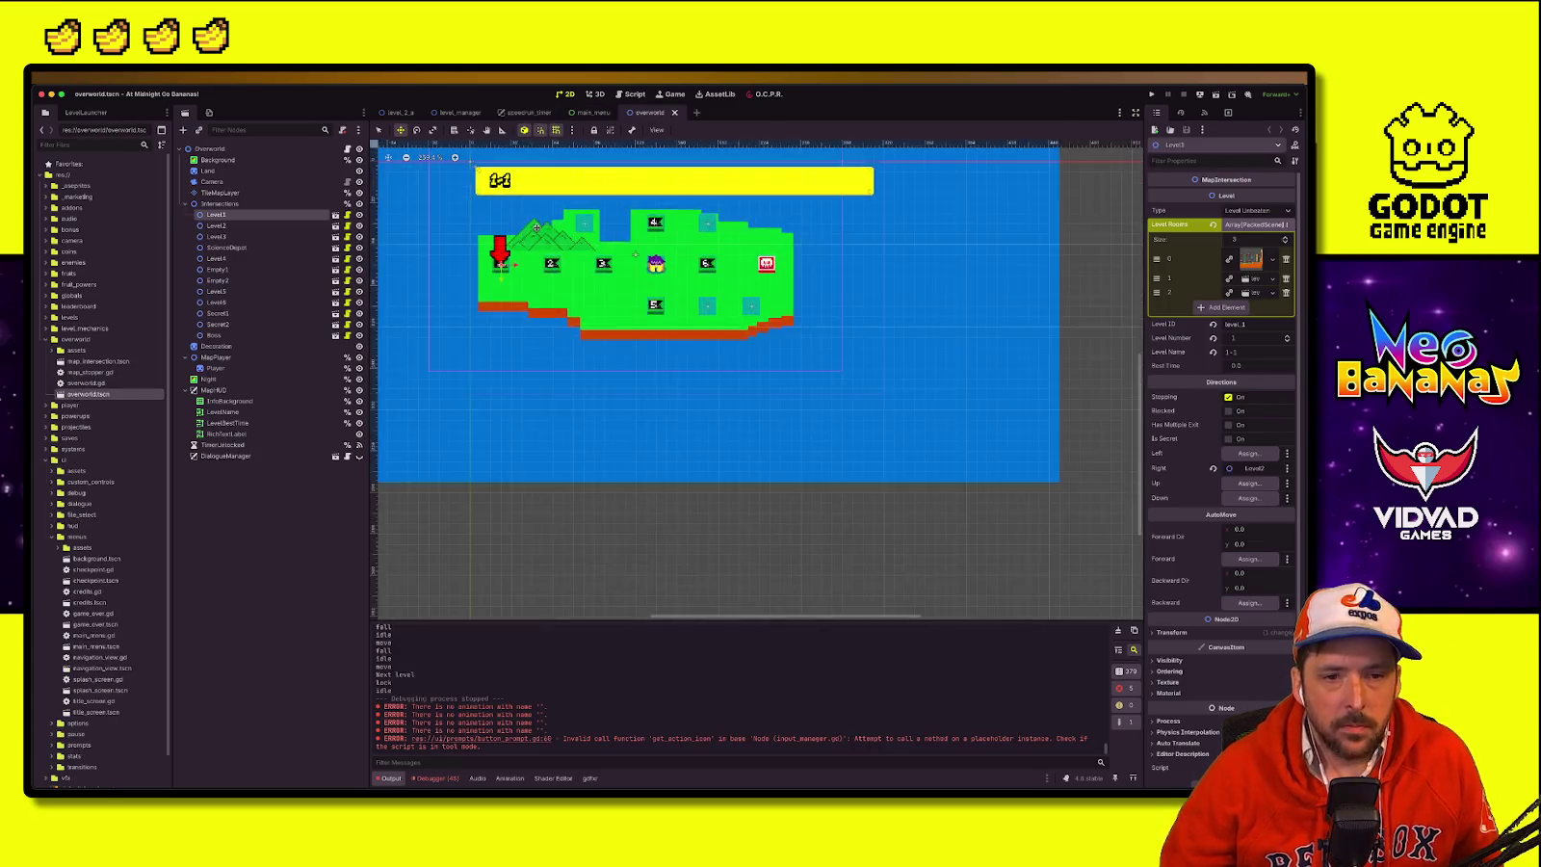
drag(593, 384, 660, 481)
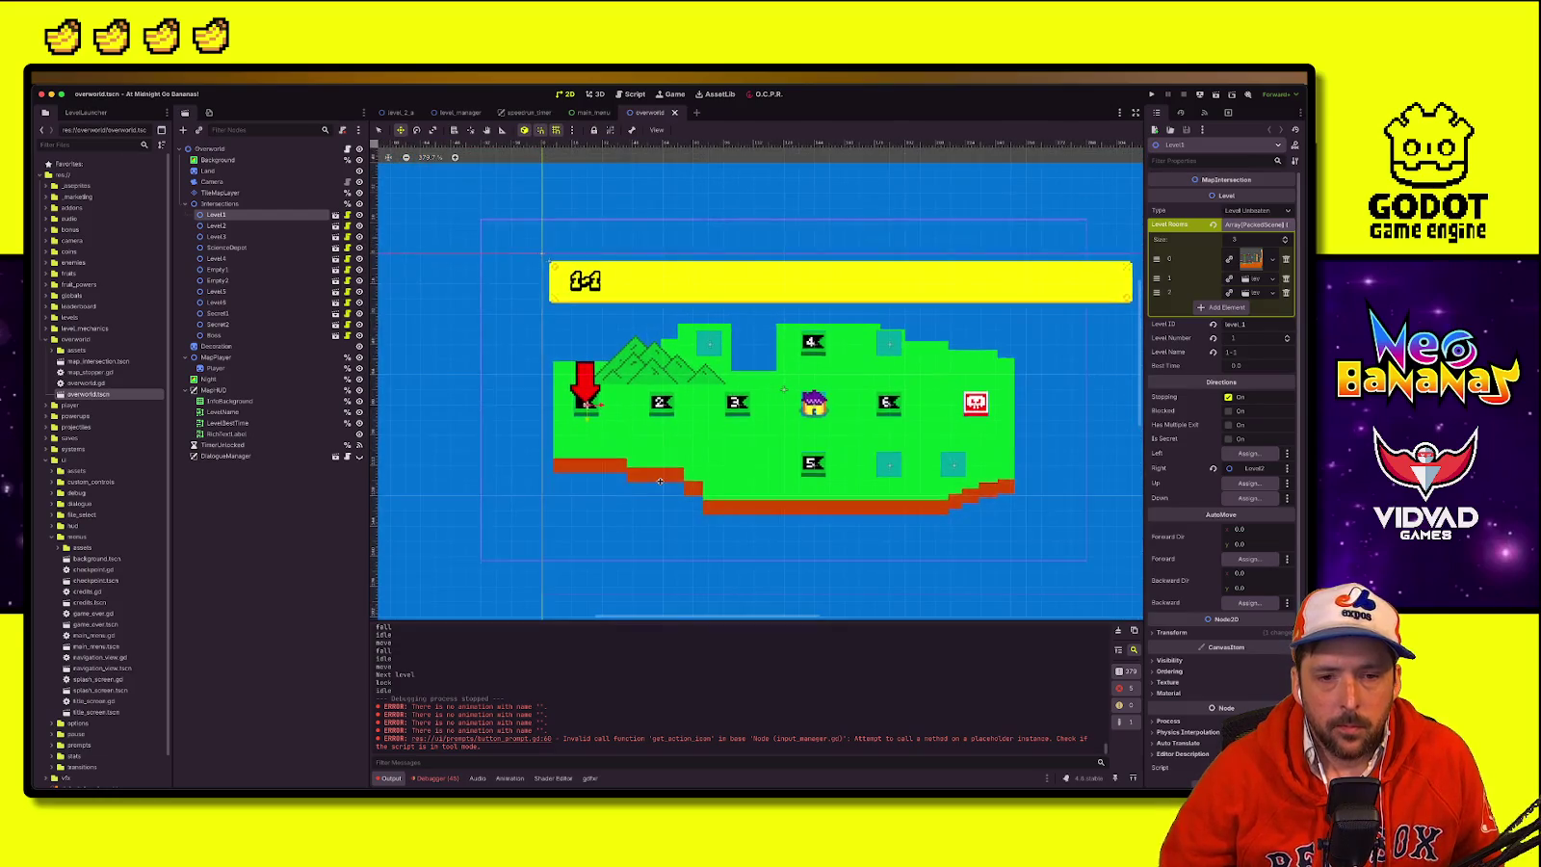
Inspect the Level2 and Level1 points, then reopen main_menu.tscn and select PlayButton
click(299, 227)
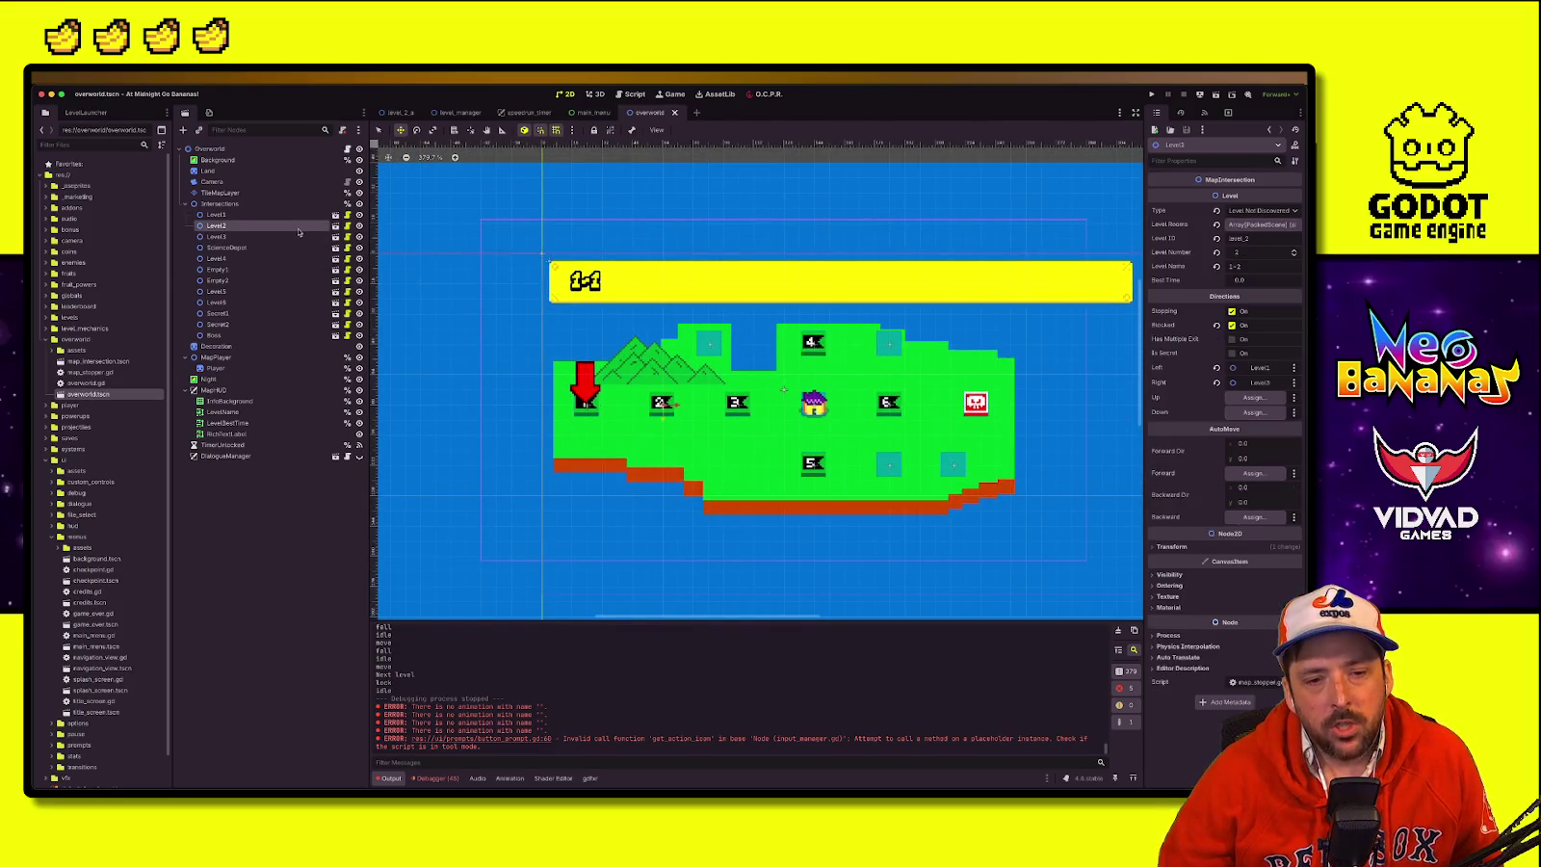
key(Up)
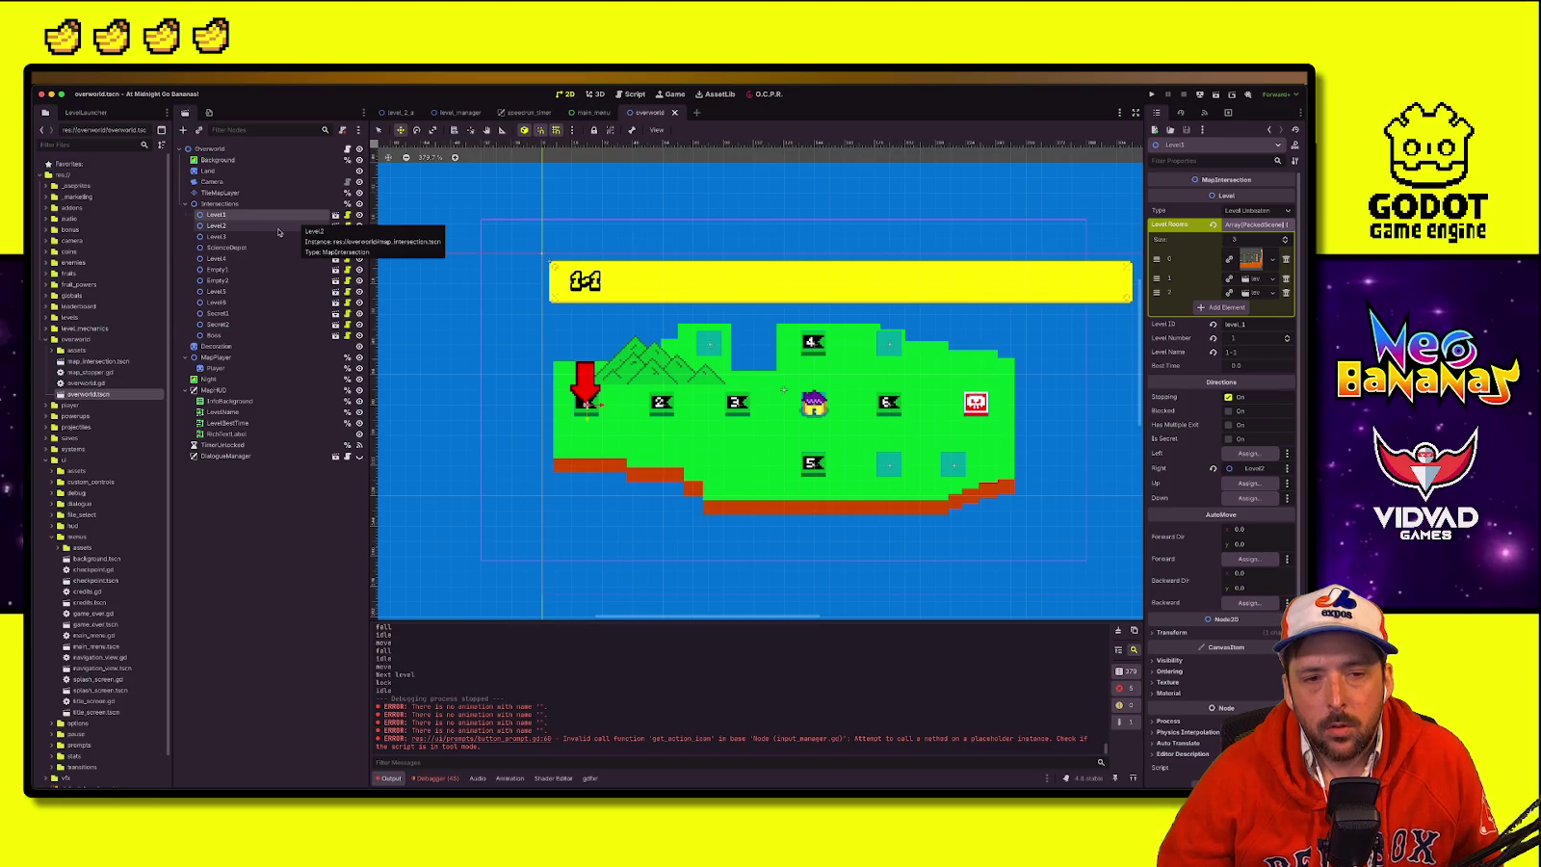
scroll(785, 449, right, 3)
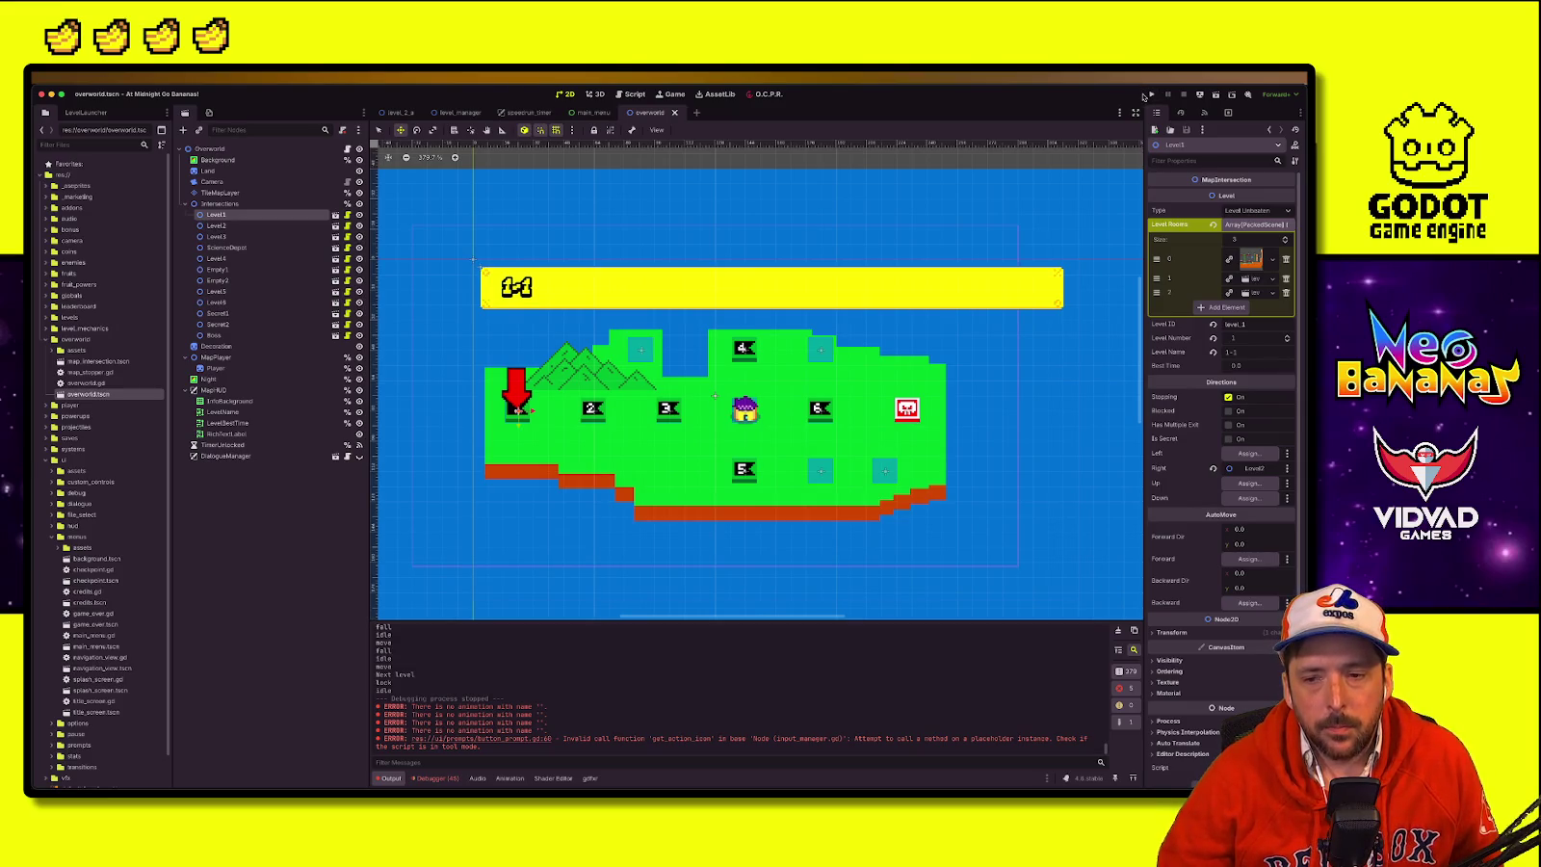
click(292, 537)
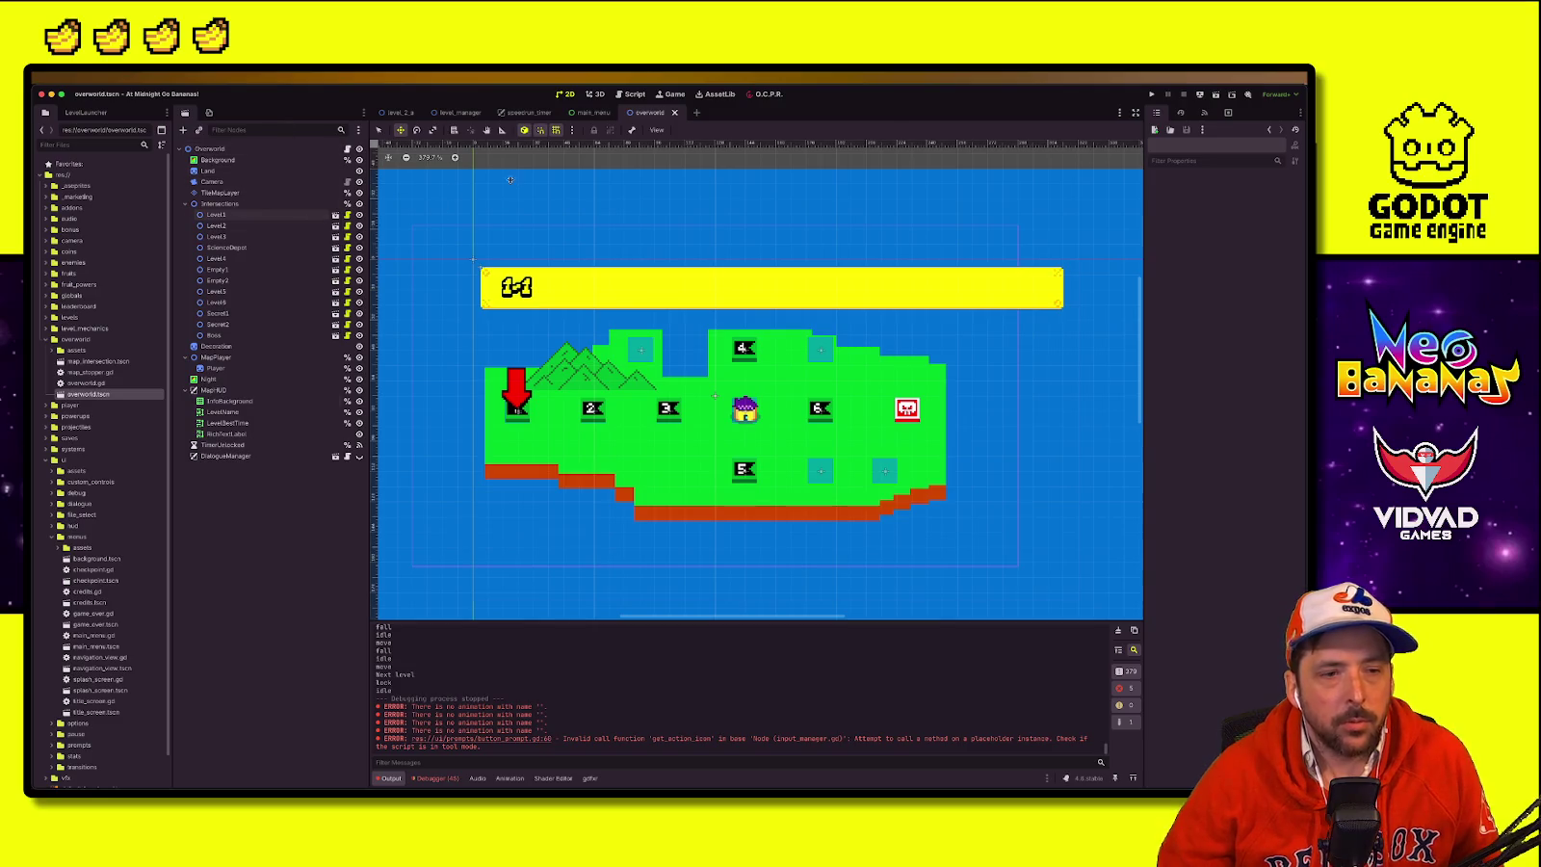
double_click(96, 646)
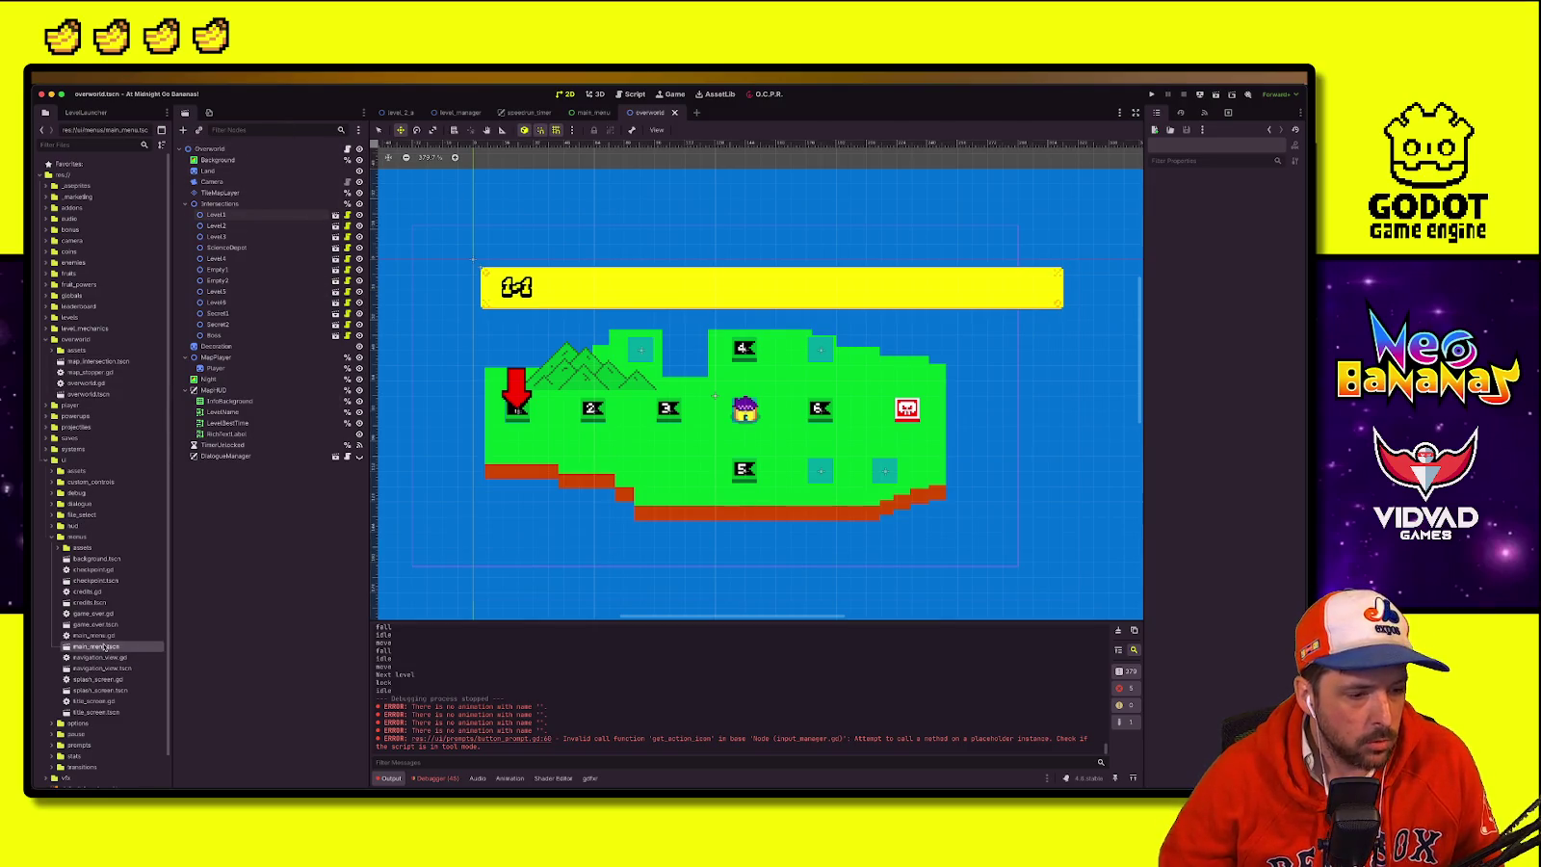
click(223, 170)
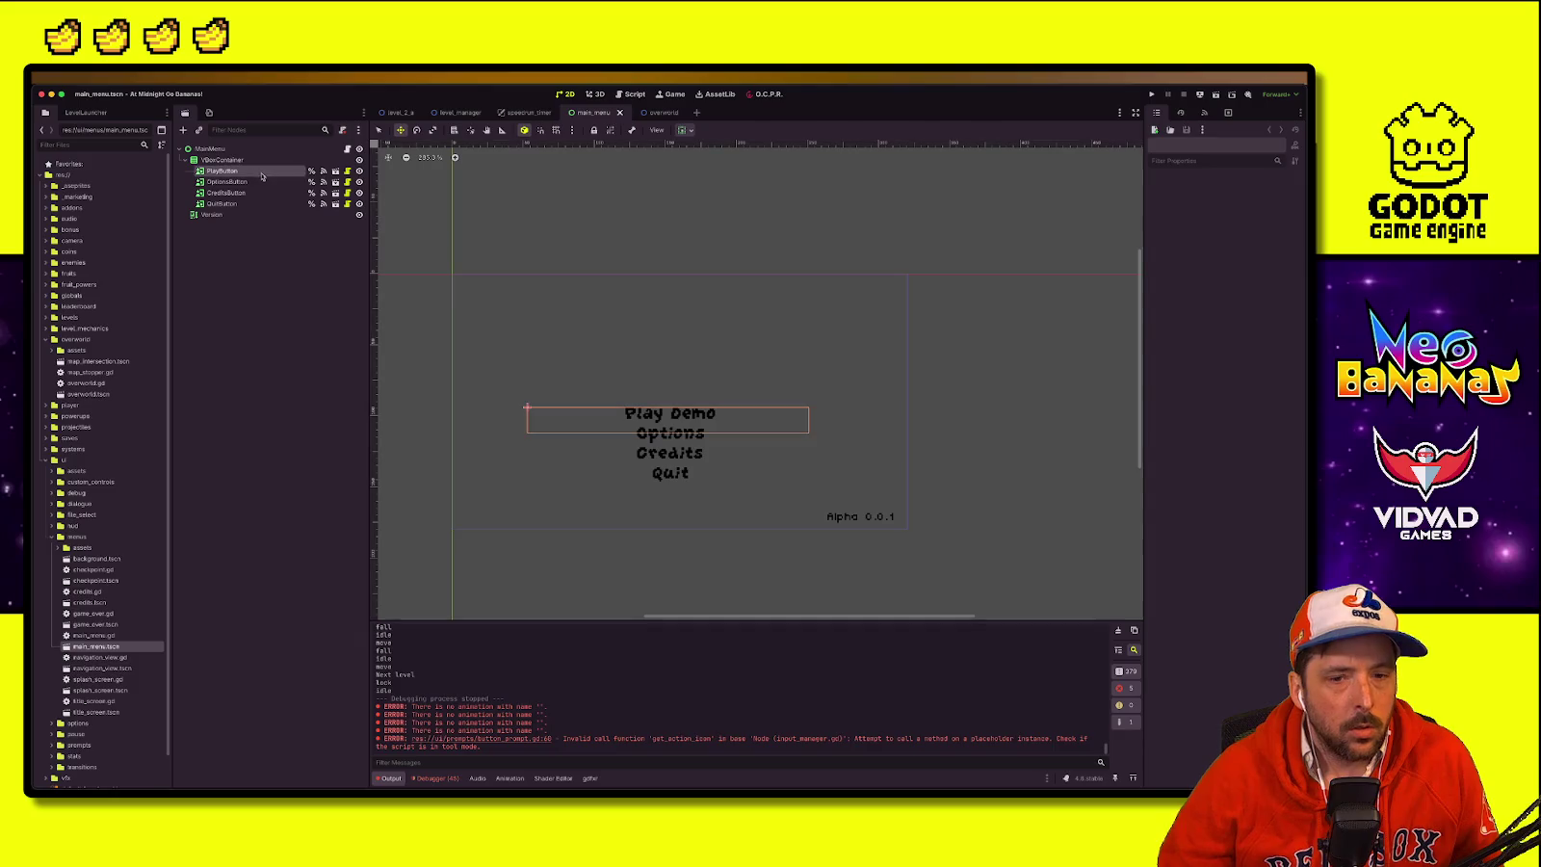
In main_menu.gd, search for 'play' and select the play_button_pressed signal at line 39
click(348, 148)
click(730, 396)
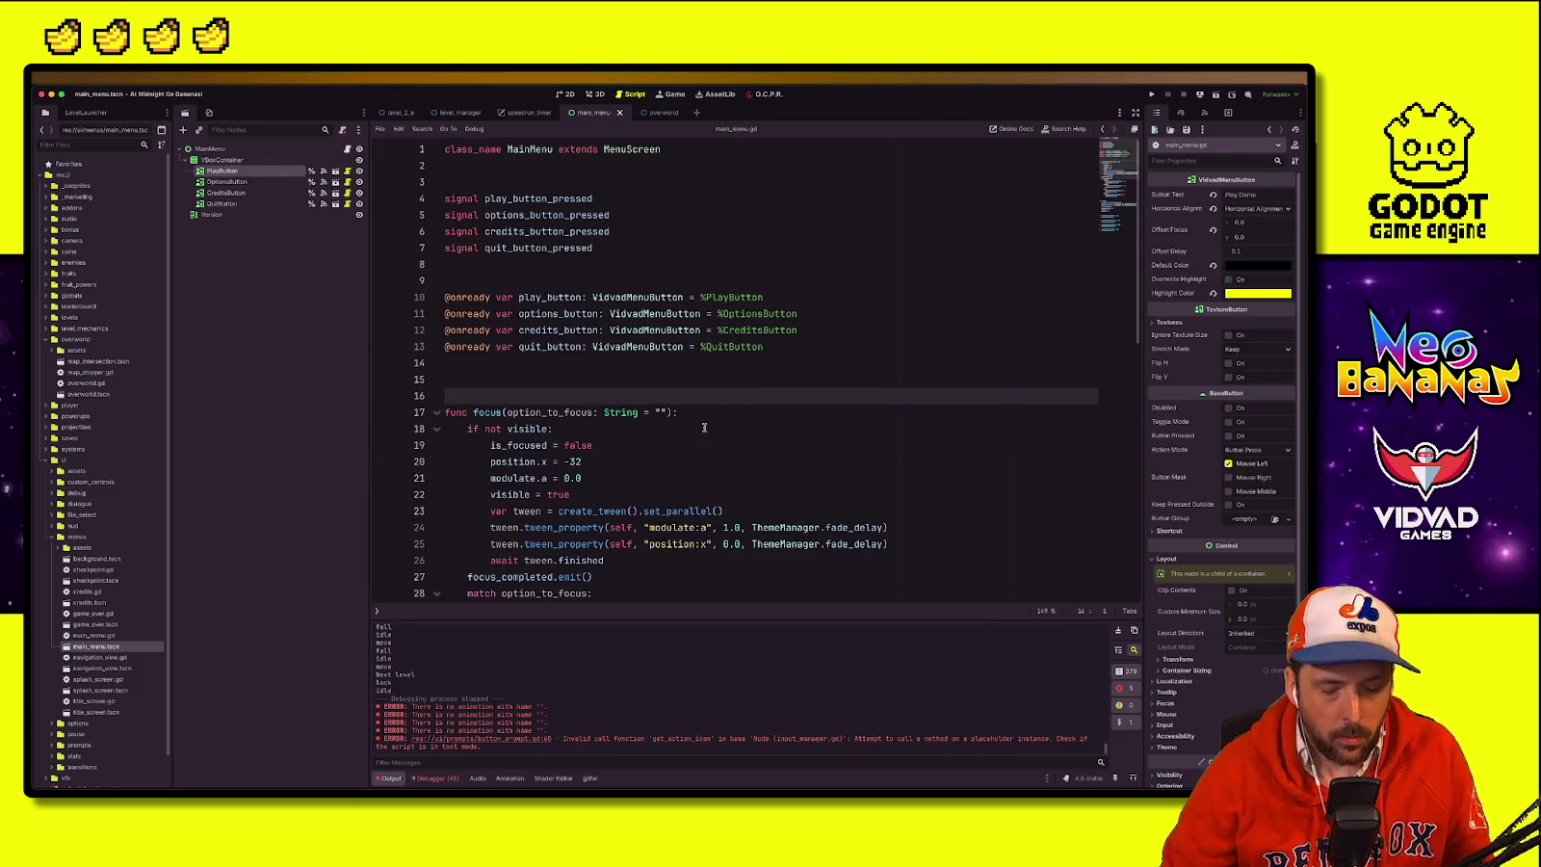
key(ctrl+f)
text(play)
click(704, 426)
key(Up)
key(Up)
key(Up)
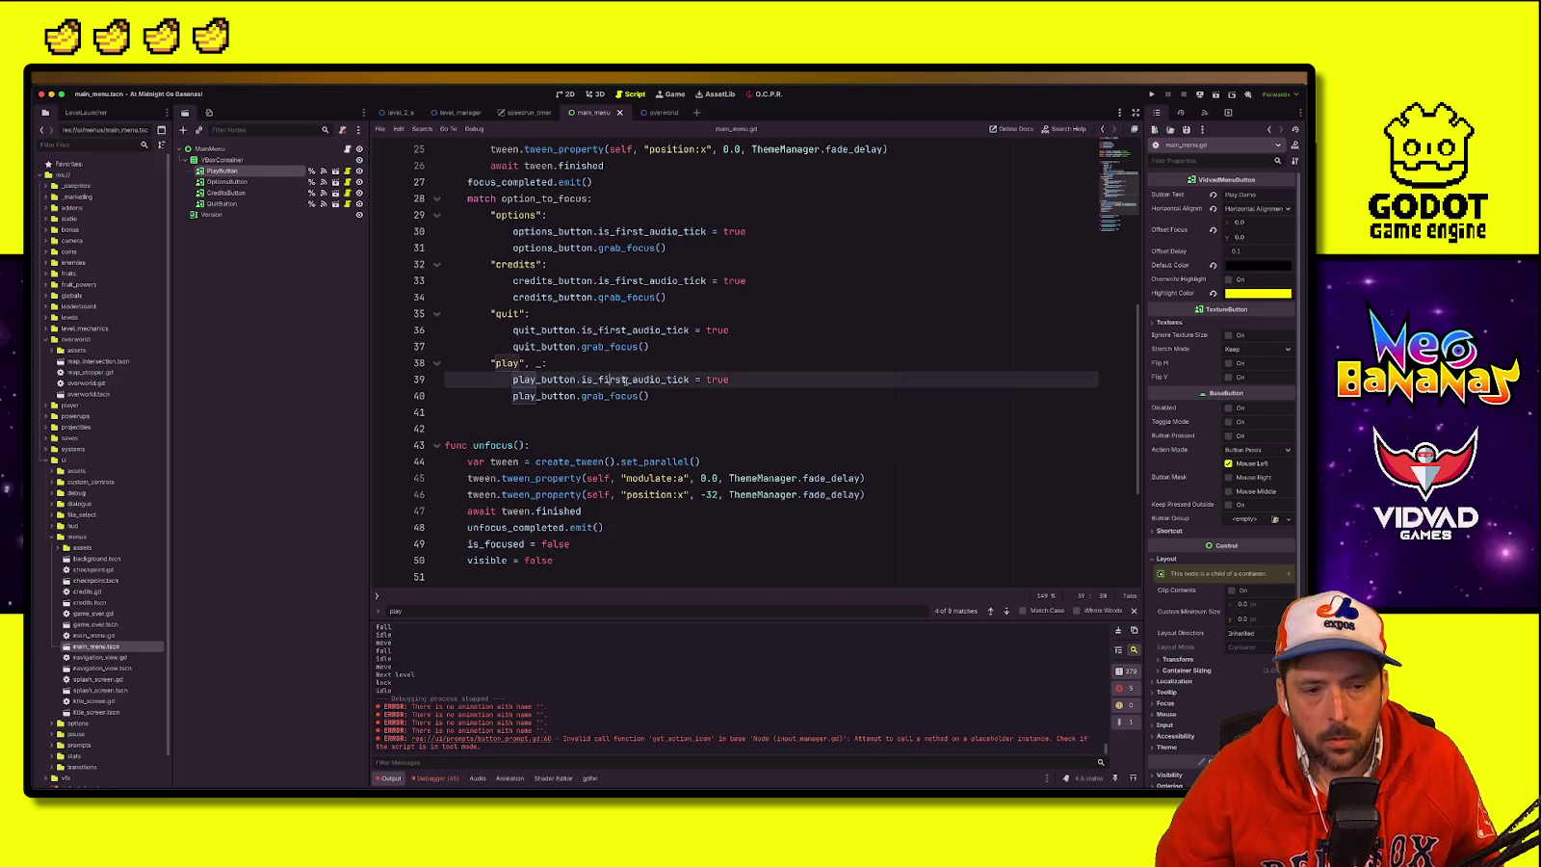
scroll(646, 453, down, 4)
click(626, 430)
double_click(544, 413)
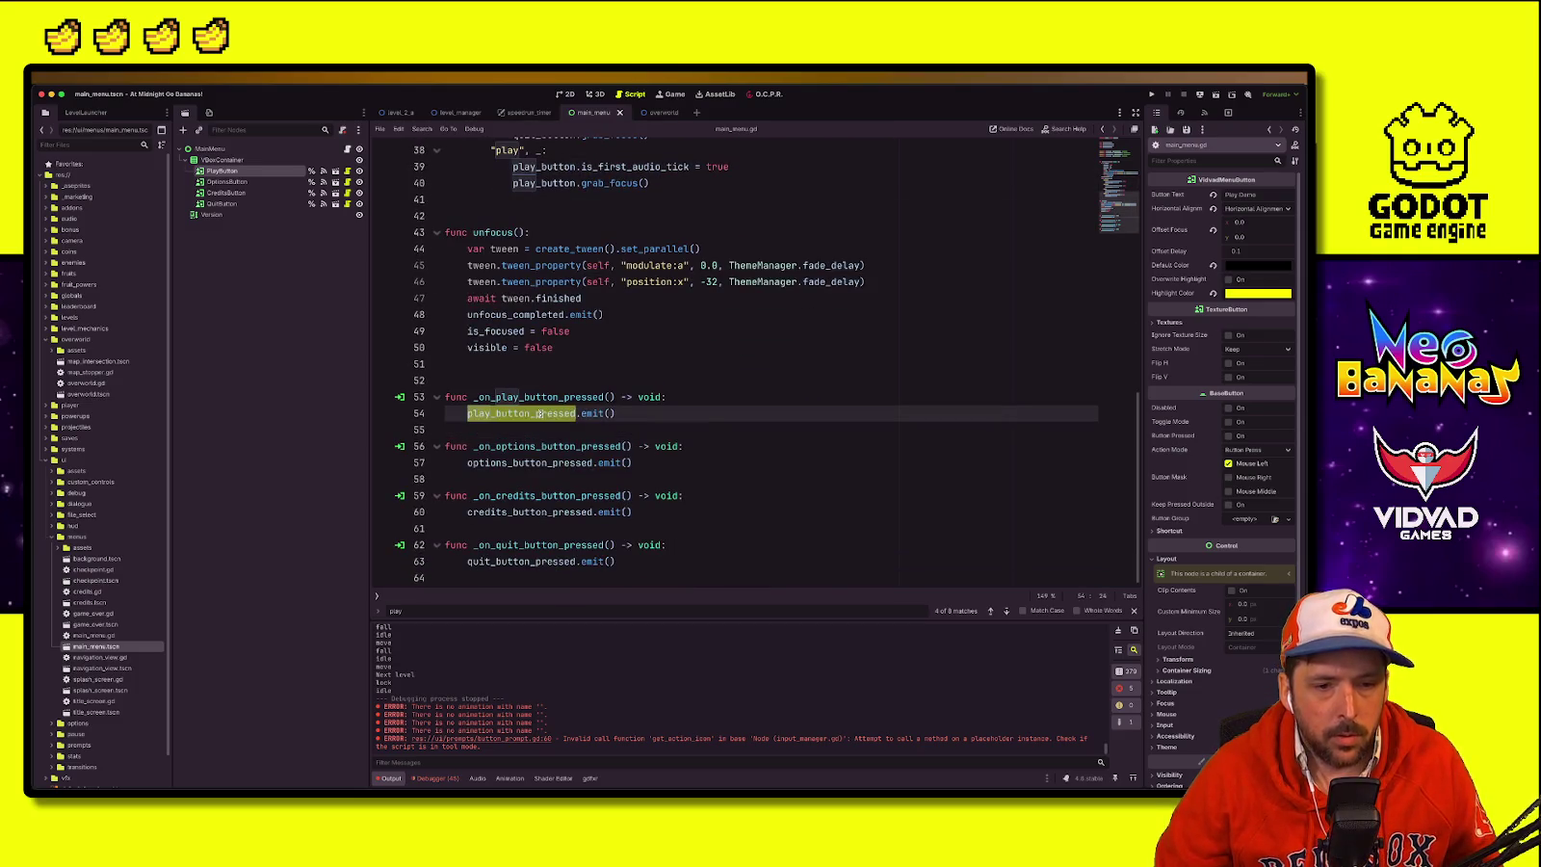
Open navigation_view.tscn and examine the play handler's SceneManager.to_overworld() call
double_click(101, 667)
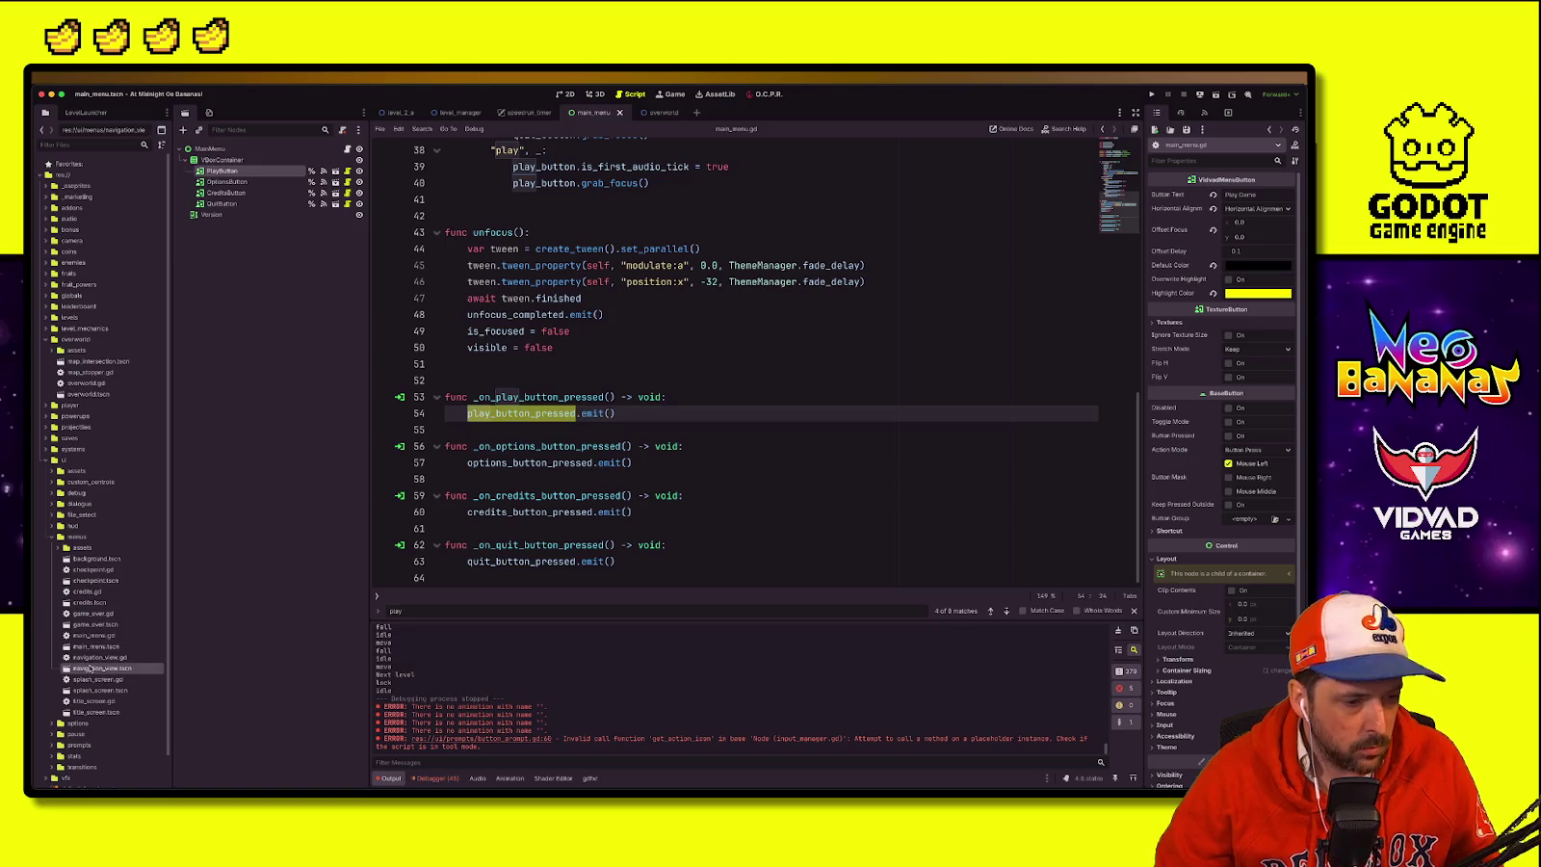
scroll(771, 395, down, 4)
click(759, 397)
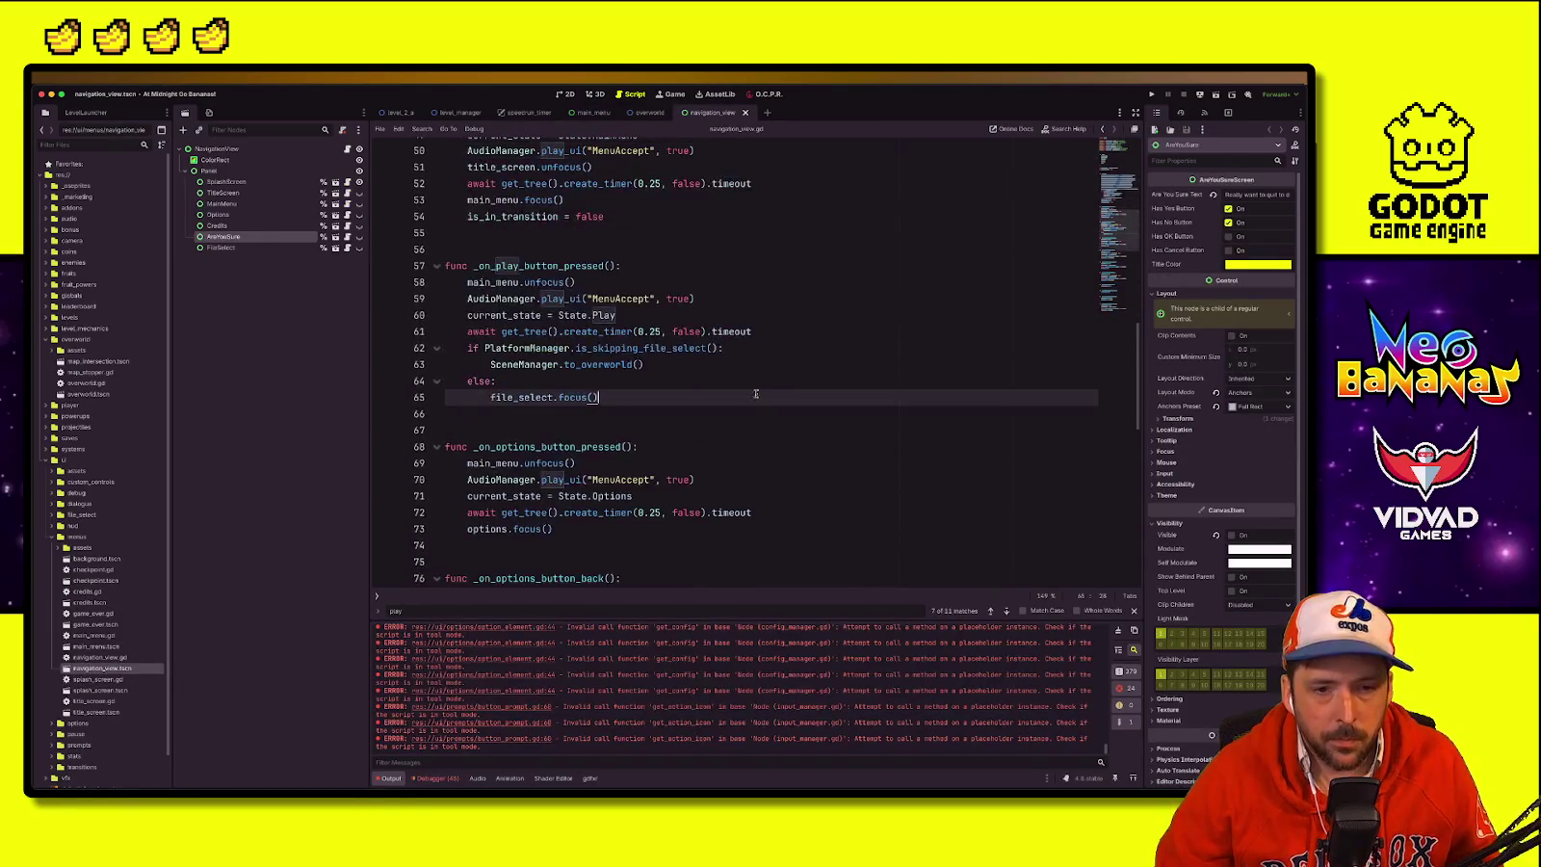
drag(460, 292, 453, 429)
click(481, 380)
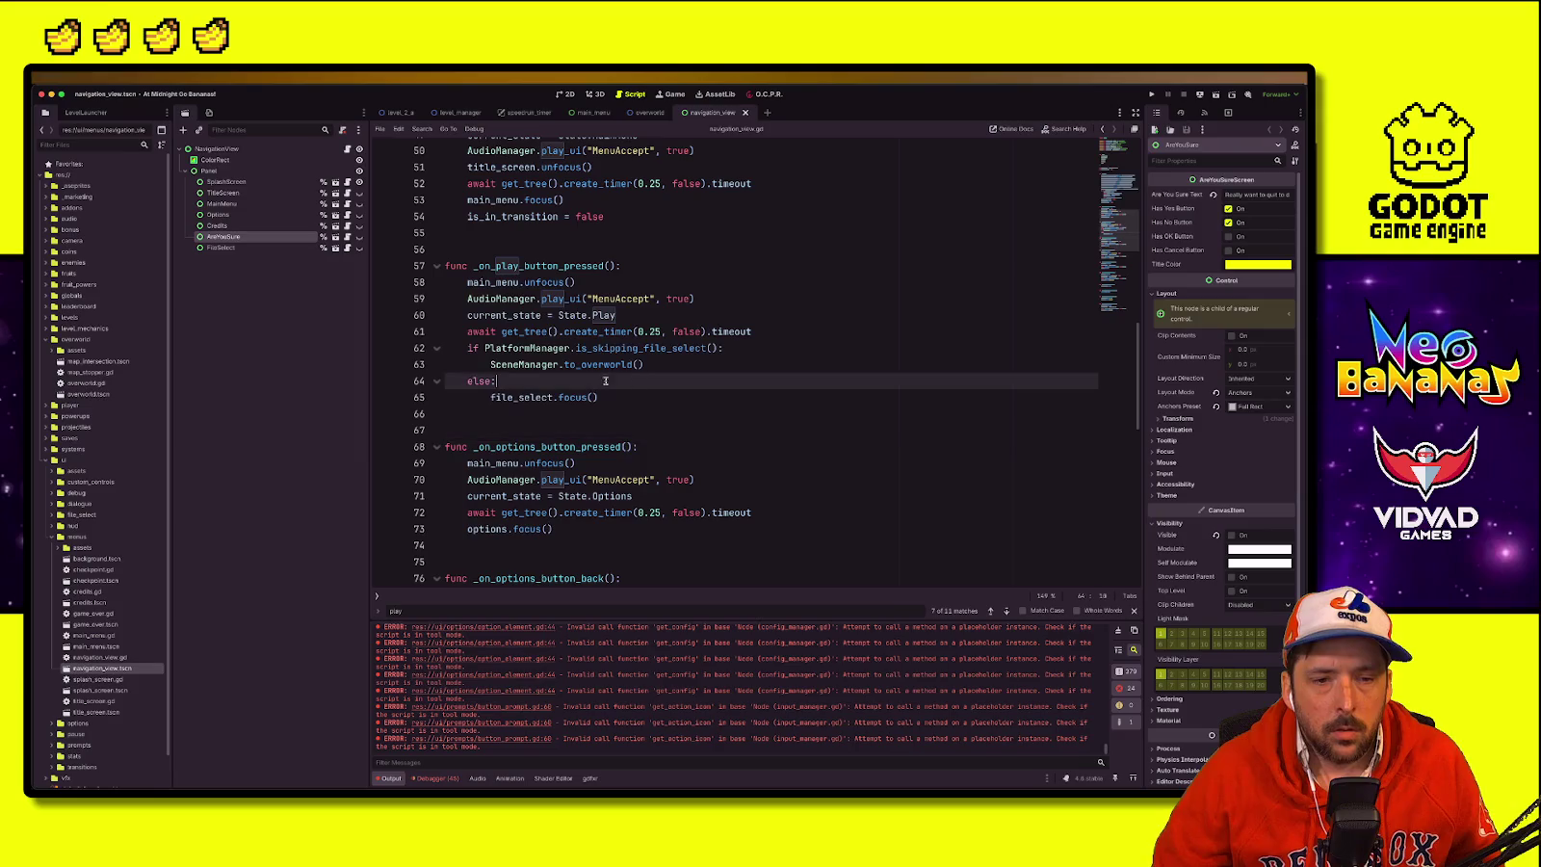
click(528, 364)
drag(489, 364, 645, 364)
click(645, 364)
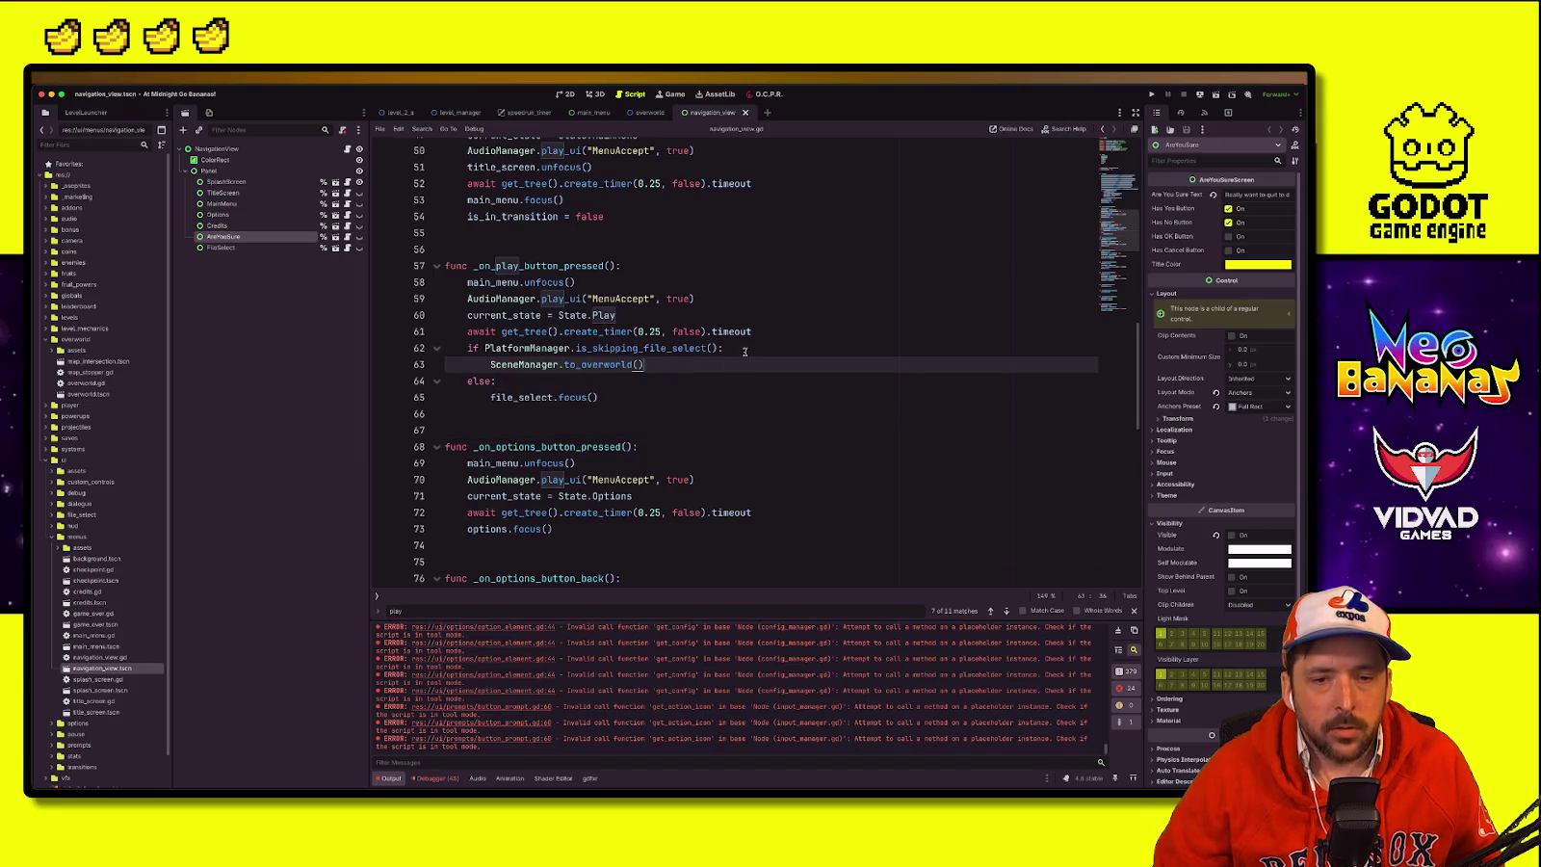
Jump to the to_overworld definition in scene_manager.gd and scroll through the file
ctrl+click(569, 365)
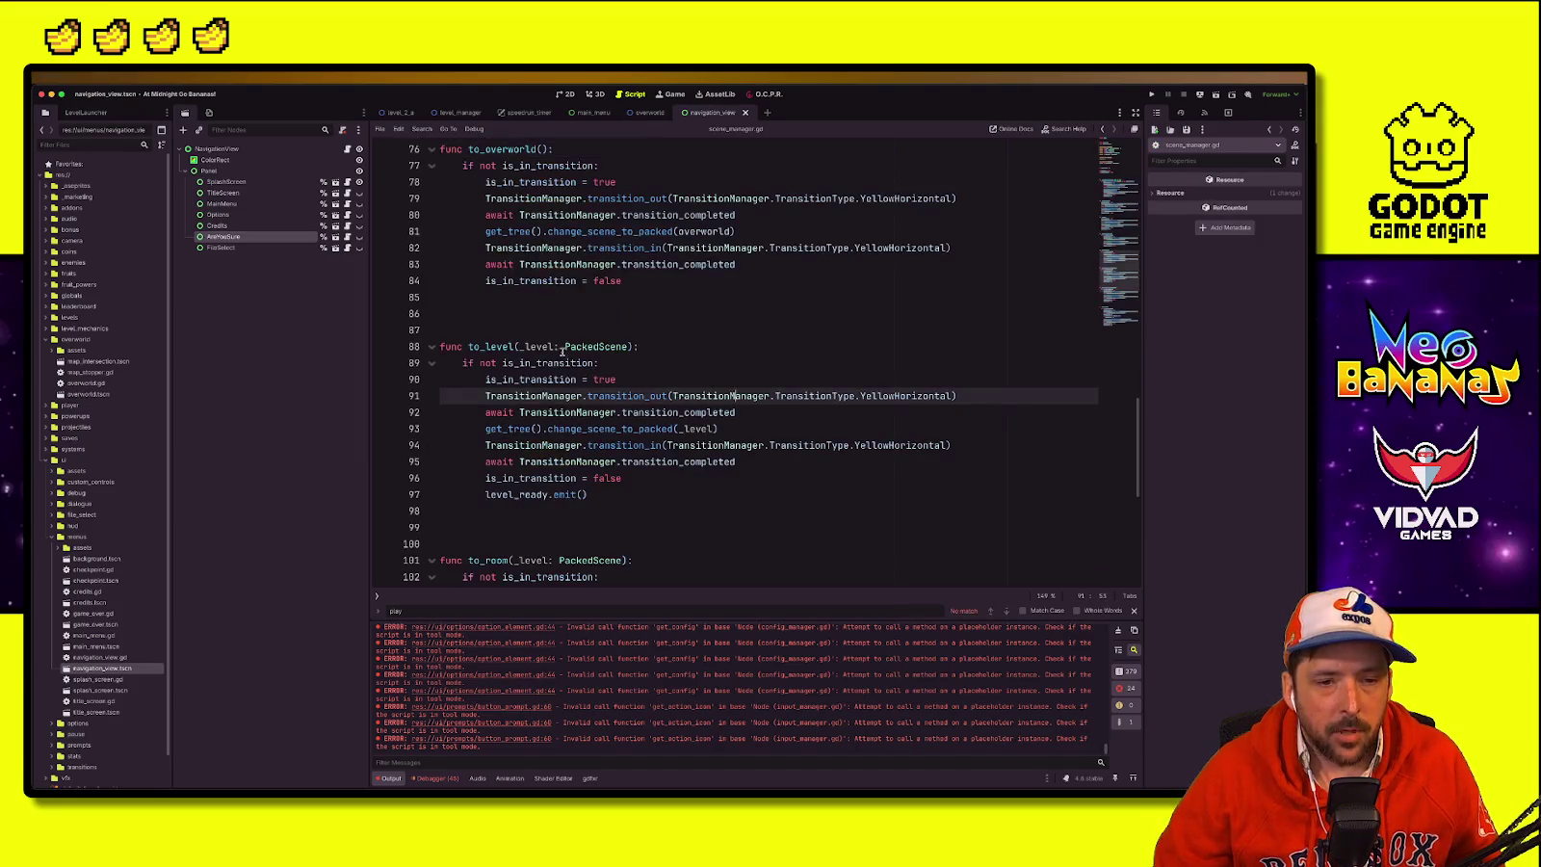
scroll(492, 347, up, 5)
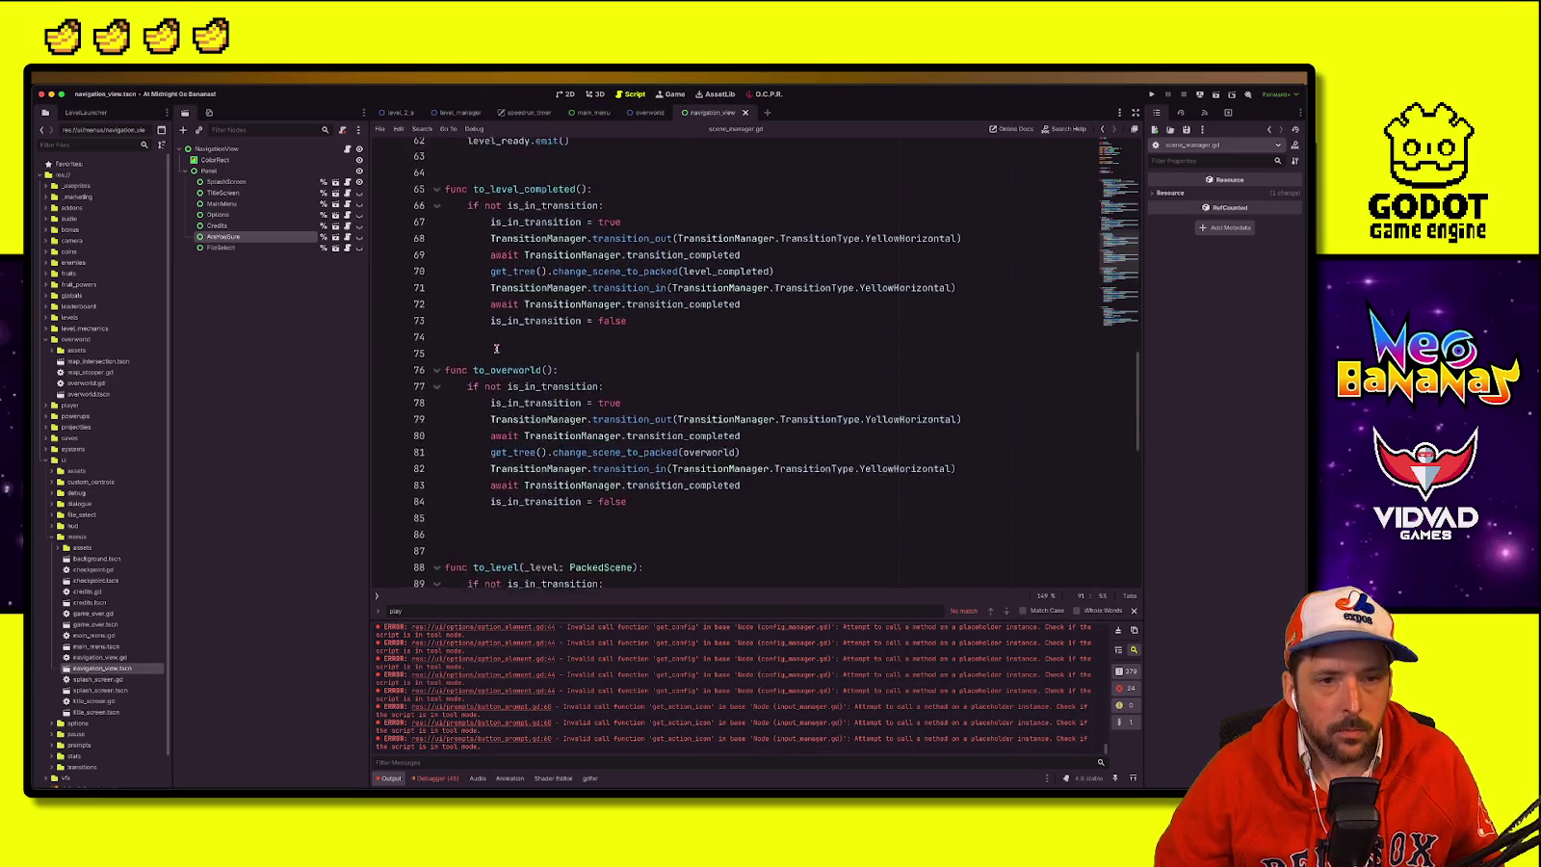
scroll(496, 350, up, 3)
scroll(496, 350, down, 8)
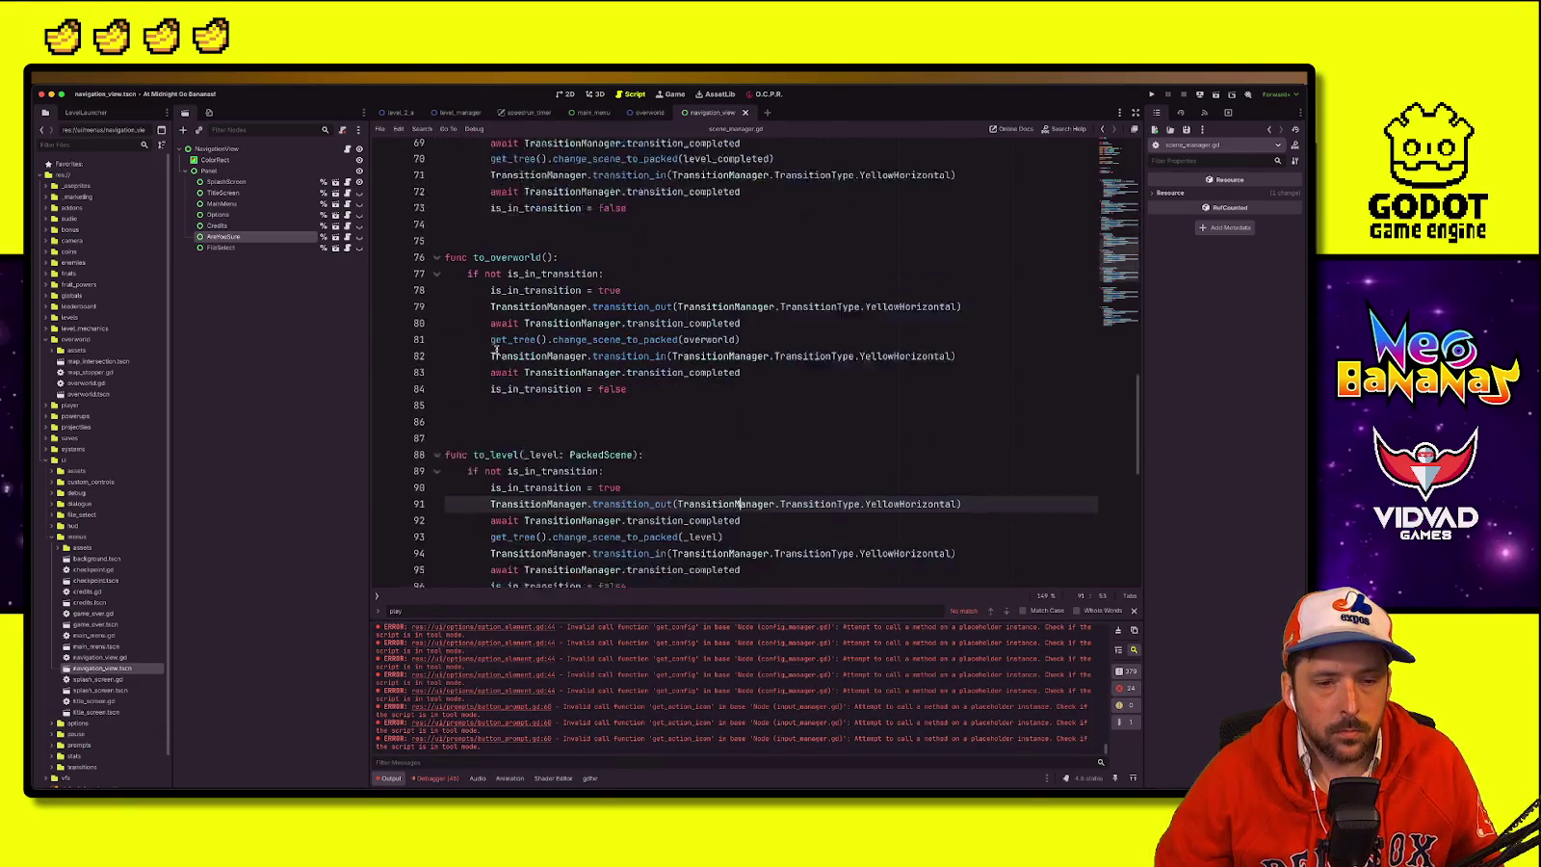
scroll(496, 350, down, 8)
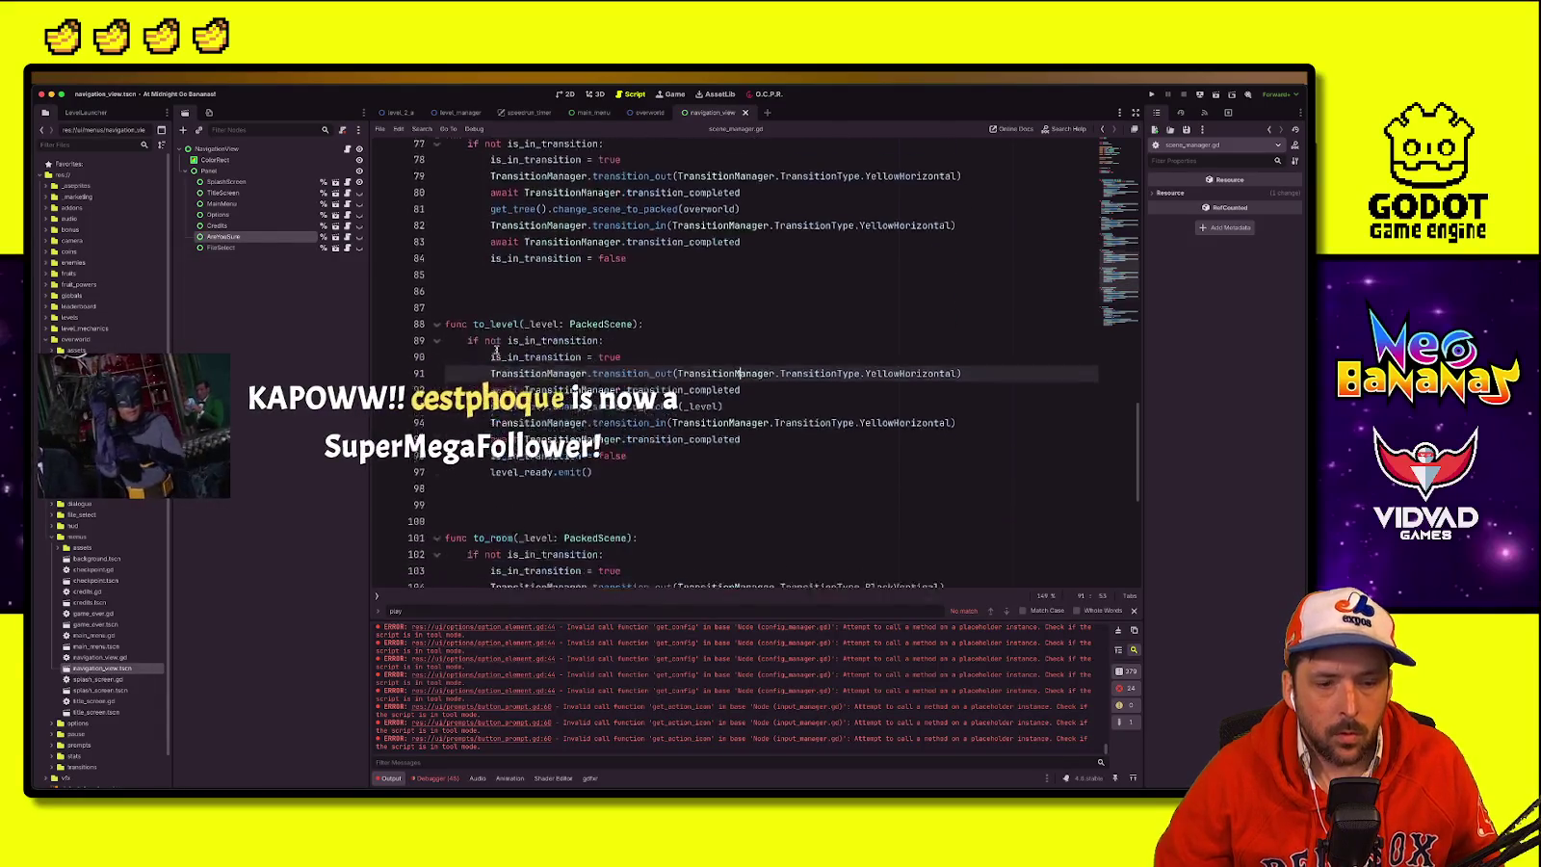
scroll(494, 350, up, 12)
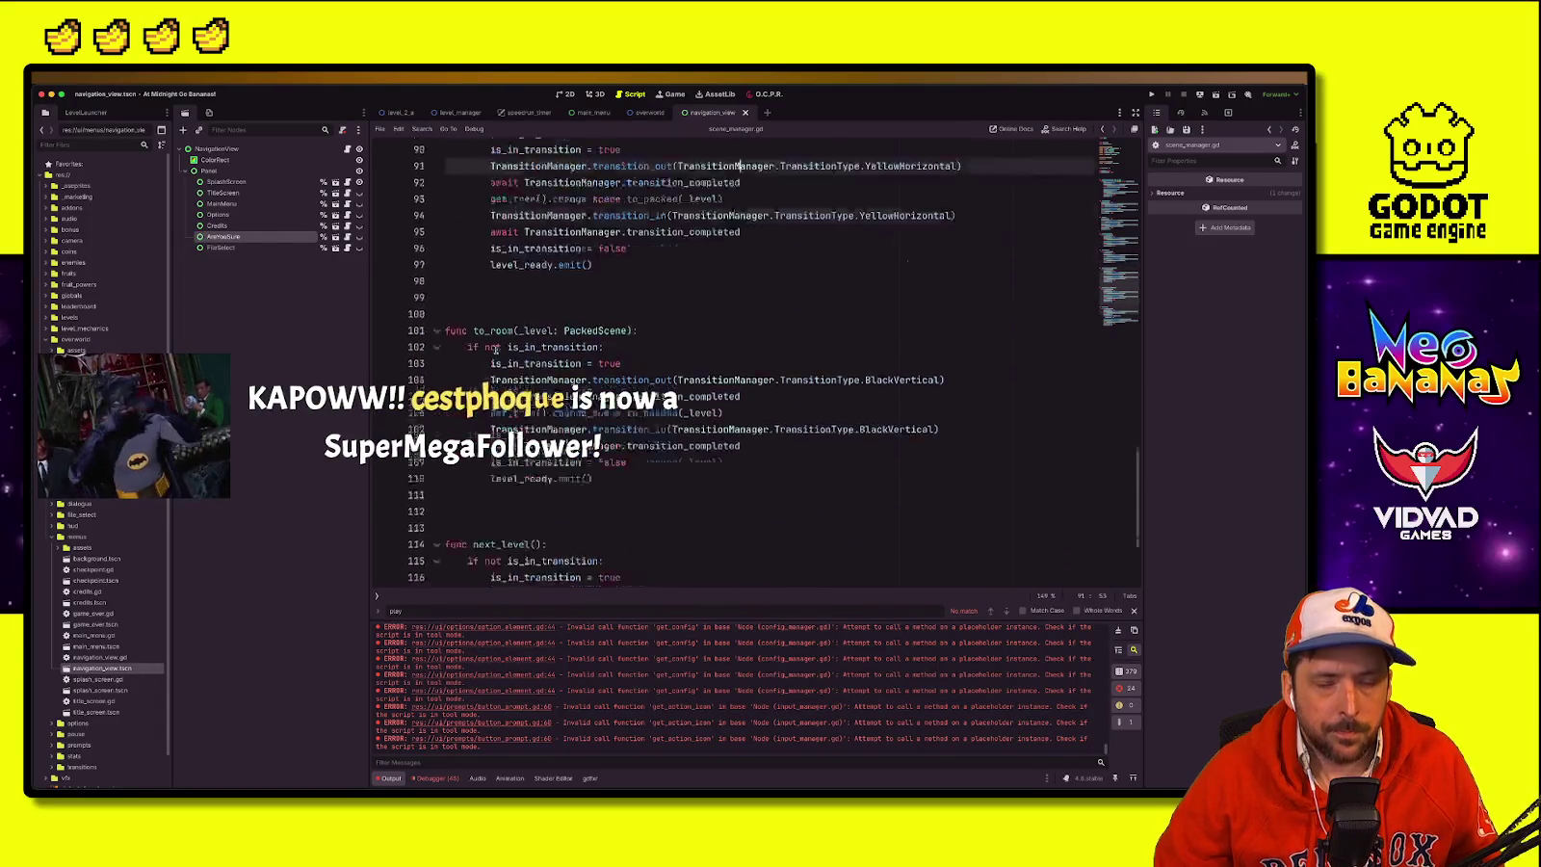
click(598, 224)
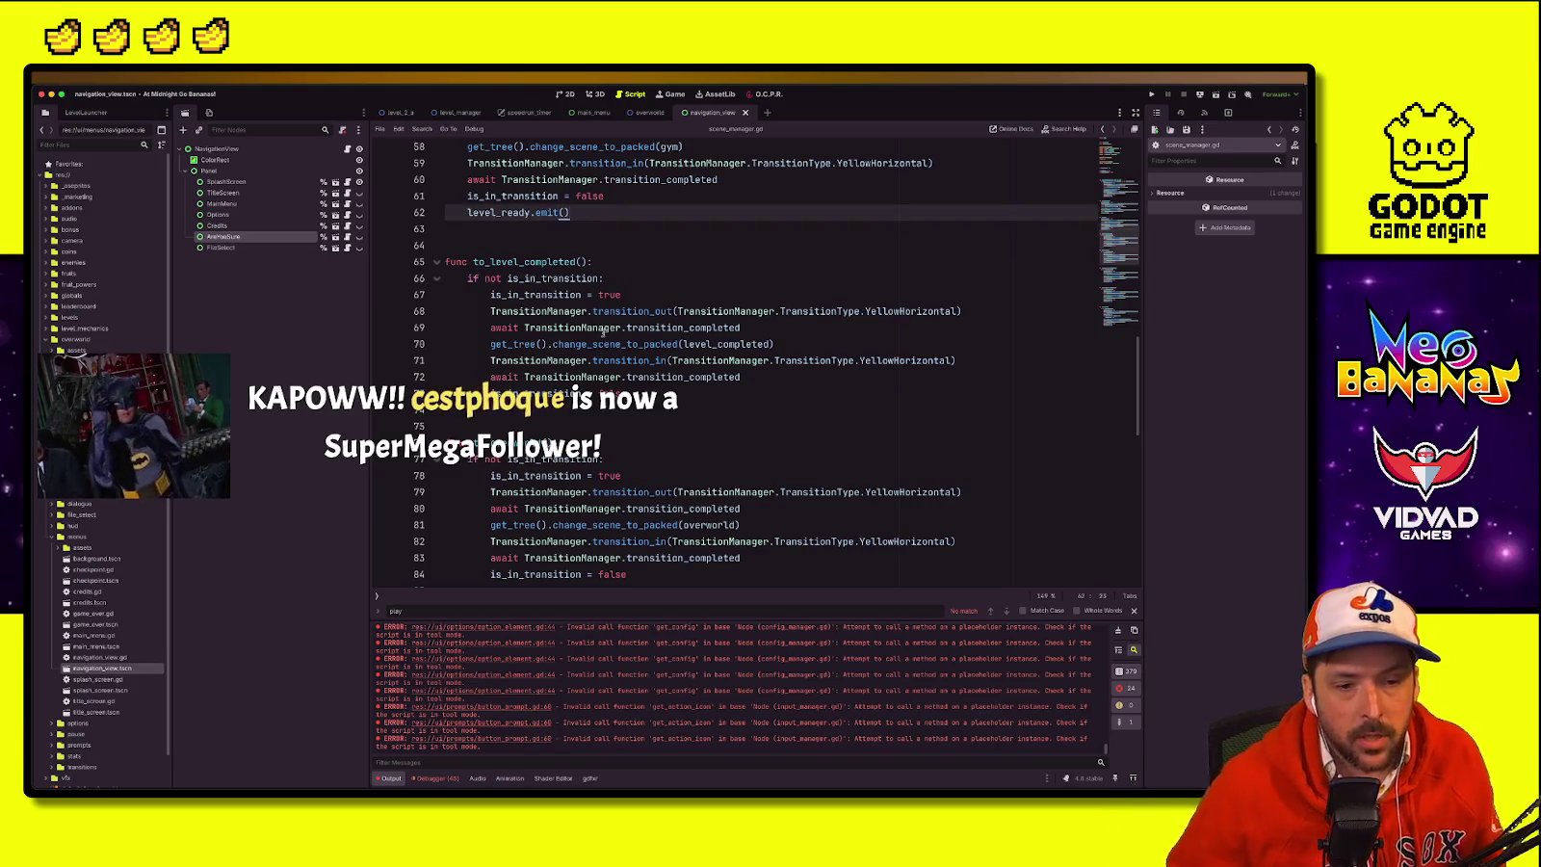
Read through to_level_completed, to_overworld and the skip_intro variable in scene_manager.gd
click(576, 329)
scroll(573, 339, down, 1)
click(572, 367)
click(568, 402)
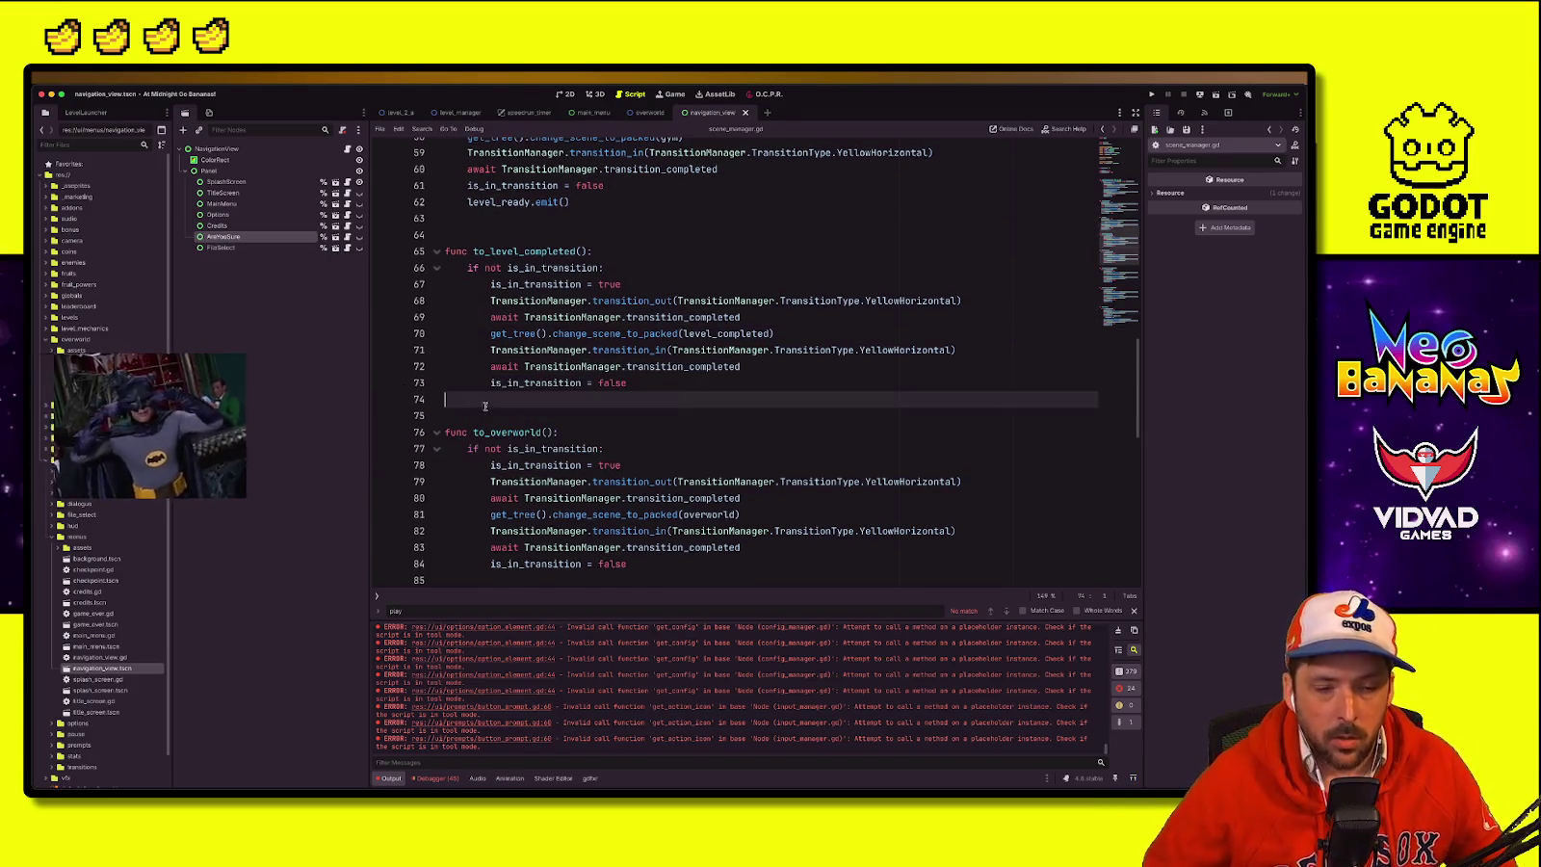
click(529, 433)
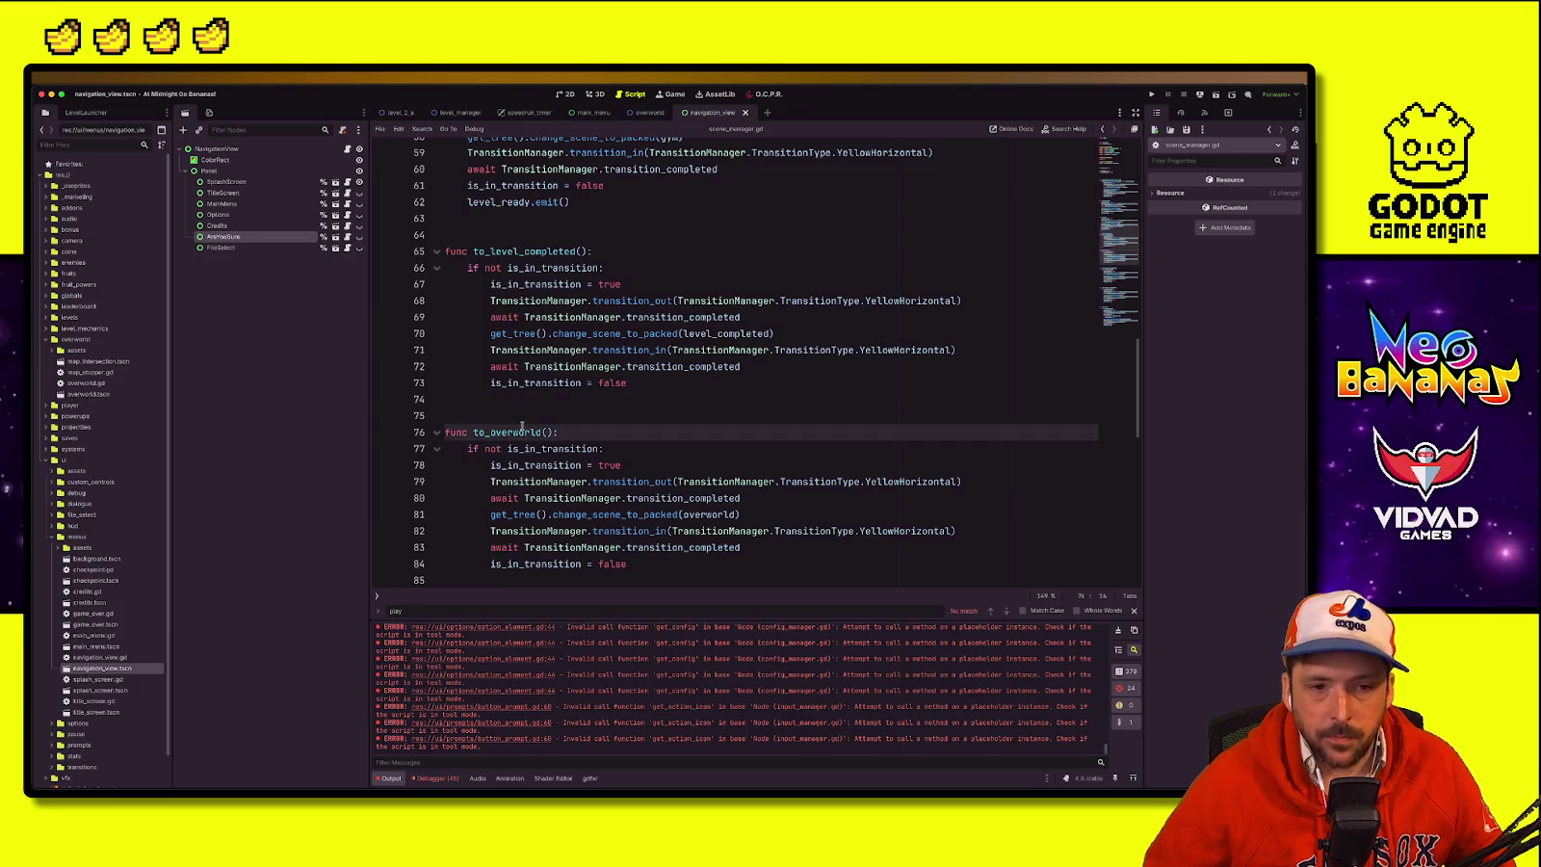
scroll(521, 426, up, 13)
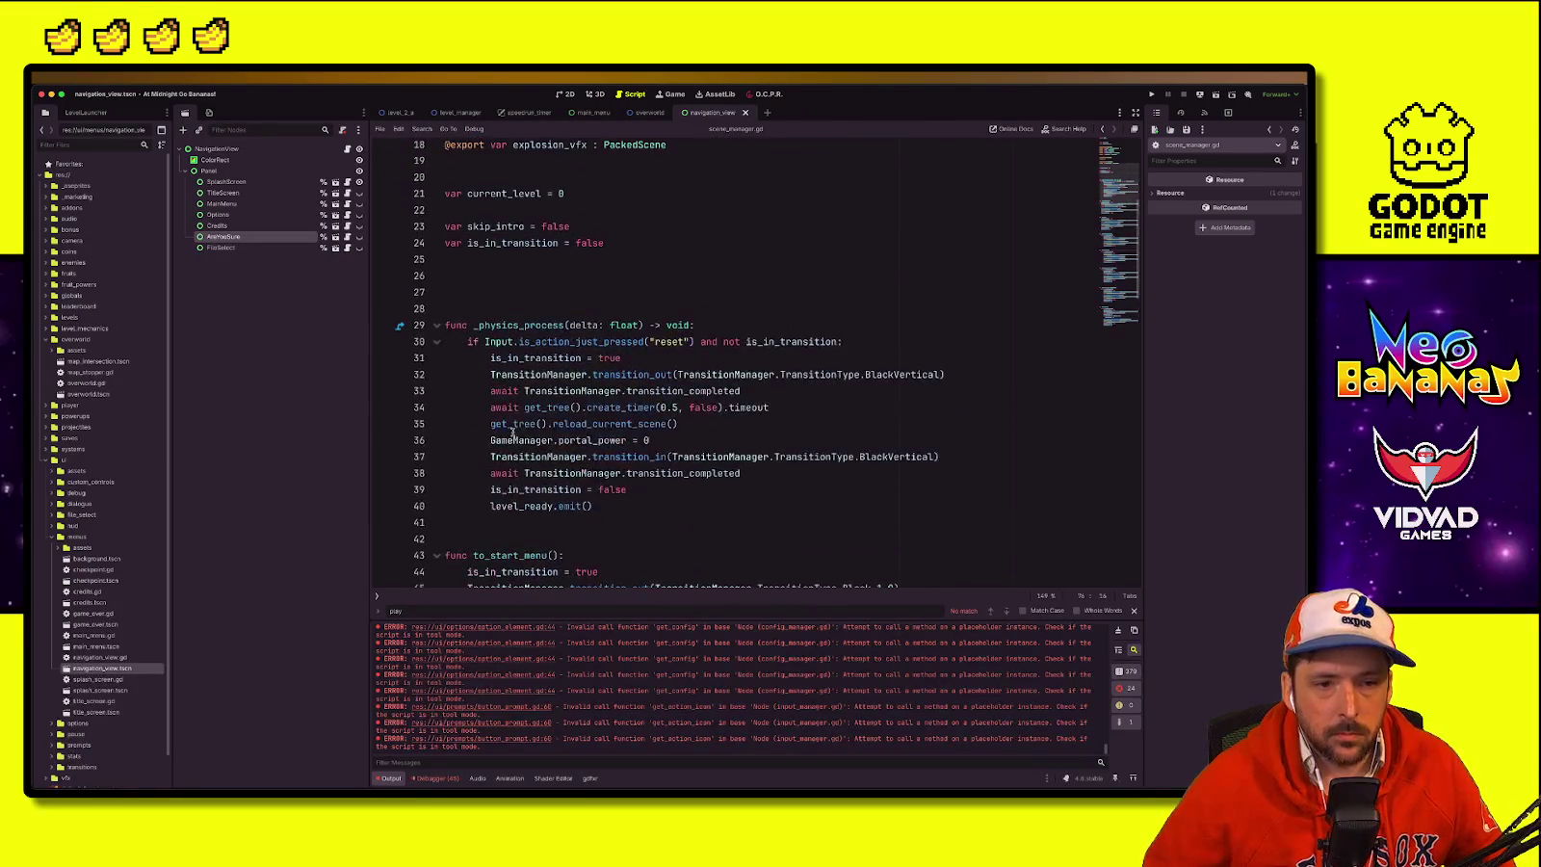
click(771, 227)
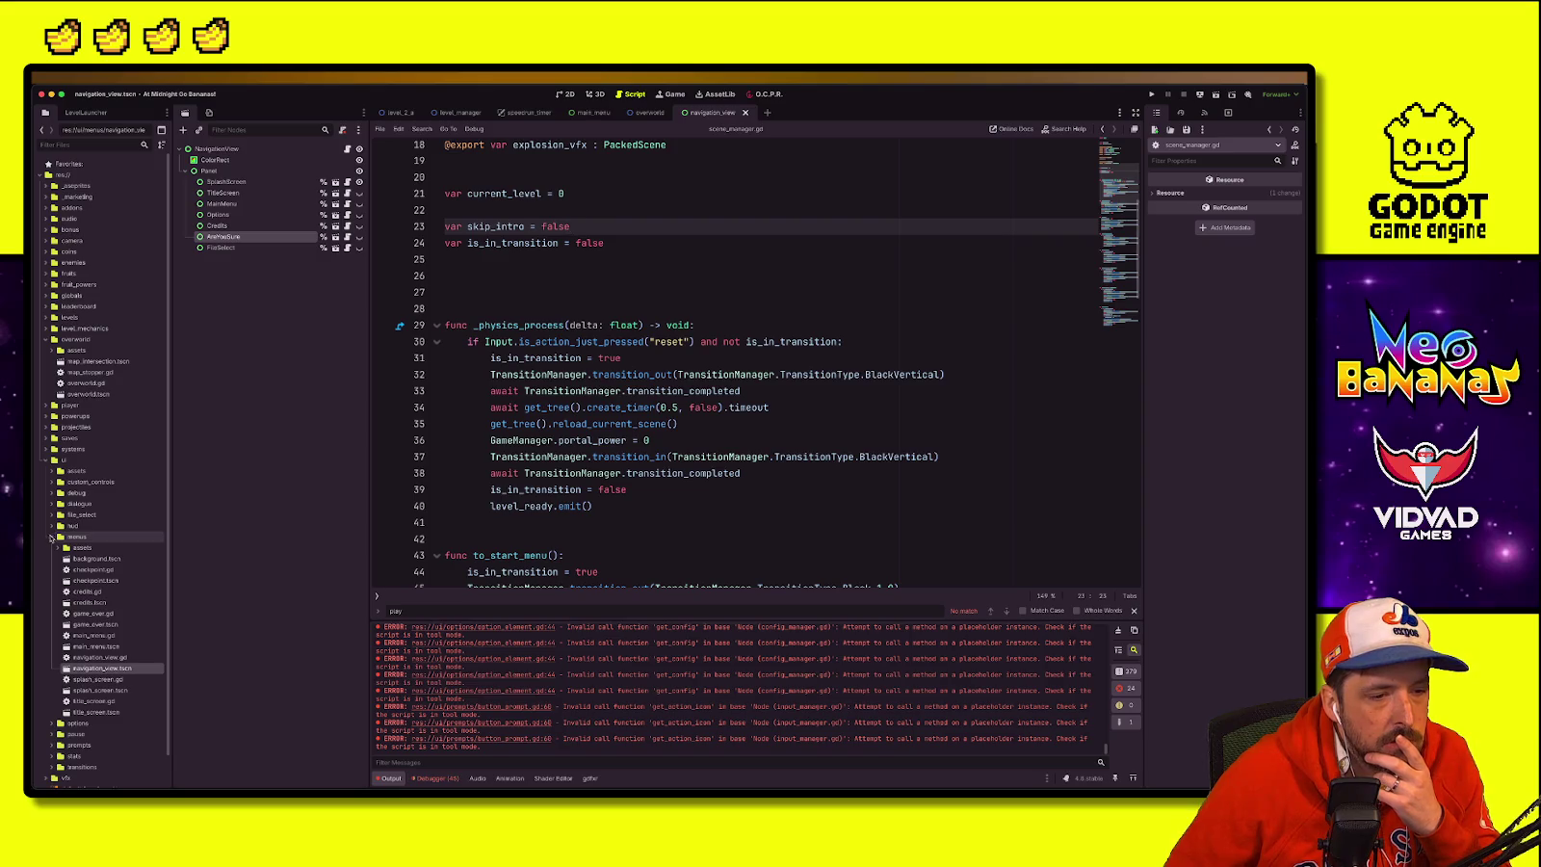
Open debug/startup_menu.tscn from the debug folder and view its script
click(51, 492)
double_click(96, 537)
click(867, 379)
scroll(590, 414, down, 2)
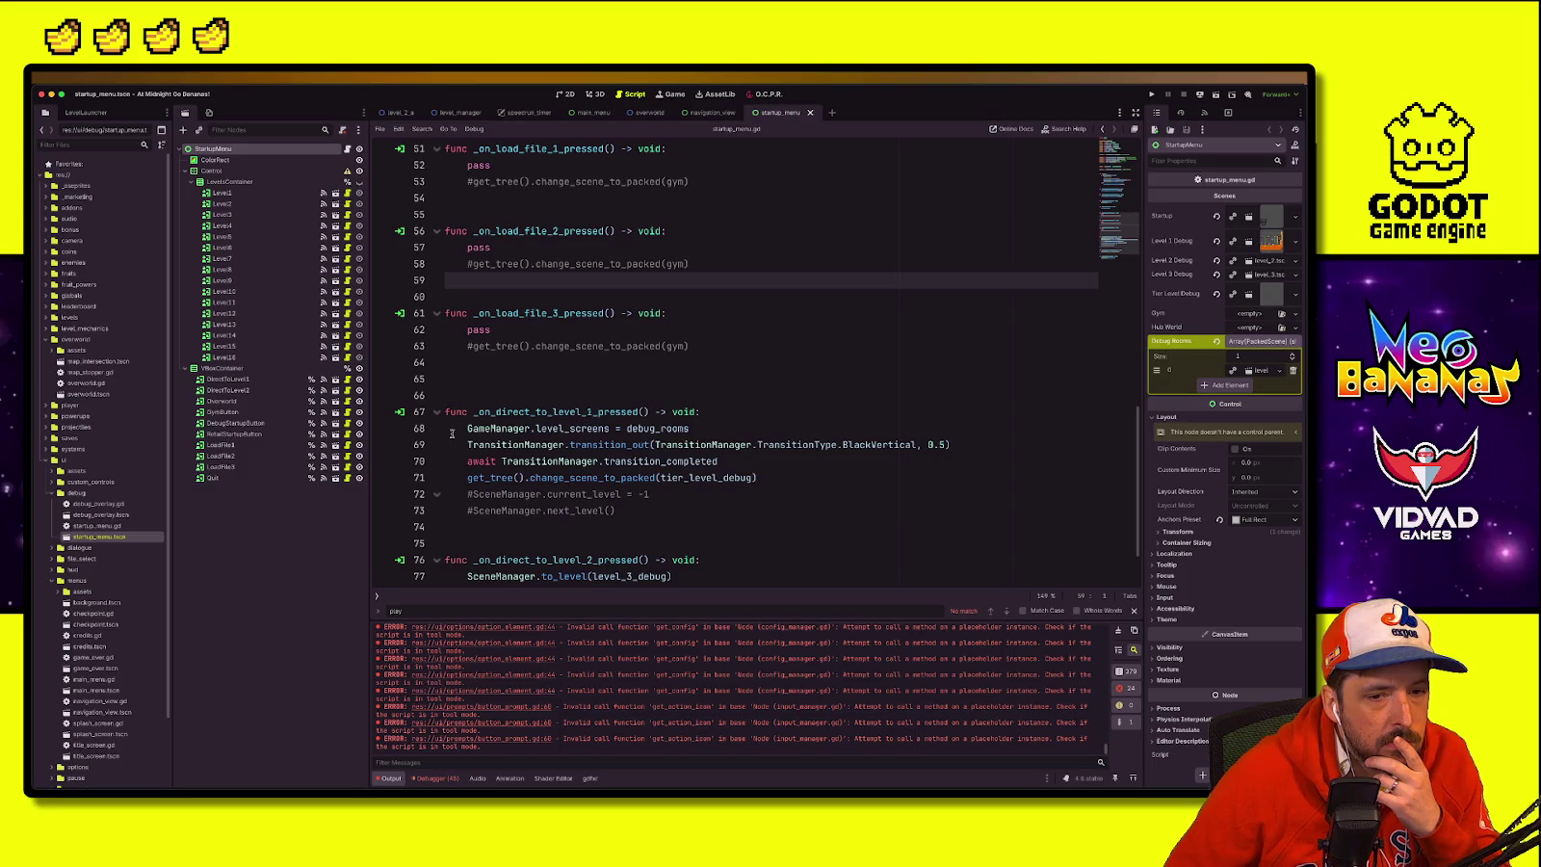
Inspect line 71's tier_level_debug scene change in the startup menu script
click(727, 476)
click(873, 484)
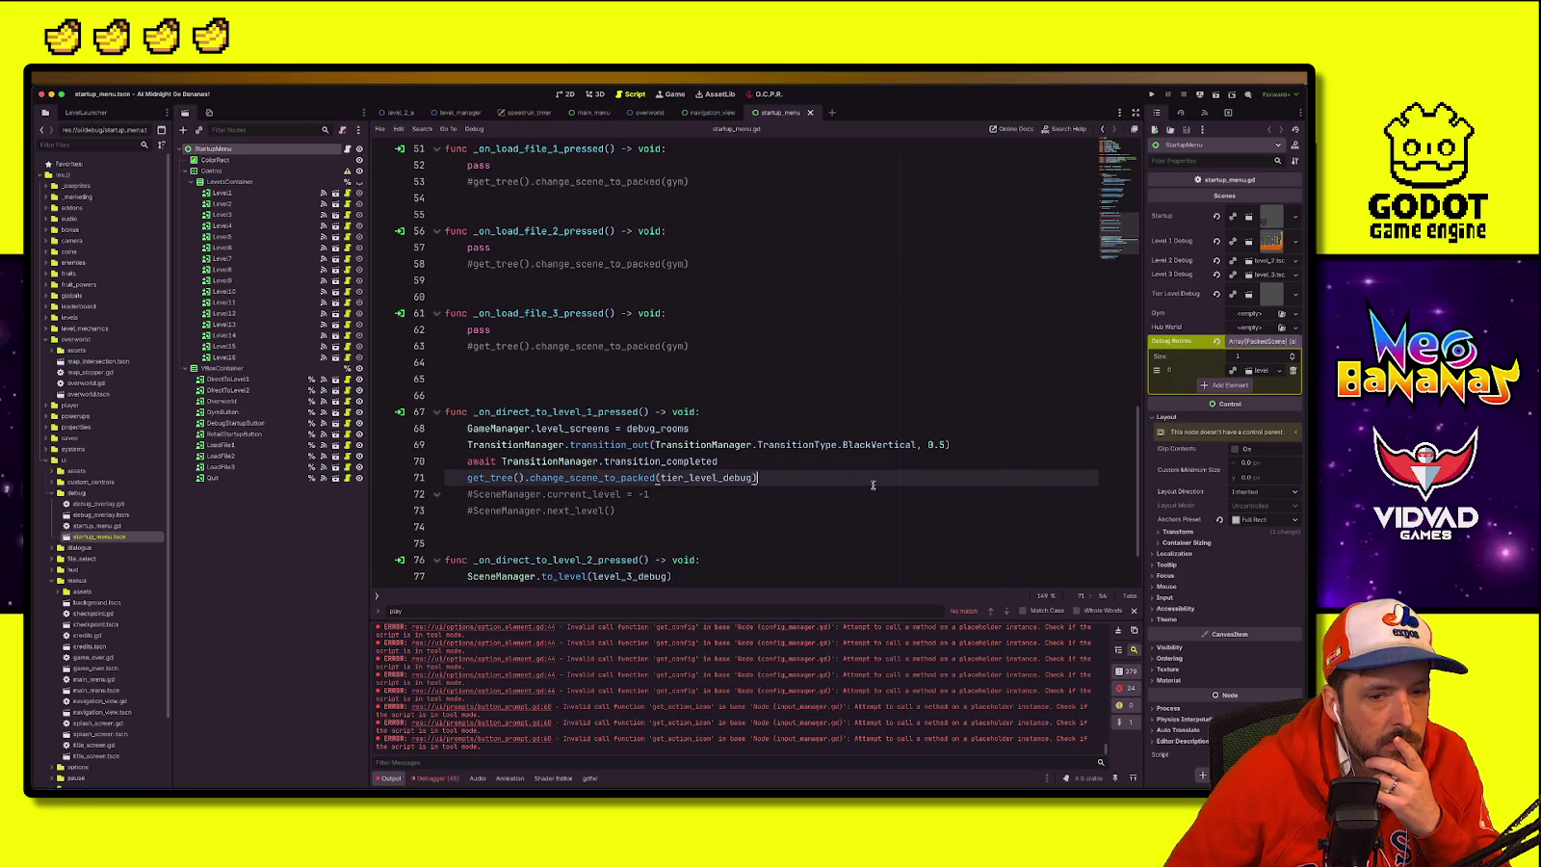
double_click(714, 480)
click(830, 490)
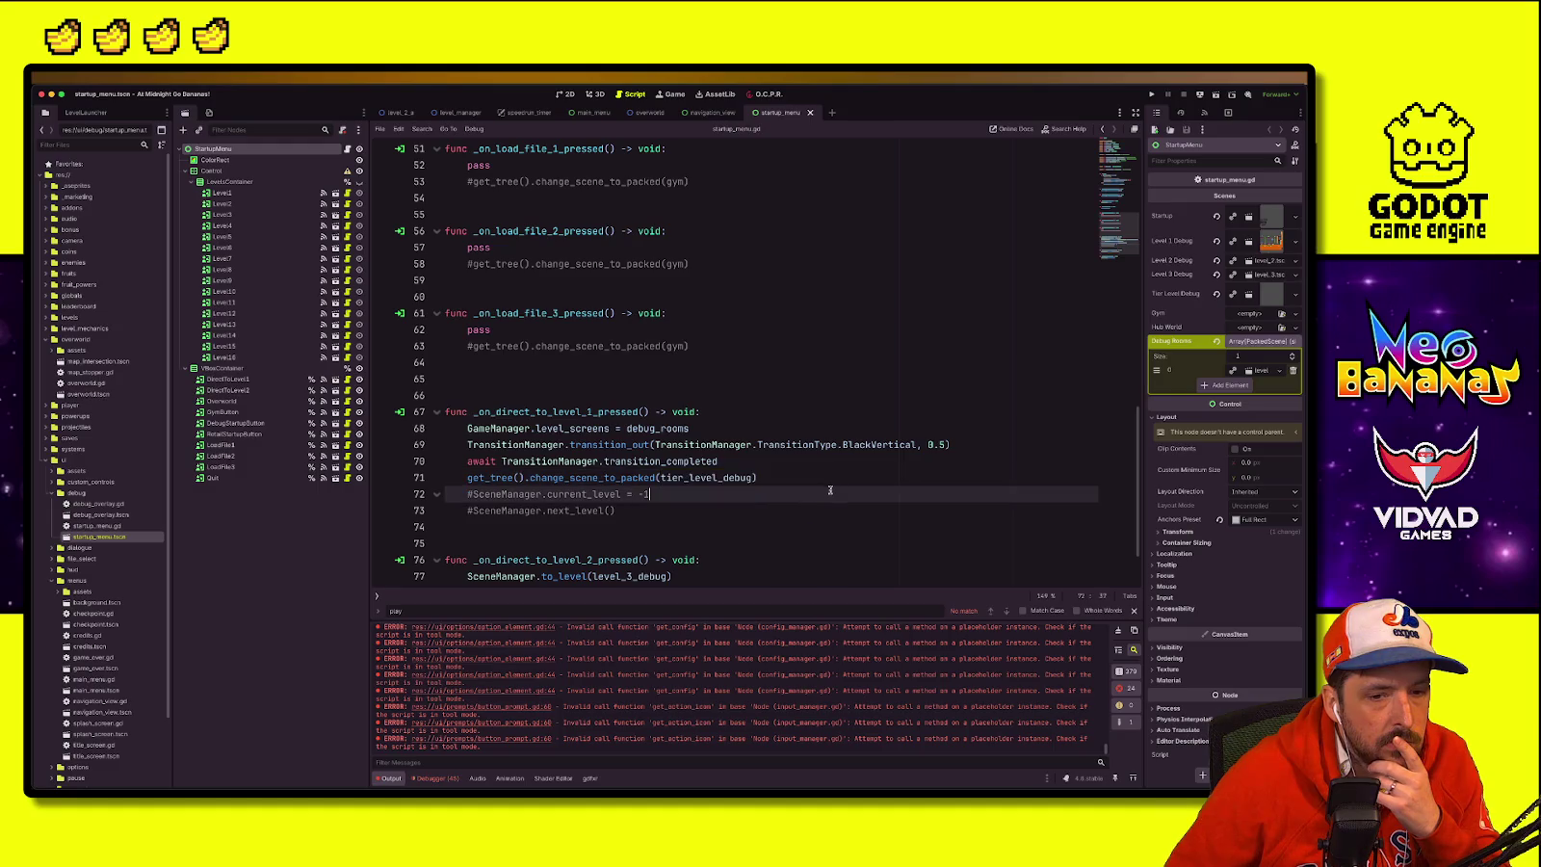
Scroll the startup menu script and jump back to the level 1 debug start code
scroll(780, 486, down, 2)
scroll(766, 489, up, 4)
scroll(763, 490, up, 6)
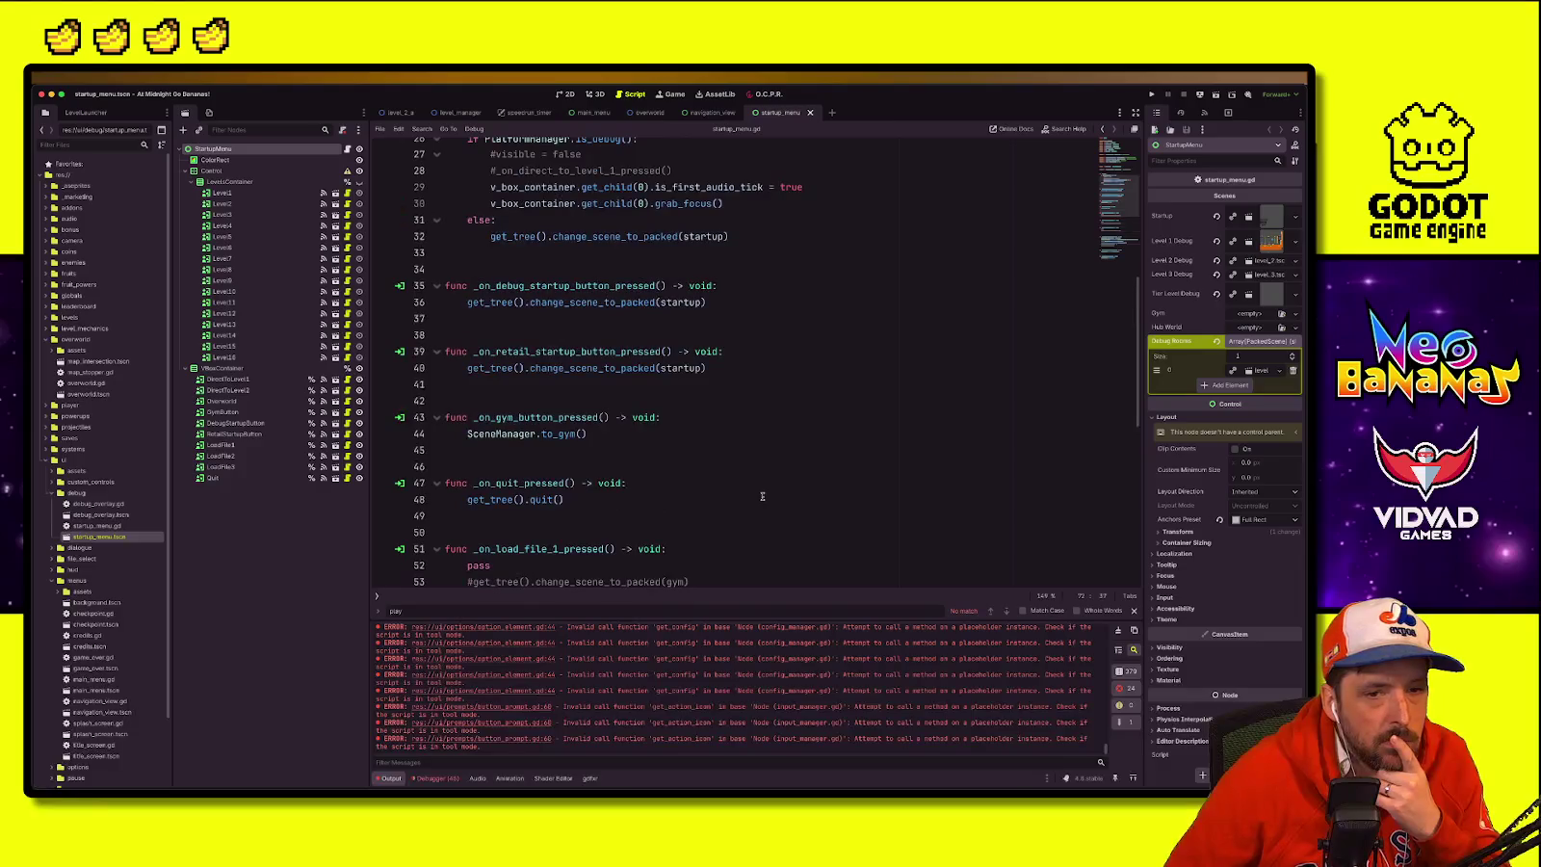
scroll(762, 496, up, 5)
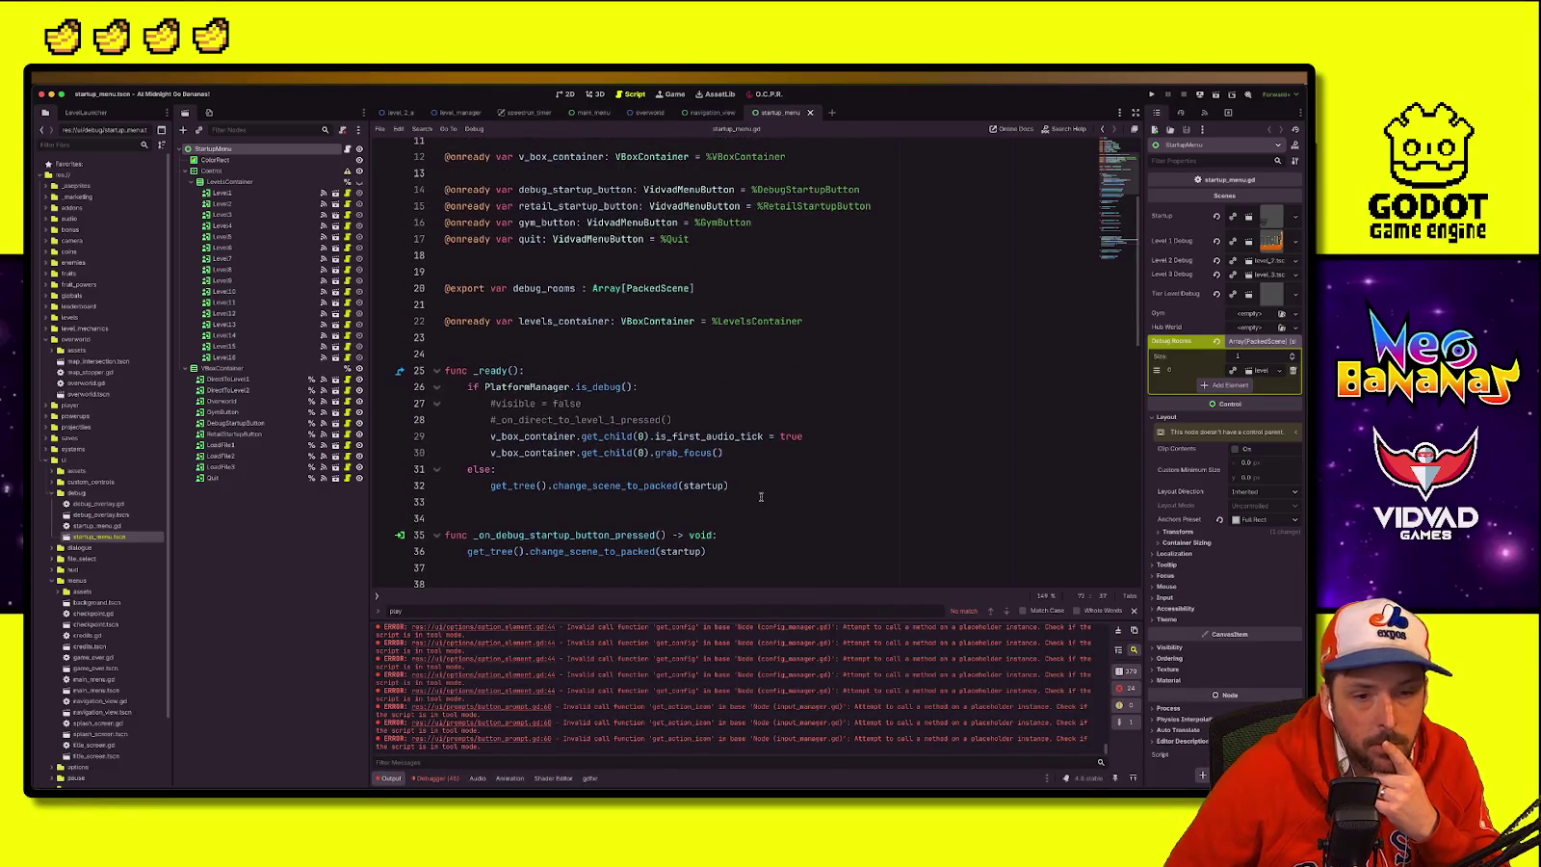
click(764, 495)
key(alt+Left)
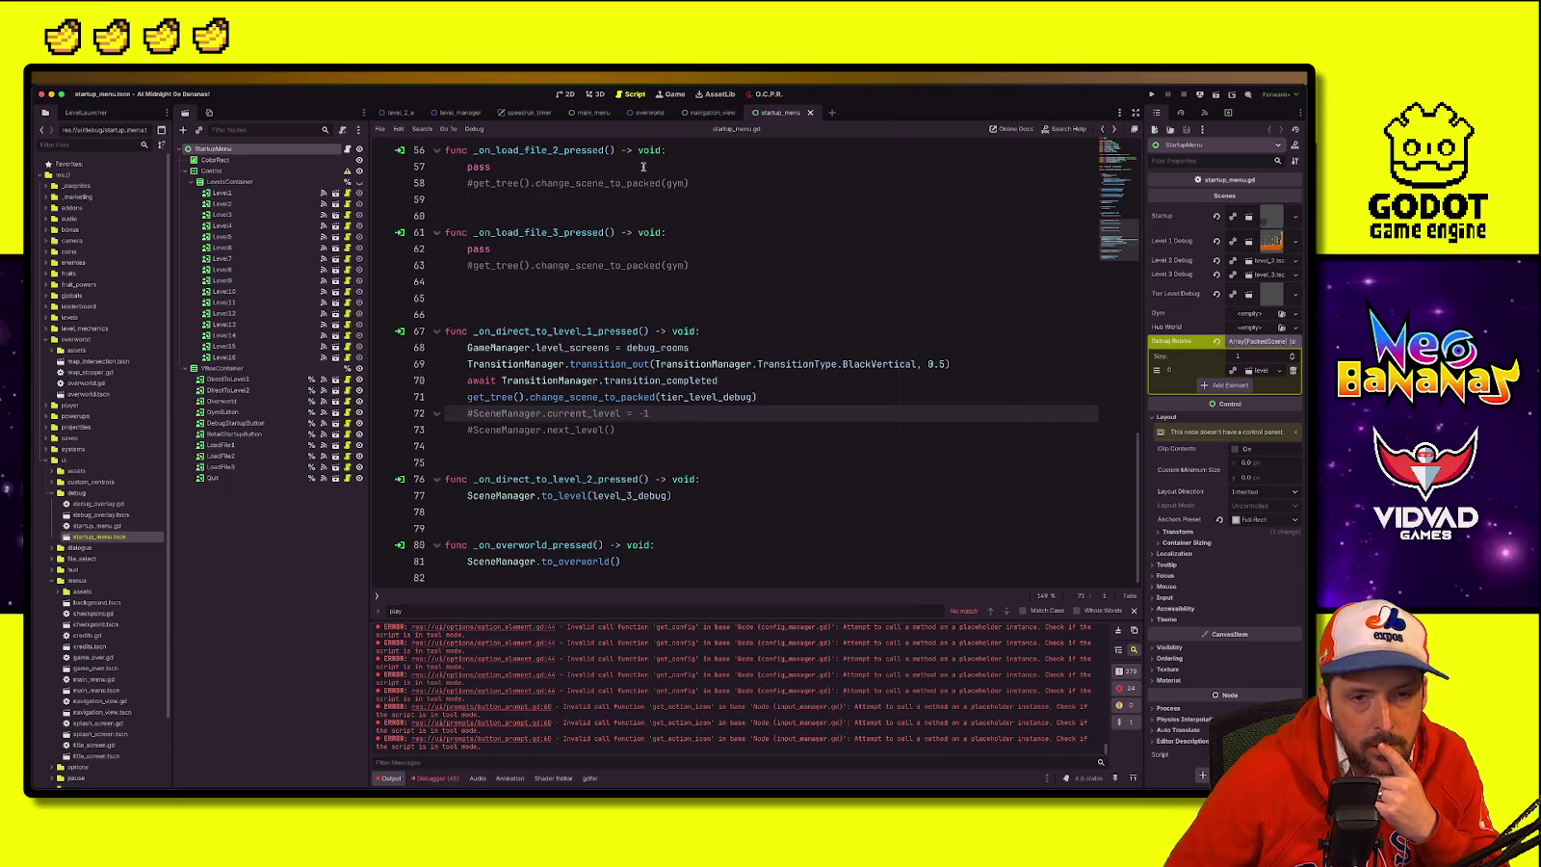
From the navigation_view tab, open to_overworld in scene_manager.gd and scroll to the top
click(715, 113)
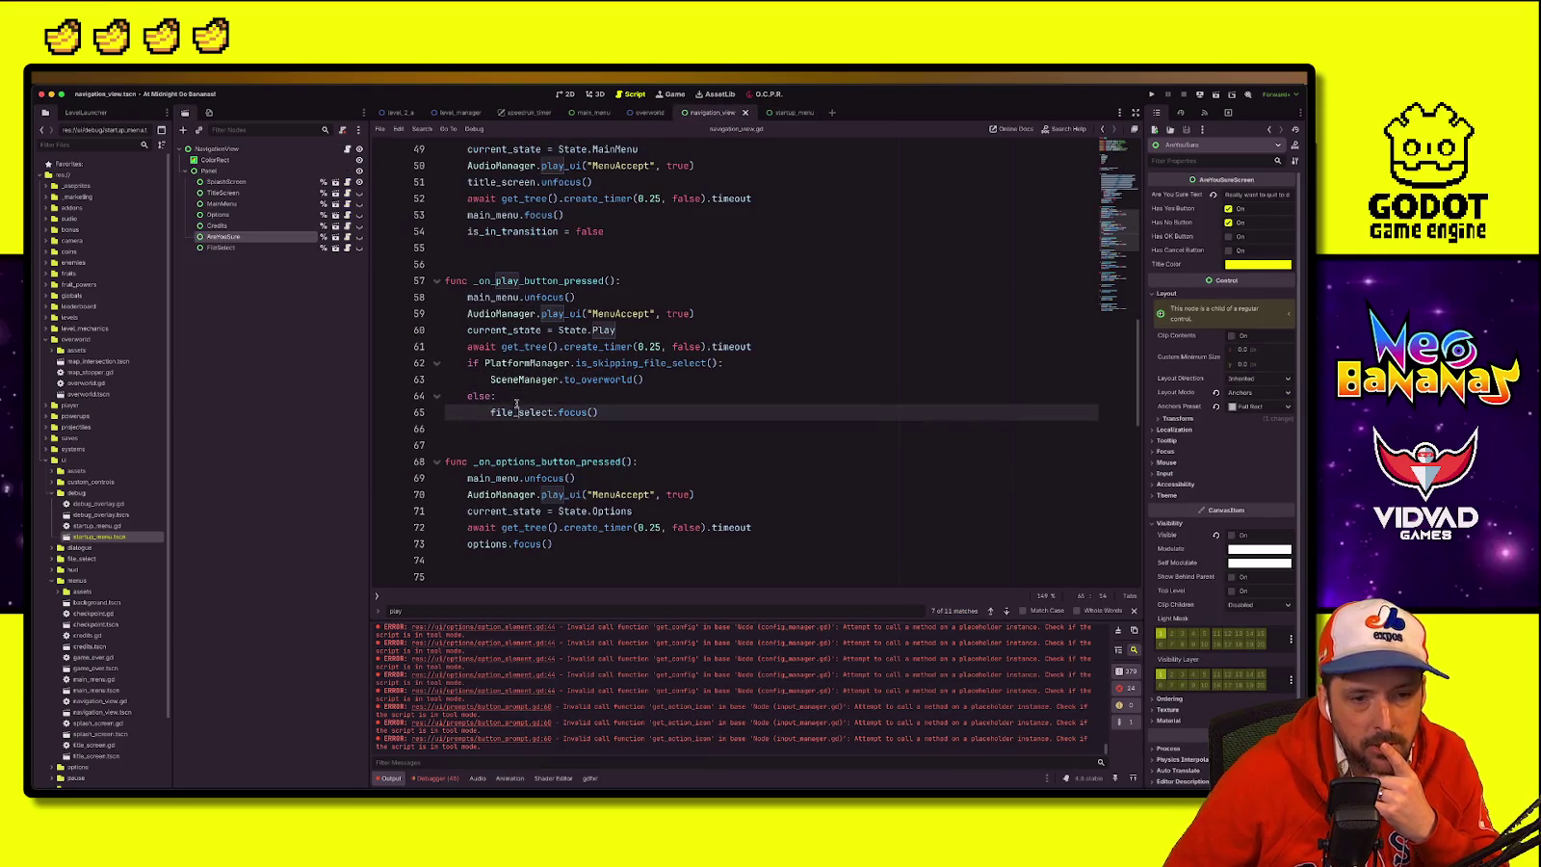
ctrl+click(604, 382)
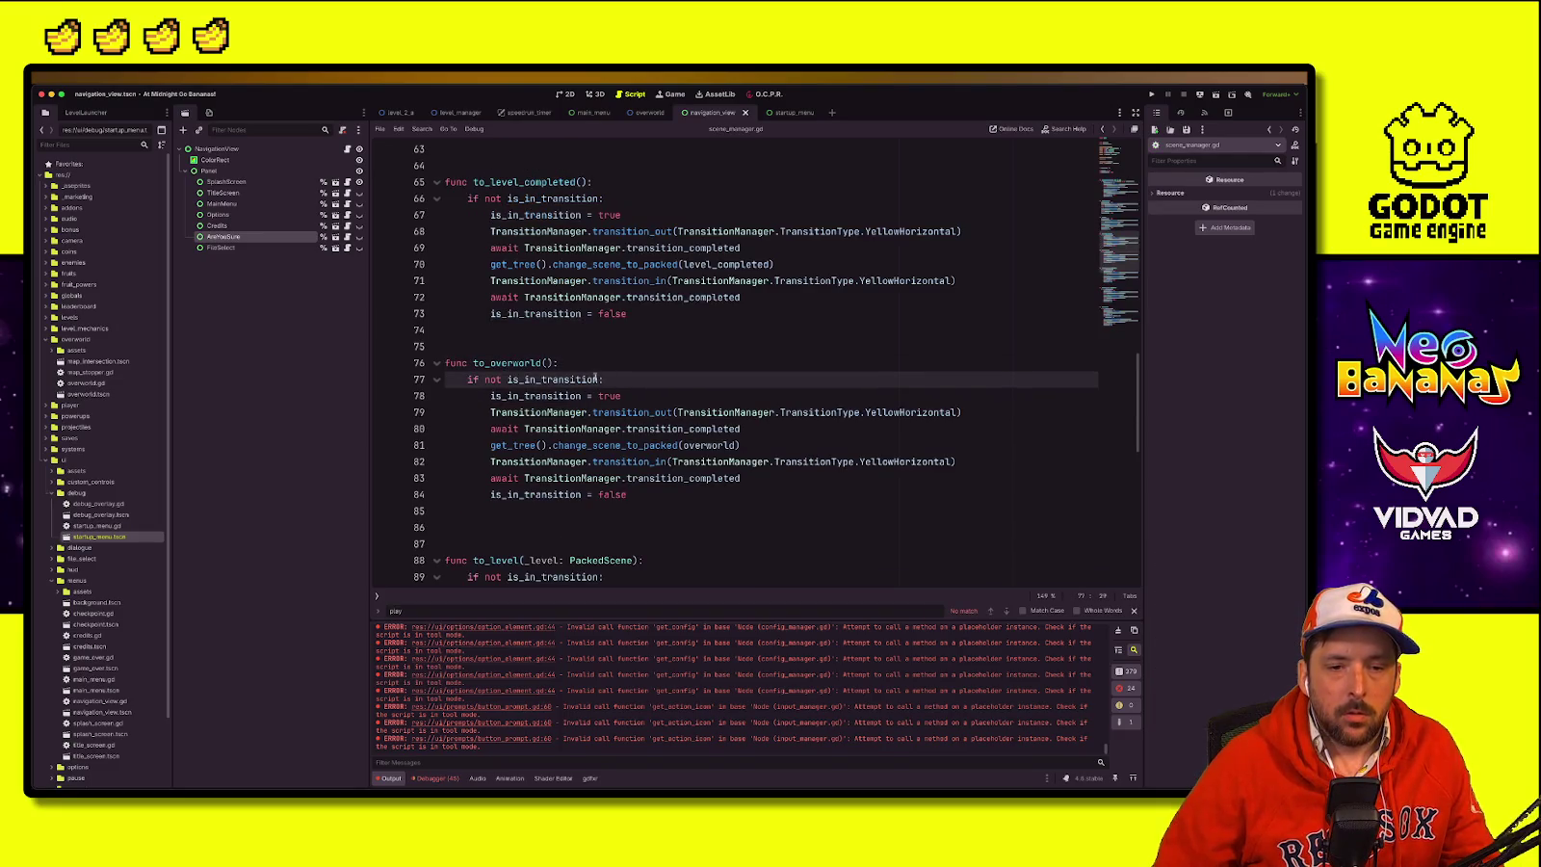
key(Up)
key(Up)
scroll(771, 289, up, 20)
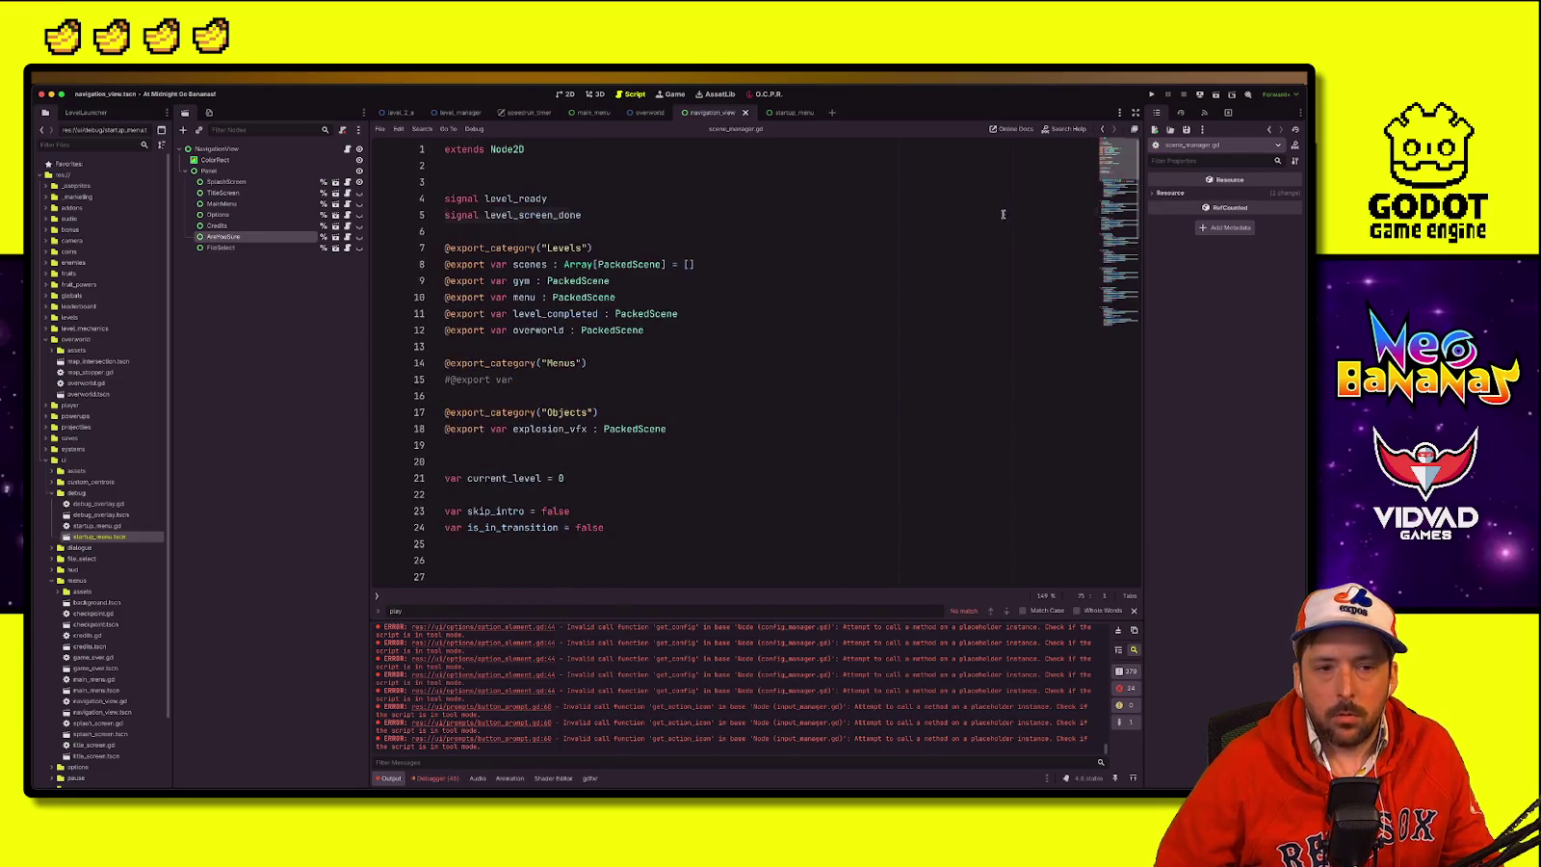
click(597, 214)
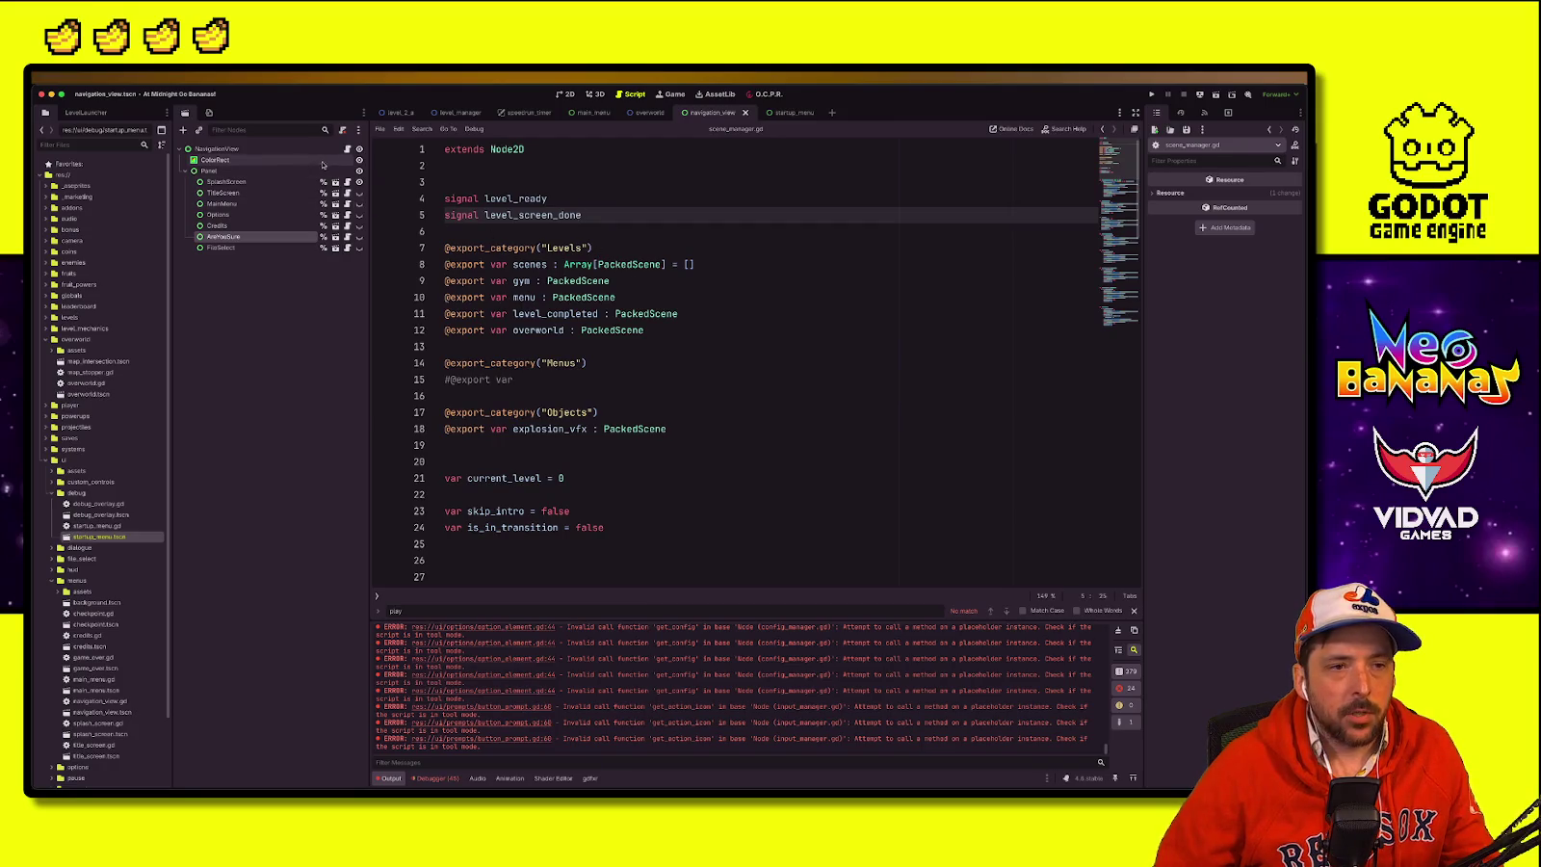
click(220, 148)
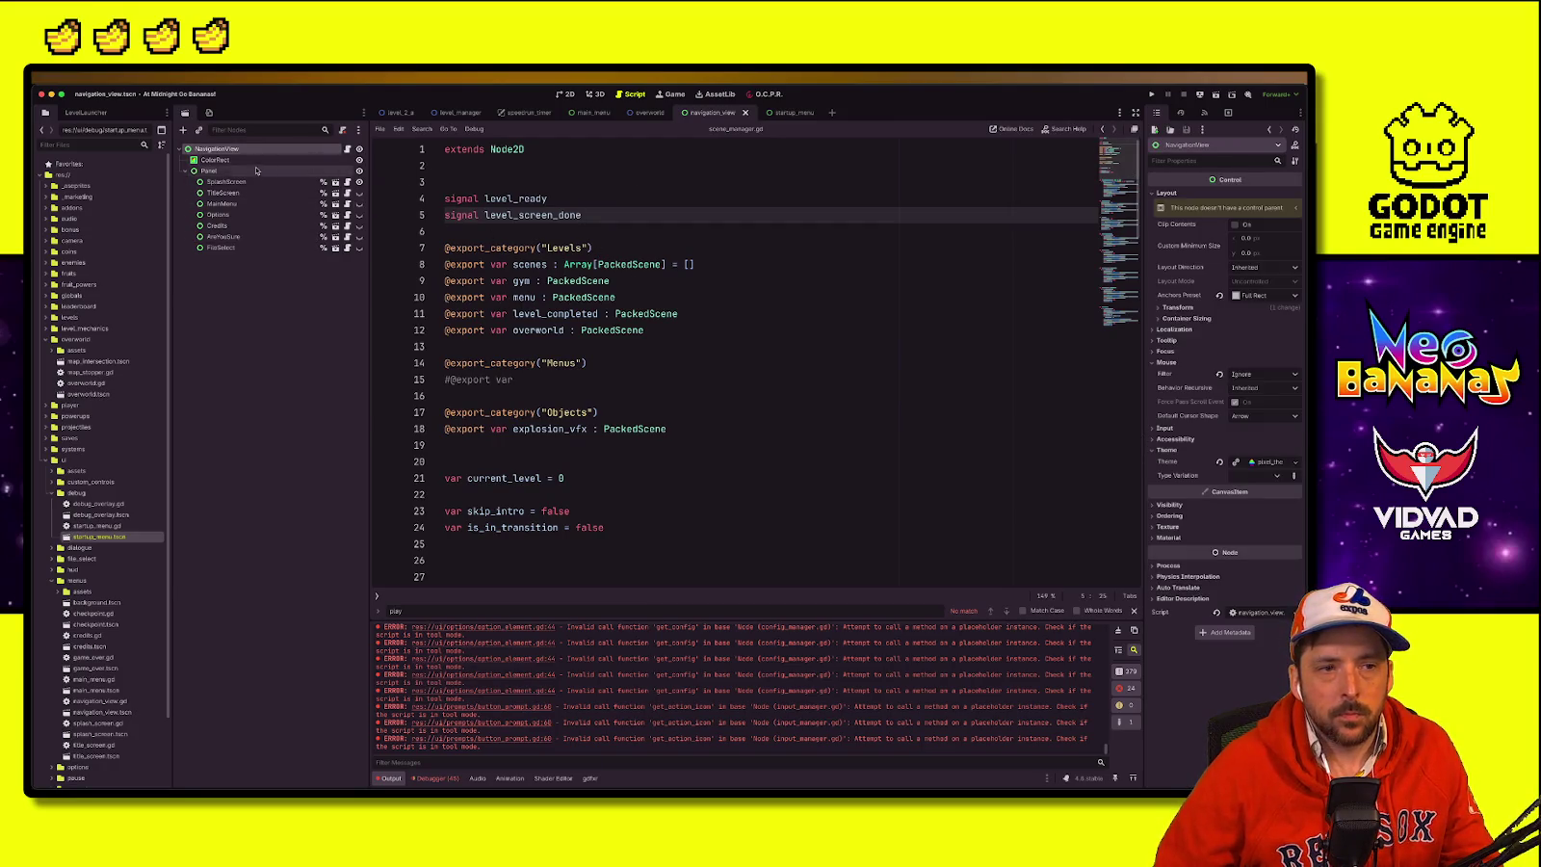
key(Down)
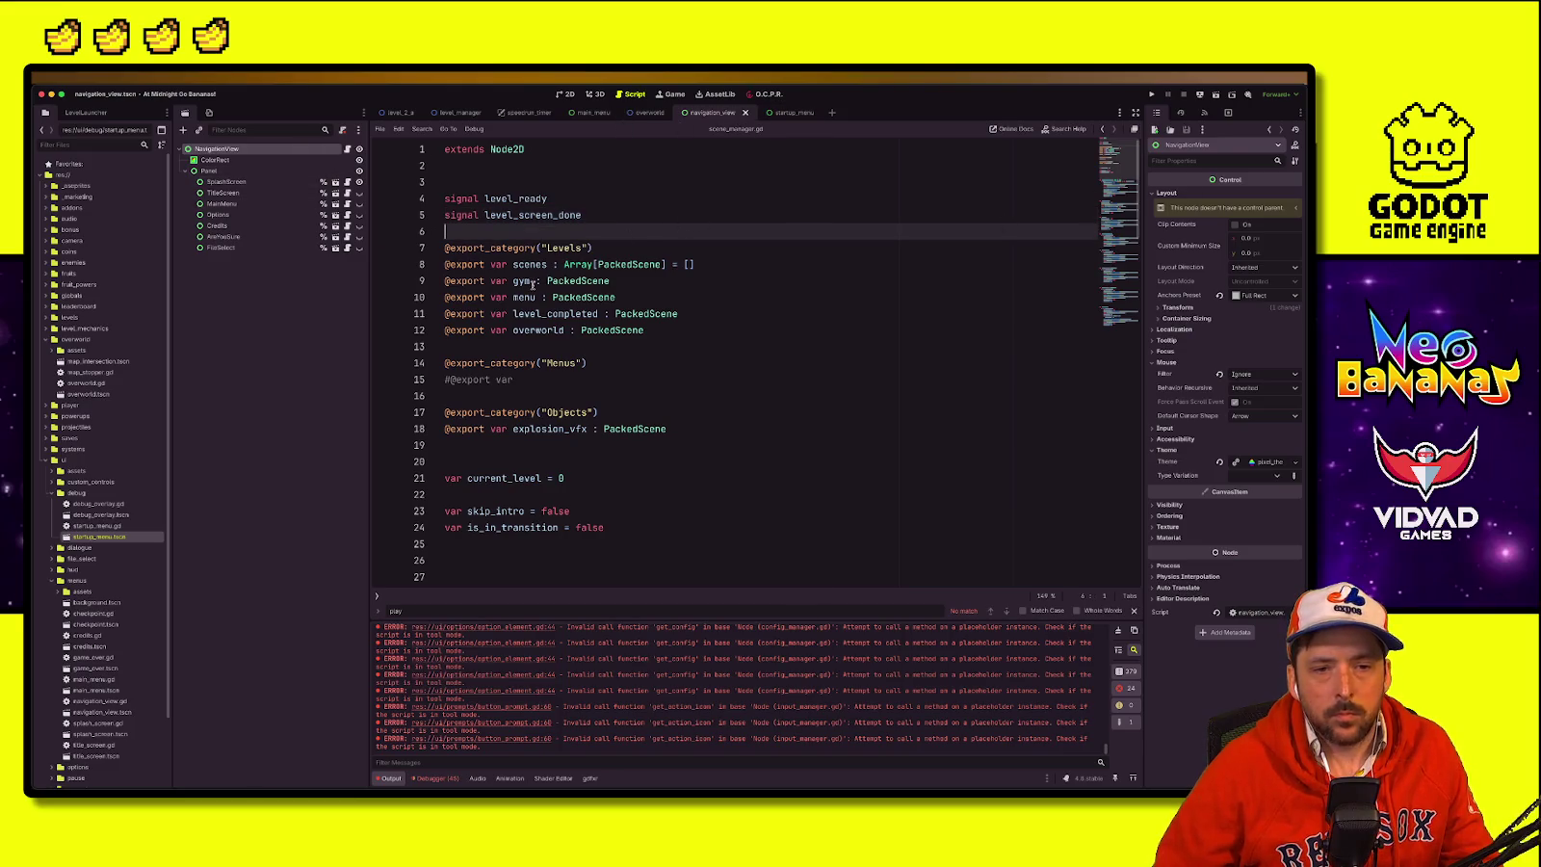
mouse_move(560, 278)
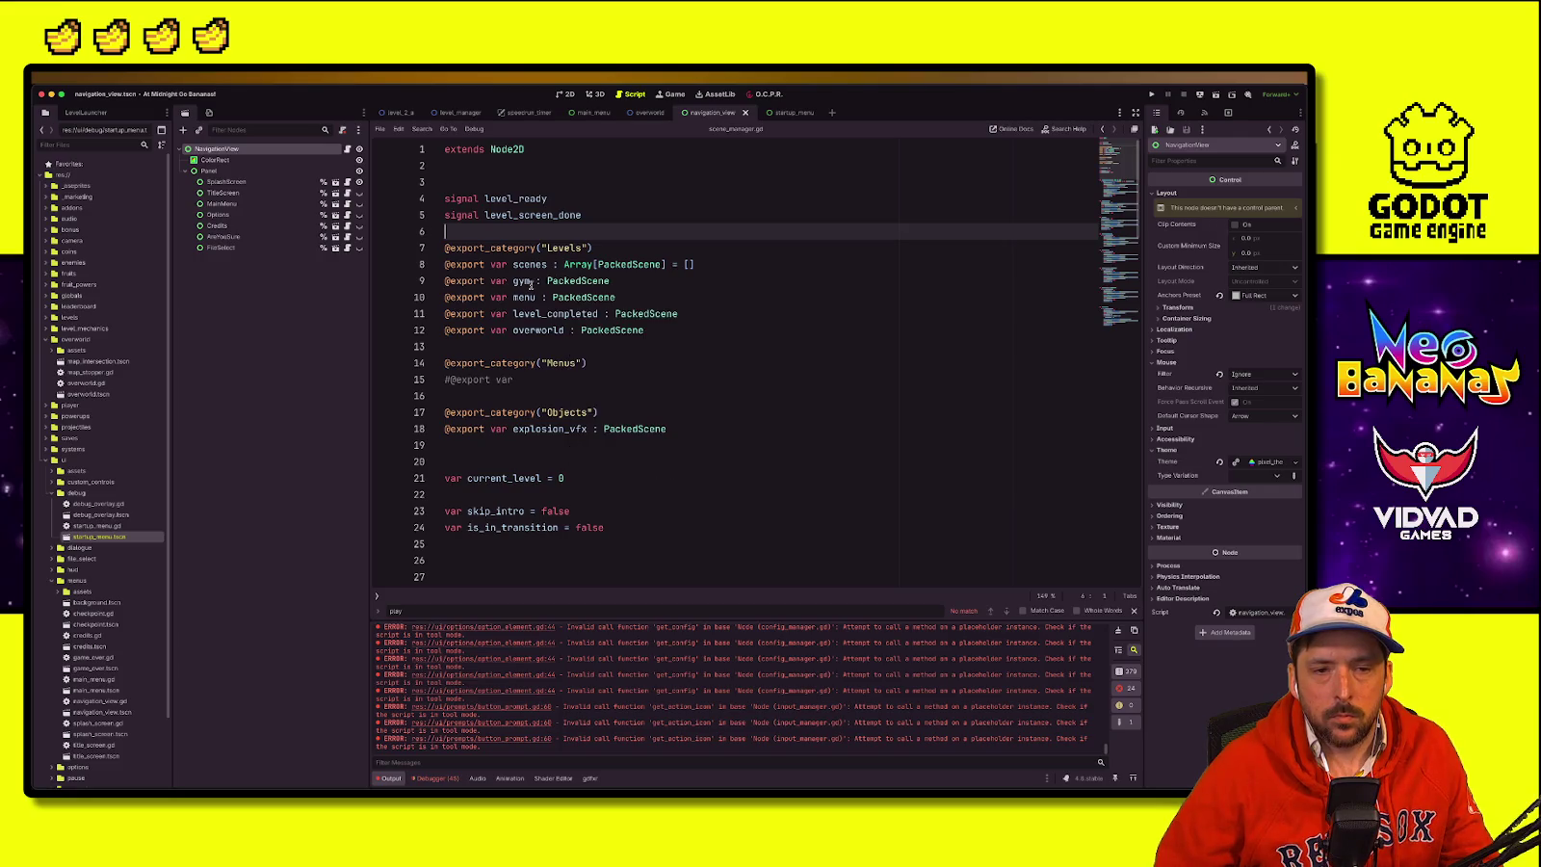
click(568, 313)
click(642, 331)
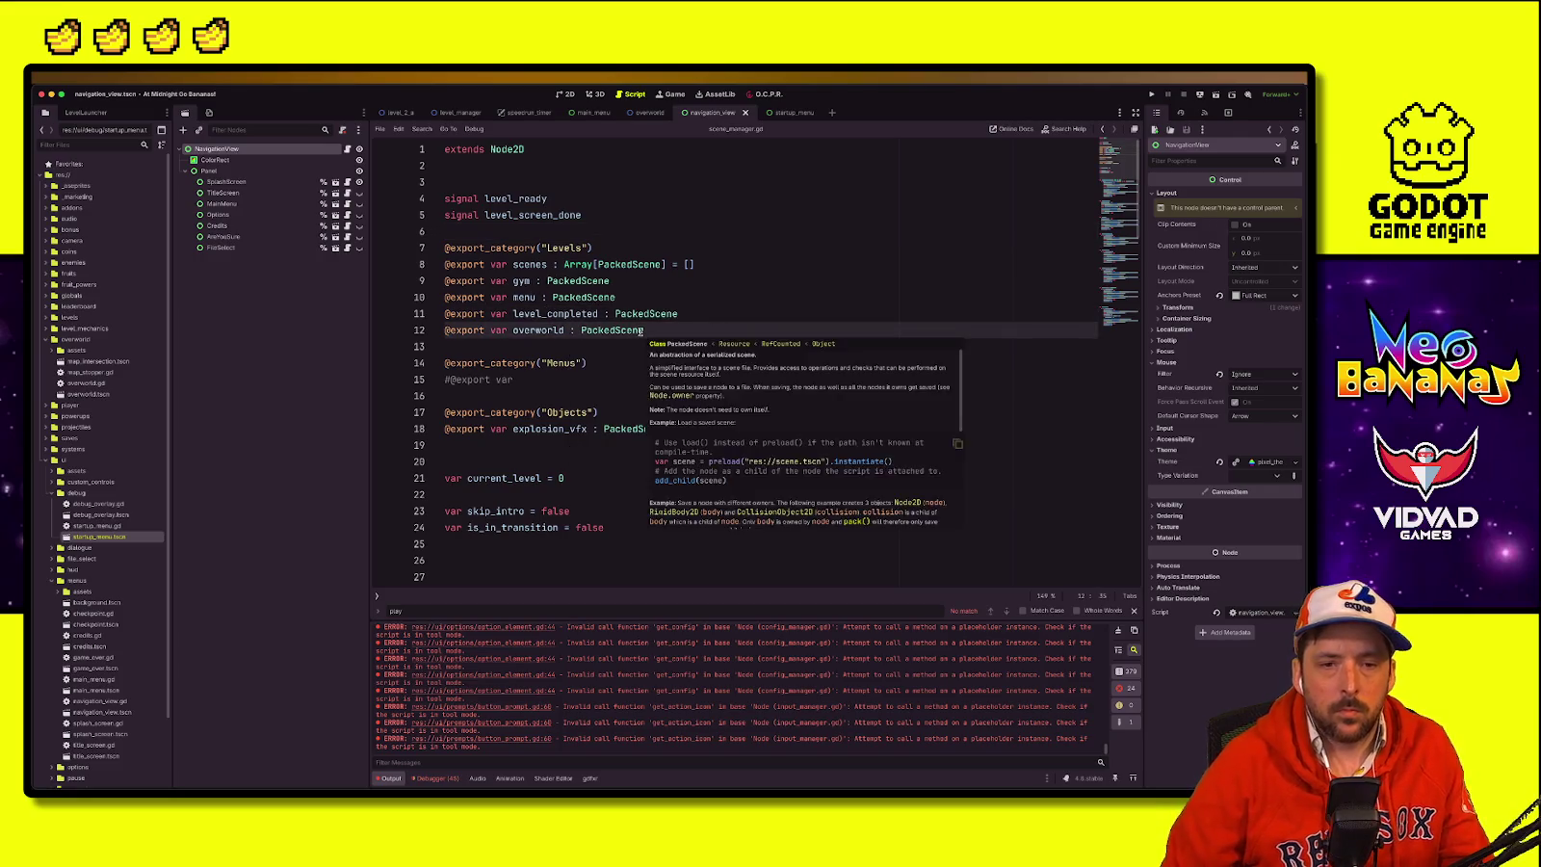
key(Return)
text(@export var level_mana)
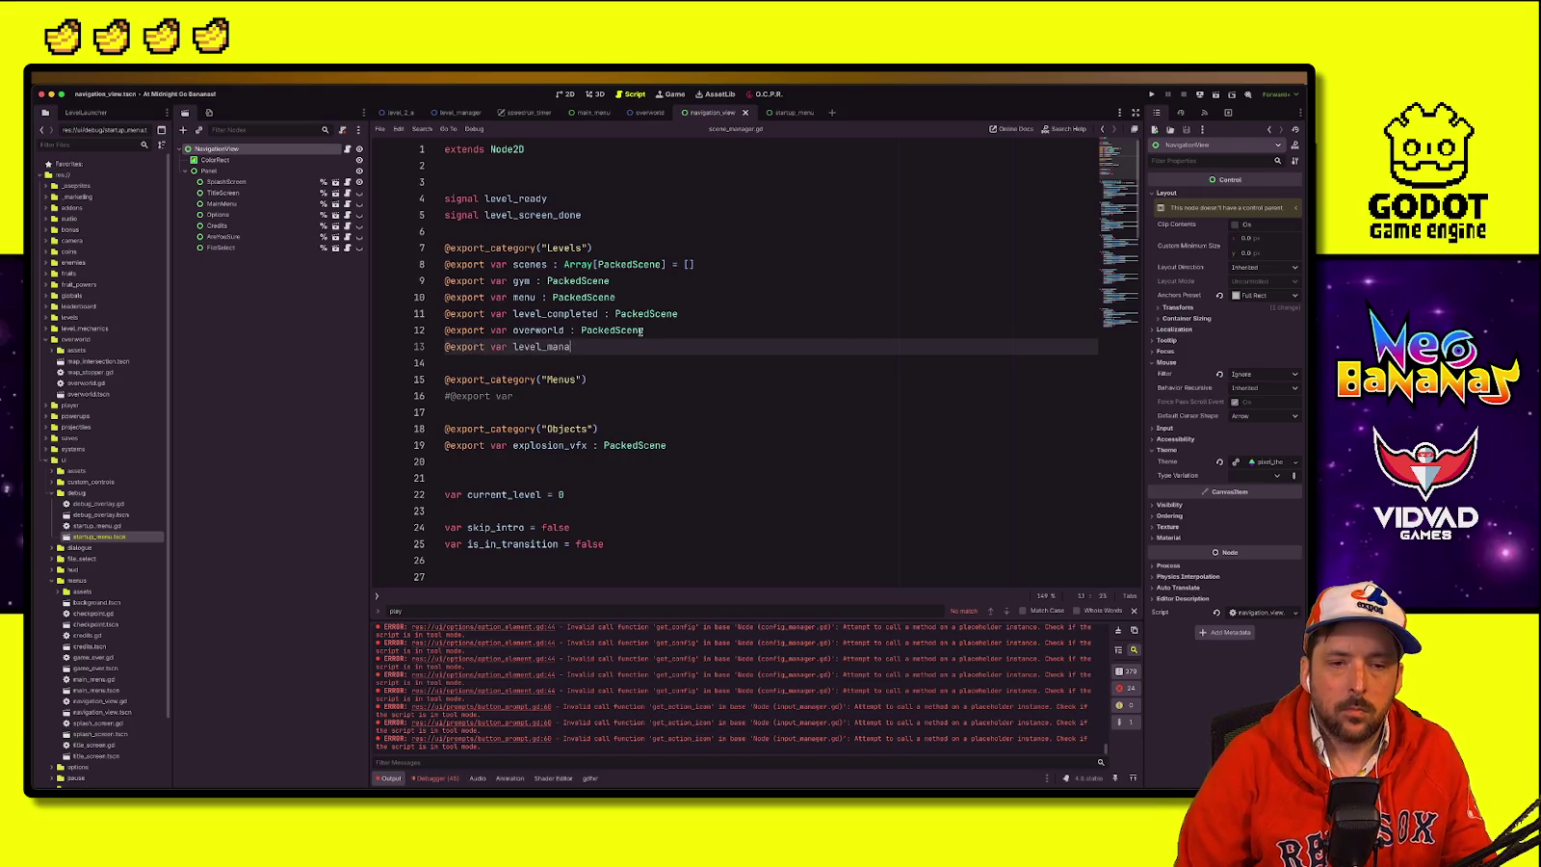
text(ckedS)
key(Return)
key(ctrl+s)
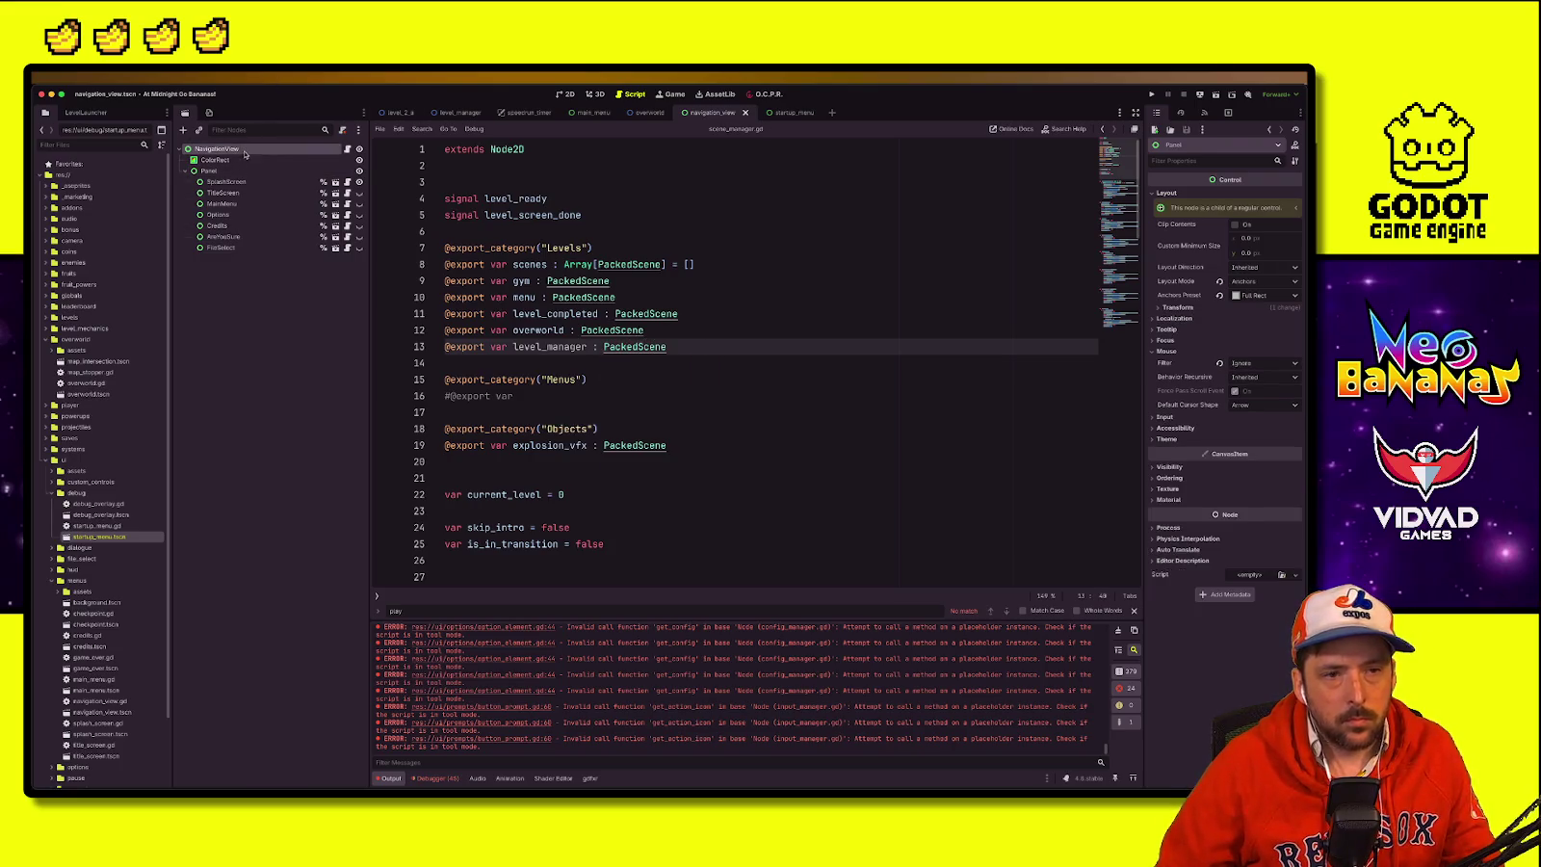
Open the NavigationView node's script and view its screen references from the top
click(713, 214)
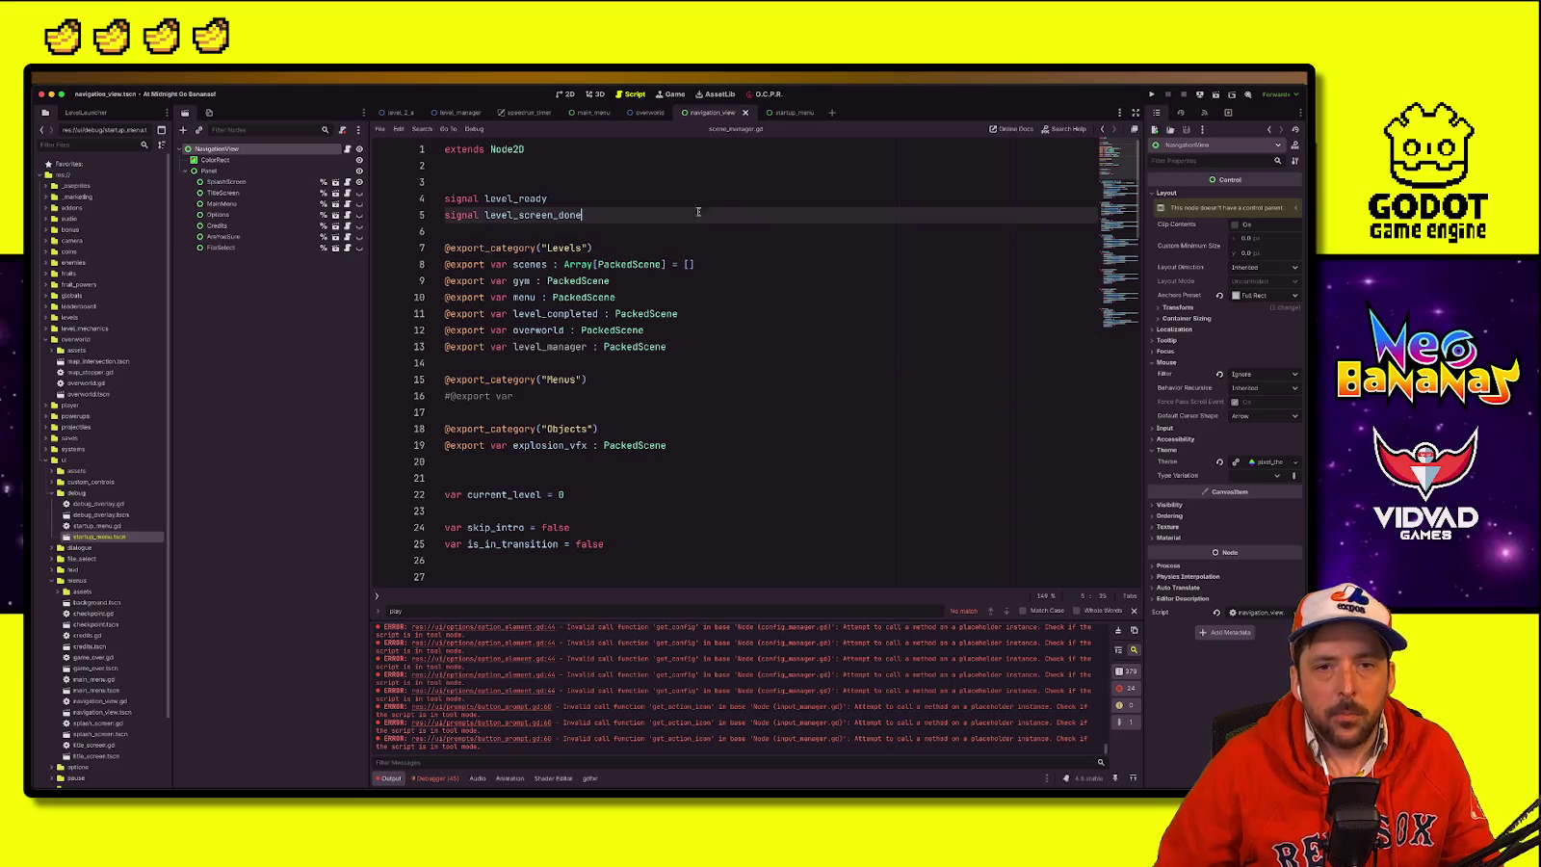
click(348, 150)
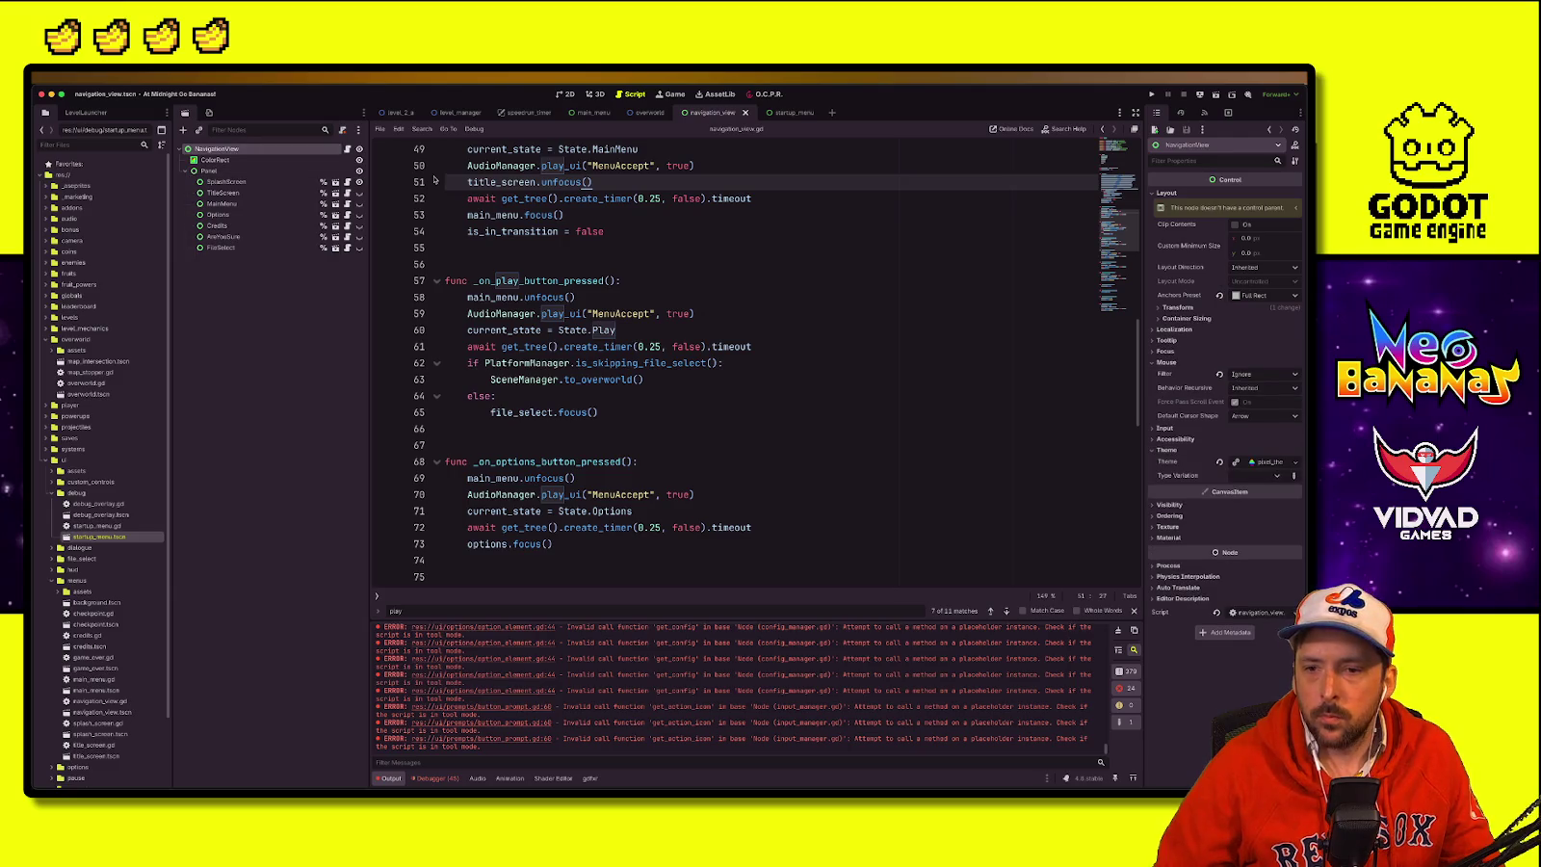
click(1171, 363)
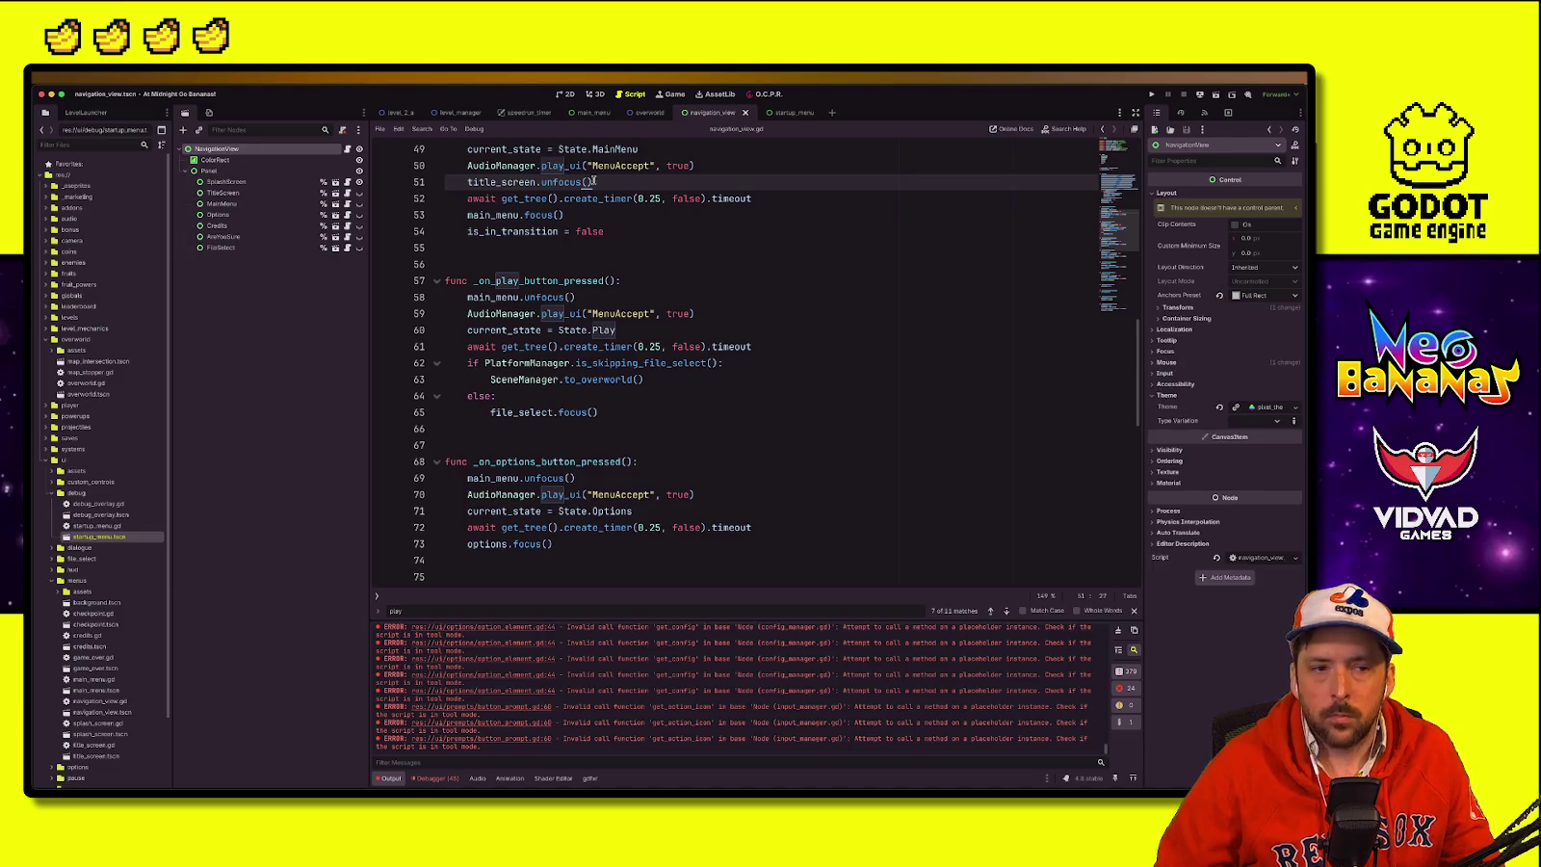
scroll(734, 182, up, 15)
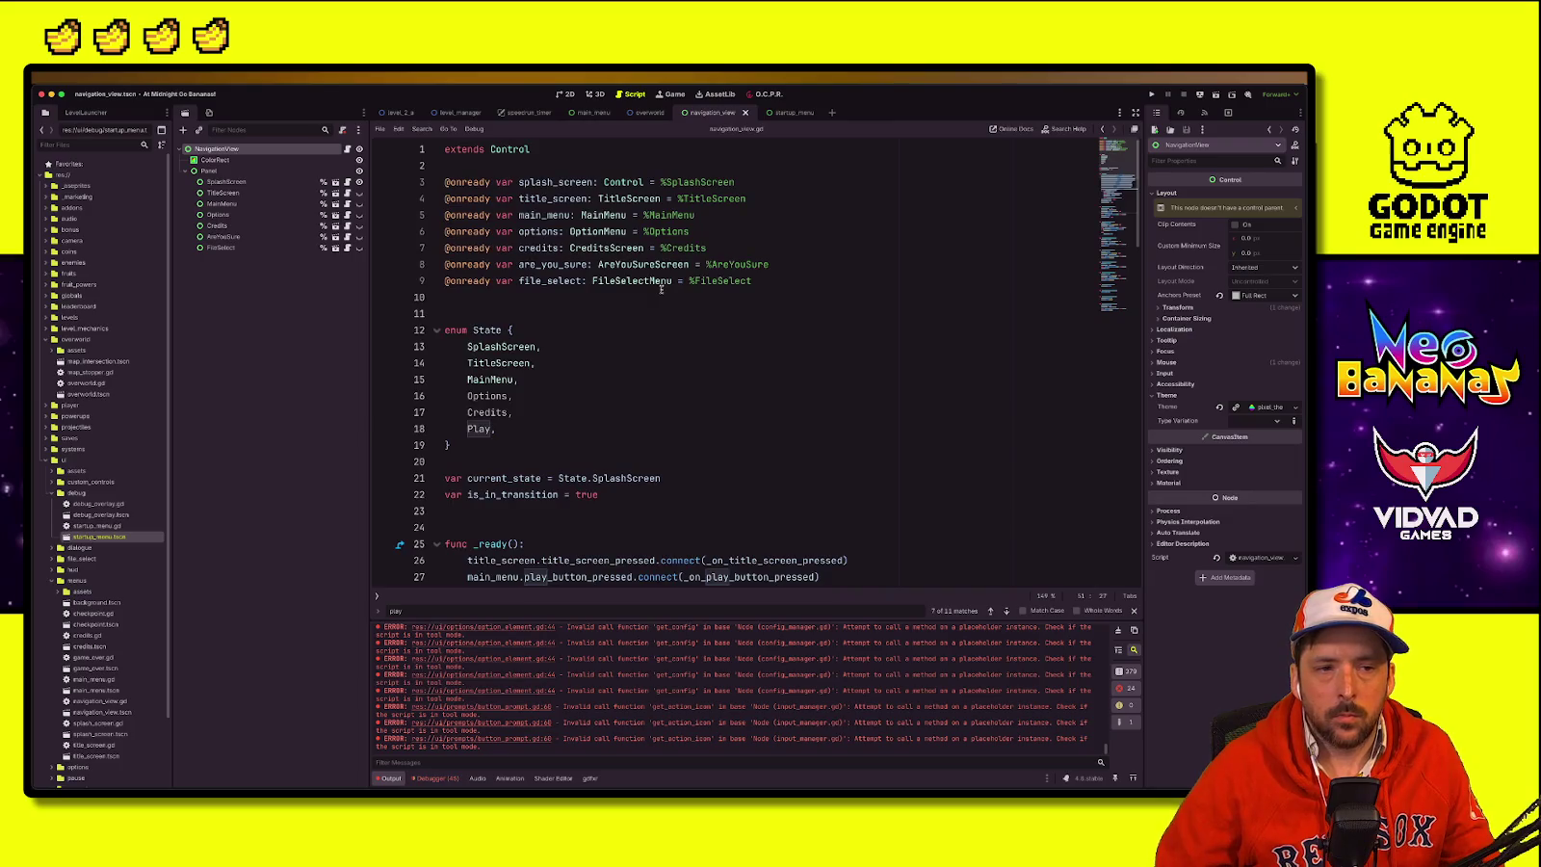
click(718, 247)
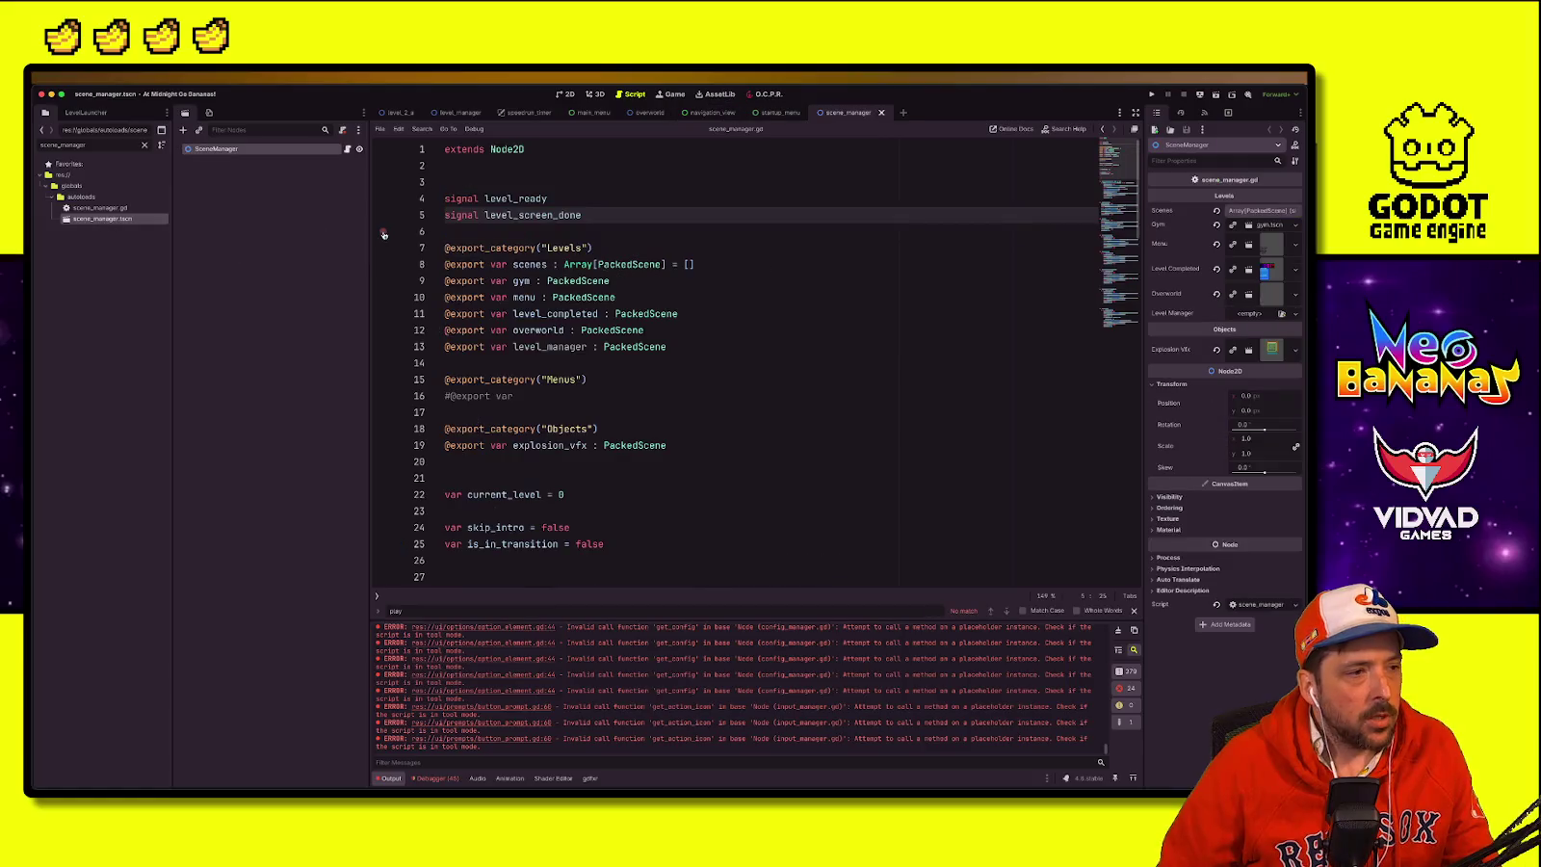
Open the scene manager scene and review its exported scene variables in the script
click(755, 295)
click(573, 258)
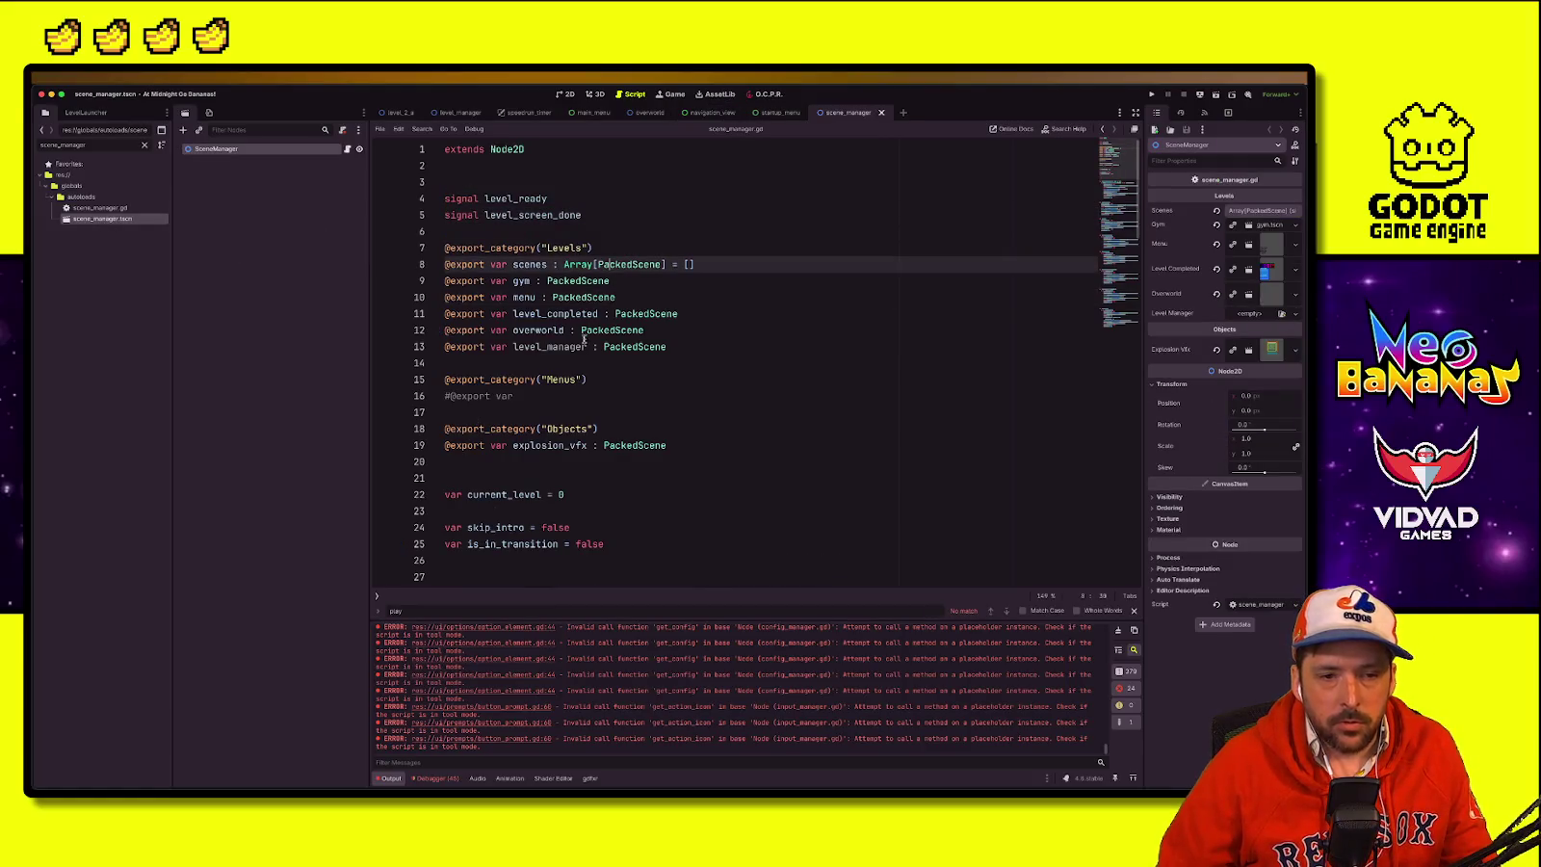
click(342, 205)
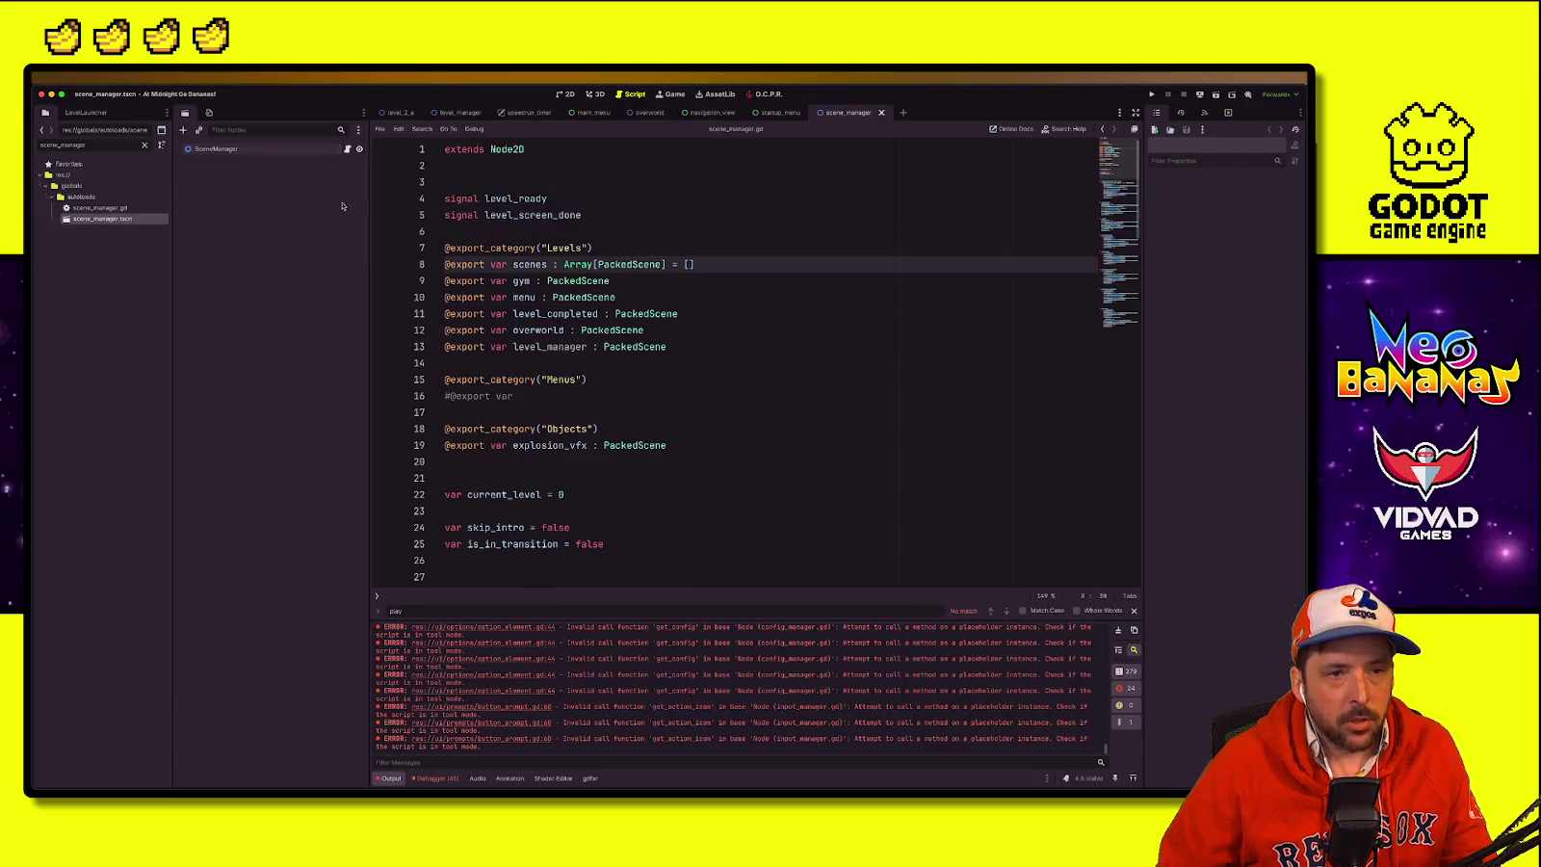
click(729, 331)
Set the SceneManager's Level Manager property to level_manager.tscn via Quick Load
click(289, 149)
click(867, 264)
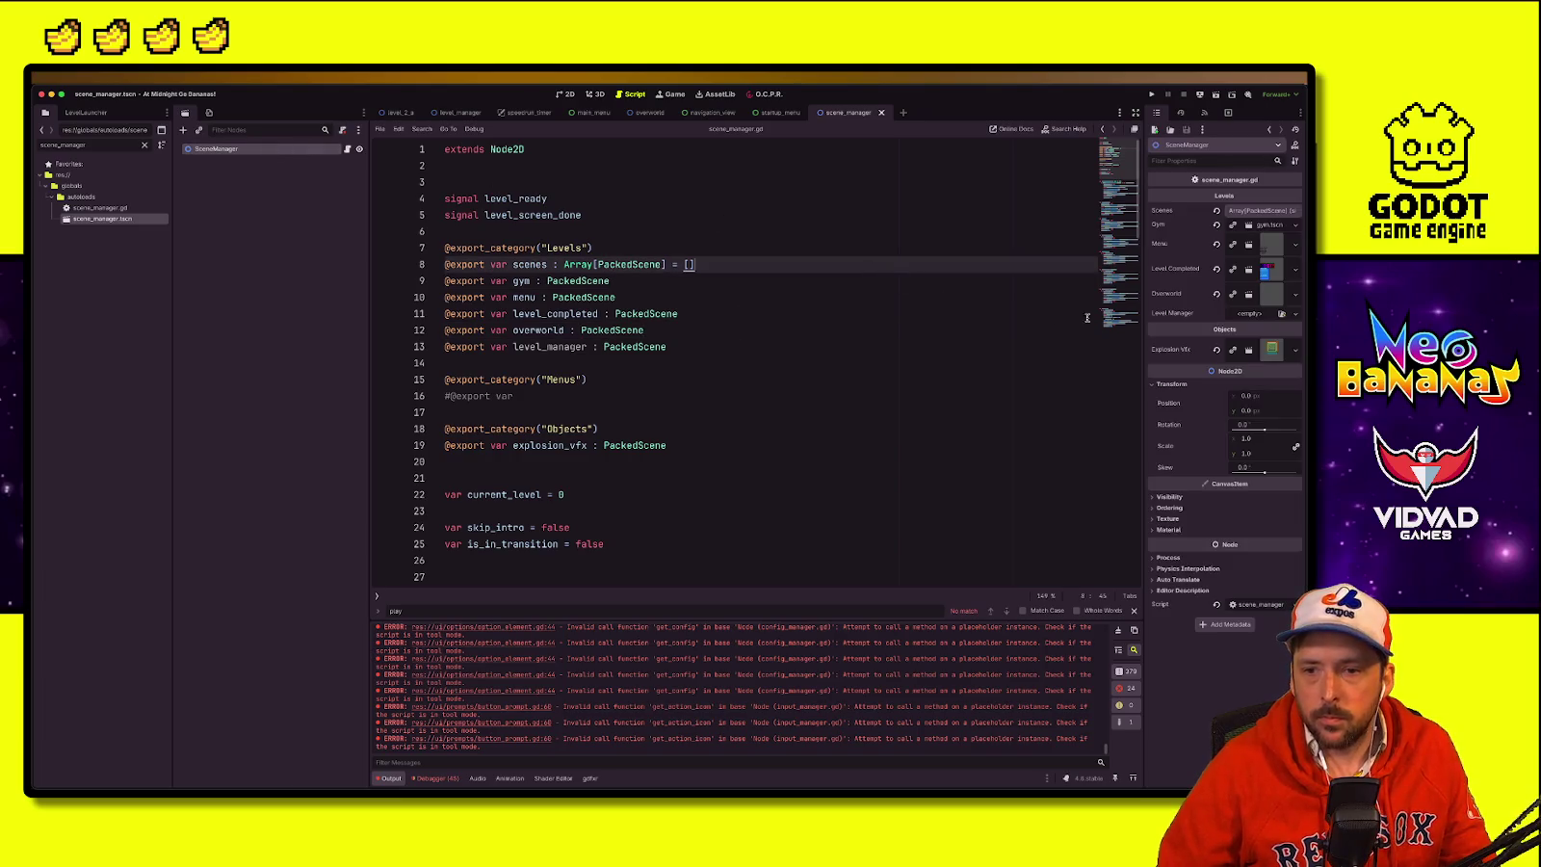
click(1295, 314)
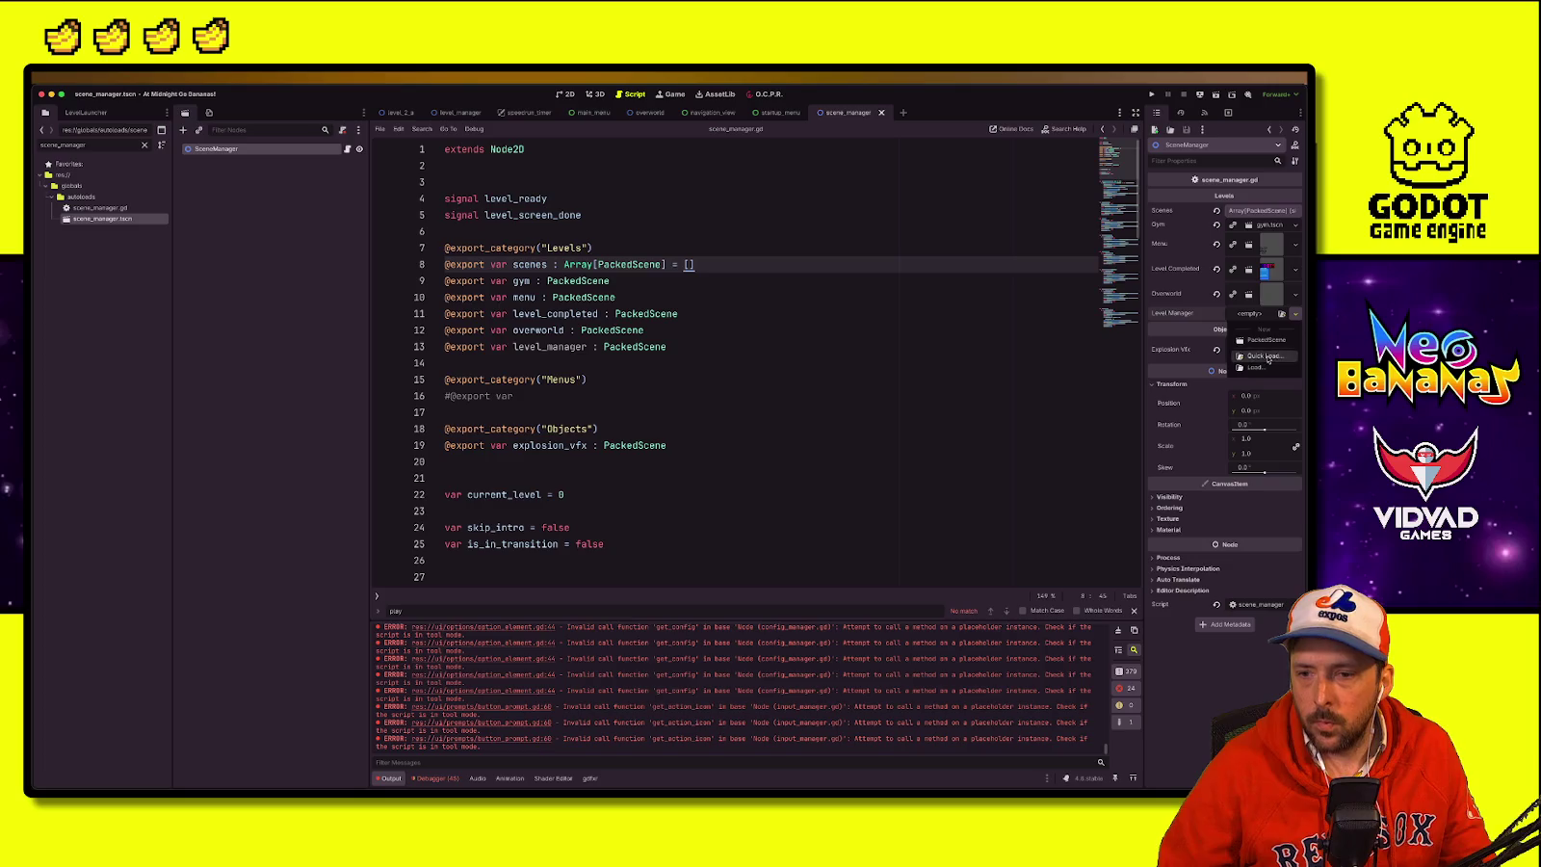
click(1269, 355)
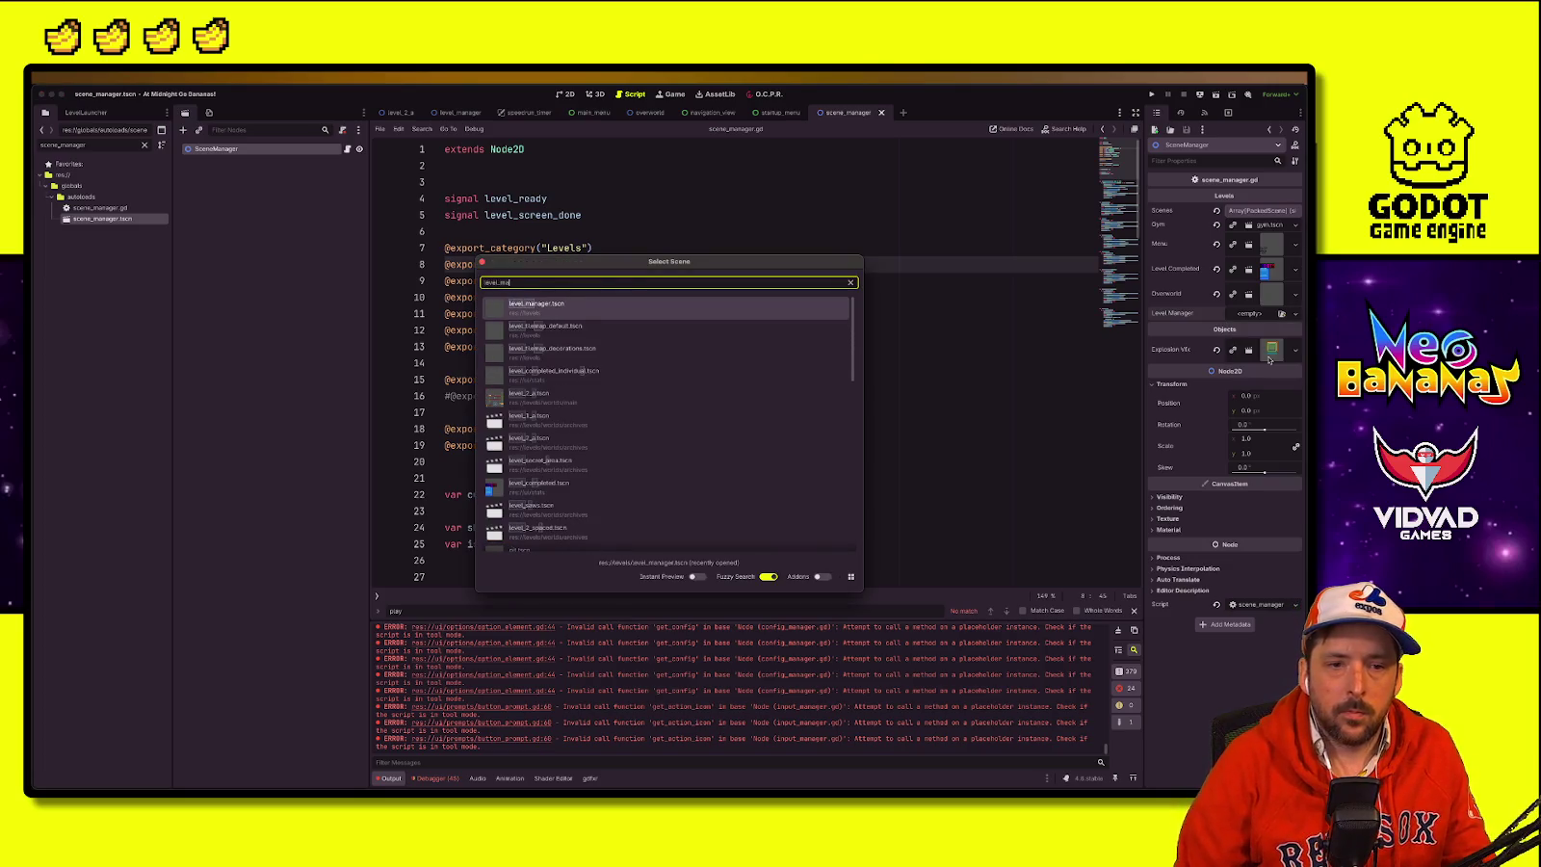
key(Return)
scroll(792, 293, down, 15)
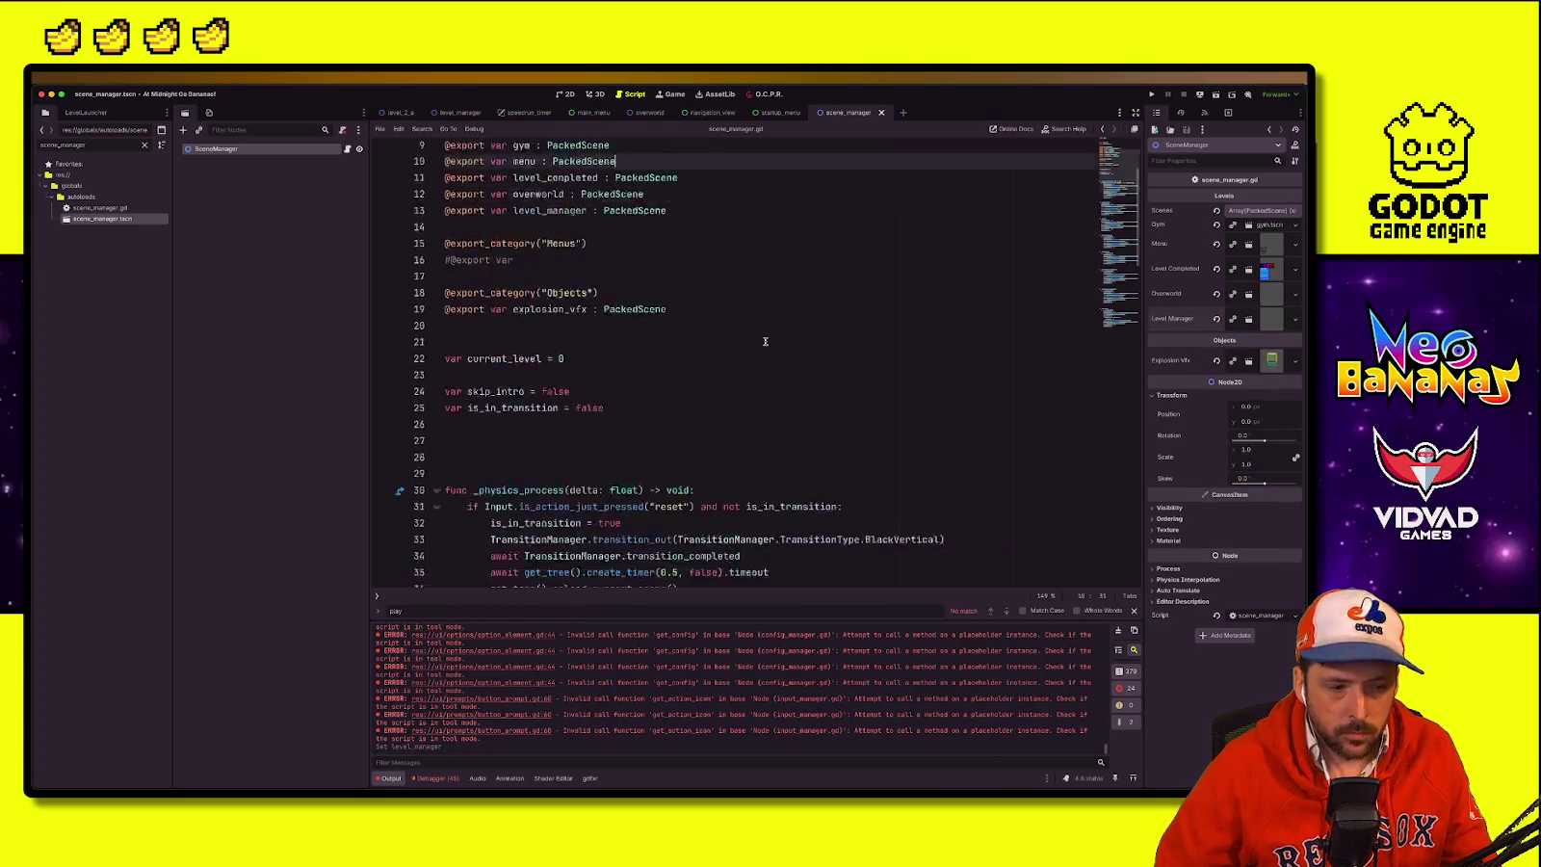
Add a new to_world function header below to_overworld in scene_manager.gd
click(604, 347)
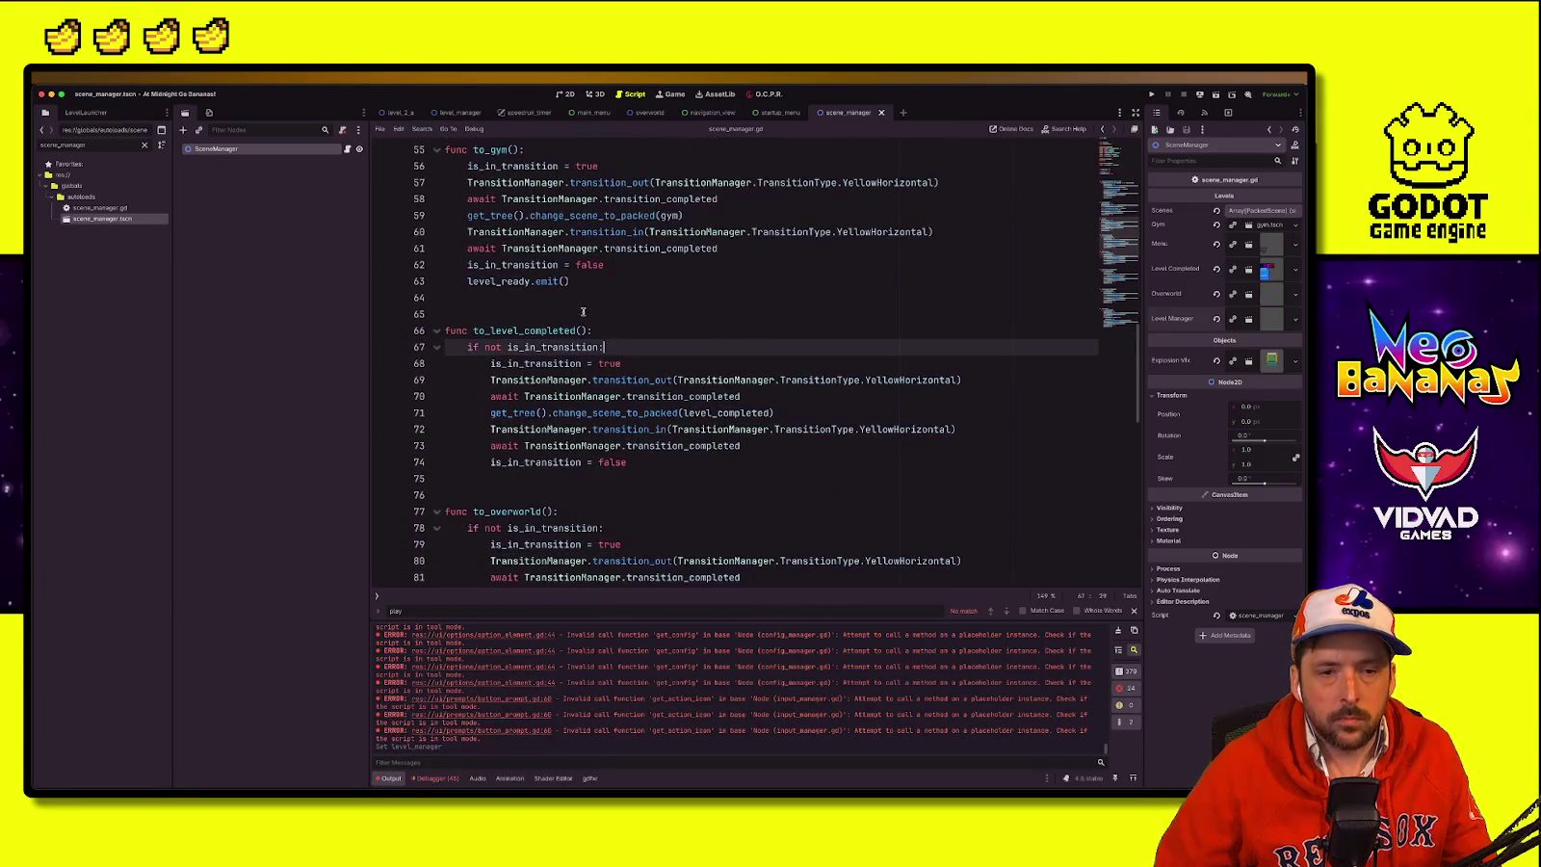
scroll(541, 345, down, 3)
click(526, 385)
click(506, 471)
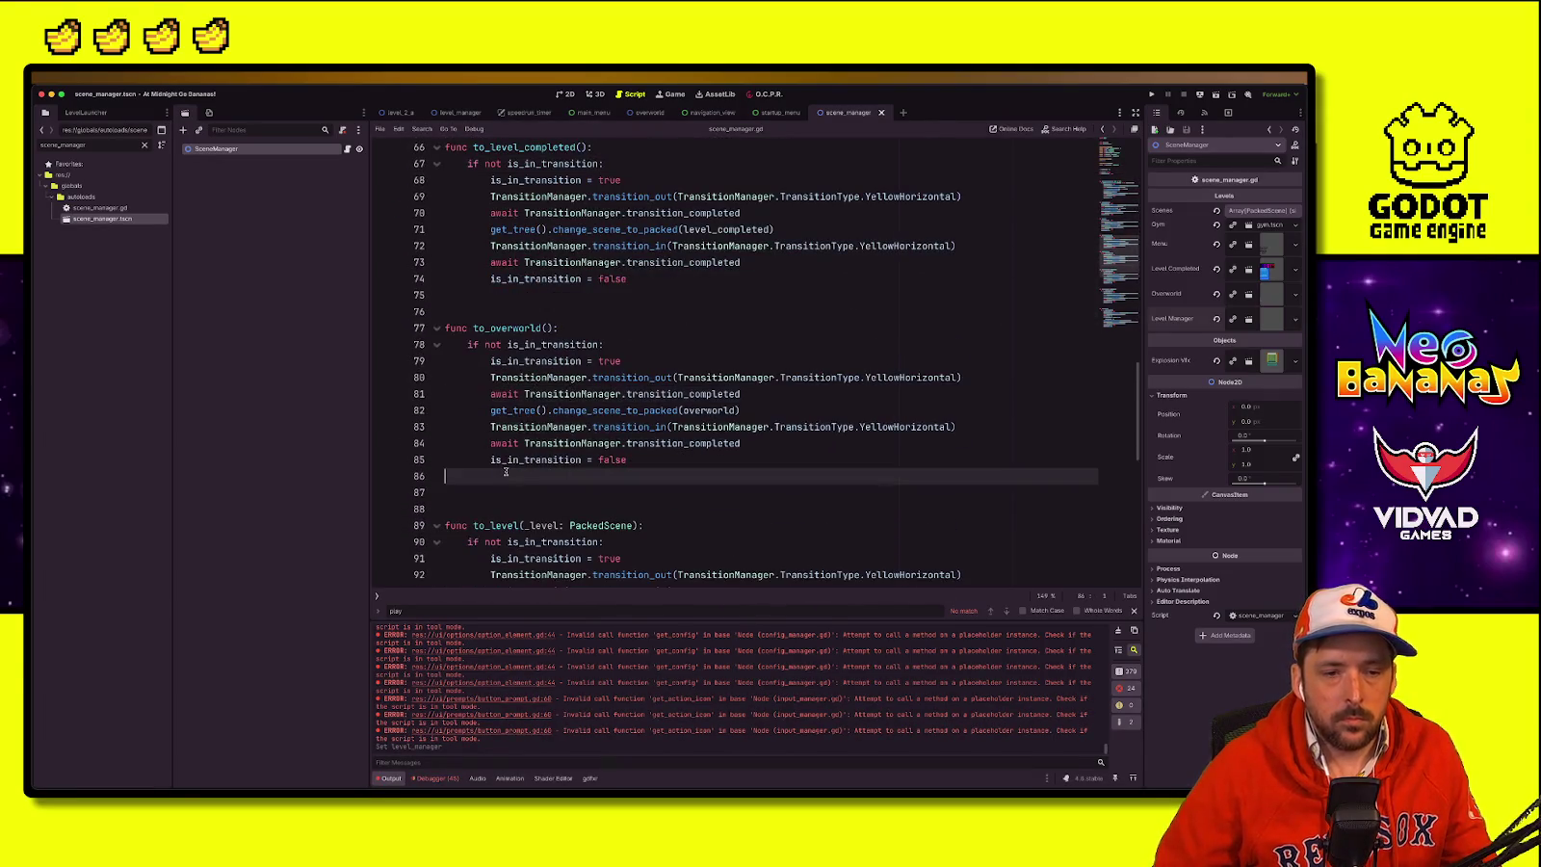
key(Return)
key(Return)
text(fui)
key(BackSpace)
text(nc to_level_)
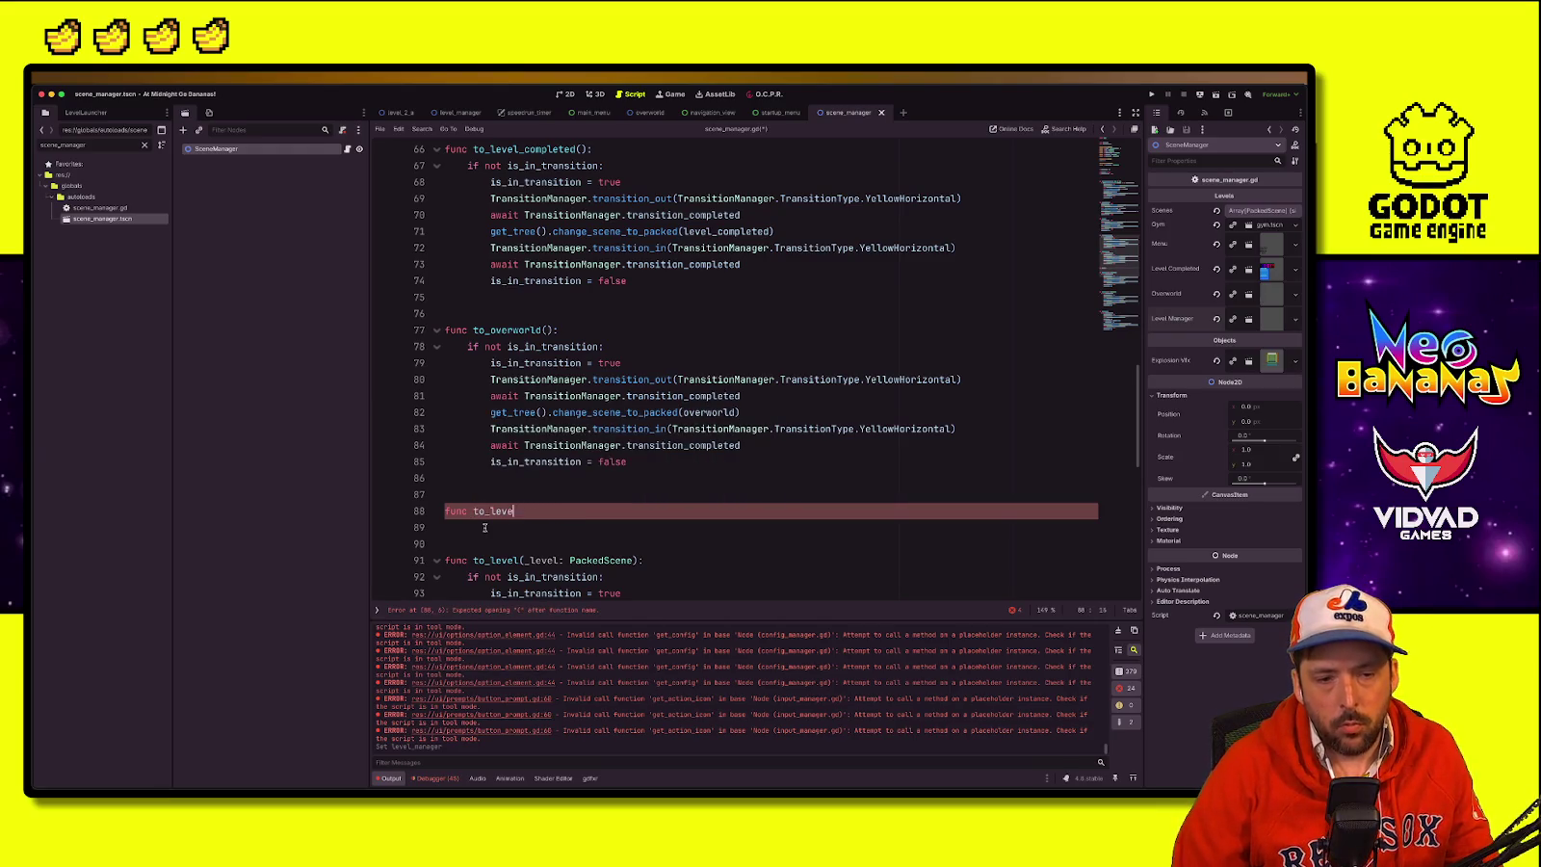
text(idn)
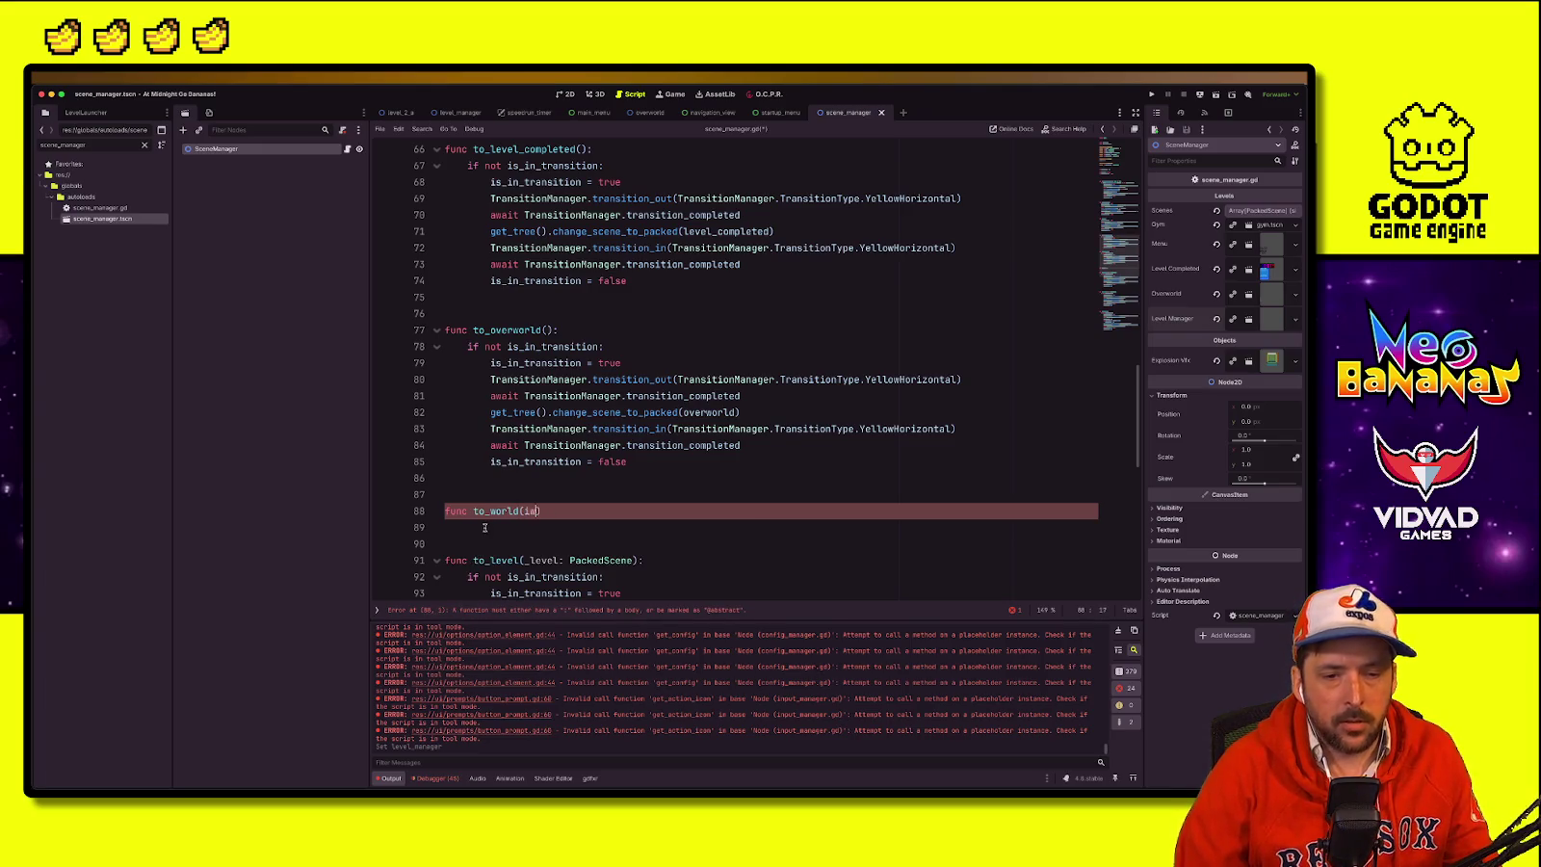
key(Return)
Copy the to_overworld body into to_world, switch its scene to level_manager, and save
scroll(555, 412, down, 5)
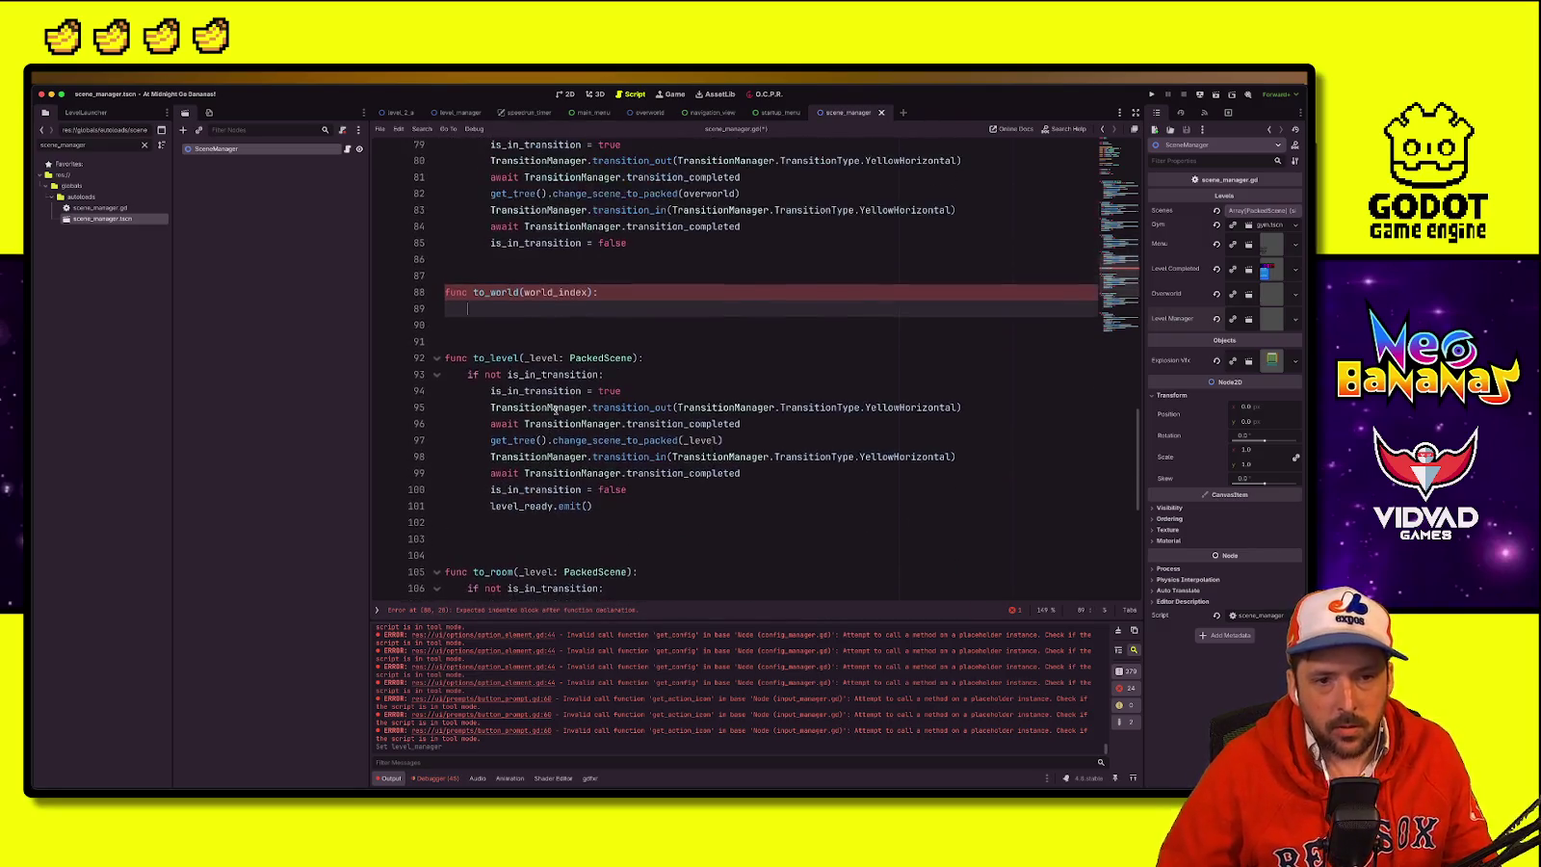
scroll(556, 411, up, 3)
mouse_move(452, 252)
mouse_down()
mouse_move(617, 300)
mouse_move(662, 355)
mouse_up()
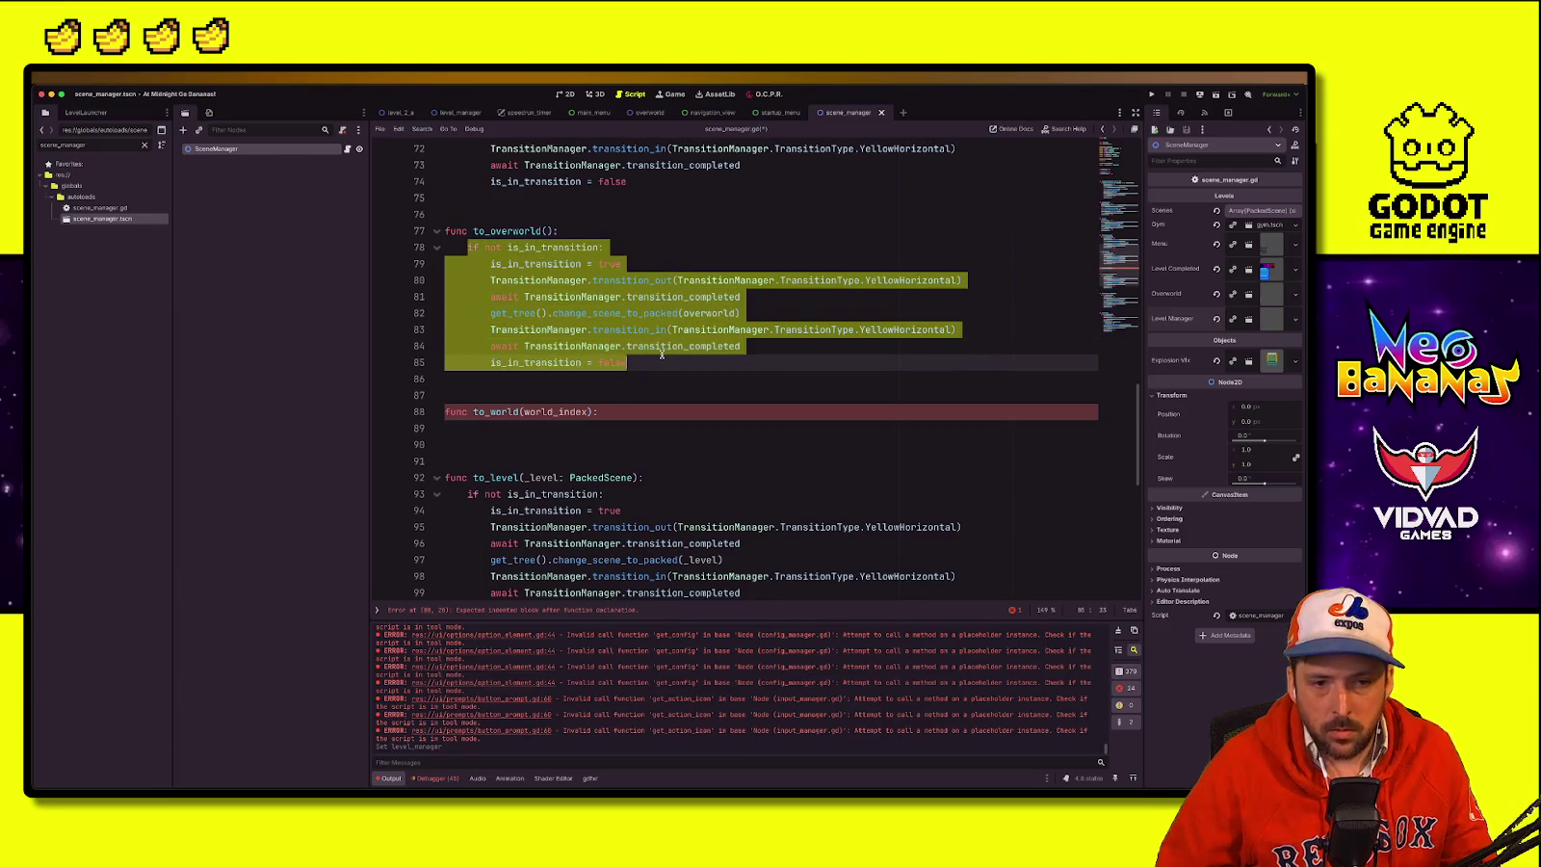
key(ctrl+c)
click(539, 428)
key(ctrl+v)
key(Up)
key(Up)
key(Up)
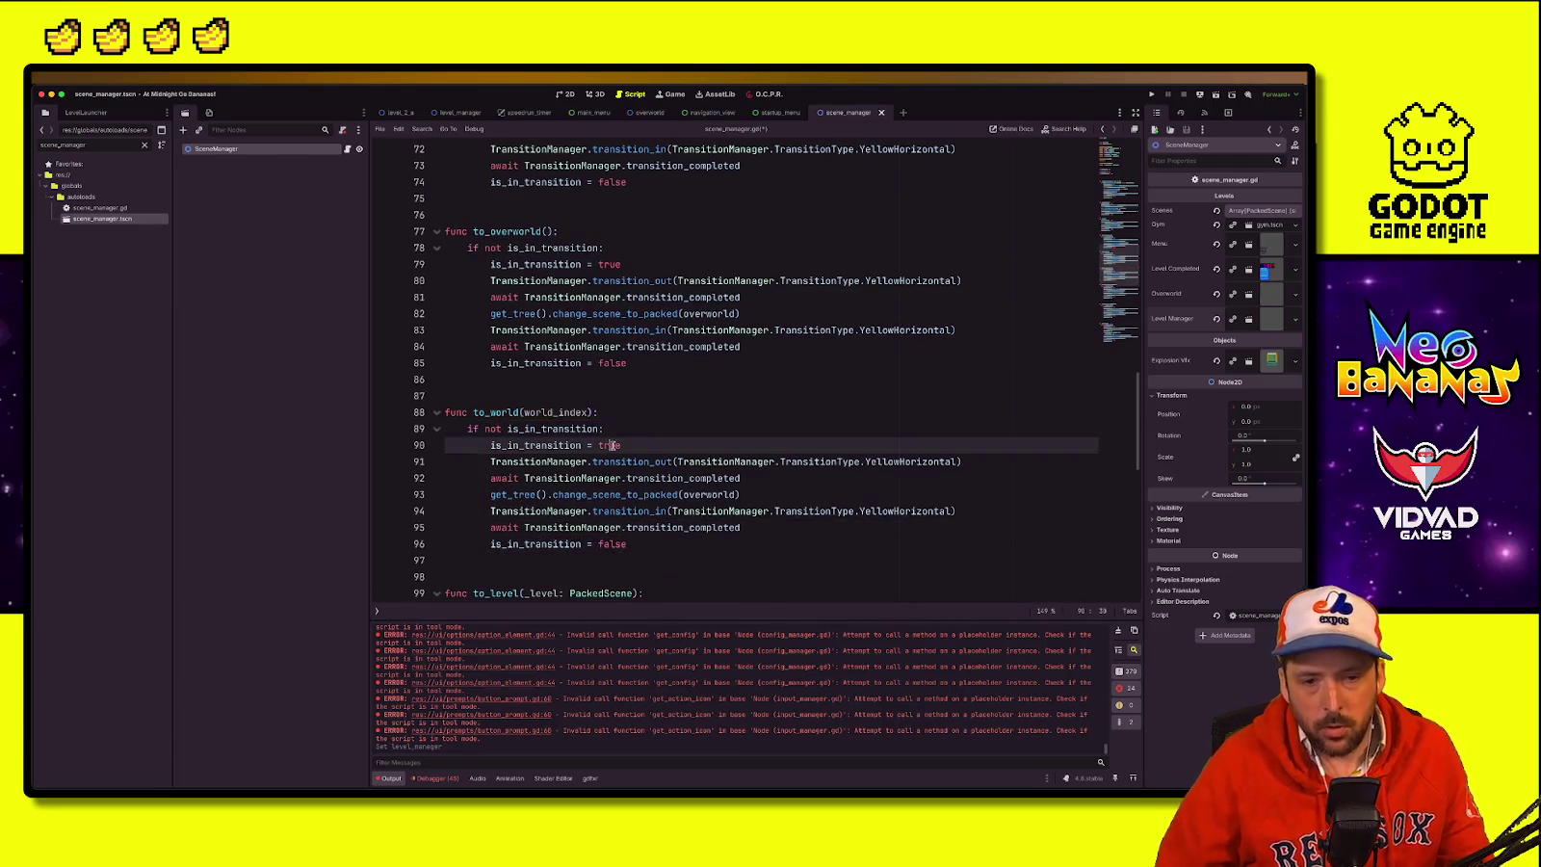
double_click(708, 494)
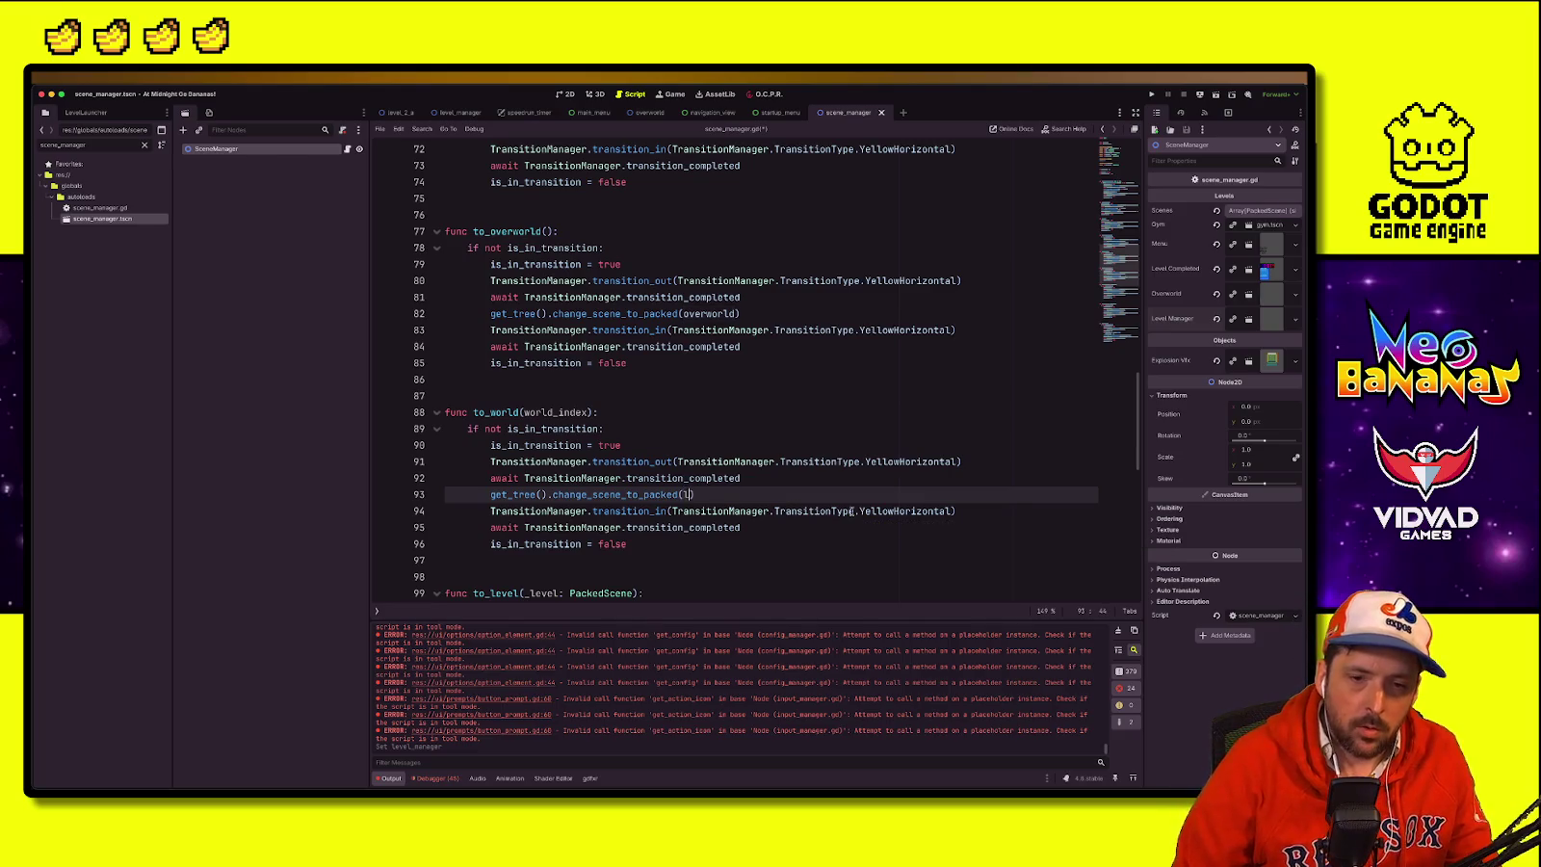
text(lev)
key(Down)
key(Return)
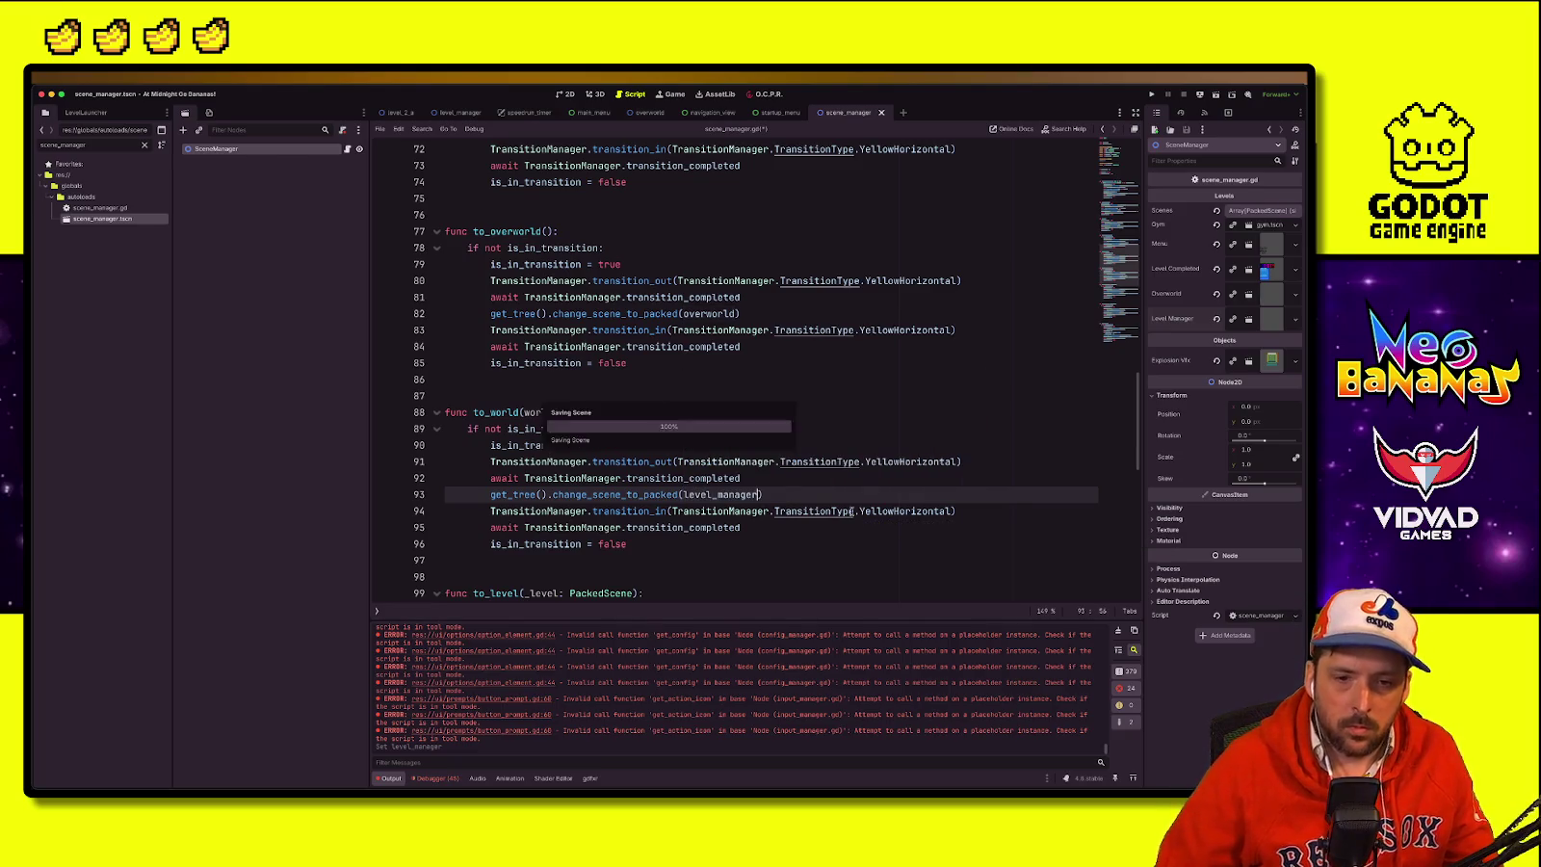
Check the level_manager change on line 93, then review the exported scenes variables at the top
click(932, 431)
click(529, 412)
click(539, 380)
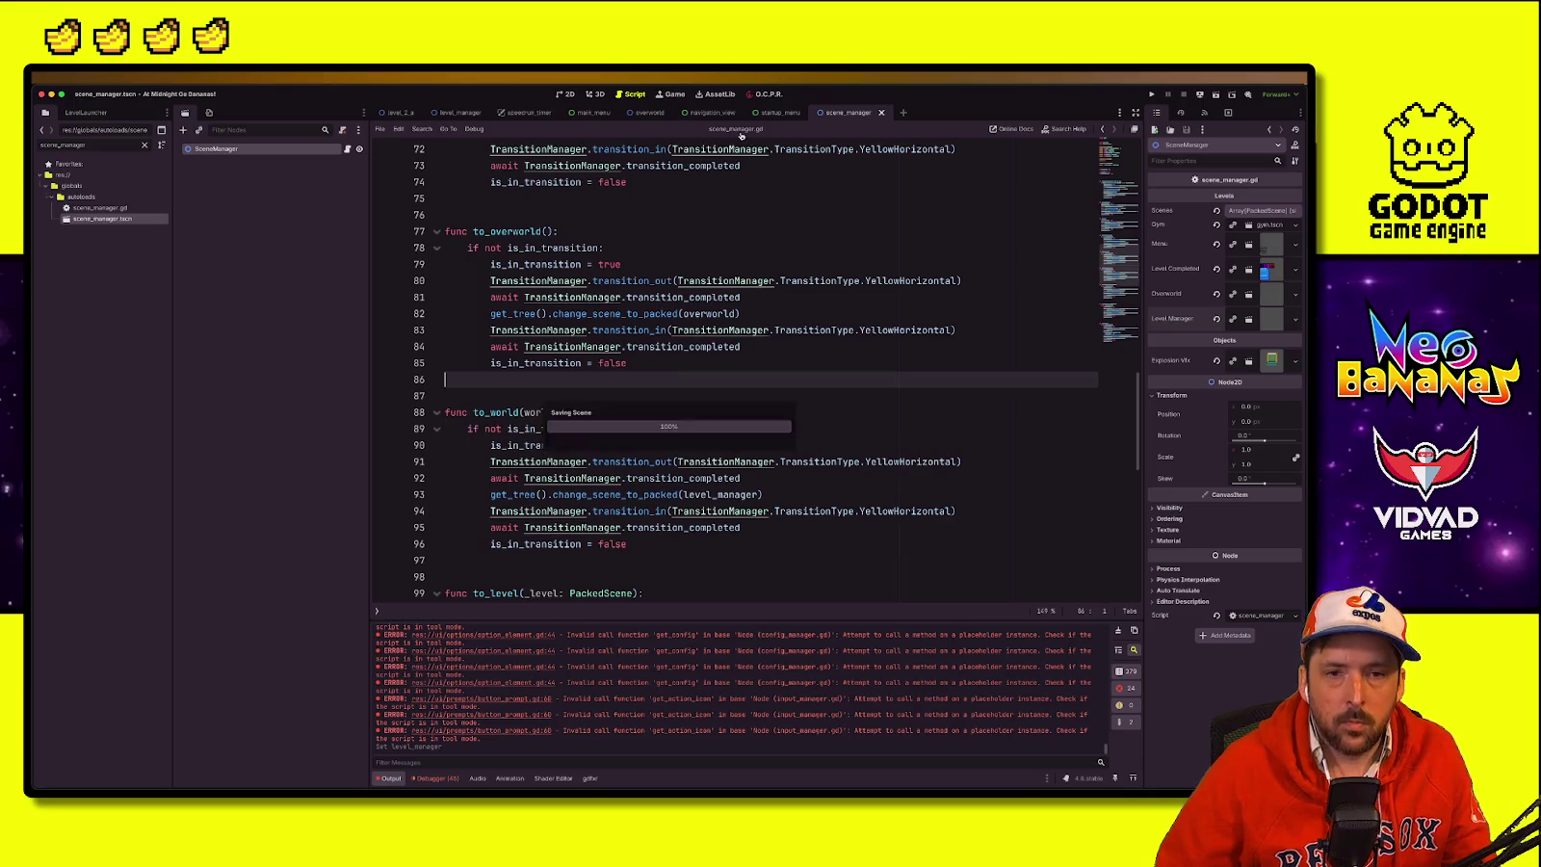
click(764, 461)
double_click(718, 494)
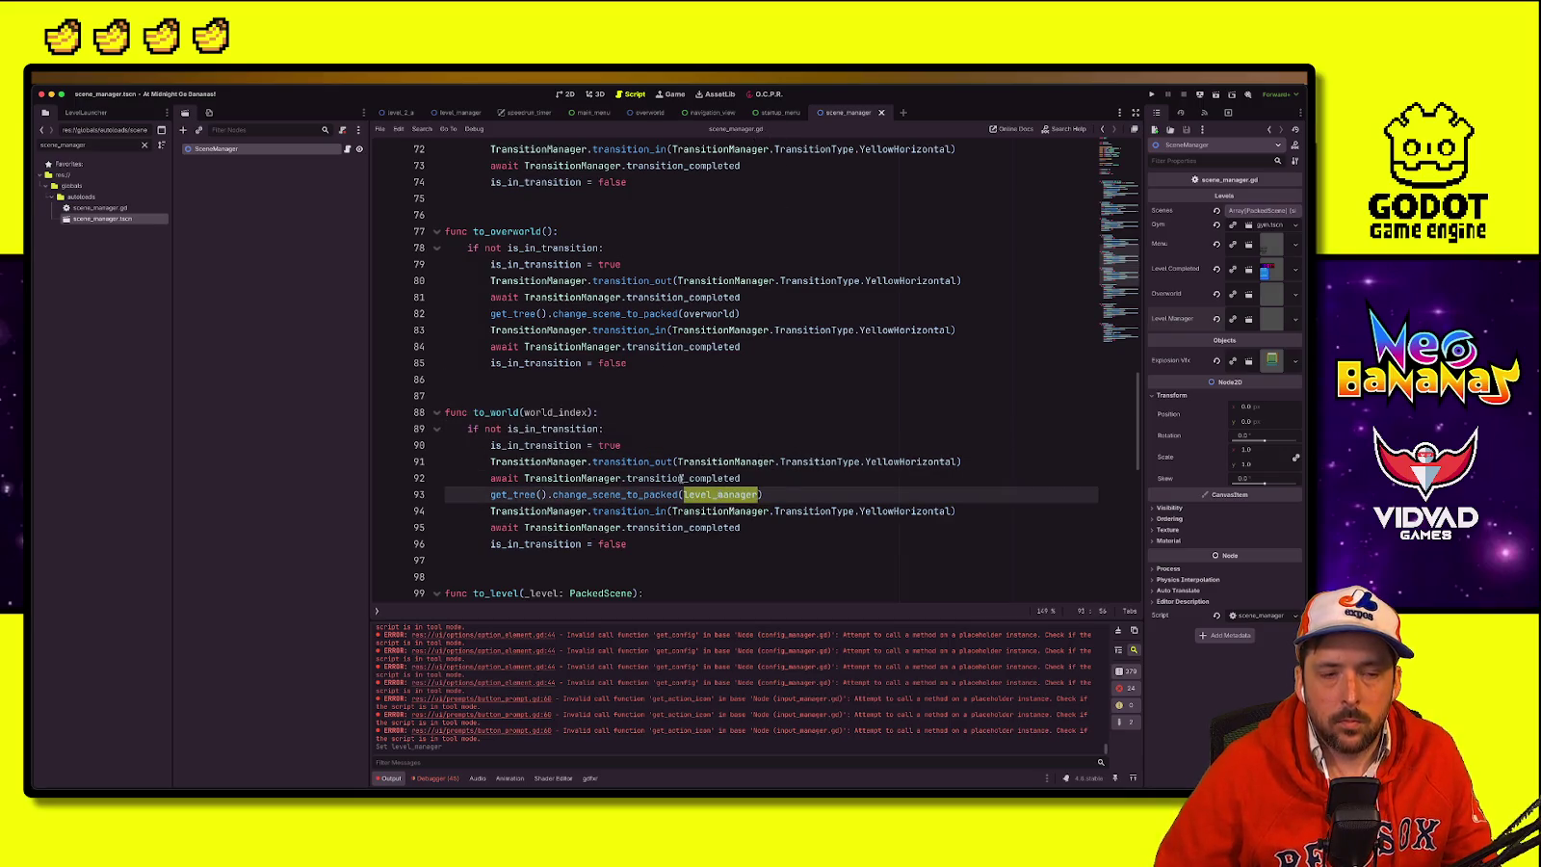
click(672, 477)
key(ctrl+Home)
click(976, 181)
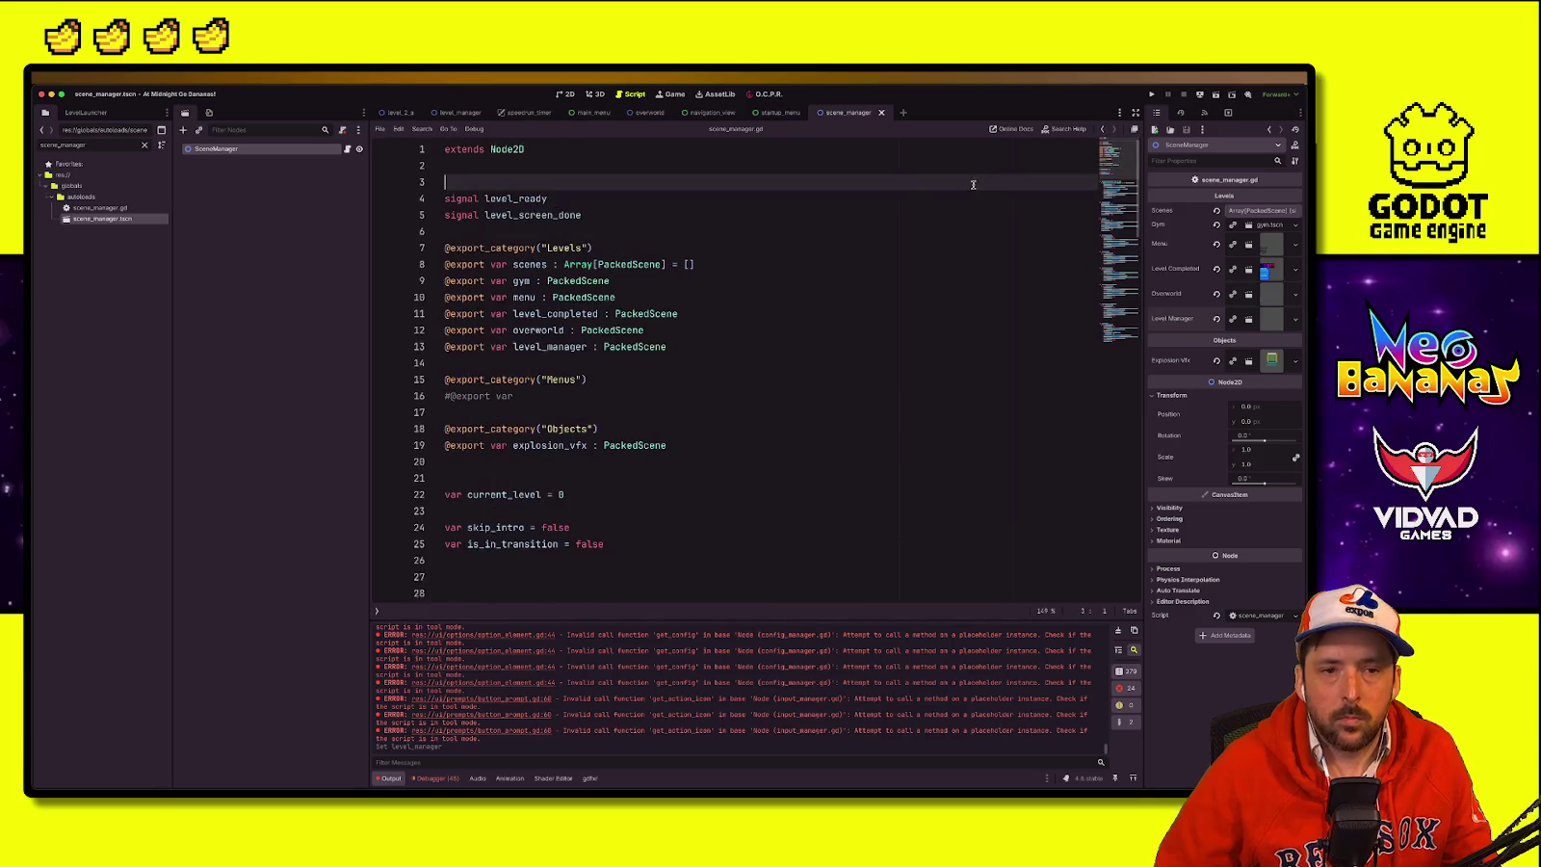
click(625, 231)
double_click(528, 264)
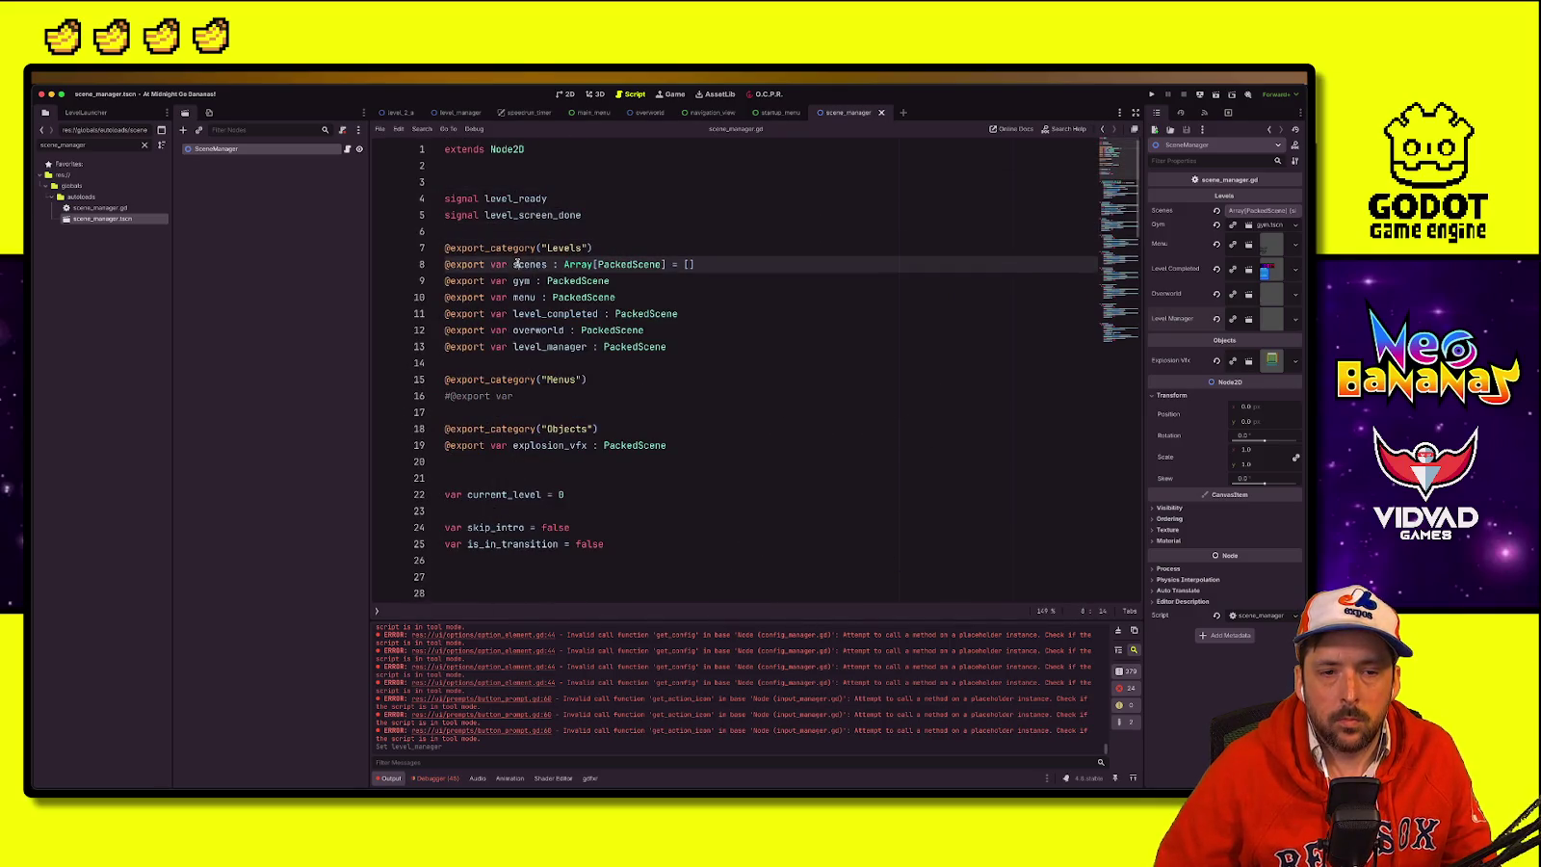
Check the startup_menu and navigation_view scripts to find the play button handler
click(782, 113)
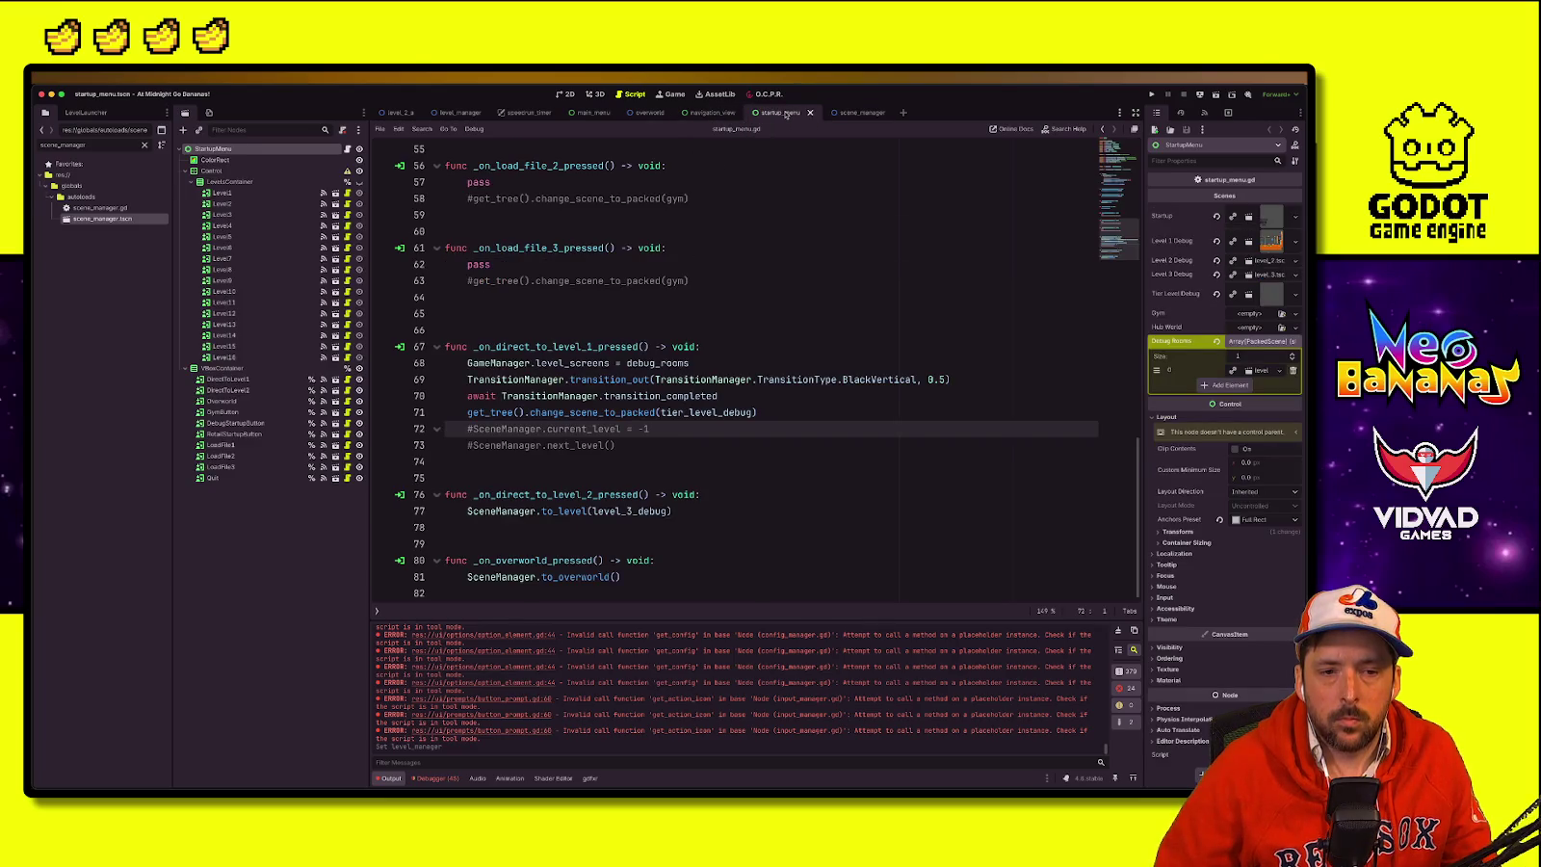
click(751, 412)
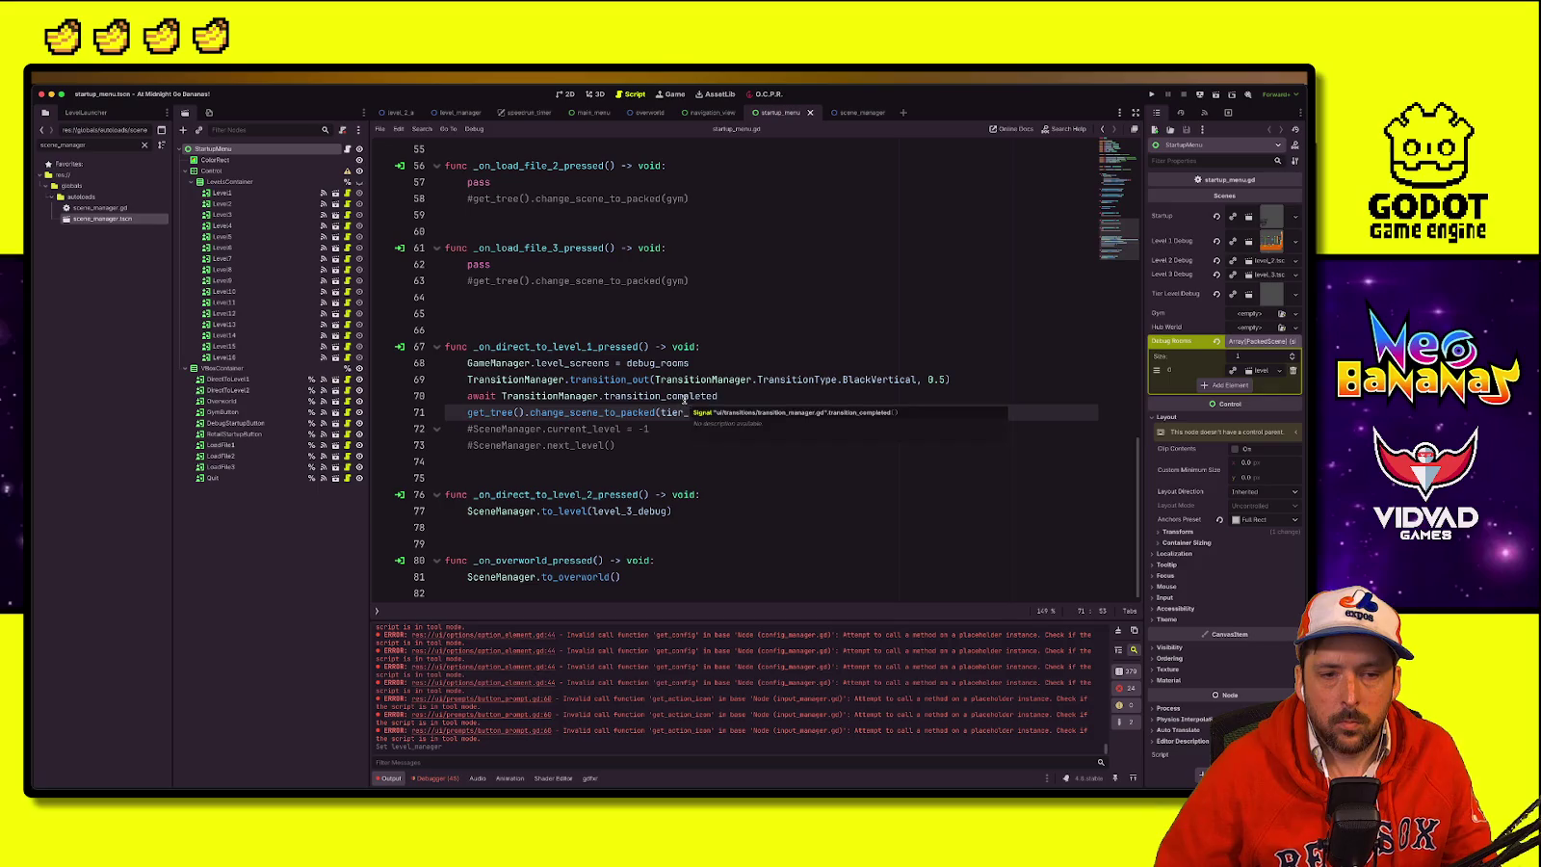
click(727, 114)
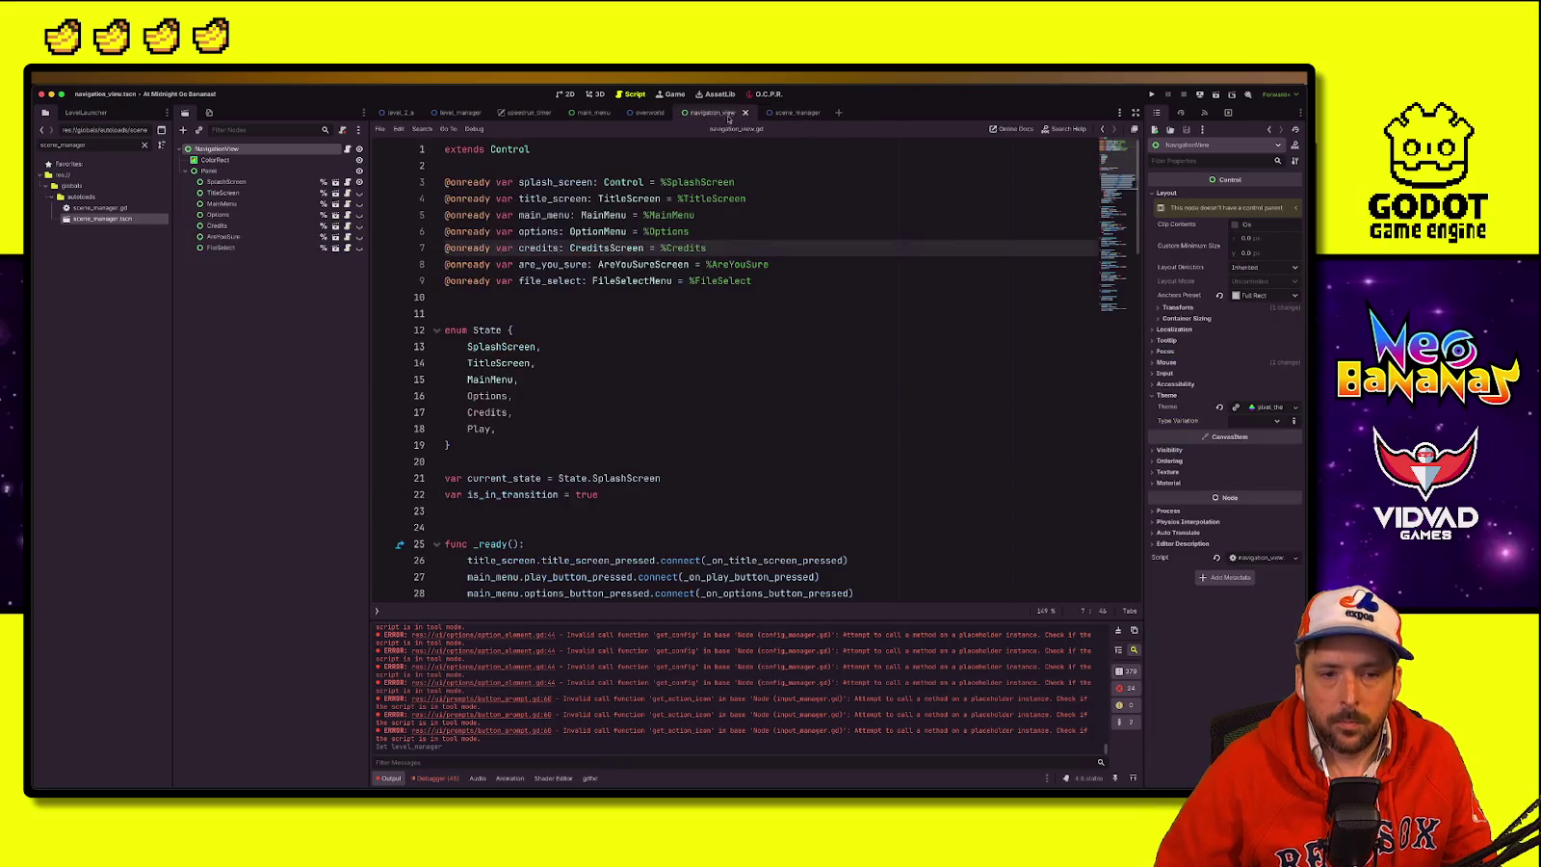
click(691, 341)
scroll(687, 366, down, 20)
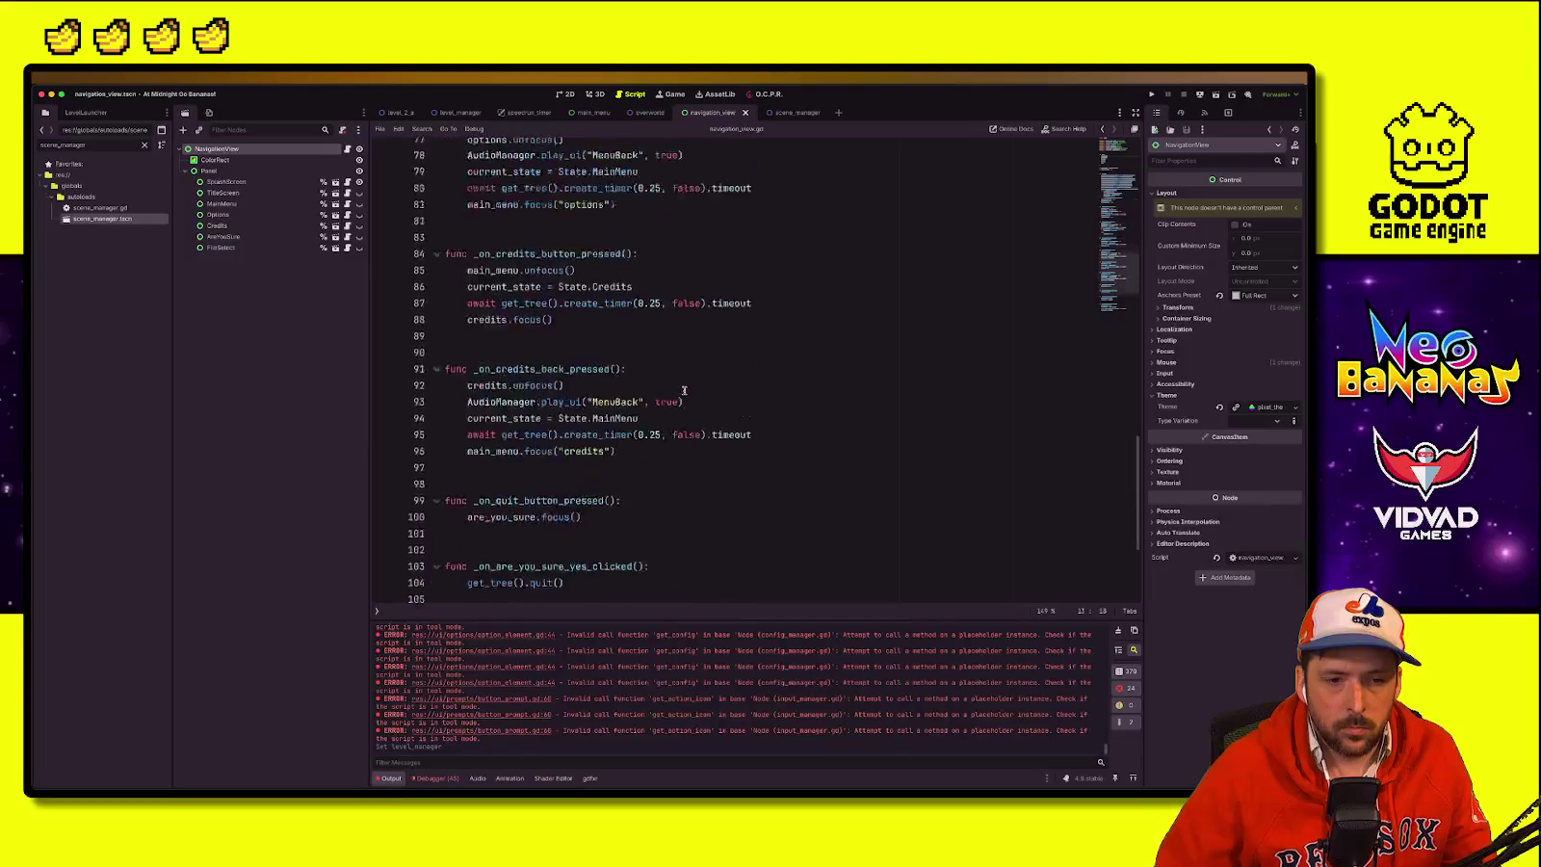
scroll(684, 392, up, 10)
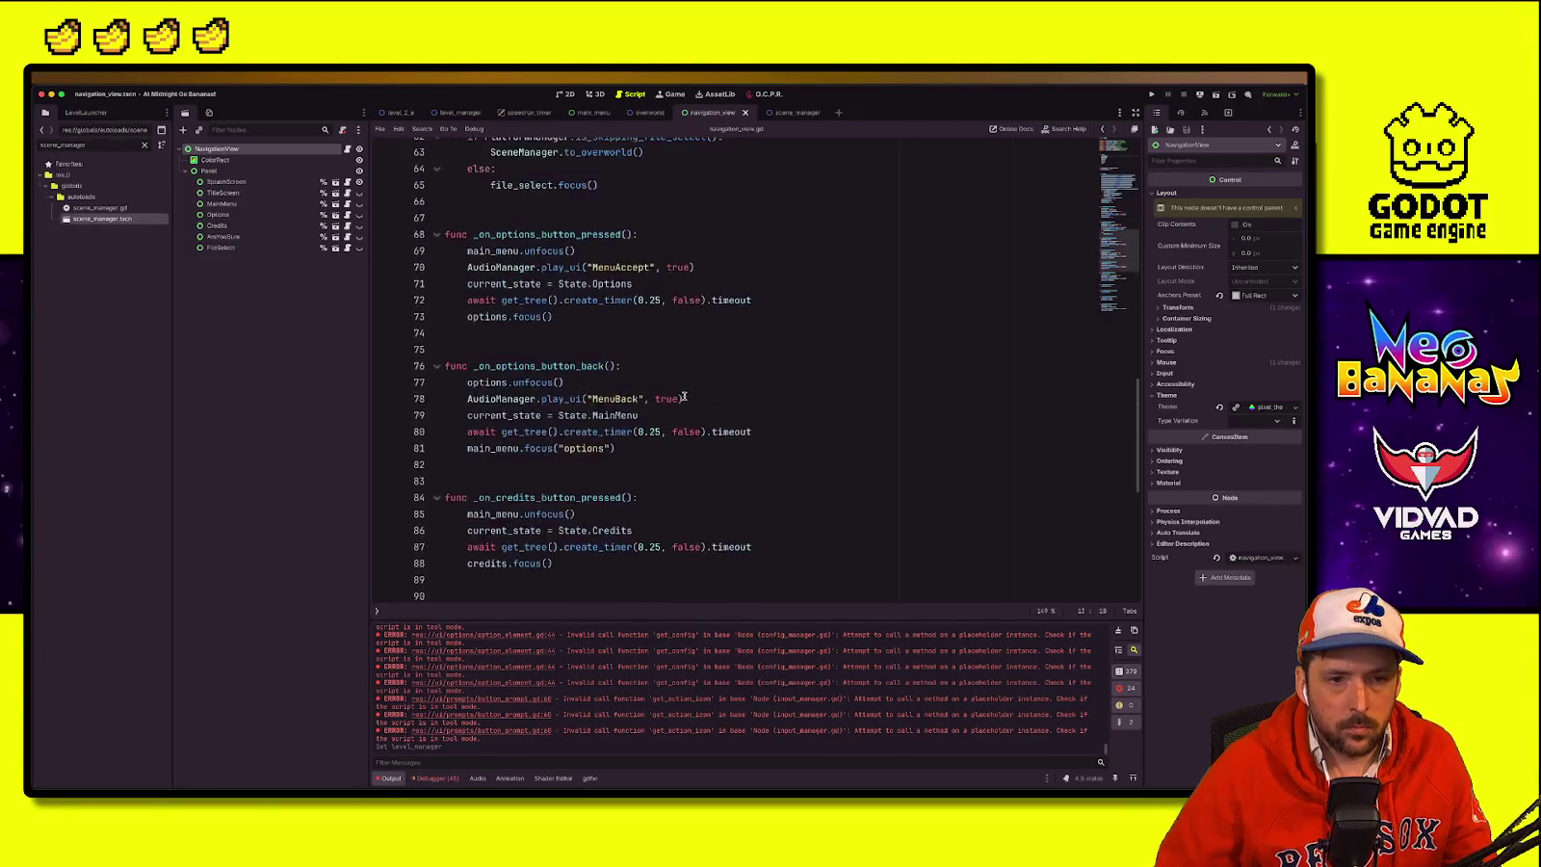
Replace SceneManager.to_overworld() with SceneManager.to_world(0) on line 63 and run the project
key(BackSpace)
key(BackSpace)
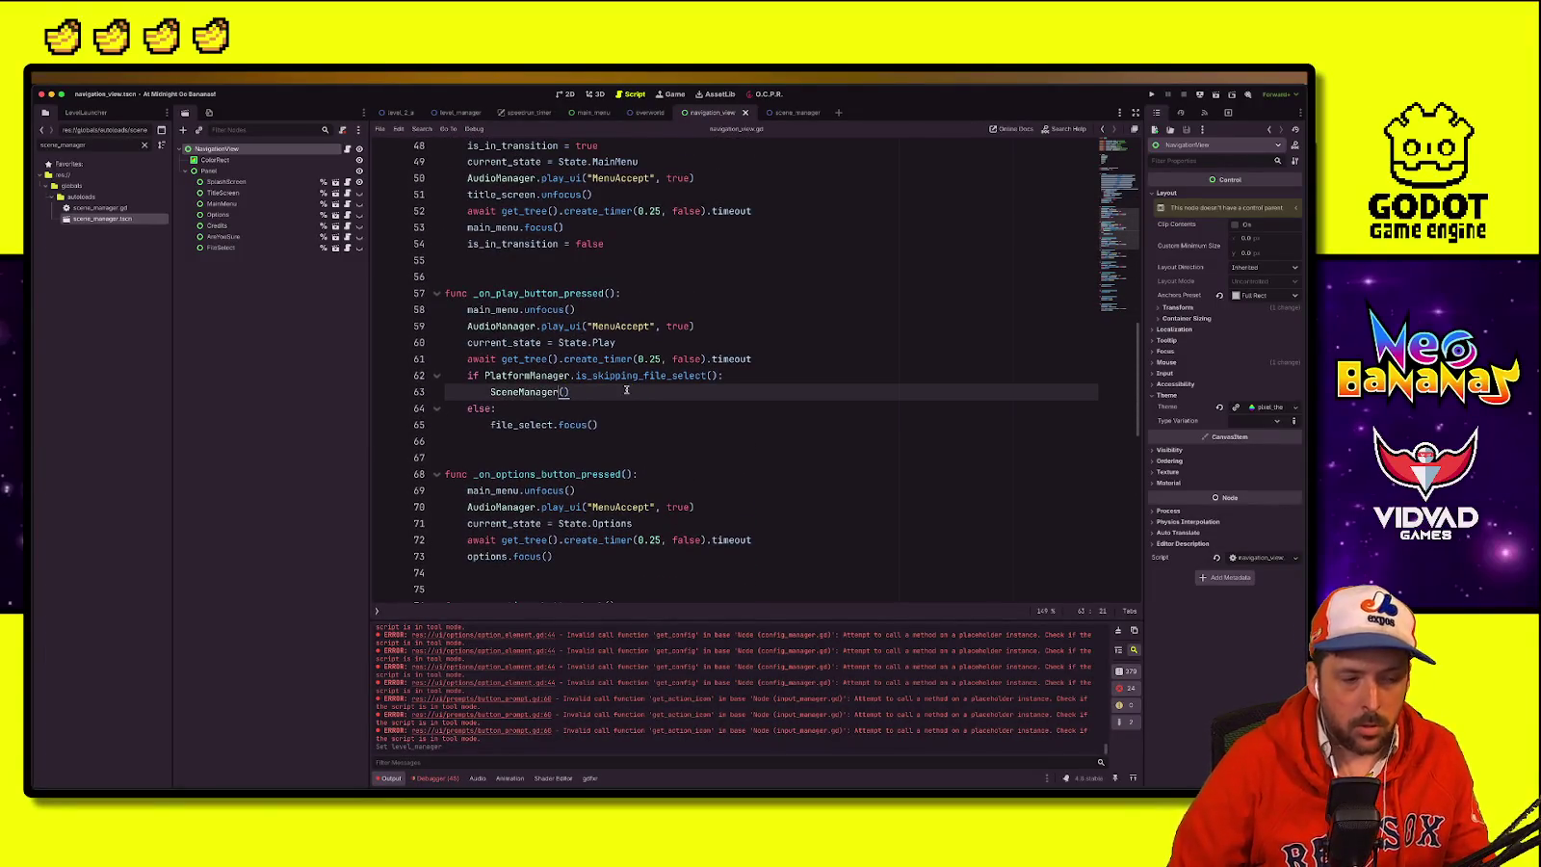
text(.to)
key(BackSpace)
text(_leve)
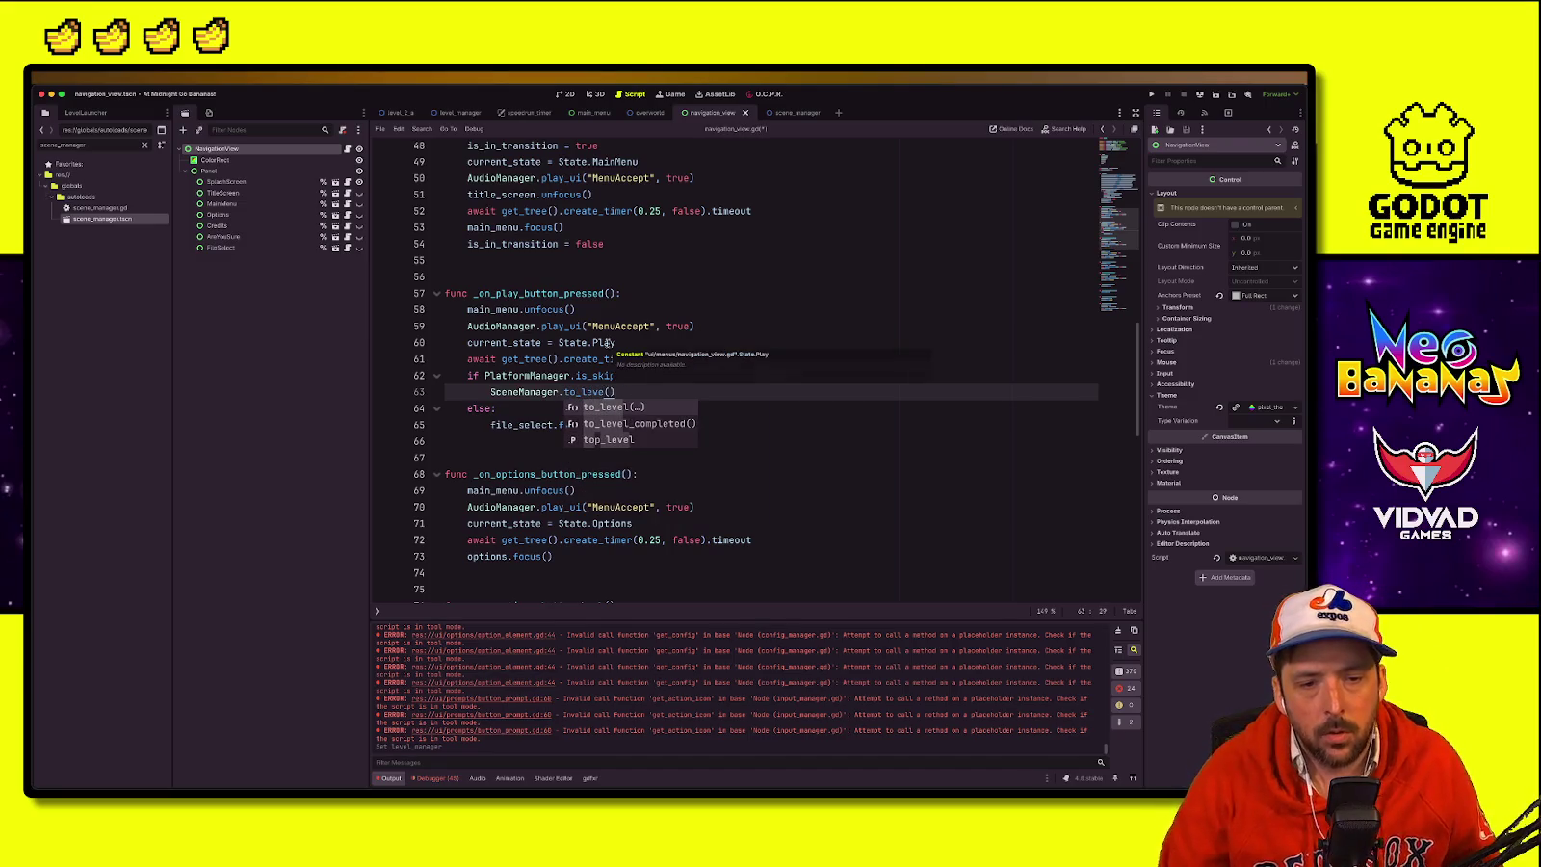
key(BackSpace)
key(BackSpace)
key(BackSpace)
text(w)
key(Return)
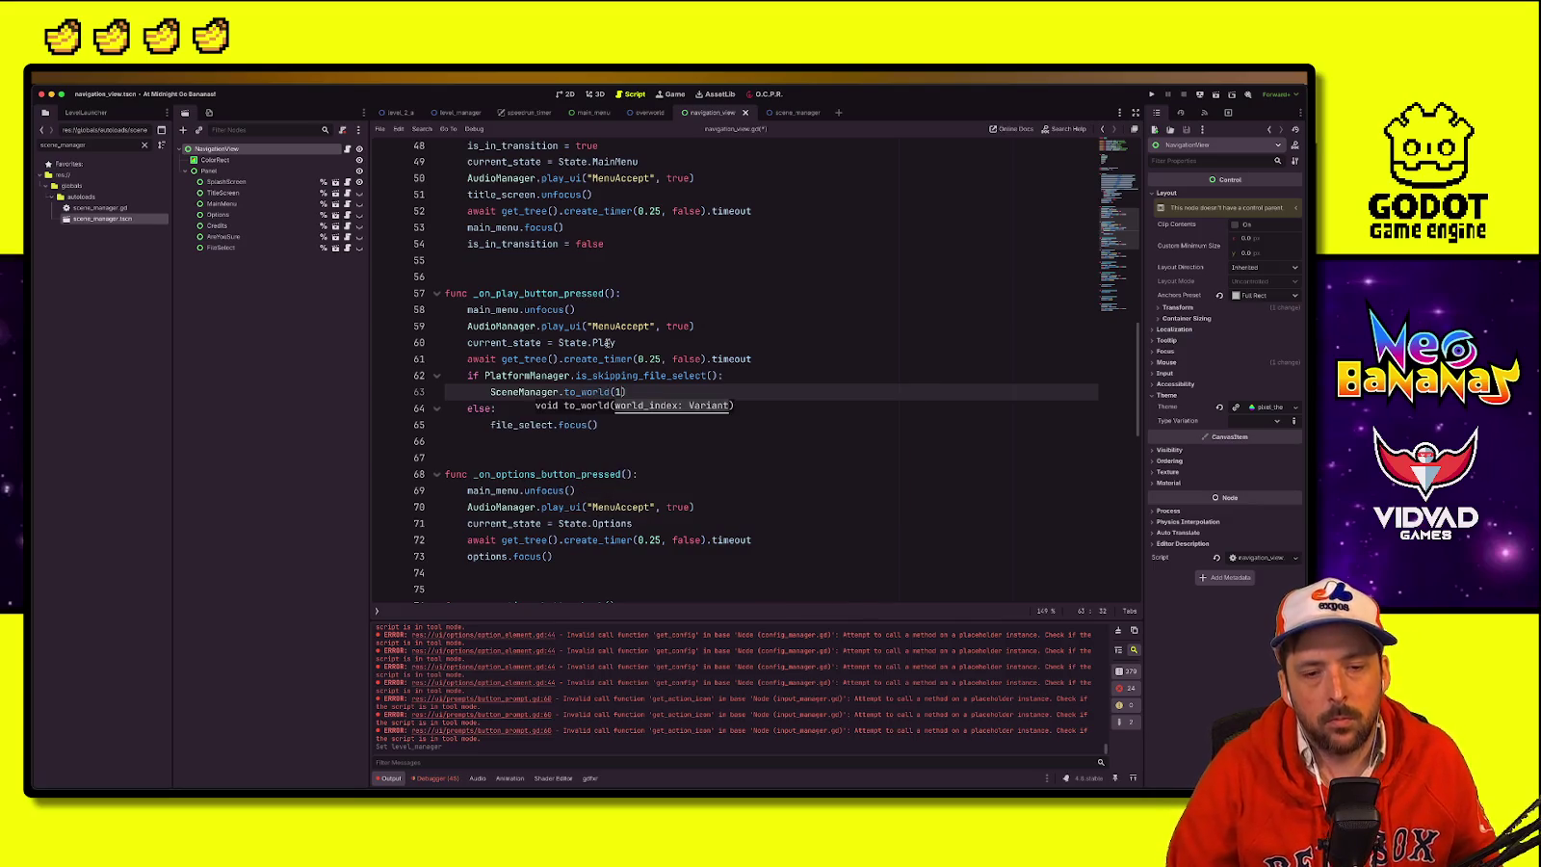
click(675, 309)
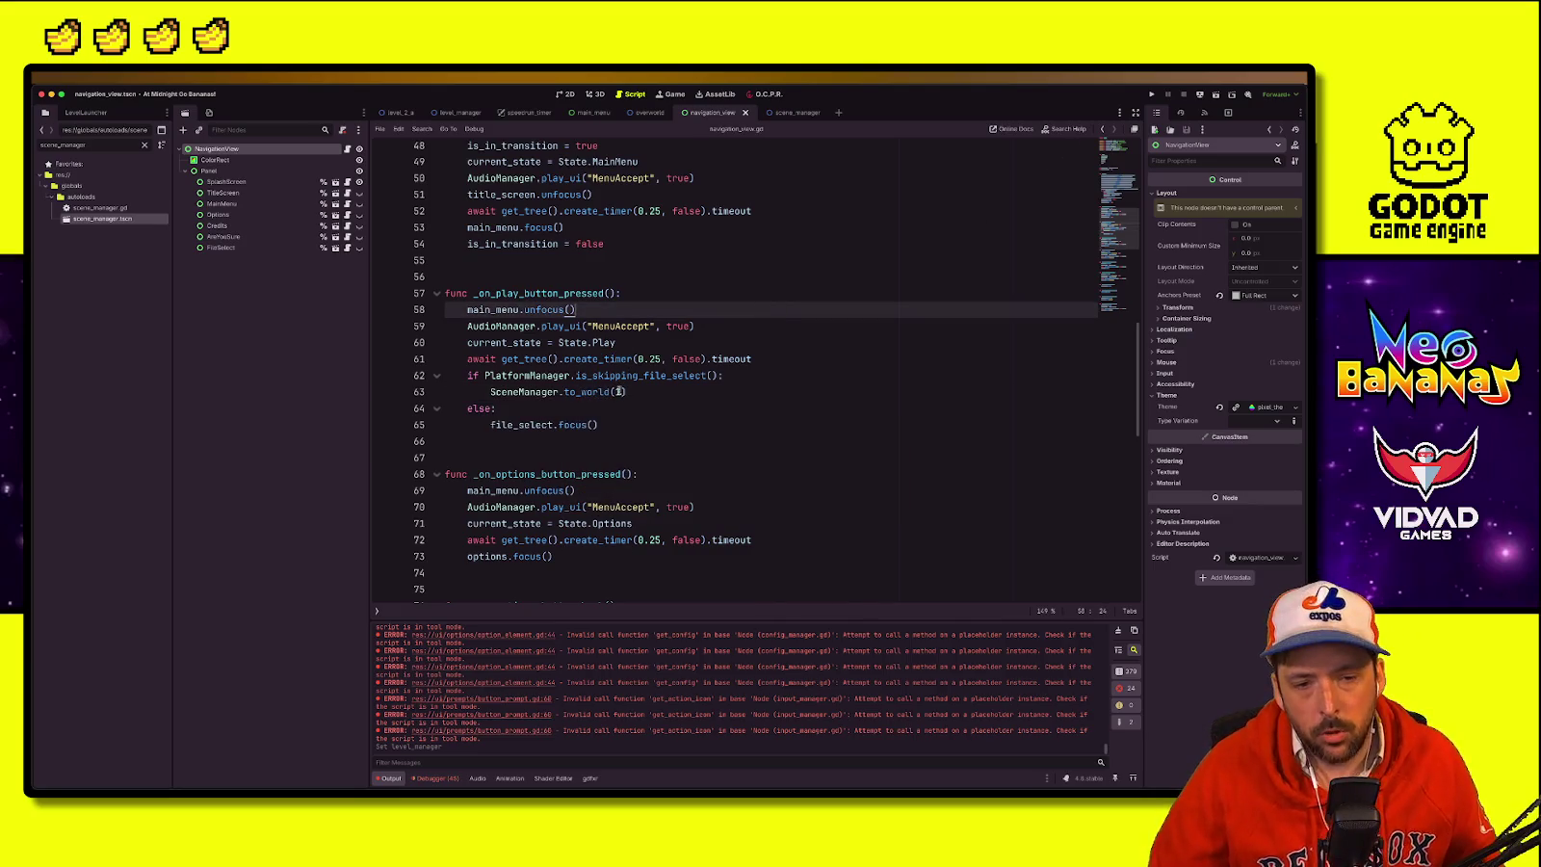
click(617, 391)
text(1)
click(732, 293)
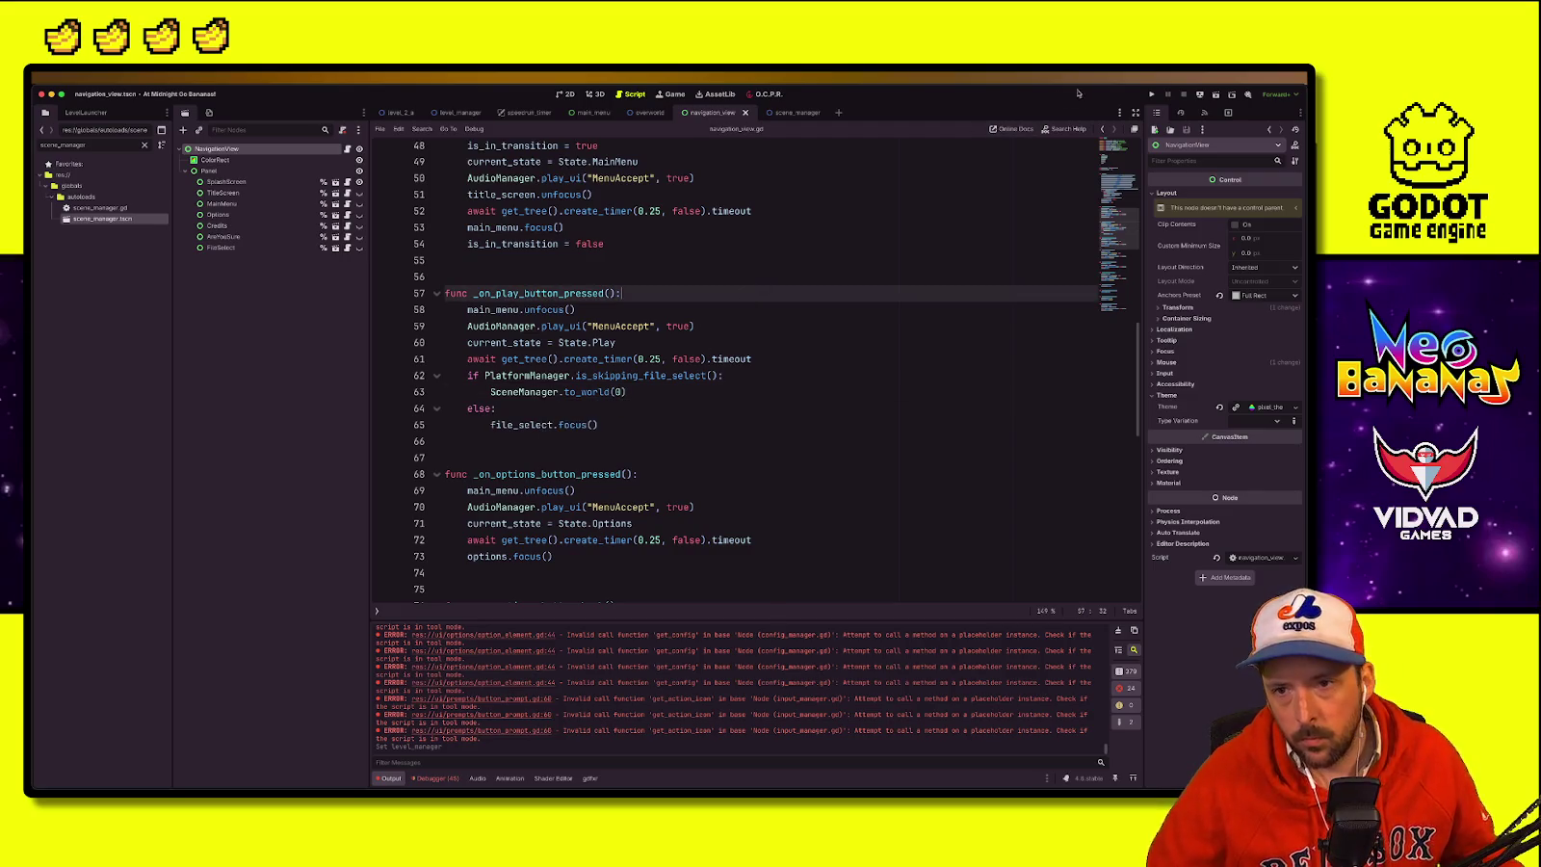
key(super+b)
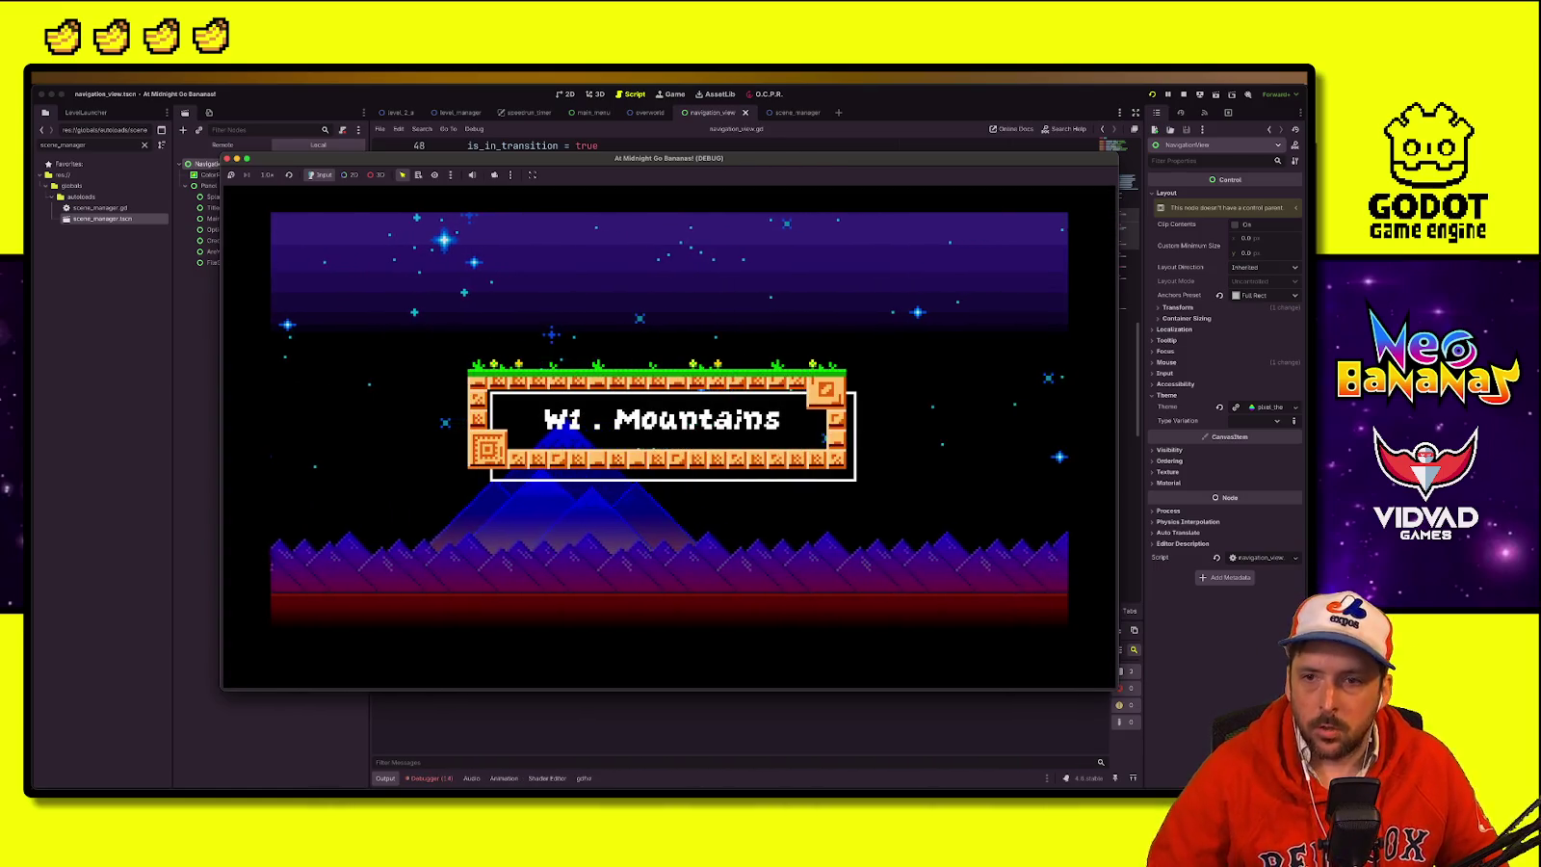
Stop the game at the W1 Mountains card and start the project again
click(1183, 94)
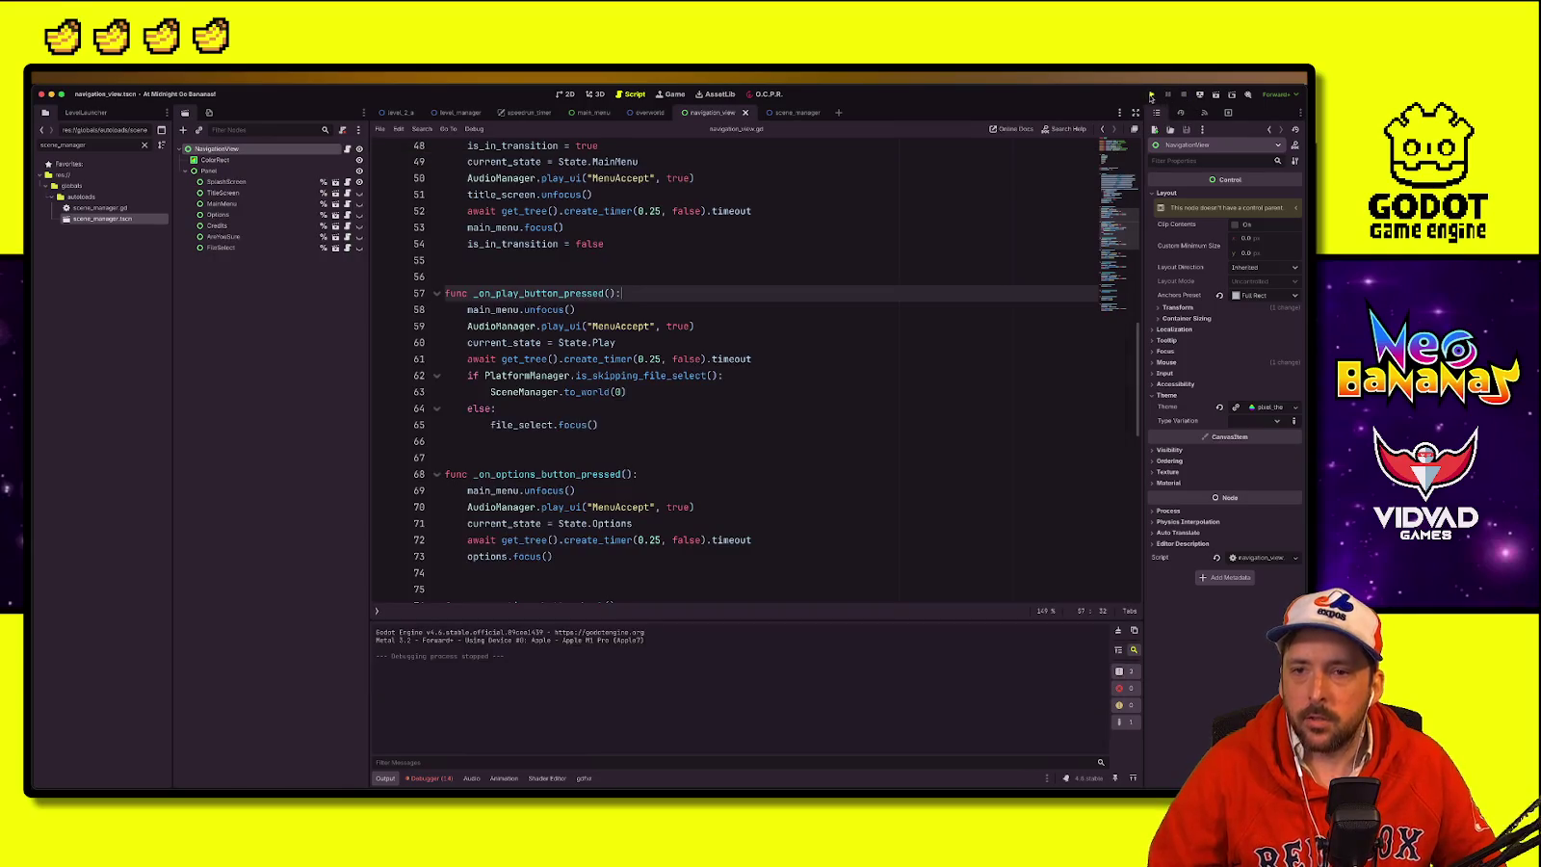
click(1150, 94)
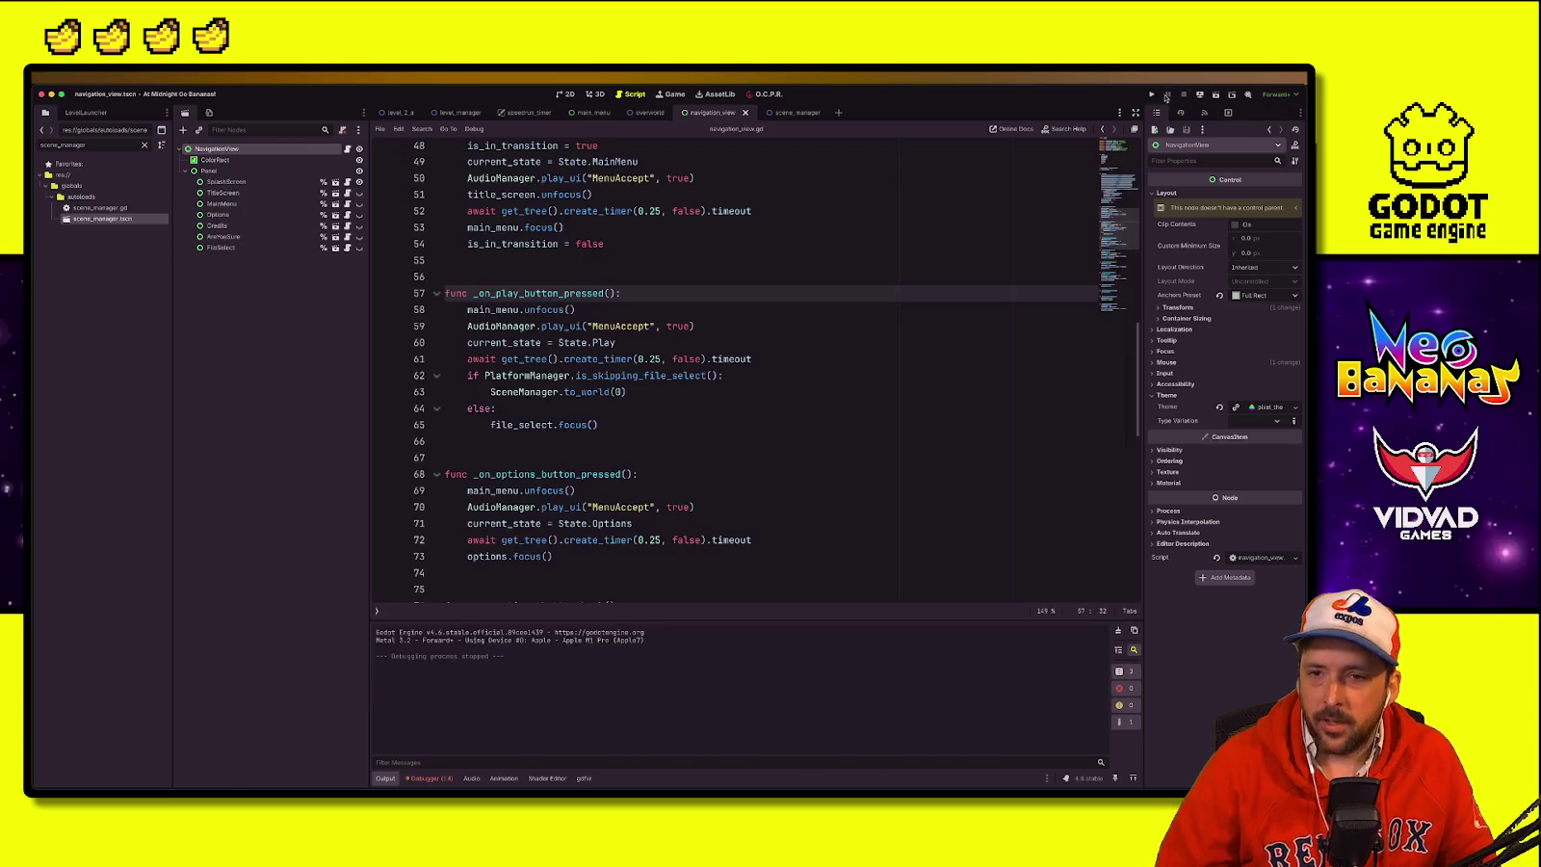
Launch Debug Start Game, pass the title screen, and choose Play Demo
click(1154, 97)
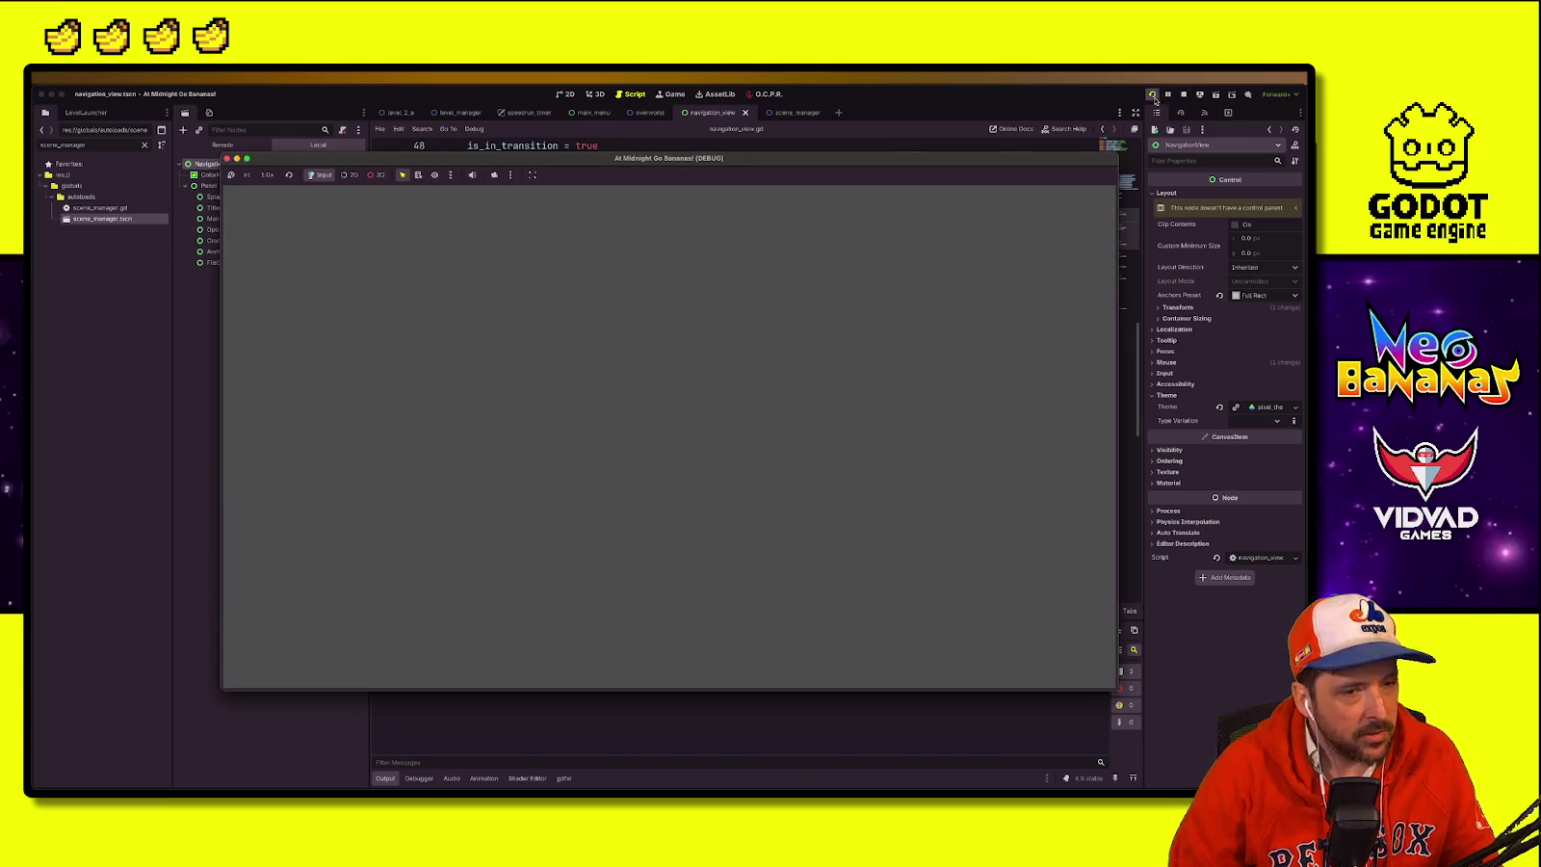
key(Down)
key(Down)
key(Down)
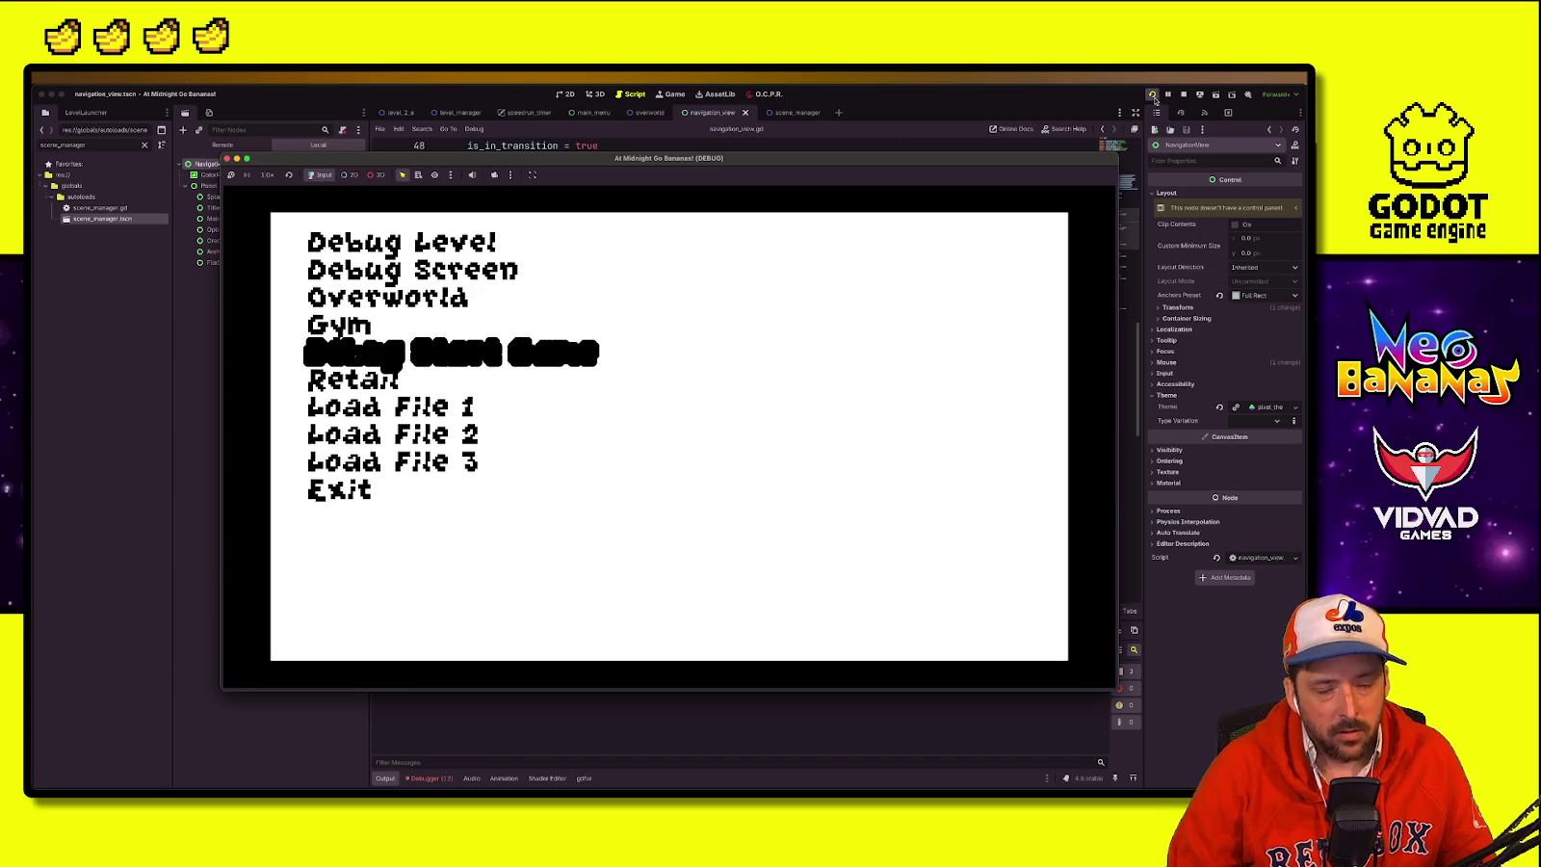
key(Return)
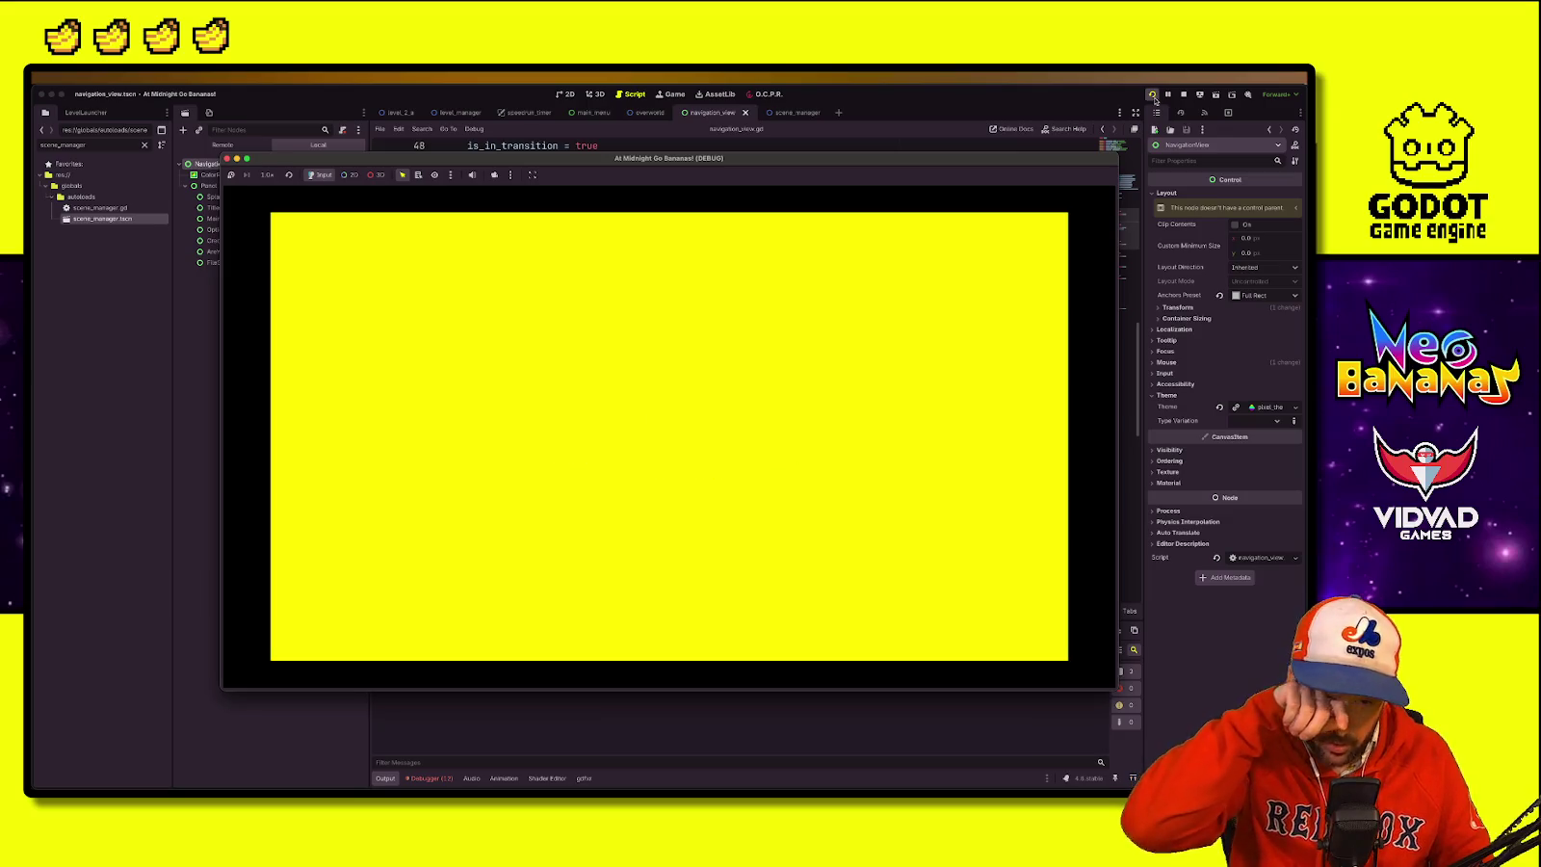
key(Return)
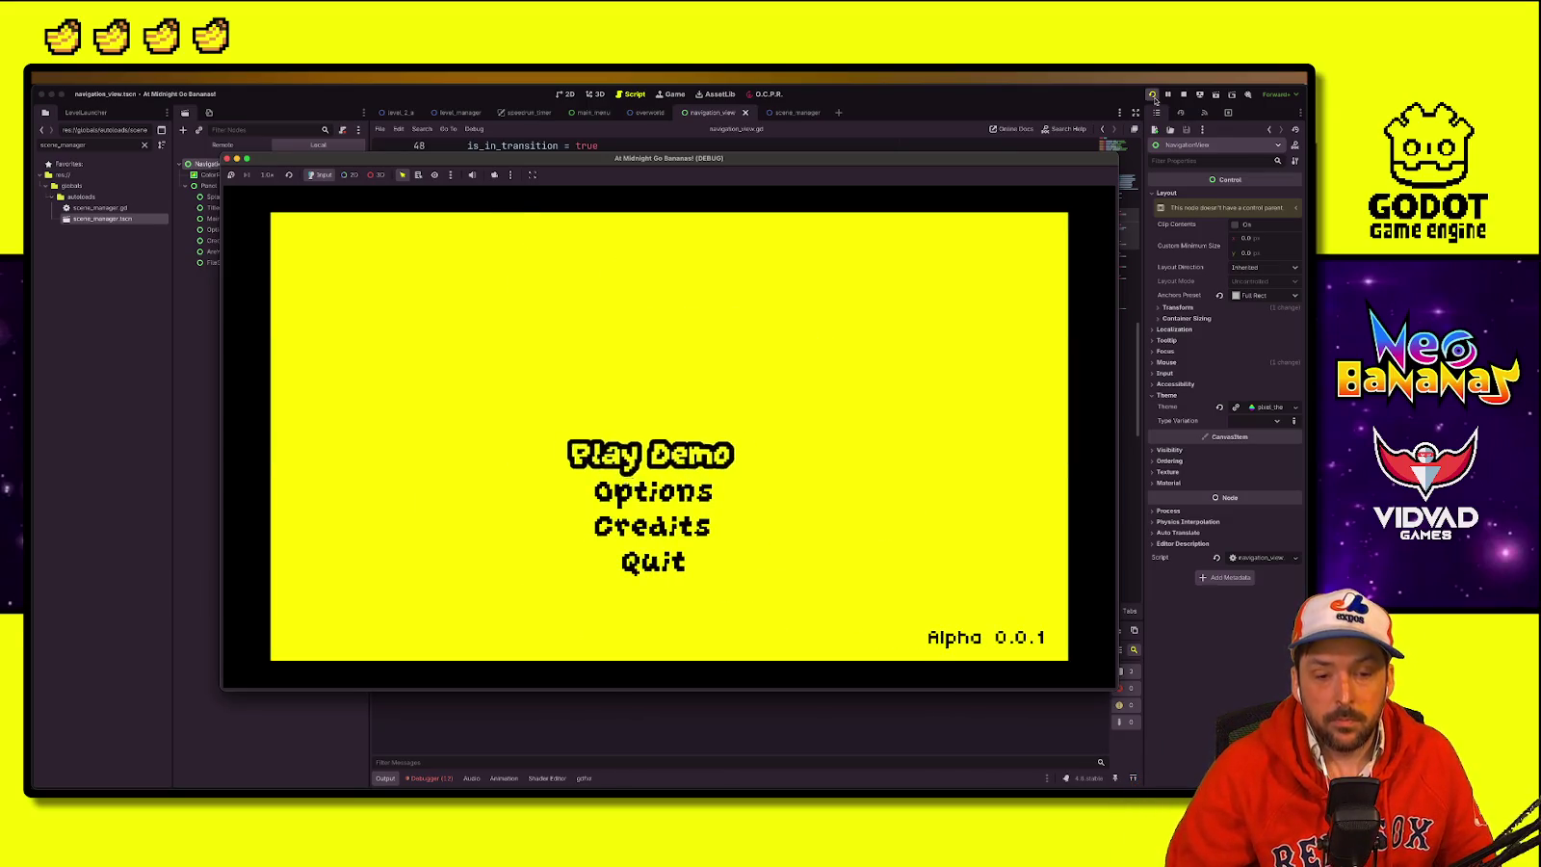
key(Return)
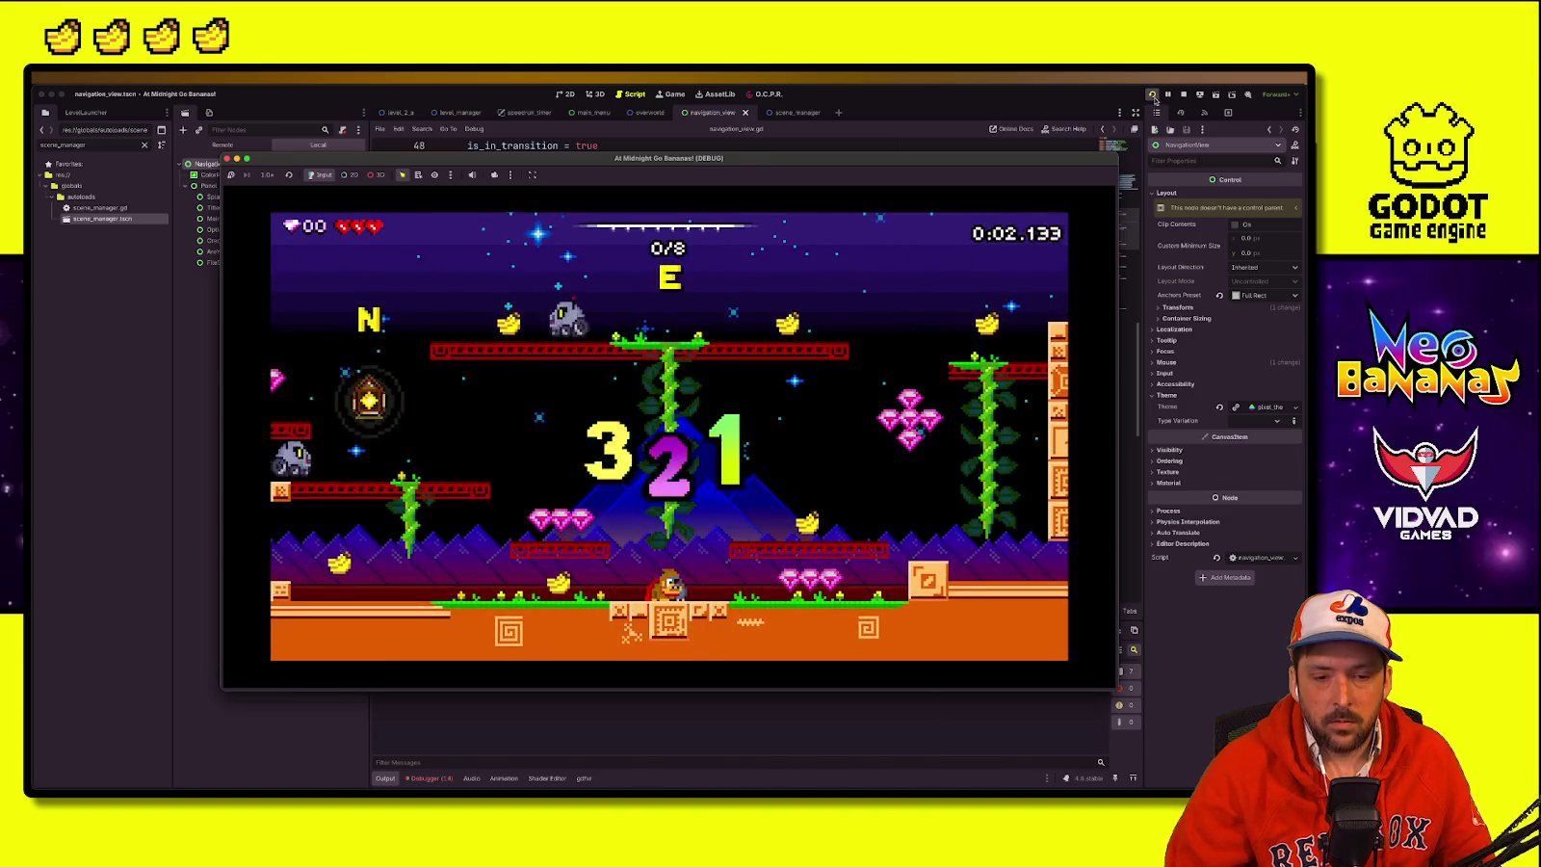
Play through the first level collecting 7 of 8 bananas, then stop the game
key(Left)
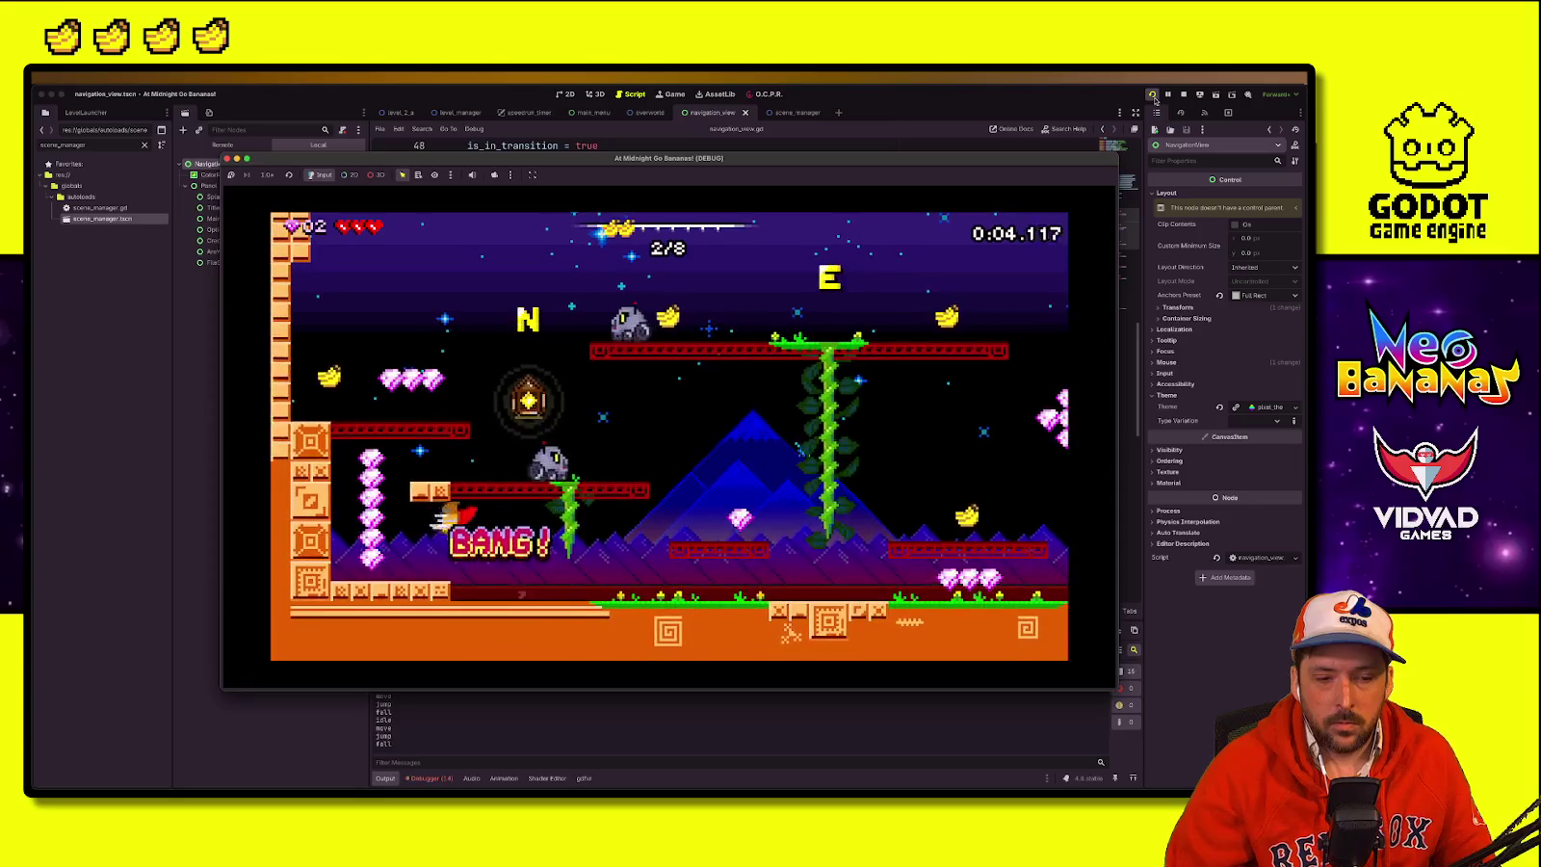
key(space)
key(Right)
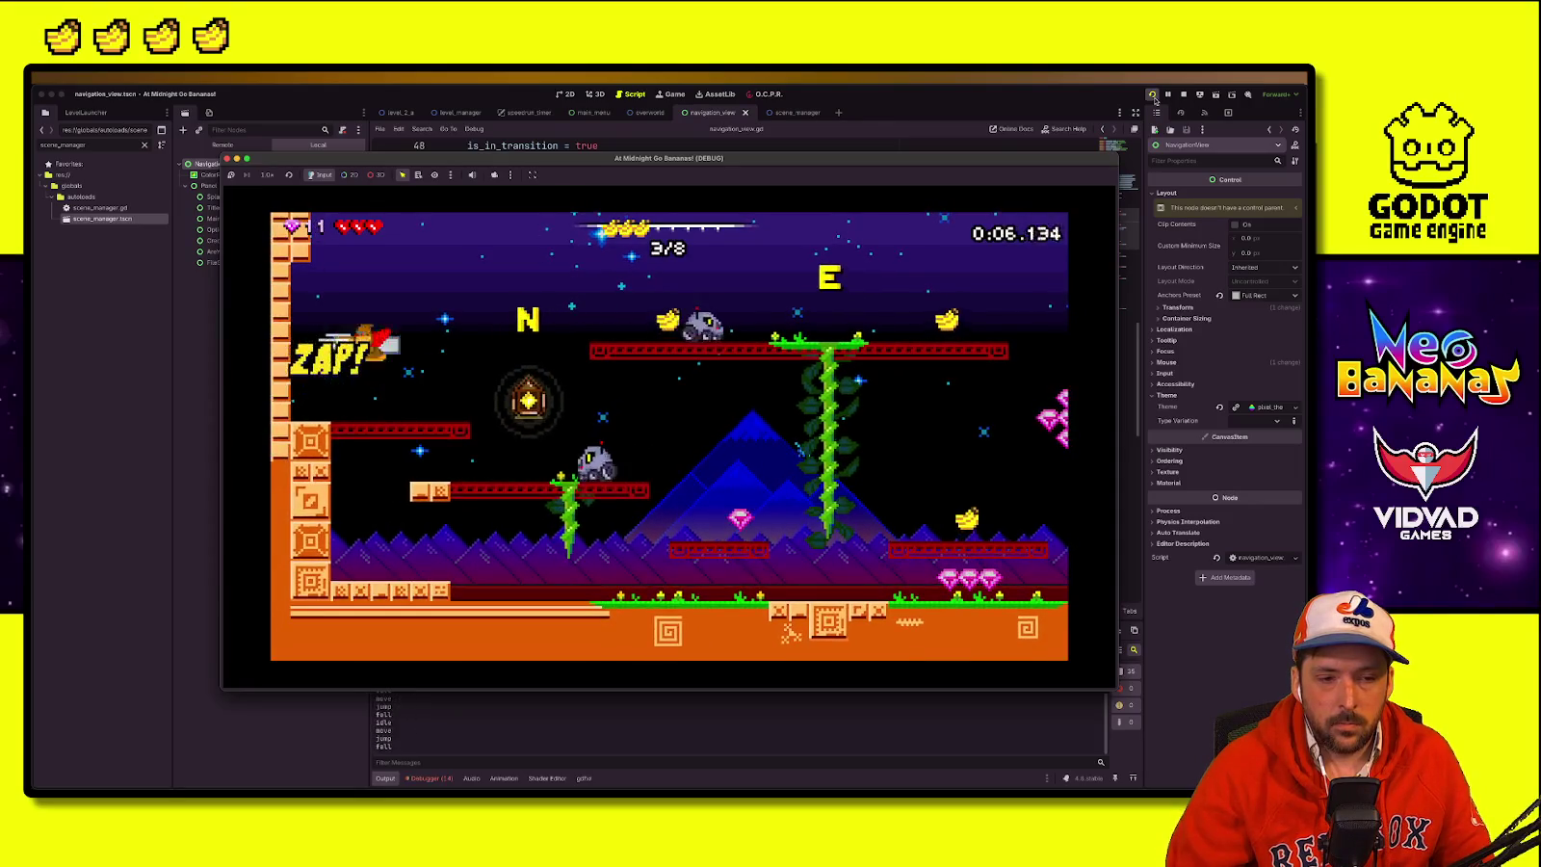
key(Right)
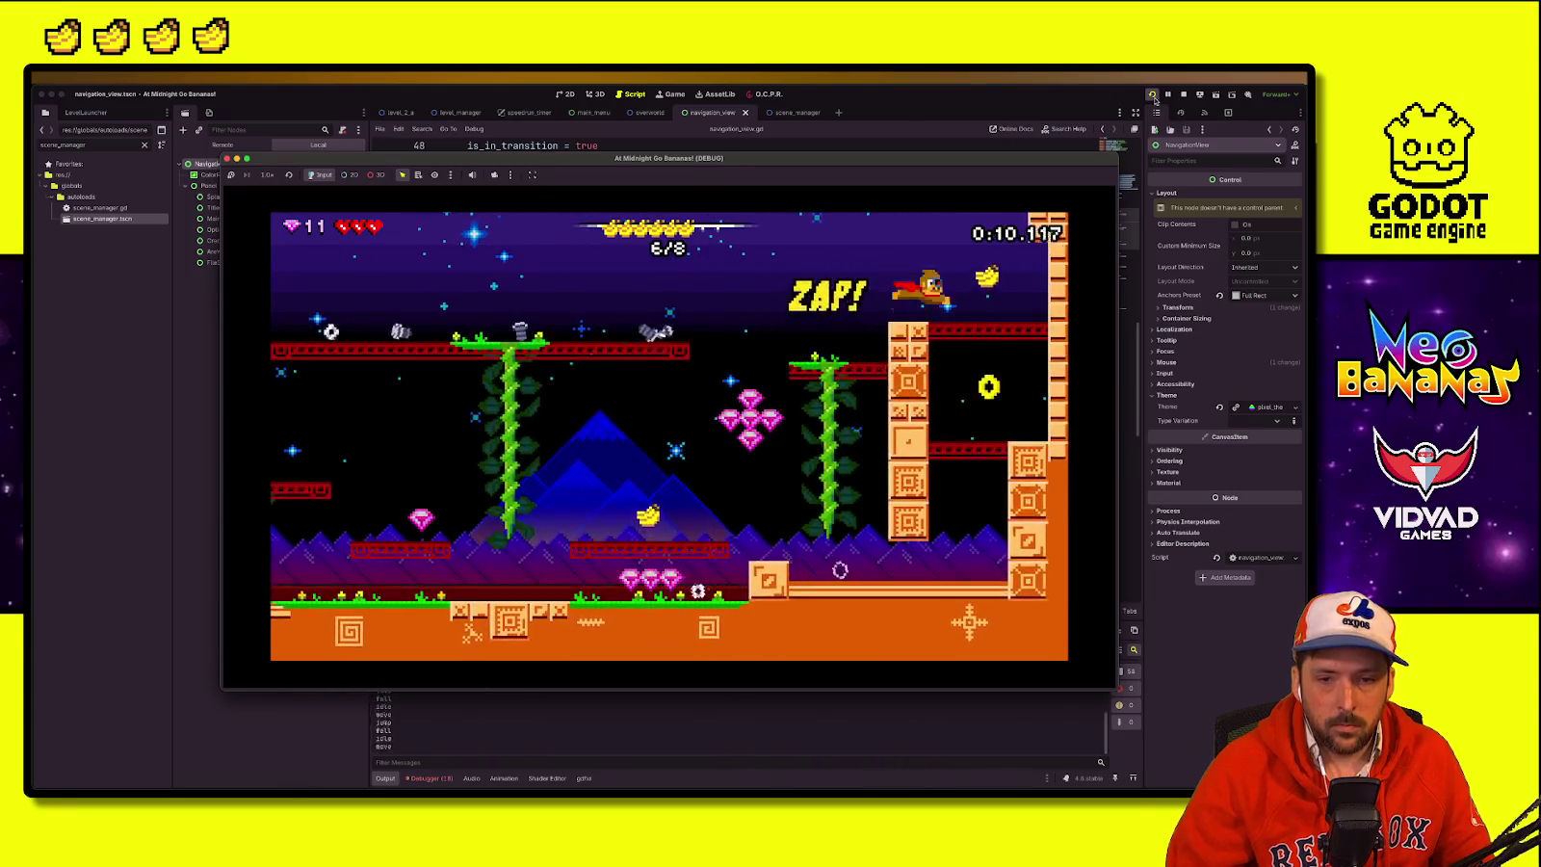
key(Left)
key(Left)
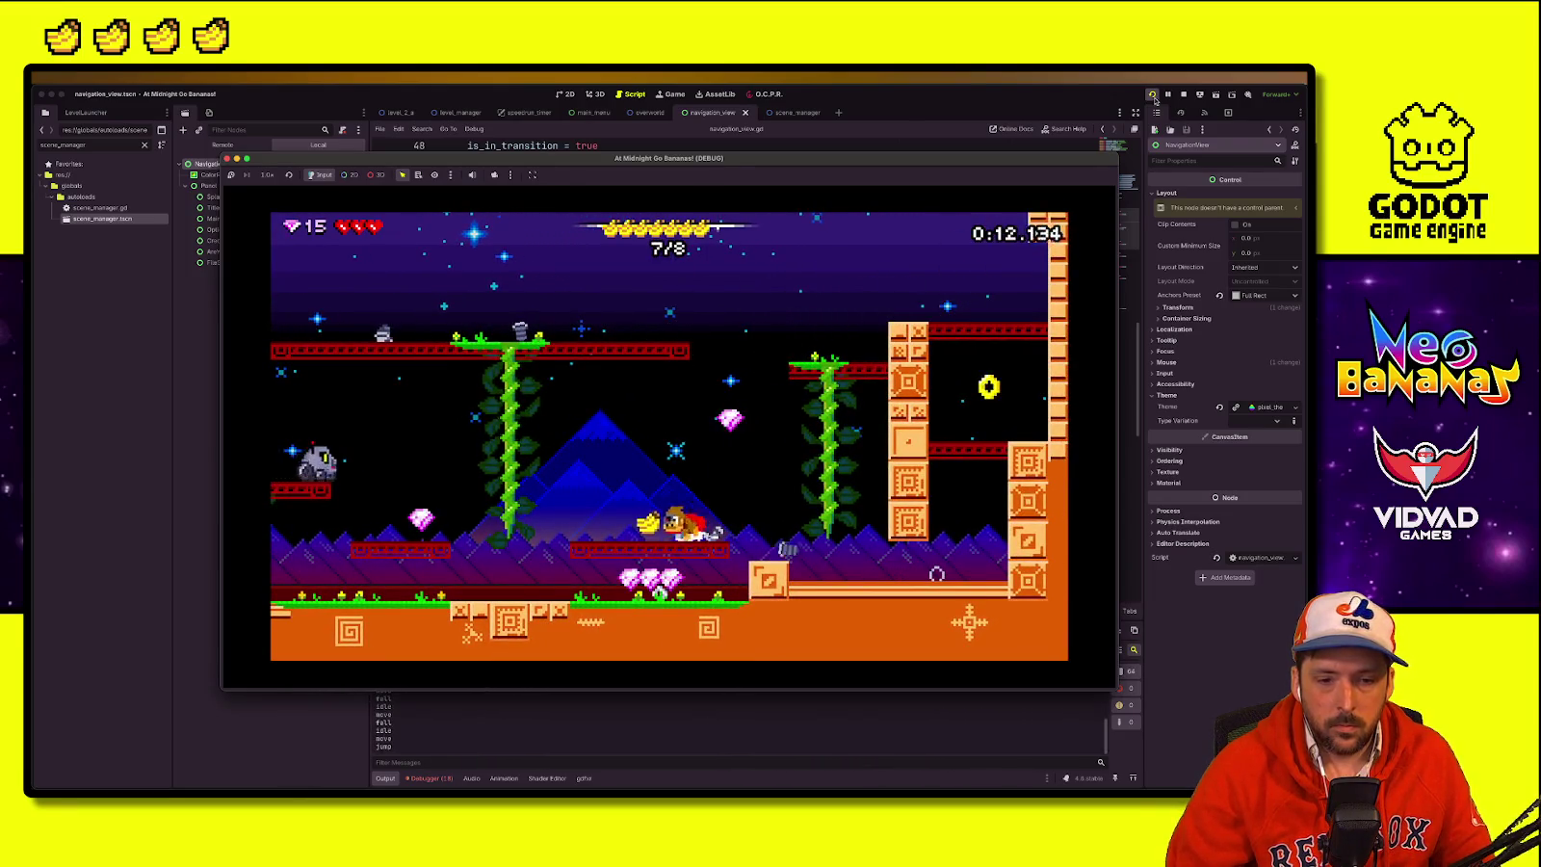
click(1186, 94)
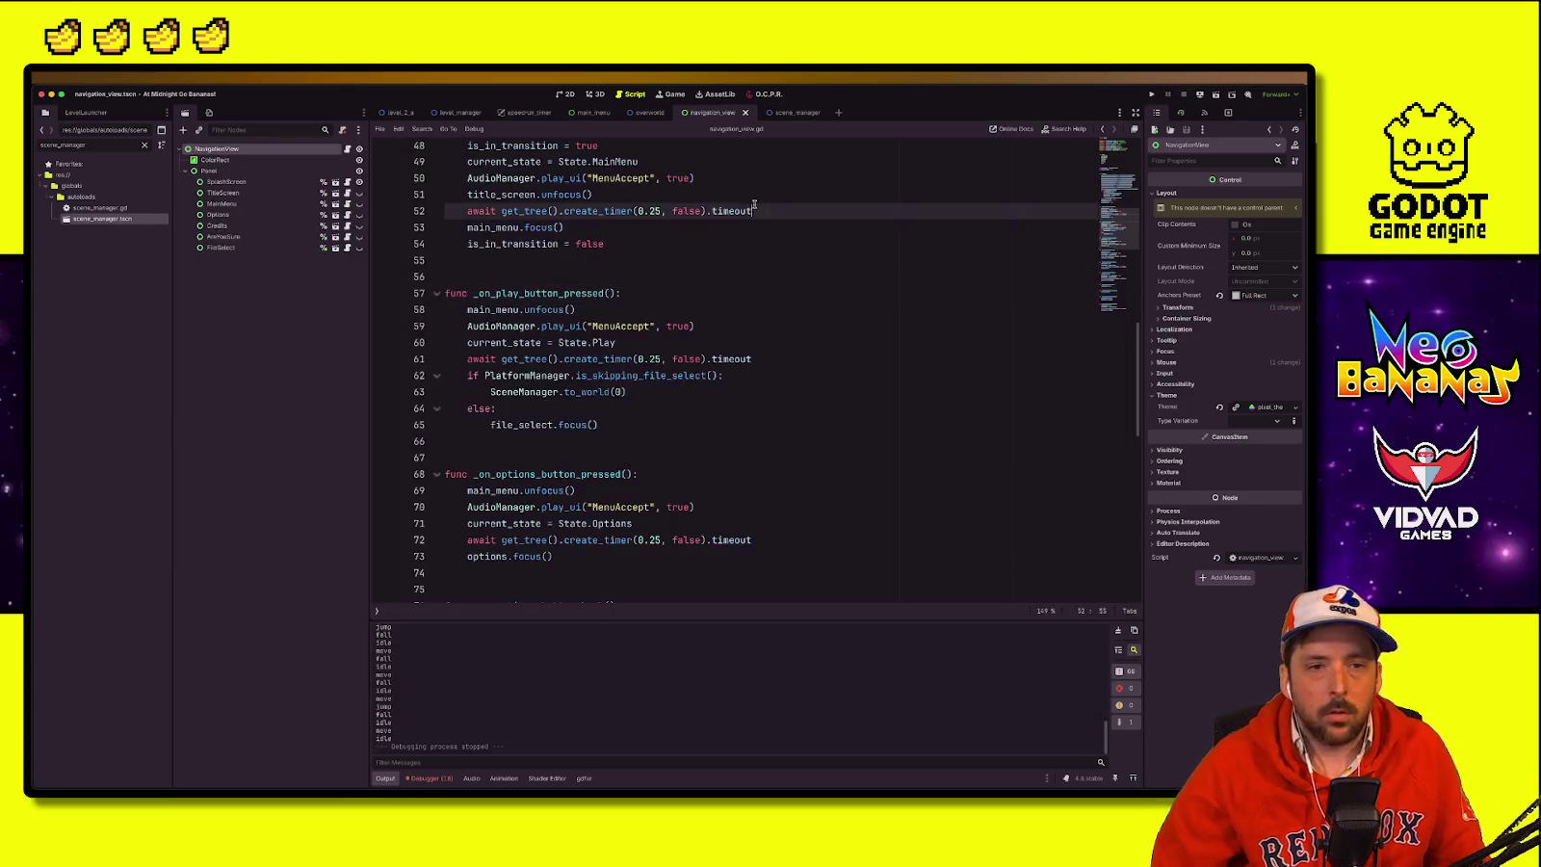
Switch to the level_manager script and look over its functions and level_completed line
click(461, 114)
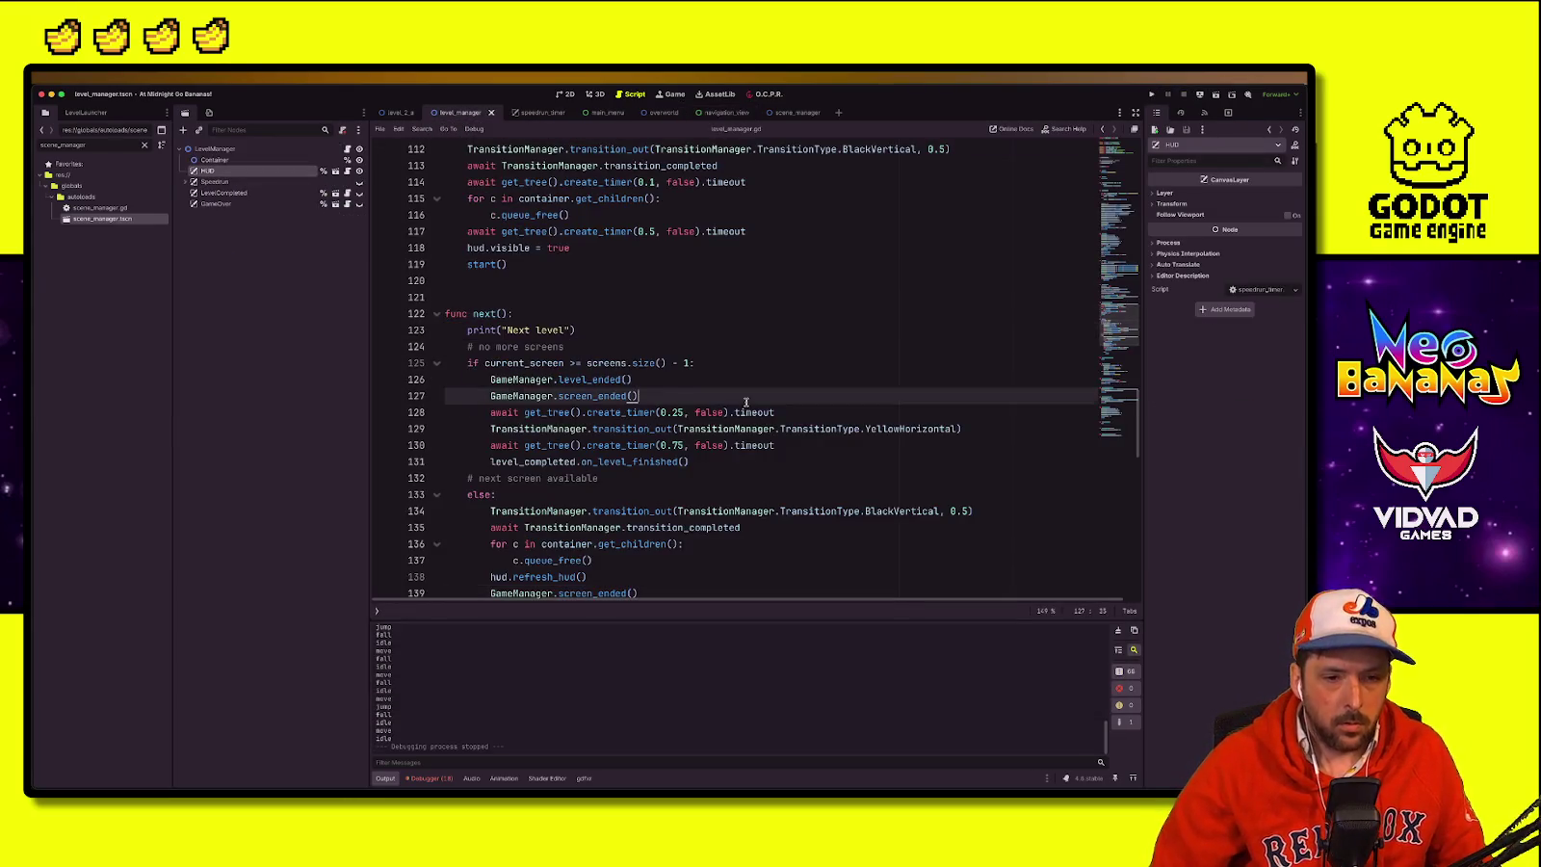
click(568, 279)
click(578, 313)
scroll(643, 385, down, 3)
scroll(643, 385, up, 3)
click(643, 457)
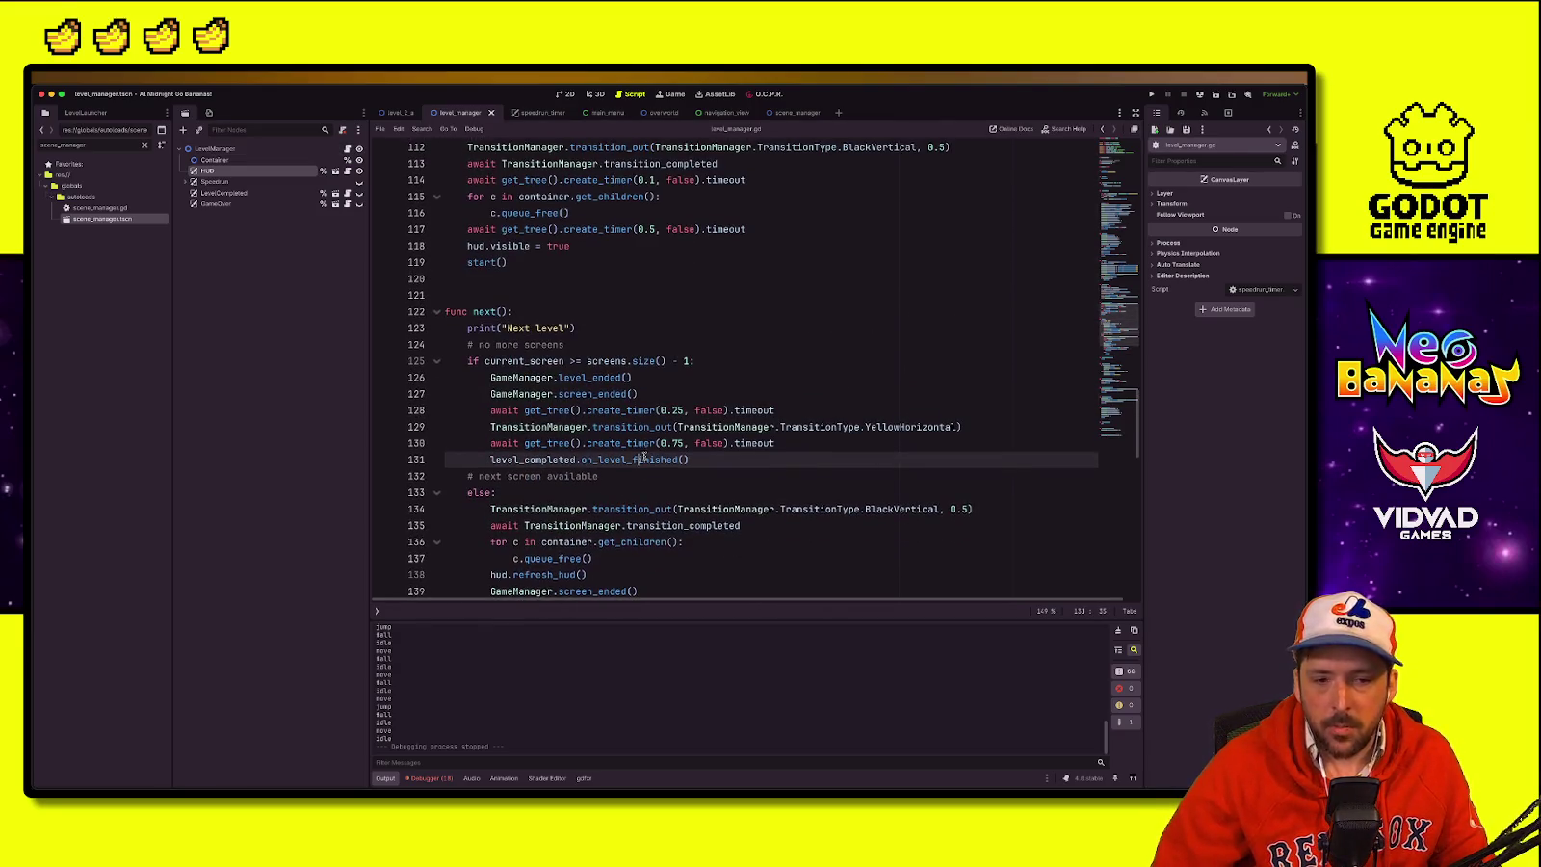
scroll(643, 456, up, 10)
scroll(622, 486, up, 12)
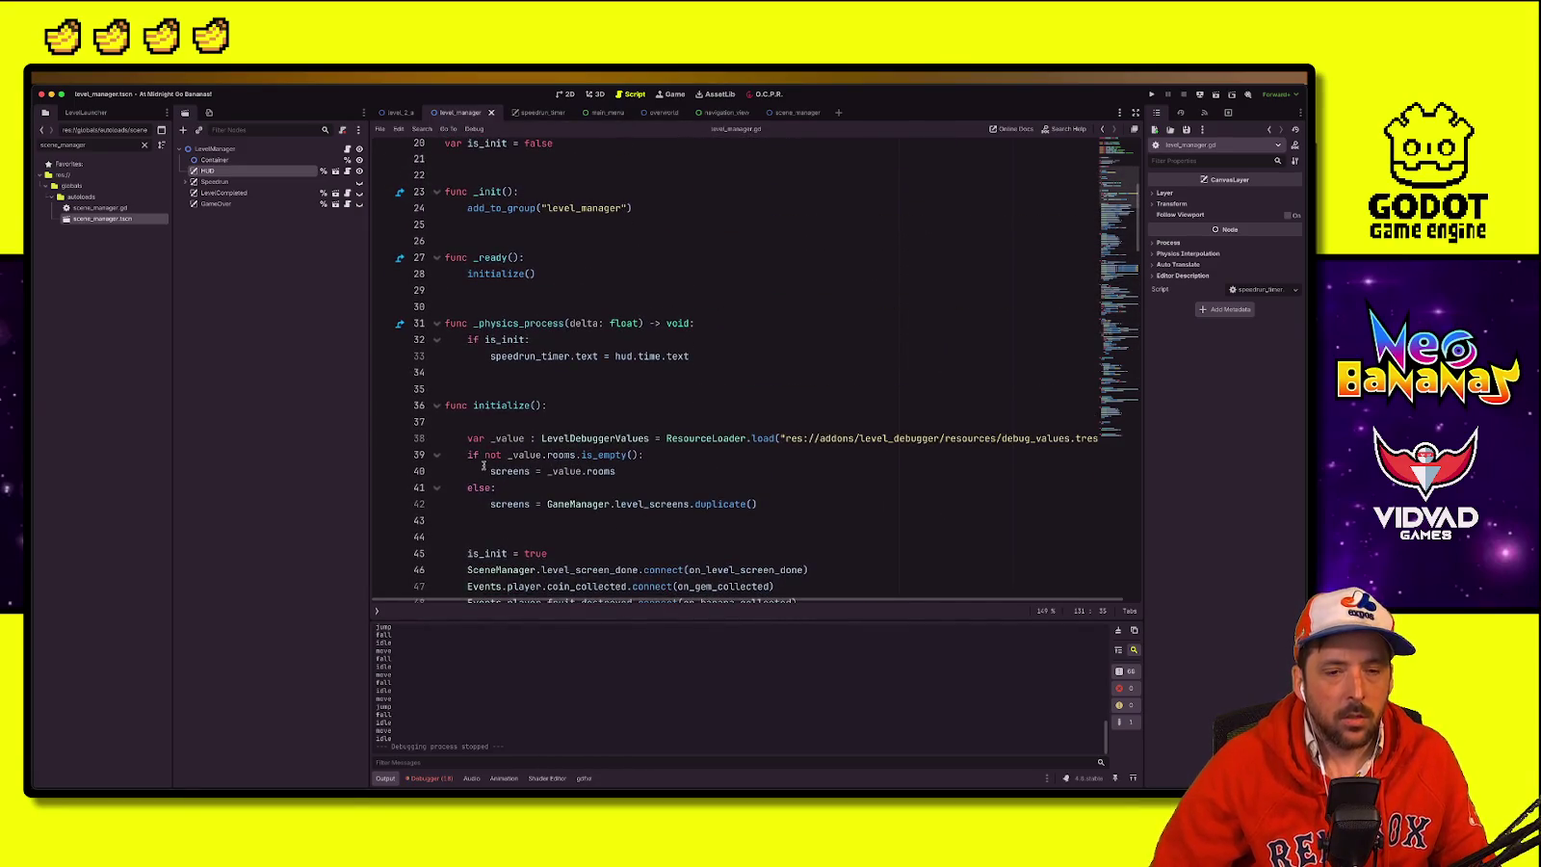
scroll(484, 465, down, 3)
Comment out the debug-values block in initialize() and then restore it unchanged
click(506, 239)
mouse_move(468, 250)
mouse_down()
mouse_move(452, 270)
mouse_move(768, 314)
mouse_up()
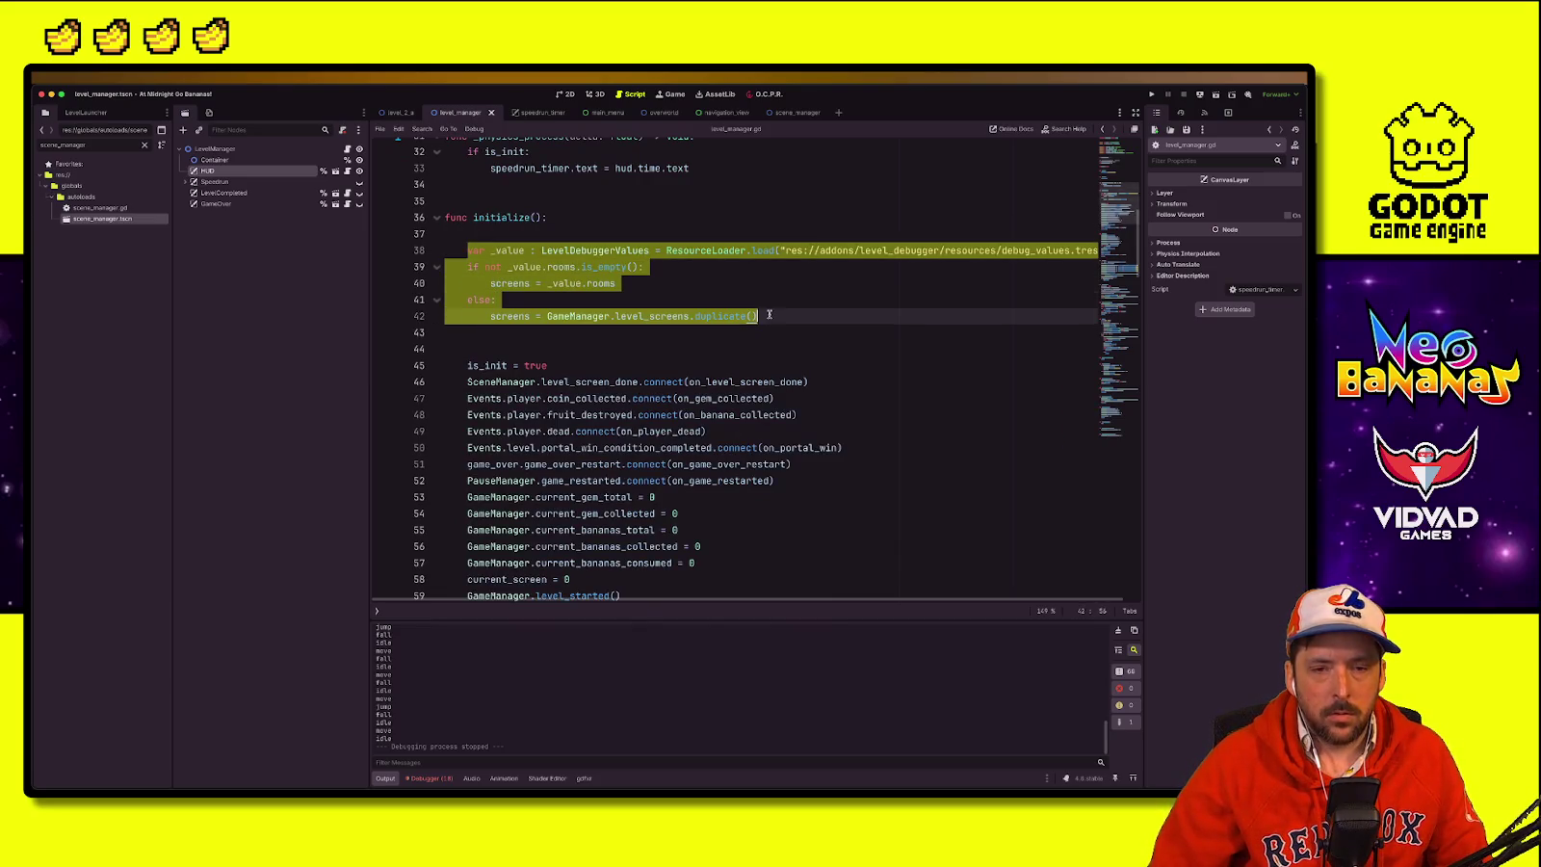
key(ctrl+k)
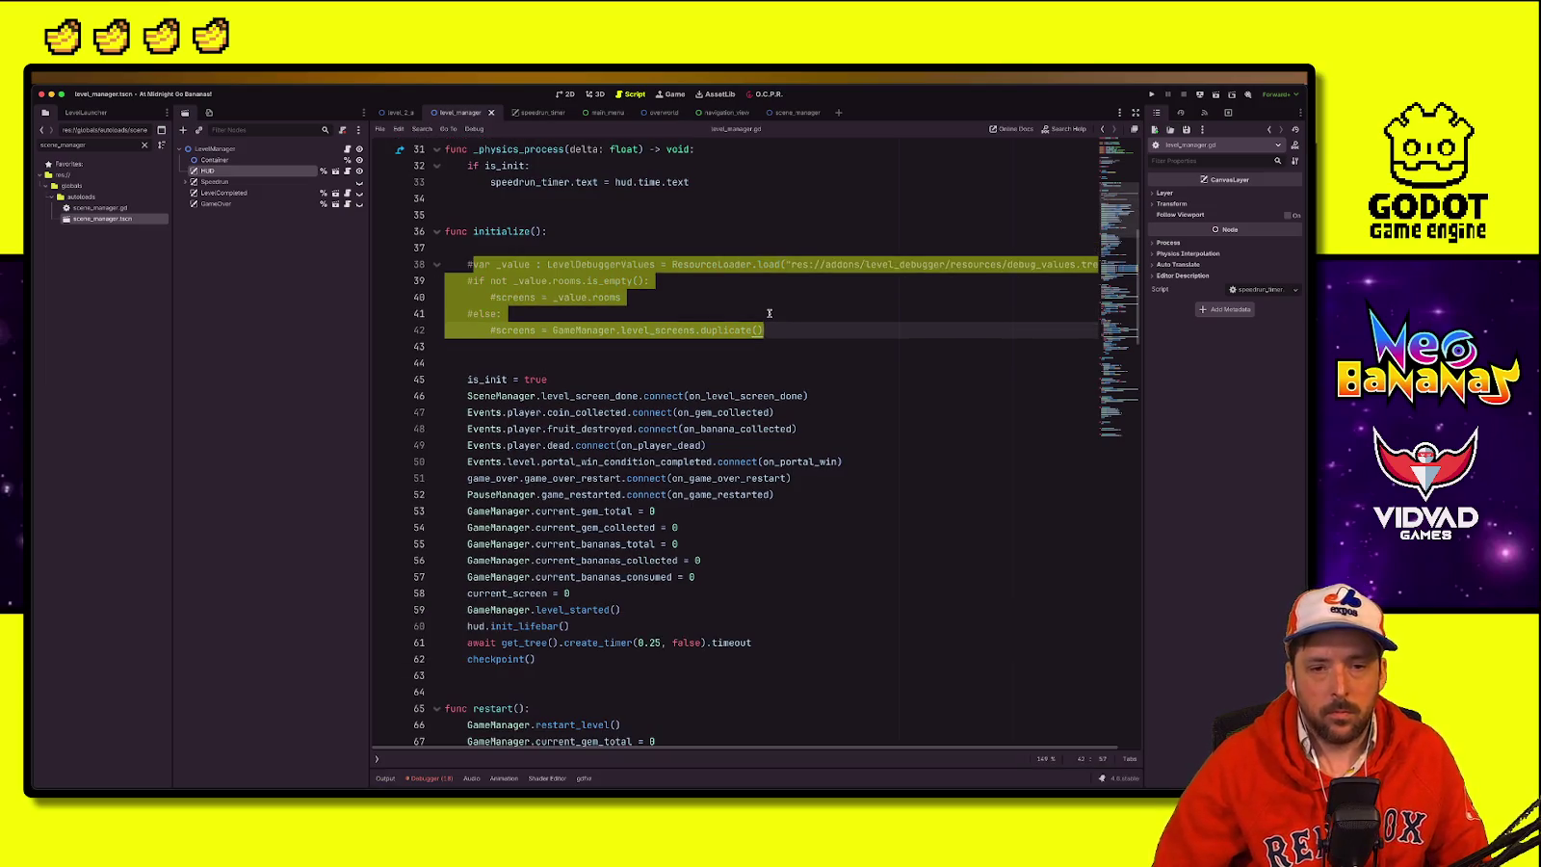
key(ctrl+k)
click(521, 348)
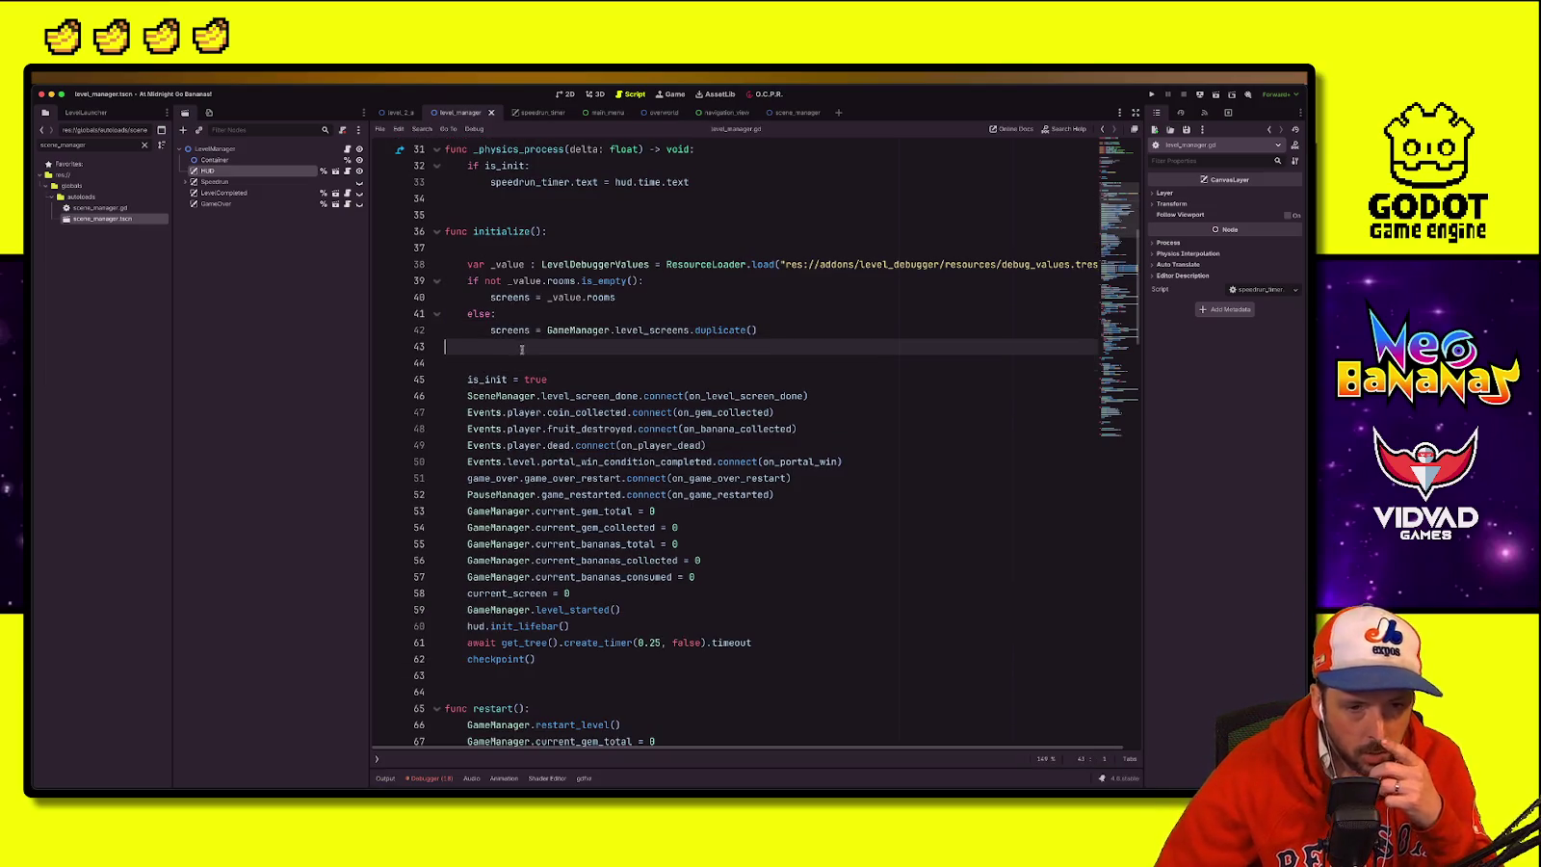
click(583, 380)
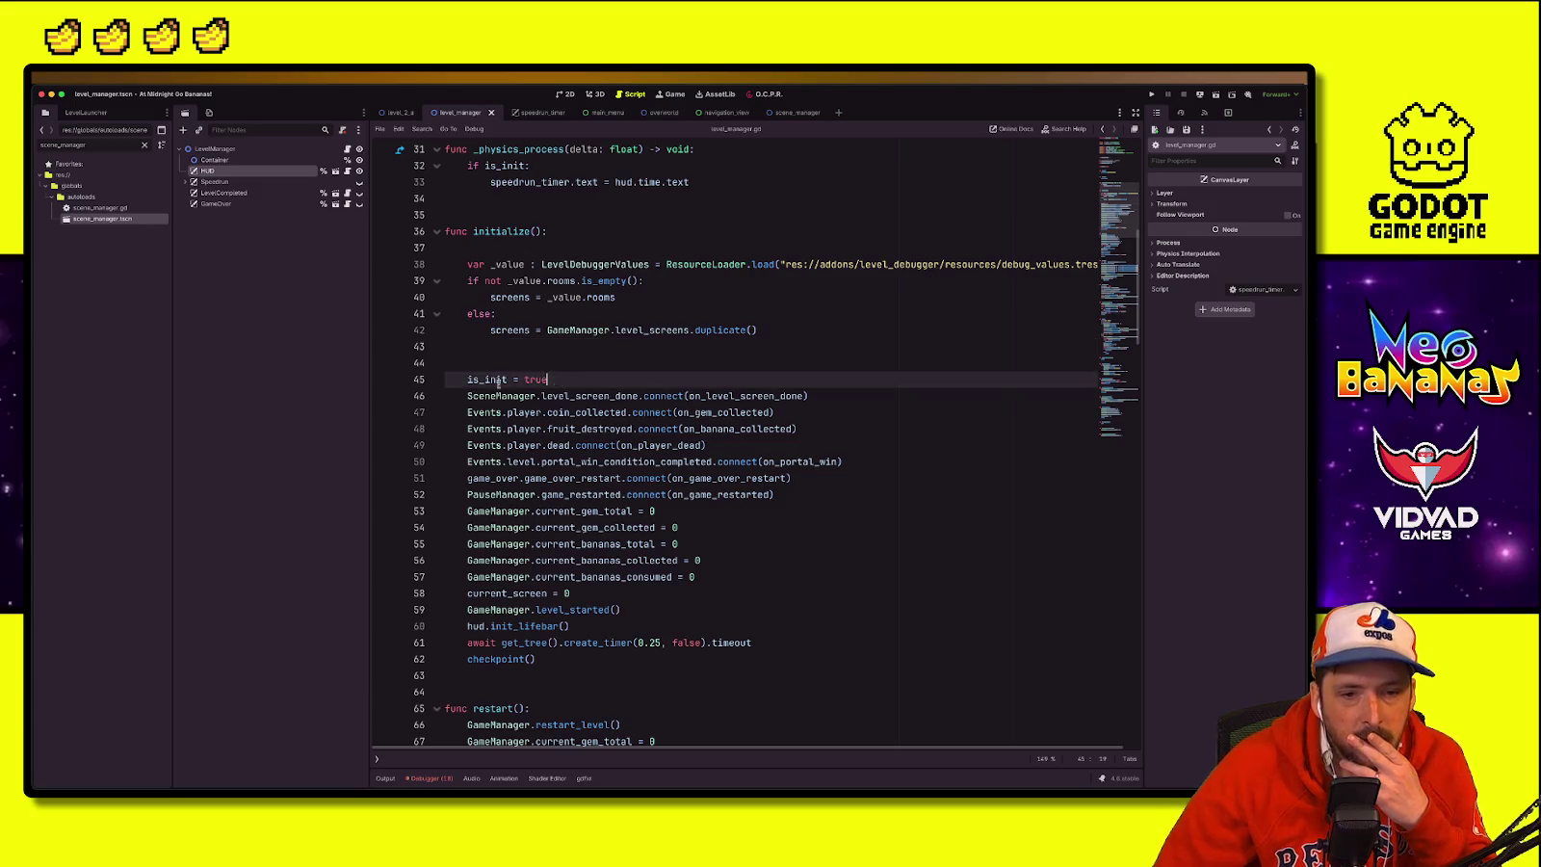
Inspect the checkpoint() call and where level_started is used
scroll(502, 313, up, 3)
scroll(638, 421, down, 4)
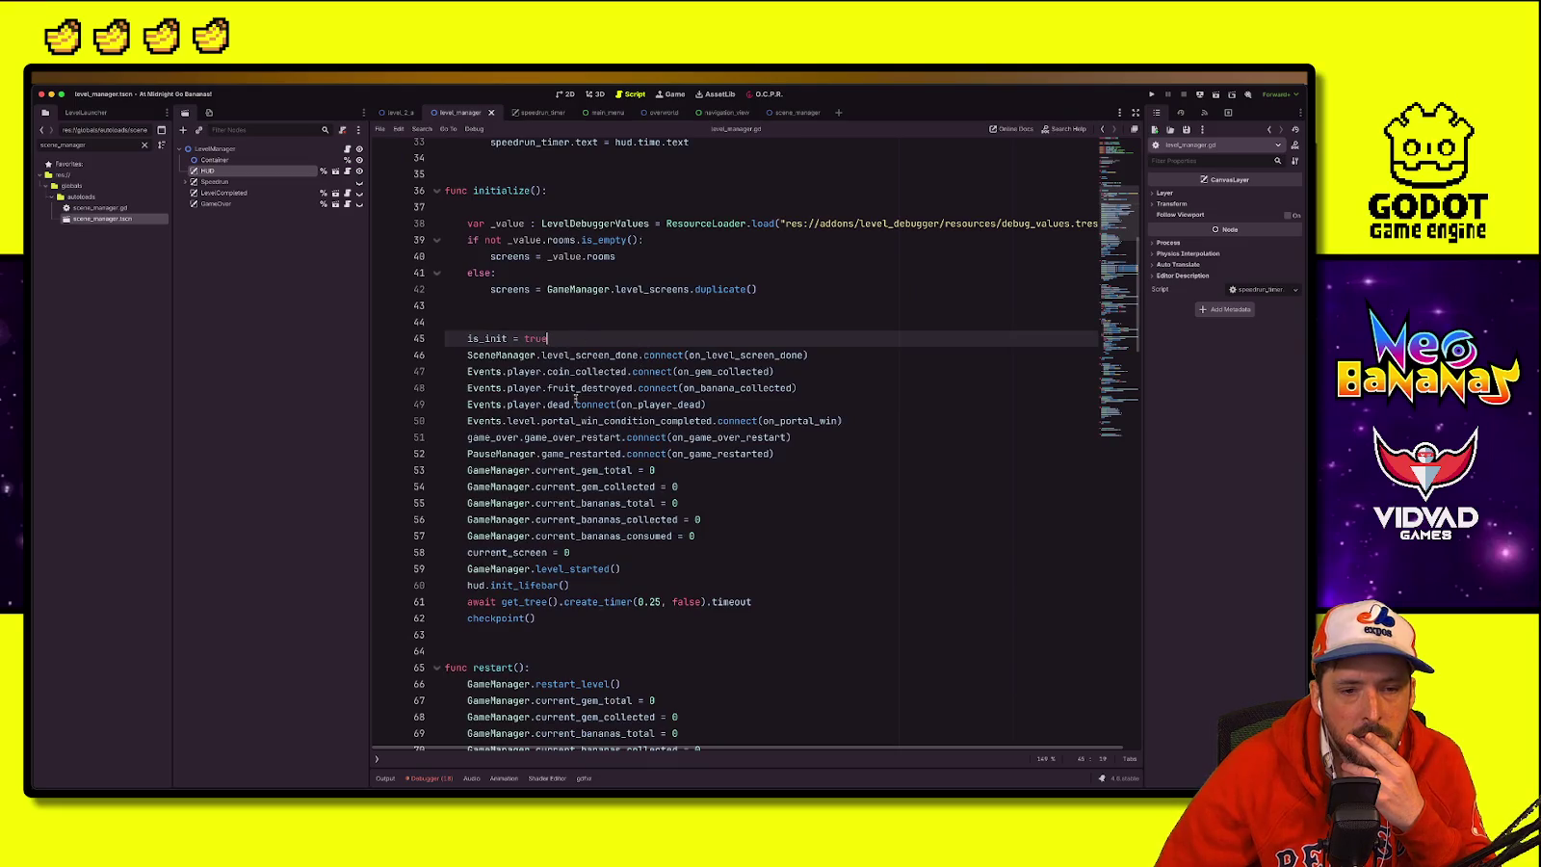
click(503, 617)
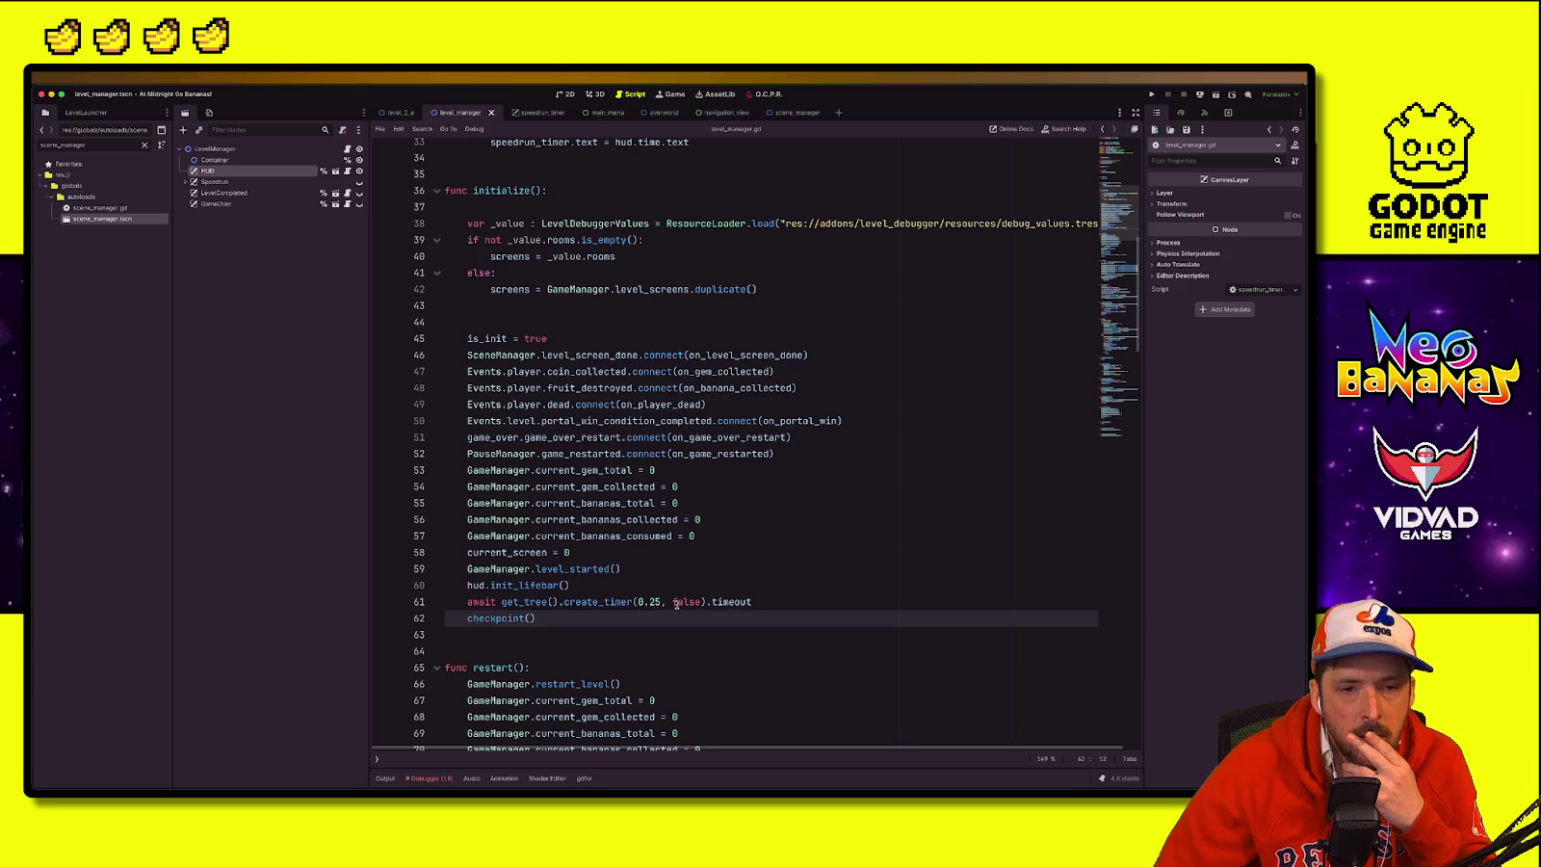
scroll(590, 502, down, 4)
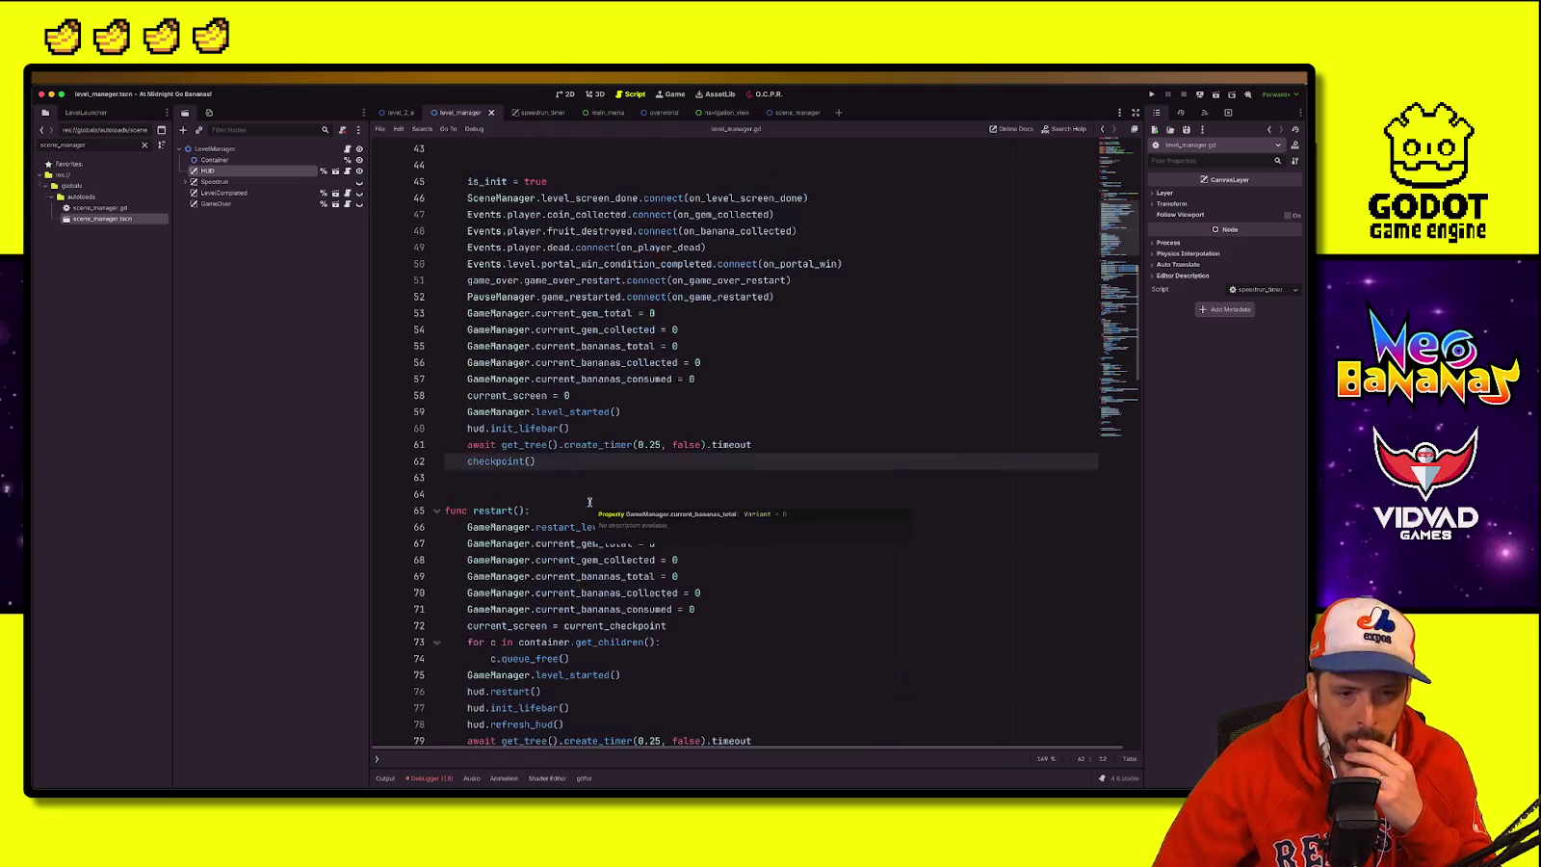
double_click(582, 412)
scroll(530, 466, up, 4)
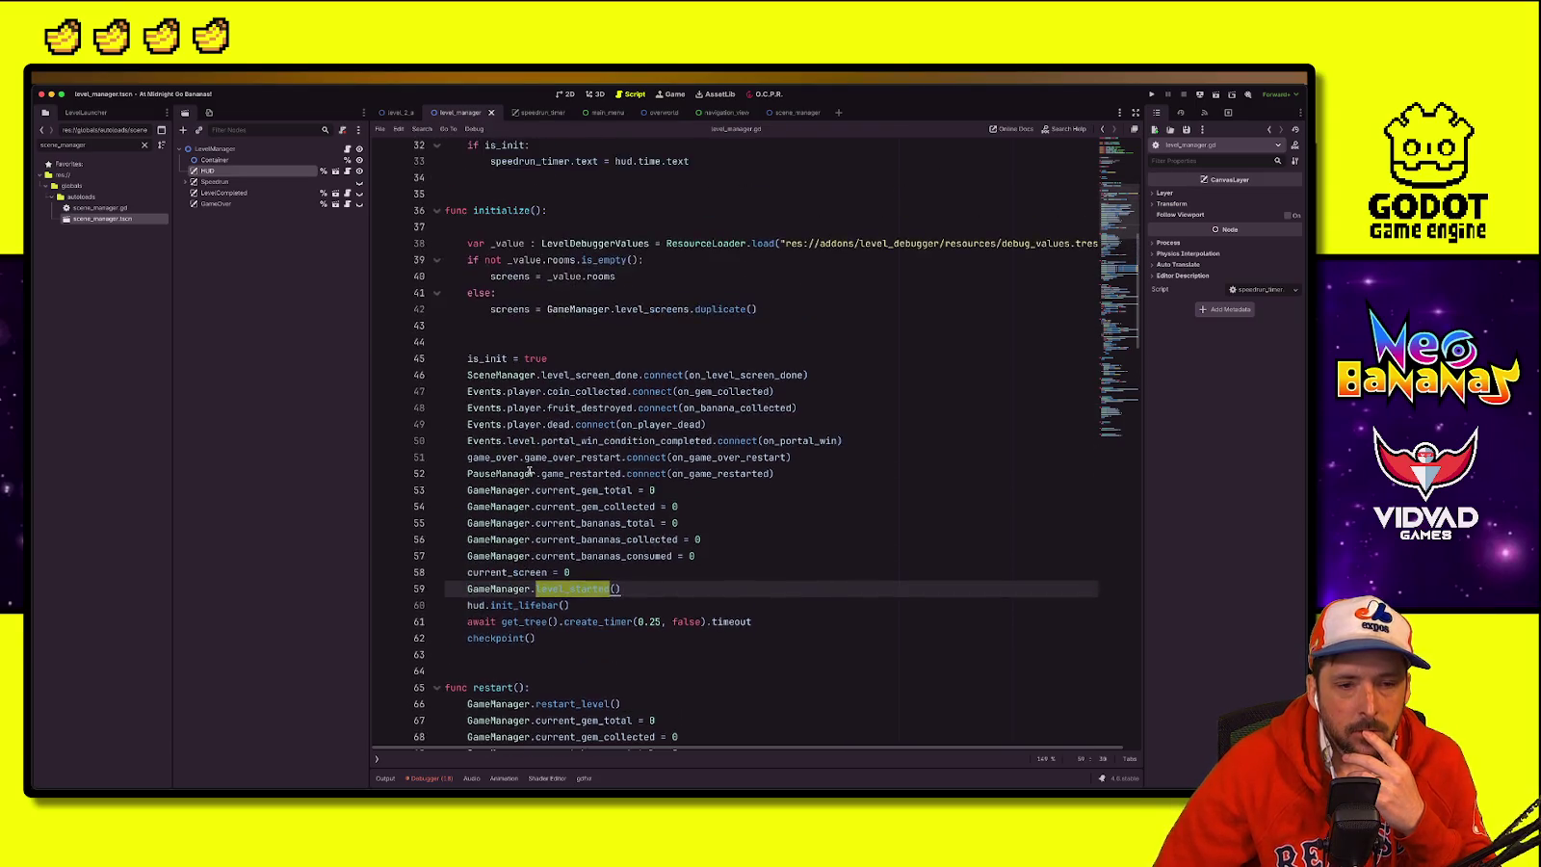
scroll(536, 433, up, 6)
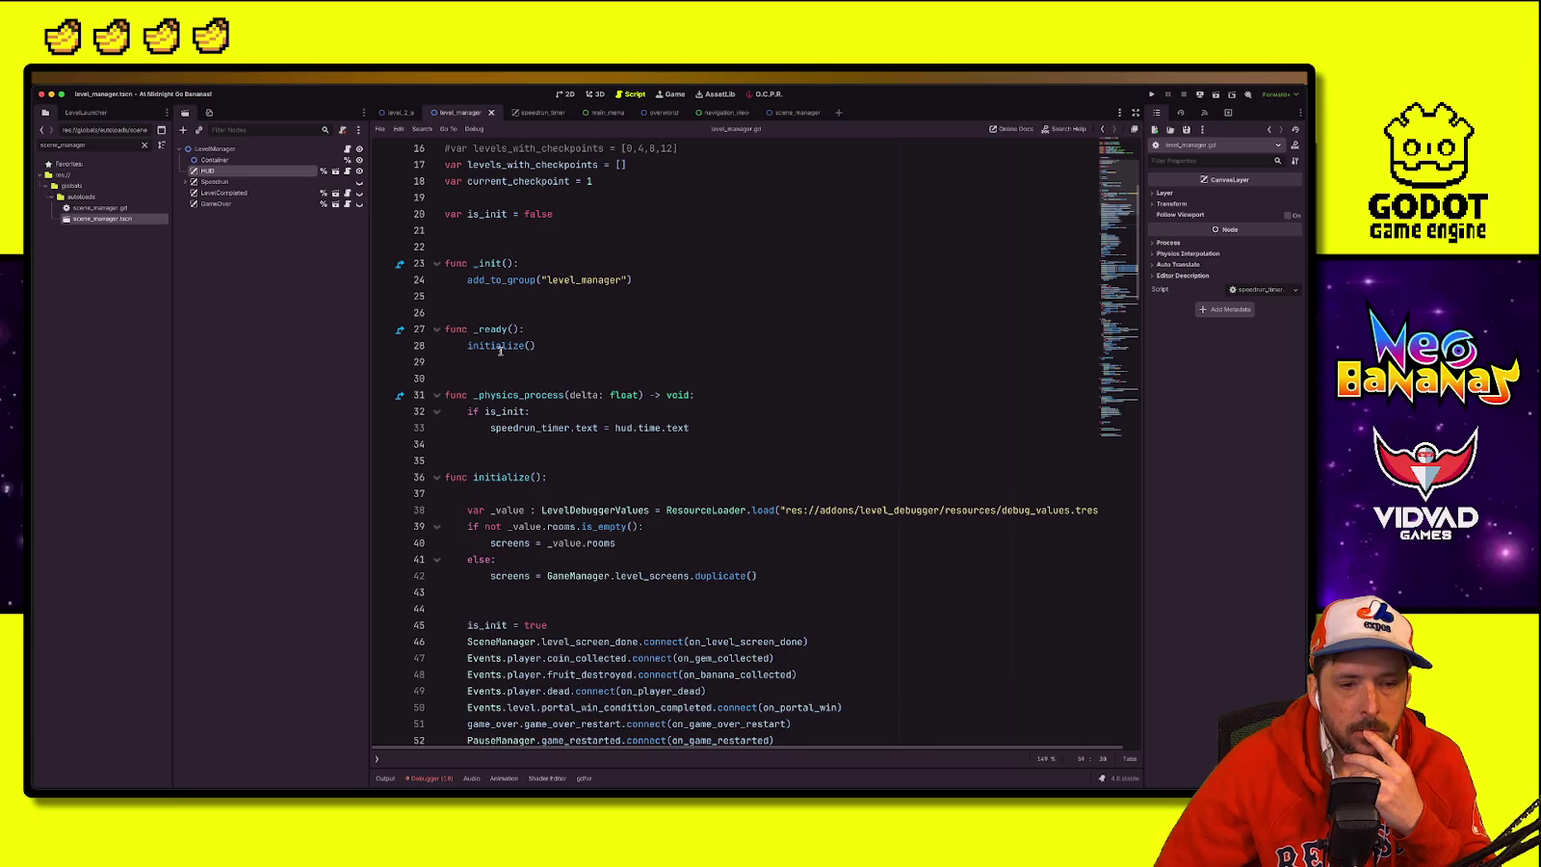
scroll(494, 514, down, 4)
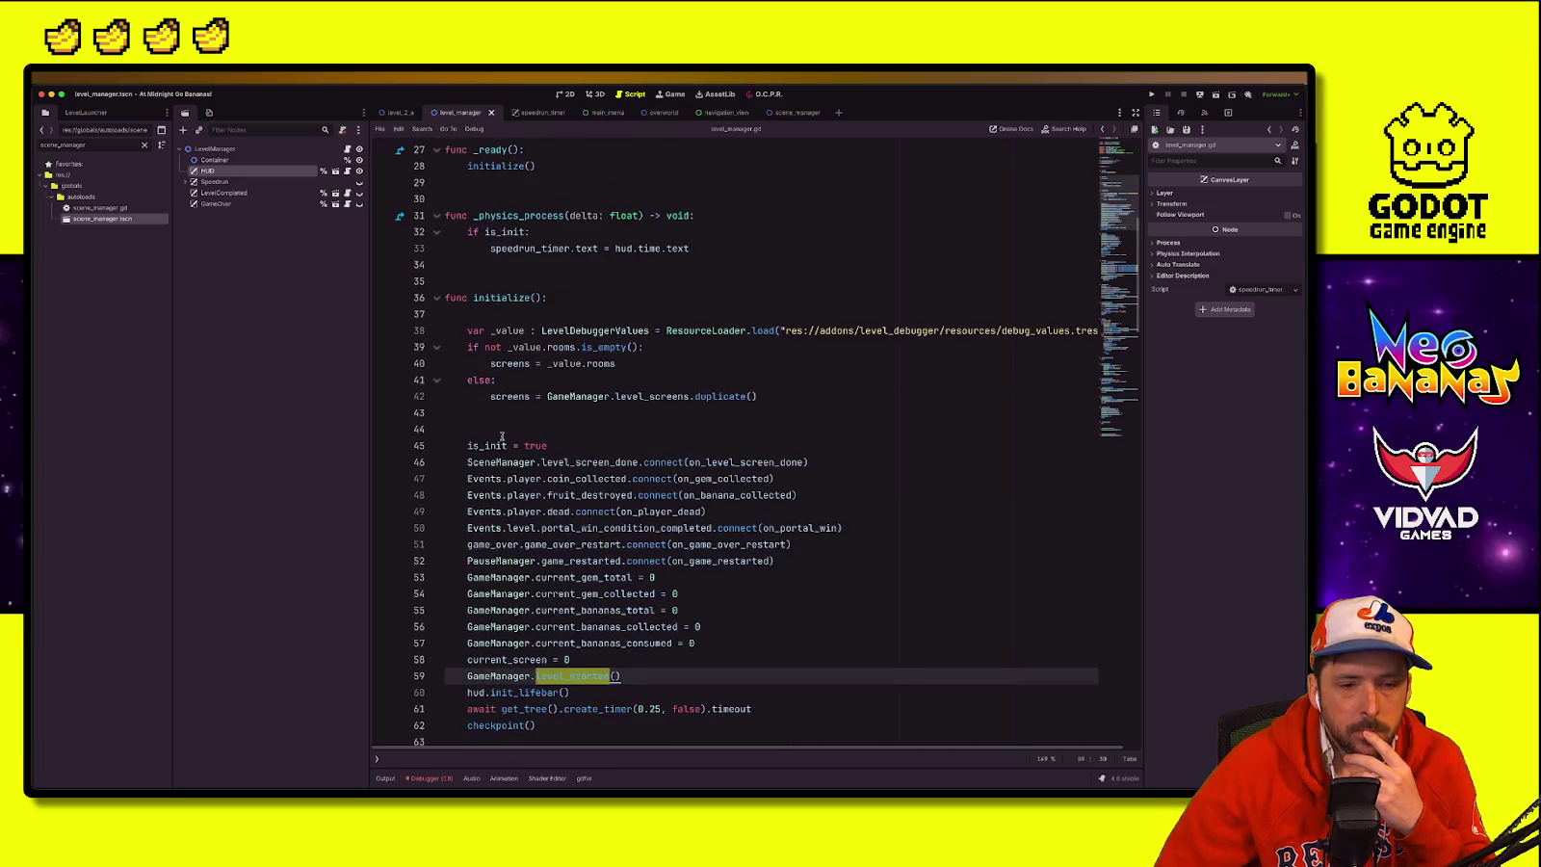
scroll(500, 470, down, 4)
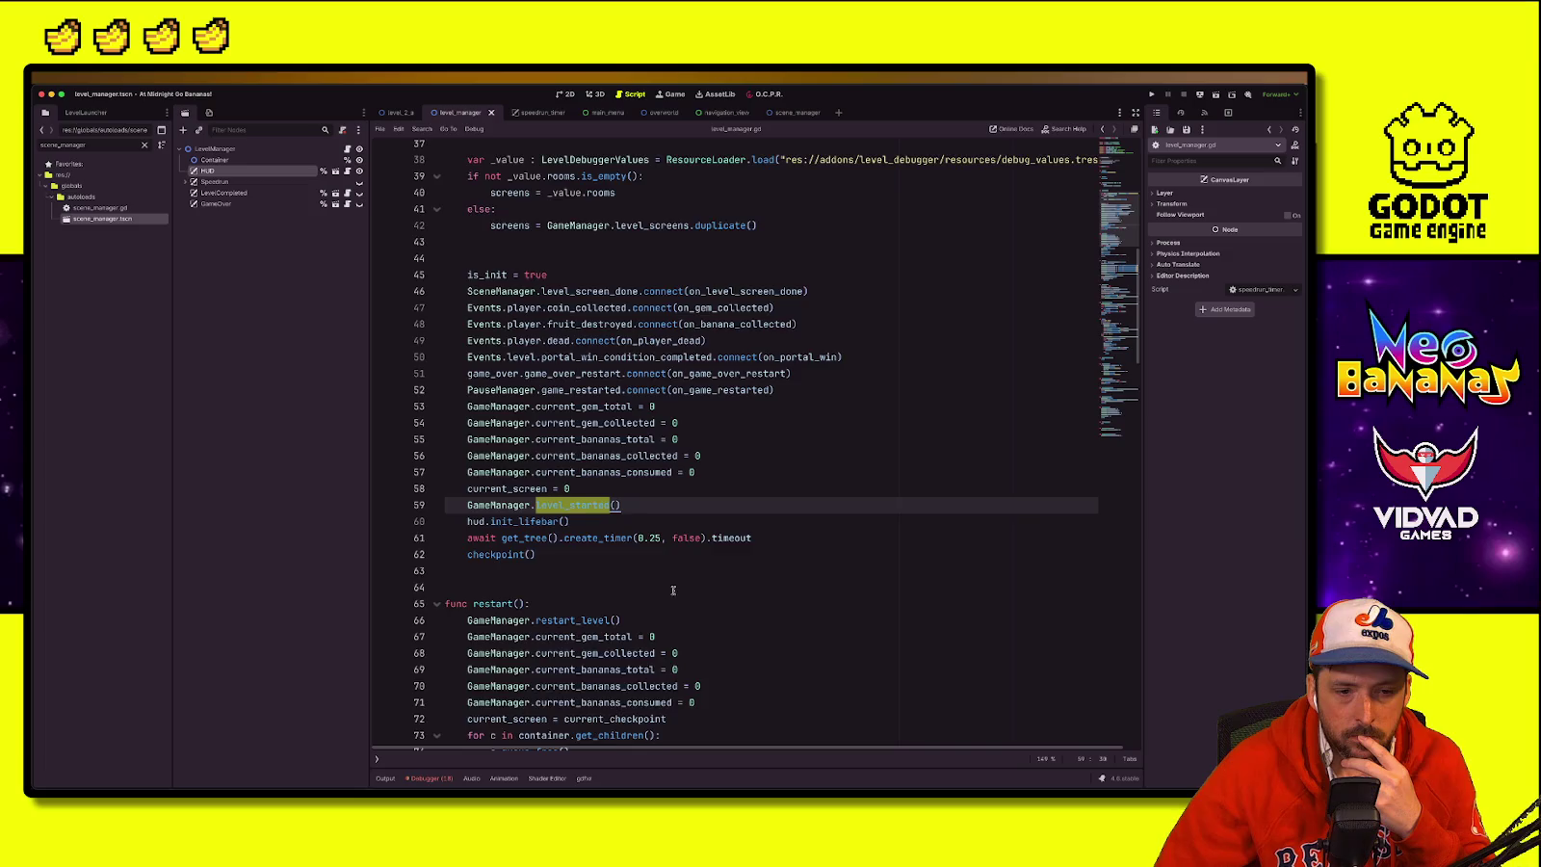
scroll(673, 590, down, 15)
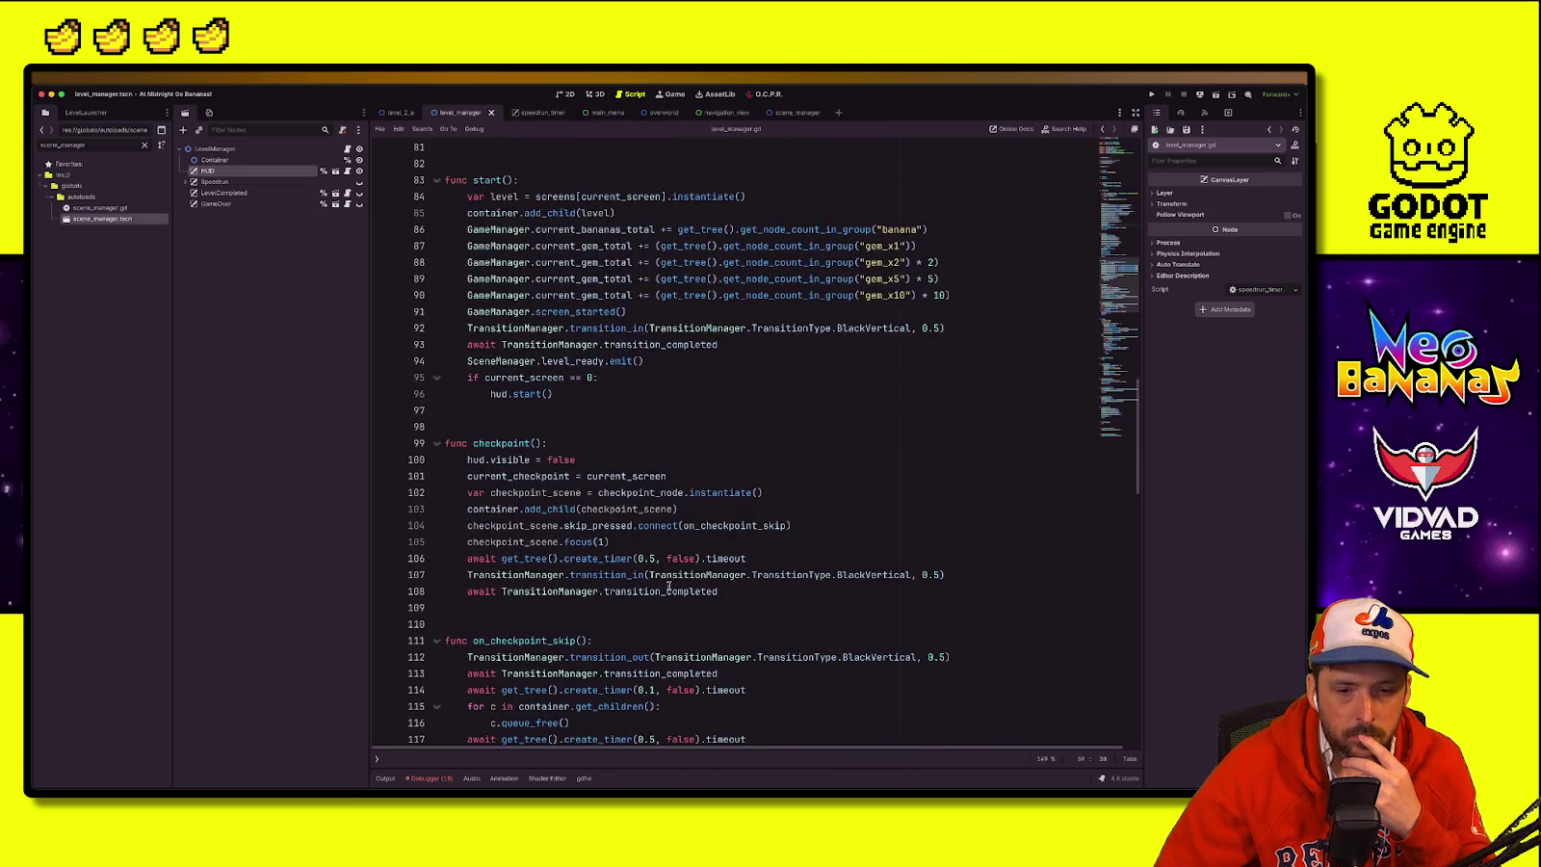
Jump from checkpoint()'s transition_in call to its definition in transition_manager.gd
click(668, 577)
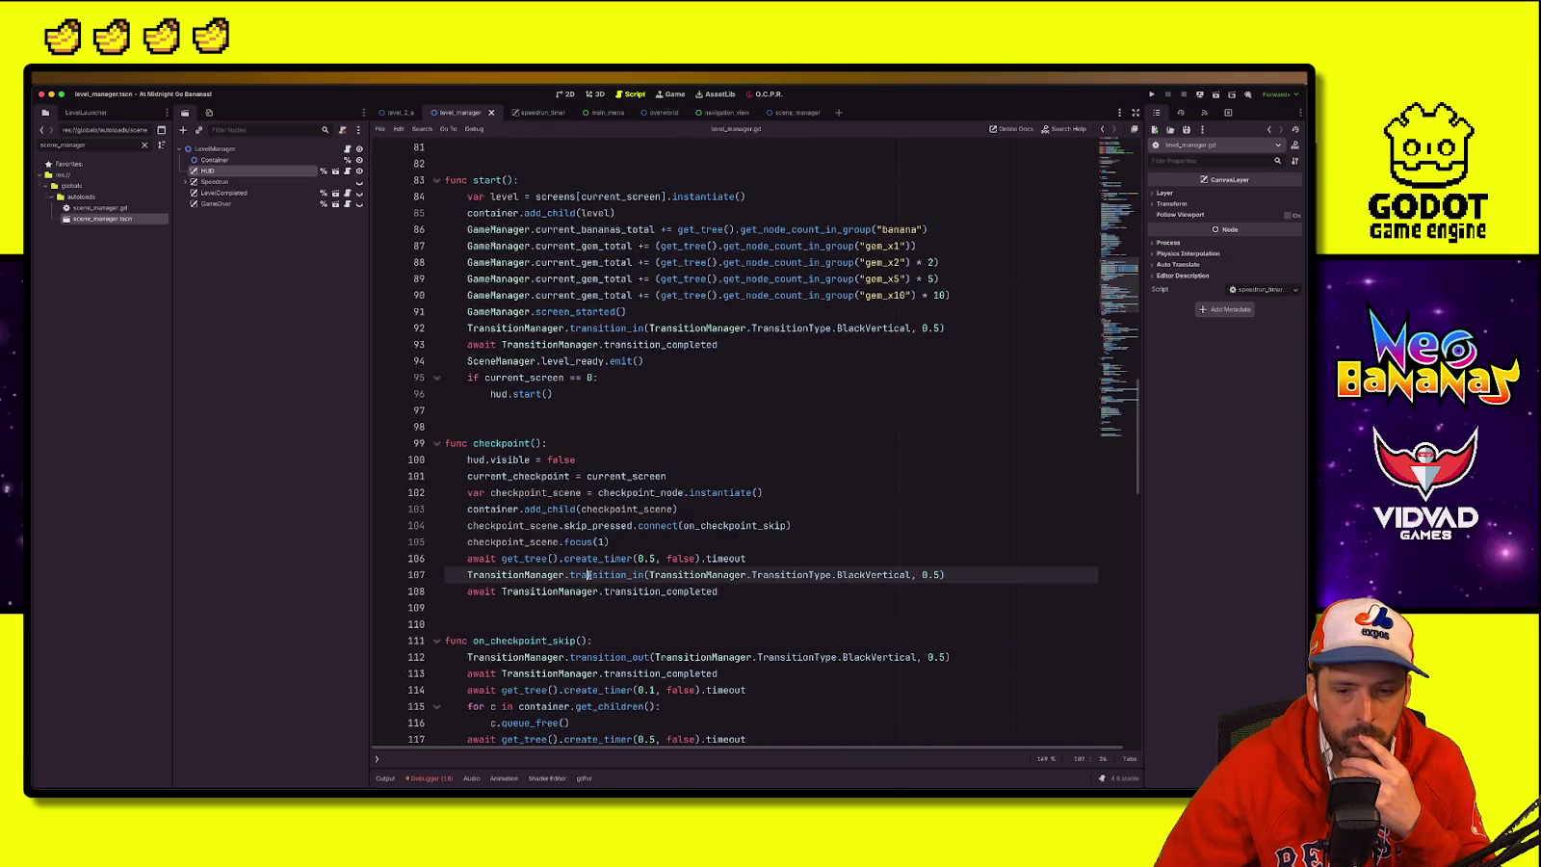
click(721, 582)
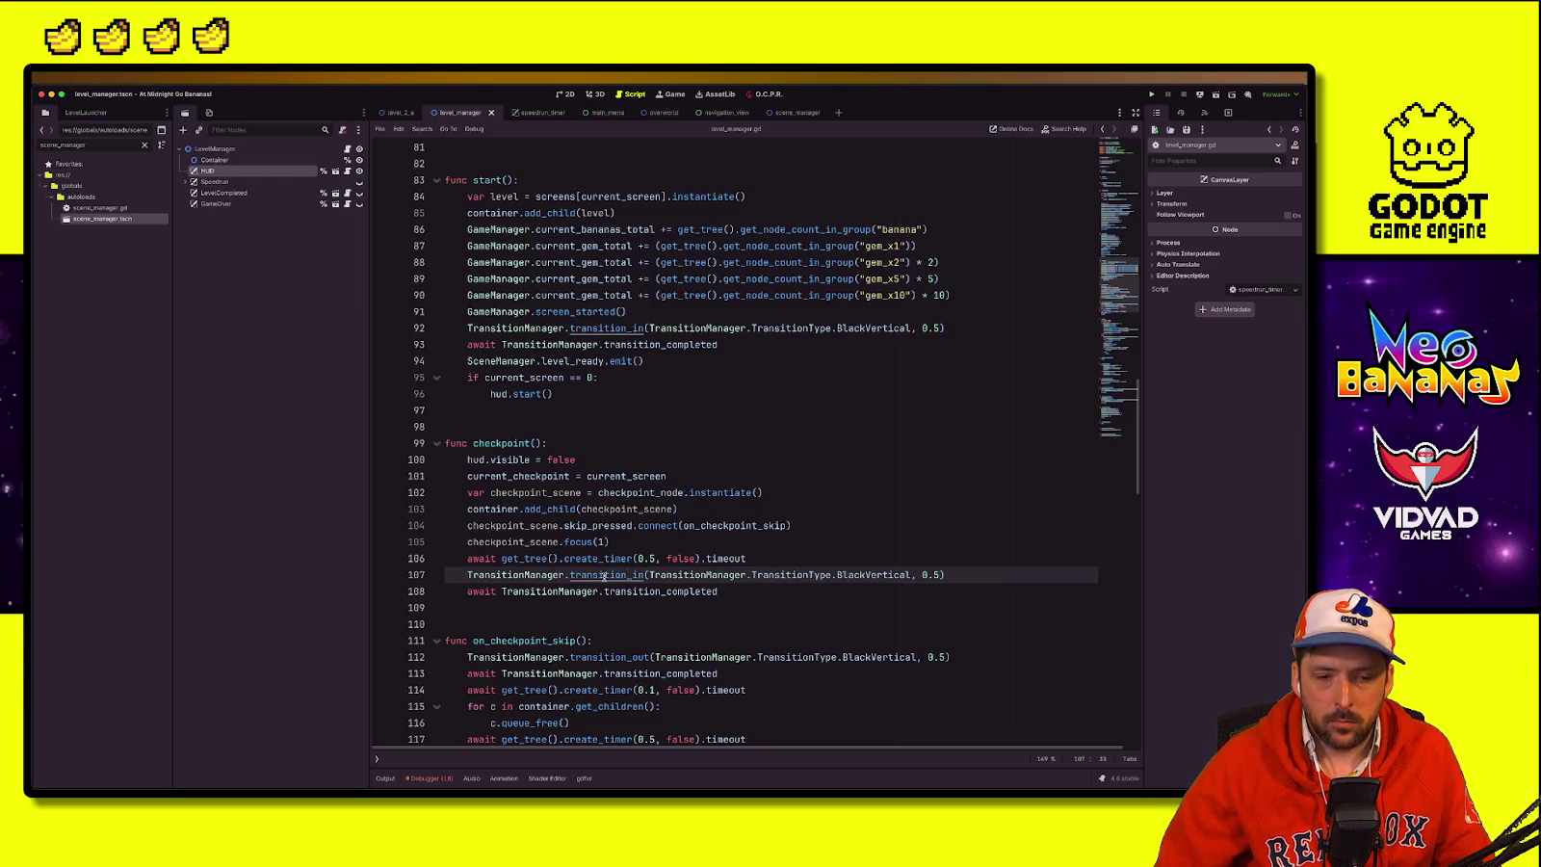
ctrl+click(604, 575)
scroll(592, 530, up, 15)
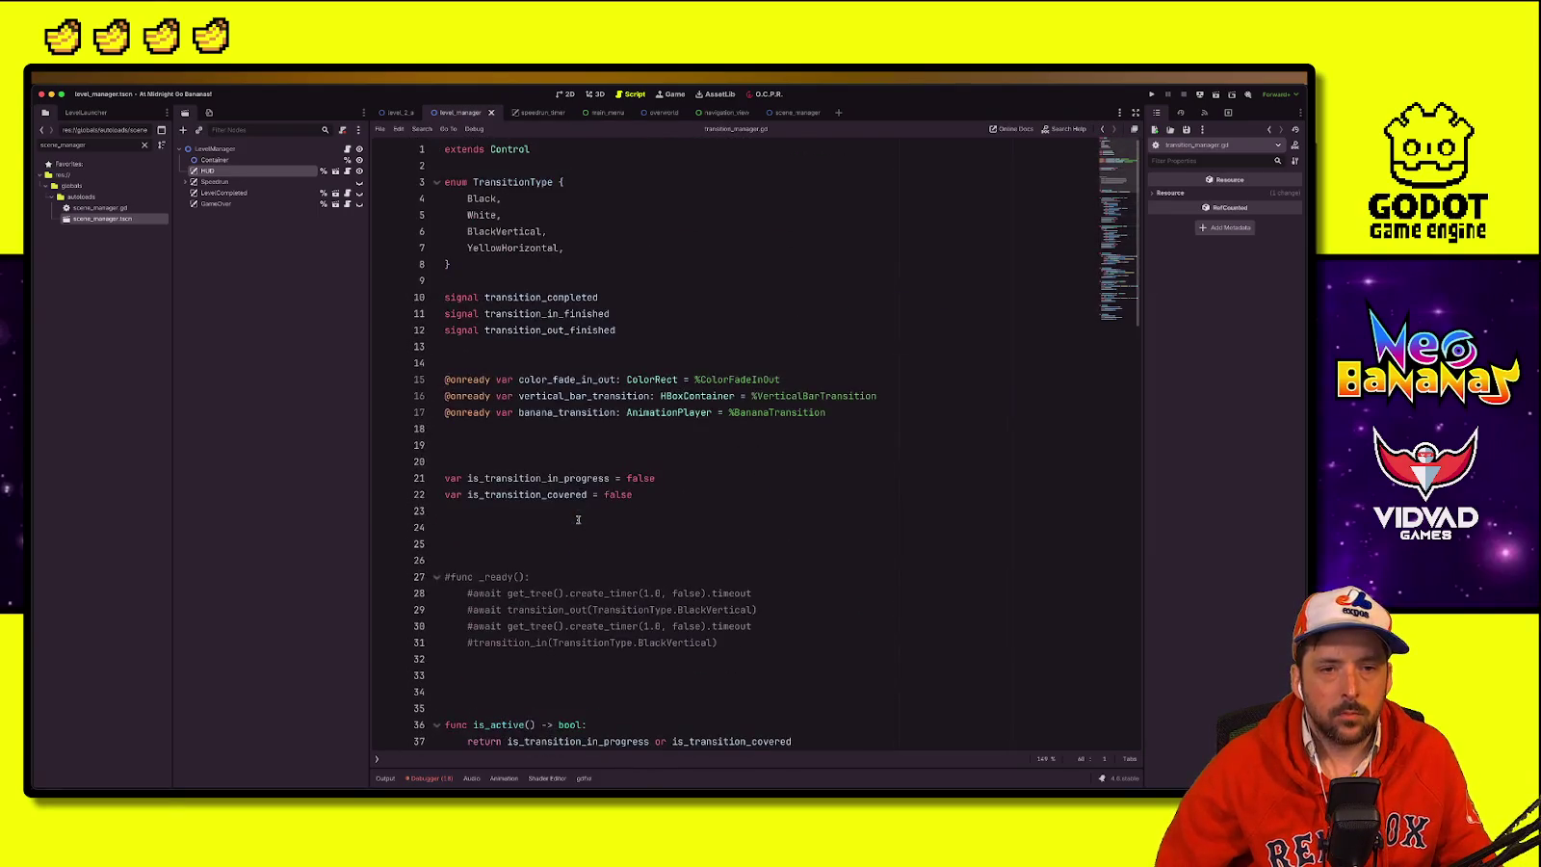
Highlight is_transition_covered's uses in TransitionManager, then return to the LevelManager script
click(645, 333)
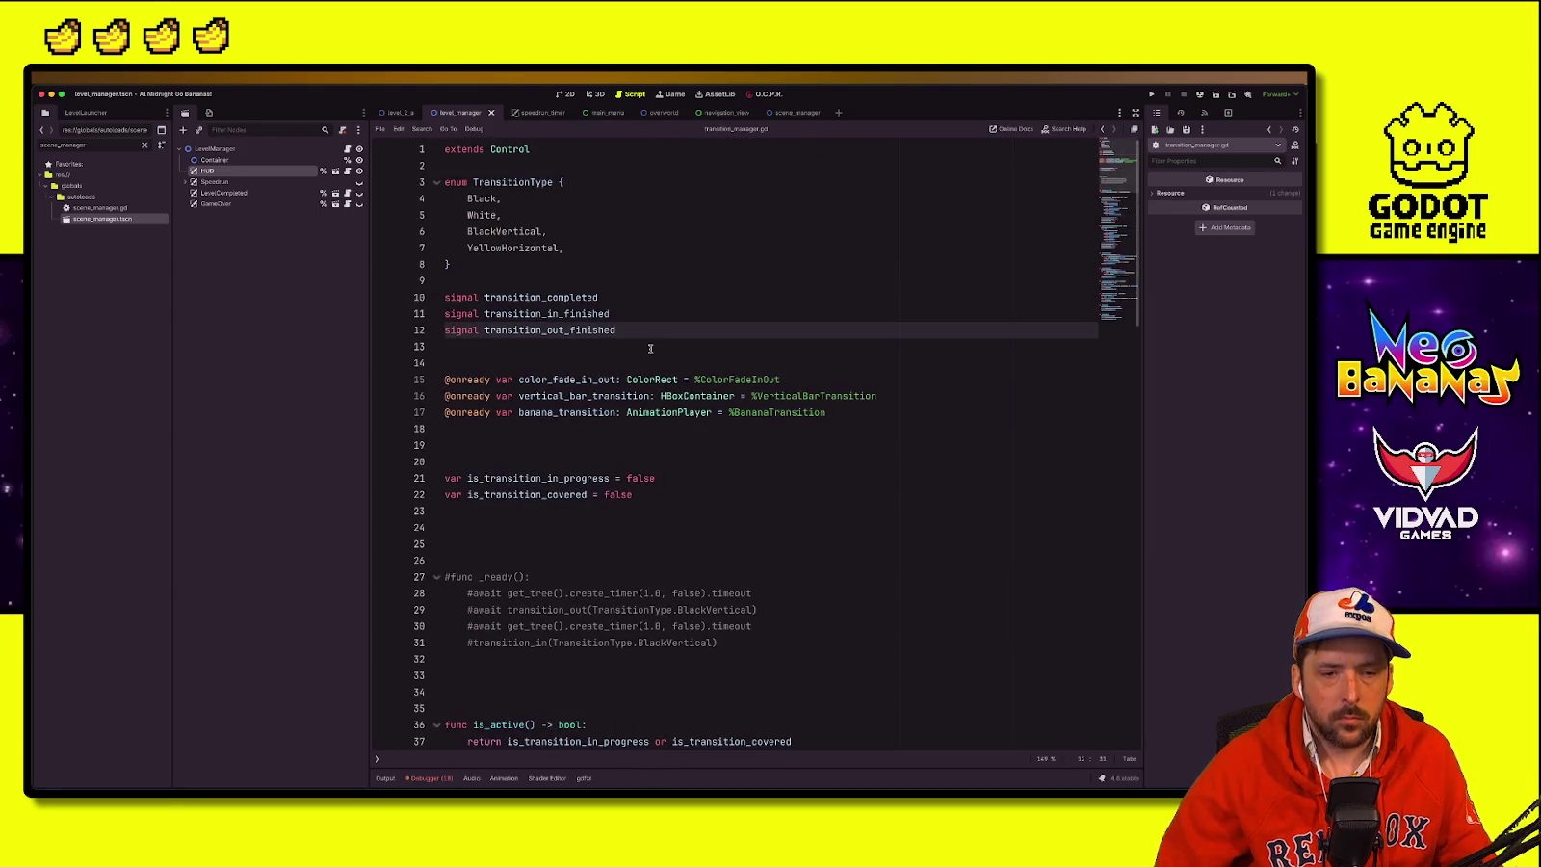
double_click(571, 494)
scroll(626, 520, down, 10)
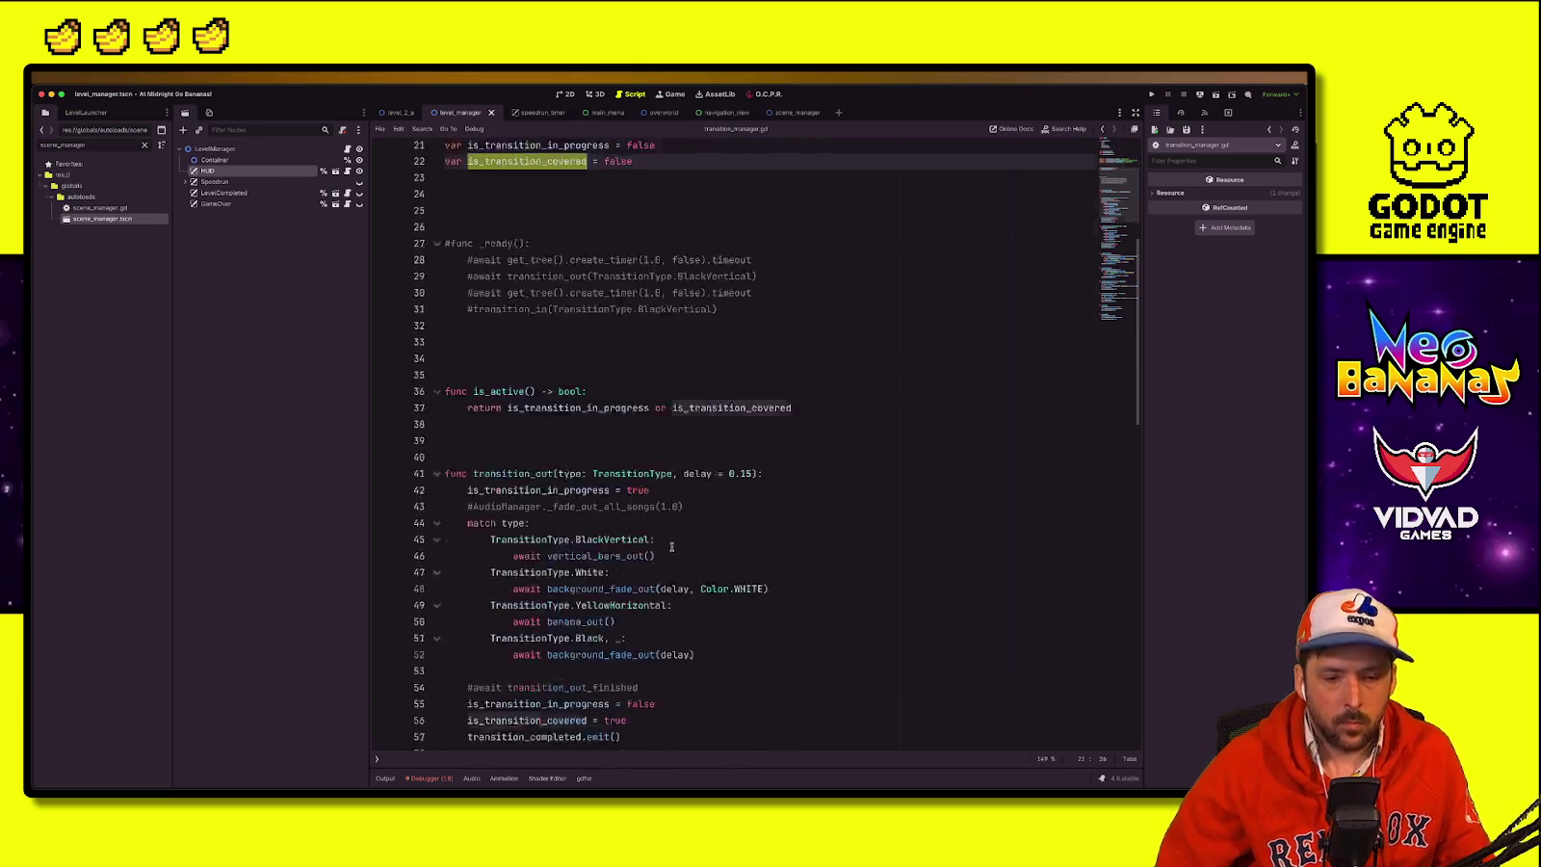
scroll(672, 547, down, 4)
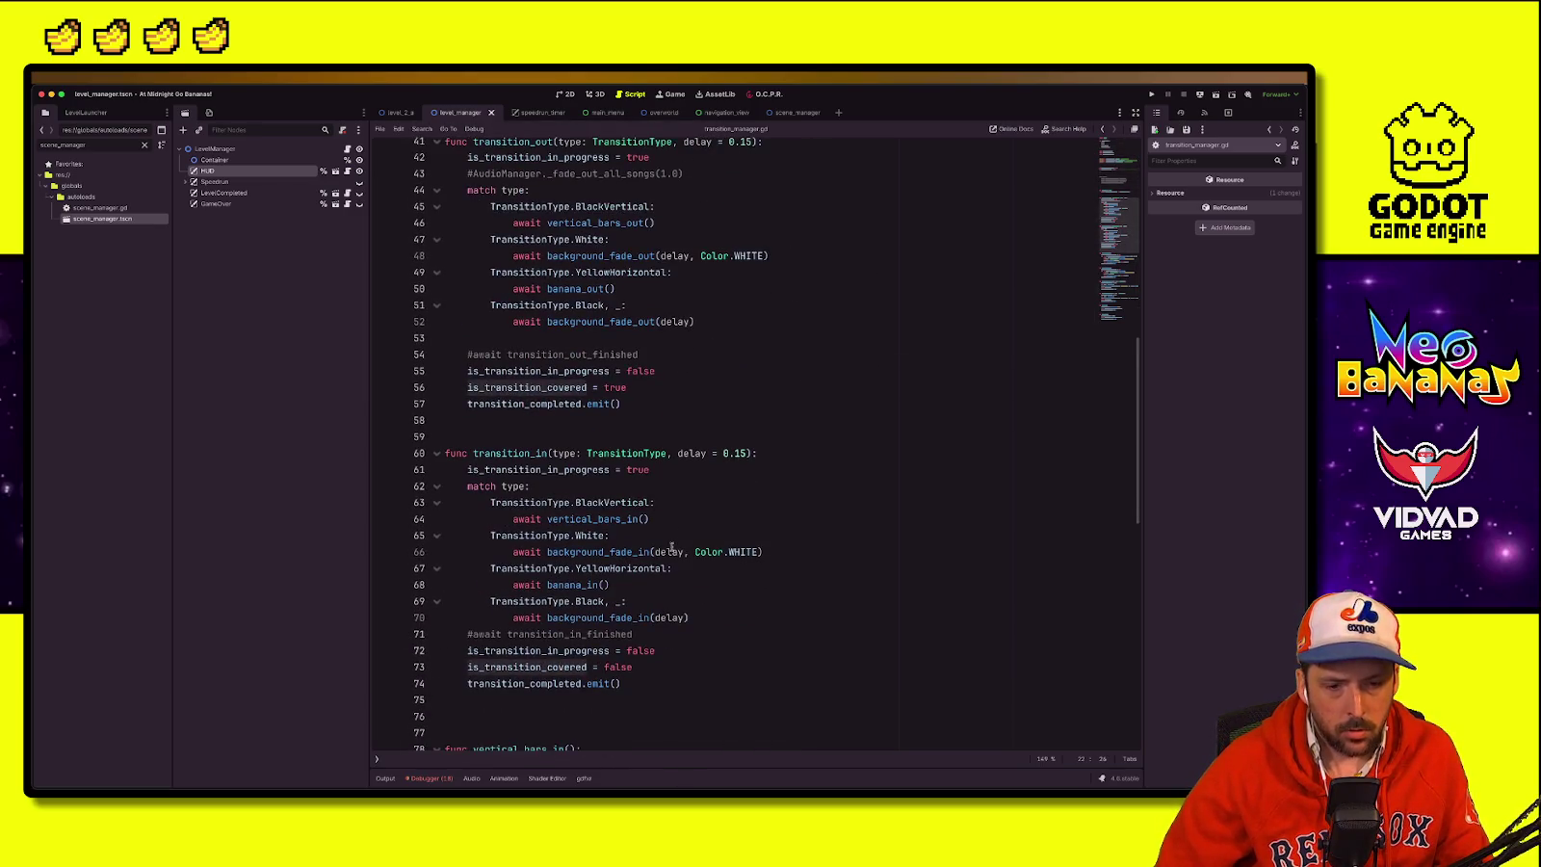
key(alt+Left)
key(alt+Left)
key(alt+Left)
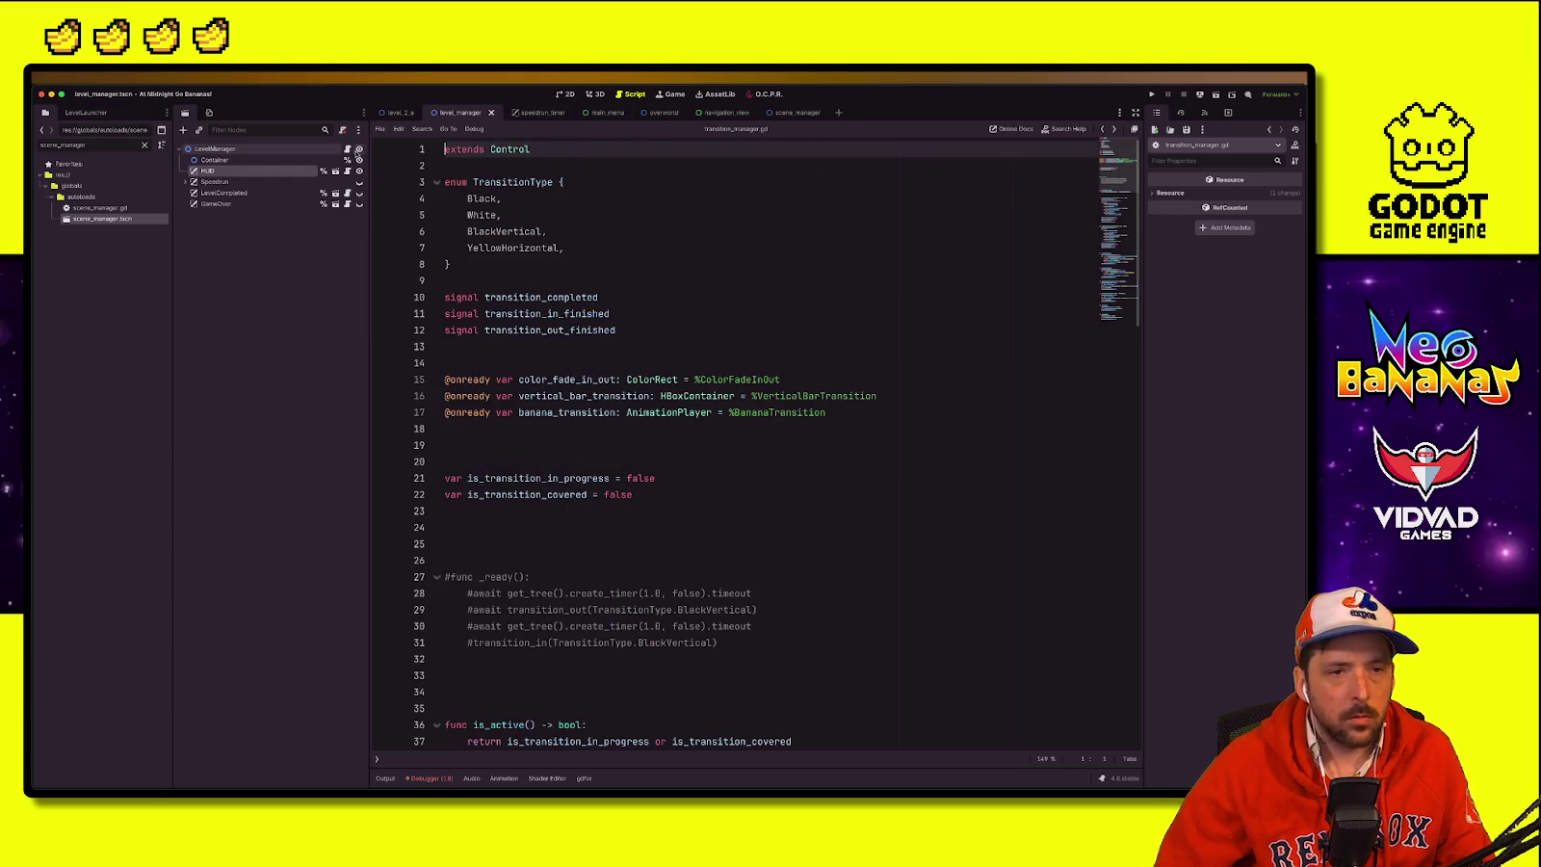
click(347, 151)
Wrap checkpoint()'s transition_in in 'if not TransitionManager.is_transition_covered:' and indent it
click(798, 560)
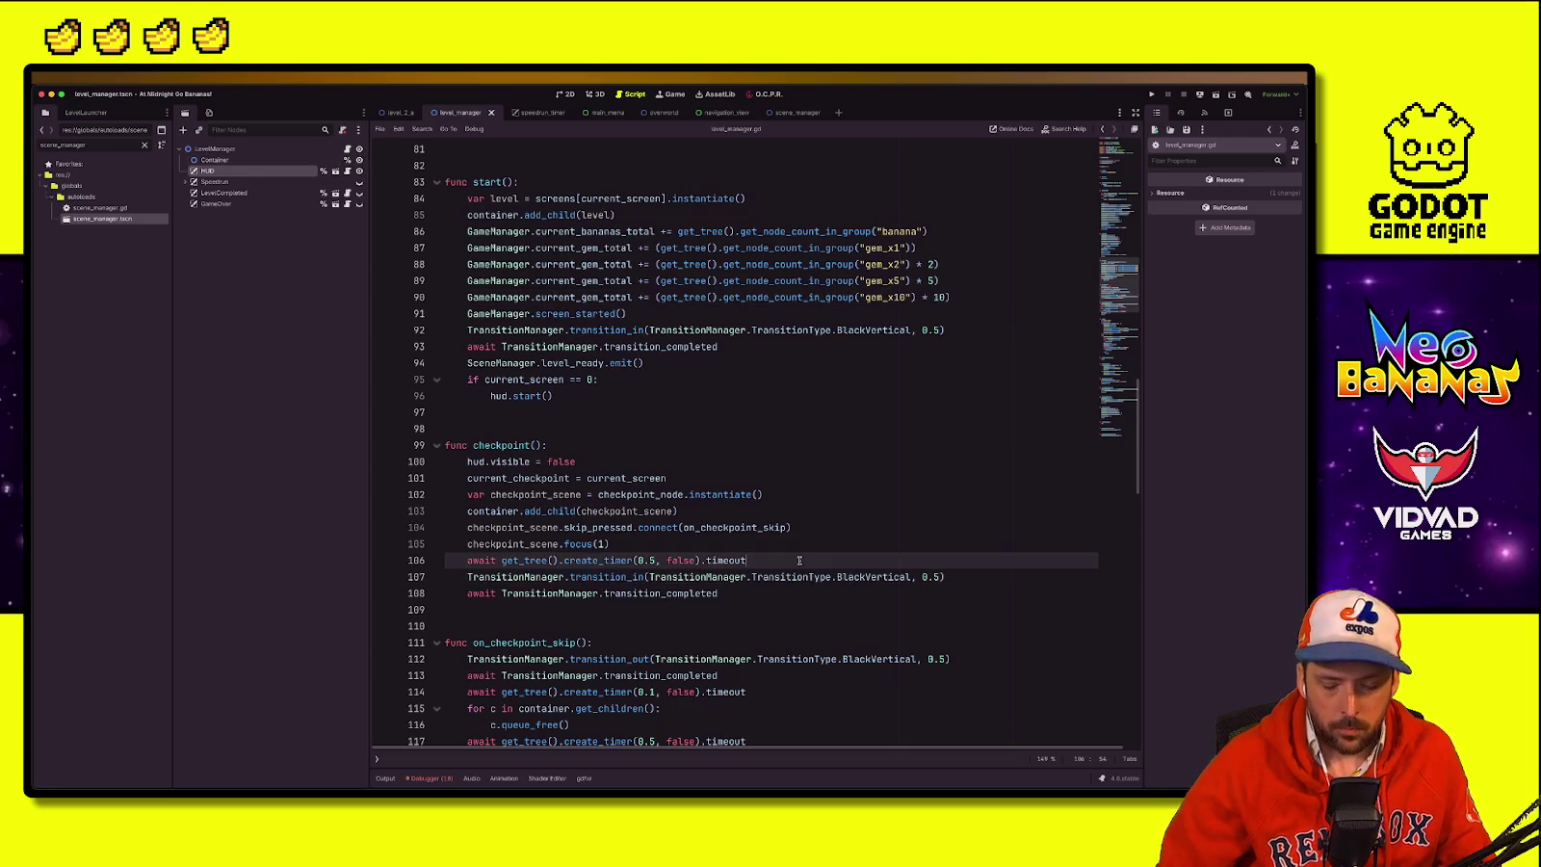
key(Return)
text(is_transition_covered:)
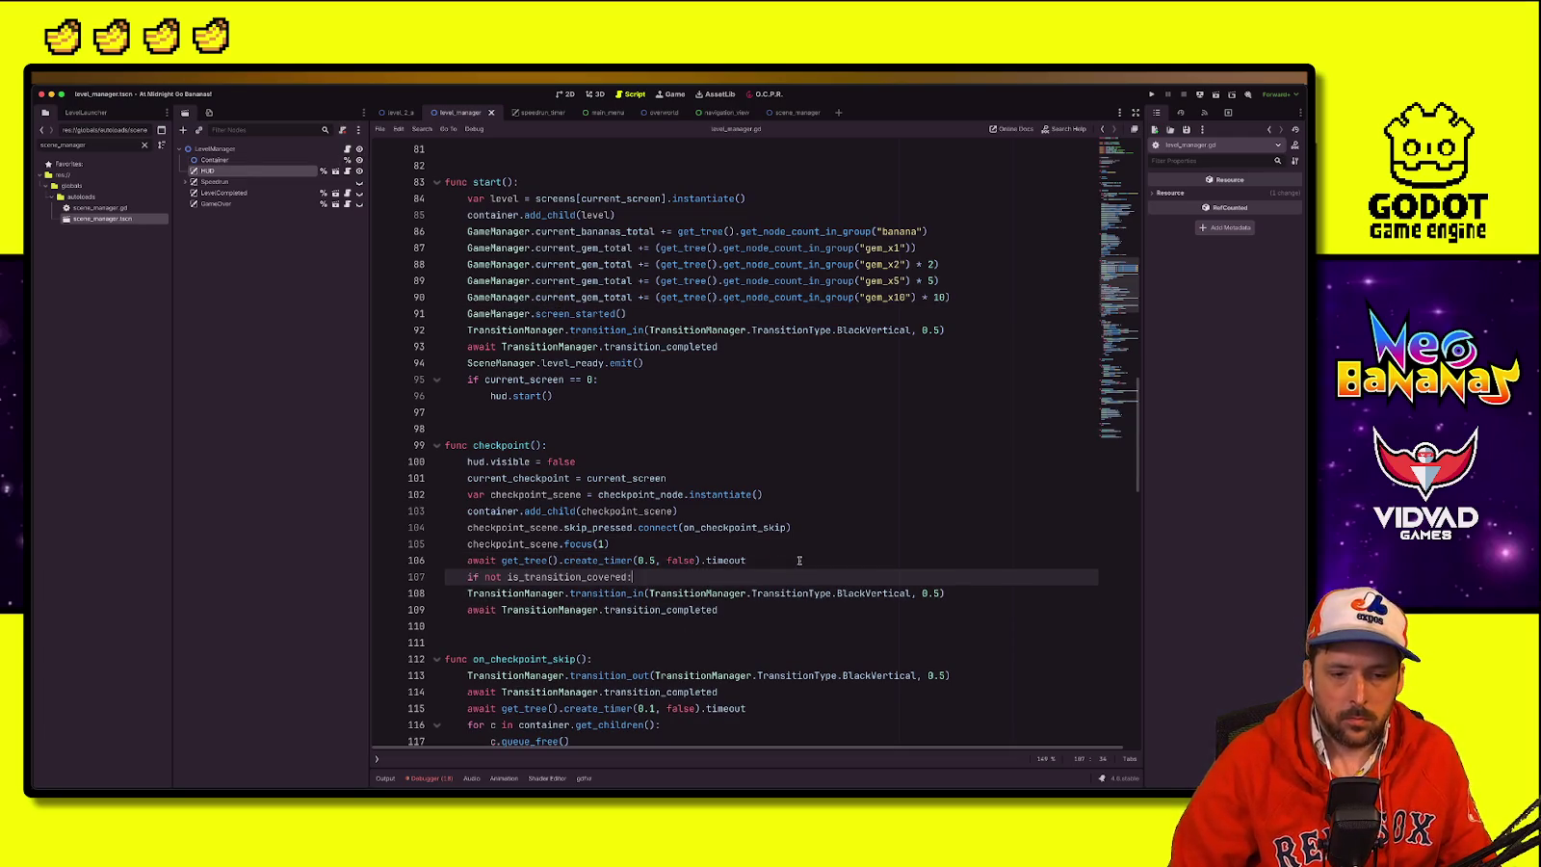
click(449, 587)
key(Tab)
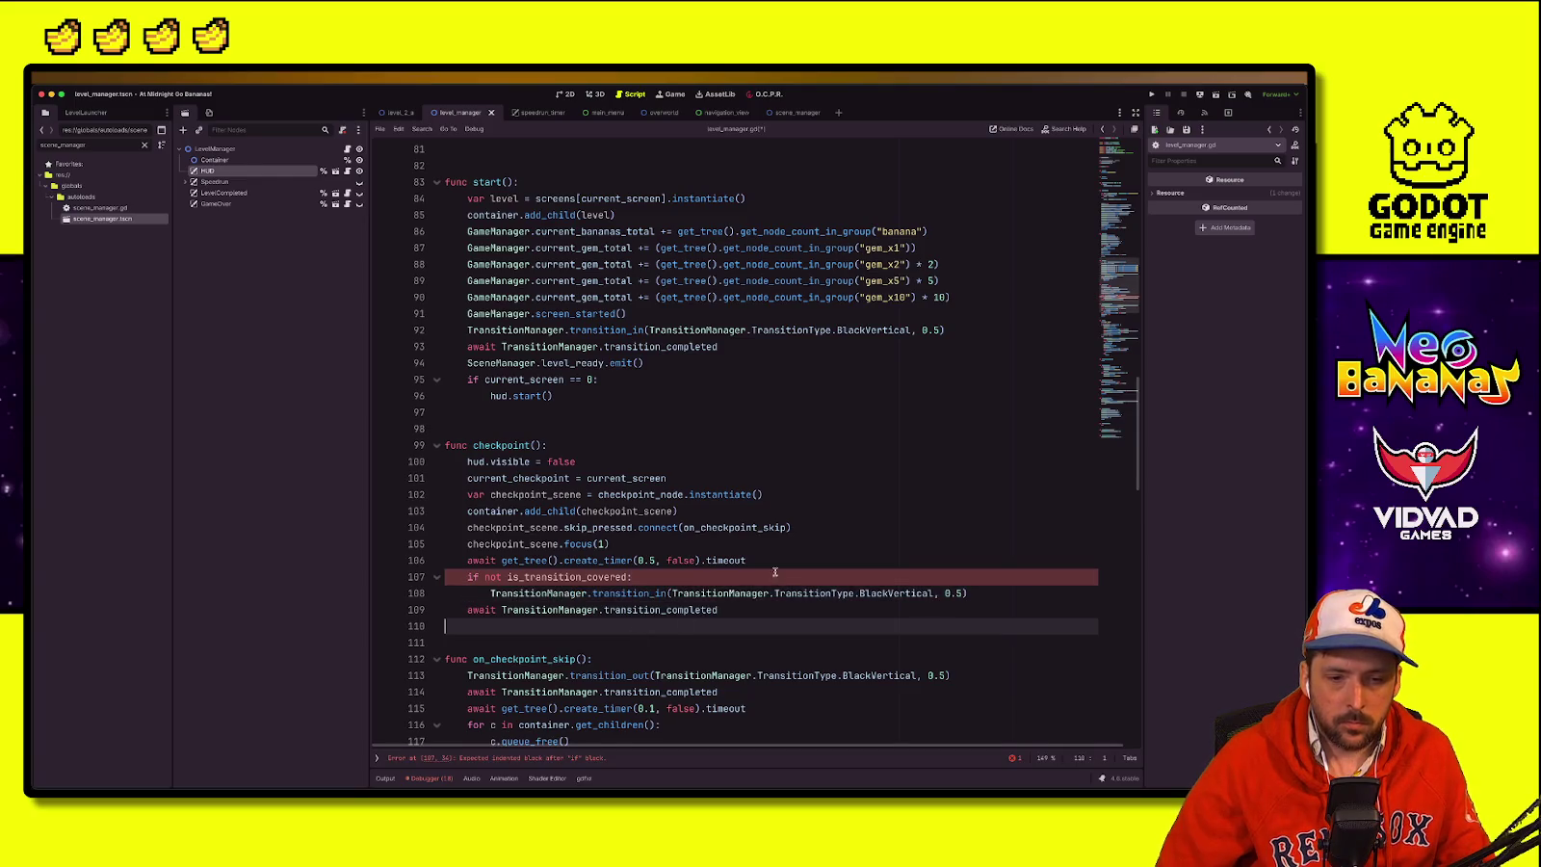
double_click(531, 590)
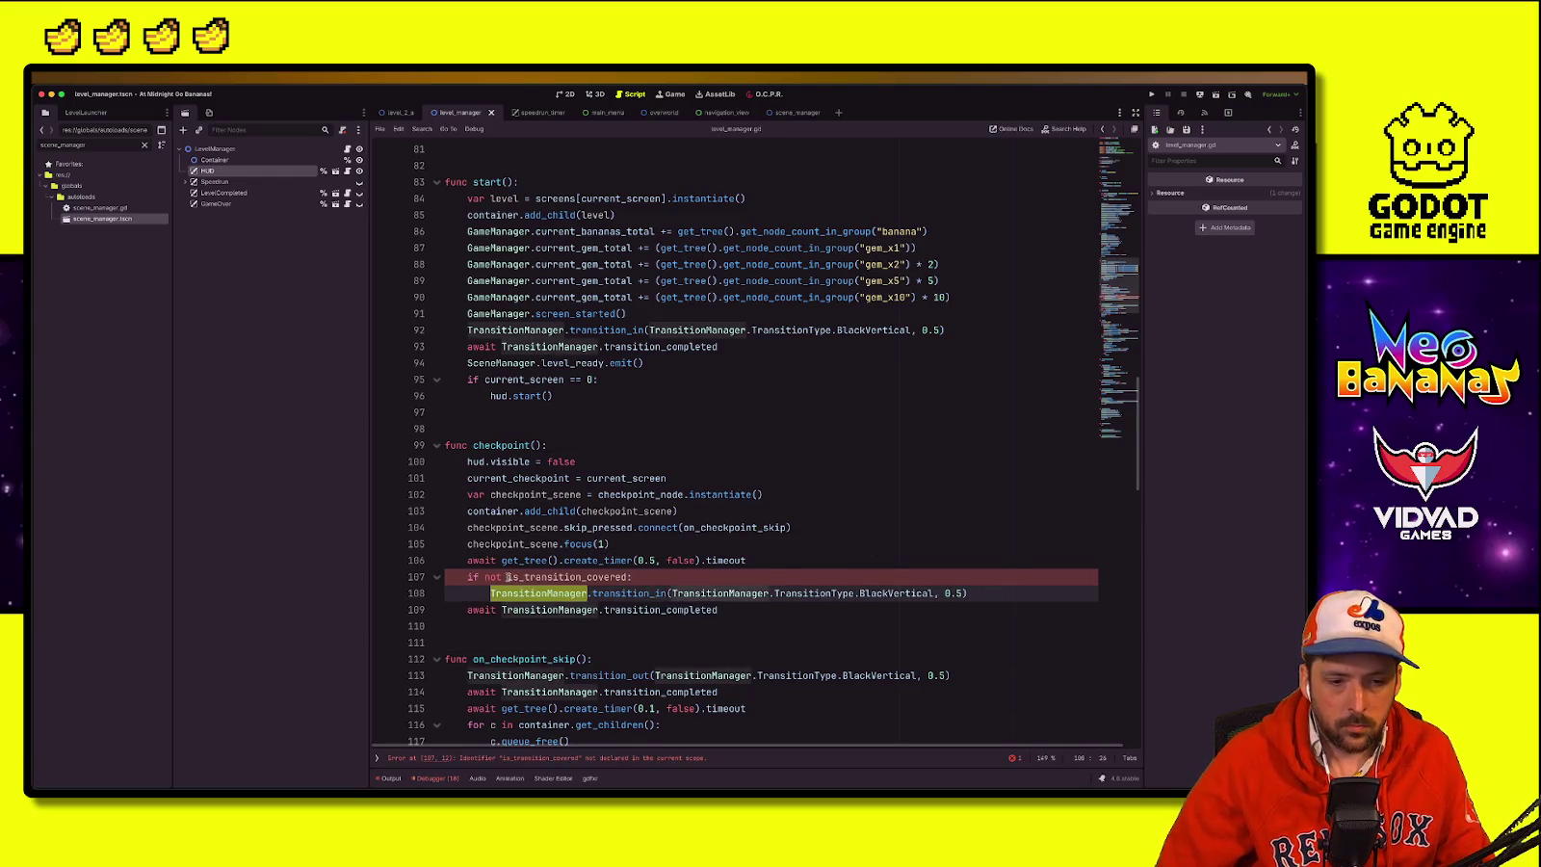
key(ctrl+c)
click(507, 576)
key(ctrl+v)
text(.)
key(Escape)
key(Up)
key(Up)
key(Up)
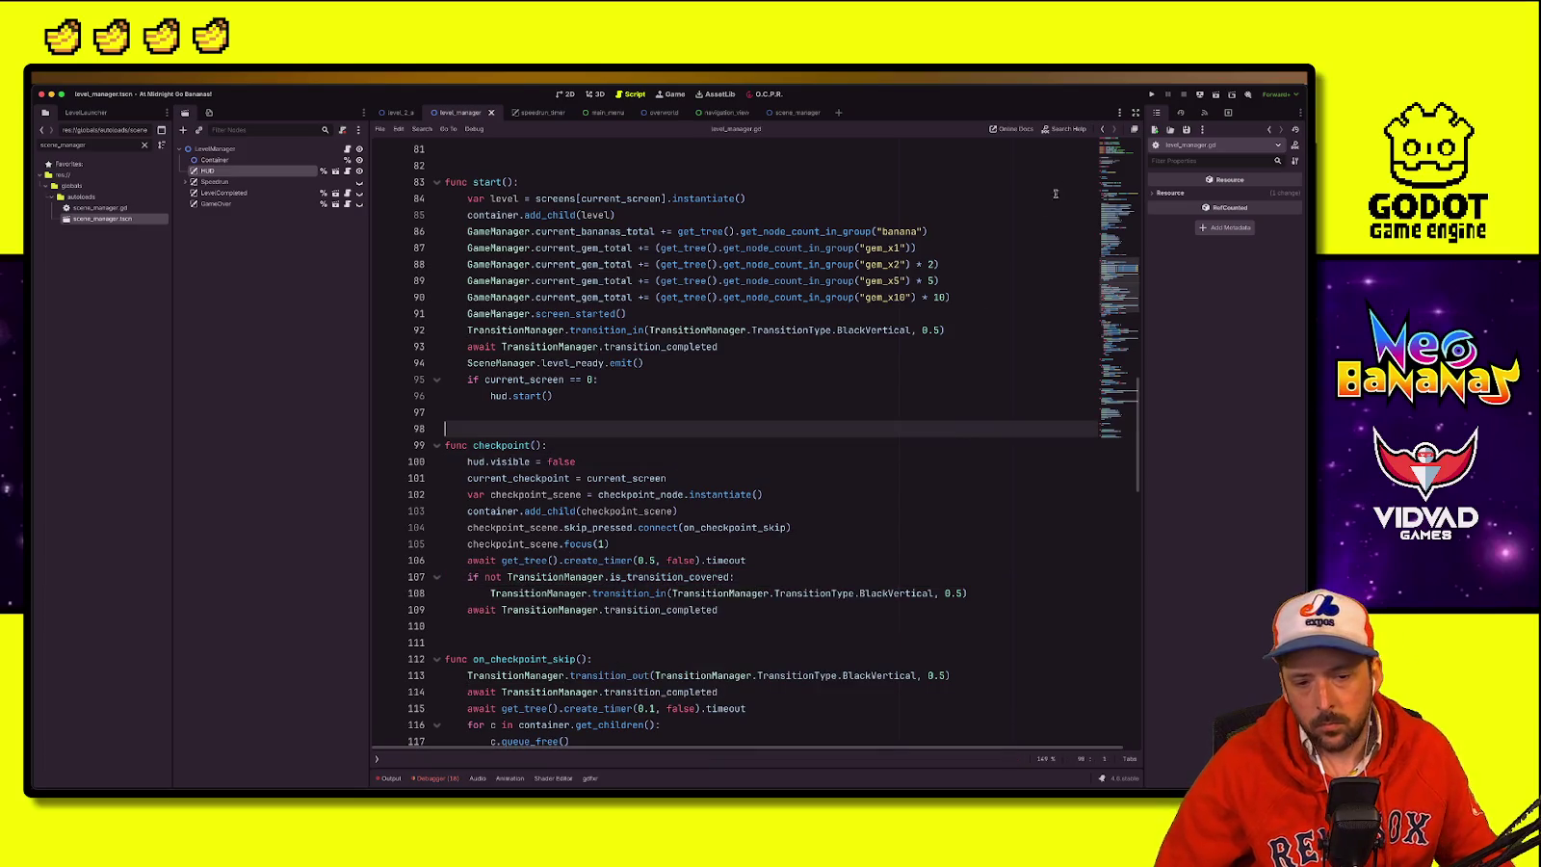
Test-run the game, then indent the await transition_completed line under the check and run again
click(1150, 95)
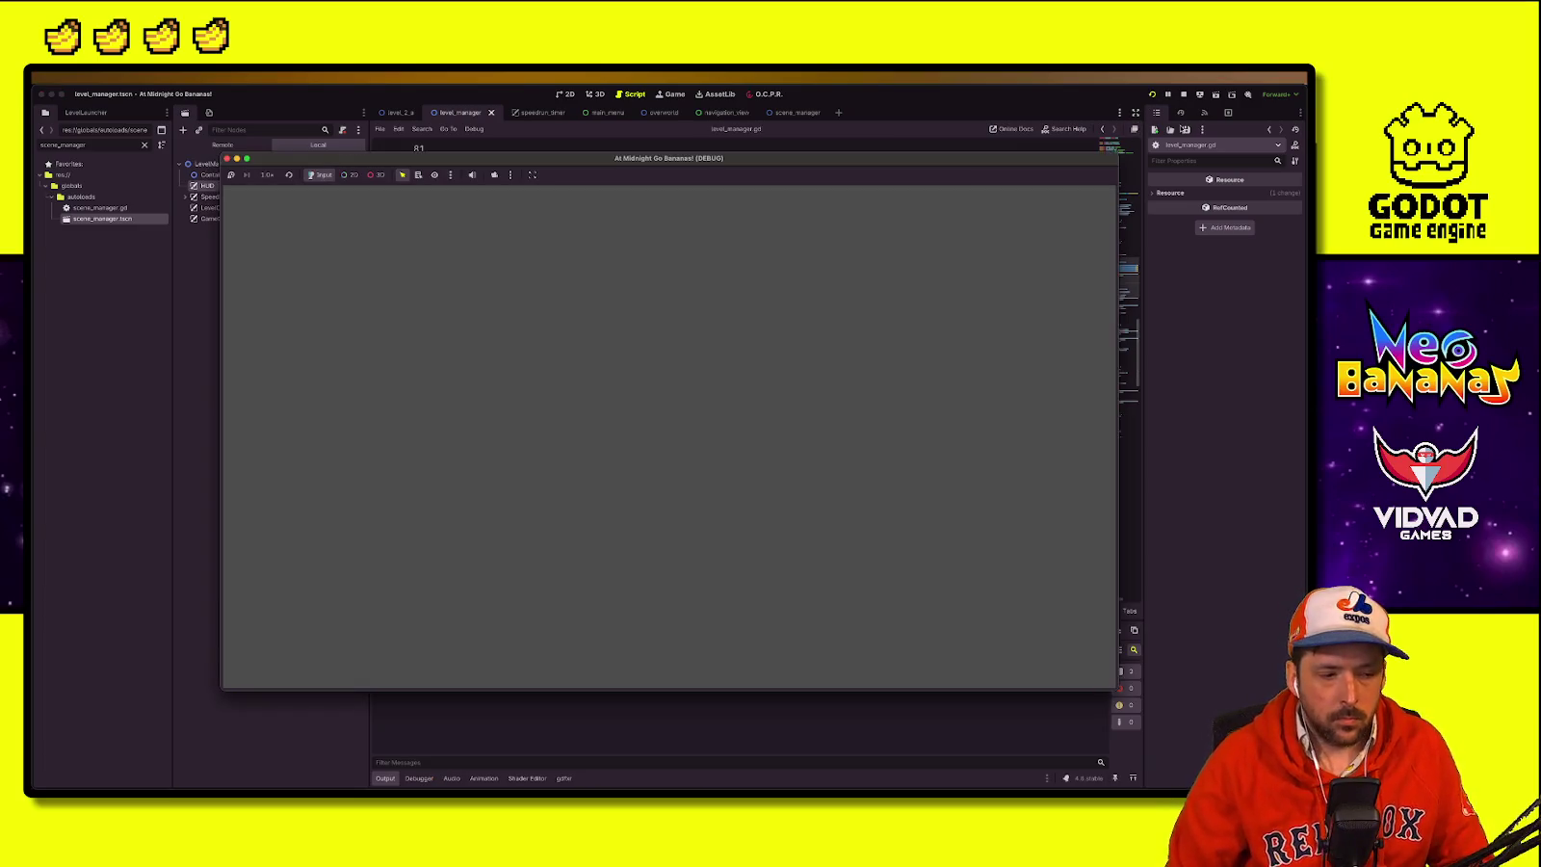
key(super+period)
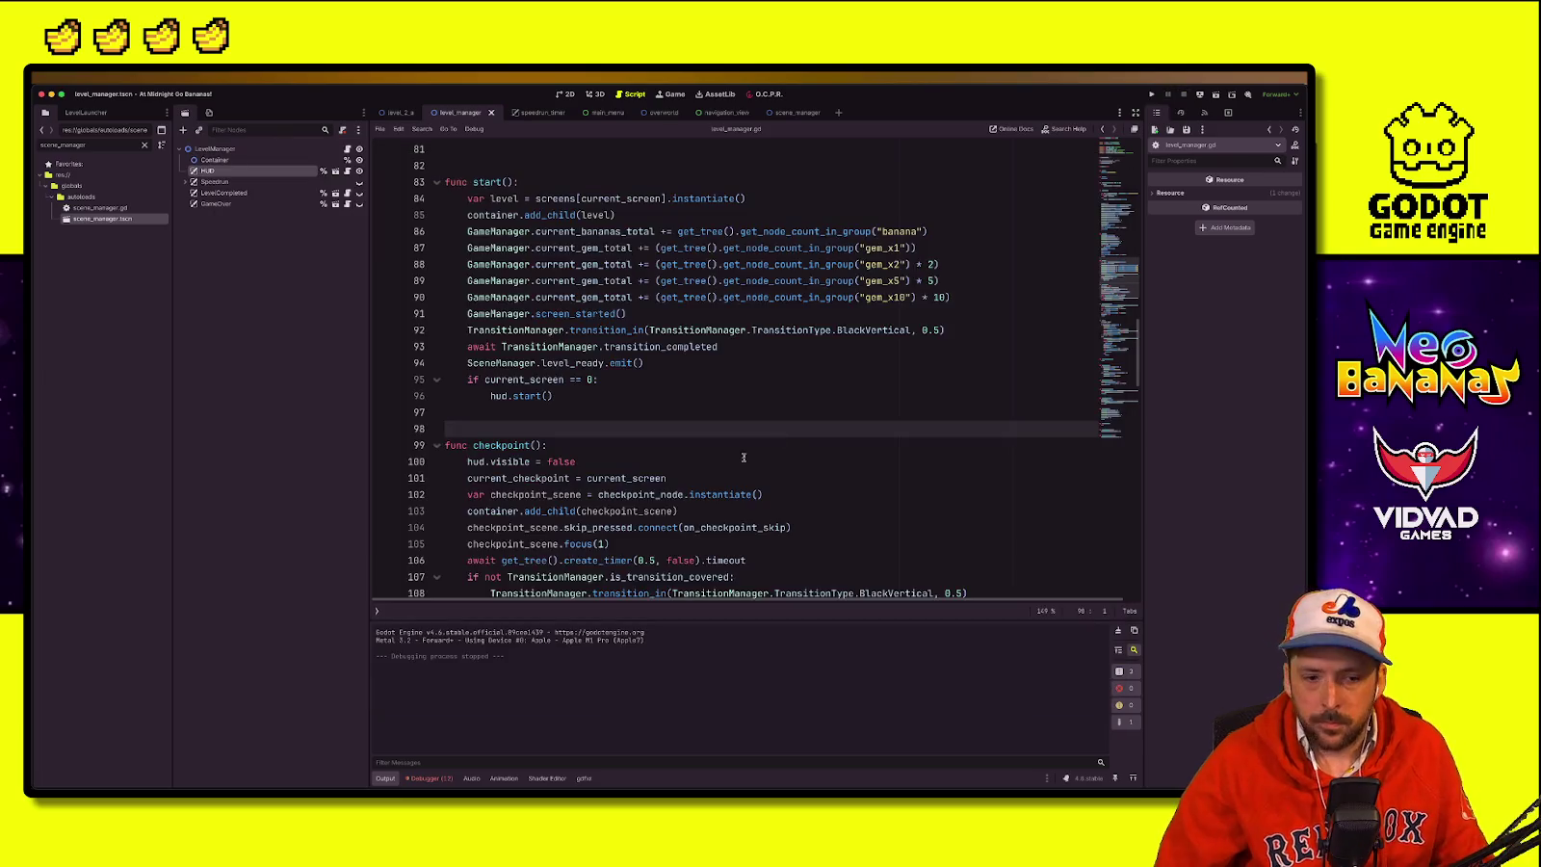
scroll(489, 535, down, 1)
click(470, 555)
key(Tab)
click(764, 474)
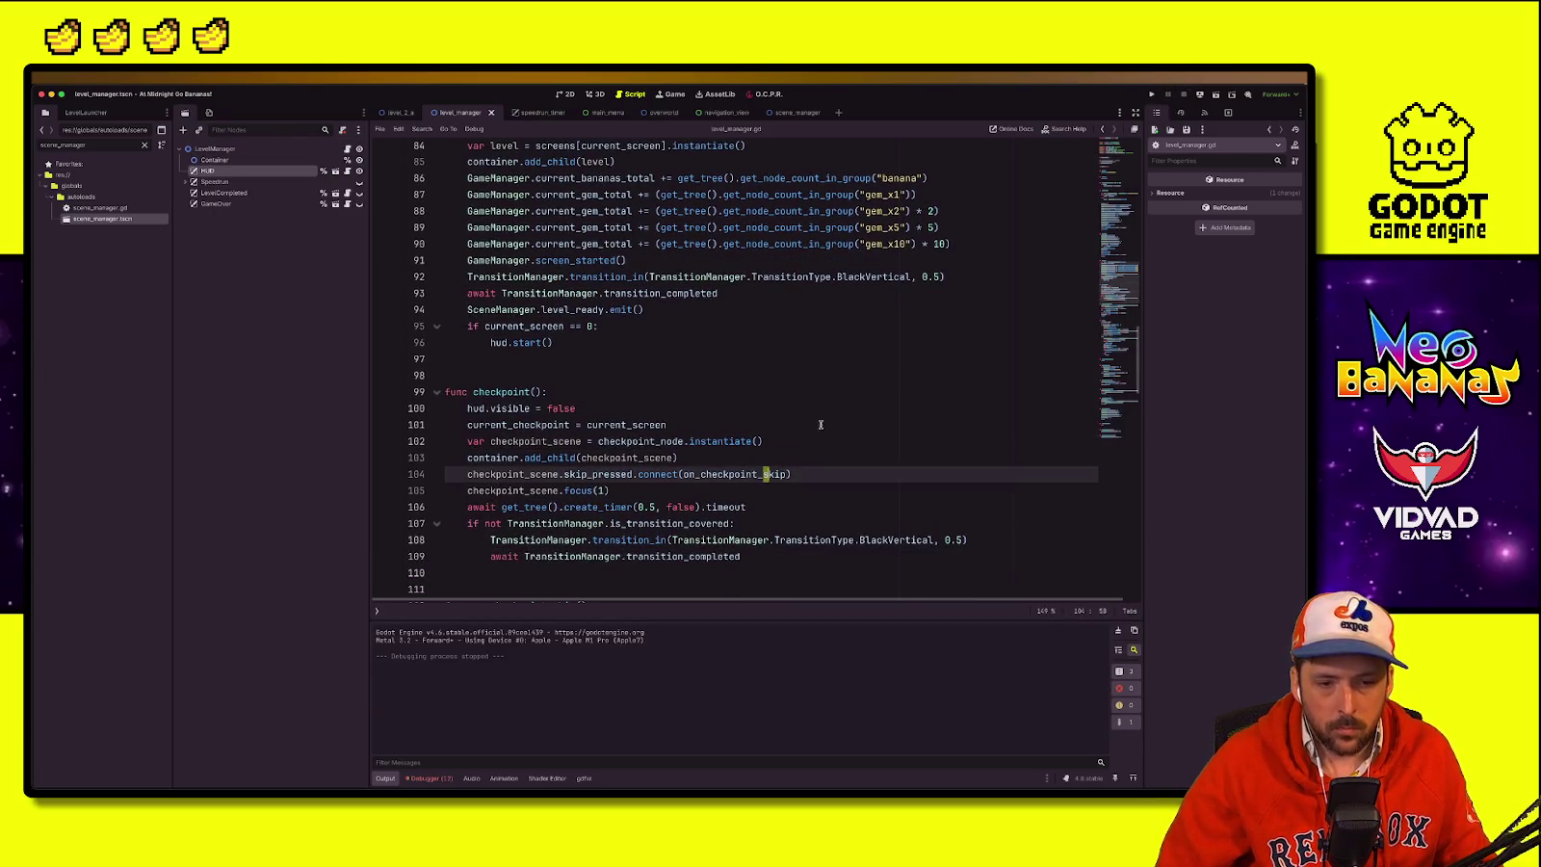
click(1152, 95)
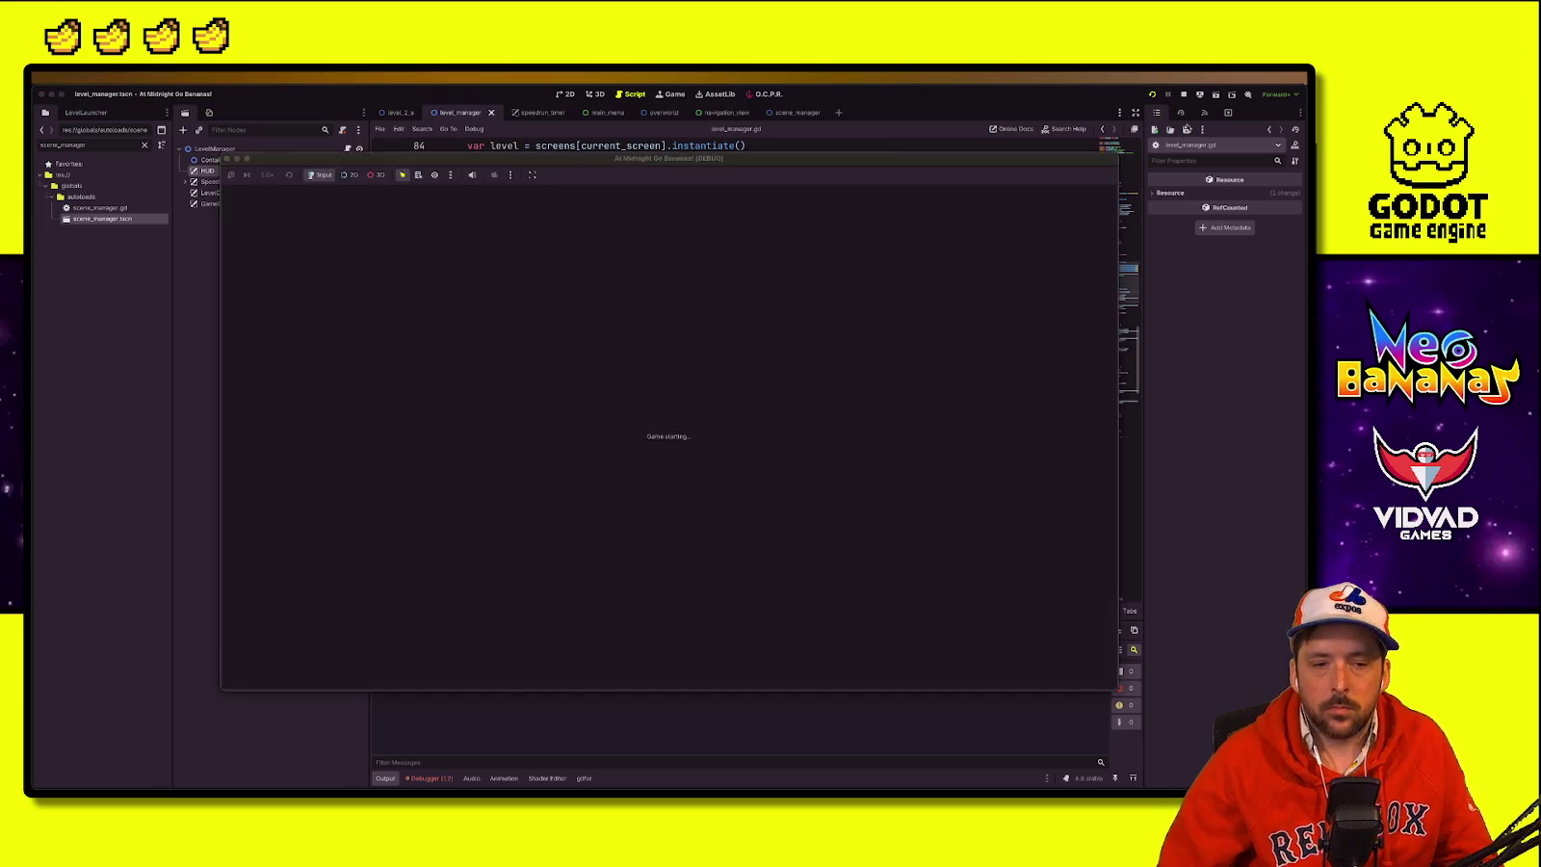
Start Debug Start Game, skip the title, play the demo to its countdown, then stop
key(Down)
key(Down)
key(Down)
key(Down)
key(Return)
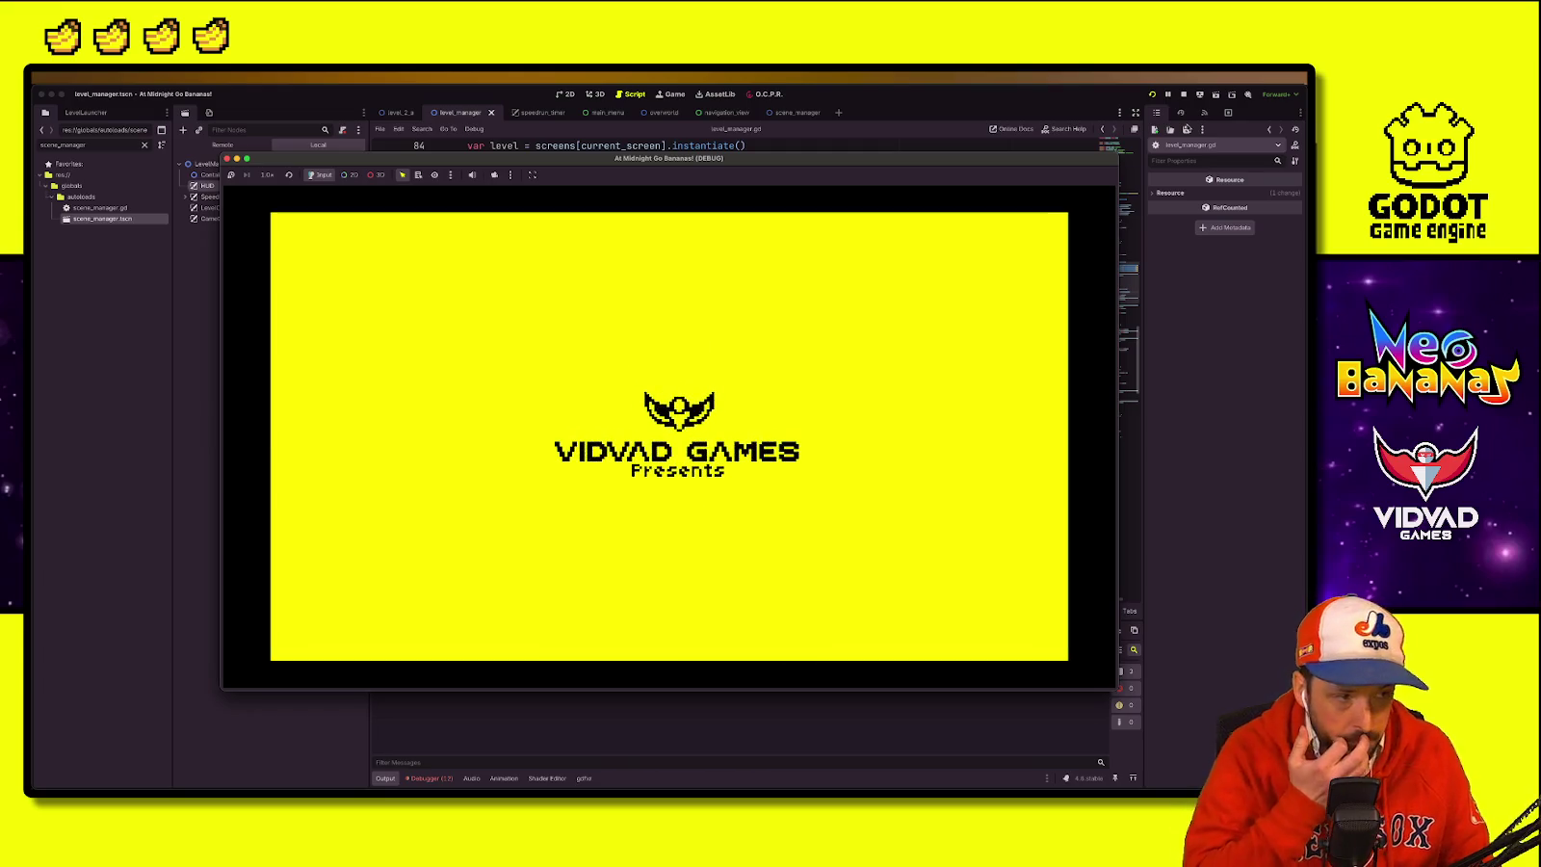
key(Return)
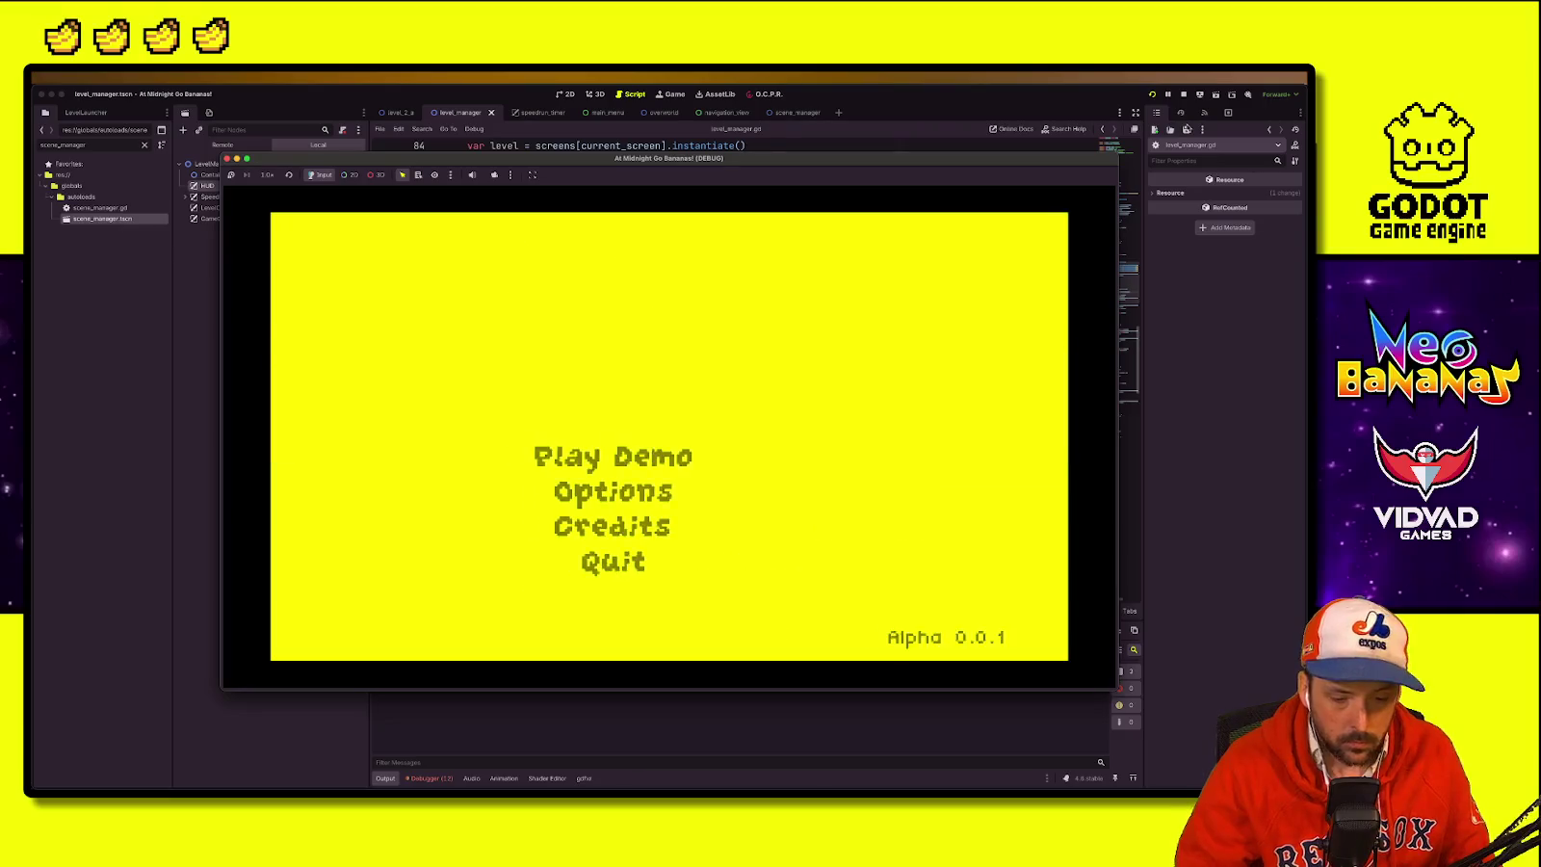
key(Return)
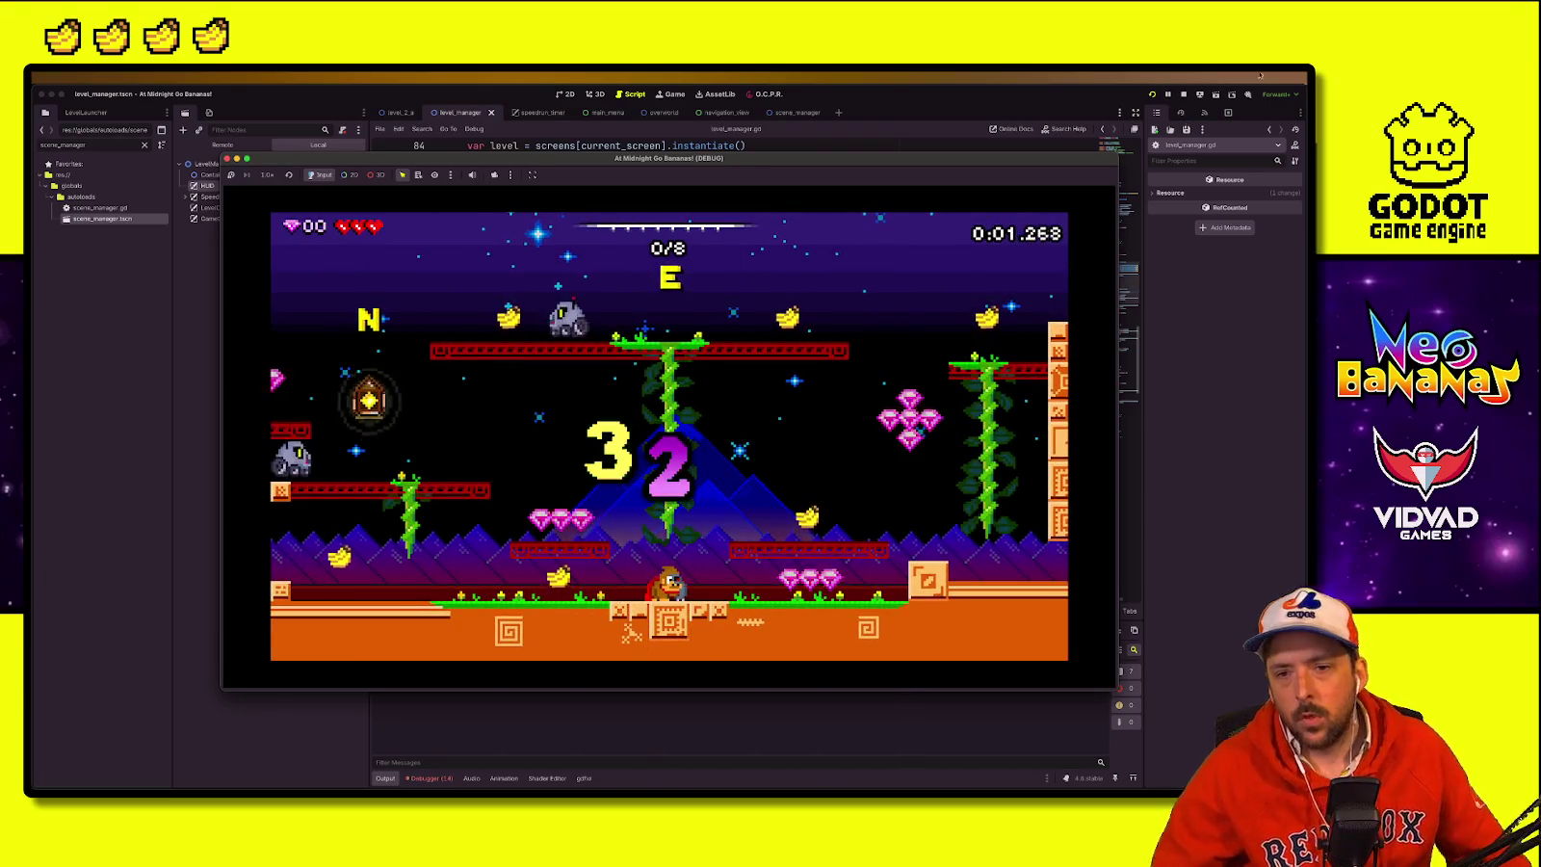
key(super+period)
click(647, 425)
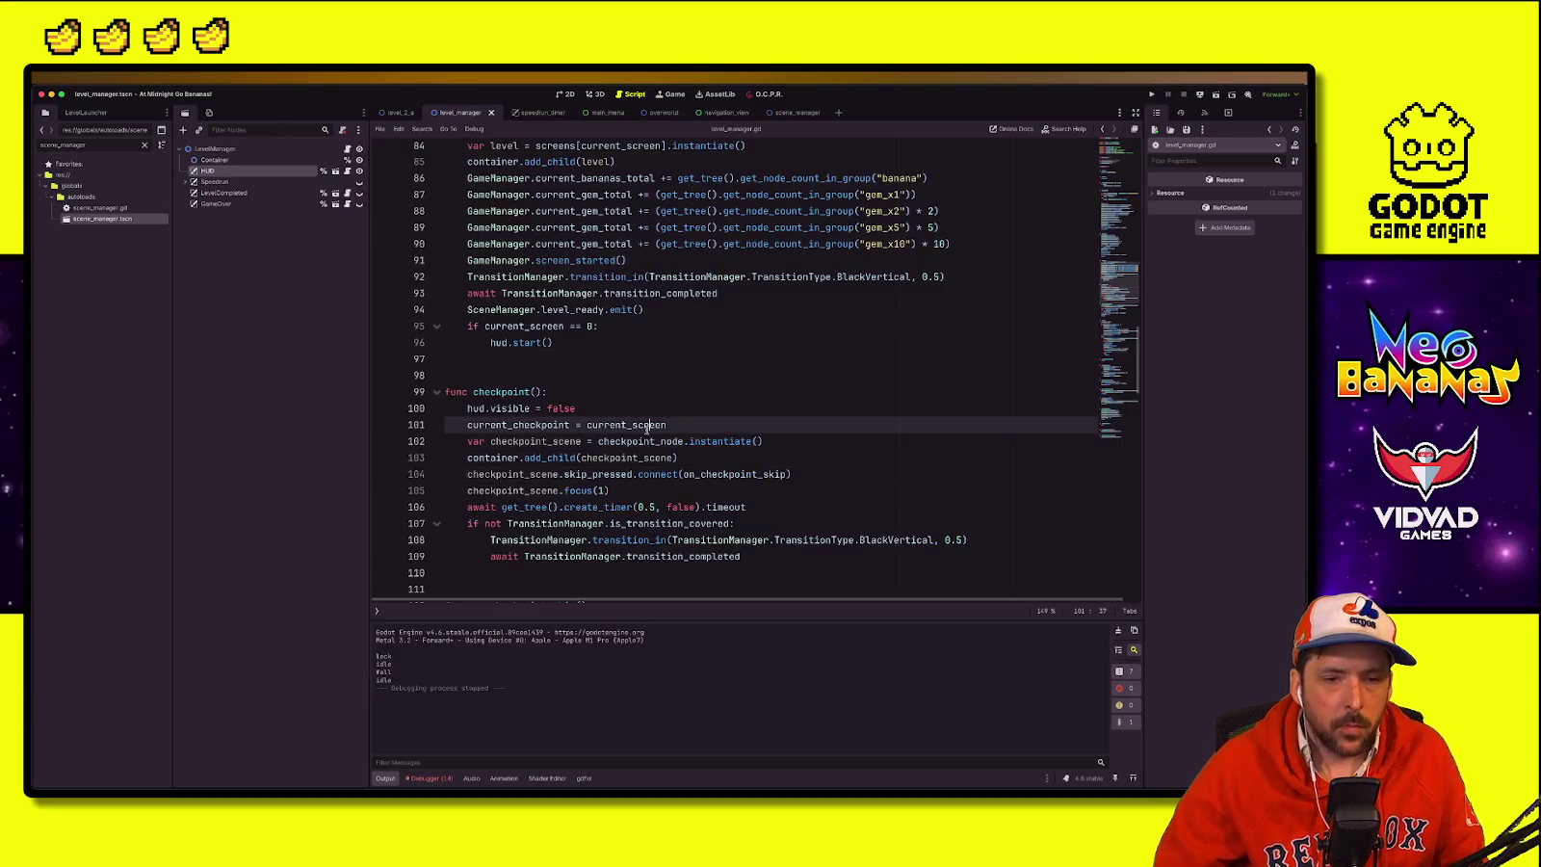
Select and delete the is_transition_covered condition line in checkpoint(), then undo it
click(623, 506)
scroll(505, 460, down, 2)
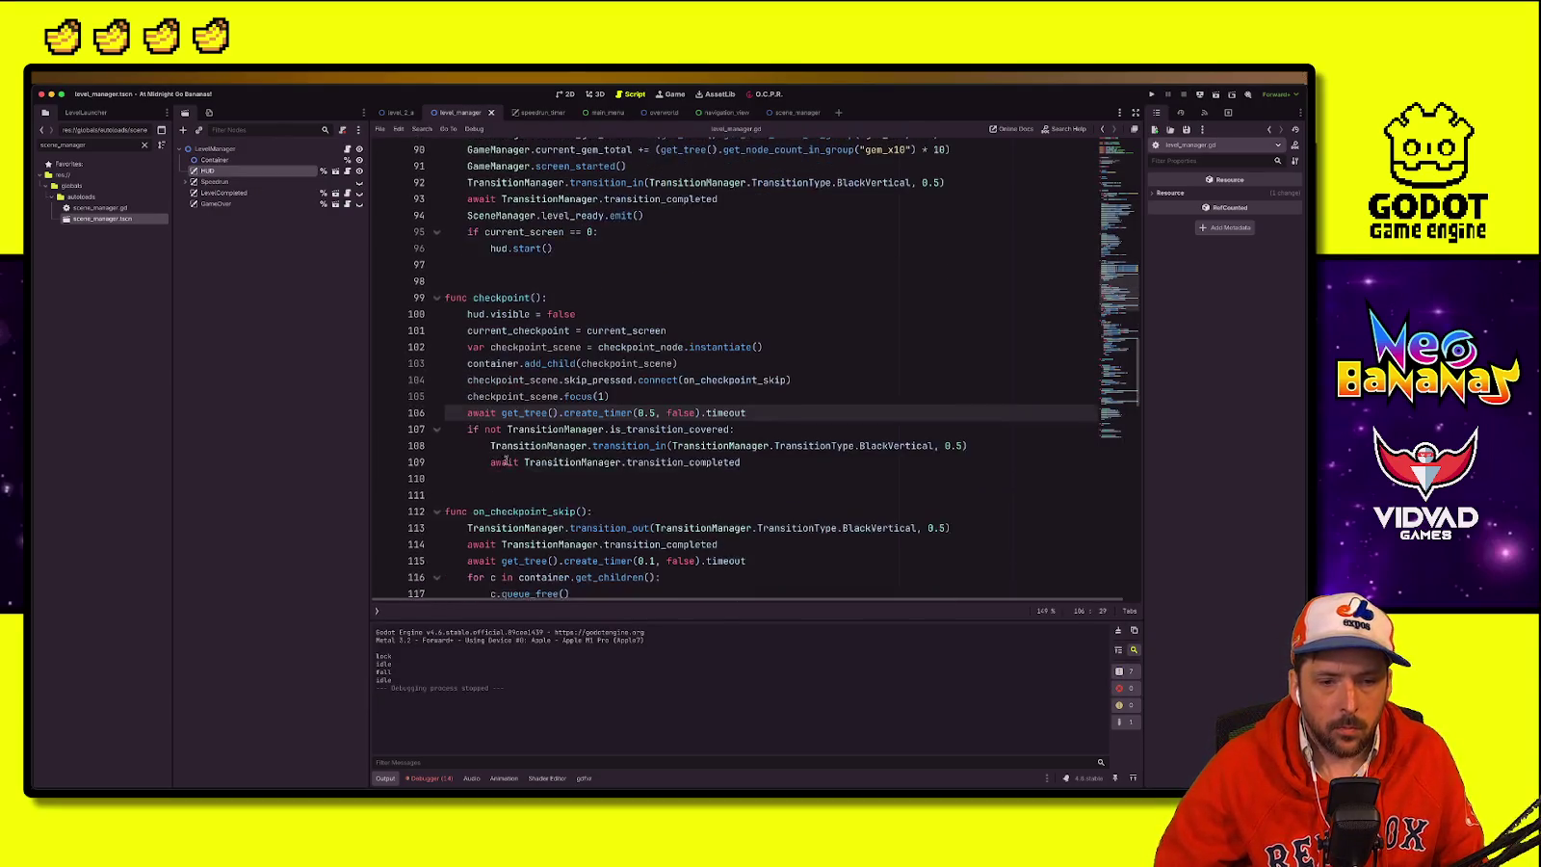
double_click(612, 370)
click(593, 380)
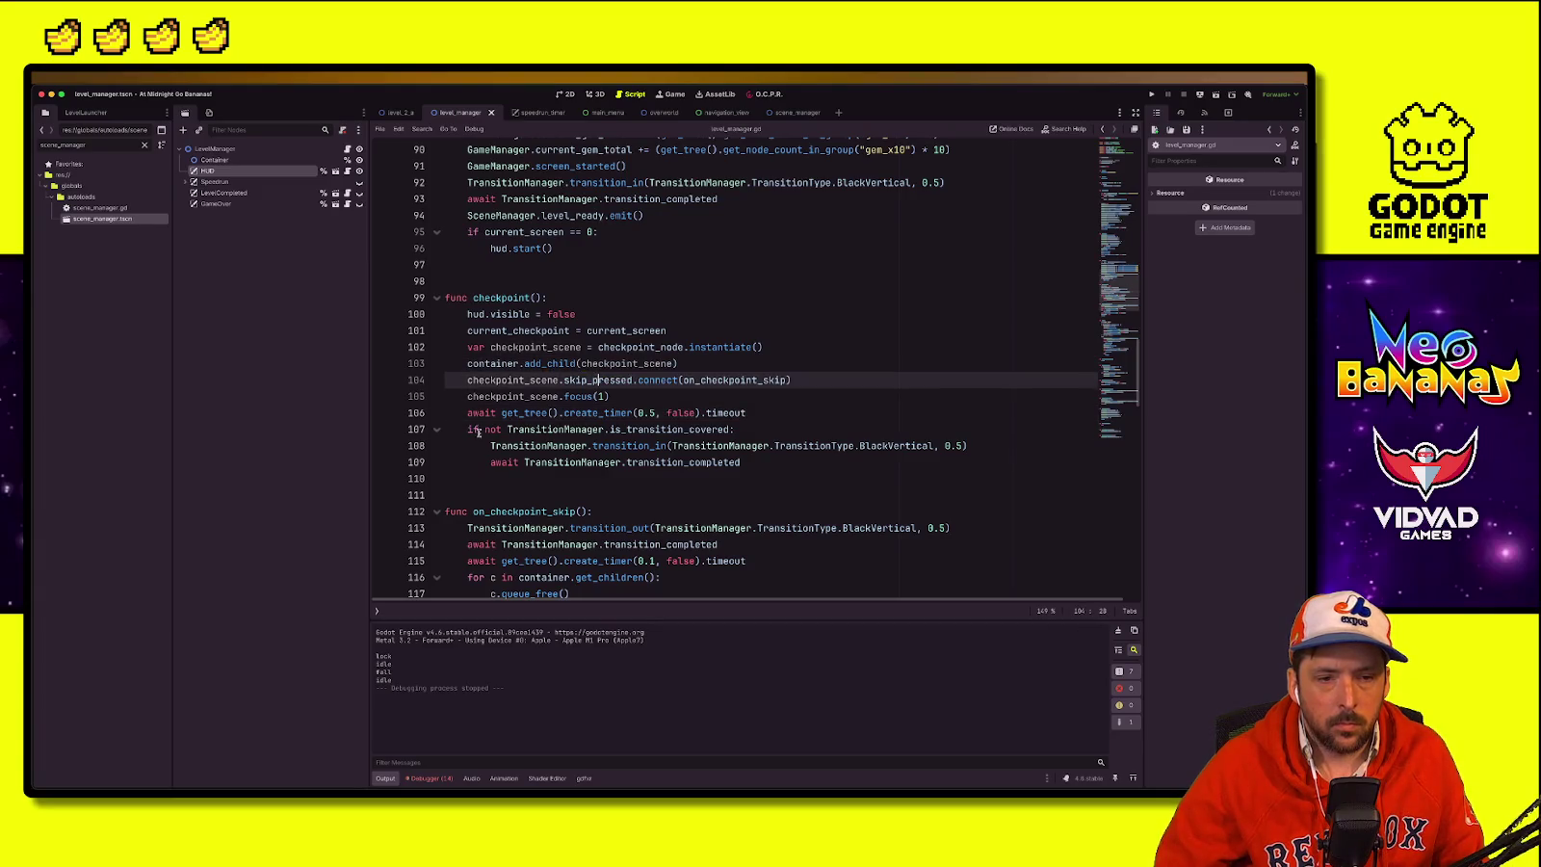
mouse_move(467, 430)
mouse_down()
mouse_move(737, 429)
mouse_move(446, 430)
mouse_up()
key(BackSpace)
key(BackSpace)
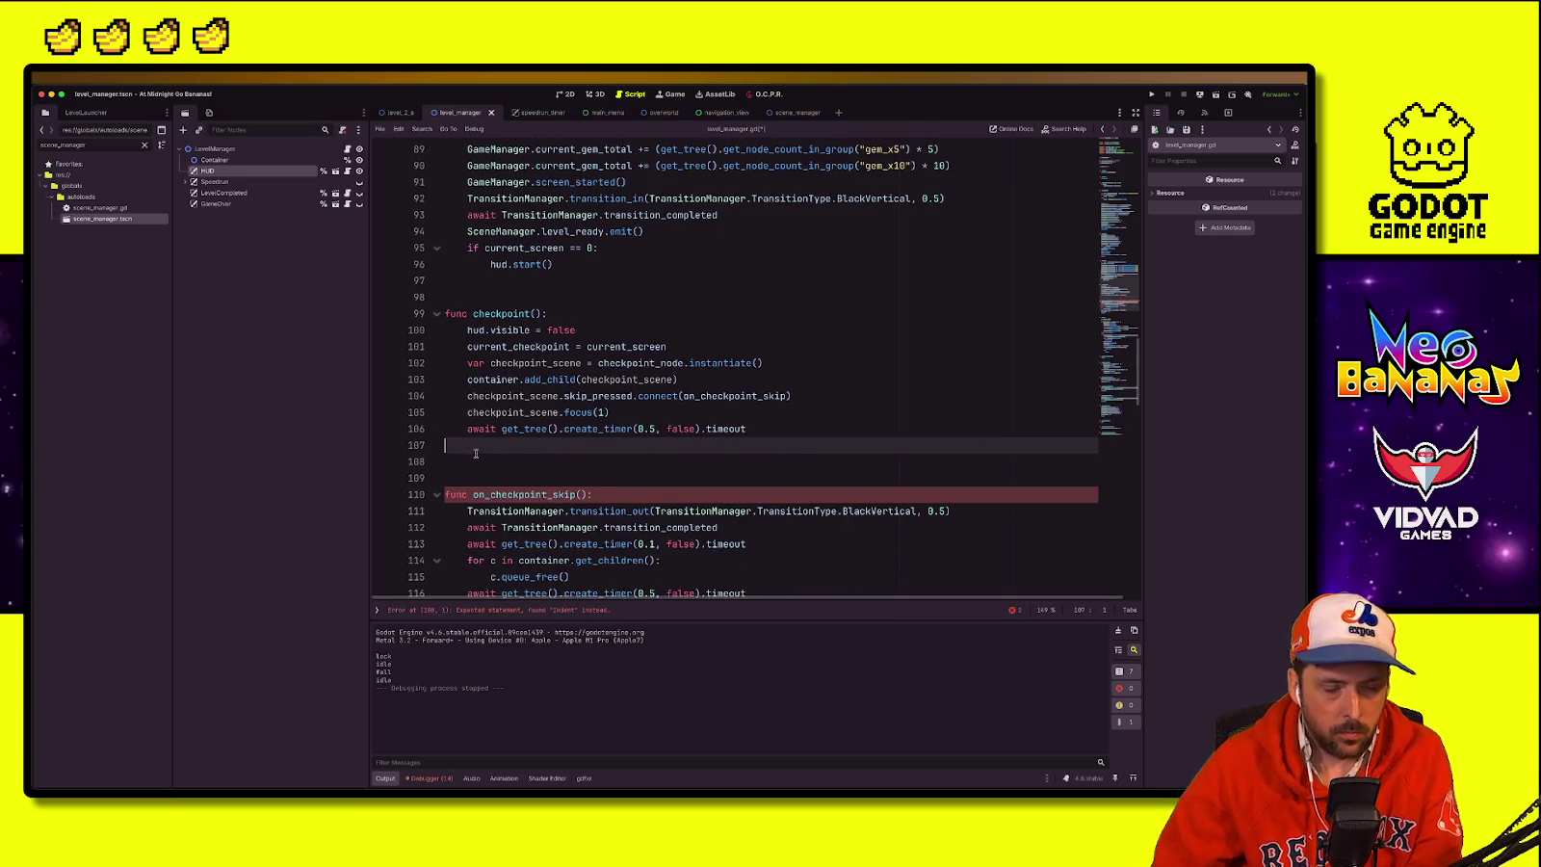
key(super+z)
Remove the condition line and unindent the two TransitionManager transition lines
key(super+Tab)
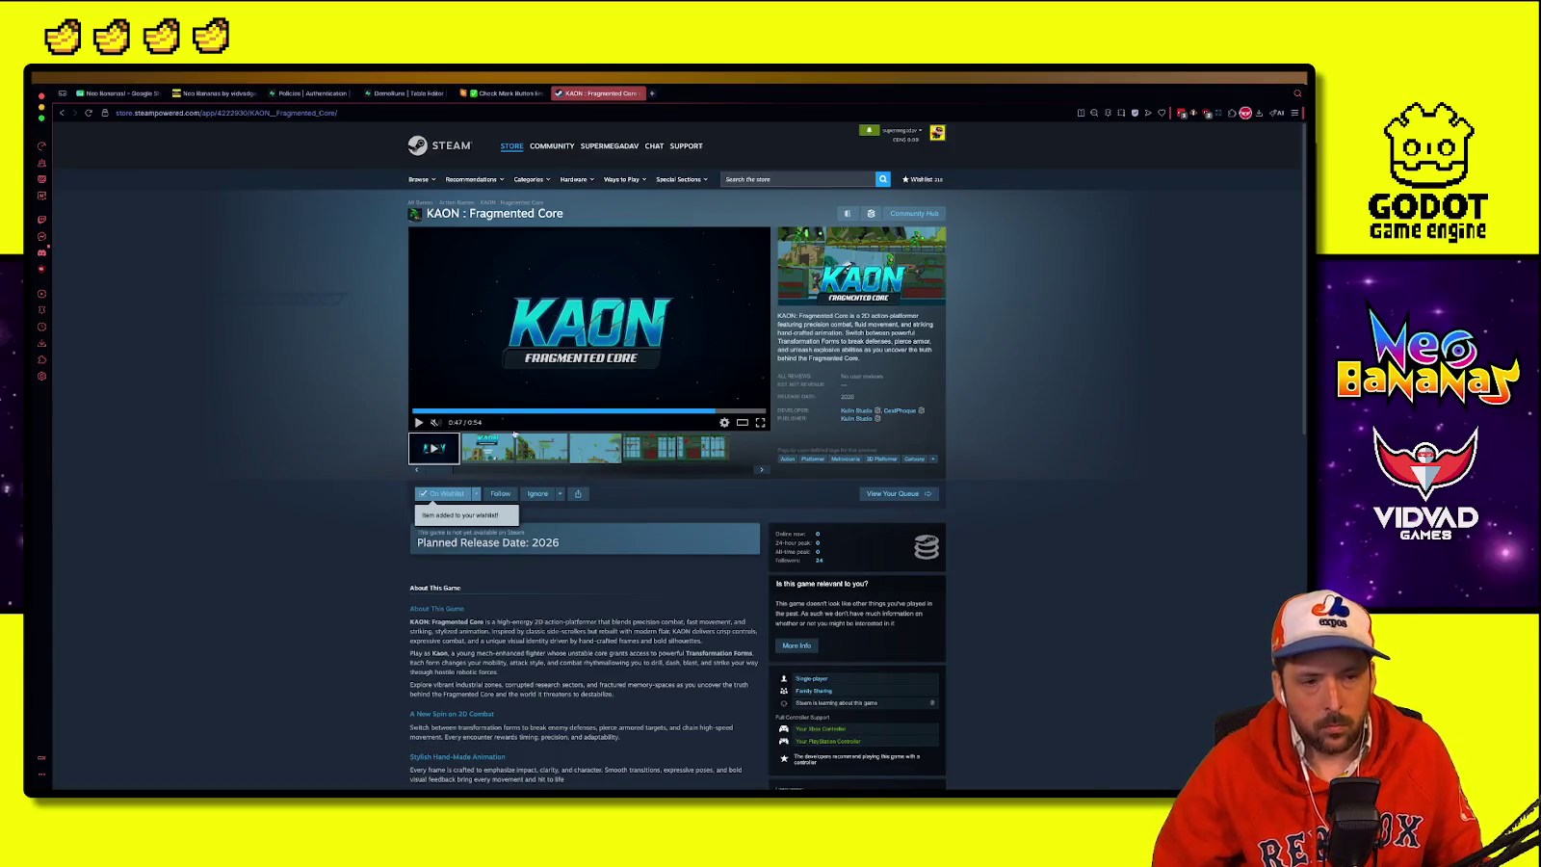
key(super+Tab)
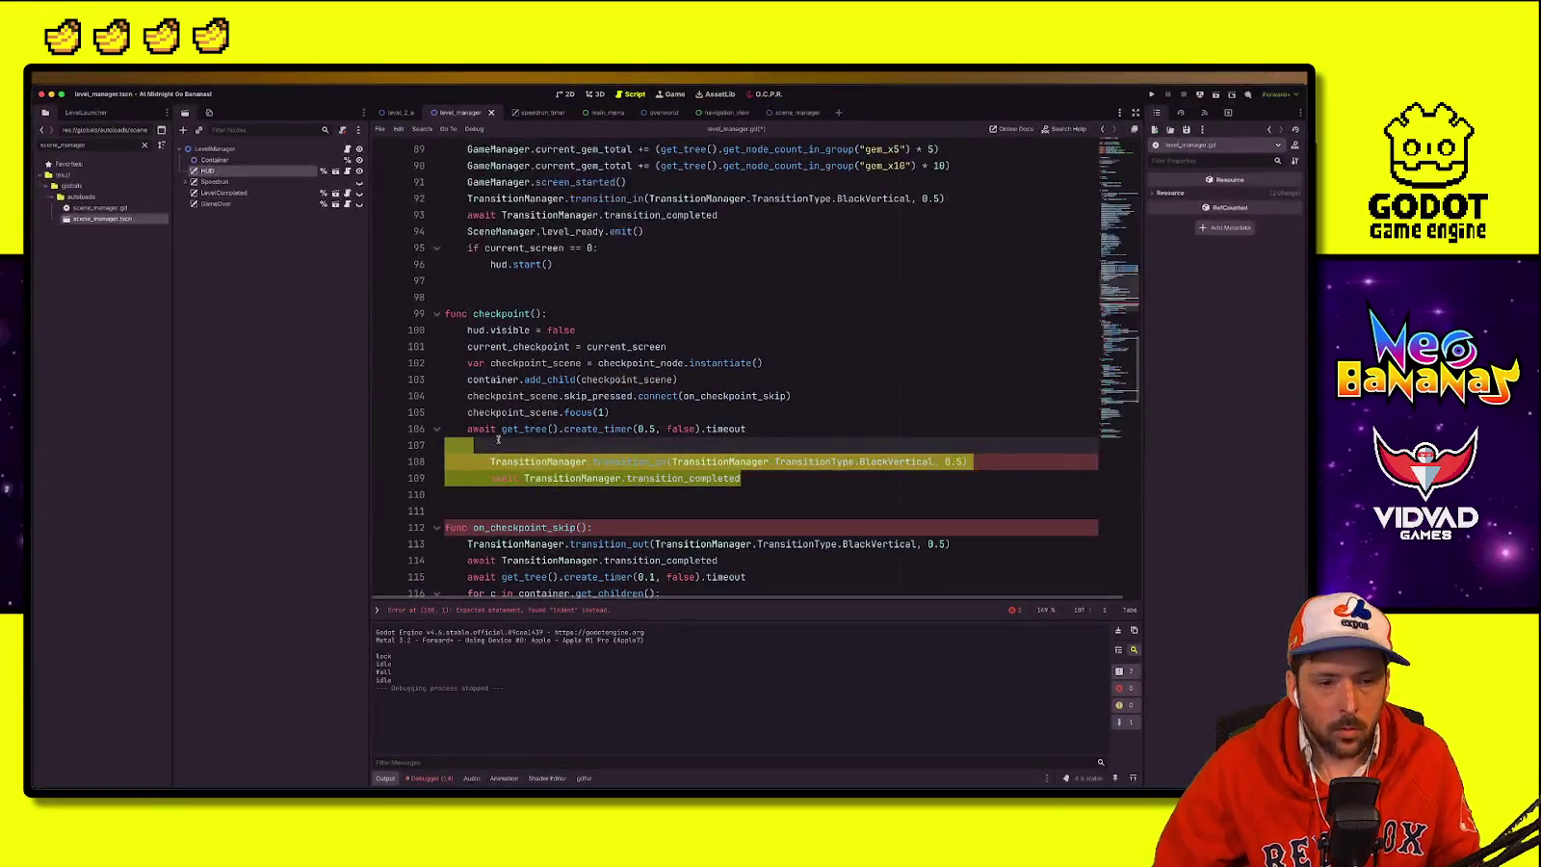
click(487, 463)
key(BackSpace)
key(BackSpace)
key(BackSpace)
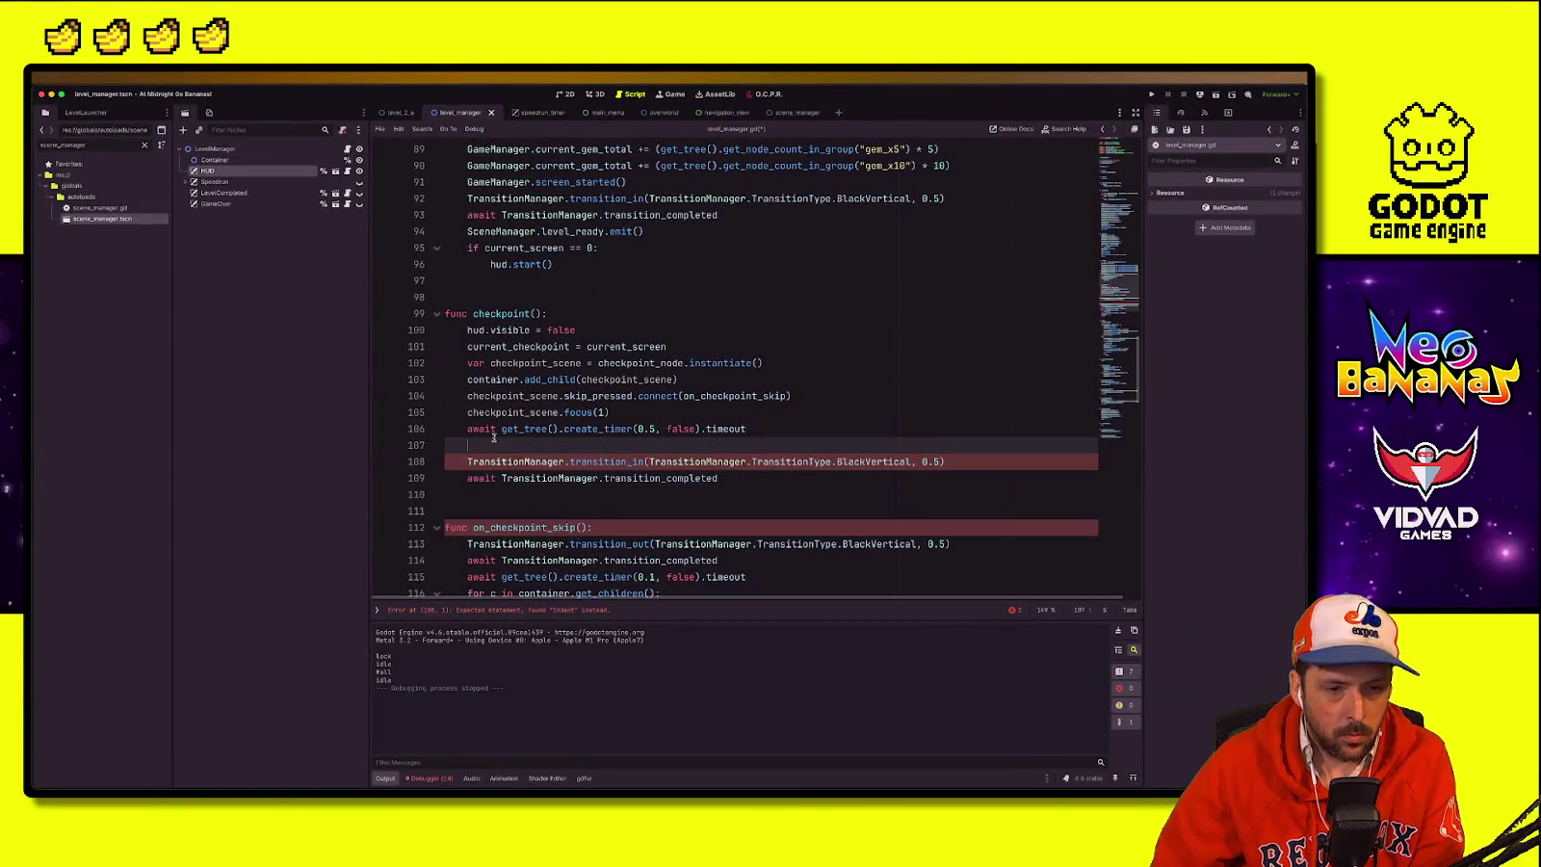
scroll(545, 473, up, 4)
scroll(545, 473, down, 2)
scroll(502, 310, up, 3)
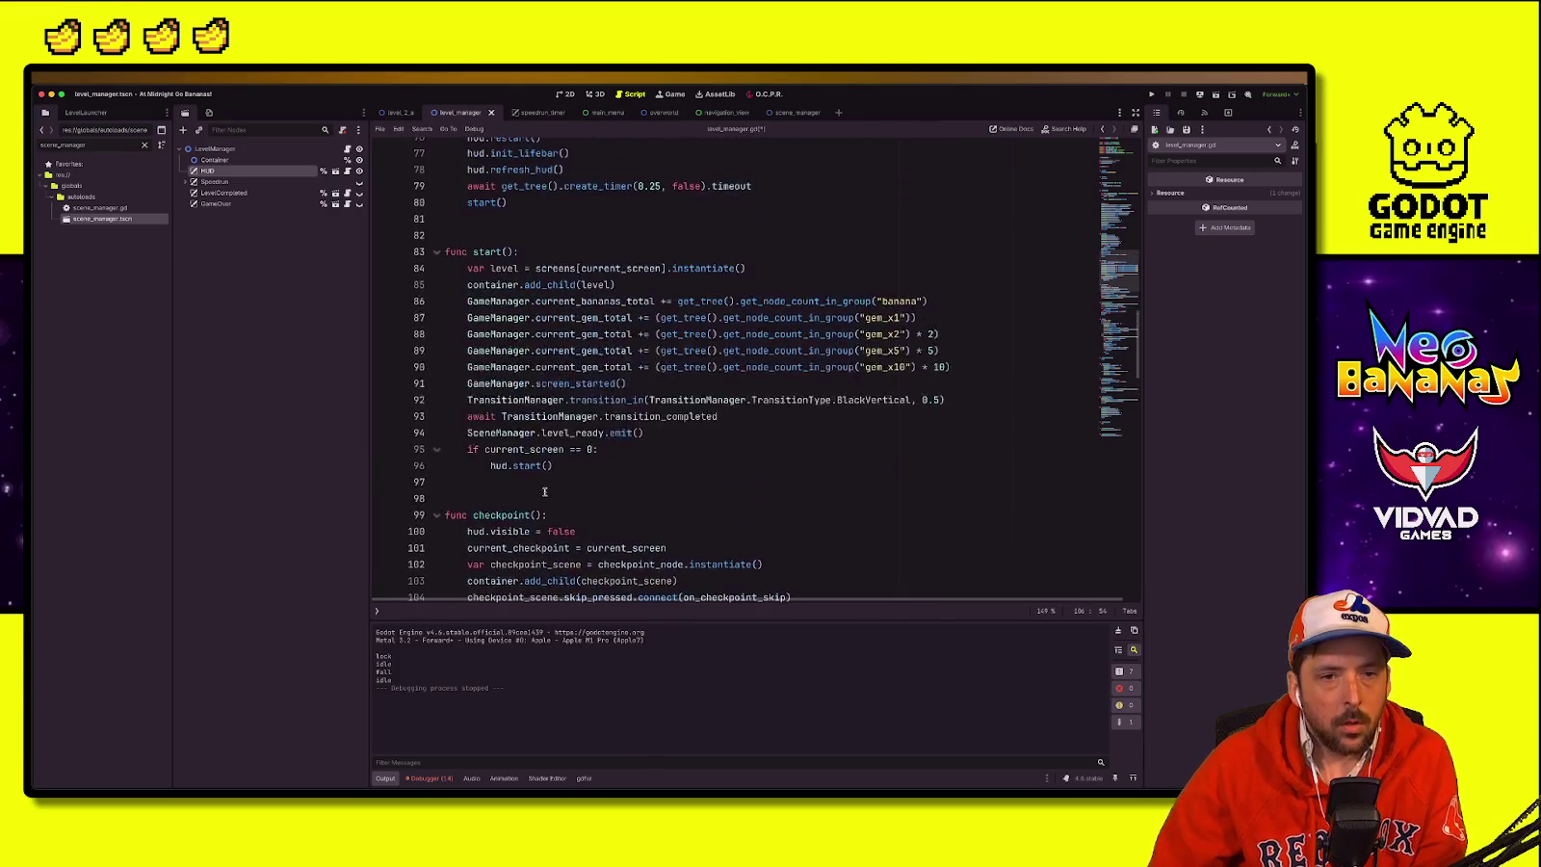
In start(), indent transition_in and its await under 'if not TransitionManager.is_transition_covered:'
click(641, 425)
key(Return)
text(if not TransitionManager.is_transition_covered:)
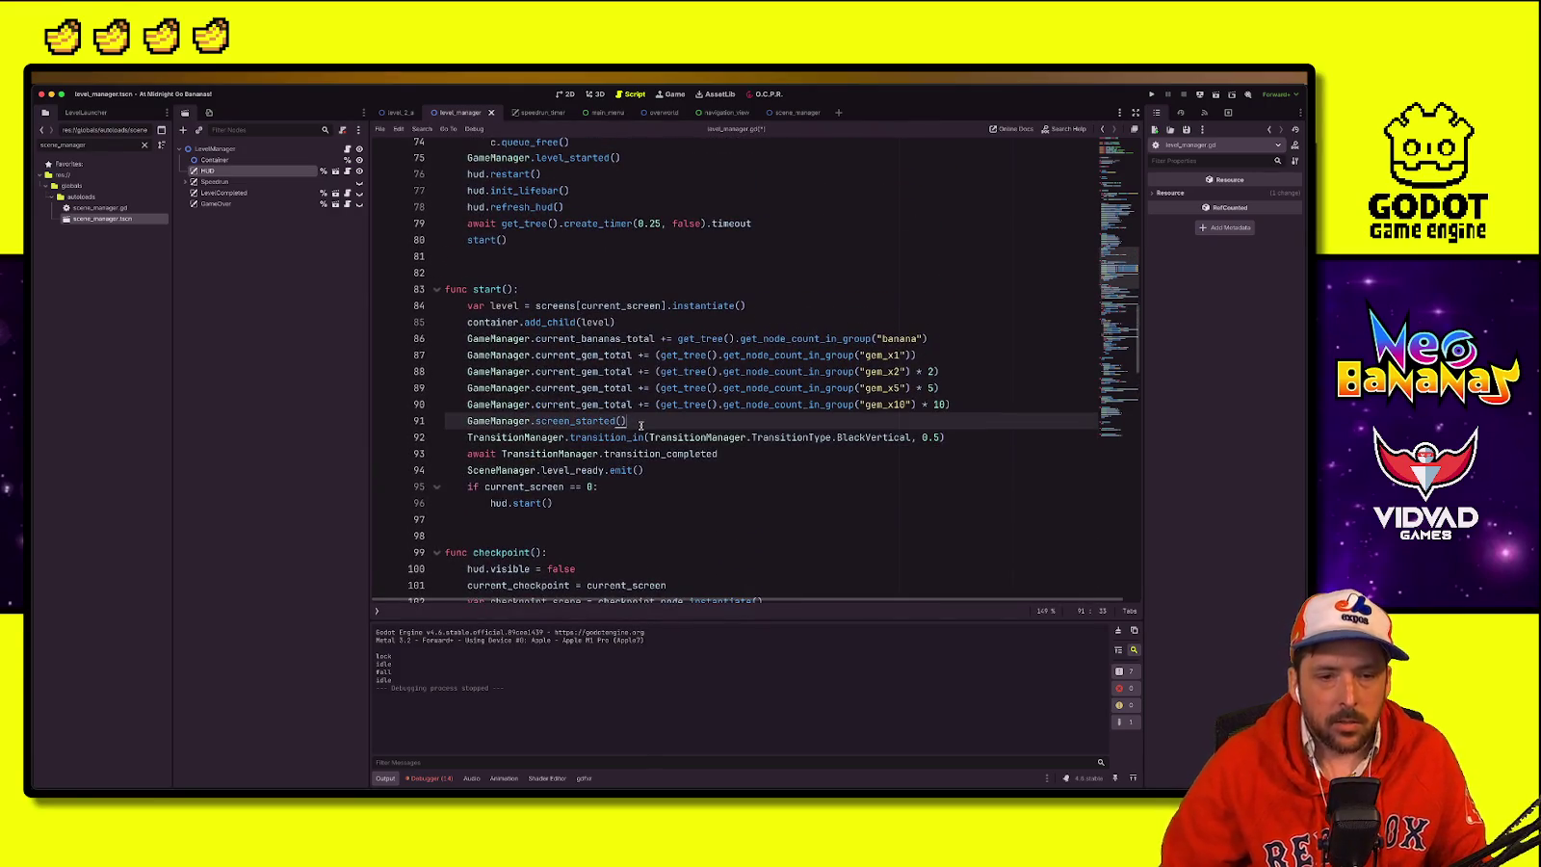
click(462, 457)
key(Tab)
click(458, 479)
key(Tab)
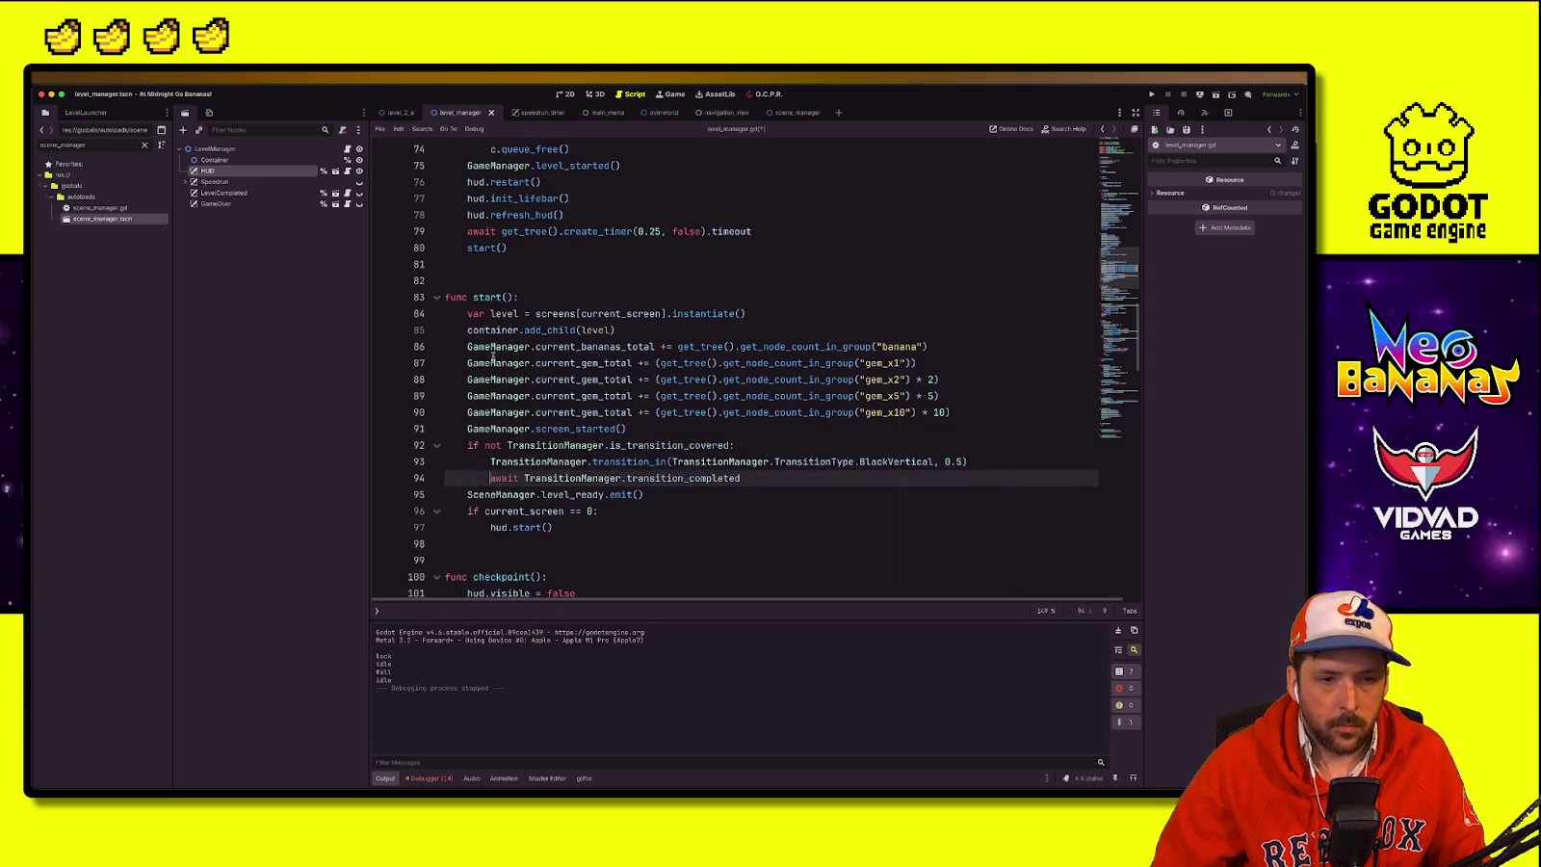
Set breakpoints at line 84 at the top of start() and line 124 in next()
click(493, 363)
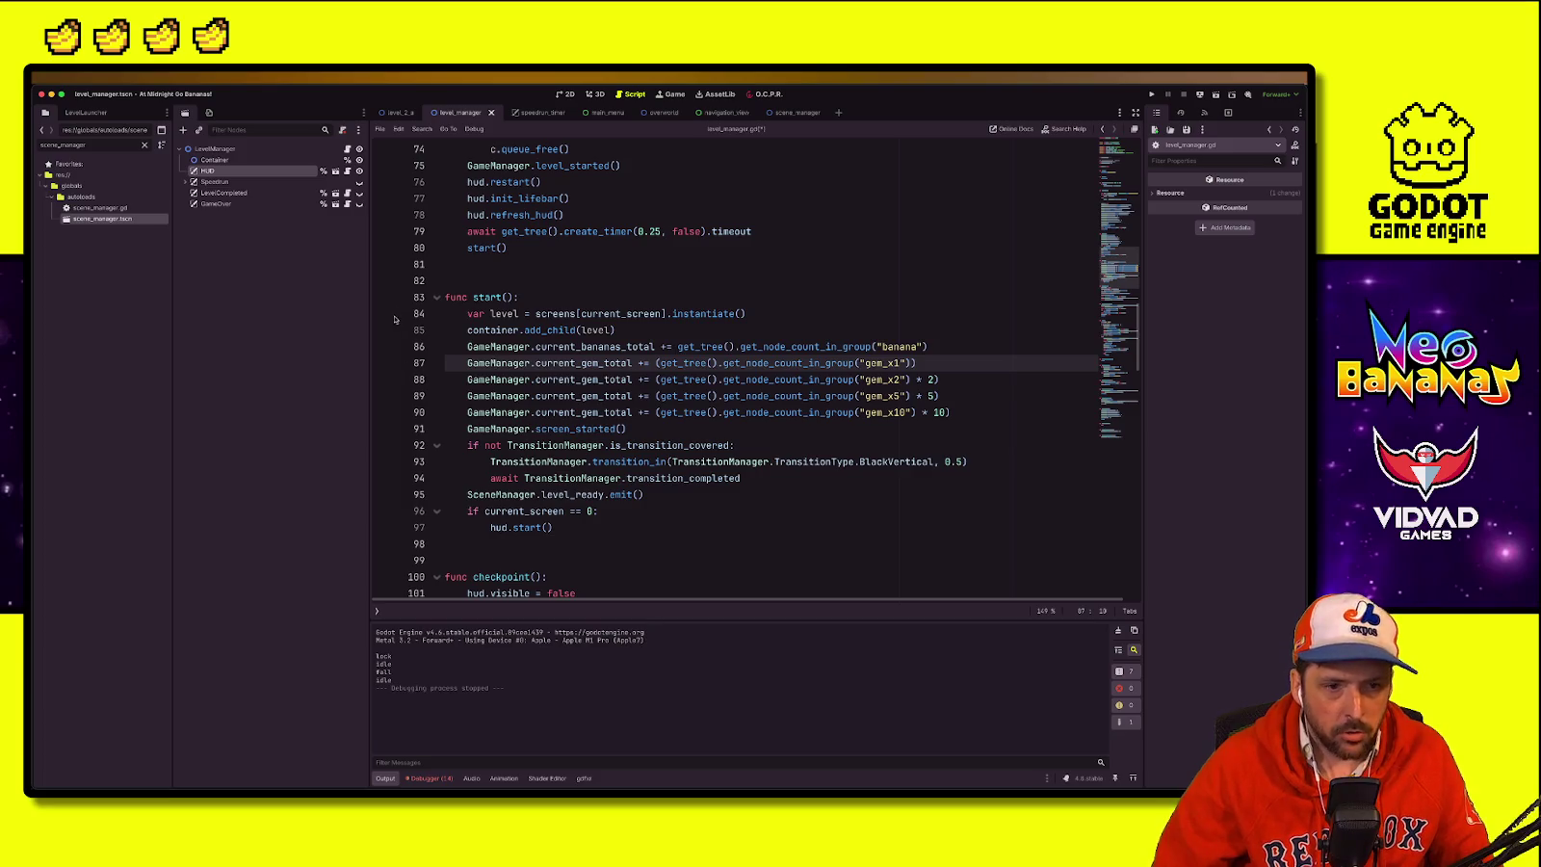
click(381, 315)
scroll(535, 284, up, 5)
scroll(504, 263, up, 5)
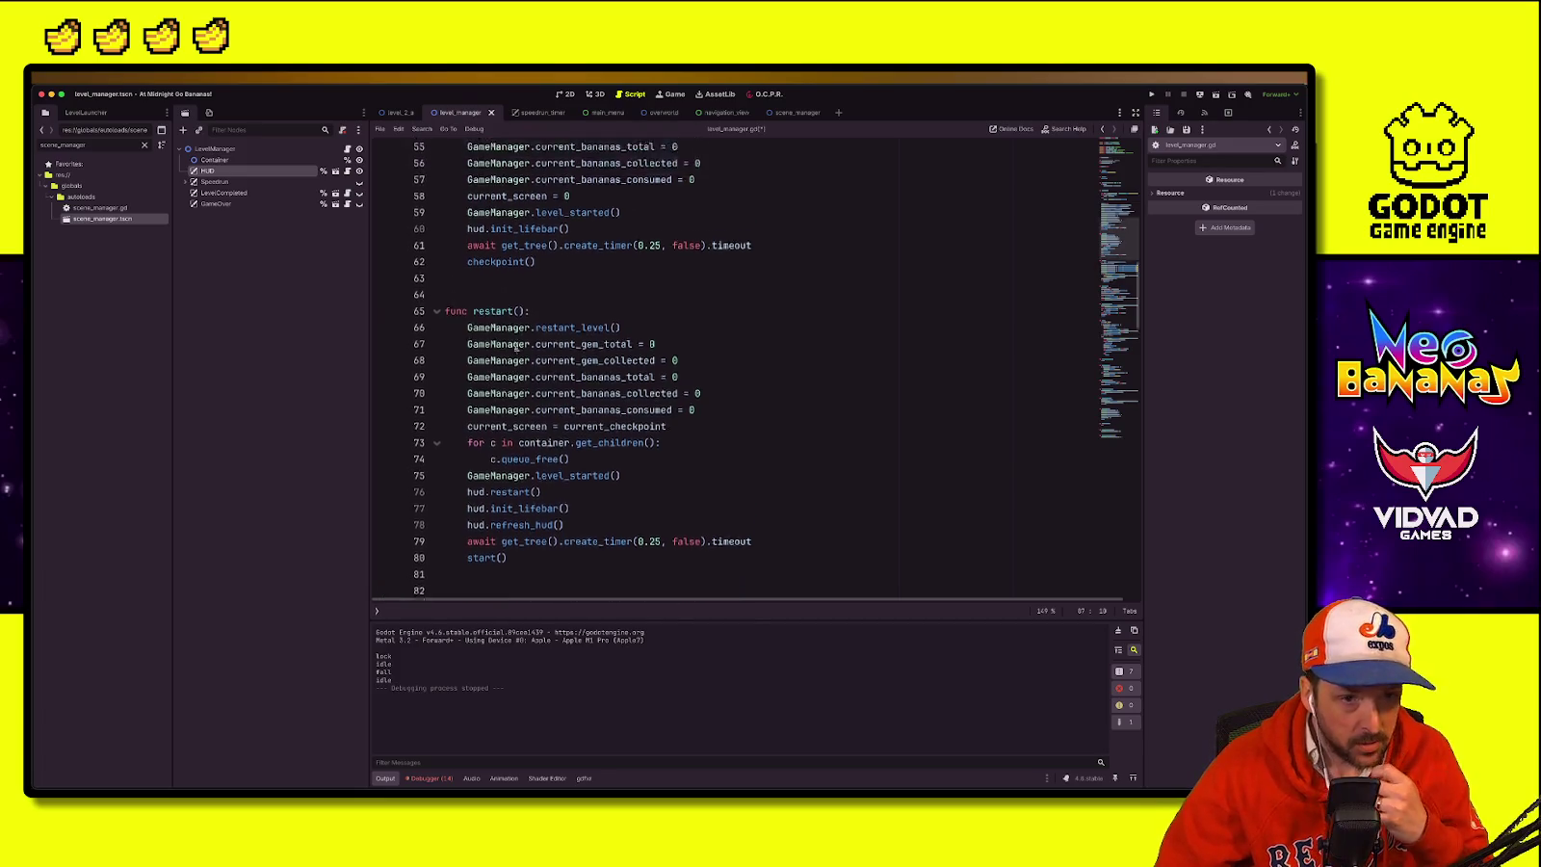
scroll(507, 433, down, 10)
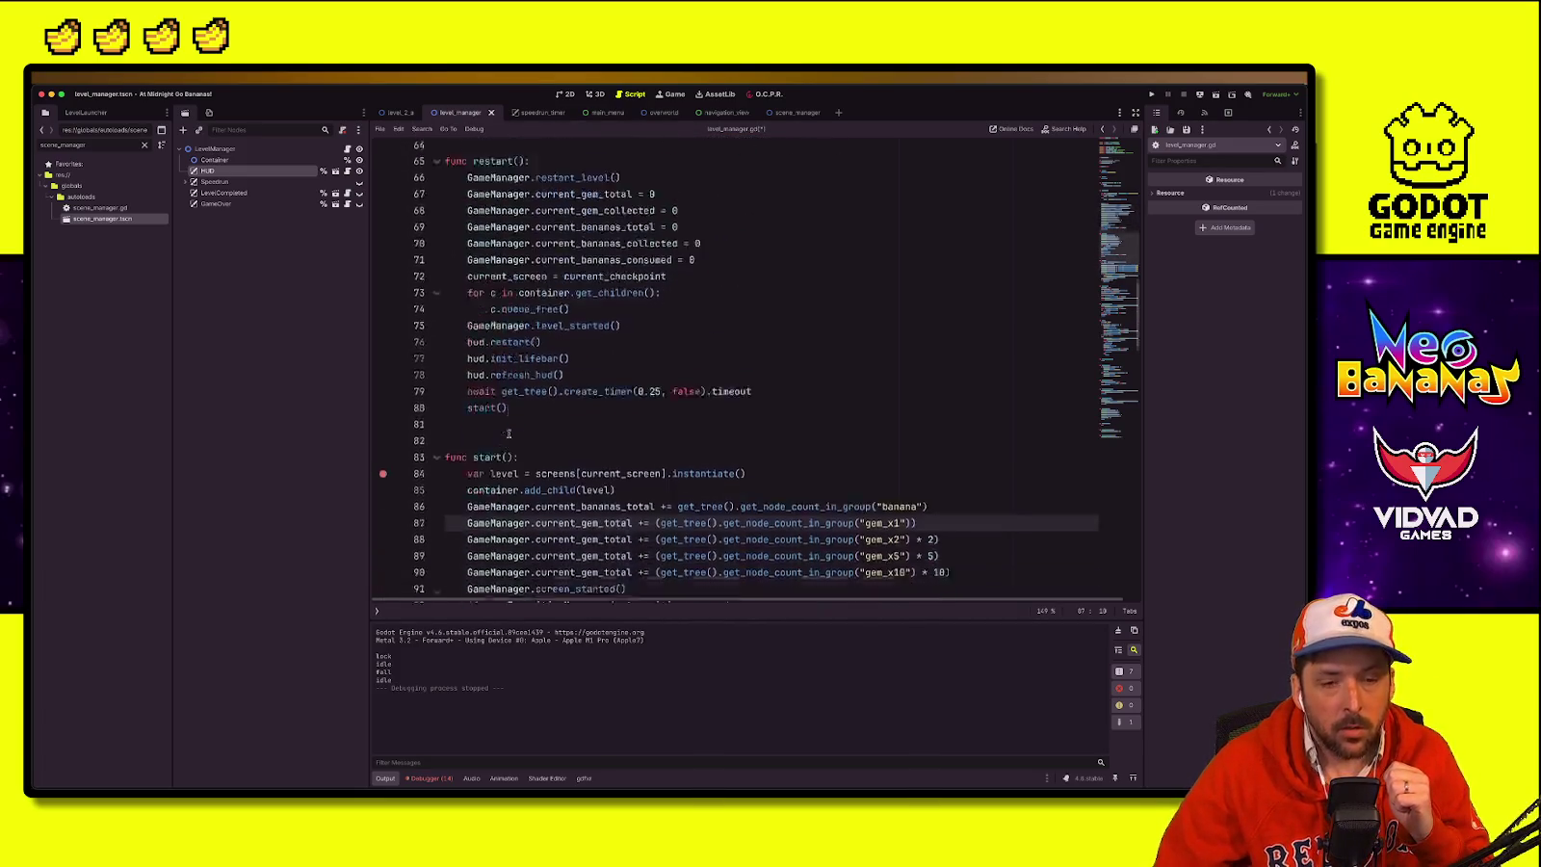
click(681, 453)
scroll(683, 446, down, 3)
scroll(683, 446, down, 7)
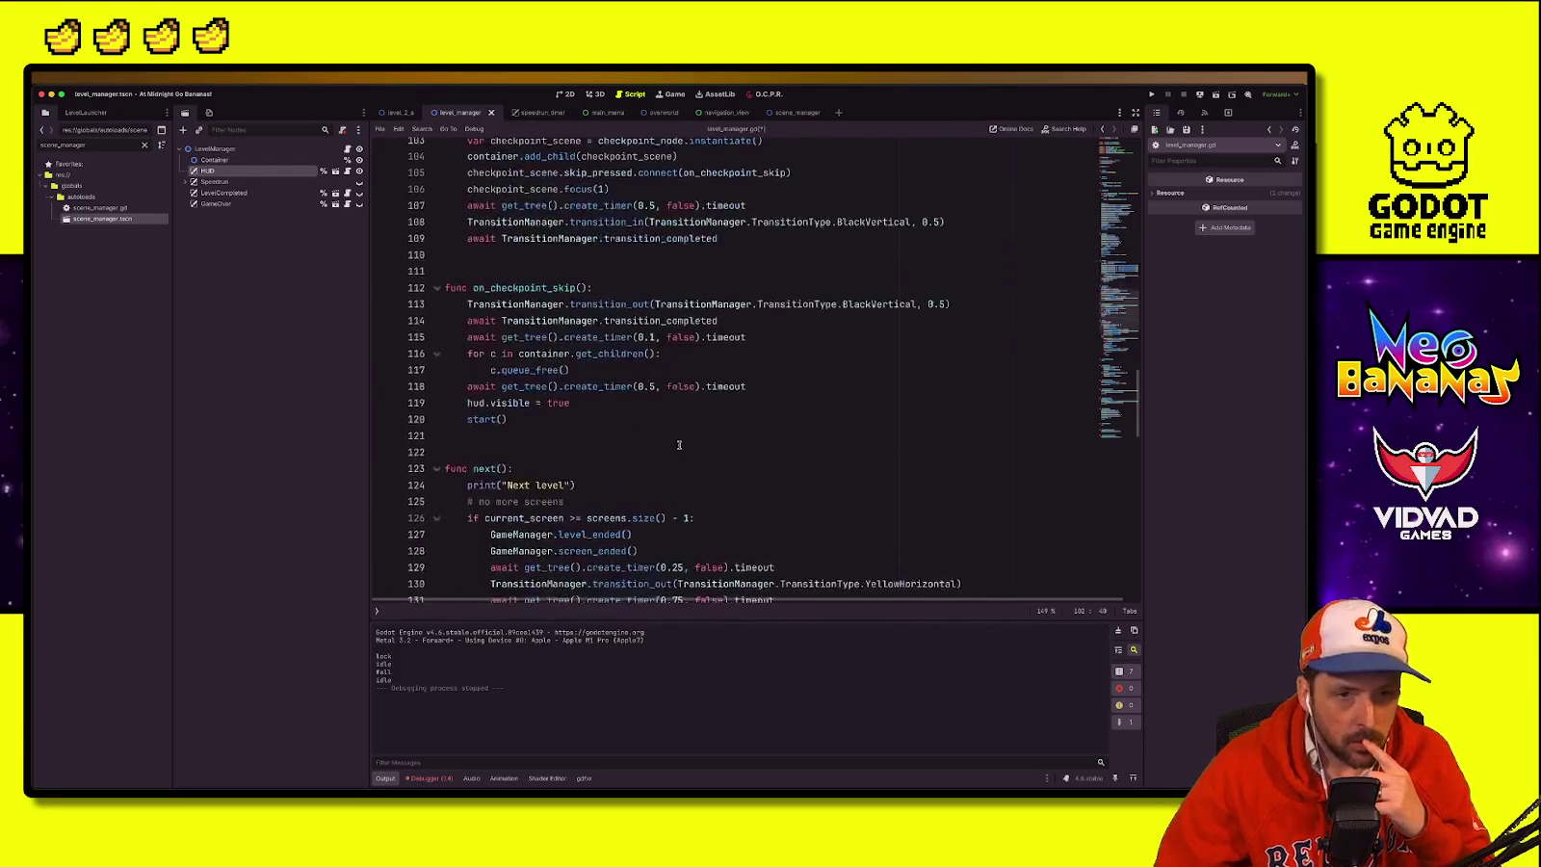
scroll(634, 327, down, 2)
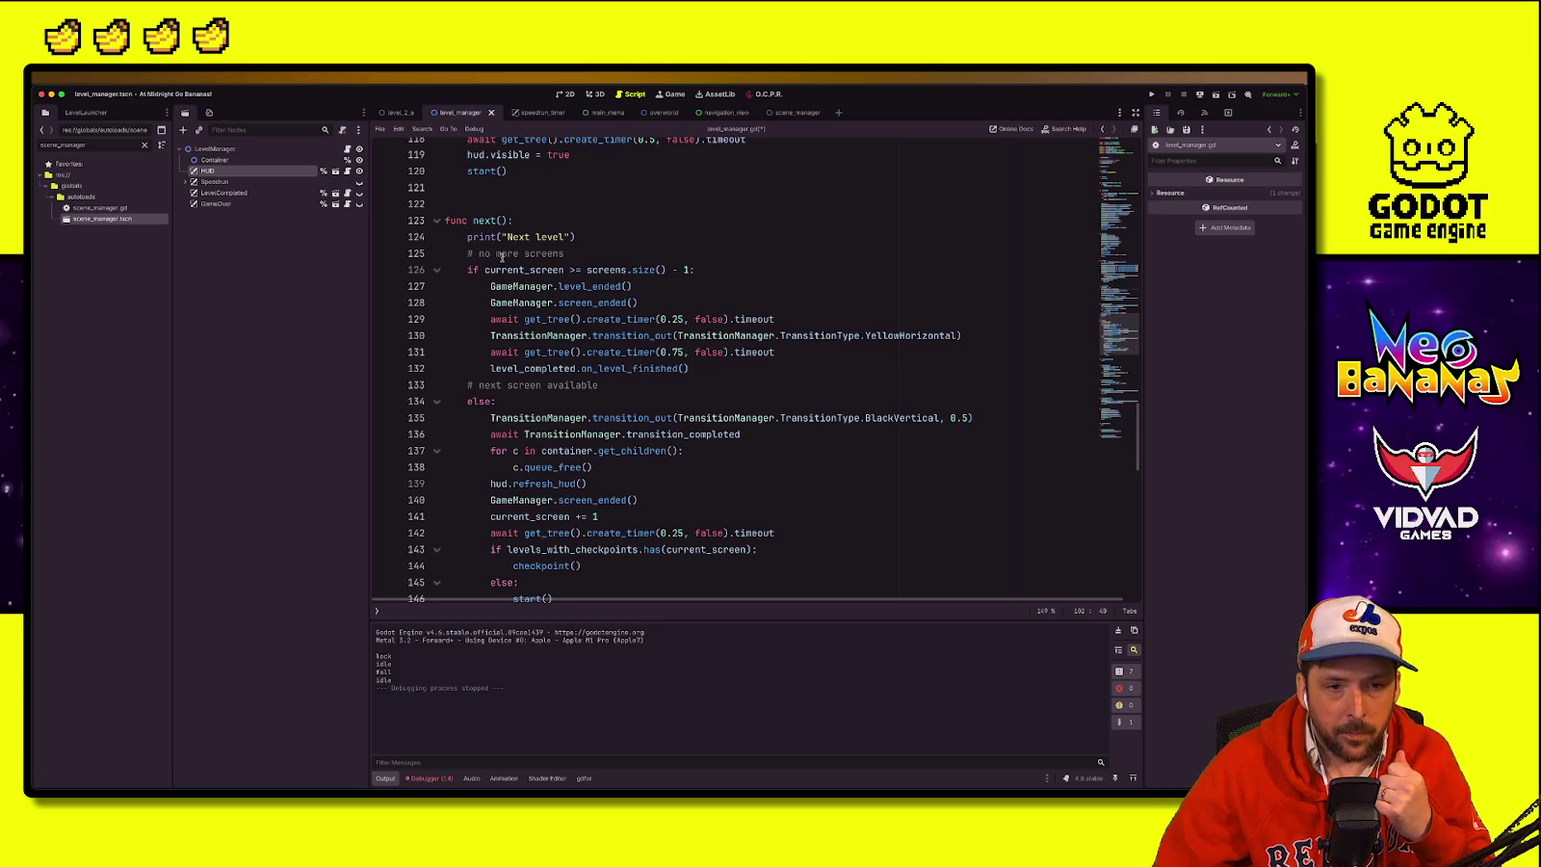
click(384, 237)
Look over next(), then run the game to test the changes
click(674, 224)
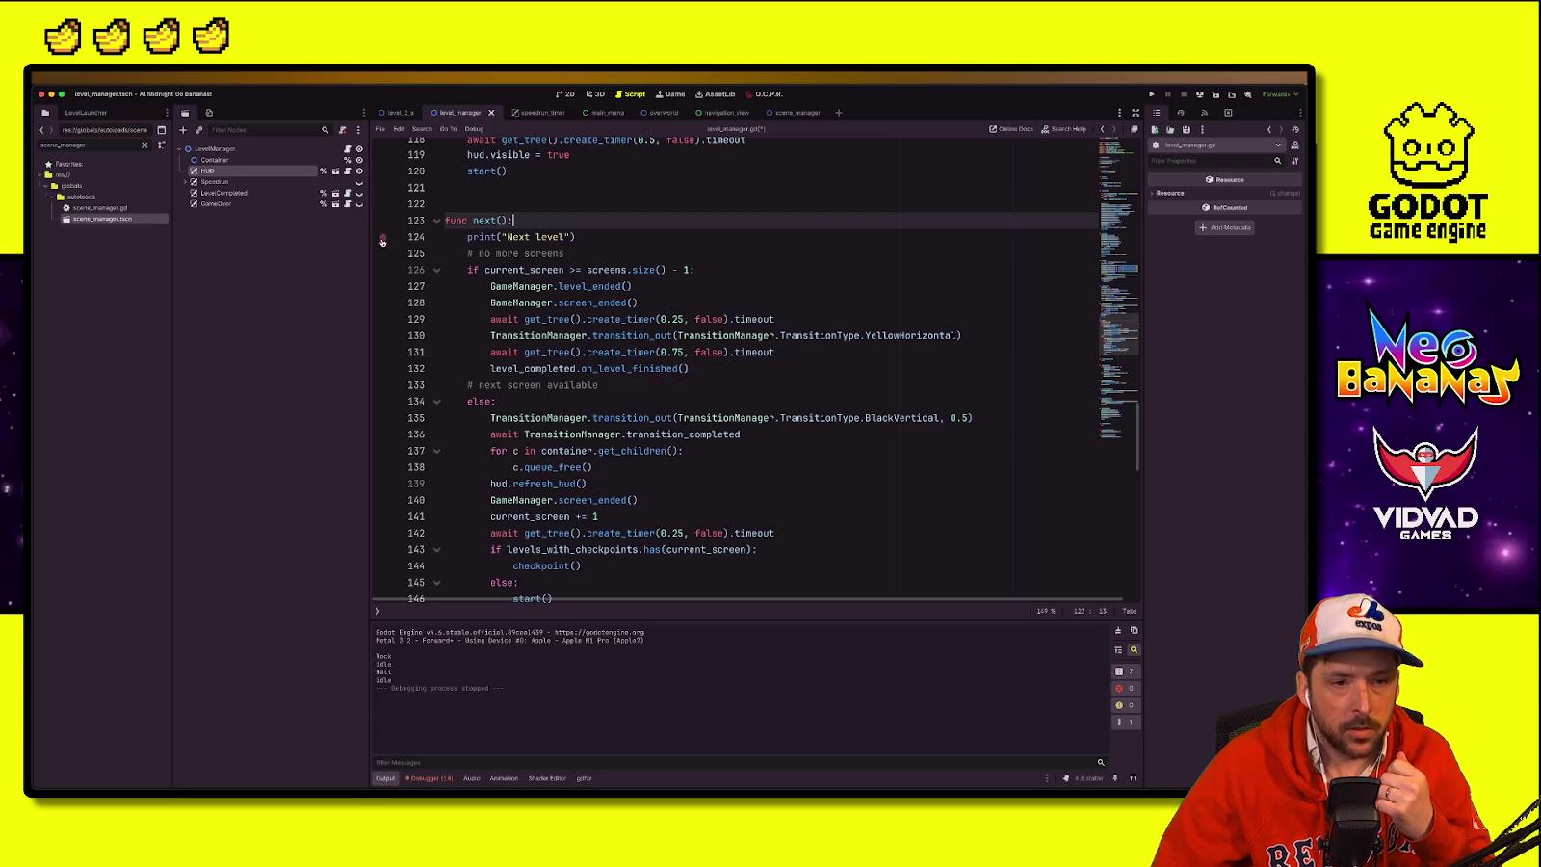
scroll(502, 342, down, 6)
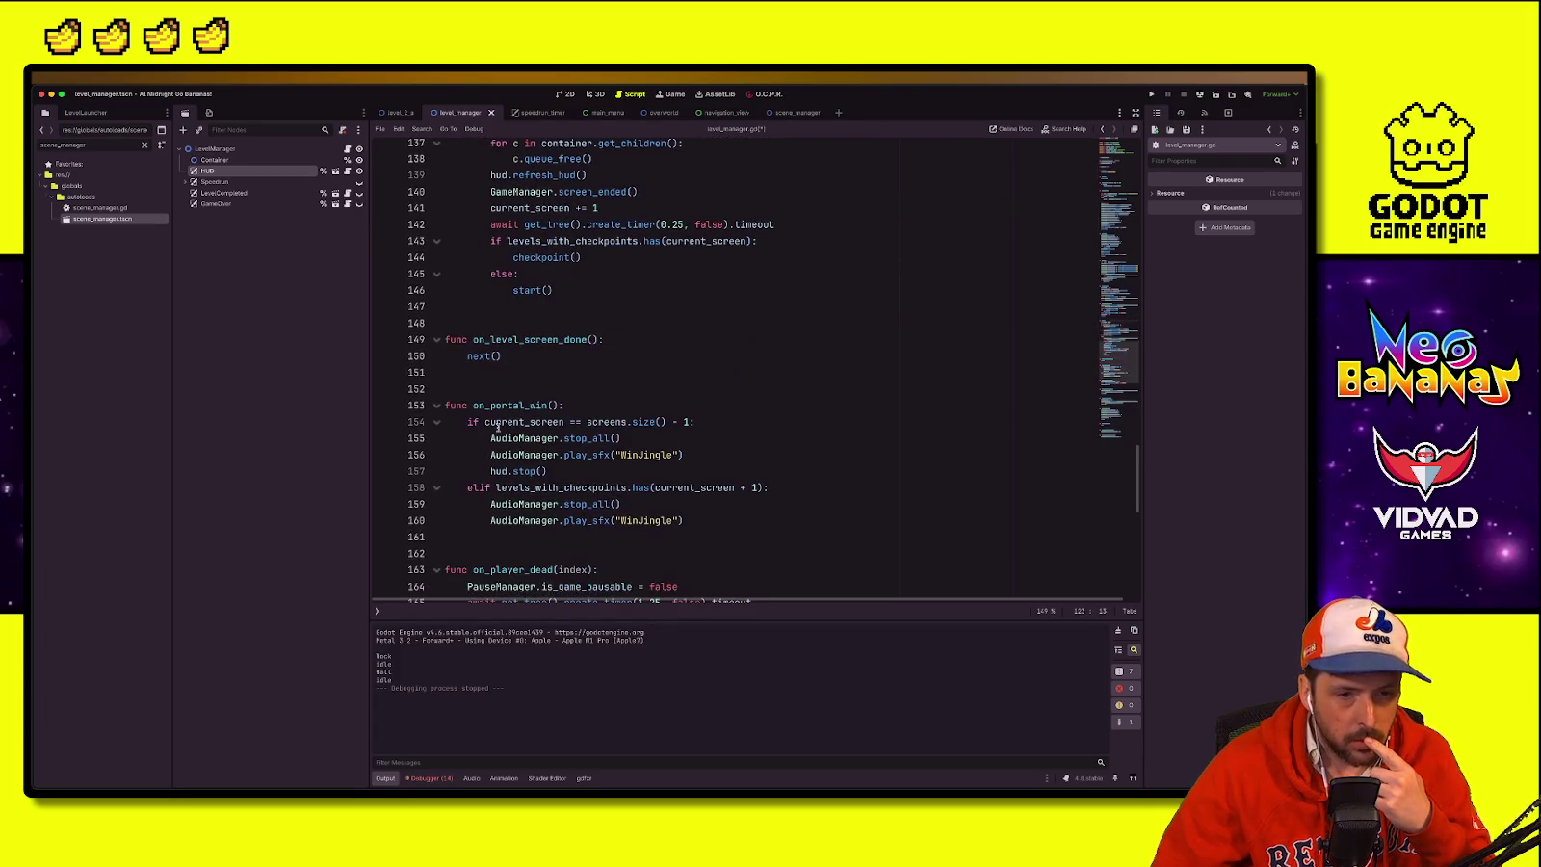
scroll(498, 428, down, 5)
scroll(493, 425, down, 7)
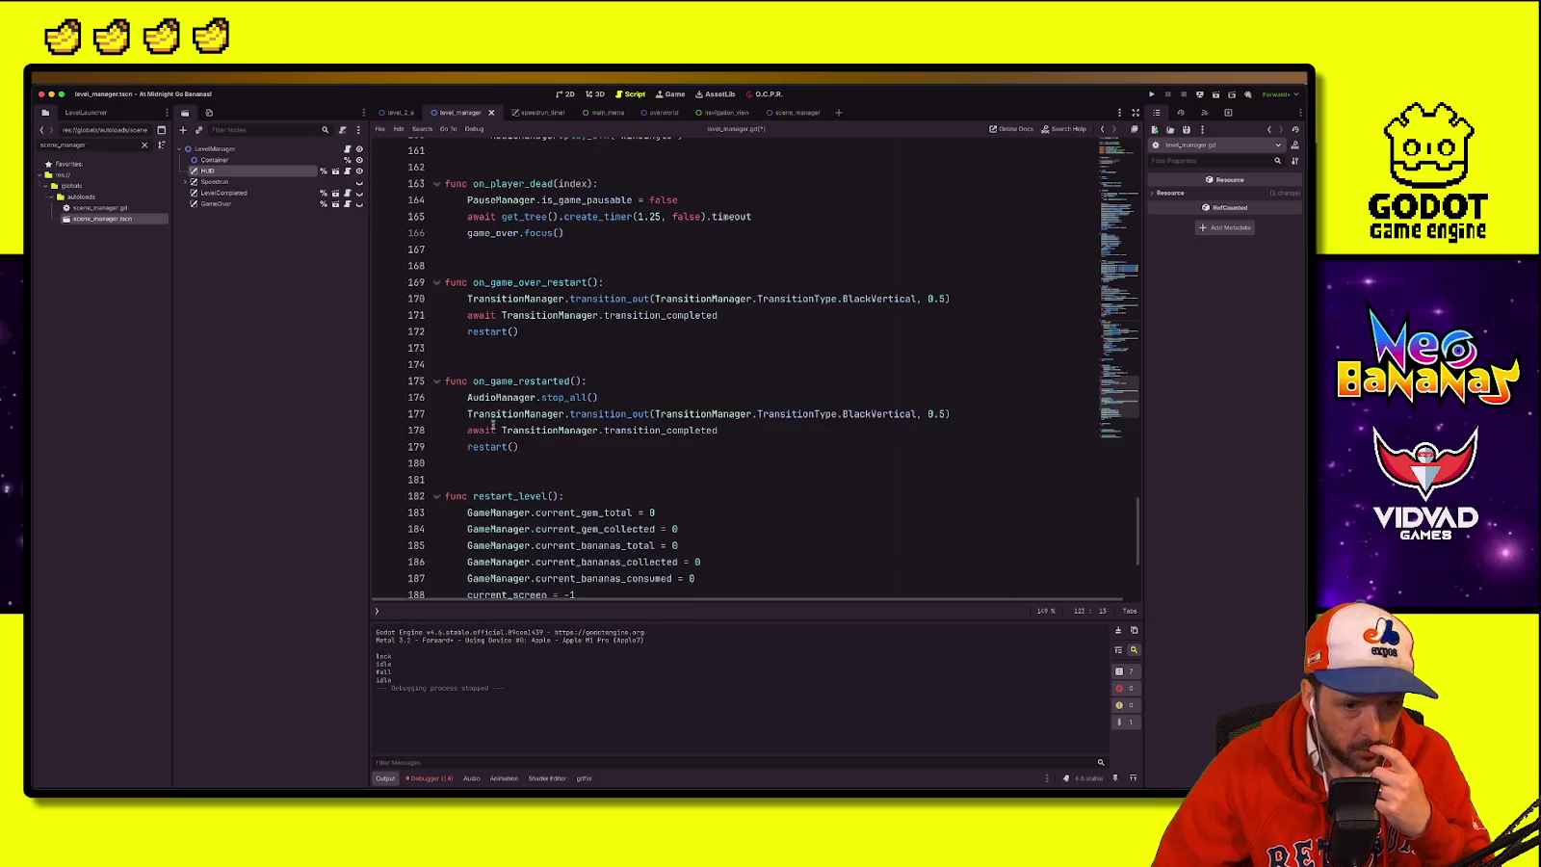
scroll(492, 425, up, 15)
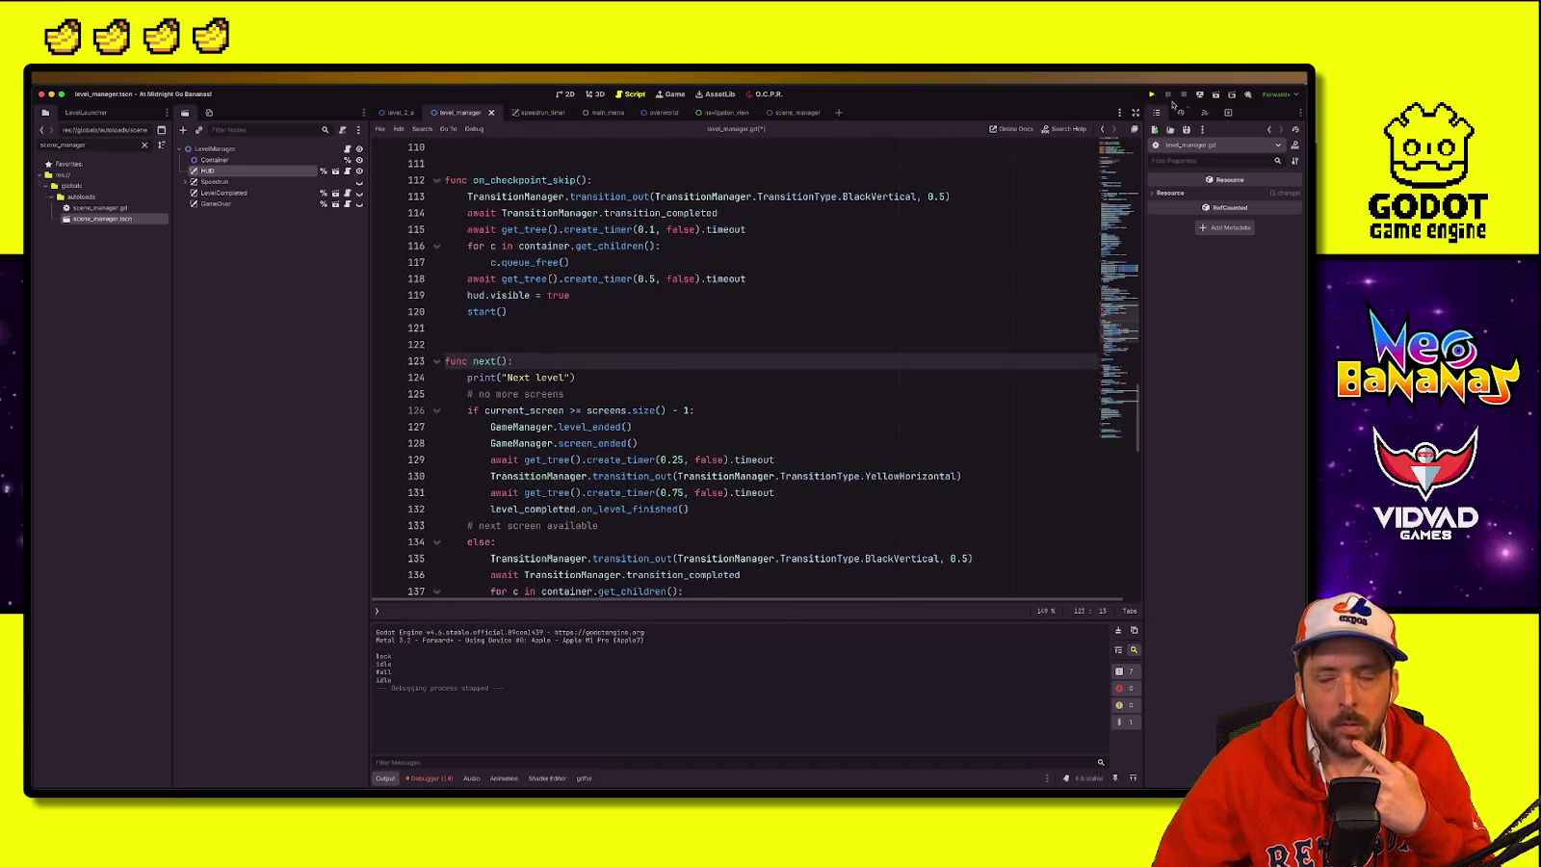
click(1152, 94)
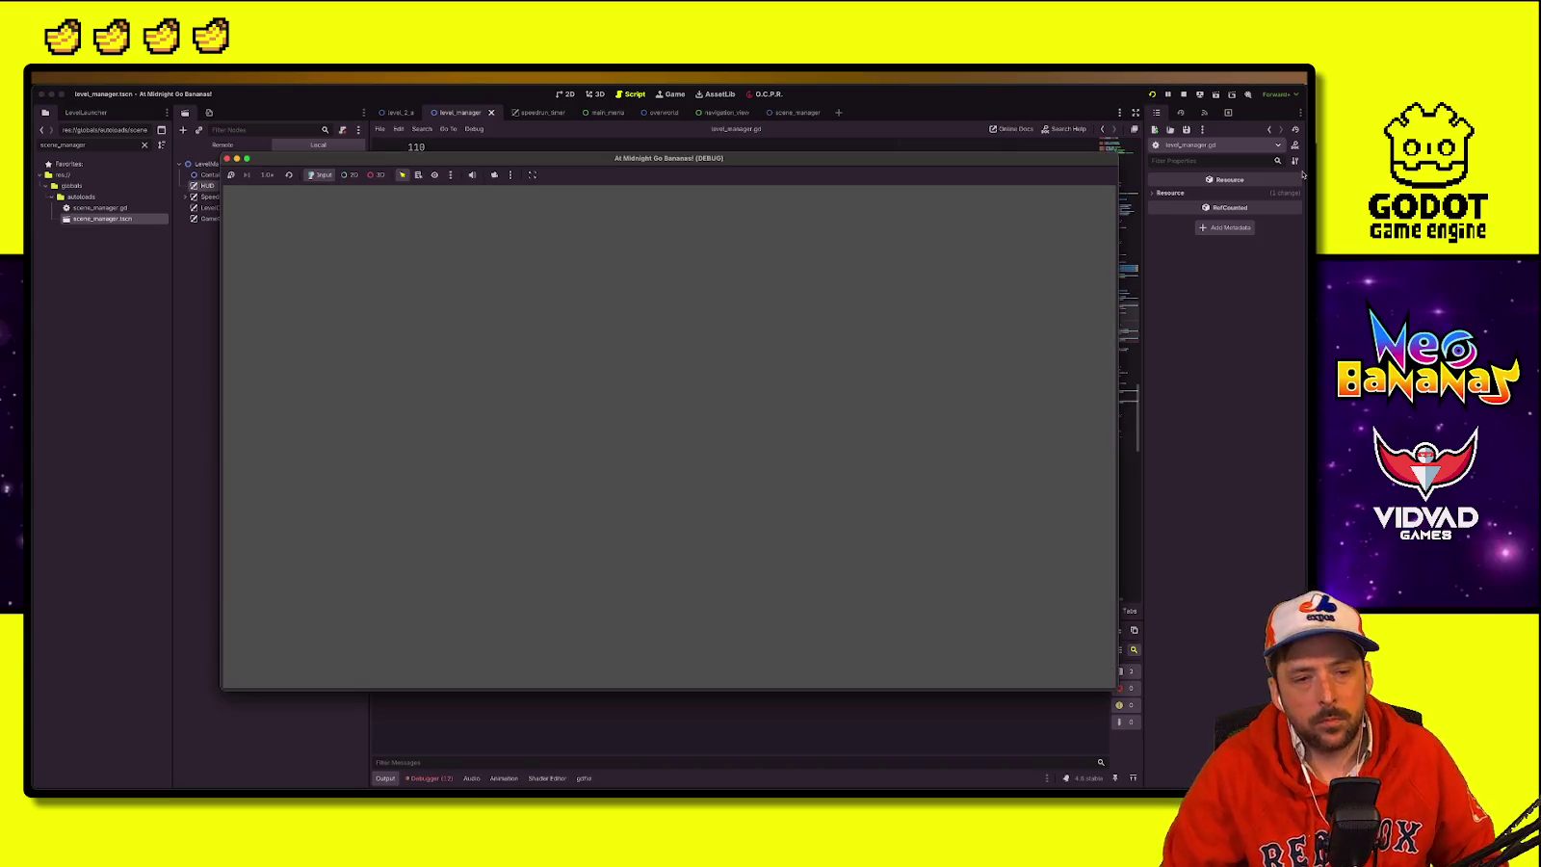
Choose Debug Start Game, skip the title to the W1 . Mountains card, then stop the run
key(Down)
key(Down)
key(Down)
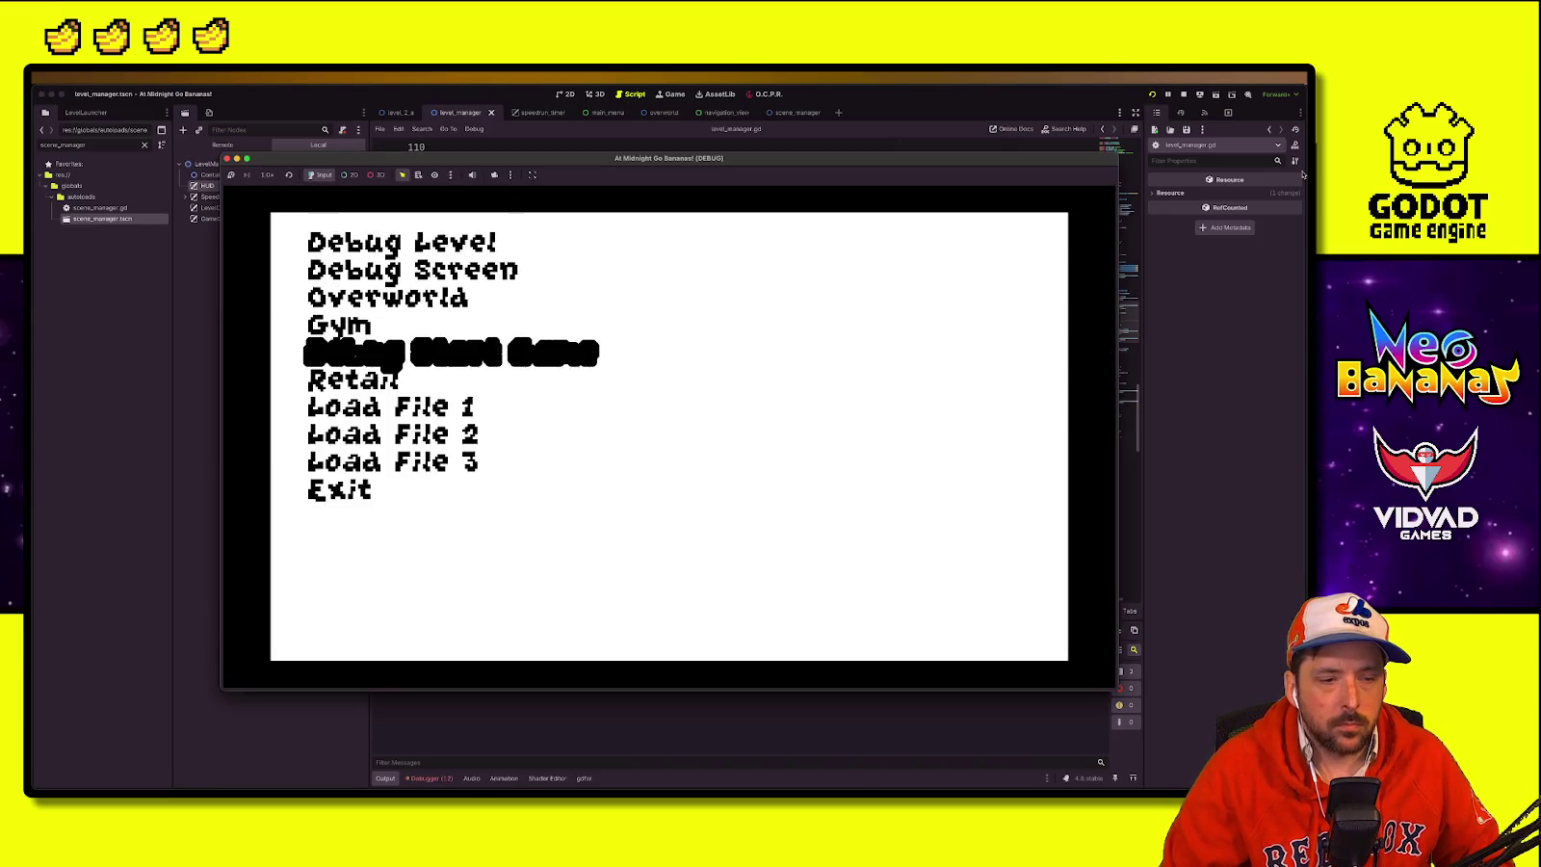
key(Return)
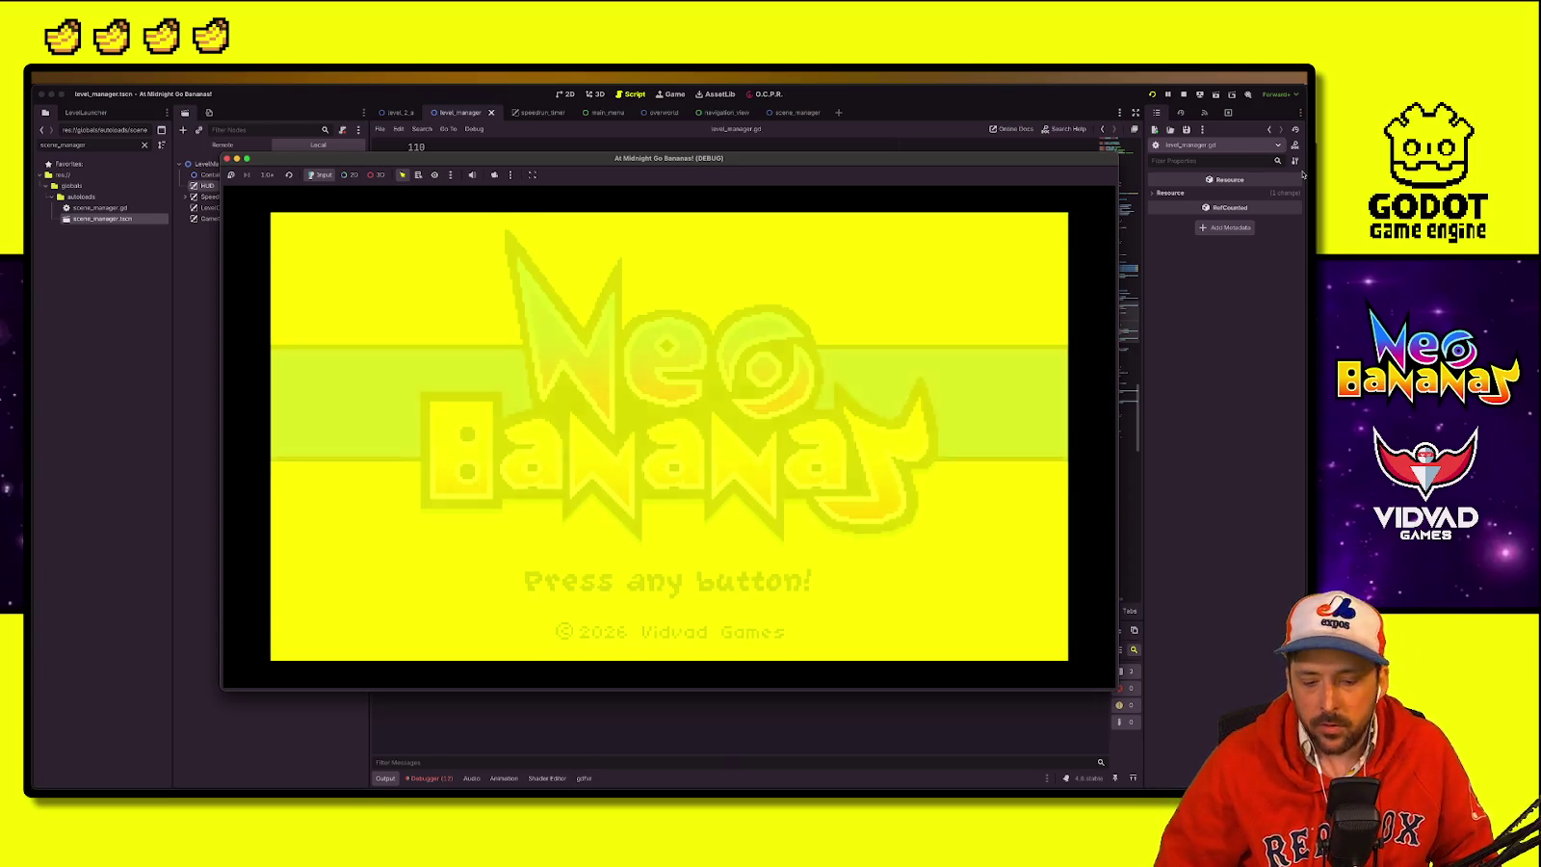
key(Return)
key(Return)
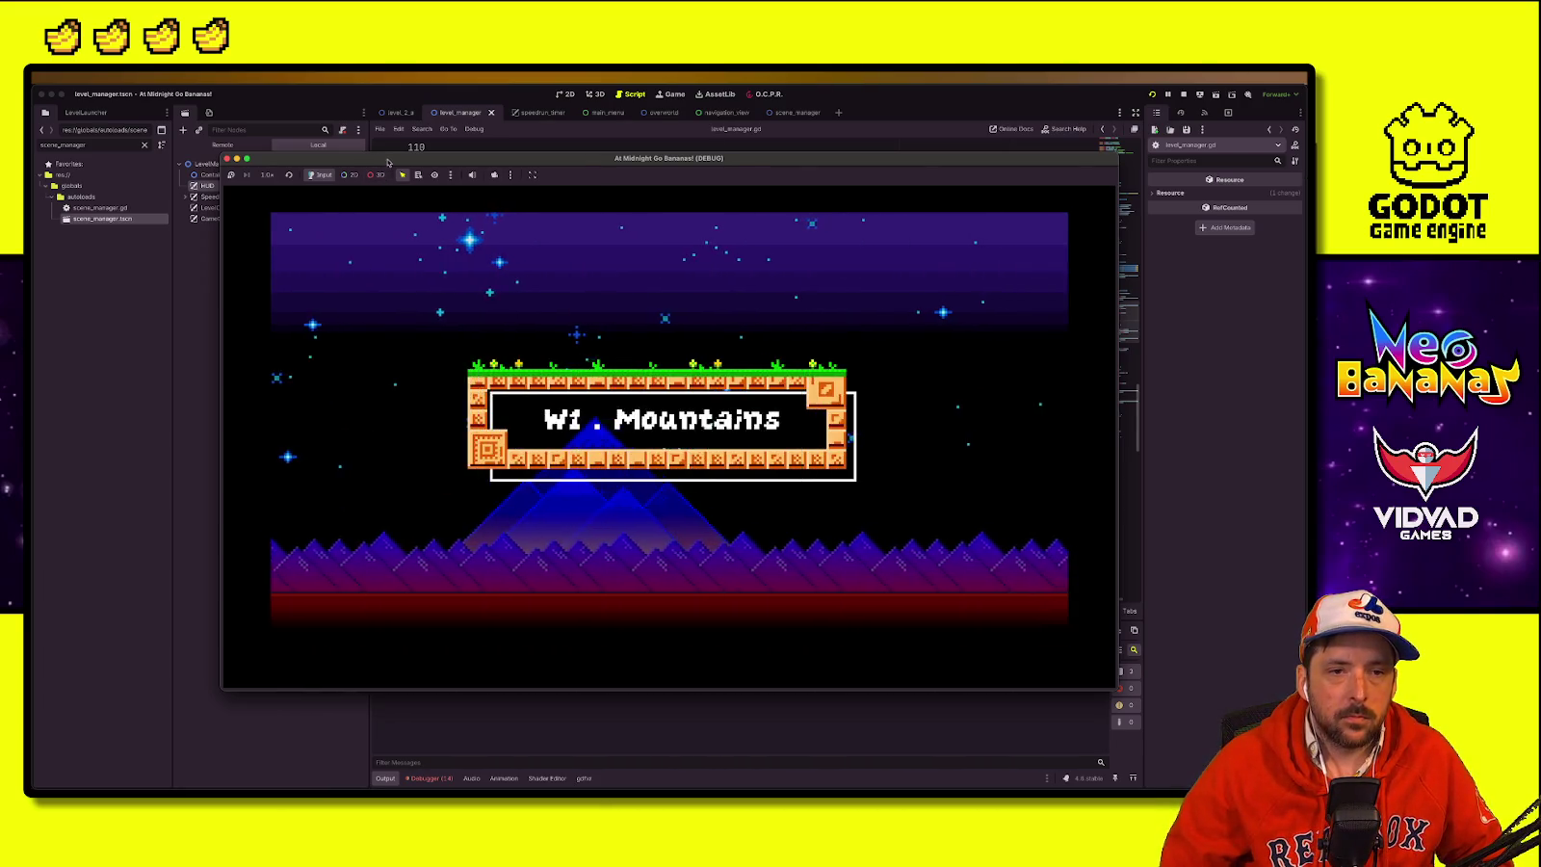
drag(386, 162, 885, 156)
click(724, 152)
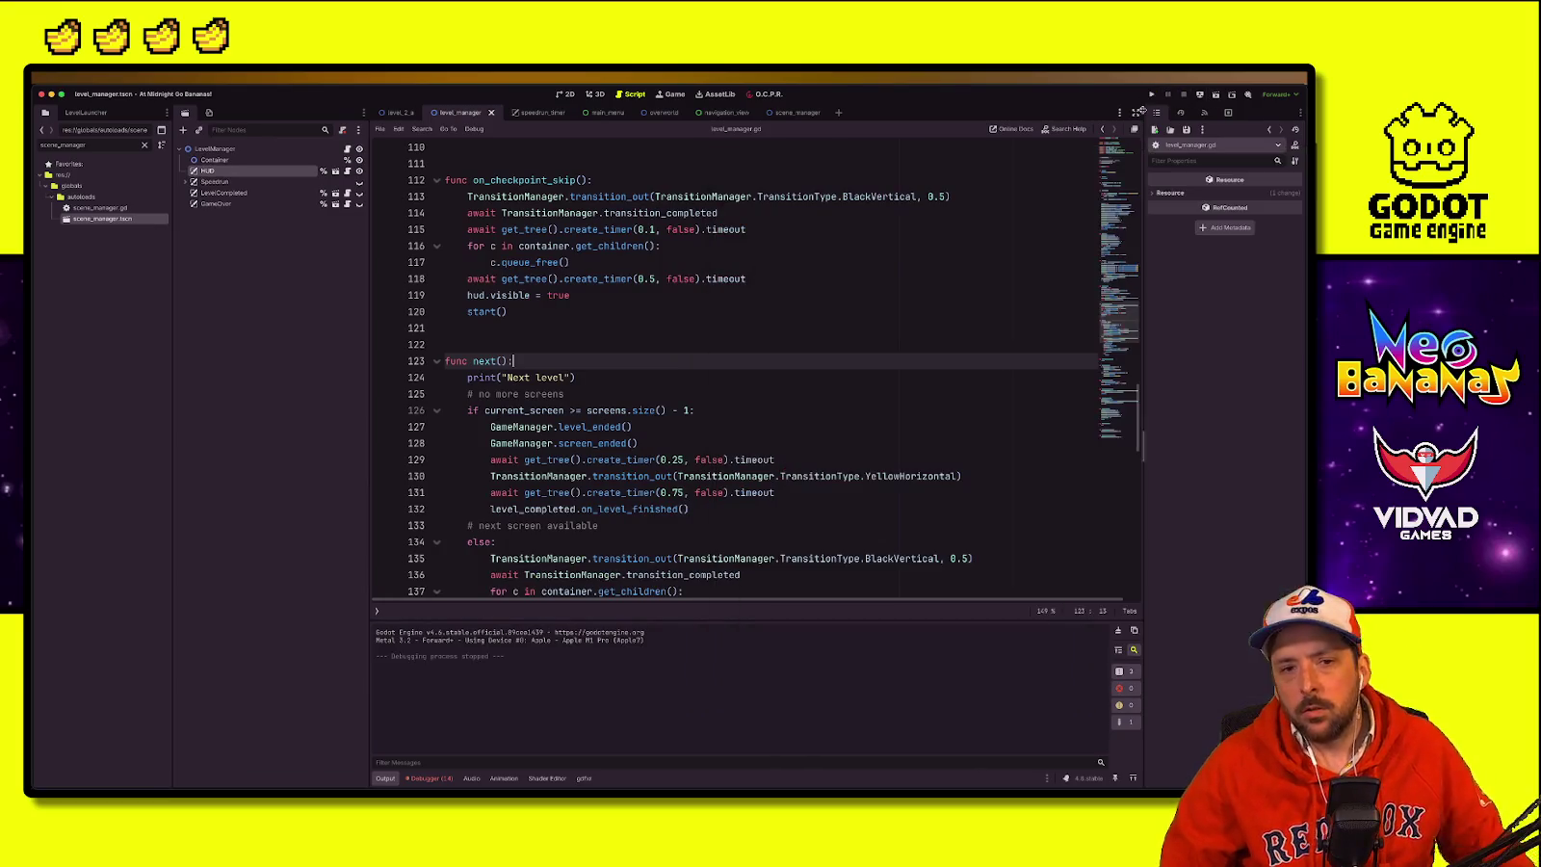
Filter the FileSystem for 'check' and open the checkpoint script
click(592, 351)
text(checkpo)
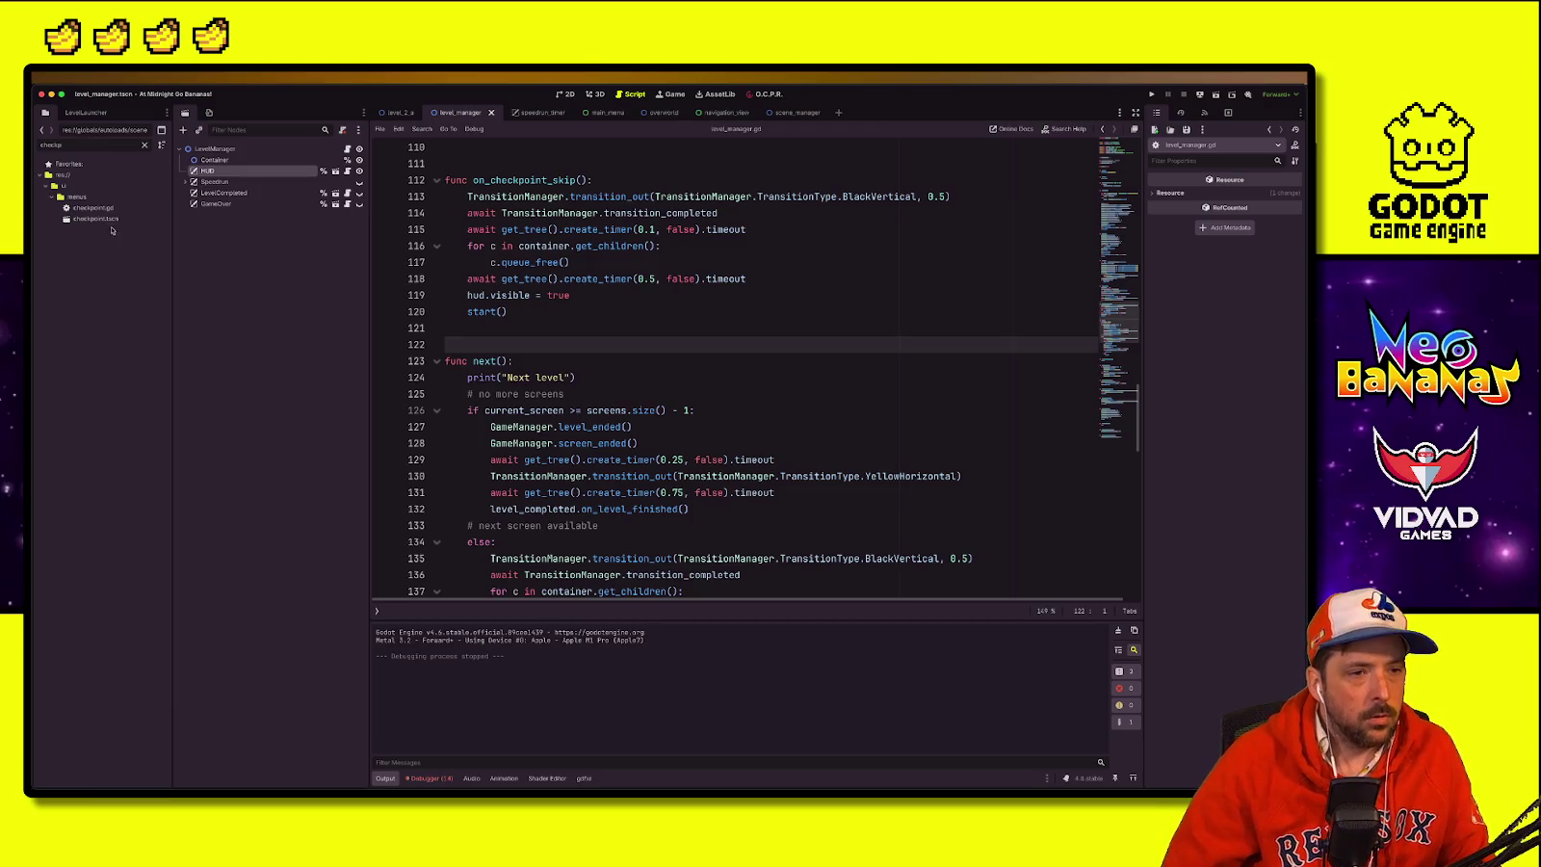
double_click(96, 219)
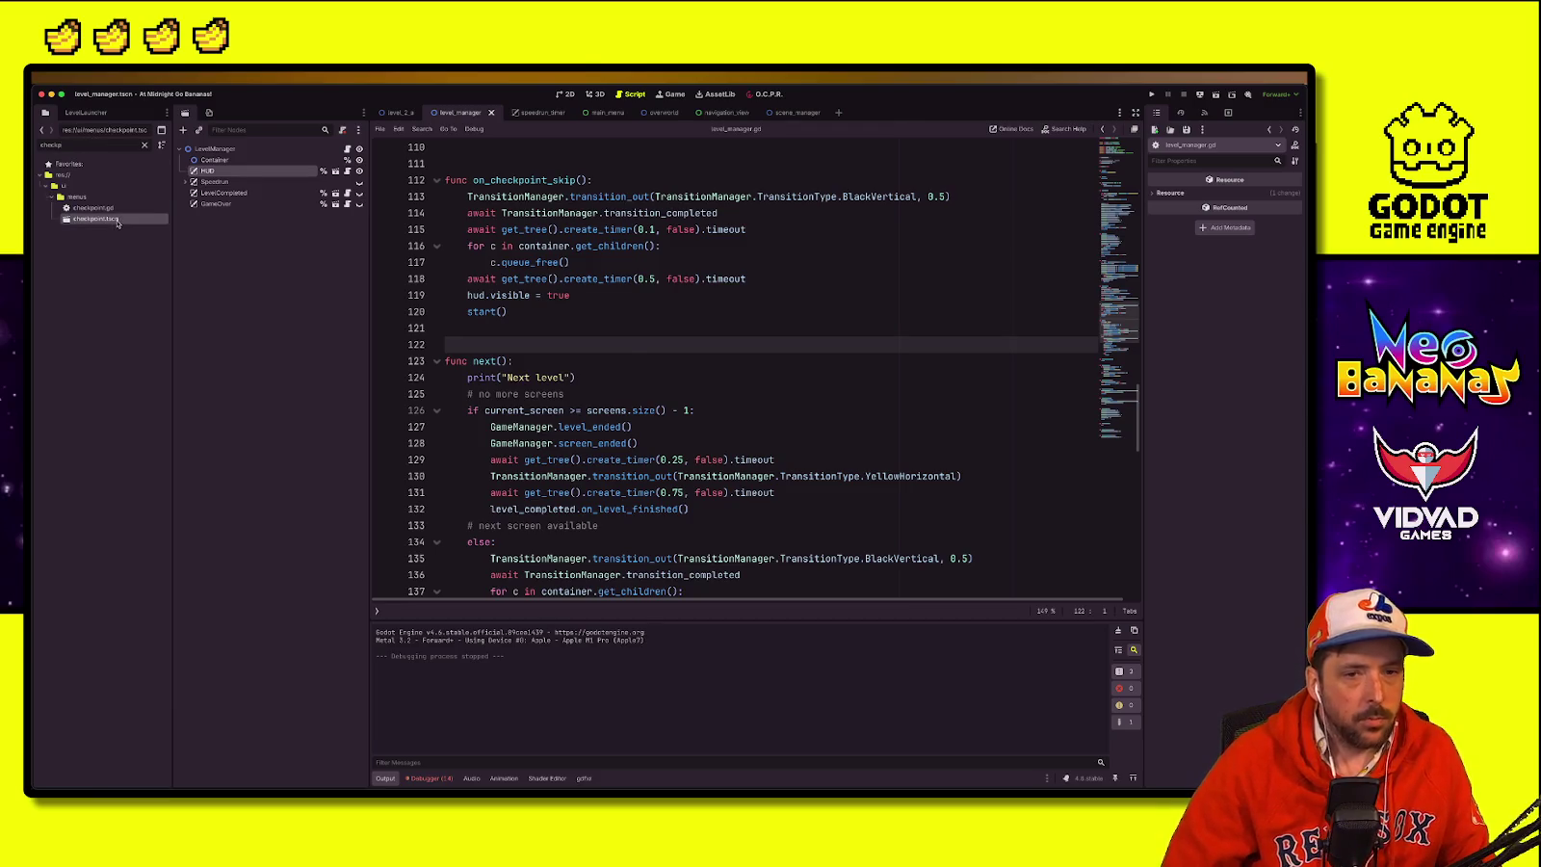
scroll(654, 533, down, 5)
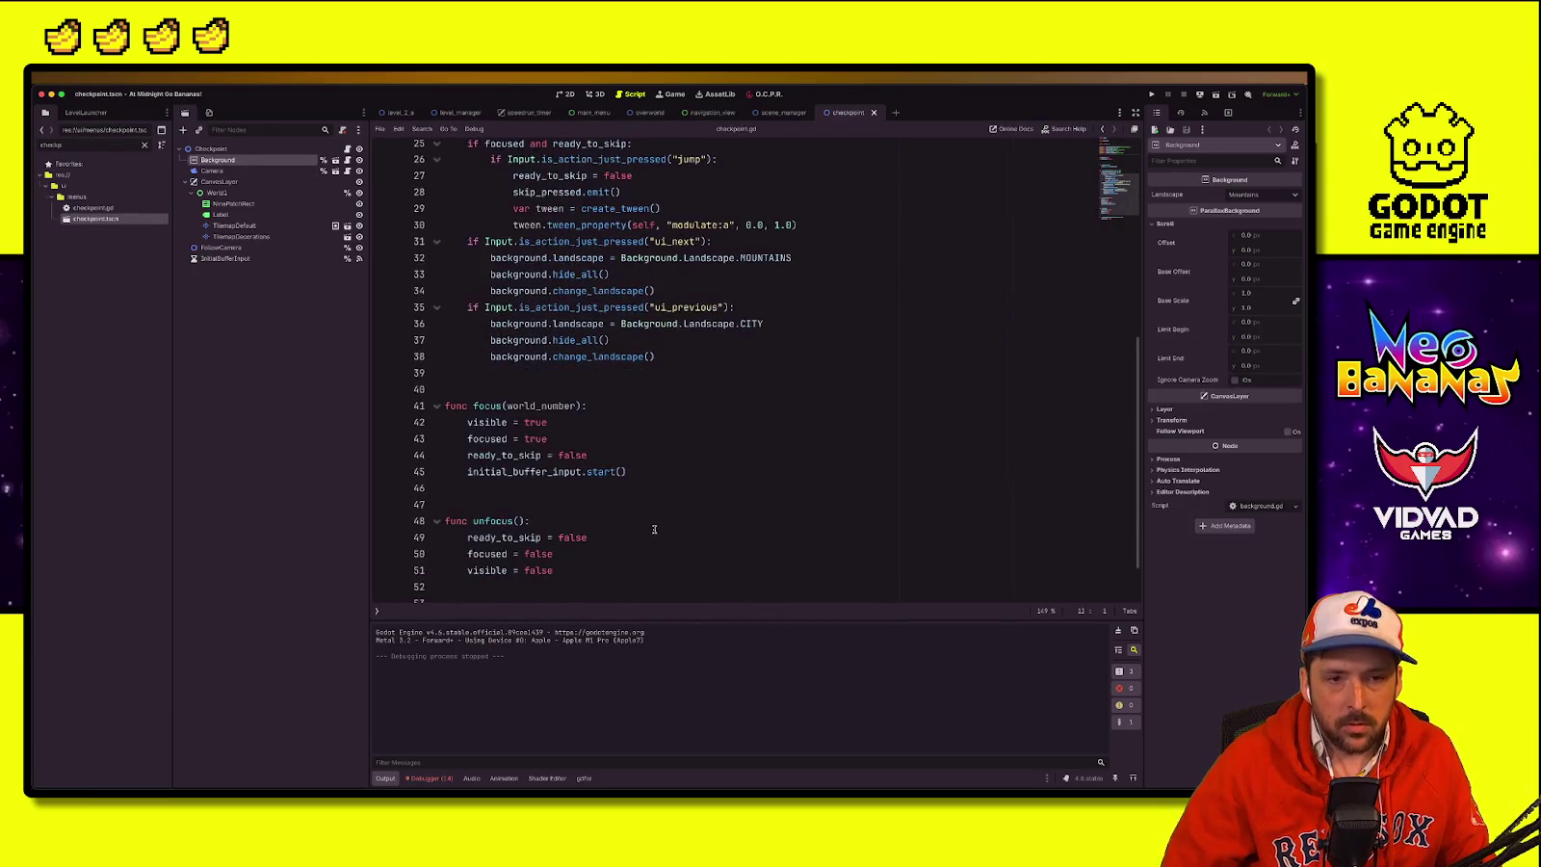
scroll(654, 528, down, 2)
scroll(654, 527, up, 6)
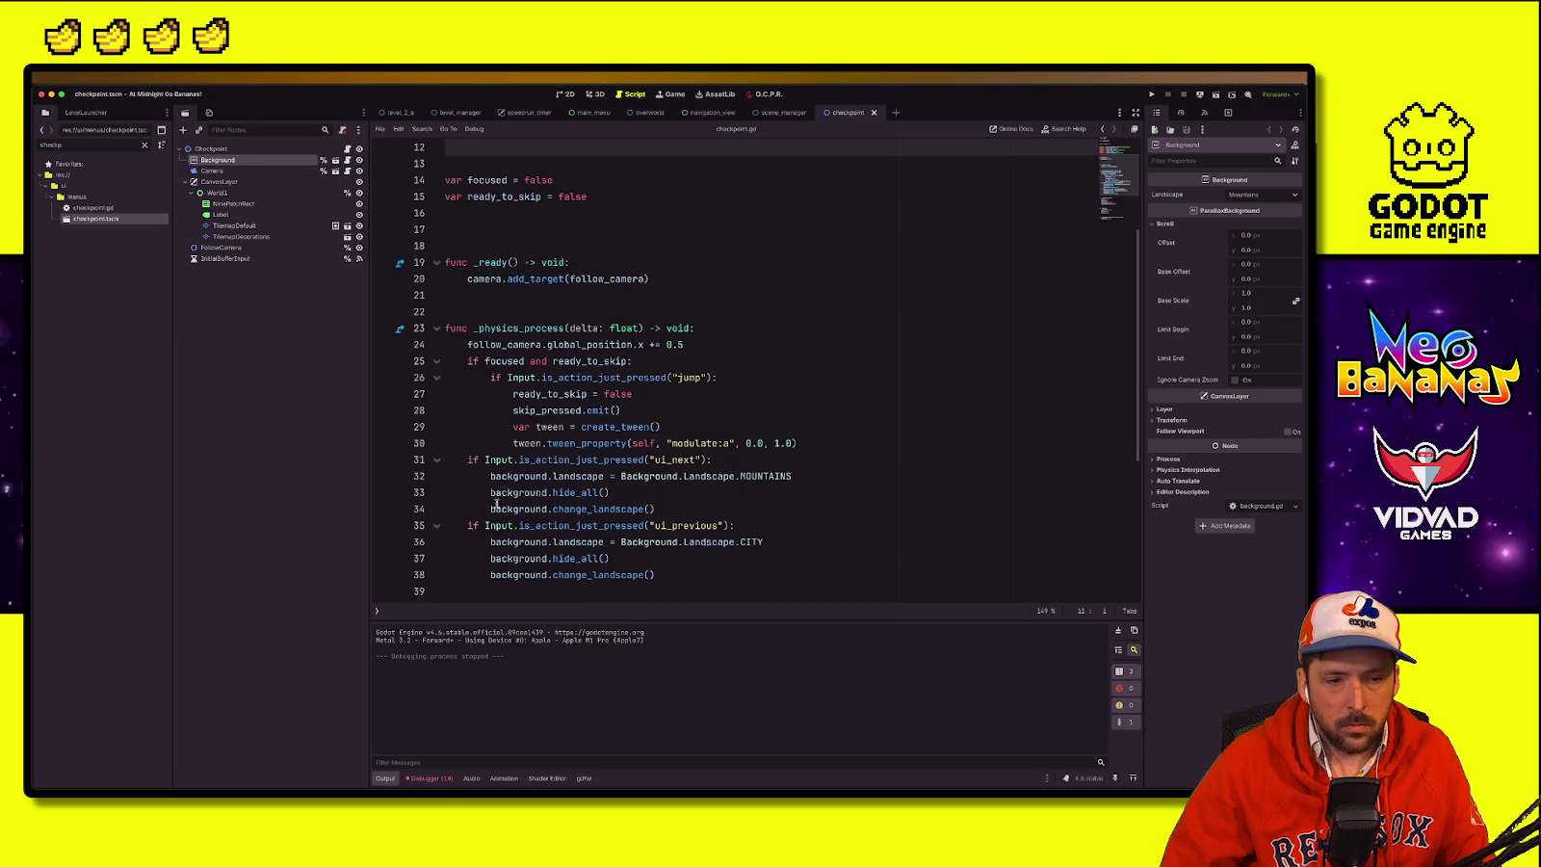
Comment out the landscape-switching debug input checks on lines 31–38 of checkpoint.gd
mouse_move(469, 460)
mouse_down()
mouse_move(794, 476)
mouse_move(693, 571)
mouse_up()
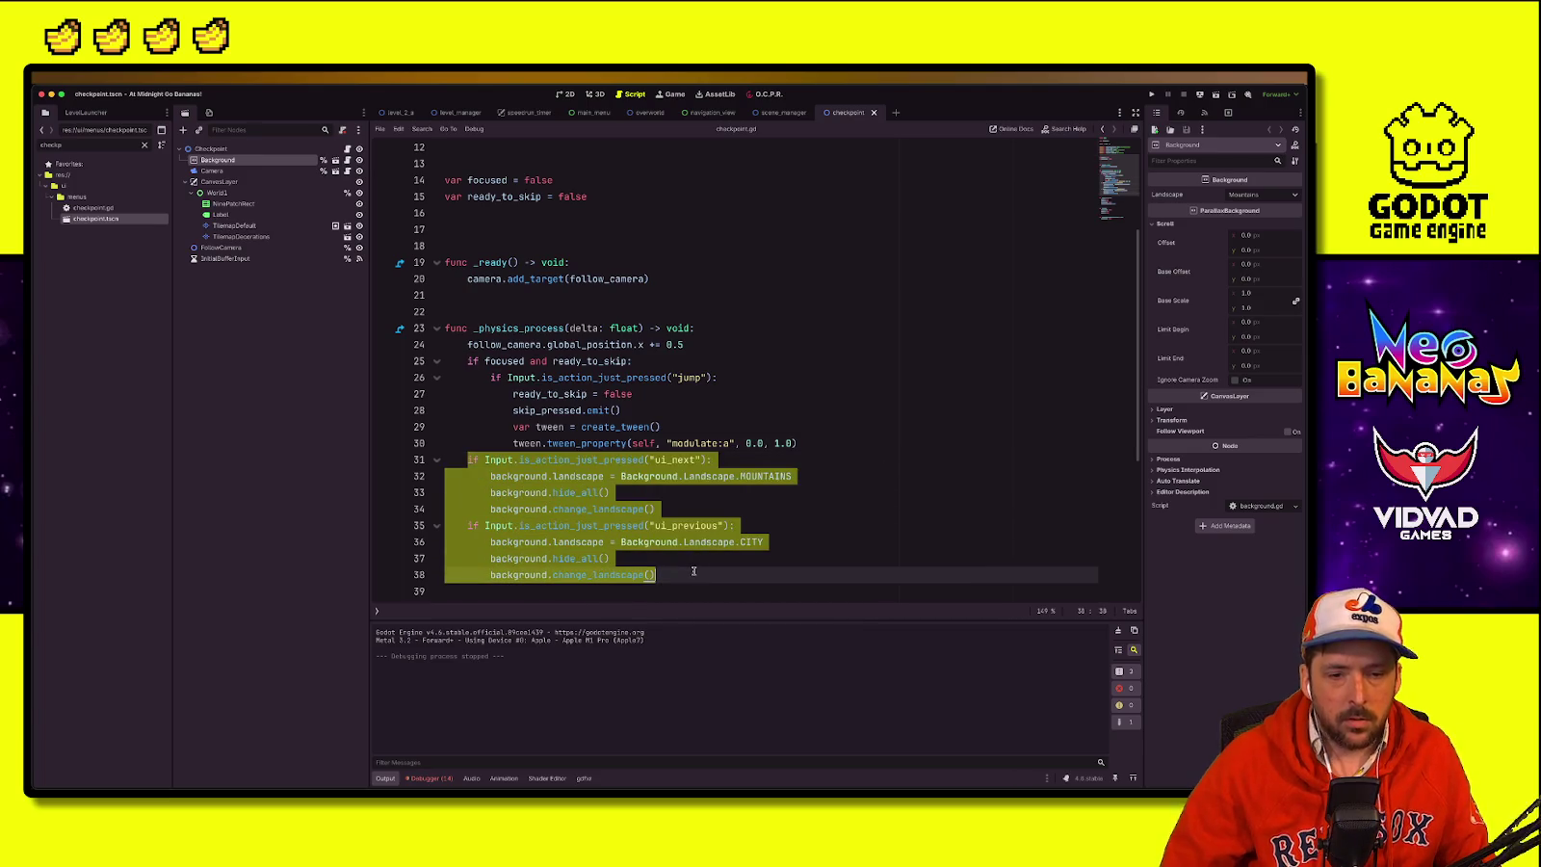
key(super+k)
click(765, 395)
scroll(767, 419, up, 2)
scroll(767, 419, up, 4)
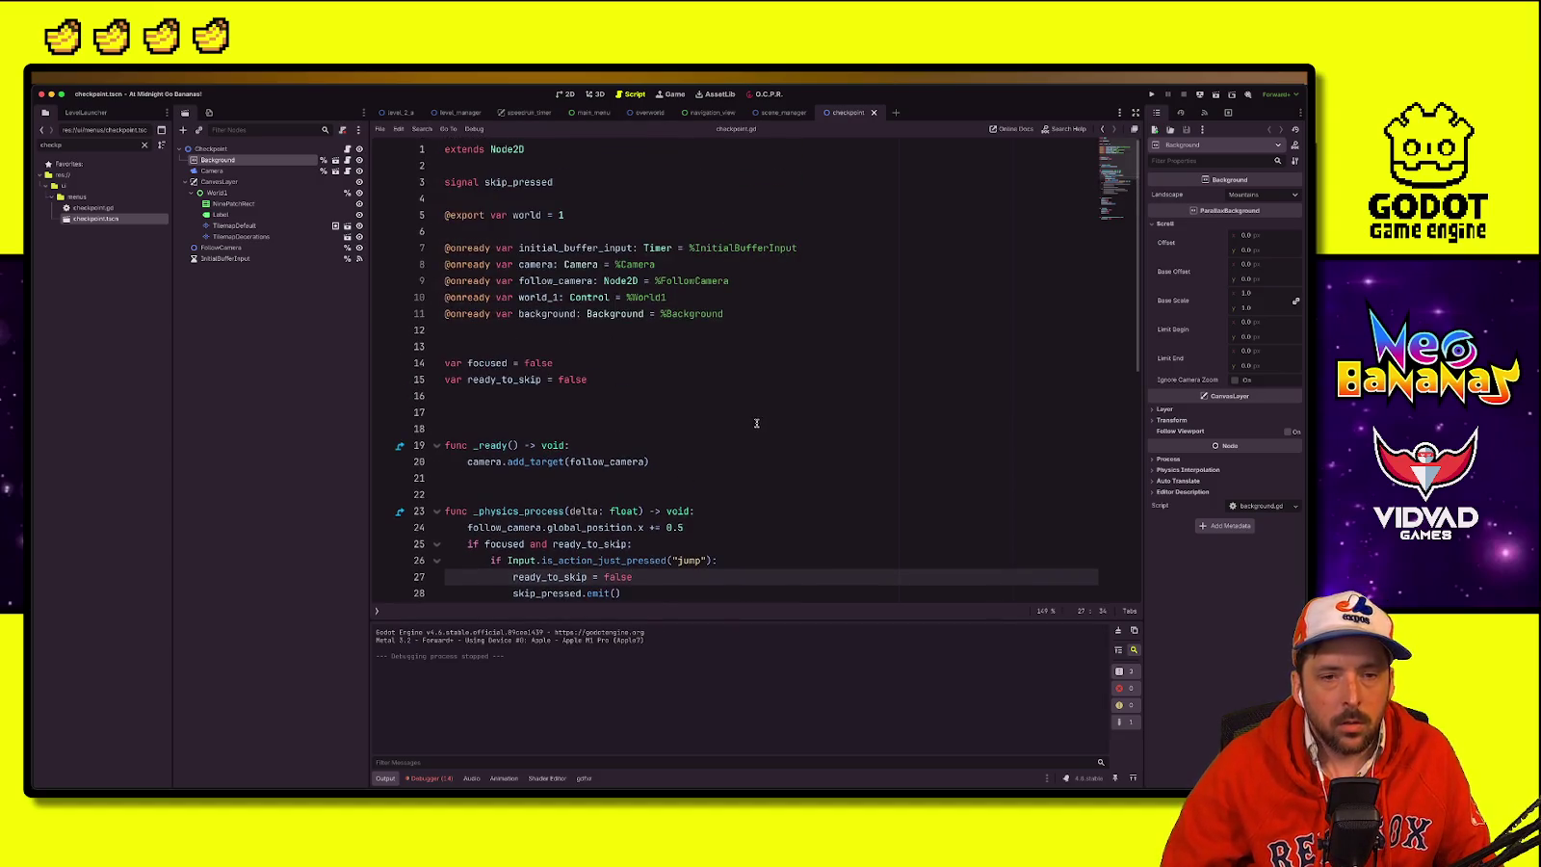
Check the scene_manager script, then review the level_manager script around next()
click(782, 113)
click(555, 280)
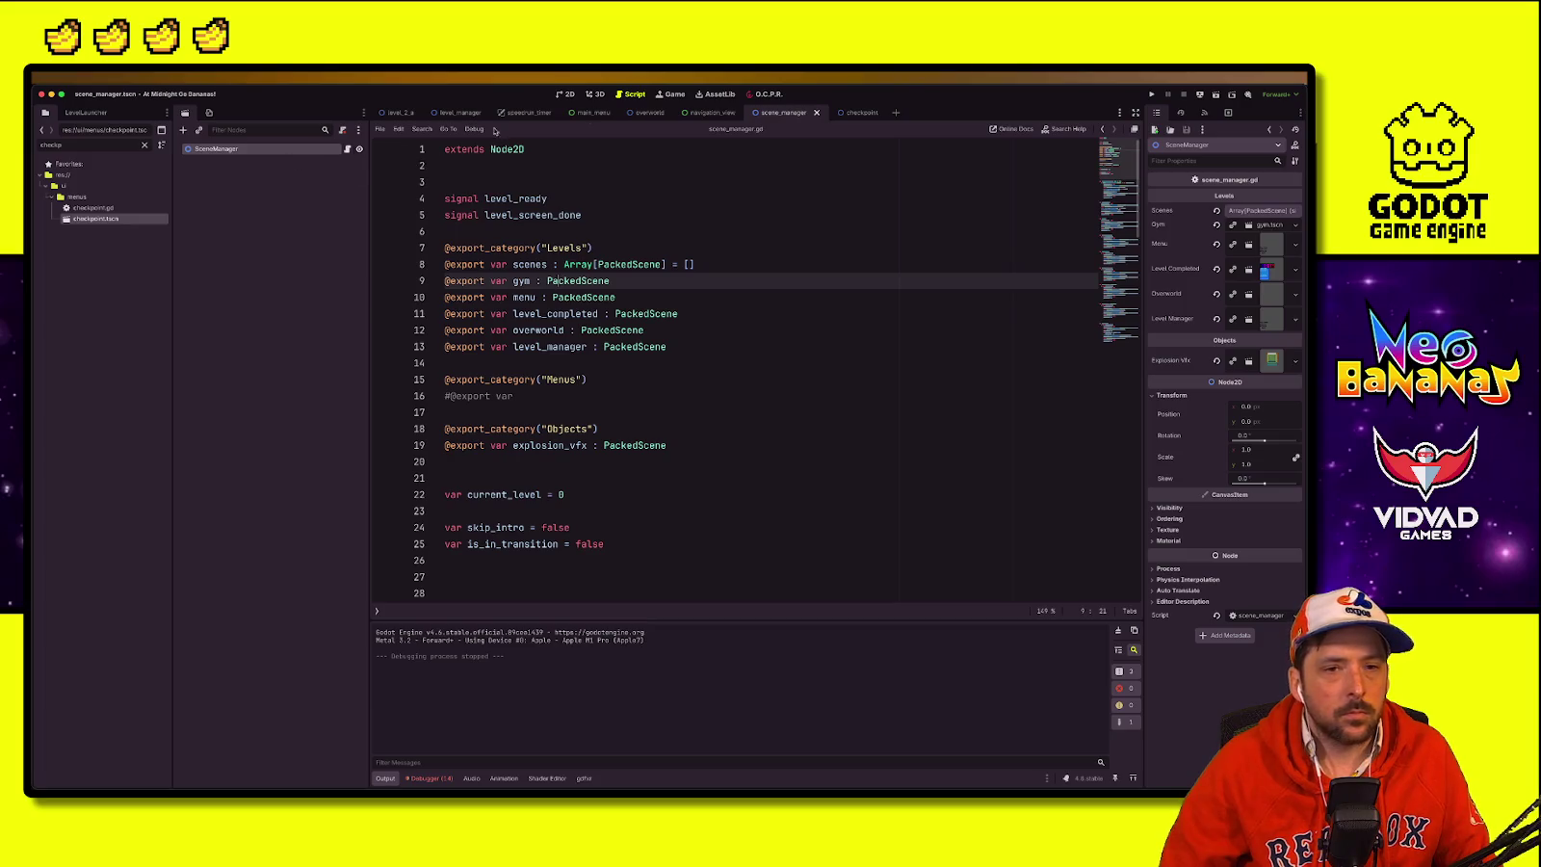
click(460, 113)
click(576, 252)
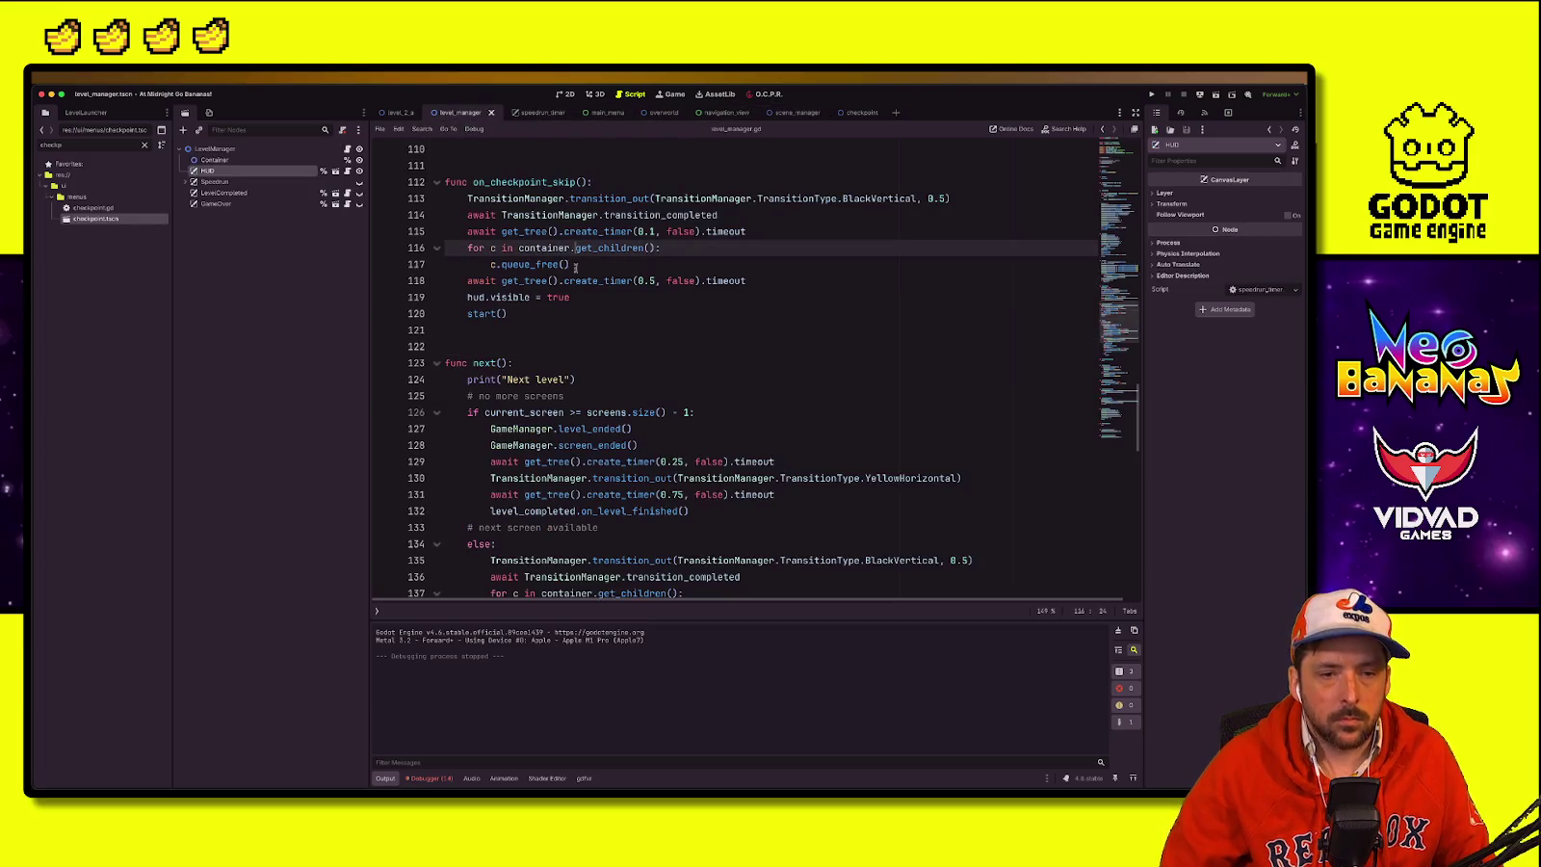
click(476, 375)
scroll(476, 371, down, 2)
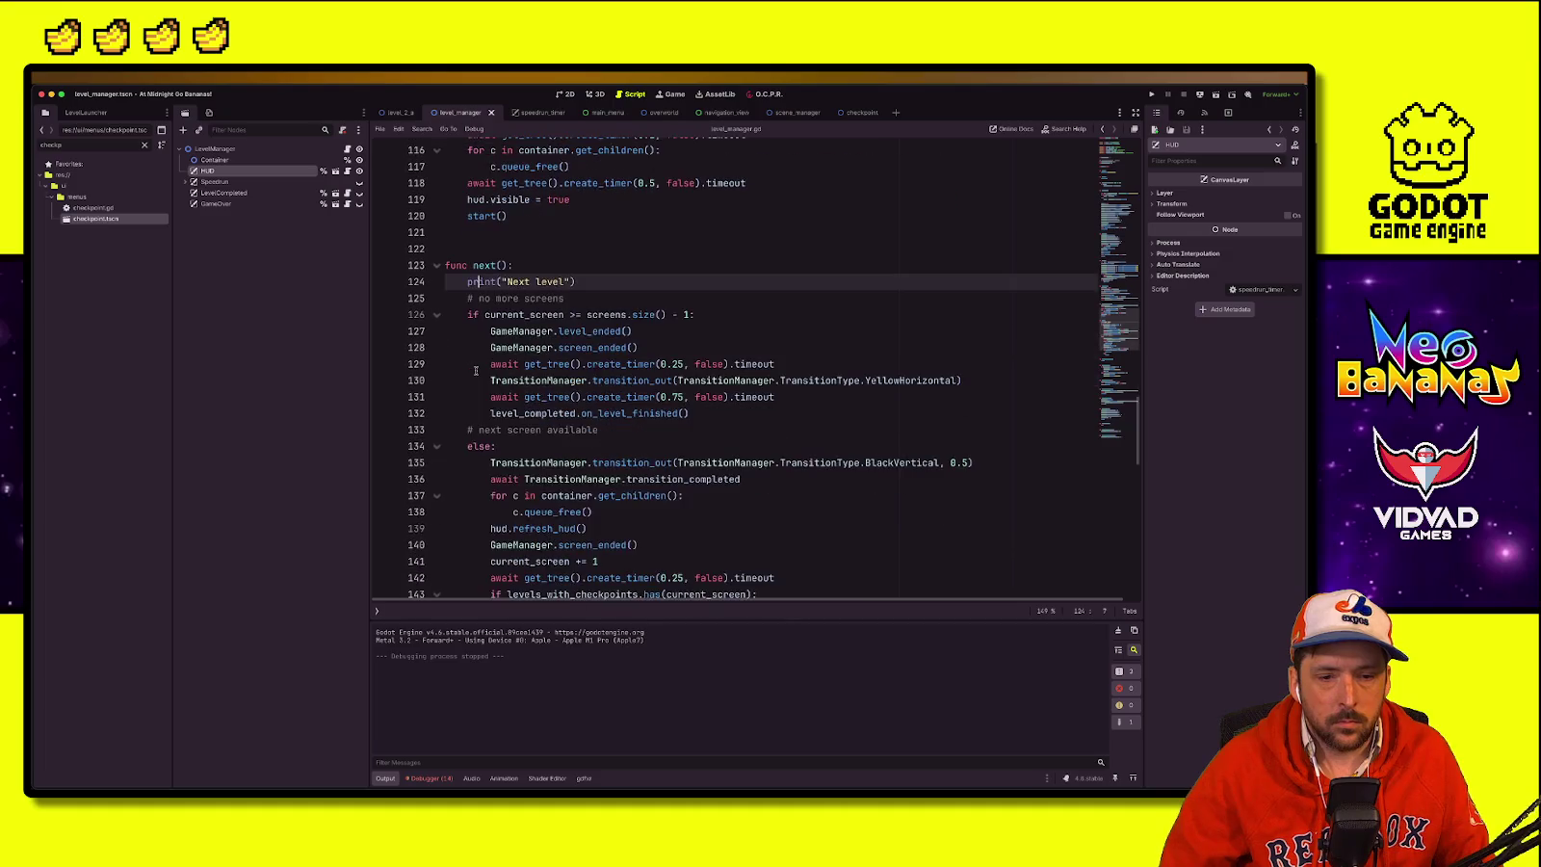
scroll(476, 371, up, 20)
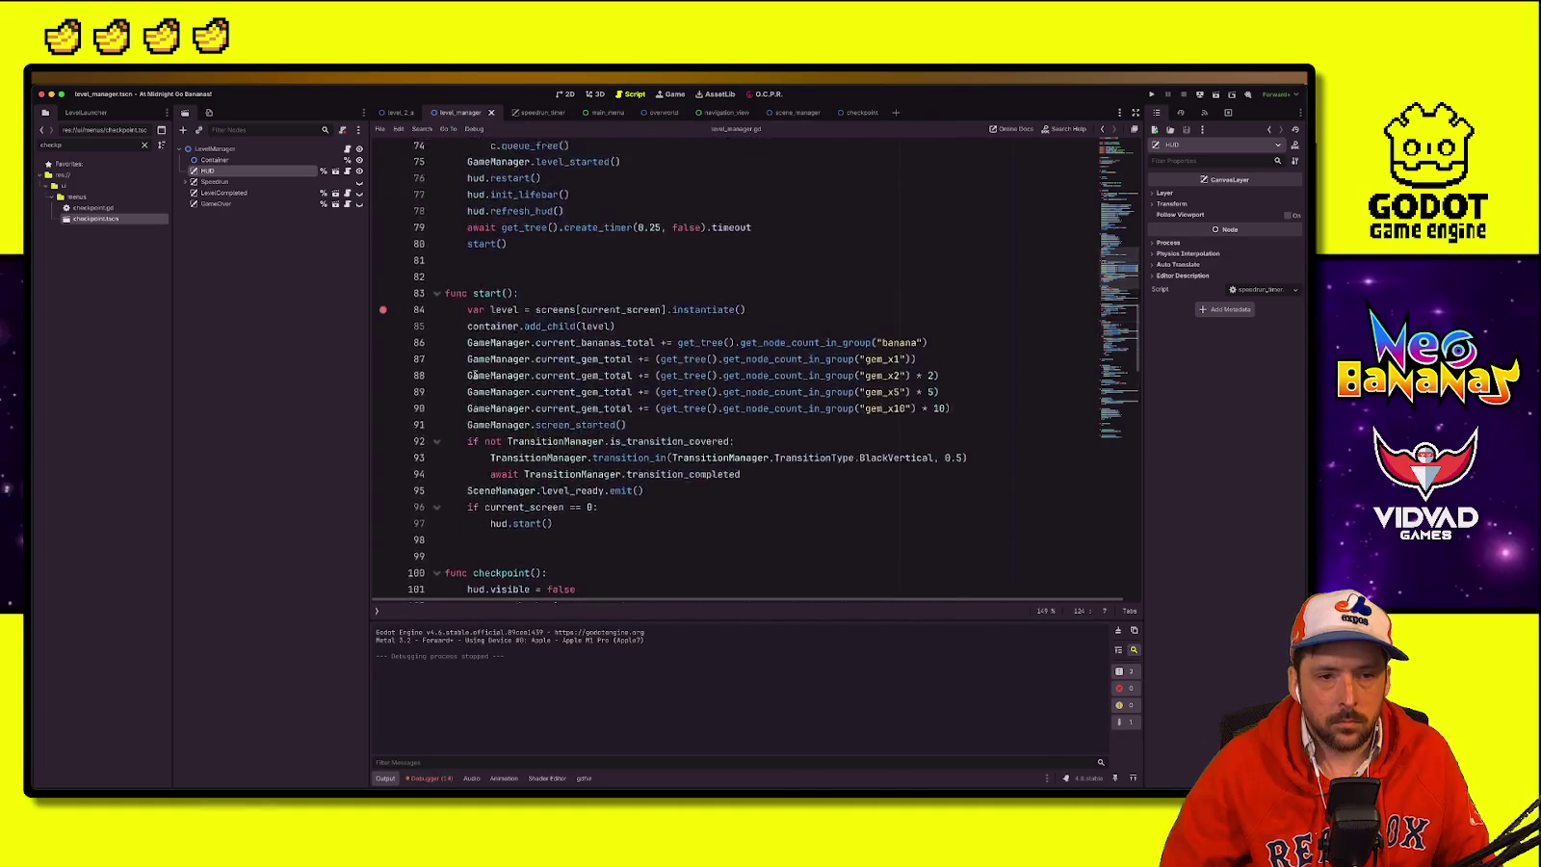
scroll(463, 342, up, 10)
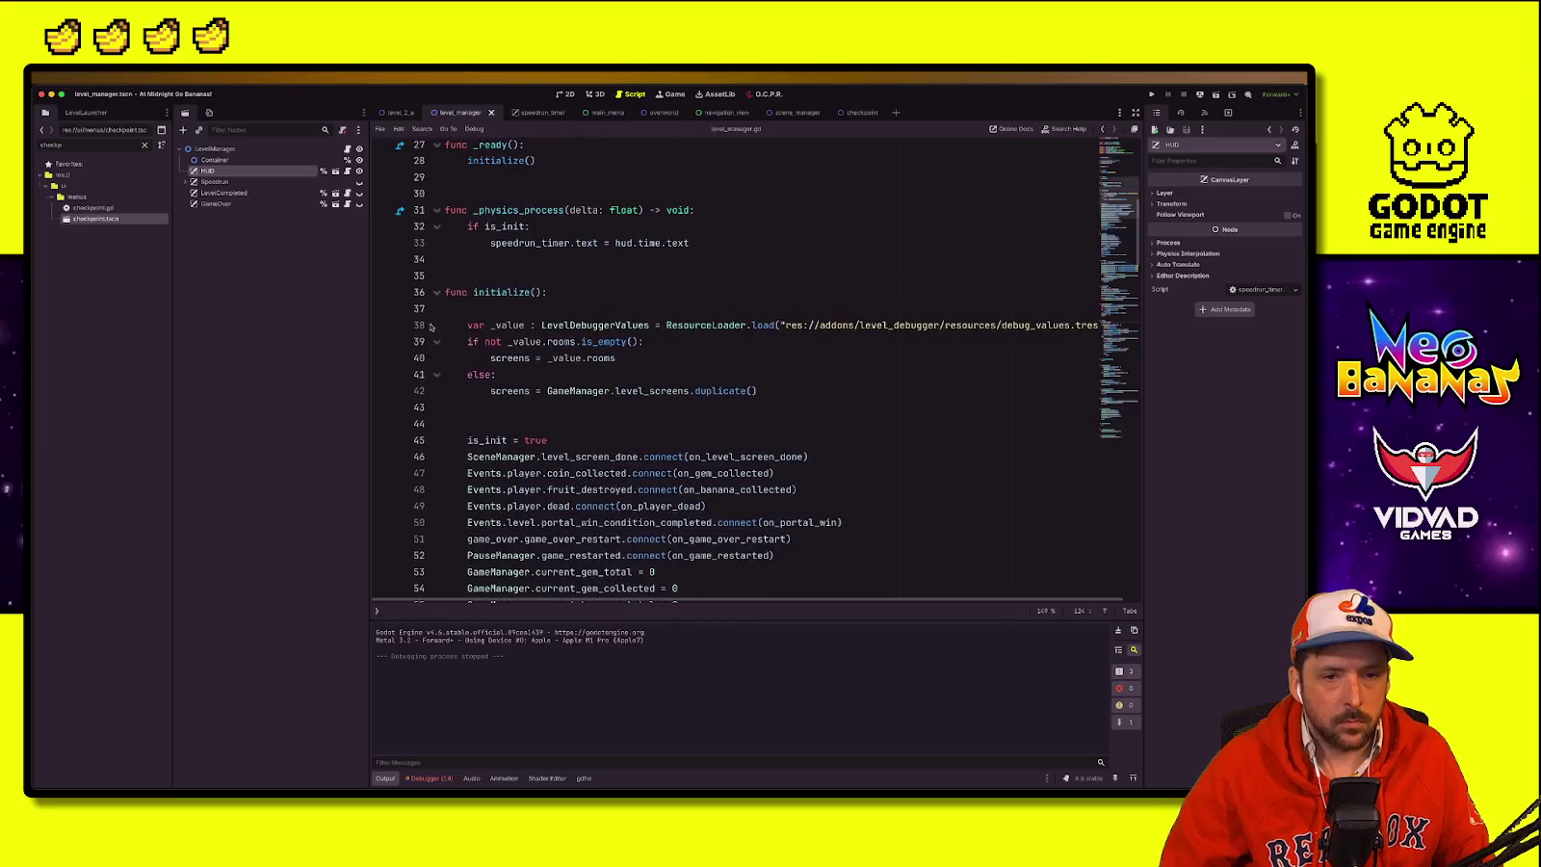
Run the project and step over initialize()'s signal connections and counter resets into the physics process
click(1152, 95)
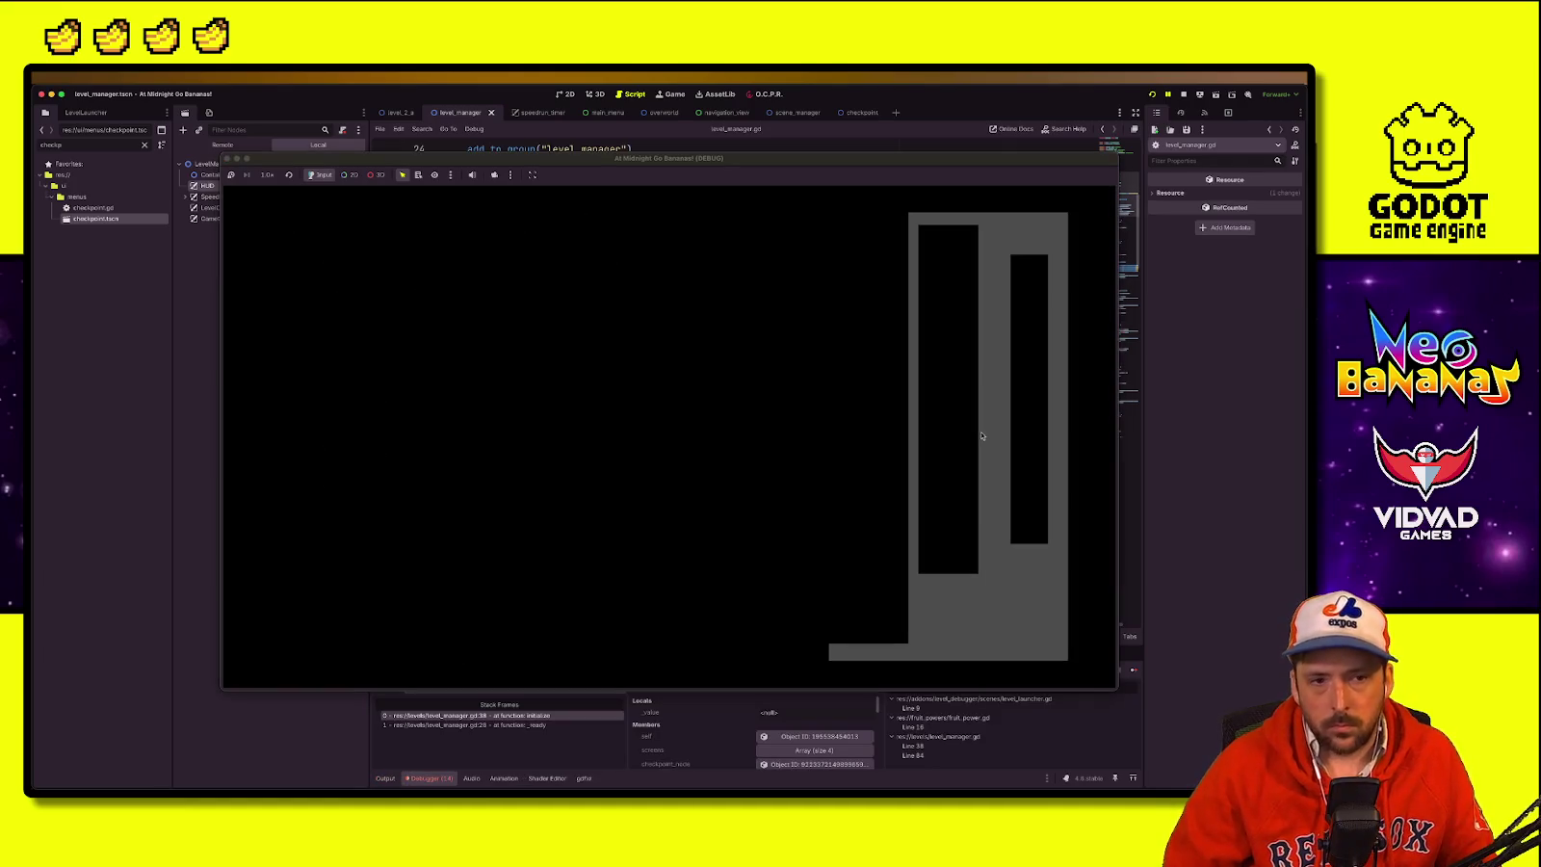
drag(722, 163, 1117, 171)
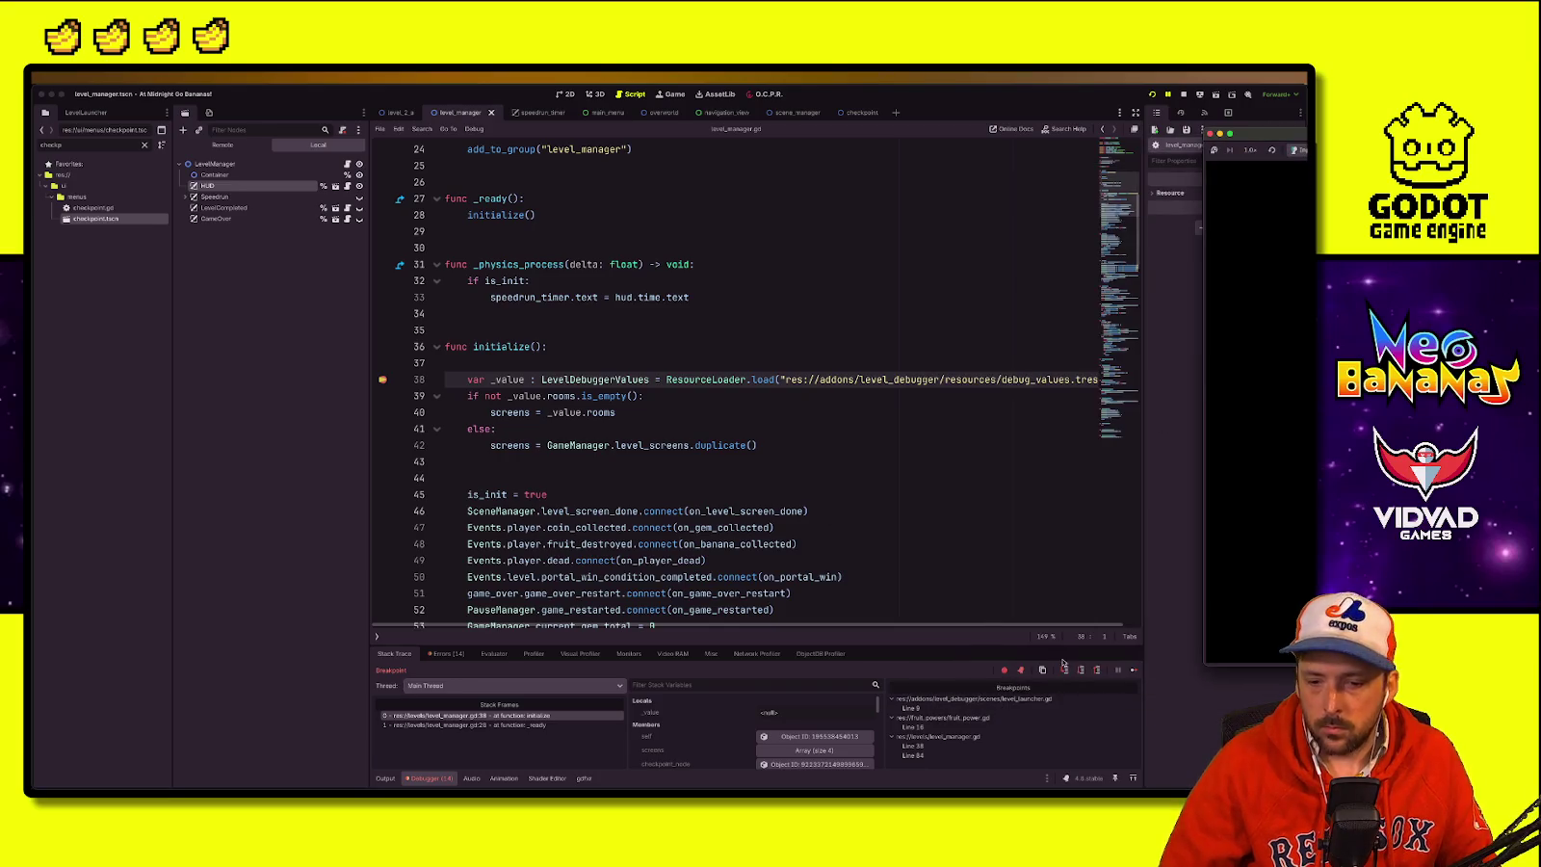
click(1079, 672)
click(1079, 671)
click(1079, 671)
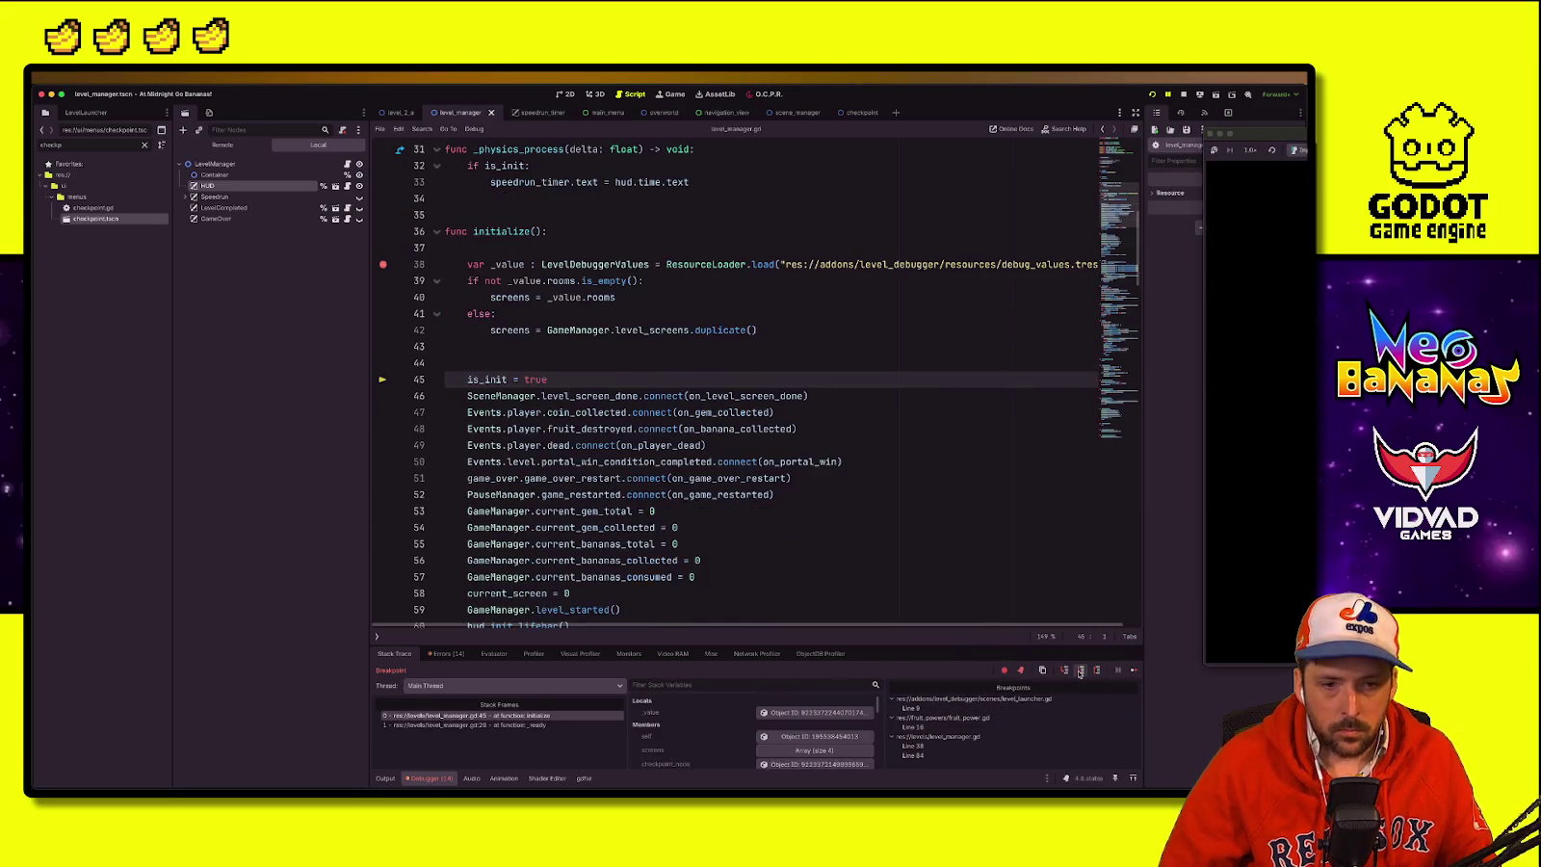
click(1079, 671)
click(1079, 672)
click(1079, 671)
click(1080, 672)
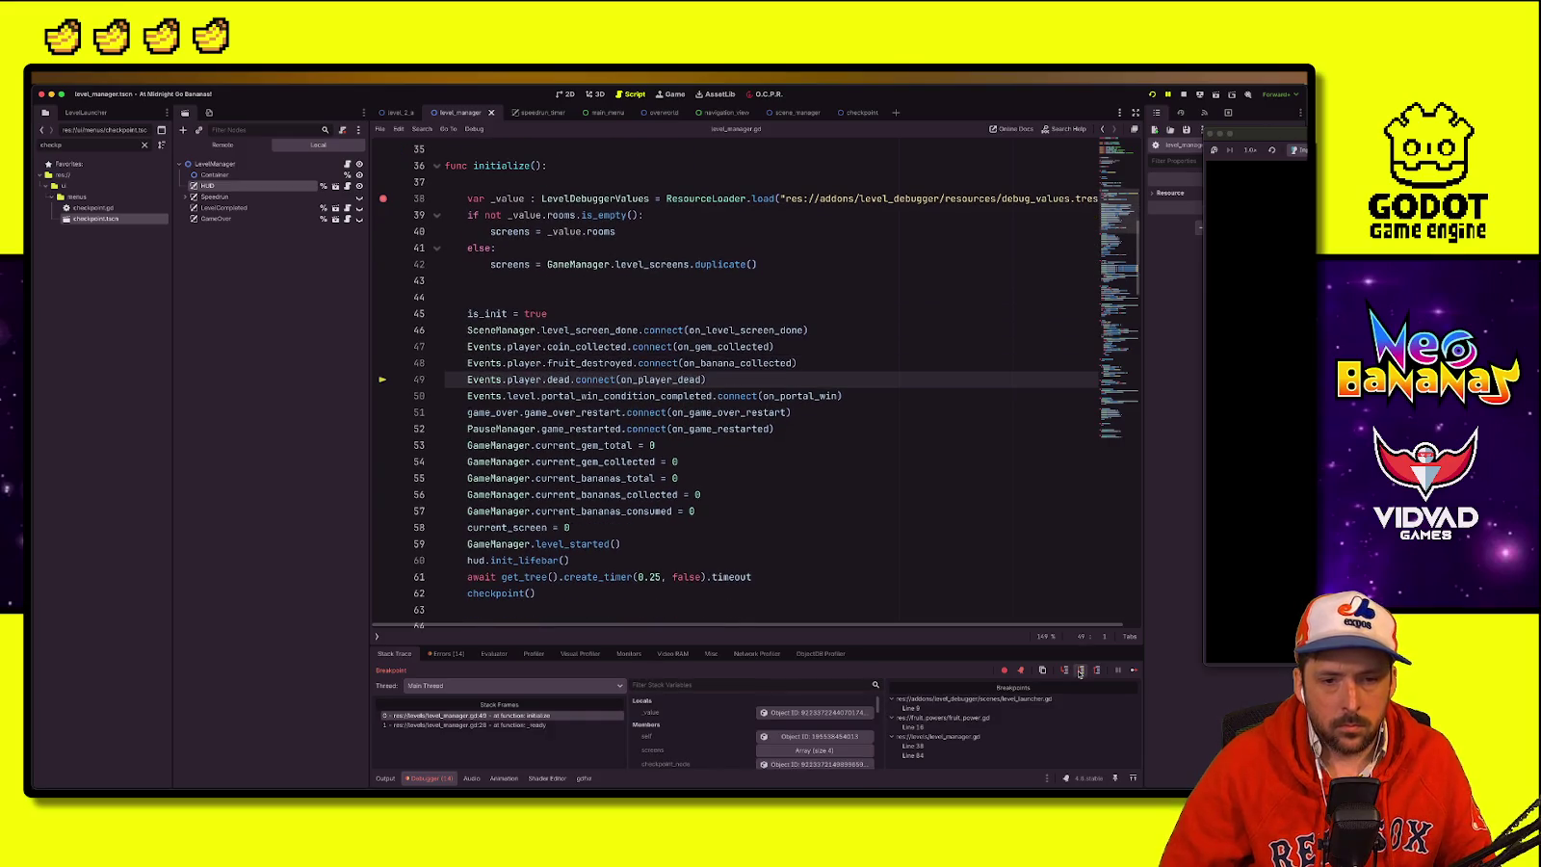
click(1079, 671)
click(1080, 672)
click(1079, 672)
click(1080, 671)
click(1079, 671)
click(1080, 671)
click(1079, 672)
click(1080, 671)
click(1079, 671)
click(1079, 671)
click(1080, 671)
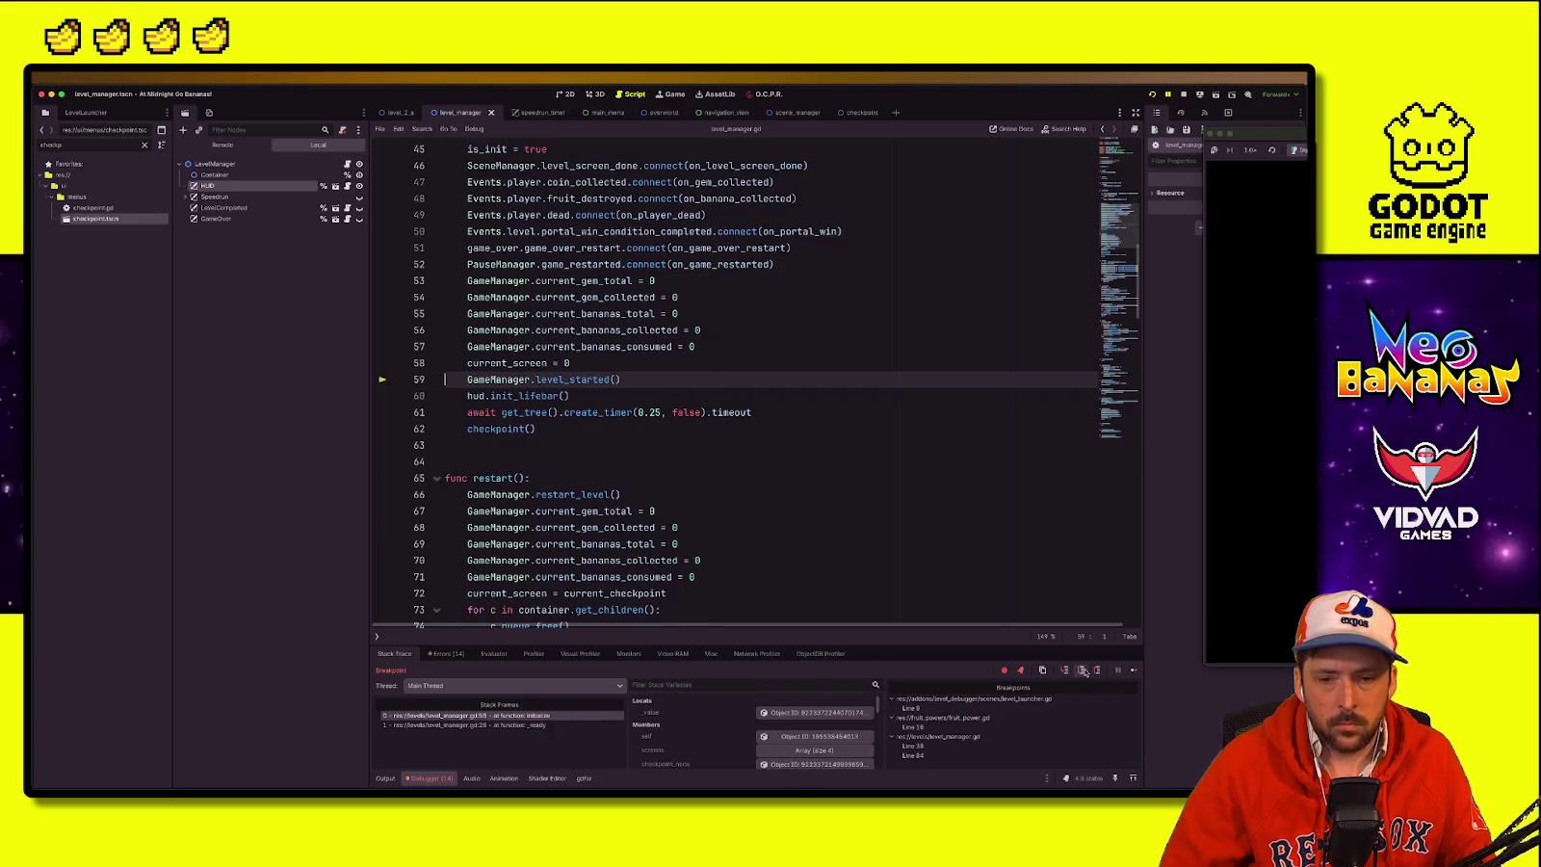
click(1079, 671)
click(1079, 671)
click(1080, 671)
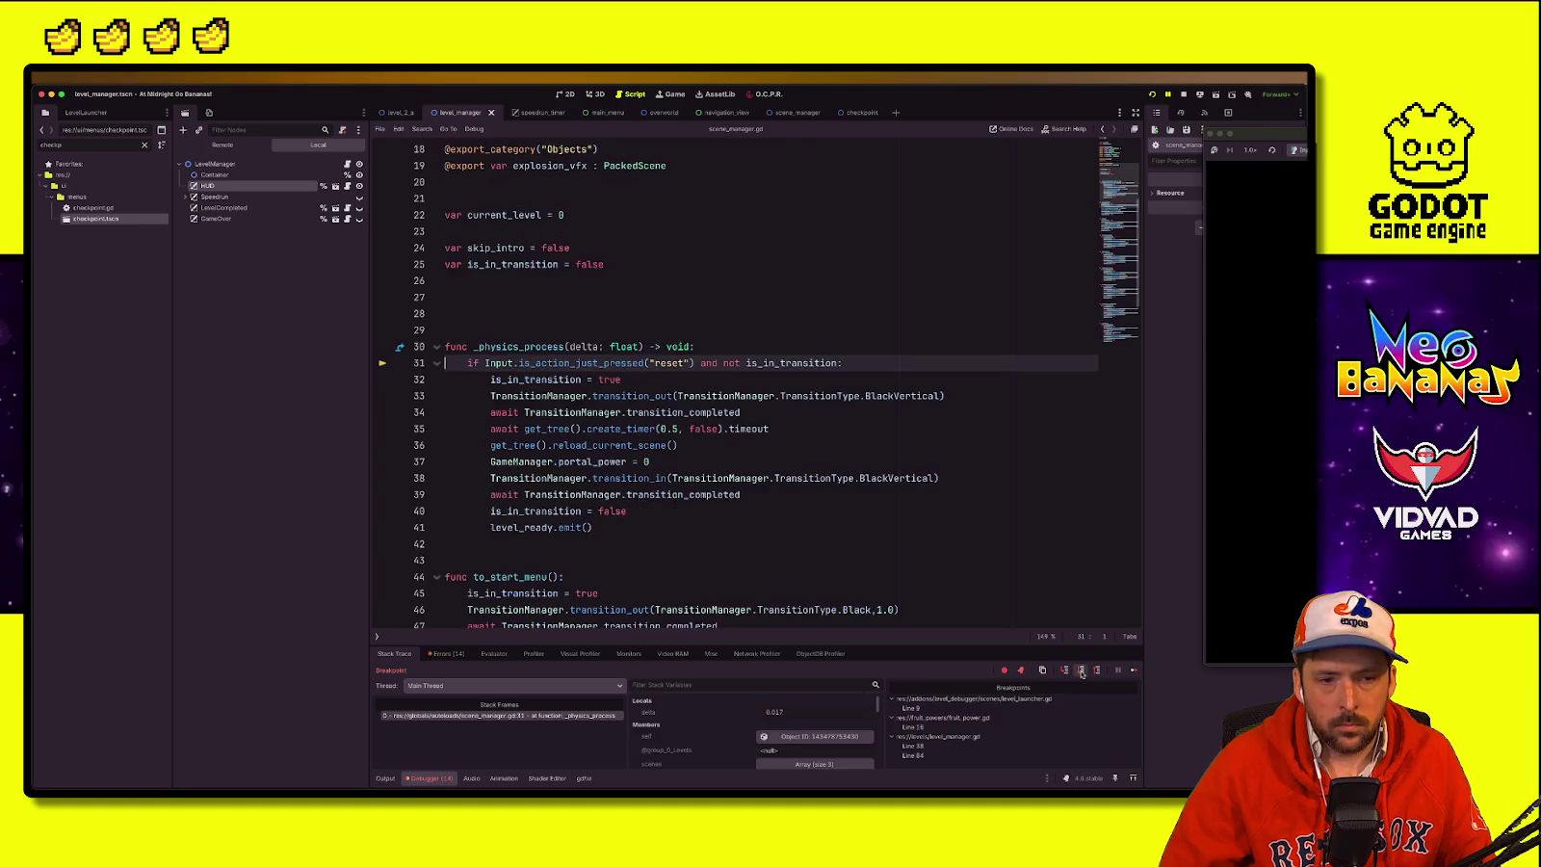
click(1080, 672)
click(1081, 672)
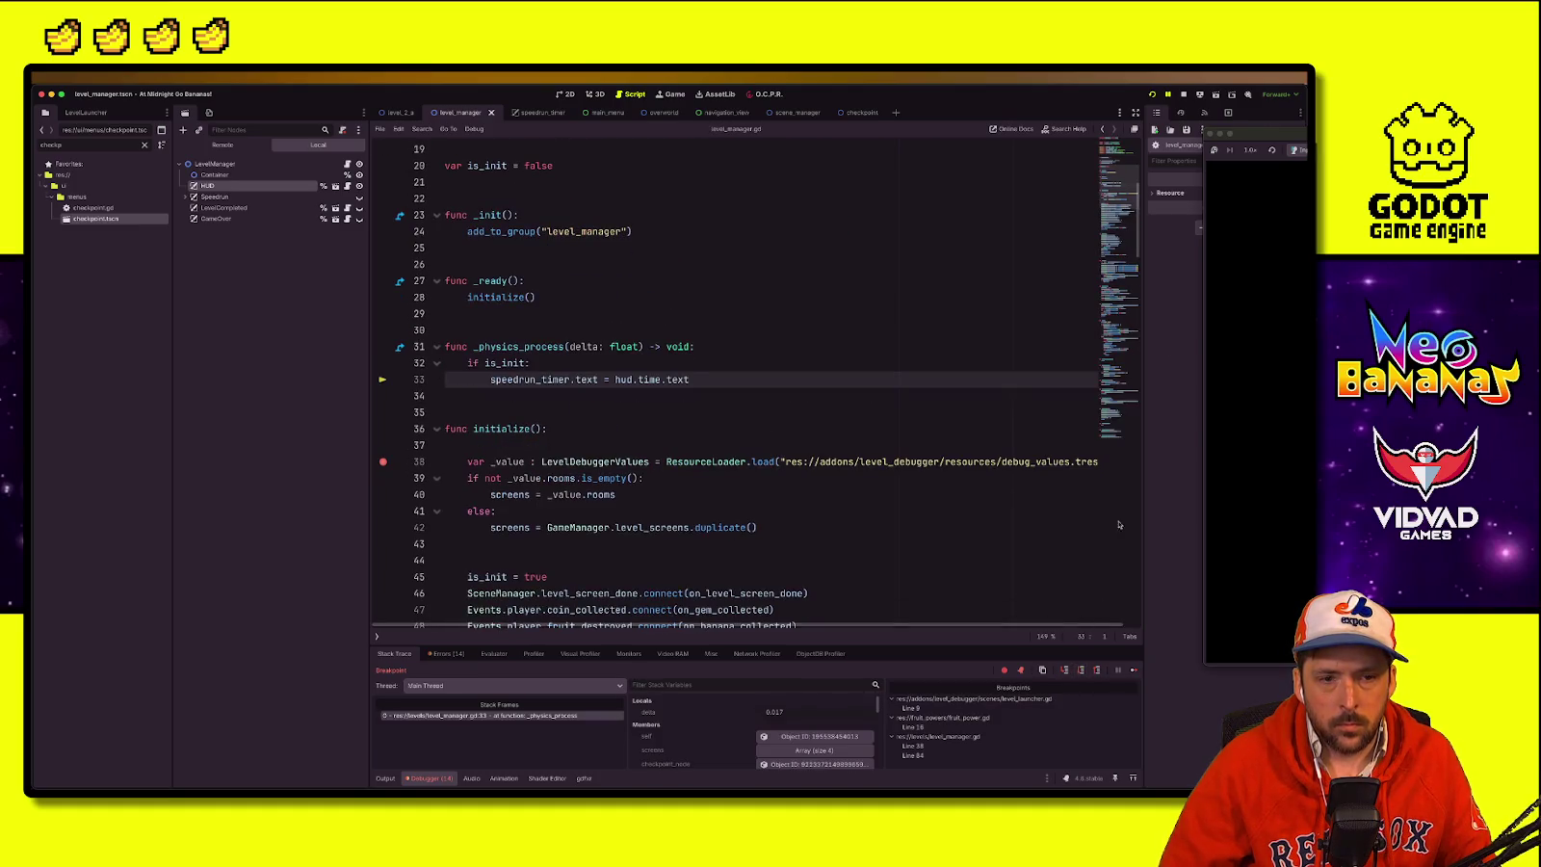
Stop the debug run, delete blank line 37, and jump to the checkpoint() definition
click(1184, 93)
click(662, 313)
scroll(661, 299, down, 5)
click(662, 293)
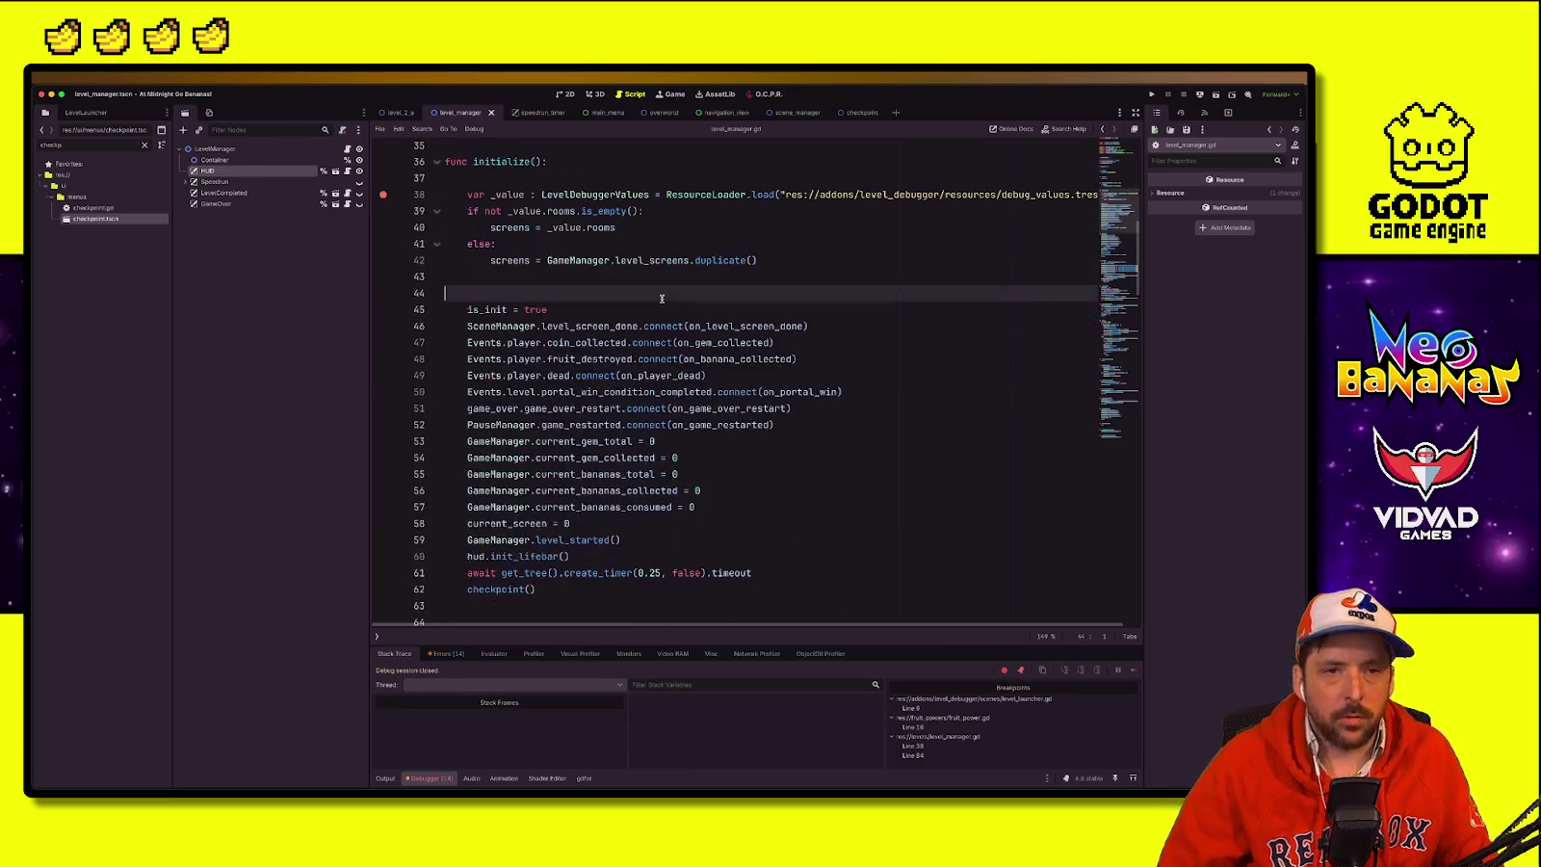
click(463, 179)
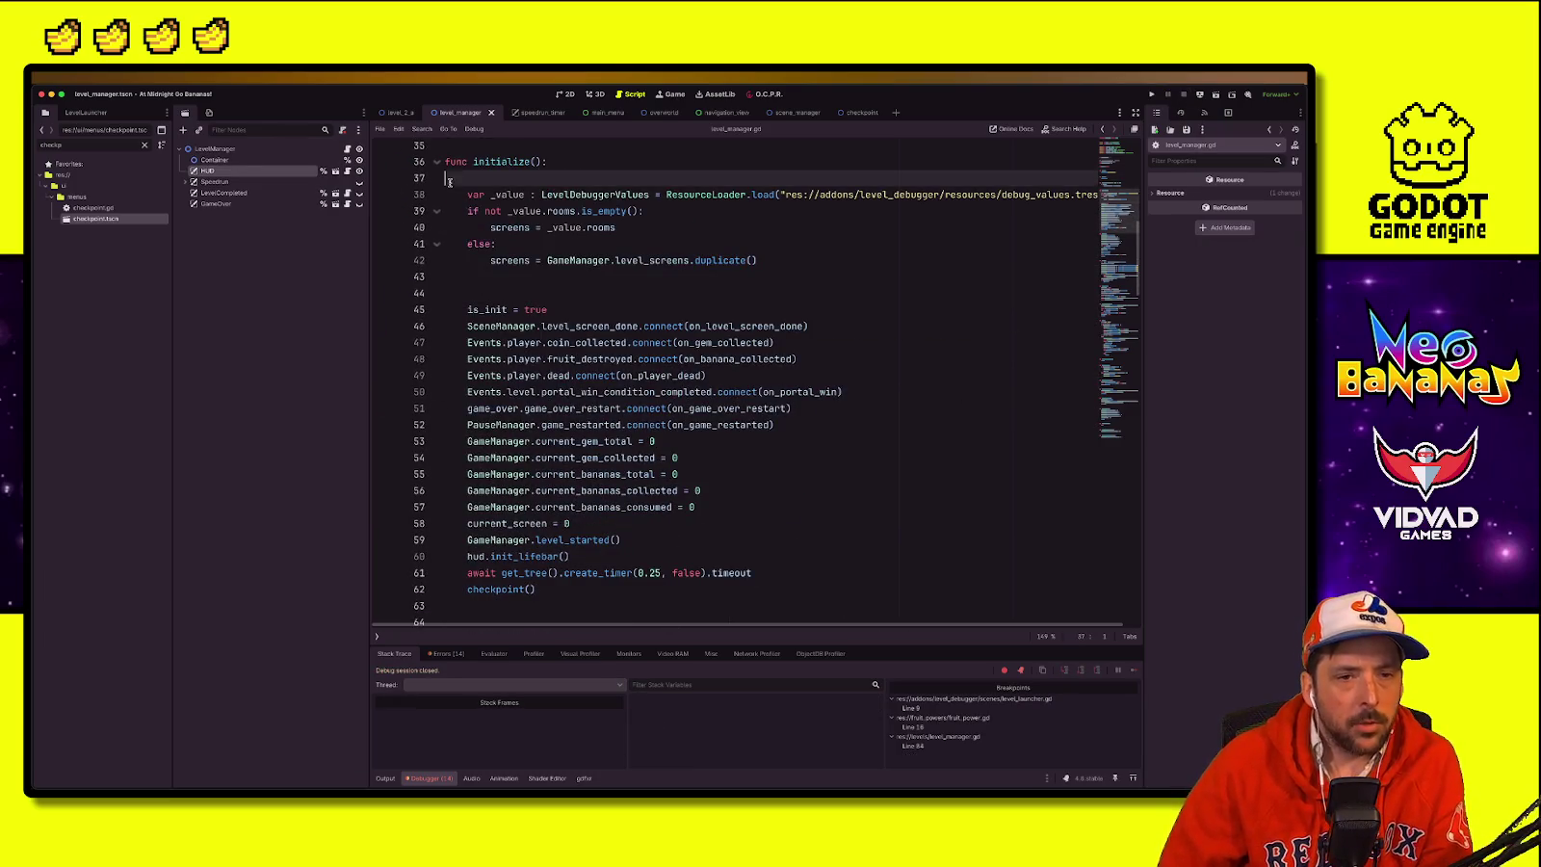
key(BackSpace)
click(508, 575)
ctrl+click(508, 575)
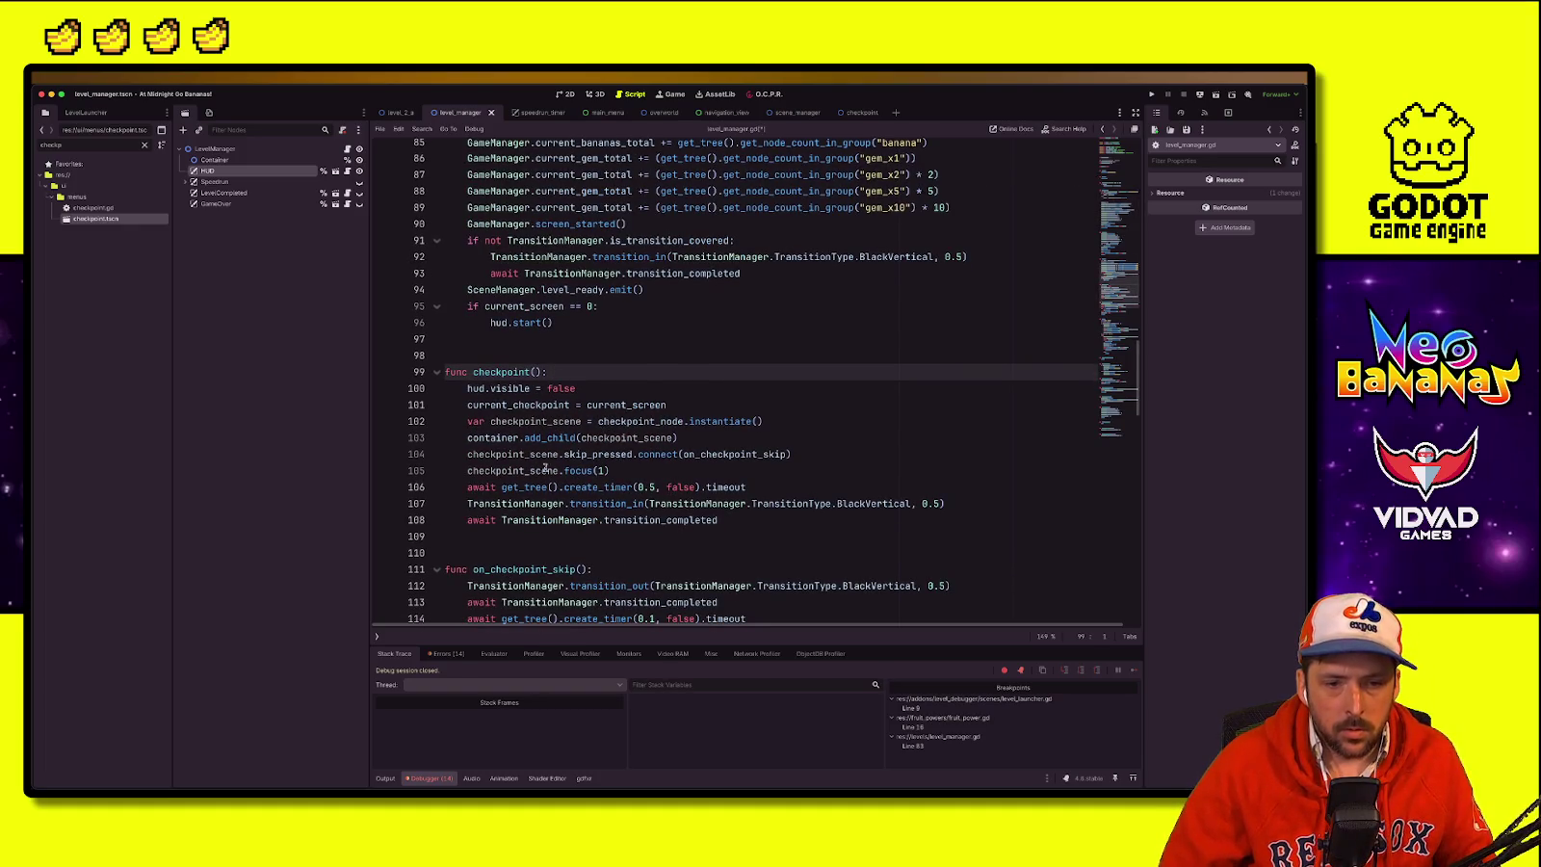
In checkpoint(), nest transition lines 108–109 under 'if not TransitionManager.is_transition_covered:'
click(514, 520)
click(537, 503)
click(756, 488)
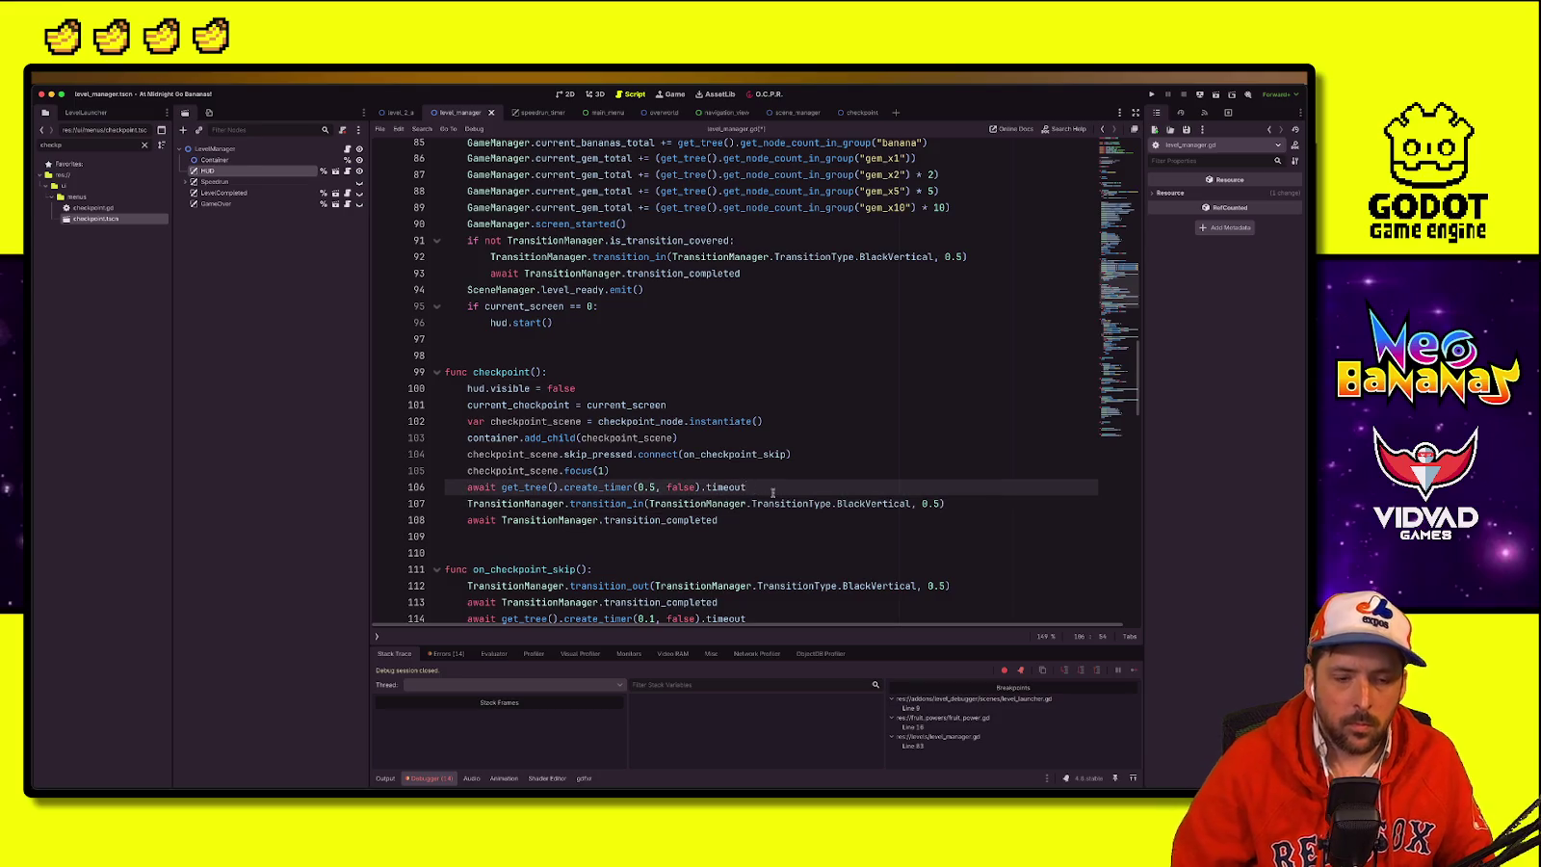
key(Return)
text(if not T)
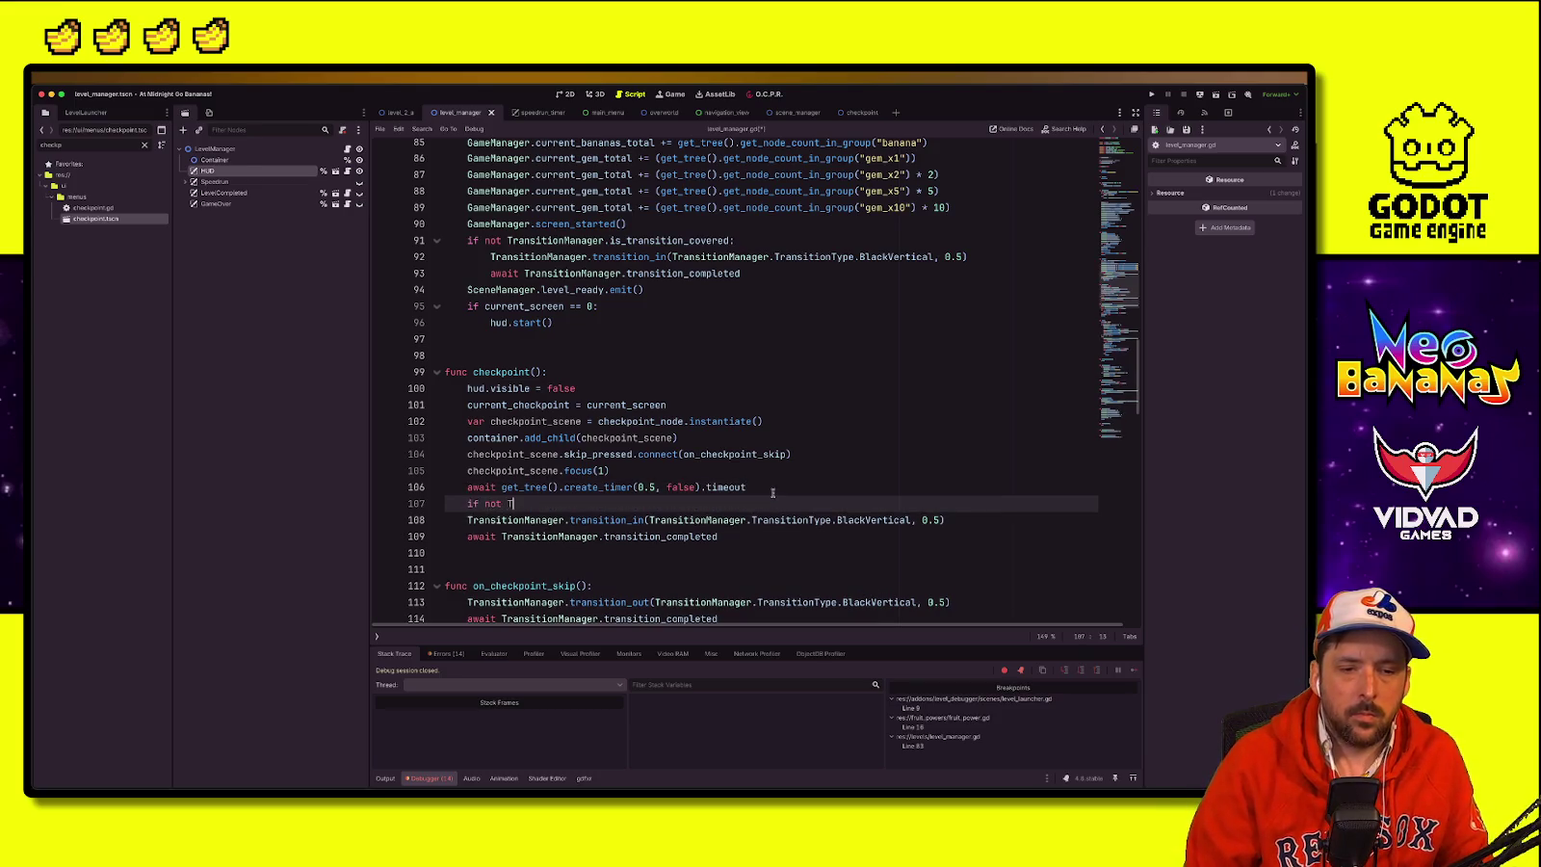
text(sition)
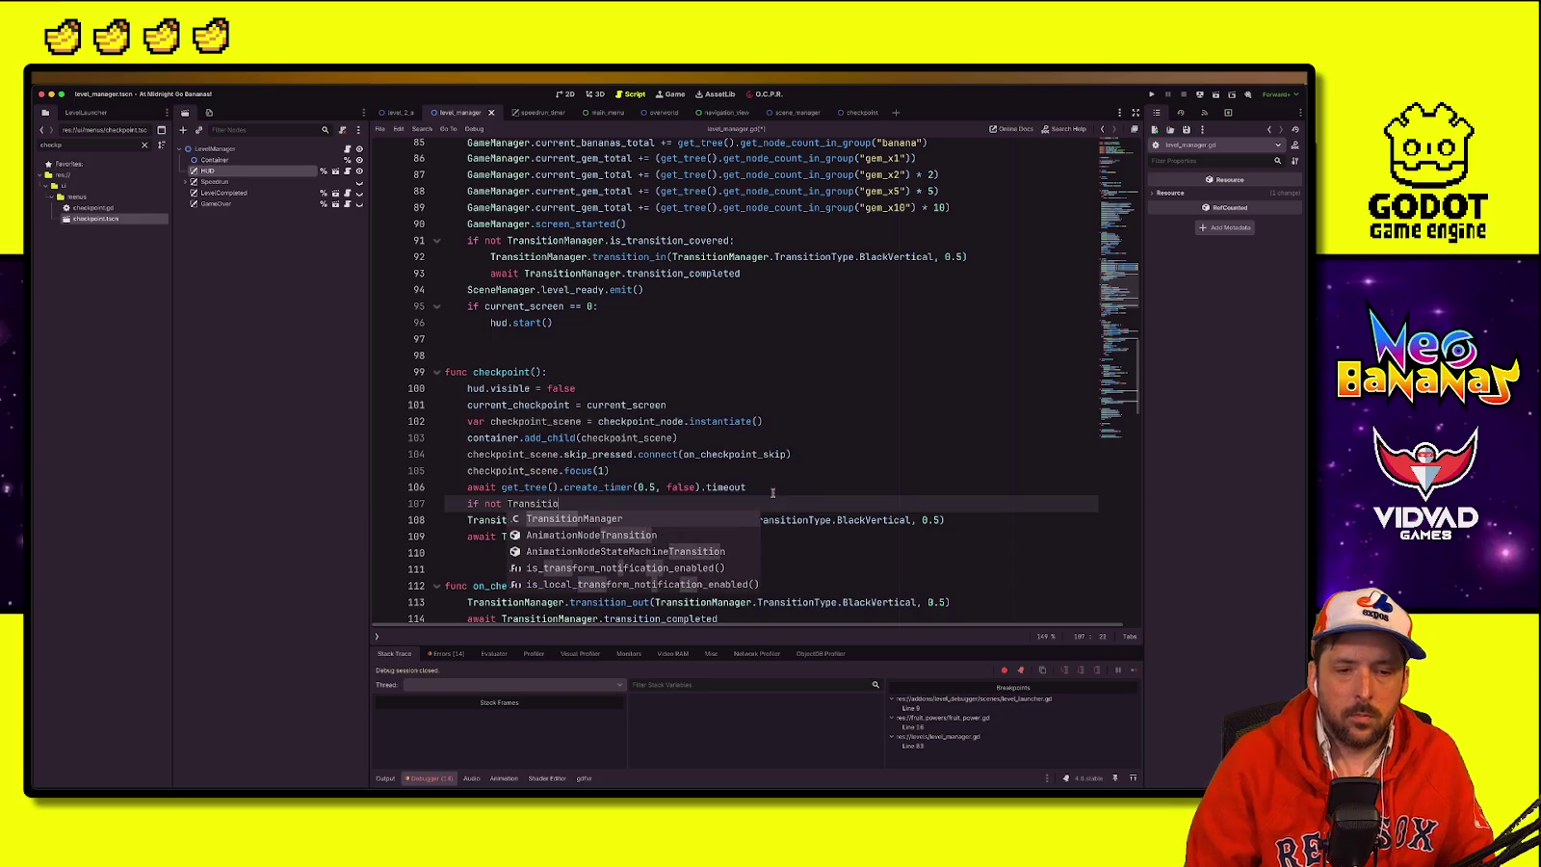
key(Return)
text(.)
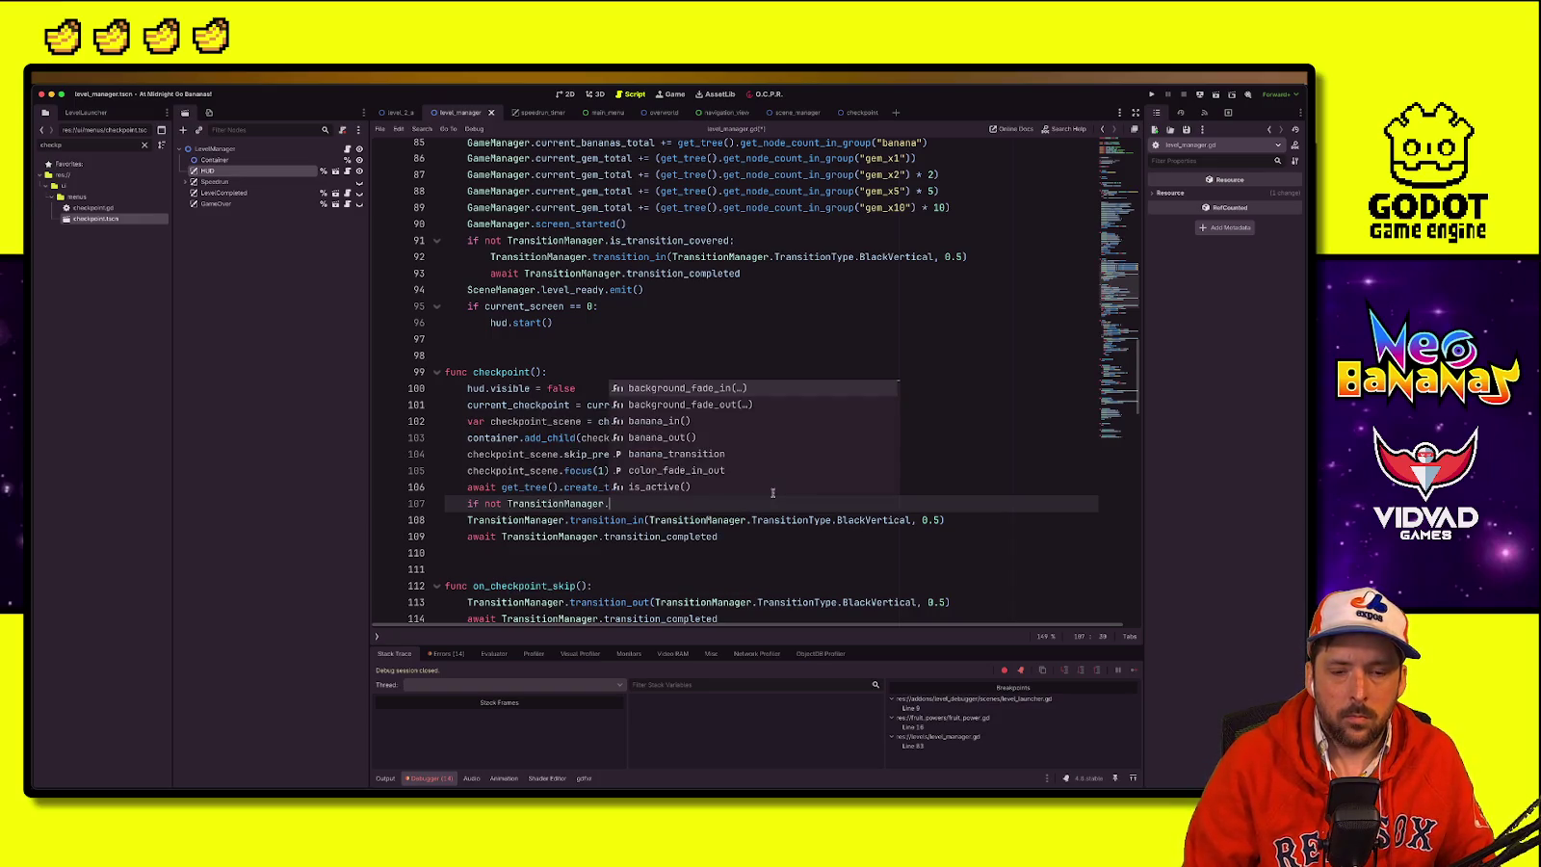
text(tran)
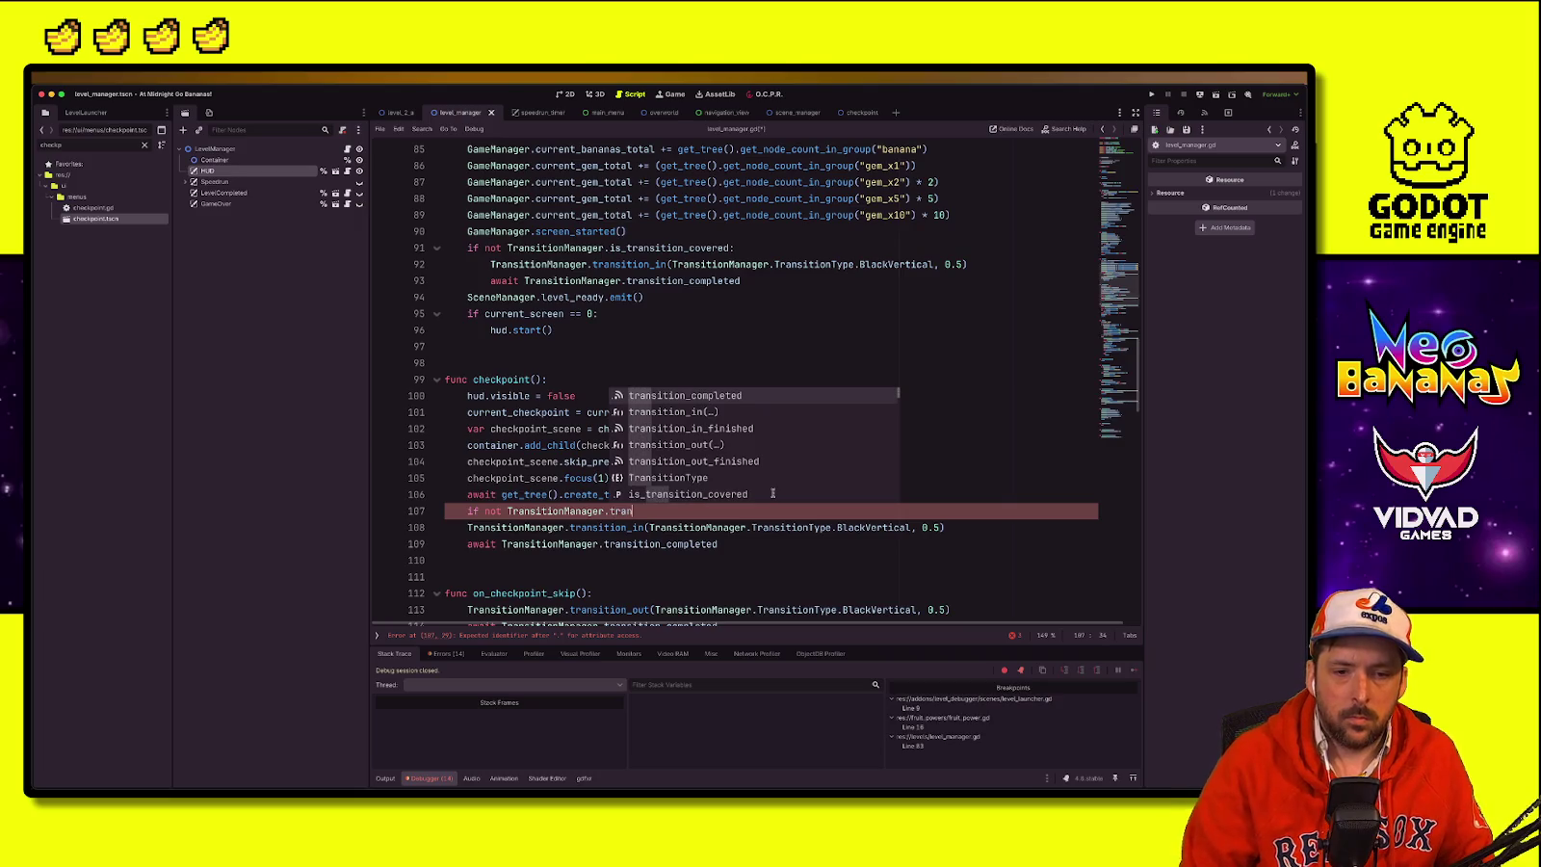
key(Down)
key(Down)
key(Down)
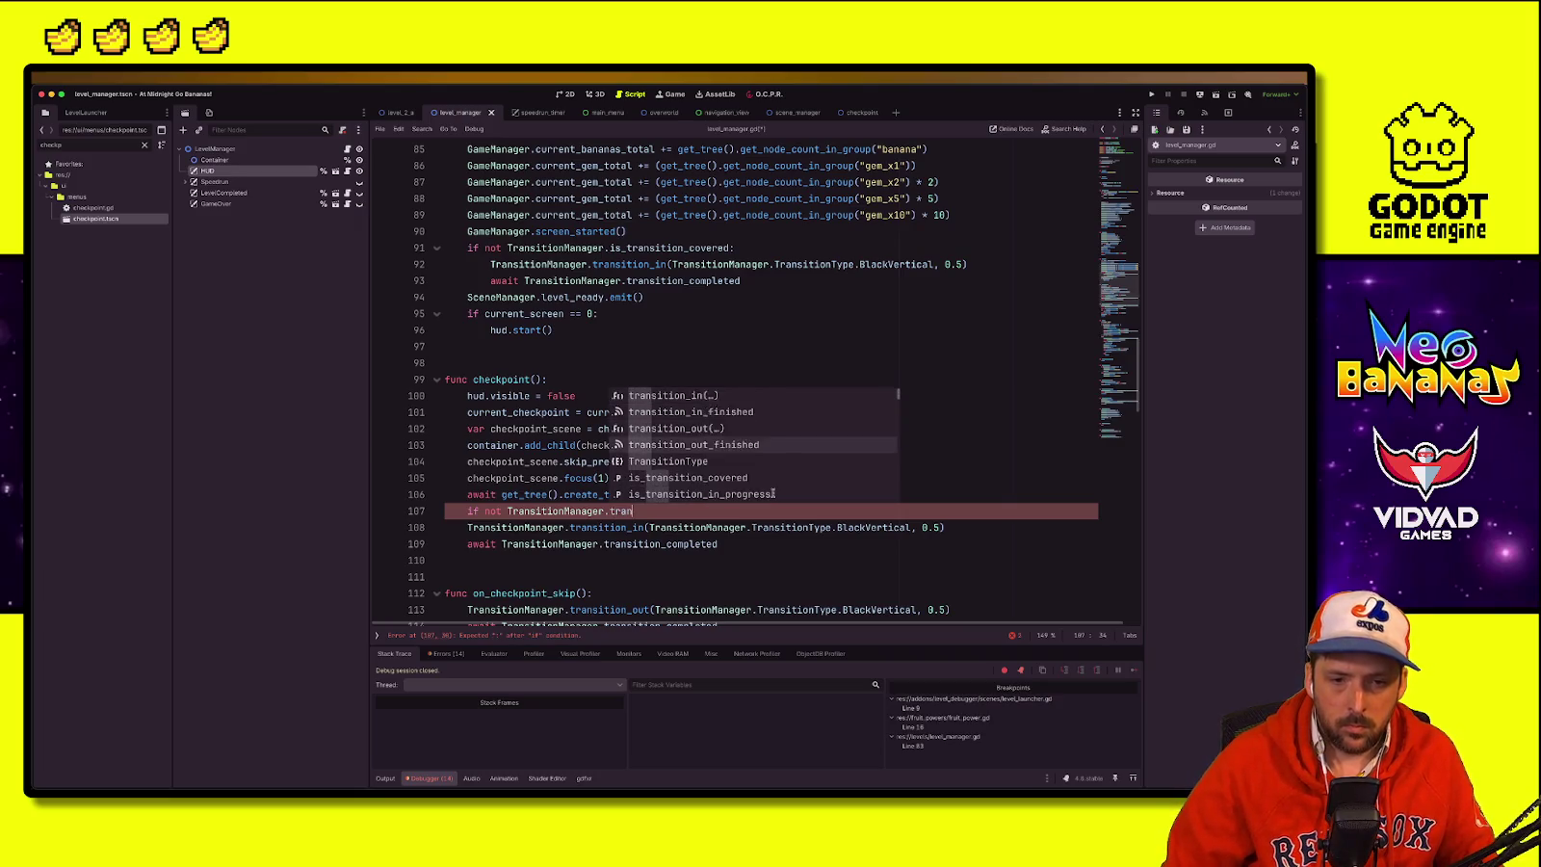
key(Return)
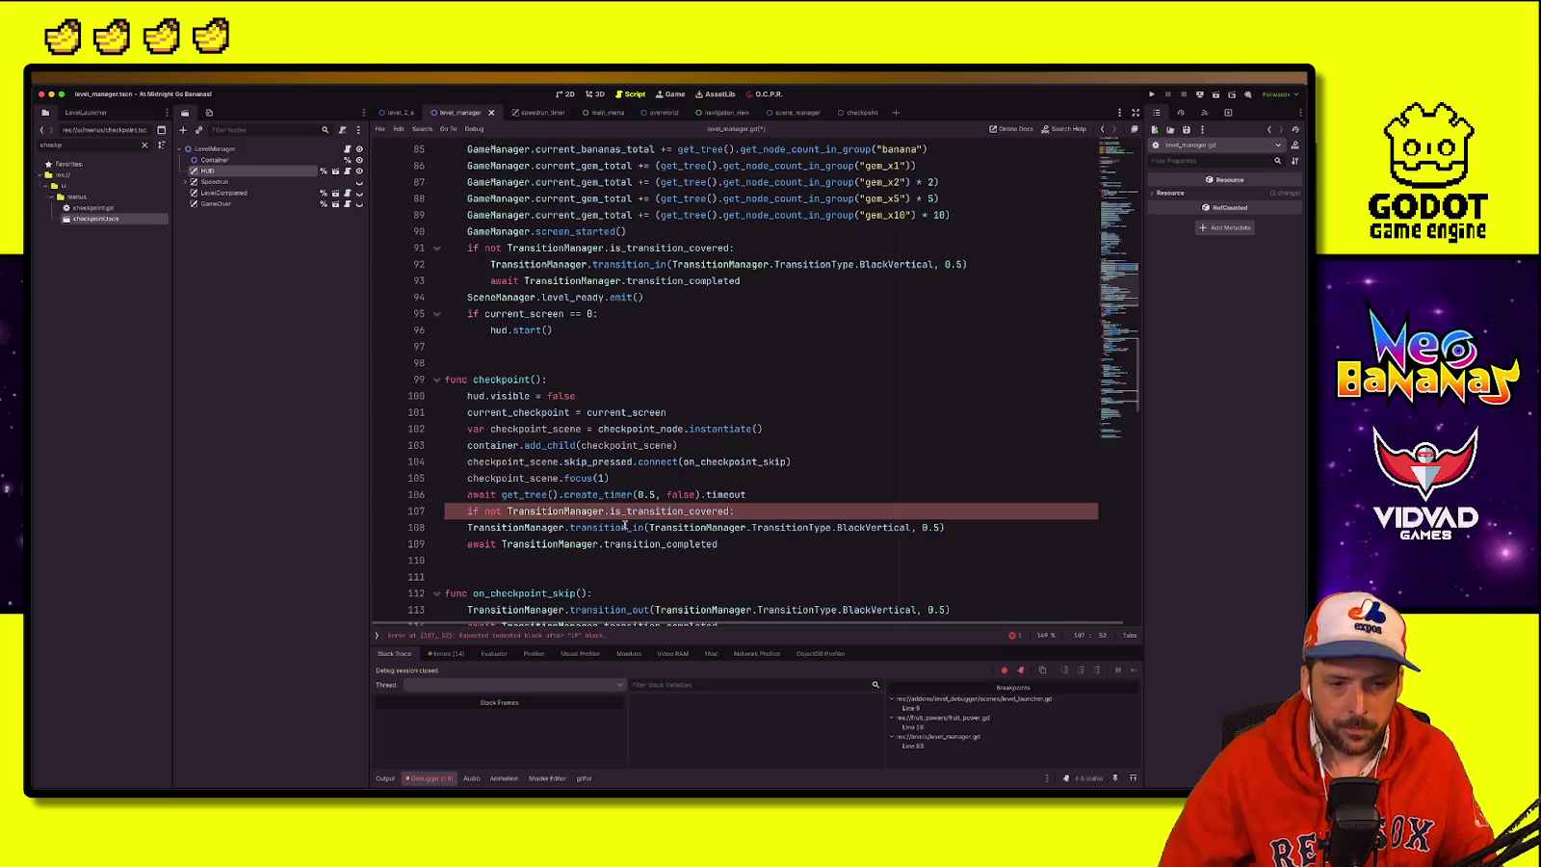
drag(462, 526, 597, 547)
key(Tab)
click(598, 563)
In transition_manager.gd make line 73 true and line 56 false, save, and open level_2_a
click(686, 526)
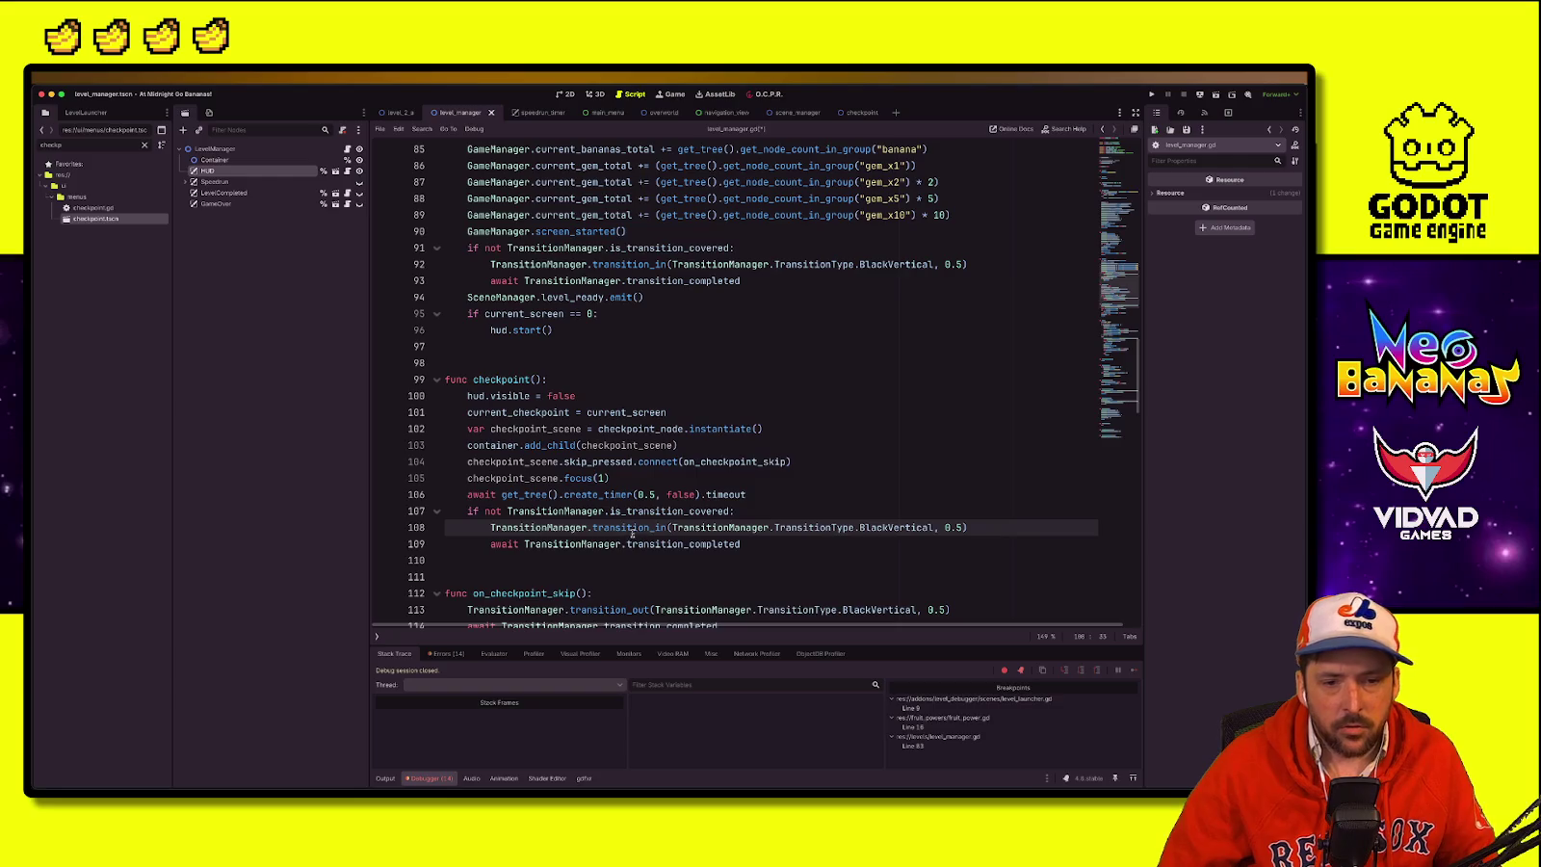
super+click(631, 528)
scroll(648, 483, down, 2)
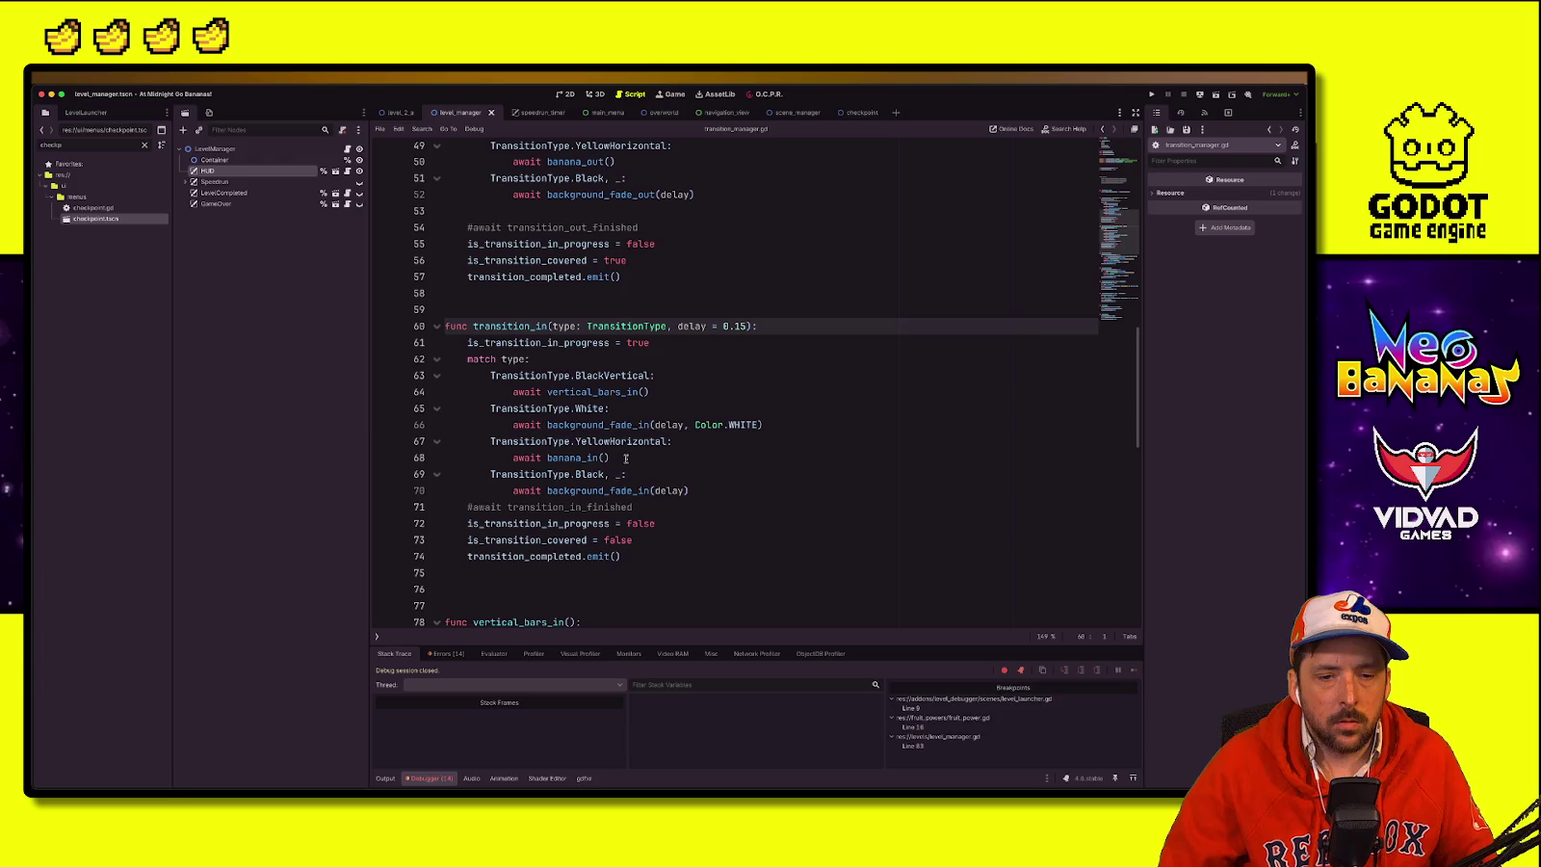
double_click(617, 540)
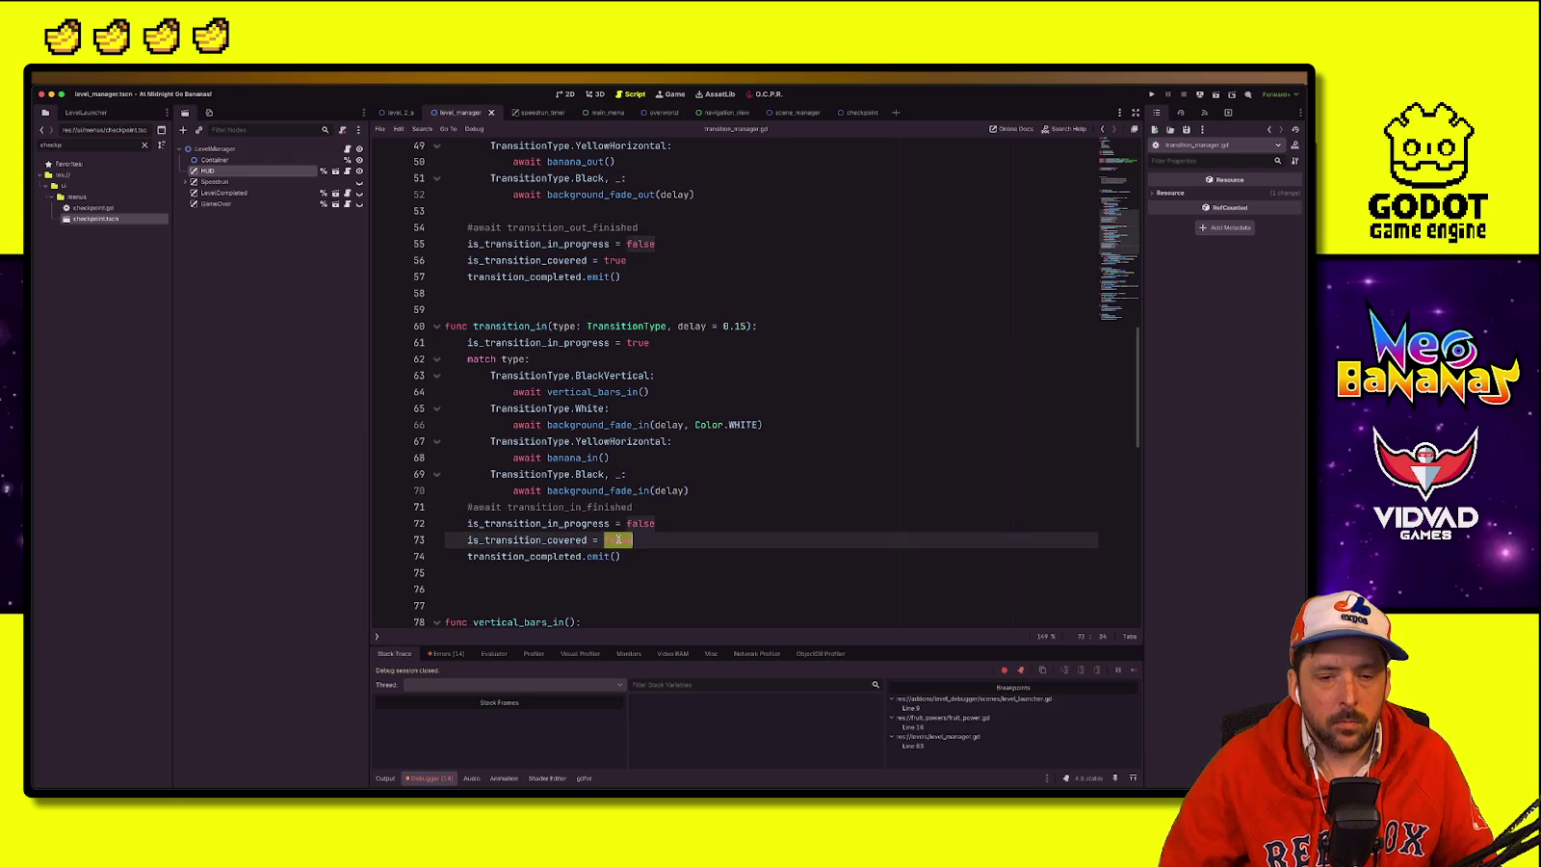
text(true)
double_click(613, 261)
text(fa)
key(ctrl+s)
click(399, 113)
key(Down)
key(Down)
key(Down)
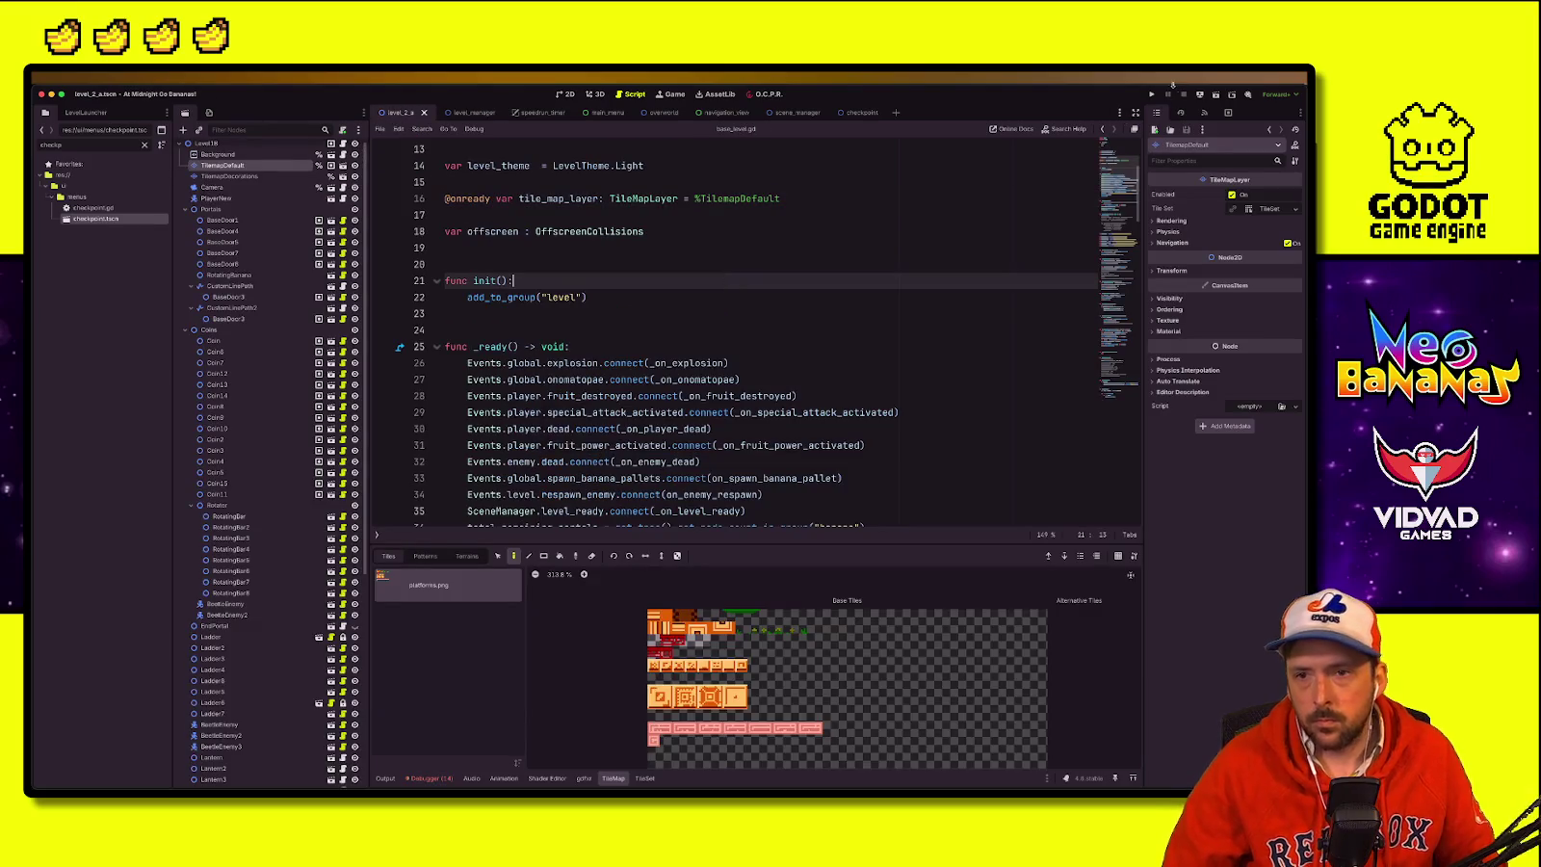
Run the game through the debug menu and intro, then continue past the start() breakpoint
click(1152, 97)
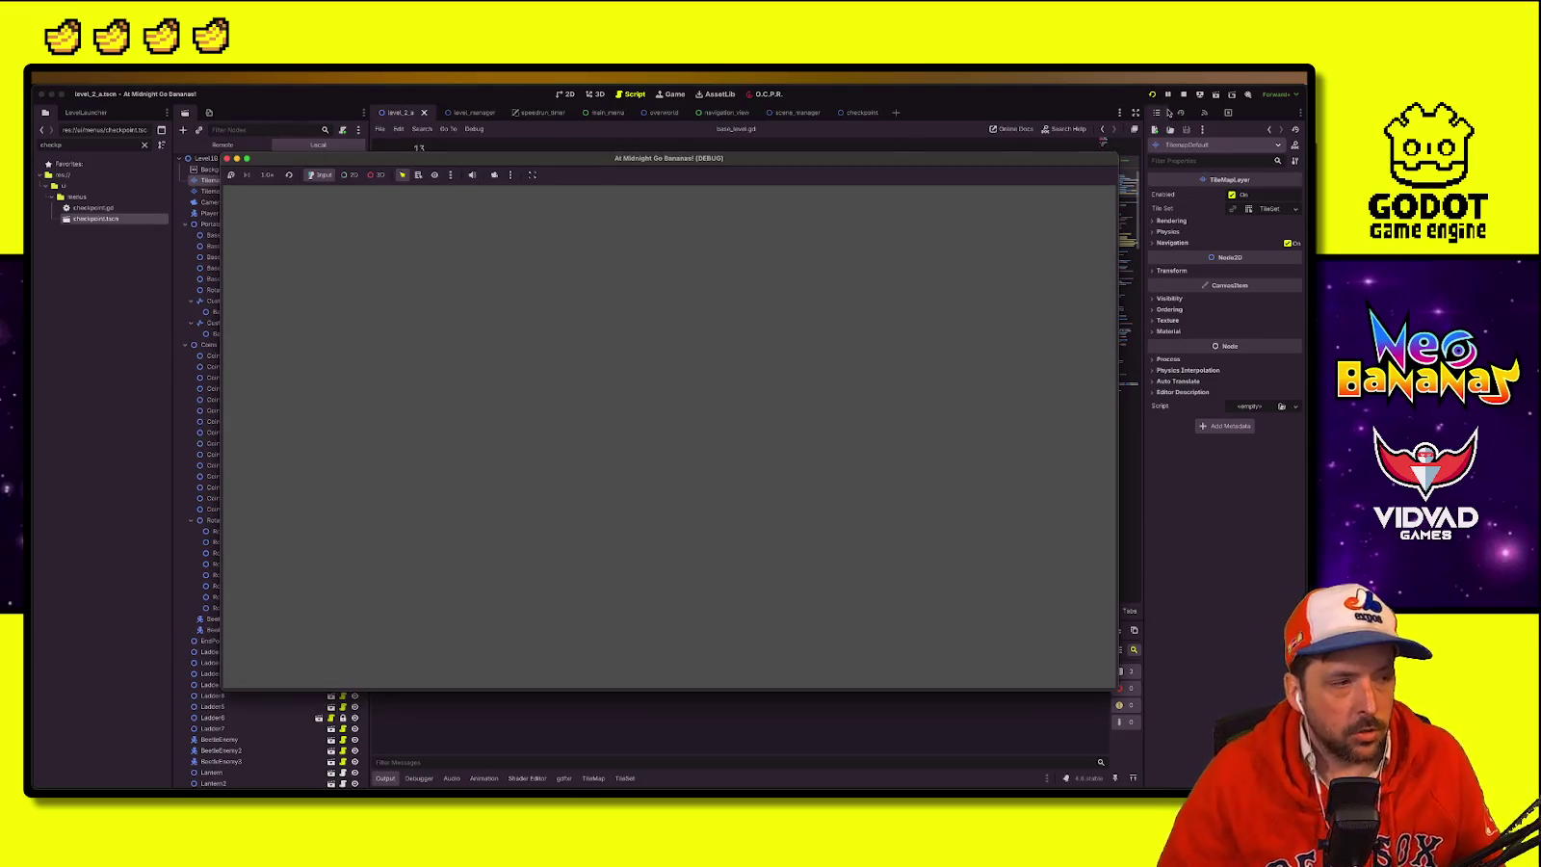
key(Down)
key(Down)
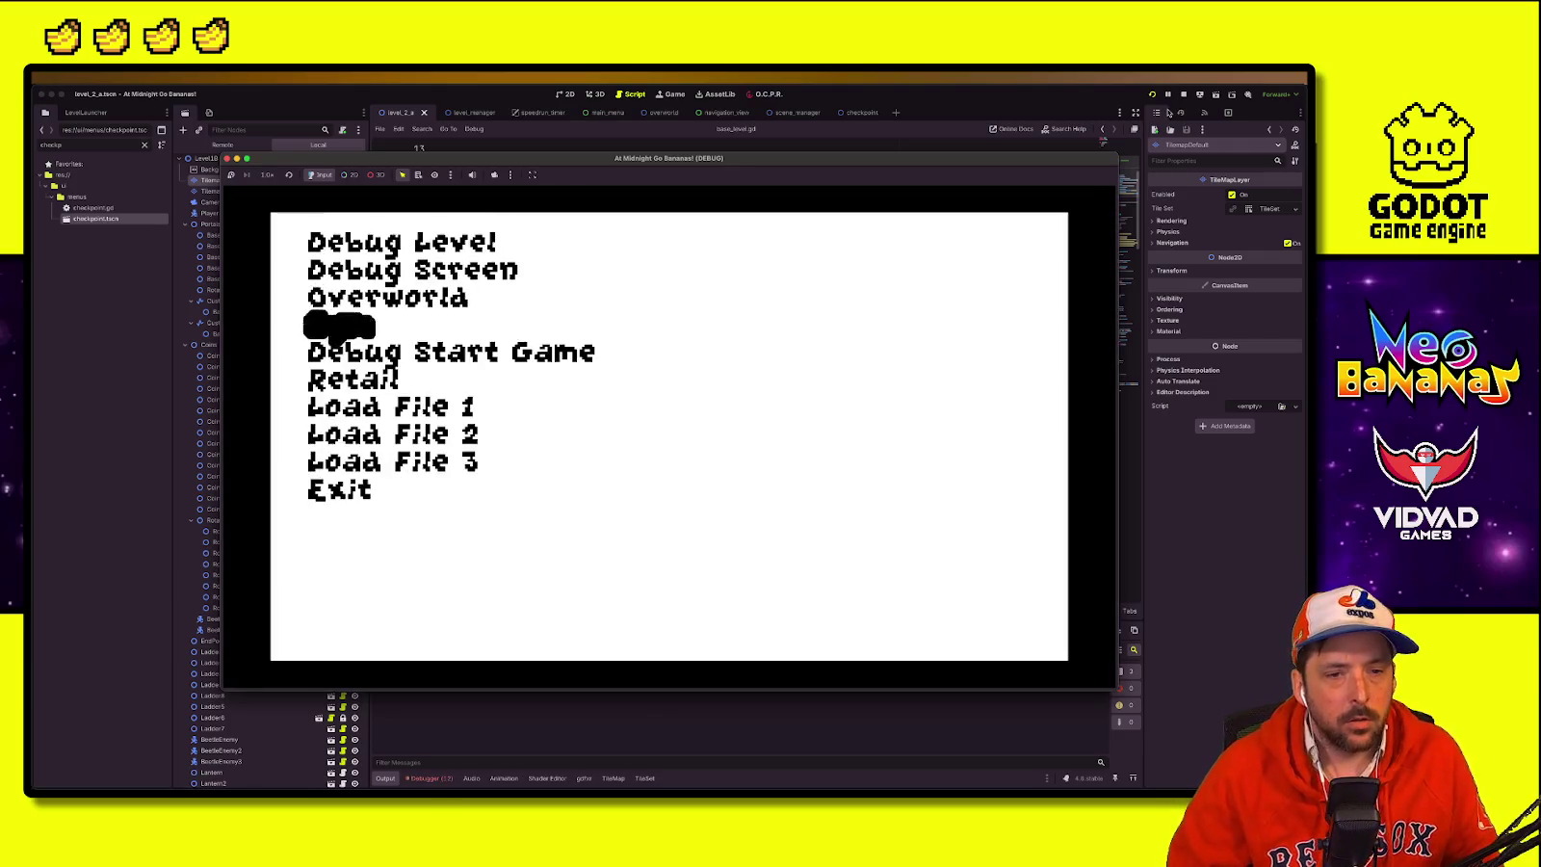
key(Return)
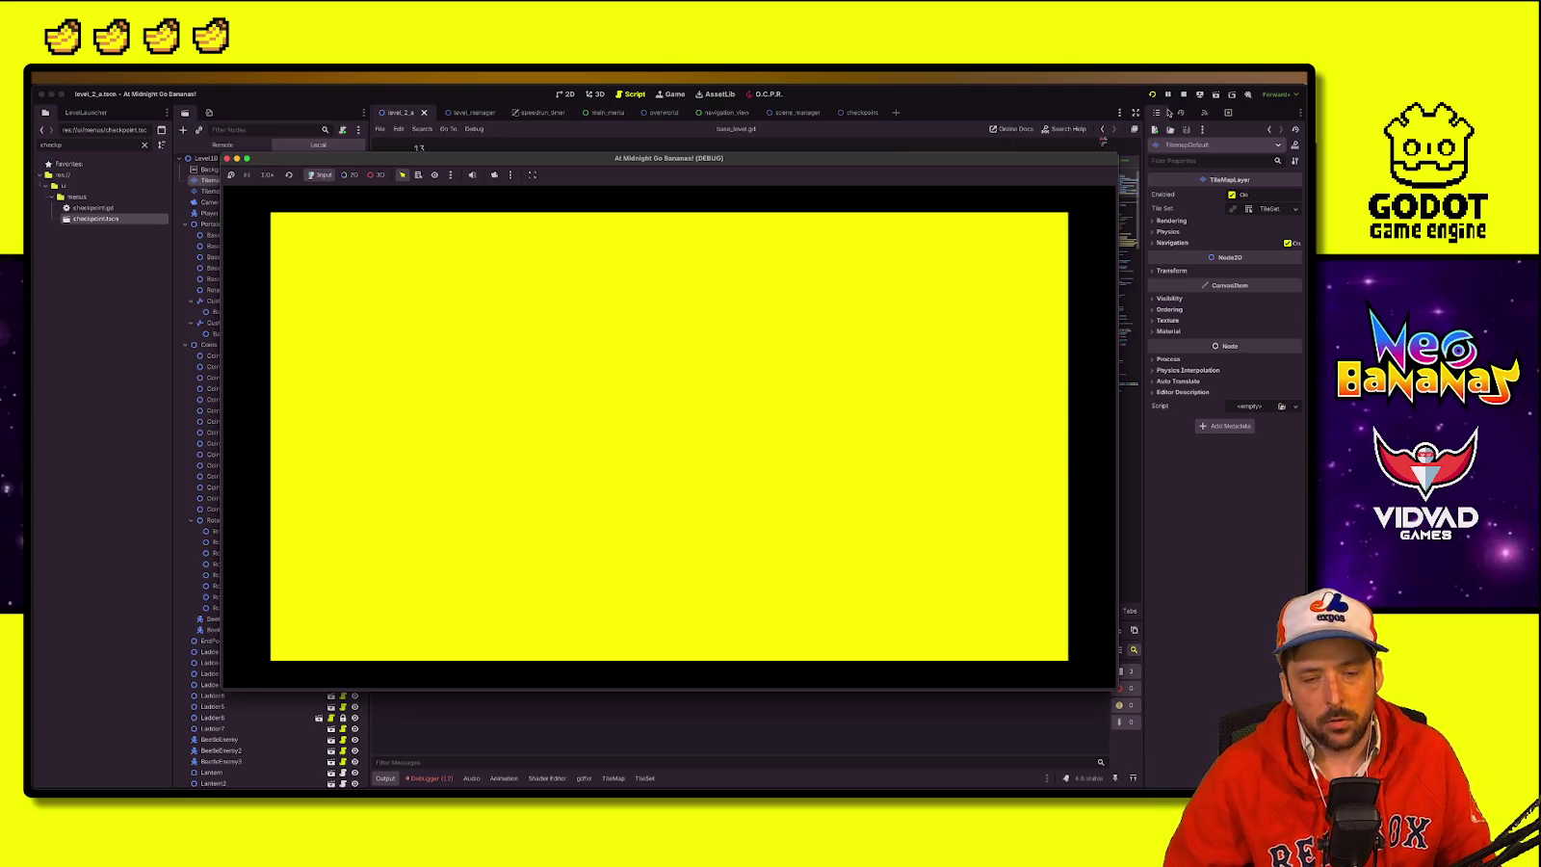
key(Return)
key(Return)
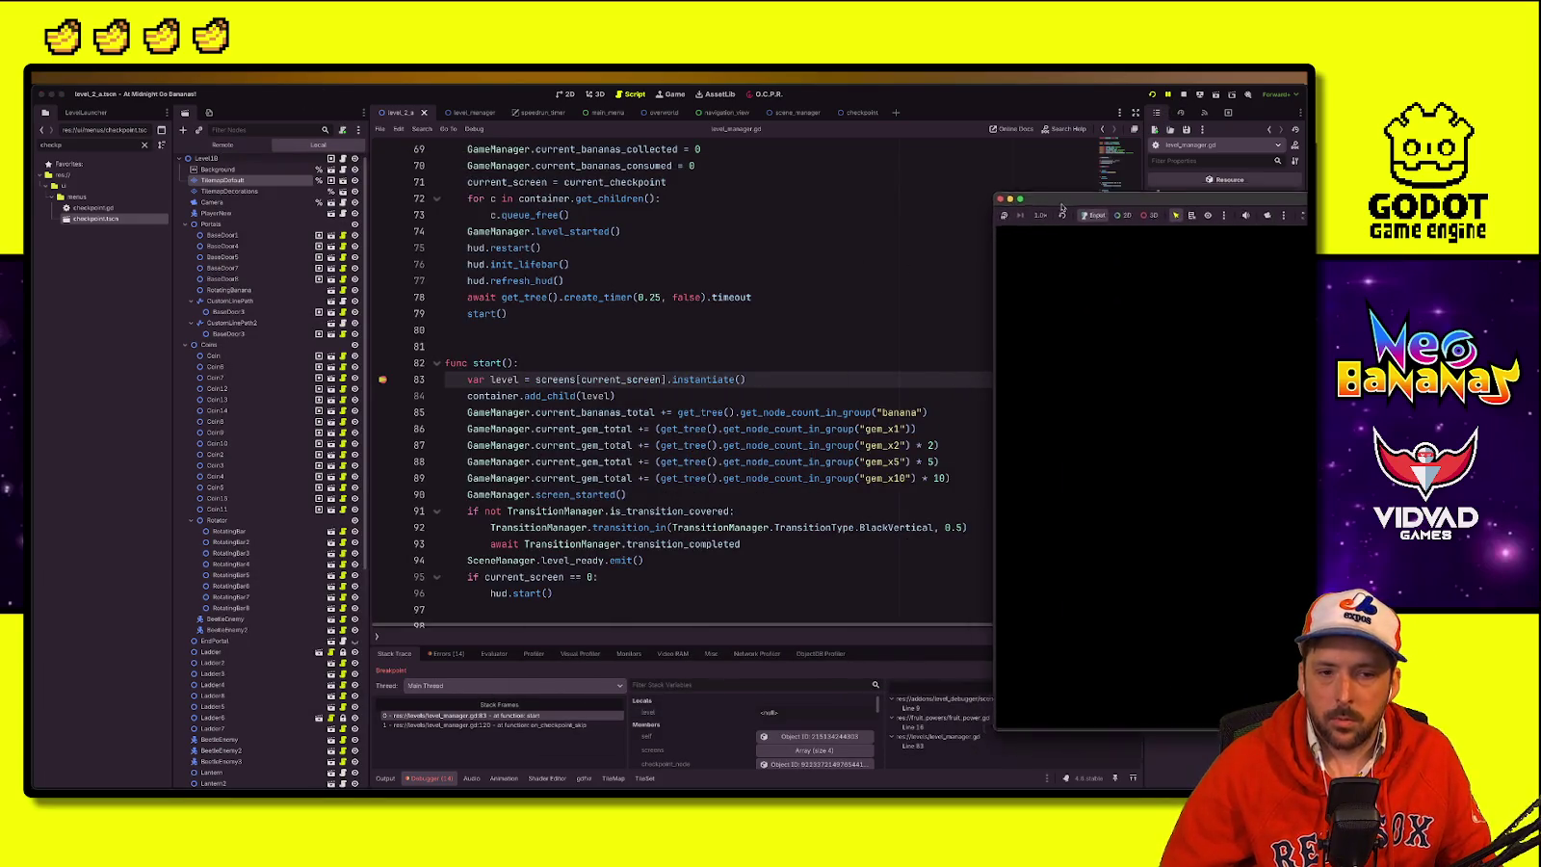
click(1133, 671)
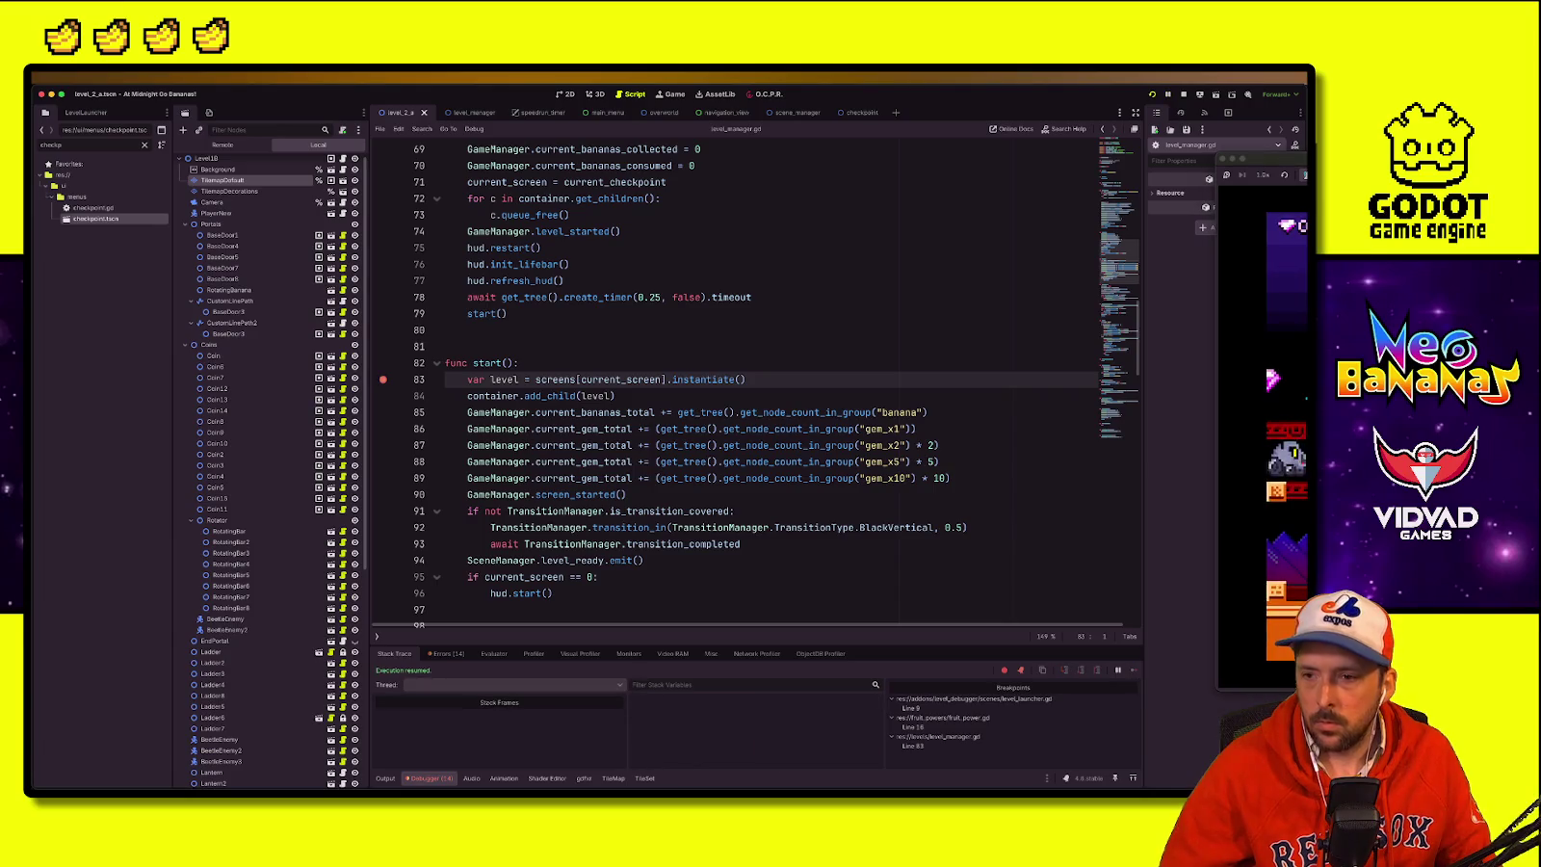
Pause the game, quit to the hub map, and stop the debug run
drag(896, 170, 558, 179)
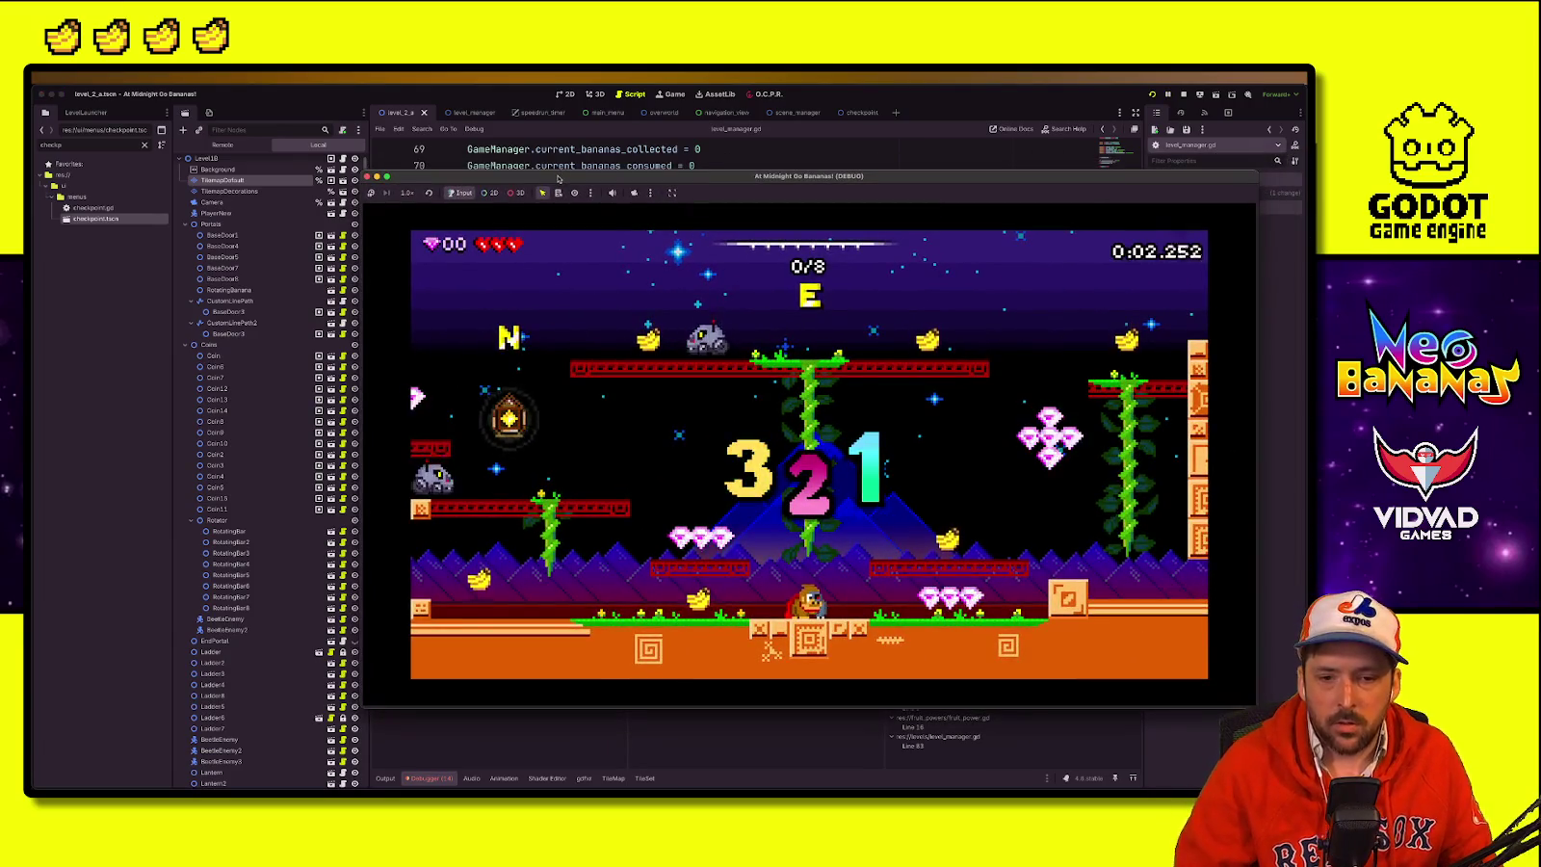
key(Escape)
key(Down)
key(Down)
key(Down)
key(Return)
key(Return)
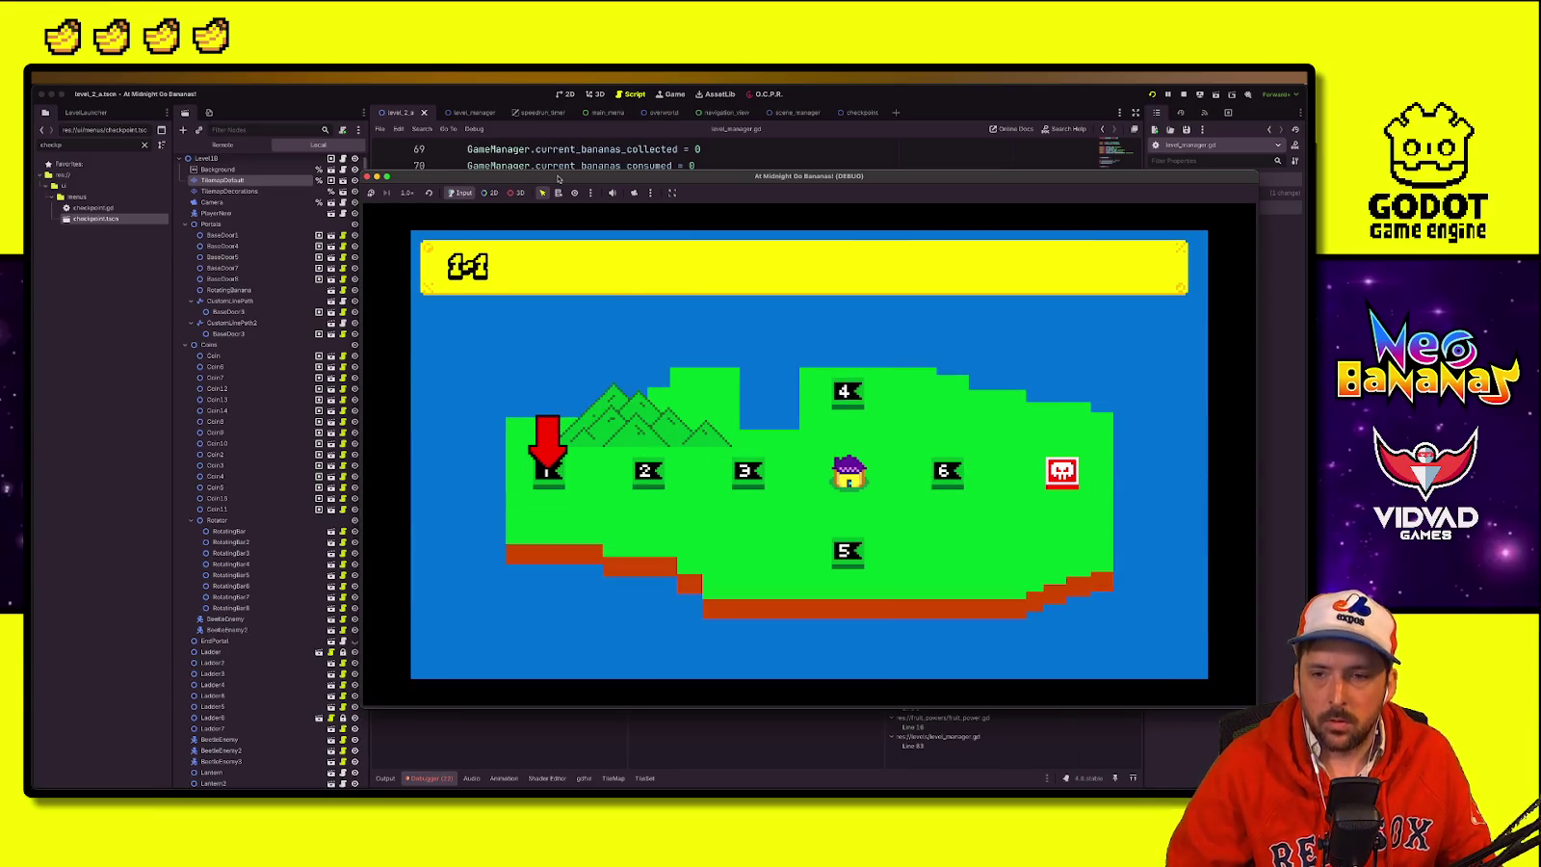
click(1184, 94)
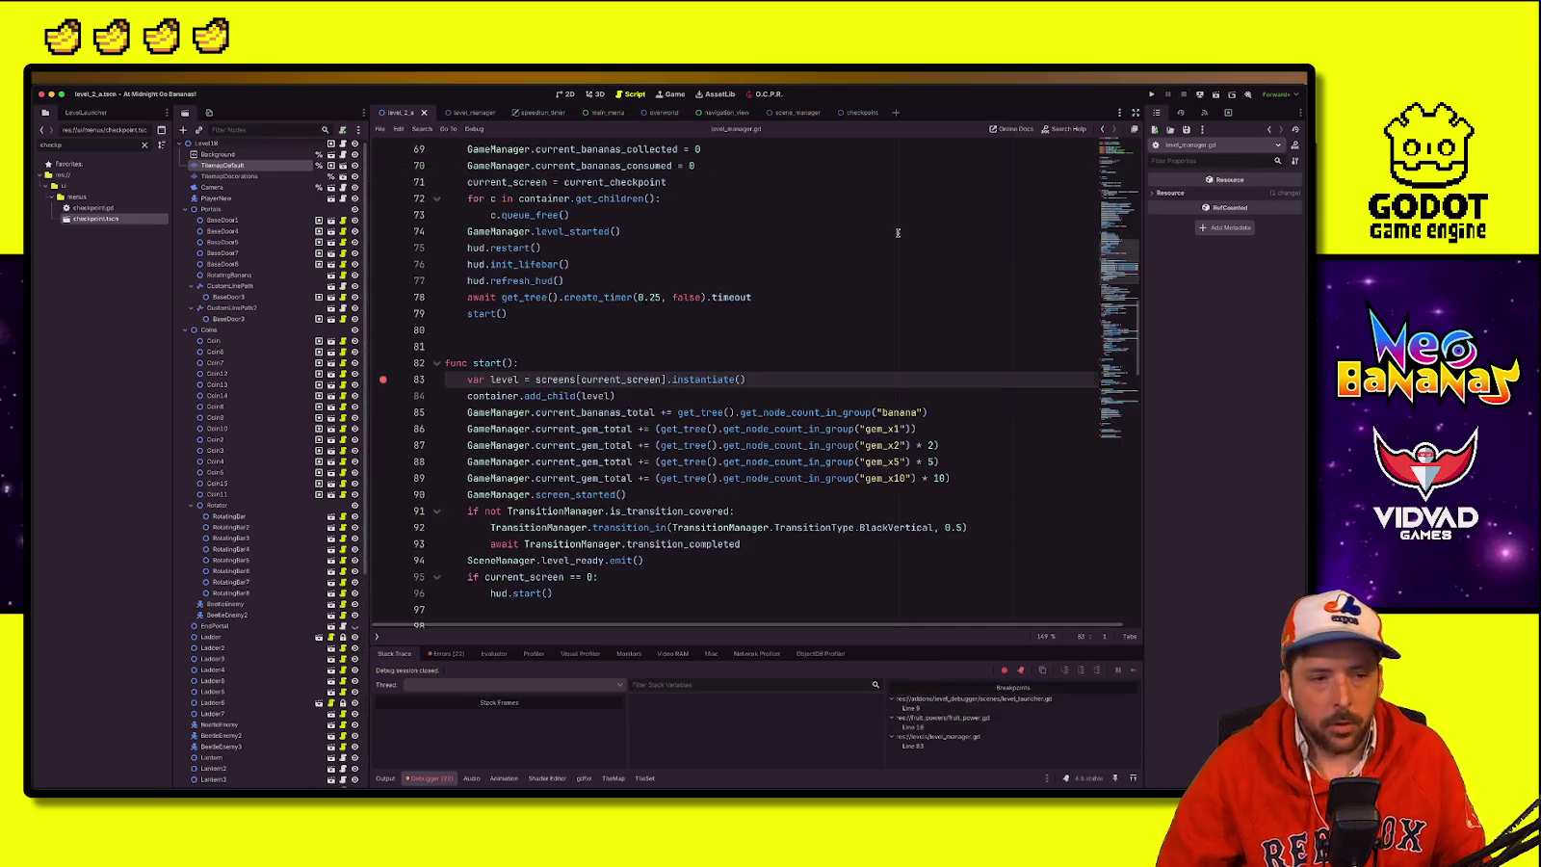
Clear the FileSystem filter and open ui/pause/pause_manager.tscn
click(144, 145)
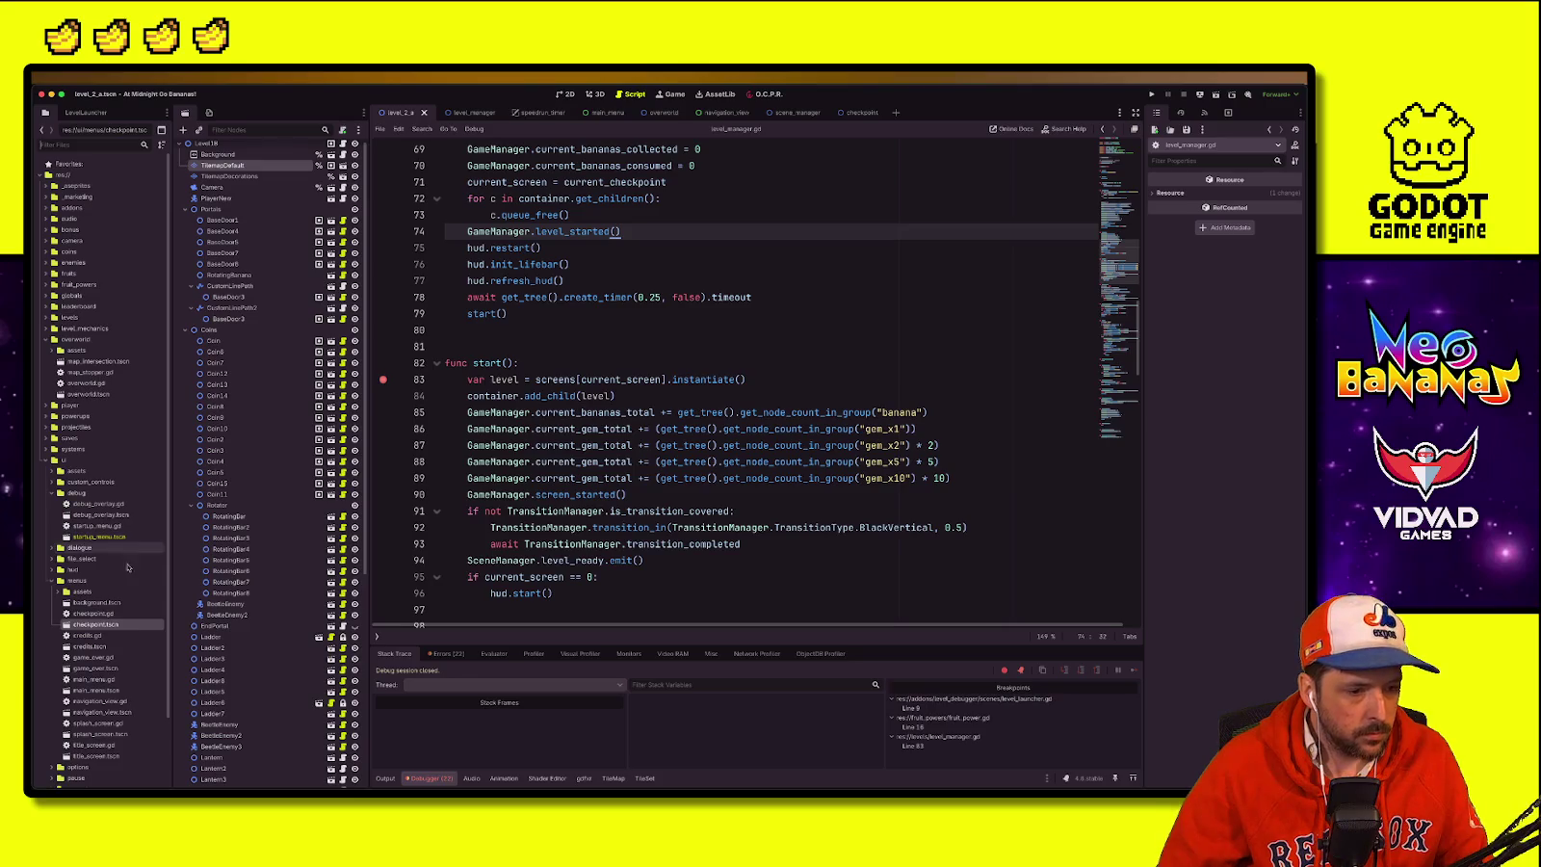
scroll(120, 588, down, 2)
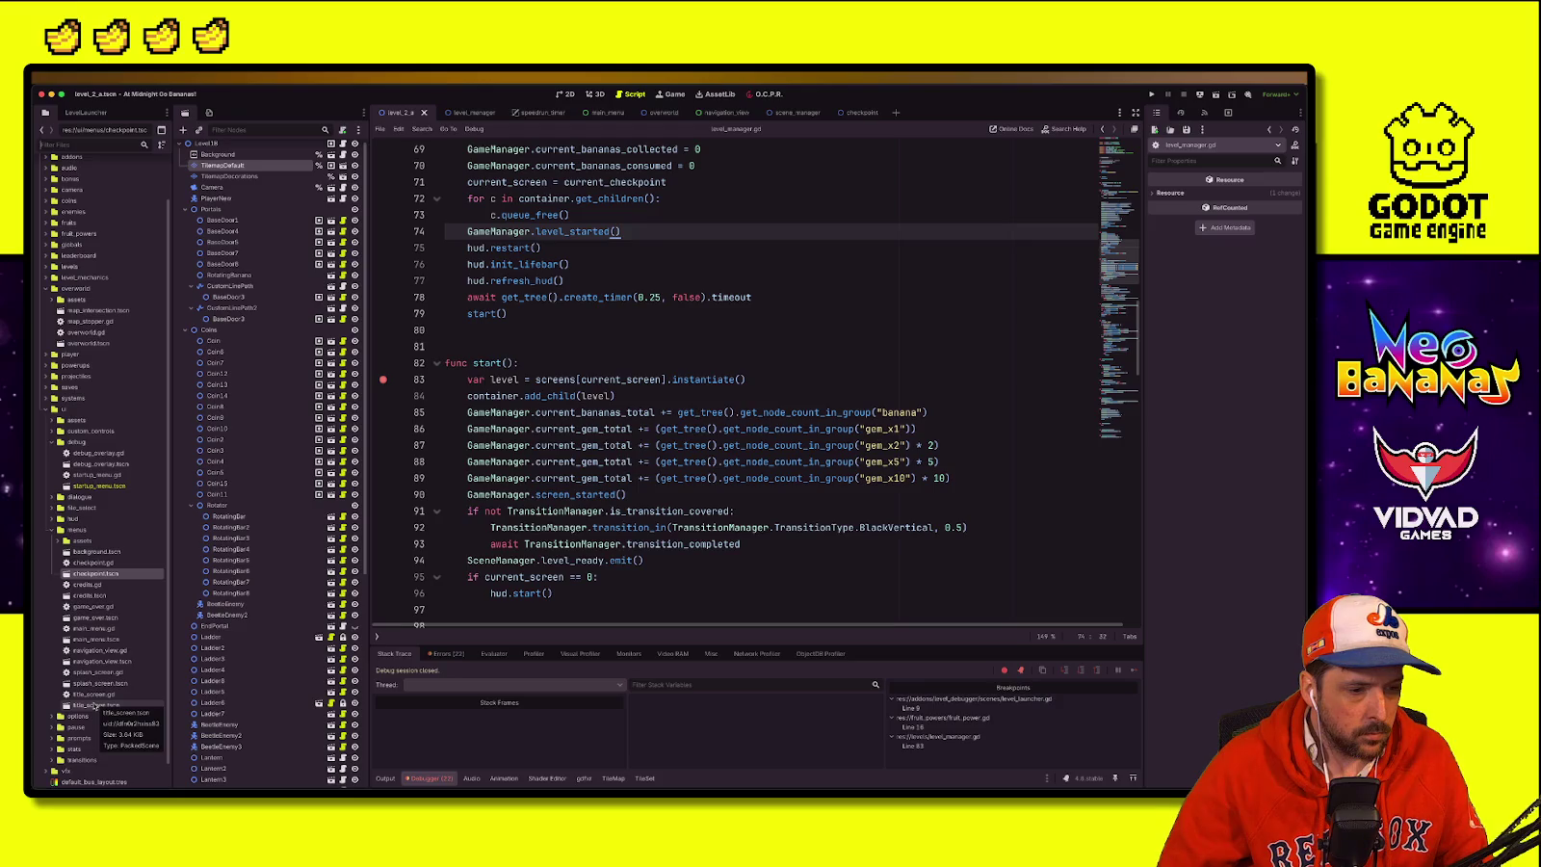
click(51, 728)
scroll(87, 732, down, 2)
click(107, 700)
double_click(107, 700)
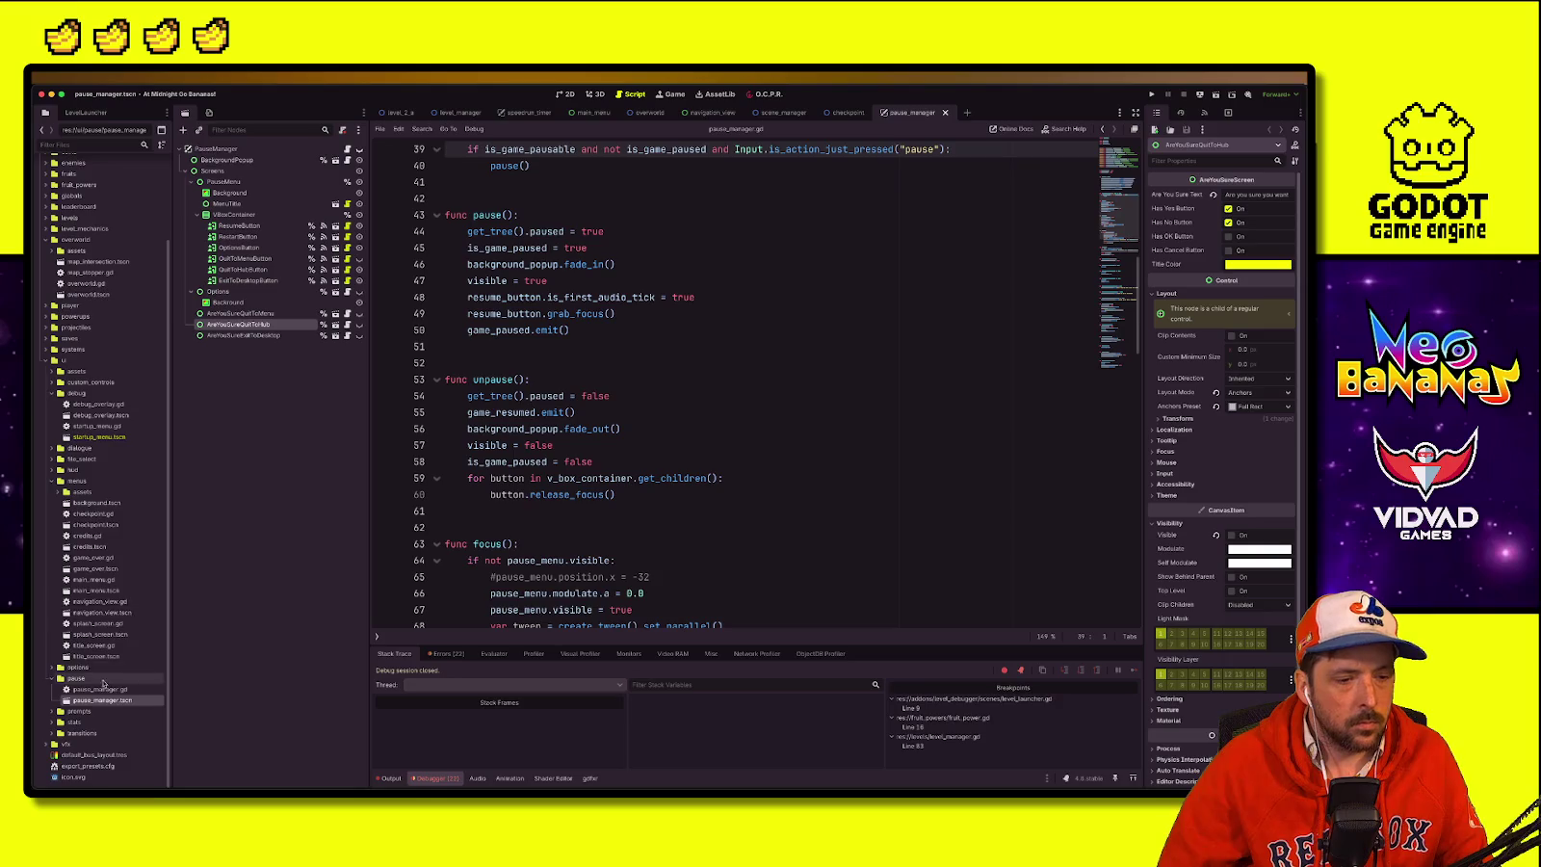
Select a quit button node, save pause_manager.gd, review its code, and relaunch the game
click(245, 270)
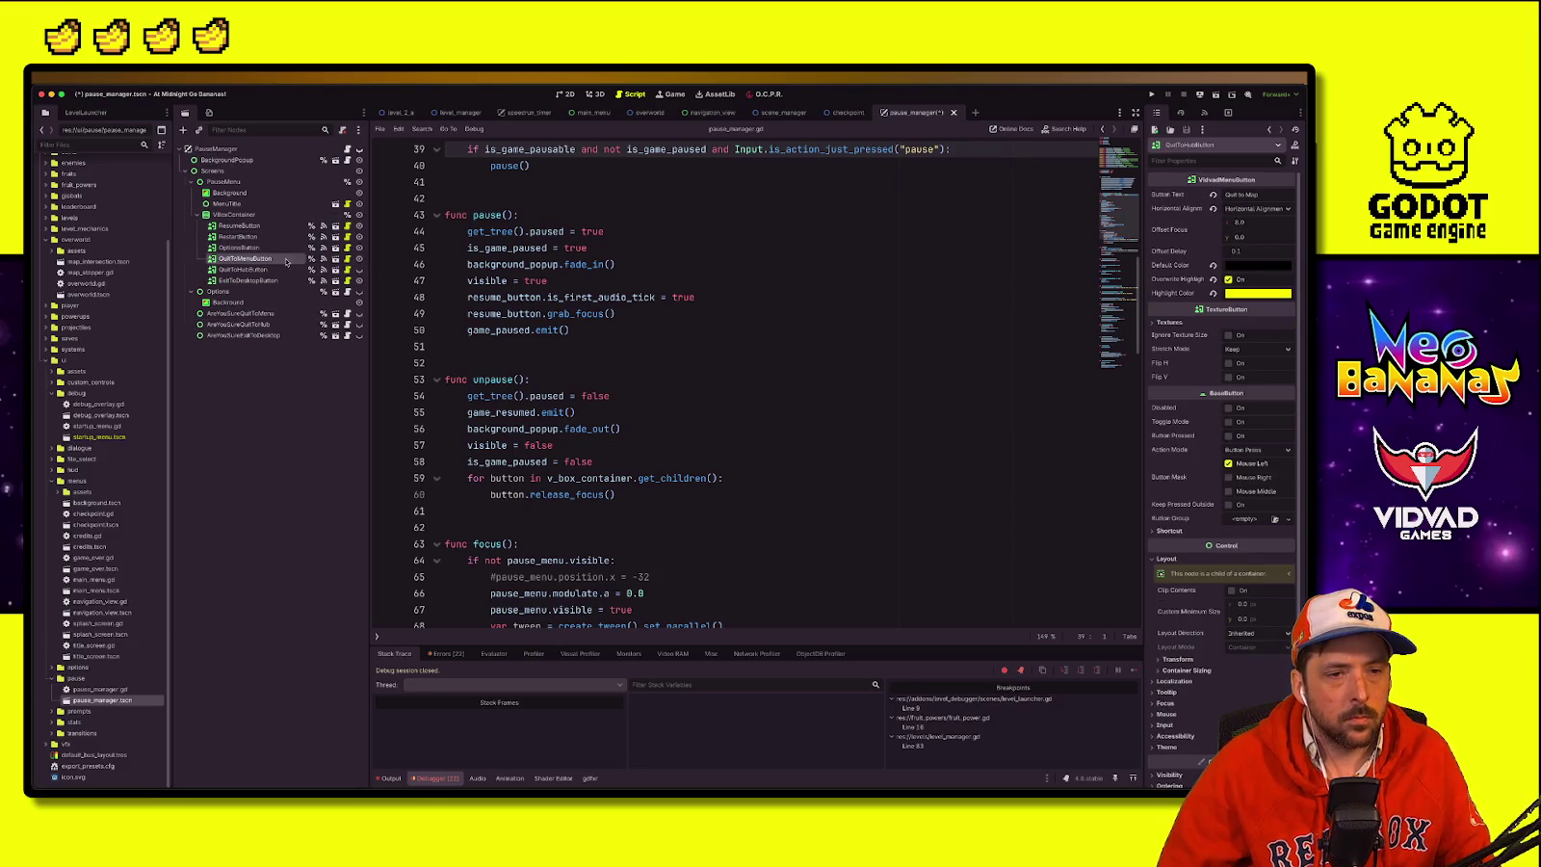
key(ctrl+s)
scroll(676, 411, down, 10)
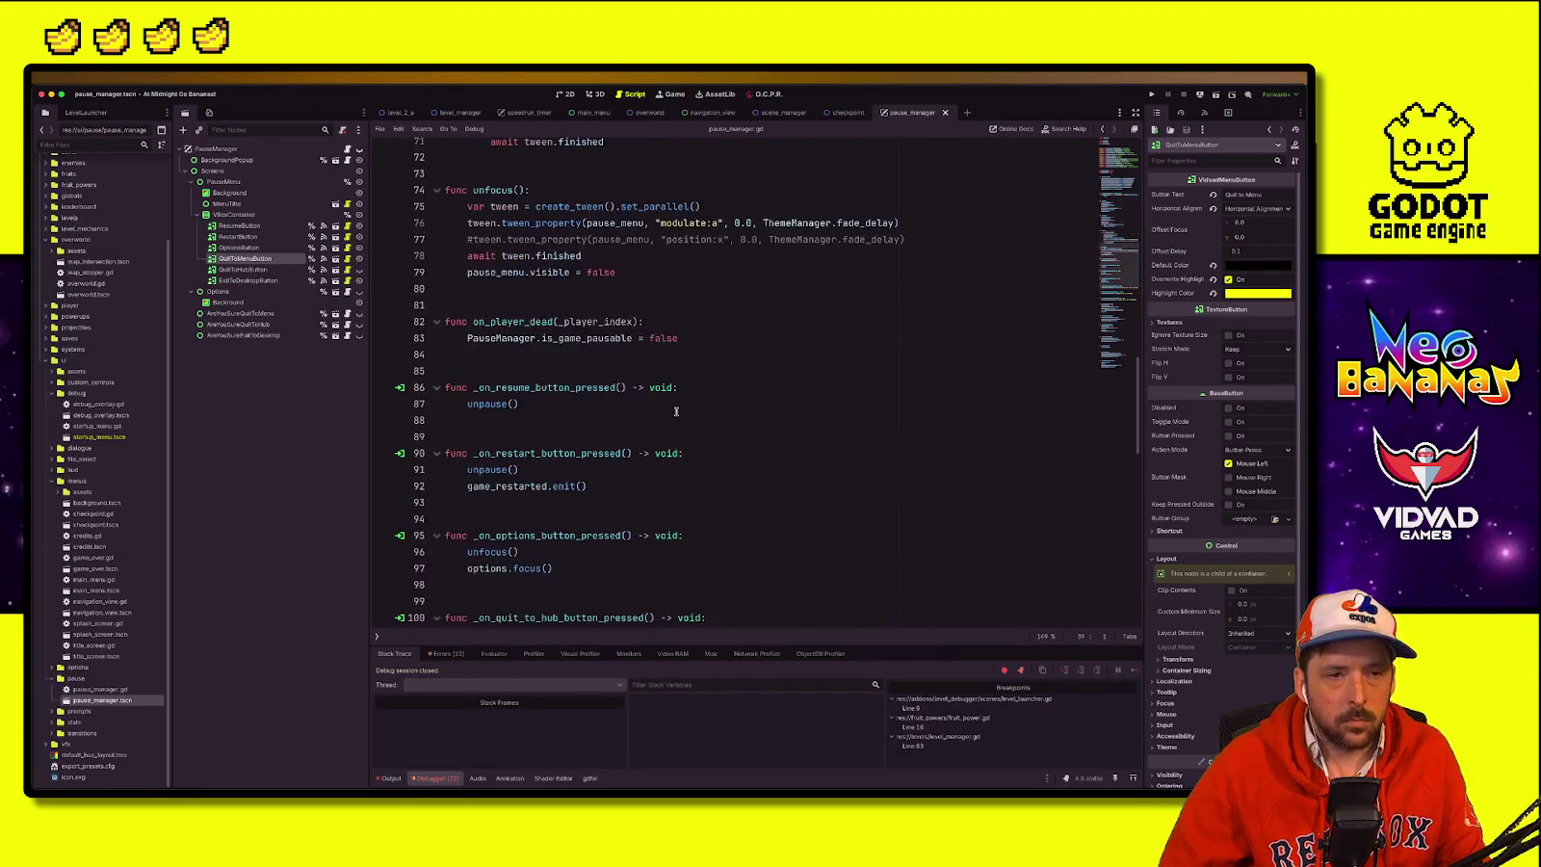
click(535, 328)
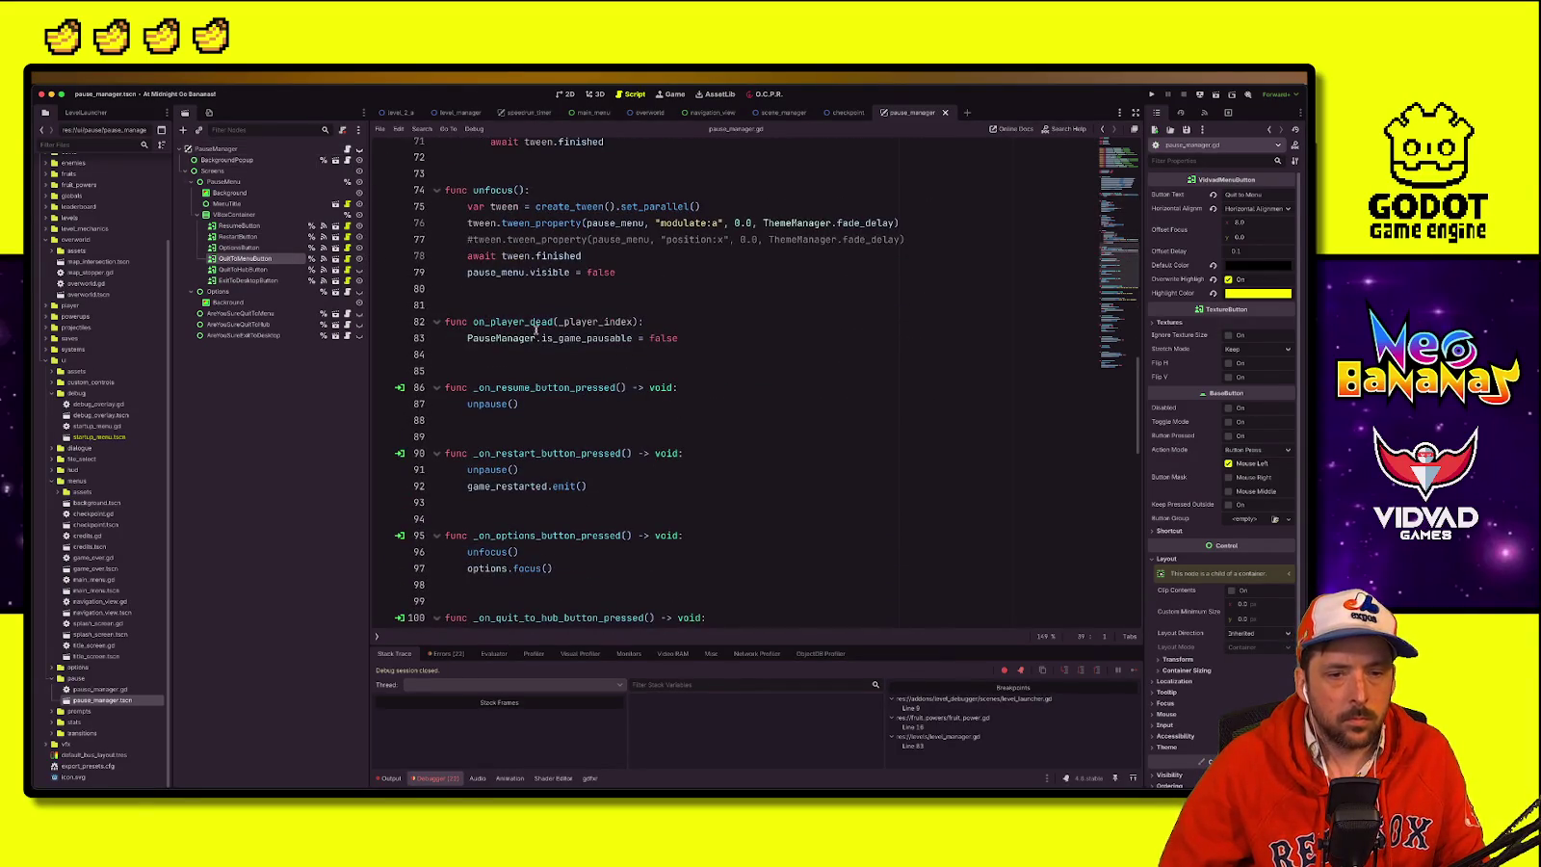
scroll(578, 369, down, 5)
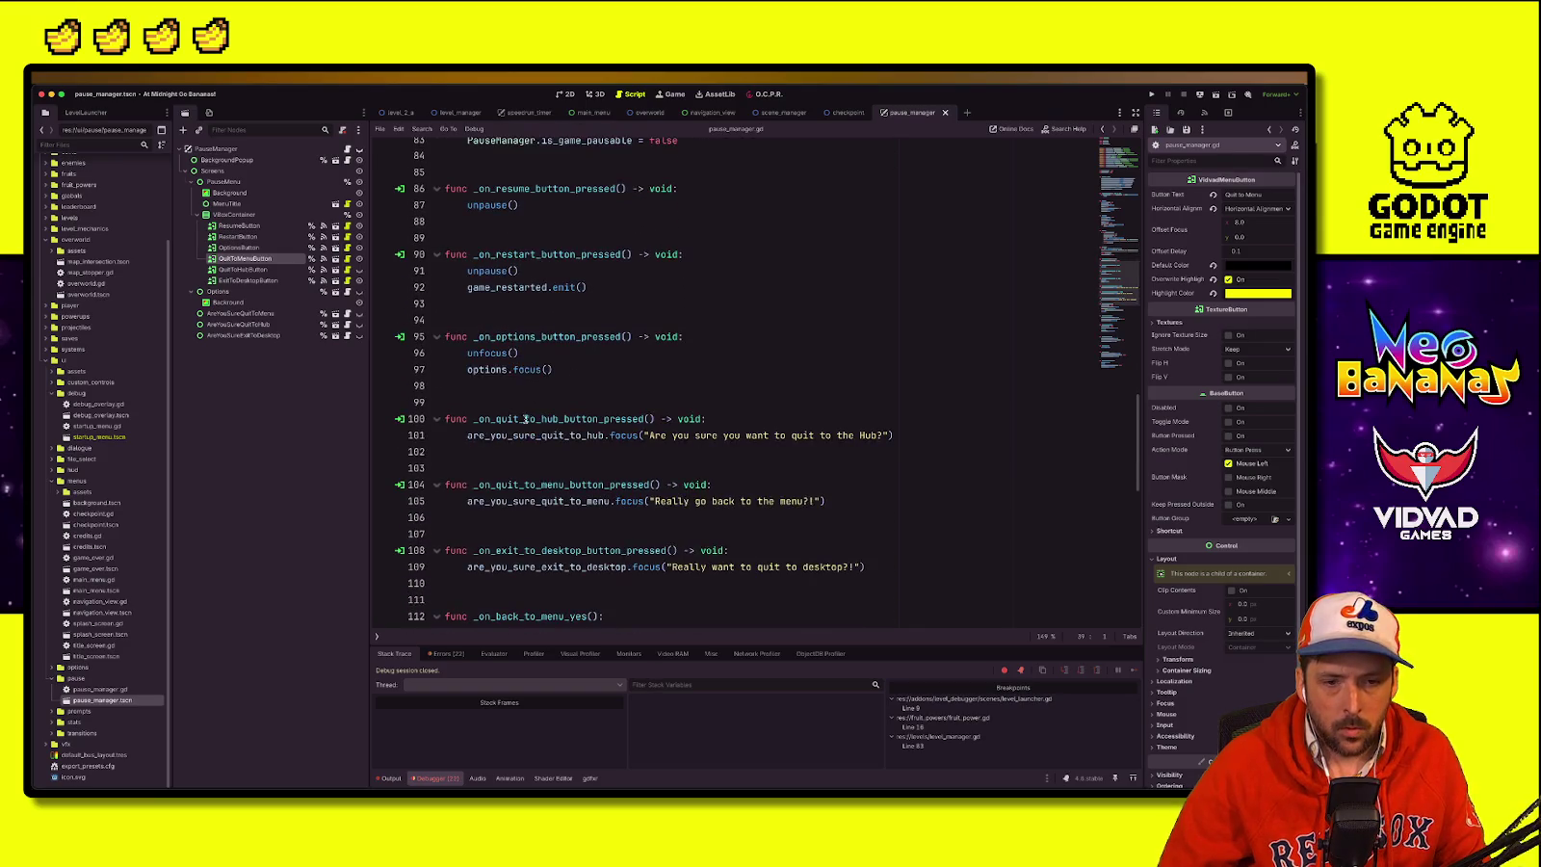
scroll(556, 421, down, 1)
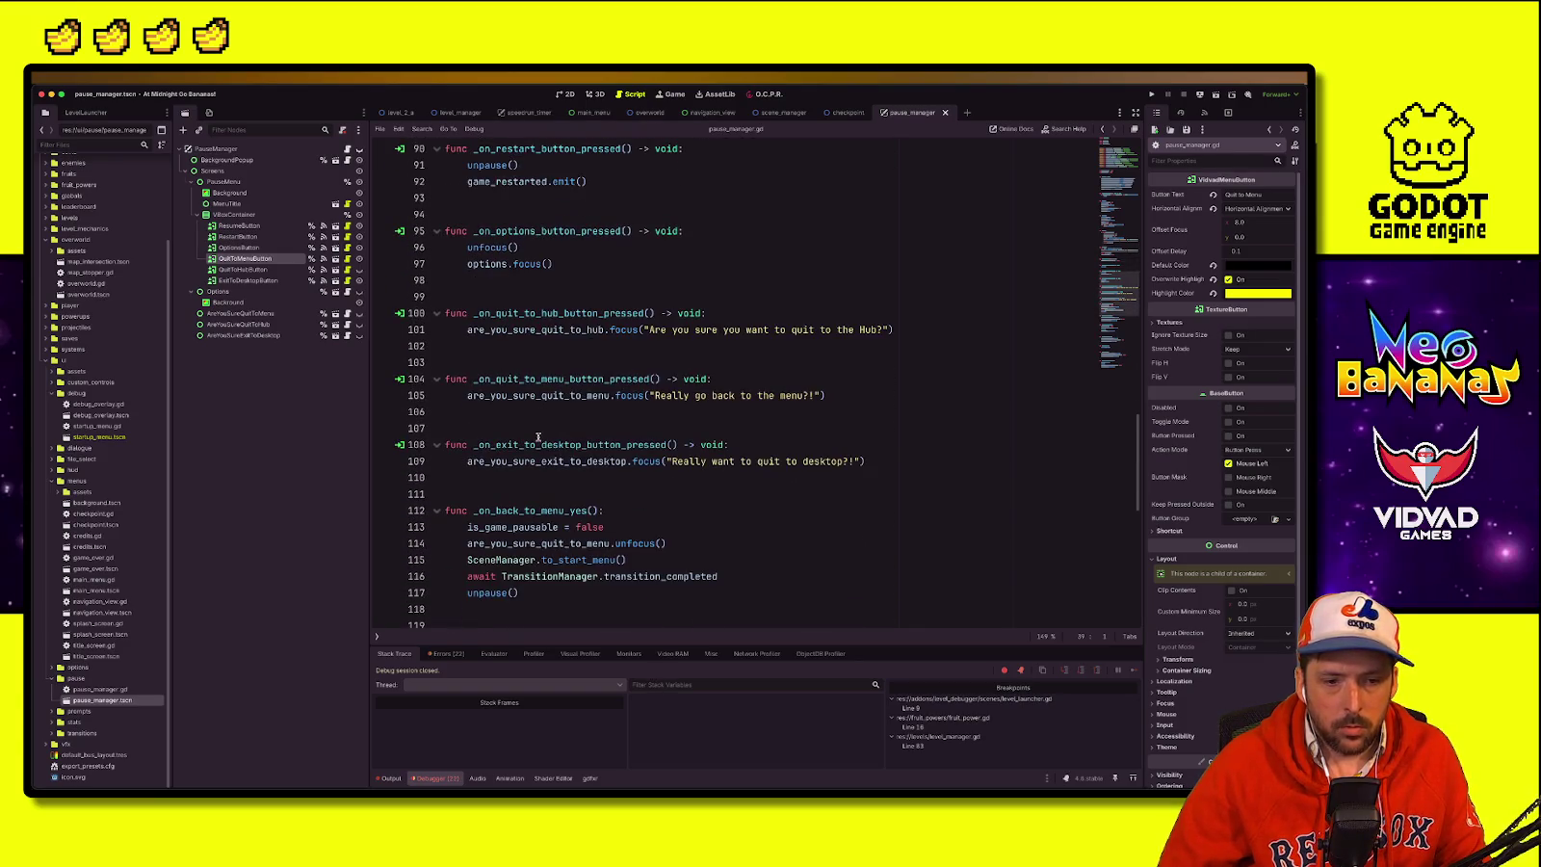
scroll(510, 424, down, 2)
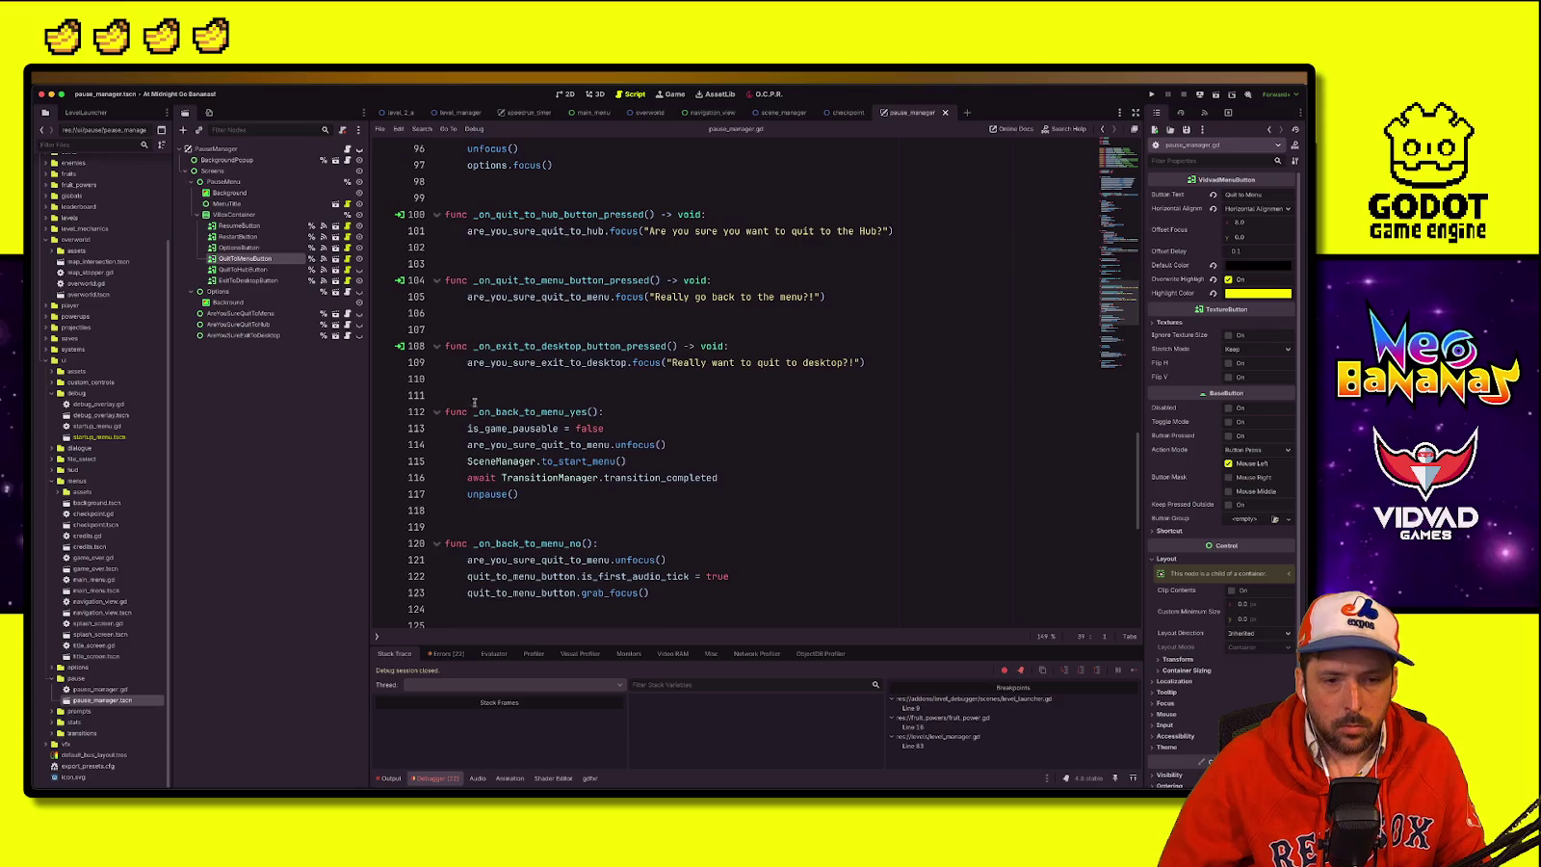
click(1151, 96)
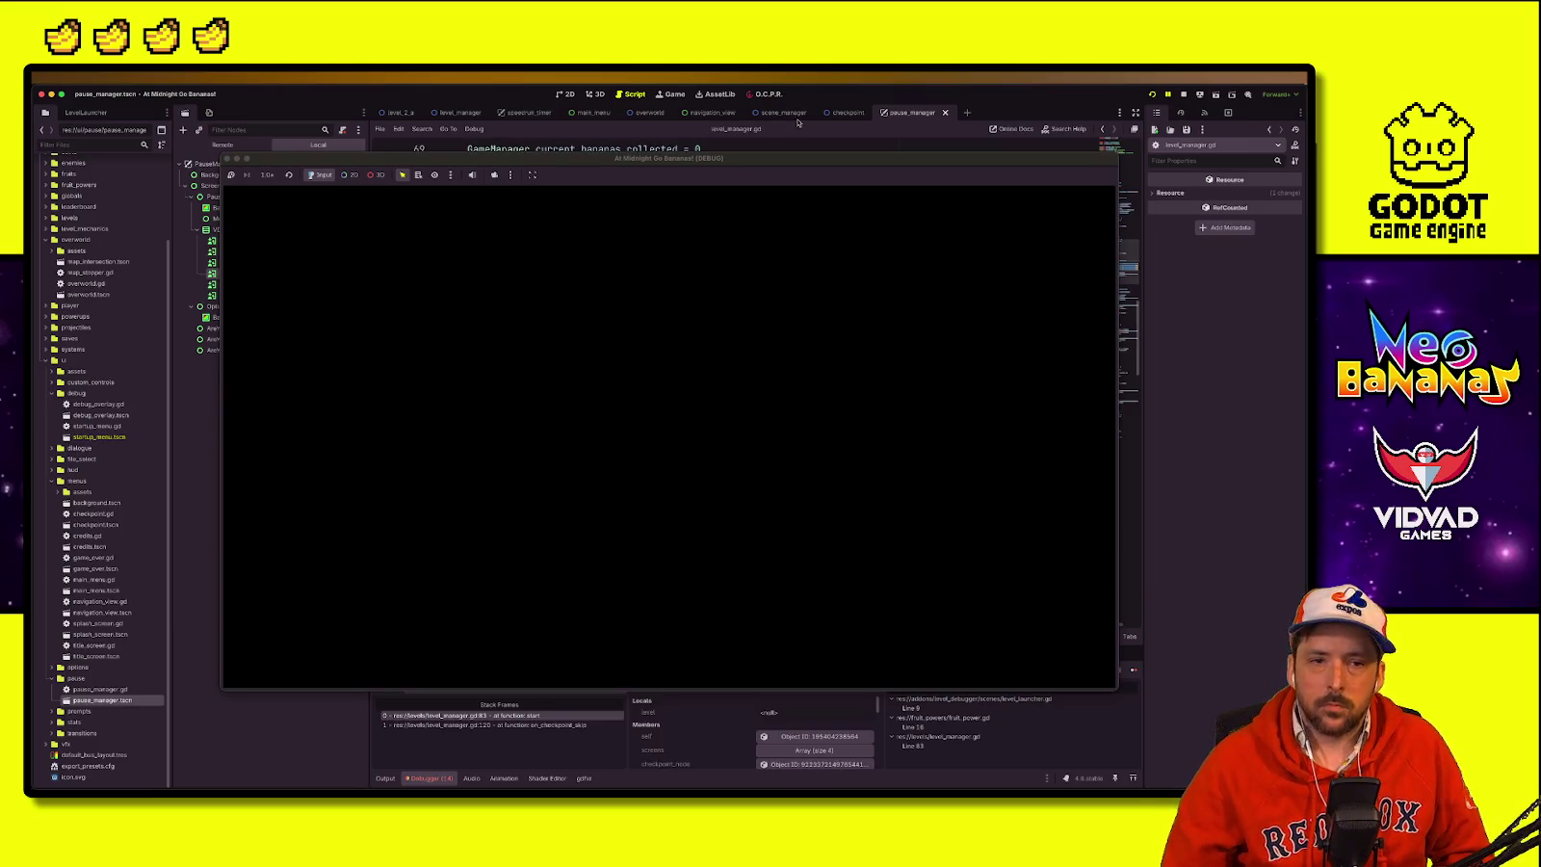
Resume the game from the start() breakpoint and bring its window back over the editor
drag(243, 164, 933, 199)
click(382, 381)
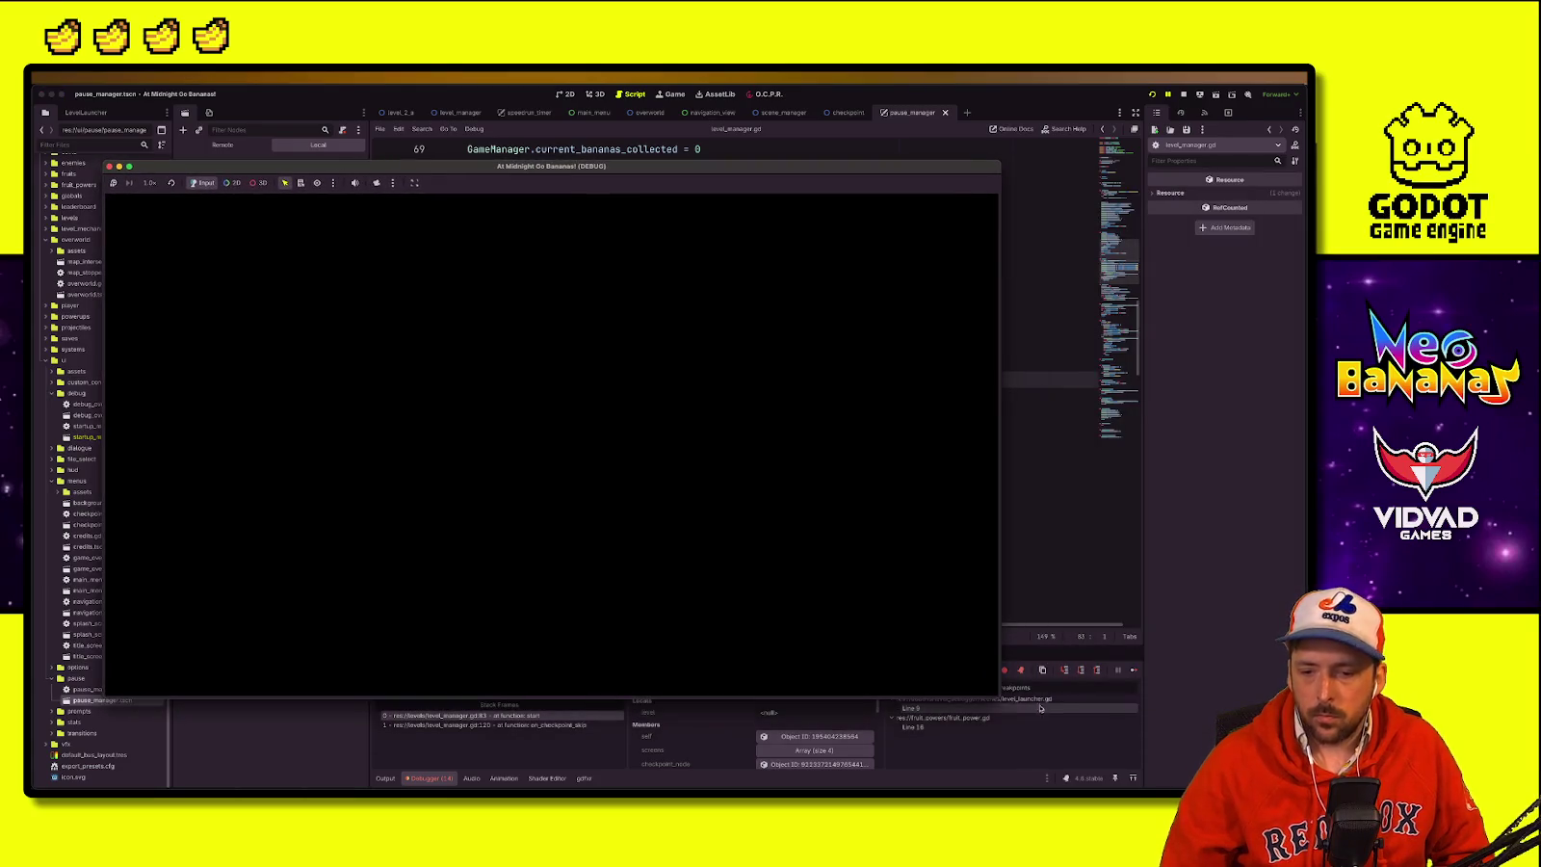
click(1125, 672)
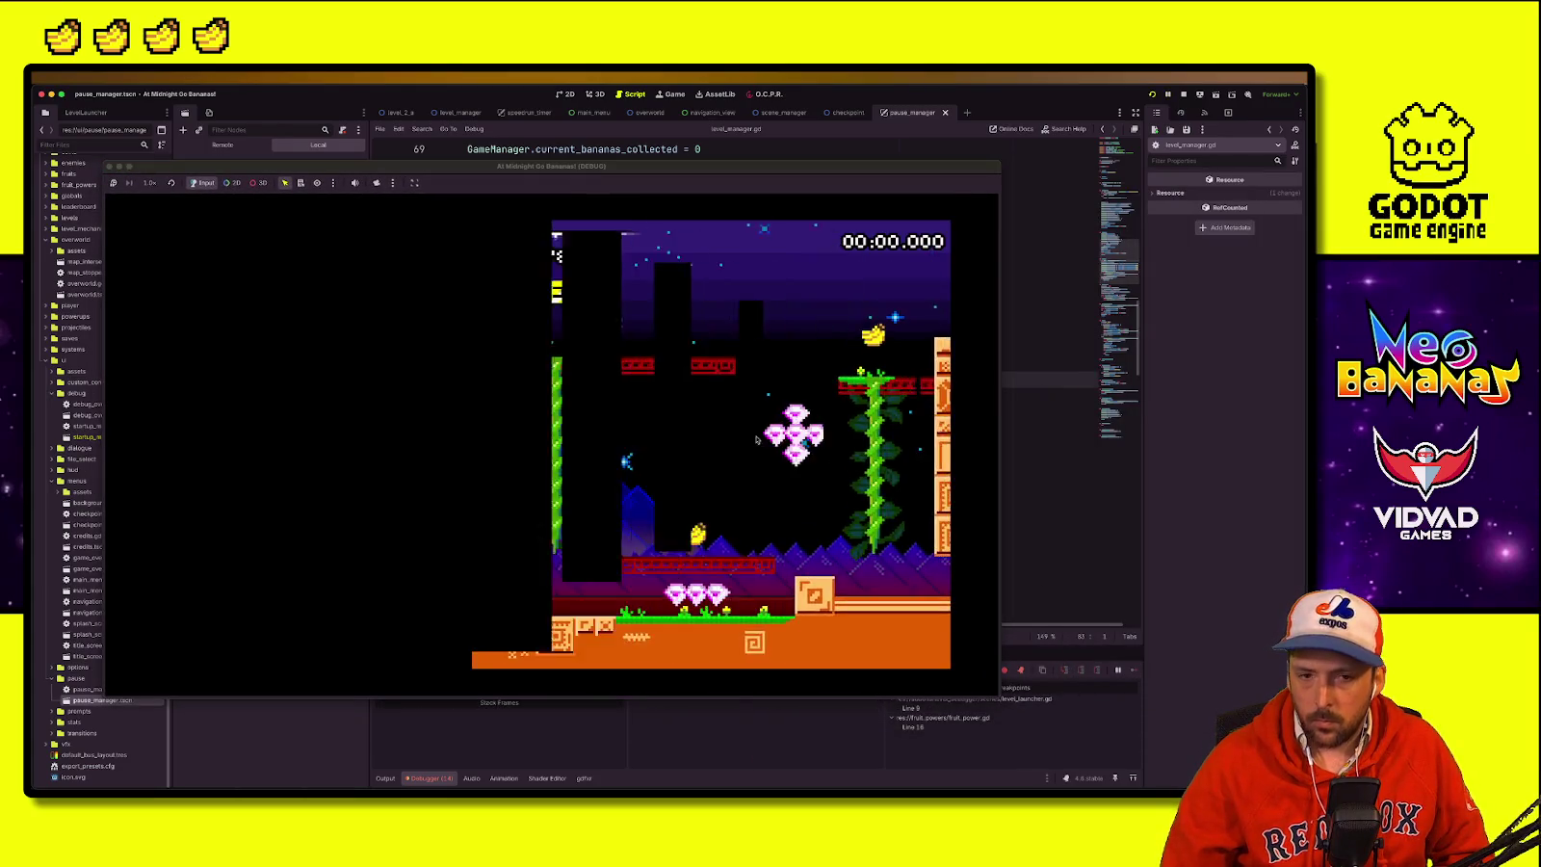
drag(680, 166, 882, 122)
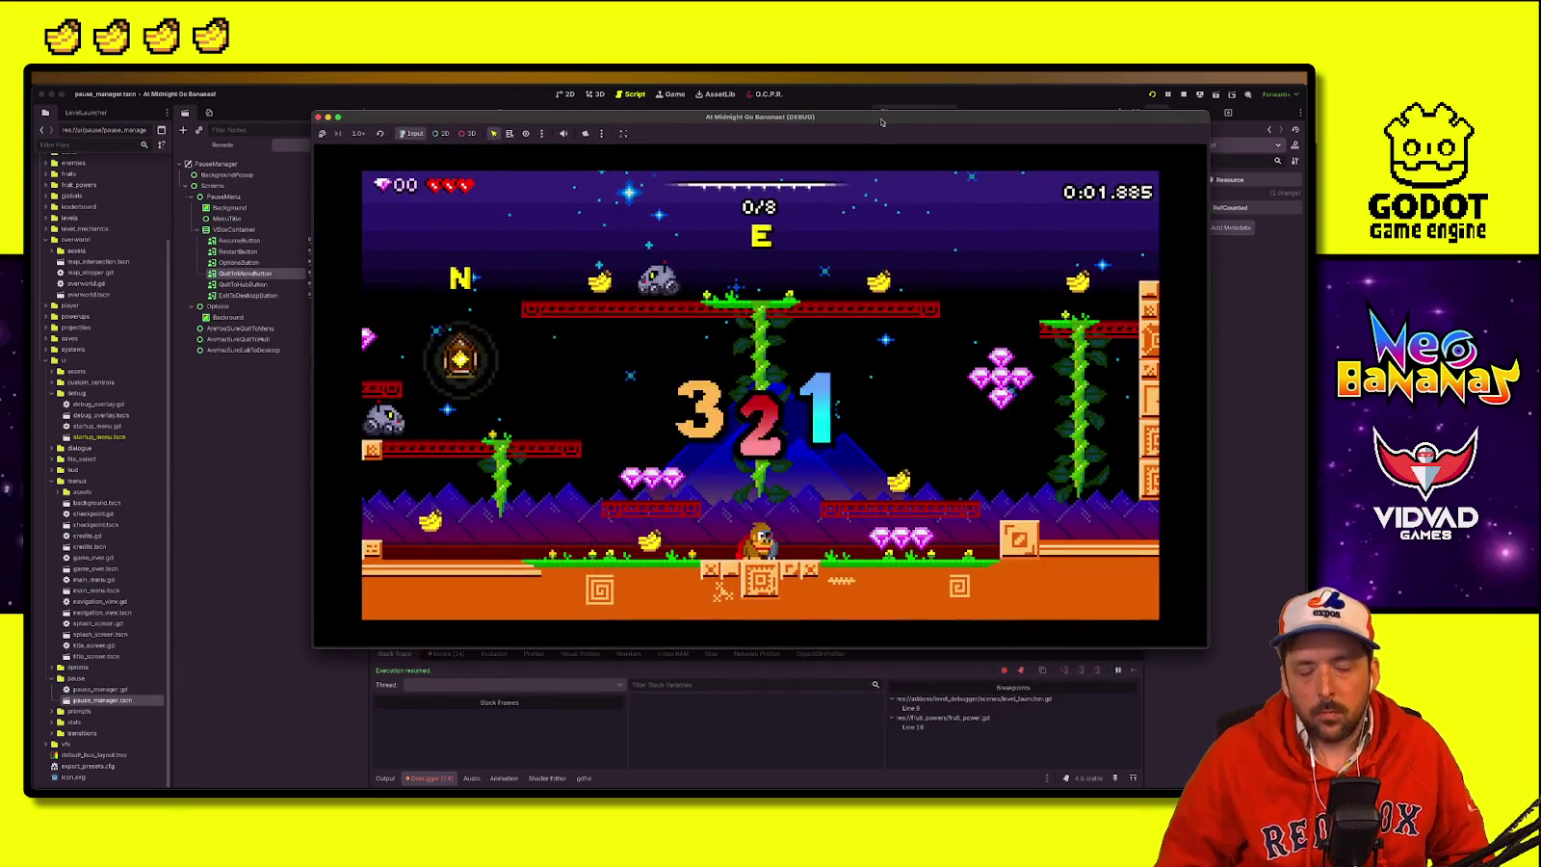
Pause, cancel the quit-to-menu prompt, and skip the title screen to start the level
key(Escape)
key(Down)
key(Down)
key(Down)
key(Return)
key(Escape)
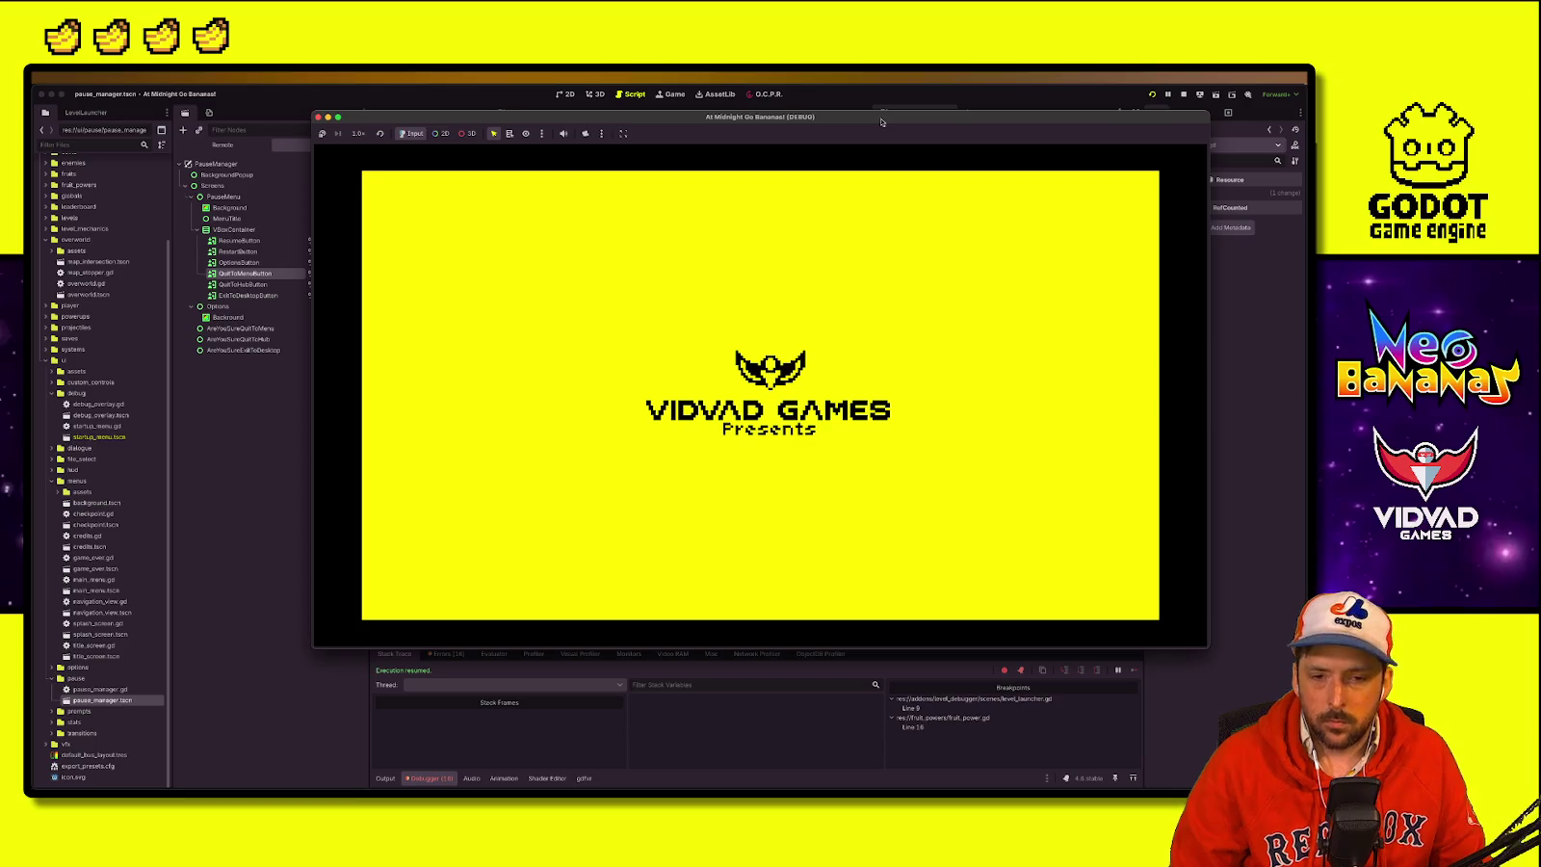
key(Return)
key(Return)
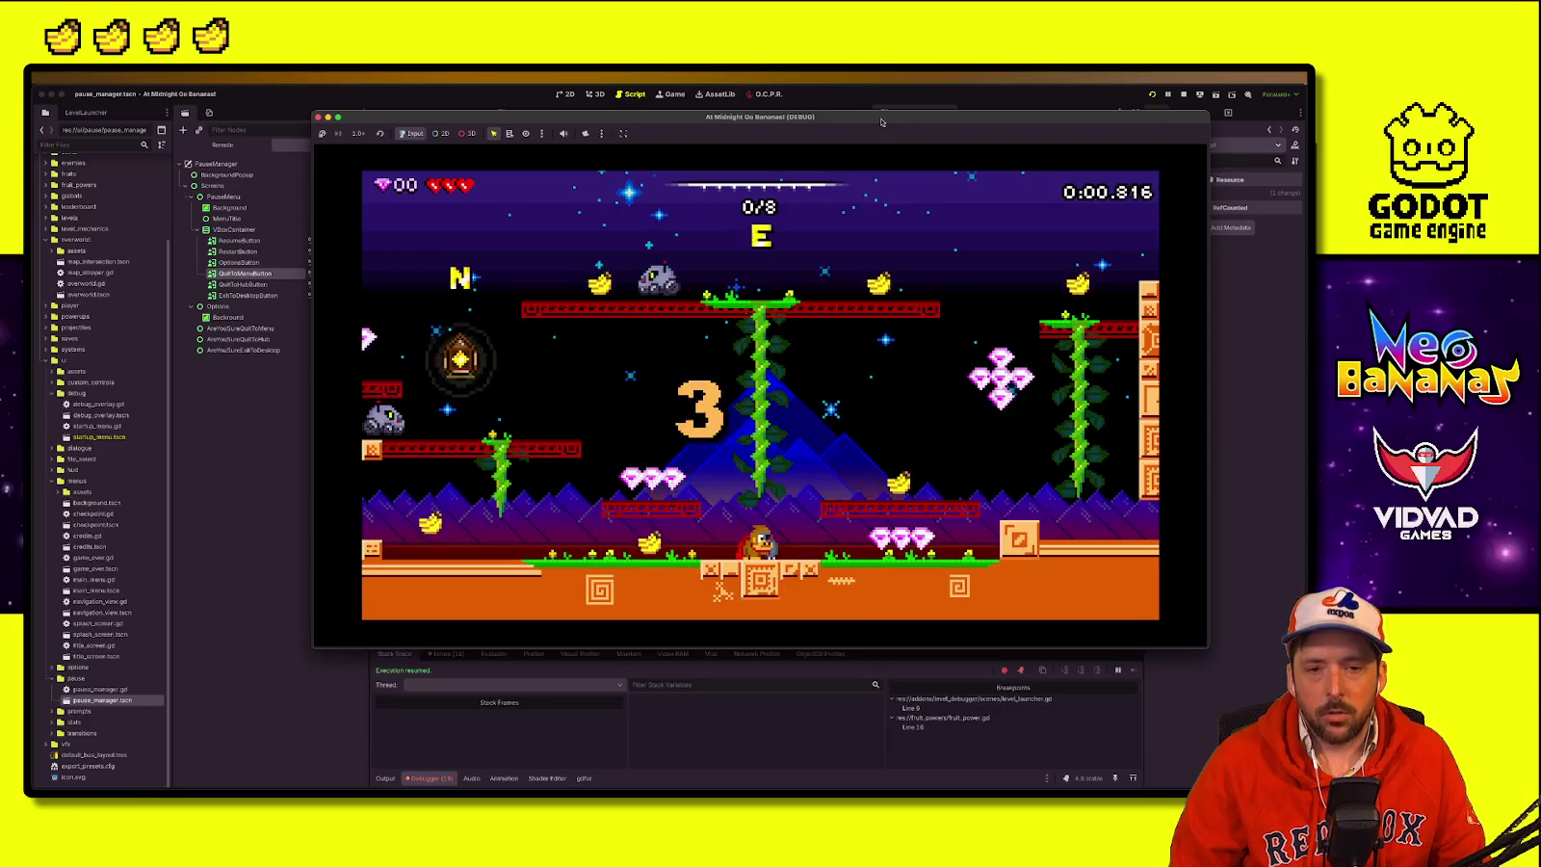
Run right, jump up the wall, and fly left collecting bananas
key(Right)
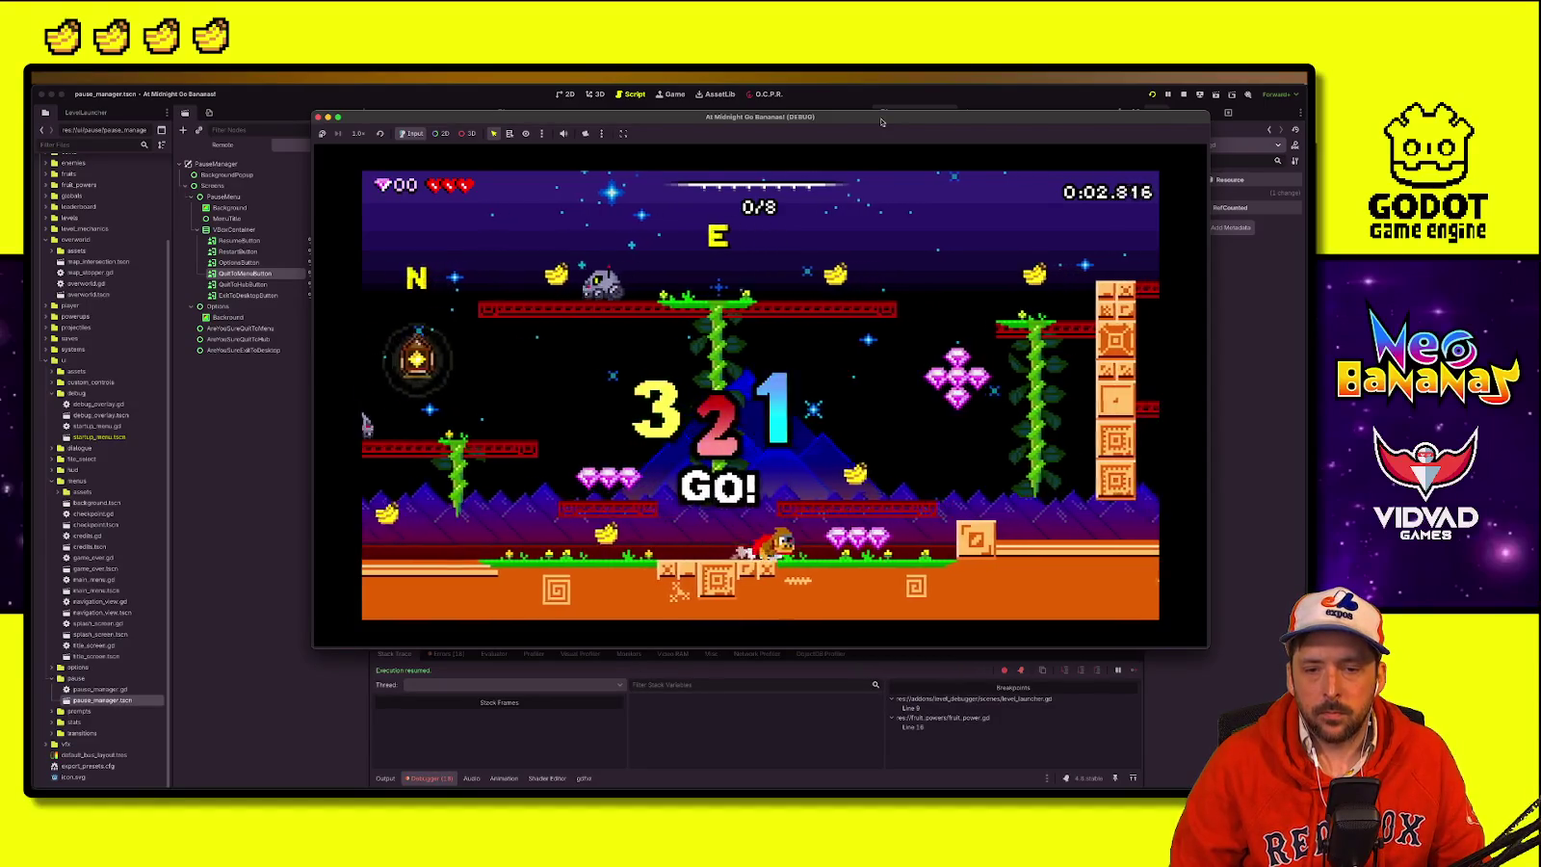
key(space)
key(Right)
key(space)
key(space)
key(Left)
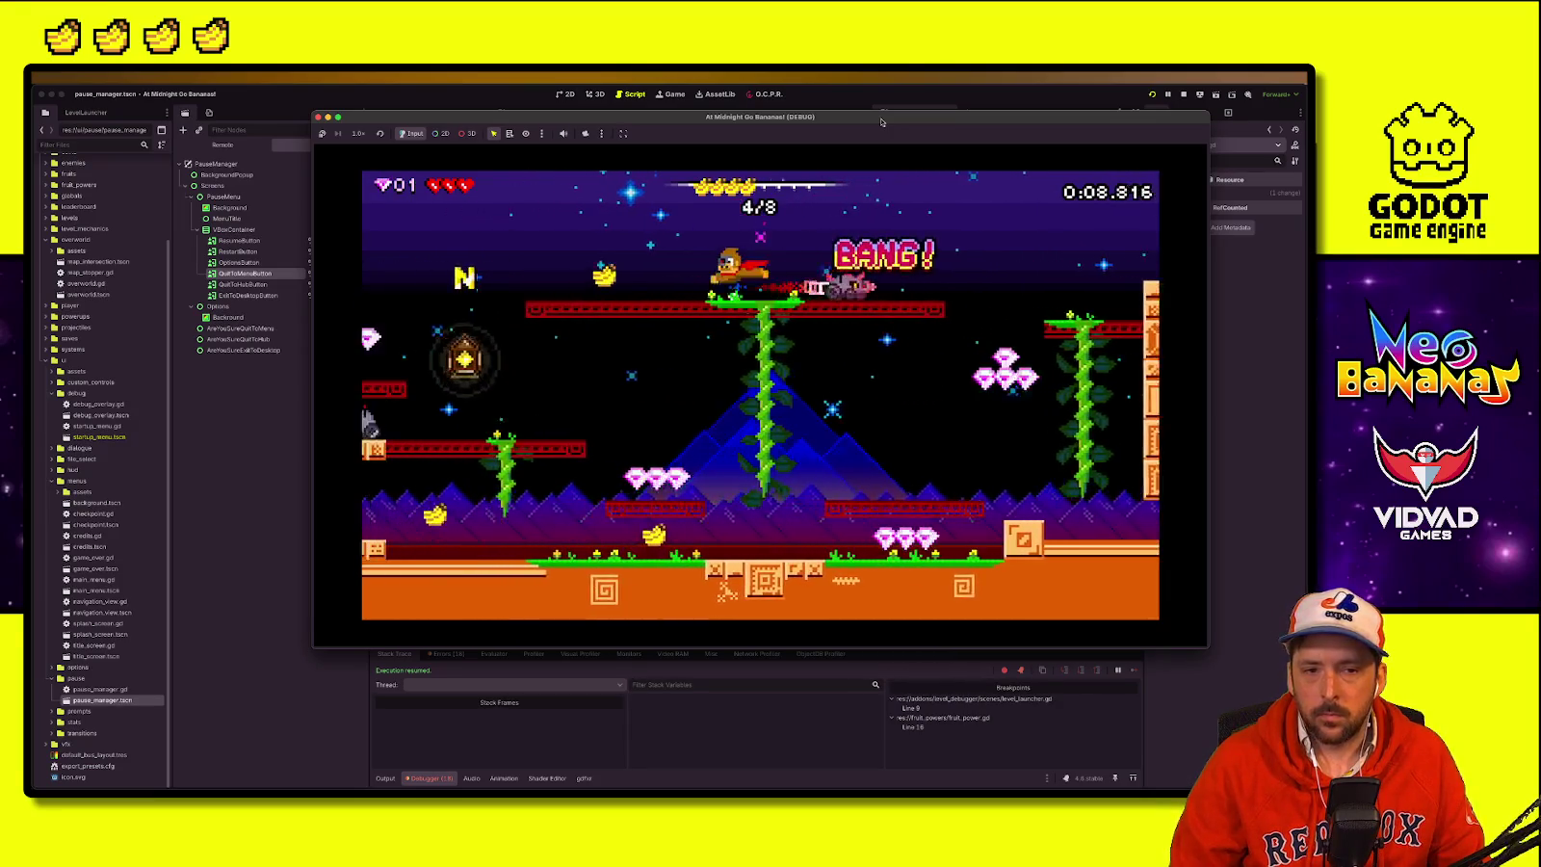
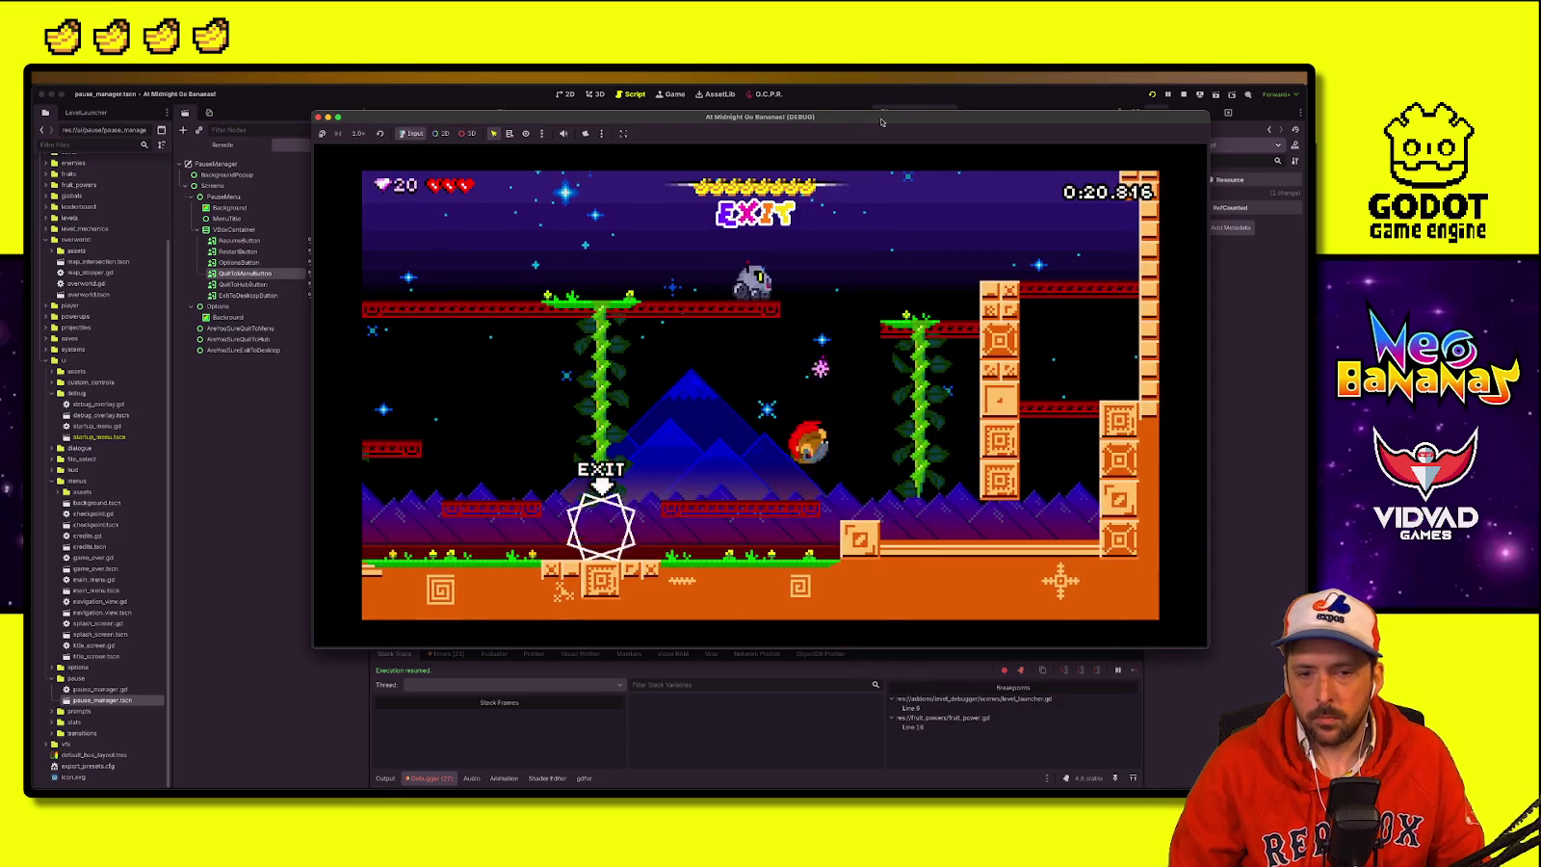
Stop the running game and review the start() code in the script
click(1184, 94)
click(833, 541)
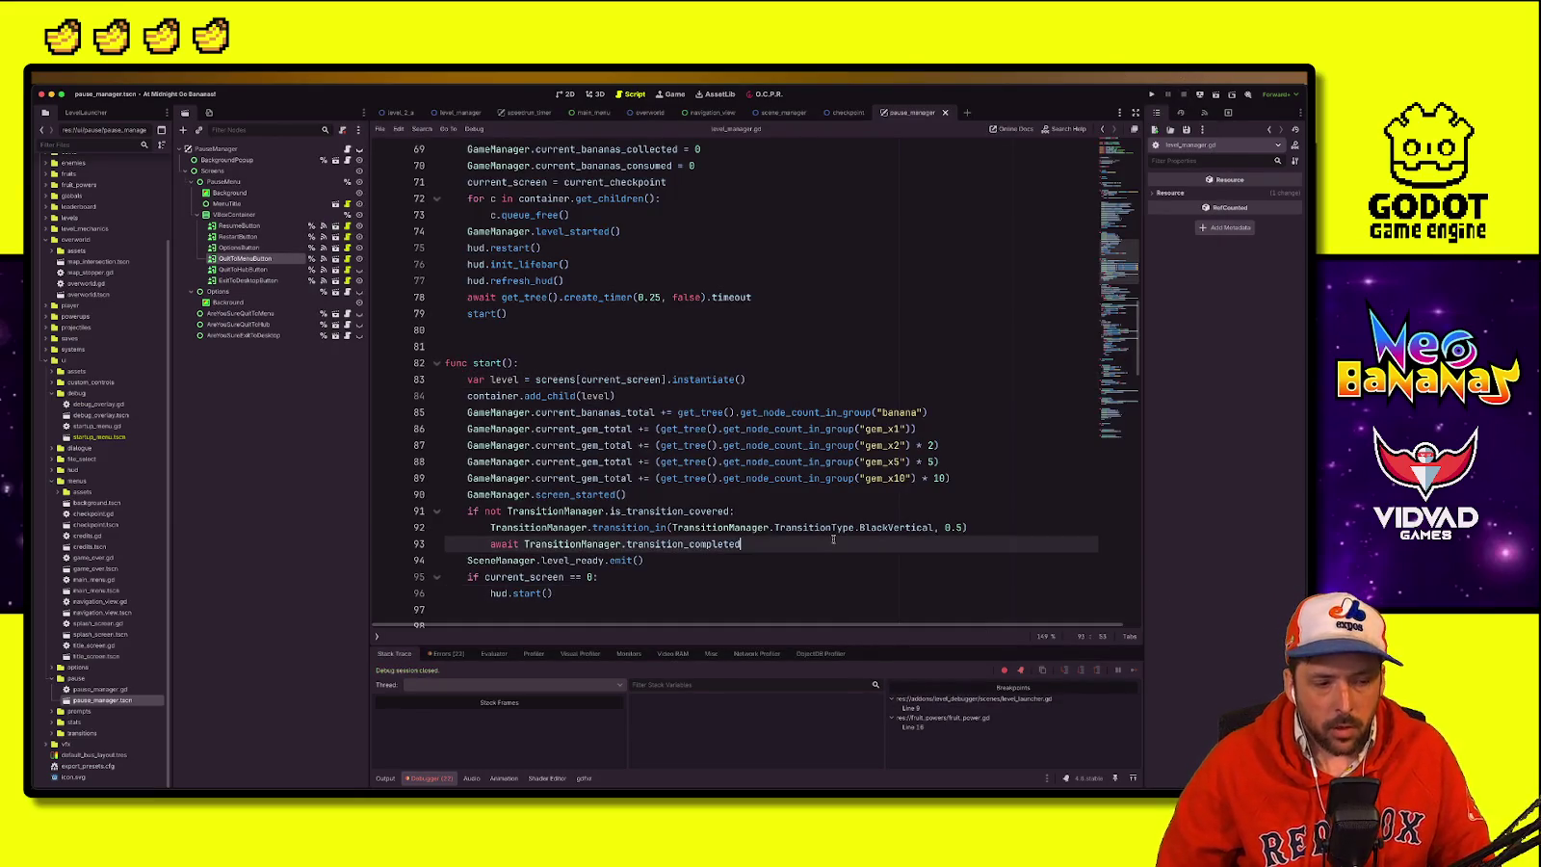
click(867, 578)
click(761, 329)
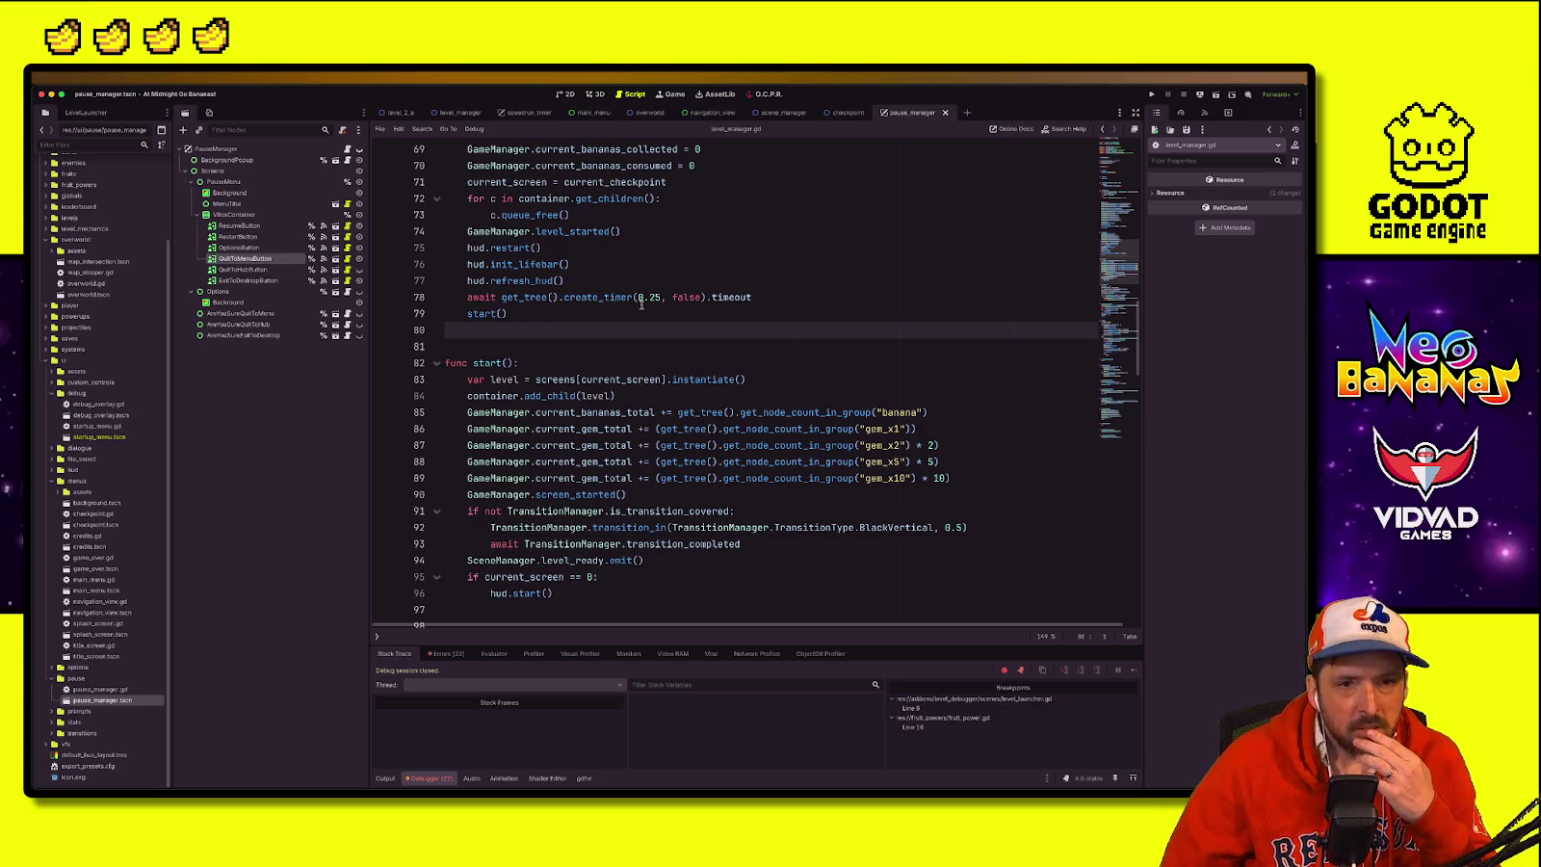
click(602, 247)
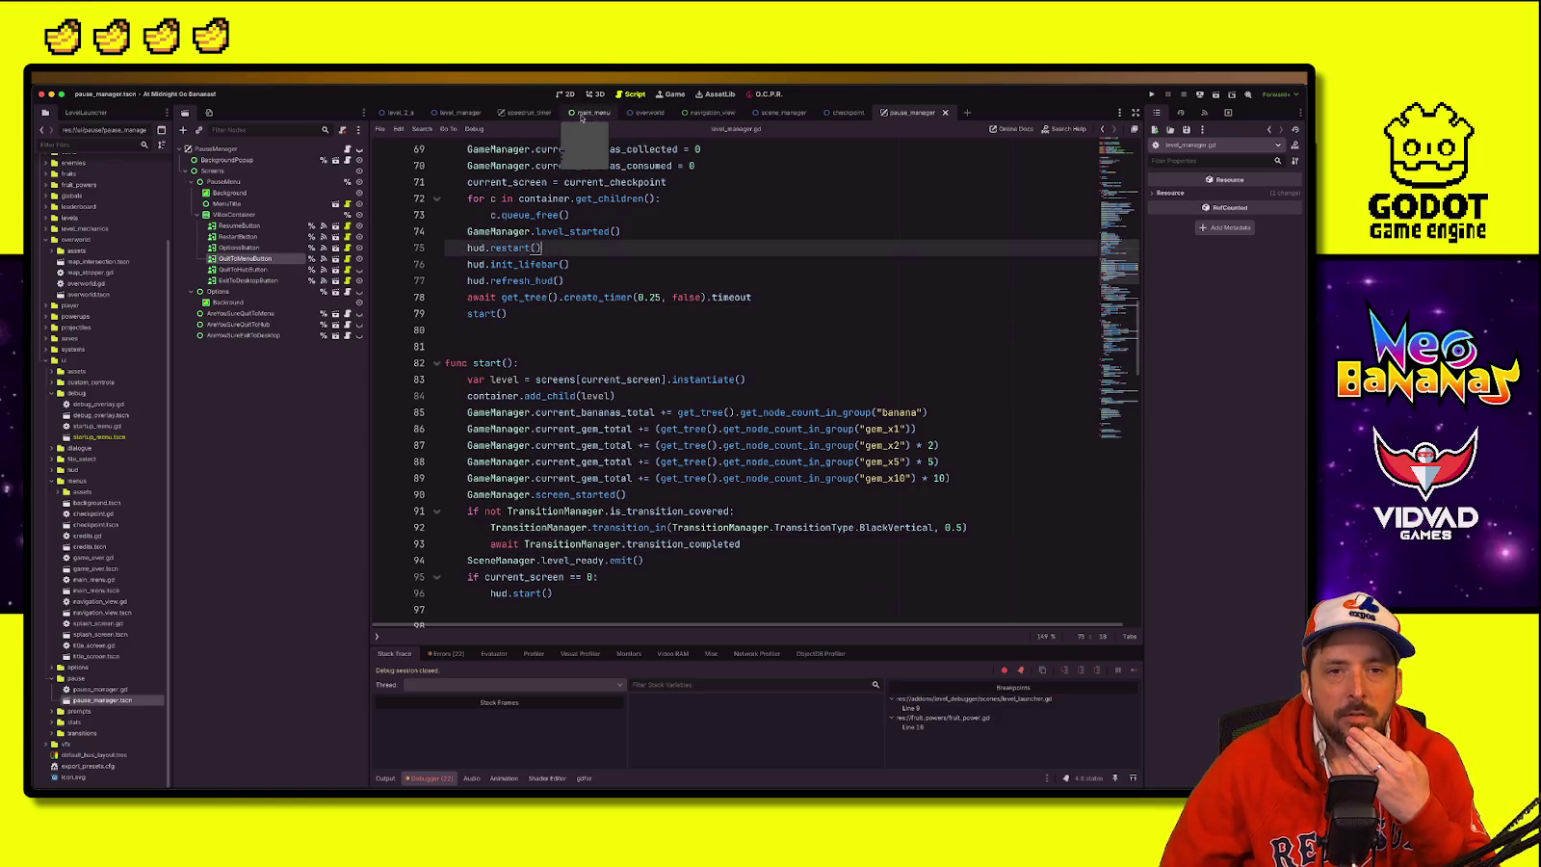
In main_menu, duplicate PlayButton, rename the copy LeaderboardButton, and save
click(582, 114)
click(568, 93)
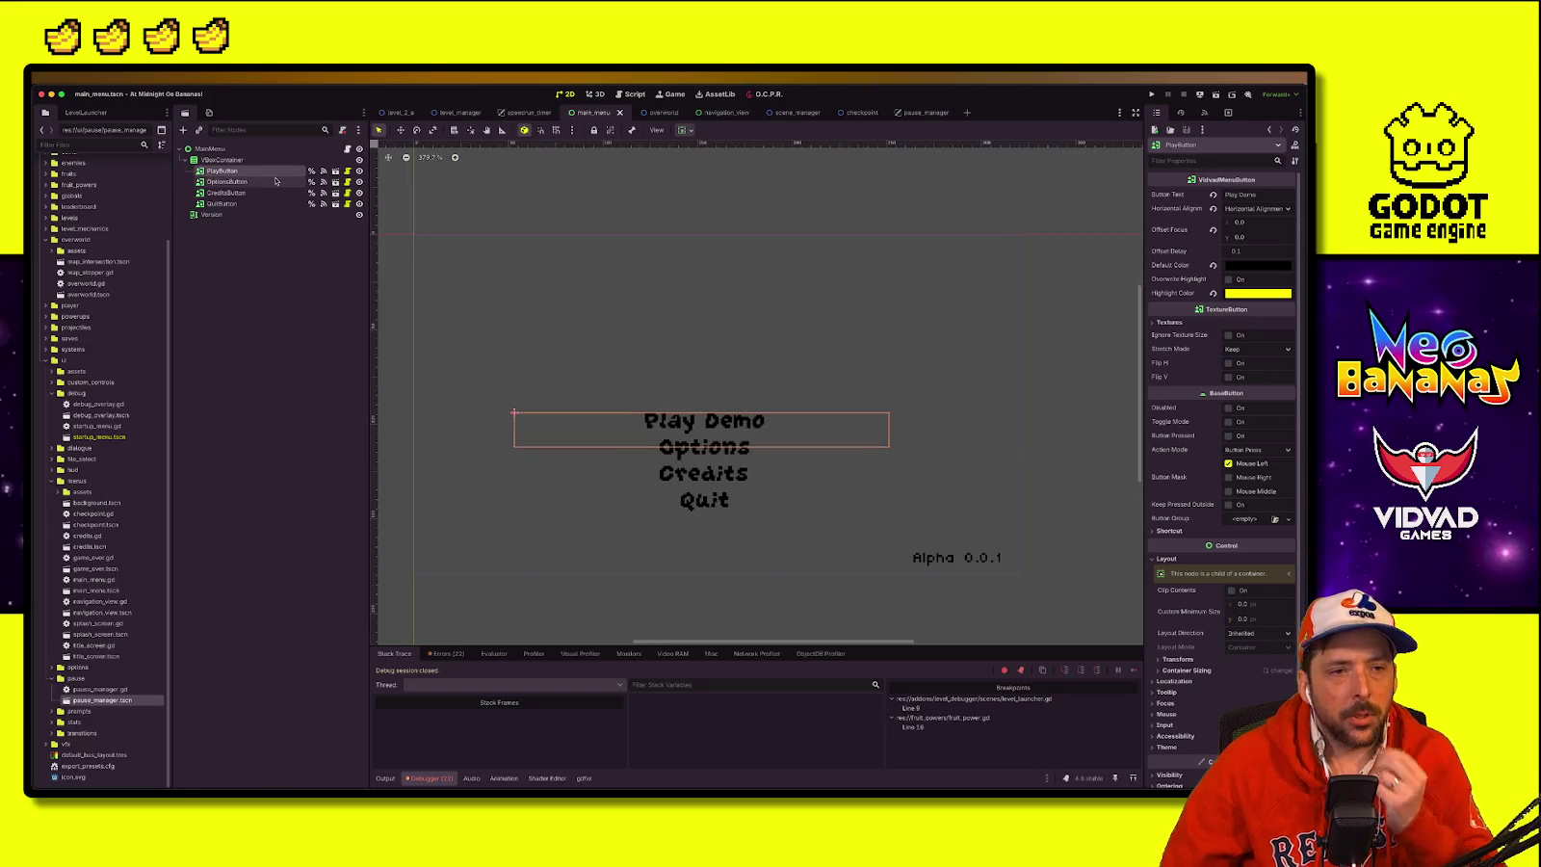
key(ctrl+d)
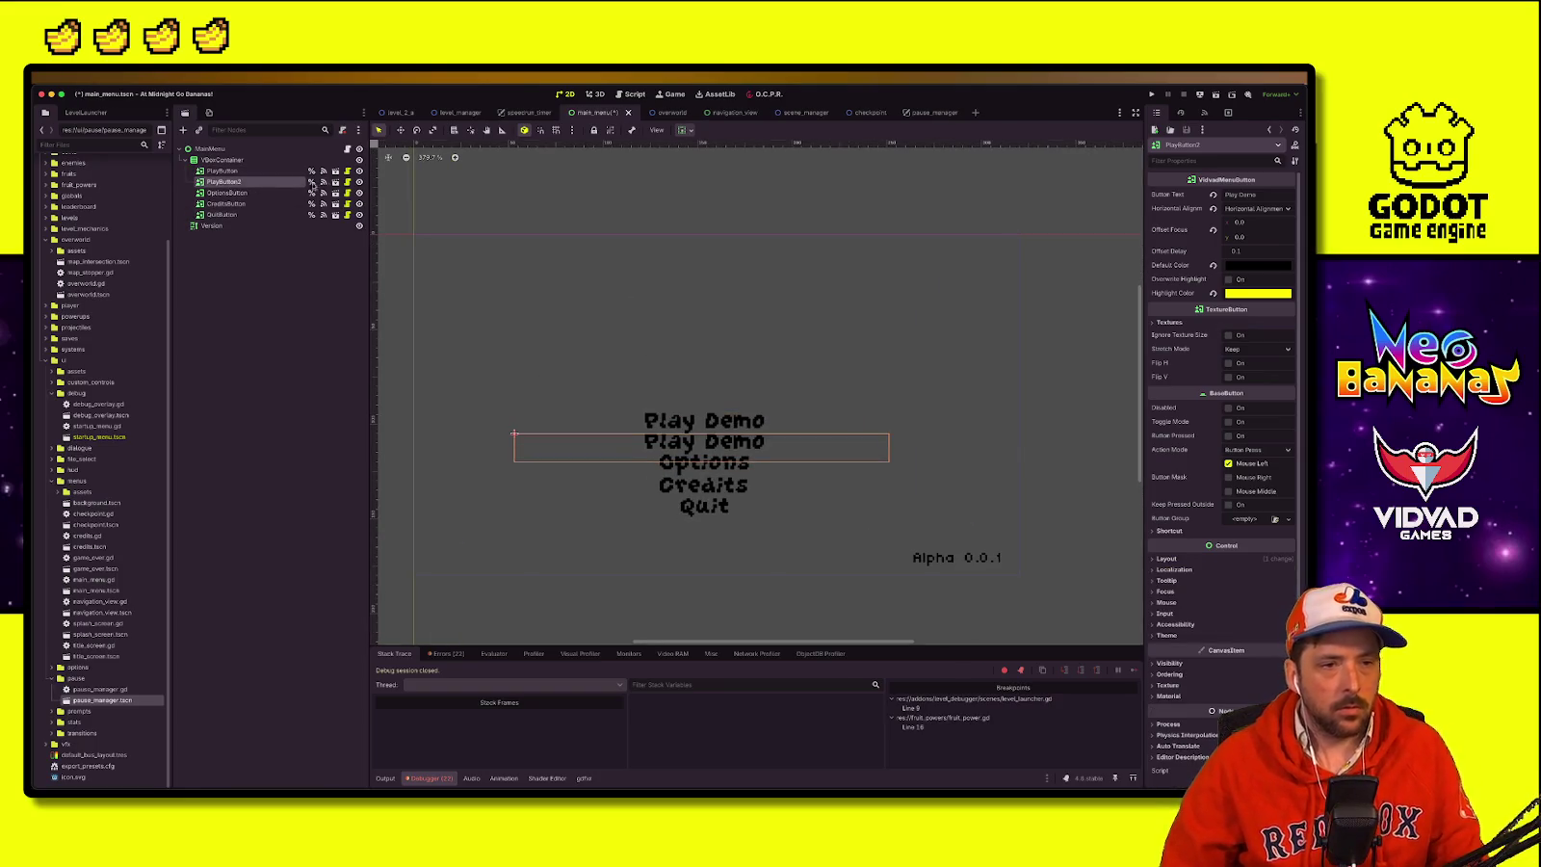
double_click(235, 183)
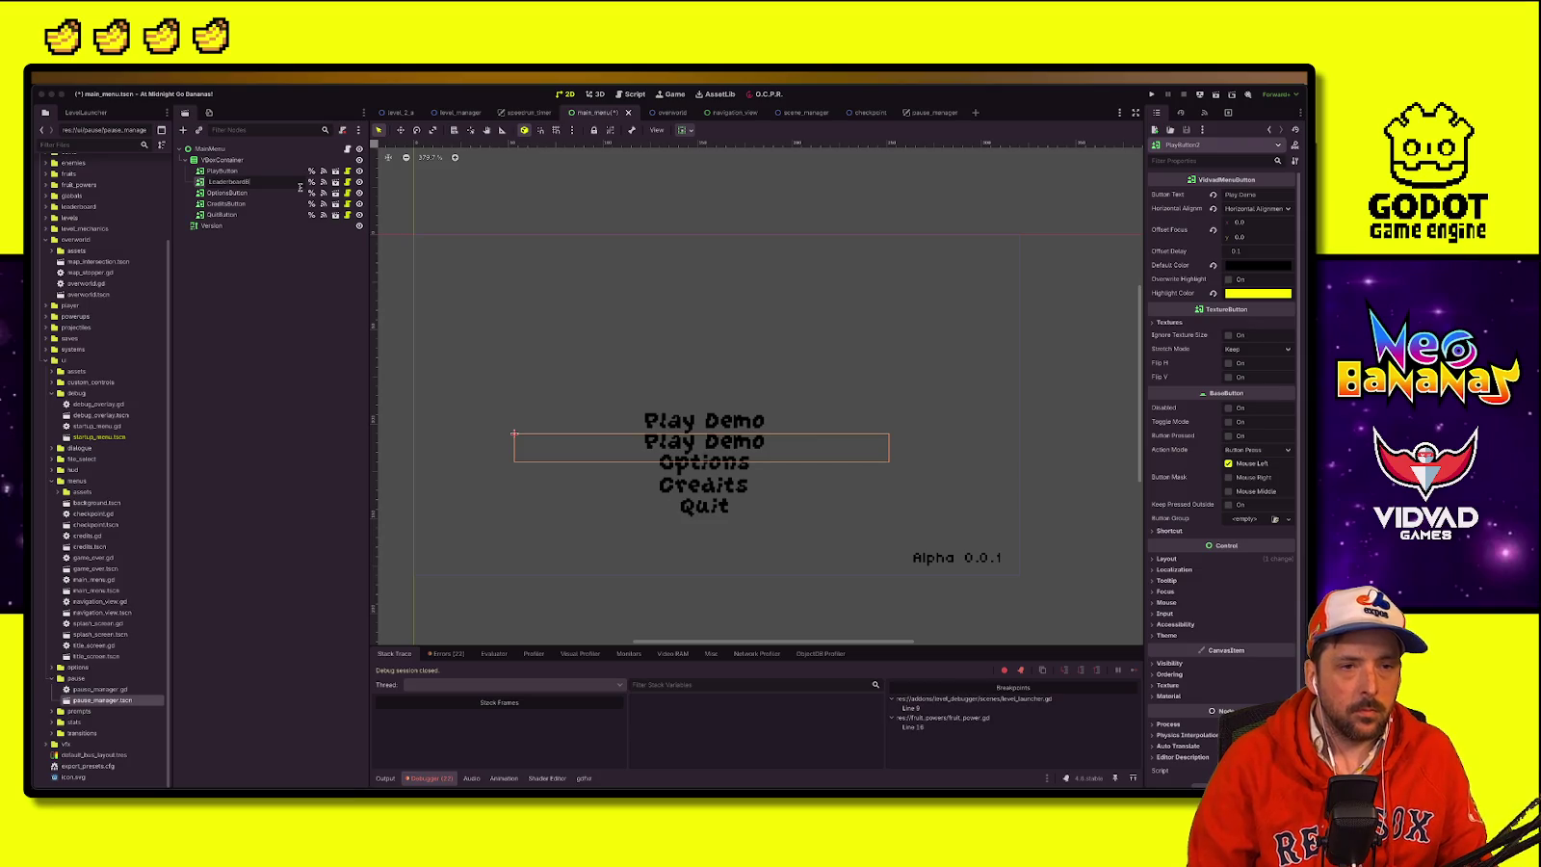
text(n)
key(Return)
key(ctrl+s)
Set the copied button's text to 'Leaderboard', then save and reload the scene
click(1269, 195)
text(Leaderboards)
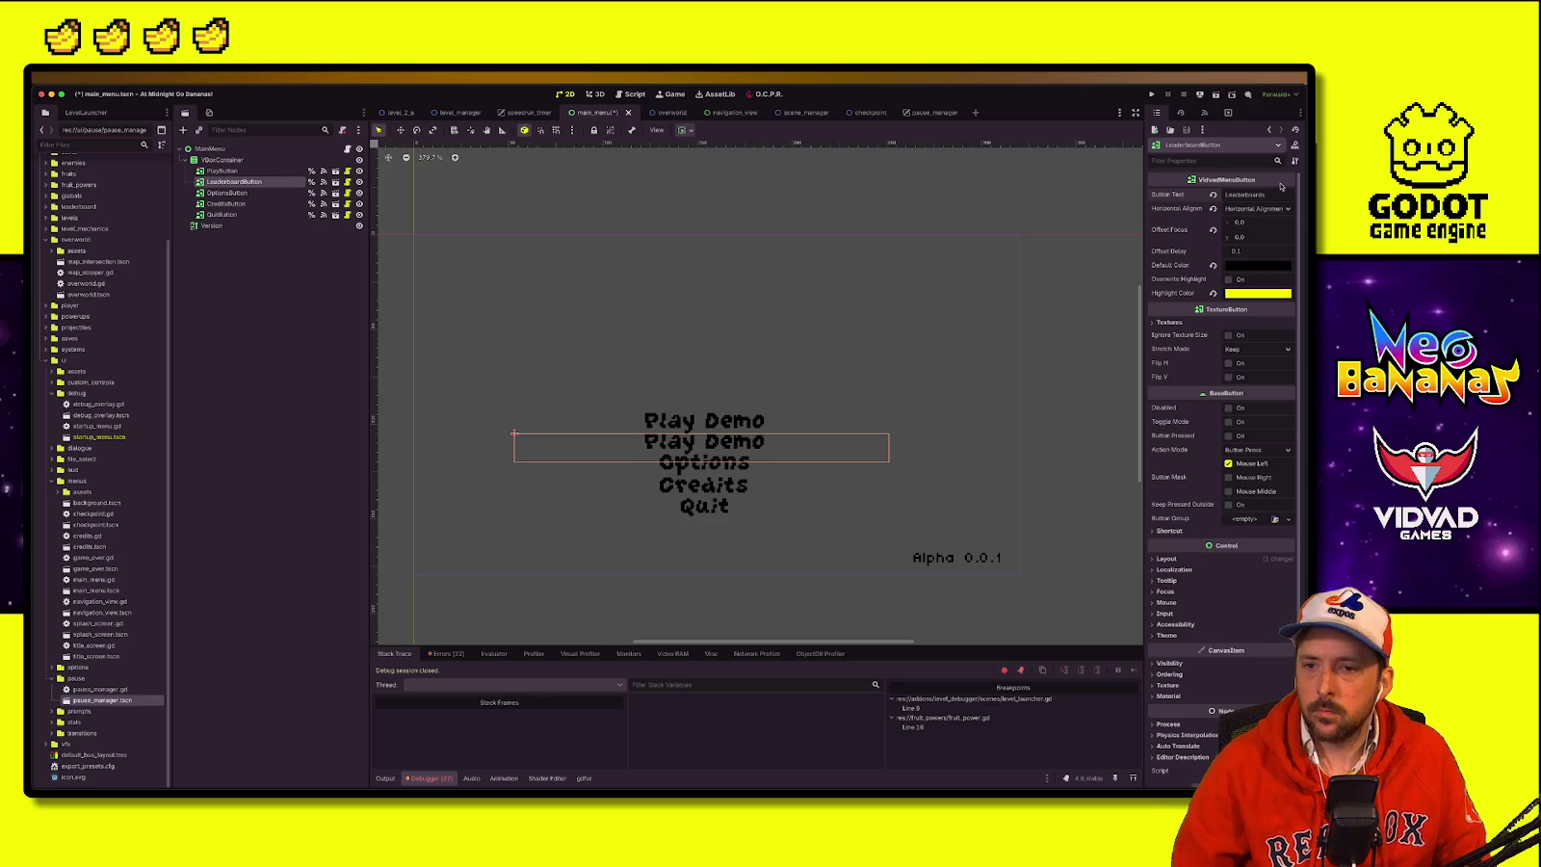
click(665, 443)
click(740, 455)
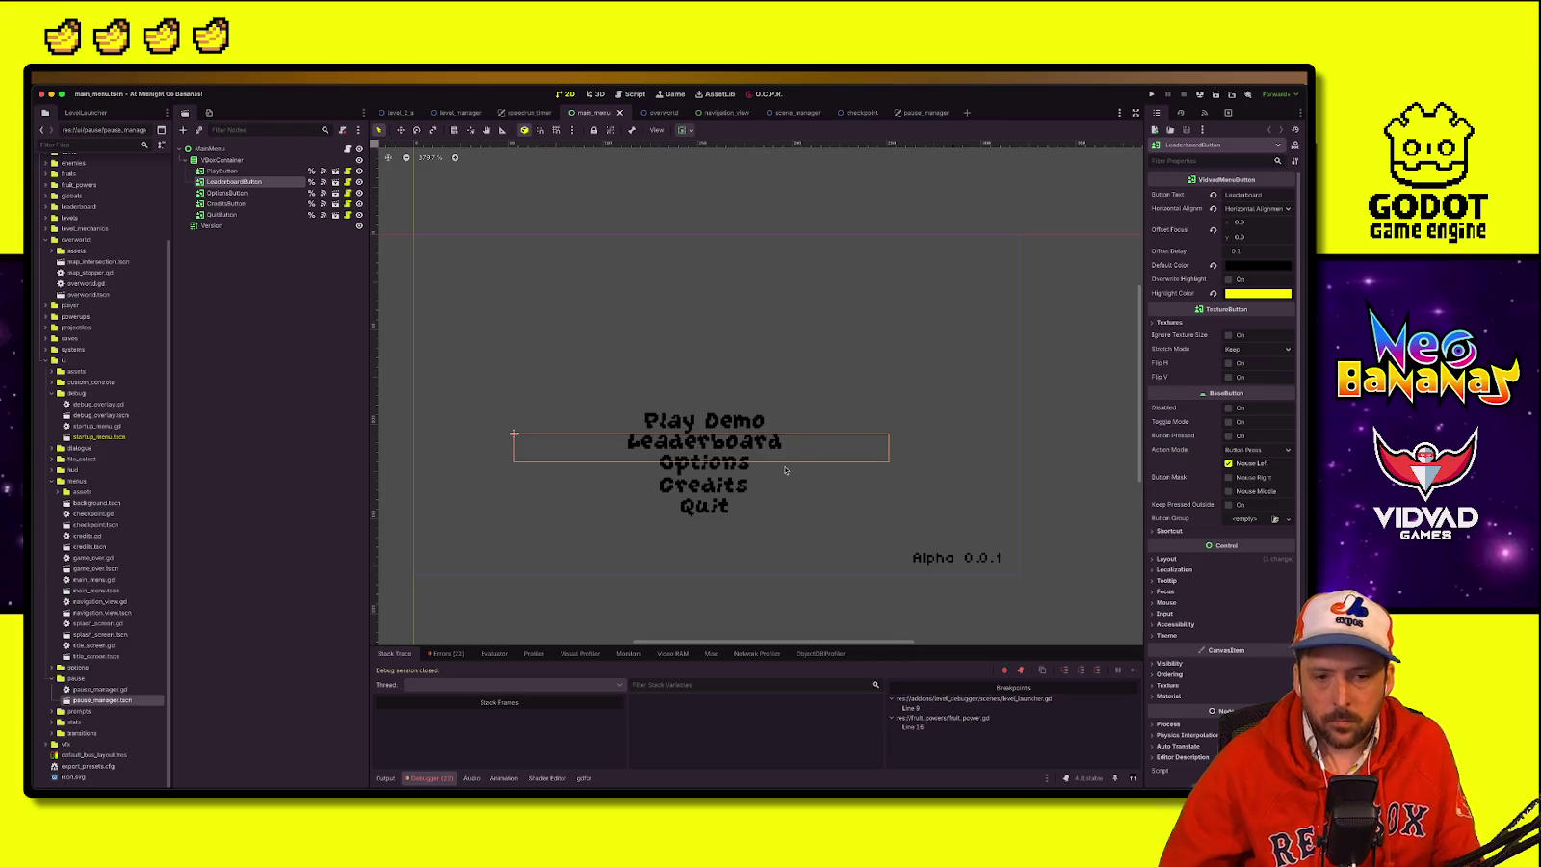
Hide the Credits button by turning its visibility off
click(359, 203)
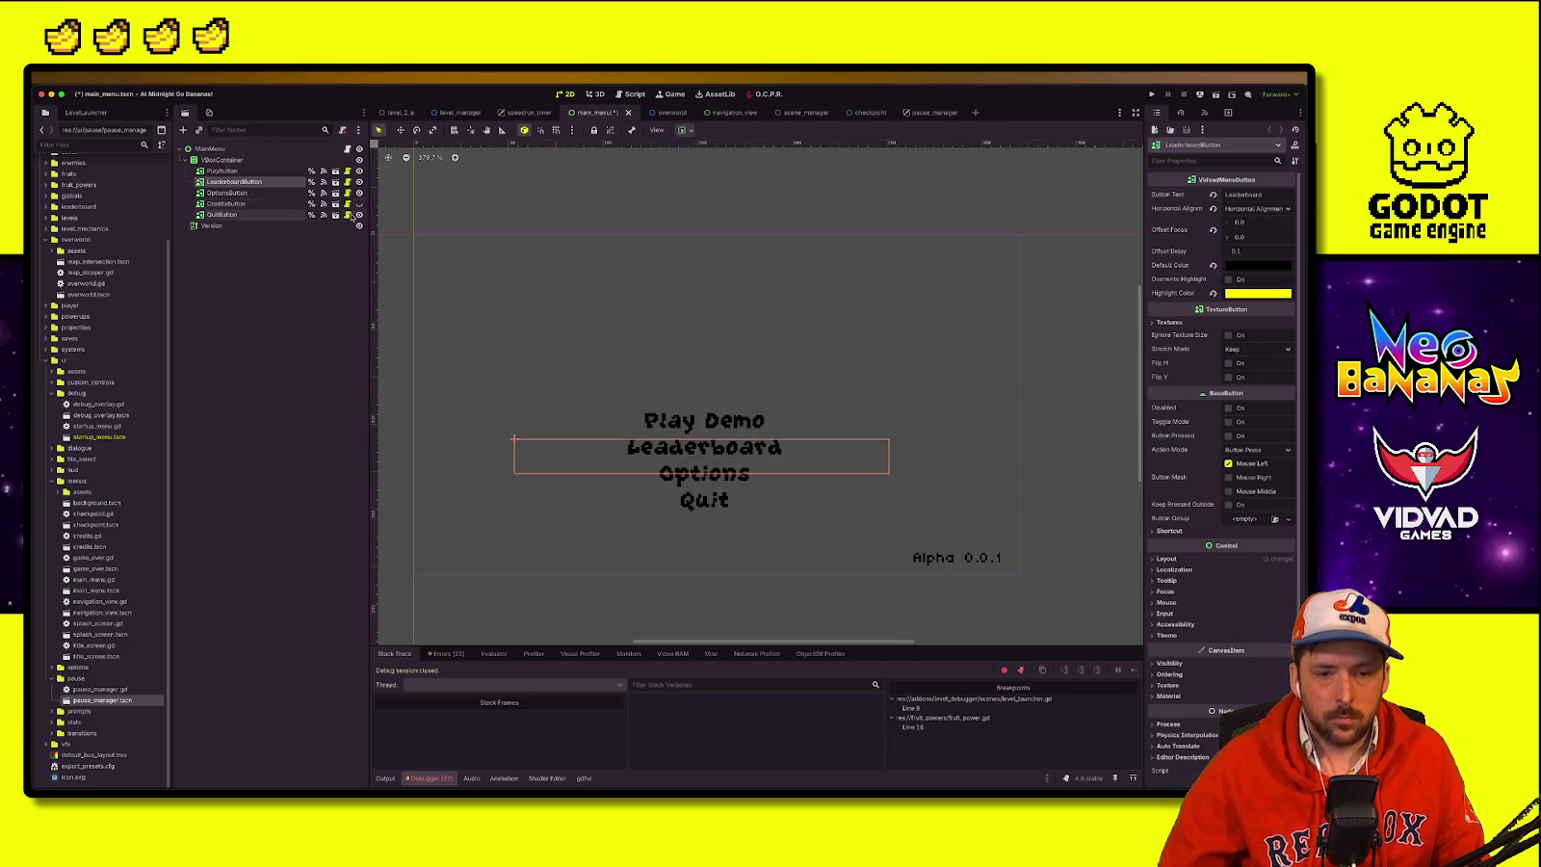
click(323, 248)
click(234, 181)
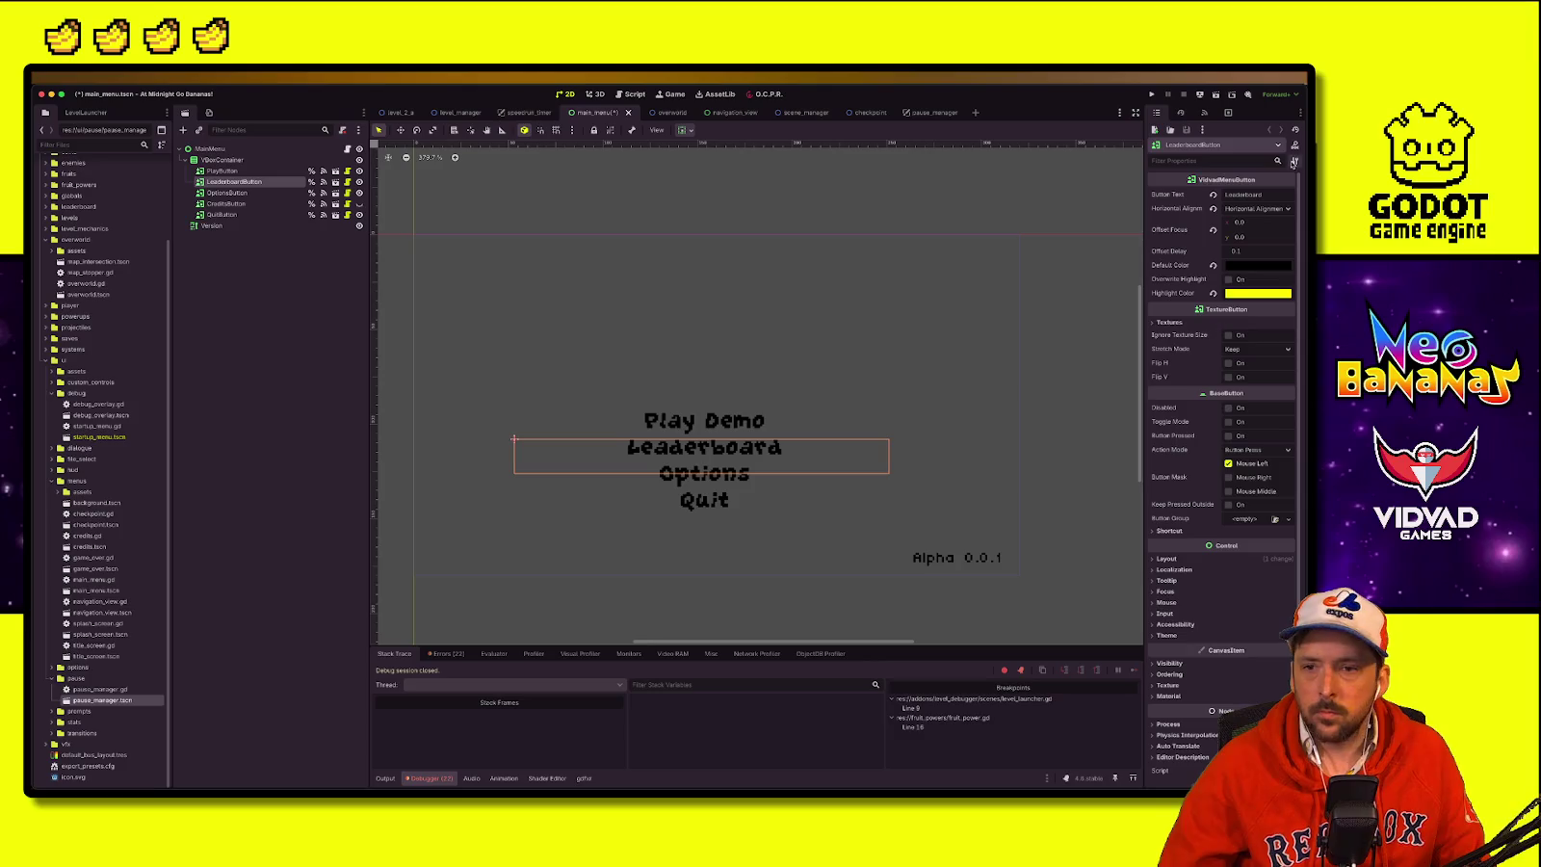
click(1202, 113)
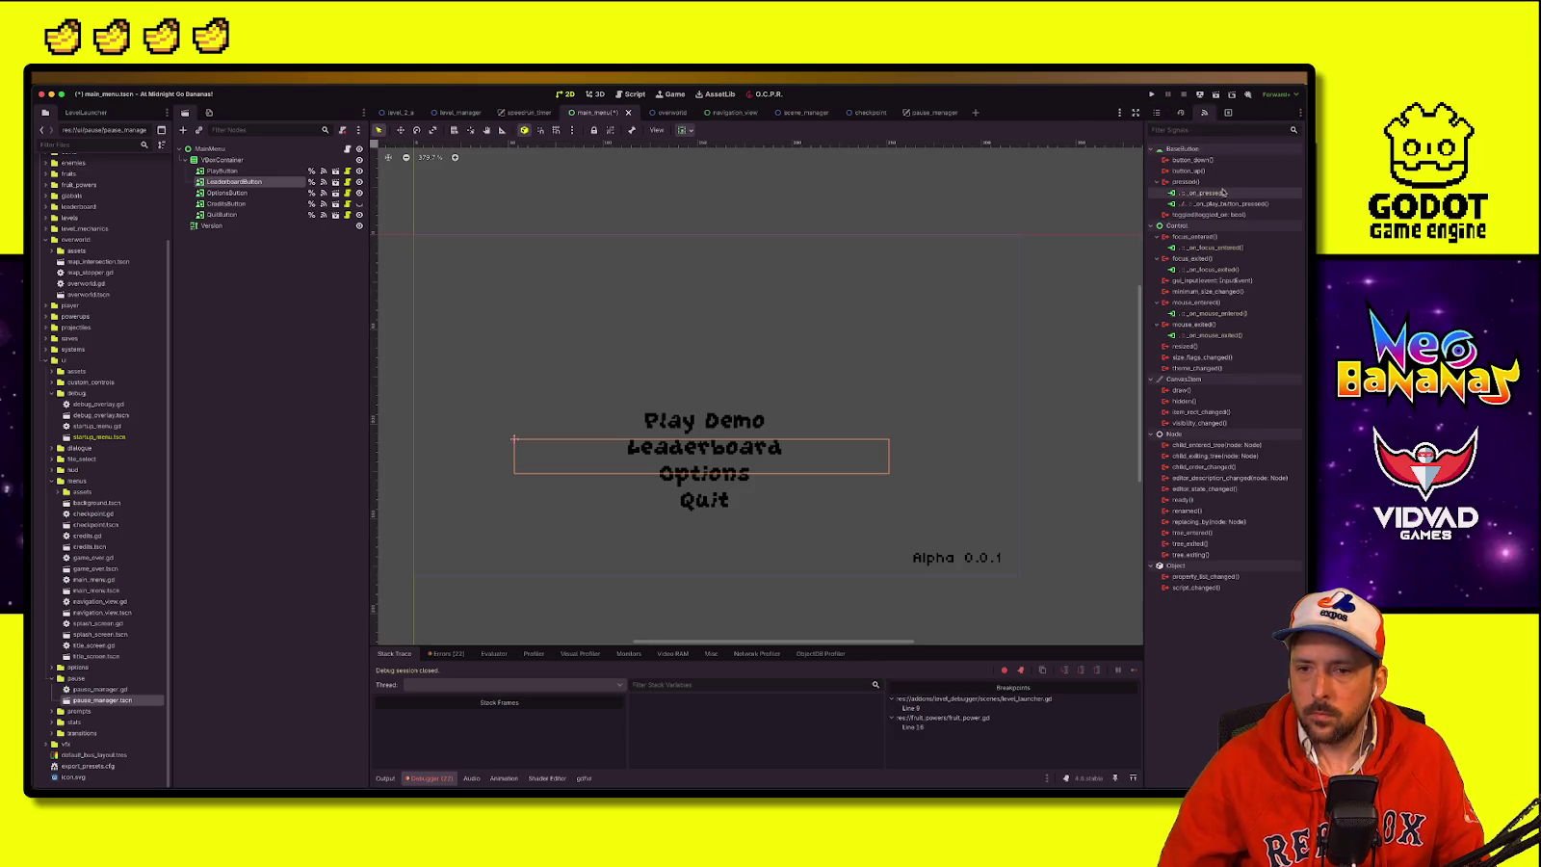
Disconnect the copied play handler and connect pressed() to _on_leaderboard_button_pressed
right_click(1204, 204)
click(1242, 245)
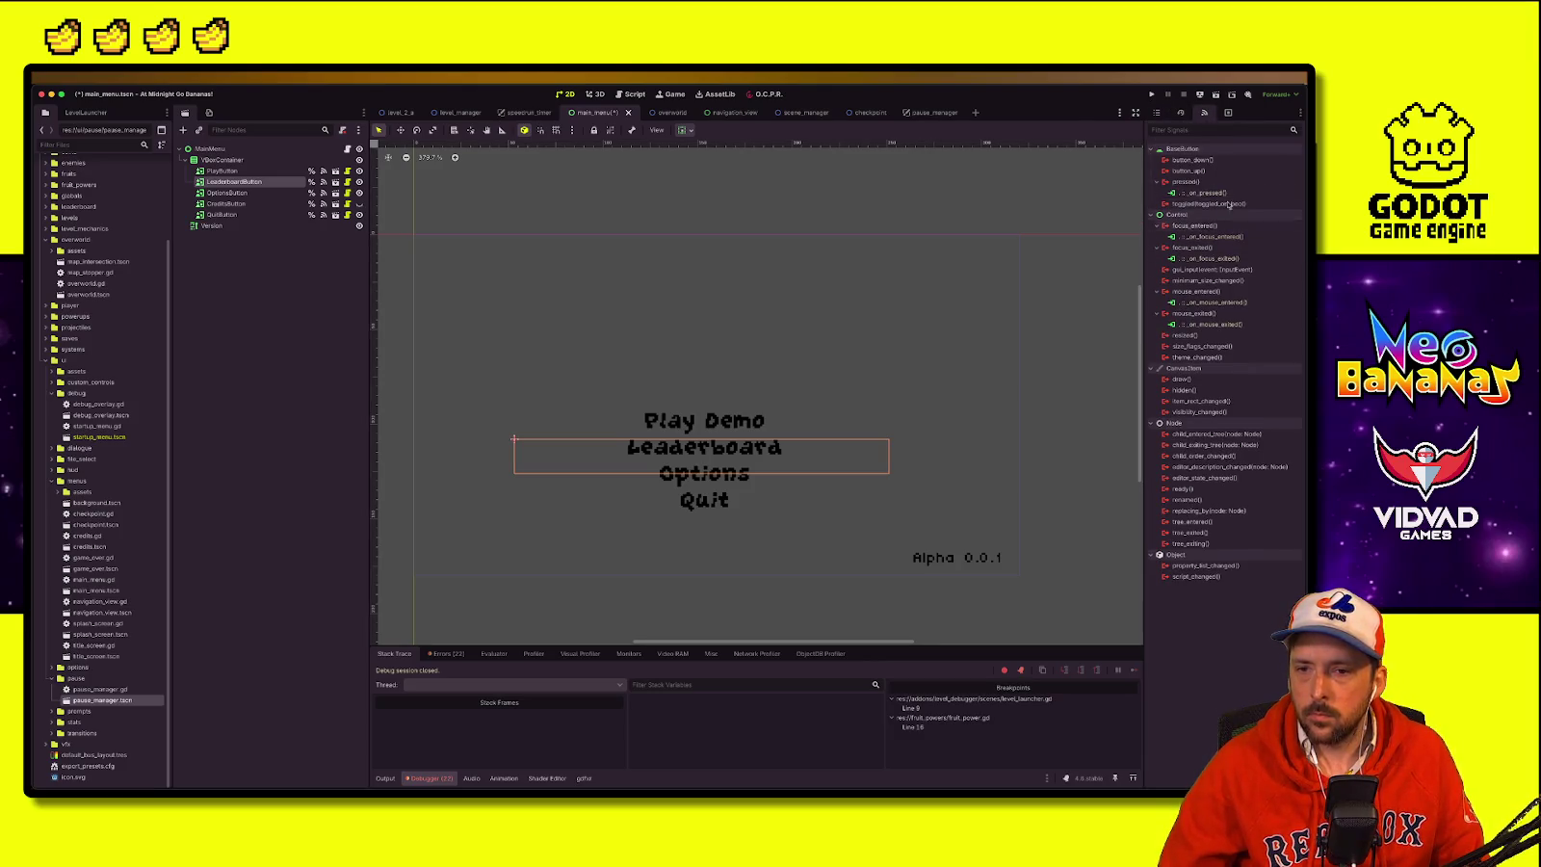
double_click(1211, 183)
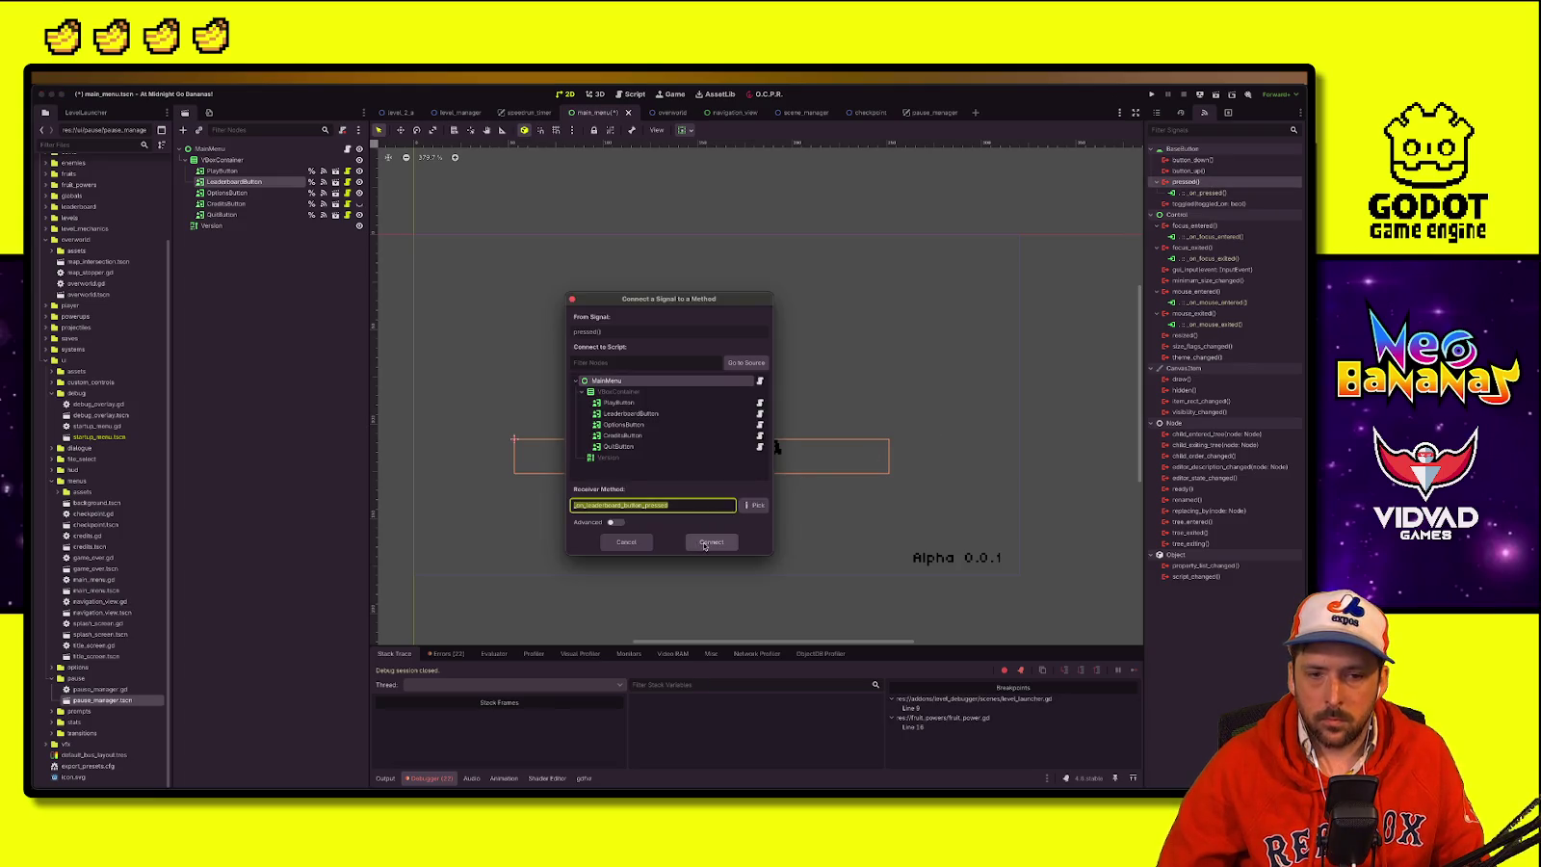
click(711, 542)
Tidy the blank lines around the new handler and save main_menu.gd
click(549, 378)
scroll(577, 433, down, 2)
click(616, 552)
key(BackSpace)
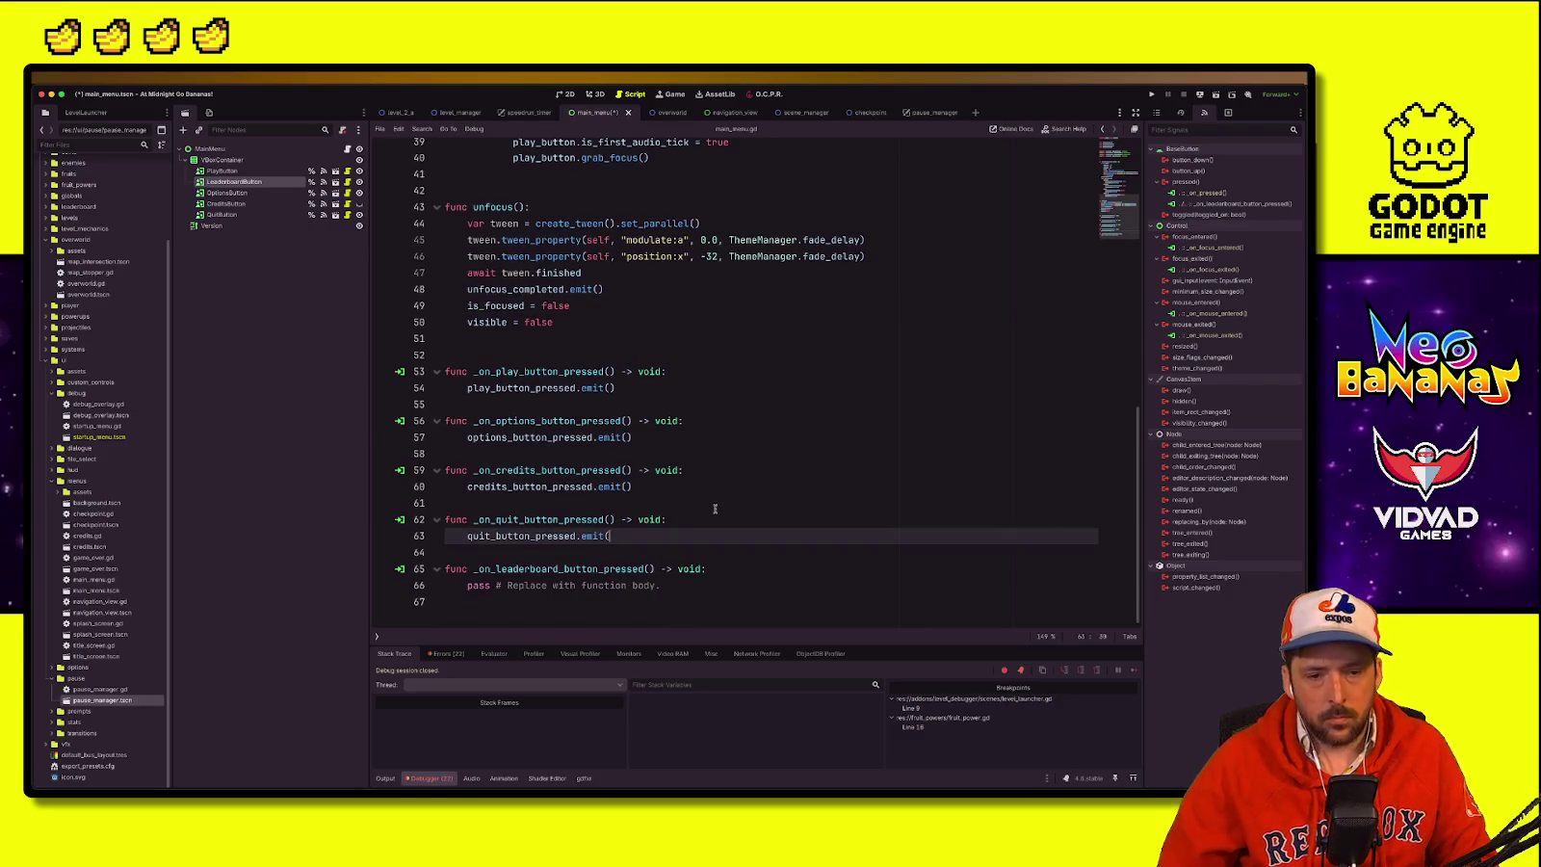
key(Return)
click(720, 502)
key(ctrl+s)
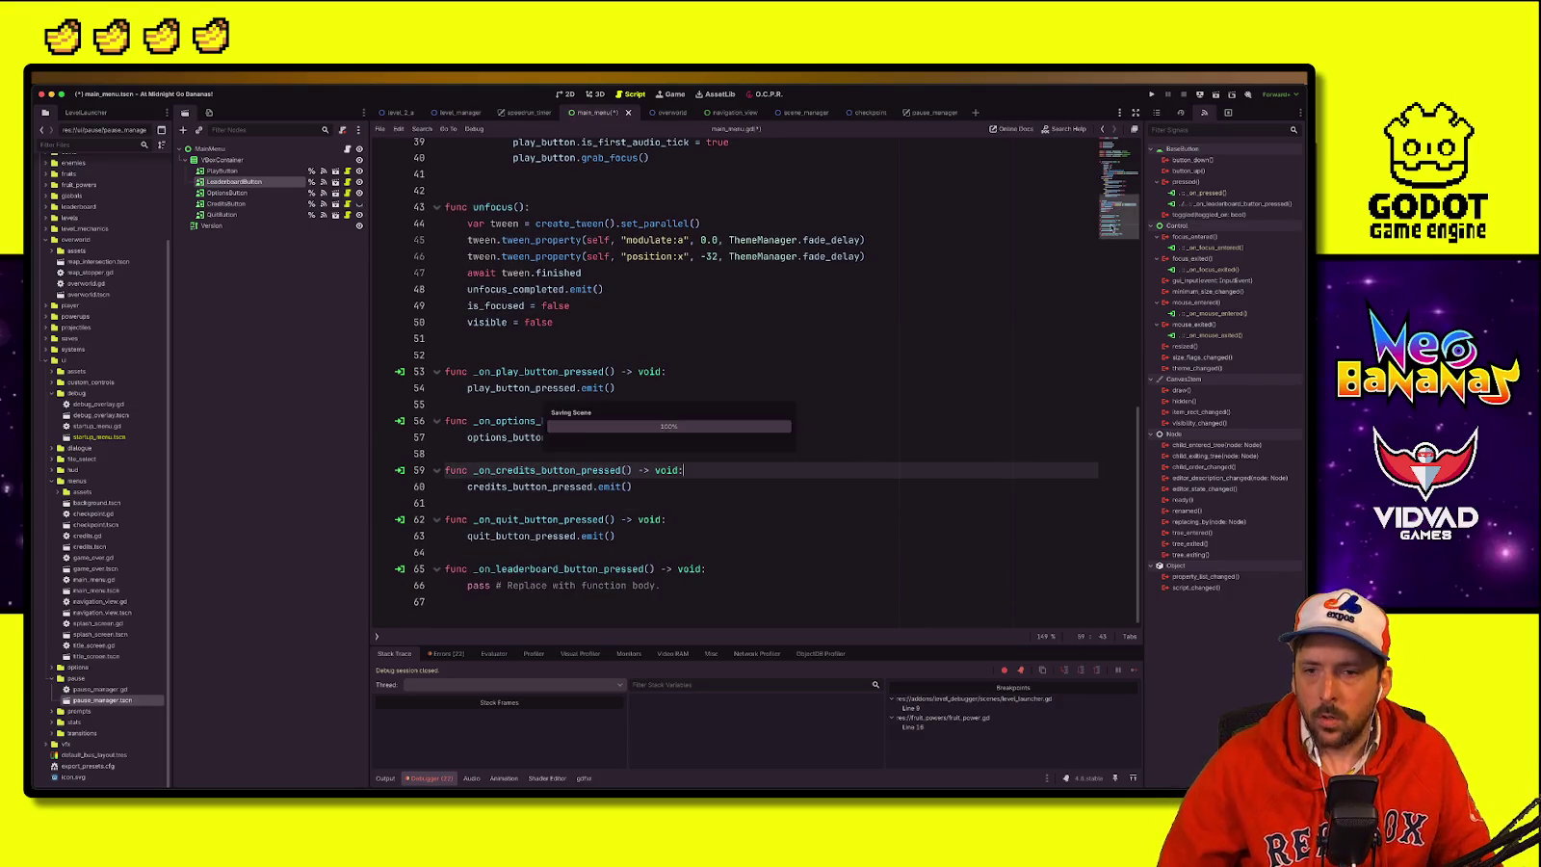
Declare a new leaderboard_button_pressed signal next to the play signal
scroll(674, 385, up, 10)
click(743, 247)
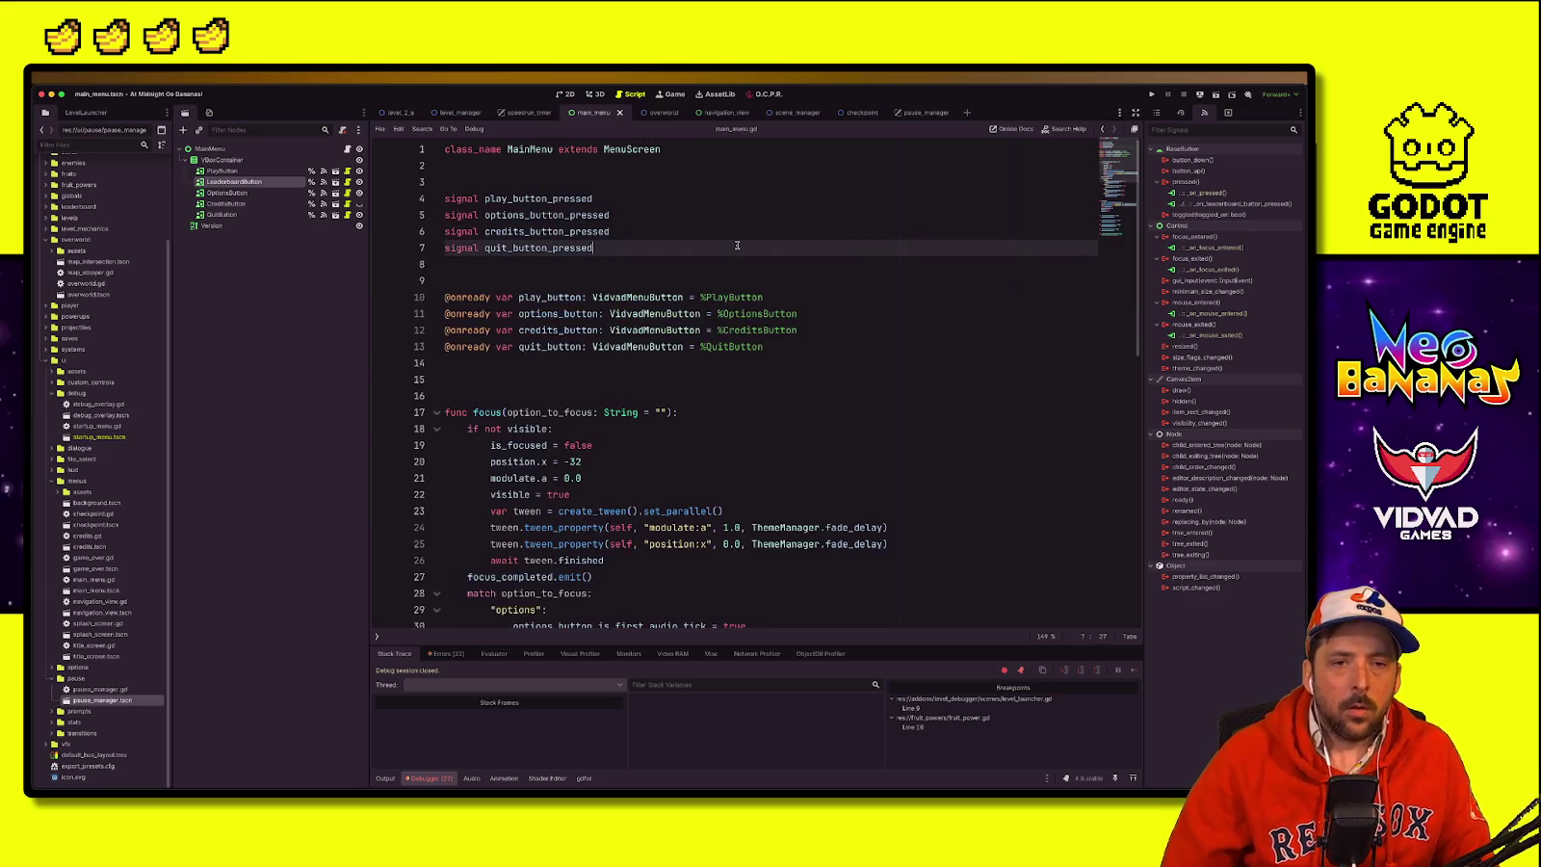
click(735, 212)
key(Up)
key(Return)
text(signal leaderboard_butto)
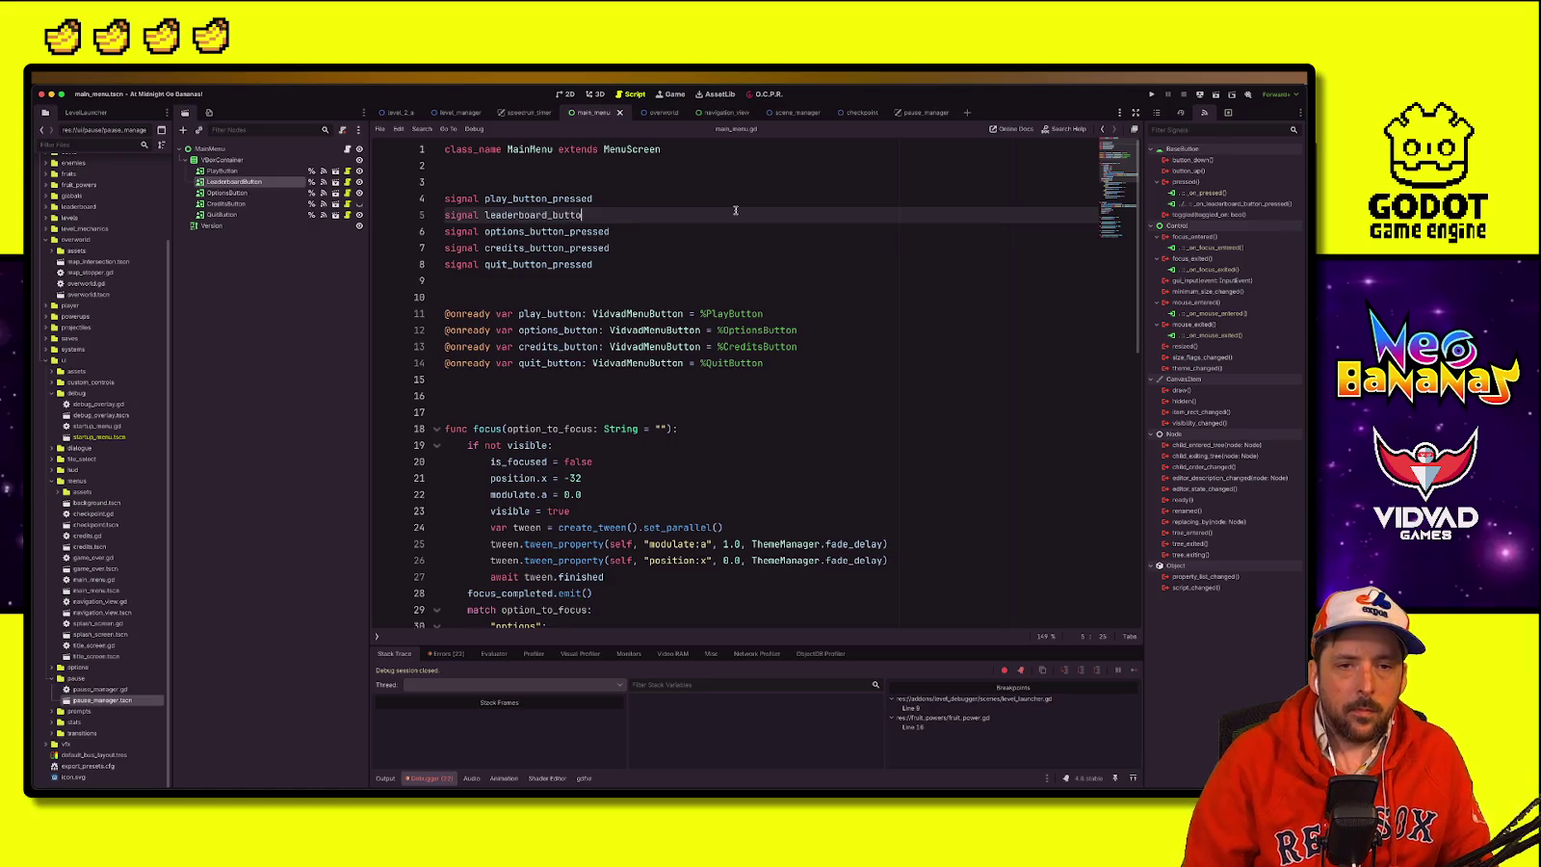
text(essed)
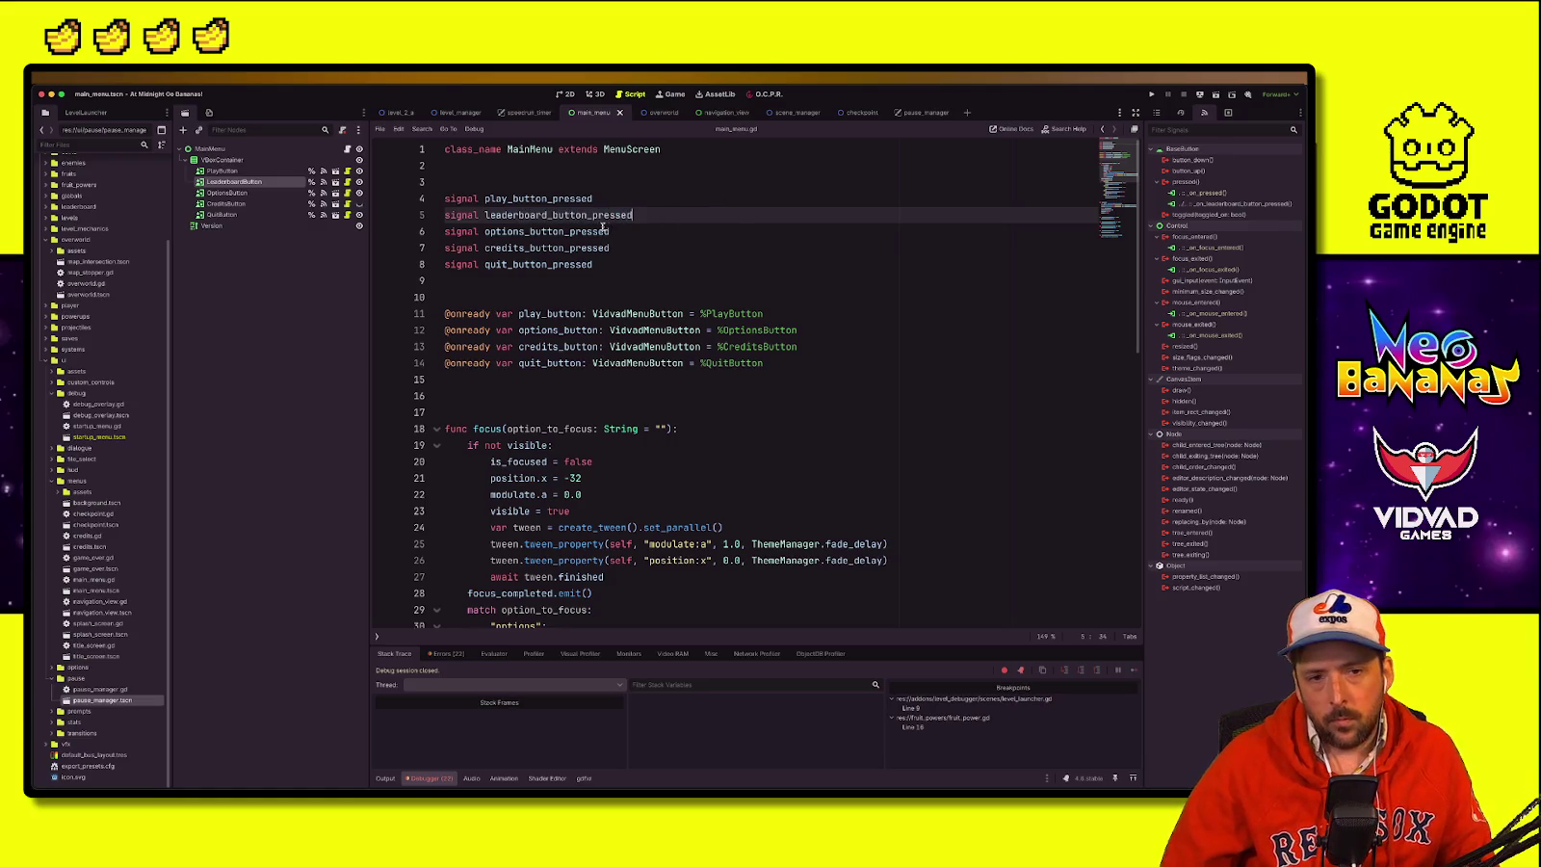
Replace the handler's pass with an emit of leaderboard_button_pressed
double_click(603, 222)
key(ctrl+c)
scroll(582, 576, down, 10)
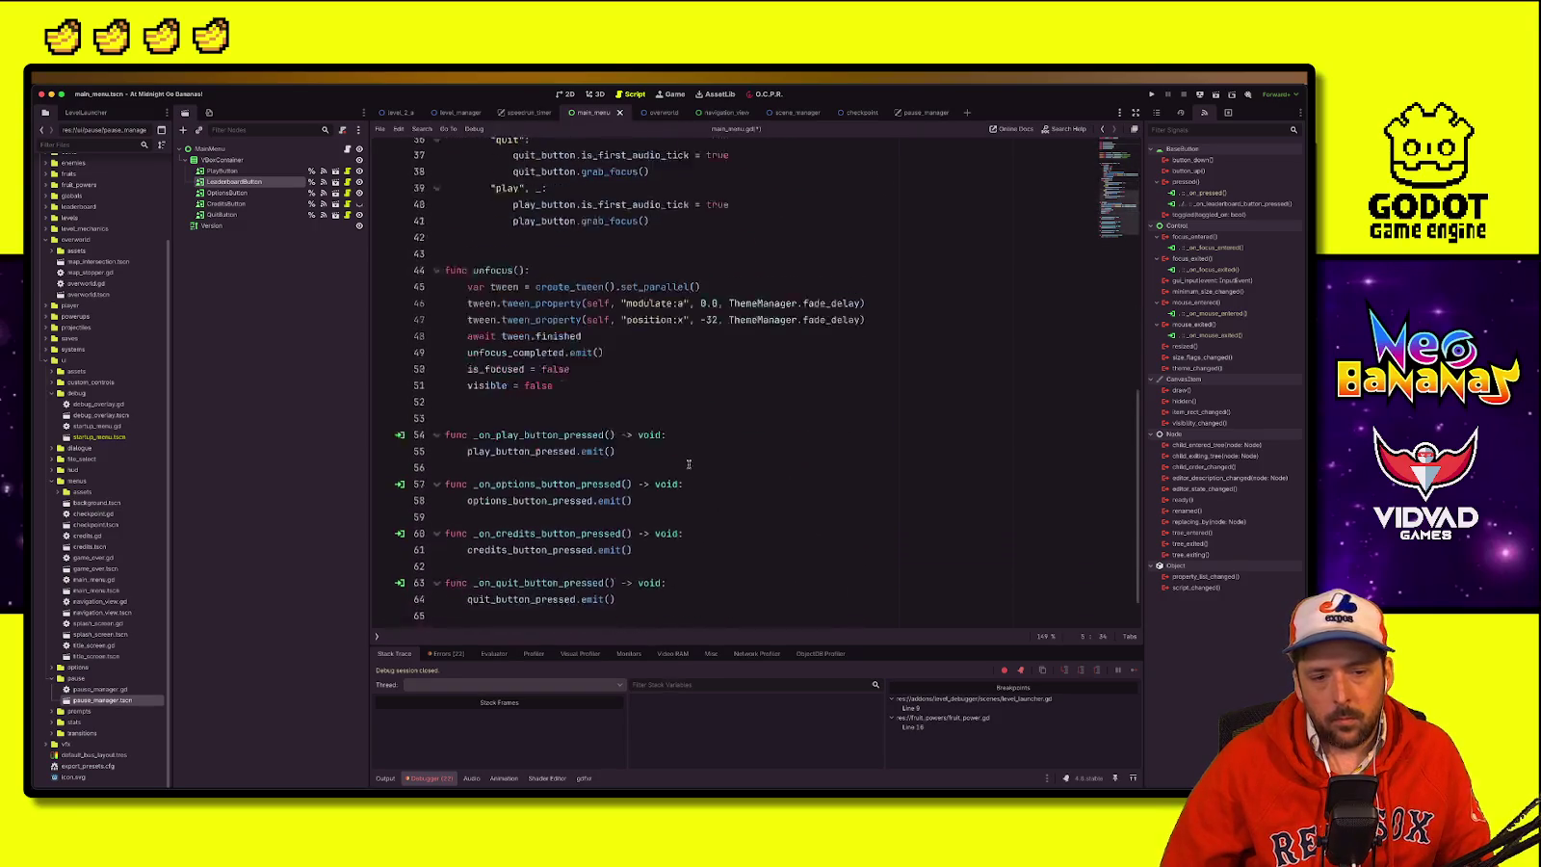
drag(465, 611, 717, 614)
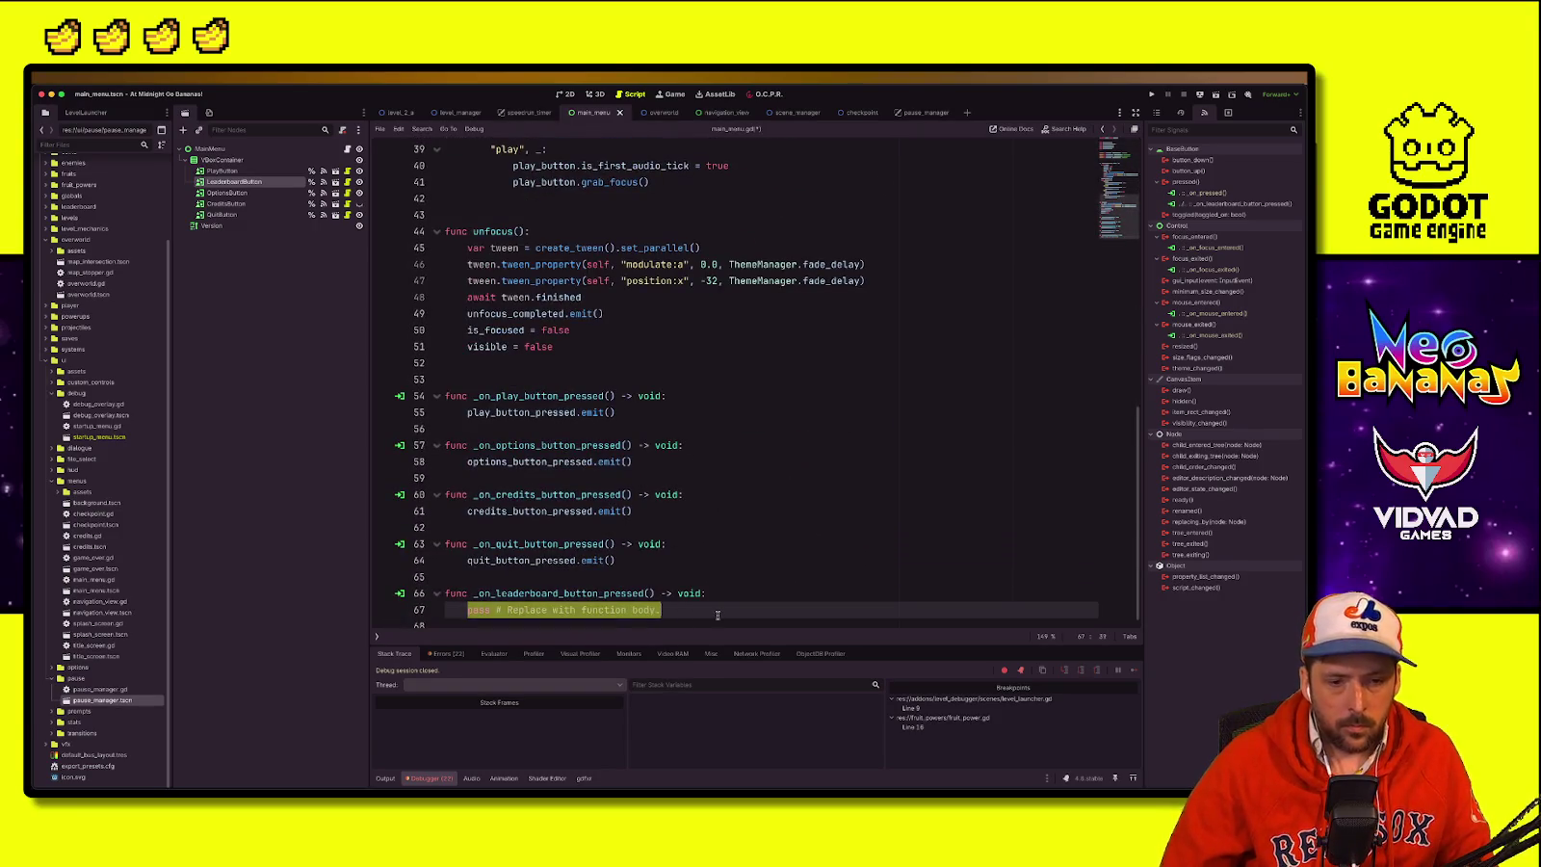
key(ctrl+v)
text(e)
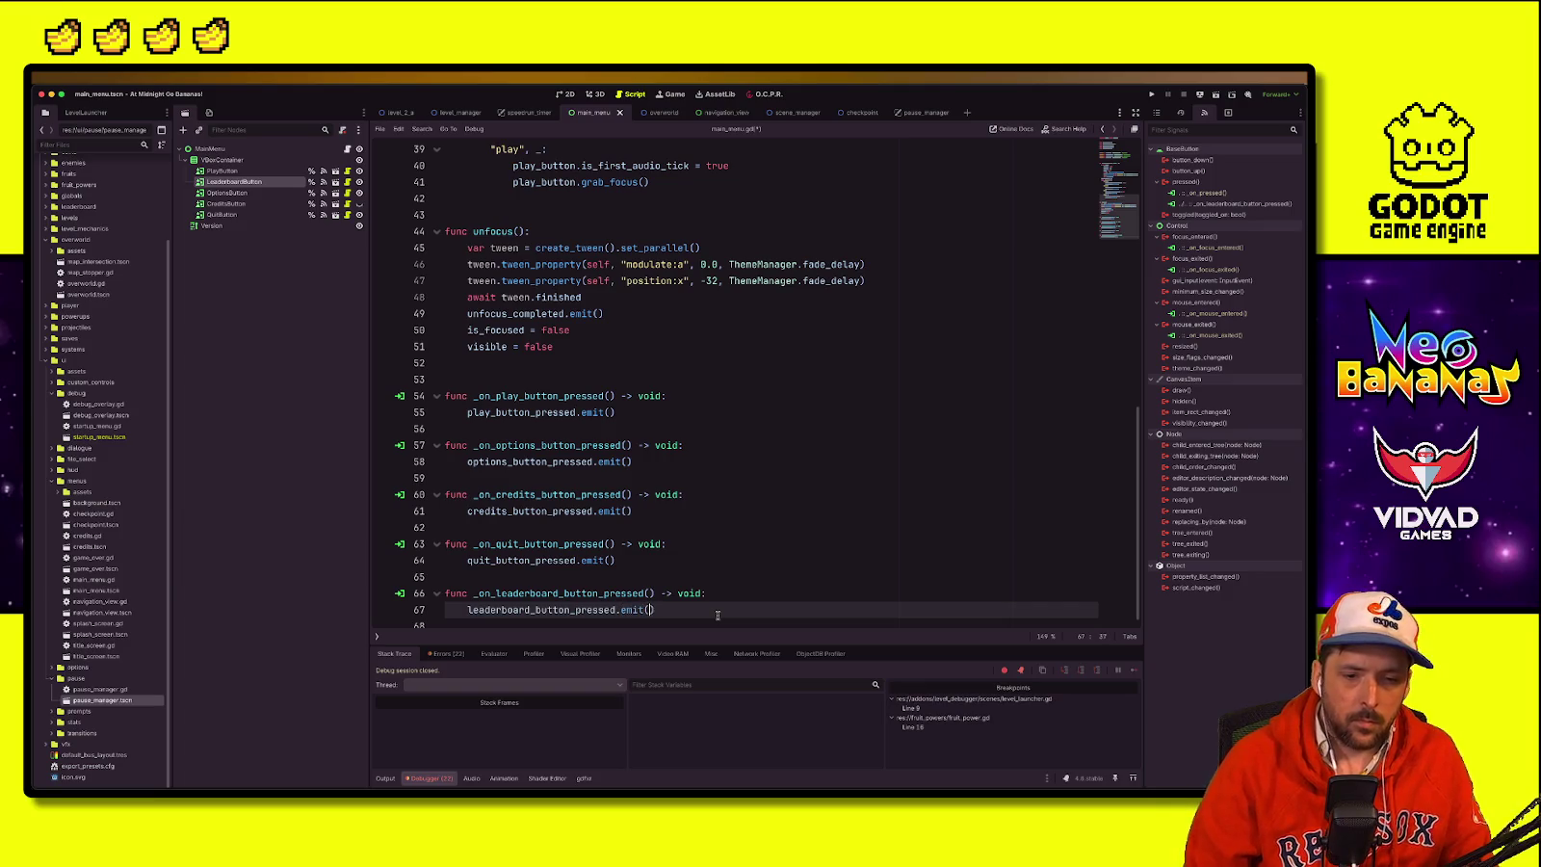
click(717, 512)
click(718, 112)
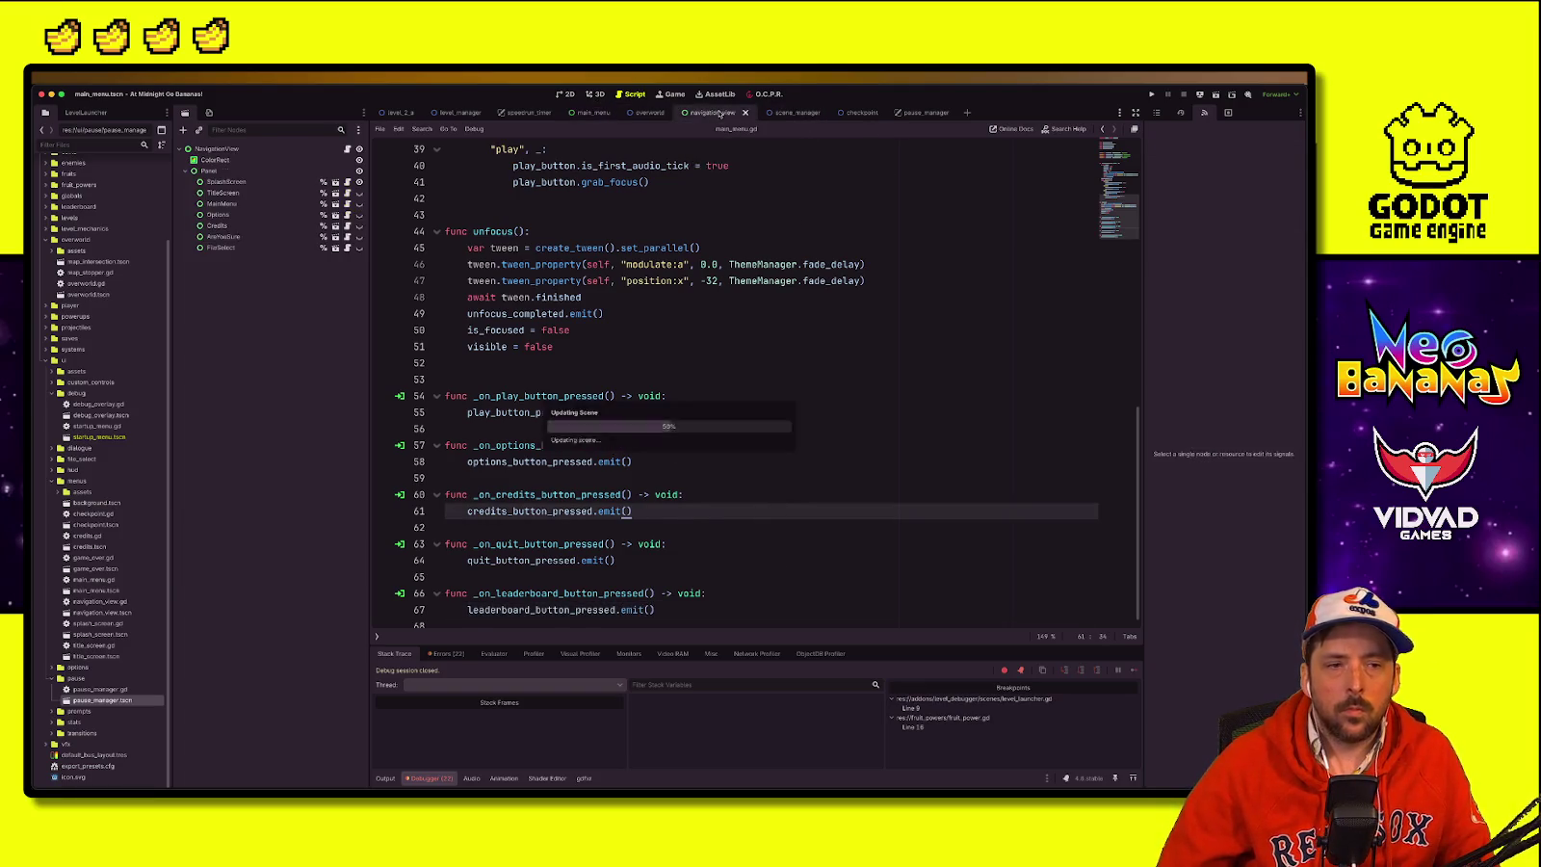
Show navigation_view in 2D and collapse the menus, debug and pause folders
click(566, 93)
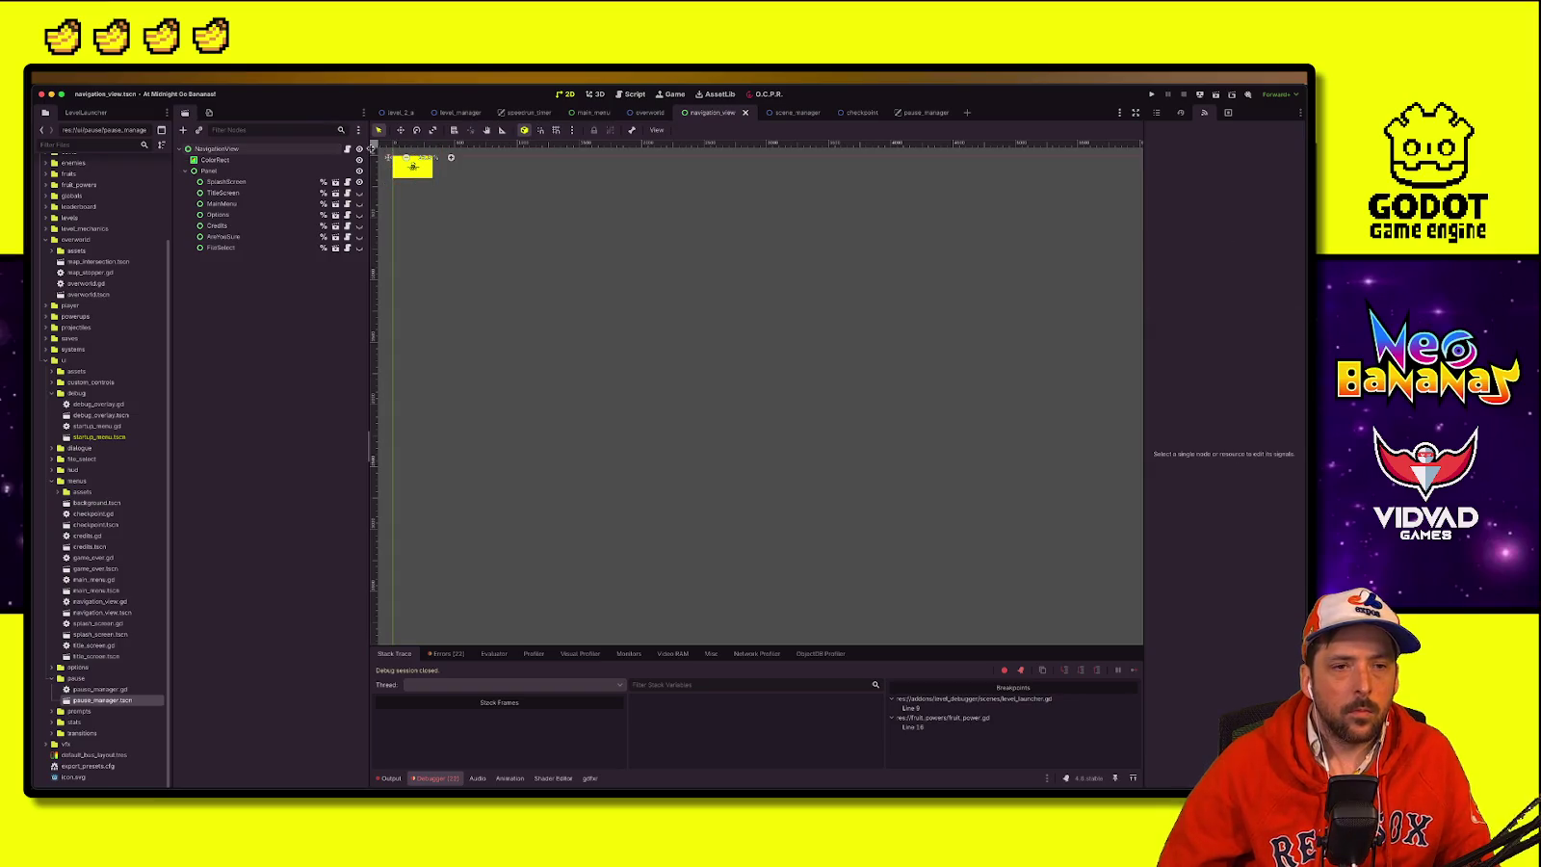
click(52, 481)
click(51, 492)
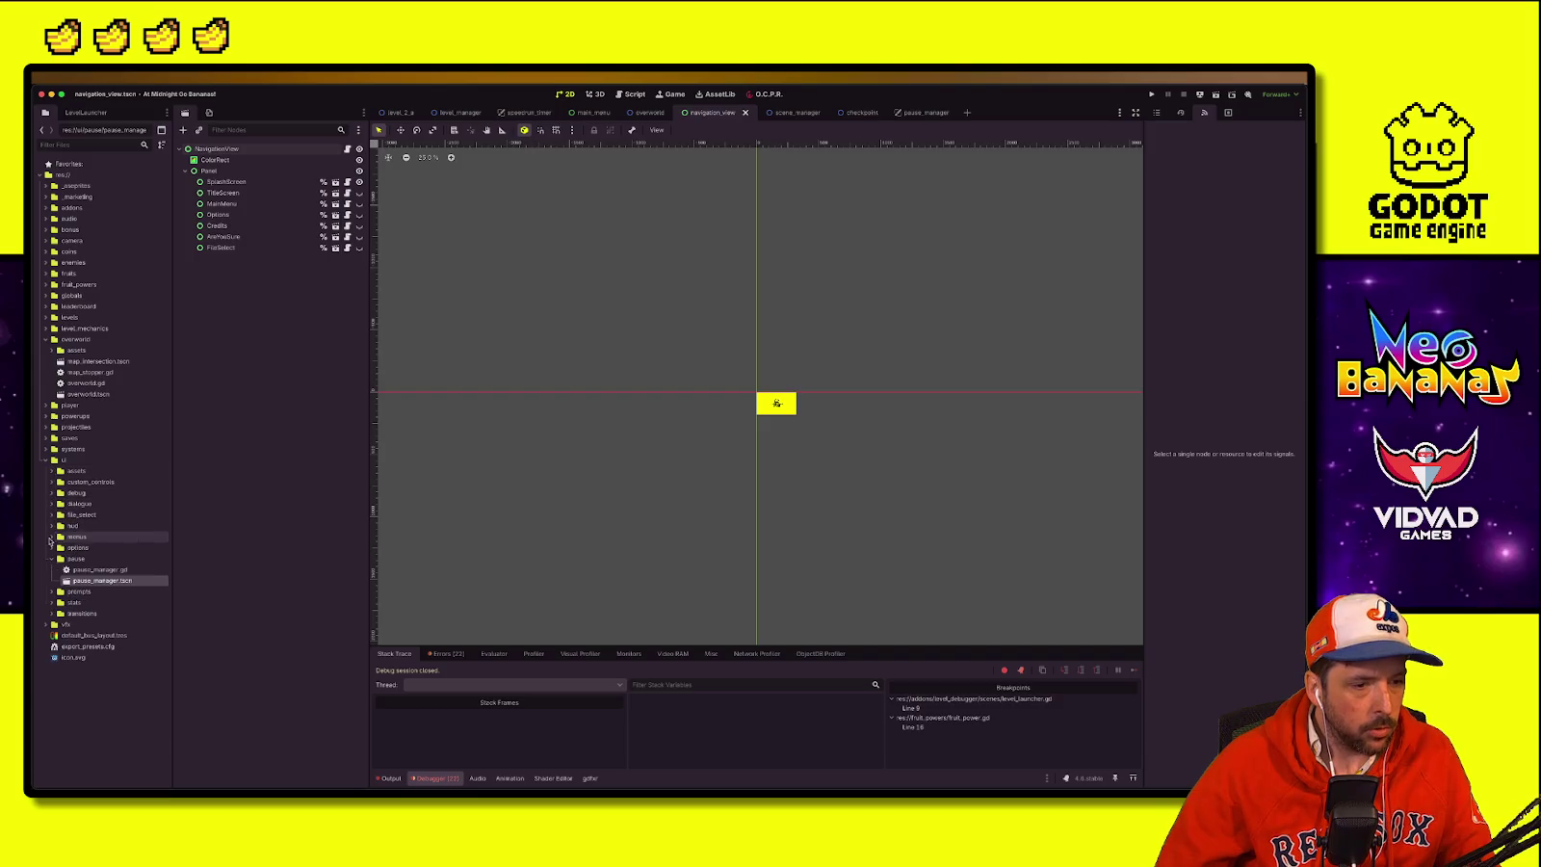
click(51, 559)
Move the existing leaderboard folder into the ui folder
right_click(64, 461)
mouse_move(174, 473)
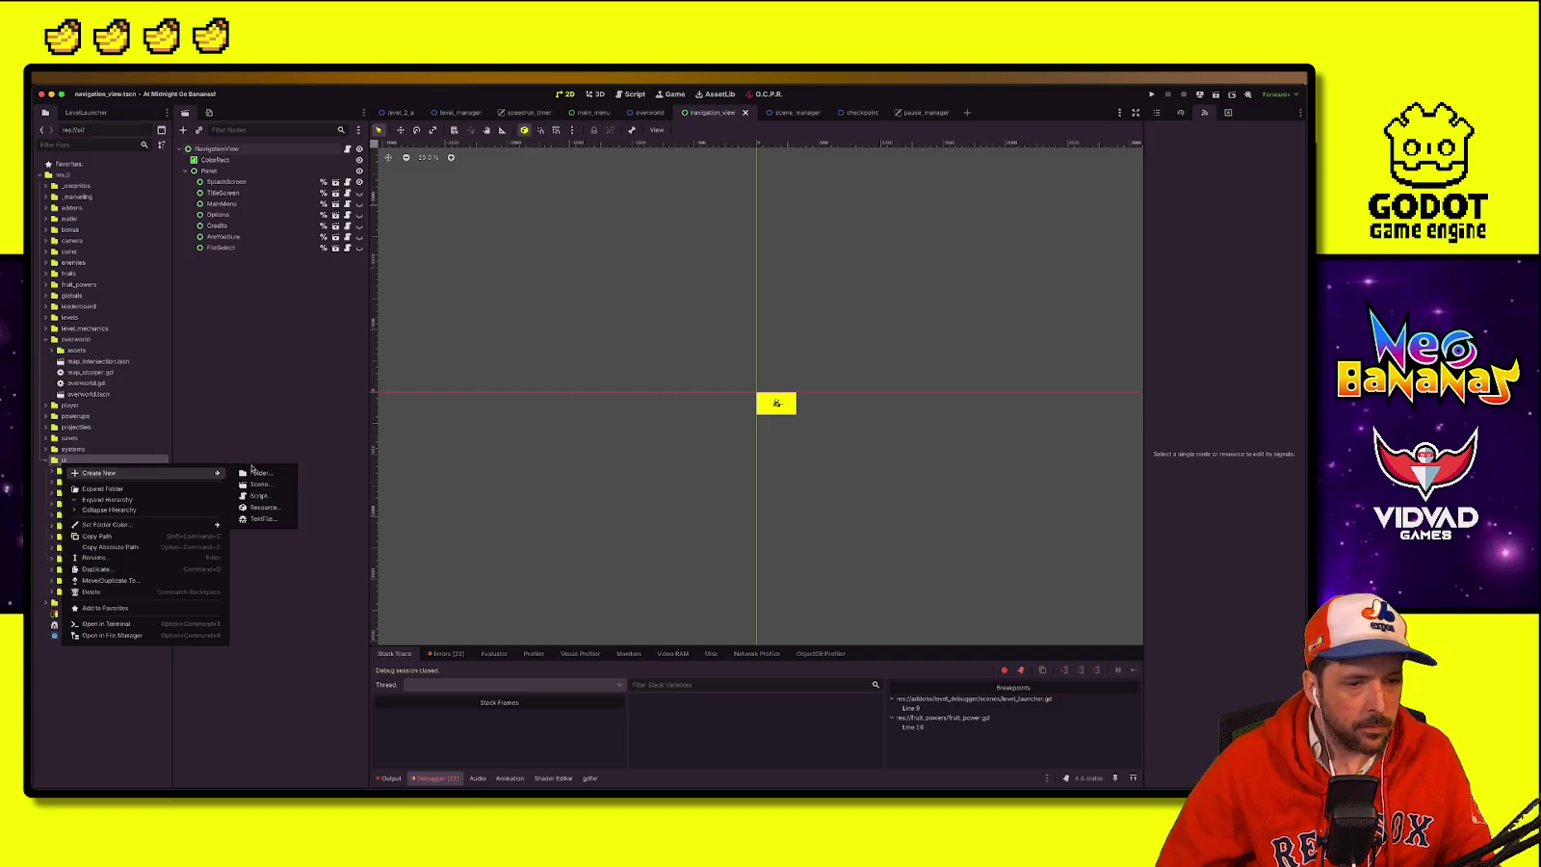
click(265, 474)
text(le)
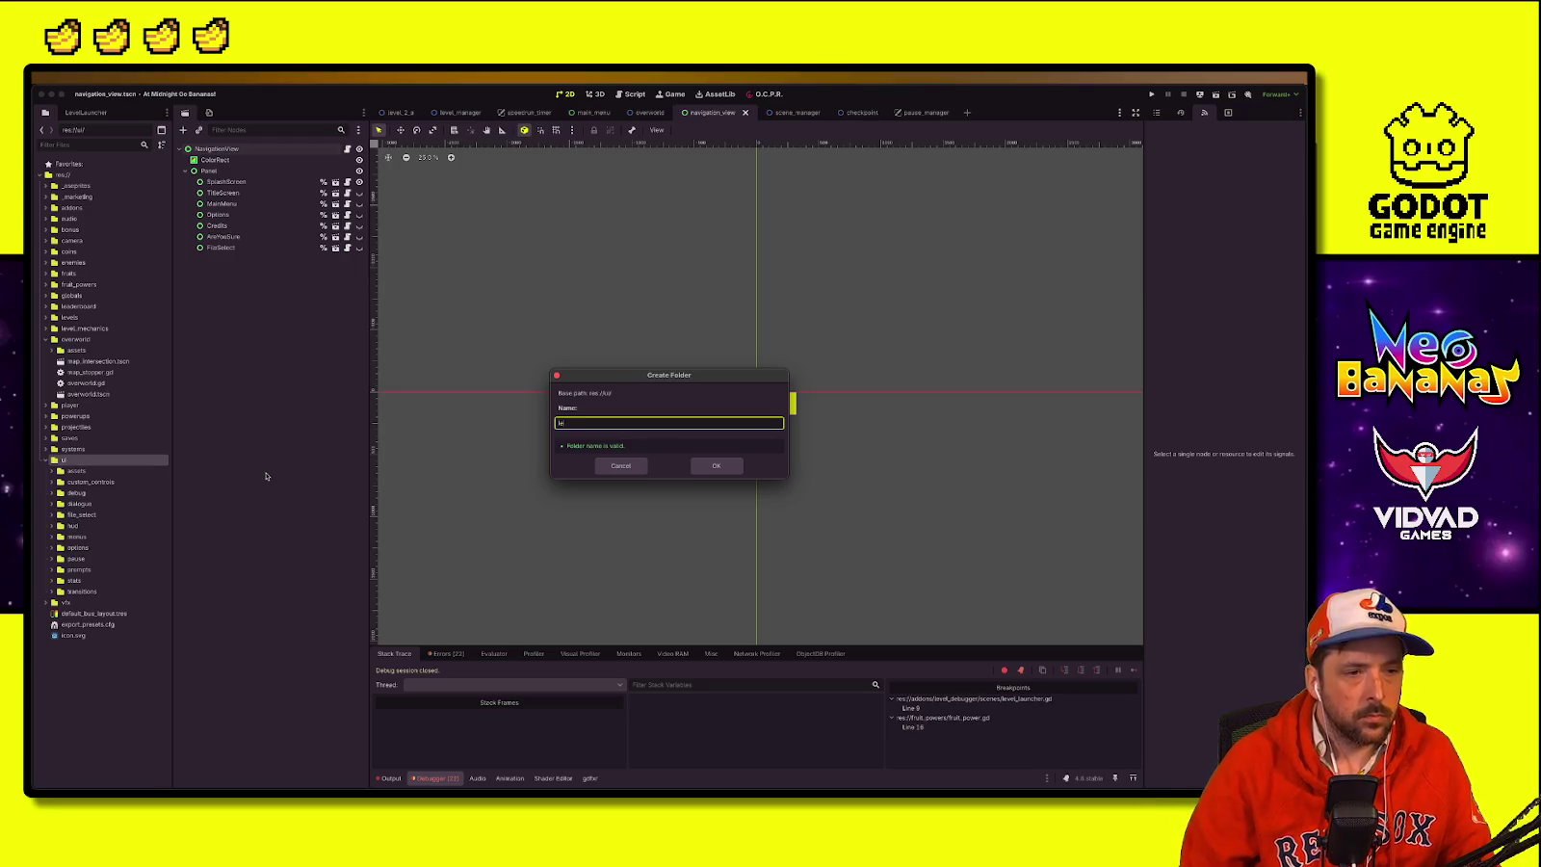
key(Escape)
click(66, 317)
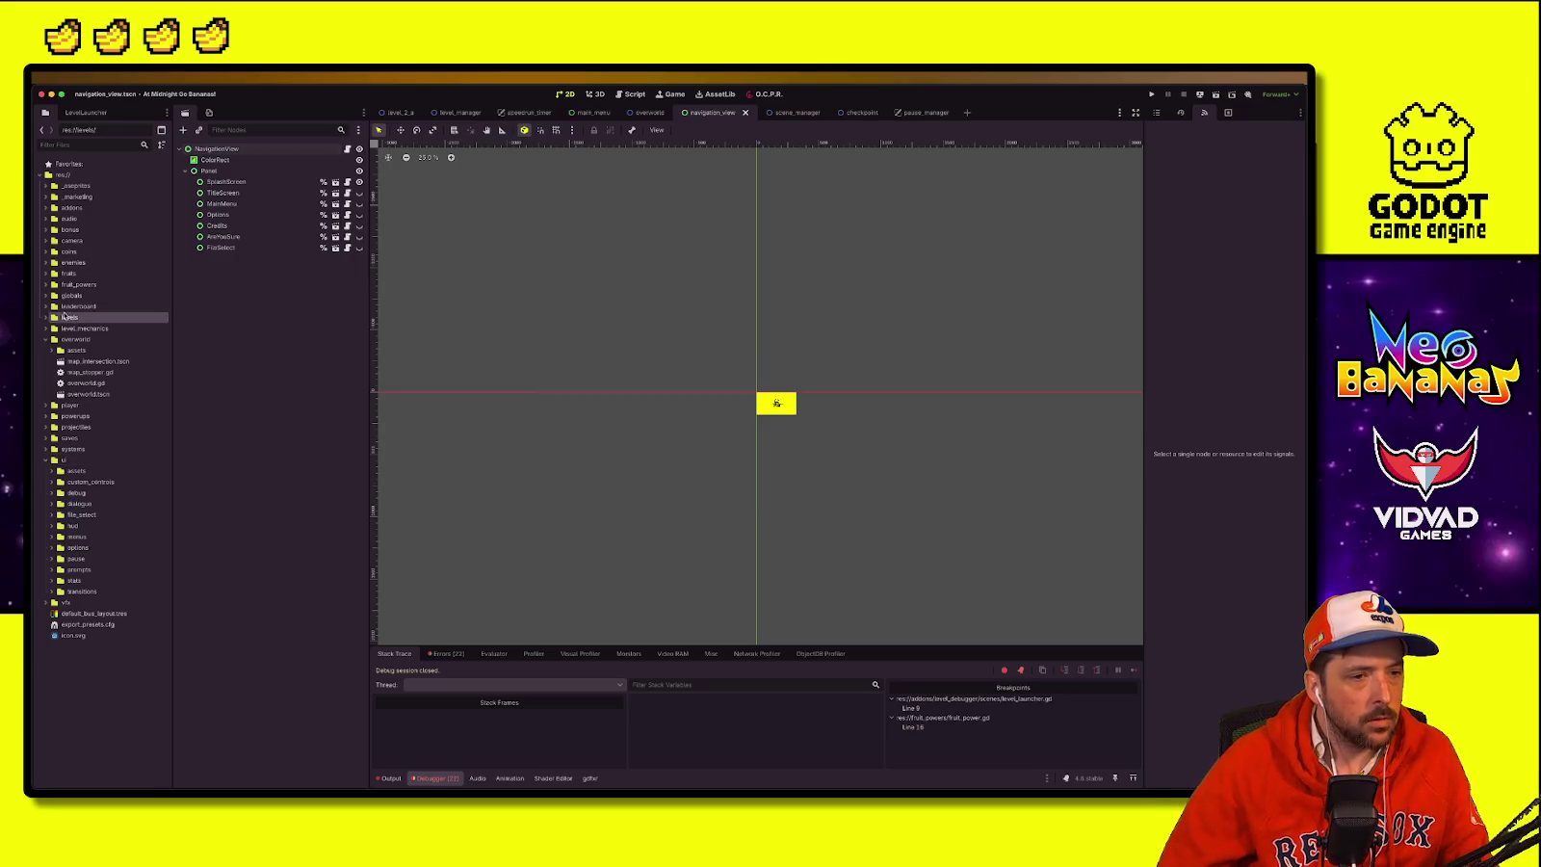
click(48, 306)
drag(56, 307, 77, 498)
click(705, 442)
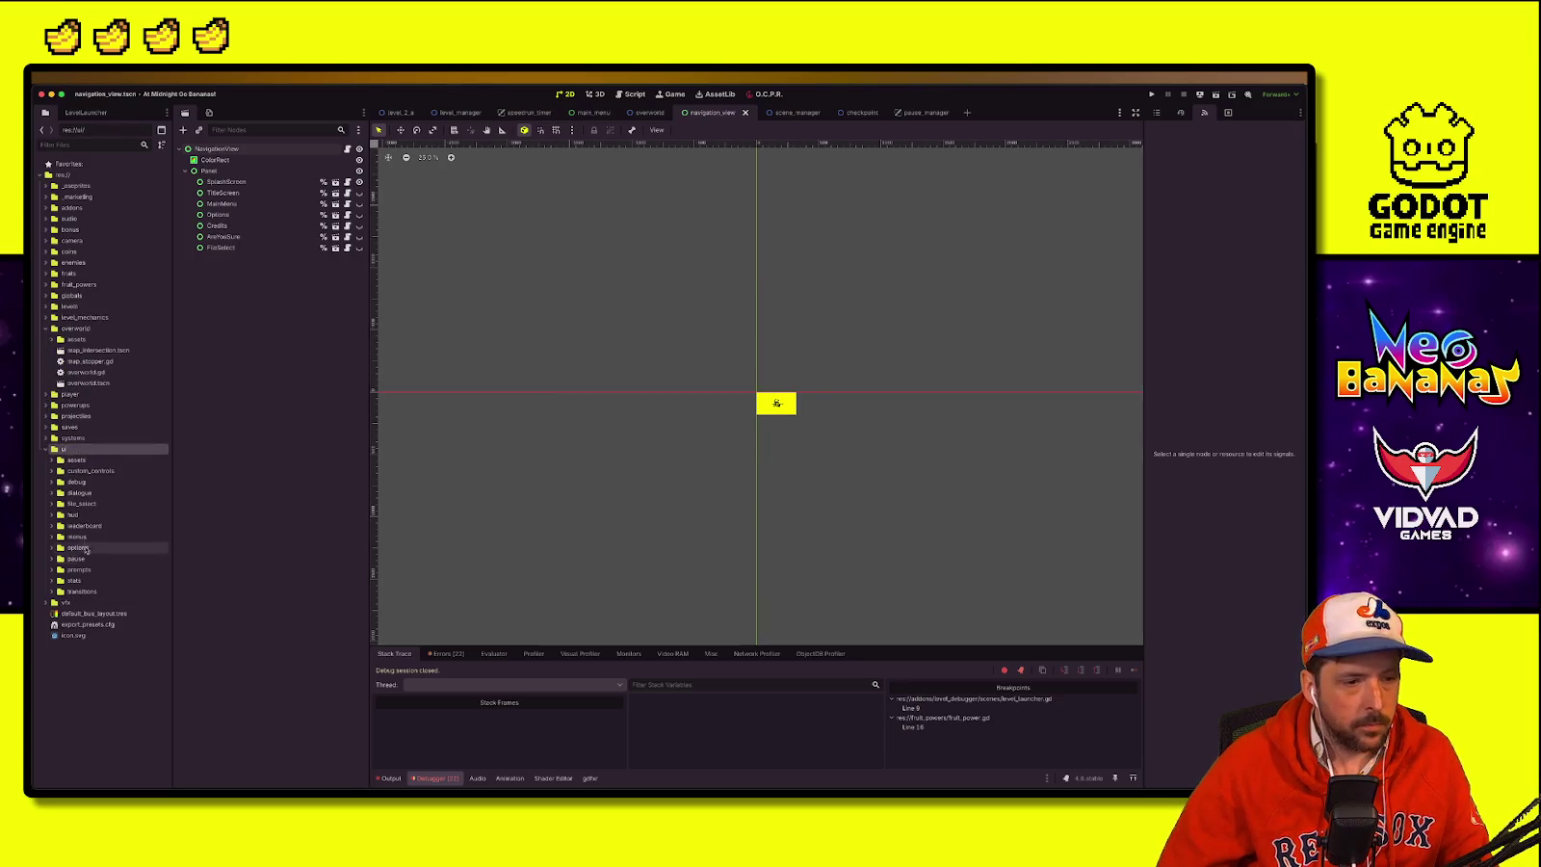
Open leaderboard.tscn and inspect its root control
click(56, 525)
double_click(96, 547)
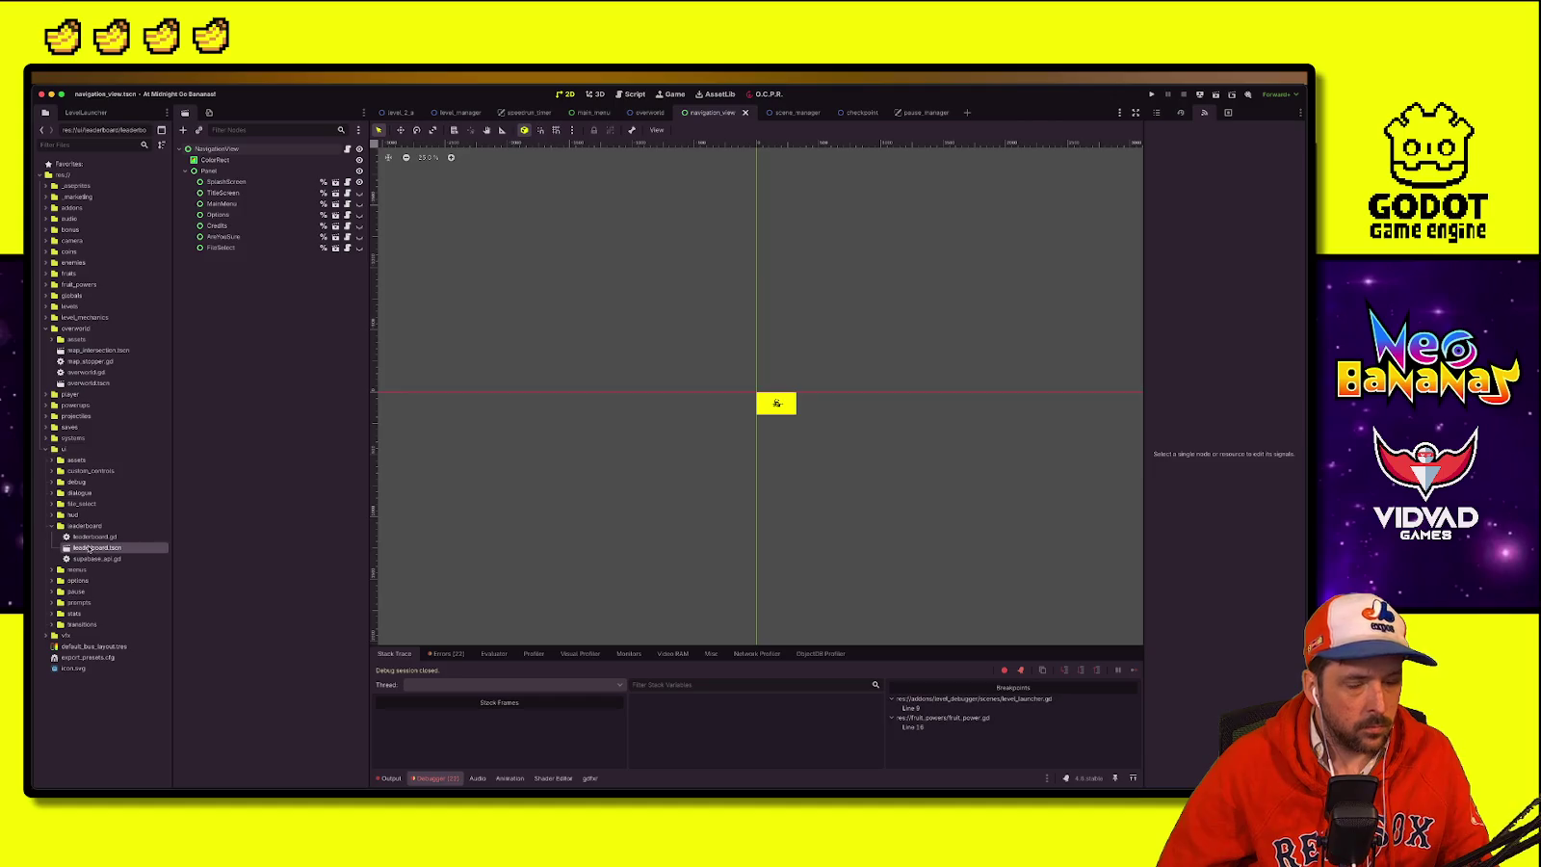
click(318, 149)
click(471, 182)
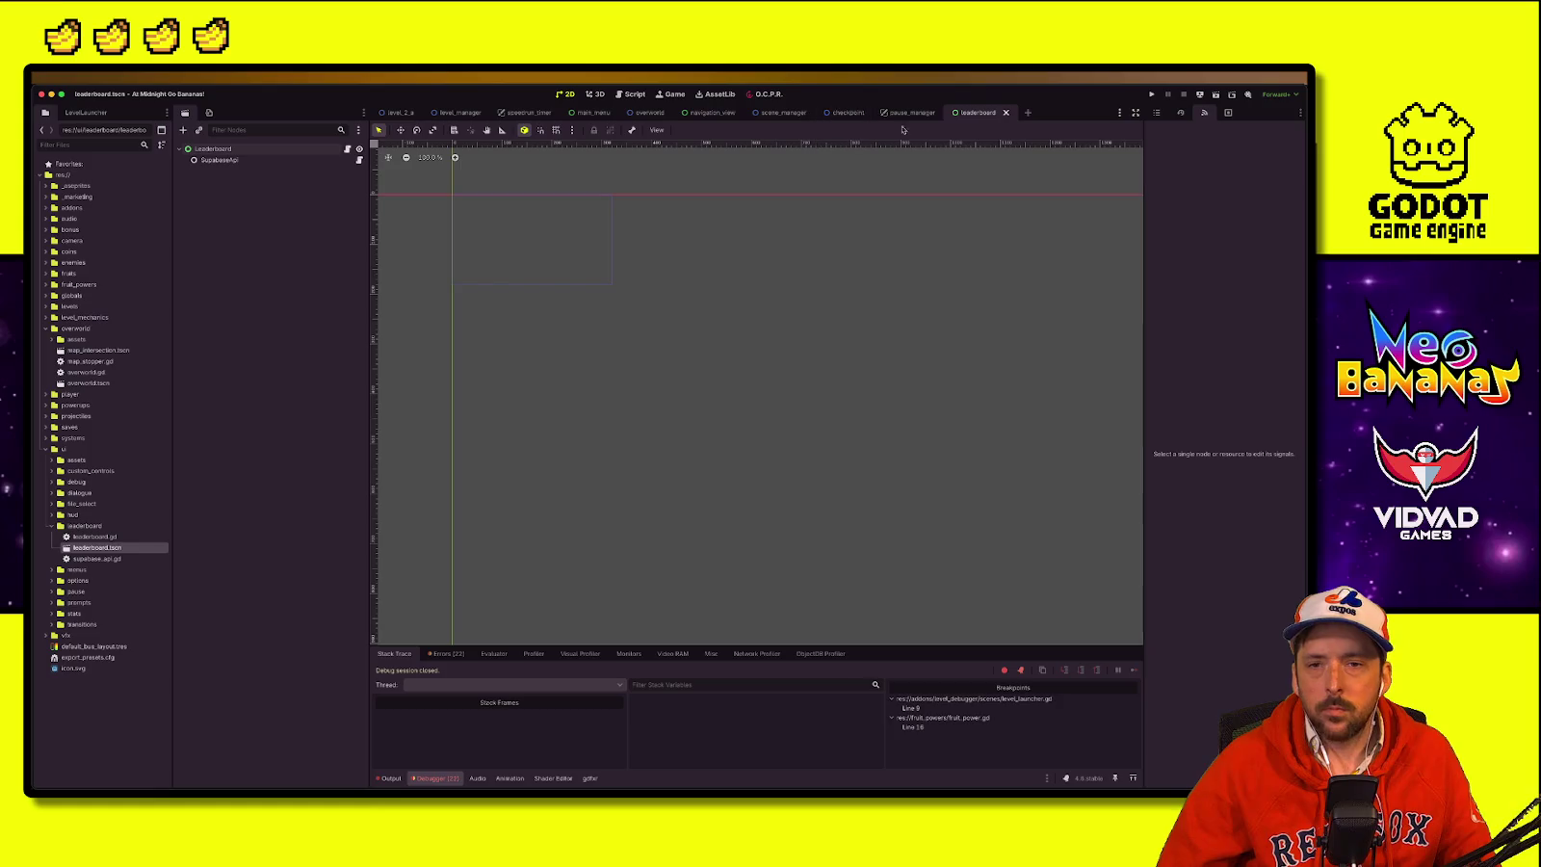
Instance leaderboard.tscn under Panel in navigation_view, hide it, and save
click(718, 111)
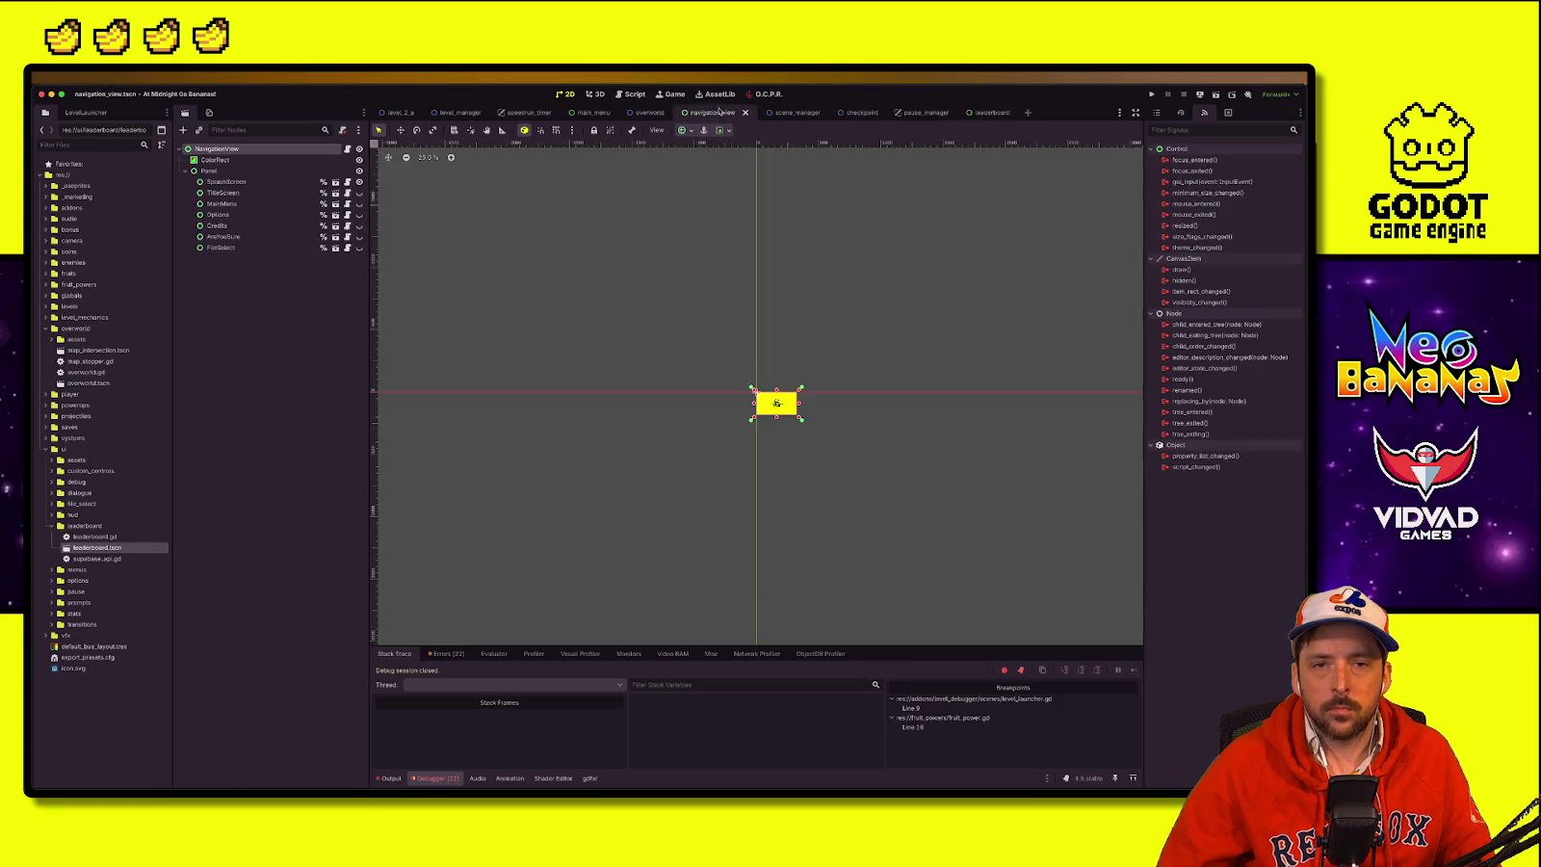
click(209, 171)
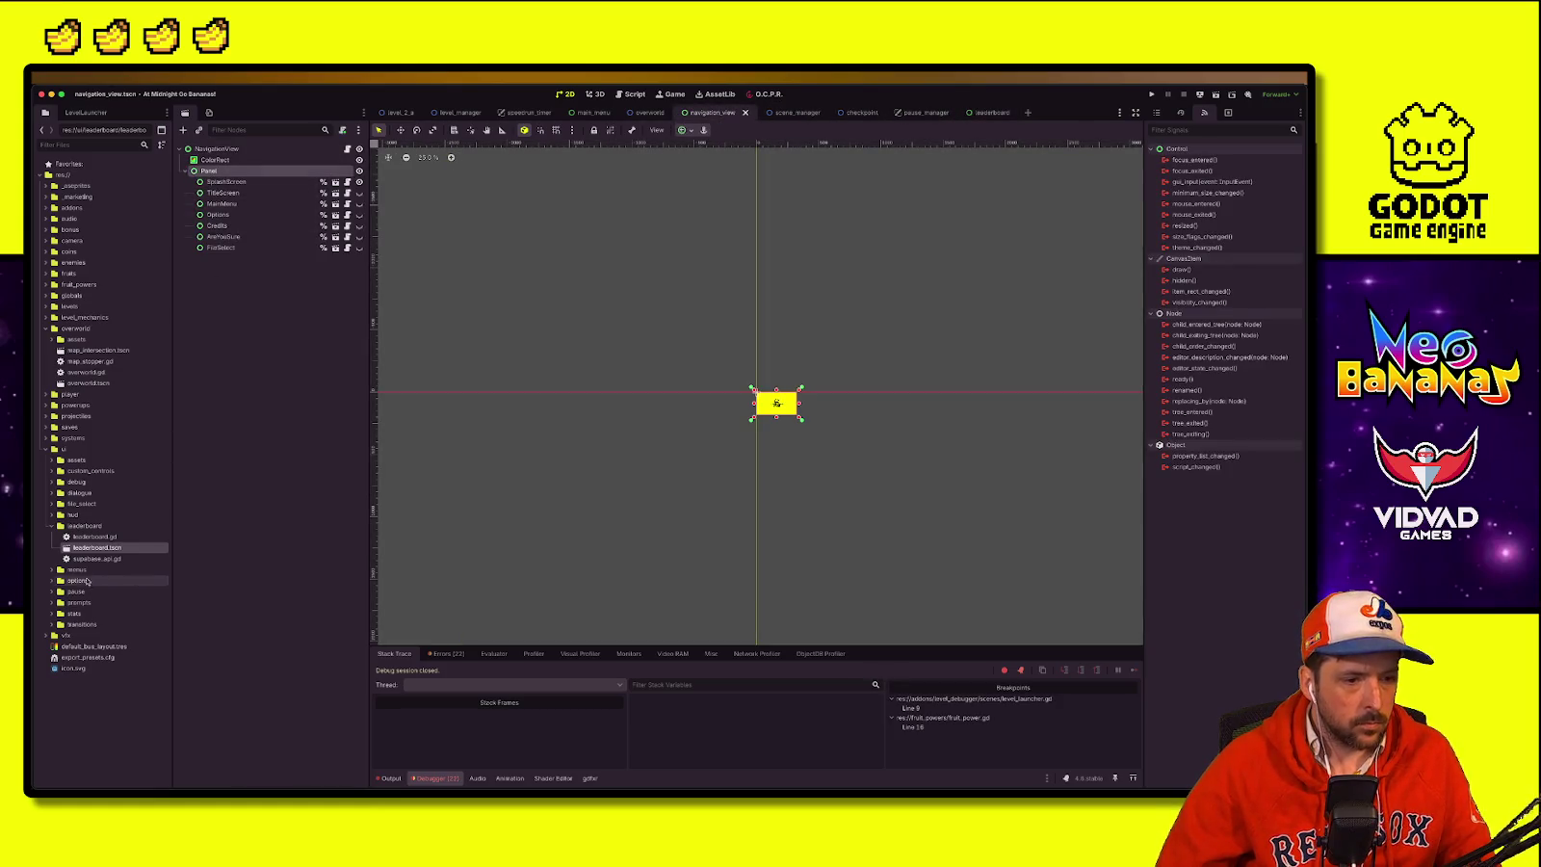
mouse_move(91, 547)
mouse_down()
mouse_move(189, 430)
mouse_move(221, 178)
mouse_move(253, 171)
mouse_up()
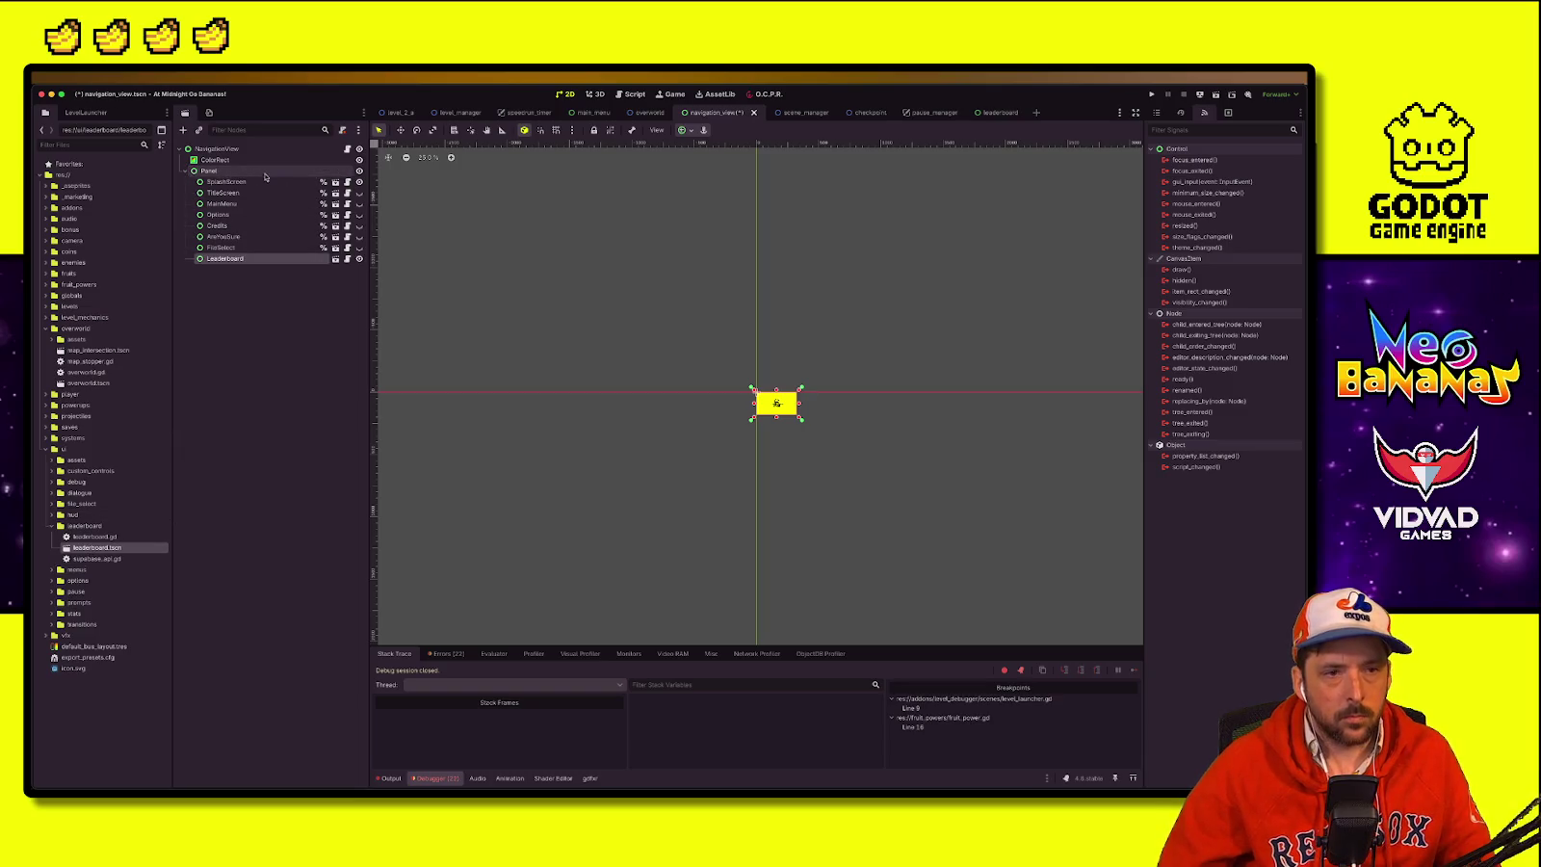
click(359, 259)
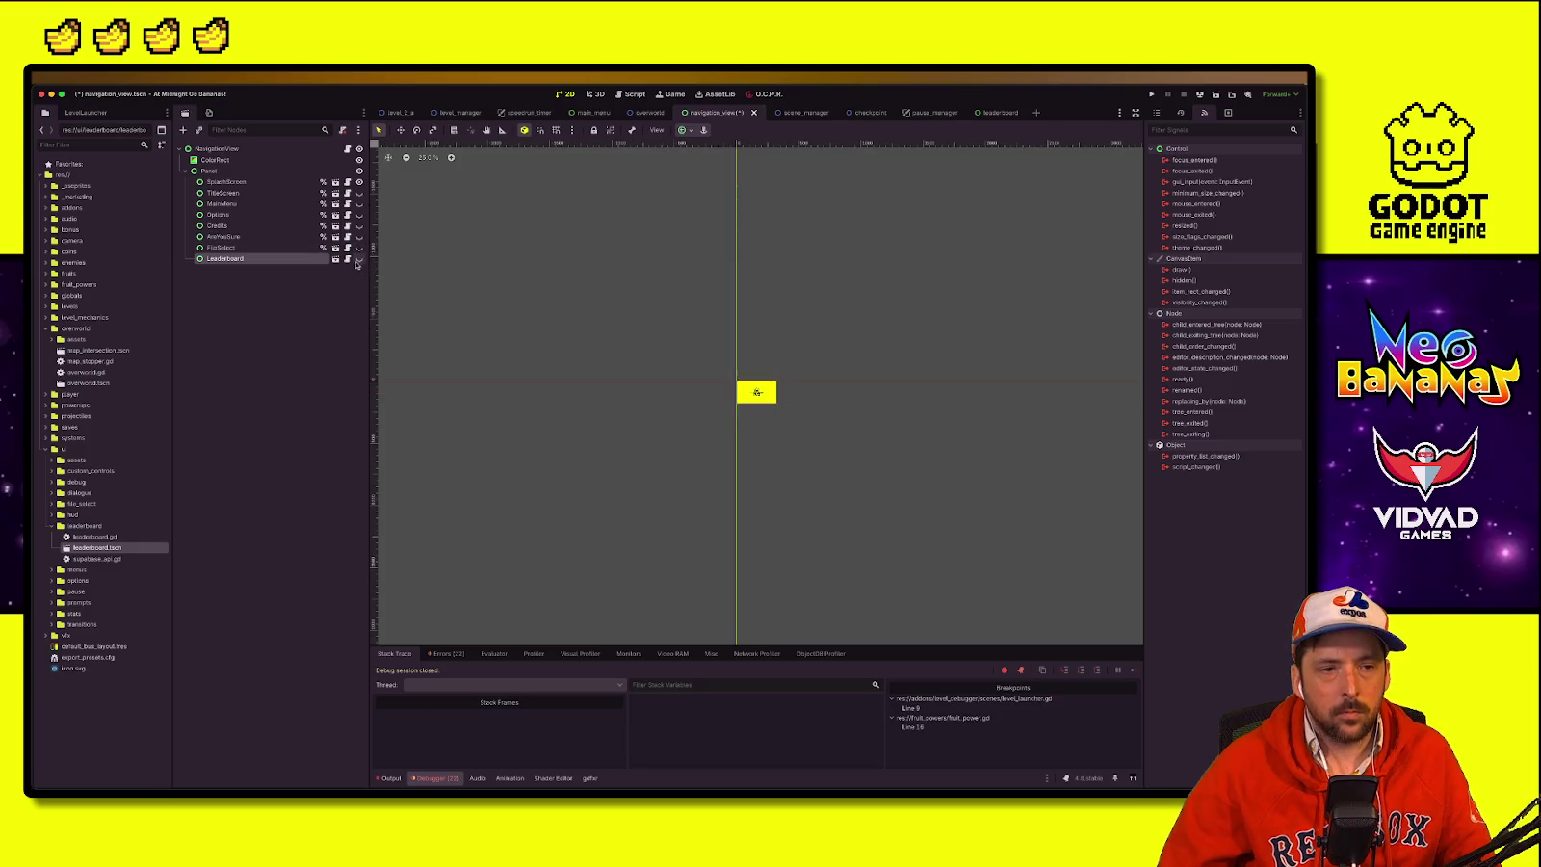
key(super+s)
right_click(280, 258)
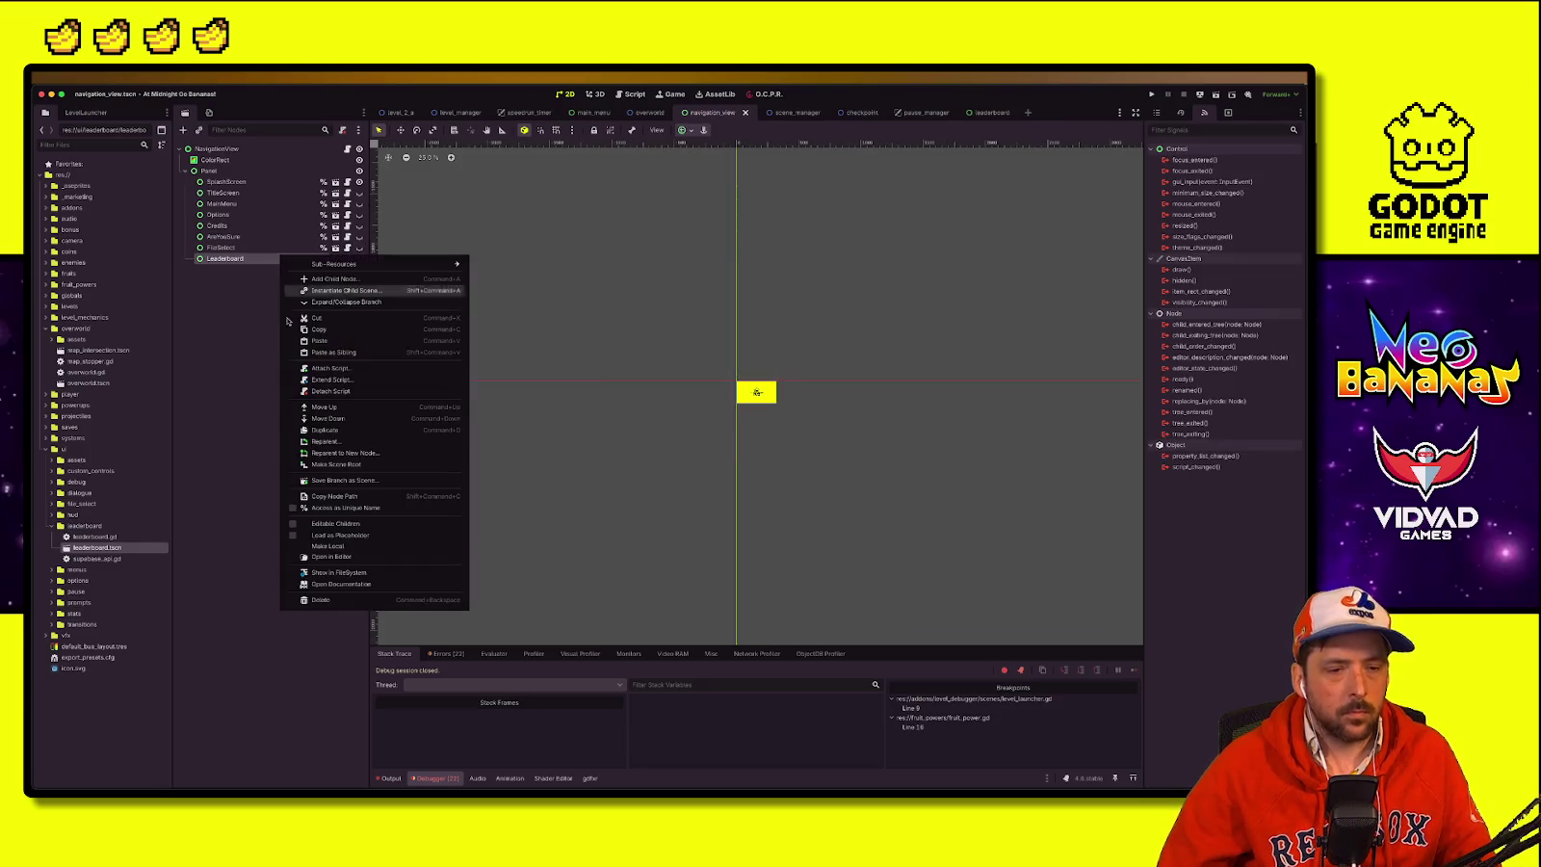
click(311, 509)
click(348, 150)
scroll(561, 281, up, 10)
drag(224, 258, 545, 300)
Start a leaderboard line at the end of _ready(), then delete it
double_click(545, 299)
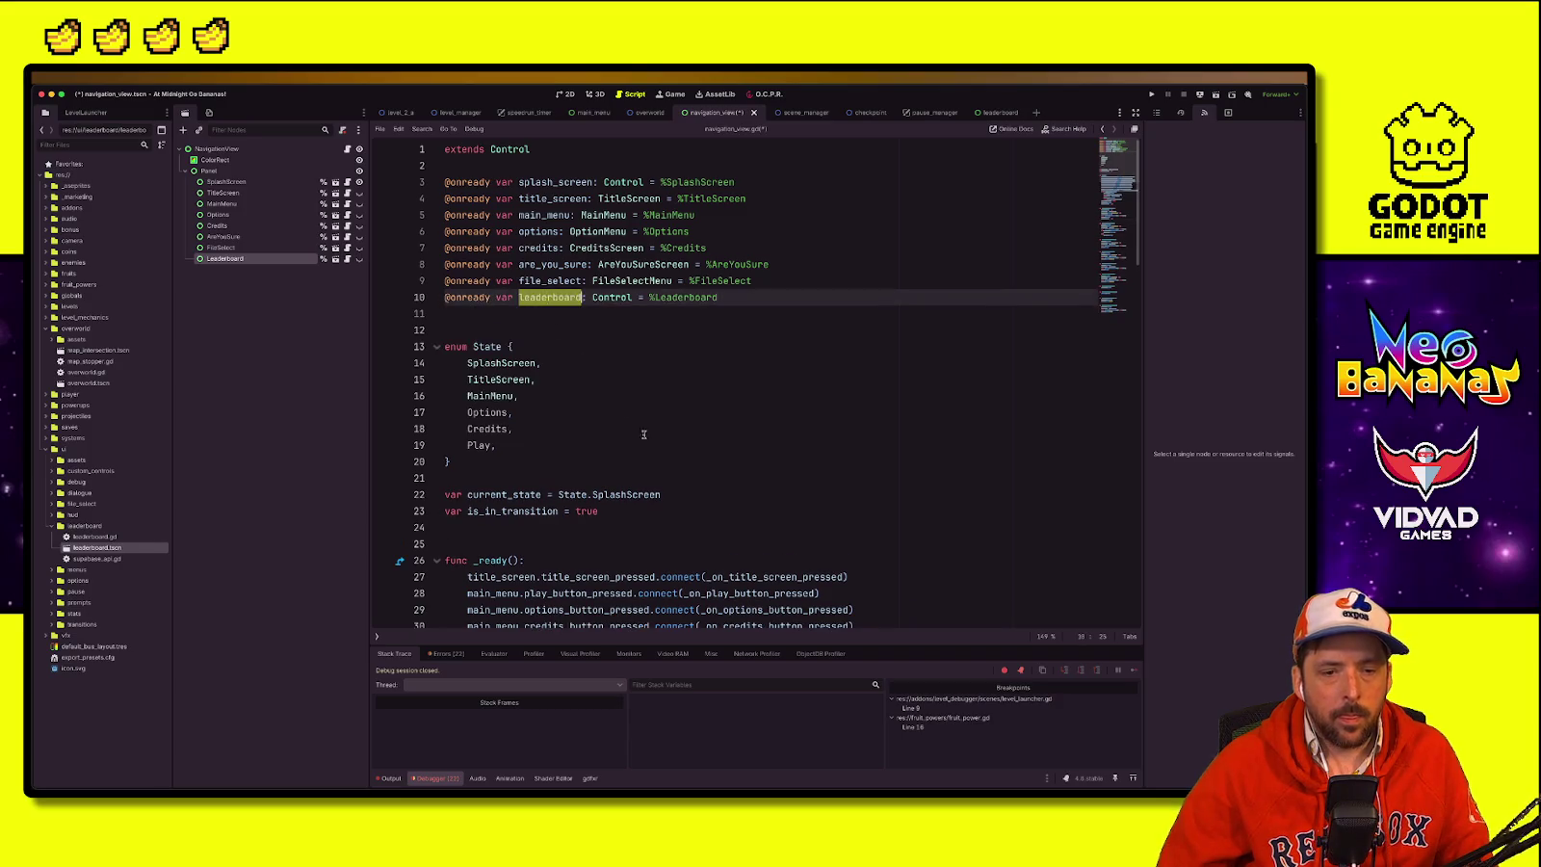
scroll(597, 385, down, 15)
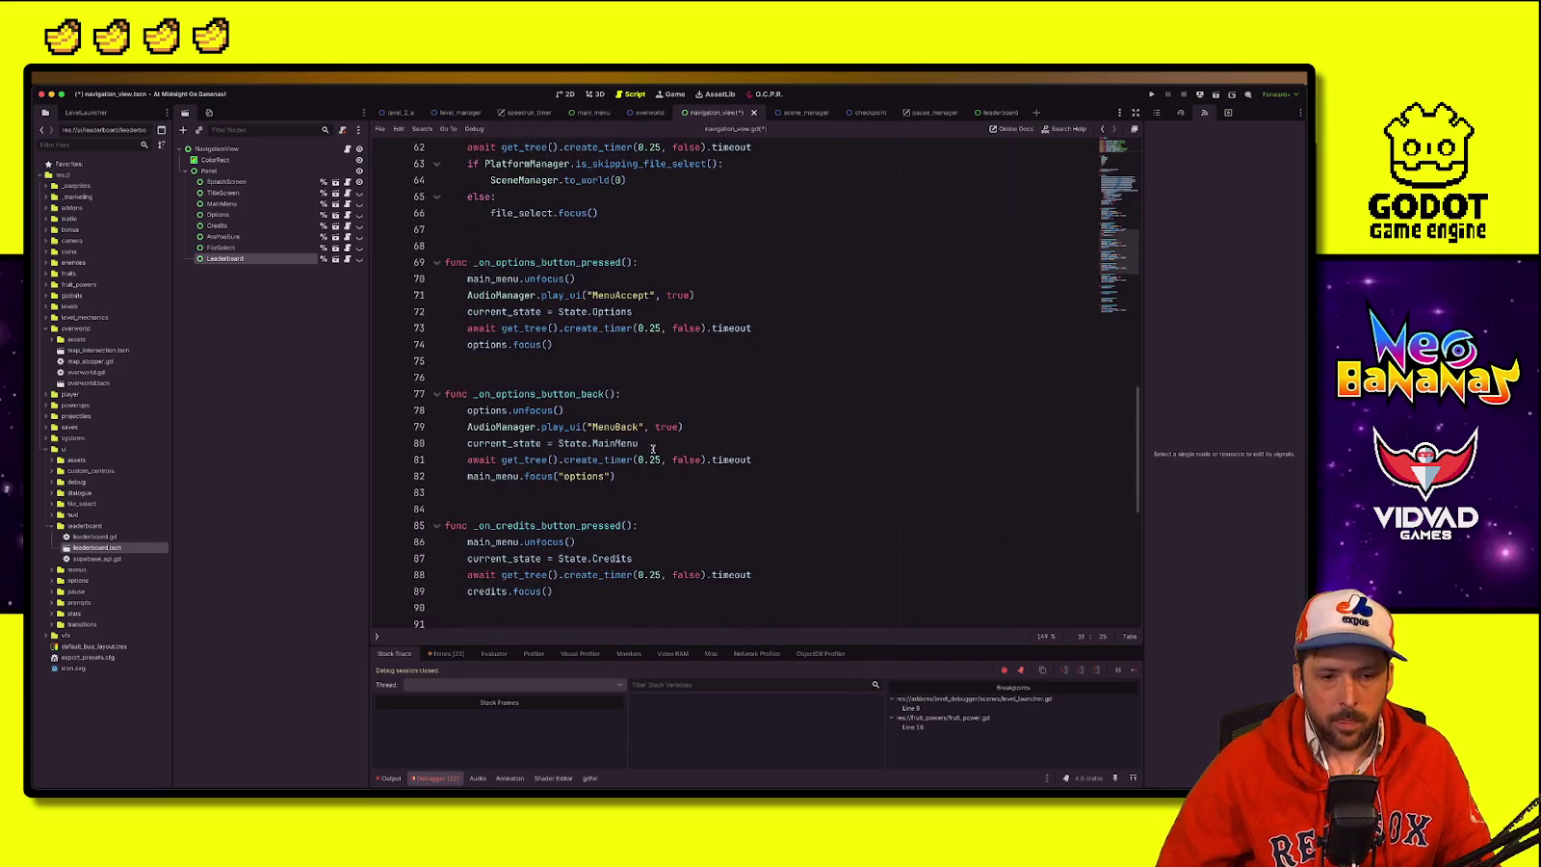
scroll(653, 449, down, 6)
scroll(752, 447, up, 9)
scroll(752, 461, up, 11)
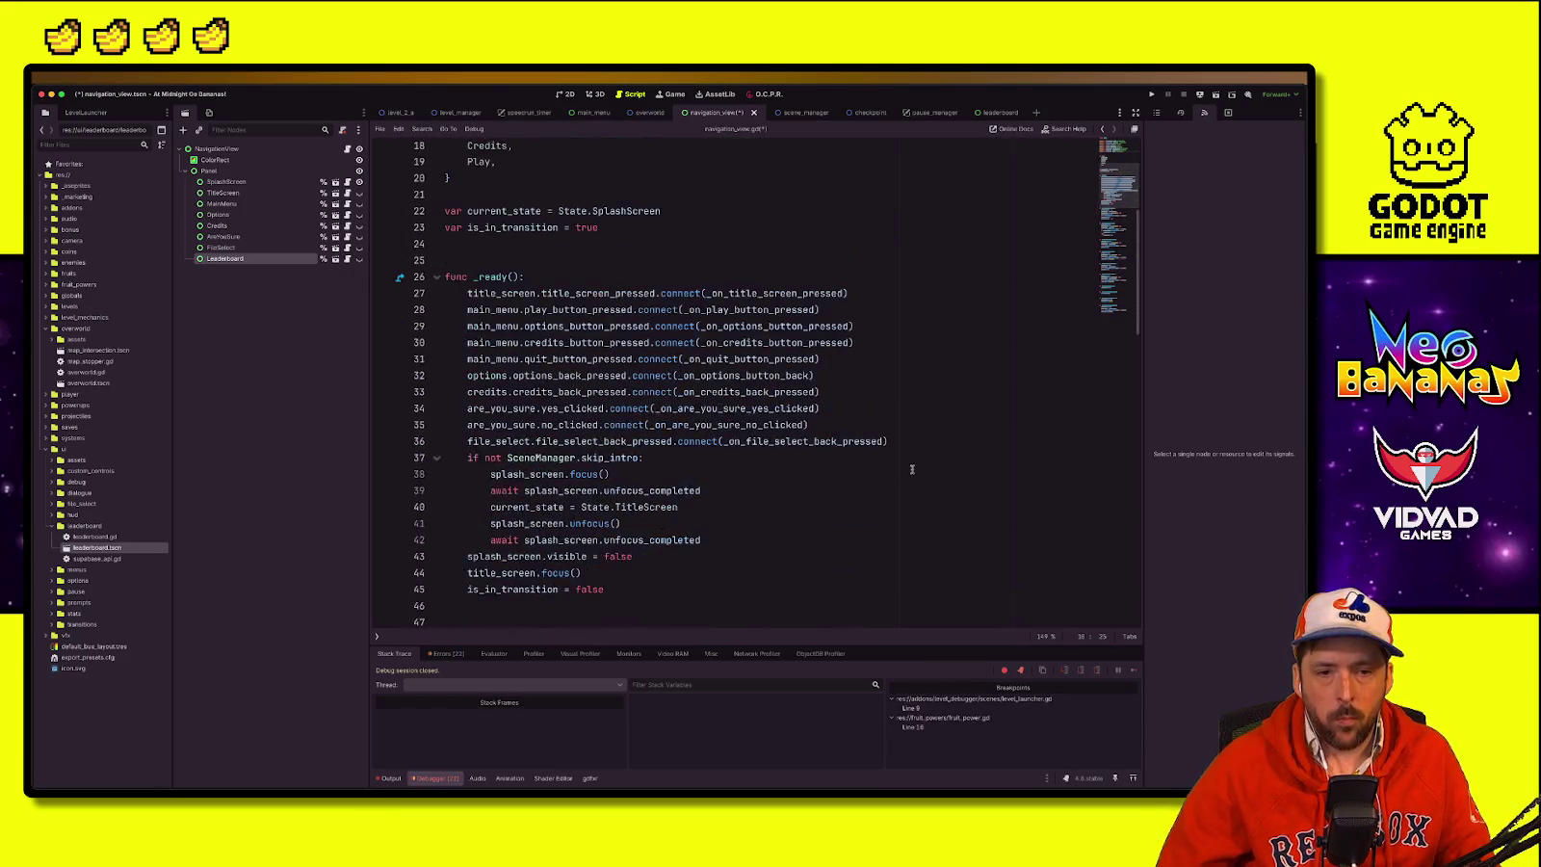
click(930, 443)
key(Return)
text(leaderboard.)
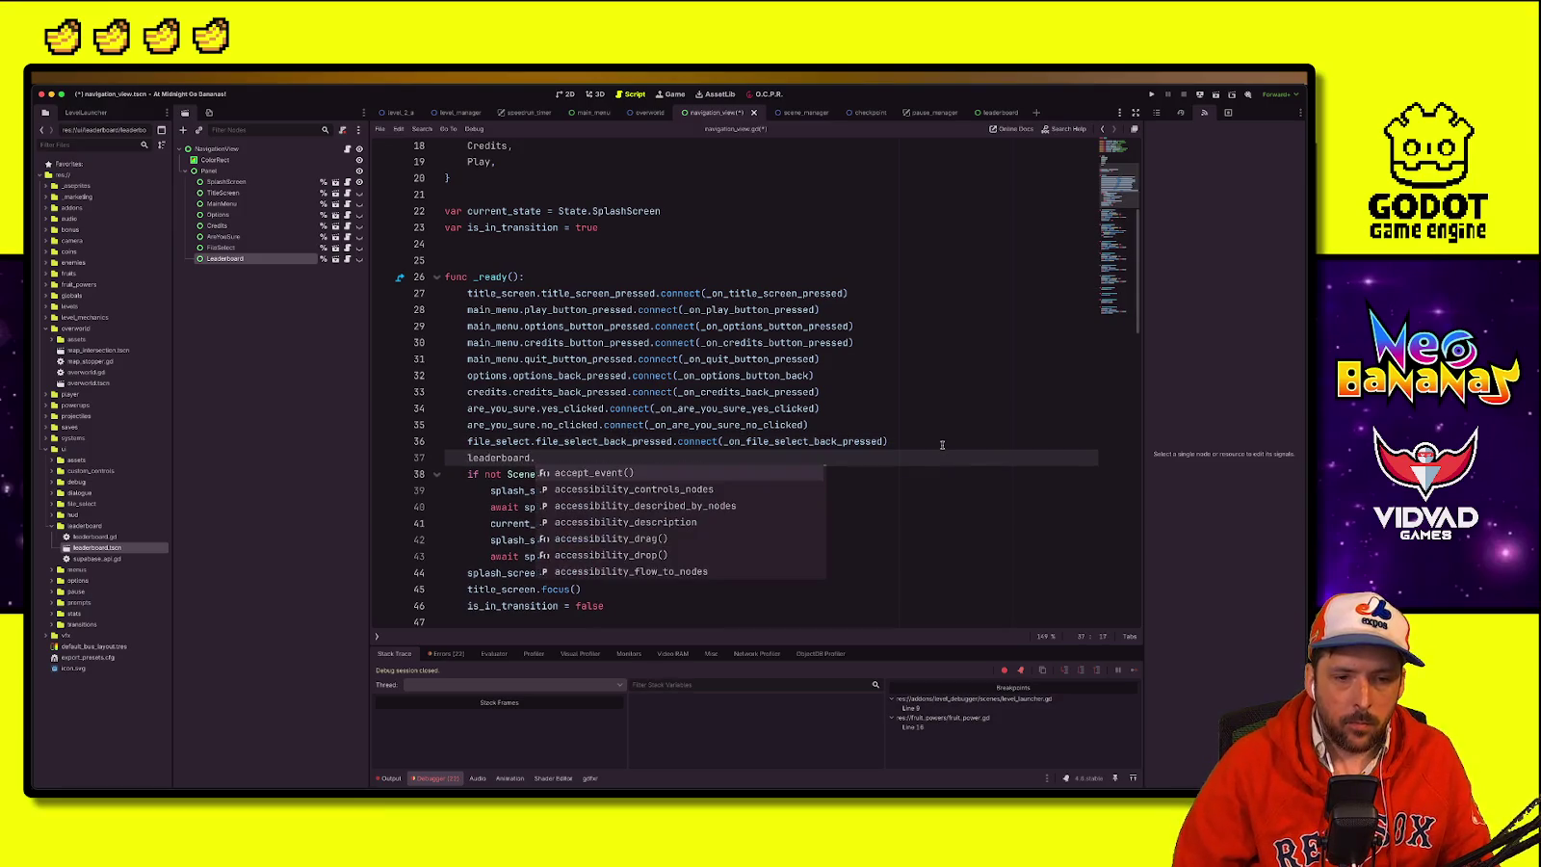
text(butt)
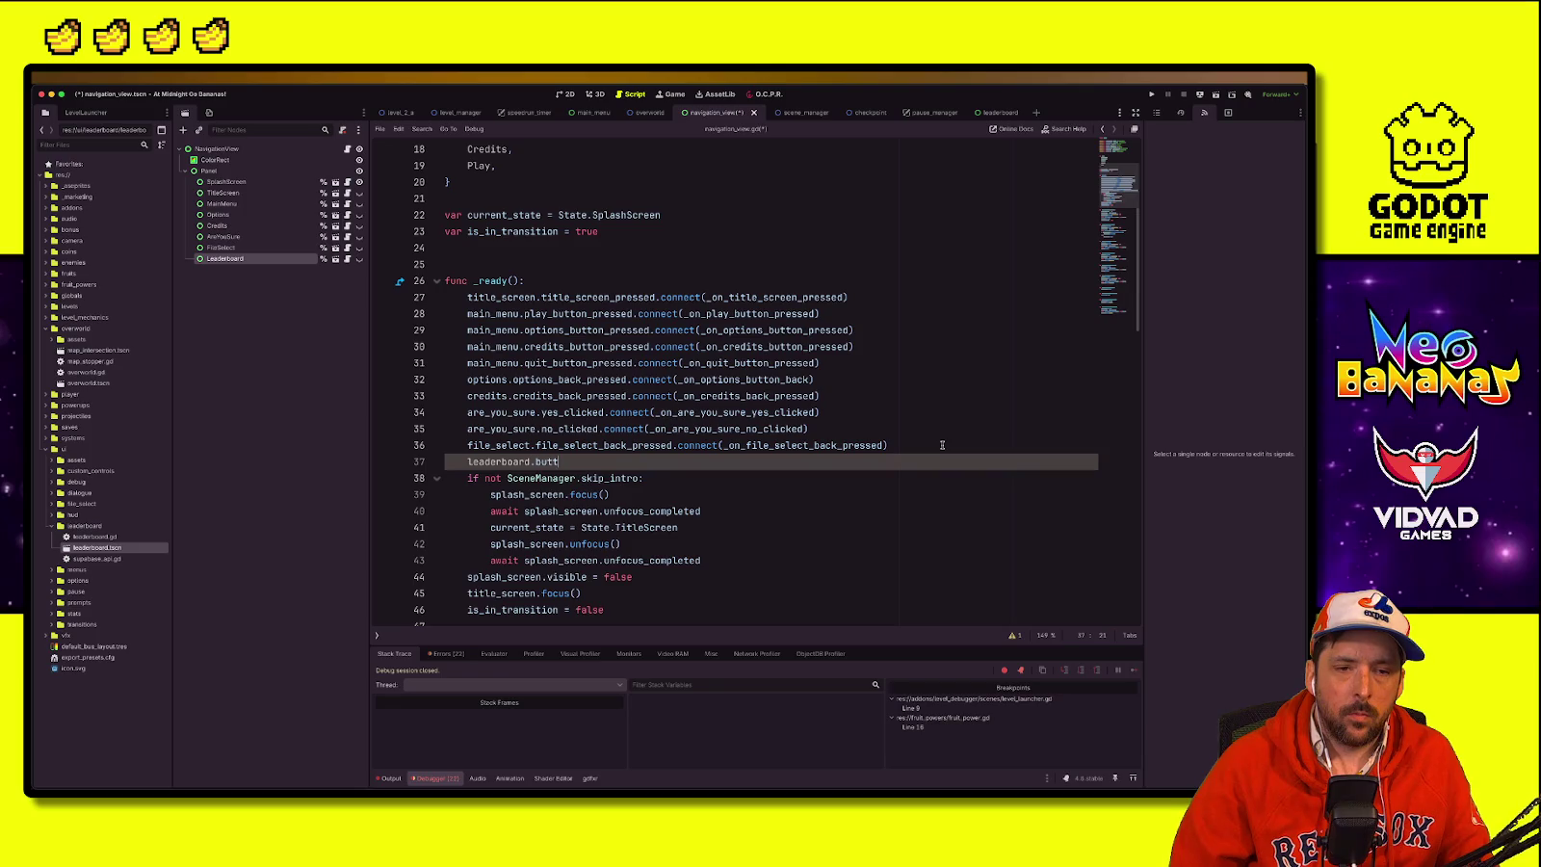
key(ctrl+shift+k)
Connect main_menu.leaderboard_button_pressed to _on_leaderboard_button_pressed after the credits connection, and save
click(905, 347)
click(905, 334)
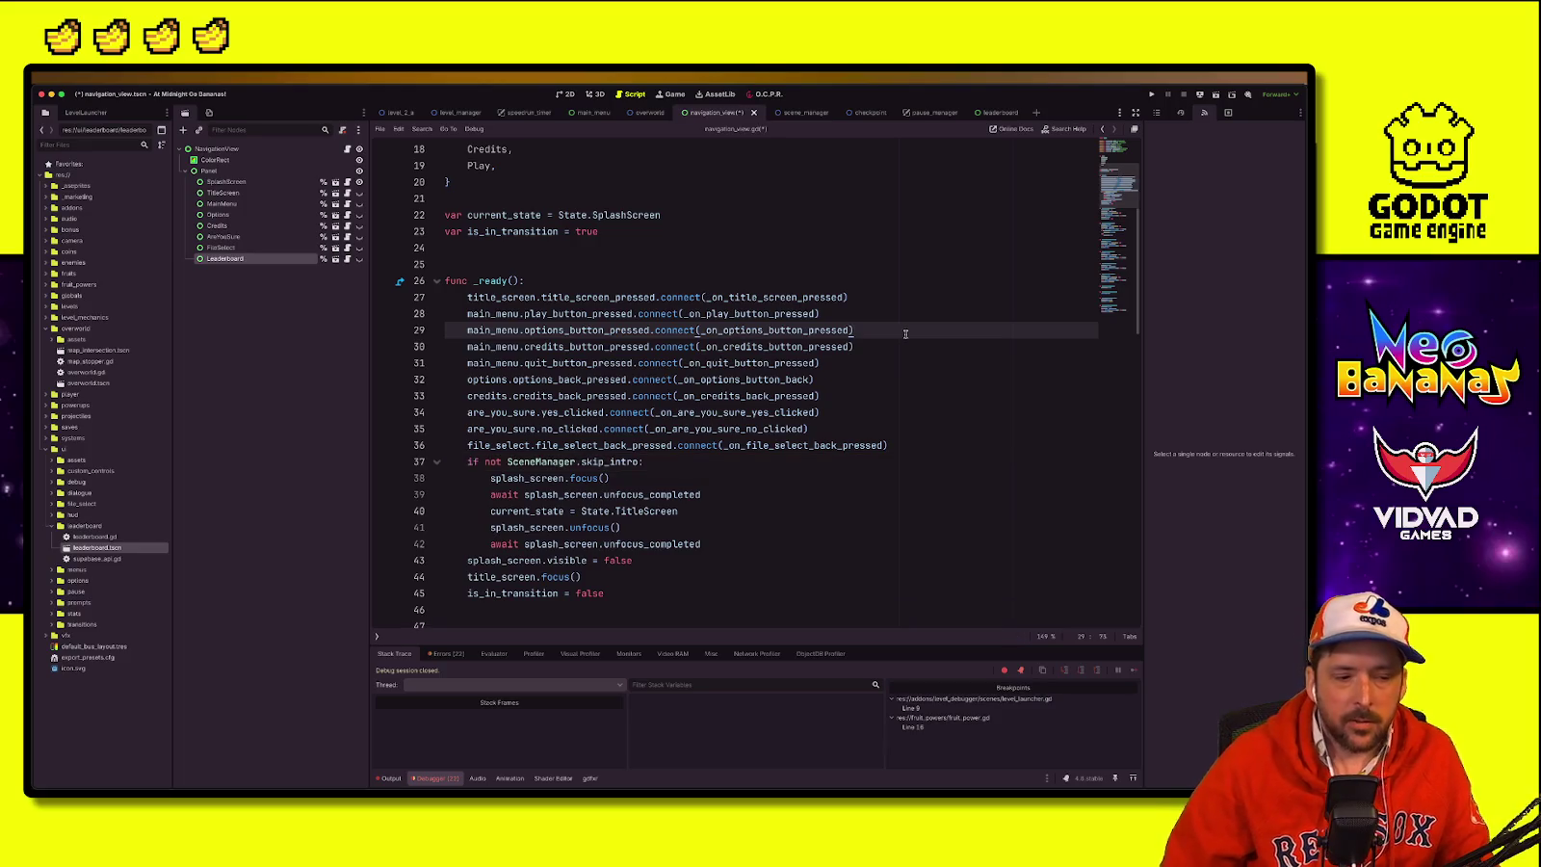
key(Down)
key(Return)
text(ain_m)
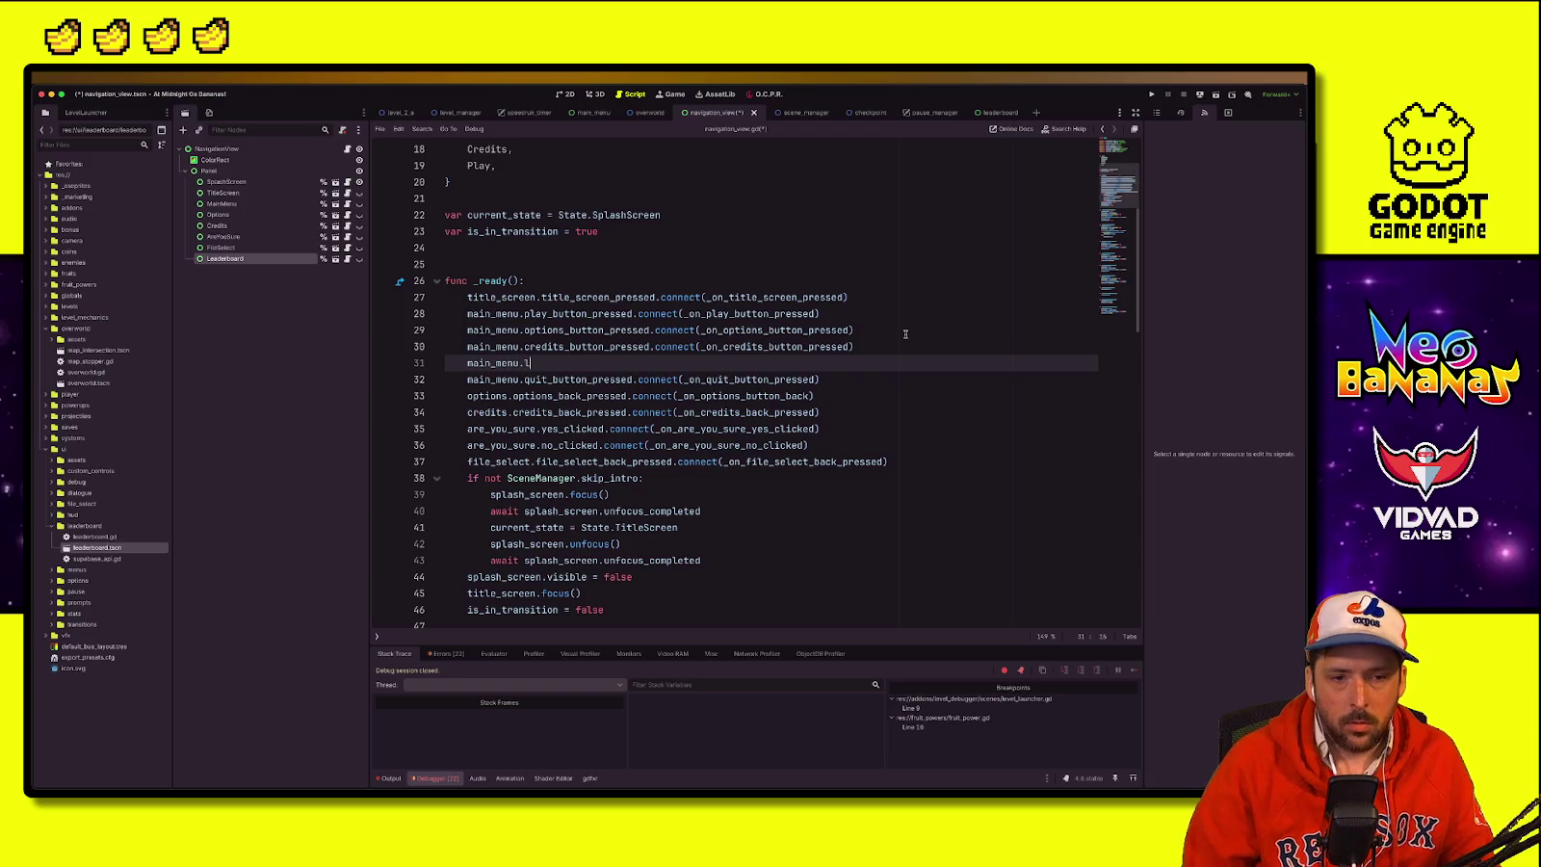
text(enu.lead)
key(Return)
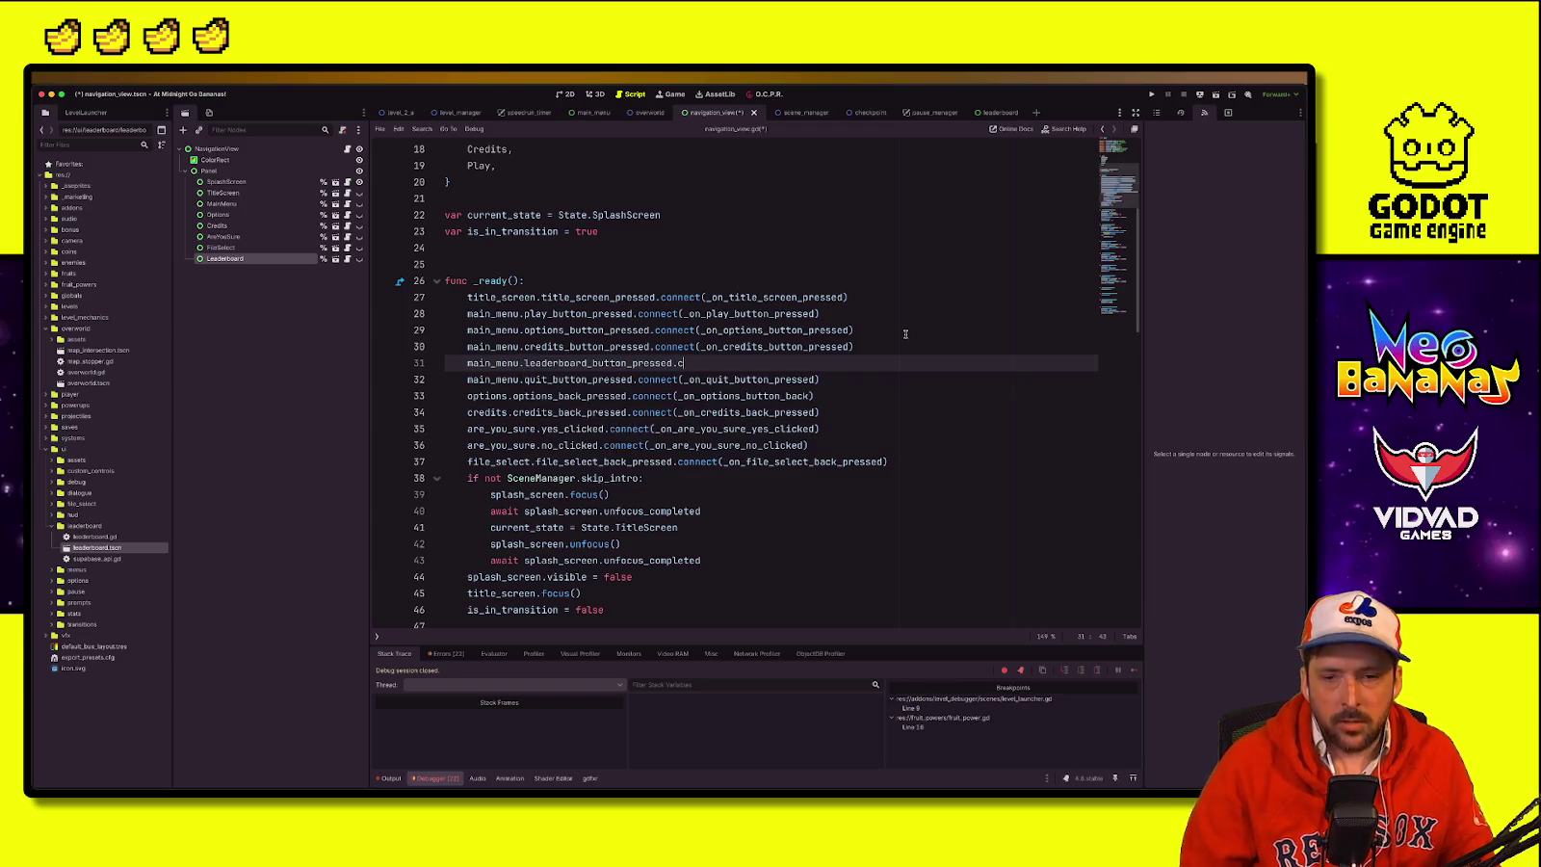
text(_on_leaderboard_button_pre))
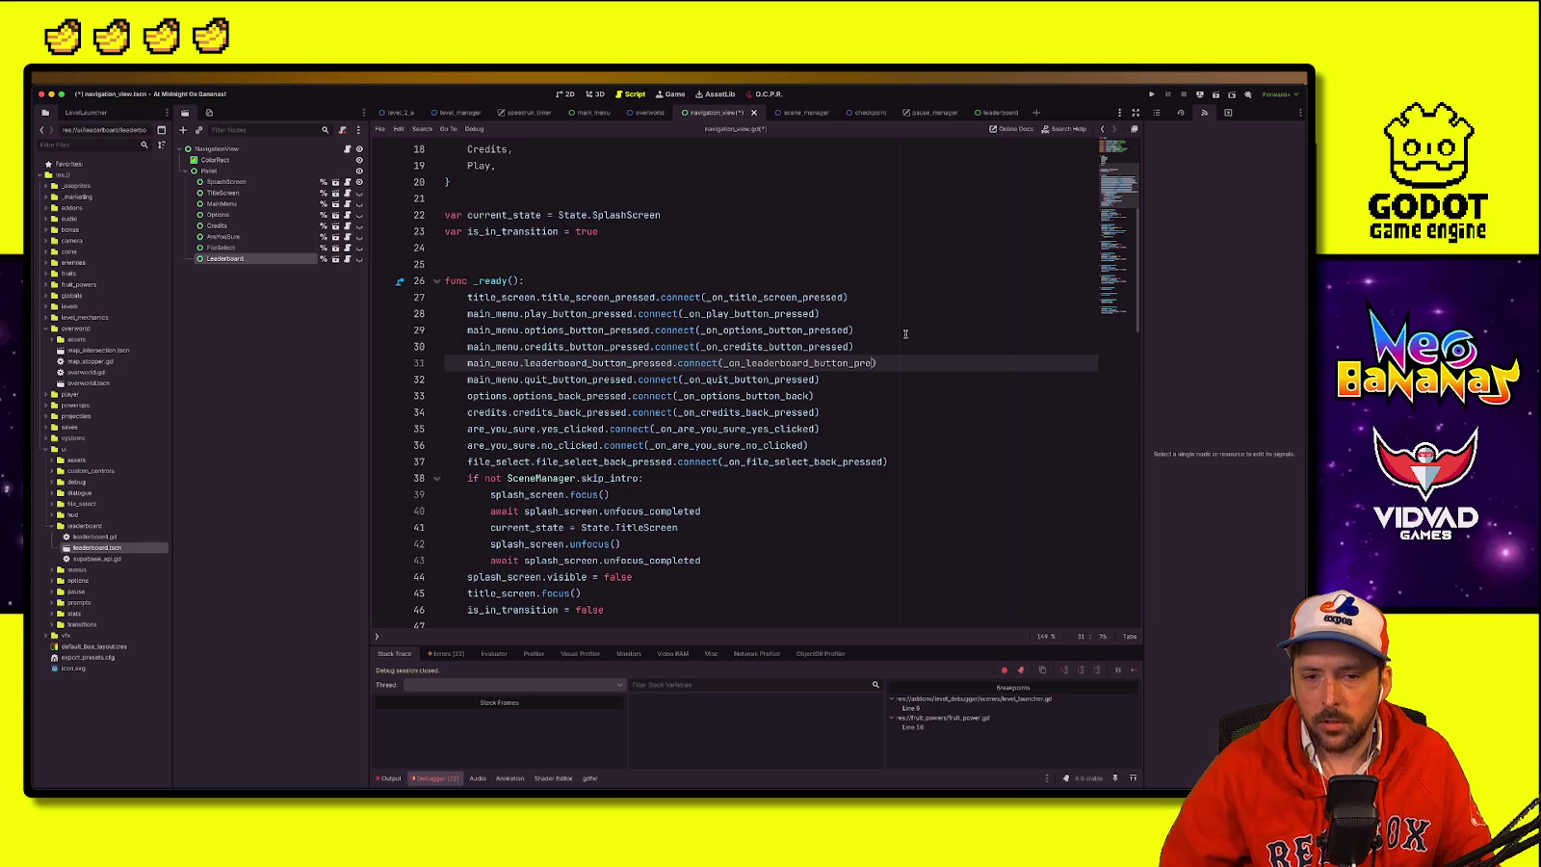
key(Down)
key(Down)
key(ctrl+s)
Write an _on_leaderboard_button_pressed() function that unfocuses and plays the MenuAccept sound
double_click(851, 362)
key(ctrl+c)
scroll(841, 425, down, 10)
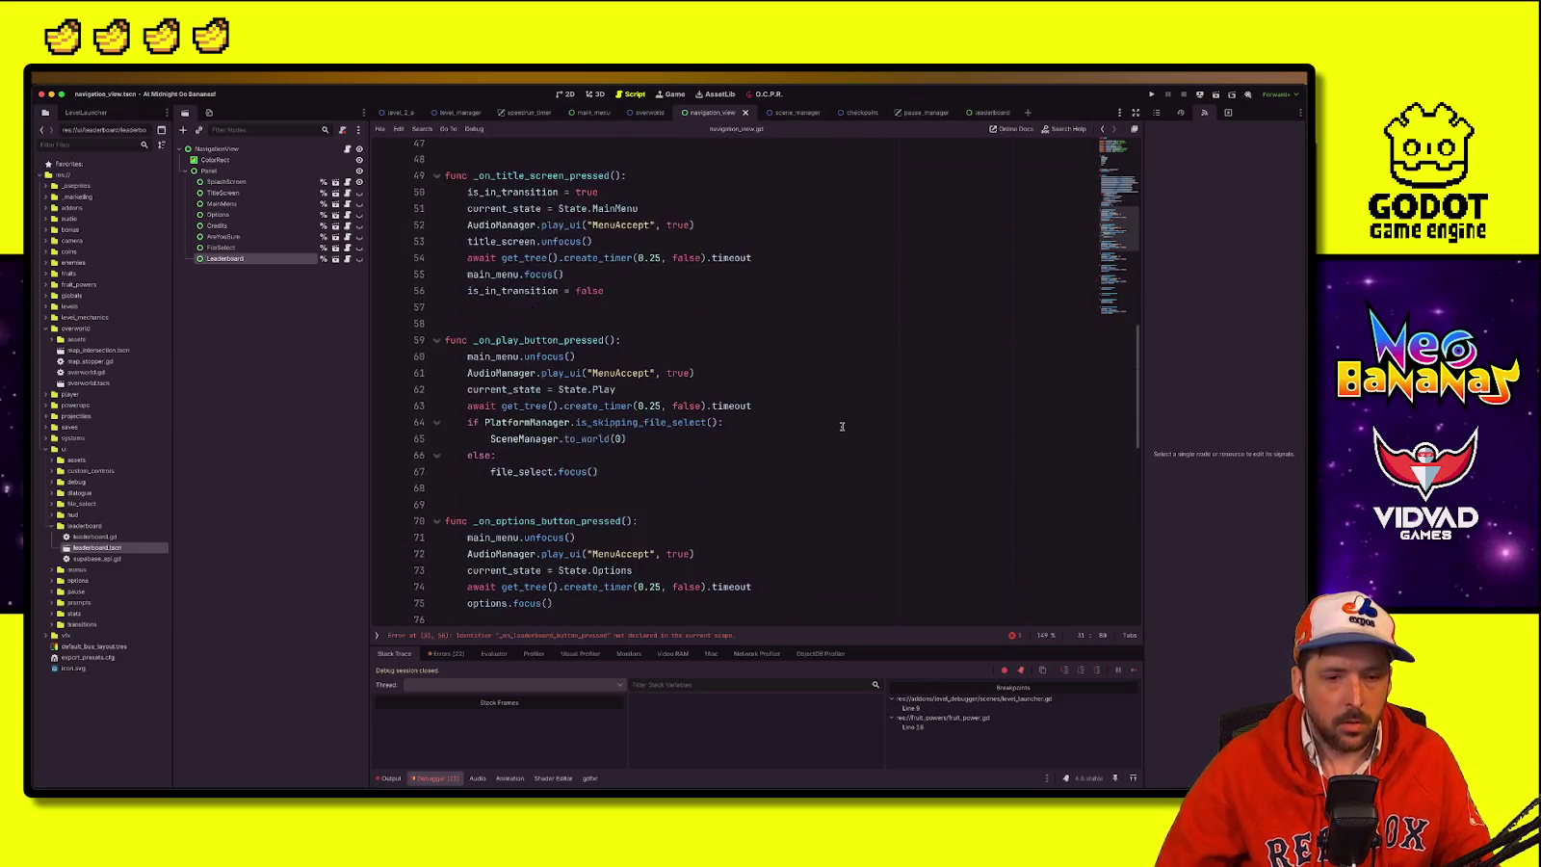
scroll(841, 425, down, 2)
click(705, 392)
key(Return)
key(Return)
key(Return)
key(Up)
key(BackSpace)
key(ctrl+v)
text(():)
key(Return)
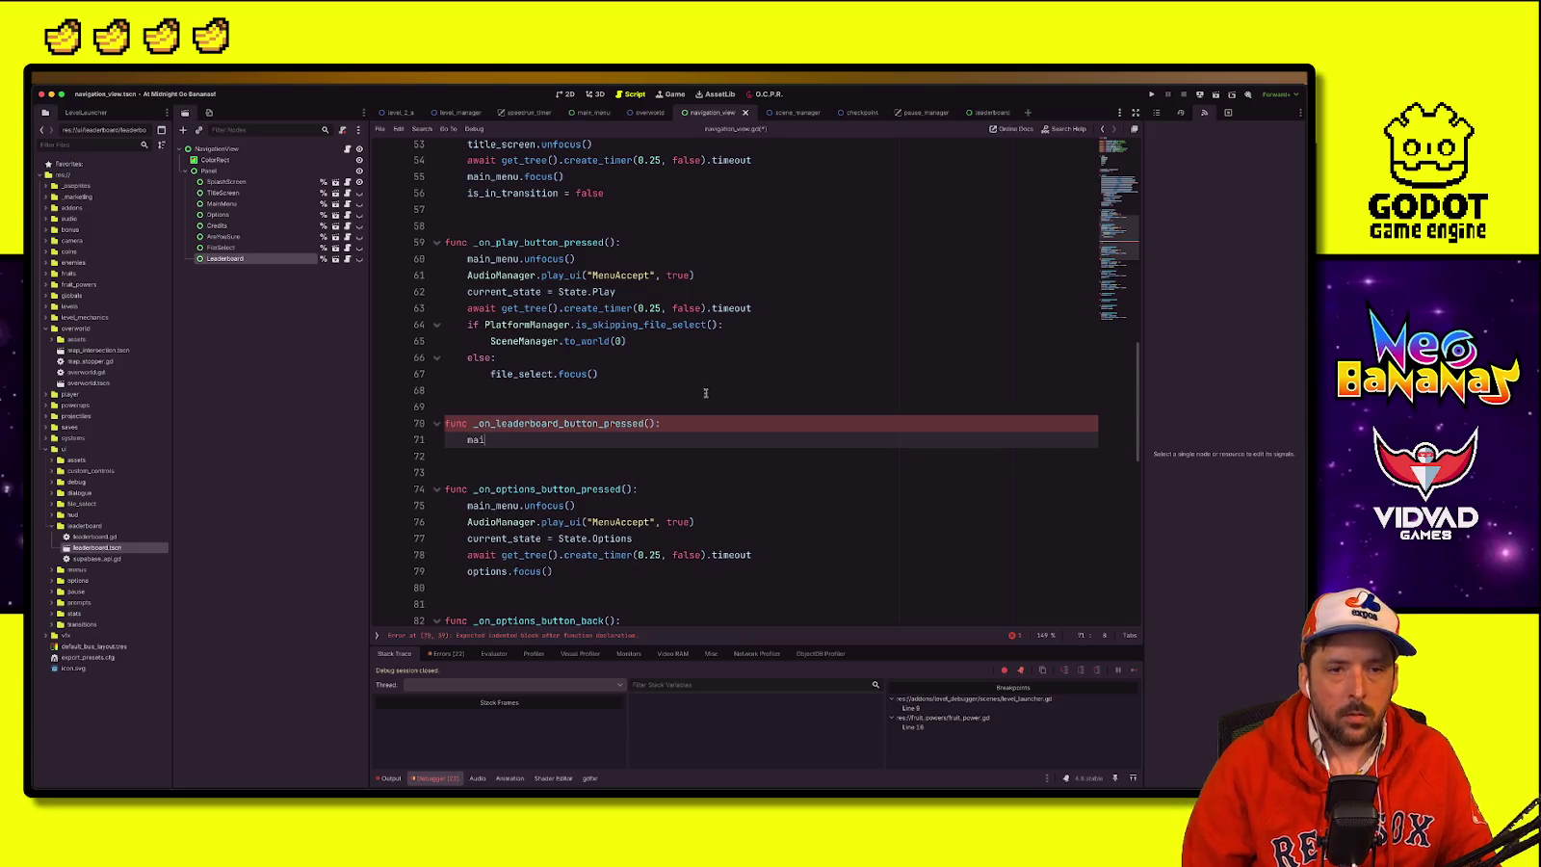
text(o)
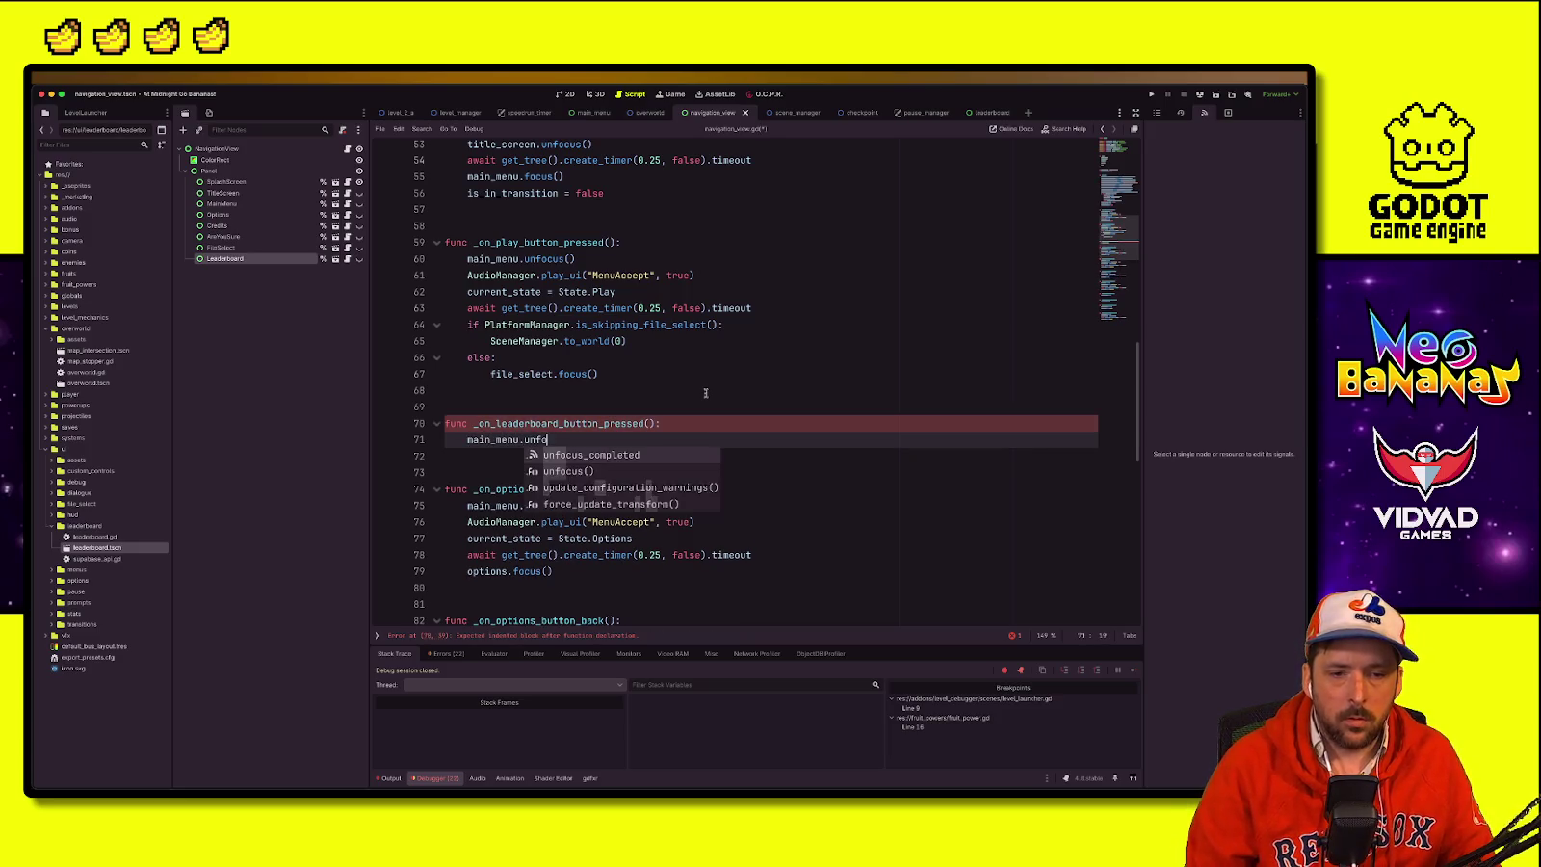
key(Return)
key(Return)
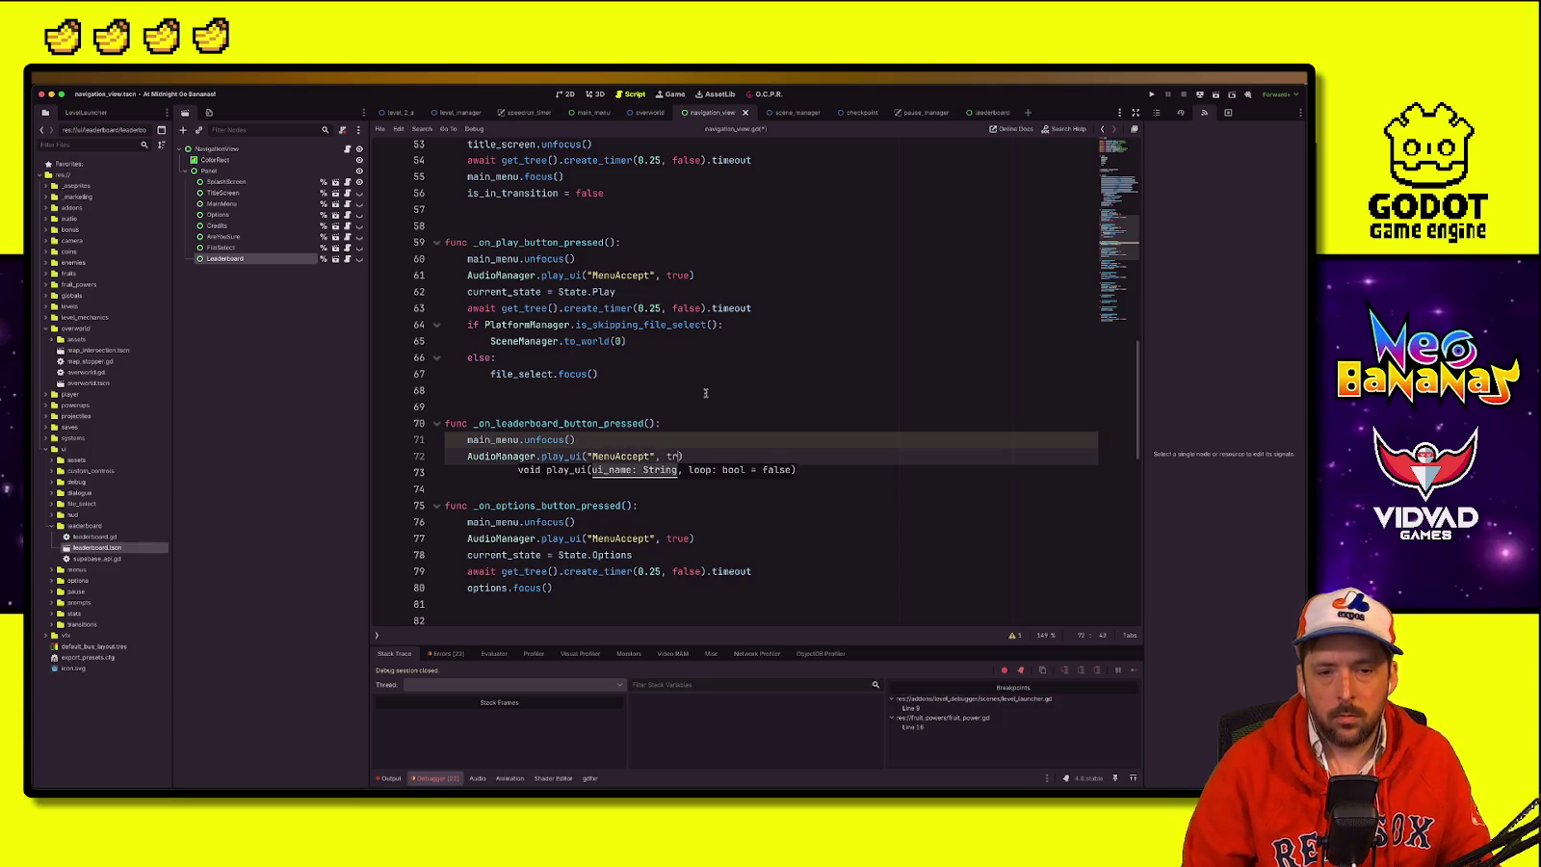
key(Return)
key(BackSpace)
Add a Leaderboard entry to the State enum
ctrl+click(520, 292)
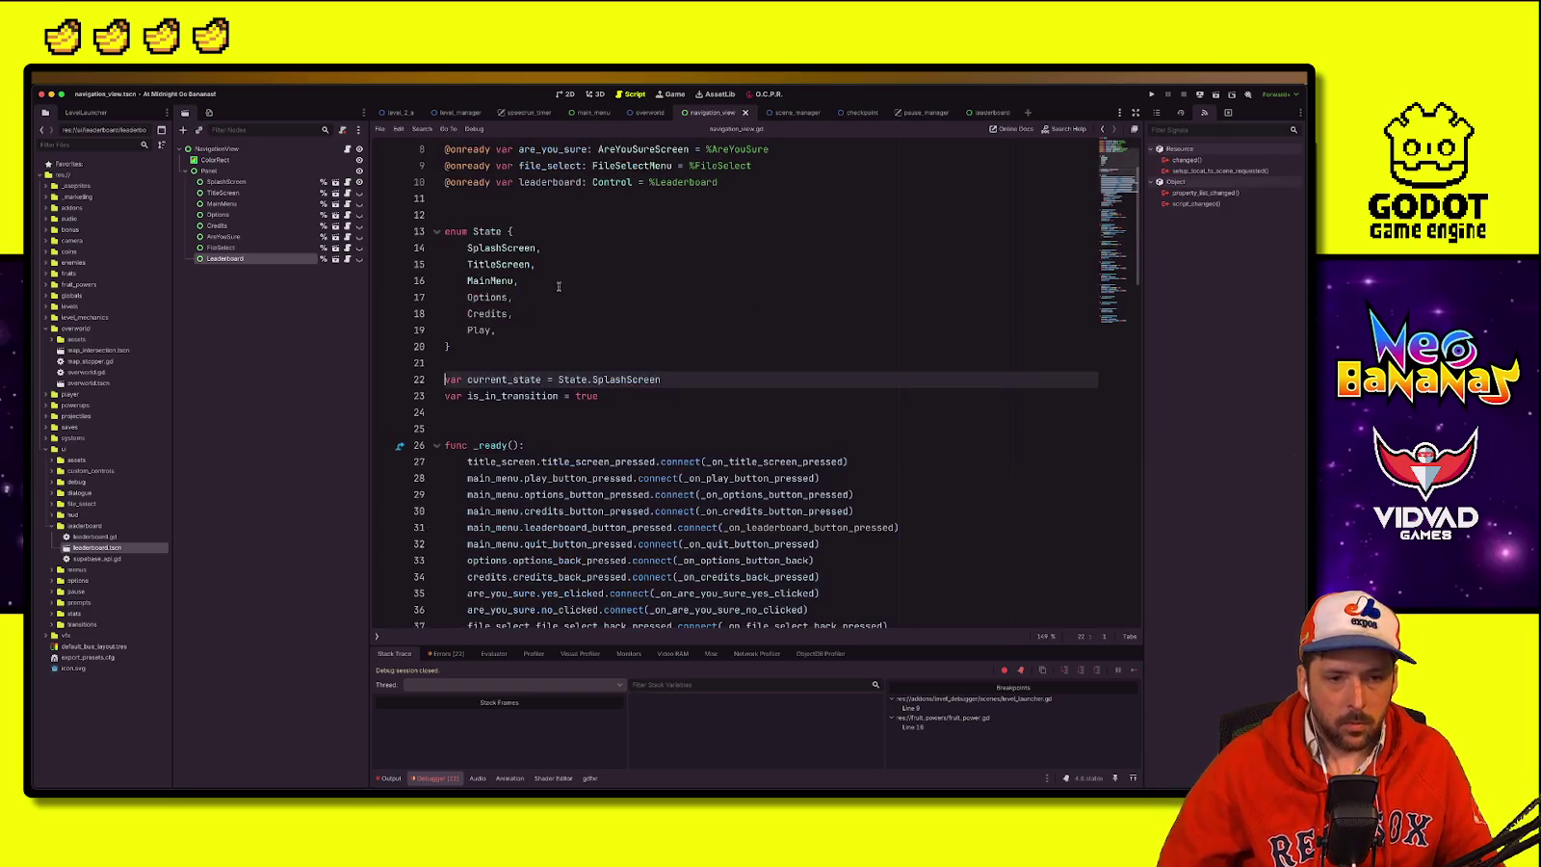
click(536, 312)
click(528, 353)
key(Return)
text(d)
click(614, 324)
Make the handler set current_state = State.Leaderboard and call leaderboard.focus(), then save
scroll(633, 409, down, 5)
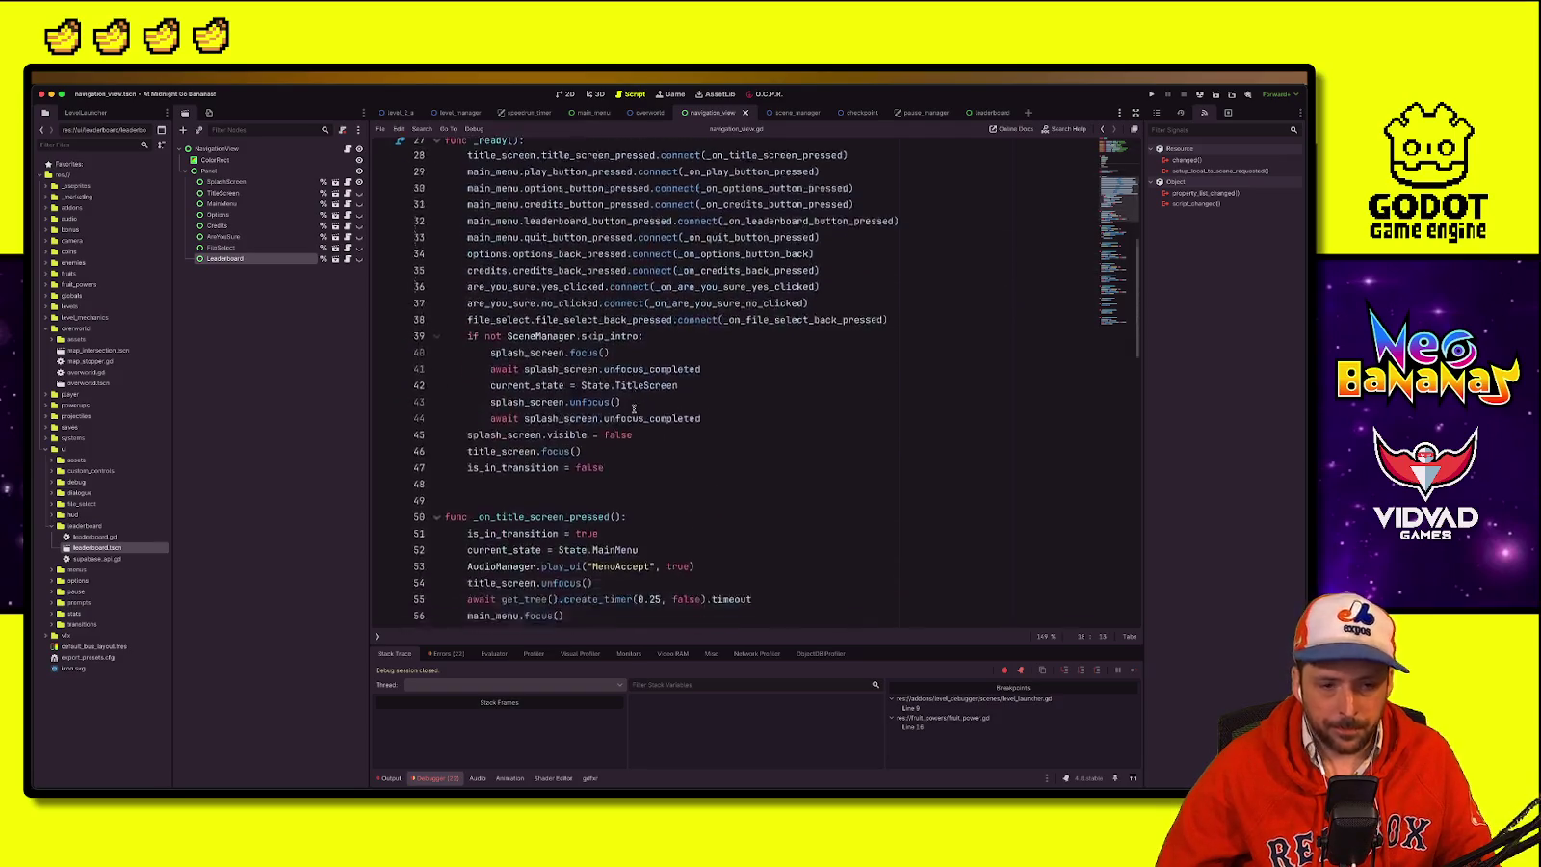
scroll(633, 410, down, 10)
scroll(629, 413, down, 3)
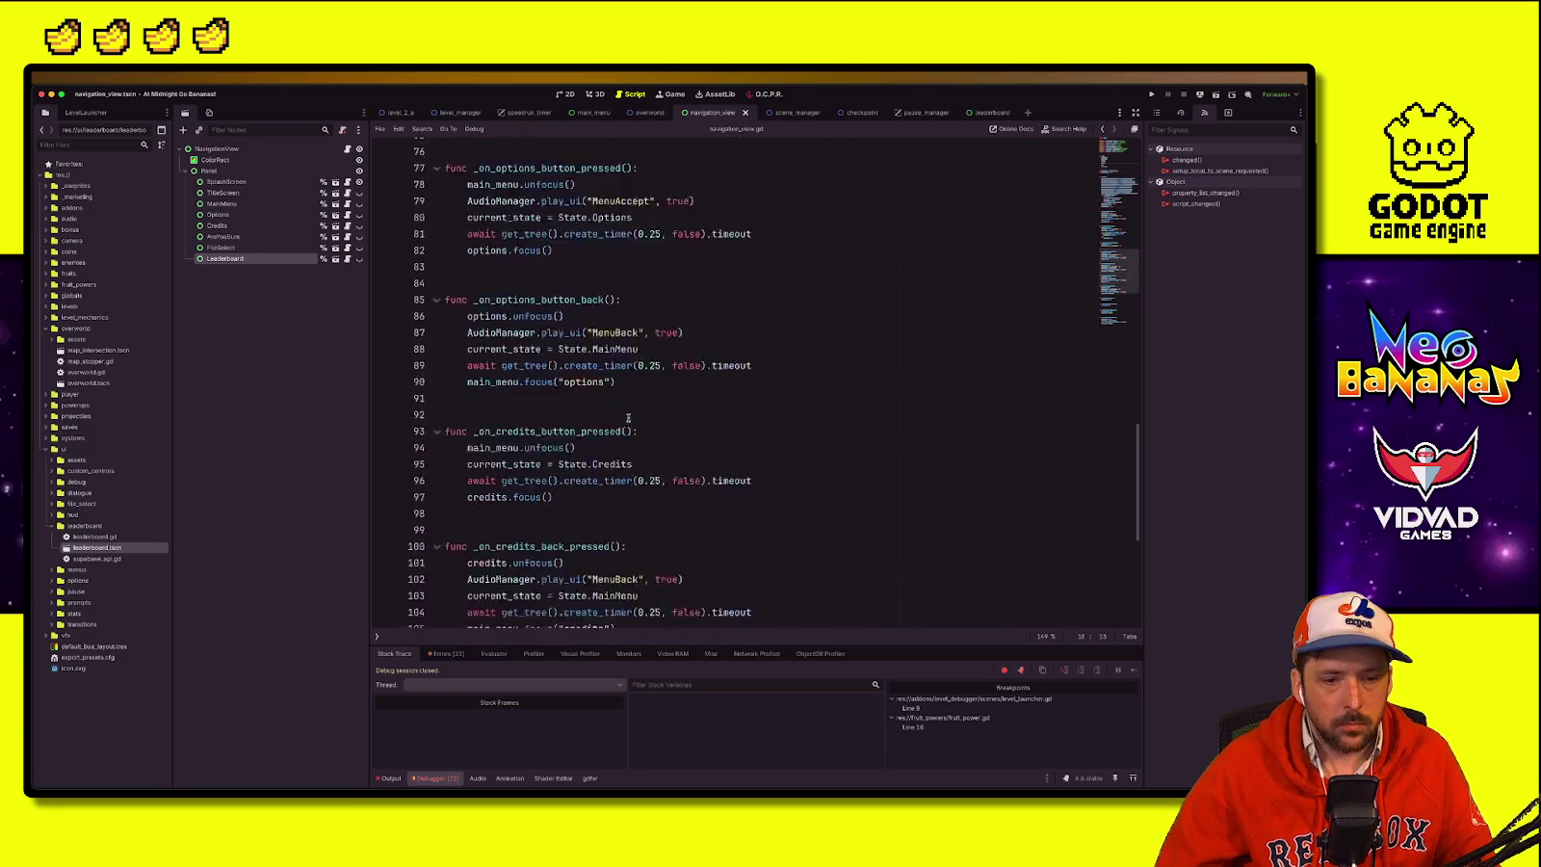
scroll(628, 418, up, 3)
click(595, 289)
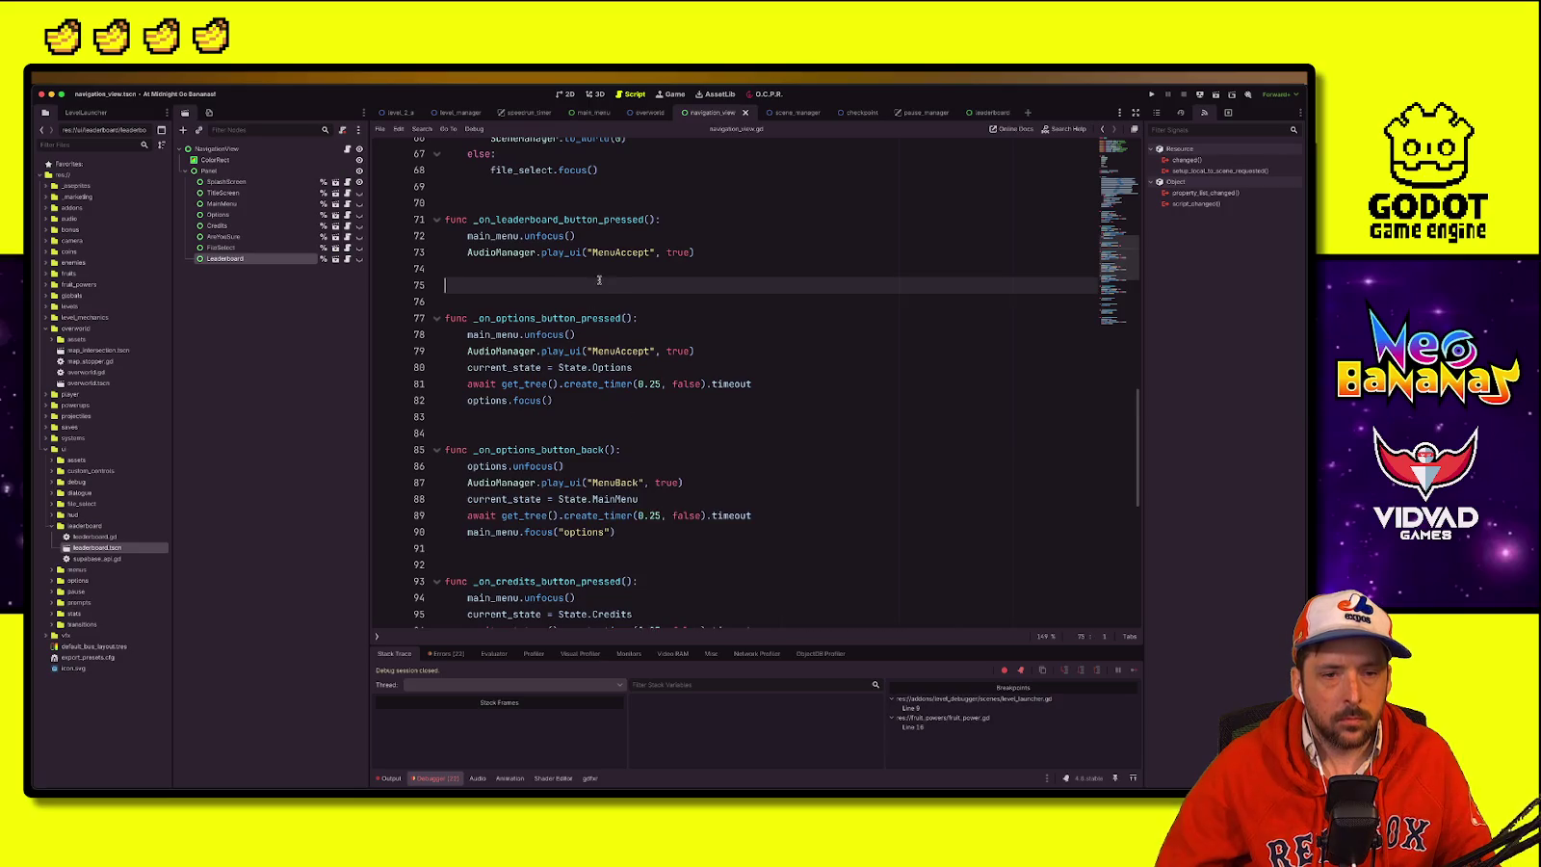
scroll(598, 289, up, 3)
click(604, 317)
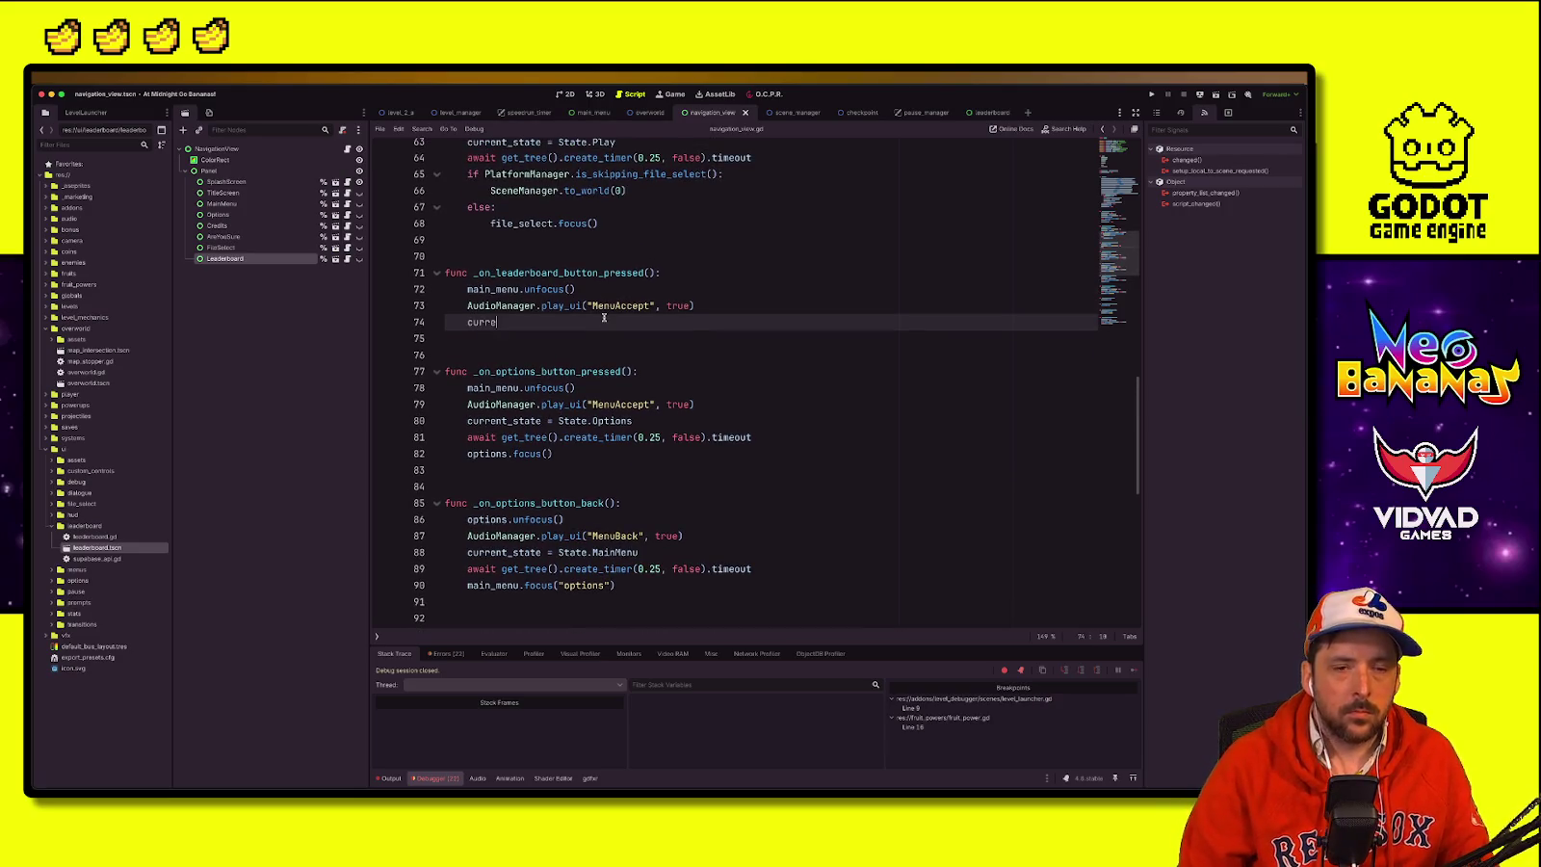
text(nt_state = State.L)
key(Return)
key(ctrl+s)
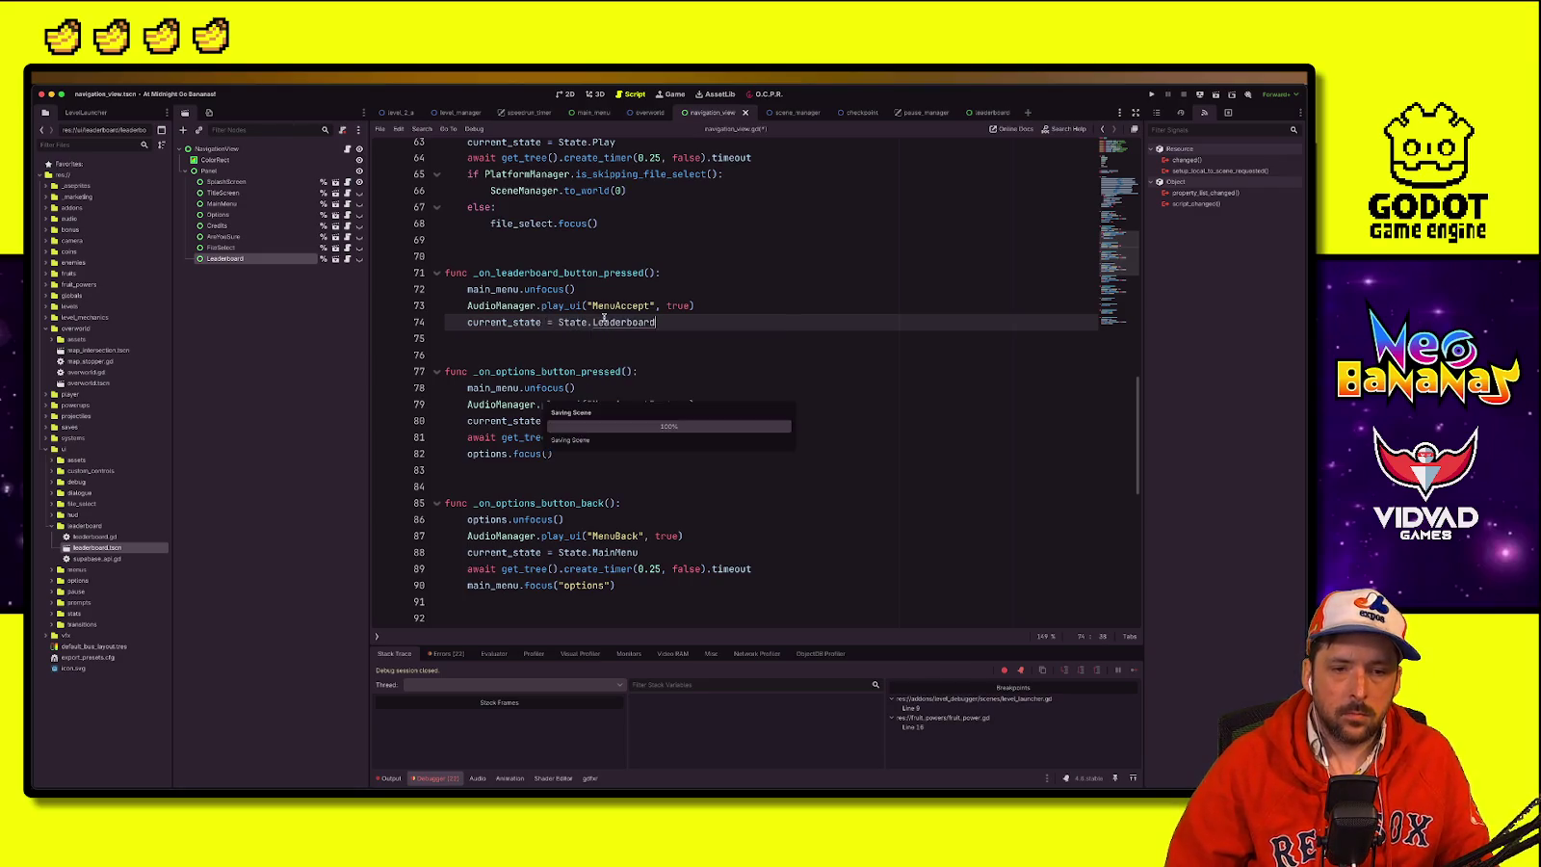
key(Return)
text(leaderboard.focus()
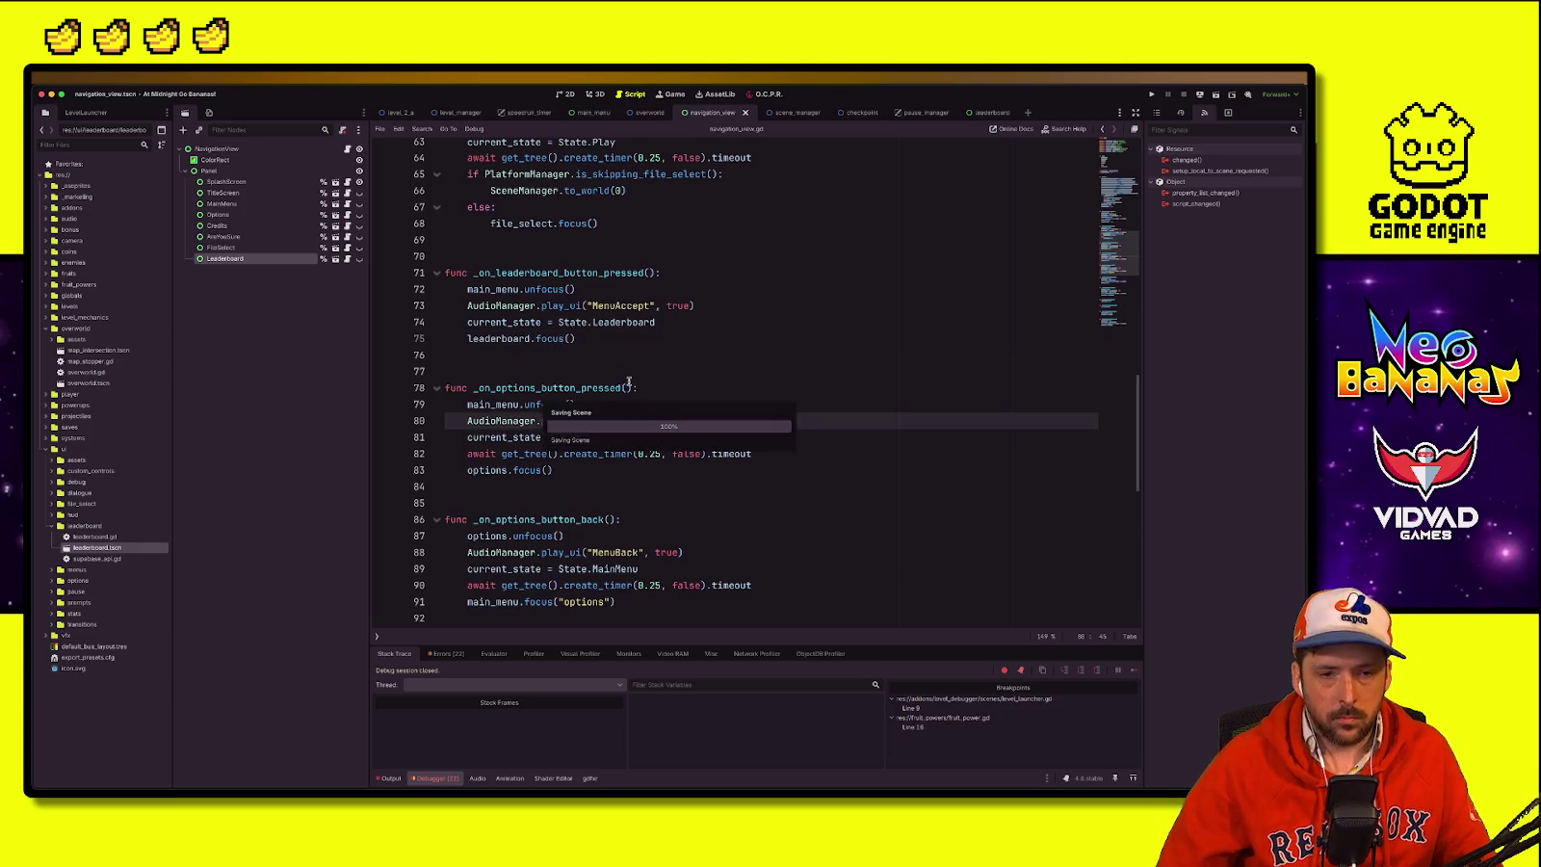
click(712, 288)
click(990, 113)
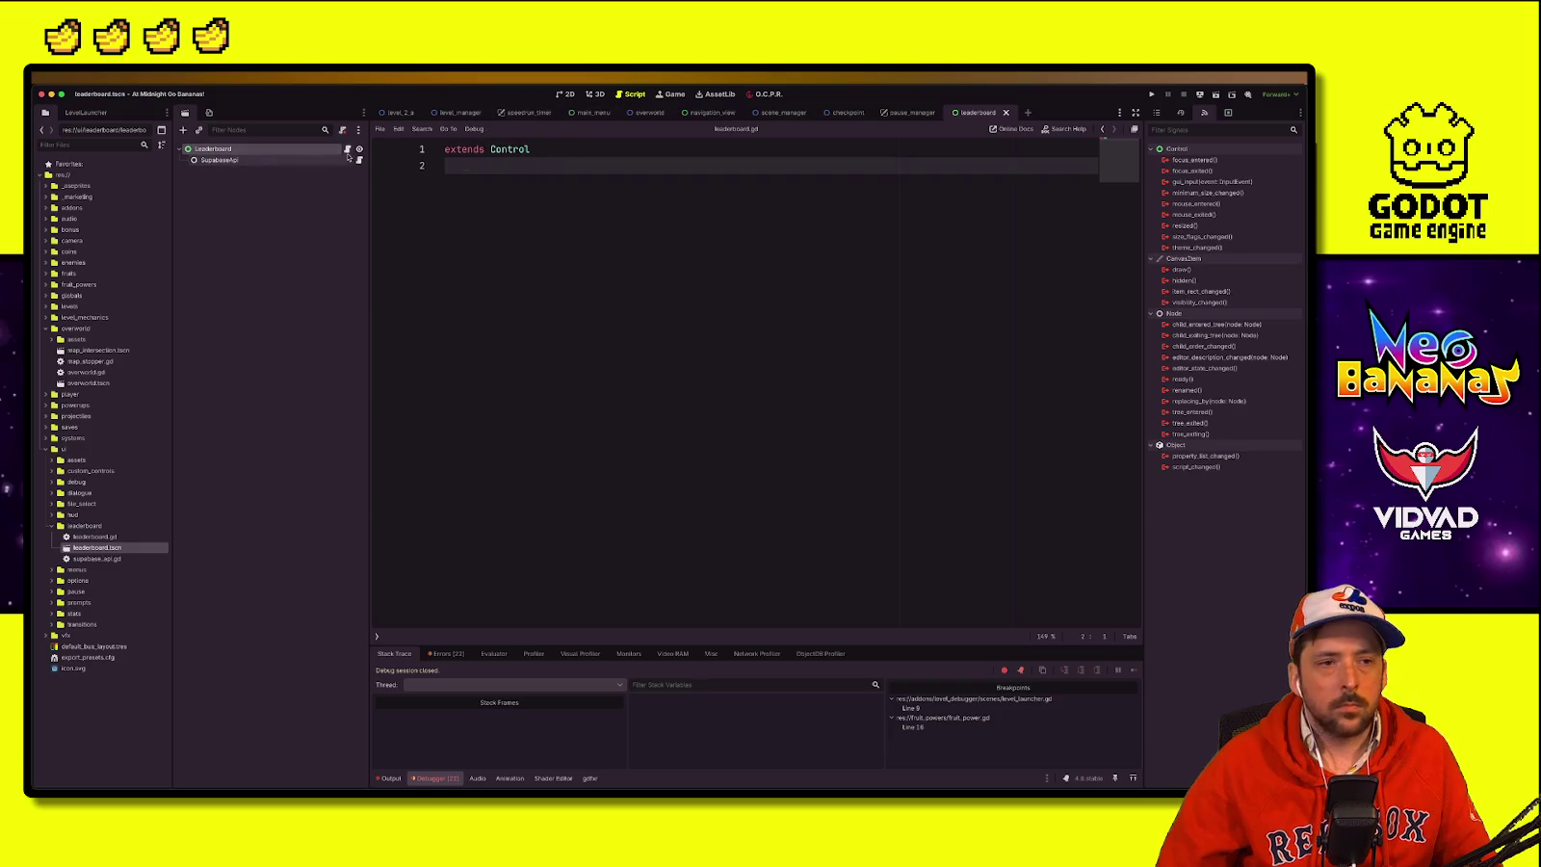
Add menu_title.tscn from custom_controls as a child of the Leaderboard node
right_click(326, 150)
click(569, 96)
click(569, 96)
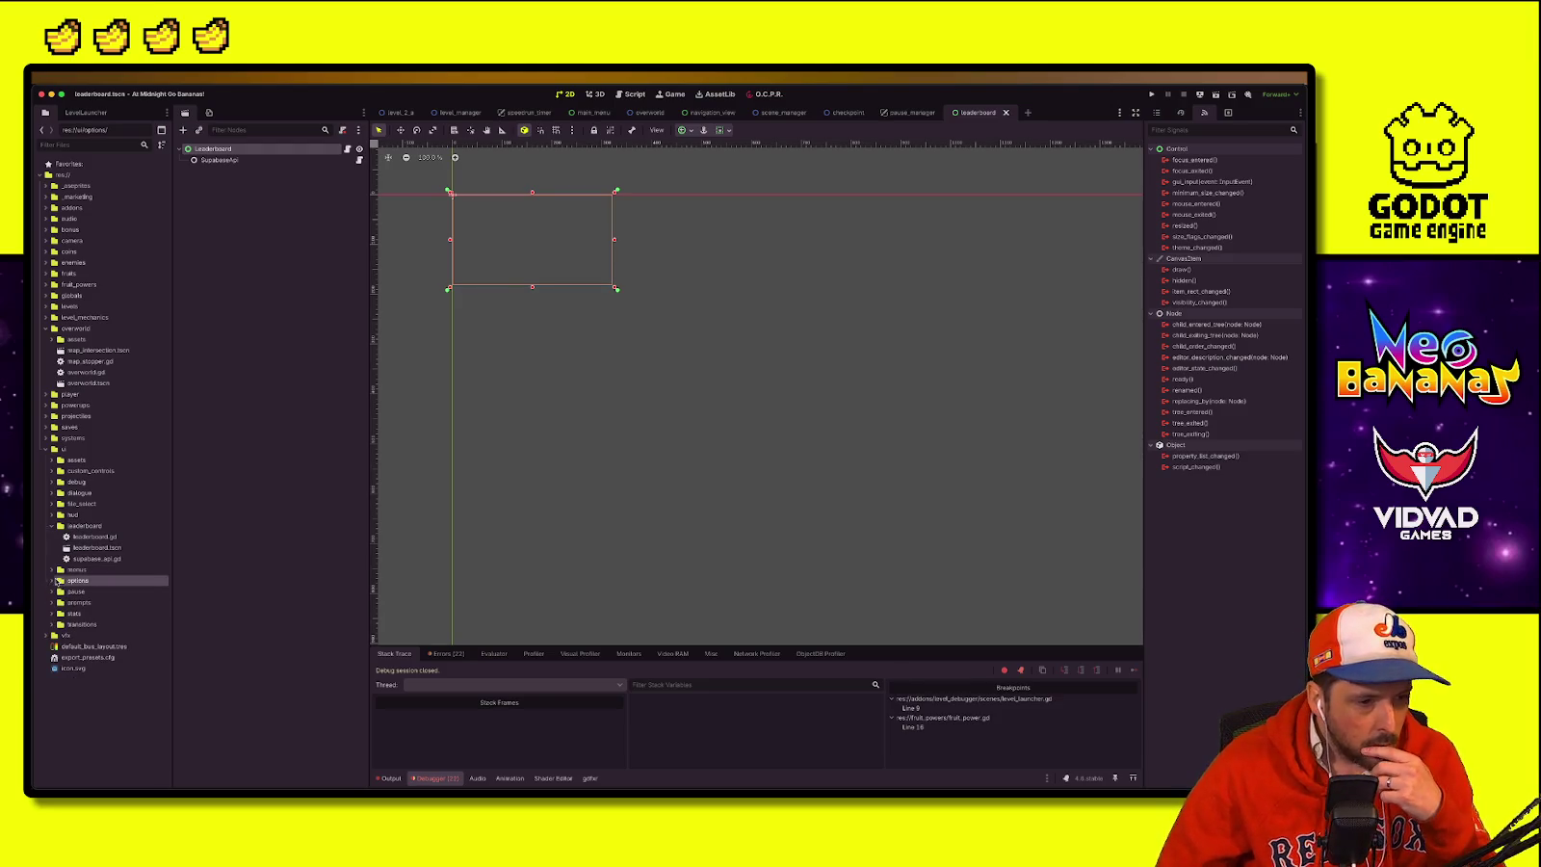
click(51, 570)
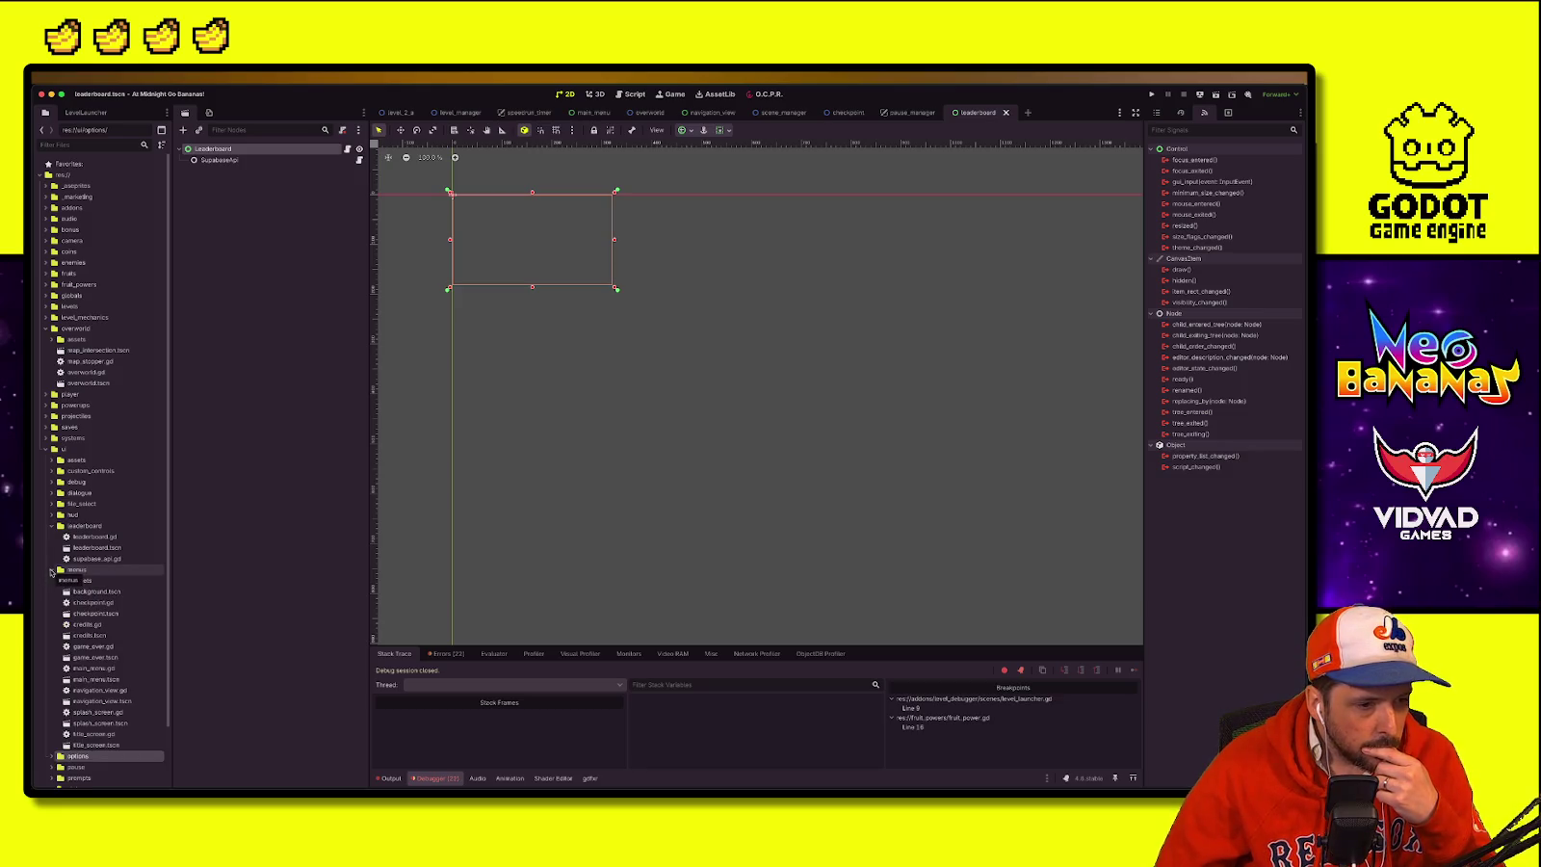
click(51, 570)
click(52, 471)
mouse_move(83, 525)
mouse_down()
mouse_move(274, 175)
mouse_move(249, 165)
mouse_up()
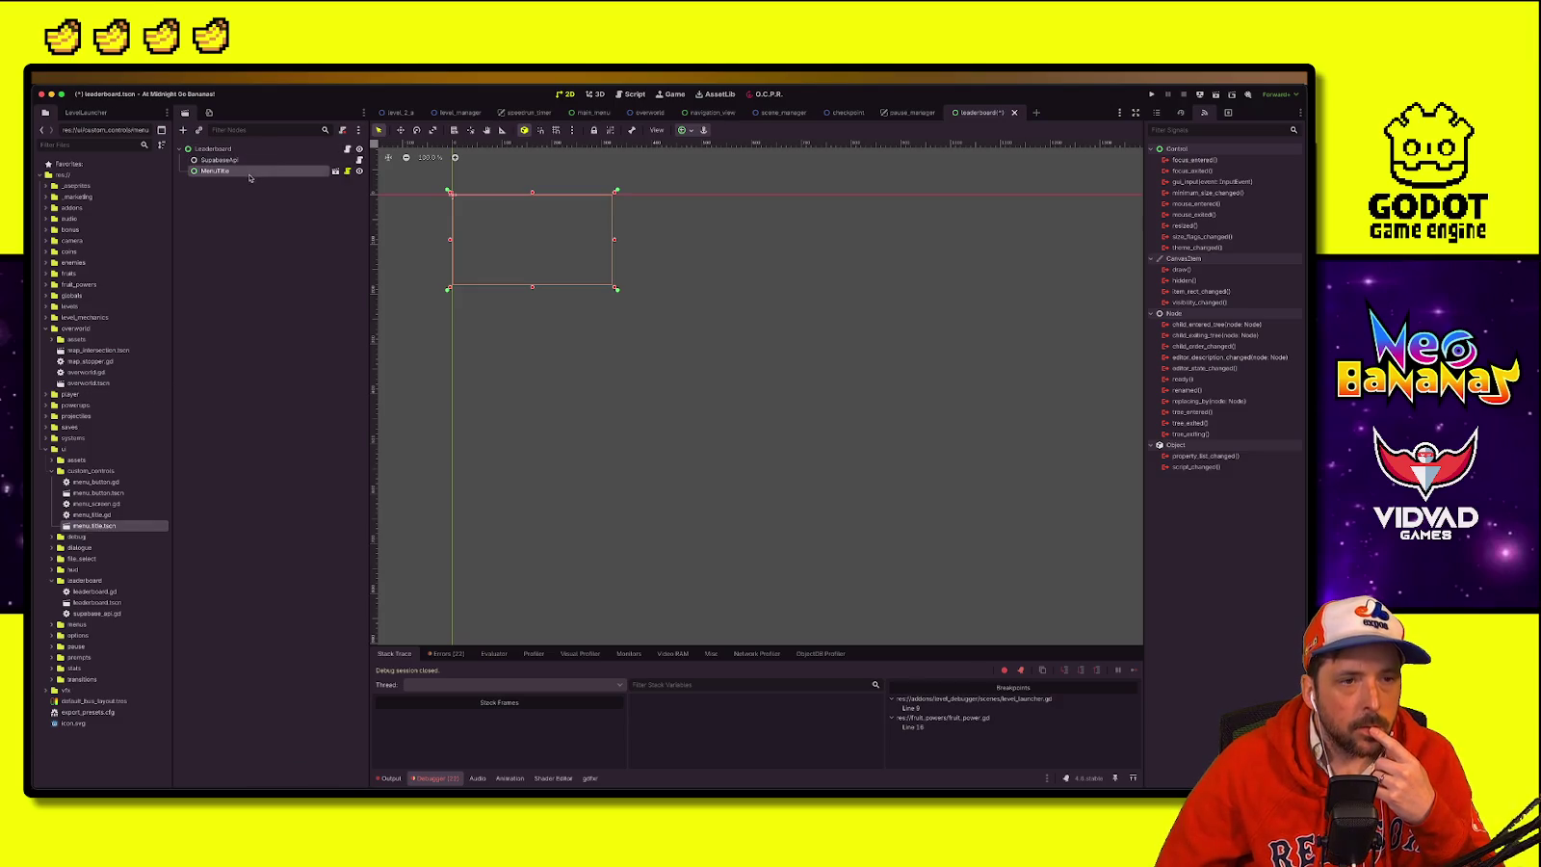
Save the scene so the 'Leaderboard' title renders, then start a new function in leaderboard.gd
click(1157, 113)
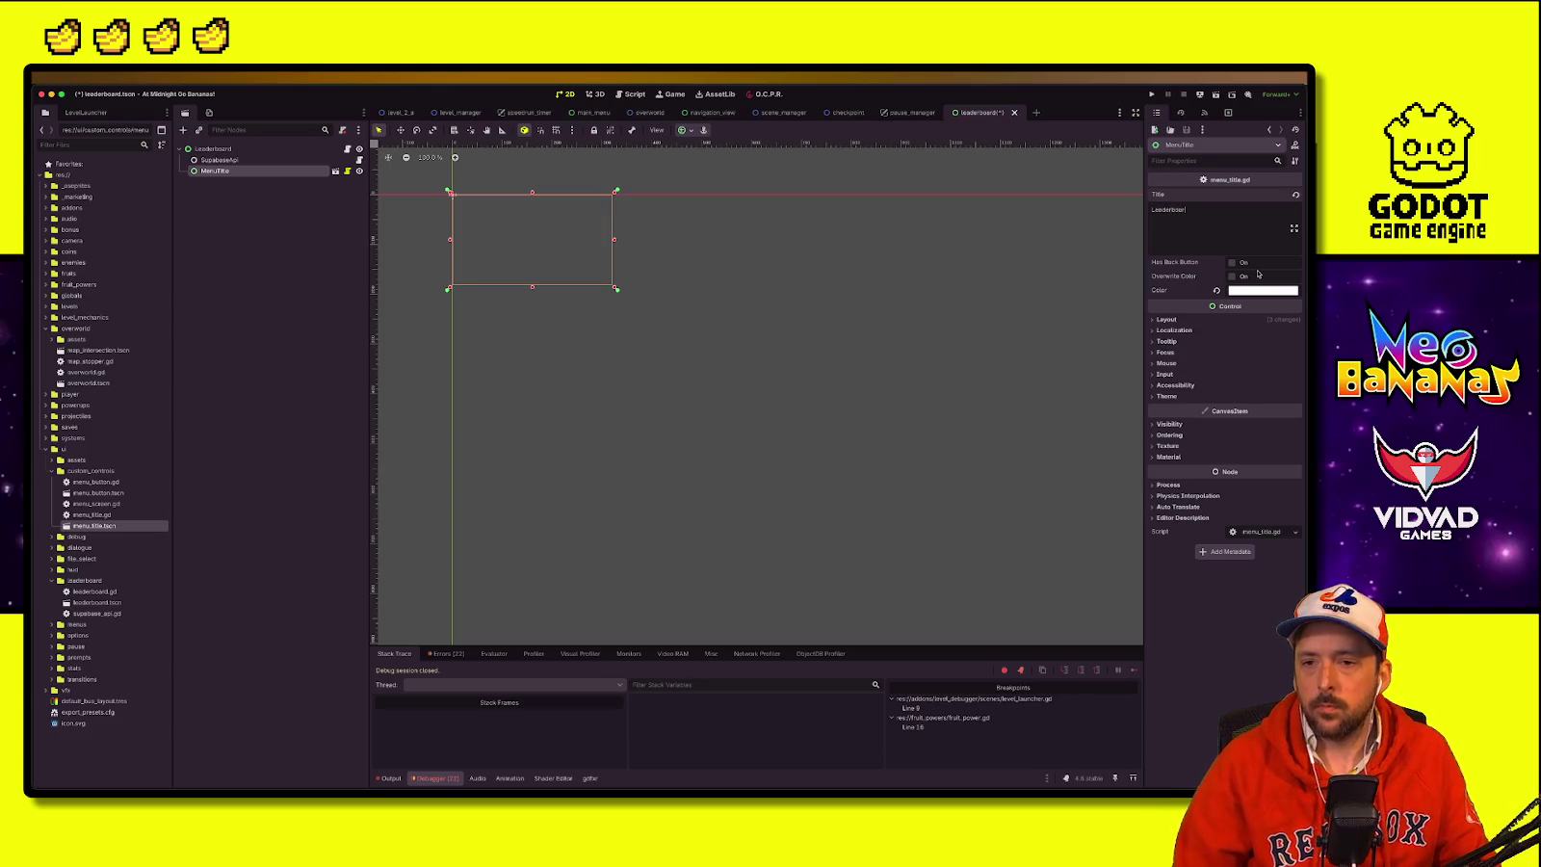
key(ctrl+s)
click(598, 453)
click(385, 222)
scroll(404, 223, up, 4)
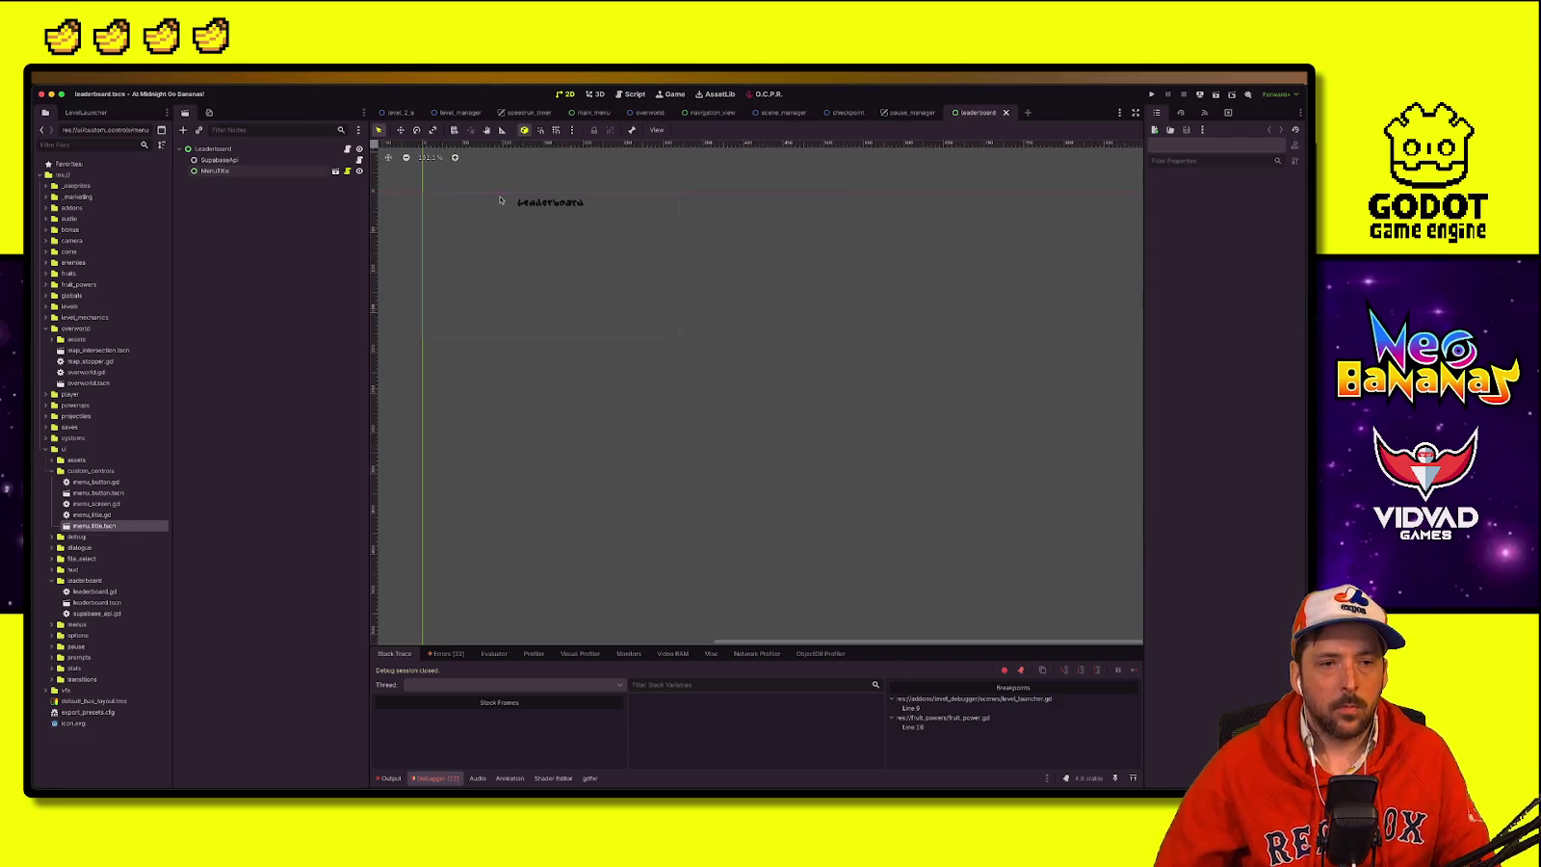
click(235, 171)
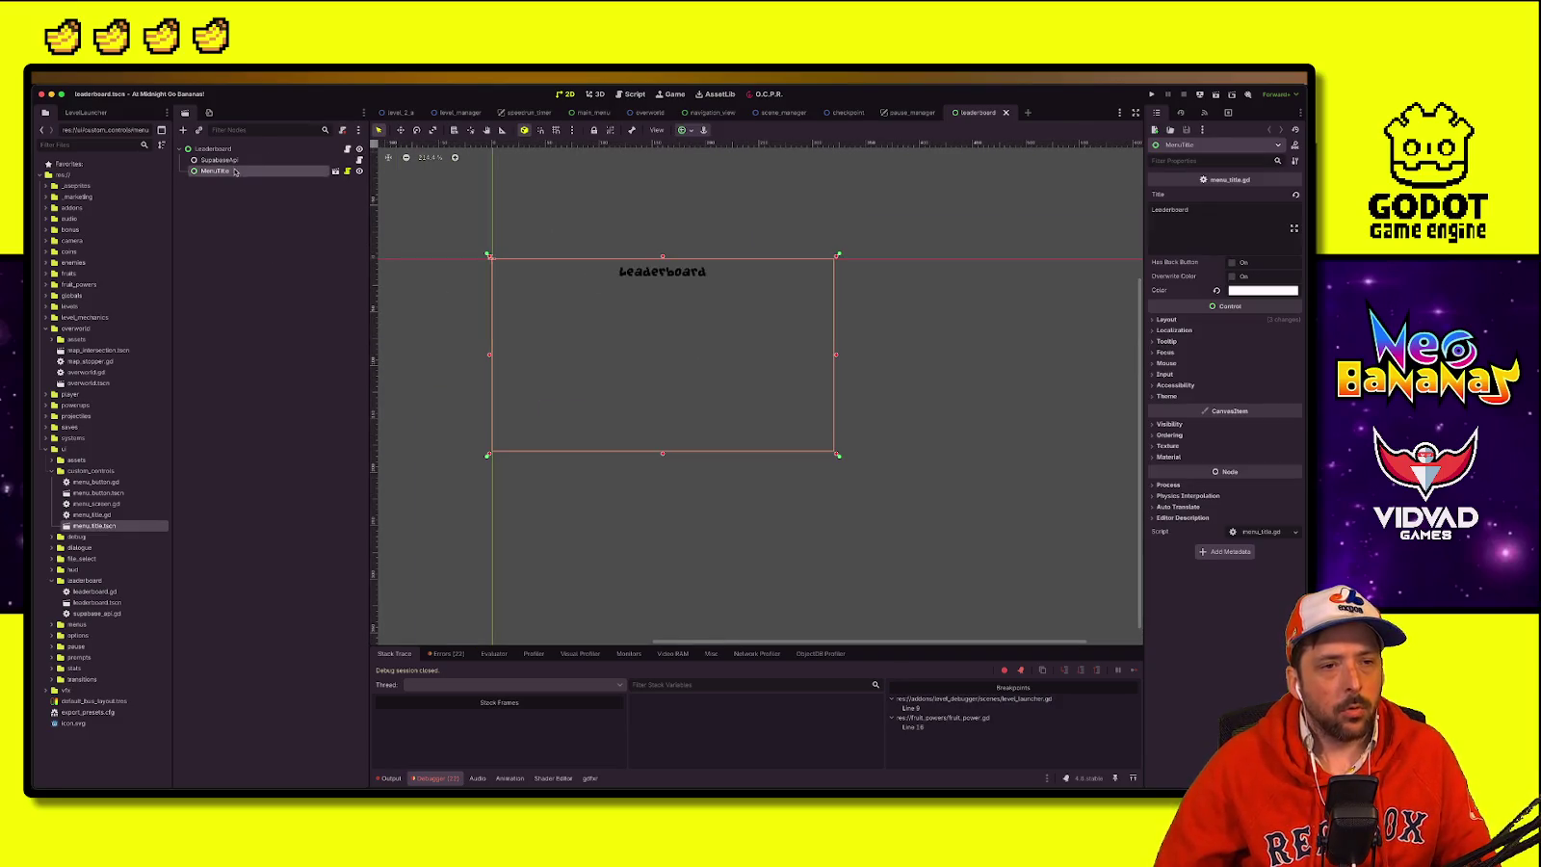
click(280, 200)
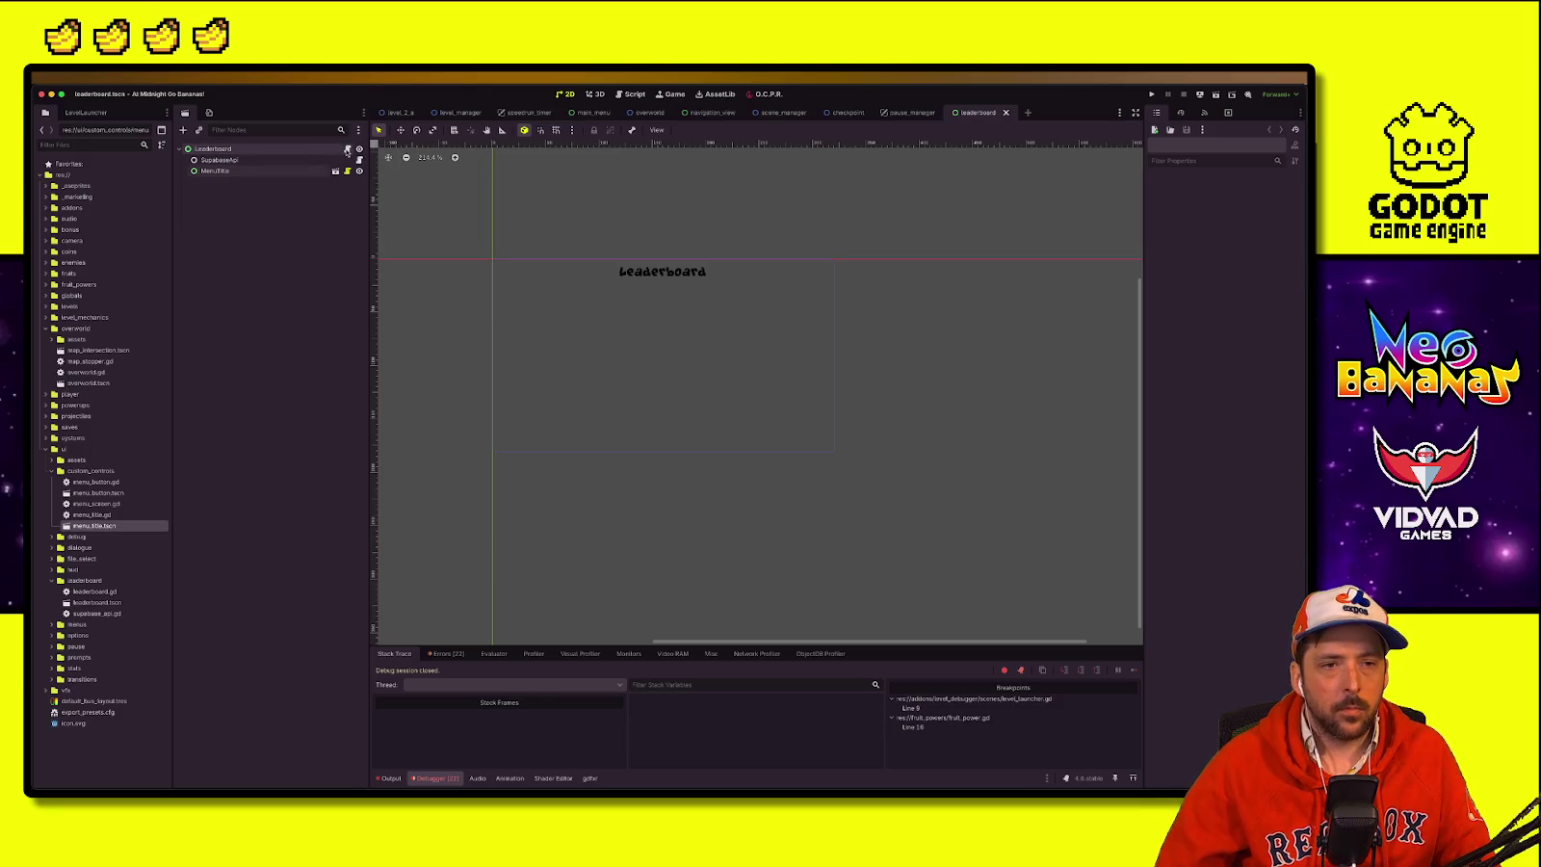
click(346, 148)
key(Return)
key(Return)
Write placeholder focus() and unfocus() stubs with pass in leaderboard.gd
text(focus()
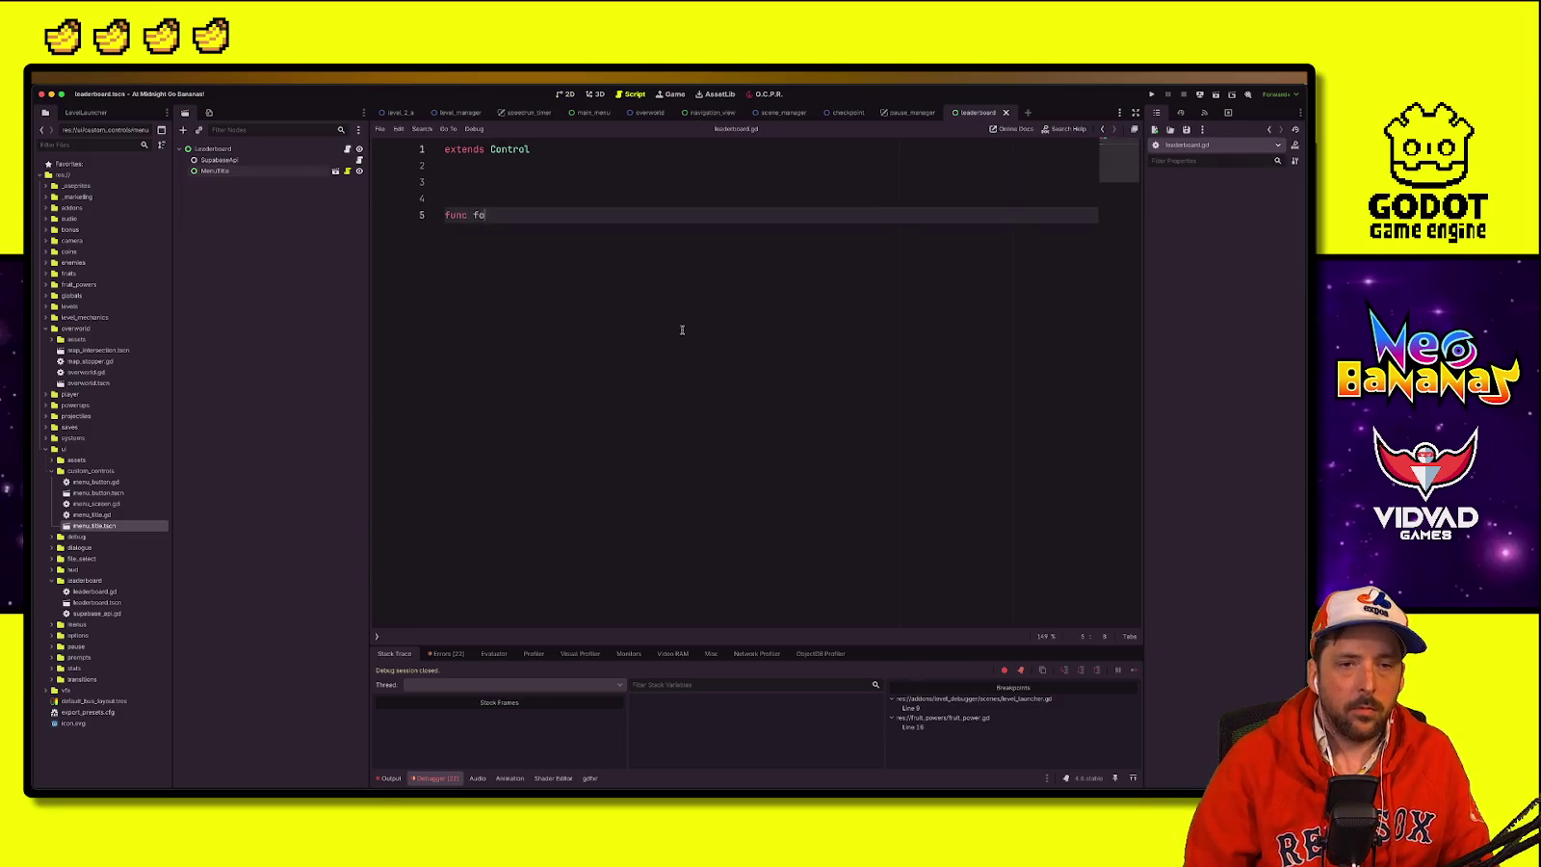
text():)
key(Return)
text(s)
key(Return)
key(Return)
key(Return)
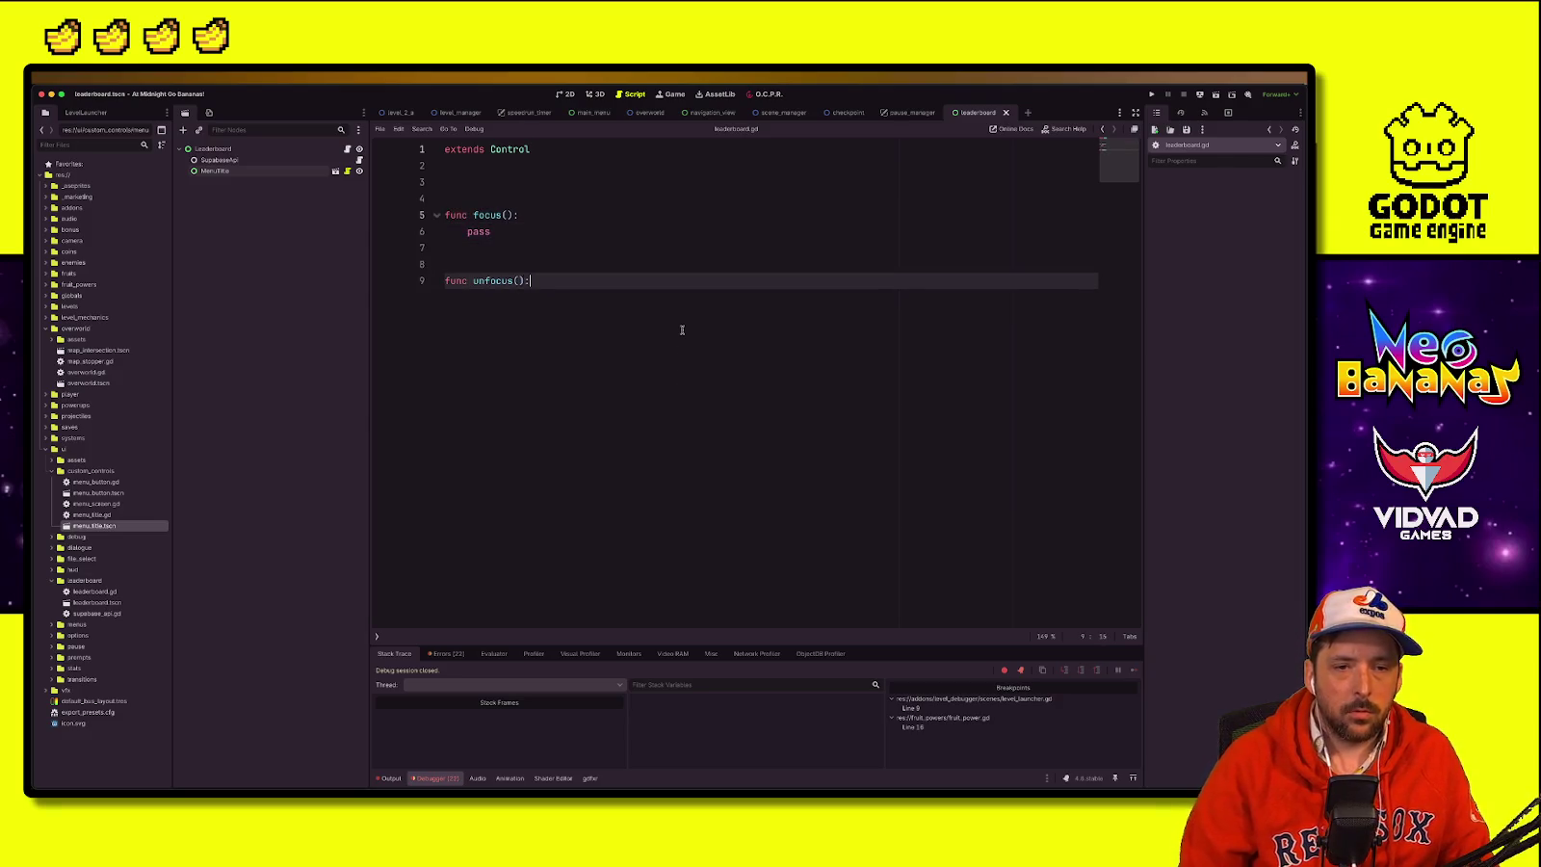
key(Return)
text(pa)
key(Return)
click(727, 247)
Copy the focus, unfocus and _input functions from credits.gd into leaderboard.gd
click(713, 164)
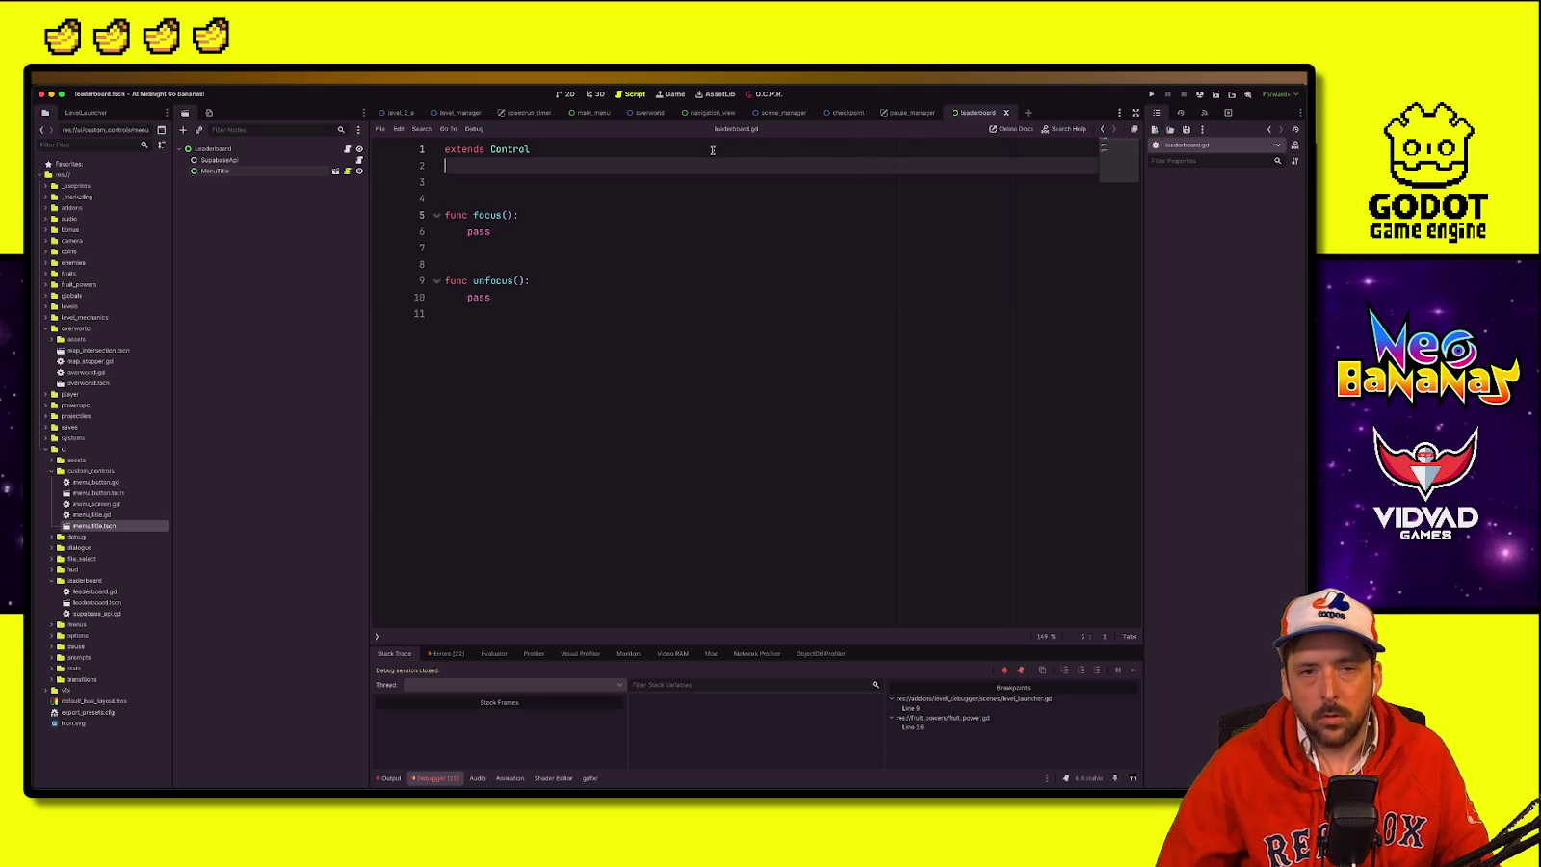
click(593, 111)
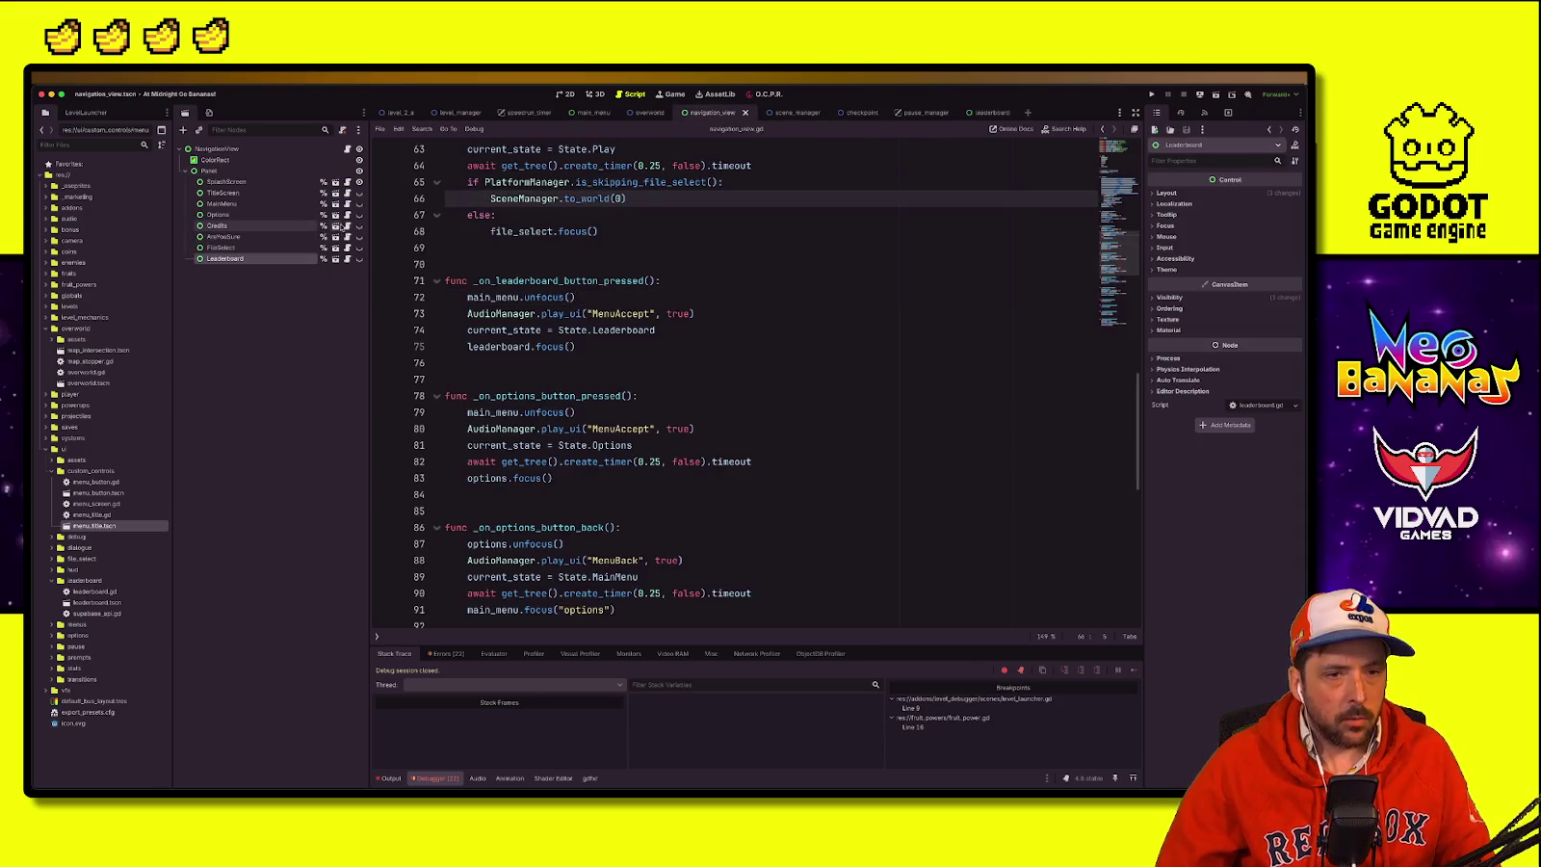
click(343, 226)
click(501, 278)
drag(443, 362, 620, 476)
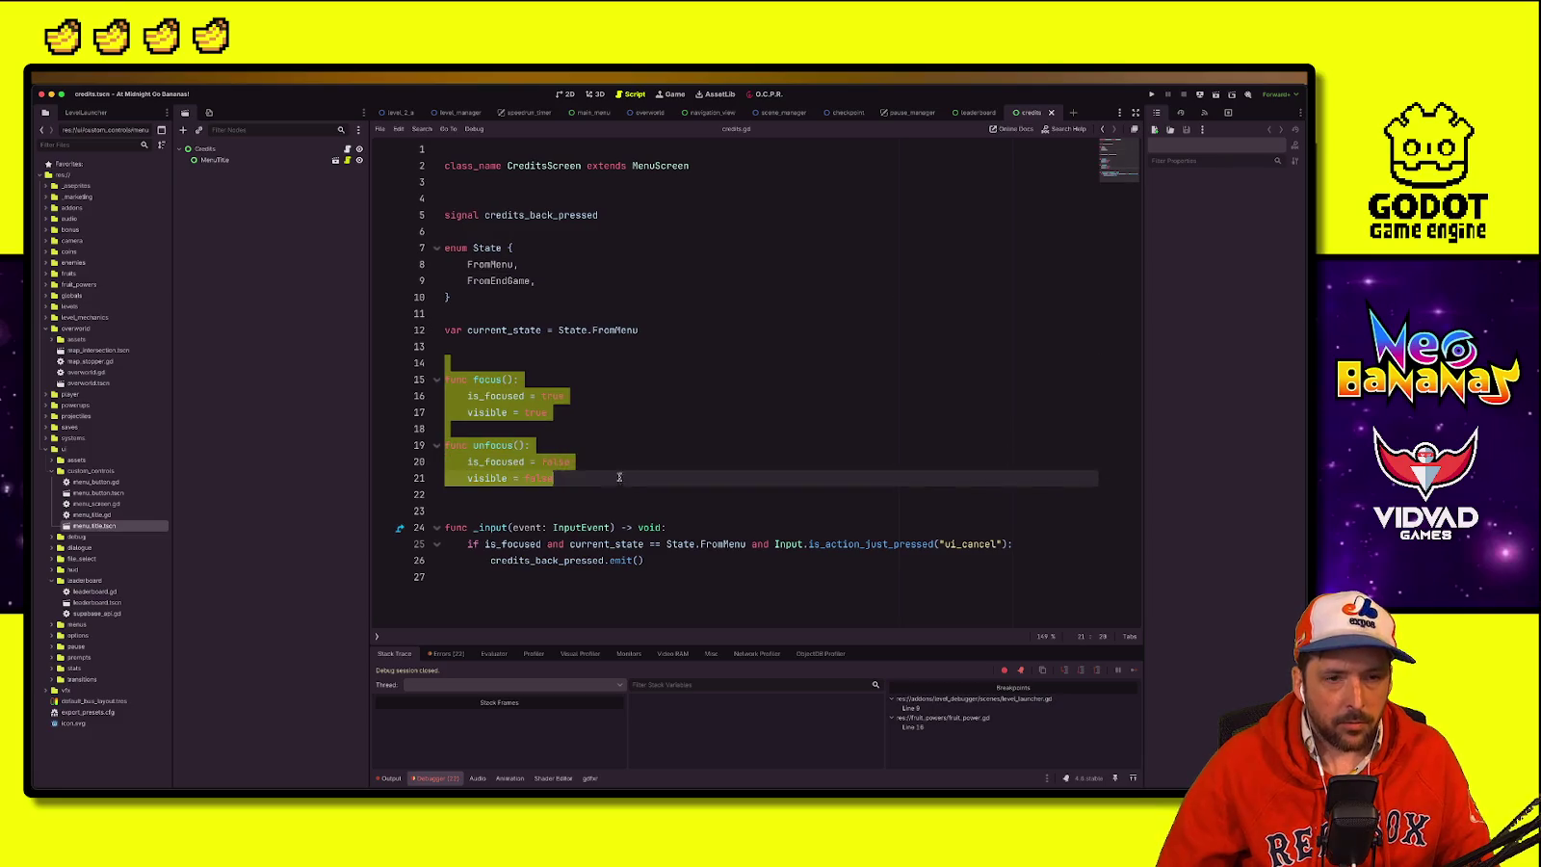
click(785, 340)
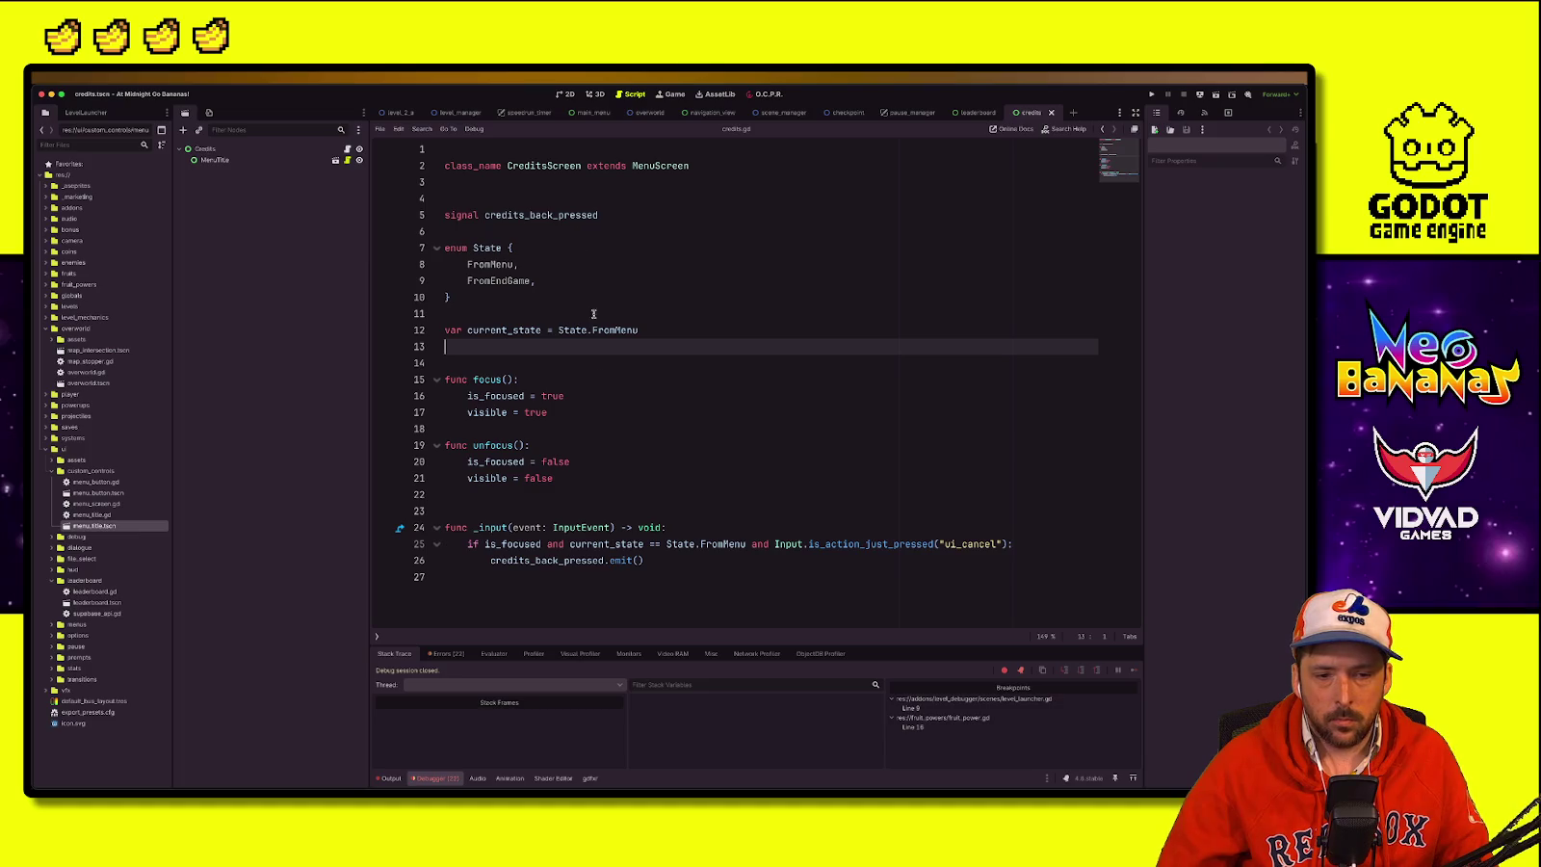
mouse_move(655, 560)
mouse_down()
mouse_move(444, 442)
mouse_move(430, 377)
mouse_up()
key(ctrl+c)
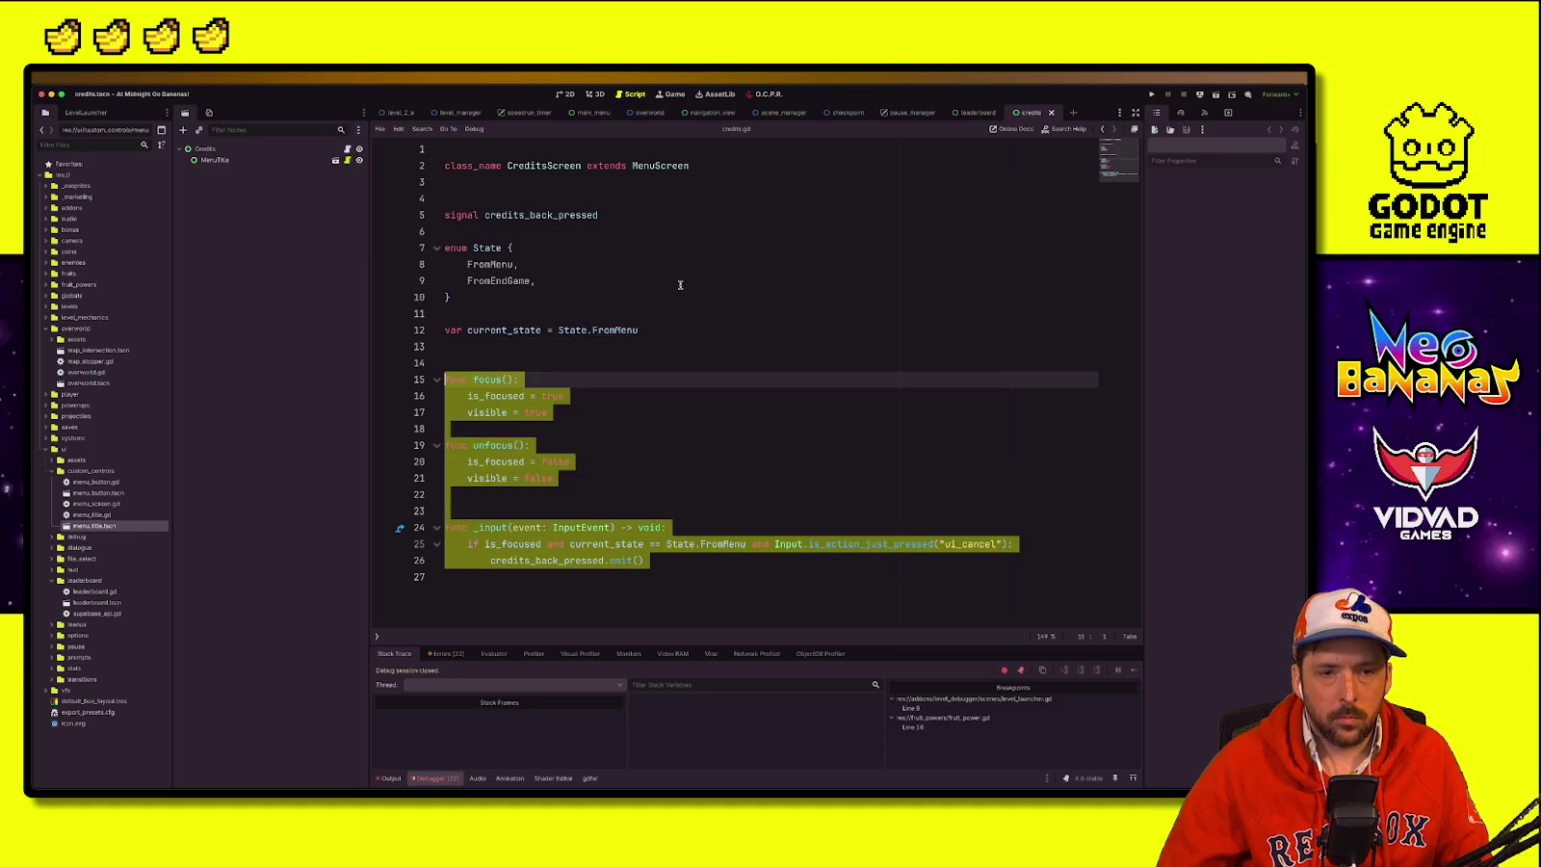
click(967, 113)
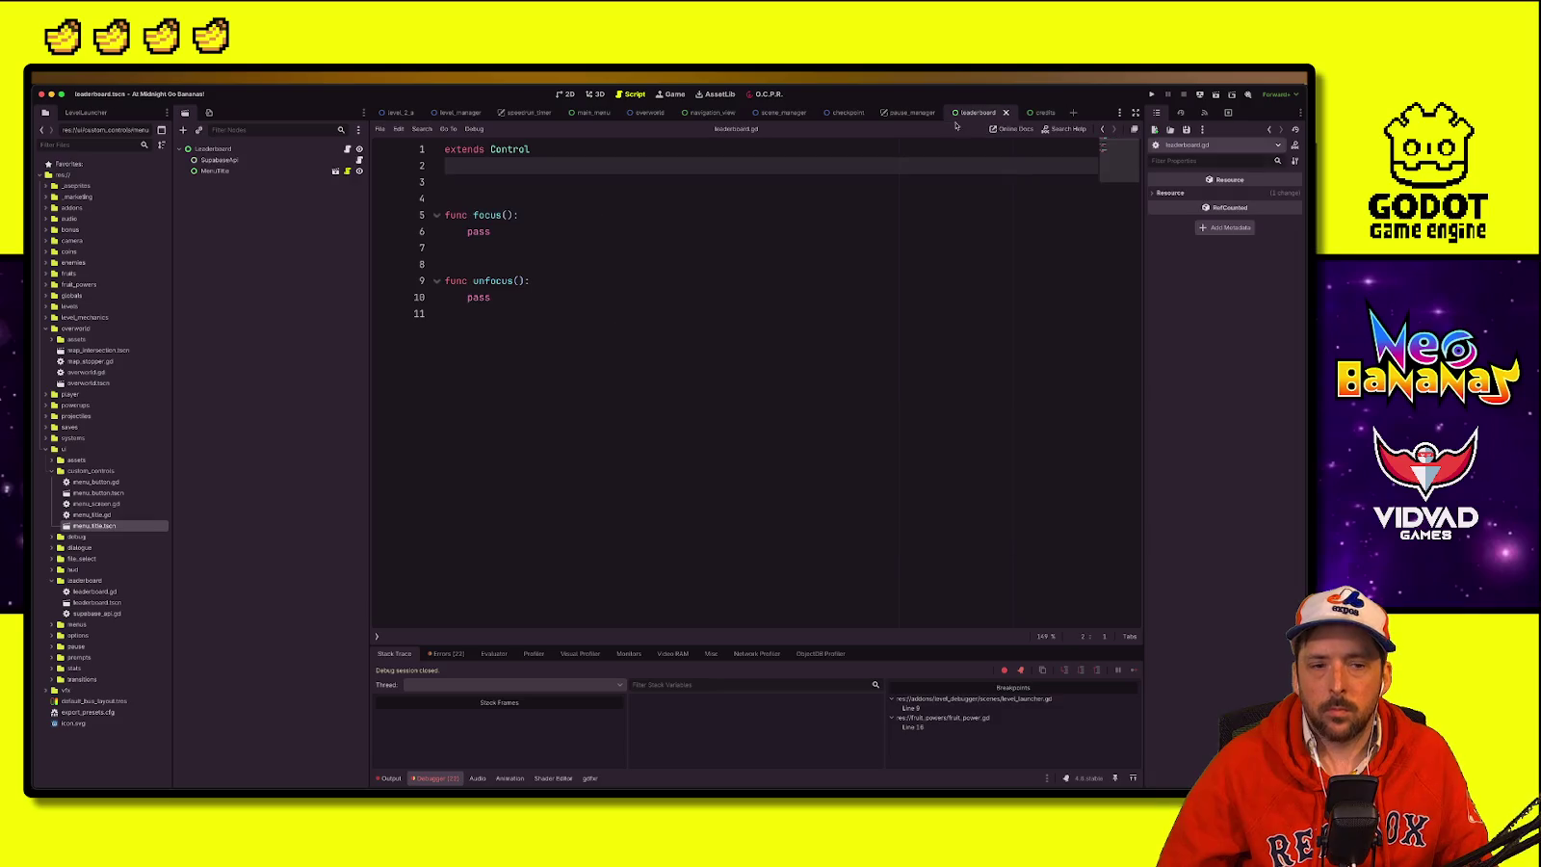
click(620, 346)
key(ctrl+v)
Delete the old stubs, add a leaderboards_back_pressed signal, make the emit use it, and save
drag(445, 313, 445, 214)
key(BackSpace)
click(467, 188)
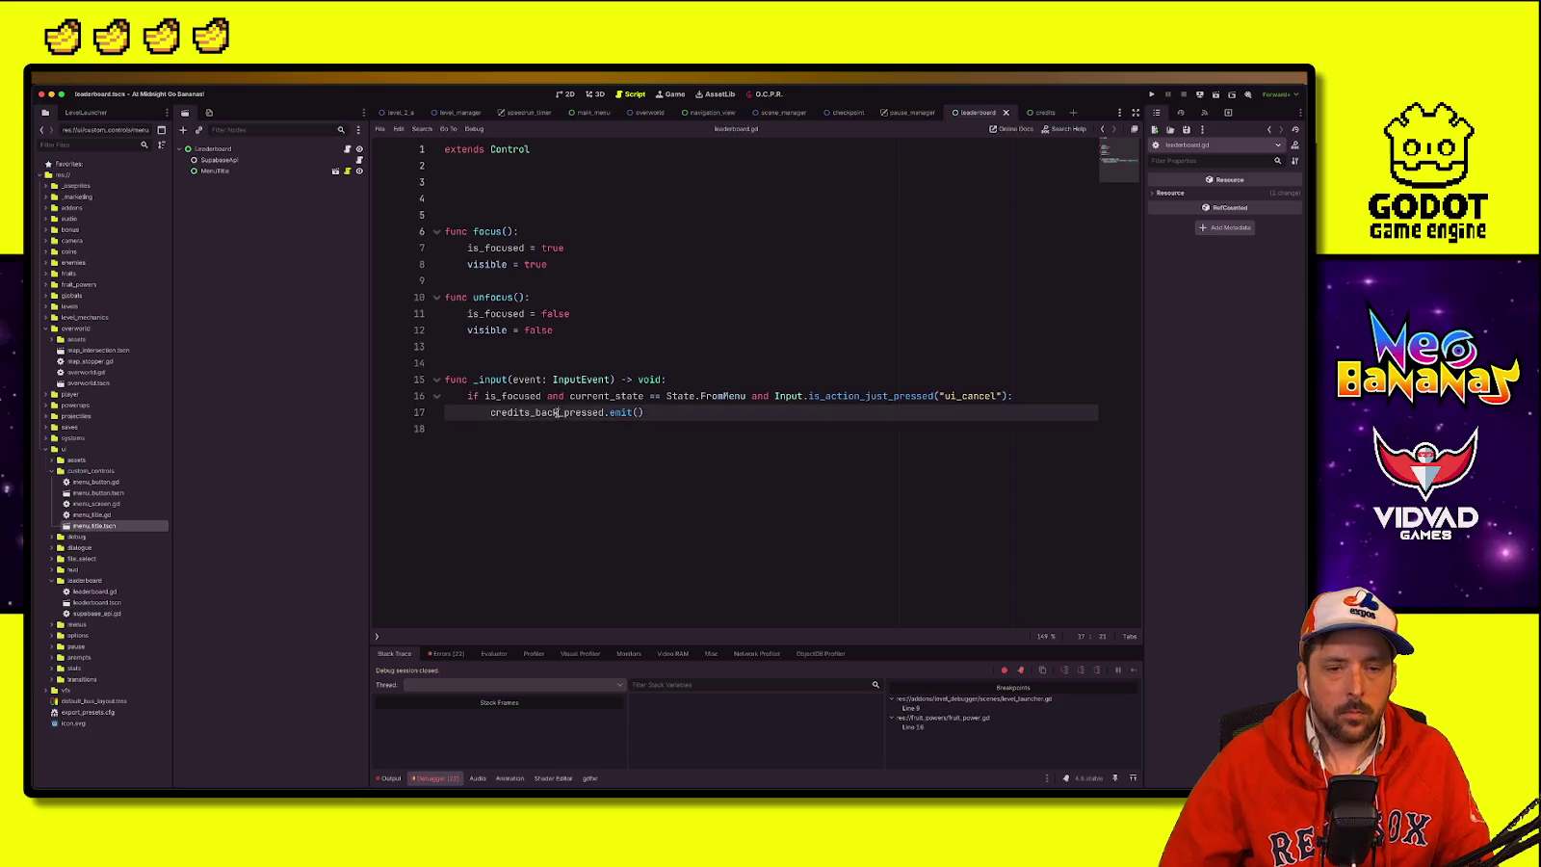
text(leaderboards_back_pressed)
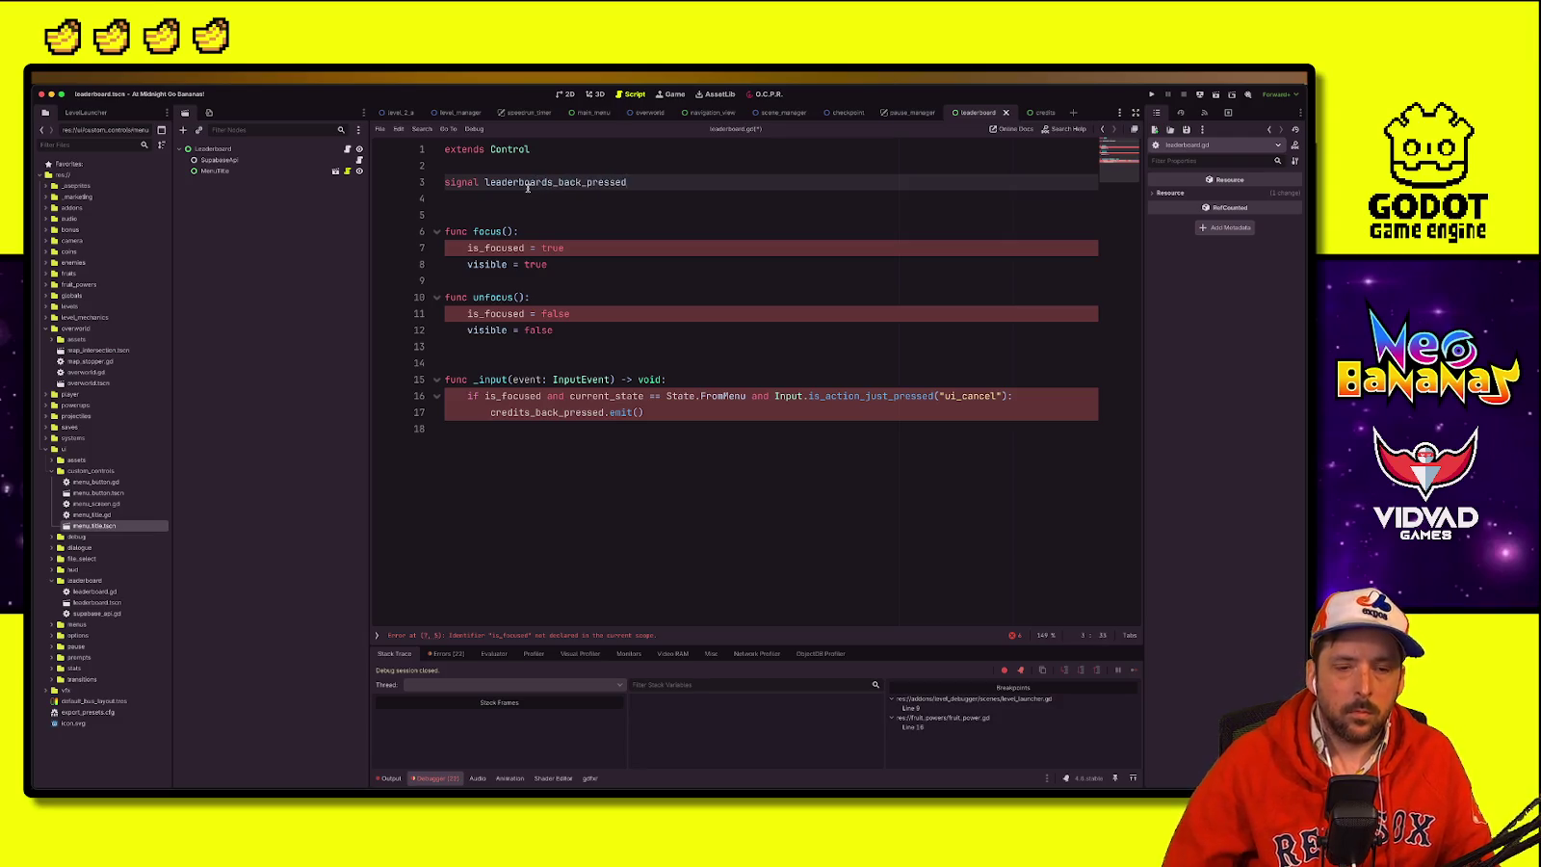
double_click(521, 187)
key(ctrl+c)
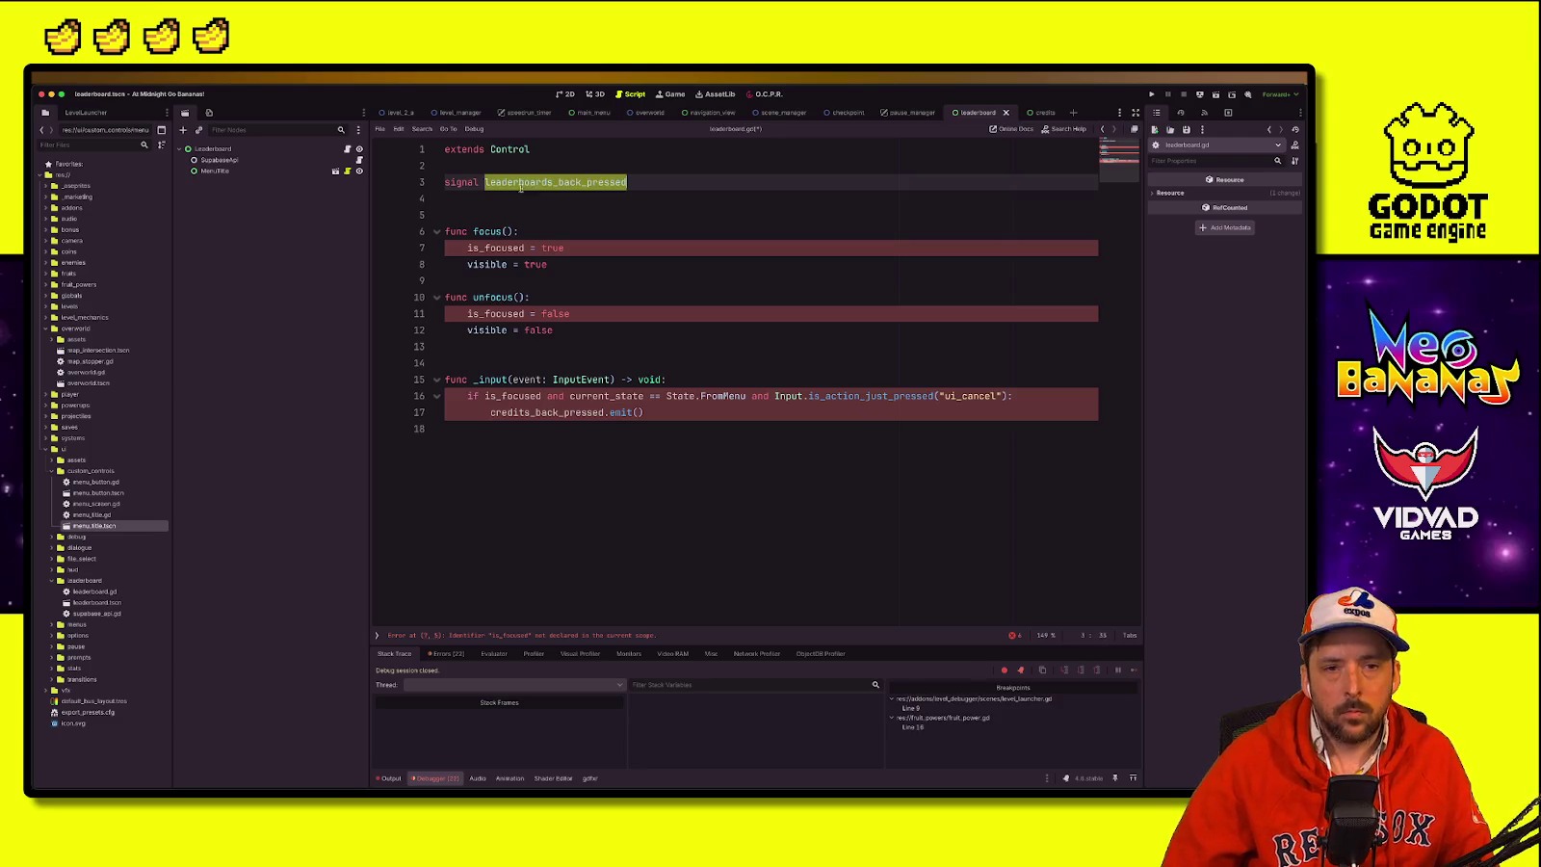
double_click(542, 412)
key(ctrl+v)
key(ctrl+s)
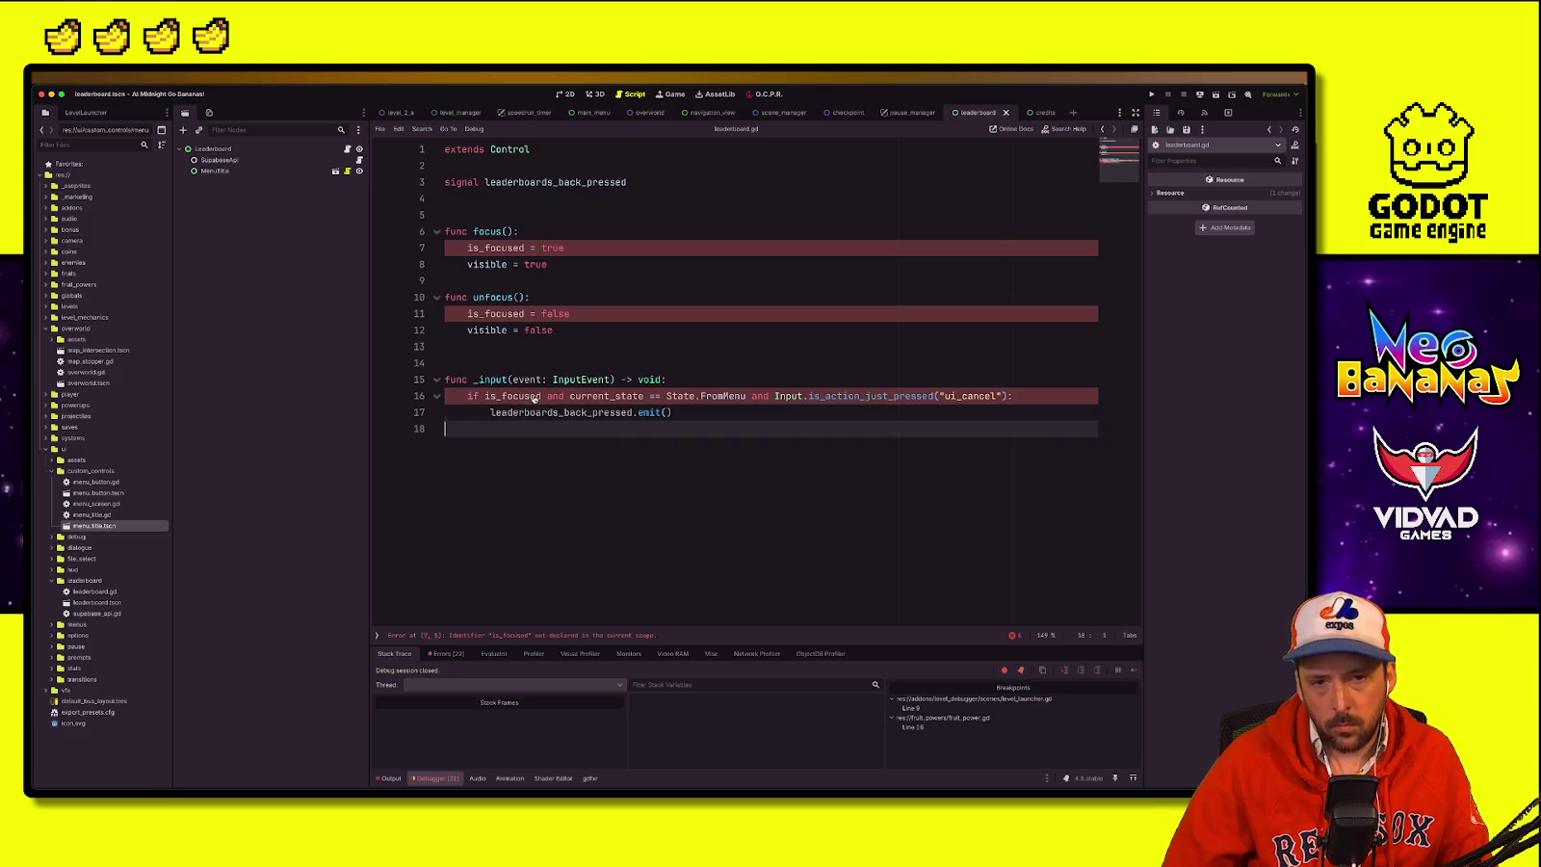
Make leaderboard.gd extend MenuScreen instead of Control, as credits.gd does
click(847, 231)
click(757, 215)
key(Return)
key(Return)
key(Up)
text(var)
click(1030, 111)
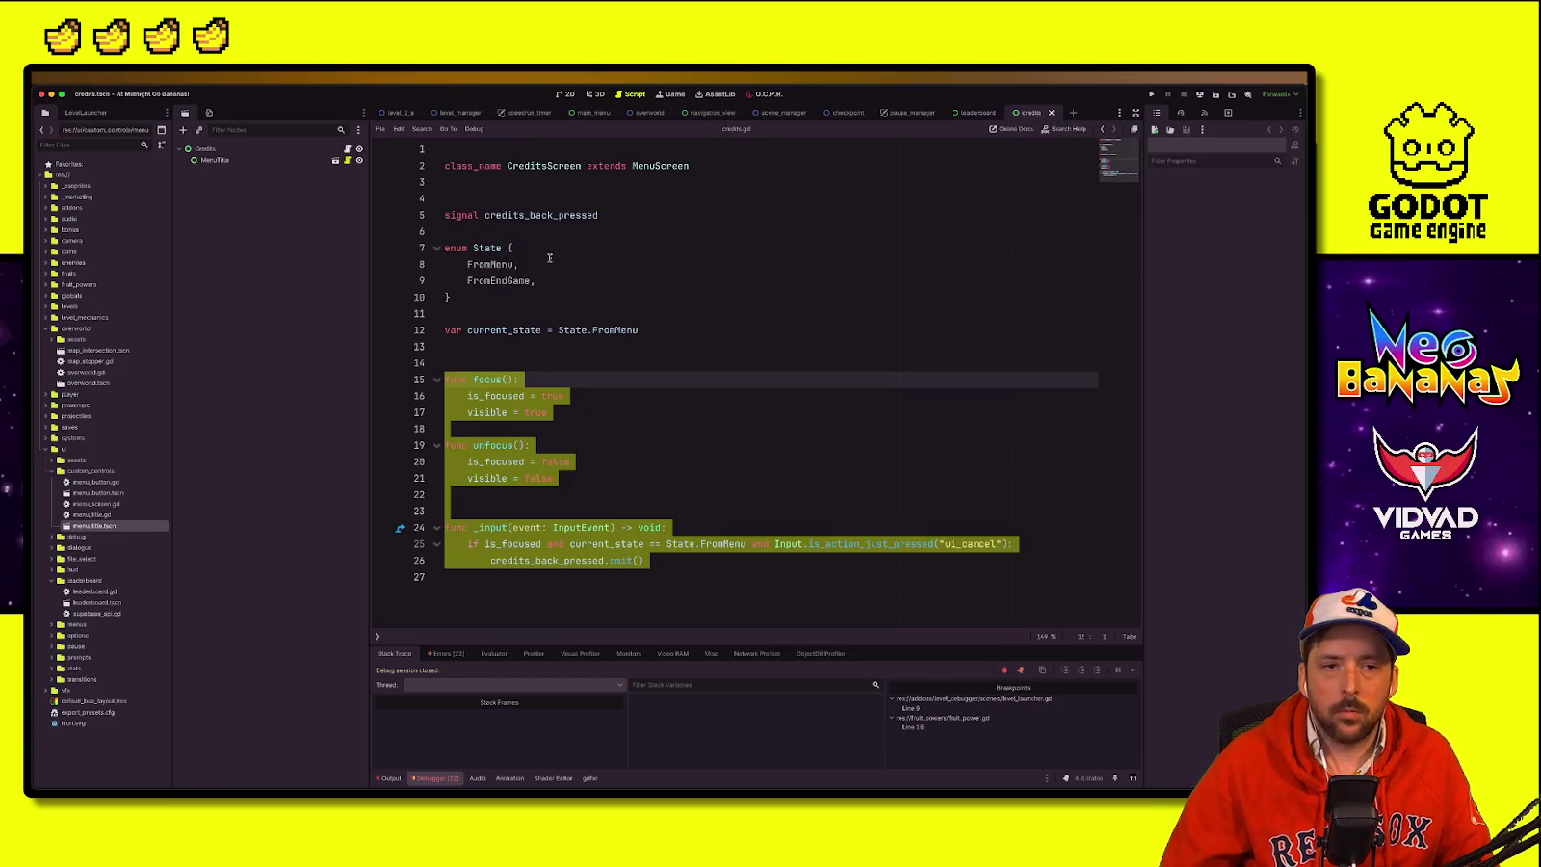
double_click(660, 165)
key(ctrl+c)
click(977, 112)
click(608, 151)
double_click(521, 151)
key(ctrl+v)
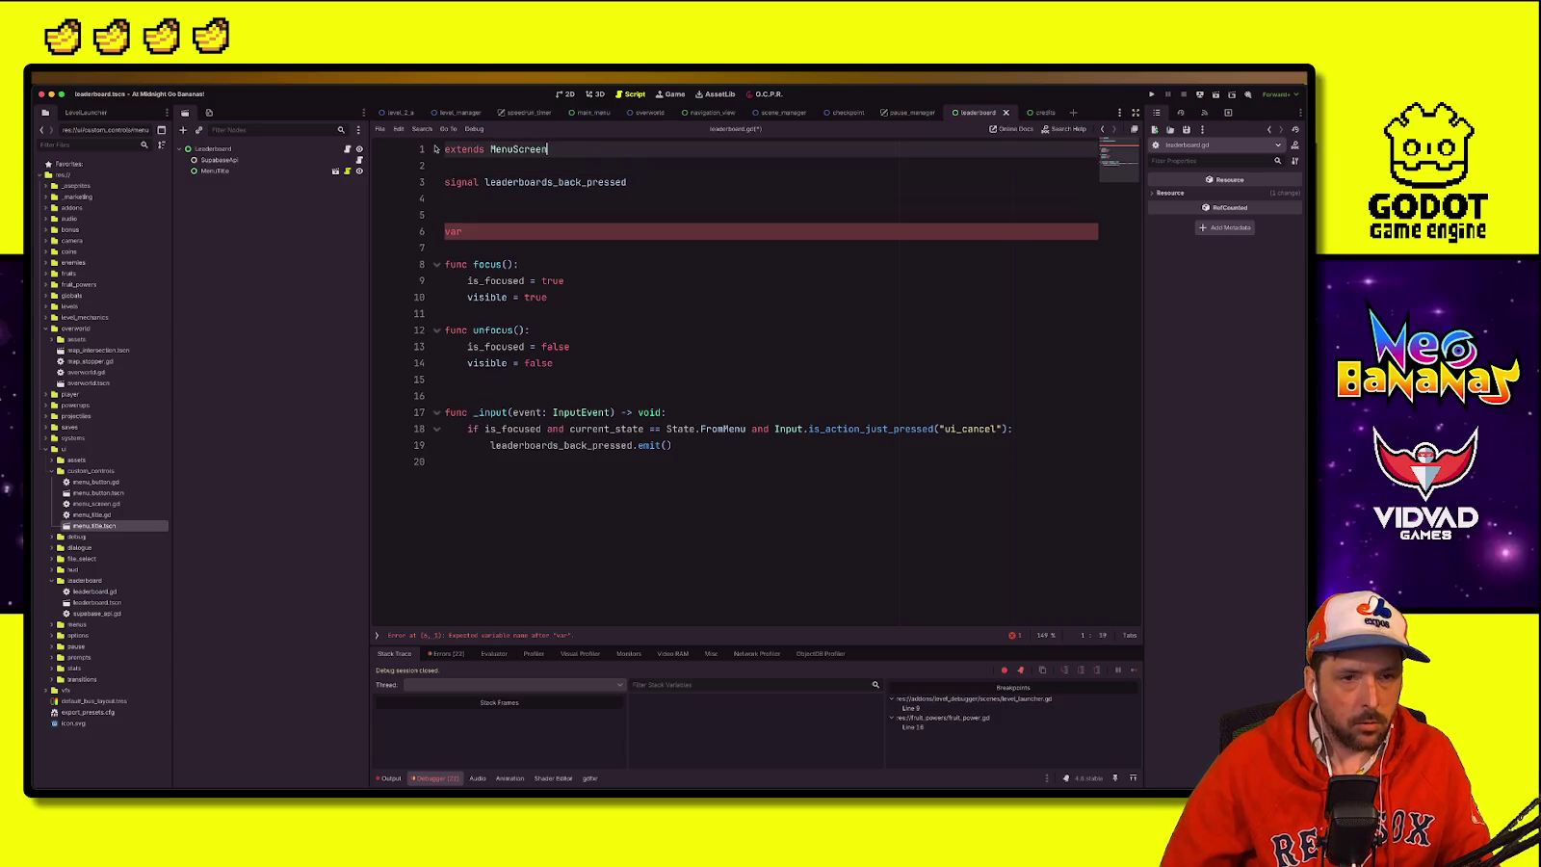
Add class_name Leaderboard and delete the stray var line
text(Cla)
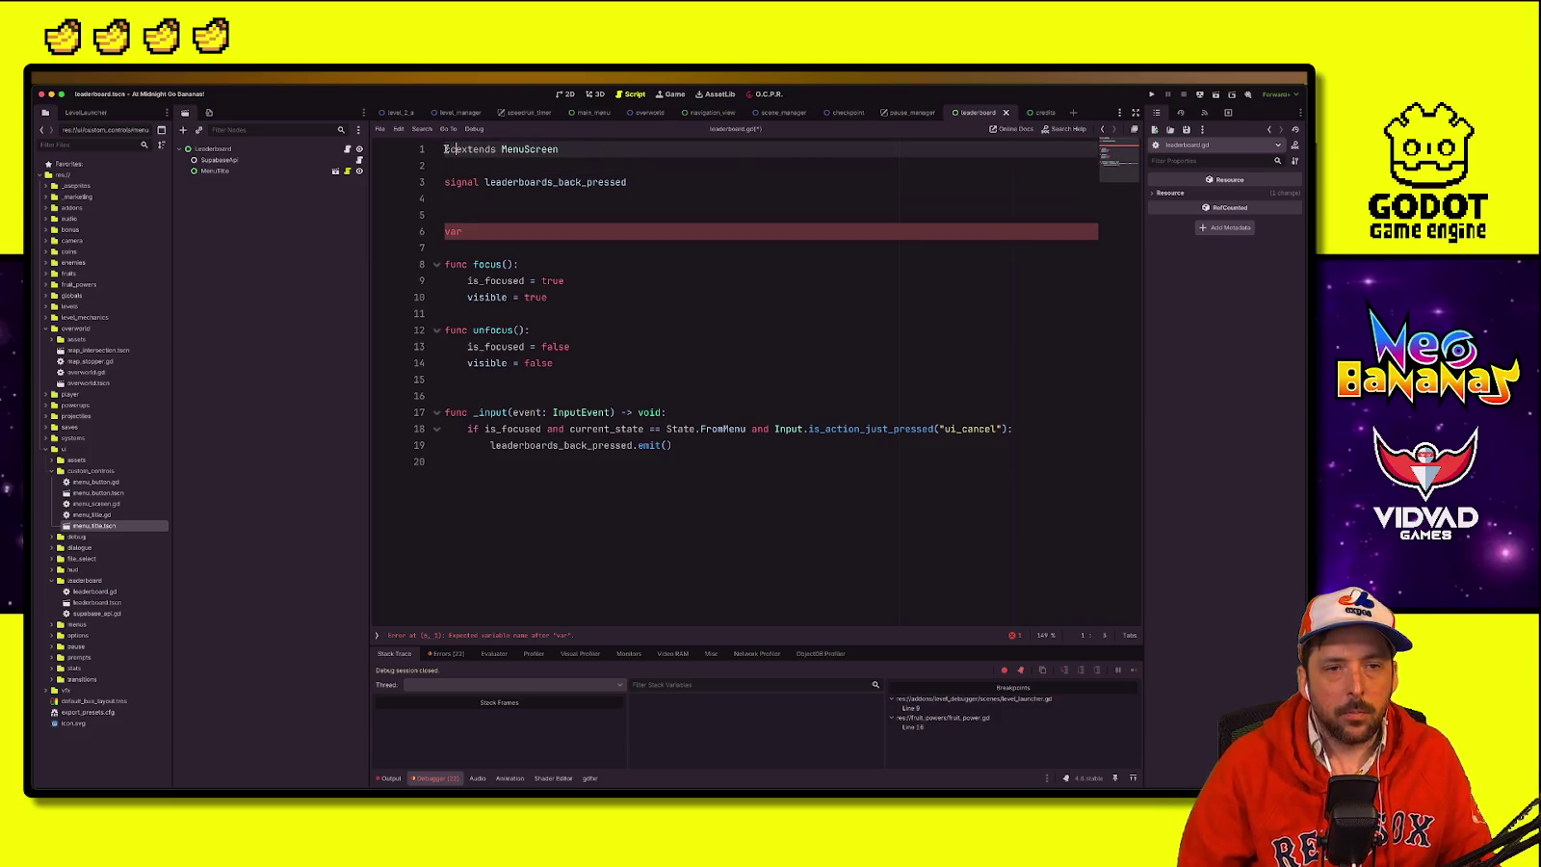
text(ss_n)
key(Return)
text(Leade)
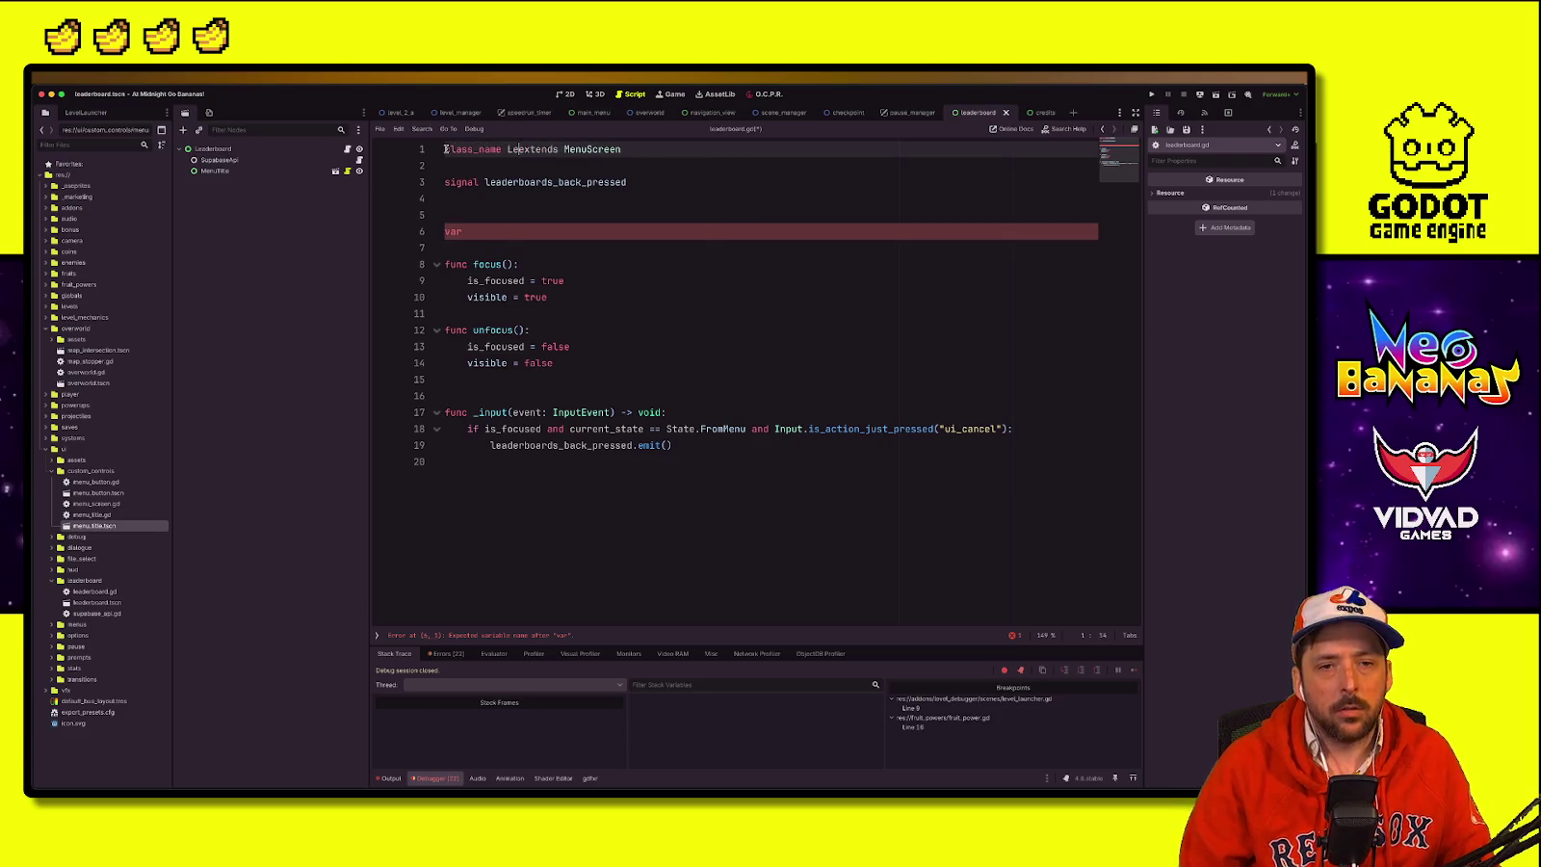
text(rboard)
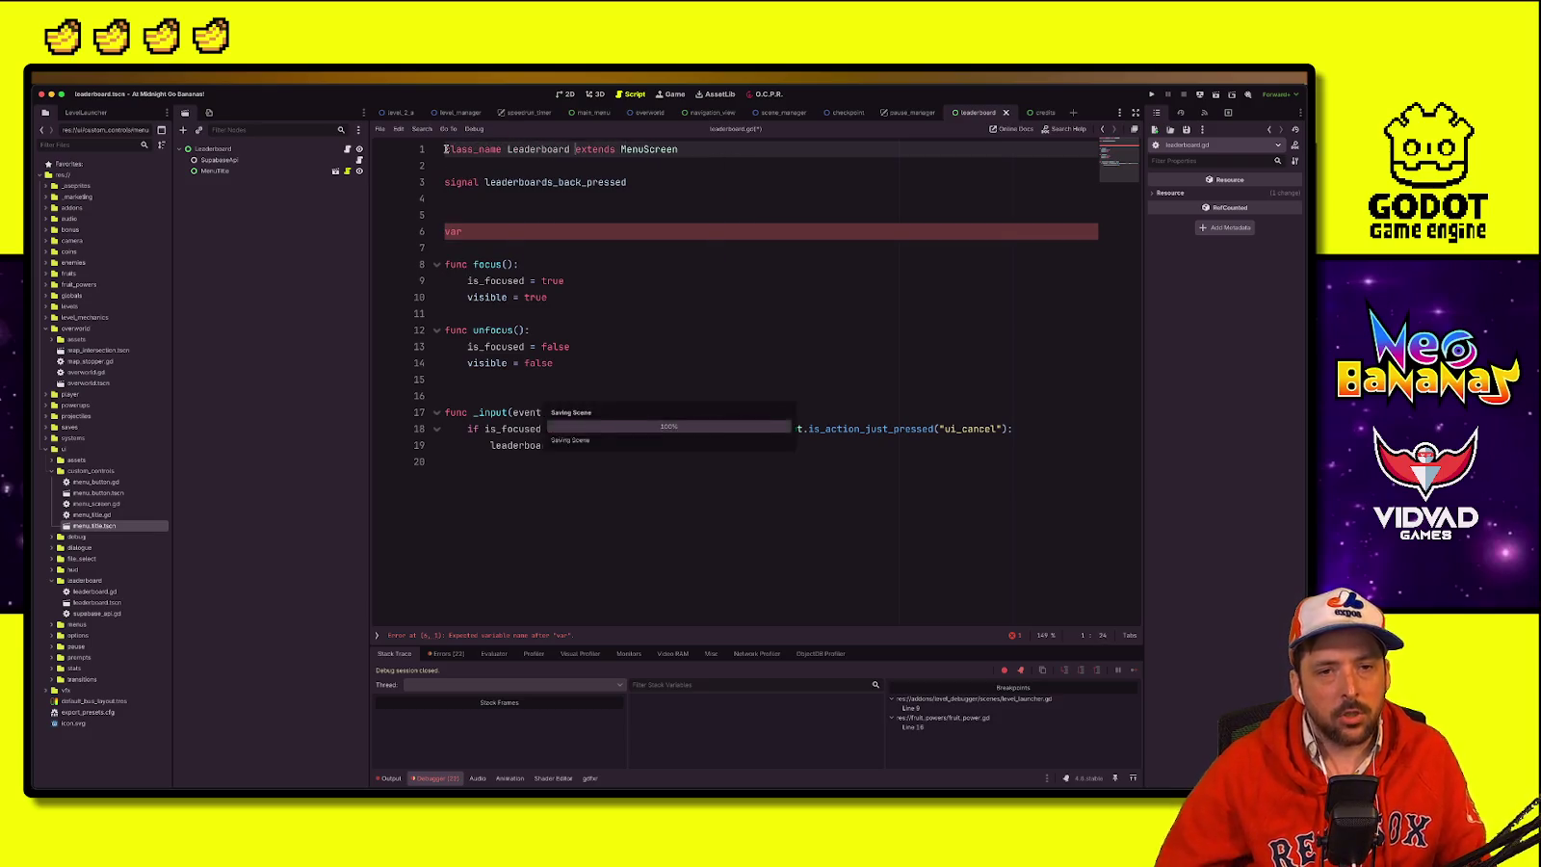
click(608, 182)
click(569, 233)
key(BackSpace)
key(BackSpace)
key(BackSpace)
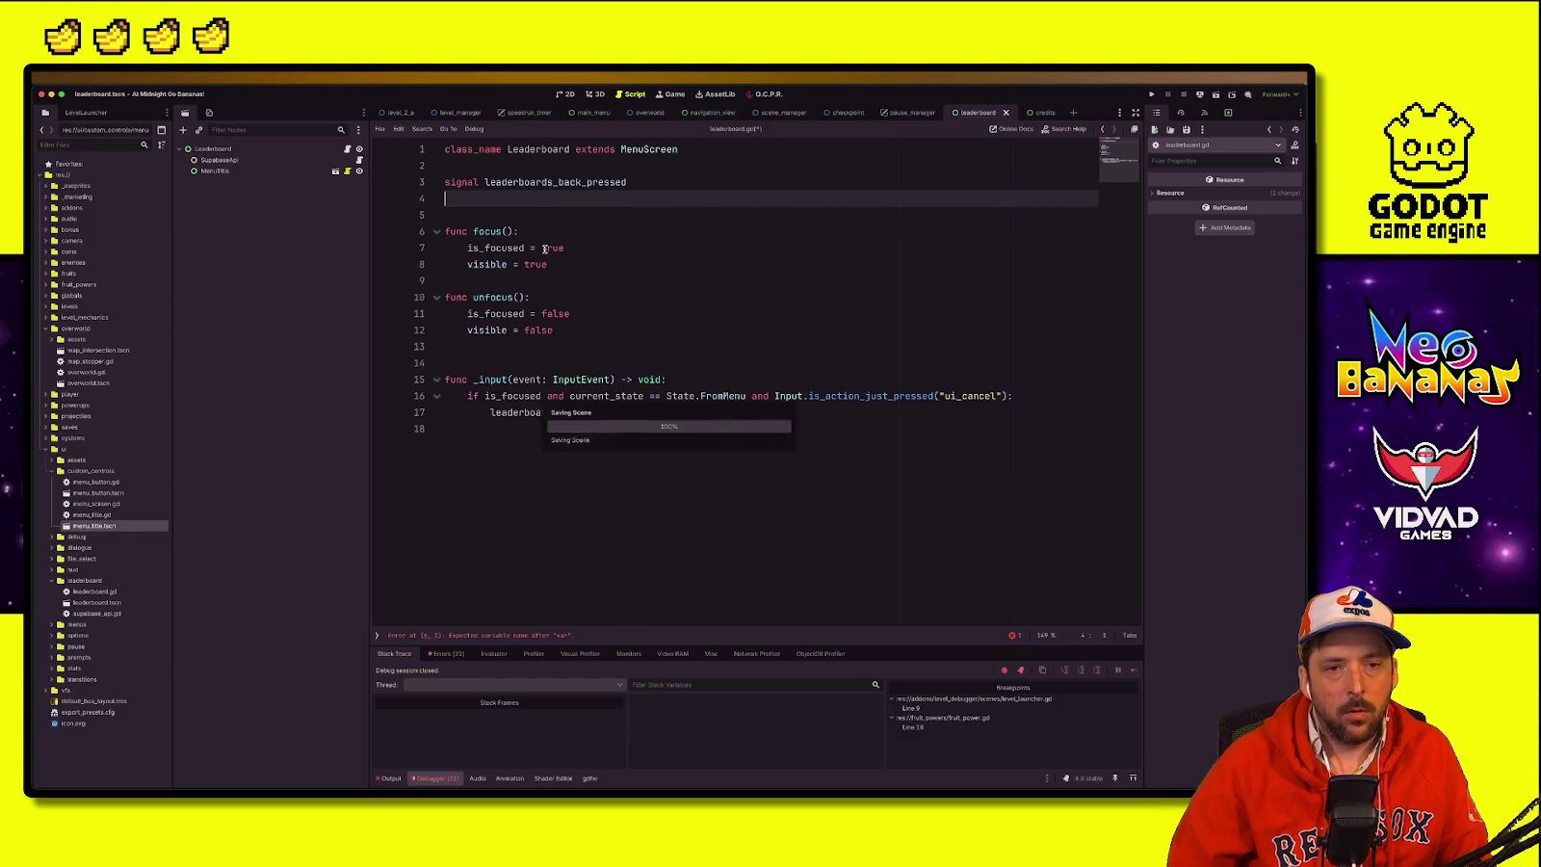
click(672, 412)
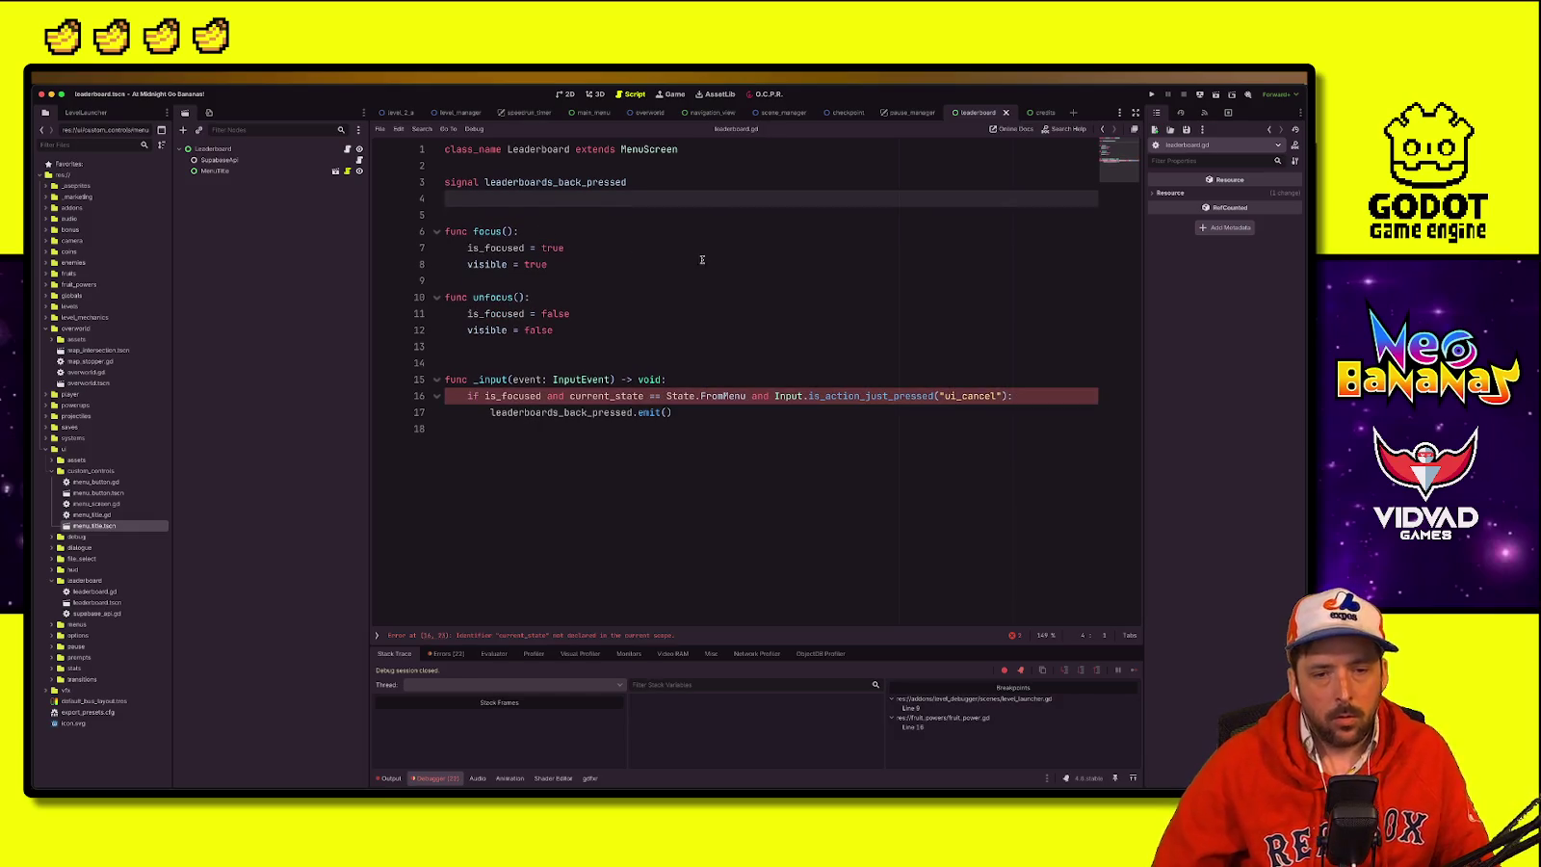
Remove the current_state == State.FromMenu check from _input and the extra blank line
click(724, 396)
drag(751, 397, 559, 397)
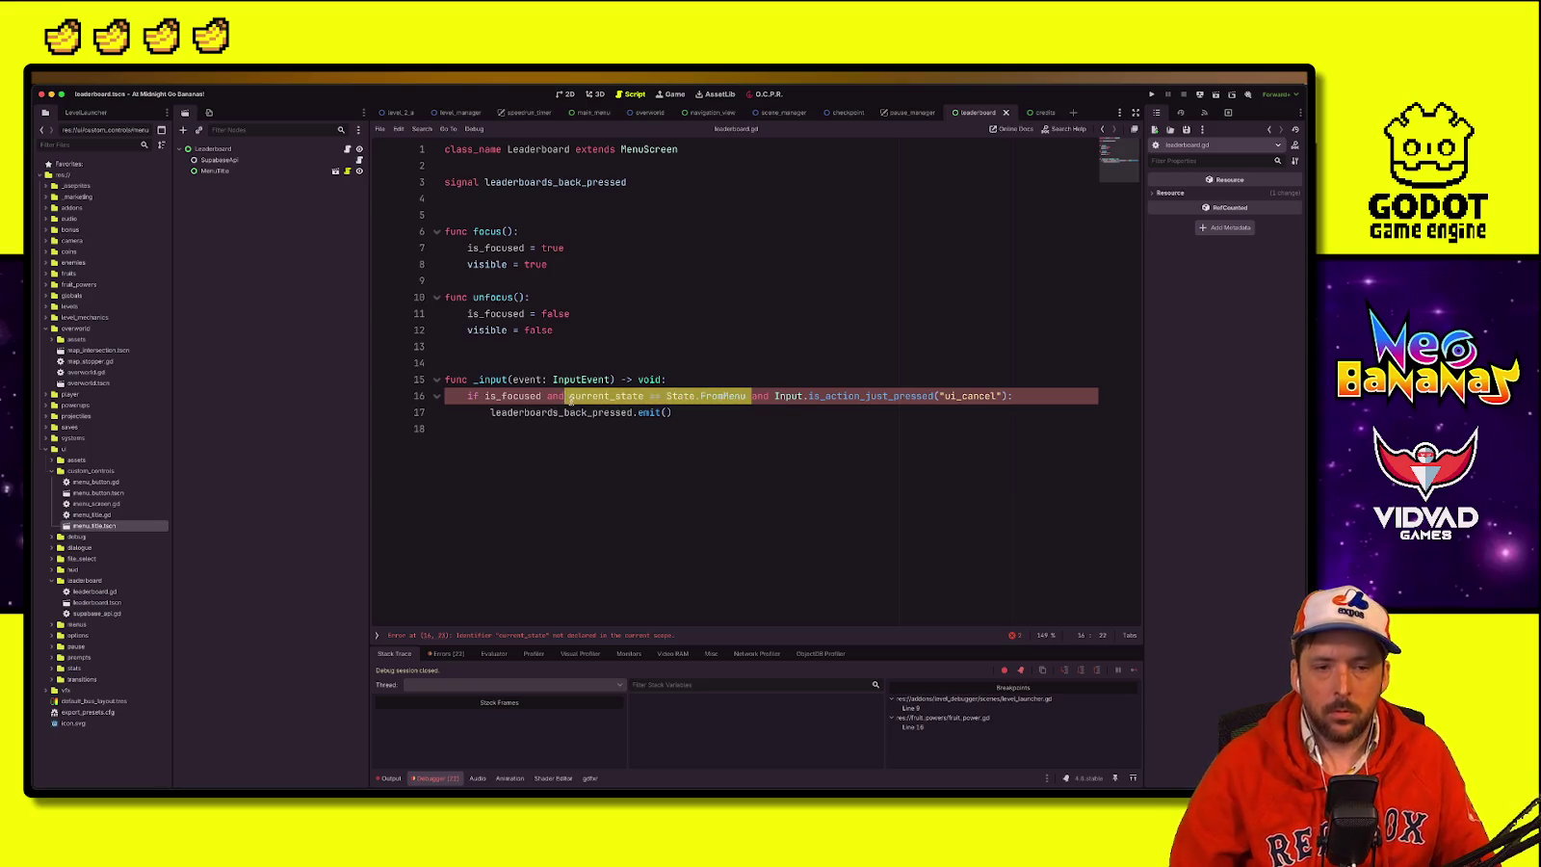
key(BackSpace)
key(BackSpace)
key(BackSpace)
key(BackSpace)
key(BackSpace)
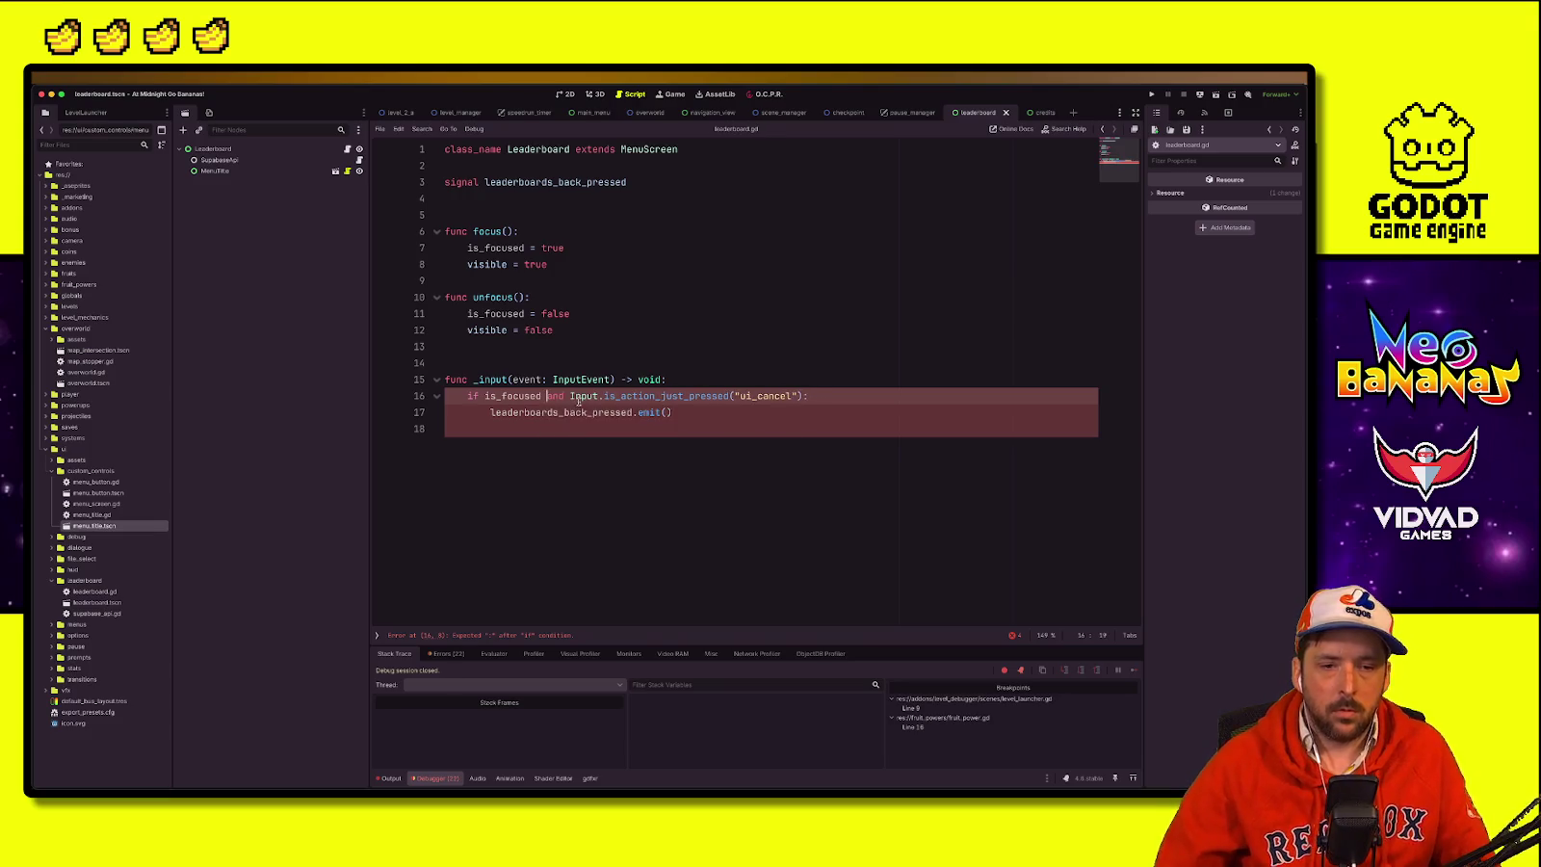
click(704, 483)
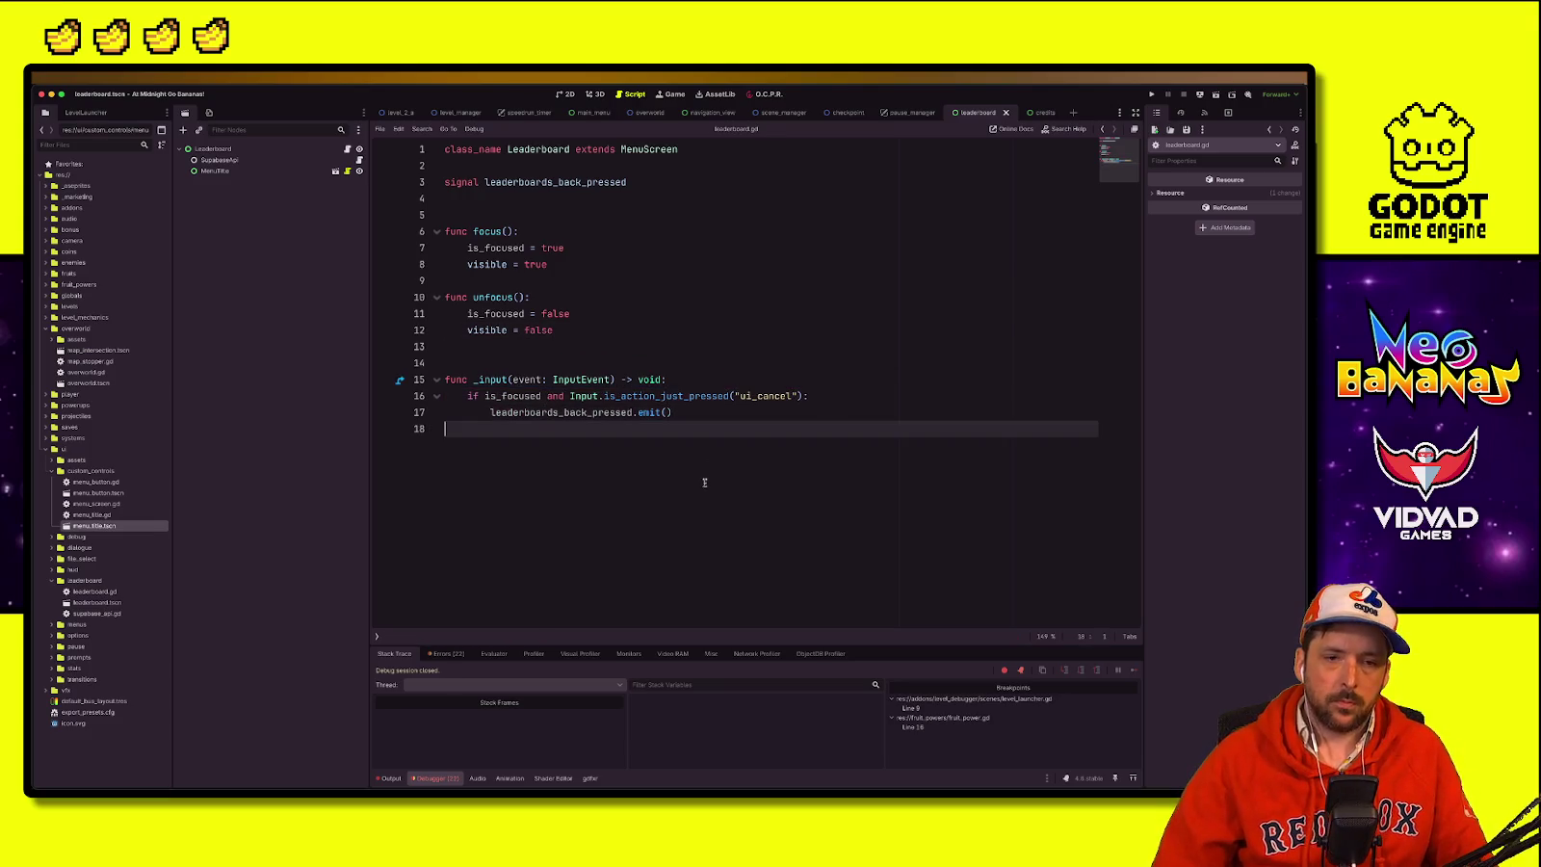
click(729, 367)
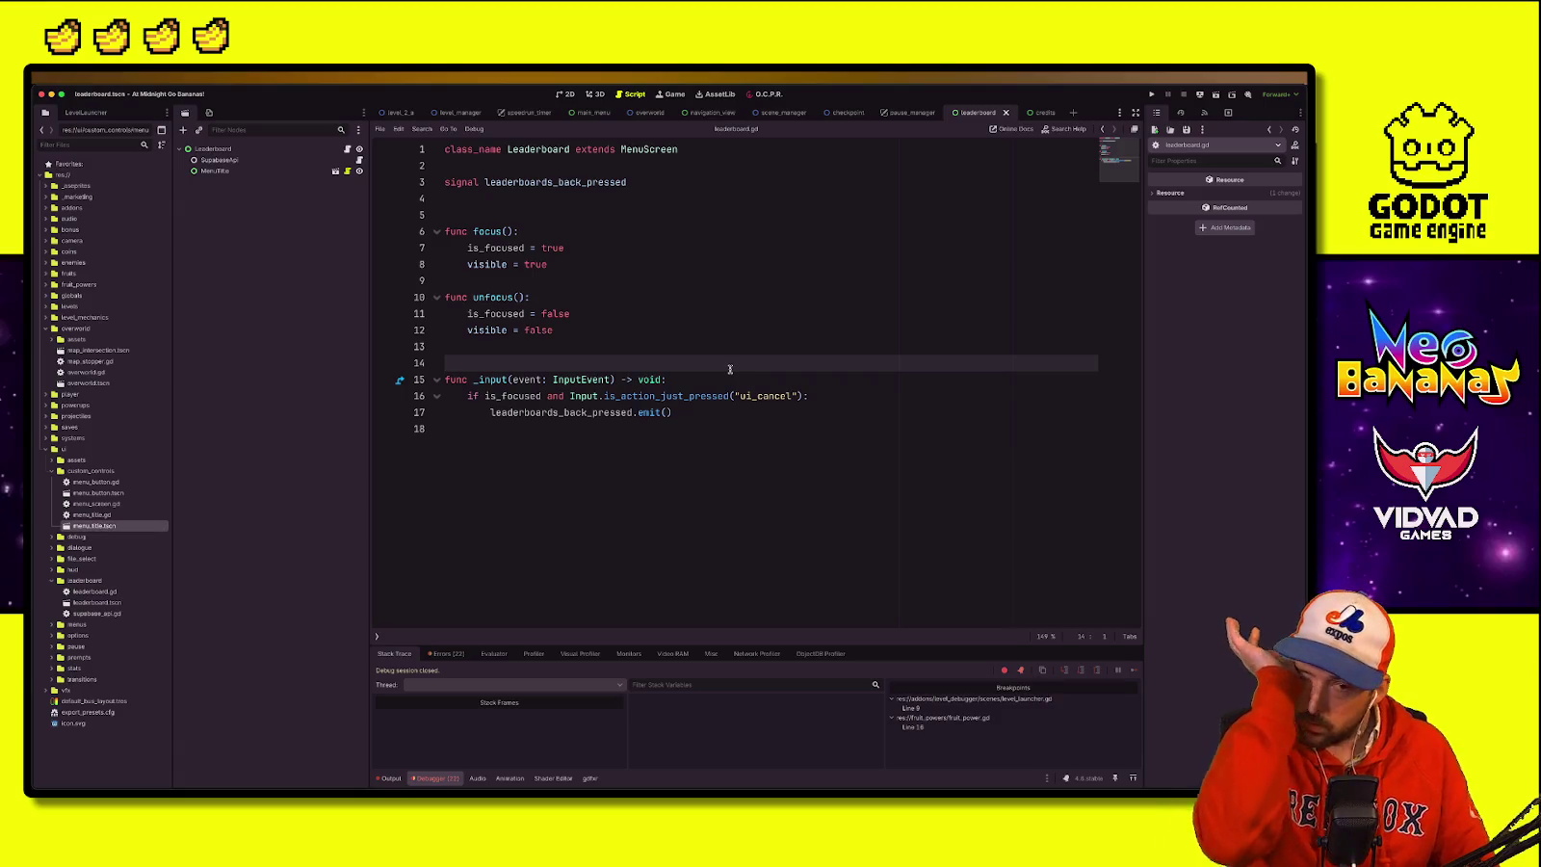
key(BackSpace)
click(755, 326)
click(795, 264)
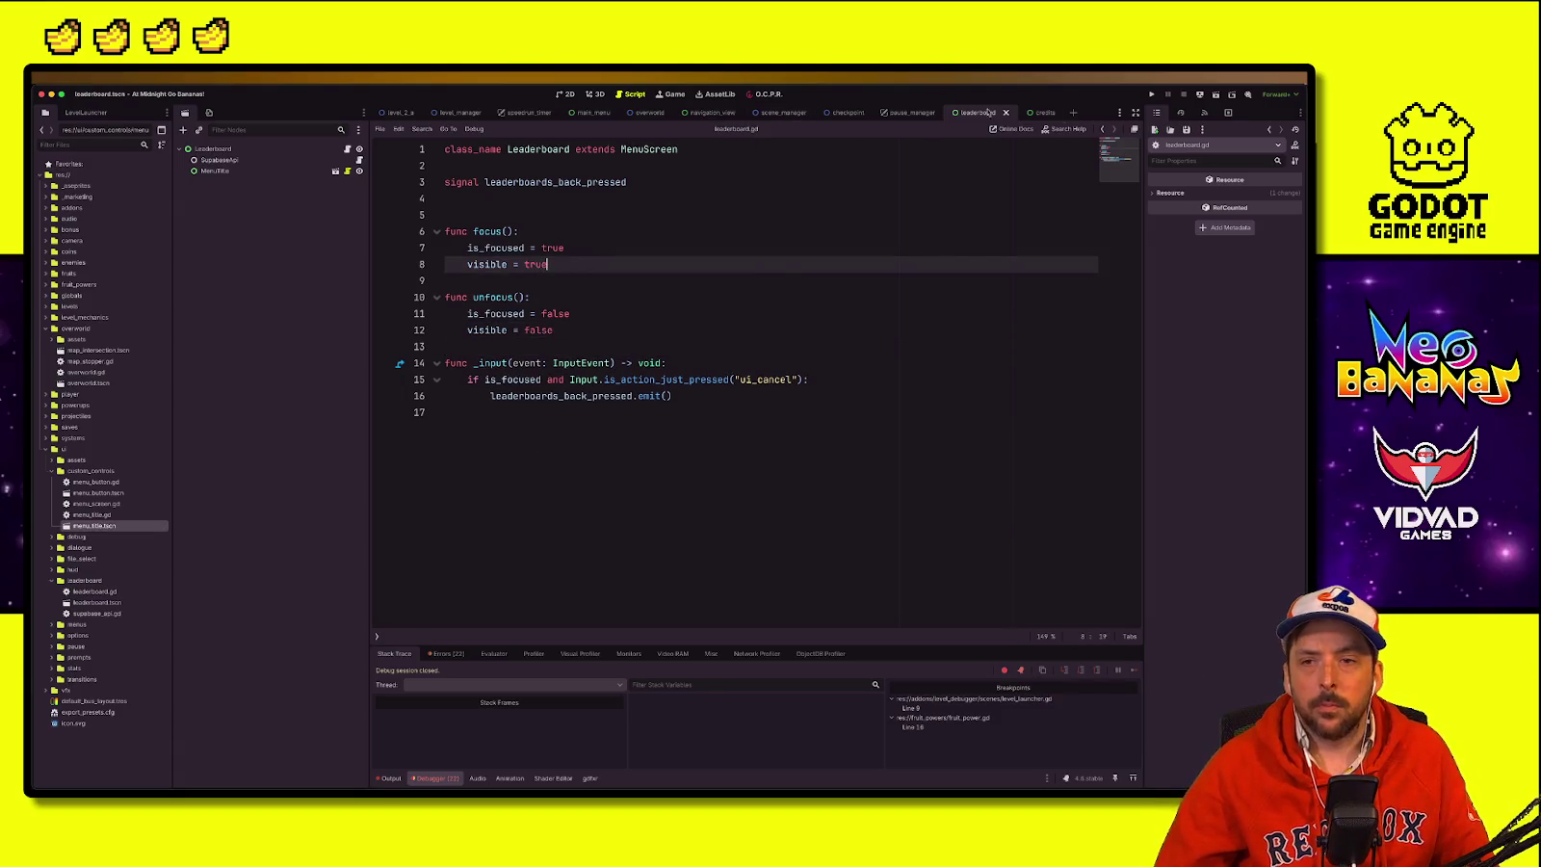
click(1008, 175)
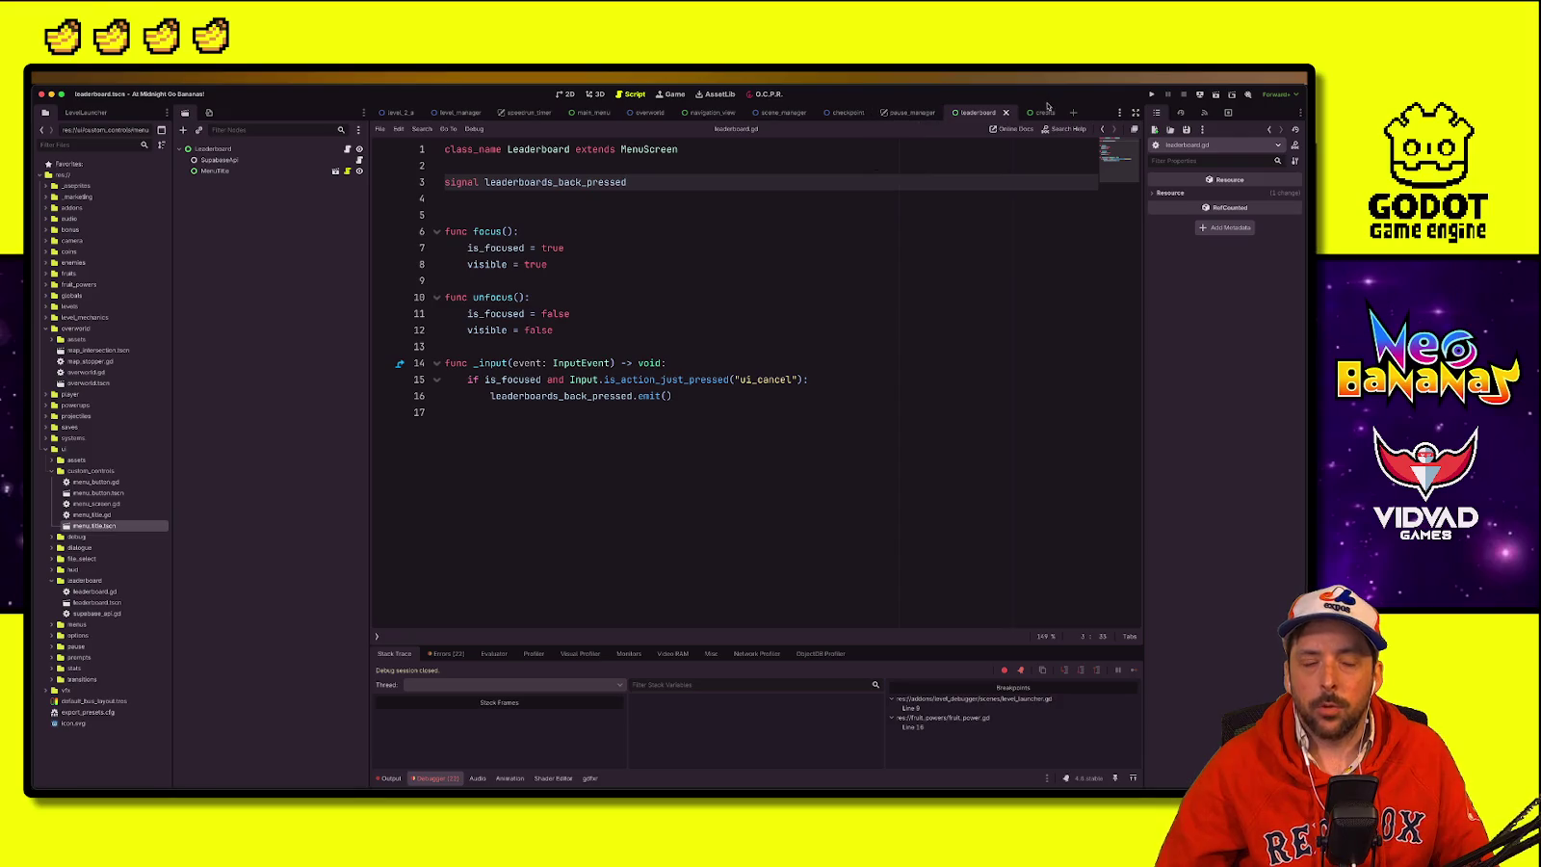
click(713, 112)
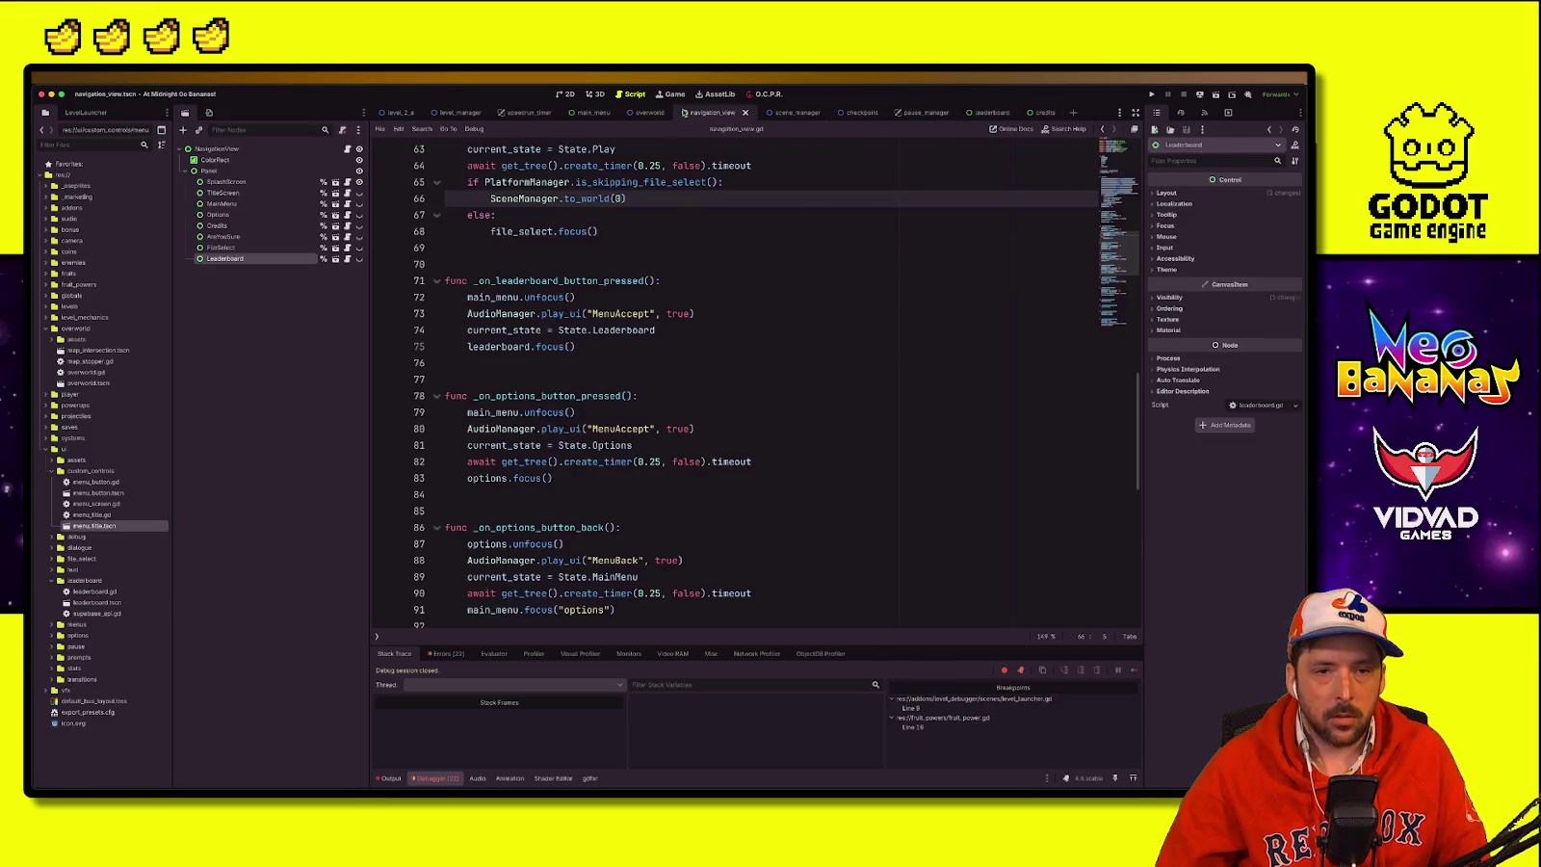
Start a leaderboard line in _ready, checking the Leaderboard class name and variable type
scroll(705, 303, up, 15)
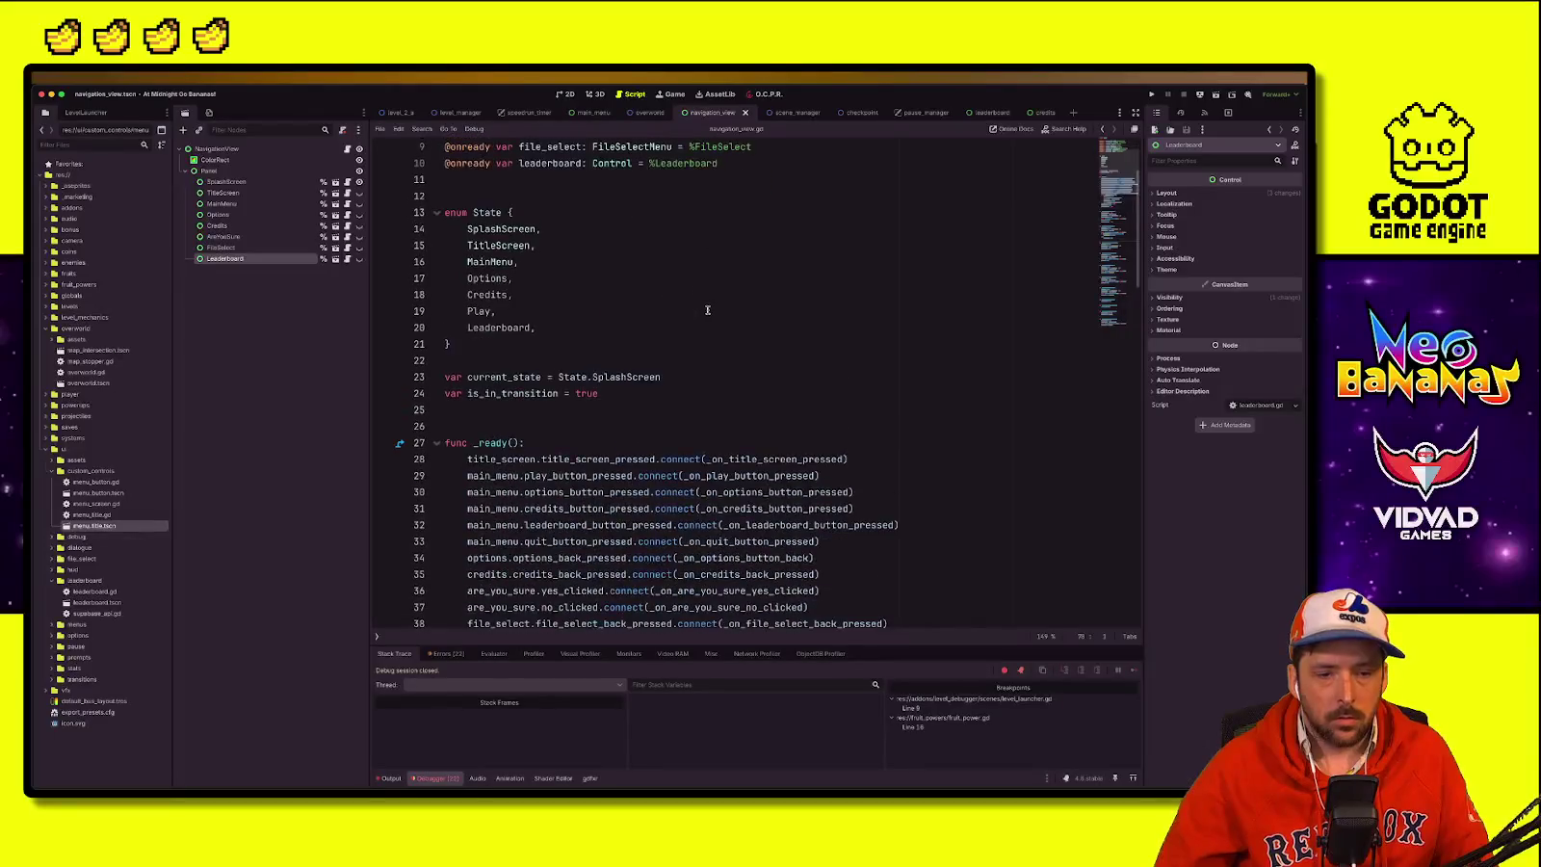
click(924, 488)
key(Return)
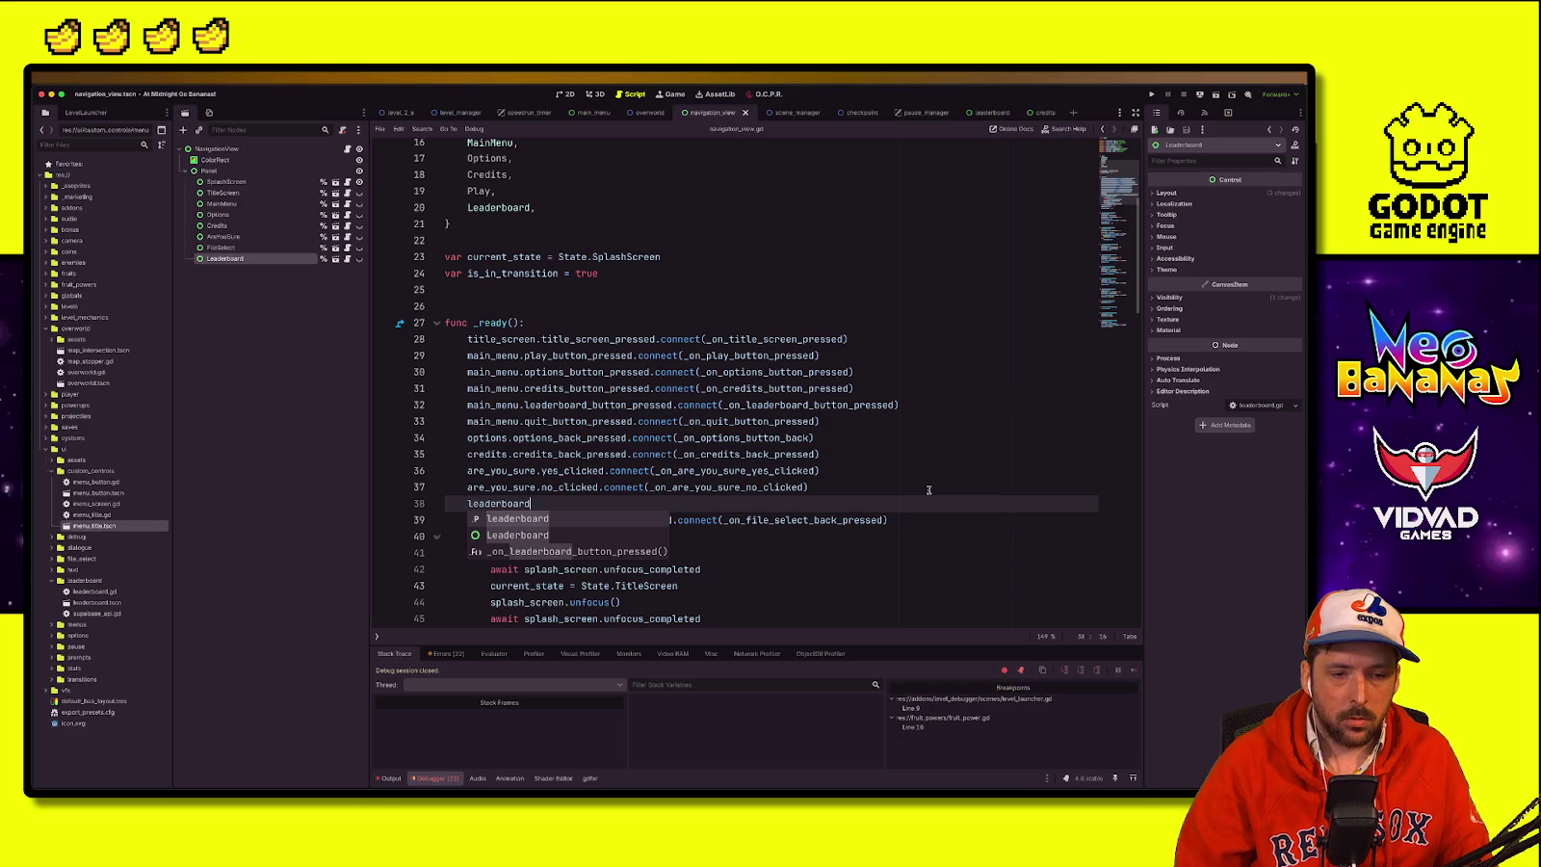
text(.)
click(977, 256)
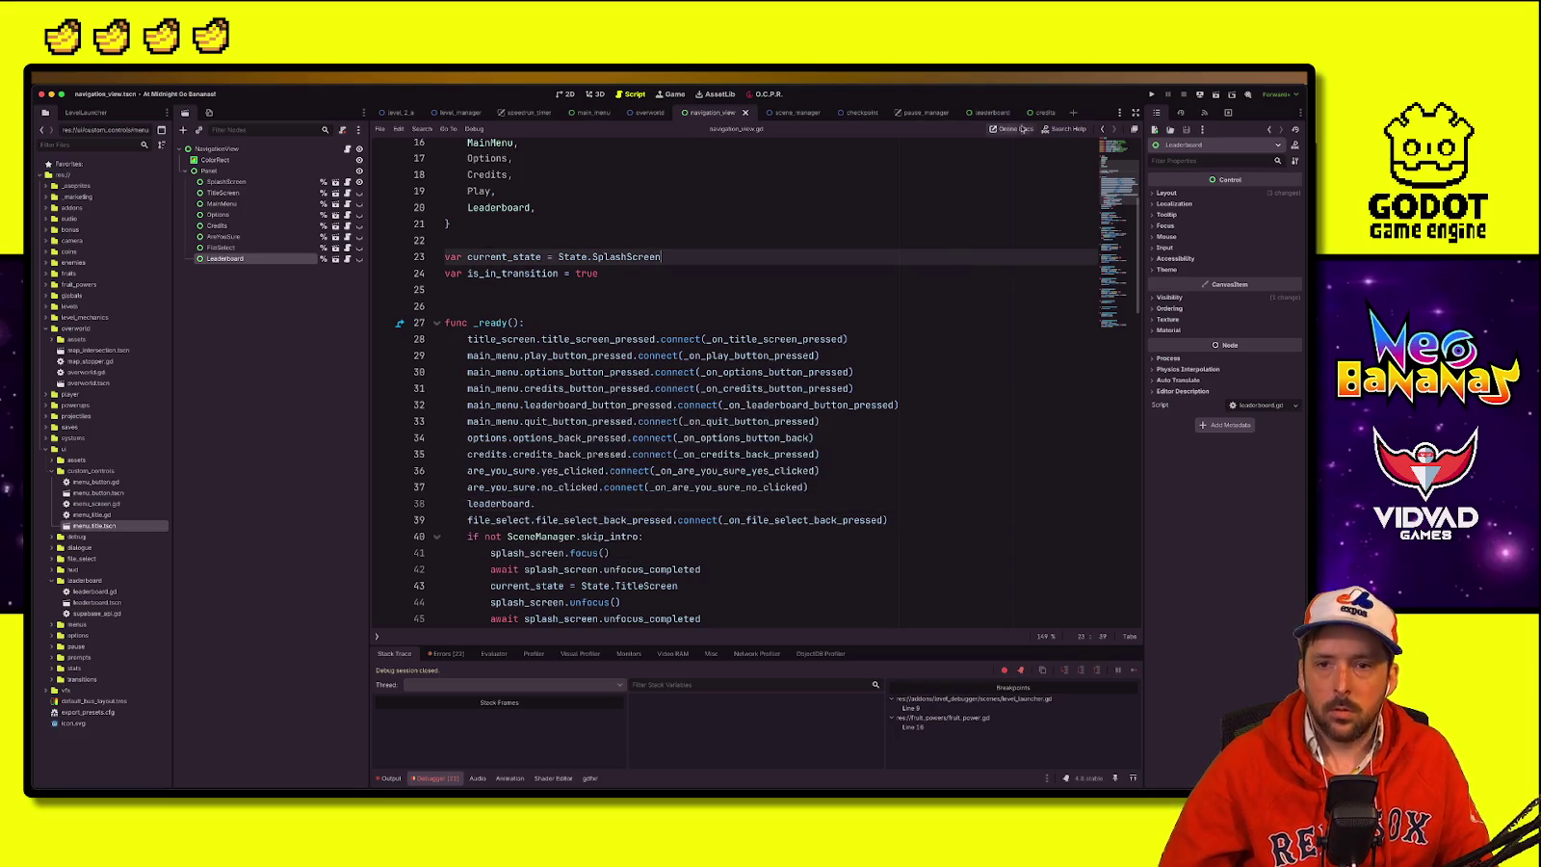
click(990, 113)
double_click(547, 151)
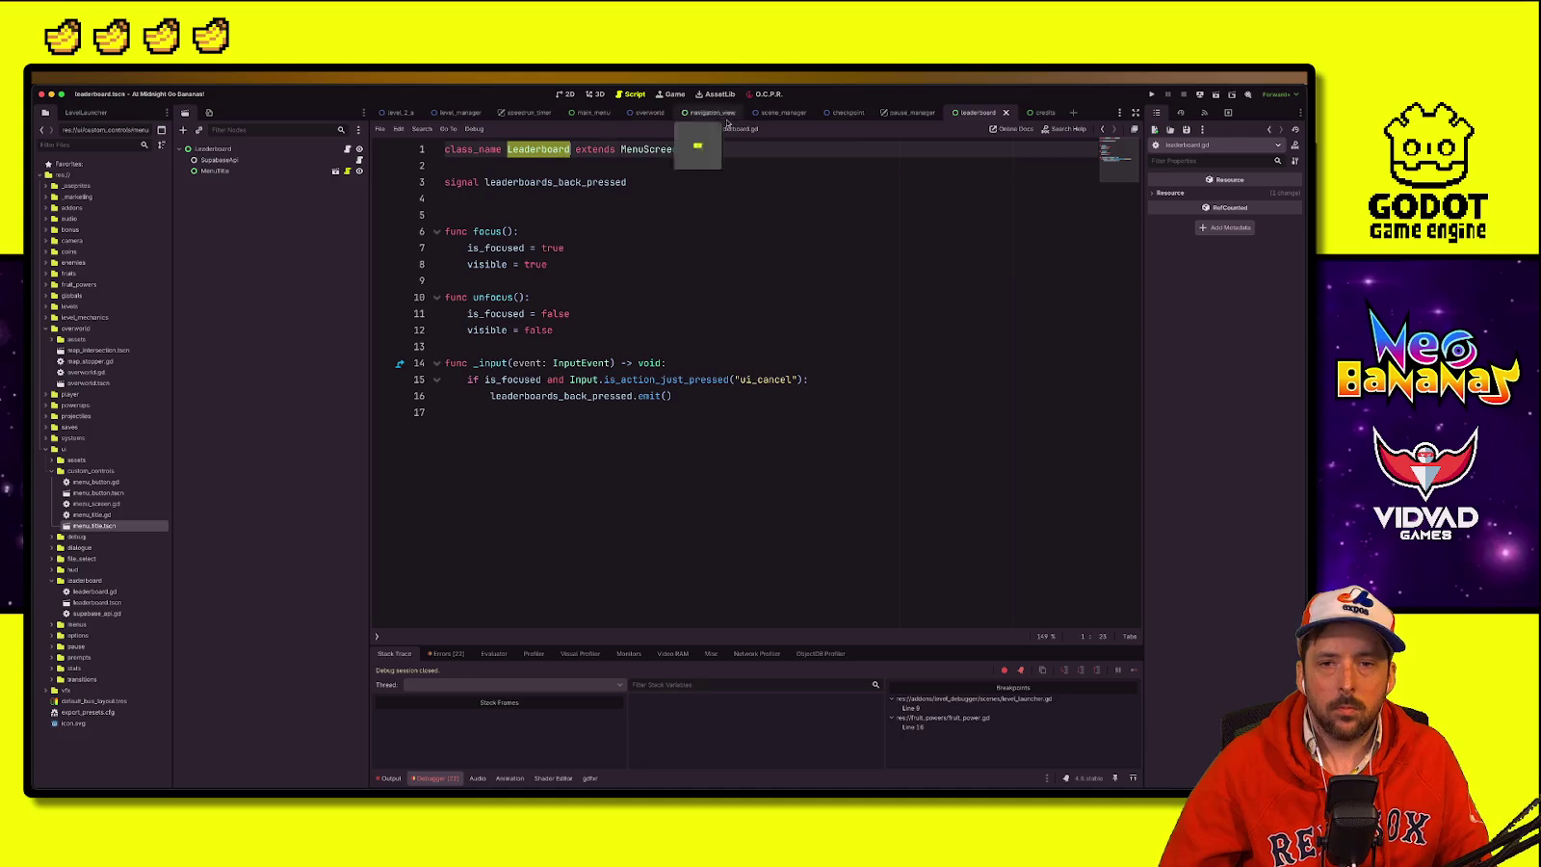
click(709, 113)
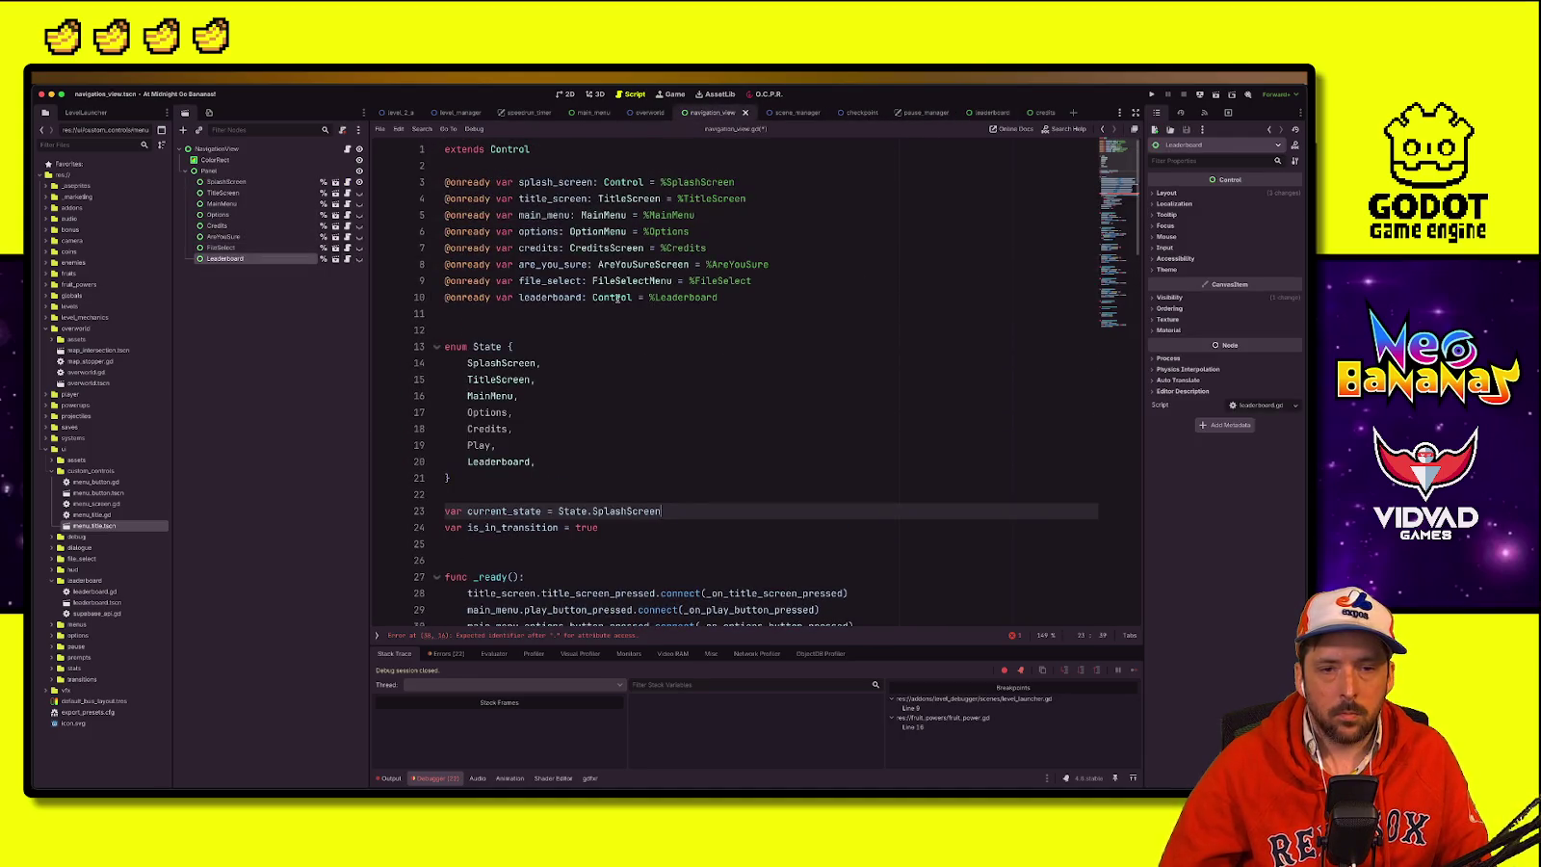
click(617, 298)
Connect leaderboard.leaderboards_back_pressed to _on_leaderboard_button_back in _ready
scroll(592, 453, down, 6)
click(542, 478)
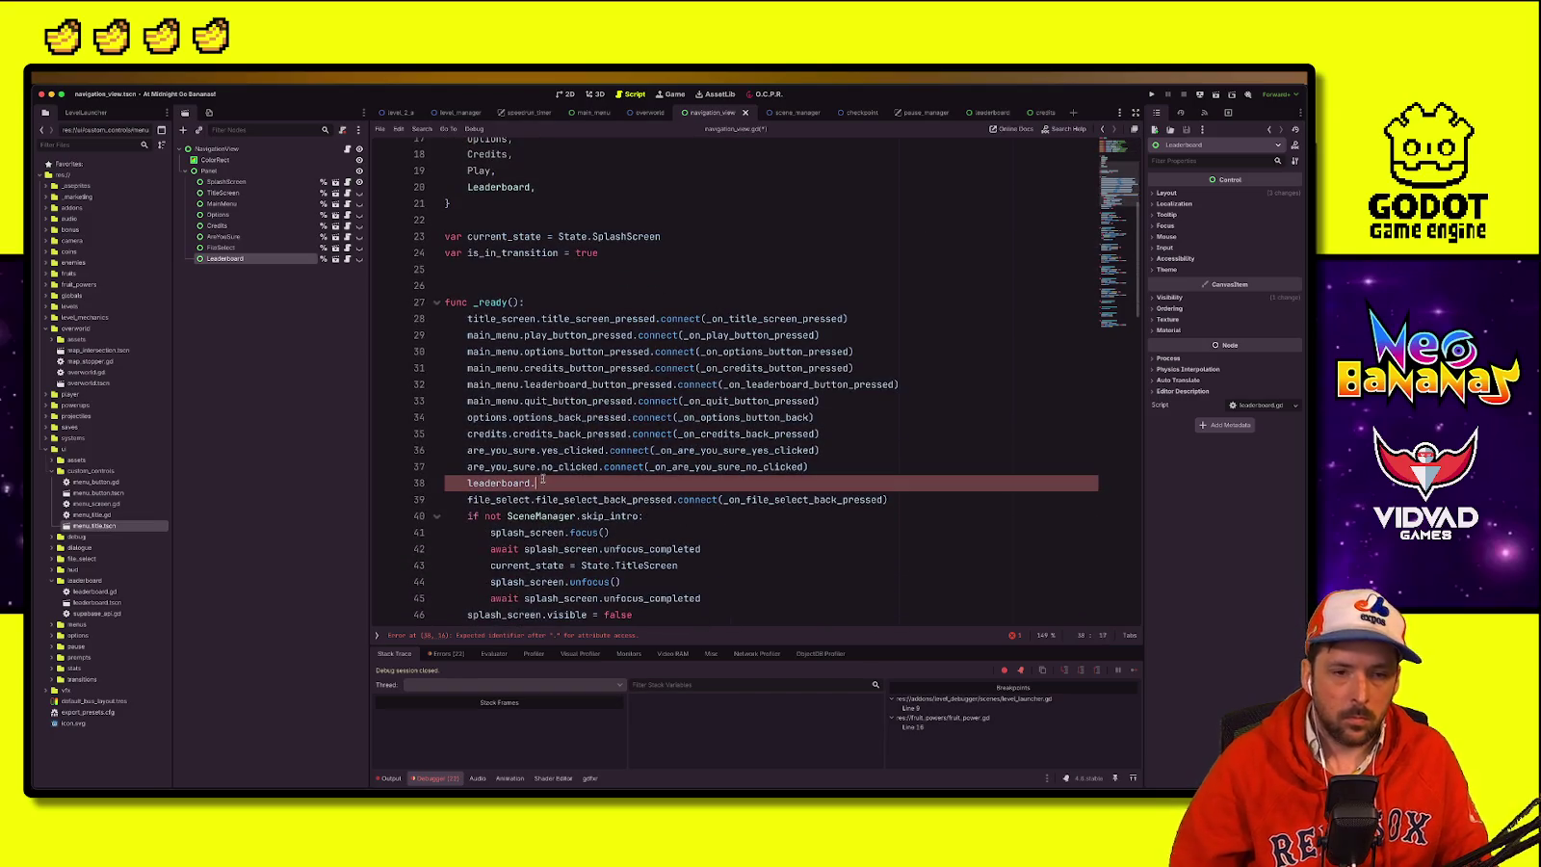
key(ctrl+space)
text(leaderboards_back_pressed.c)
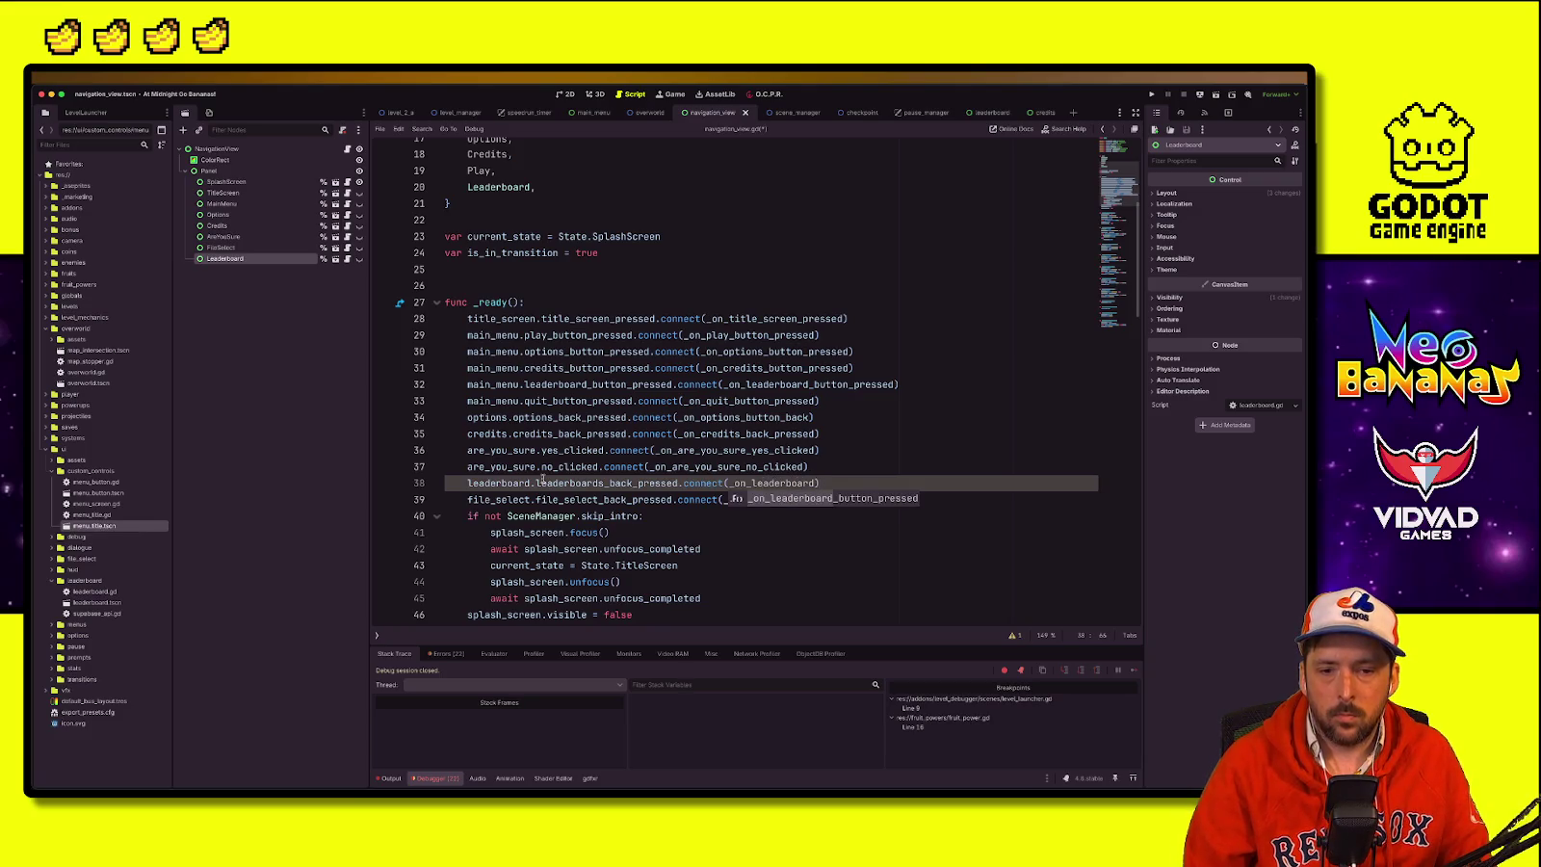
text(tton_back)
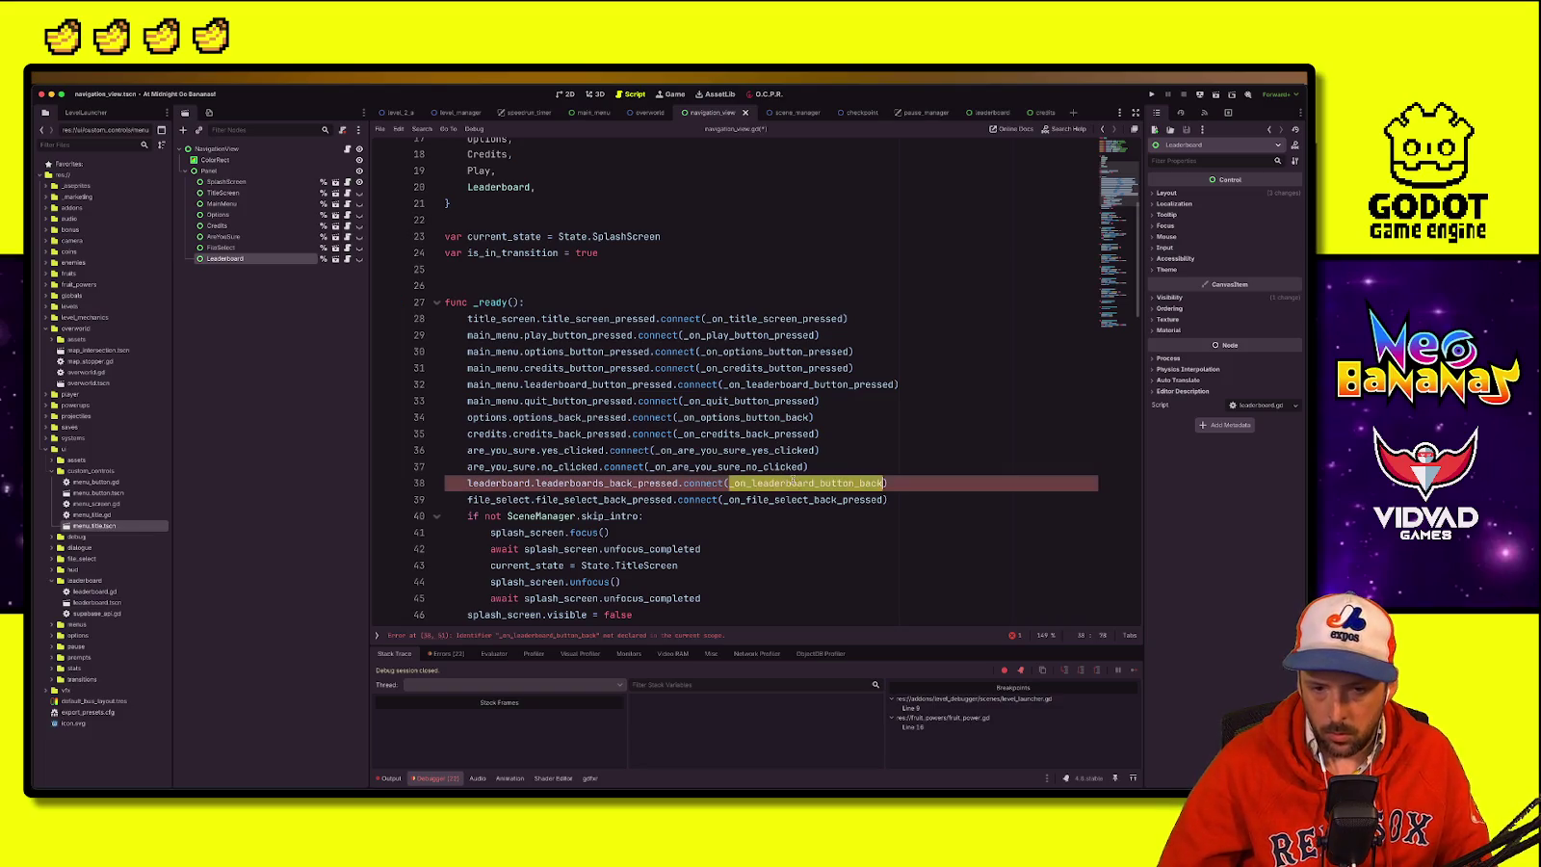
Add an empty func _on_leaderboard_button_back(): after the options back handler
scroll(782, 472, down, 10)
scroll(773, 461, down, 2)
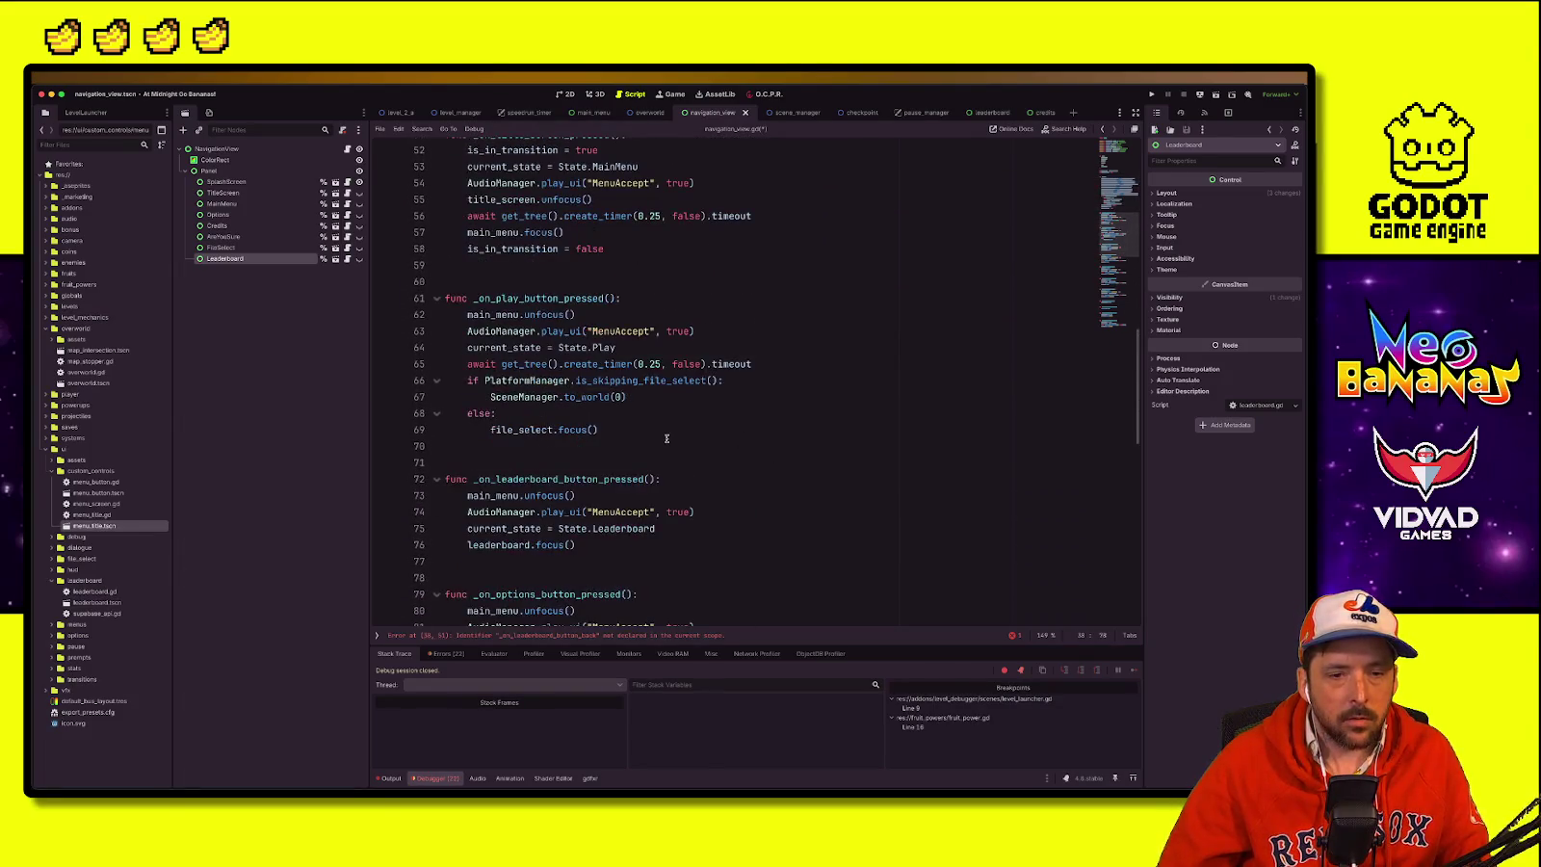
click(667, 443)
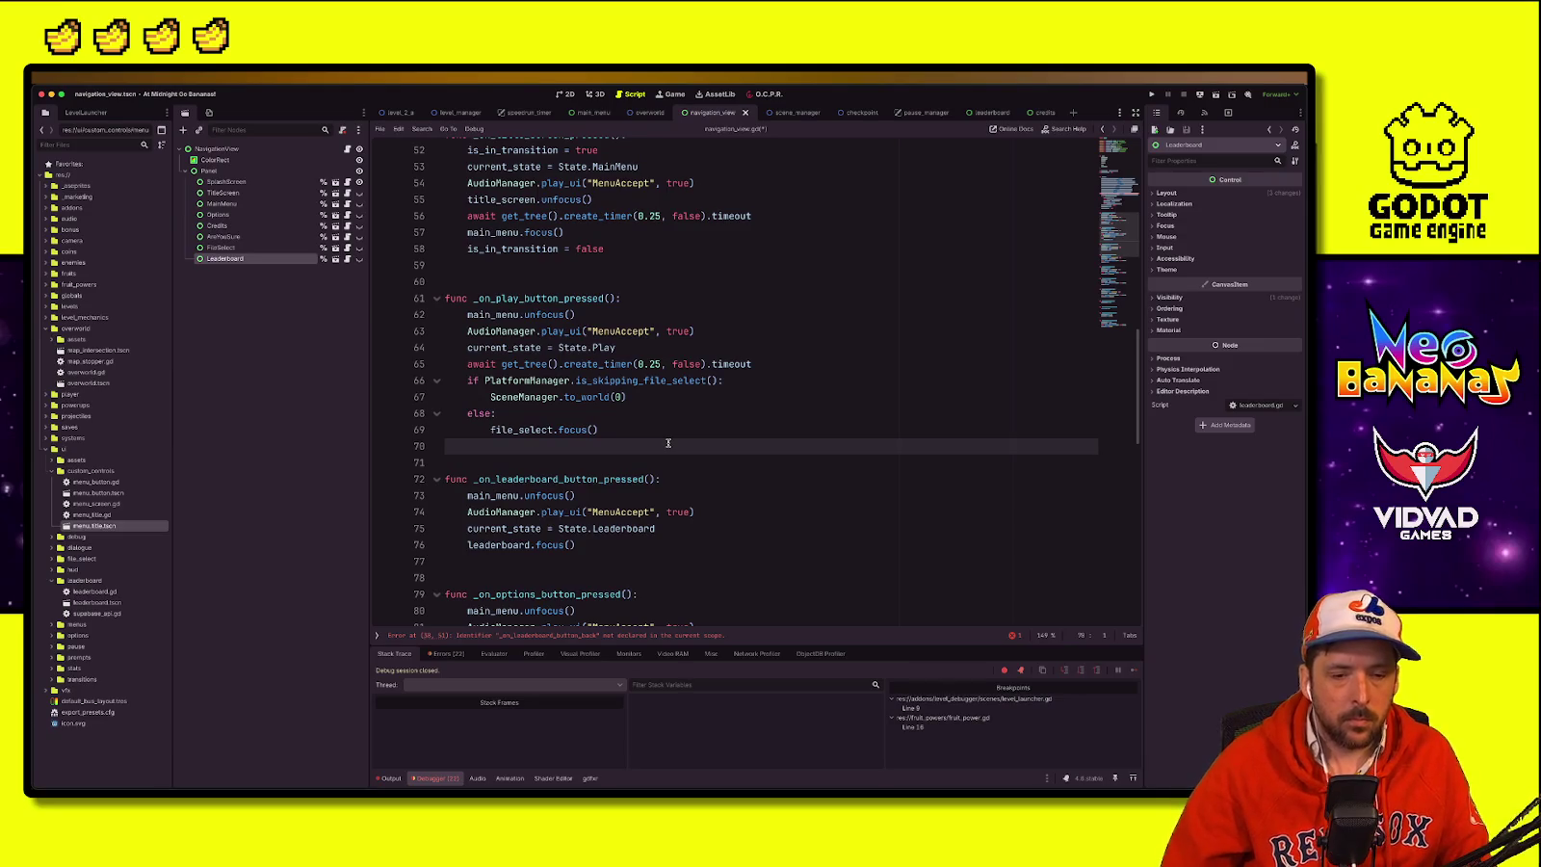
scroll(667, 443, down, 6)
scroll(666, 452, down, 2)
click(605, 441)
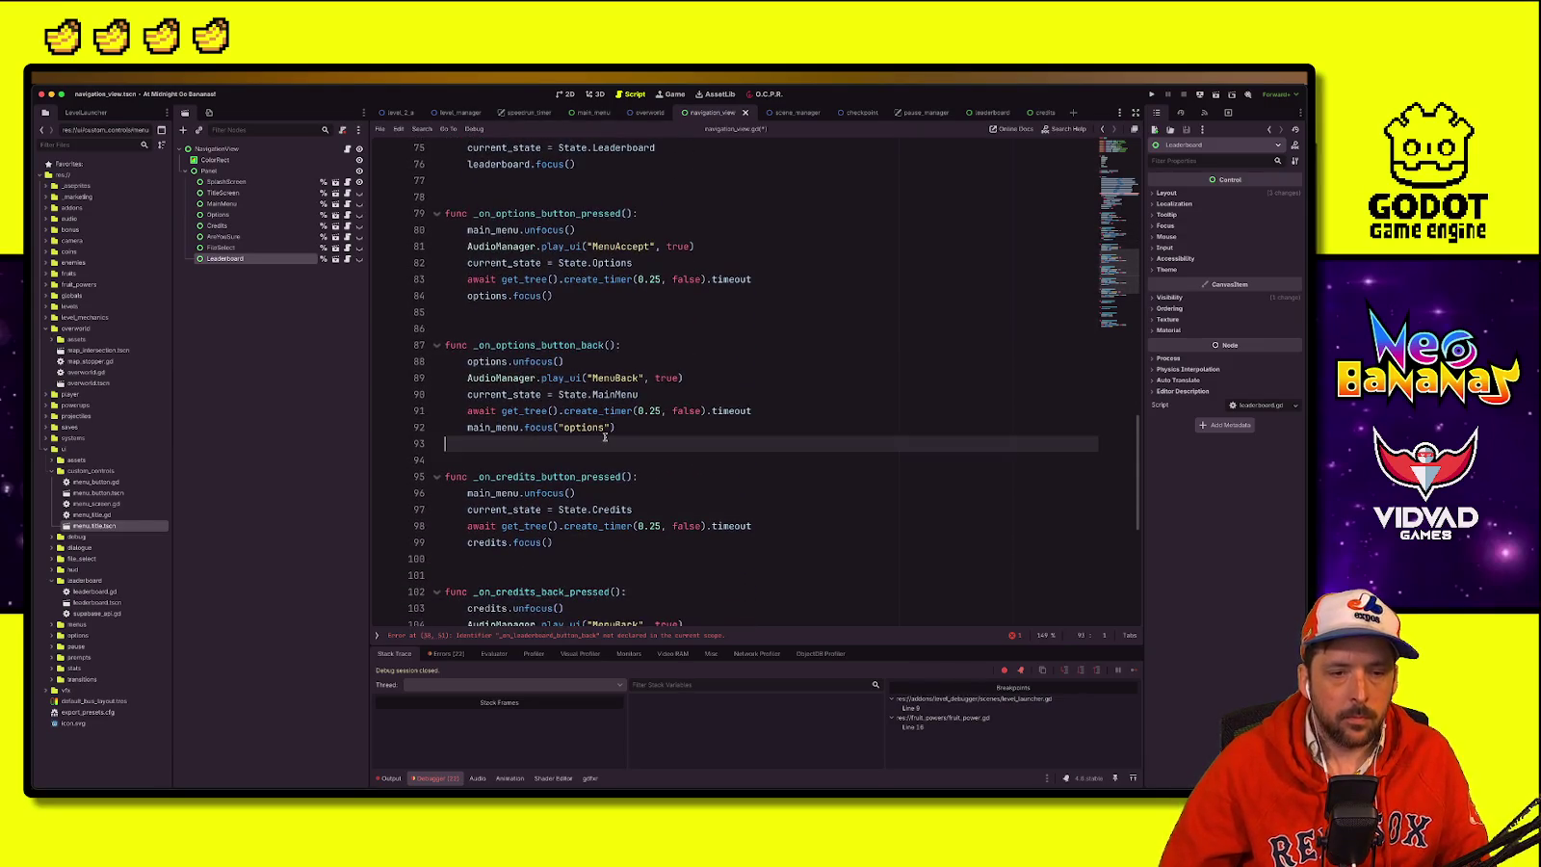
key(Return)
key(Return)
key(Return)
key(Up)
text(func _on_leaderboard_button_back():)
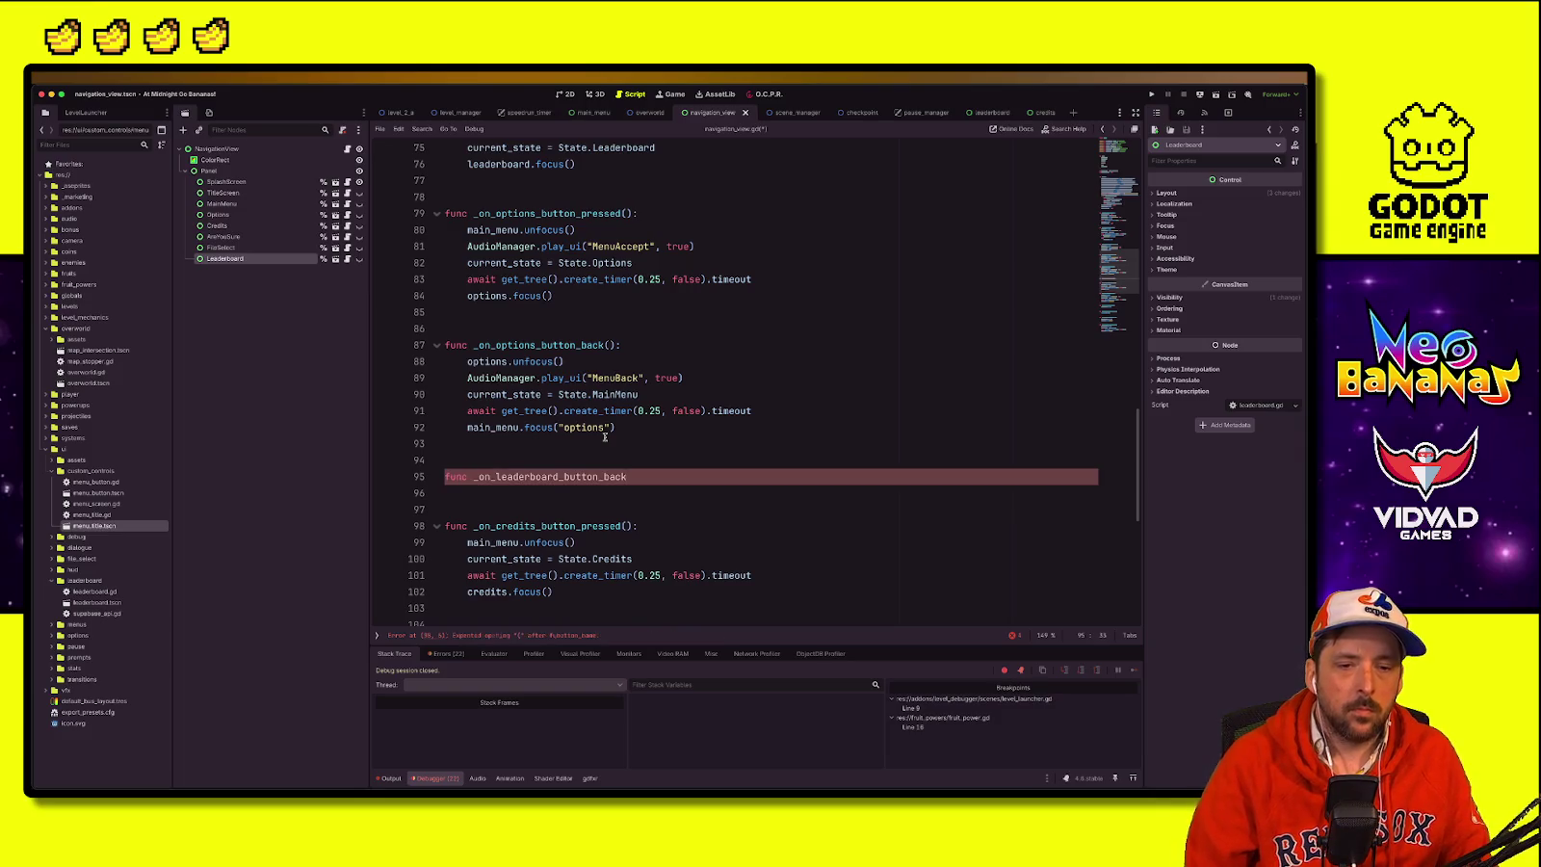
key(Return)
Fill the new handler with the options back handler's body, changing options to leaderboard
mouse_move(629, 428)
mouse_down()
mouse_move(415, 378)
mouse_move(429, 362)
mouse_up()
key(ctrl+c)
click(486, 493)
key(ctrl+v)
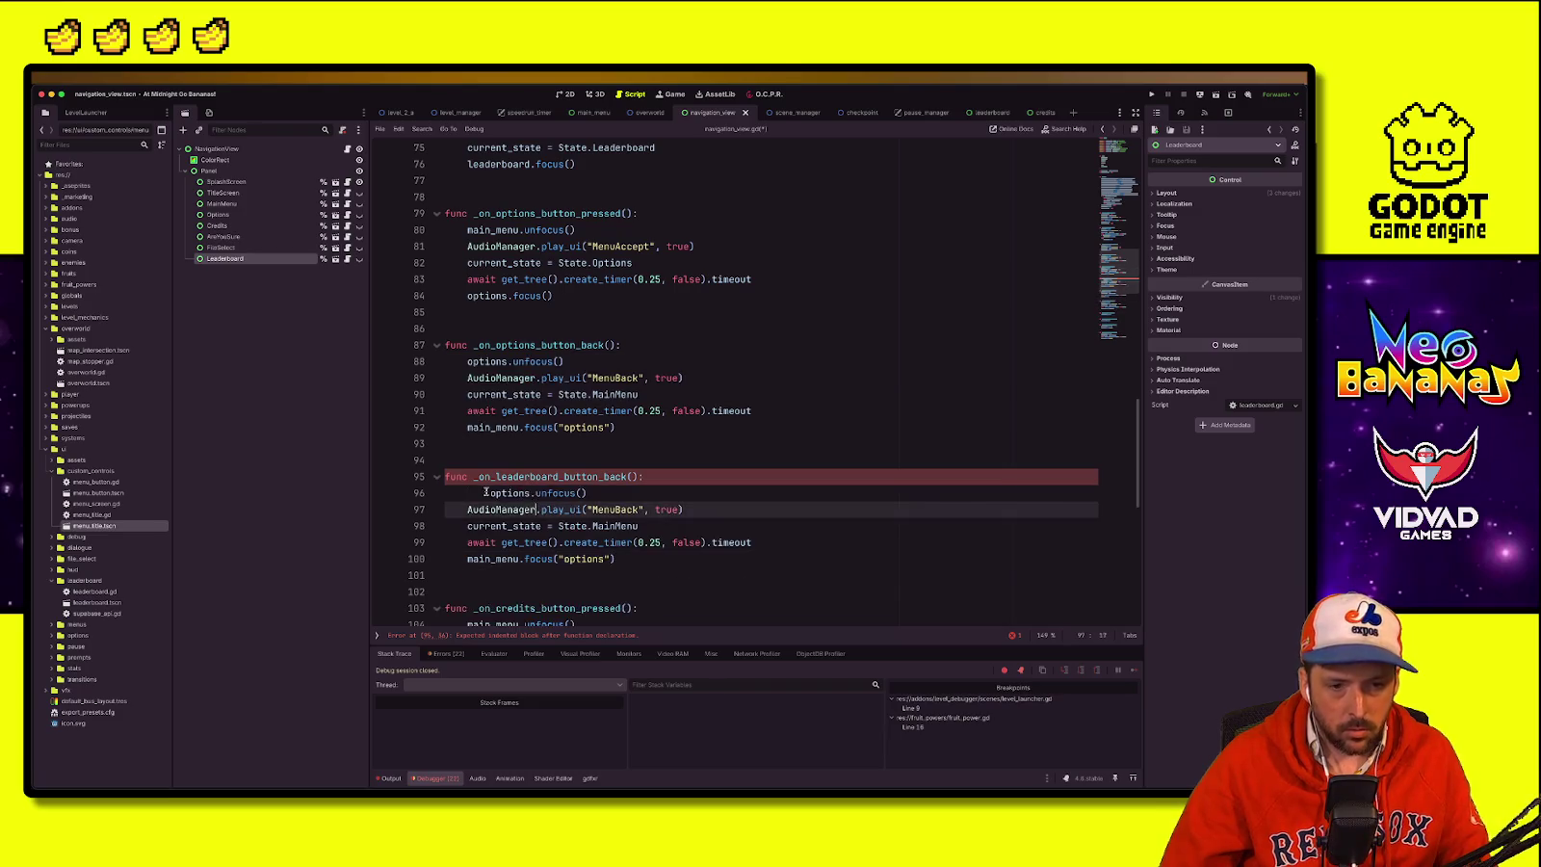
double_click(487, 493)
text(leaderboard)
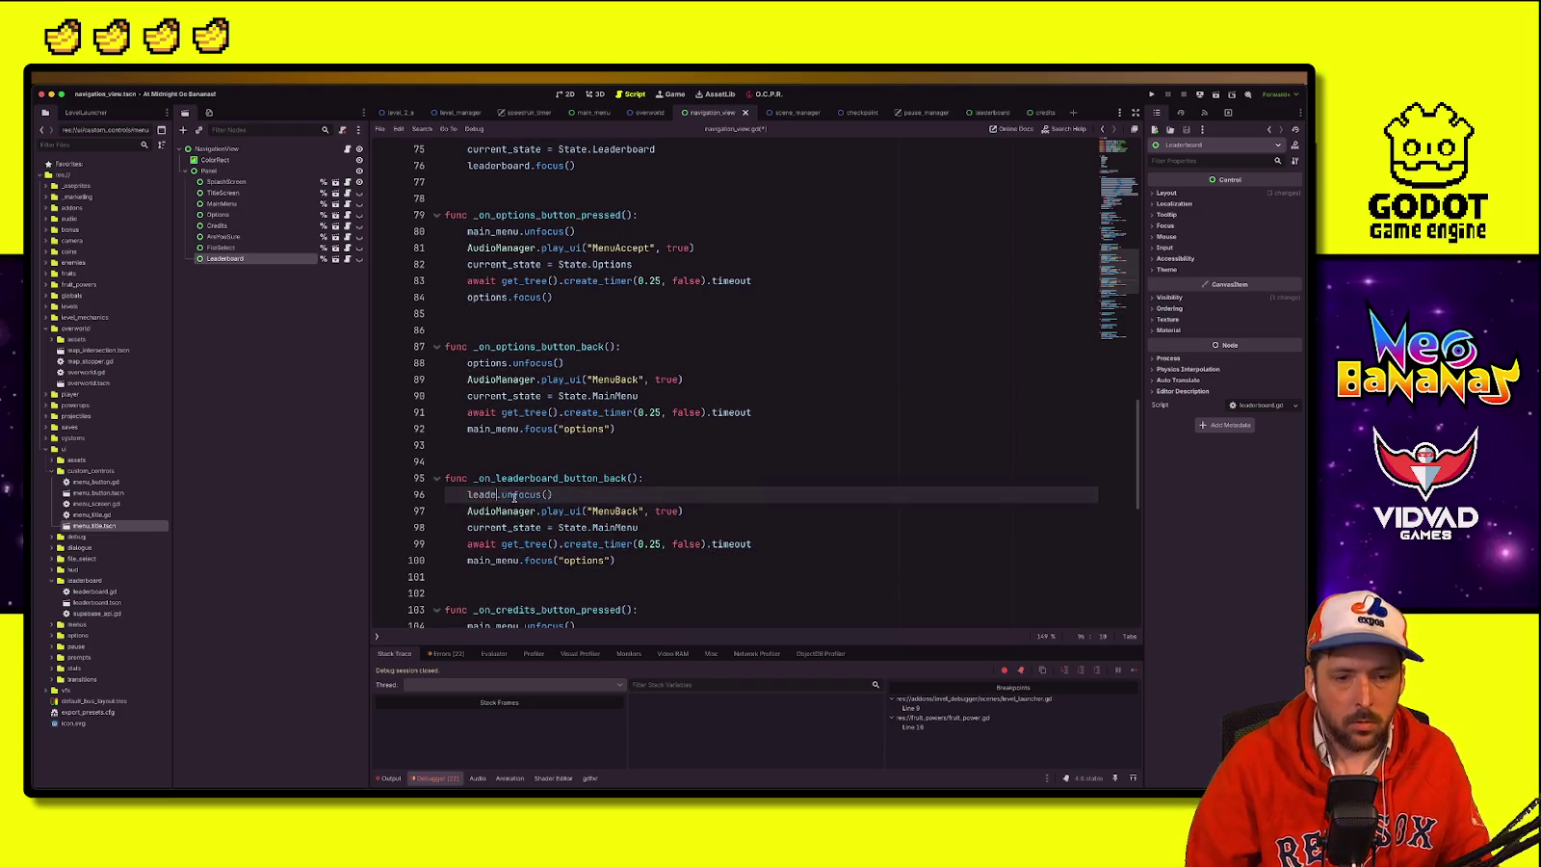
text(d)
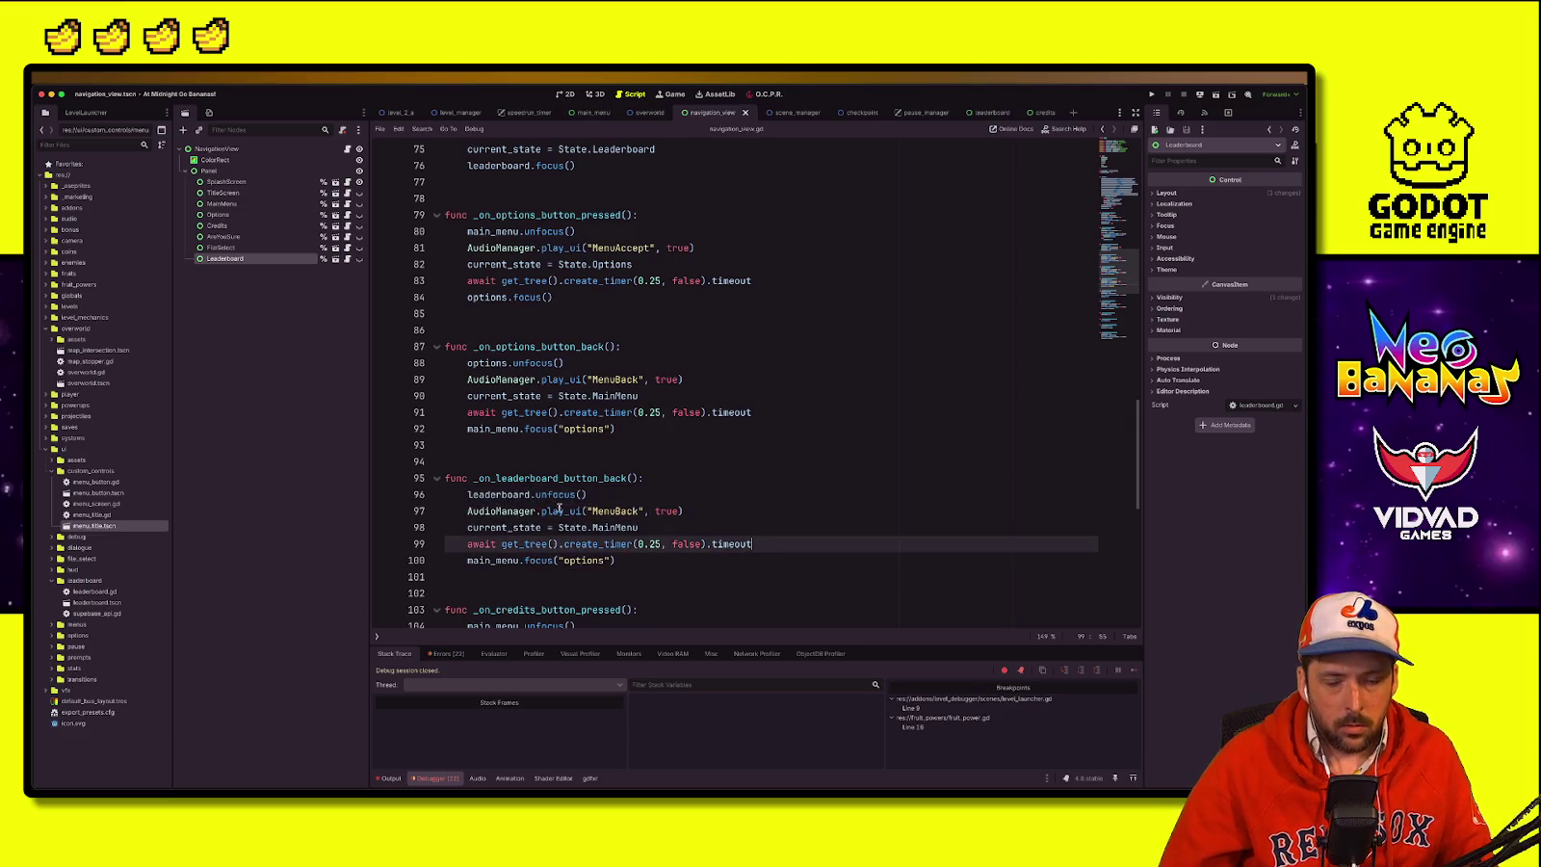
click(599, 526)
double_click(498, 563)
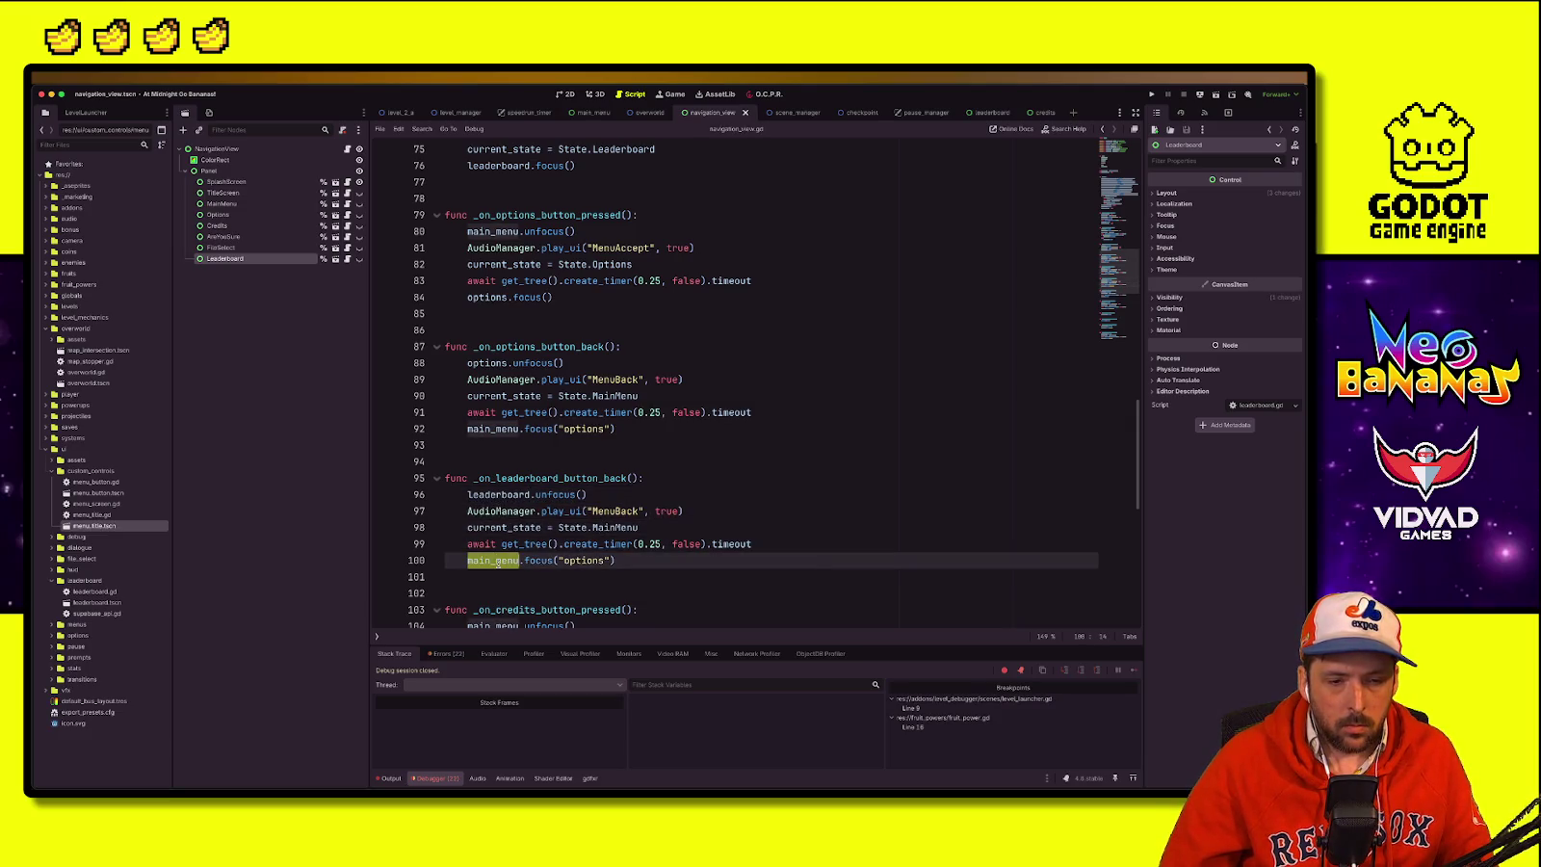
click(674, 478)
click(1151, 94)
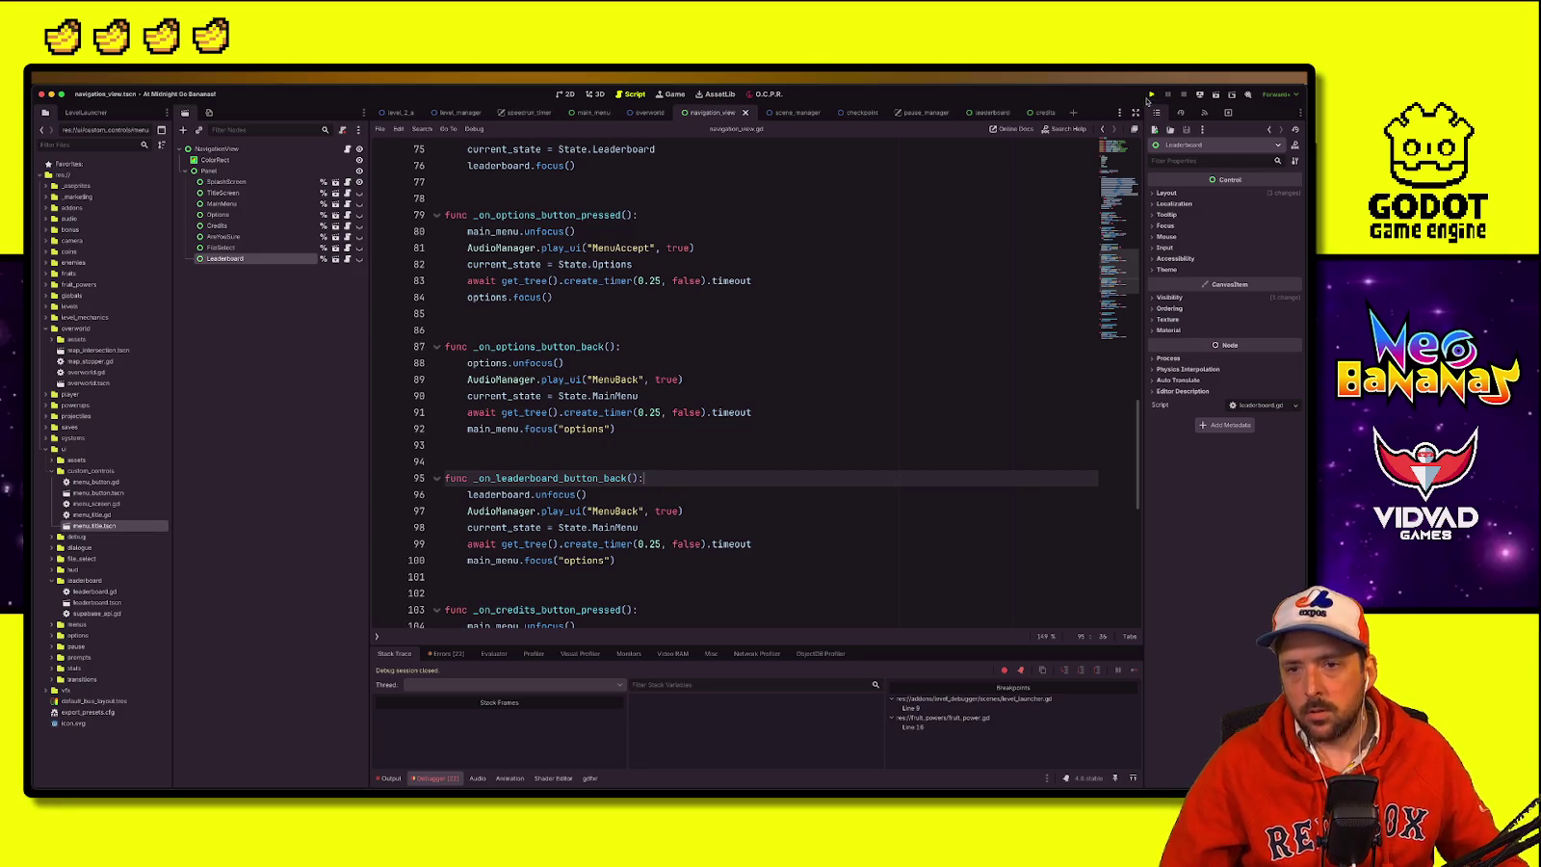
key(Down)
key(Down)
key(Down)
key(Return)
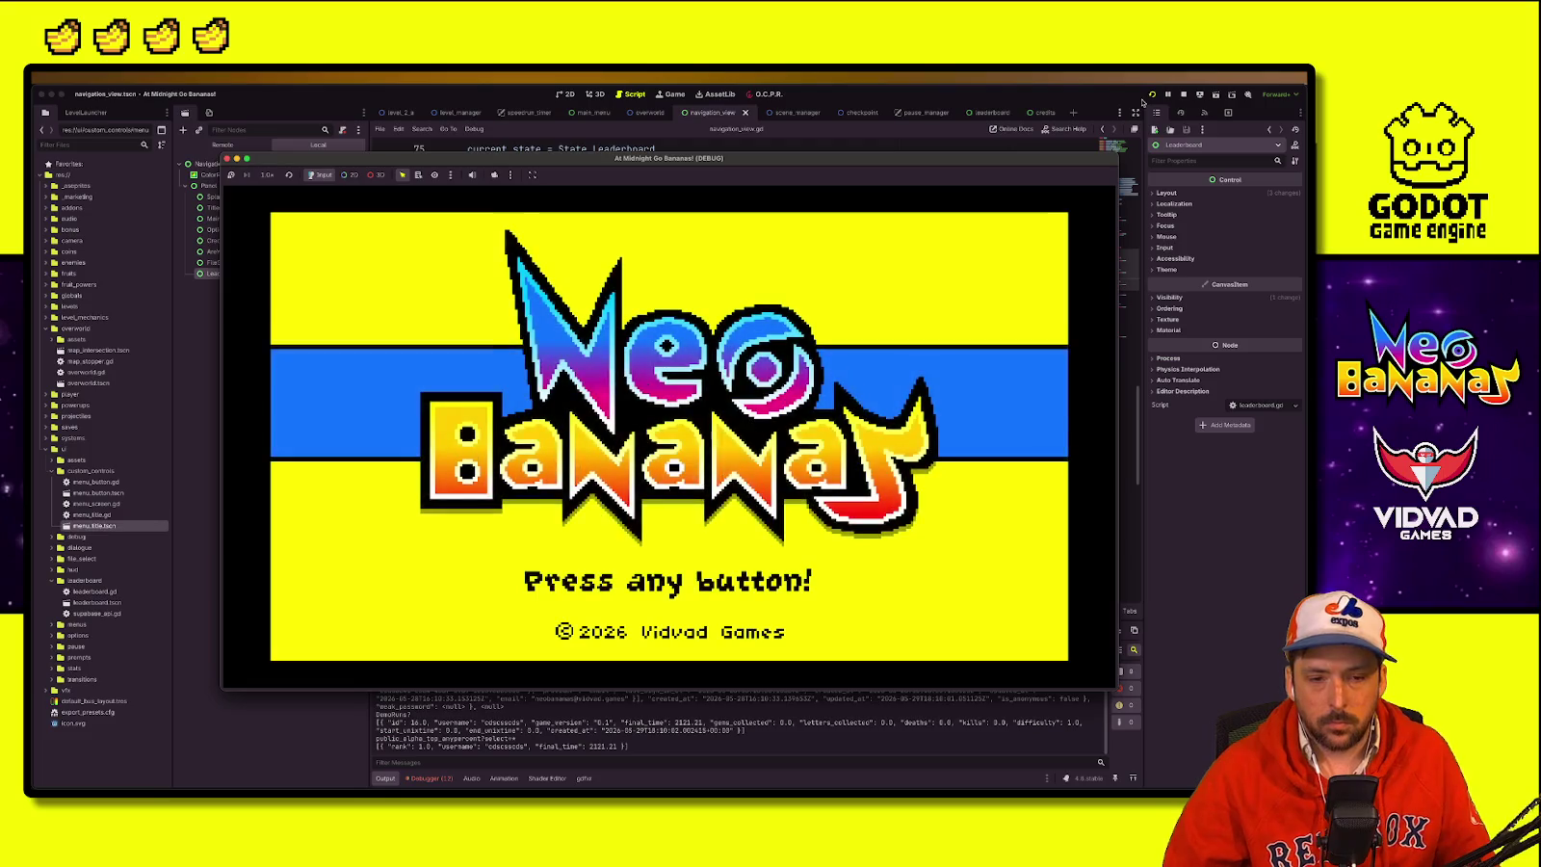
key(Return)
key(Down)
key(Return)
key(Down)
key(Up)
key(Down)
key(Up)
key(Up)
key(Down)
key(Down)
key(Down)
key(Up)
key(Up)
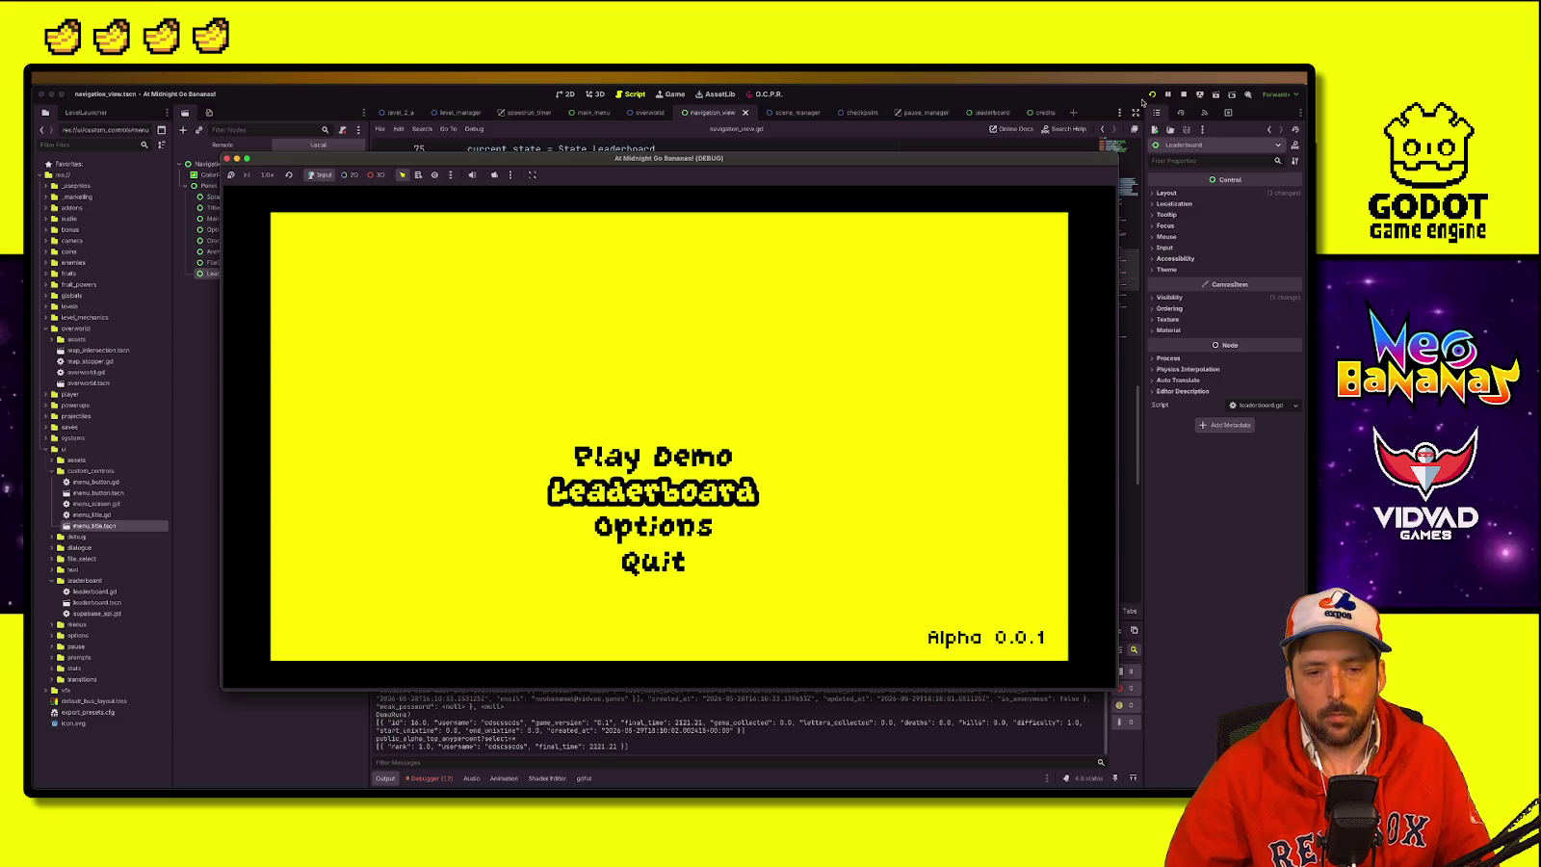
key(Return)
key(Down)
key(Up)
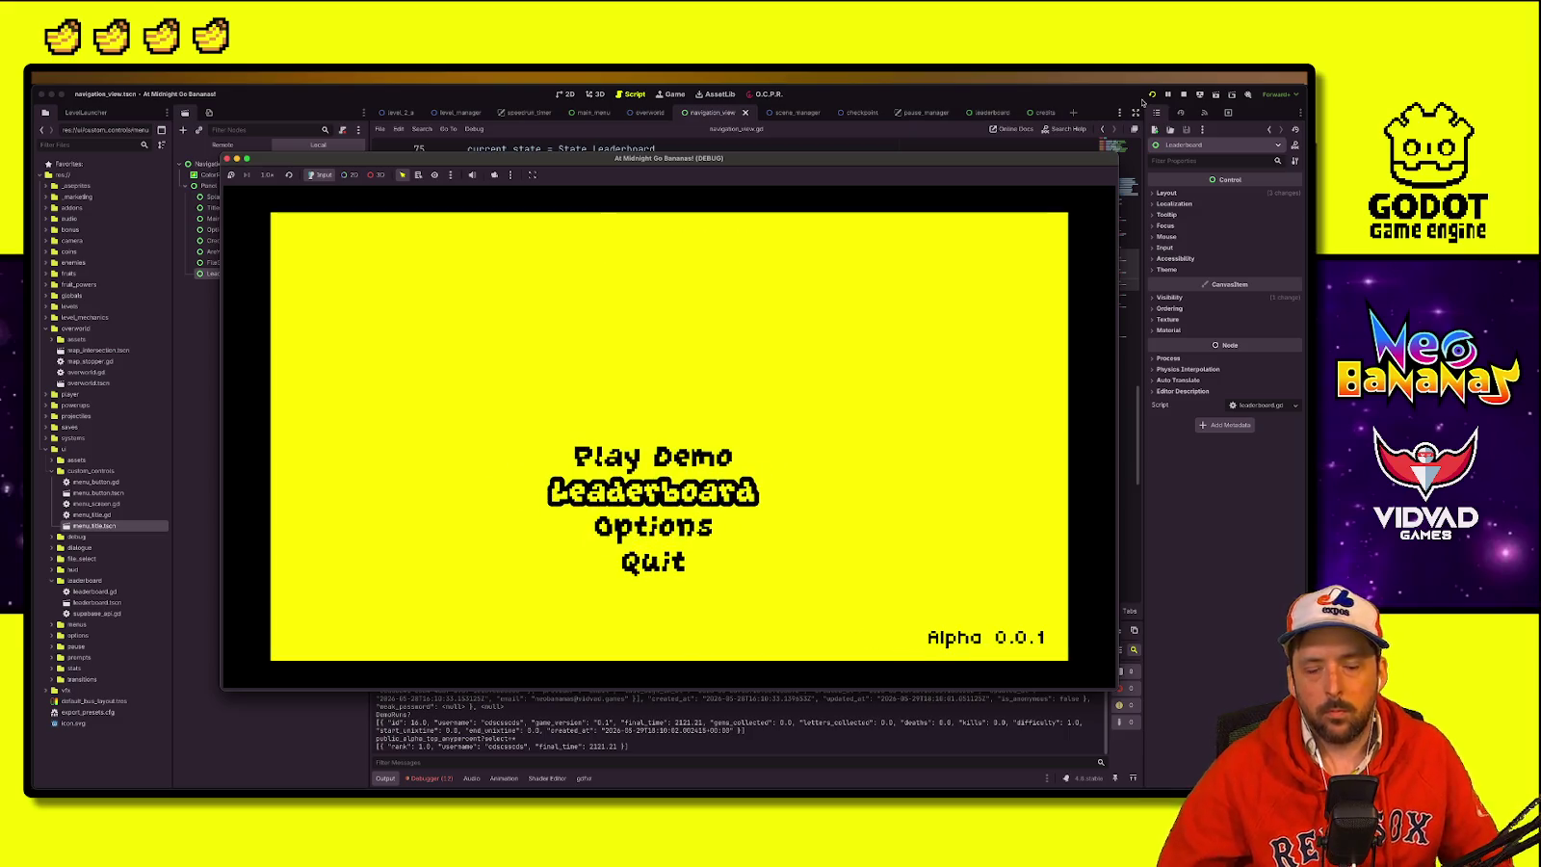
click(1182, 93)
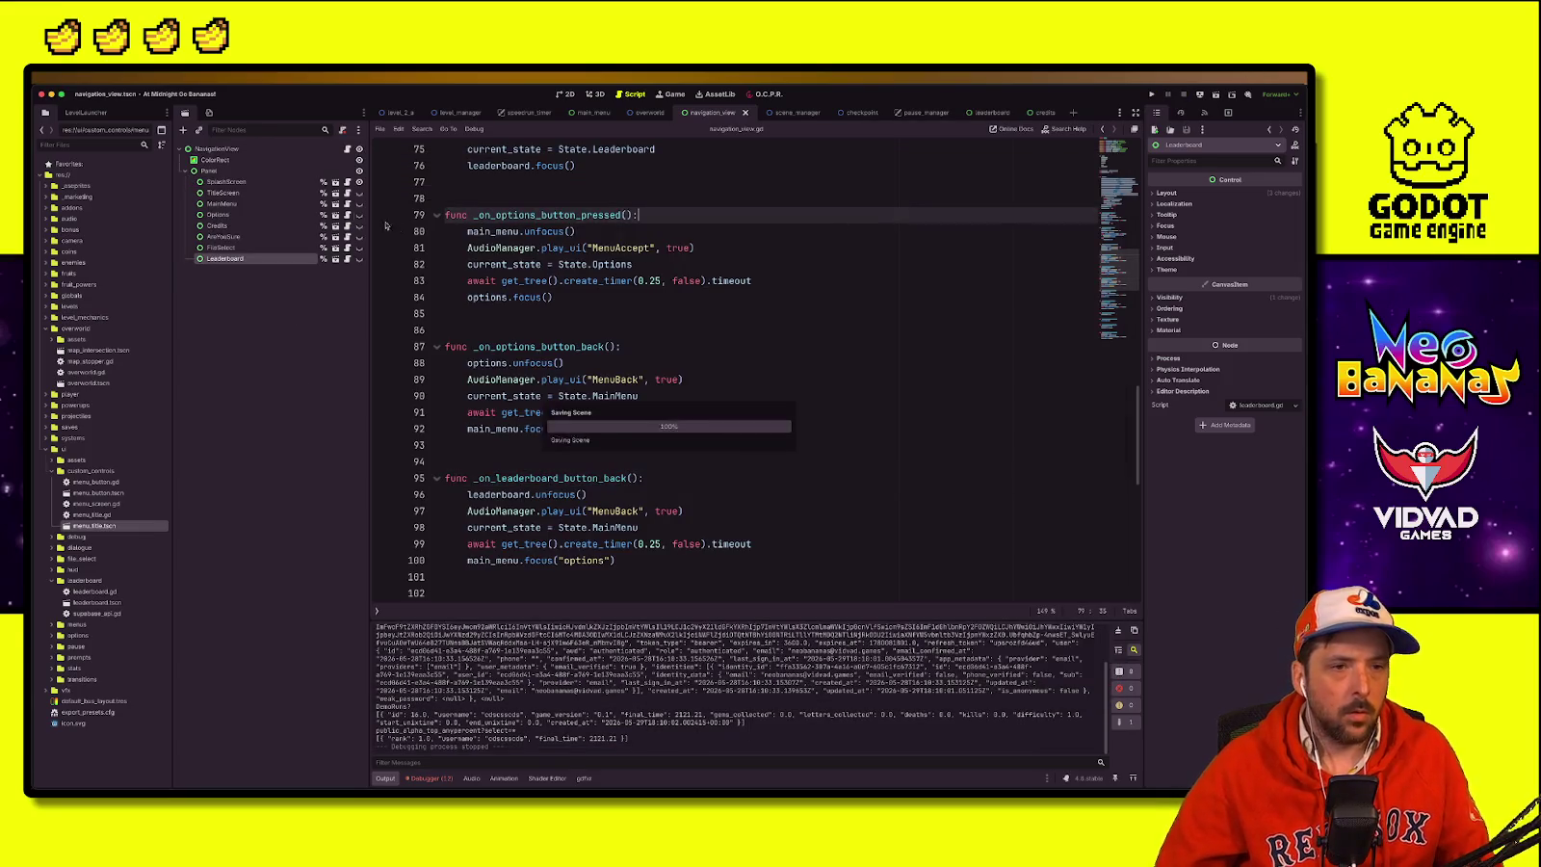
Open the main_menu scene and revert an accidental change to the PlayButton text
click(250, 226)
click(231, 192)
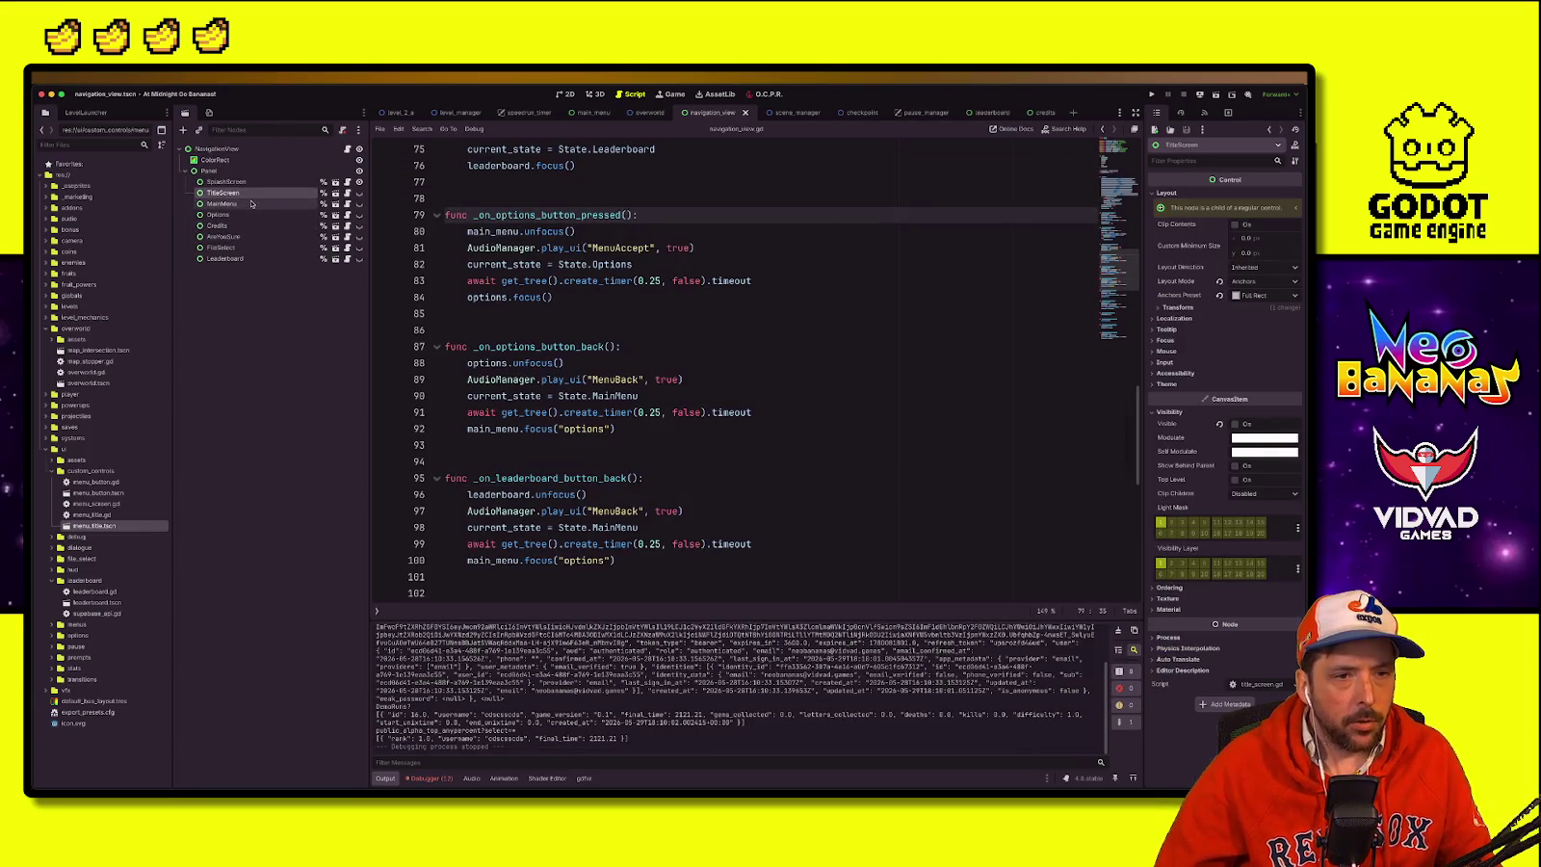
click(335, 203)
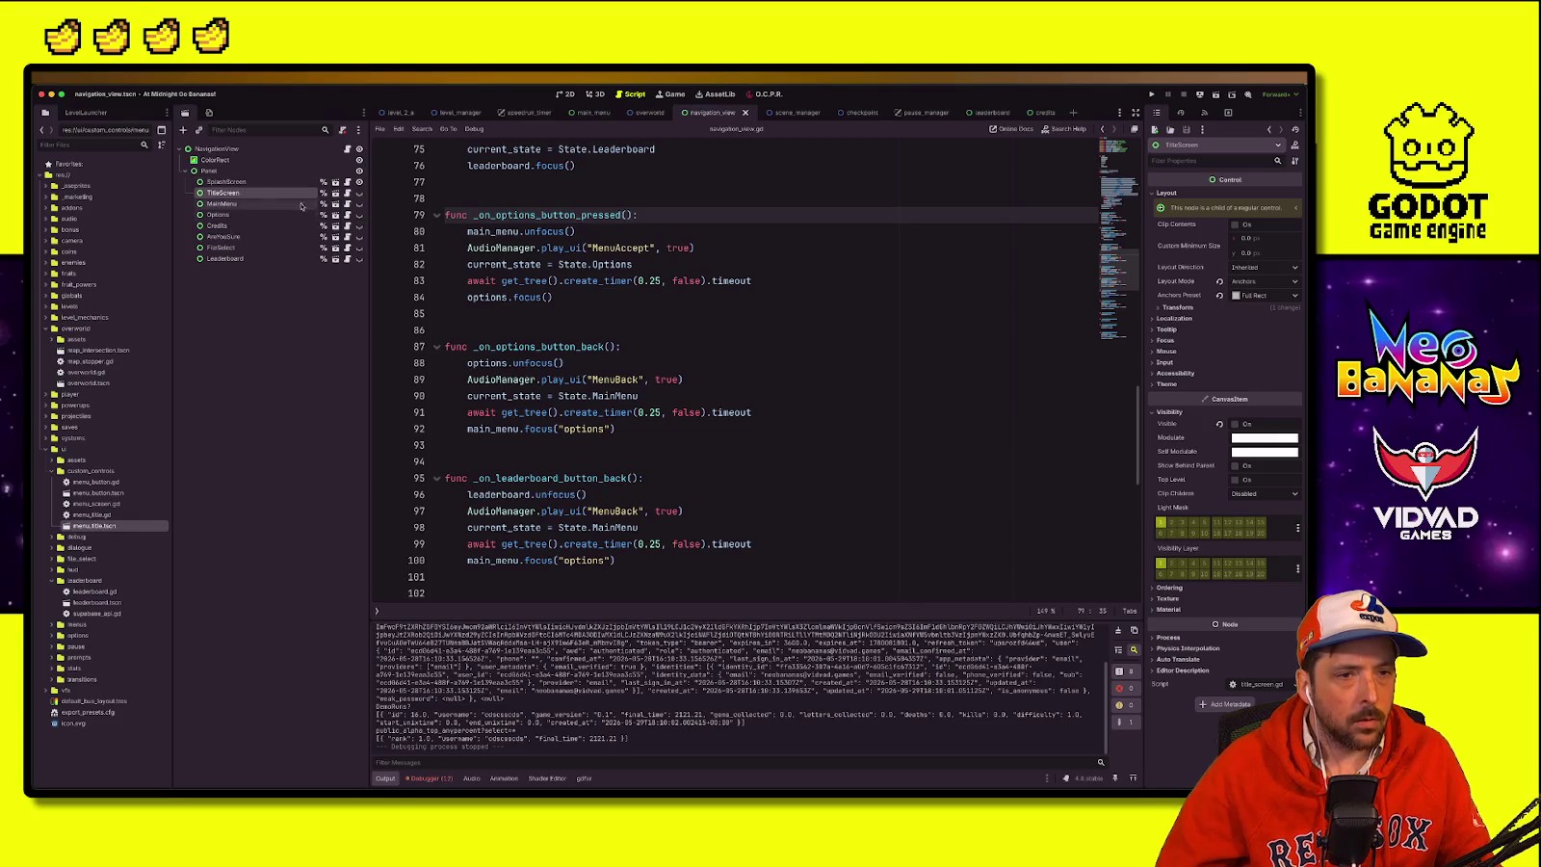
click(248, 171)
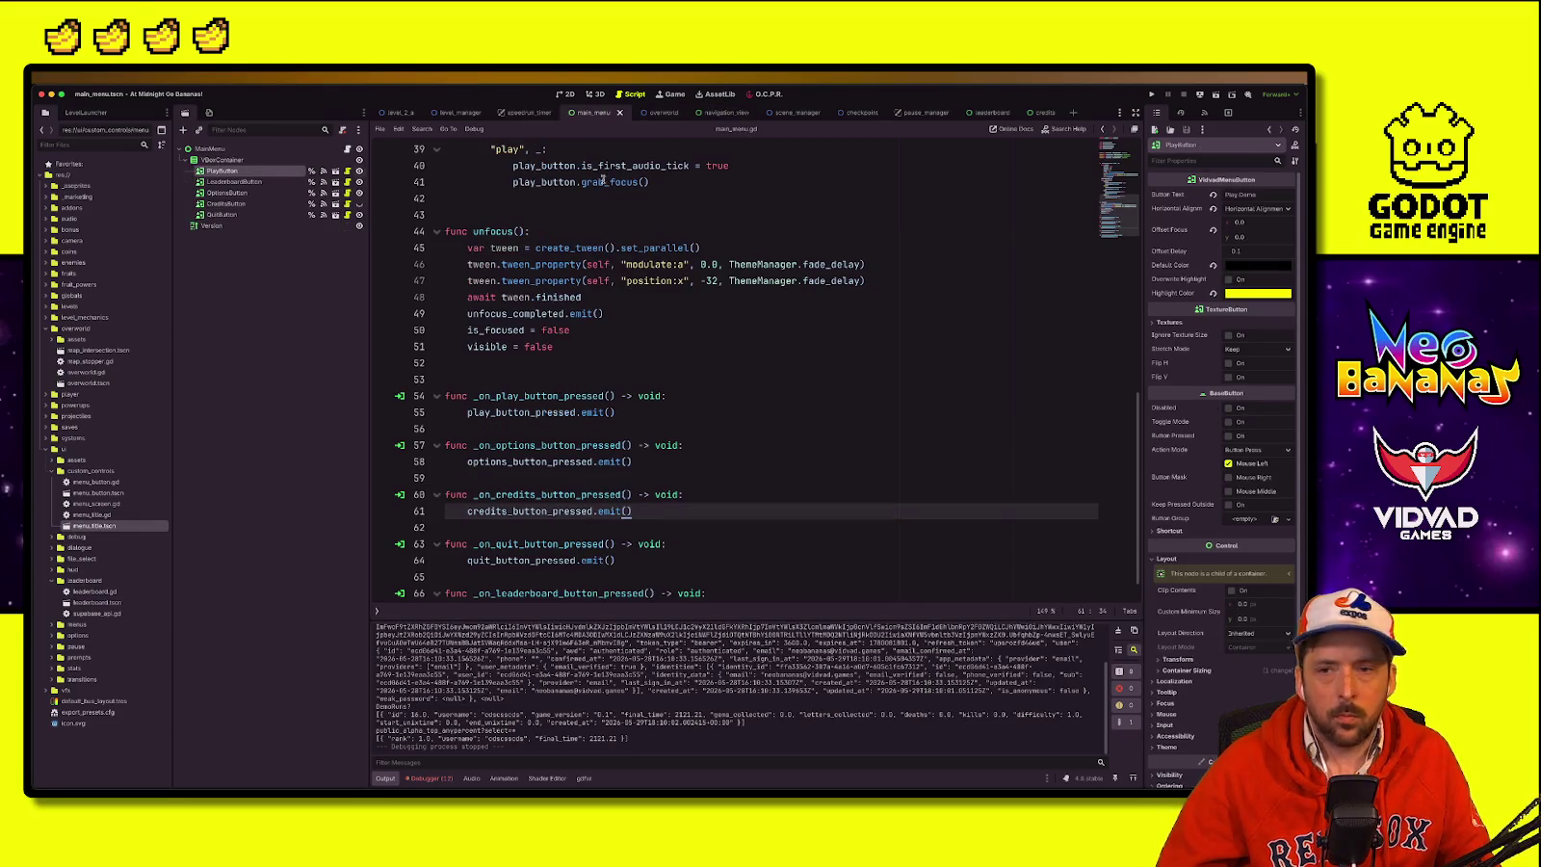
double_click(1253, 194)
text(A)
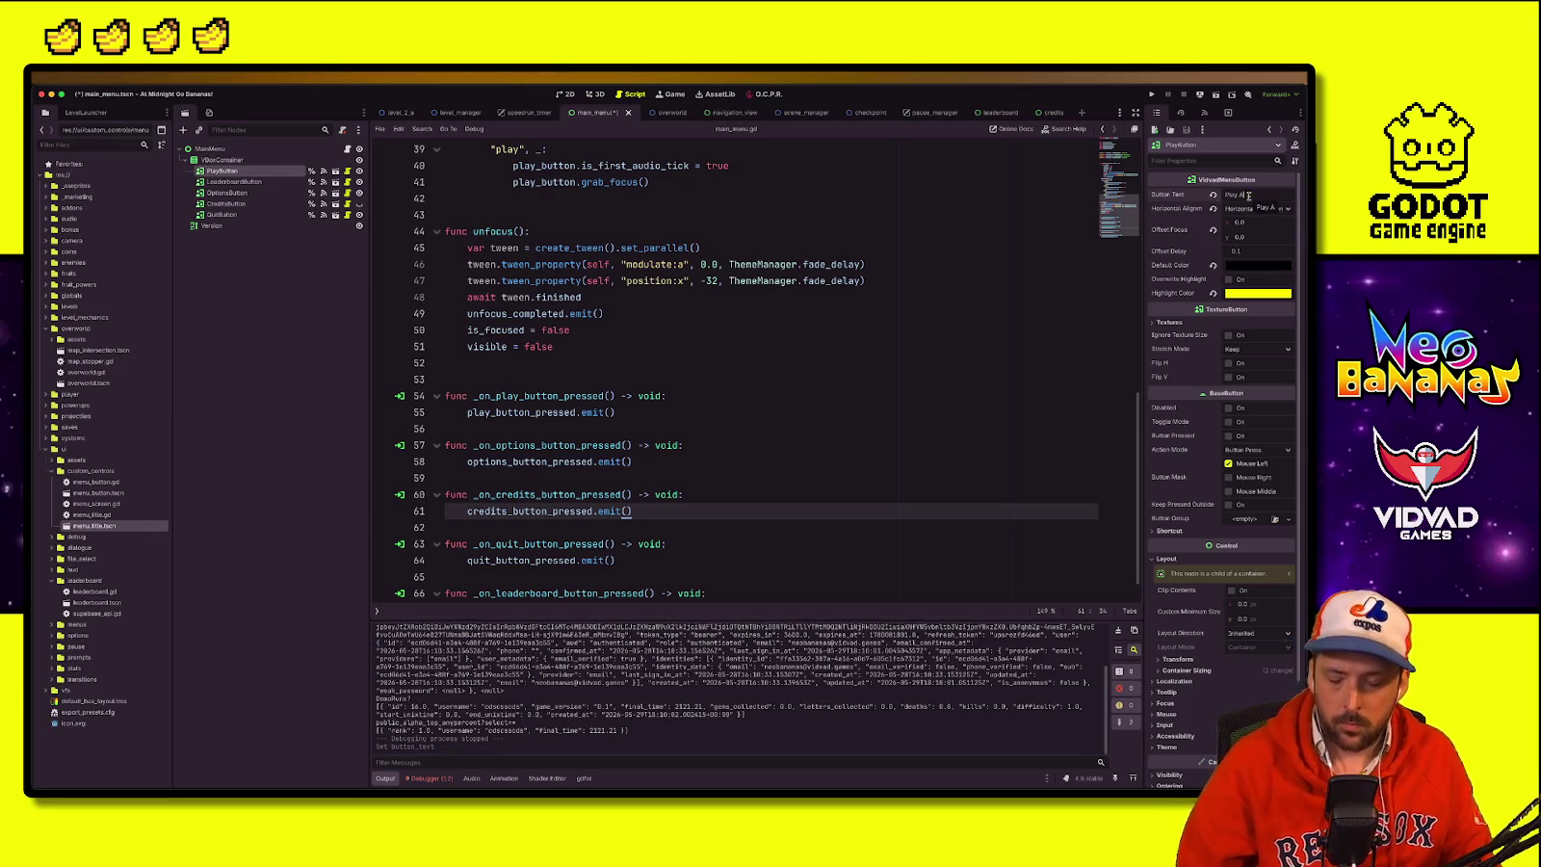
click(757, 264)
key(ctrl+s)
Change the Version label's text to 'Alpha Version 0.1' and save
click(211, 226)
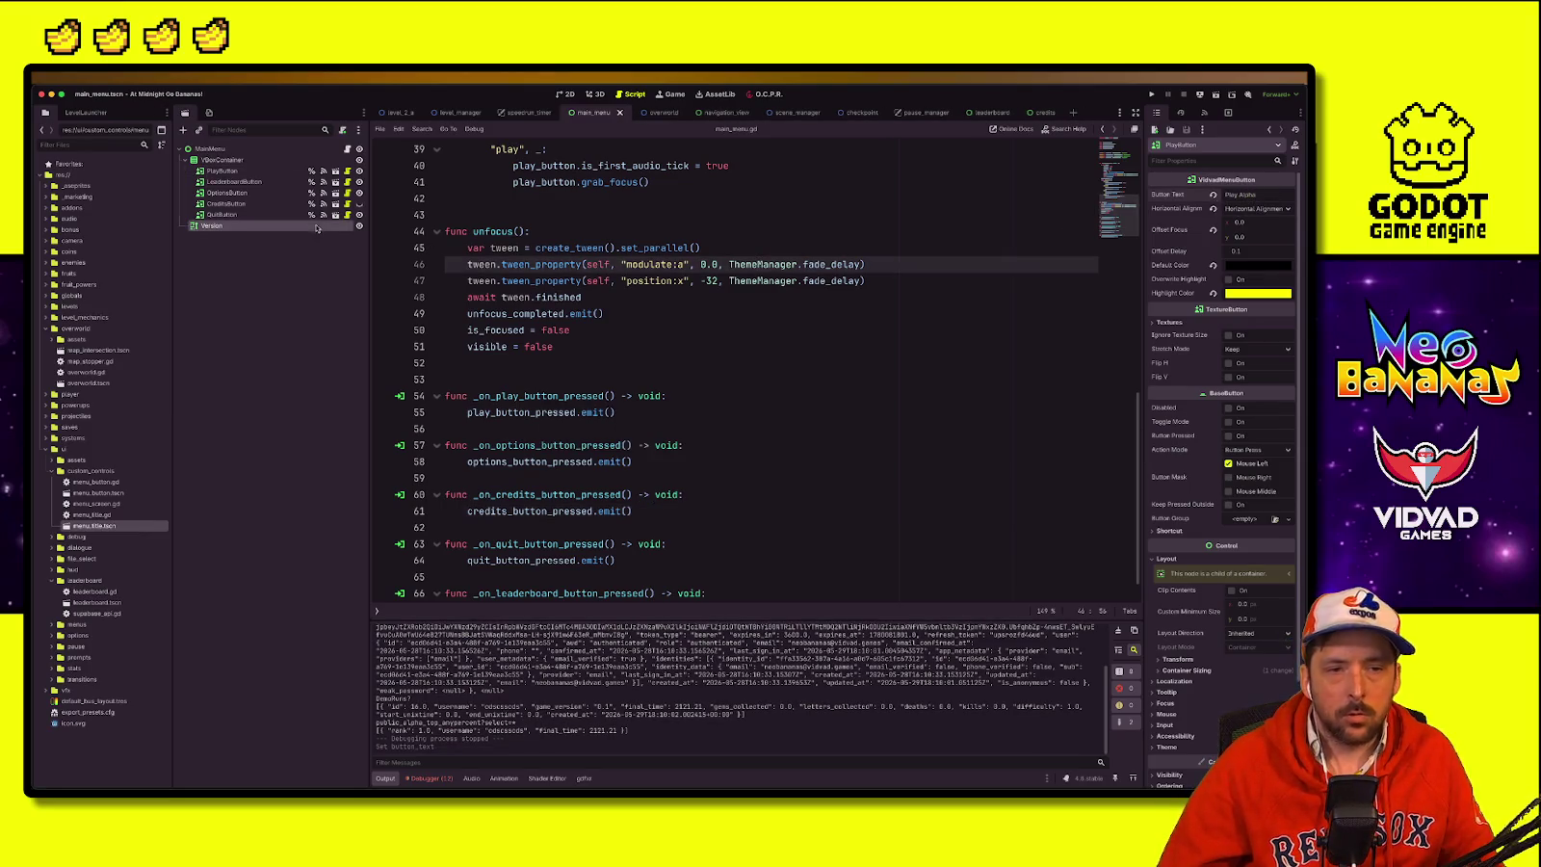
click(1190, 226)
key(BackSpace)
key(BackSpace)
key(BackSpace)
text(Alpha 0.1)
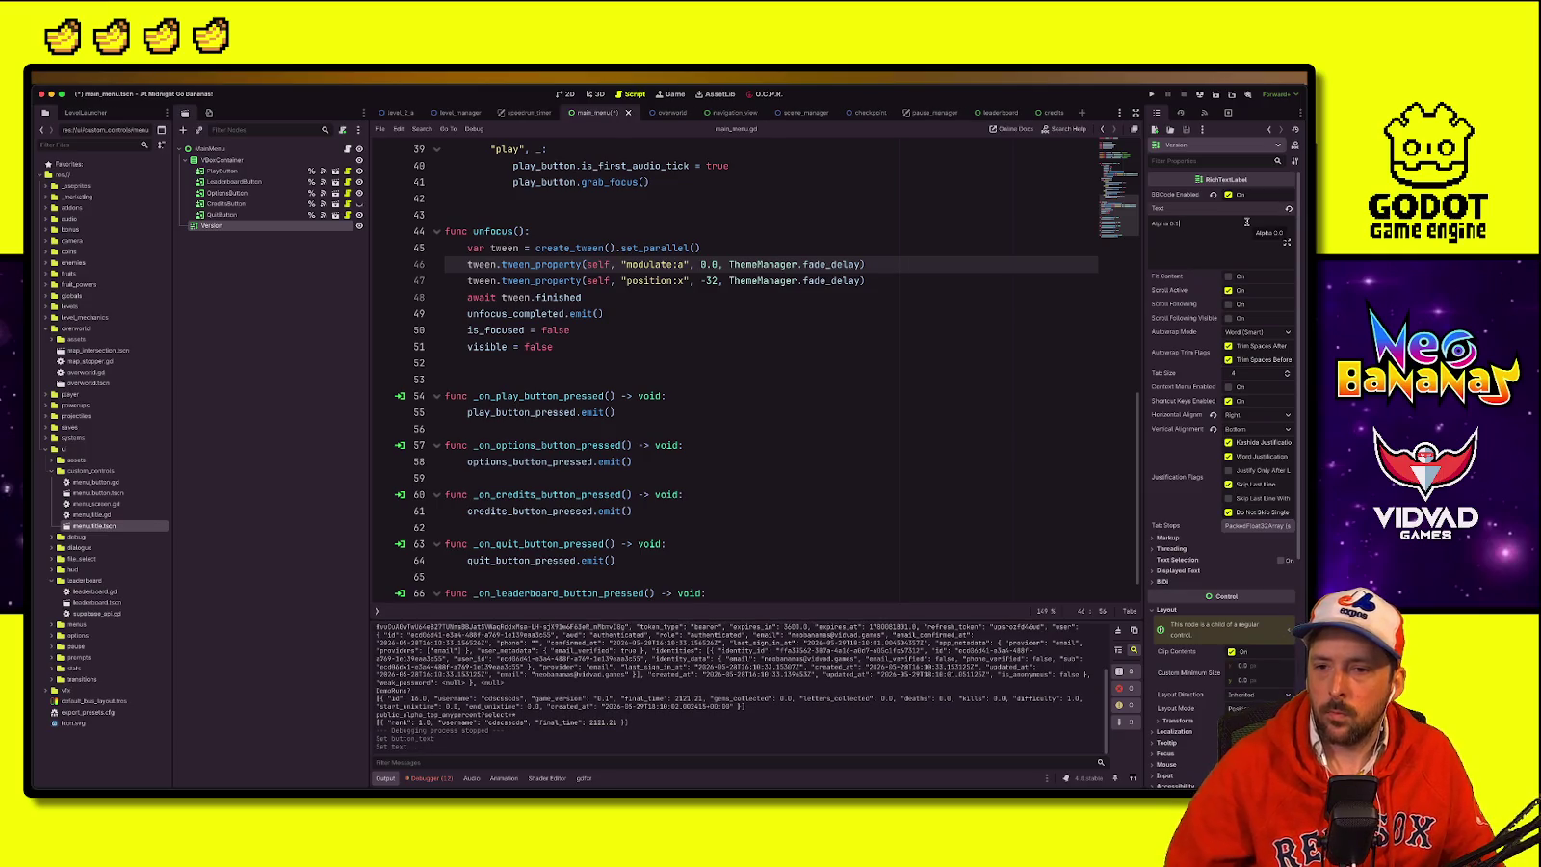
key(ctrl+s)
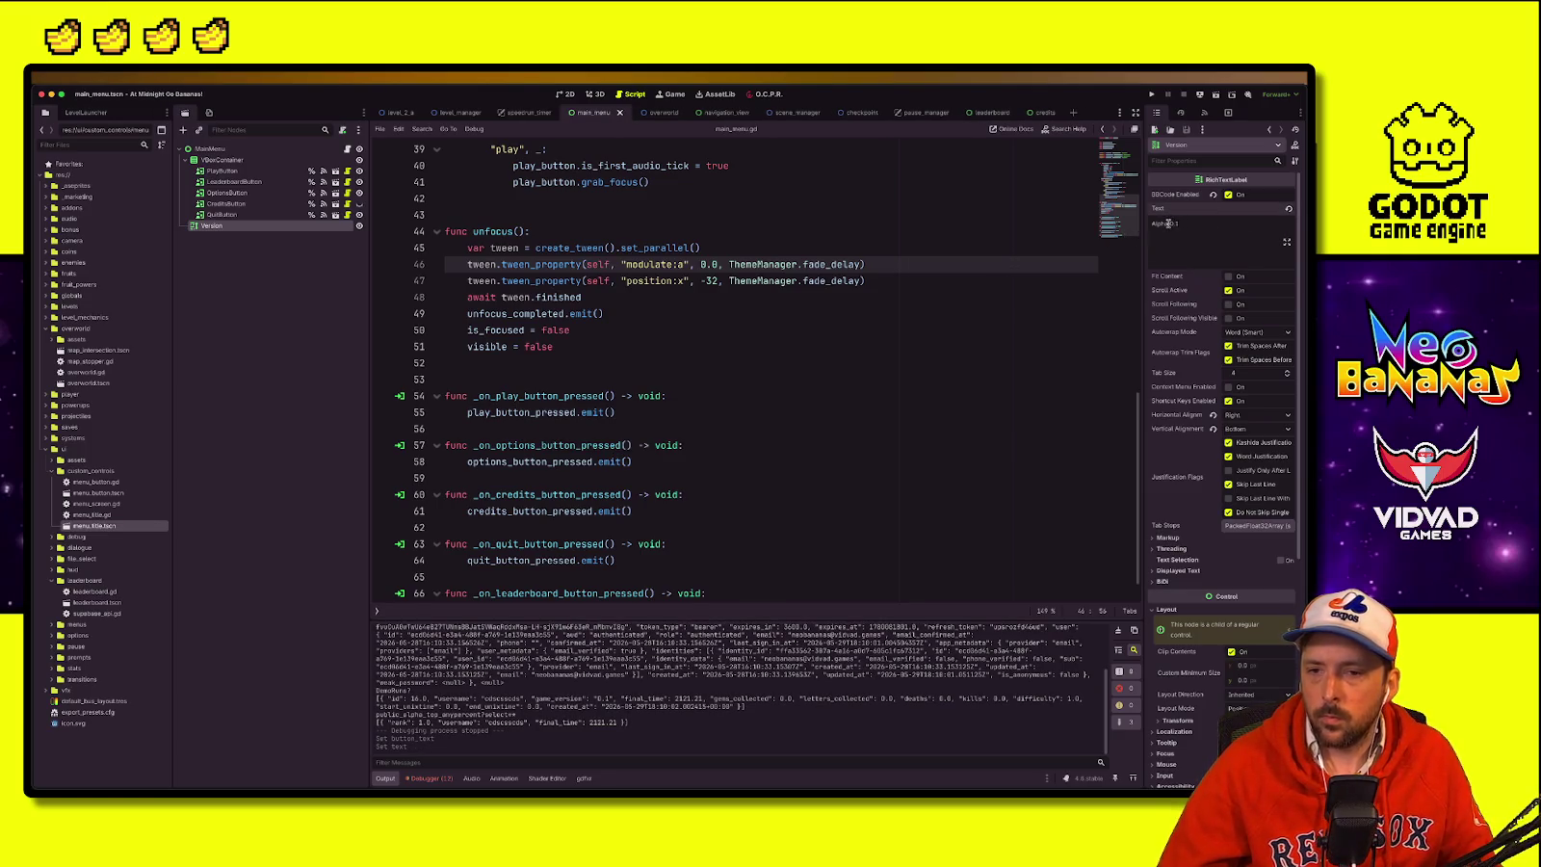
text(V0.)
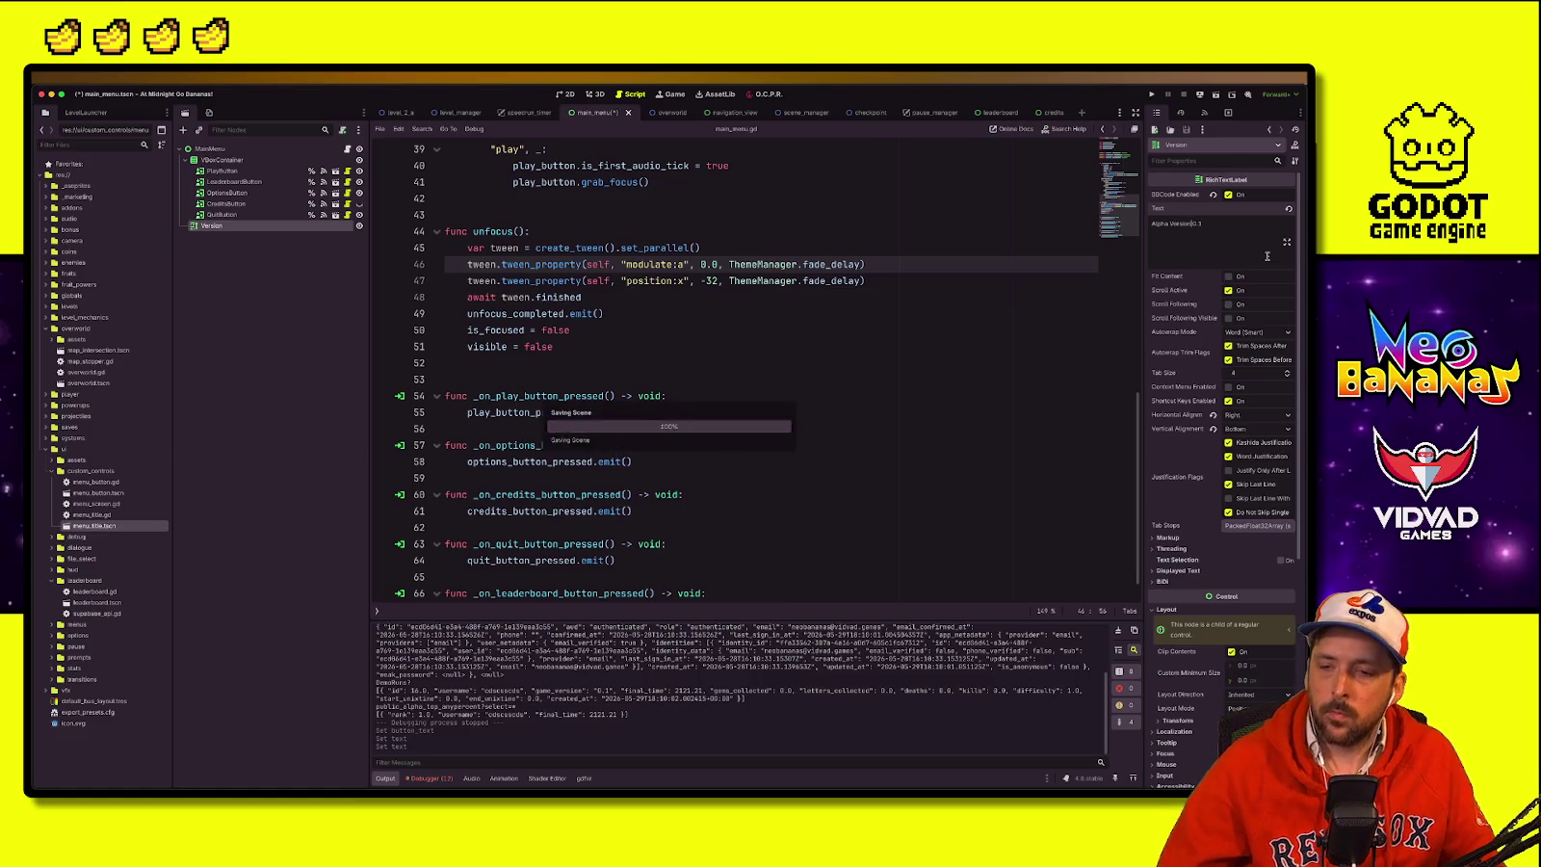
key(ctrl+s)
click(701, 248)
click(845, 281)
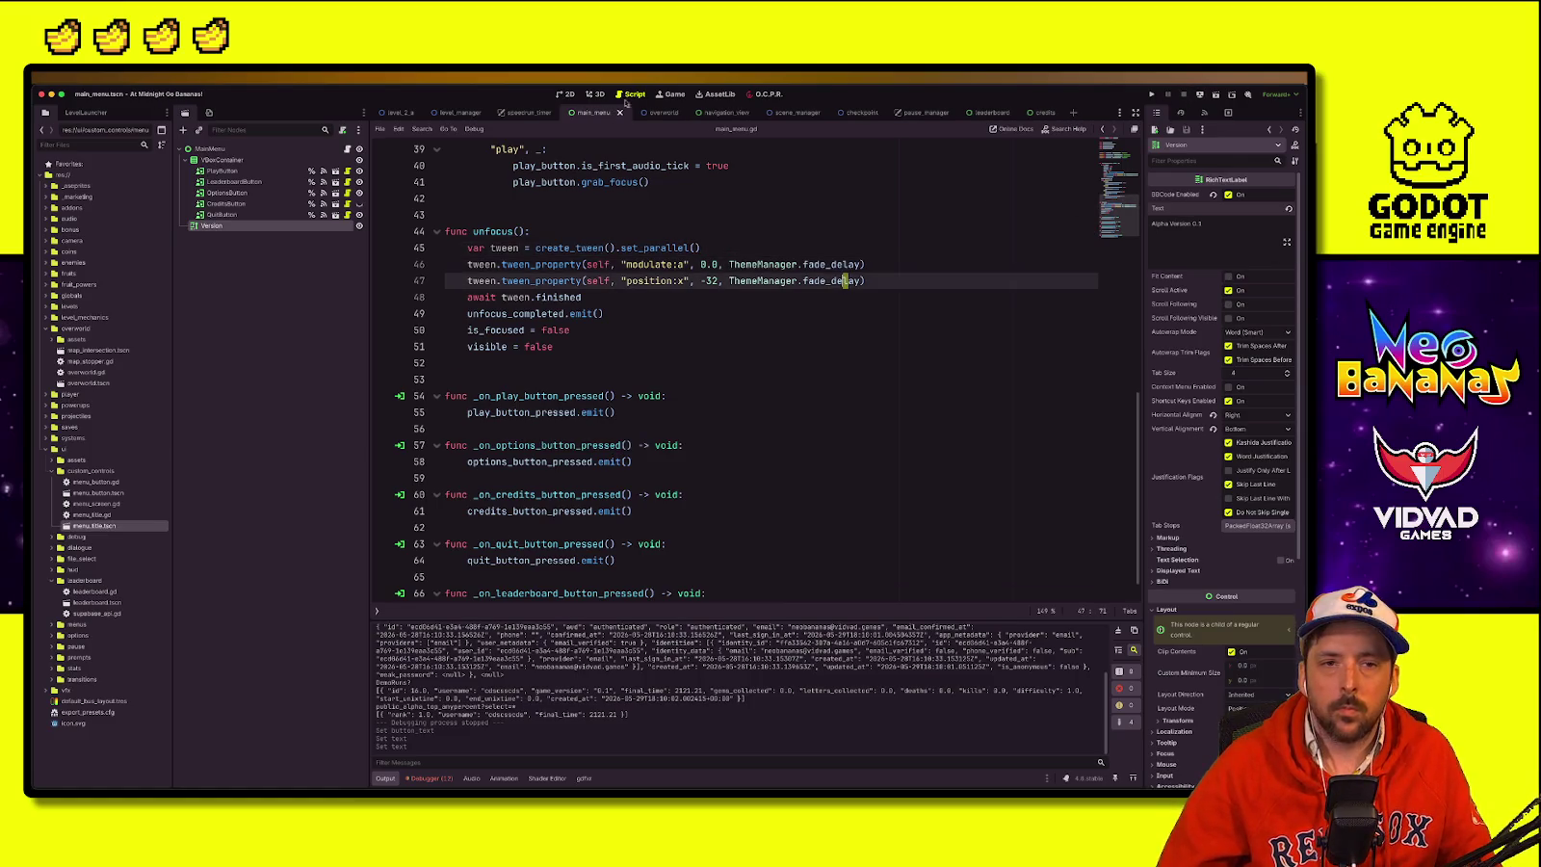
Widen the version label, center it both ways, move it below the menu, and save
click(567, 94)
drag(879, 551, 735, 552)
click(1243, 429)
click(1244, 461)
click(1286, 416)
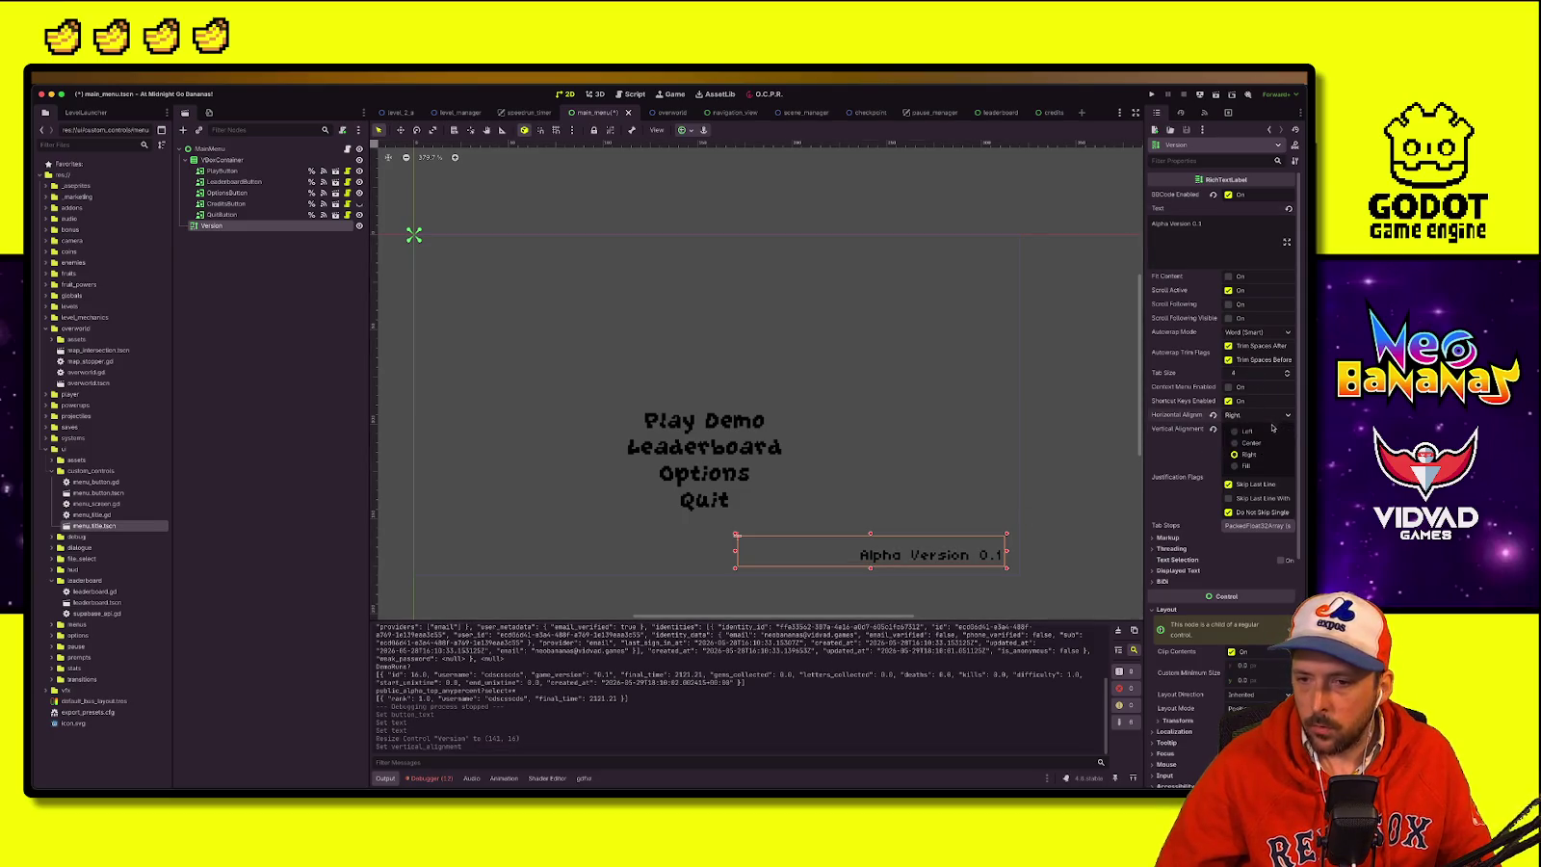
click(1252, 447)
drag(849, 558, 685, 561)
key(super+s)
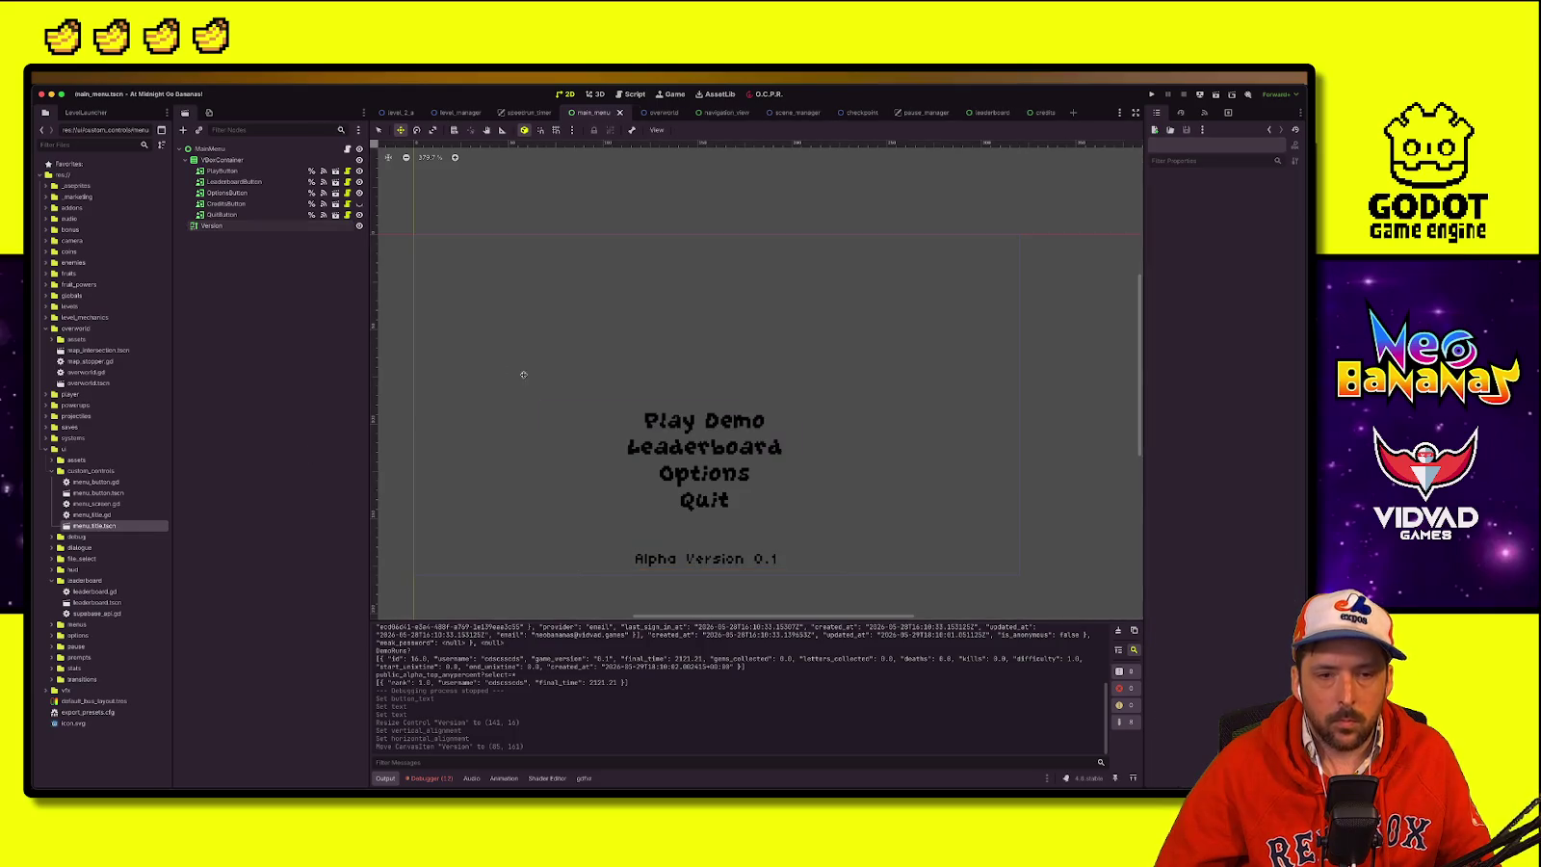
Add a Label child to MainMenu reading NEO BANANAS, place it above the menu, and save
right_click(241, 150)
click(251, 174)
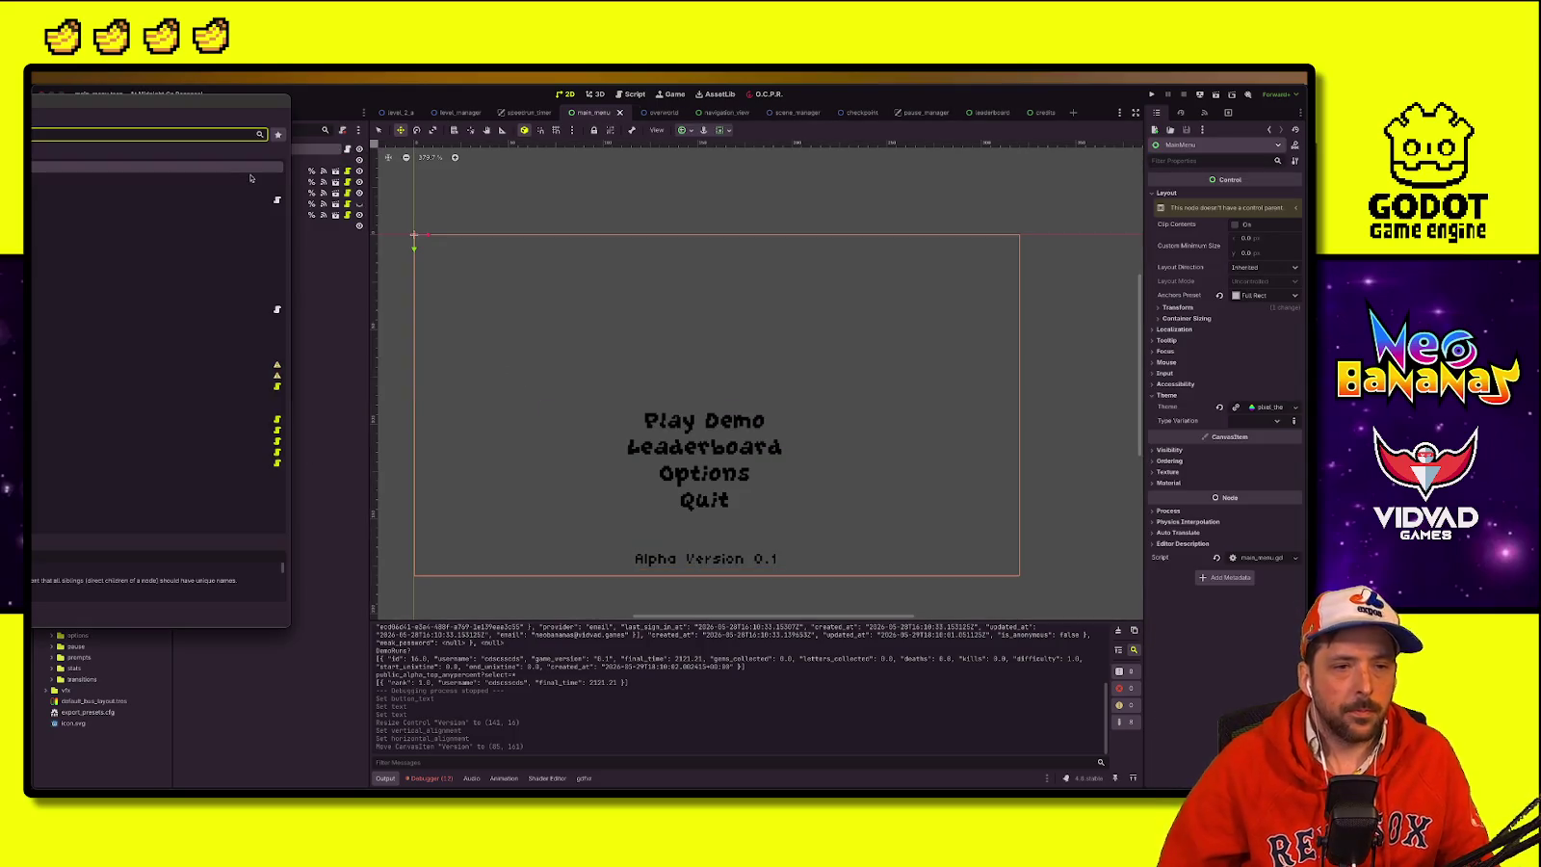
key(Return)
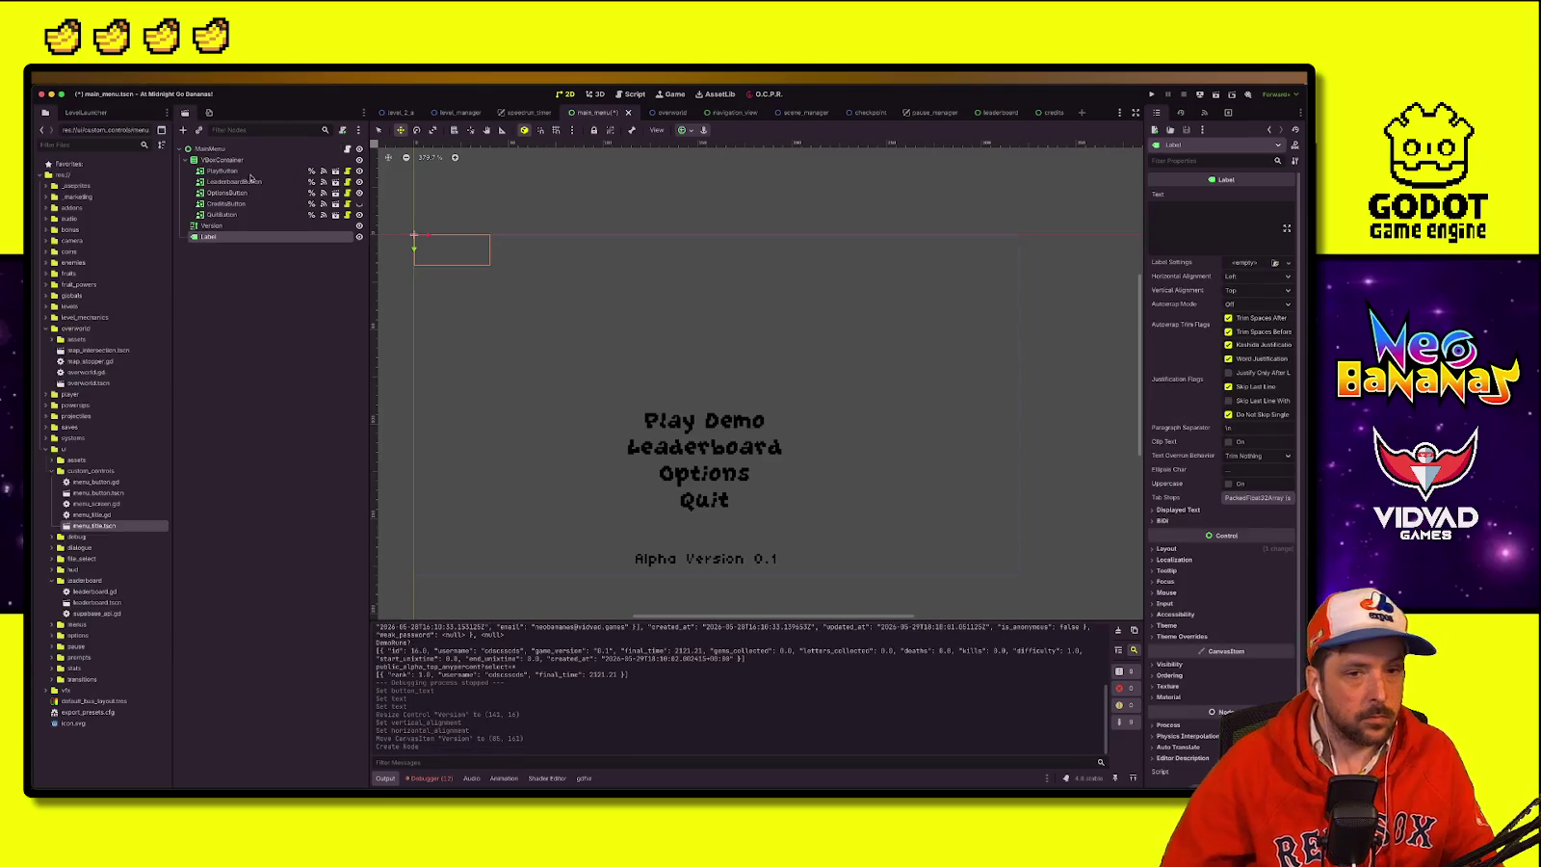
click(1201, 217)
text(NEO BANANAS)
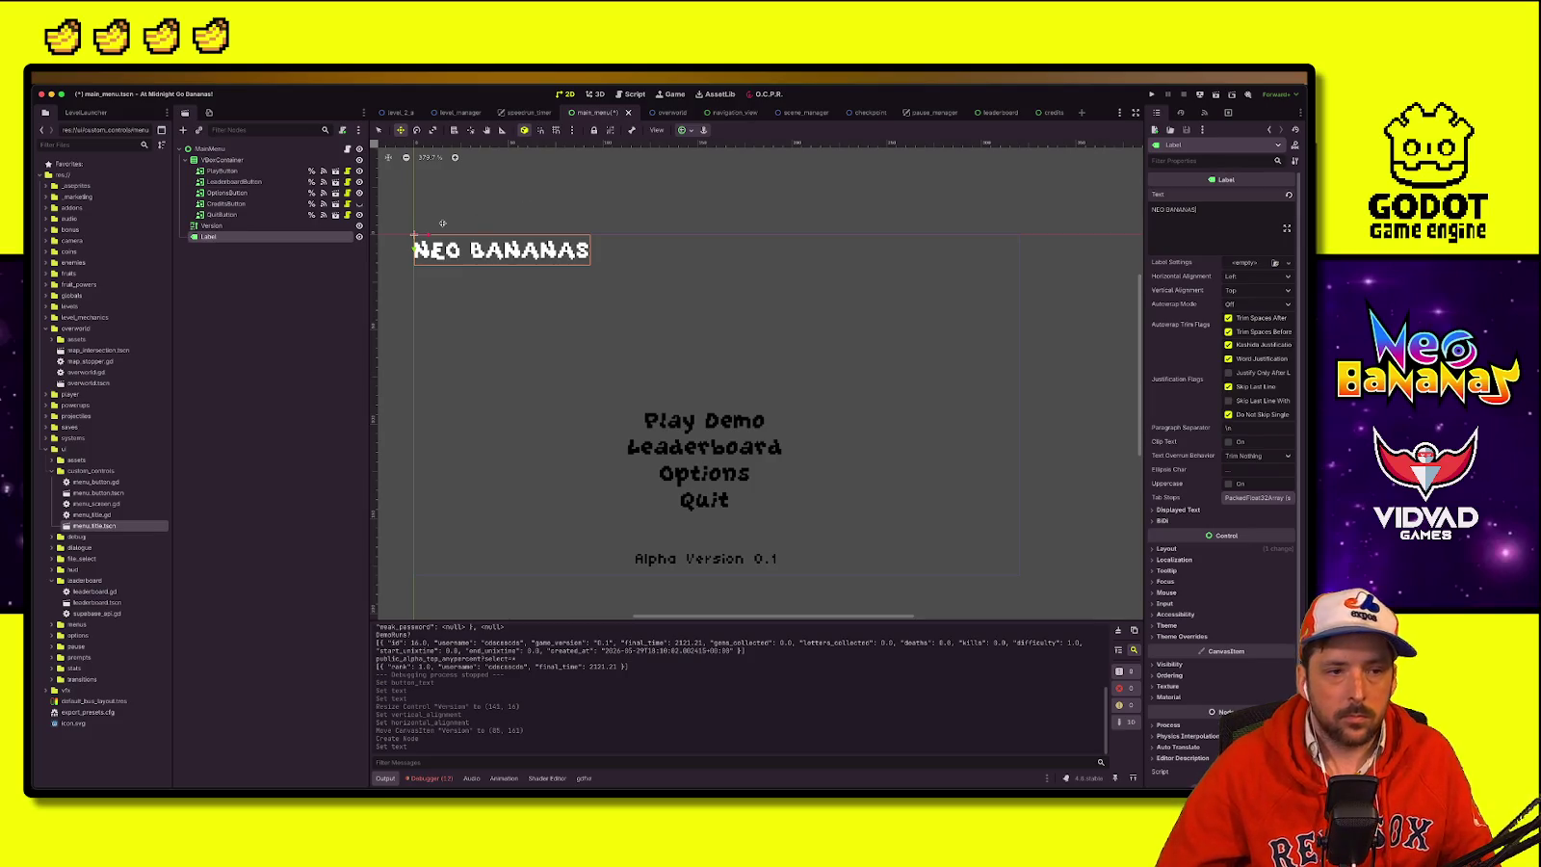
mouse_move(412, 236)
mouse_down()
mouse_move(624, 323)
mouse_move(614, 306)
mouse_up()
key(Escape)
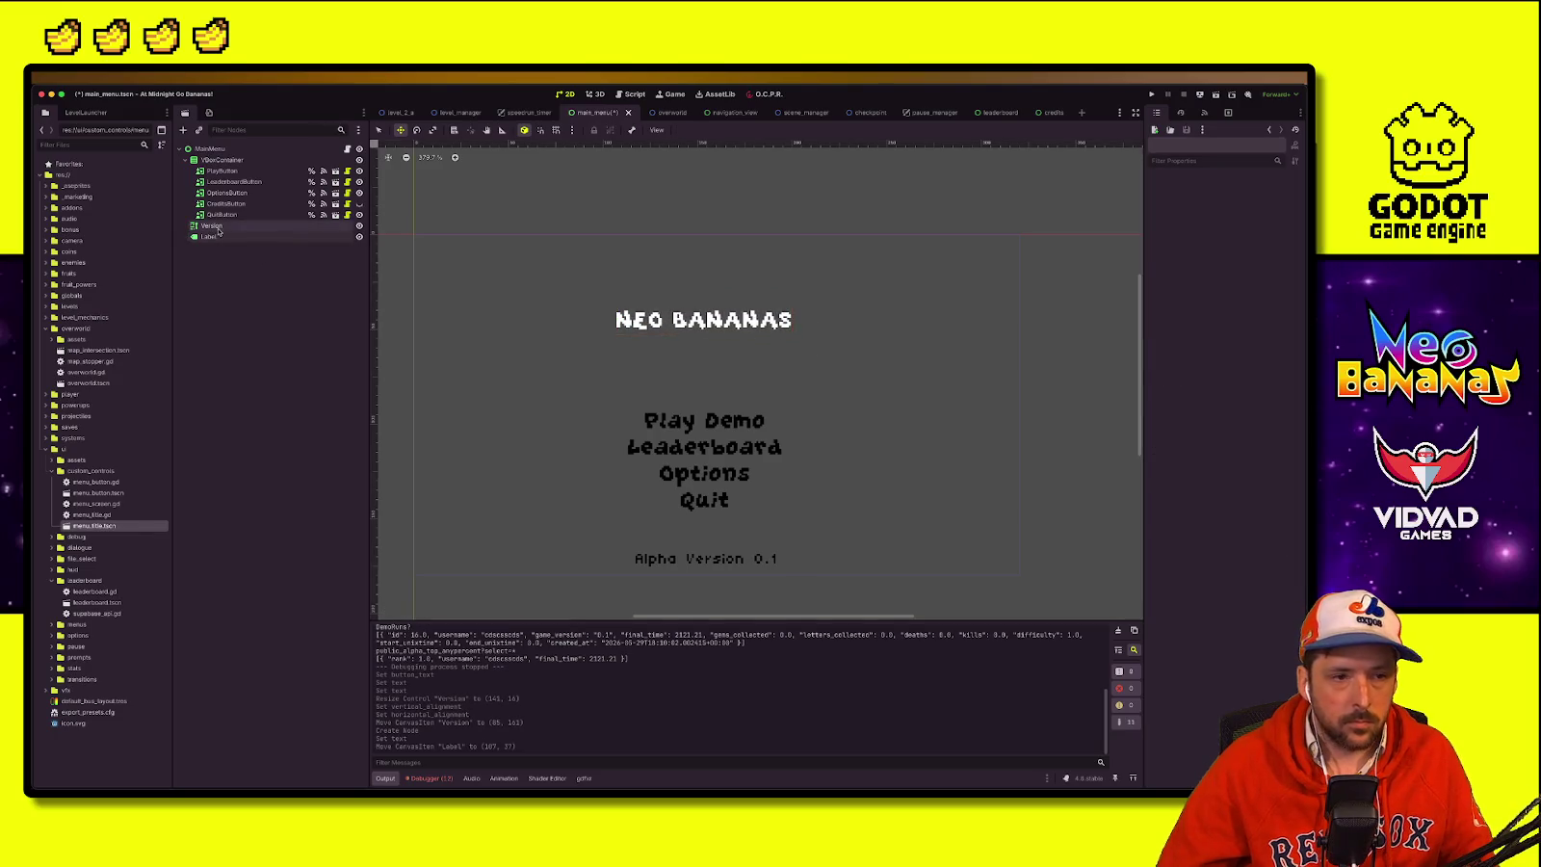
key(ctrl+s)
click(1153, 95)
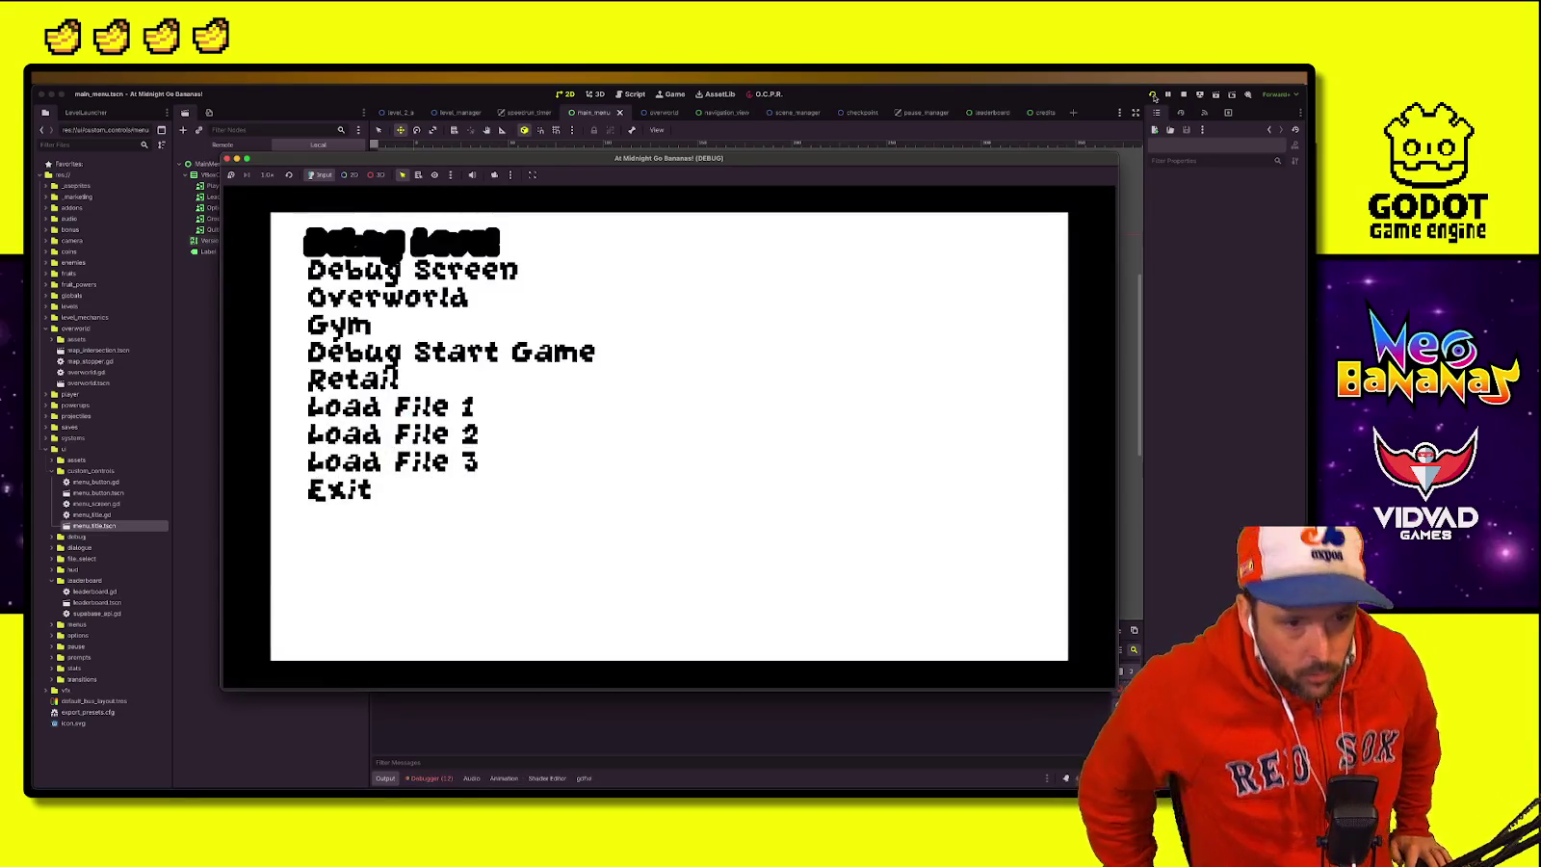
key(Down)
key(Down)
key(Down)
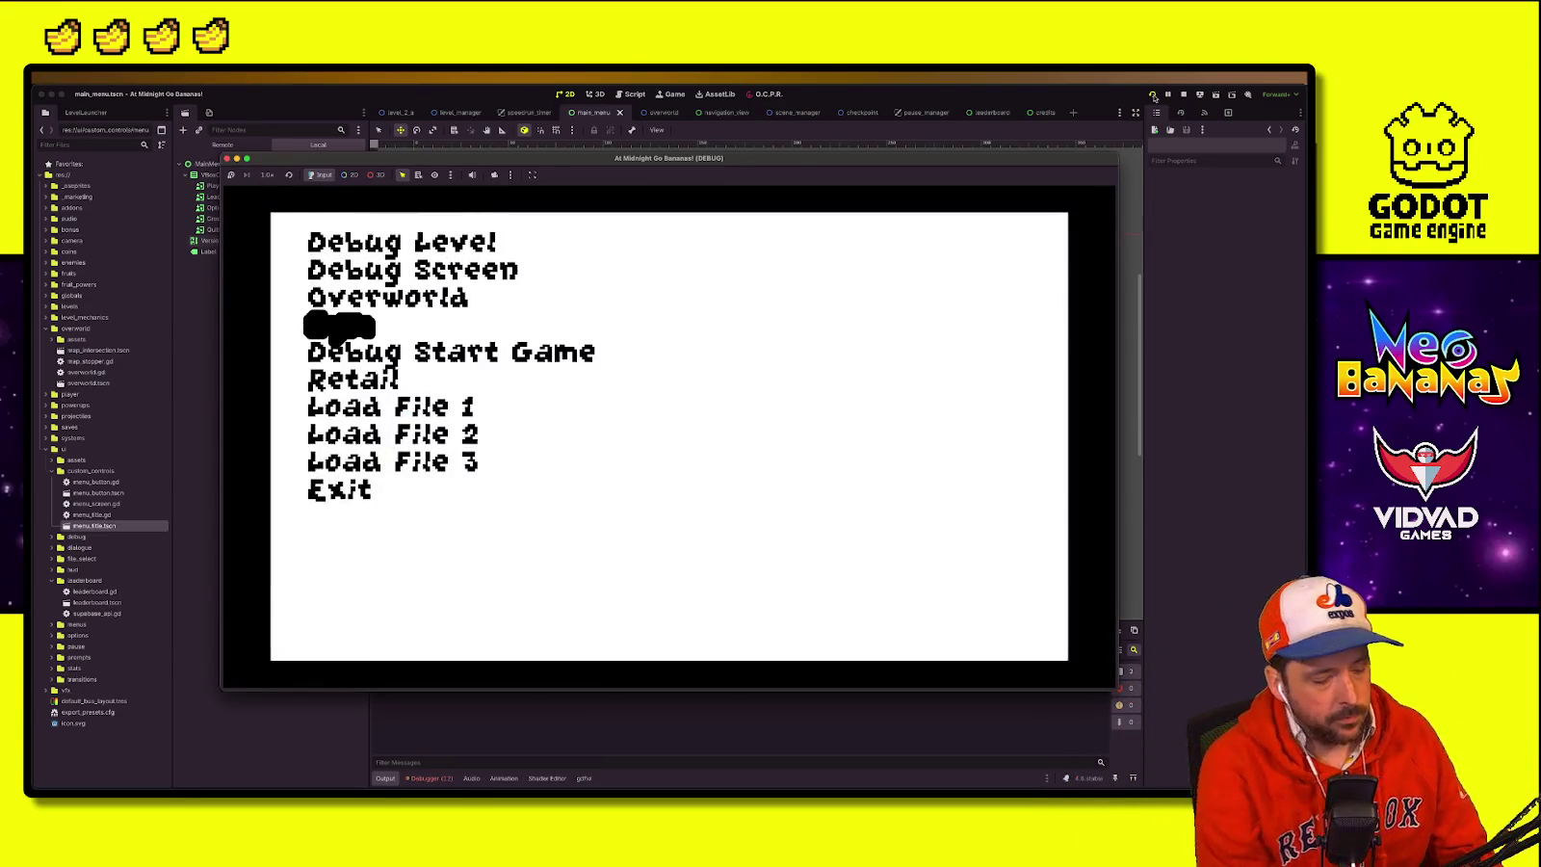
key(Down)
key(Down)
key(Up)
key(Return)
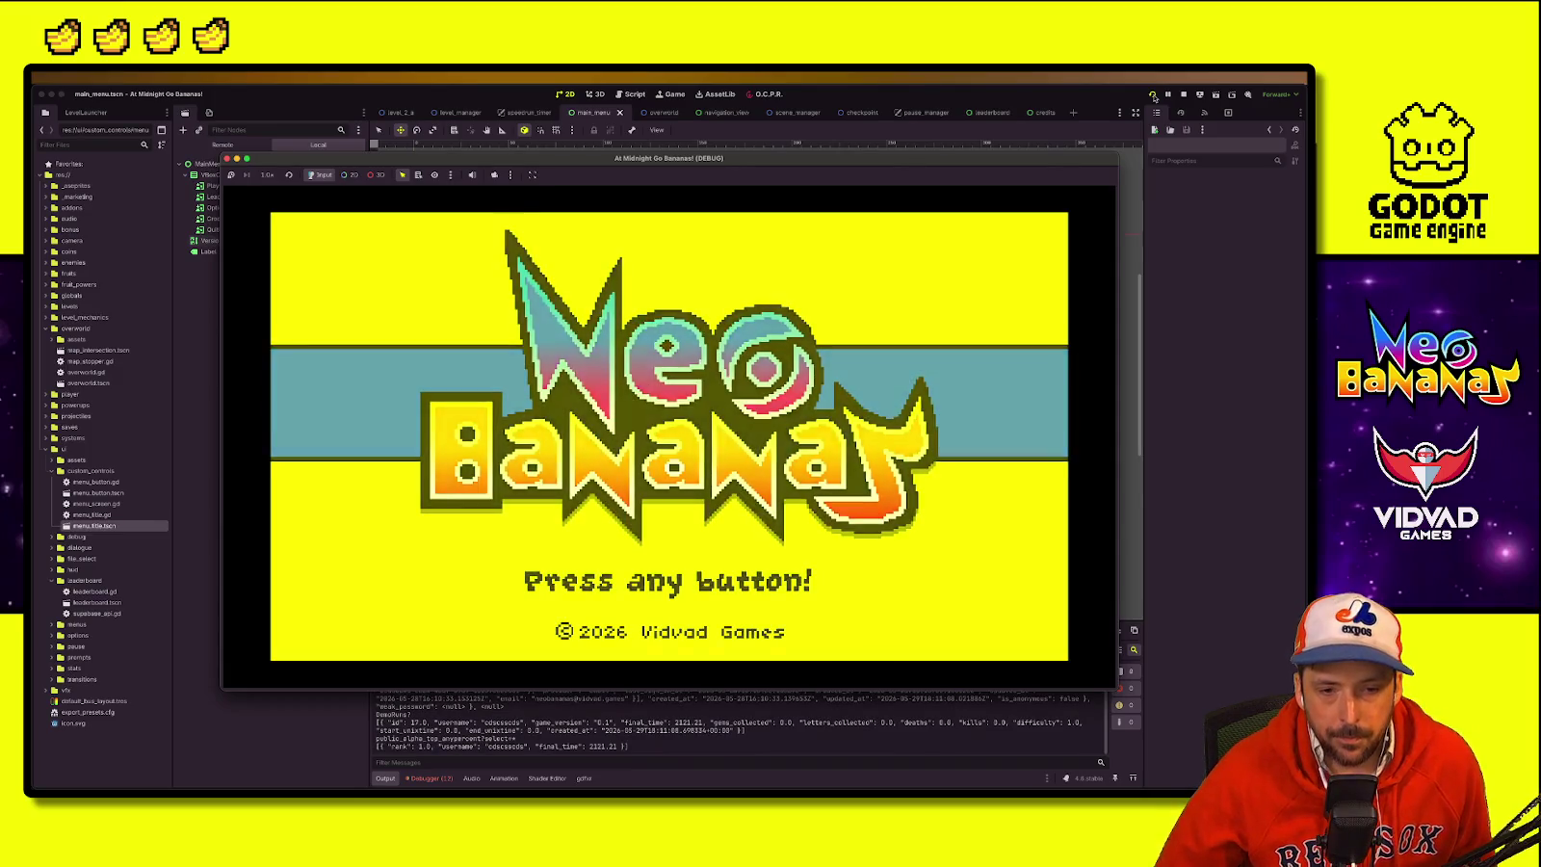
key(Return)
key(Down)
key(Down)
key(Down)
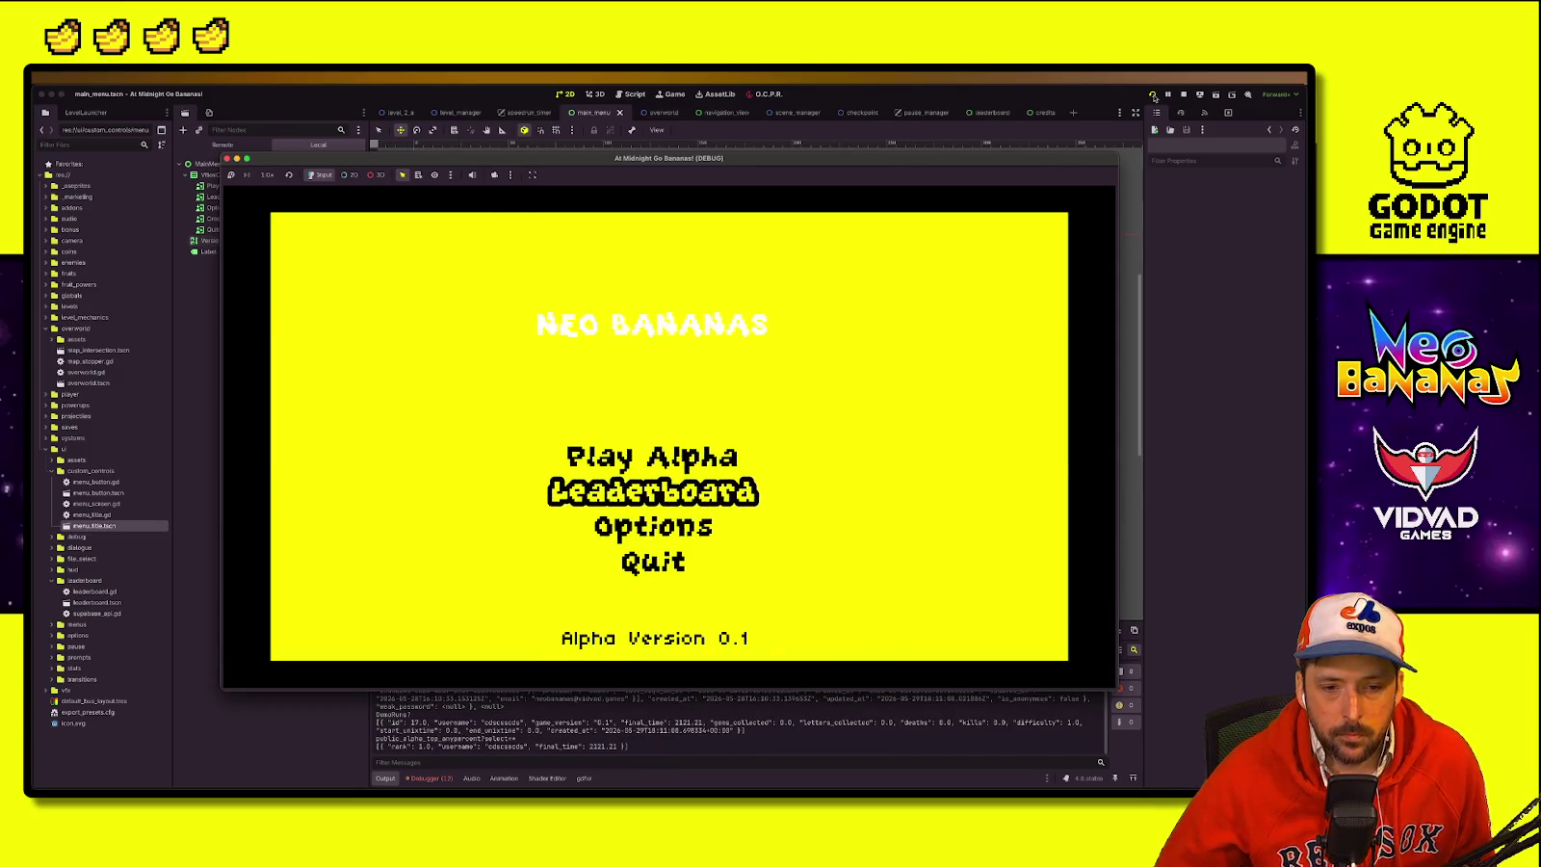
key(Return)
key(Escape)
key(Up)
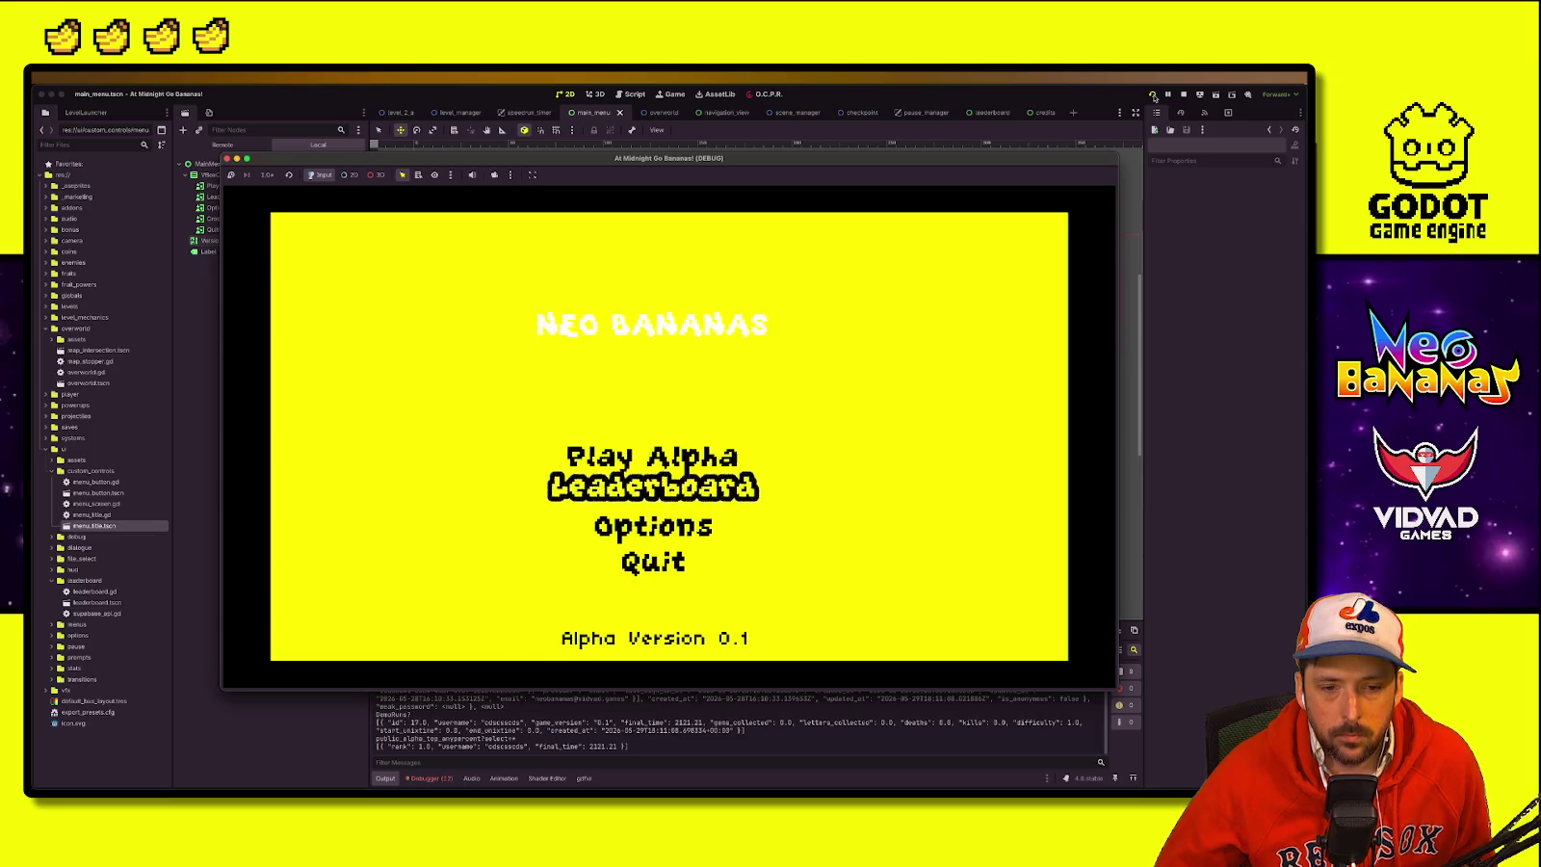
key(Return)
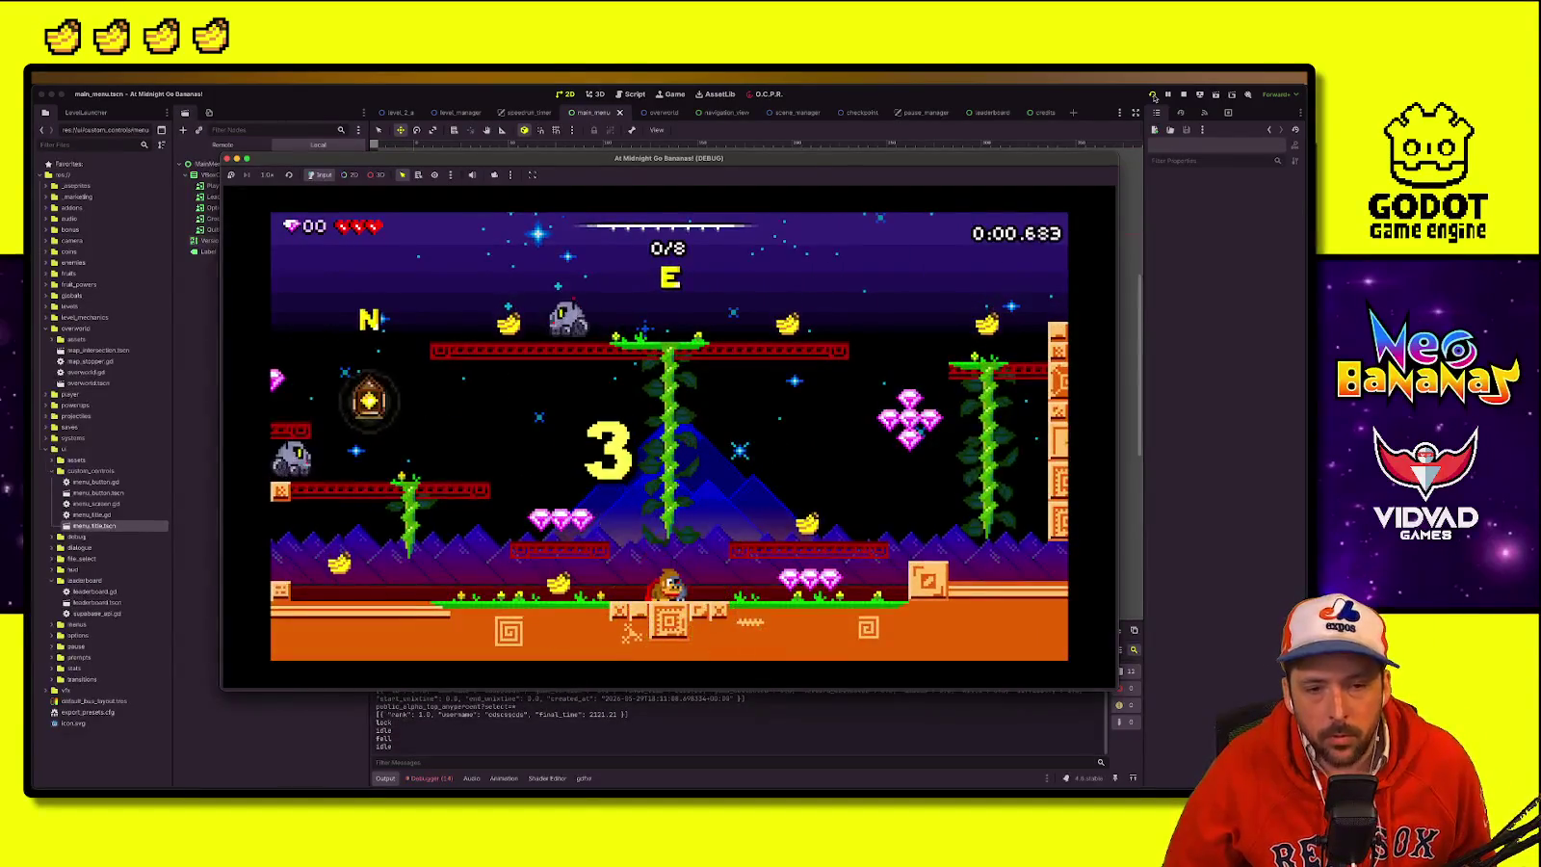
key(Escape)
key(Escape)
key(space)
key(Escape)
key(Down)
key(Return)
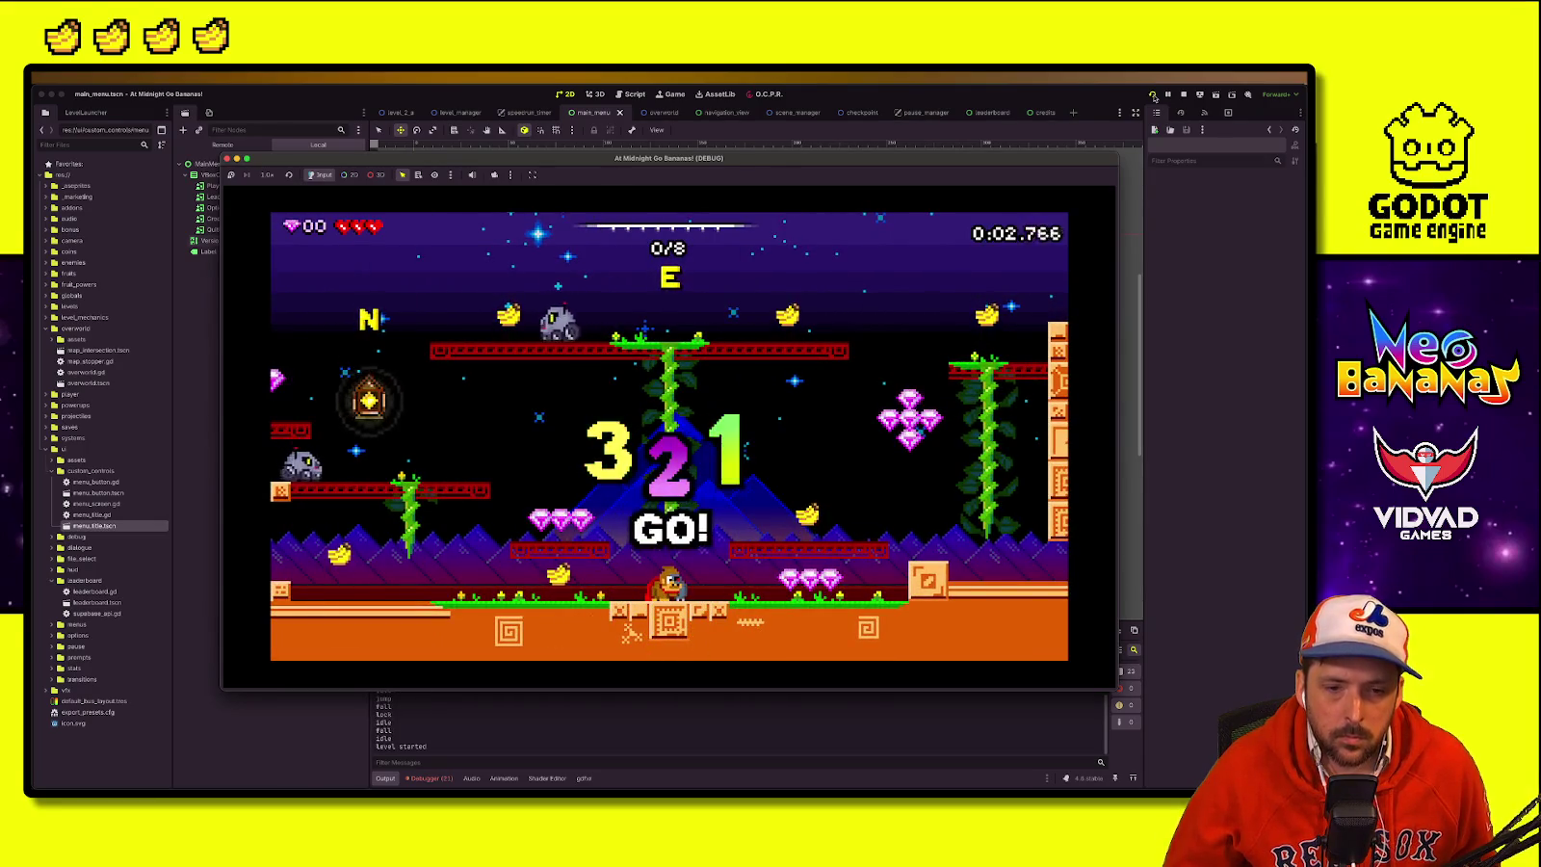
key(Escape)
key(Down)
key(Down)
key(Down)
key(Return)
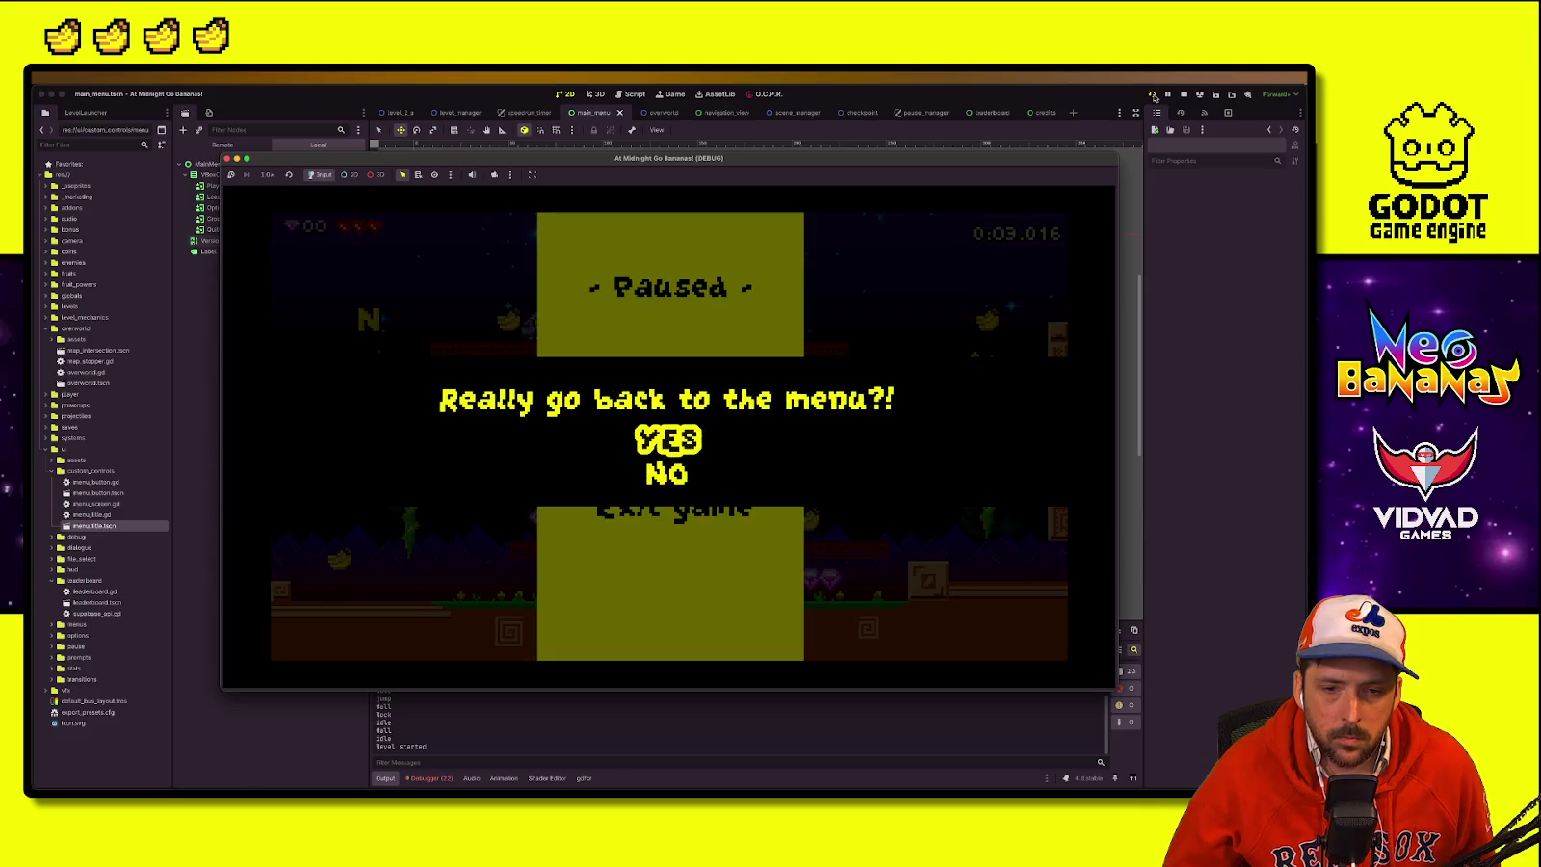
key(Return)
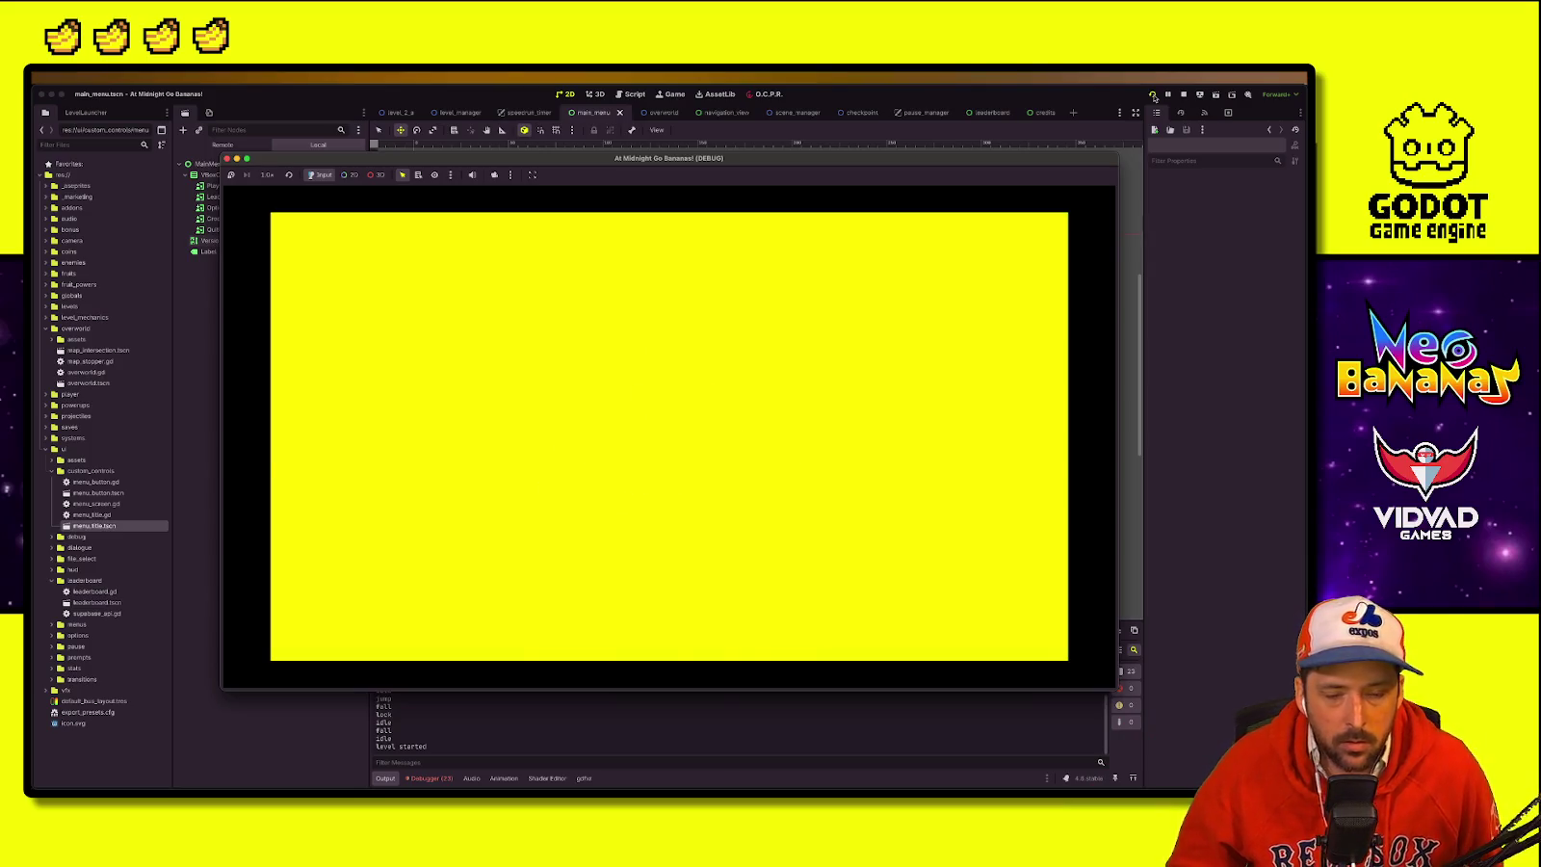
key(Return)
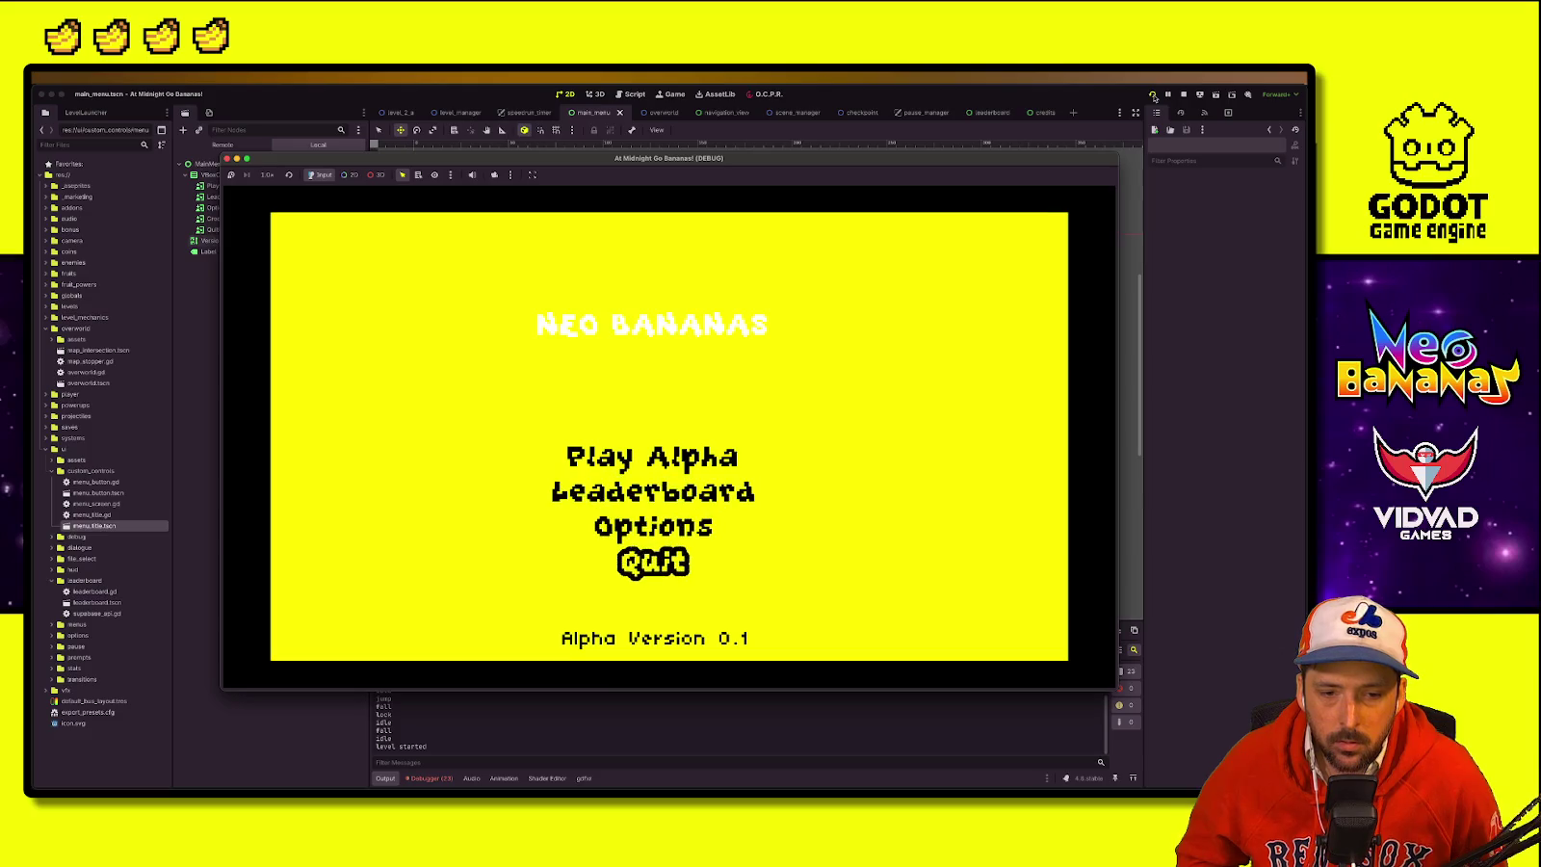
key(Up)
key(Return)
key(Right)
key(Right)
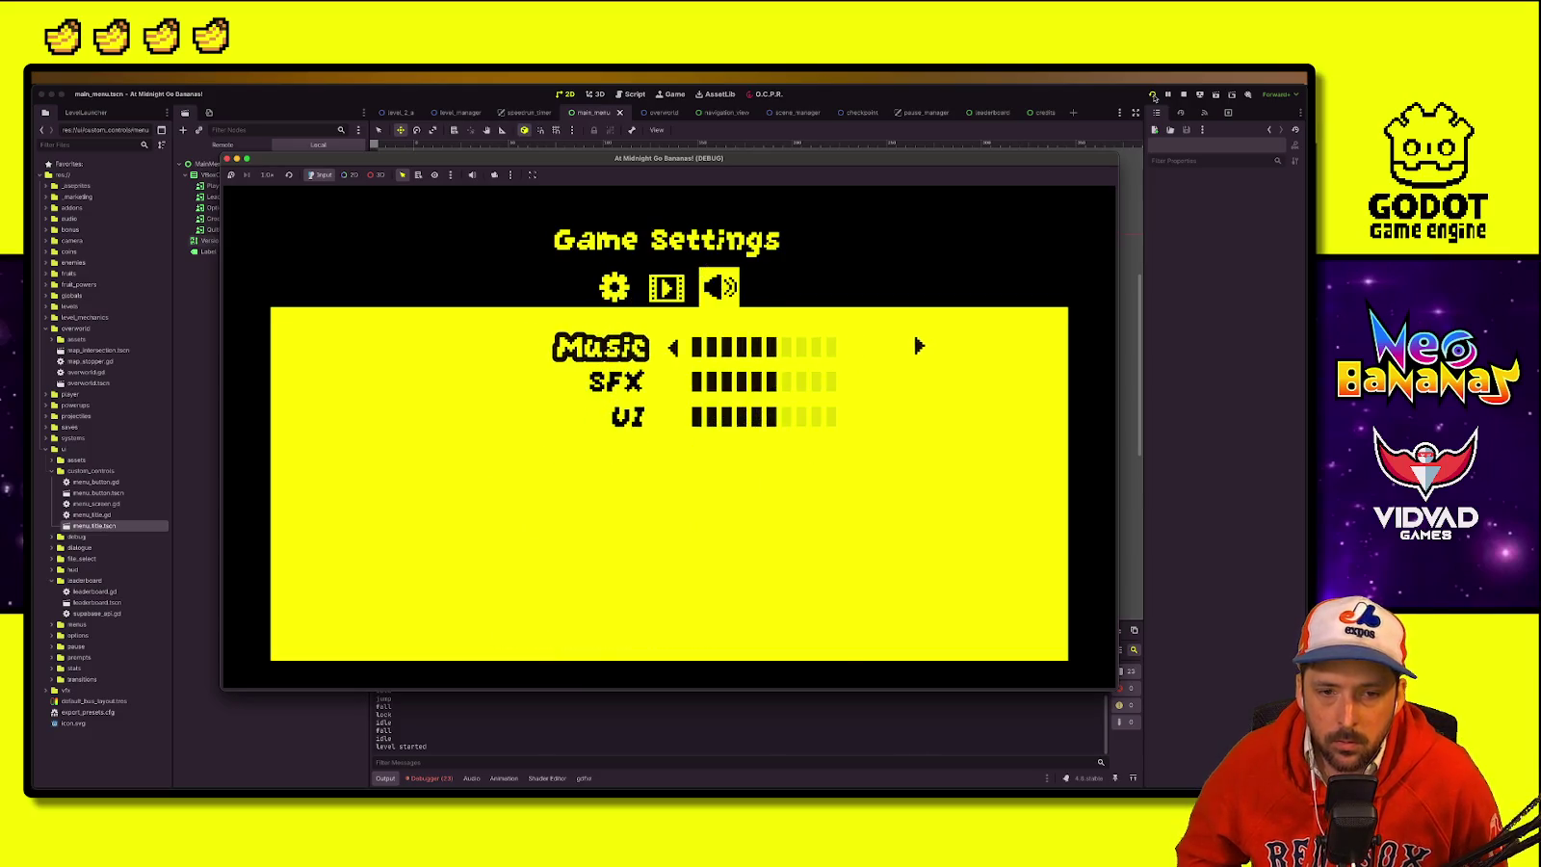
key(Escape)
key(Up)
key(Return)
key(Return)
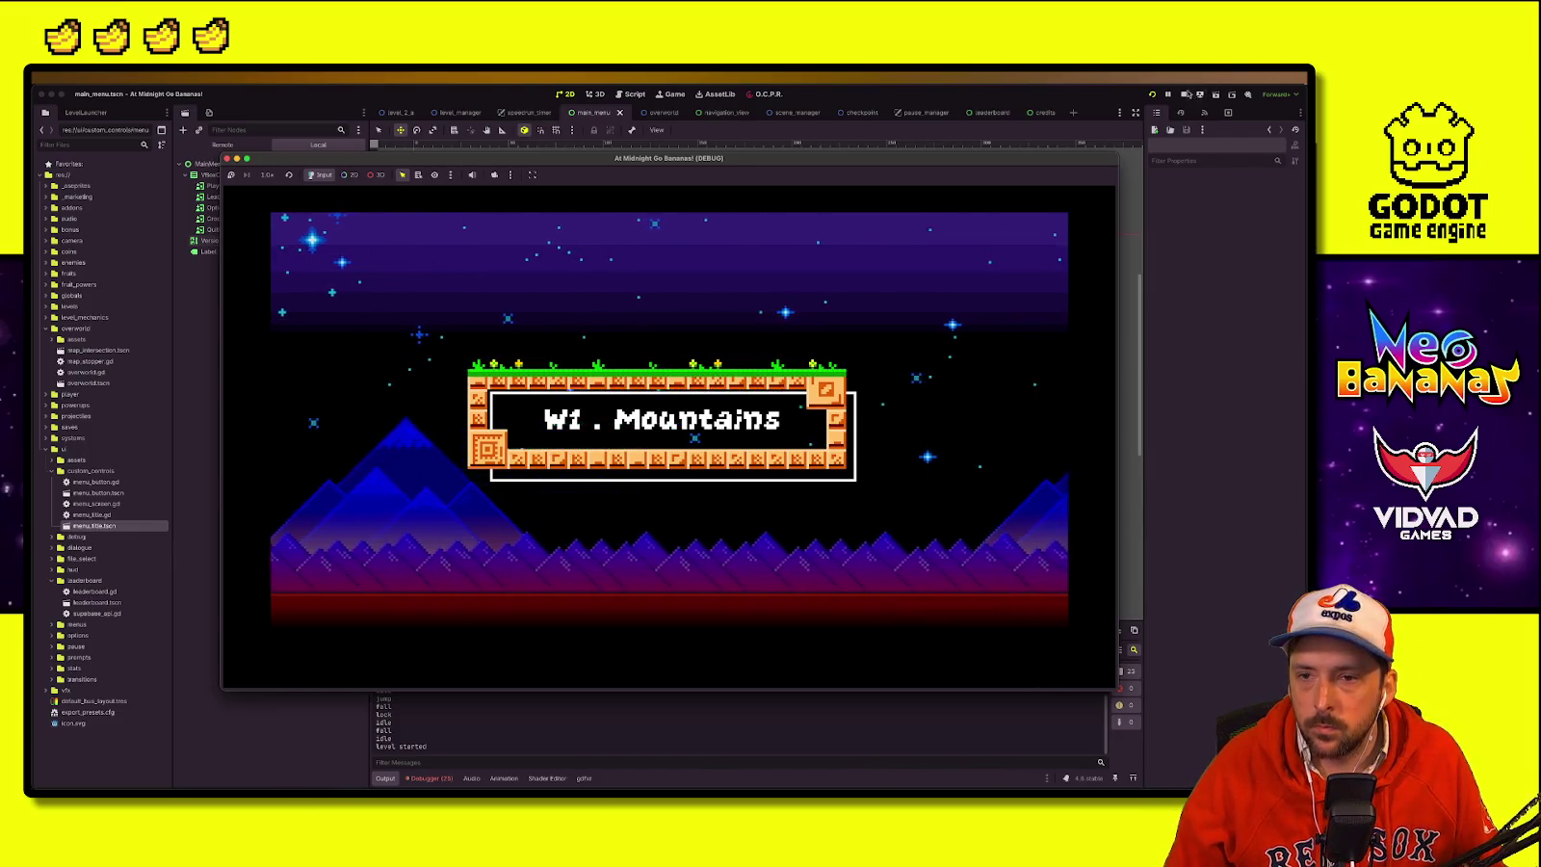
click(1183, 93)
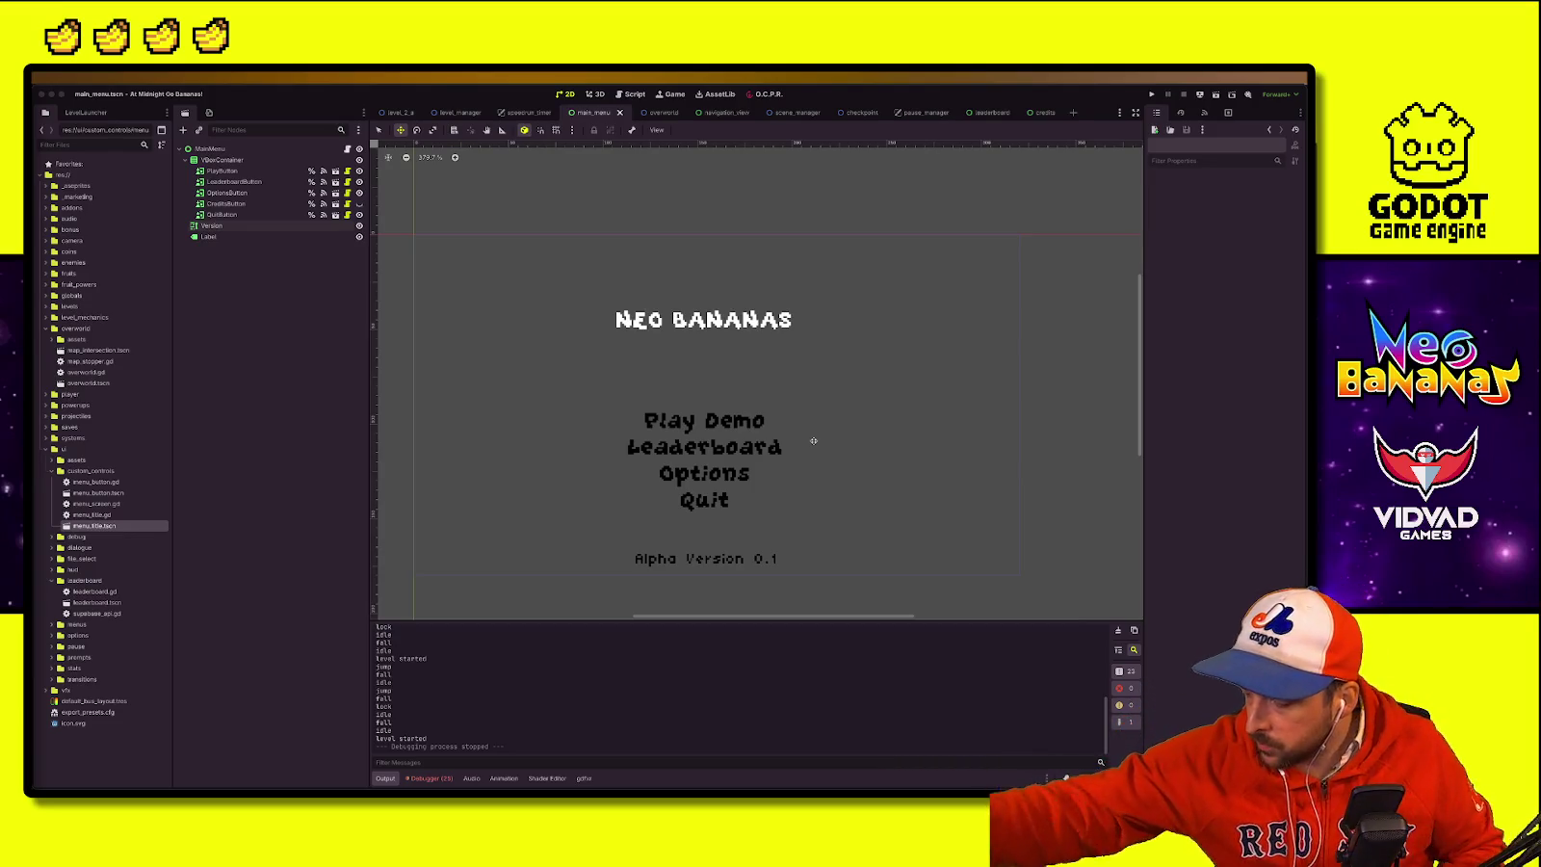
Give the NEO BANANAS label a Font Color override of 000000
scroll(813, 440, up, 1)
click(693, 311)
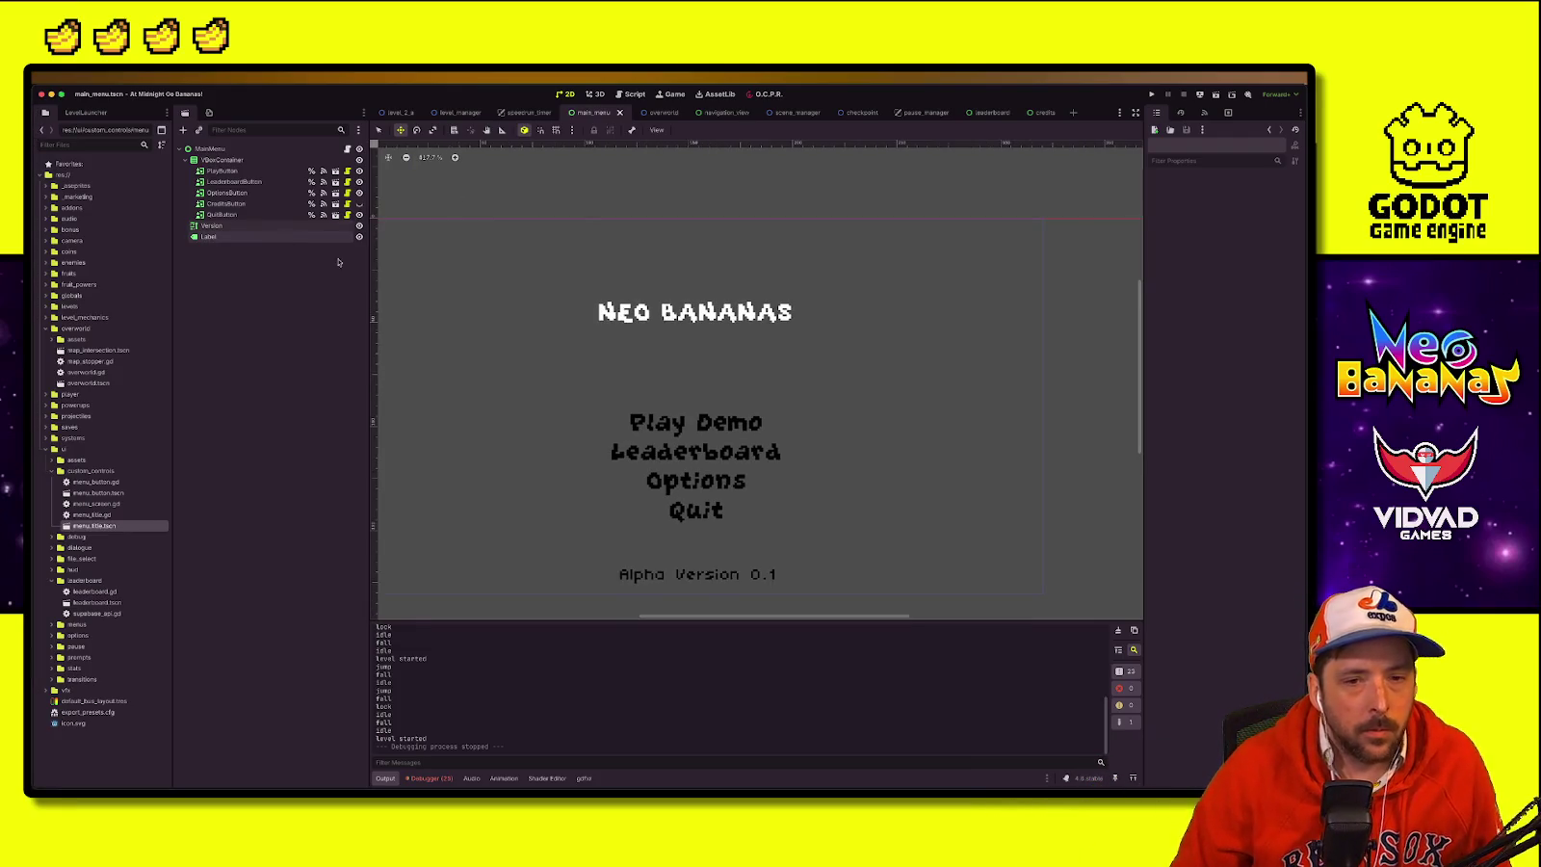
click(1203, 623)
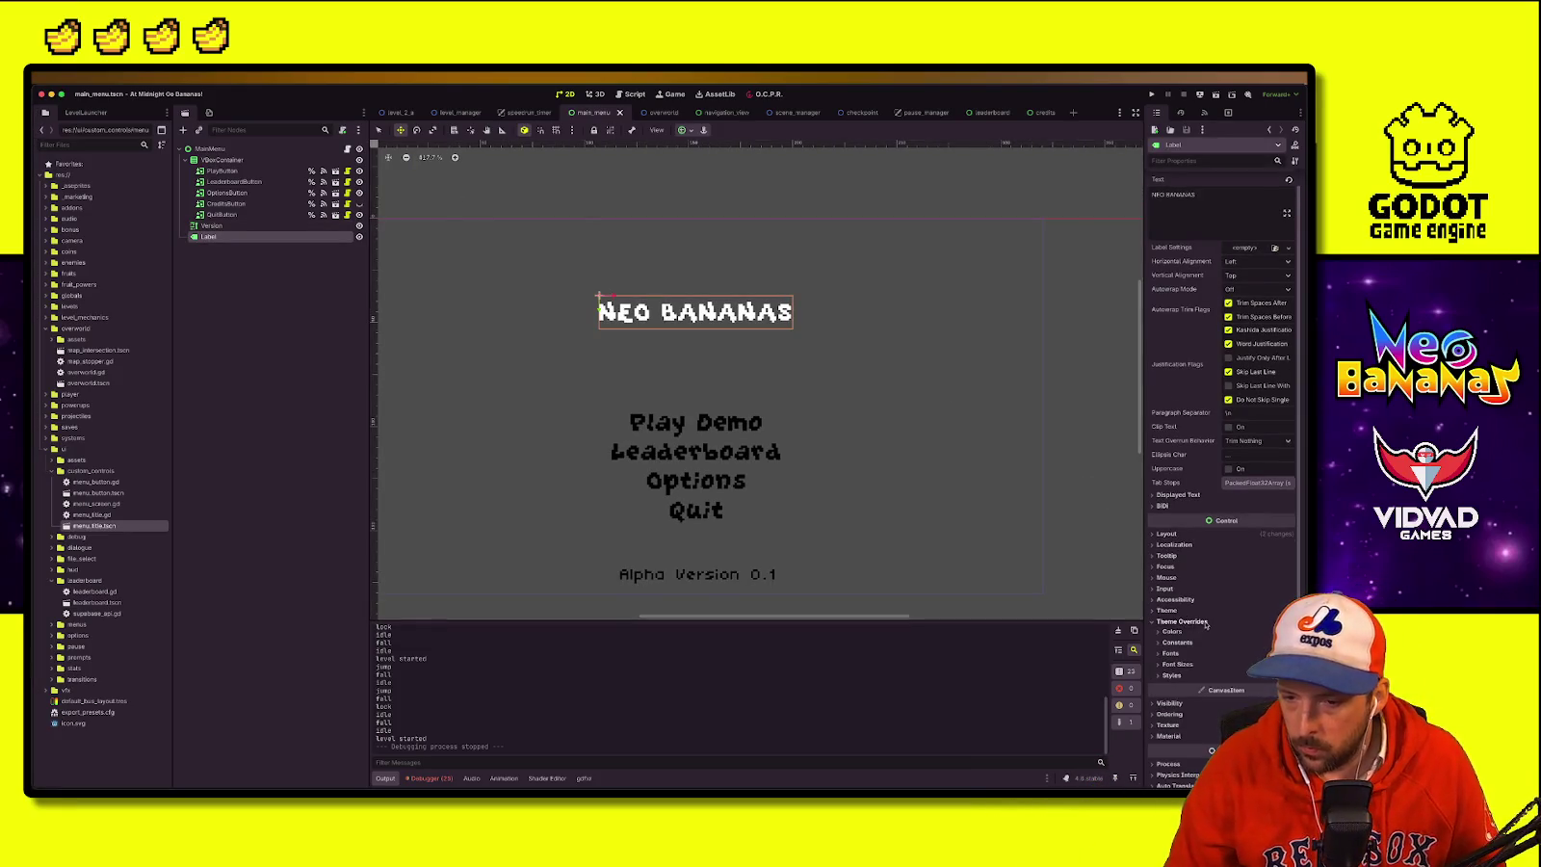
click(1173, 632)
click(1170, 642)
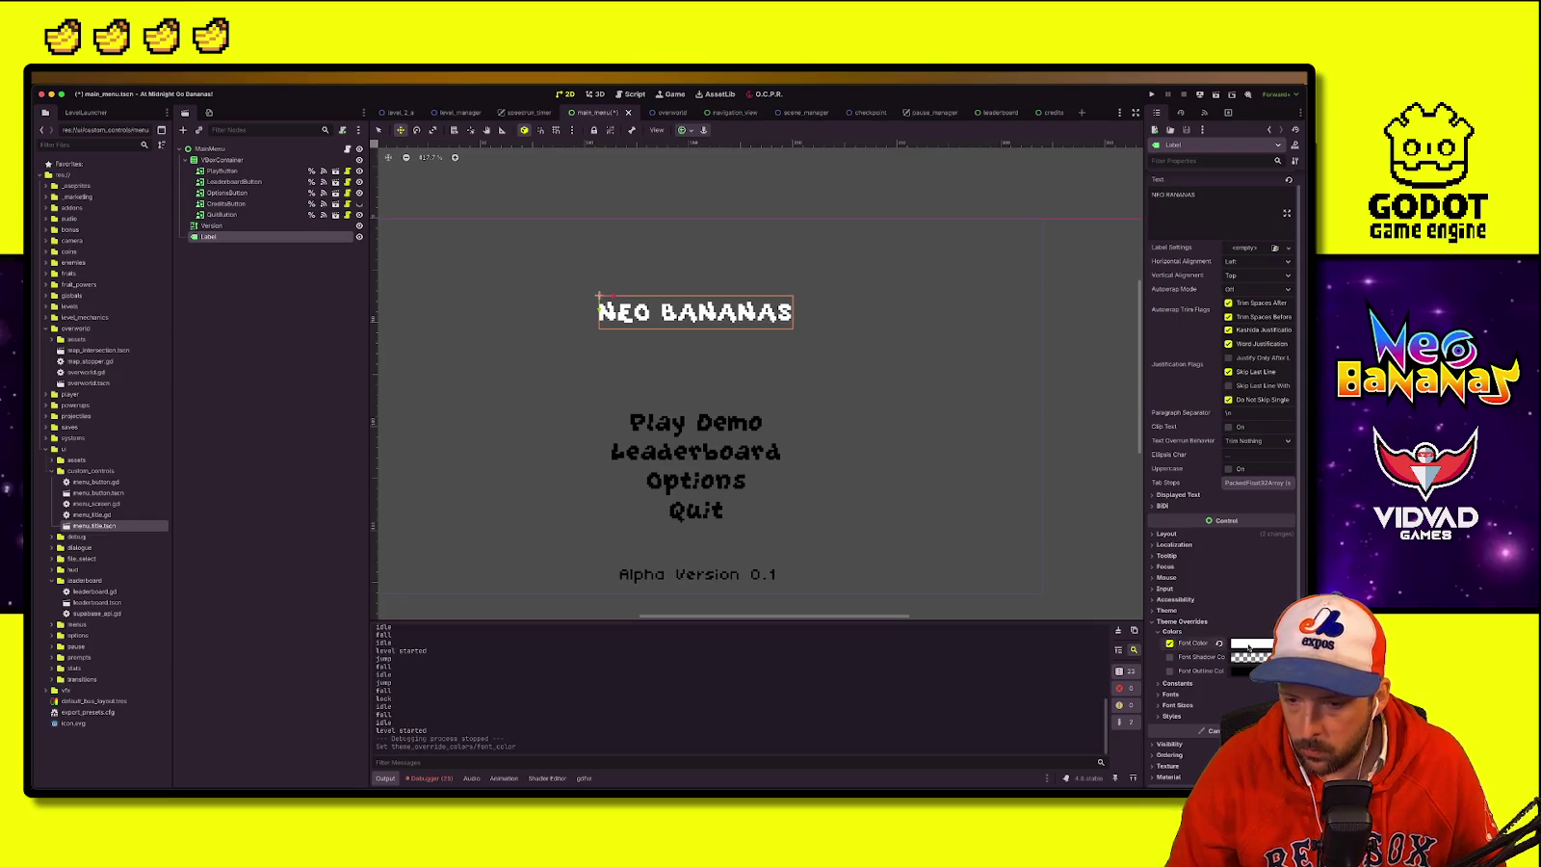
text(000000)
key(Return)
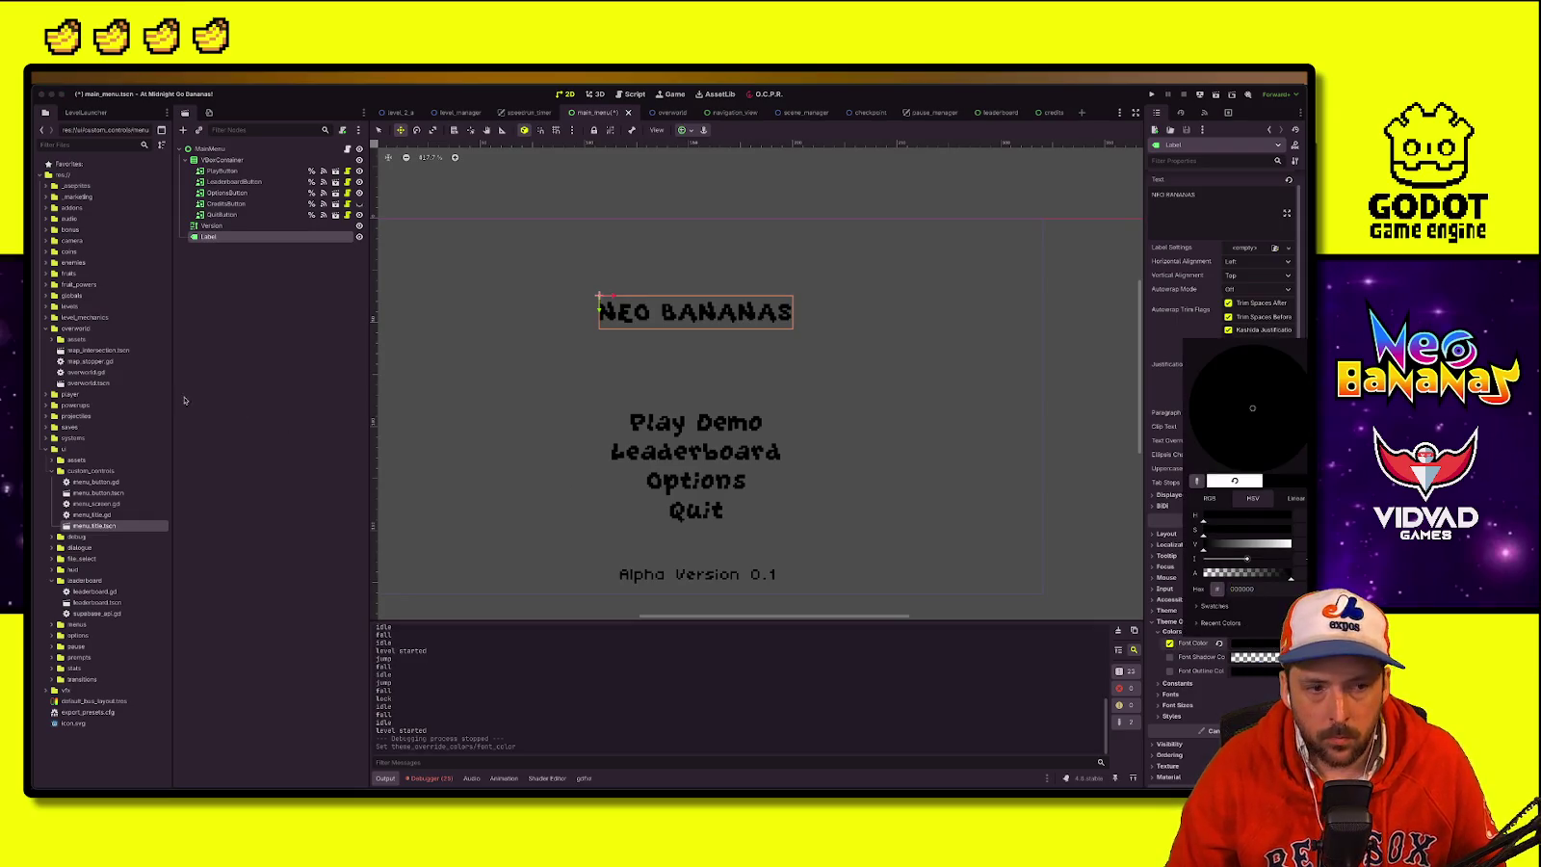
click(205, 405)
Duplicate the title as a '-Alpha Playtest-' label positioned just below it
key(ctrl+d)
drag(699, 316, 700, 342)
text(Playtest)
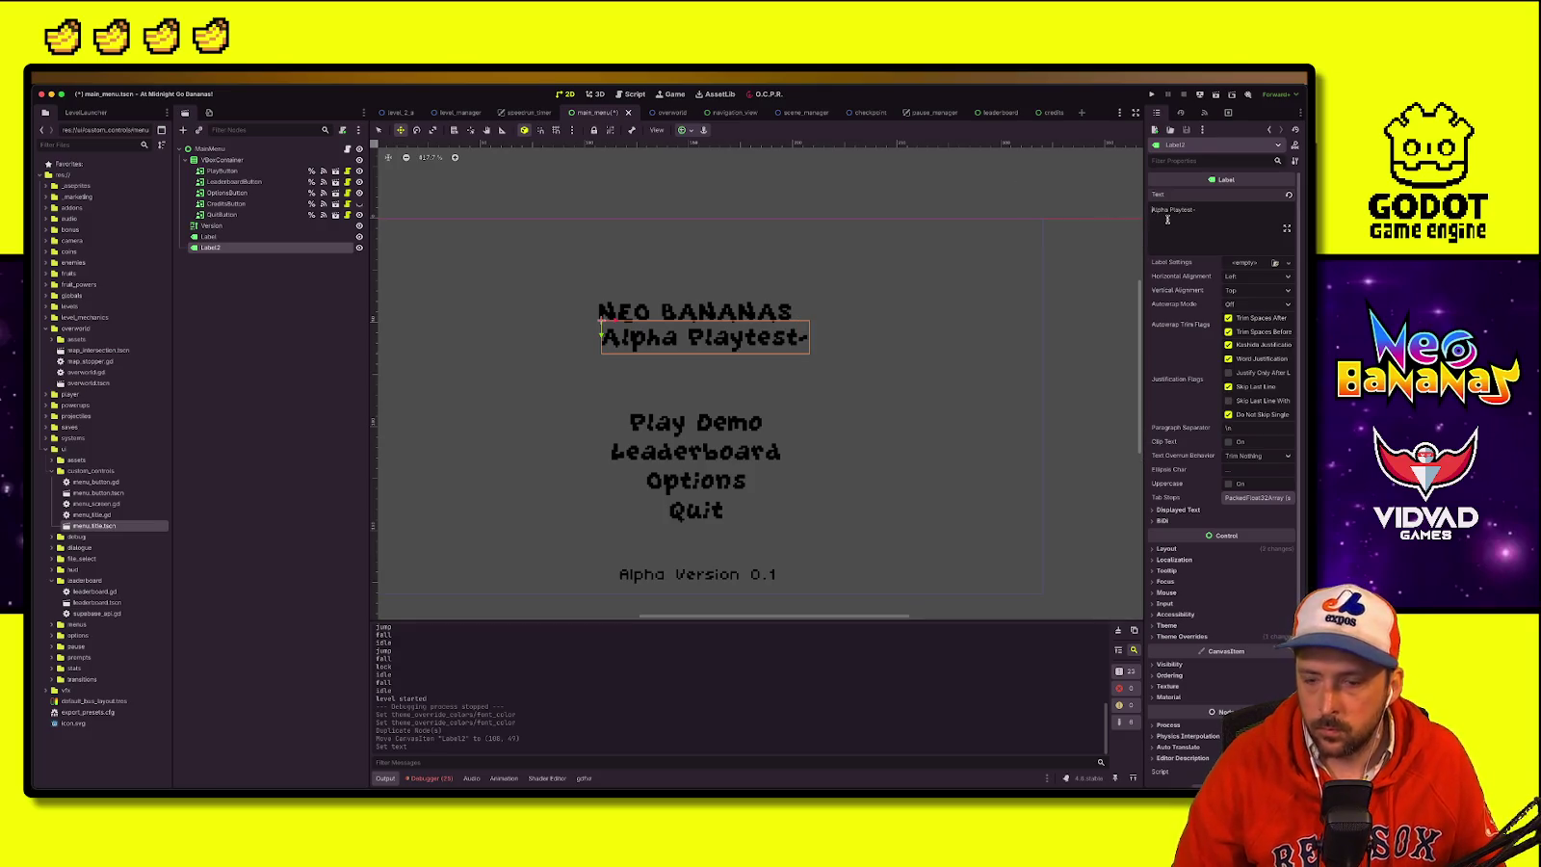
text(-)
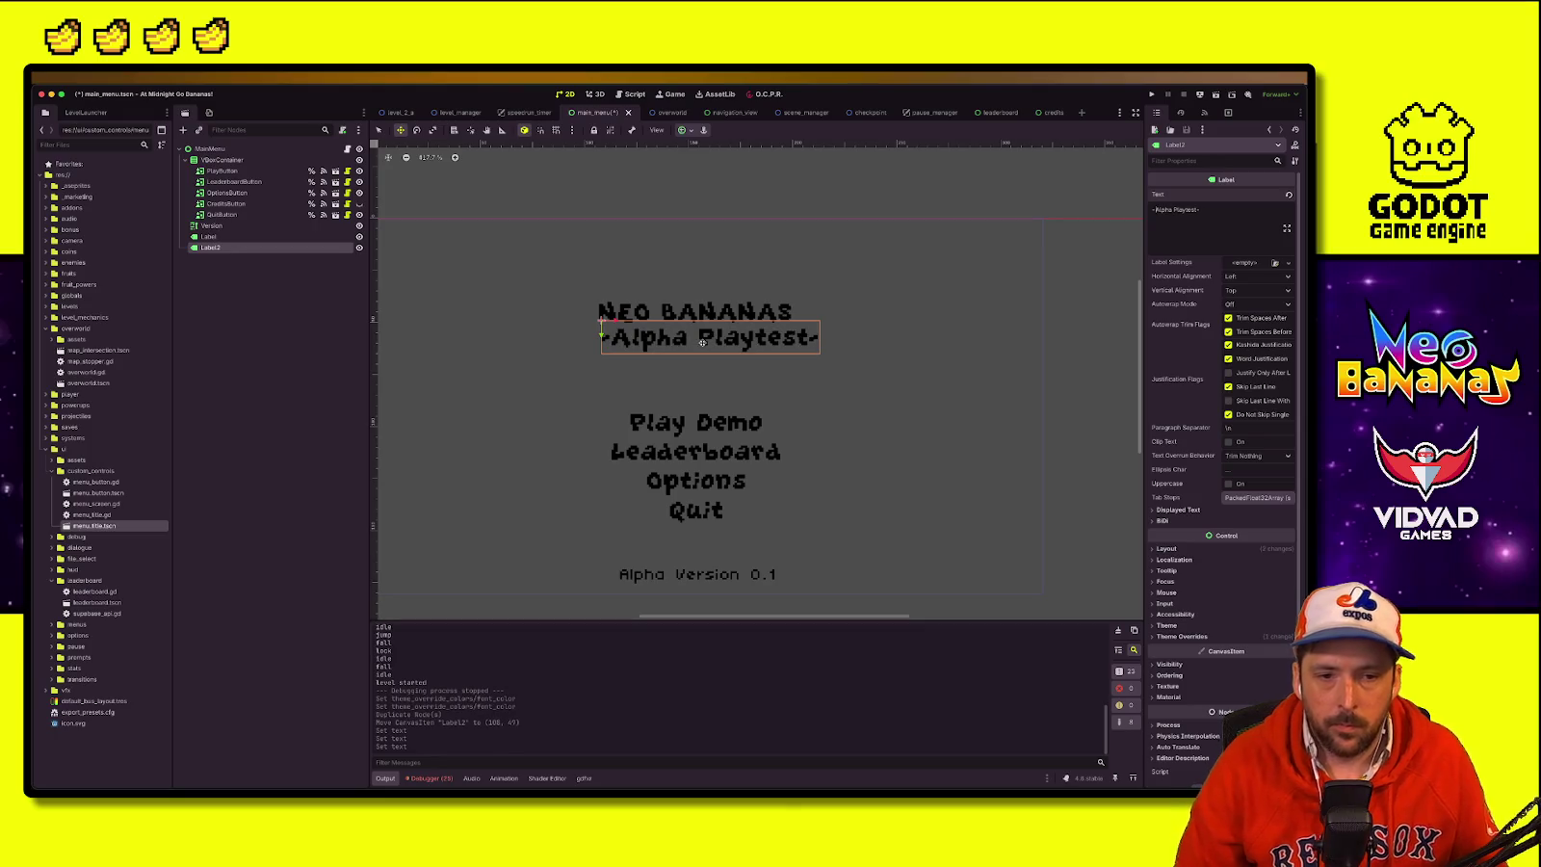
drag(700, 361, 691, 356)
click(687, 304)
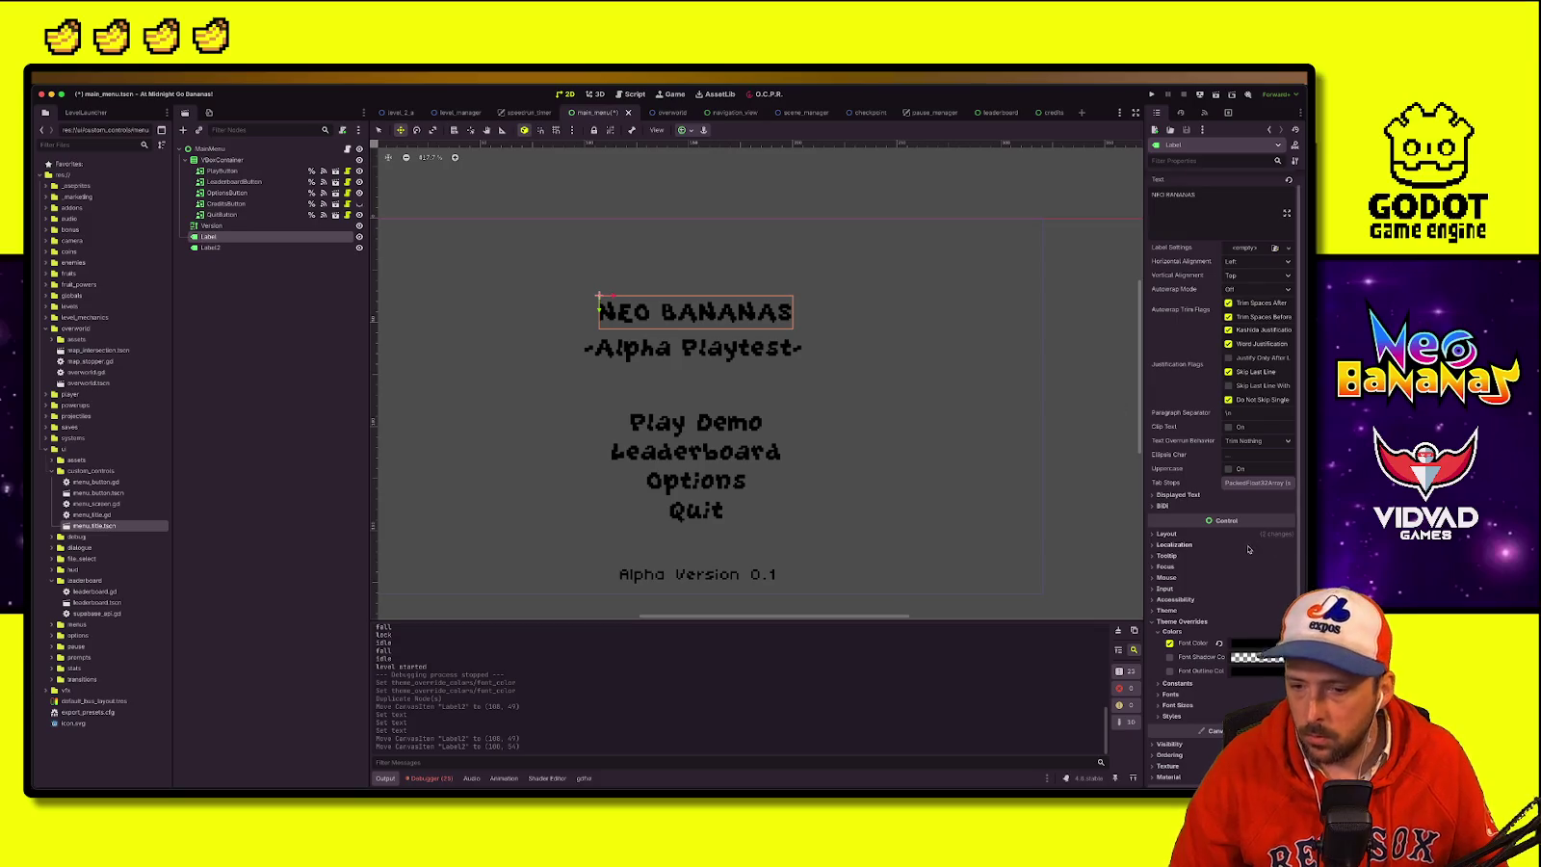
Enable the NEO BANANAS title's font size override and enlarge it to 32
scroll(1249, 549, down, 3)
click(1170, 611)
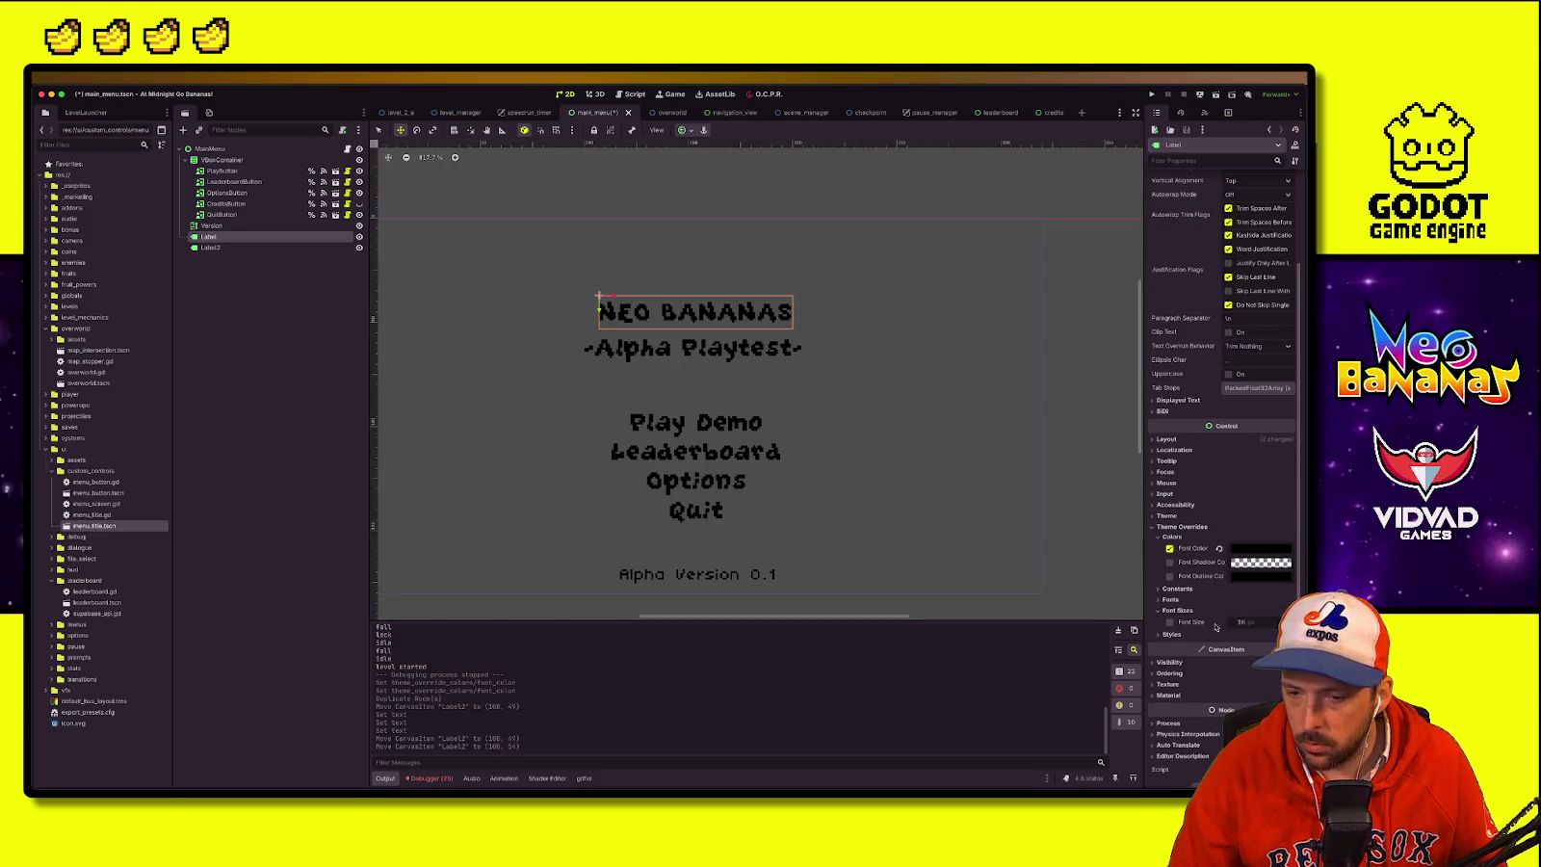
click(1169, 622)
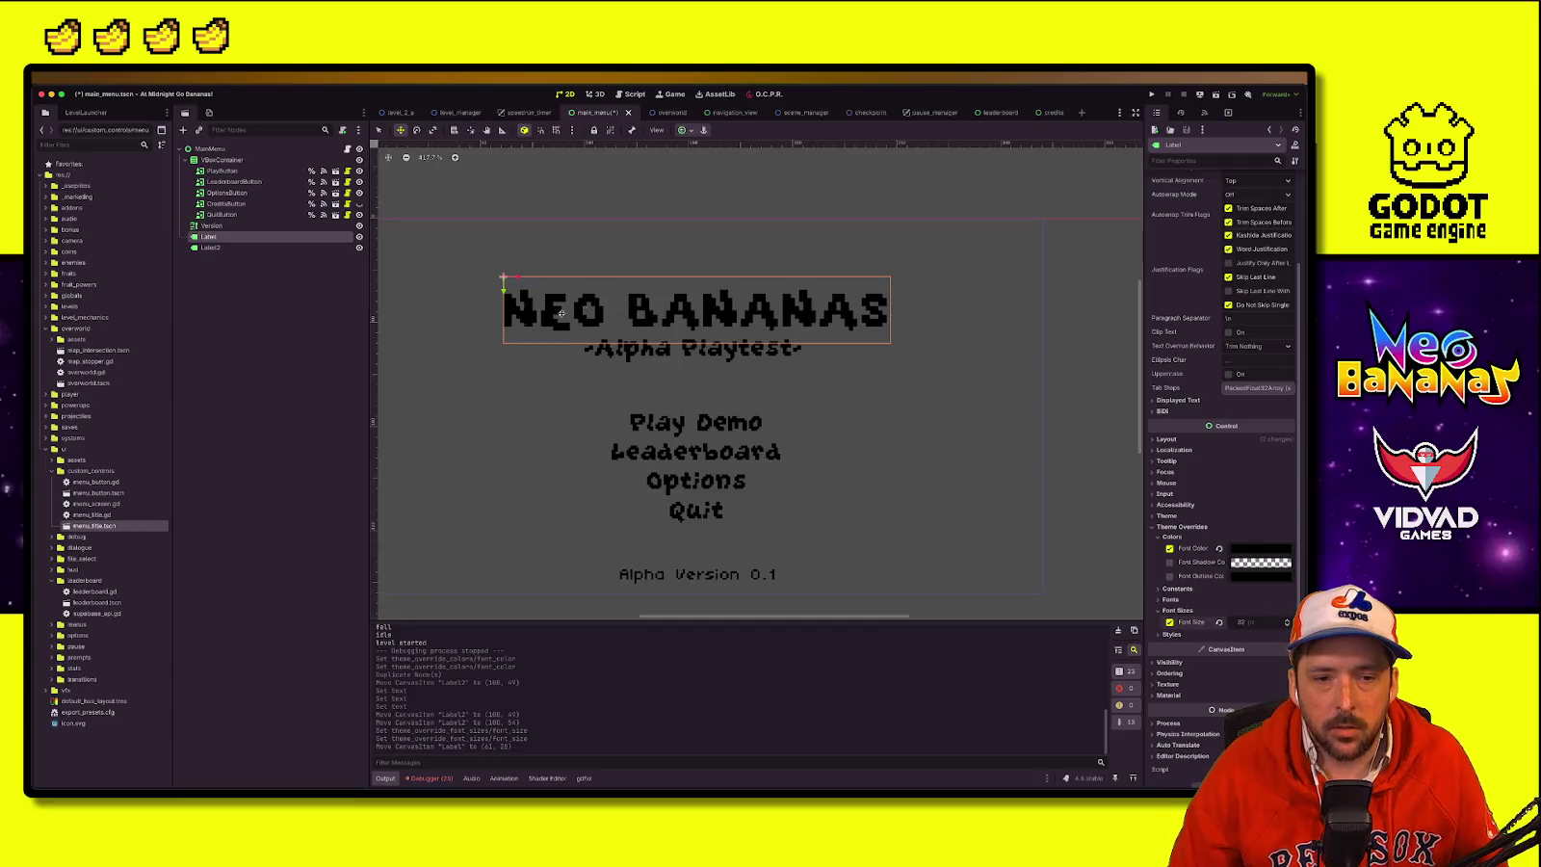
click(499, 375)
Nudge the title and subtitle up slightly, save the main menu scene, and run the game
scroll(499, 375, down, 3)
scroll(499, 375, left, 5)
click(327, 236)
shift+click(327, 248)
drag(812, 355, 812, 350)
click(868, 189)
key(ctrl+s)
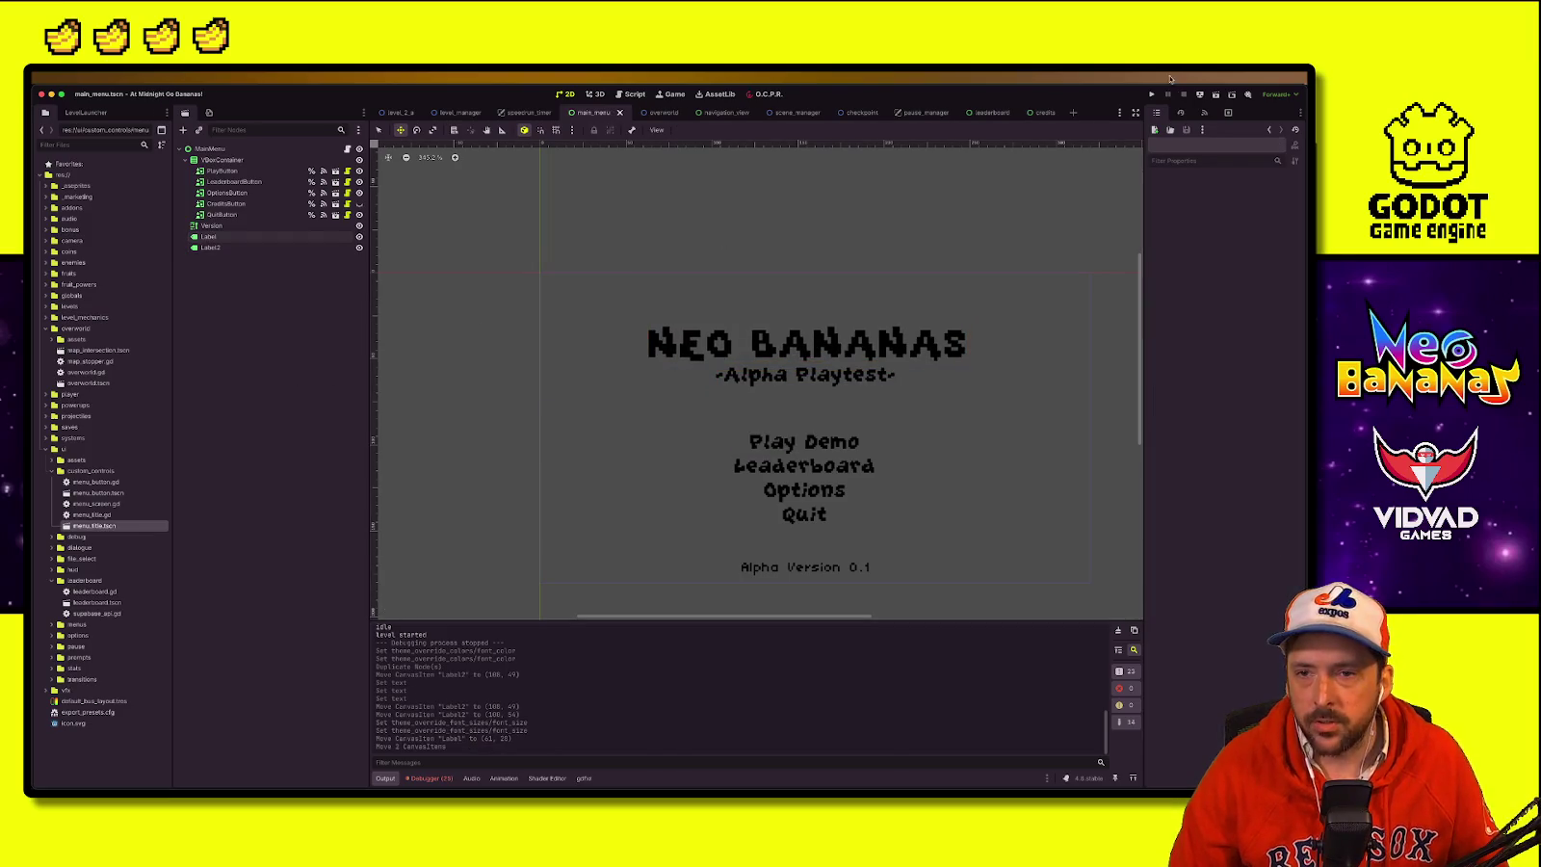
click(1150, 95)
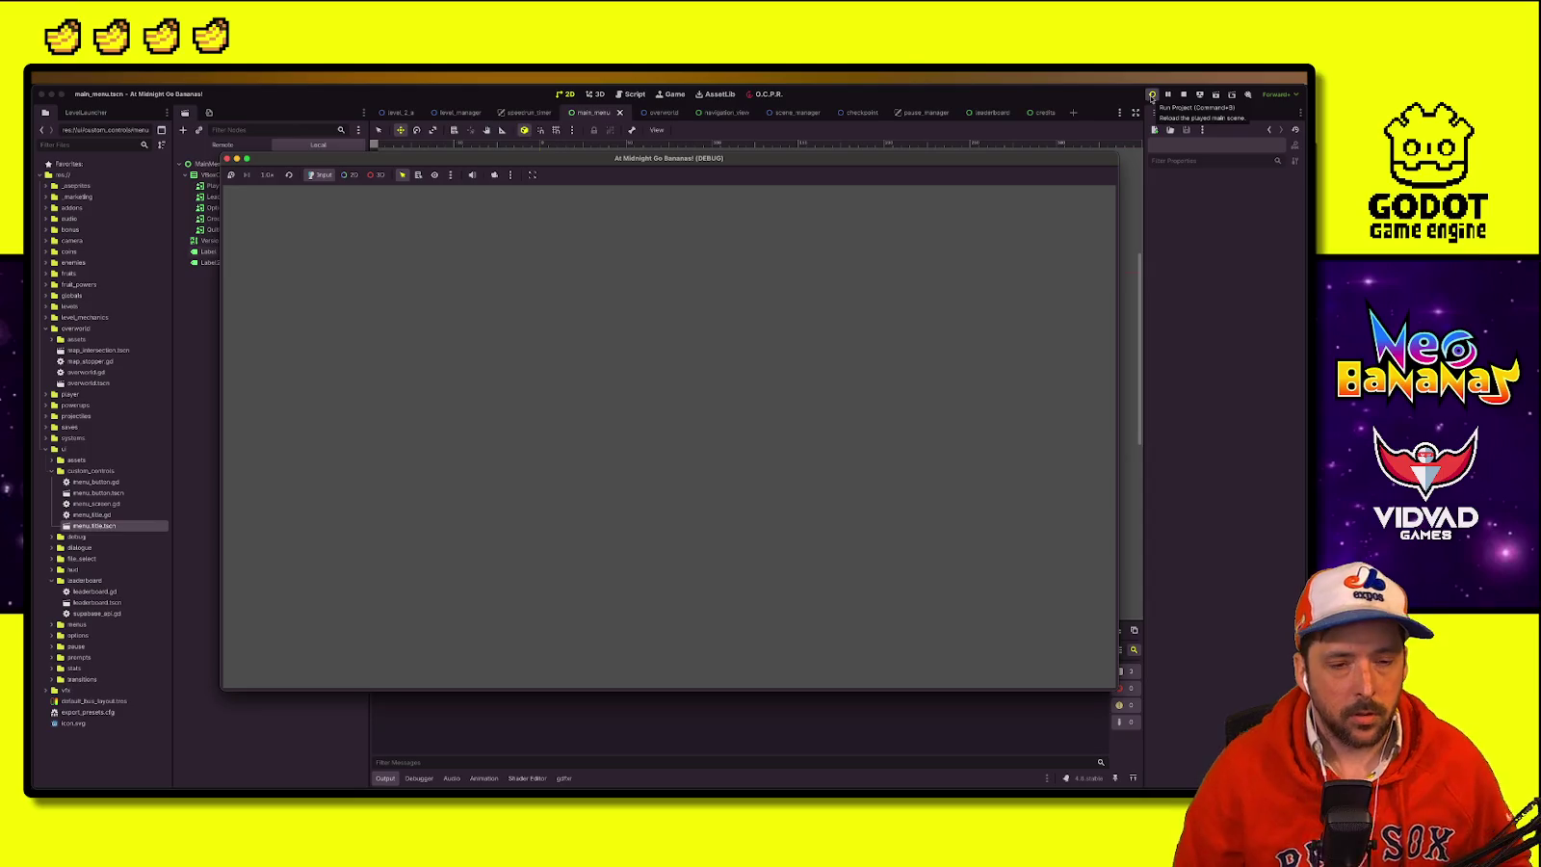
key(Down)
key(Down)
key(Down)
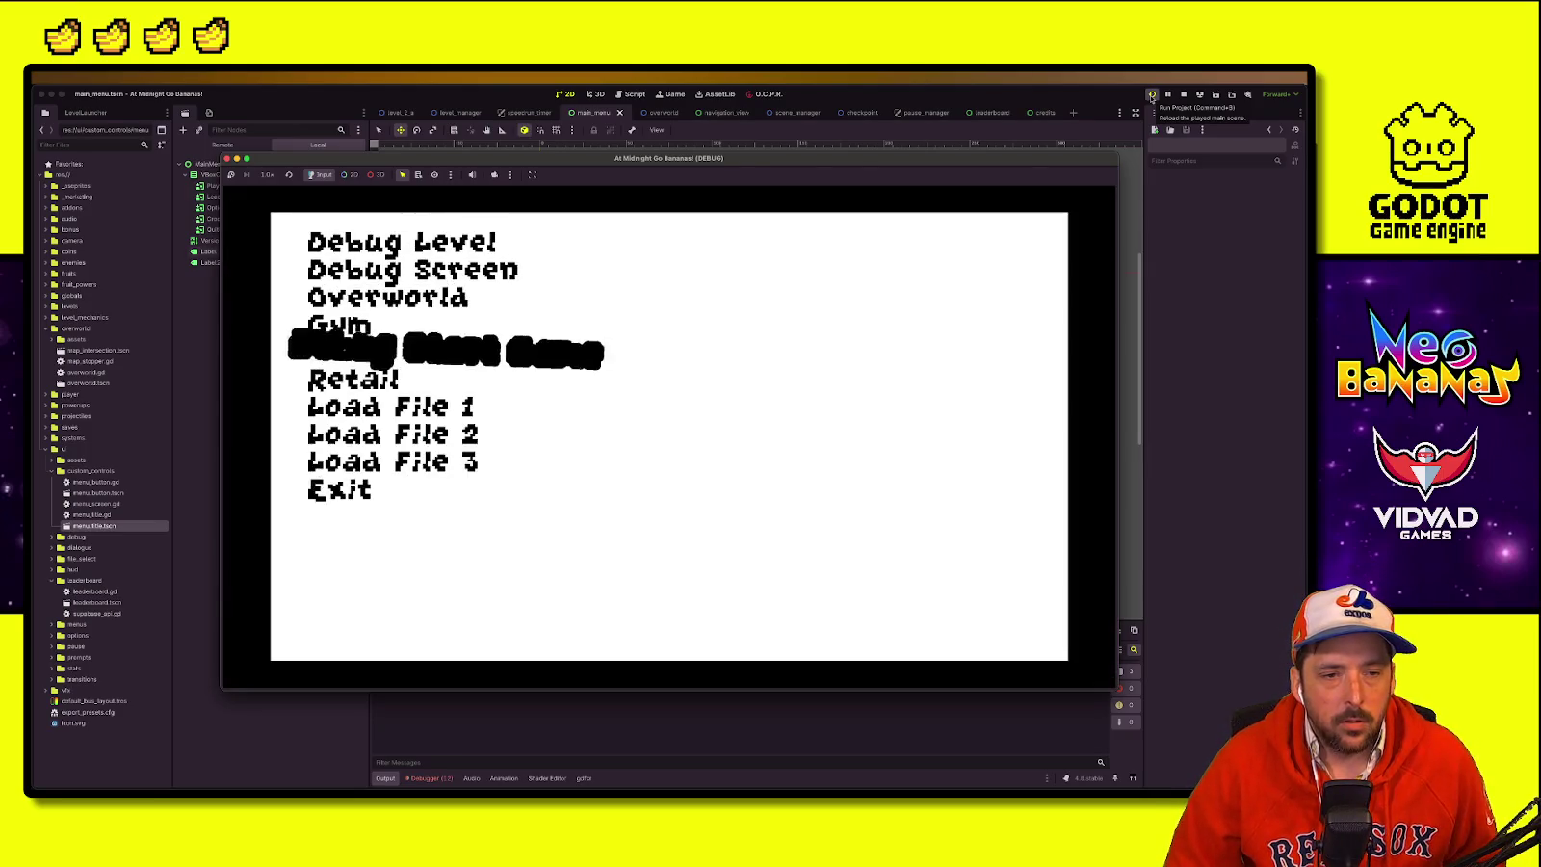
key(Return)
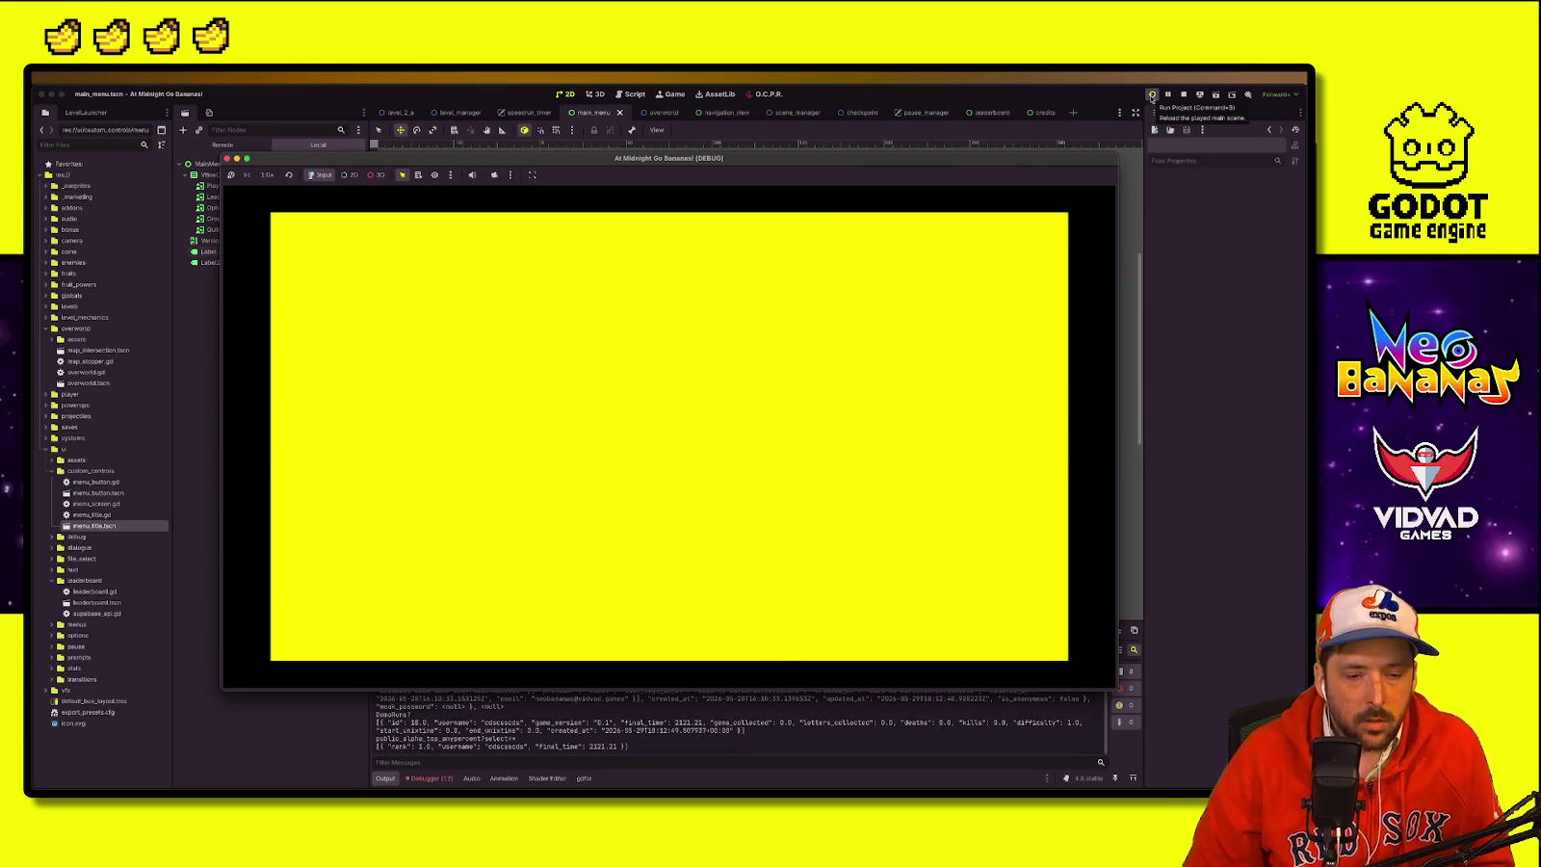
key(Return)
key(Down)
key(Down)
key(Down)
key(Down)
key(Down)
key(Down)
key(Up)
key(Up)
key(Return)
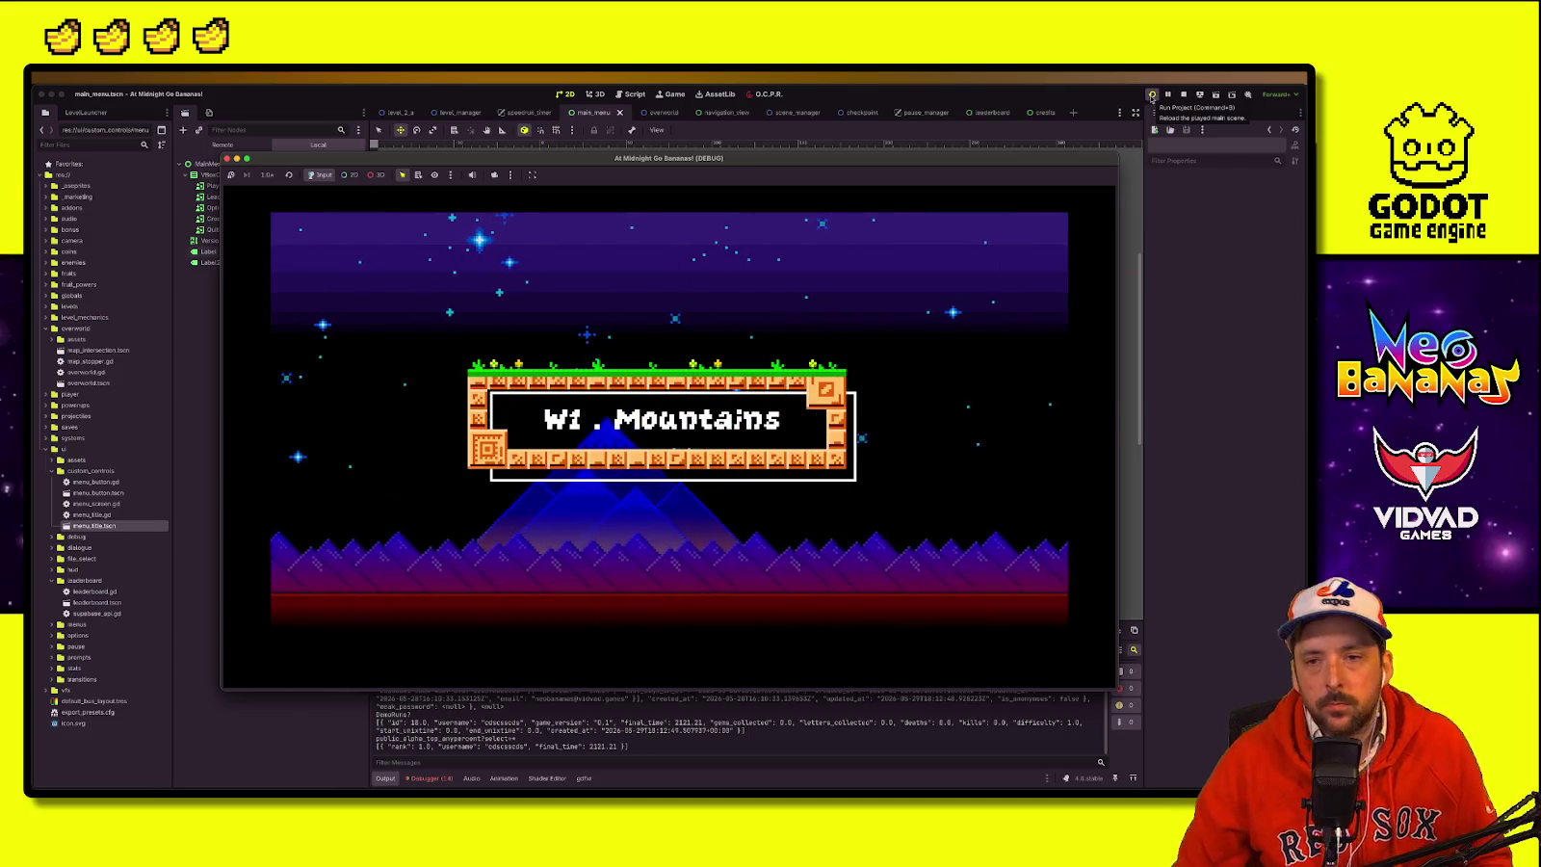
click(1182, 94)
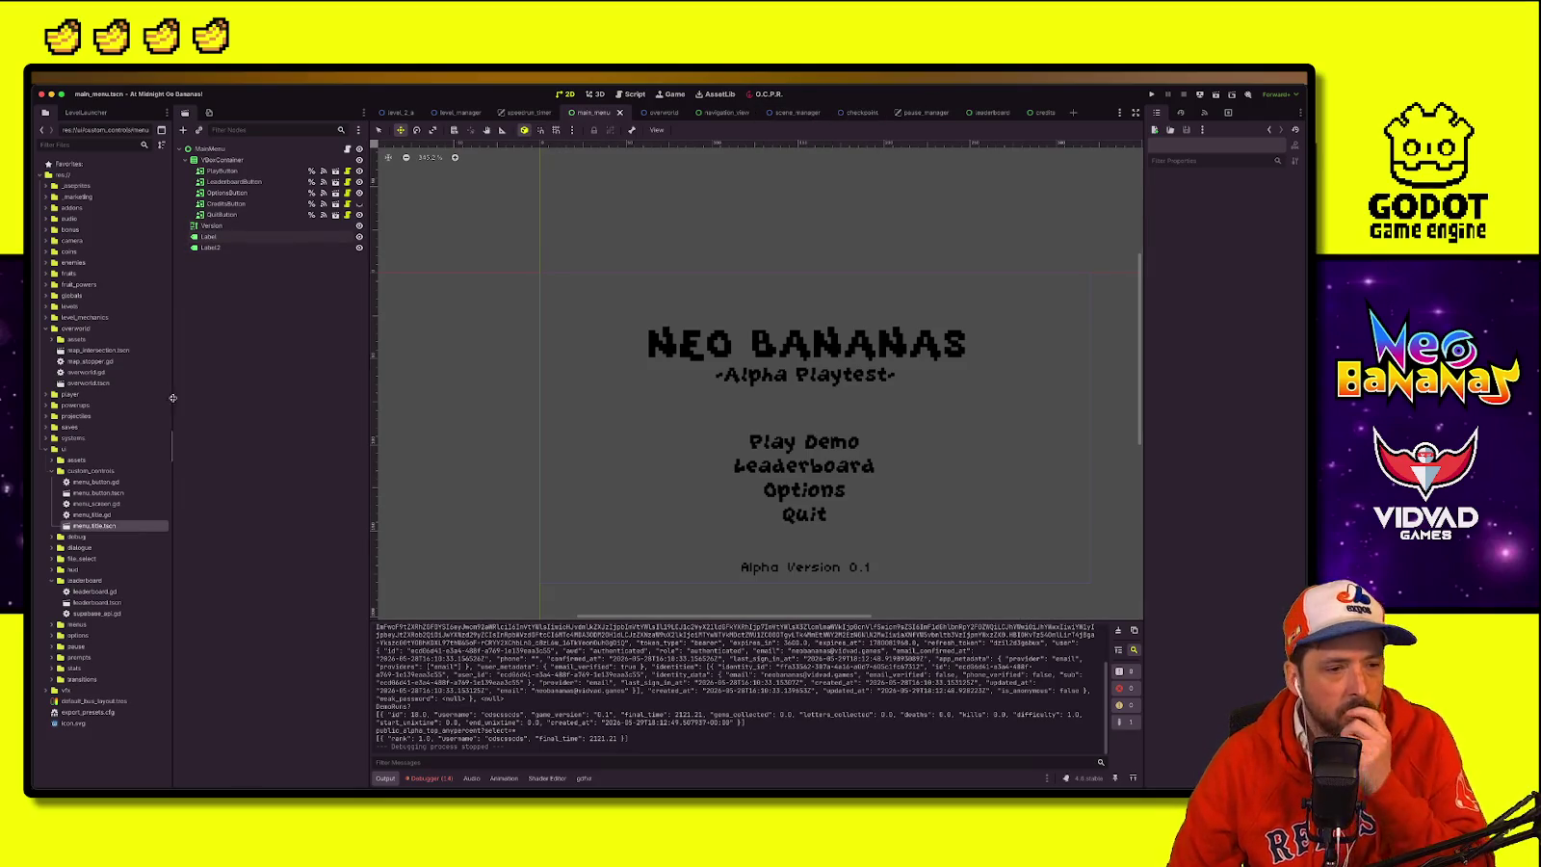
Open leaderboard.tscn, leaderboard.gd and supabase_api.gd
double_click(115, 603)
double_click(113, 592)
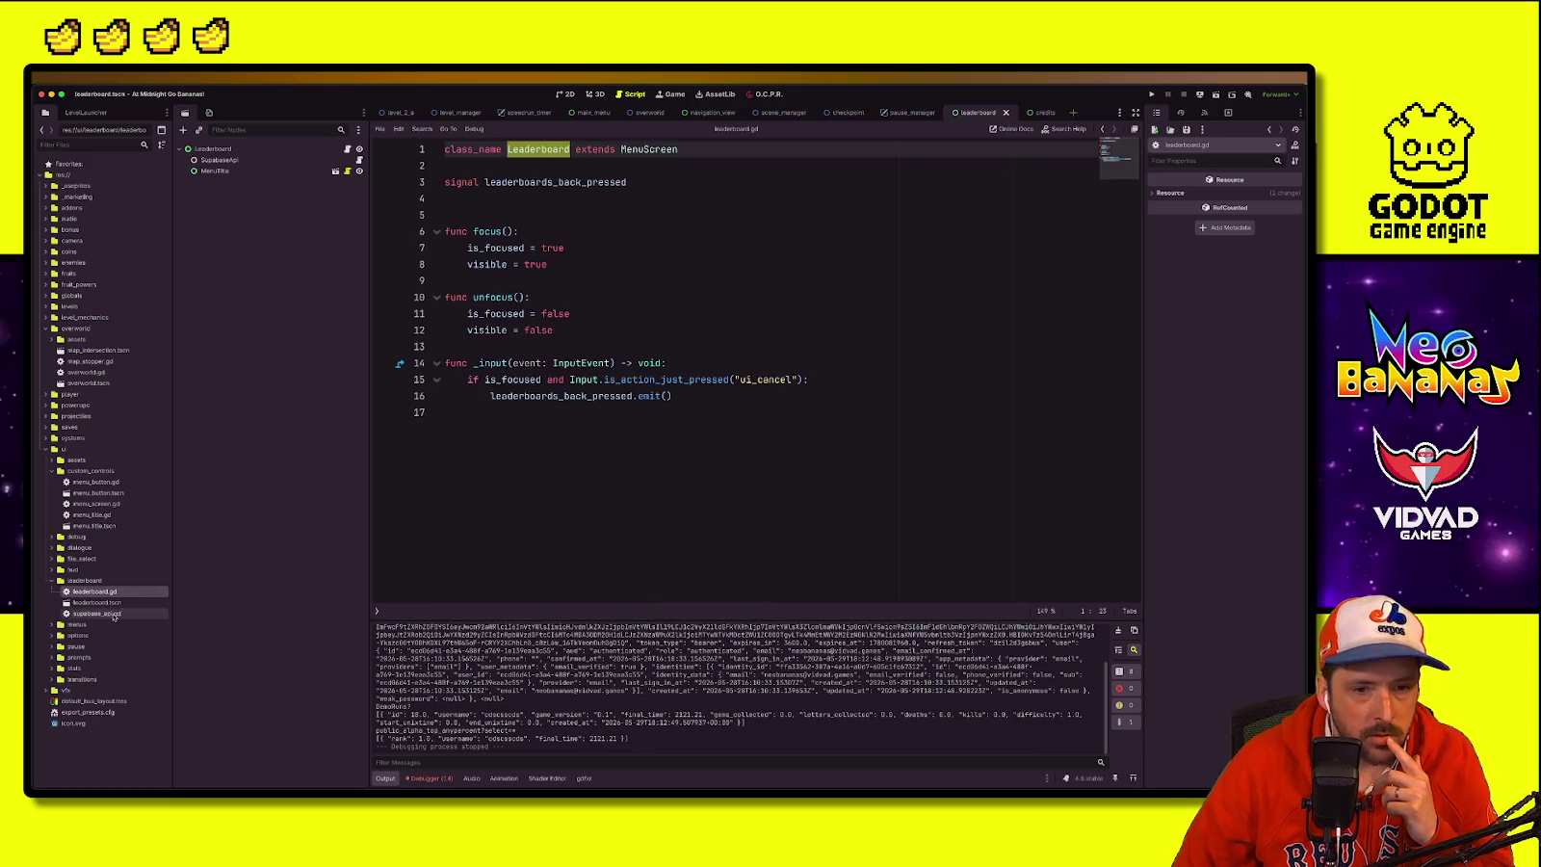
double_click(108, 614)
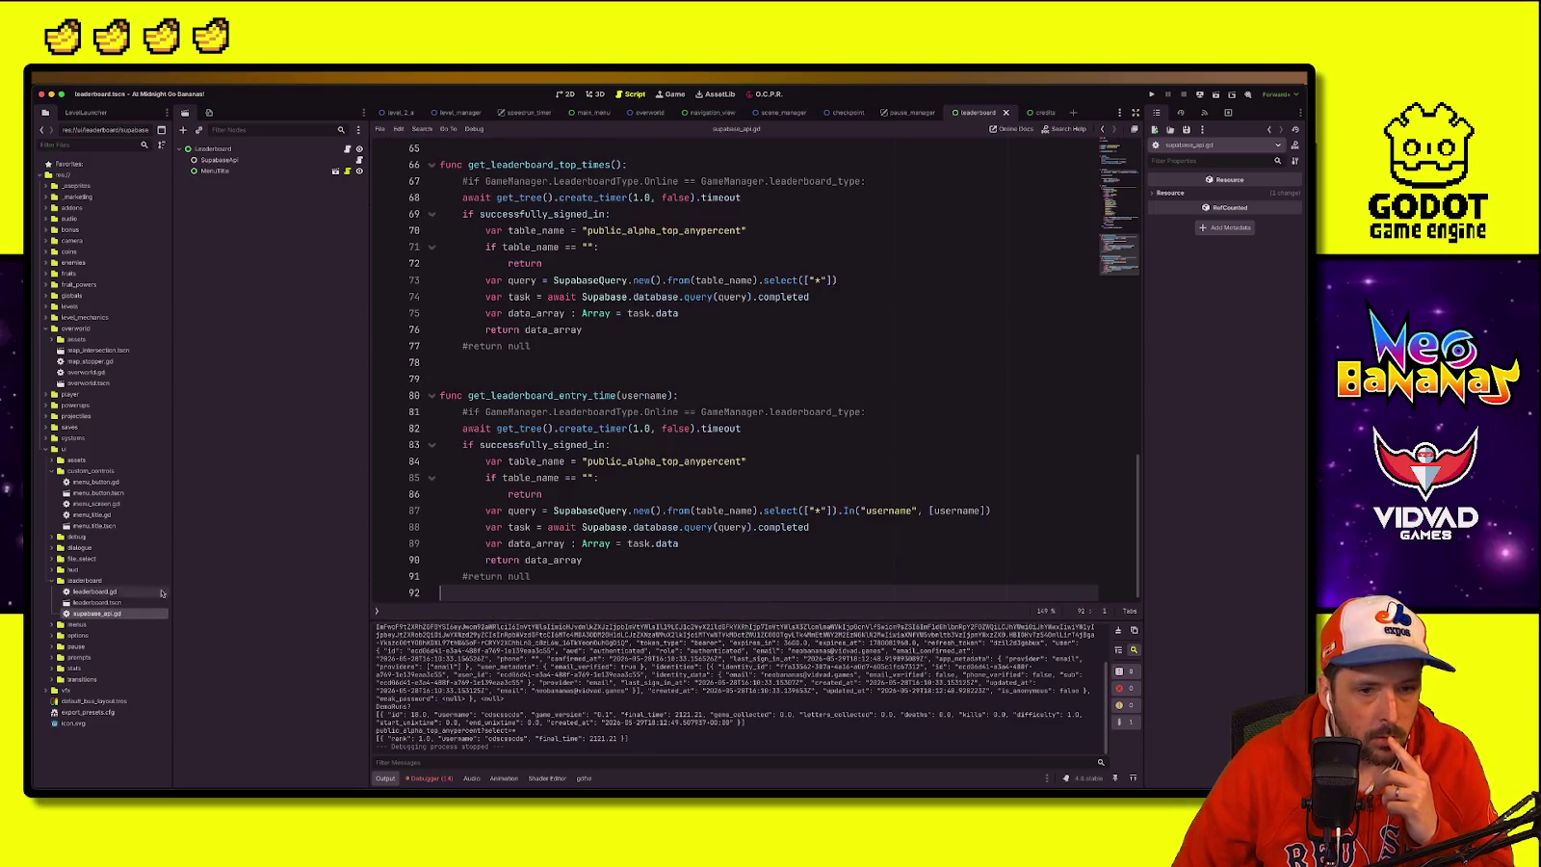
click(616, 427)
Delete the commented line and the upload() call from _ready in supabase_api.gd
scroll(617, 425, up, 10)
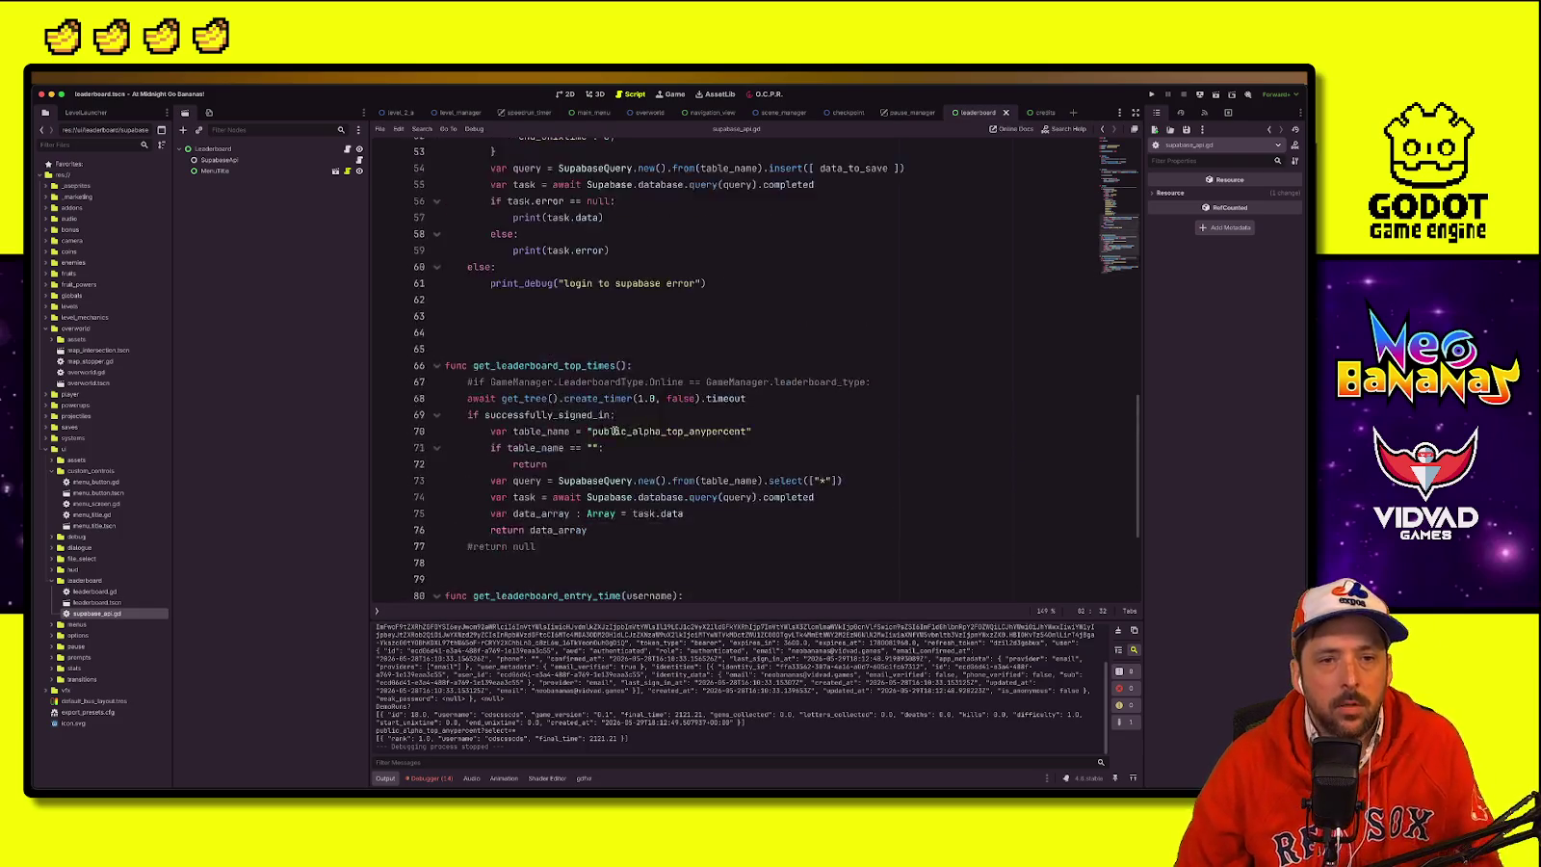
scroll(595, 443, up, 5)
click(520, 253)
scroll(491, 193, up, 2)
drag(461, 172, 515, 171)
key(BackSpace)
Remove the timer wait and top-times print lines from _ready, then save the script
drag(747, 173, 416, 177)
key(BackSpace)
key(BackSpace)
key(BackSpace)
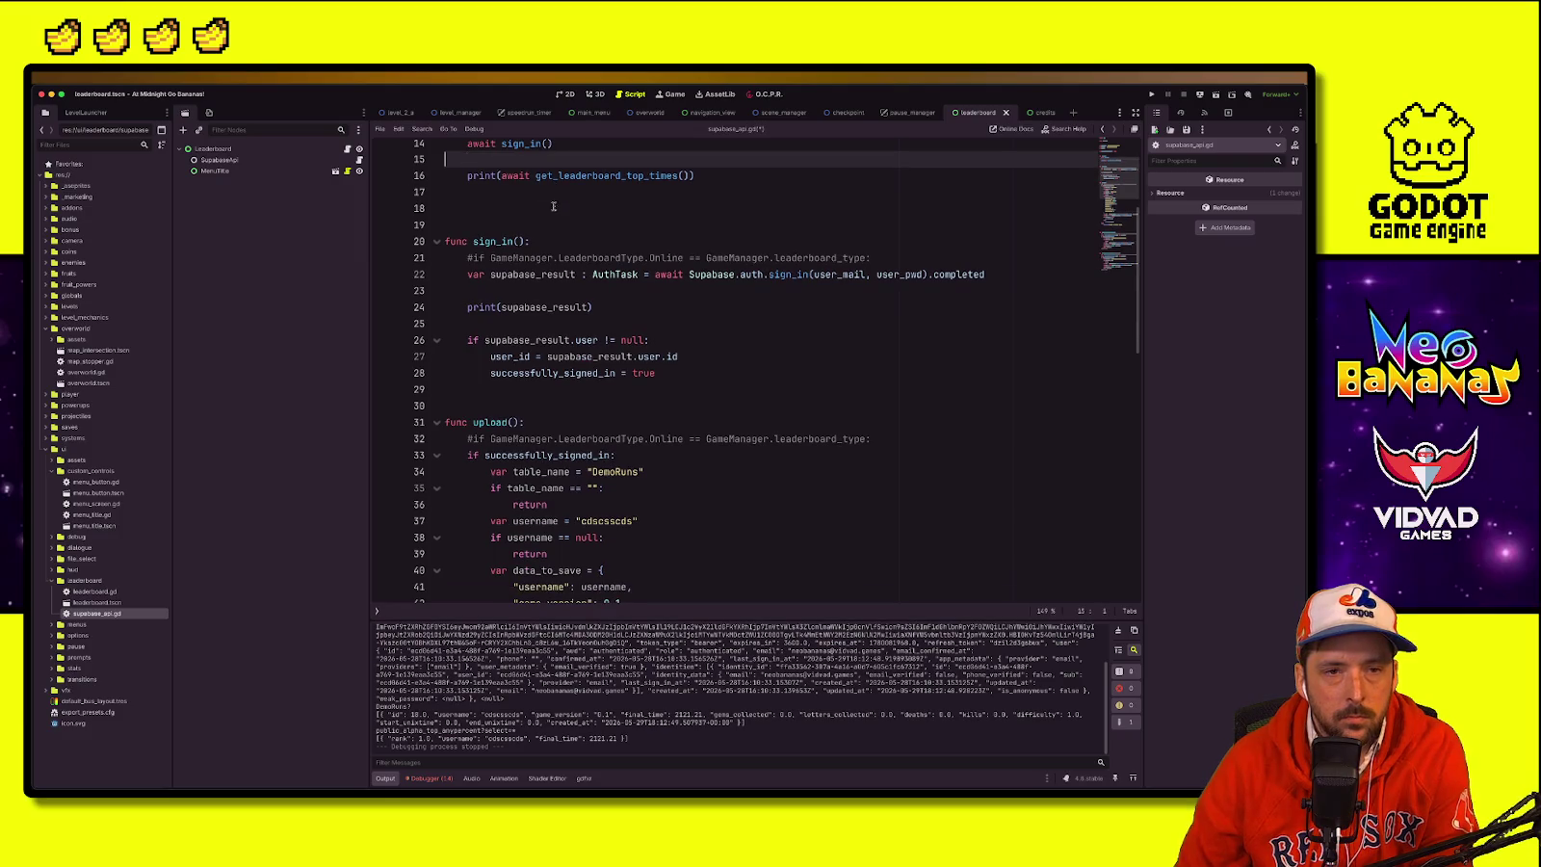
drag(449, 174, 723, 172)
key(BackSpace)
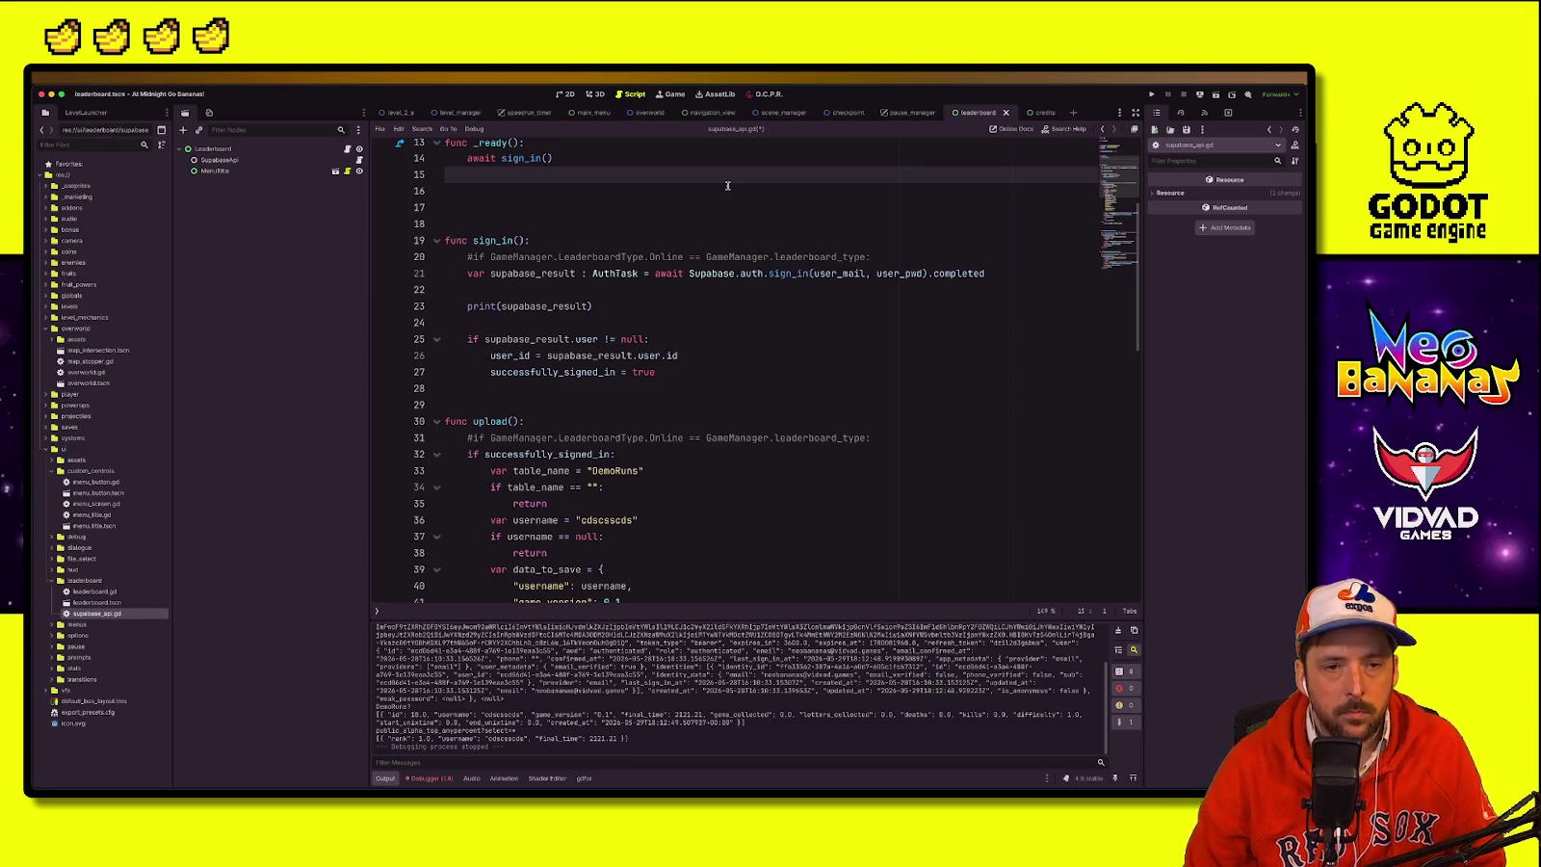
key(BackSpace)
key(ctrl+s)
Review the script around the username null check and kills entry, then select the Leaderboard node
click(698, 192)
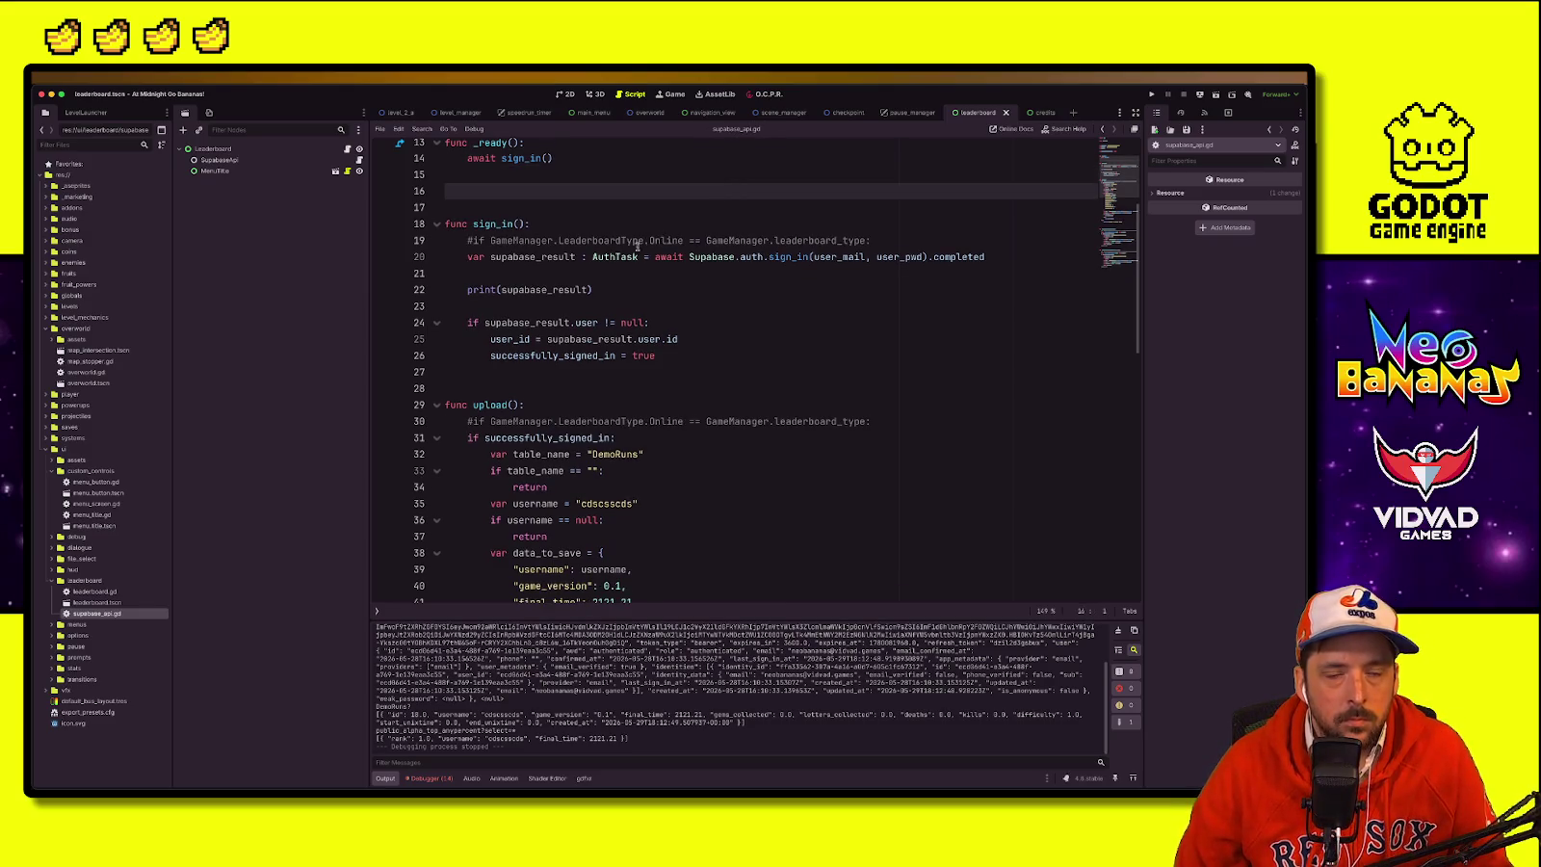
scroll(637, 244, up, 3)
scroll(713, 318, down, 6)
click(743, 363)
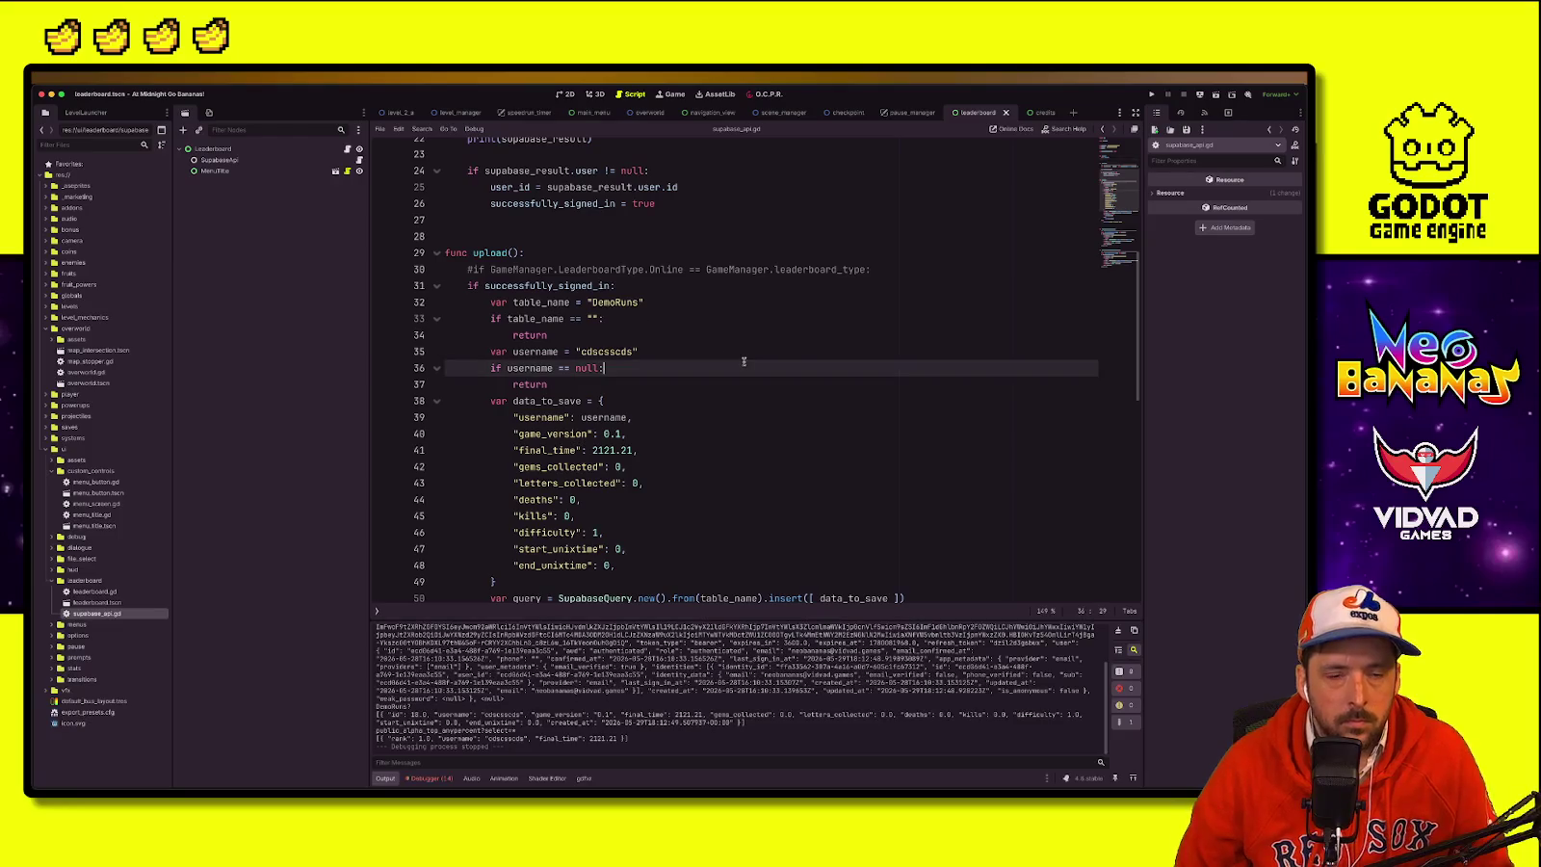
scroll(787, 374, down, 5)
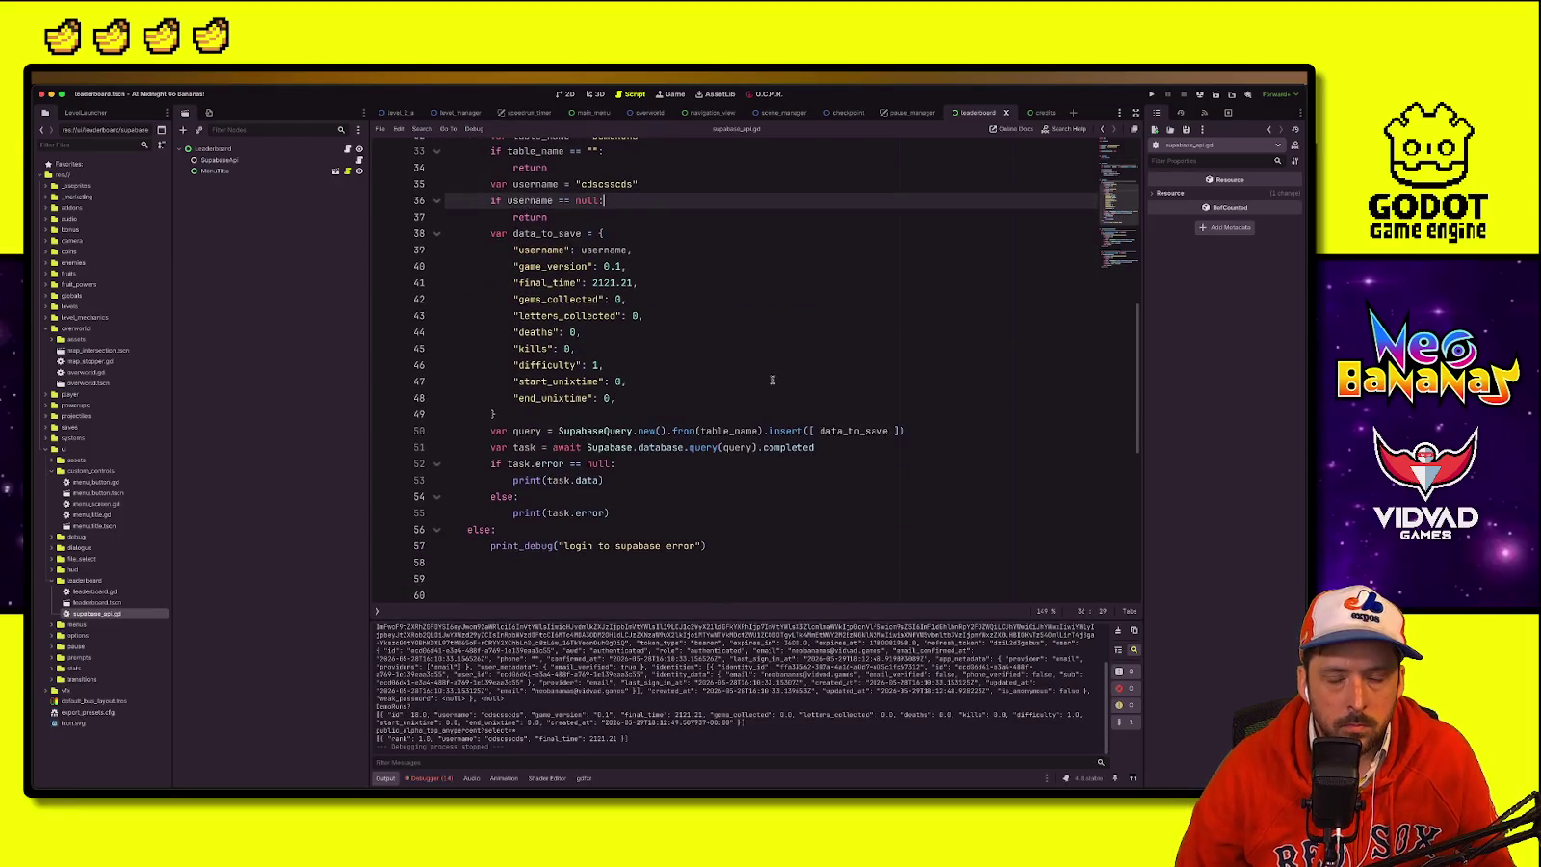
click(716, 348)
key(Up)
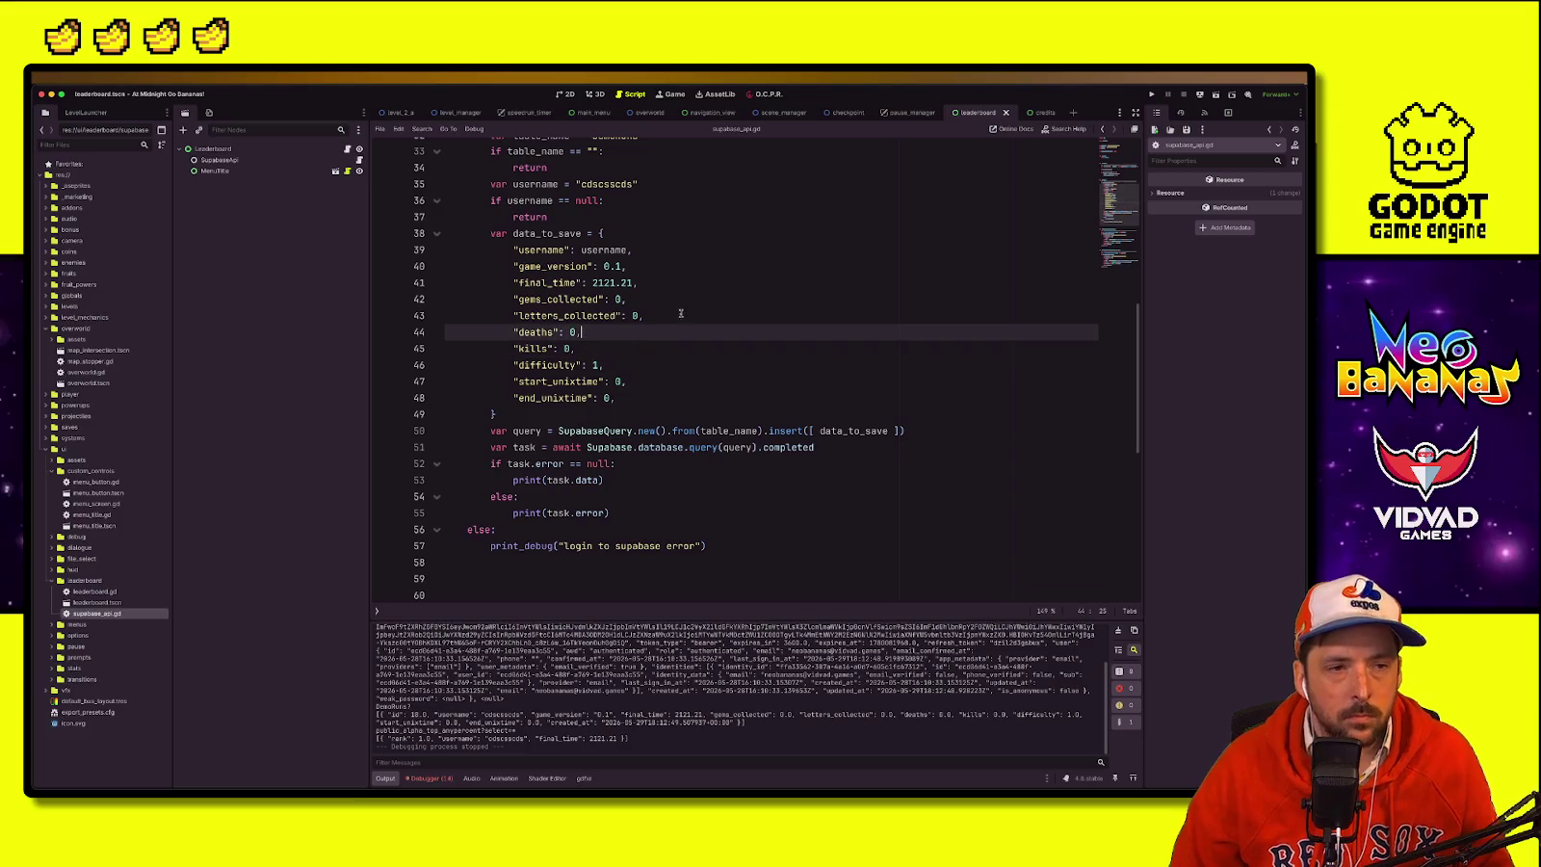
click(213, 149)
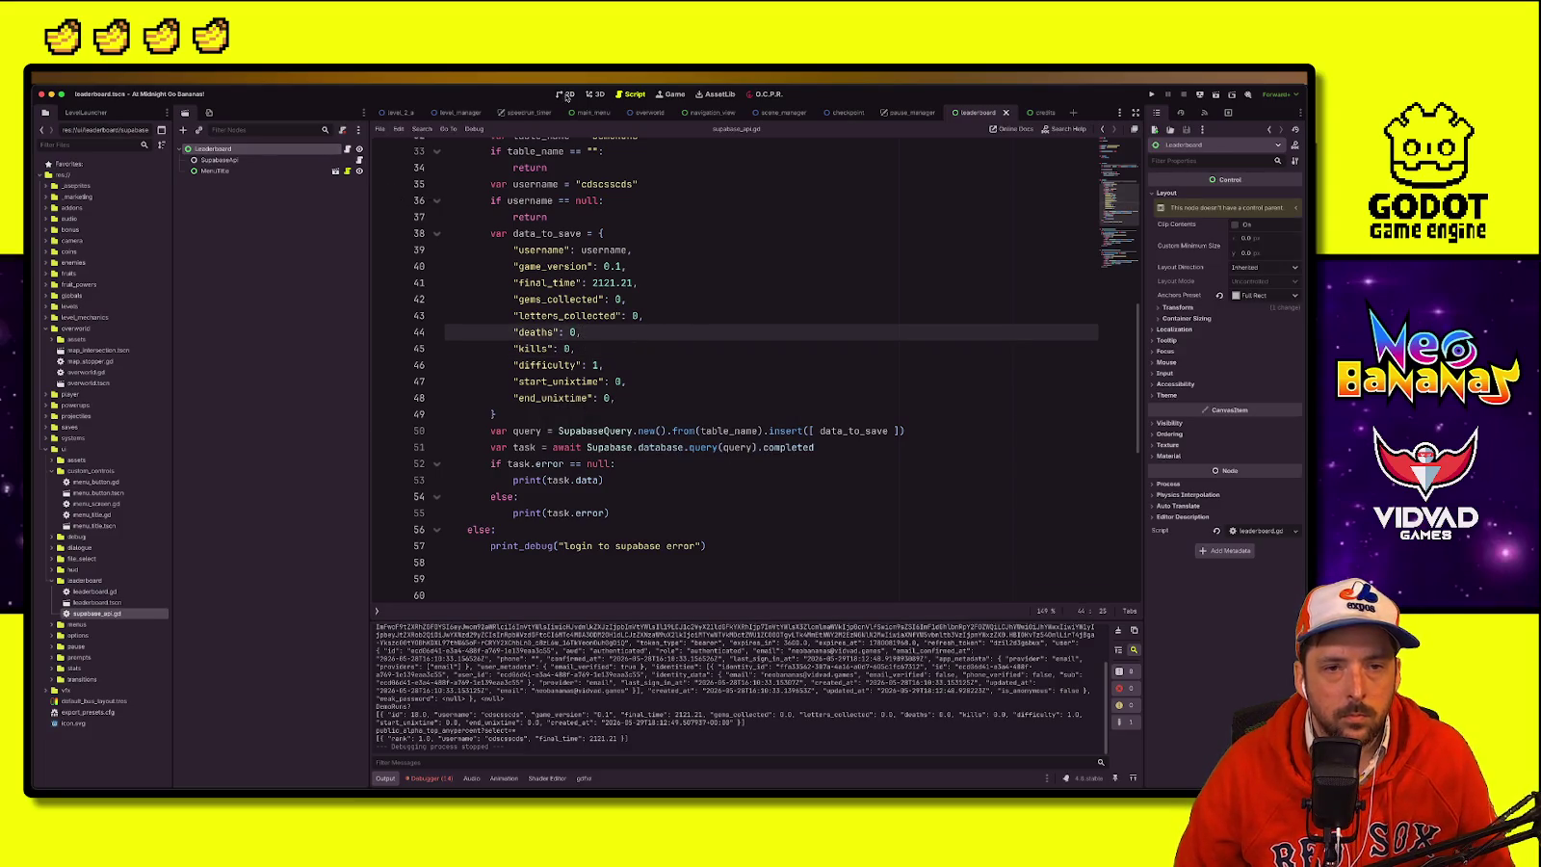
Add a VBoxContainer under Leaderboard, widen it to 320, move it down, and save
click(567, 95)
right_click(285, 150)
click(306, 181)
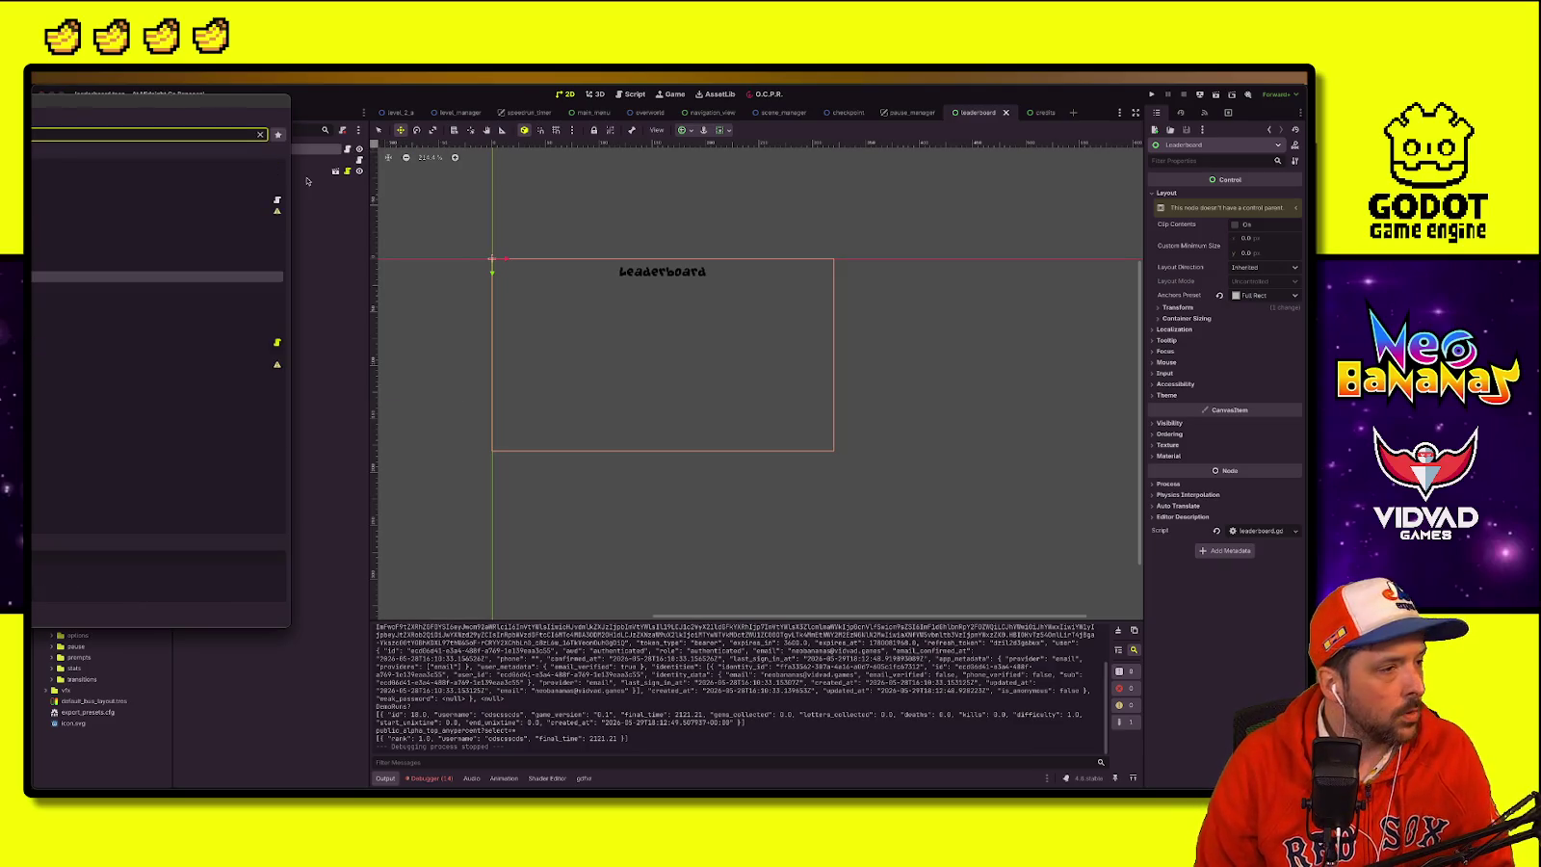
key(Return)
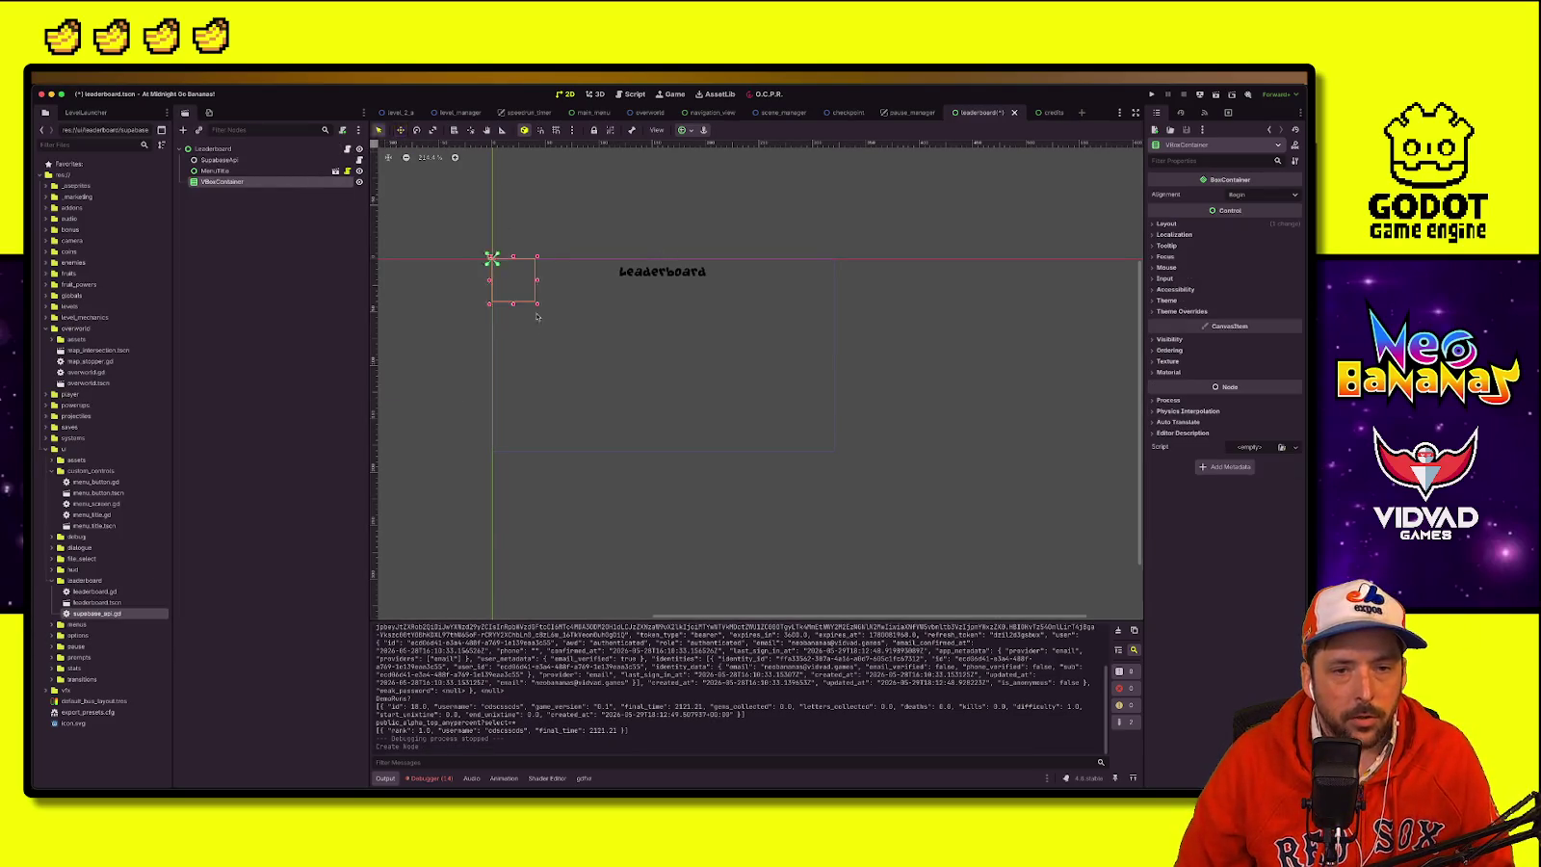
drag(536, 305, 834, 323)
drag(709, 298, 664, 431)
key(ctrl+s)
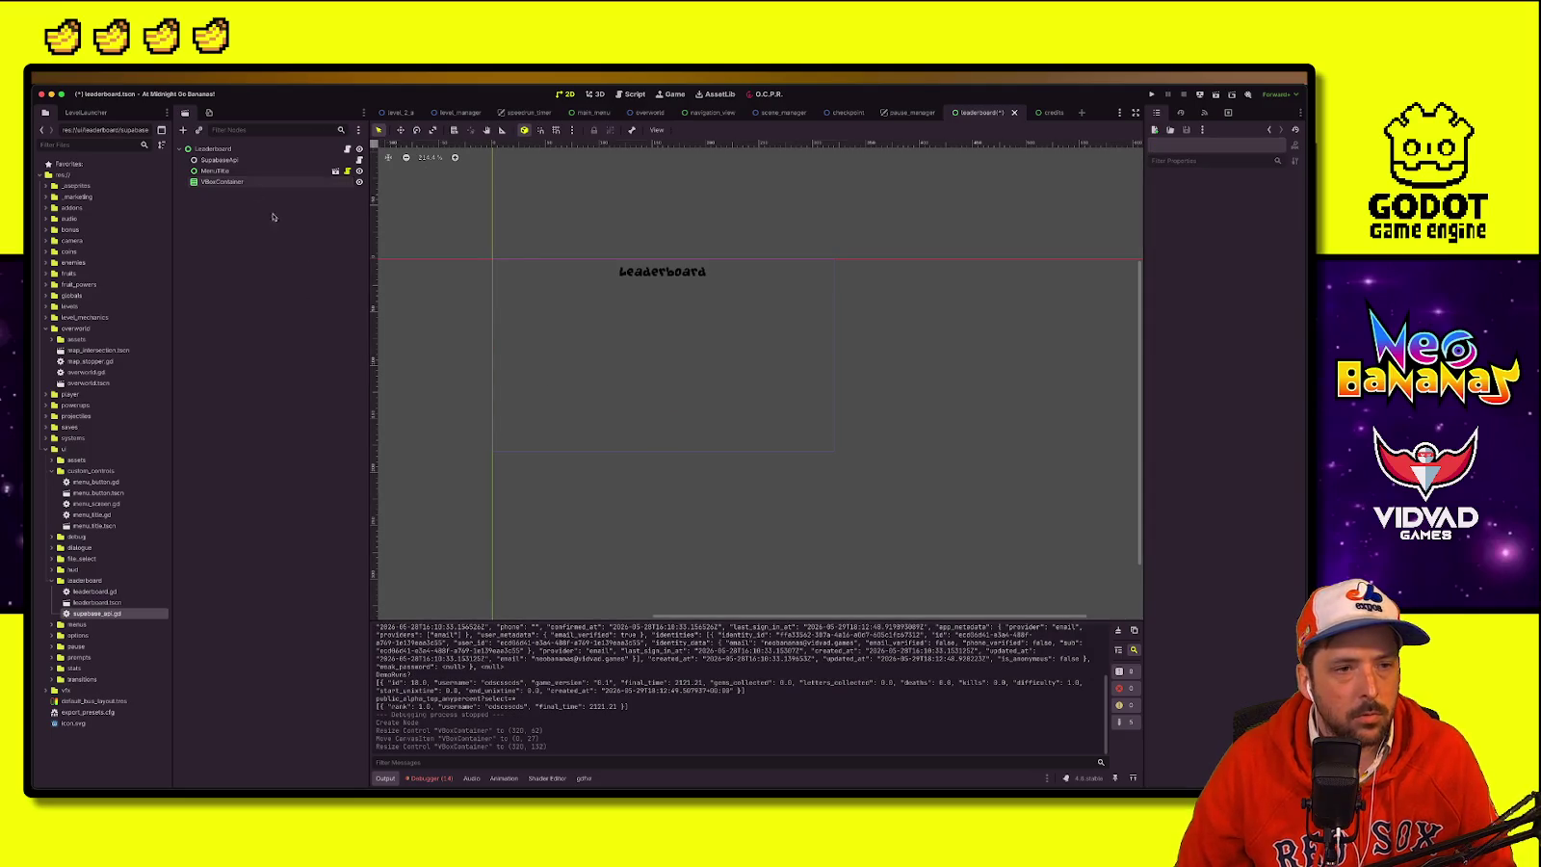
click(249, 232)
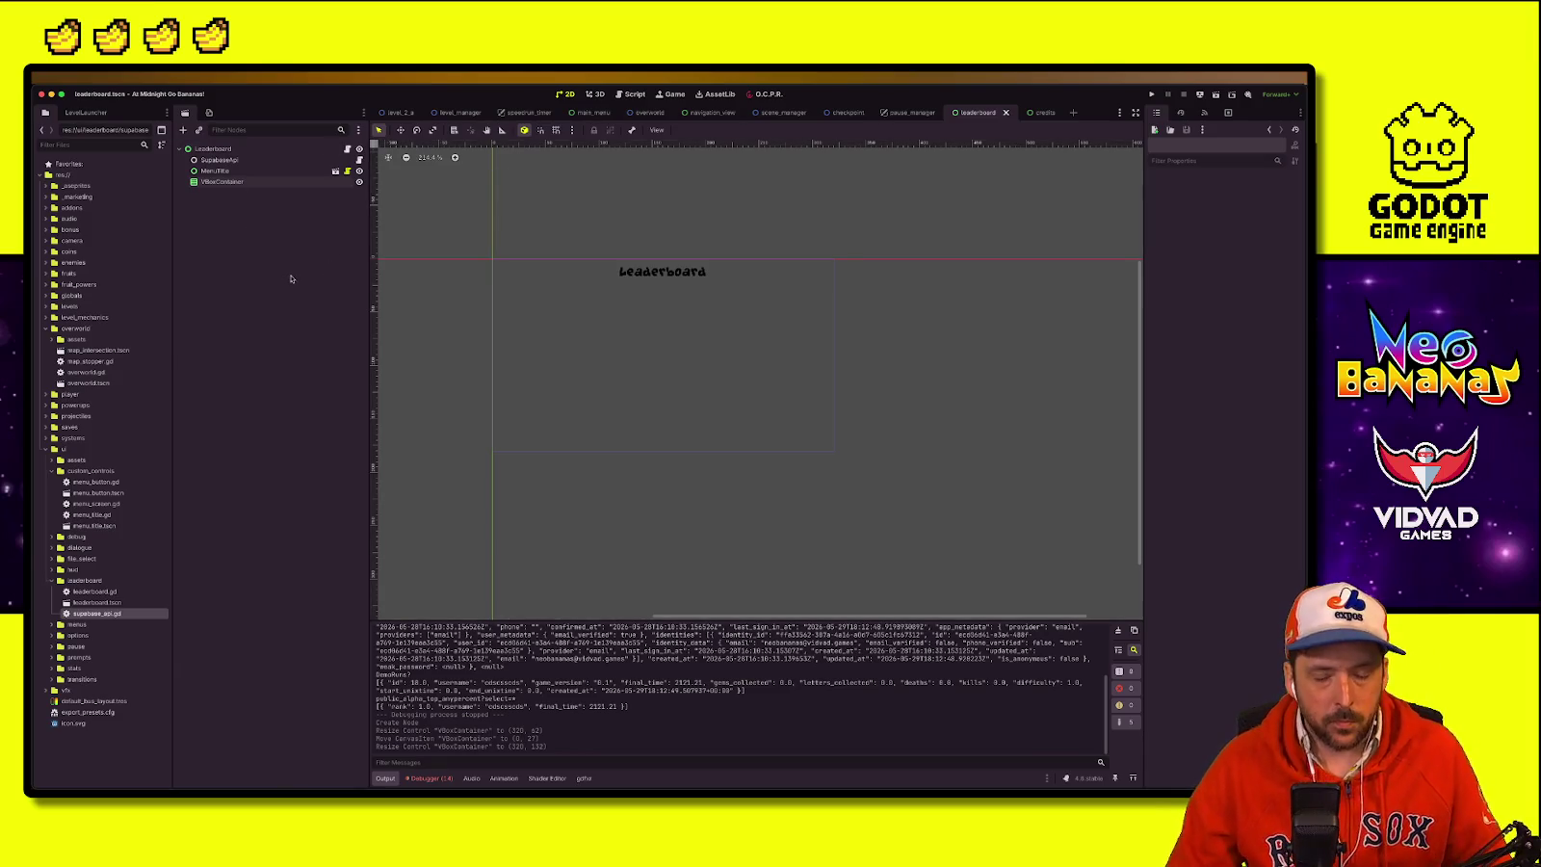
Add a Control child to the VBoxContainer and rename it BoardRank
click(273, 183)
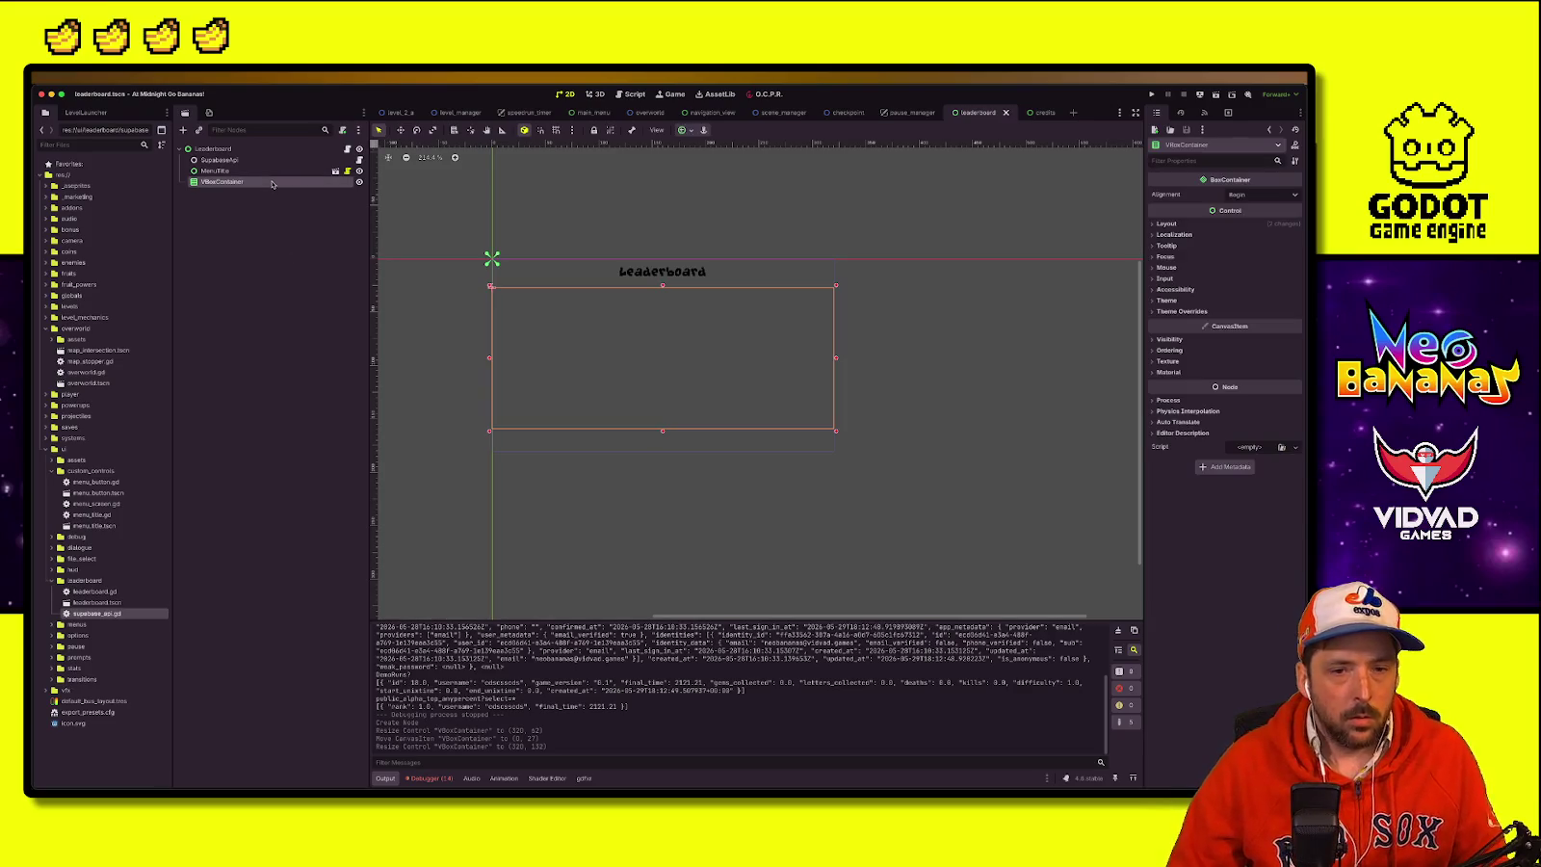
right_click(276, 187)
click(291, 197)
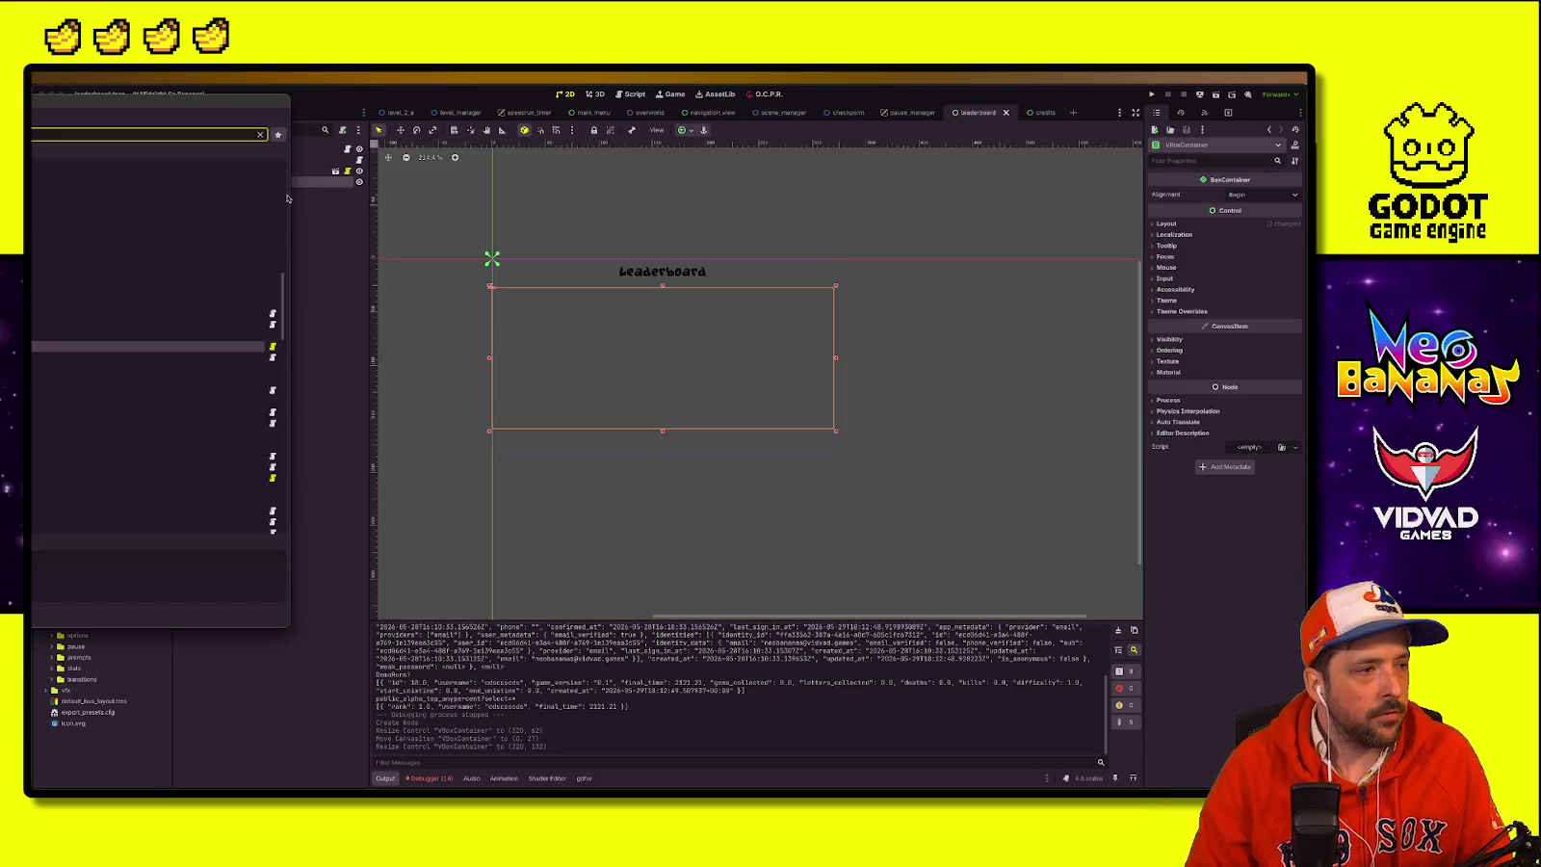
key(Return)
right_click(291, 198)
click(299, 206)
key(Escape)
double_click(221, 194)
text(BoardRank)
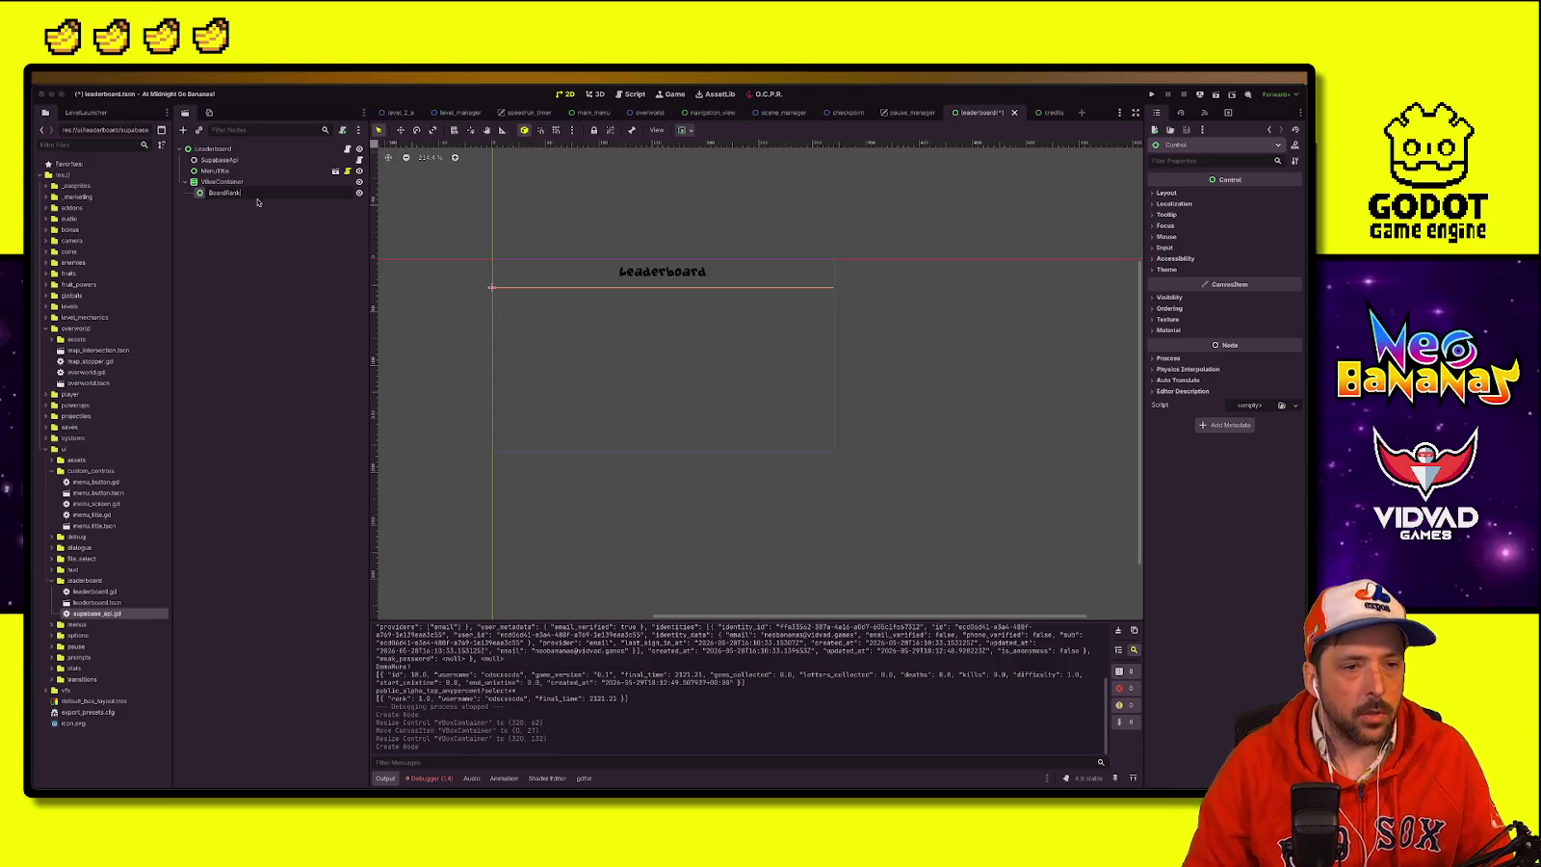
key(Return)
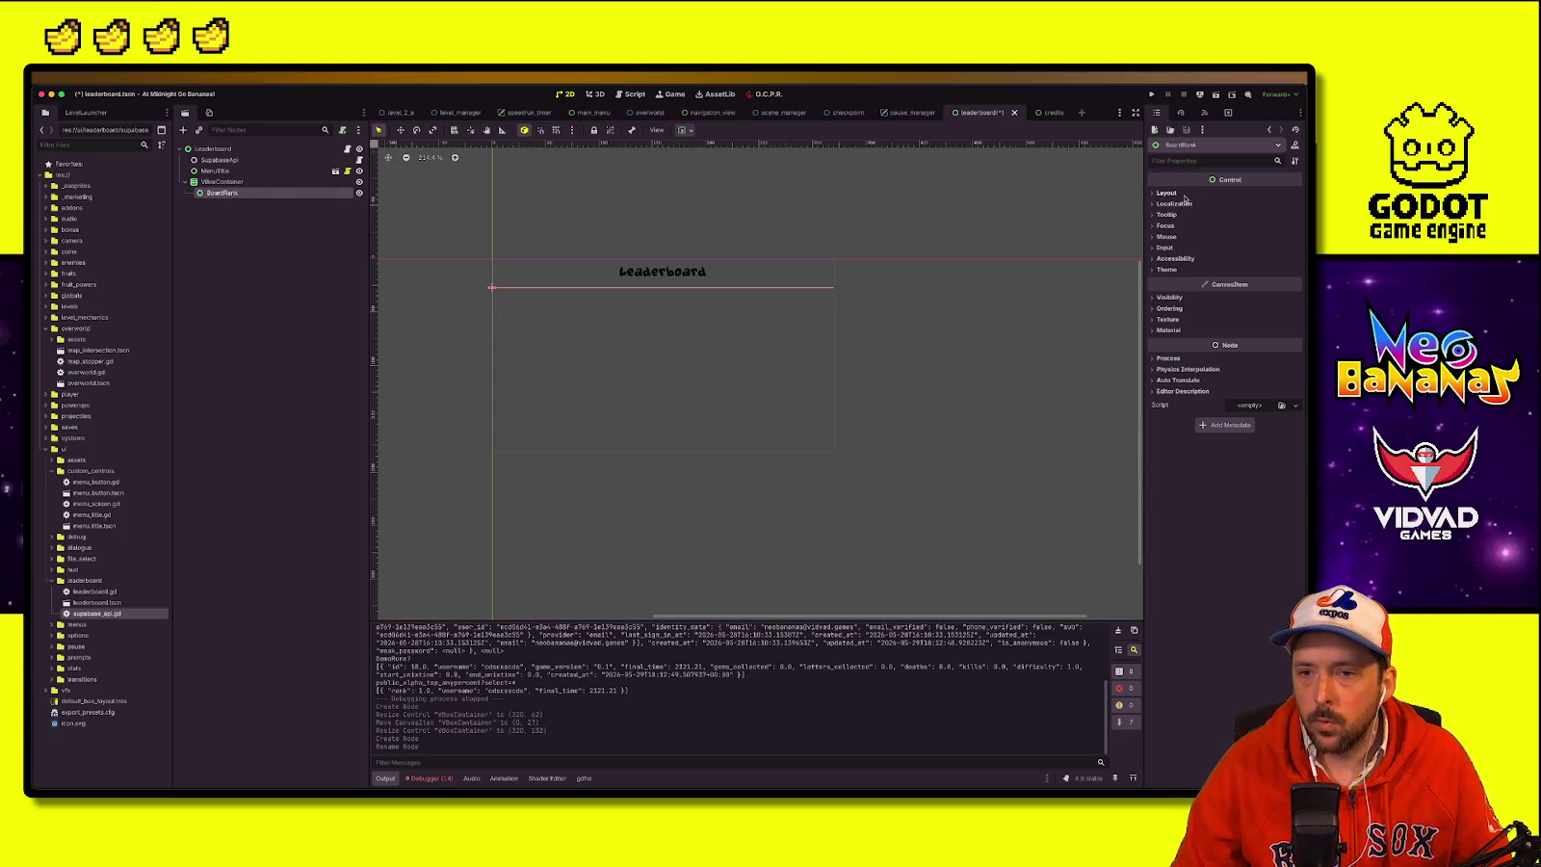
Set BoardRank's custom minimum height to 16 px
click(1166, 193)
click(1262, 239)
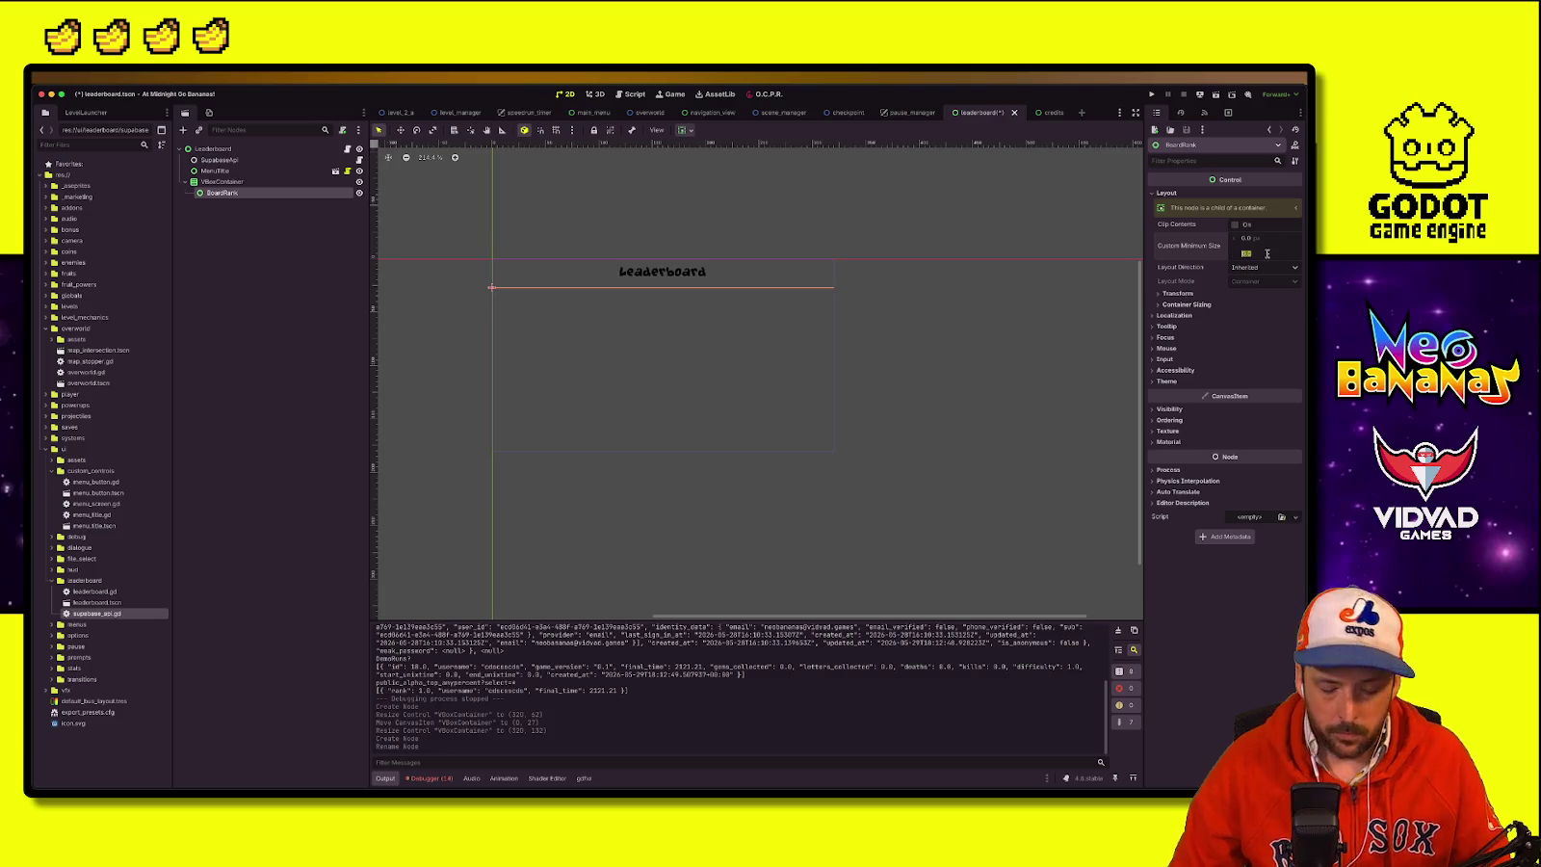
text(6)
key(Return)
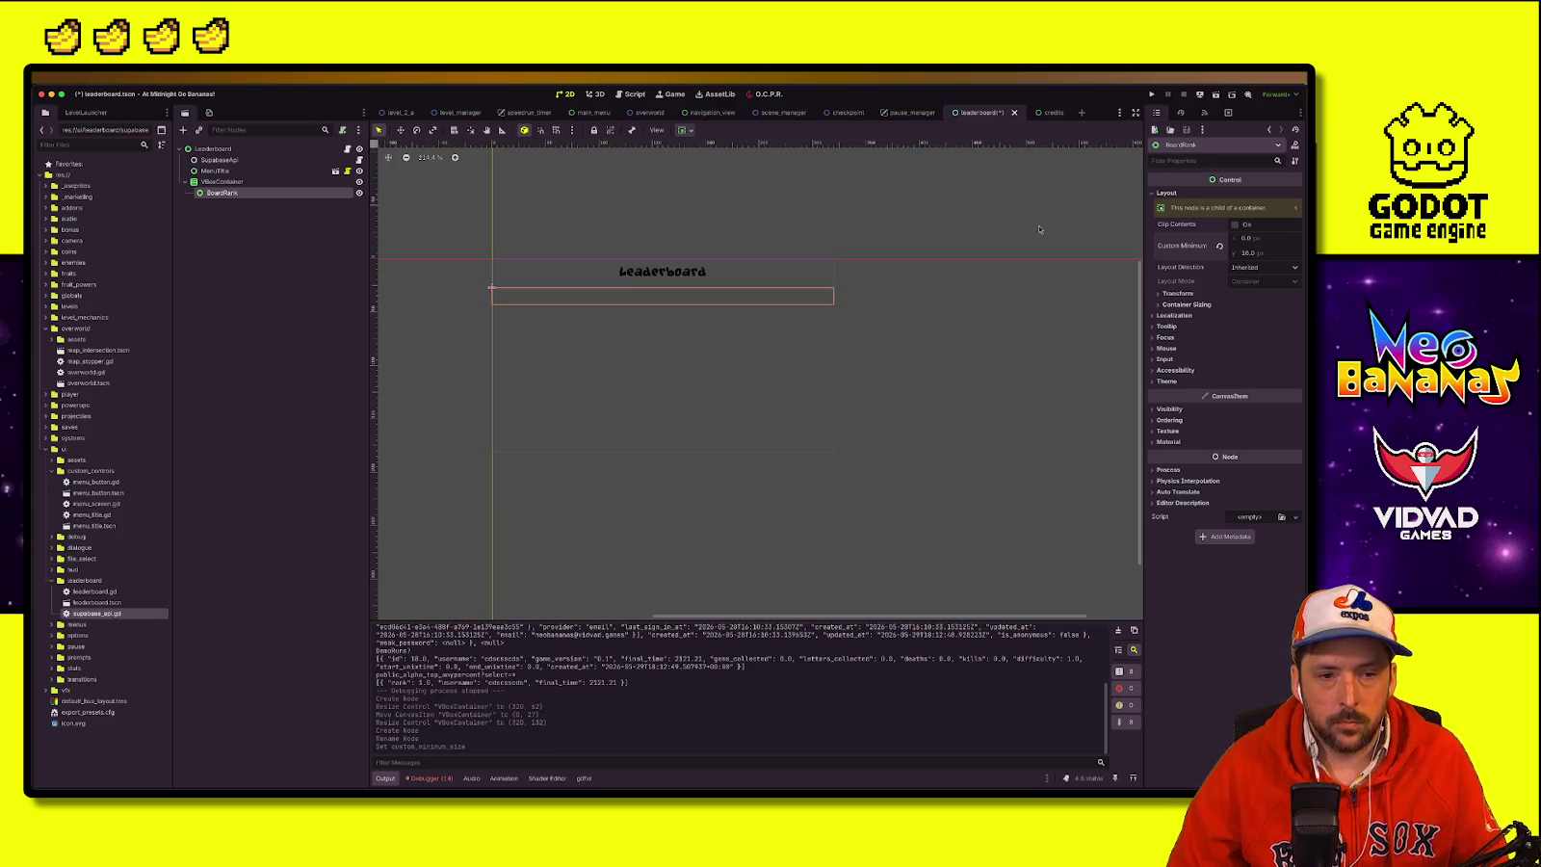
right_click(256, 192)
click(279, 199)
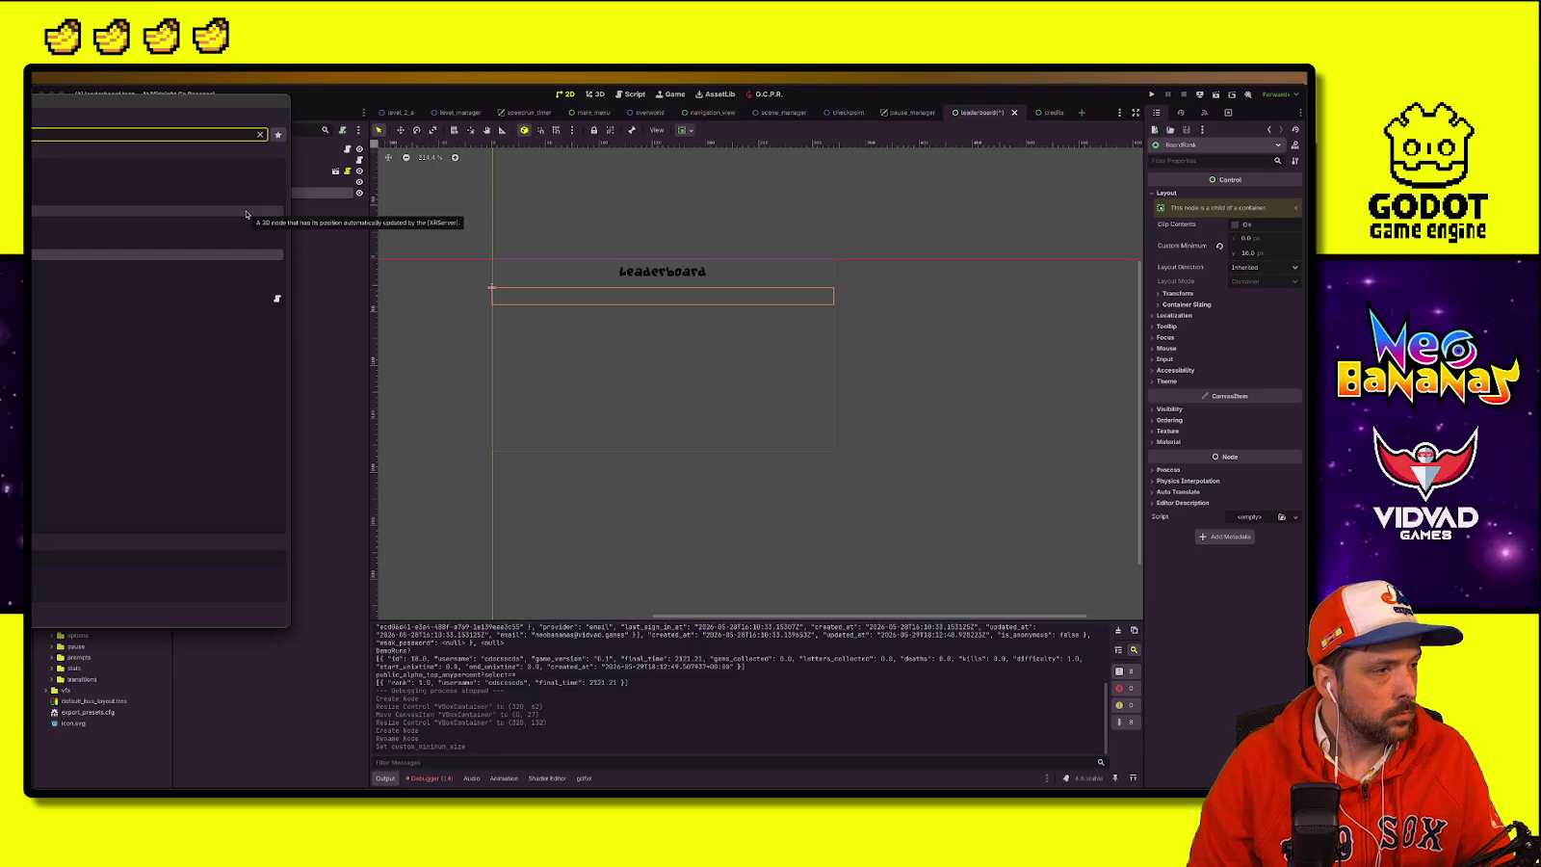
Add an HBoxContainer under BoardRank holding a Label renamed Rank
double_click(246, 214)
right_click(270, 212)
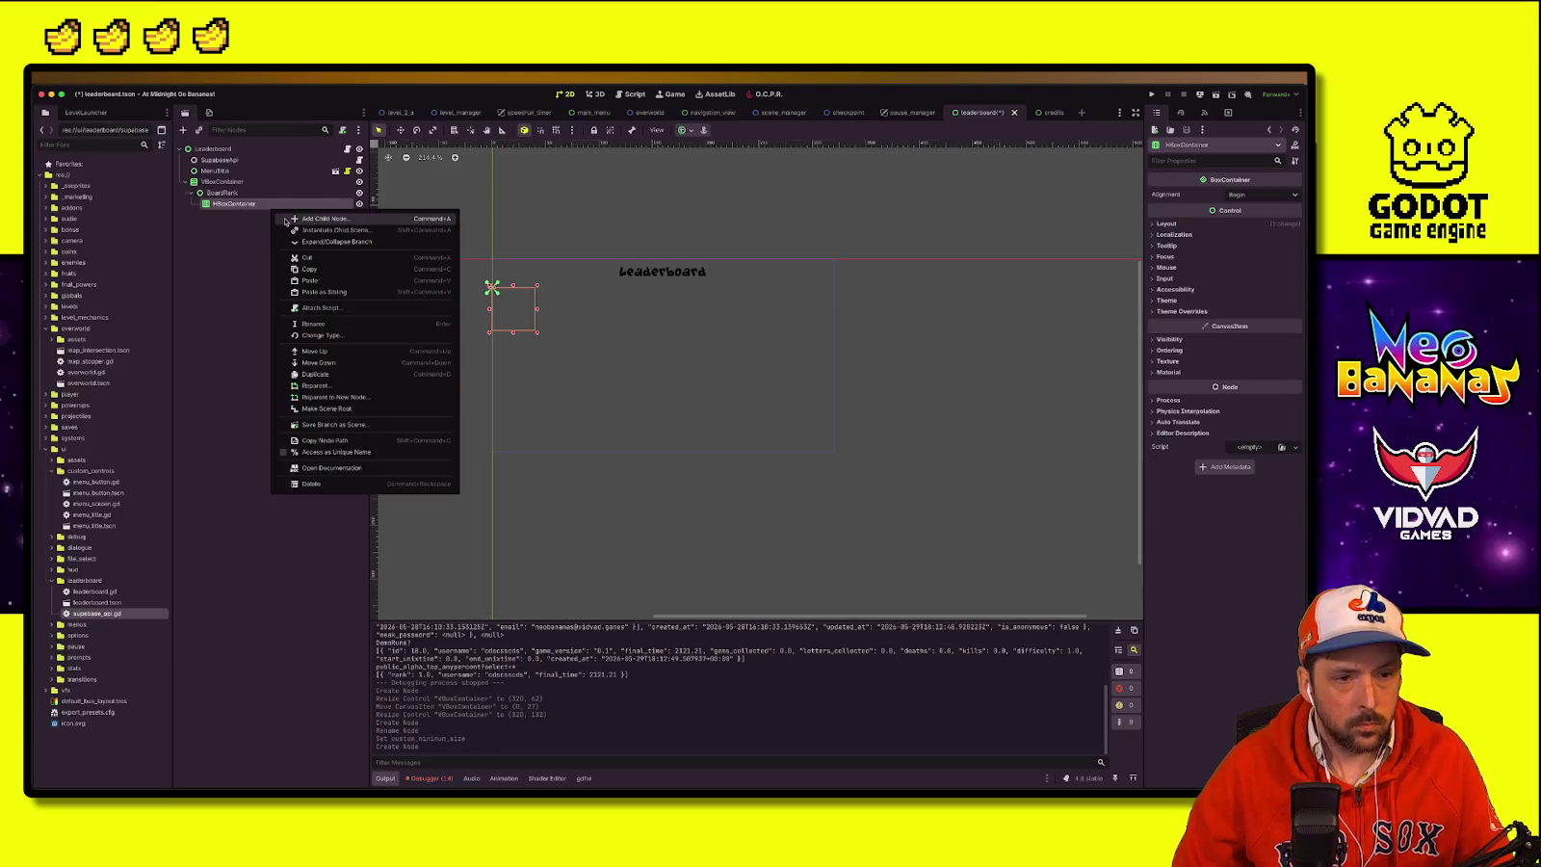
click(285, 220)
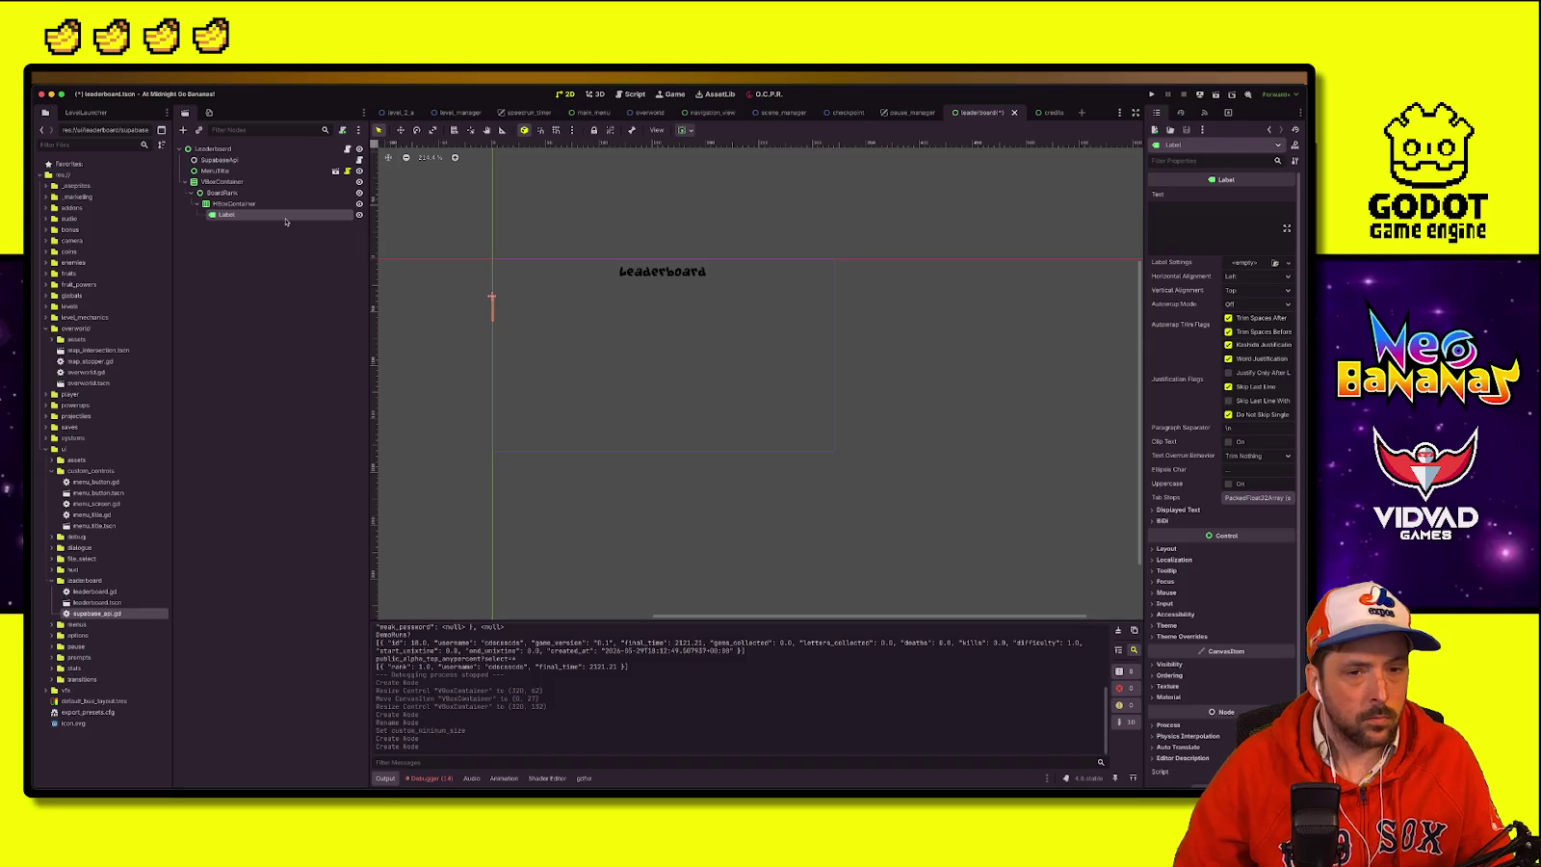
double_click(226, 214)
text(Rank)
key(Return)
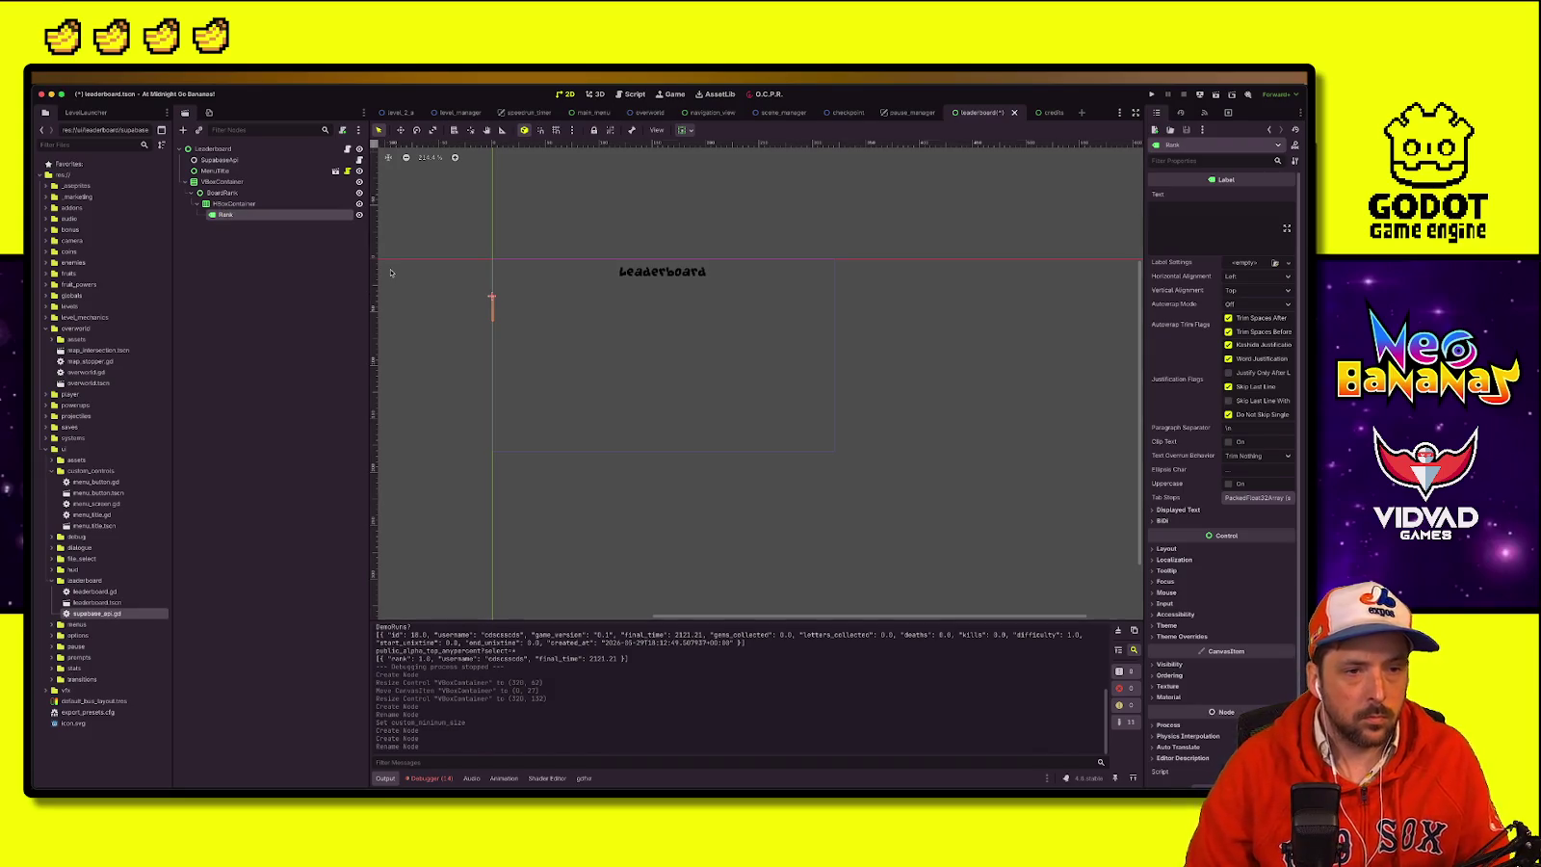
Duplicate the Rank label into Username and FinalTime labels
key(ctrl+d)
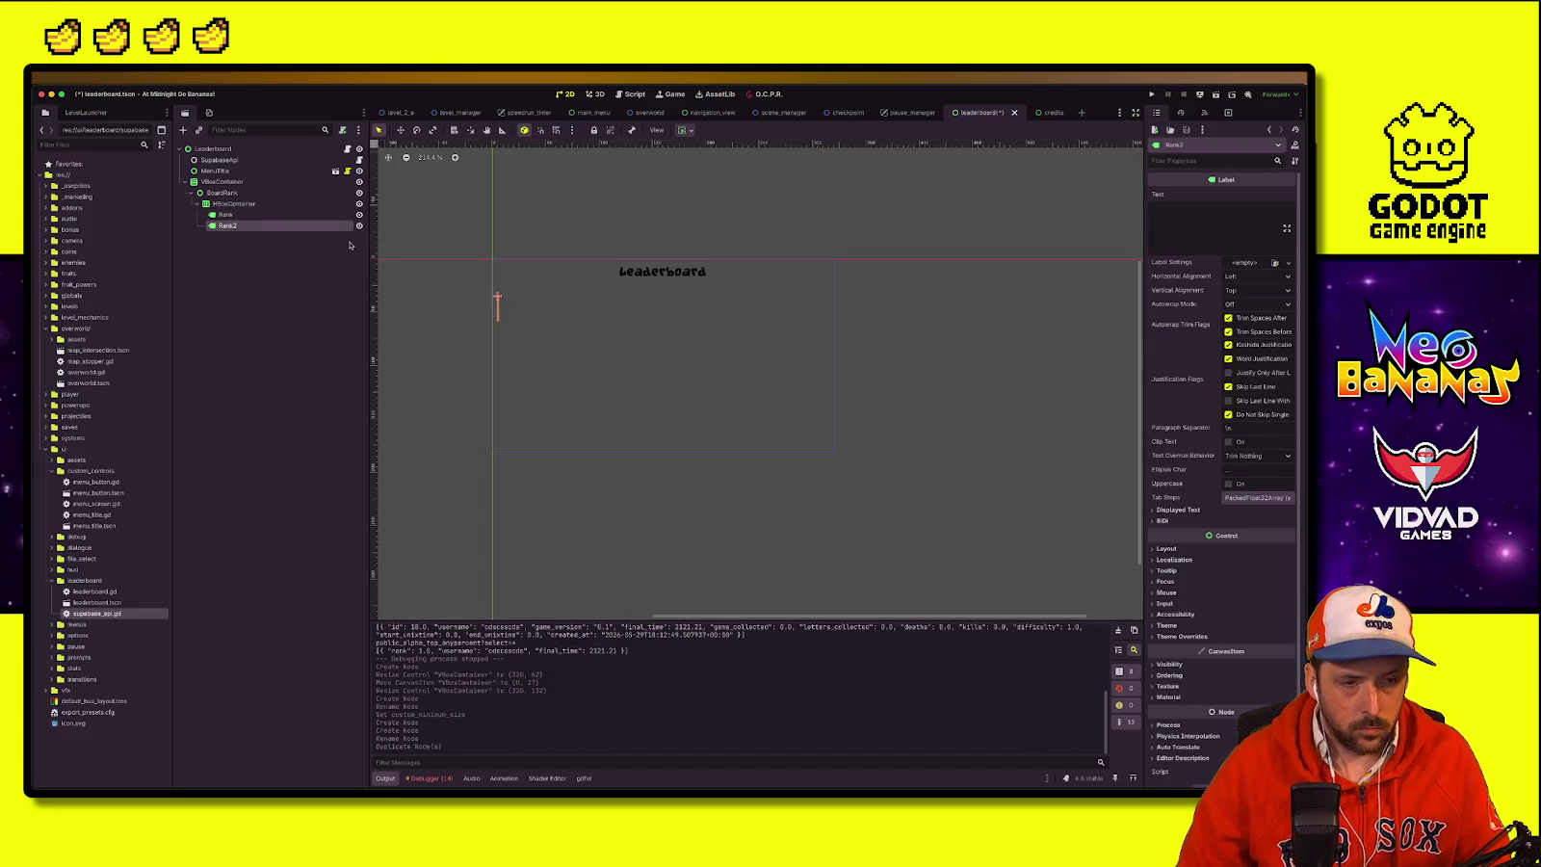
double_click(236, 227)
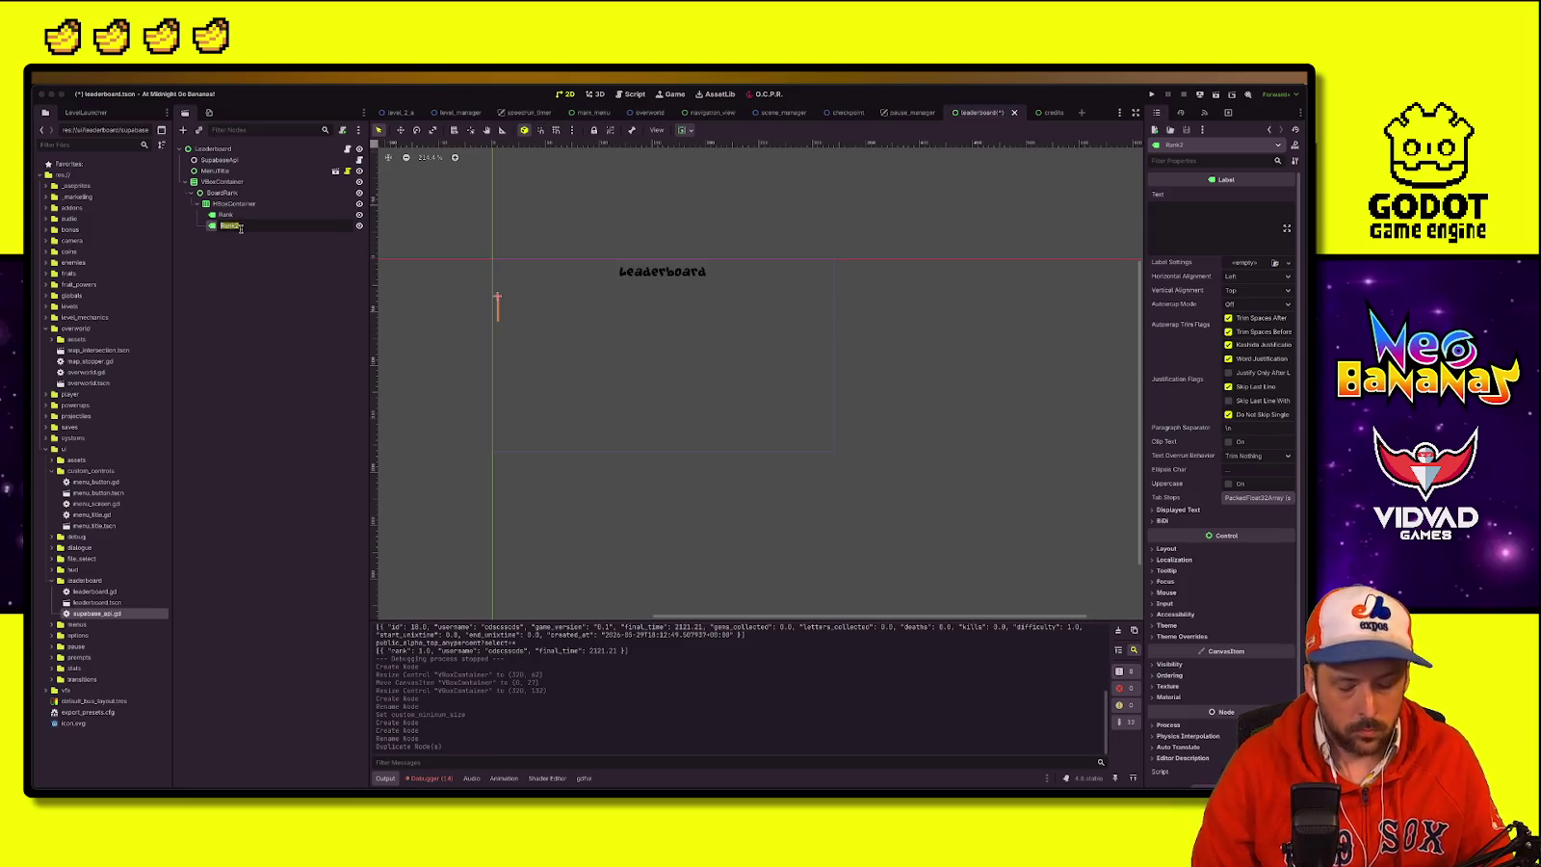
text(Username)
key(Return)
key(ctrl+d)
key(F2)
text(Final)
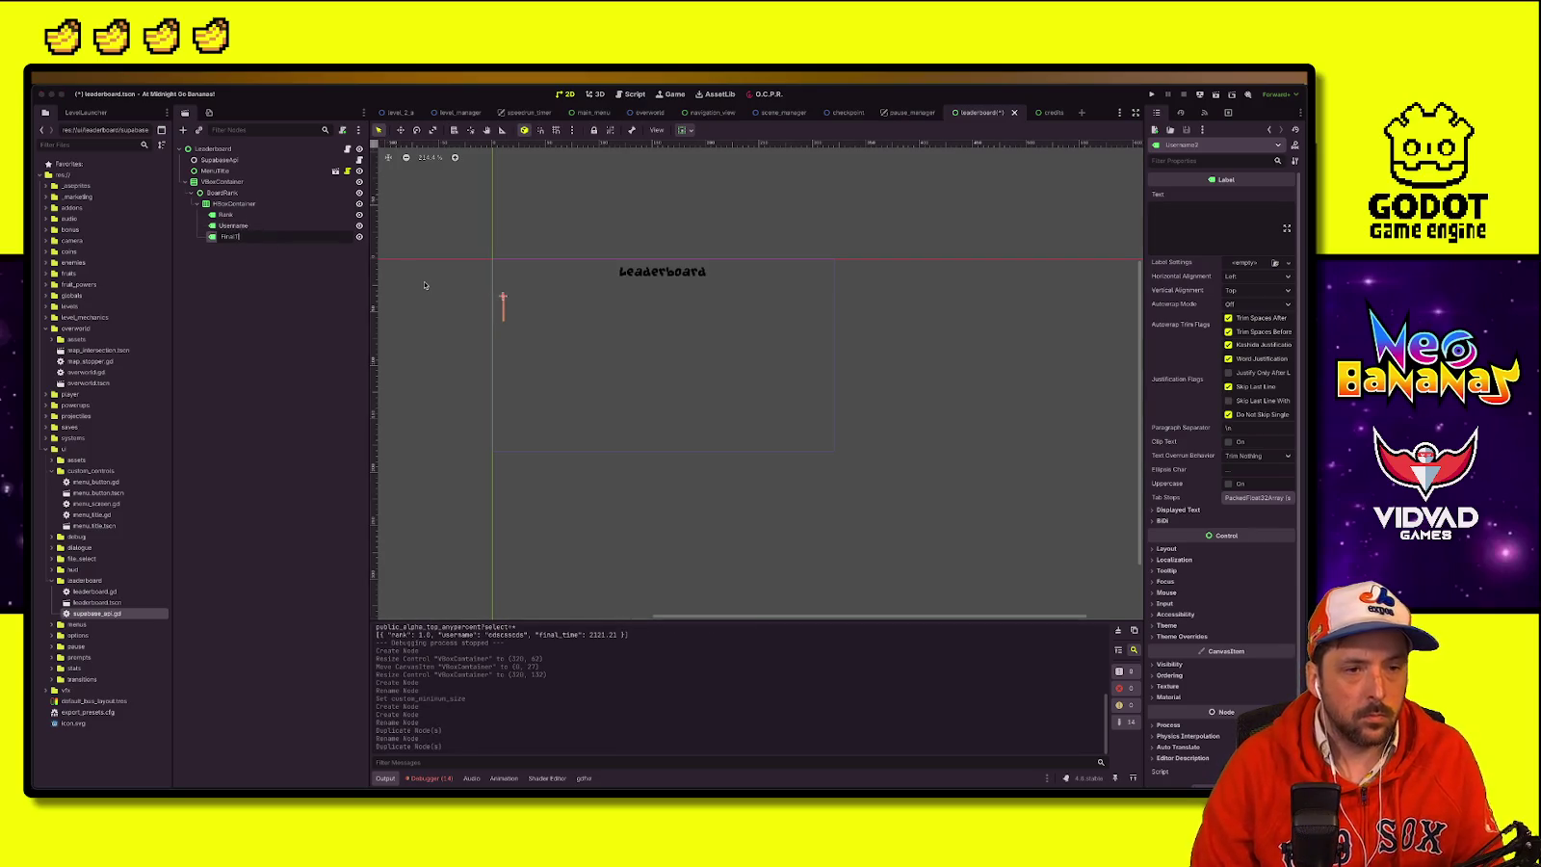
text(Time)
key(Return)
key(Up)
key(Up)
Set the Rank, Username and FinalTime texts to 100, a sample username and 12:00.992
click(1186, 235)
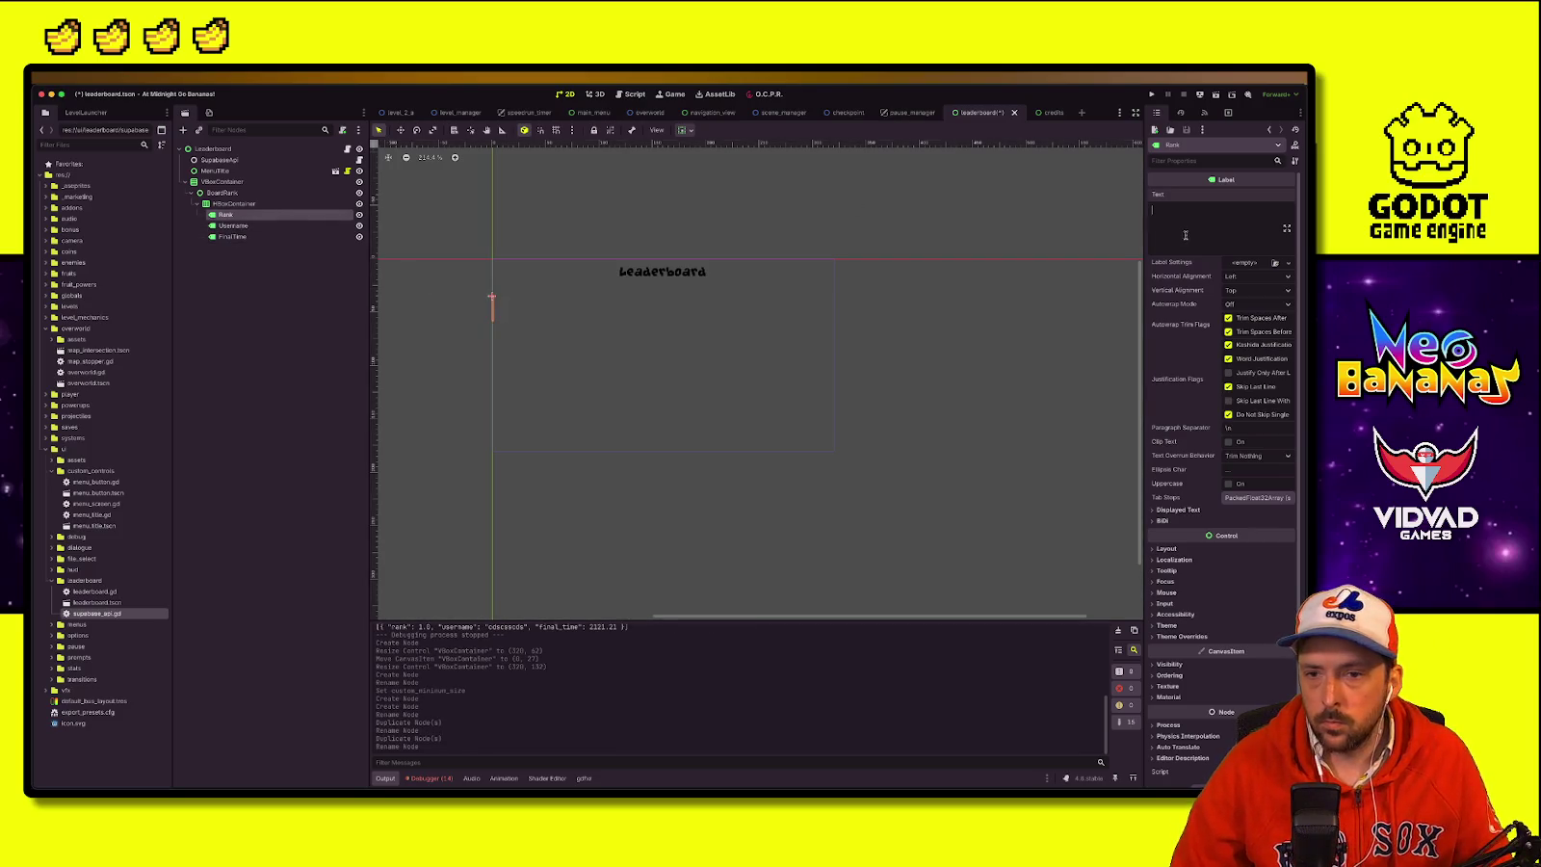
text(100)
click(226, 226)
click(1194, 212)
text(Supermegadav)
click(232, 236)
click(1183, 229)
text(12:00)
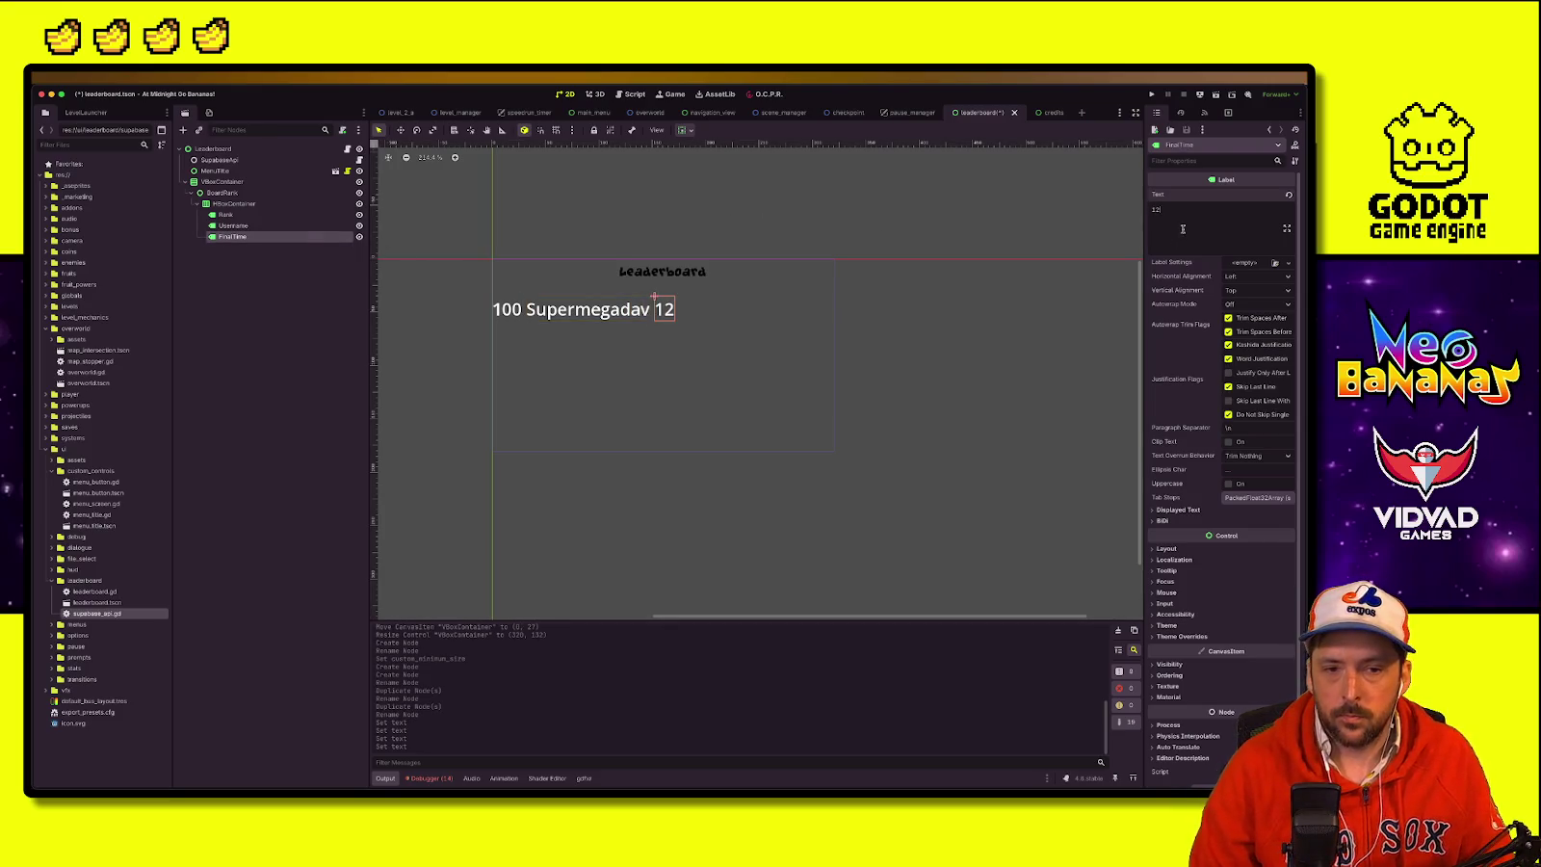
text(.992)
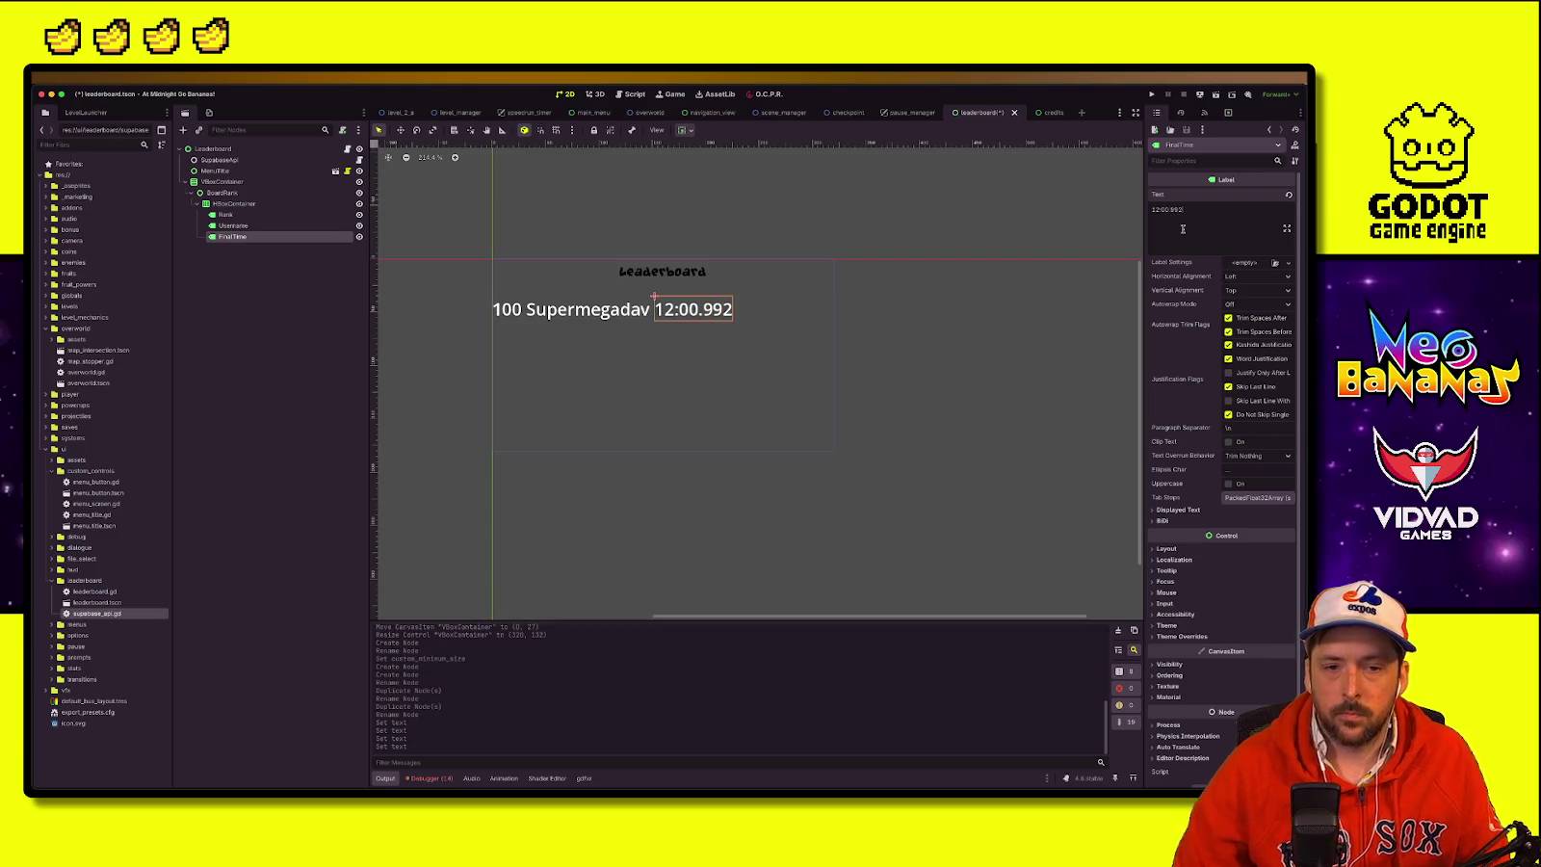
double_click(1168, 210)
Change the time to 12:88.992 and load pixel_theme.tres as the VBoxContainer's theme
text(88)
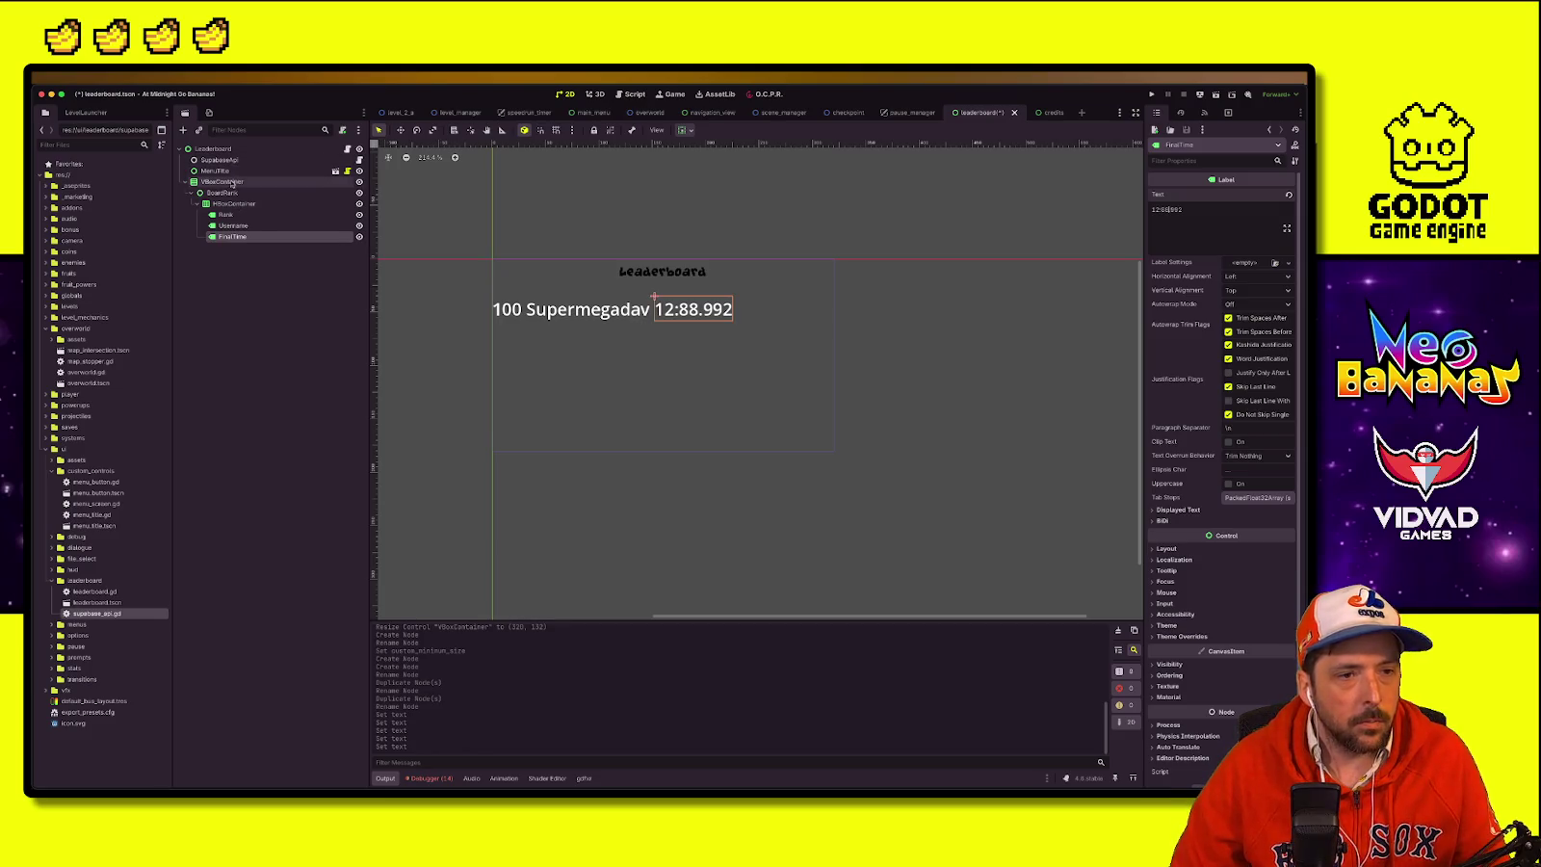
click(221, 181)
click(1183, 311)
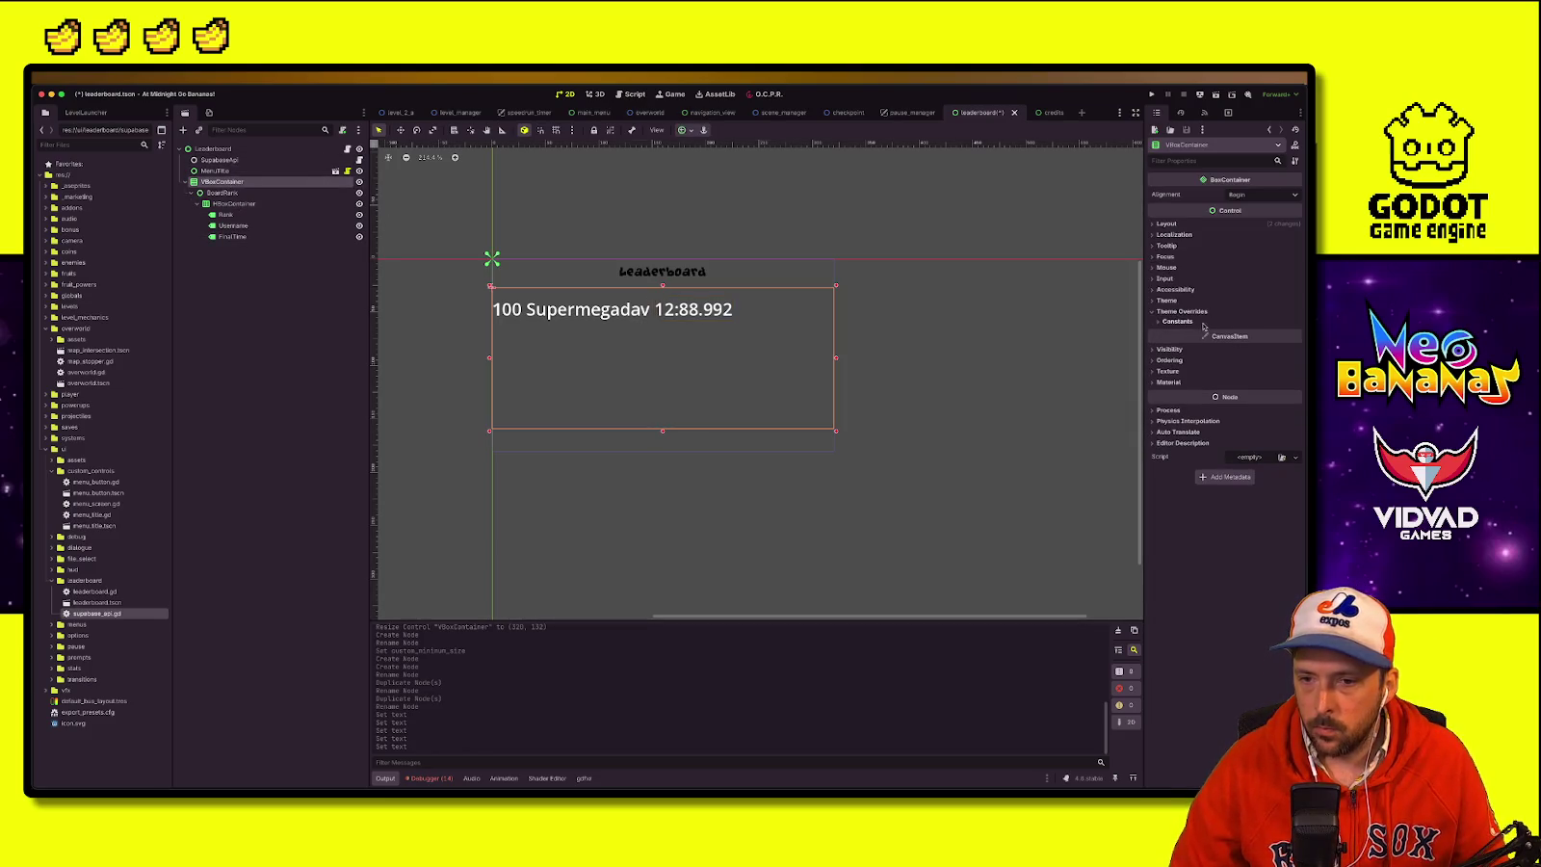
click(1203, 326)
click(1177, 304)
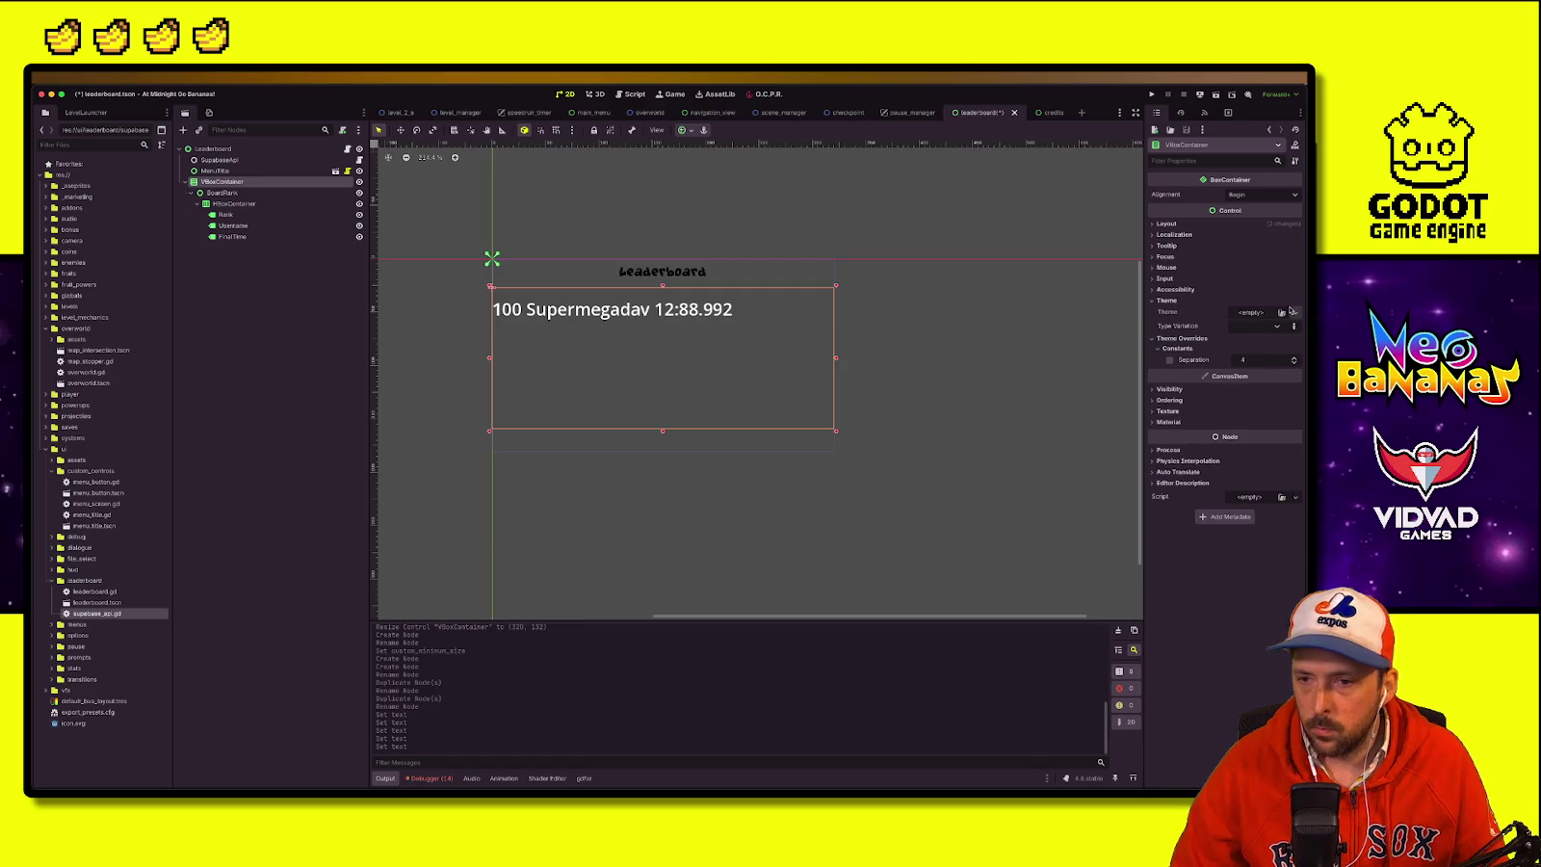
click(1293, 312)
click(1261, 354)
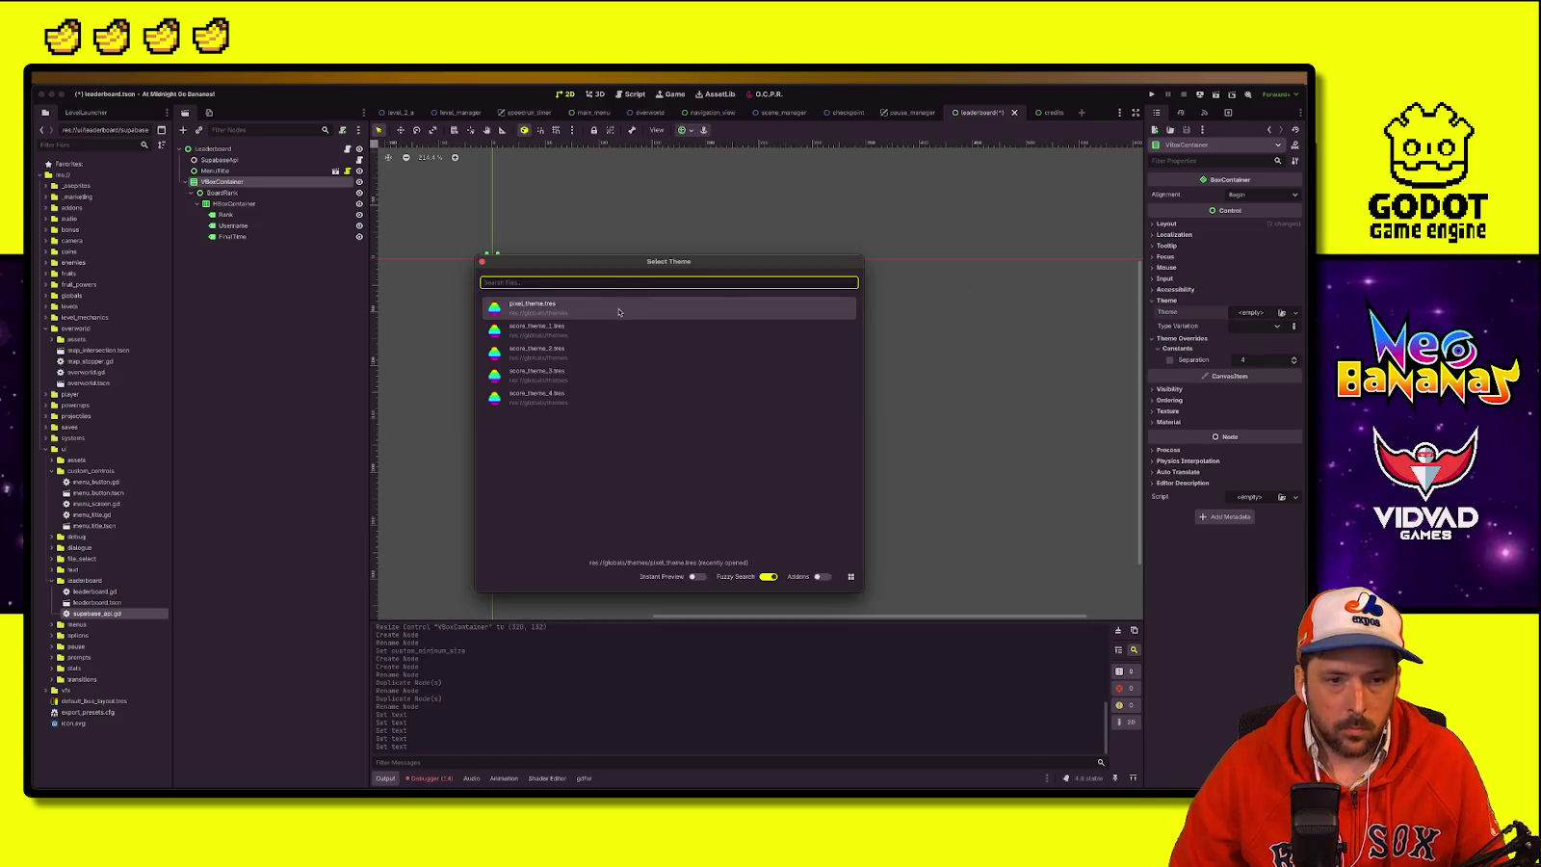
double_click(619, 311)
click(501, 309)
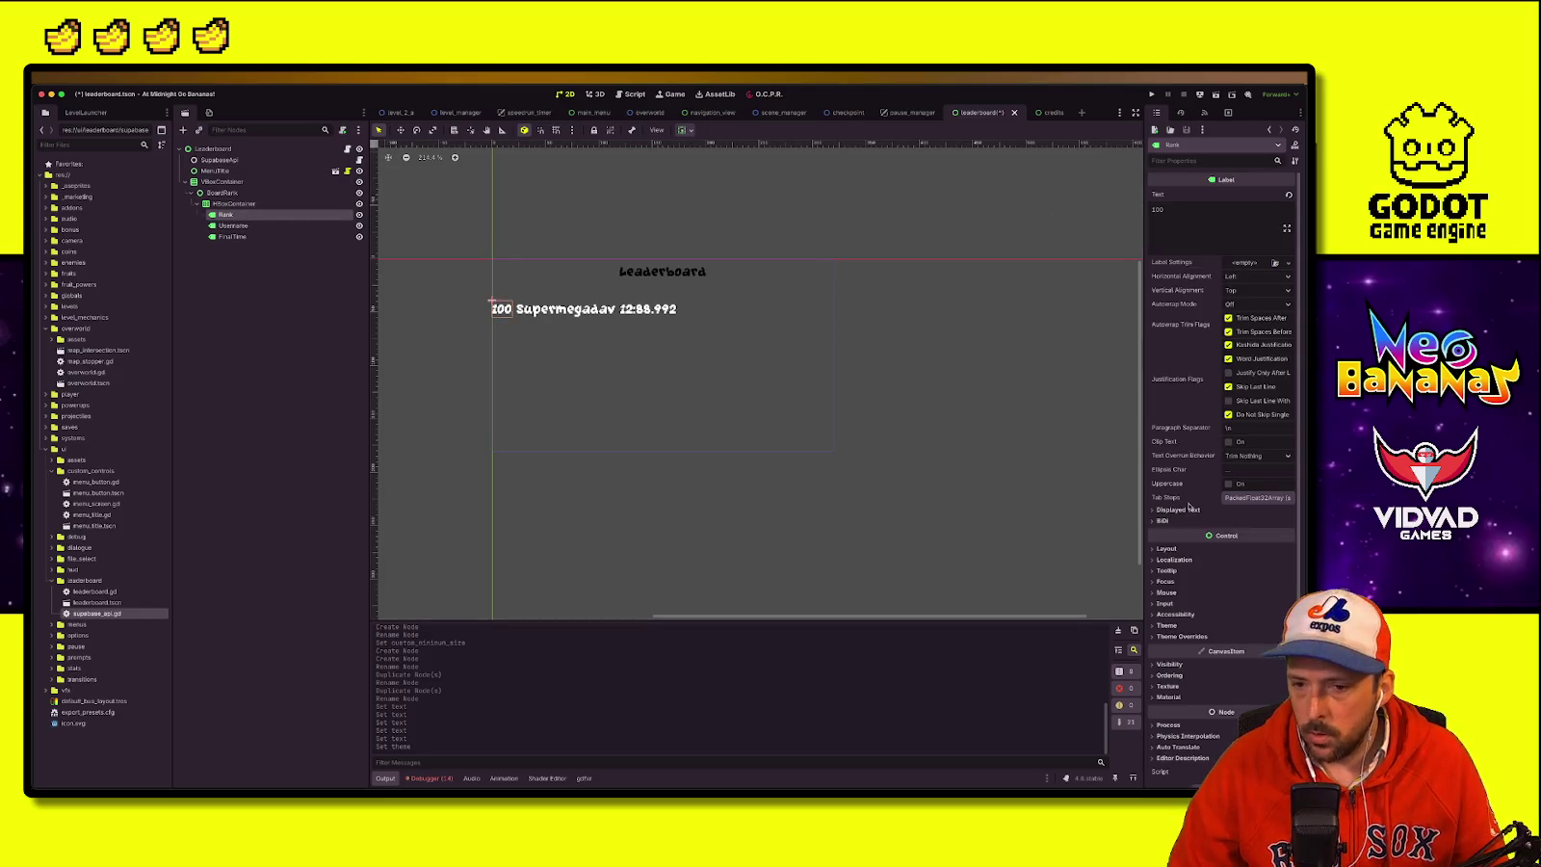
Give the Rank label a 36 px minimum width and right-aligned text
click(1167, 547)
click(1245, 594)
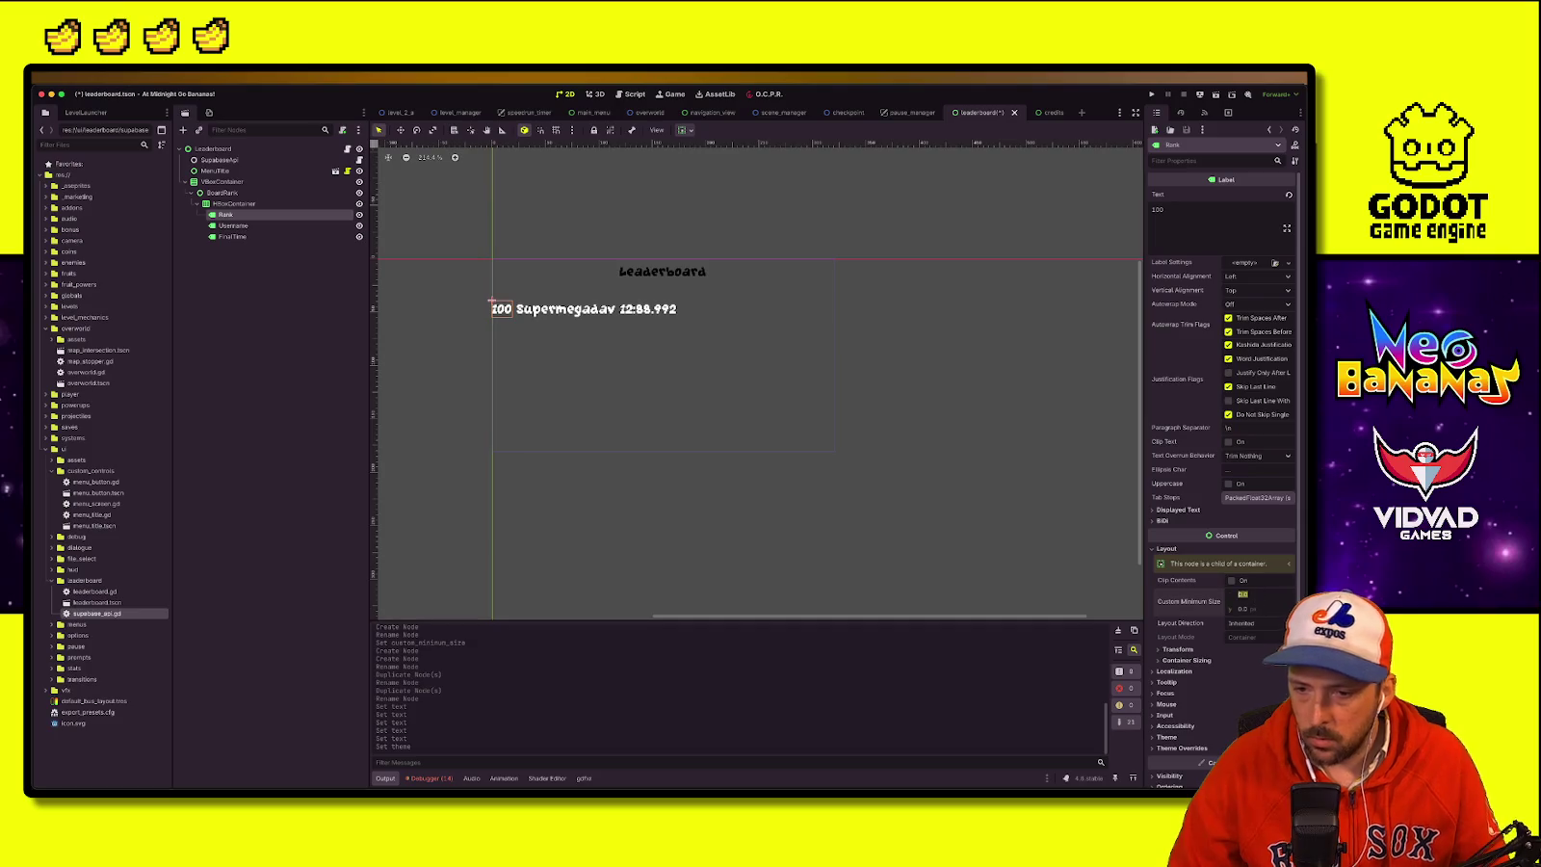
text(72)
key(Return)
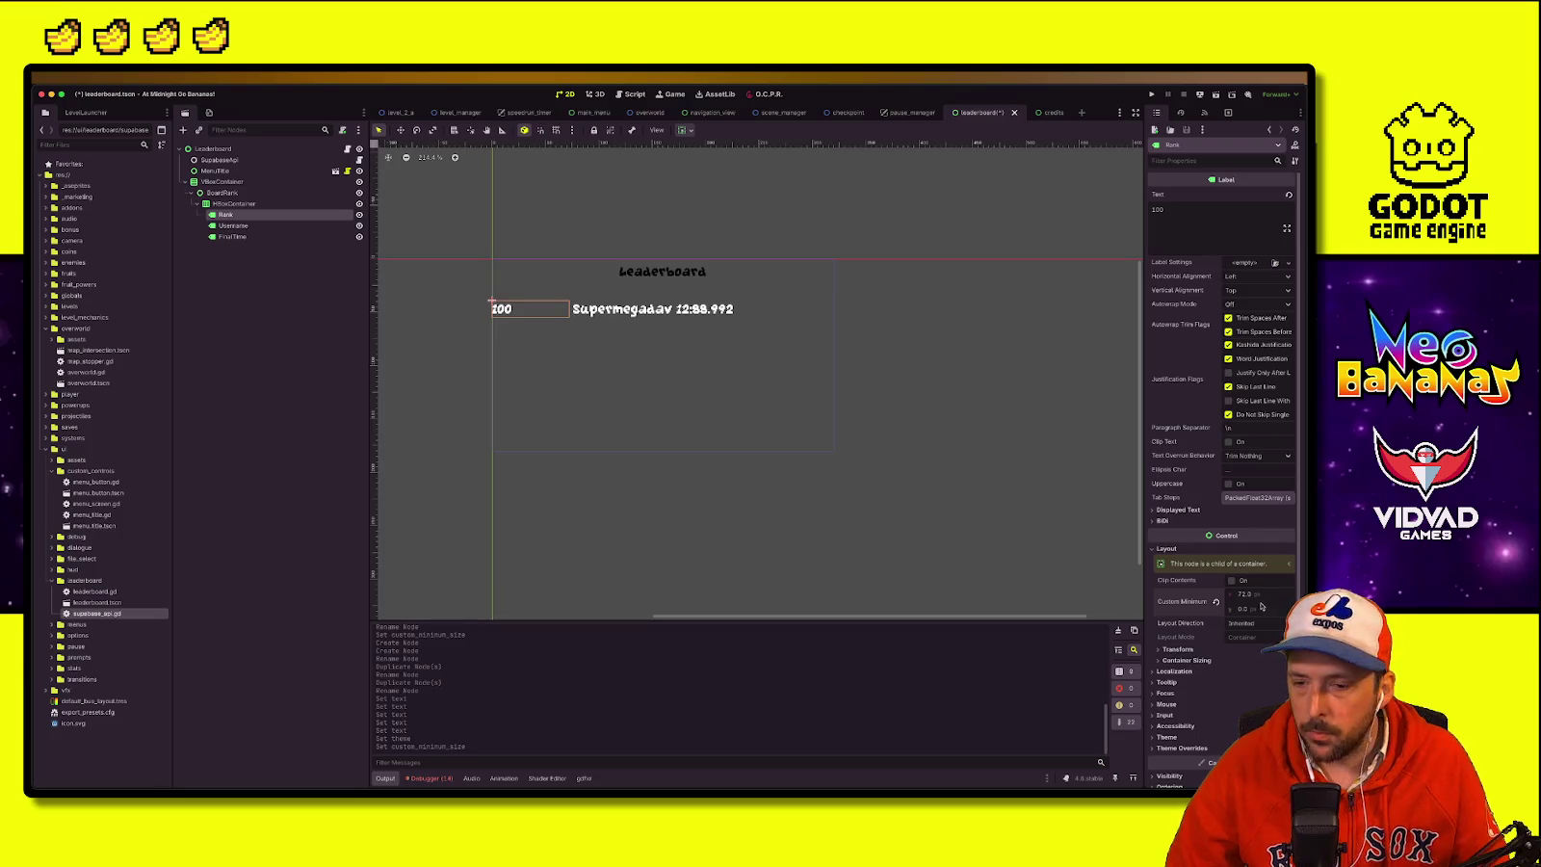
text(36)
key(Return)
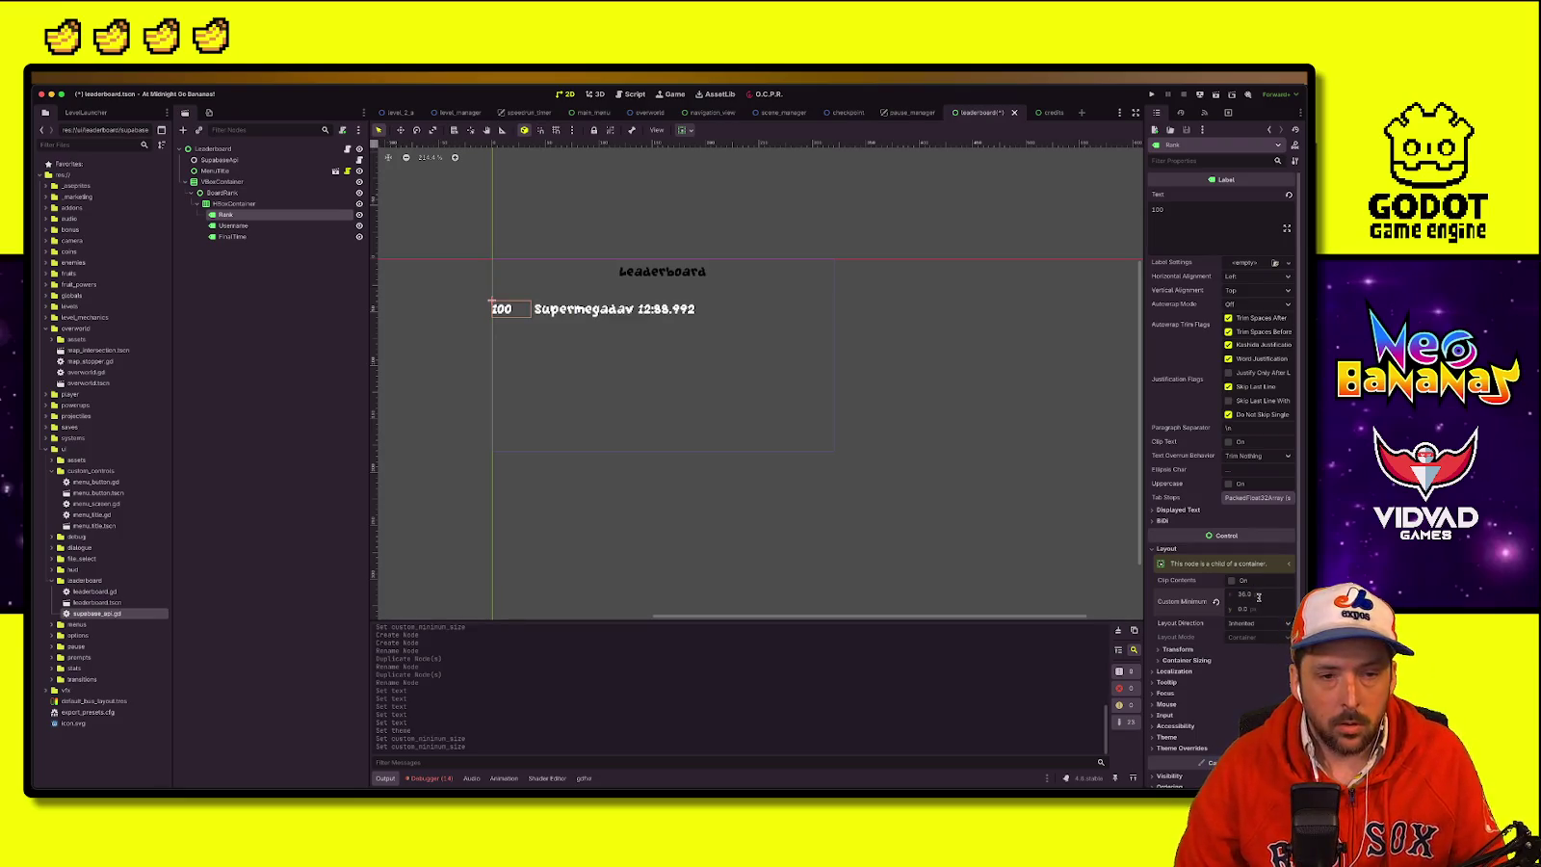
click(1256, 276)
click(1257, 316)
Set the Username label's custom minimum width to 200 px
click(344, 229)
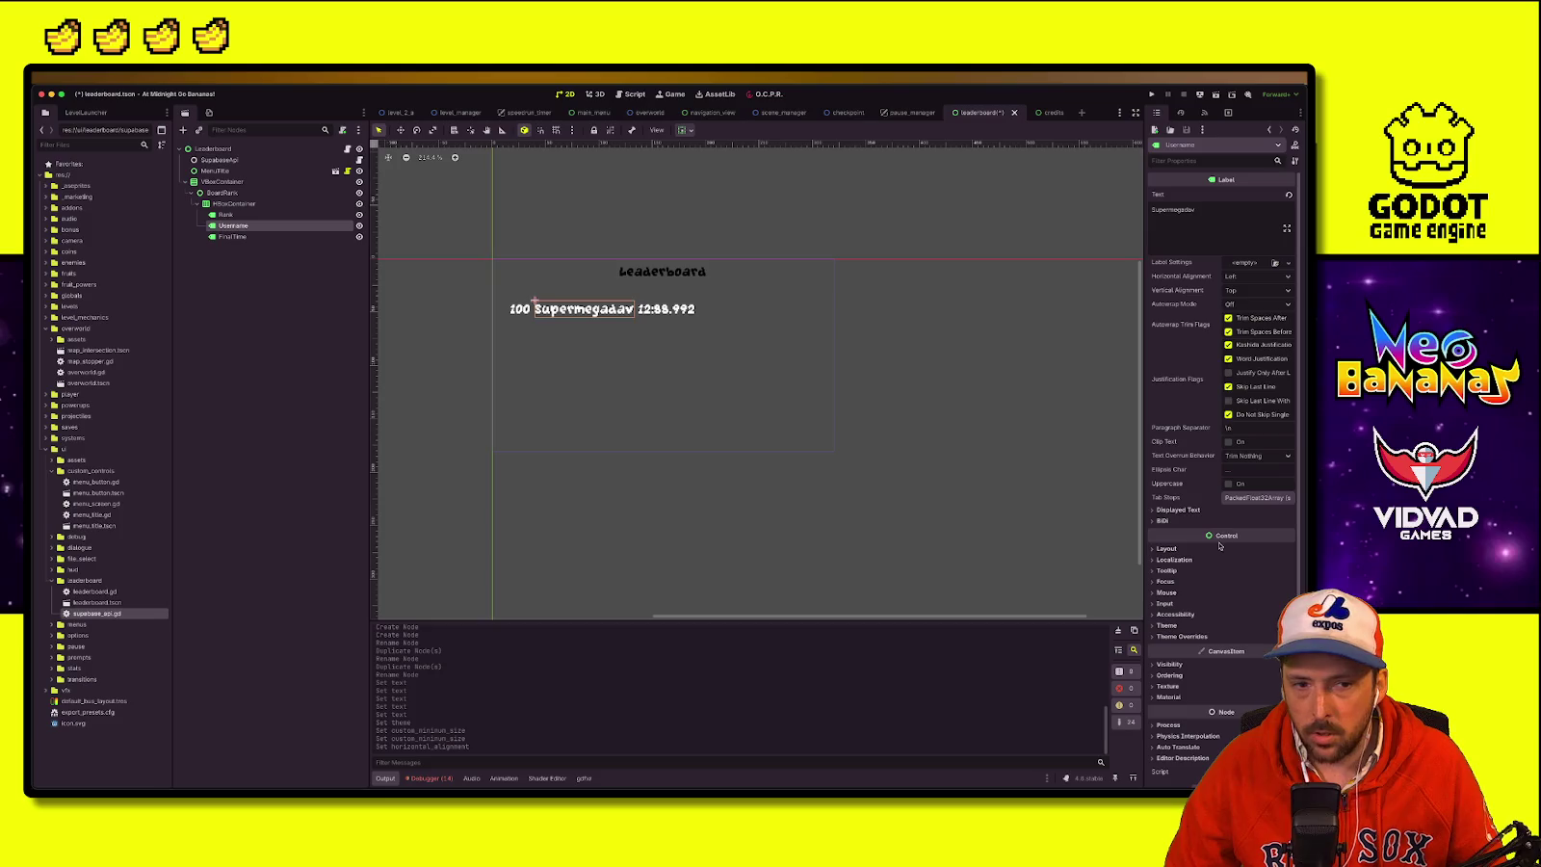
click(1194, 549)
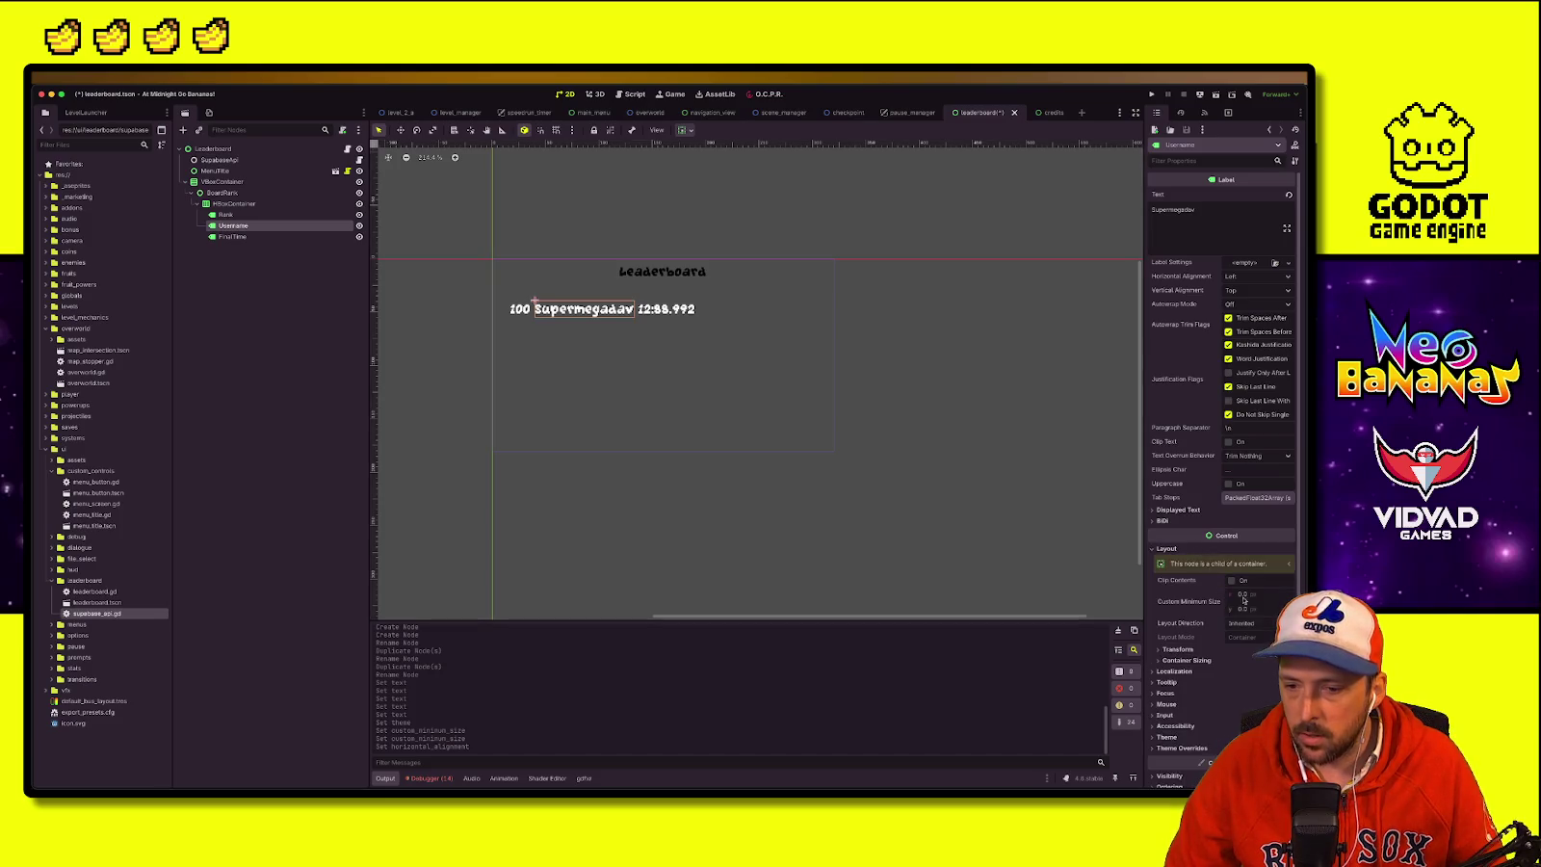
click(1252, 594)
text(180)
key(Return)
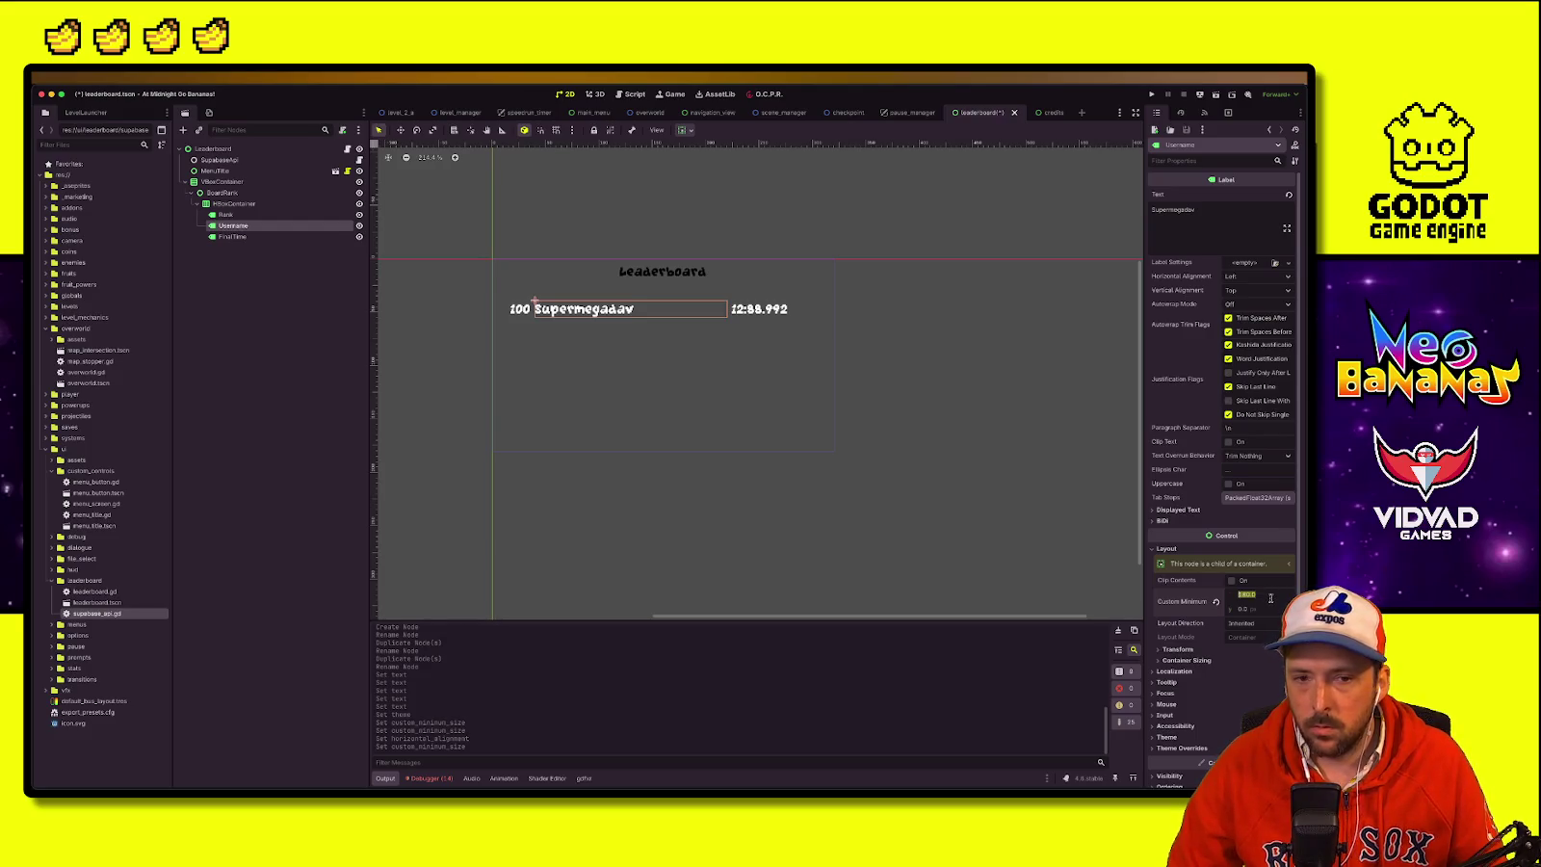
text(200)
key(Return)
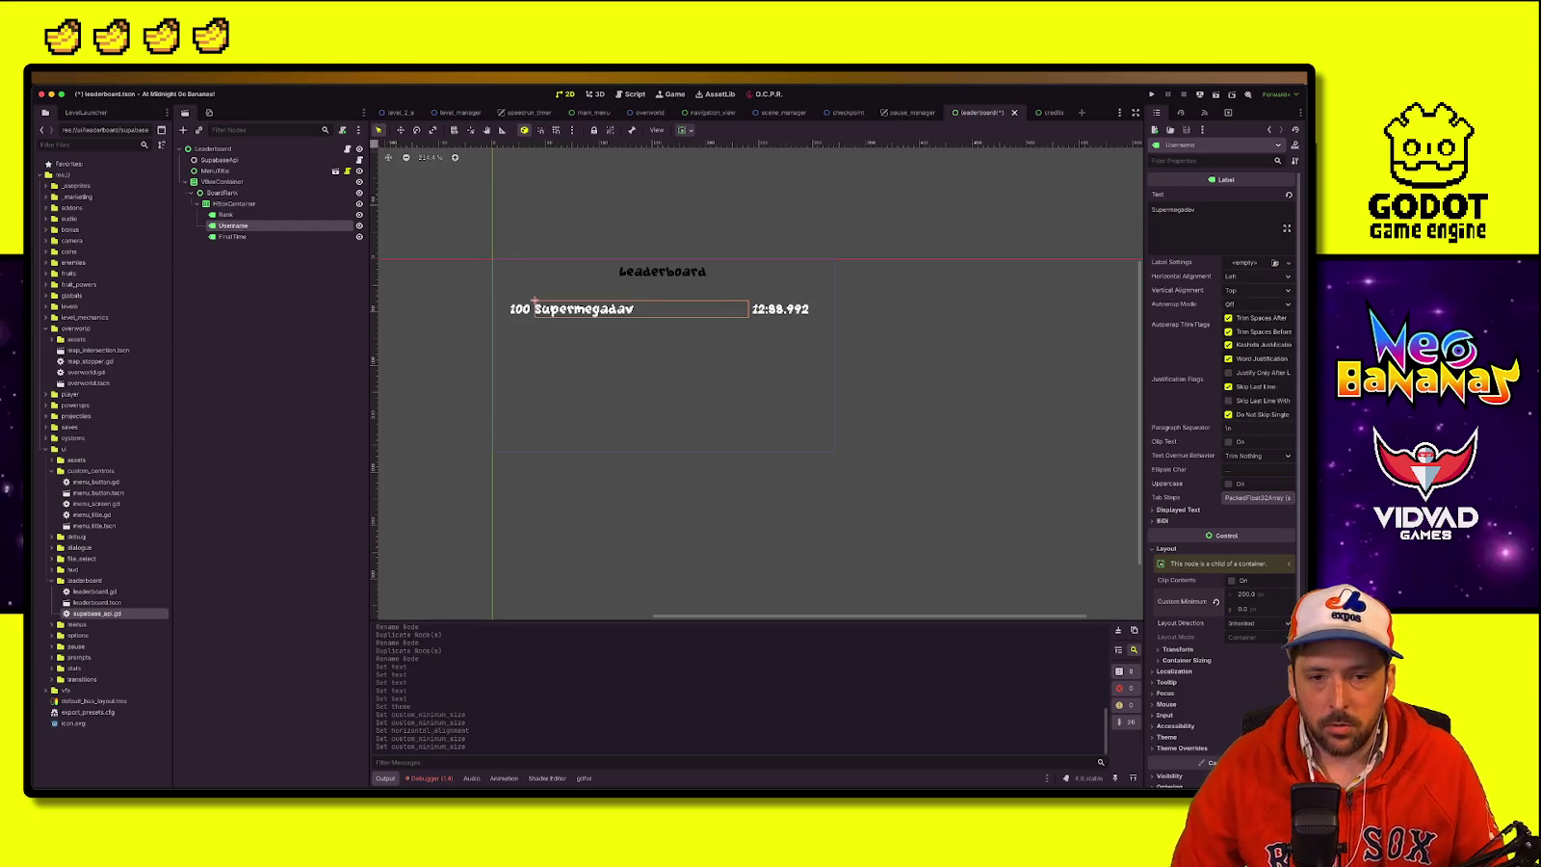
click(200, 238)
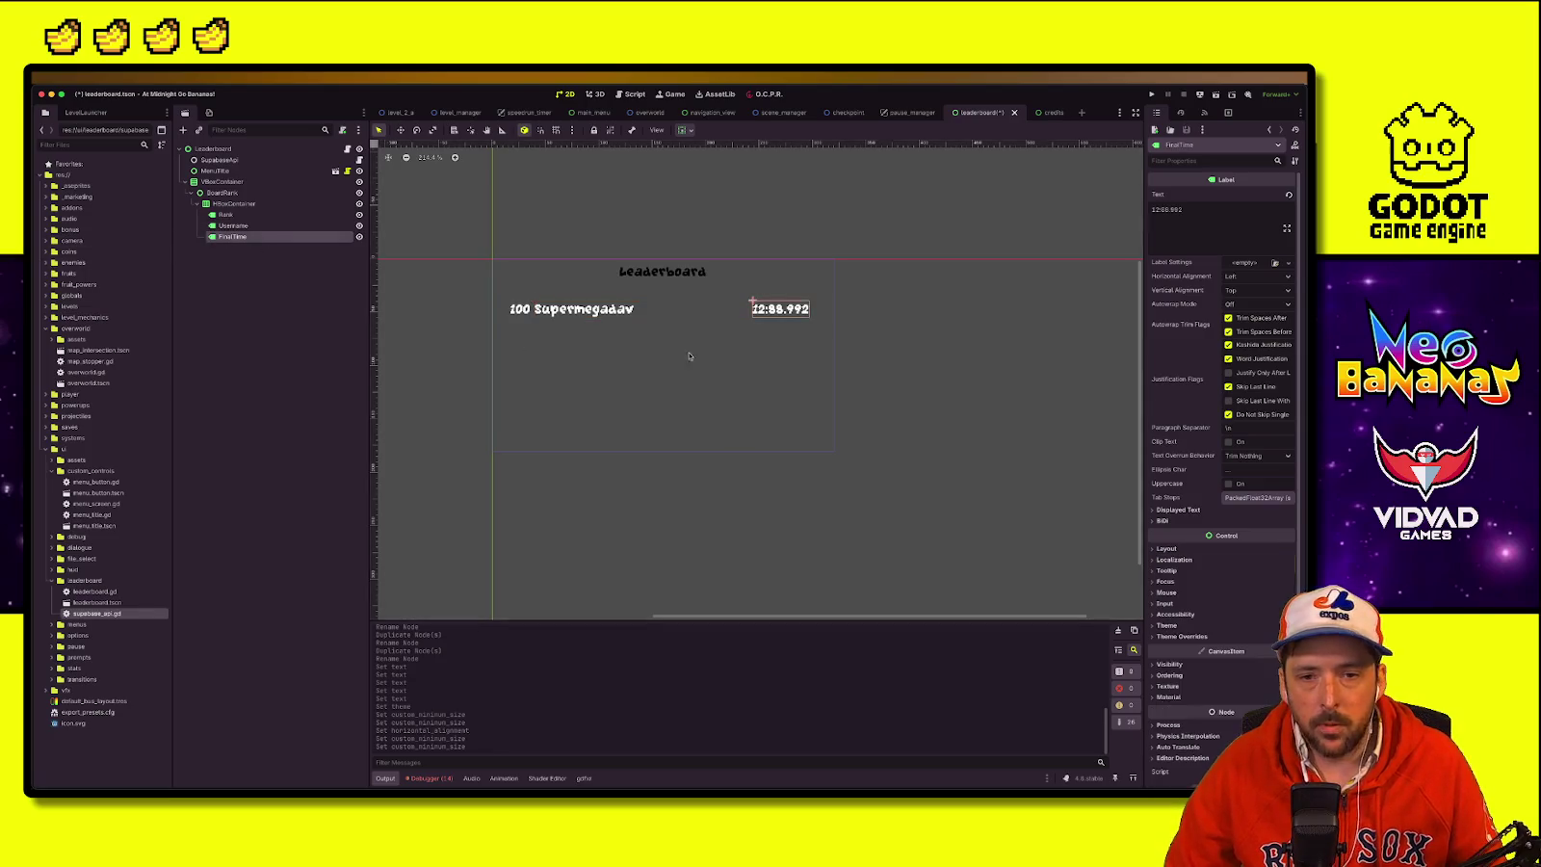
Right-align the FinalTime text and settle its minimum width at 64 px
click(1252, 558)
click(1176, 561)
click(1170, 549)
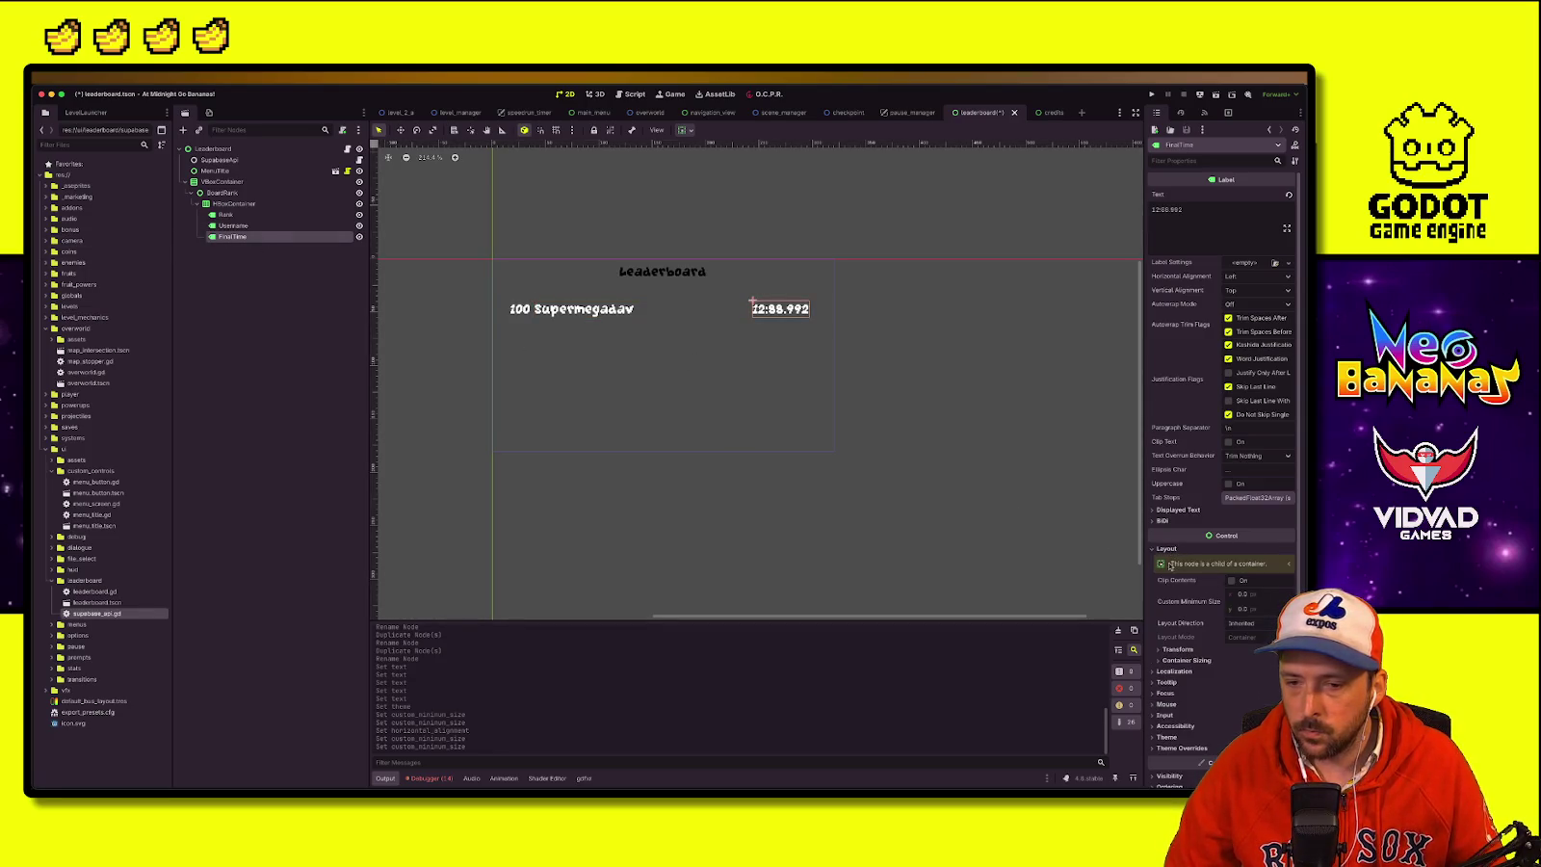
click(1256, 610)
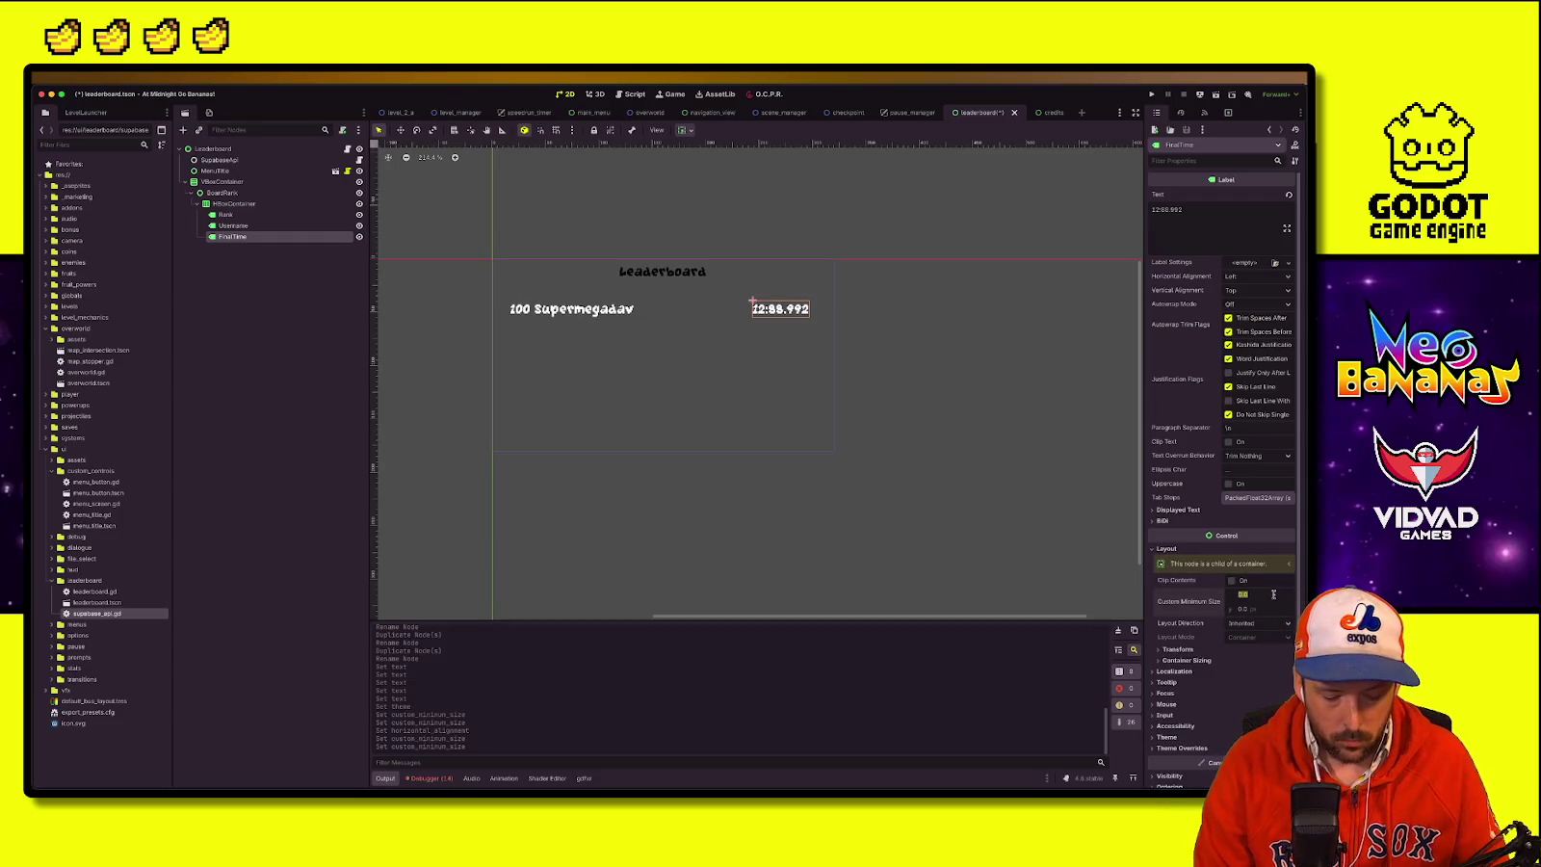
key(Return)
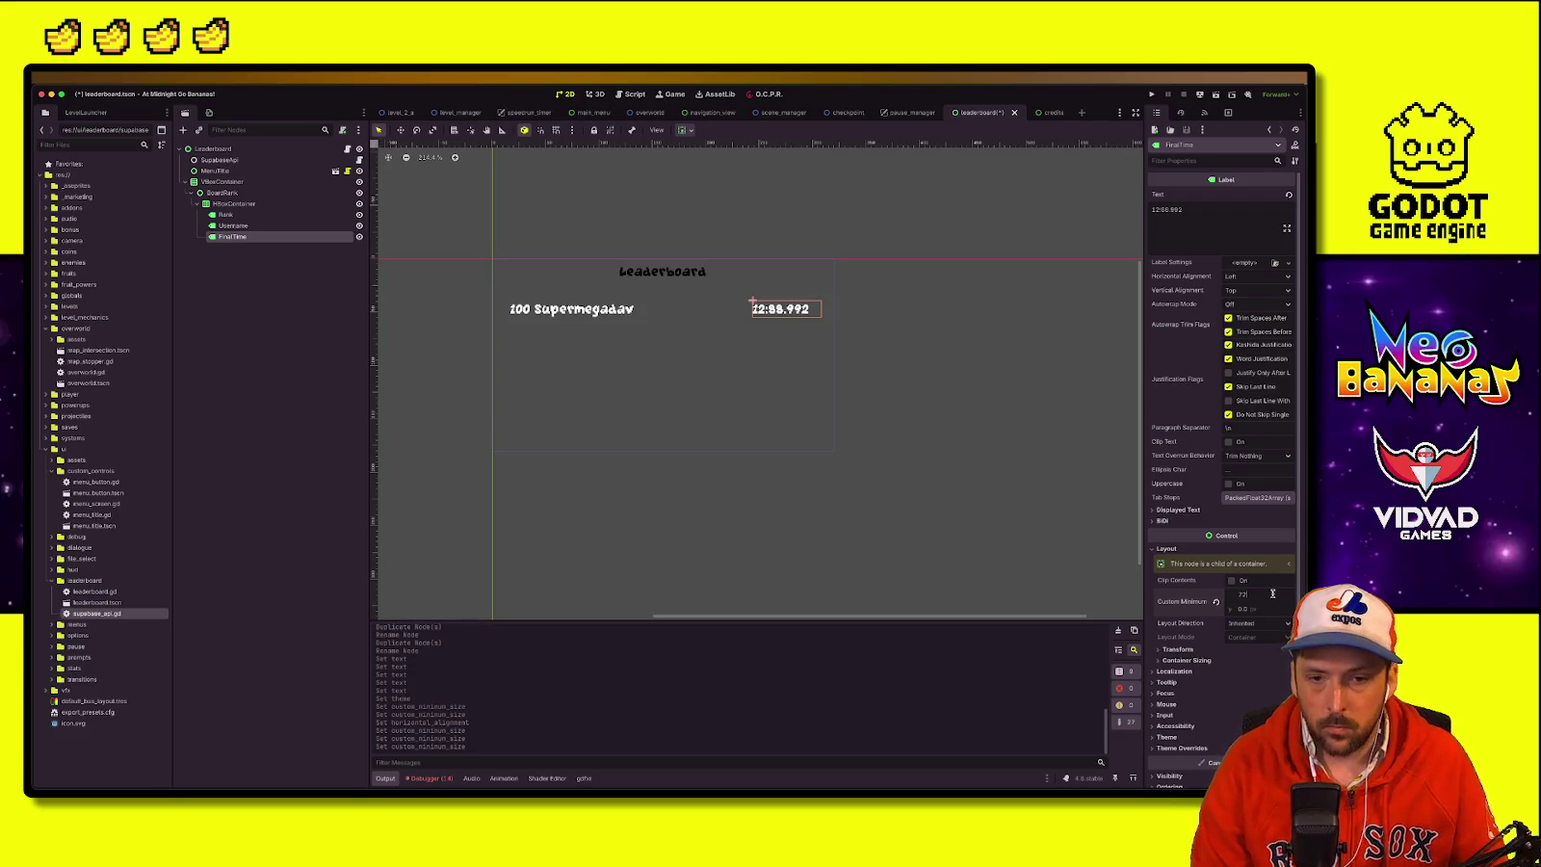
key(Return)
click(227, 213)
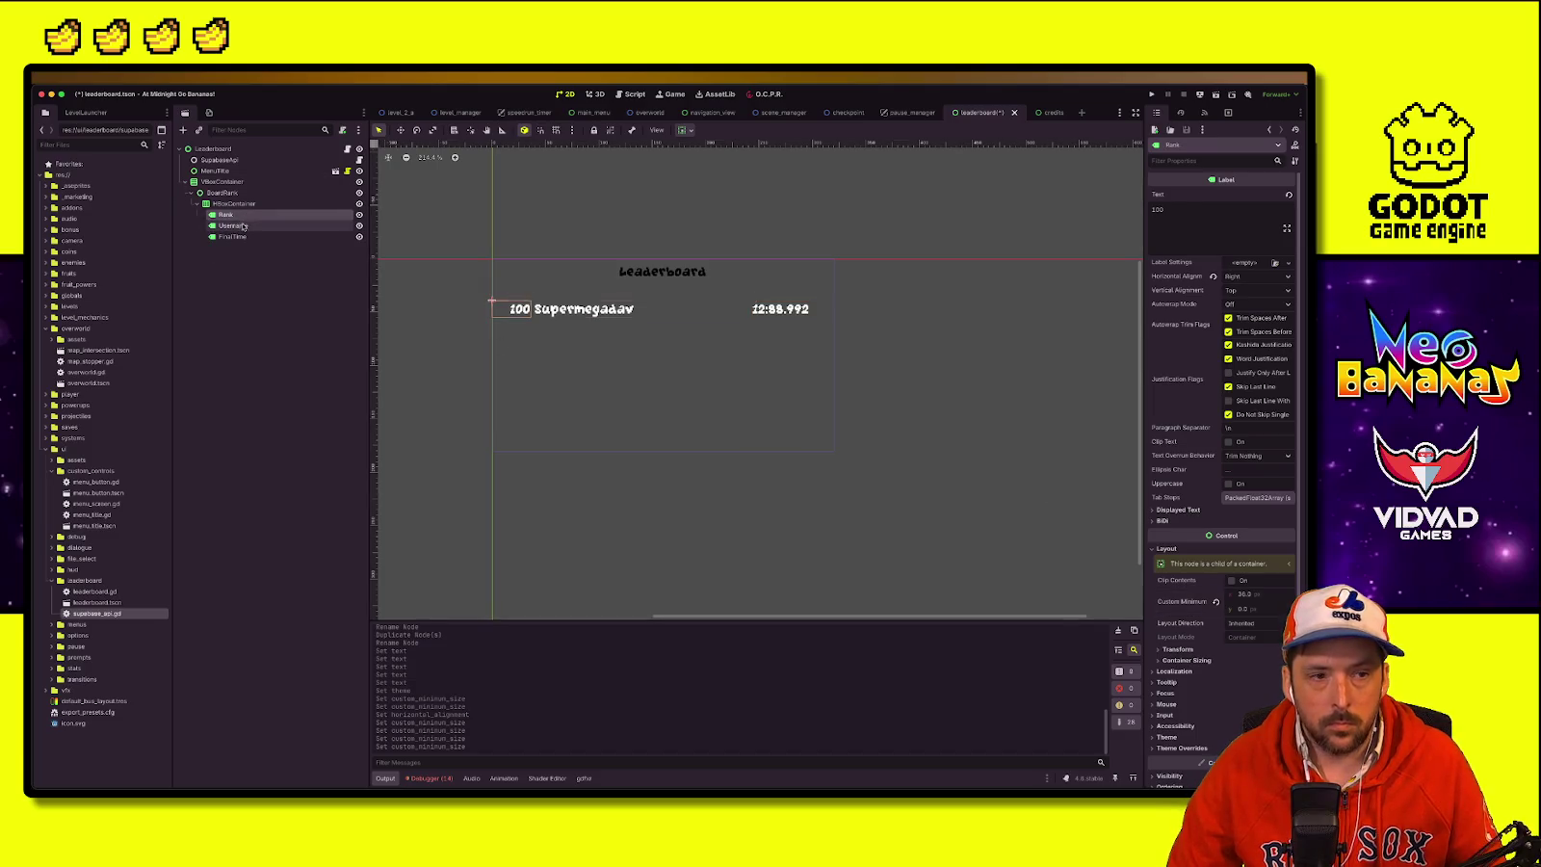
click(244, 225)
click(239, 239)
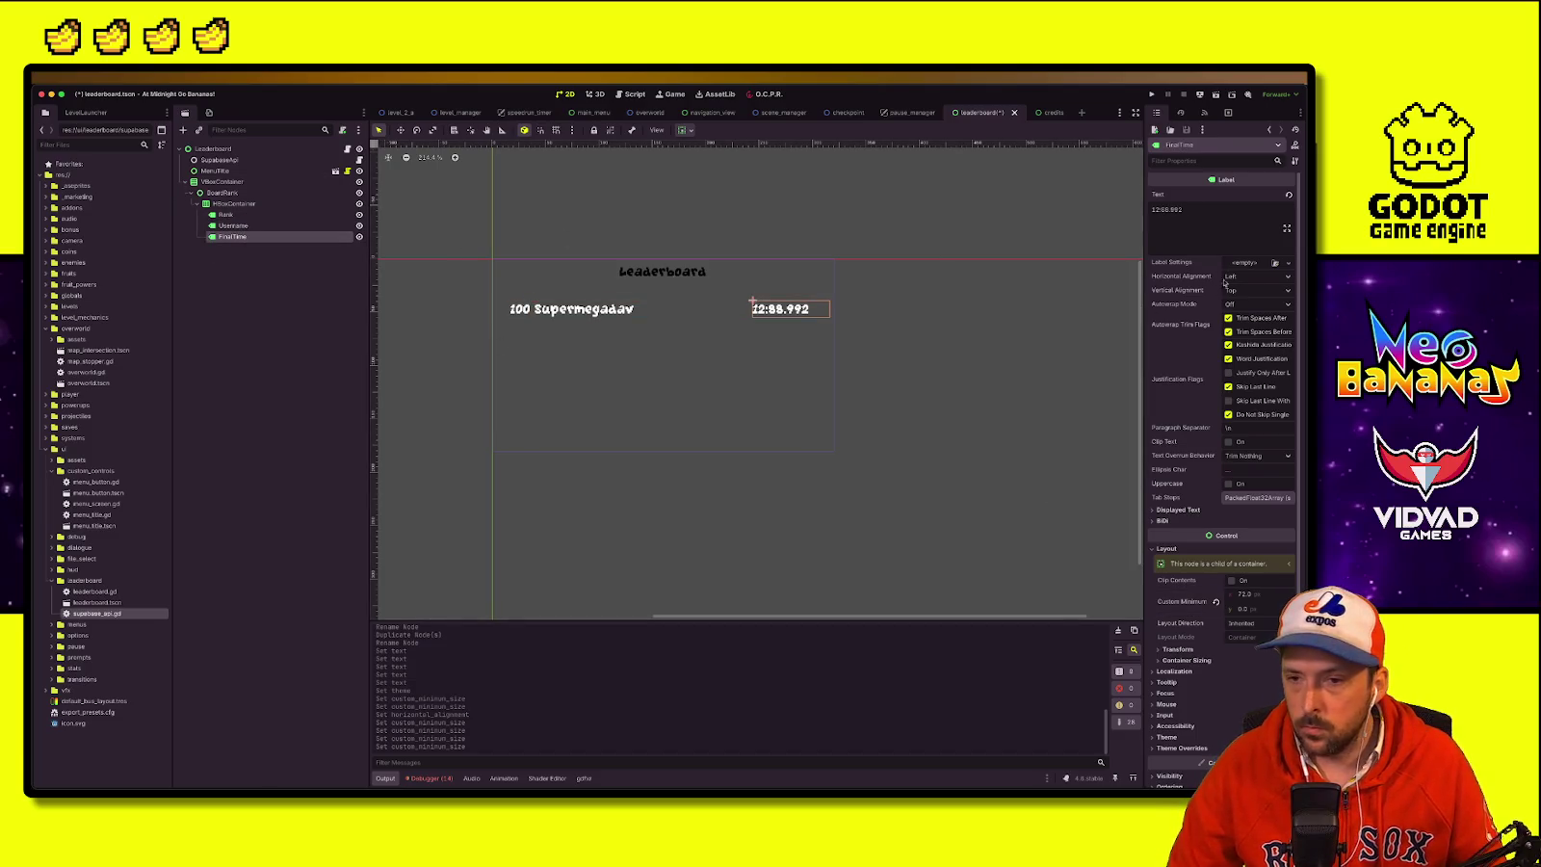
click(1255, 281)
click(1233, 323)
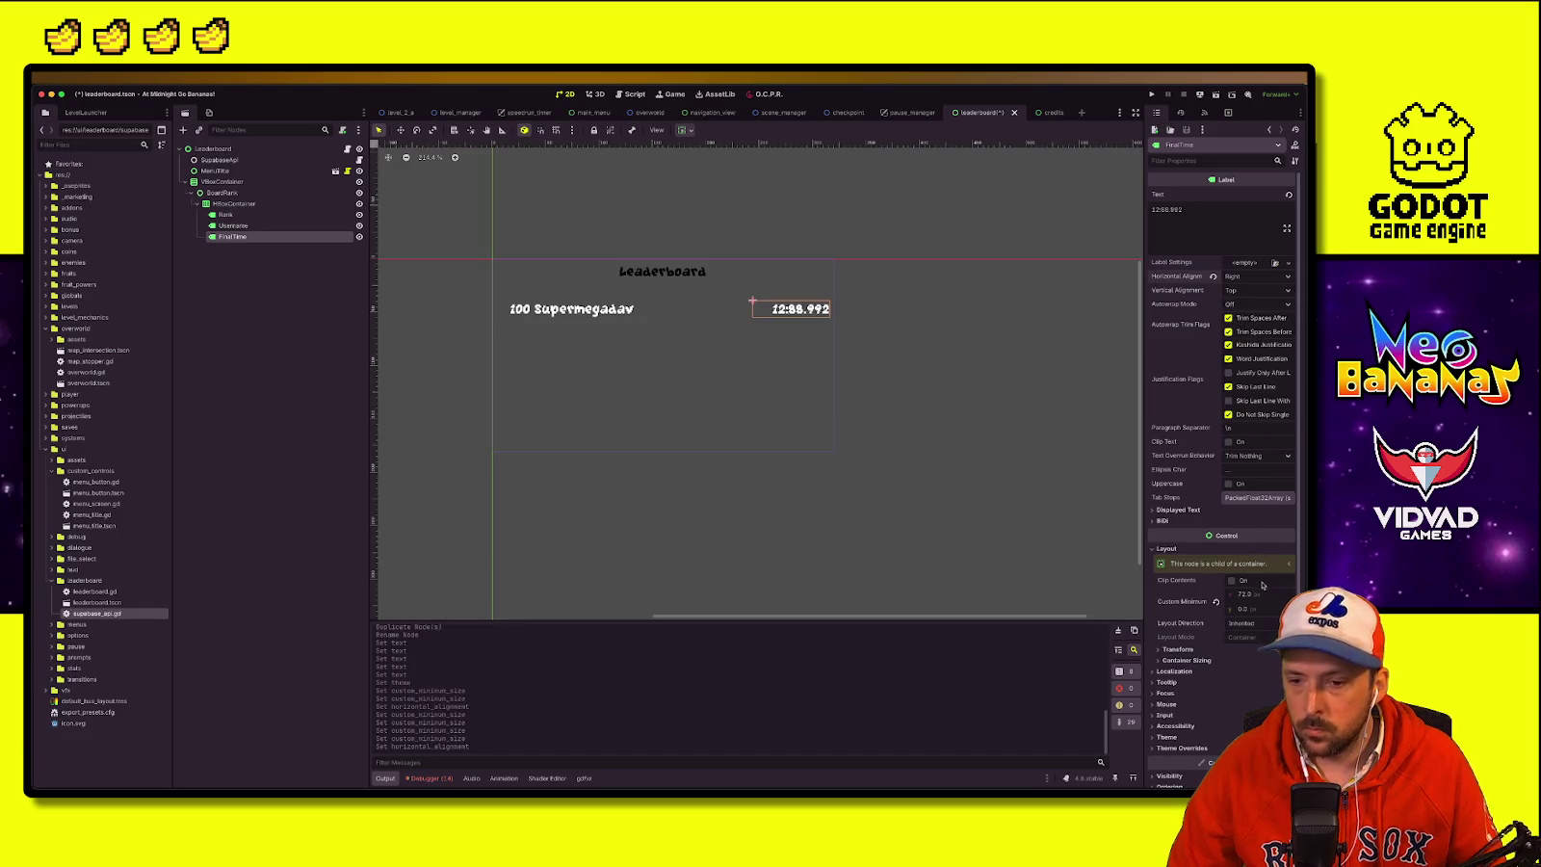
drag(1260, 599, 1242, 599)
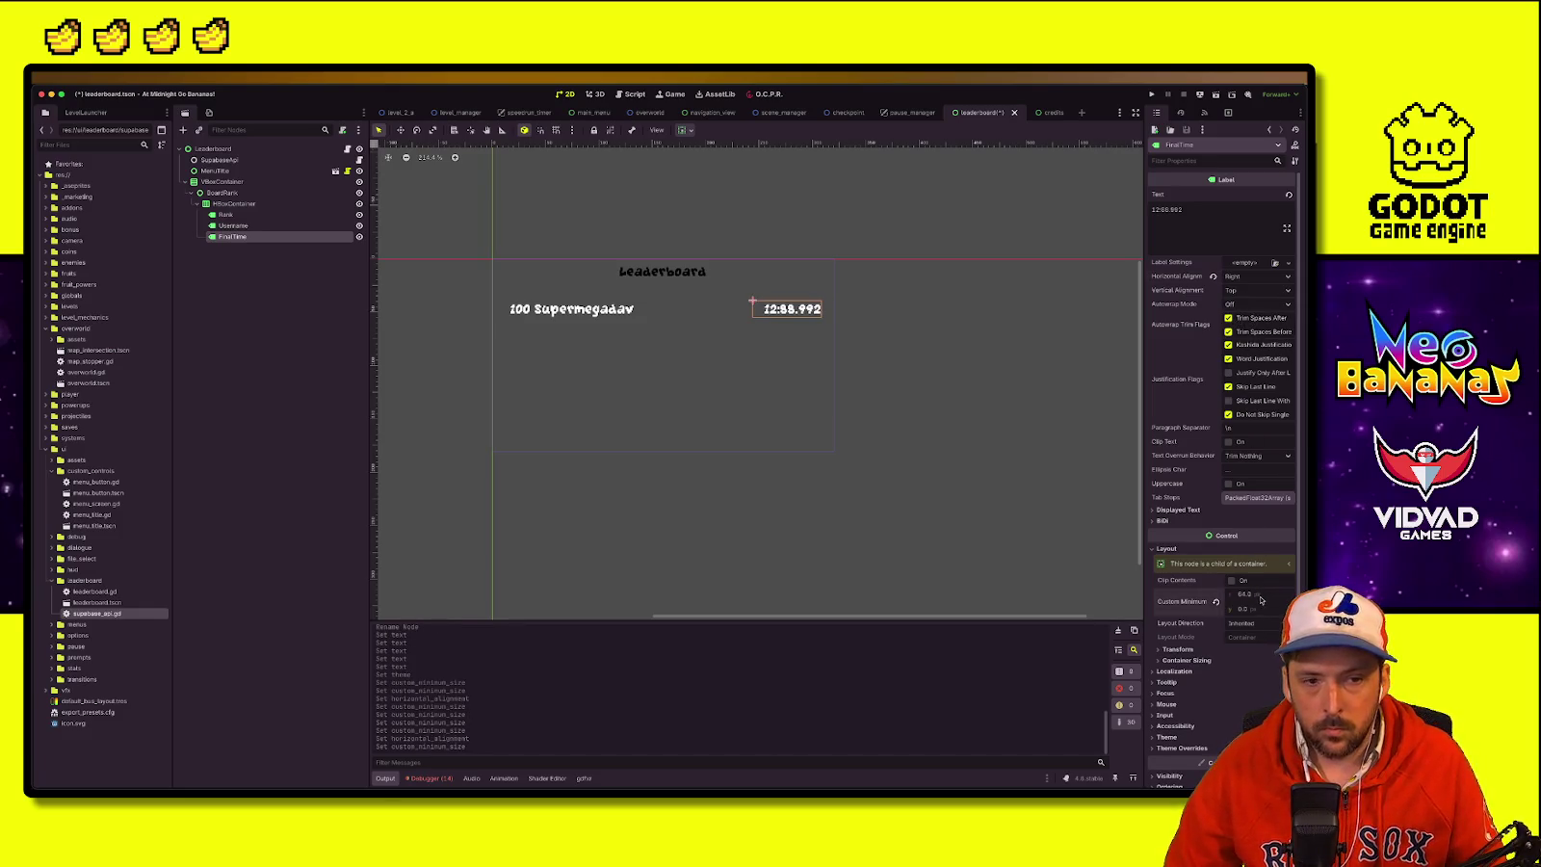
Shrink the HBoxContainer to hug the row text and duplicate BoardRank into a second row
click(249, 204)
click(231, 215)
click(246, 205)
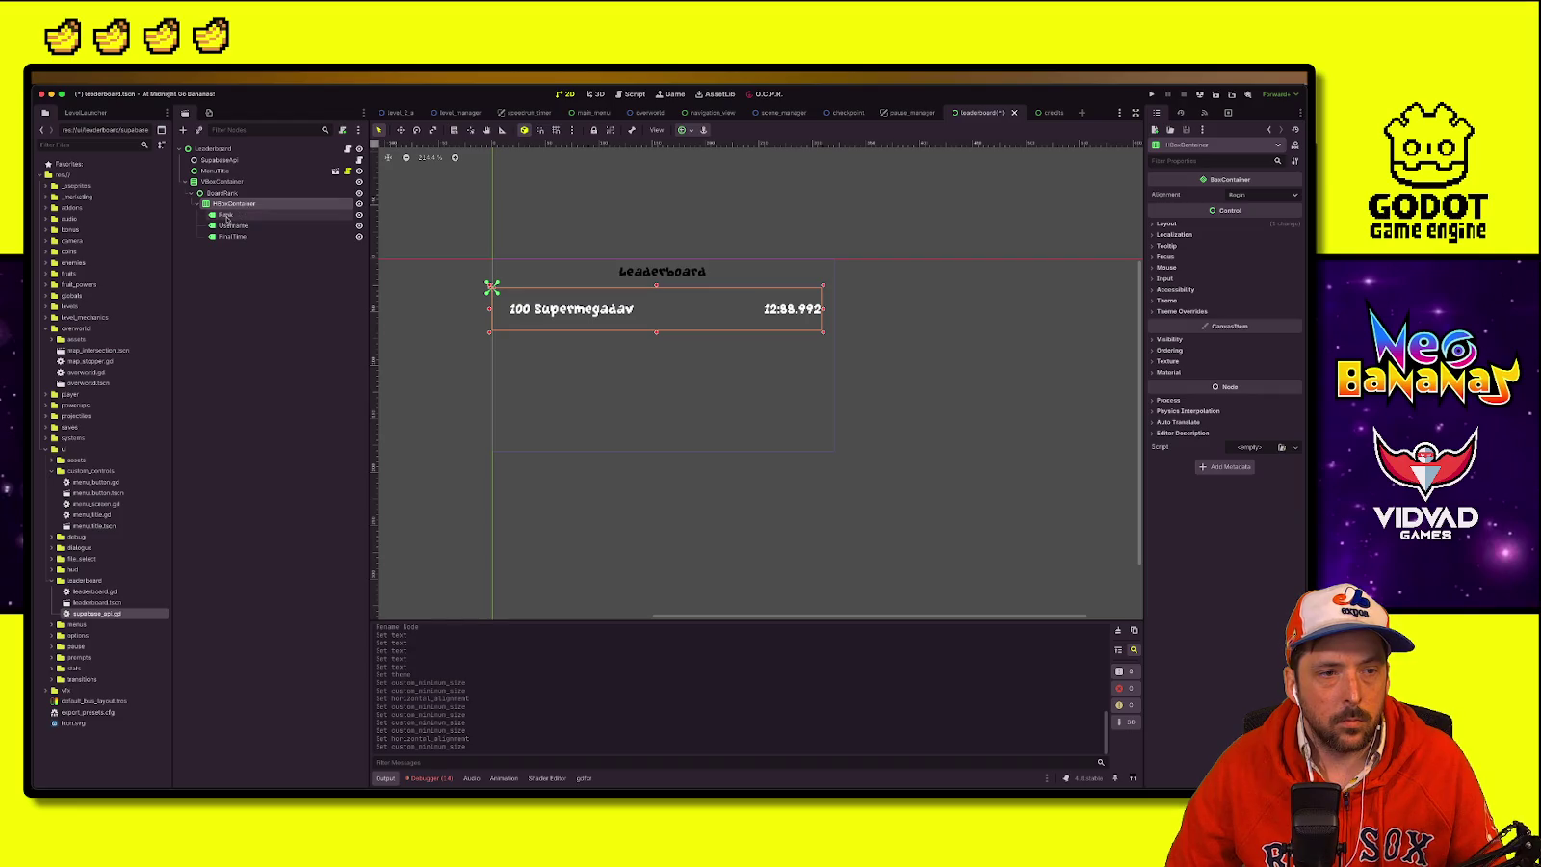
click(222, 193)
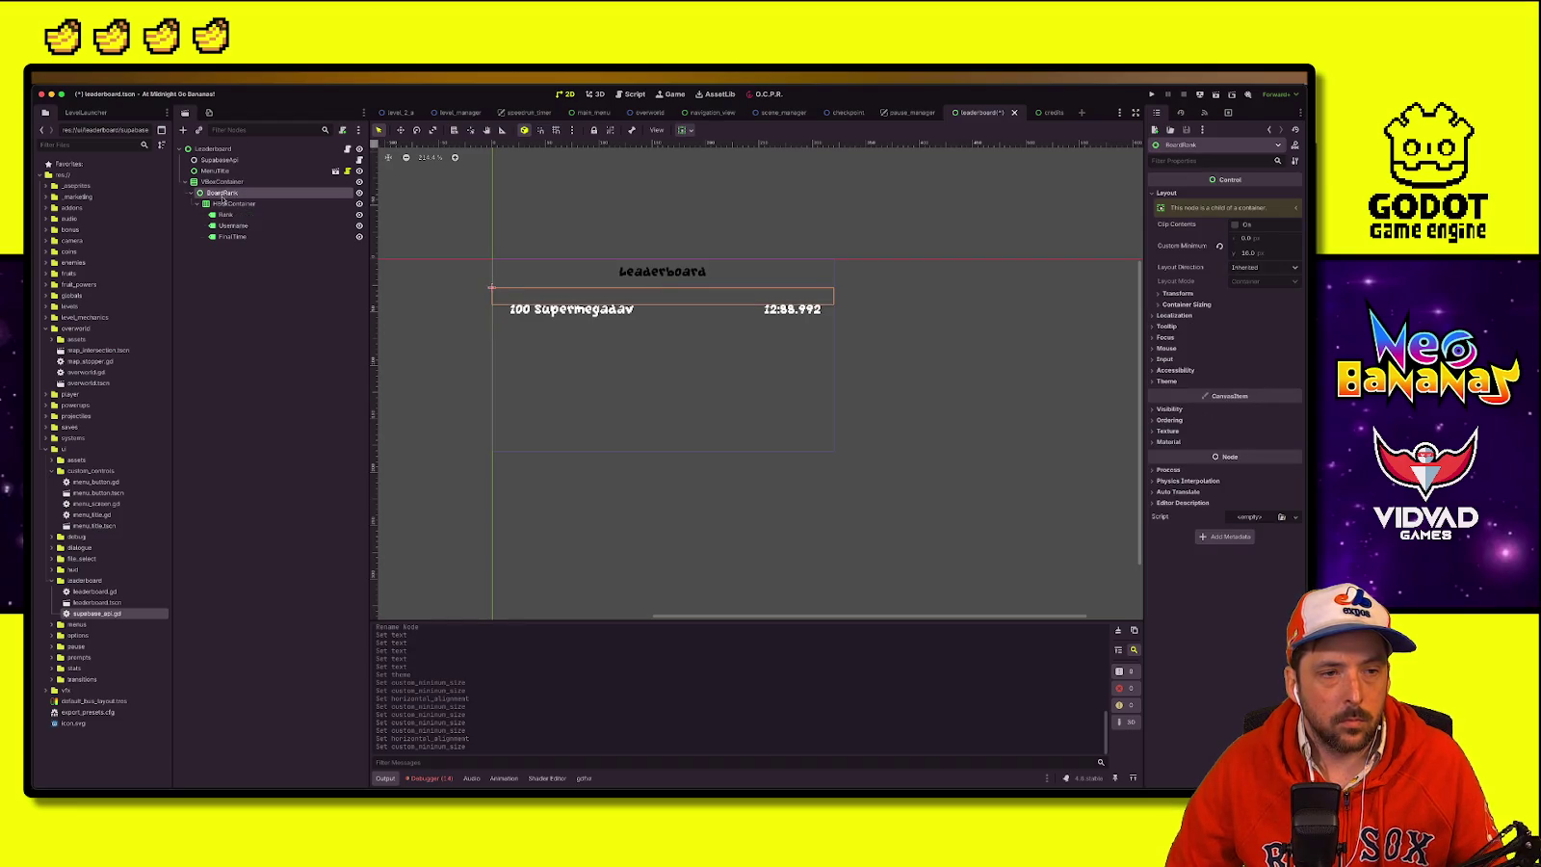
click(223, 191)
key(Return)
click(219, 203)
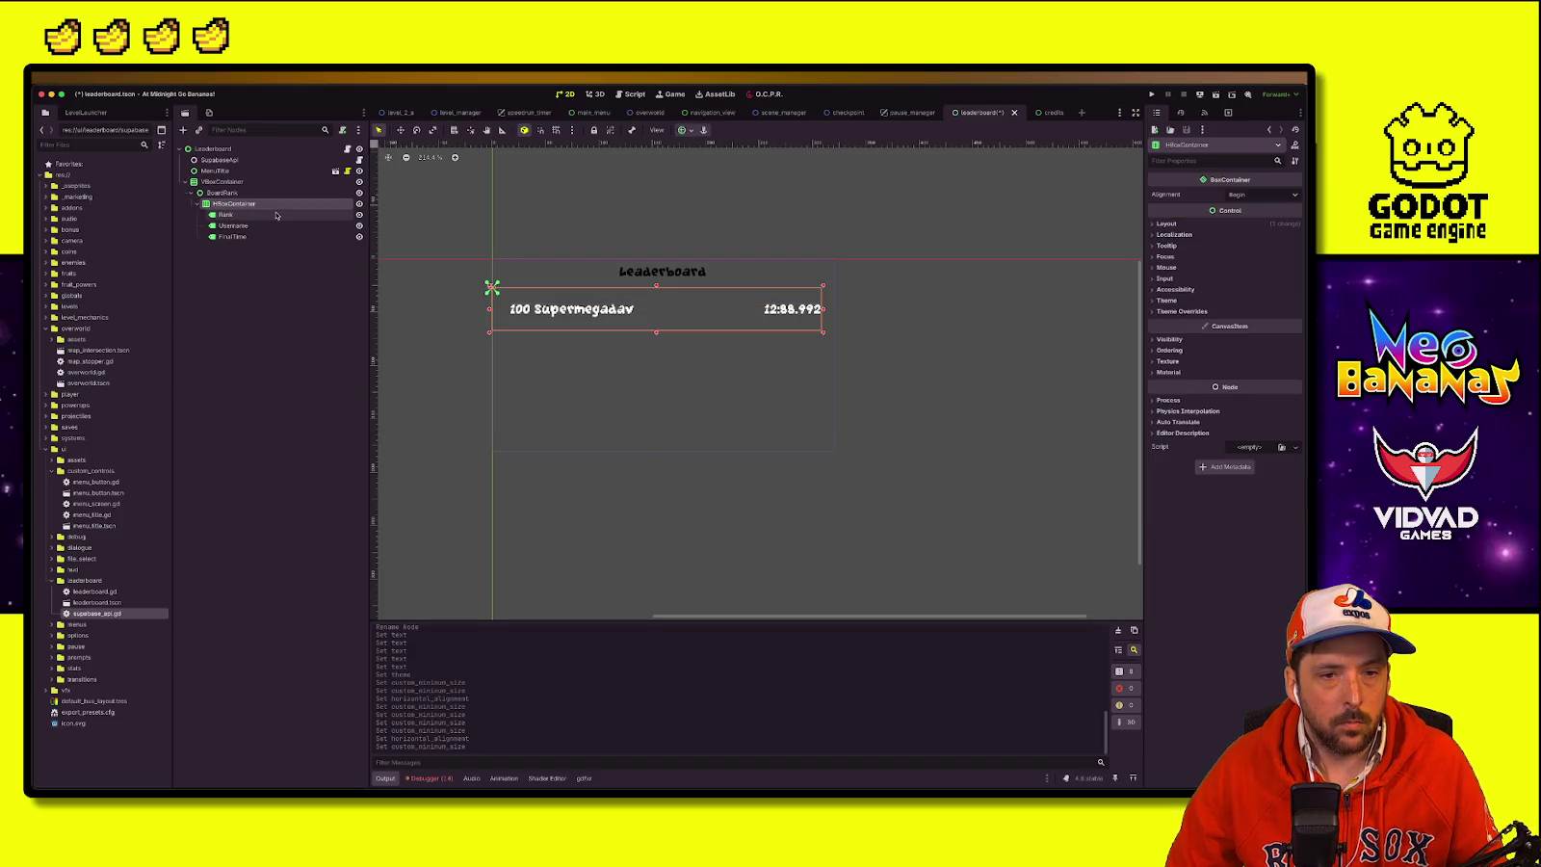
drag(658, 335, 657, 306)
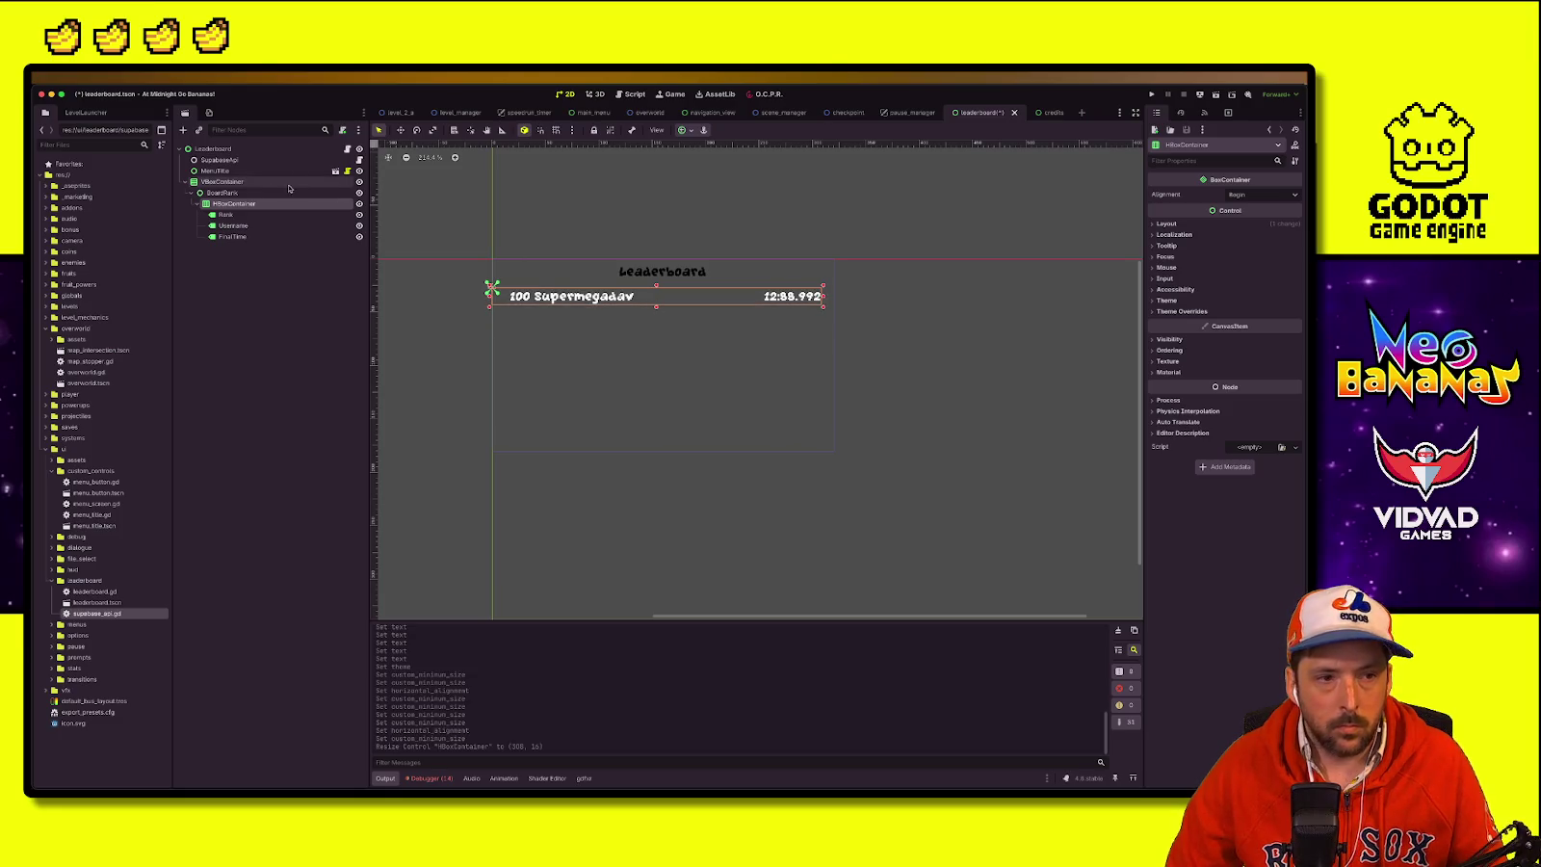
click(250, 193)
key(ctrl+d)
key(ctrl+d)
key(ctrl+d)
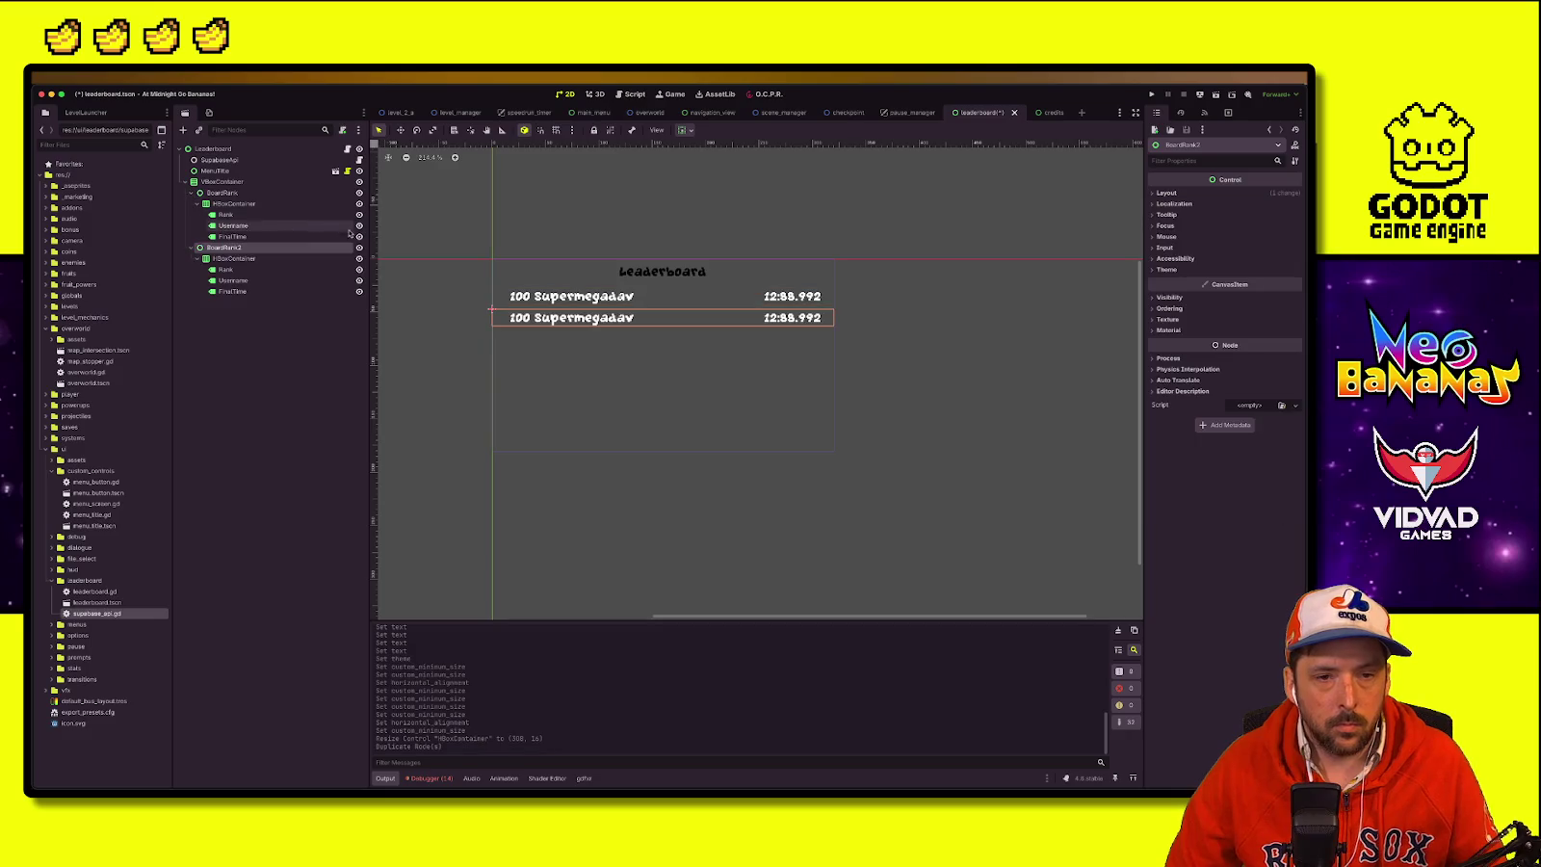
Try a BoardRank minimum height change, undo it, then set VBoxContainer separation to -4
click(280, 196)
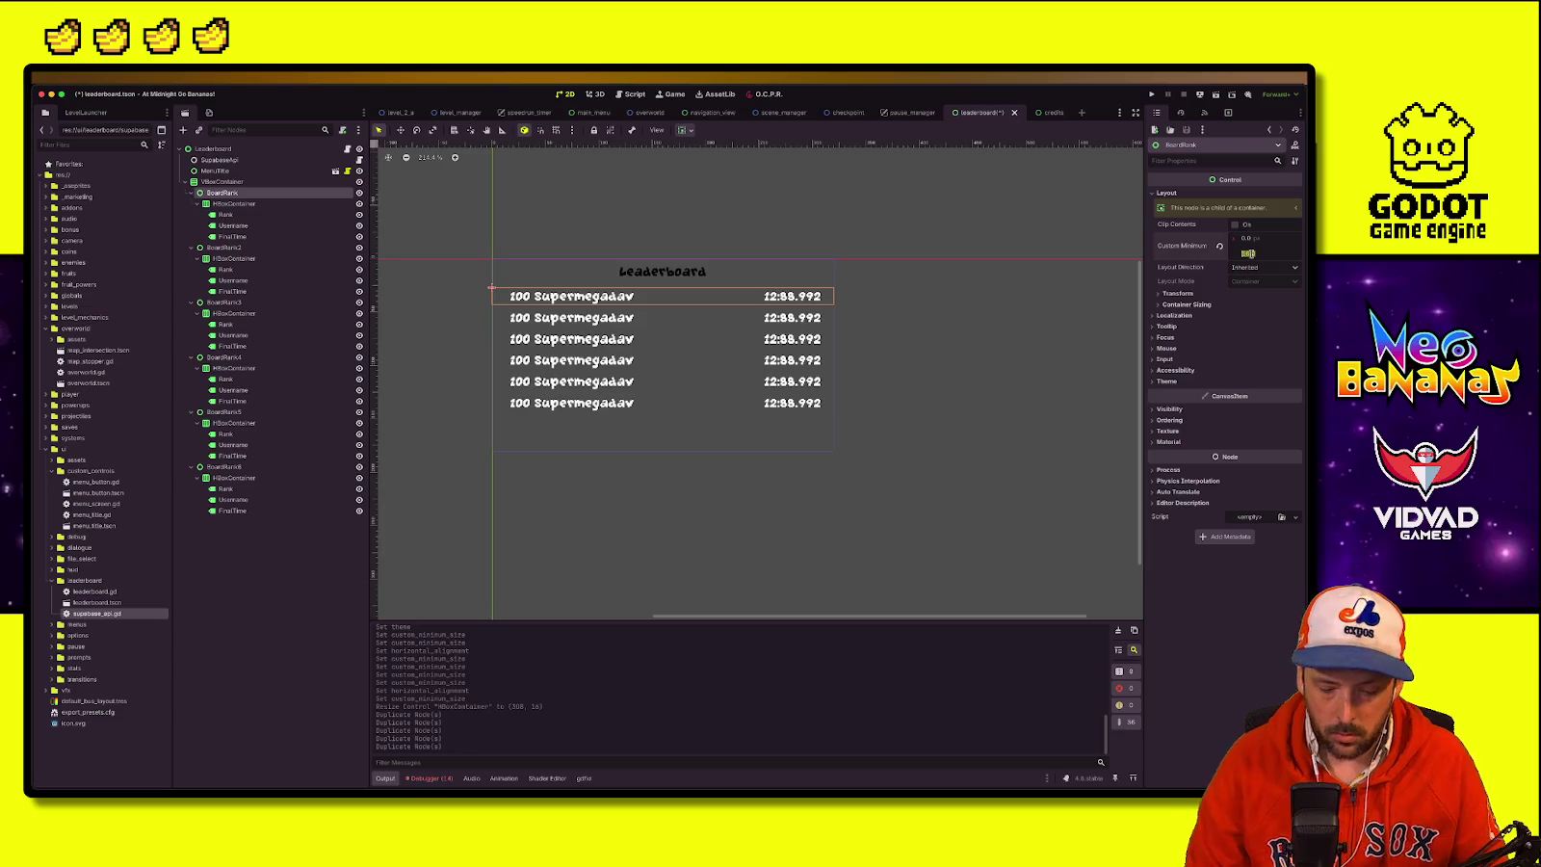
drag(1250, 254, 1253, 256)
key(ctrl+z)
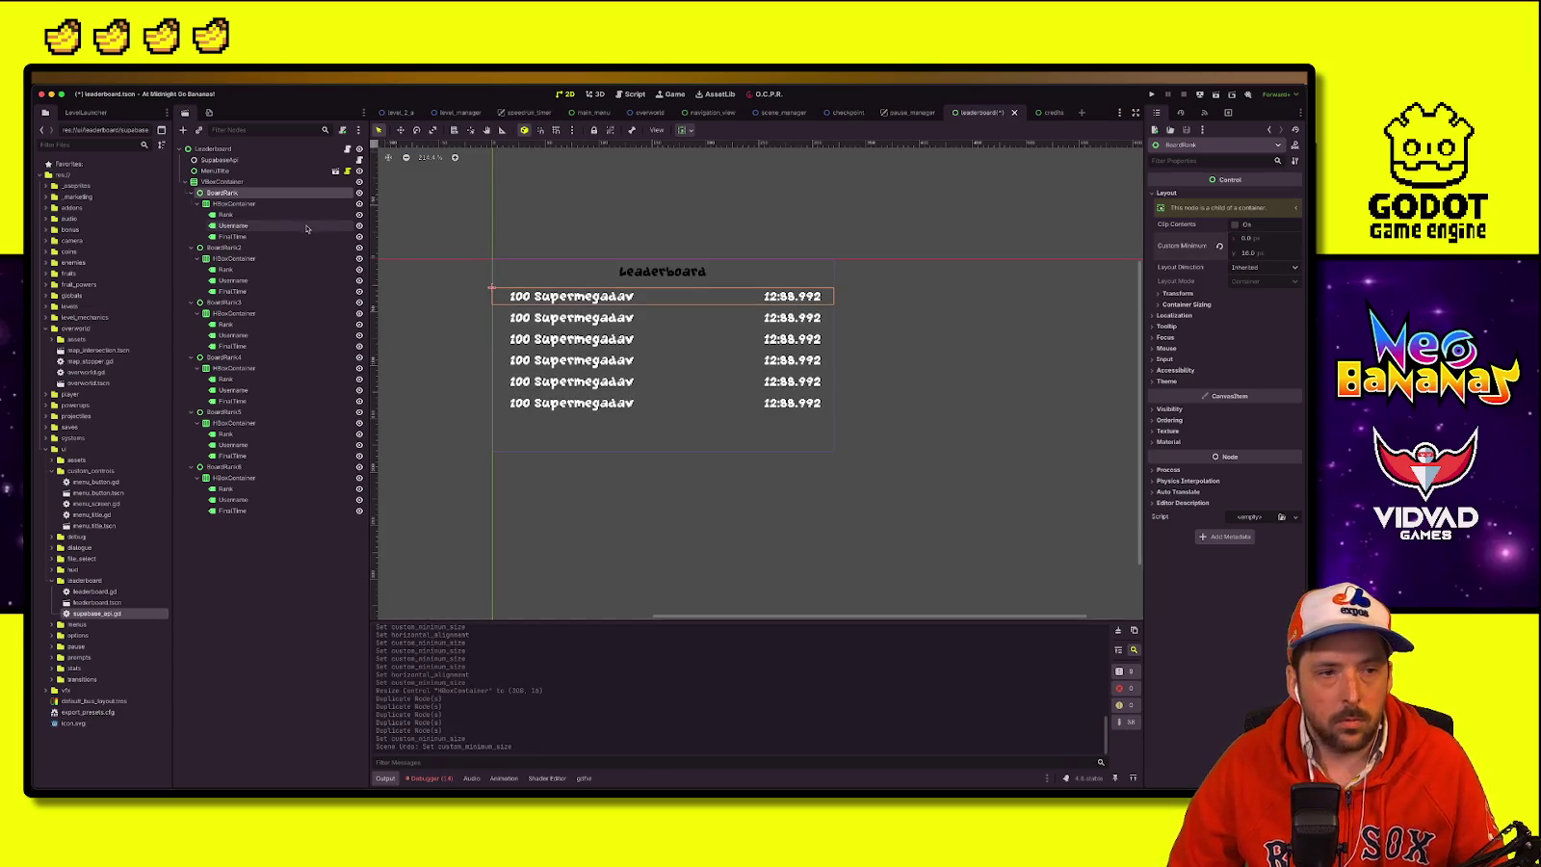
click(270, 183)
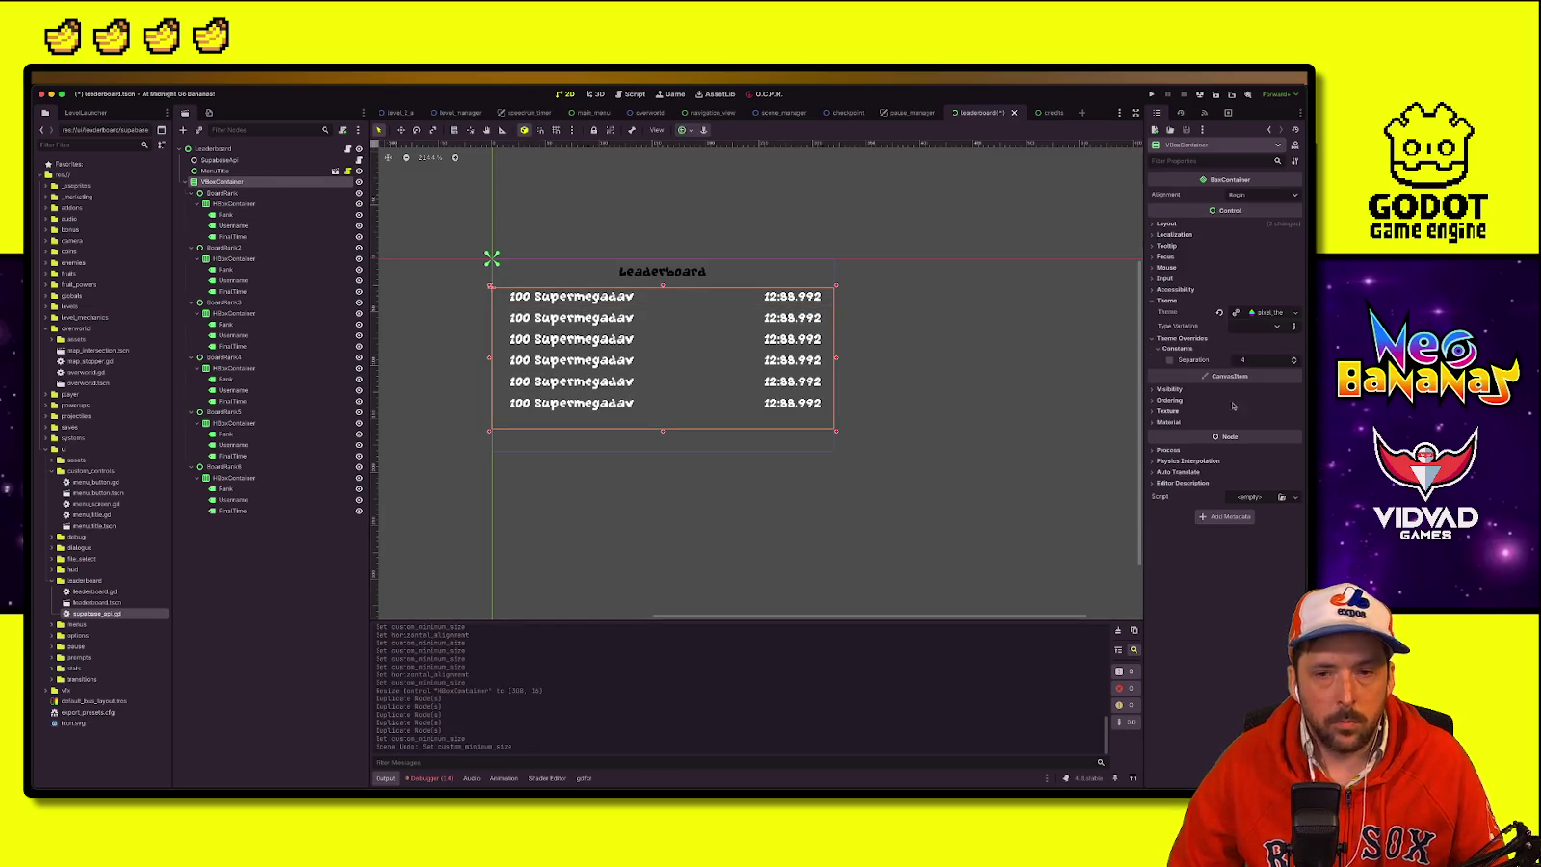
click(1293, 363)
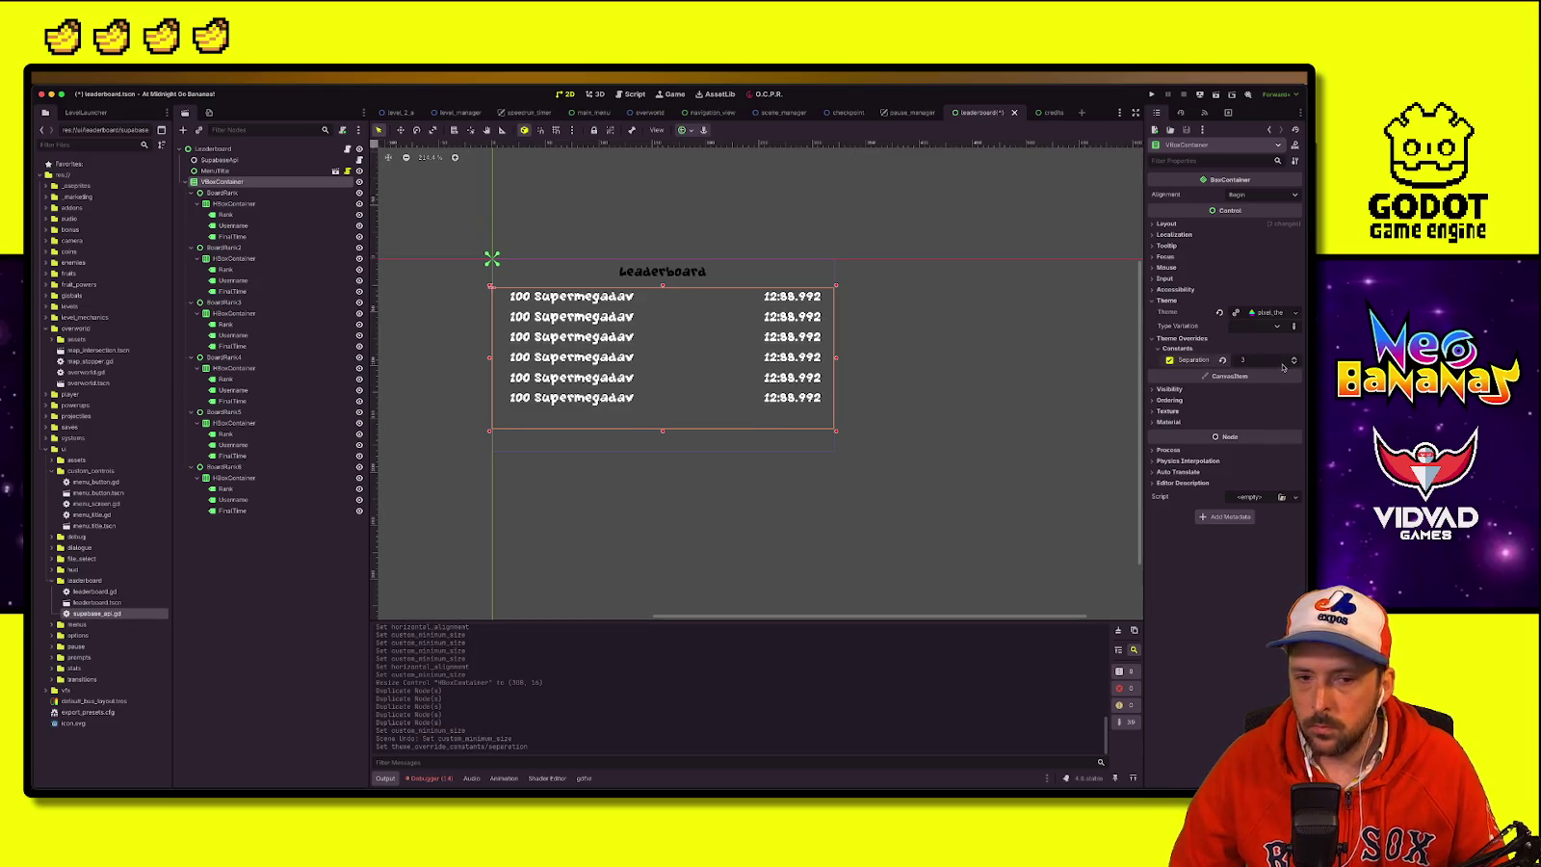
drag(1293, 363, 1293, 363)
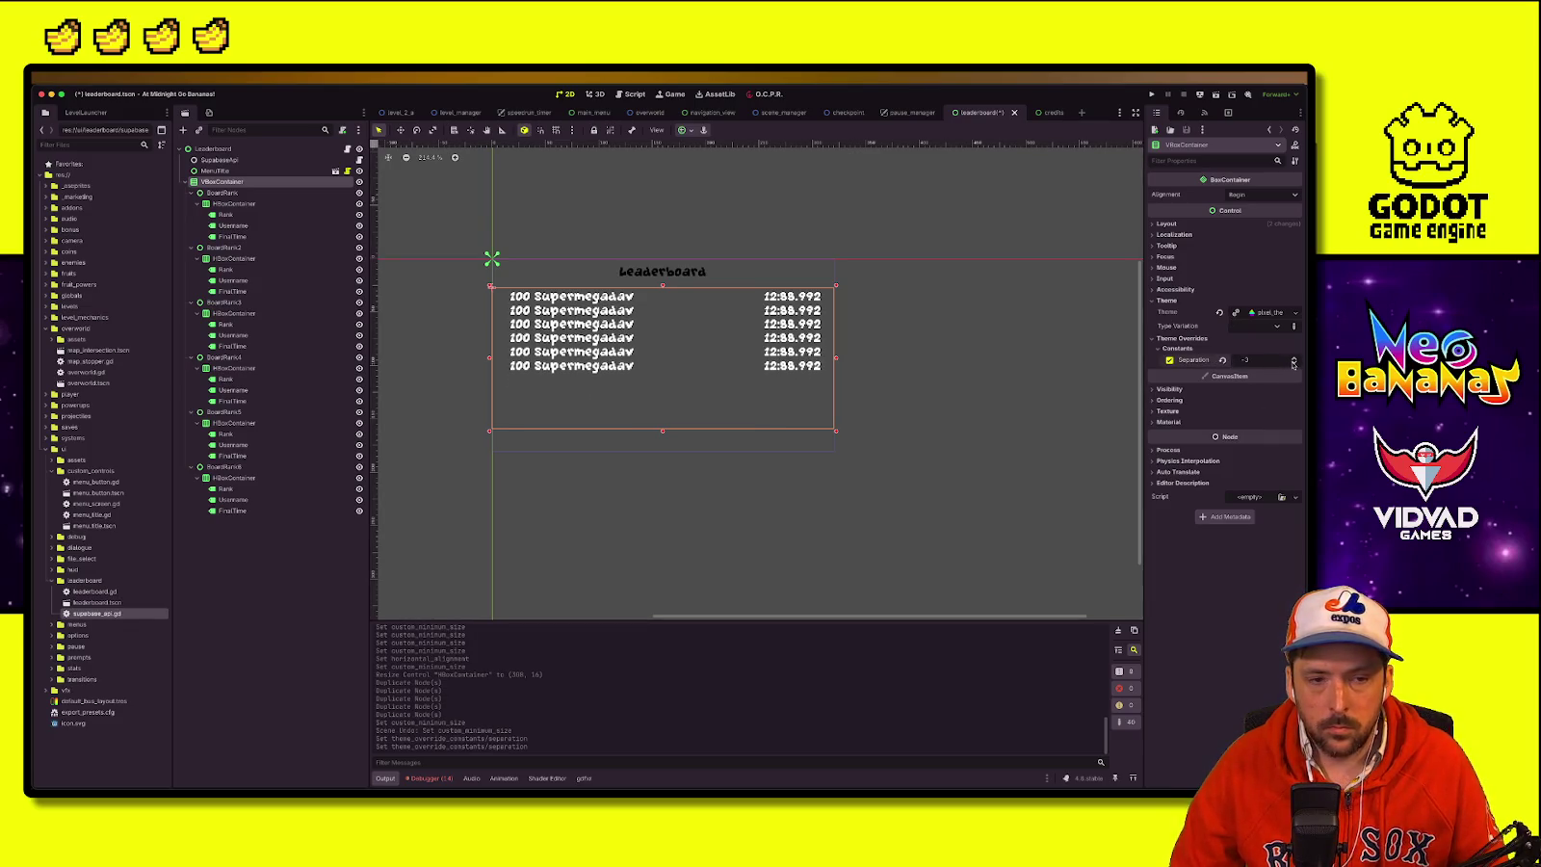
click(1293, 363)
Duplicate the last row BoardRank6 twice more, then undo back to the original rows and spacing
click(223, 466)
key(ctrl+d)
key(ctrl+d)
key(ctrl+d)
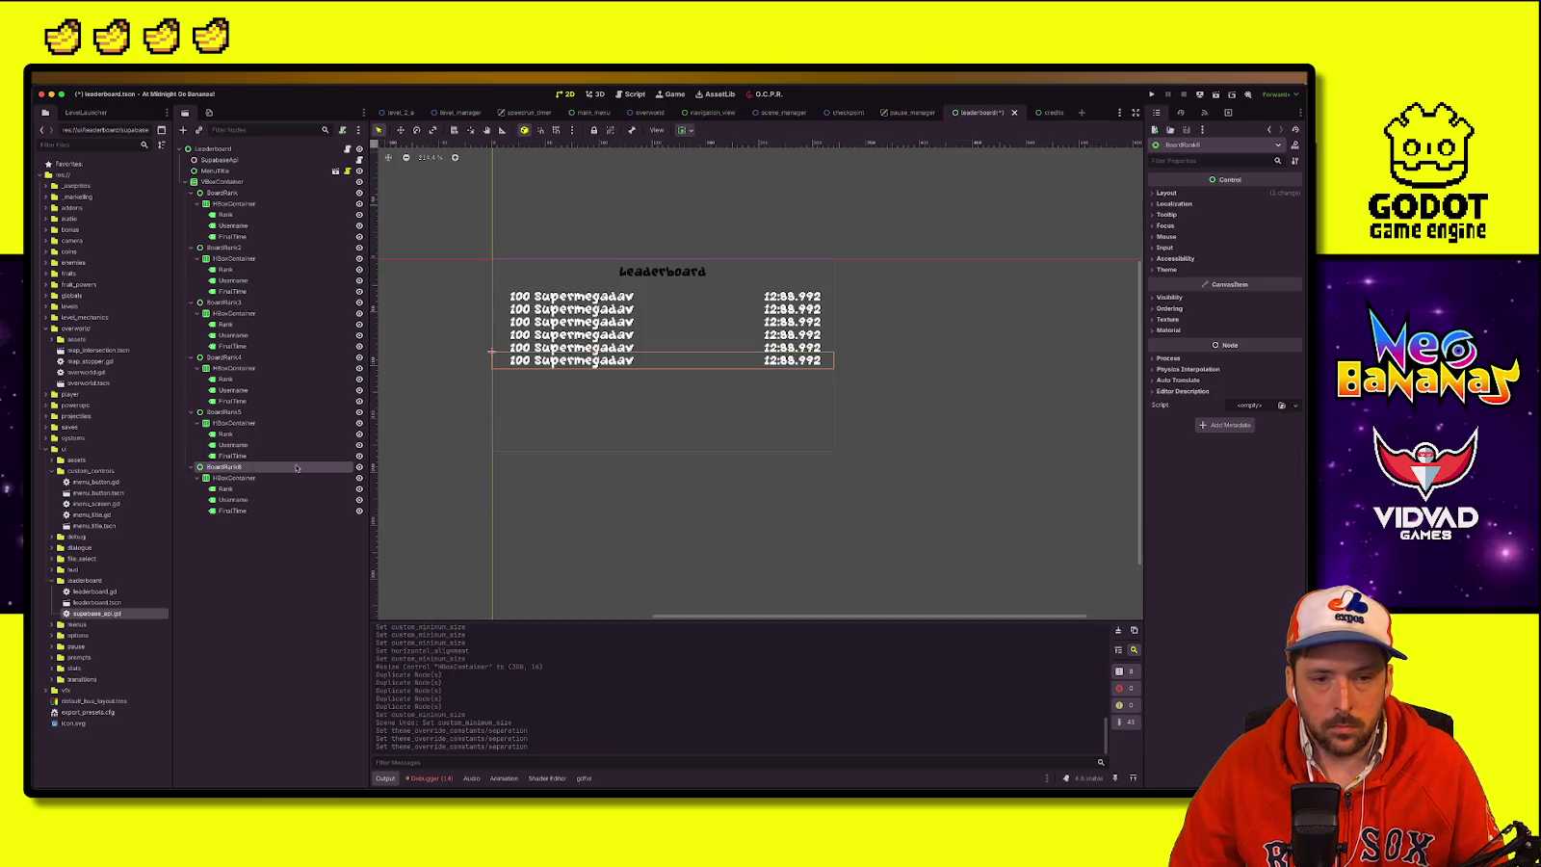
key(ctrl+d)
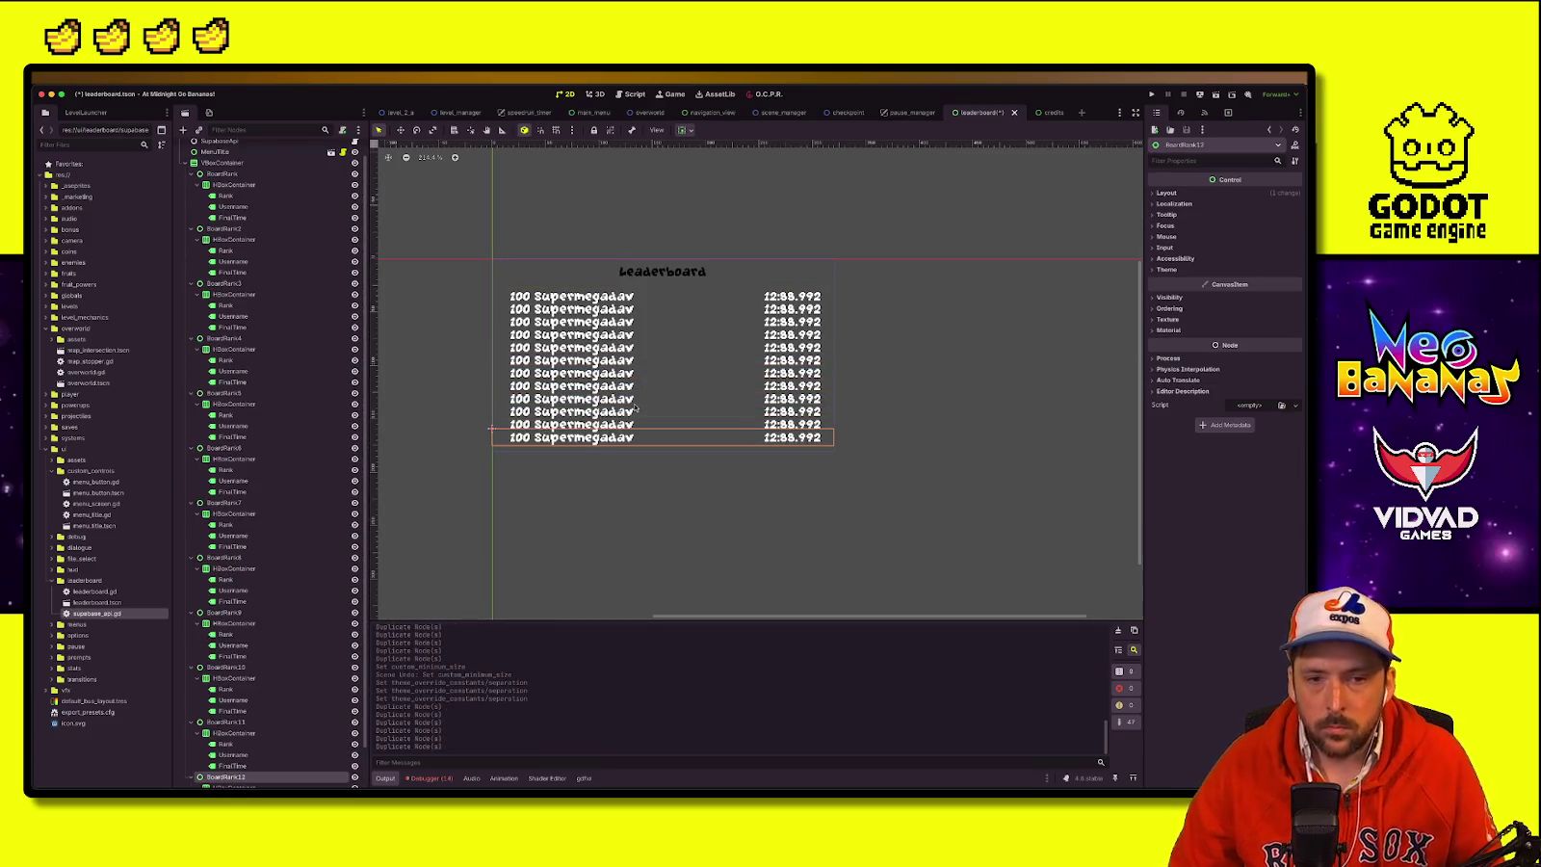
scroll(636, 407, up, 3)
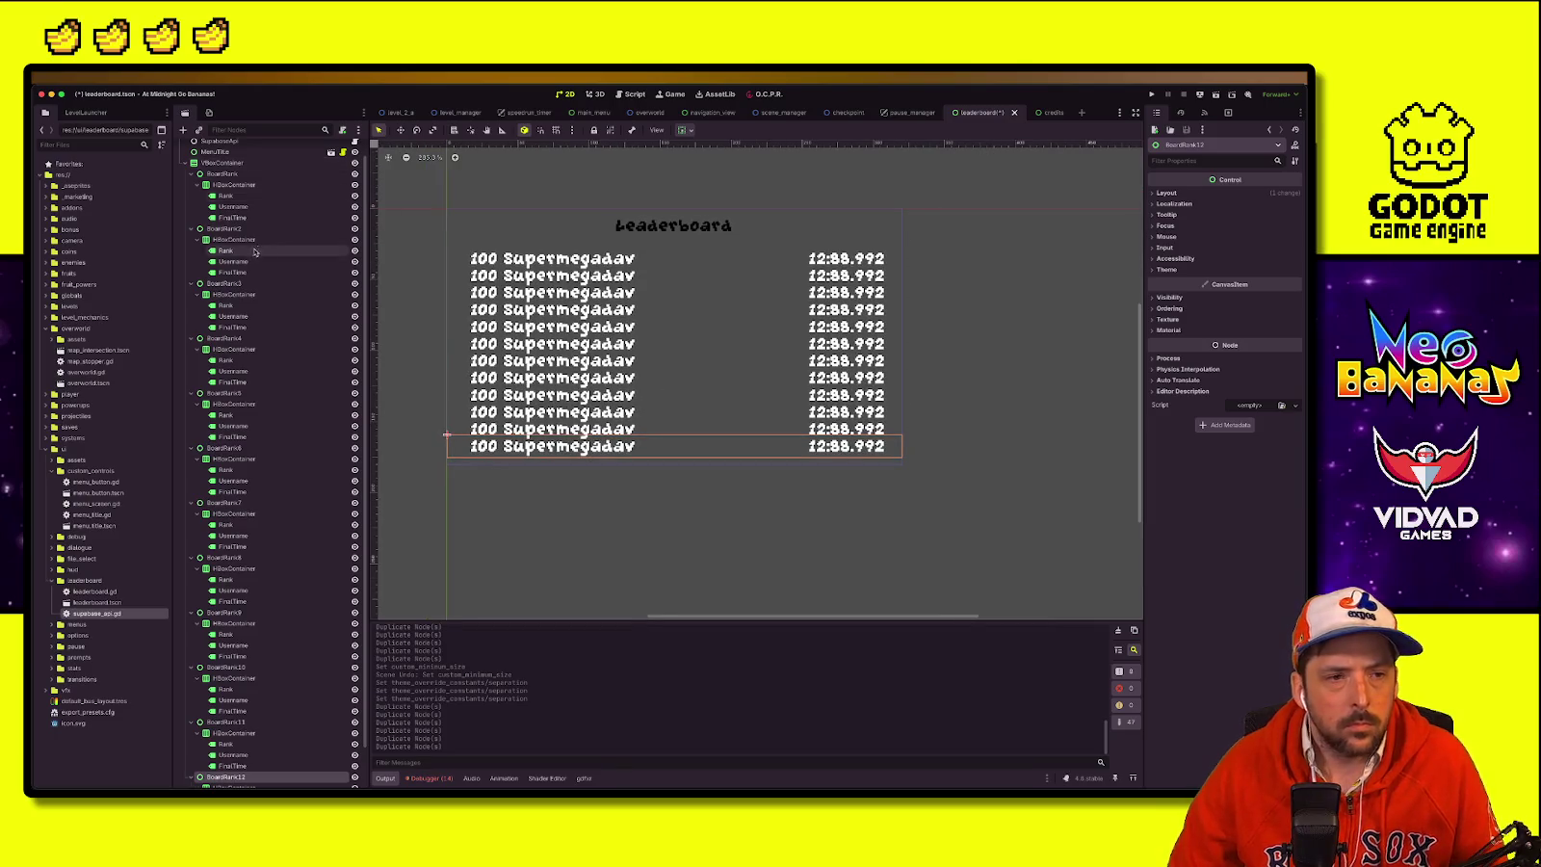
scroll(258, 249, up, 1)
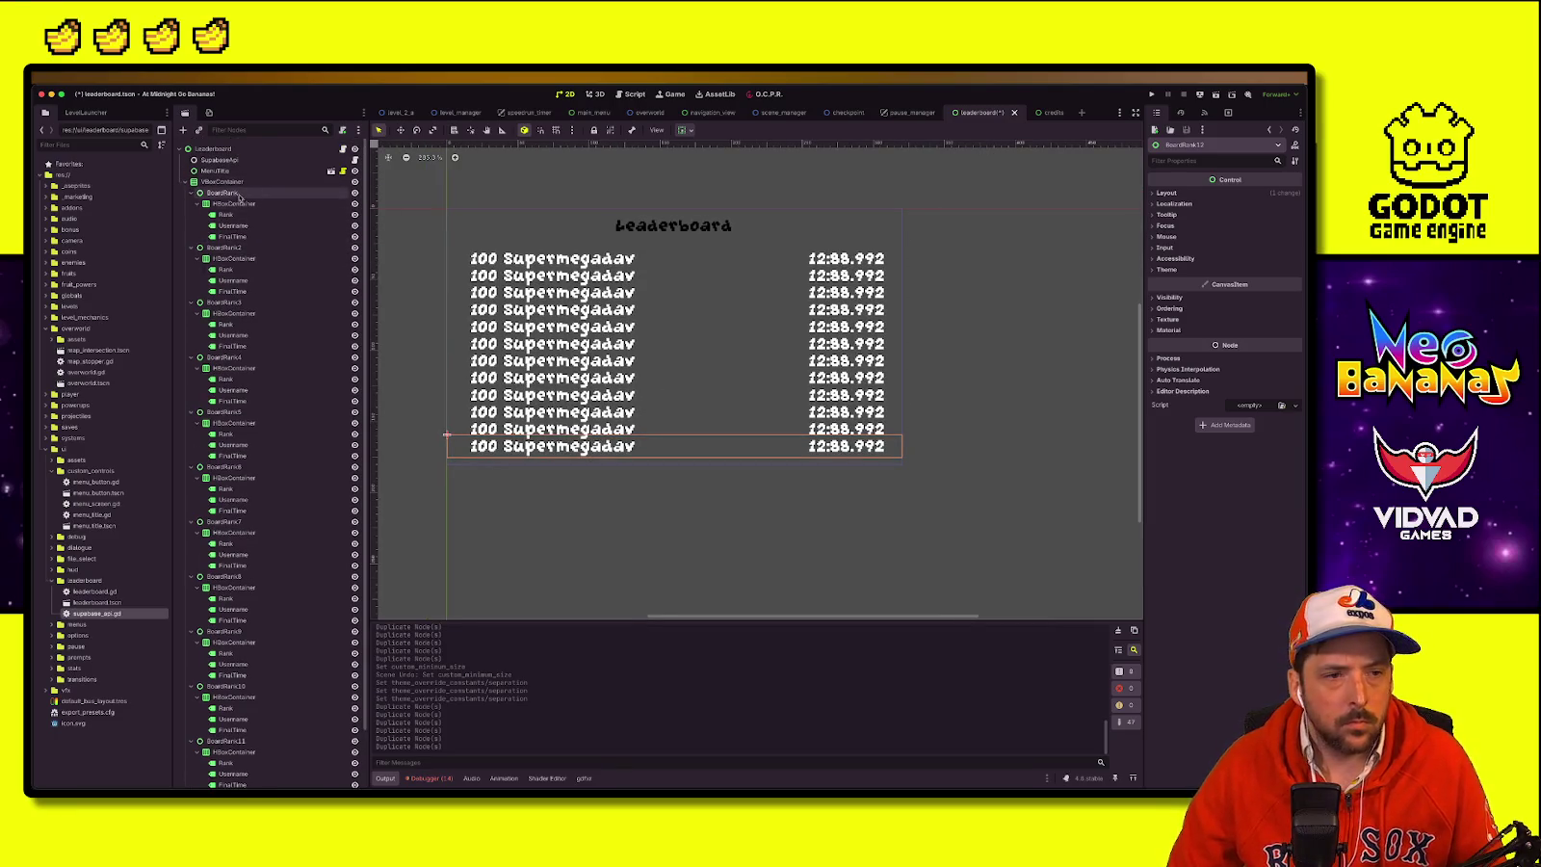
click(203, 248)
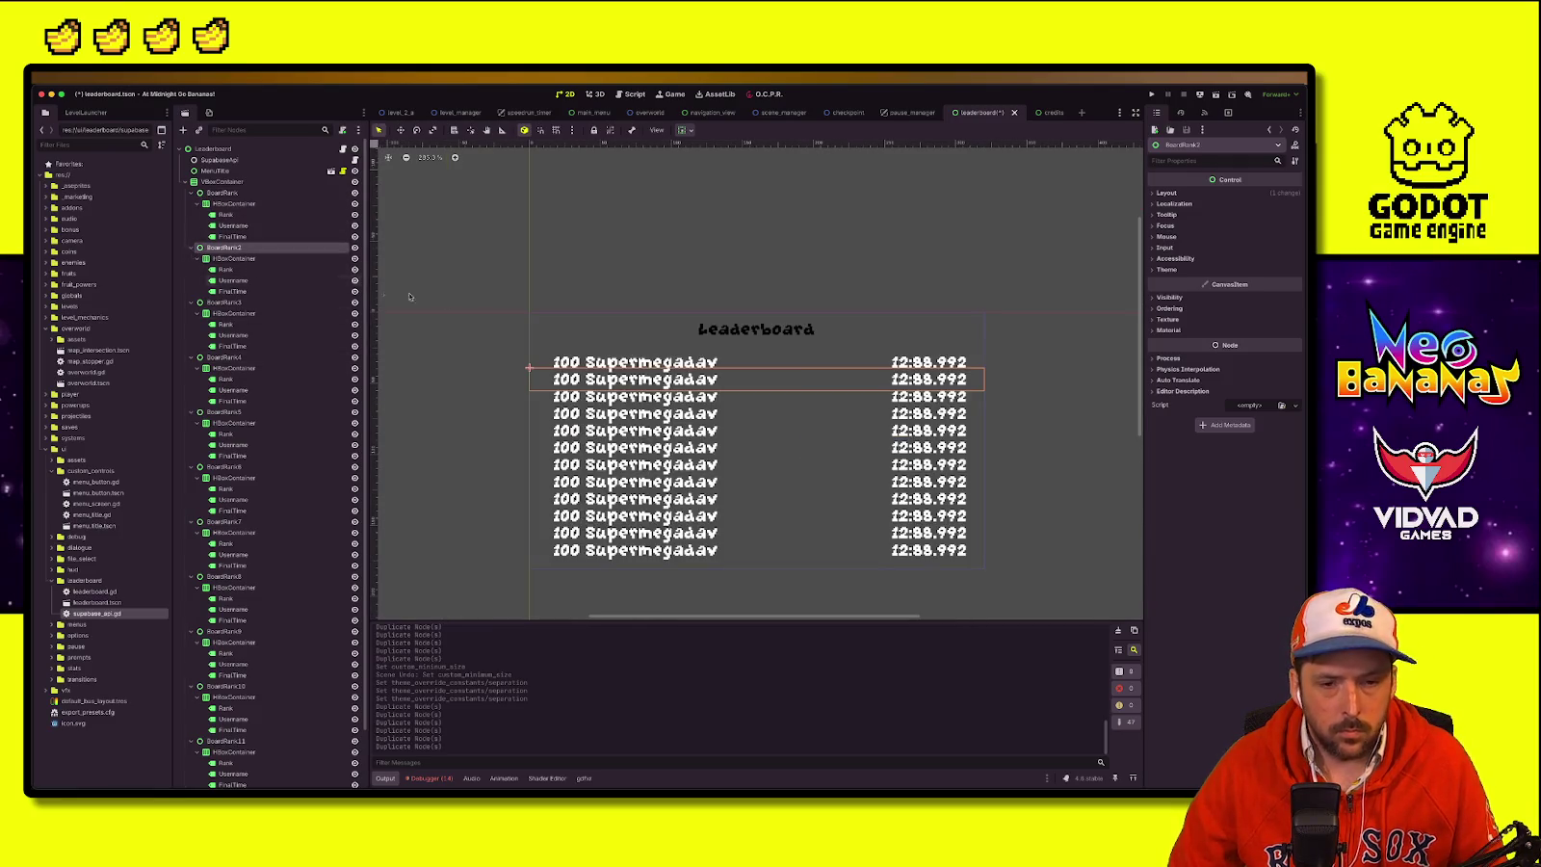
key(ctrl+z)
key(ctrl+z)
key(ctrl+z)
key(ctrl+z)
key(ctrl+z)
key(ctrl+z)
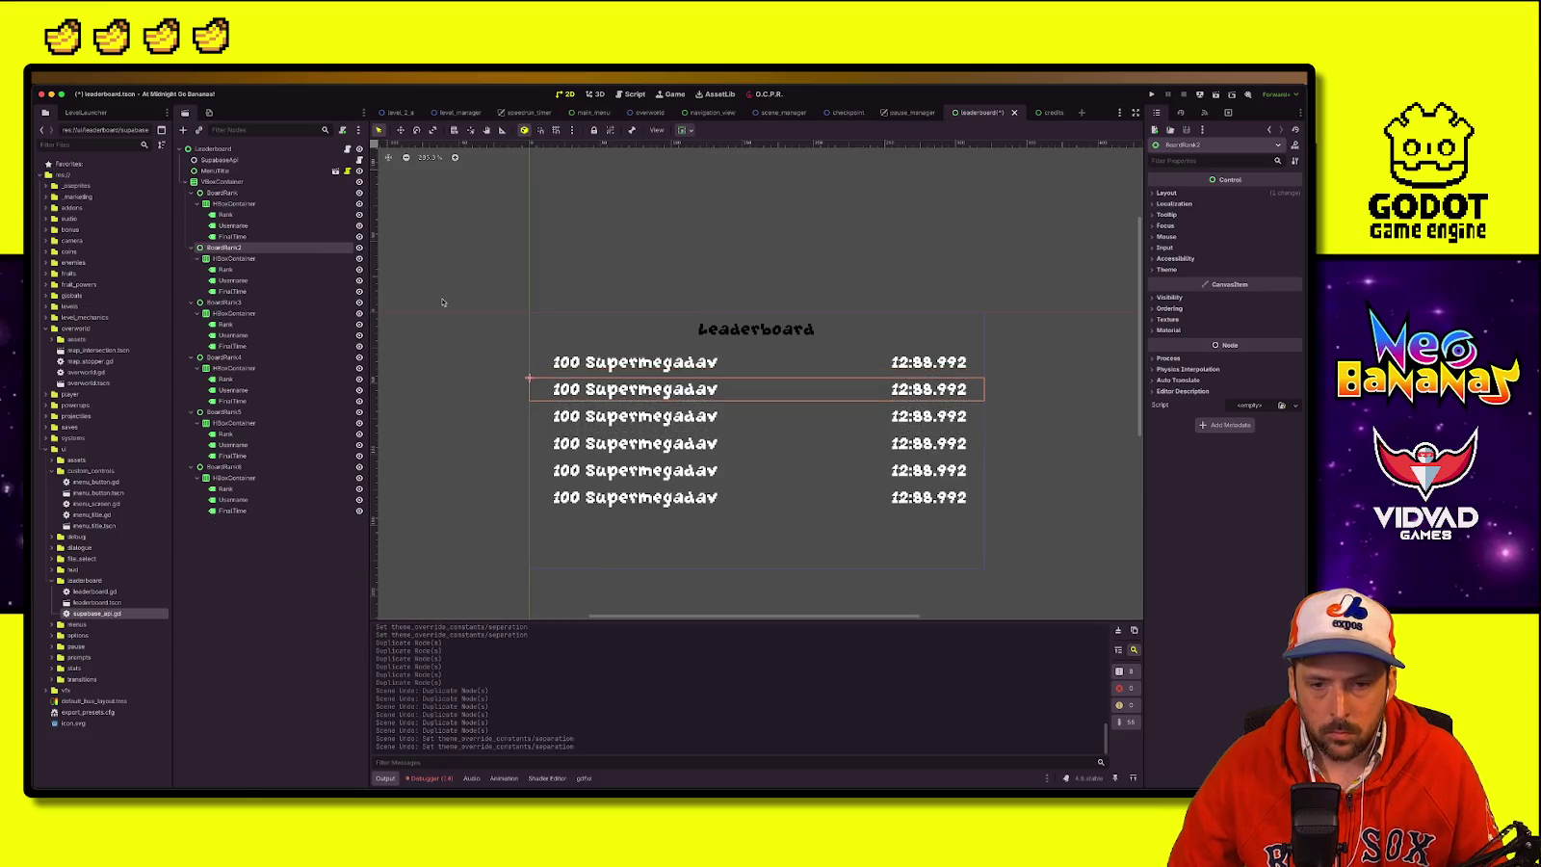
key(ctrl+z)
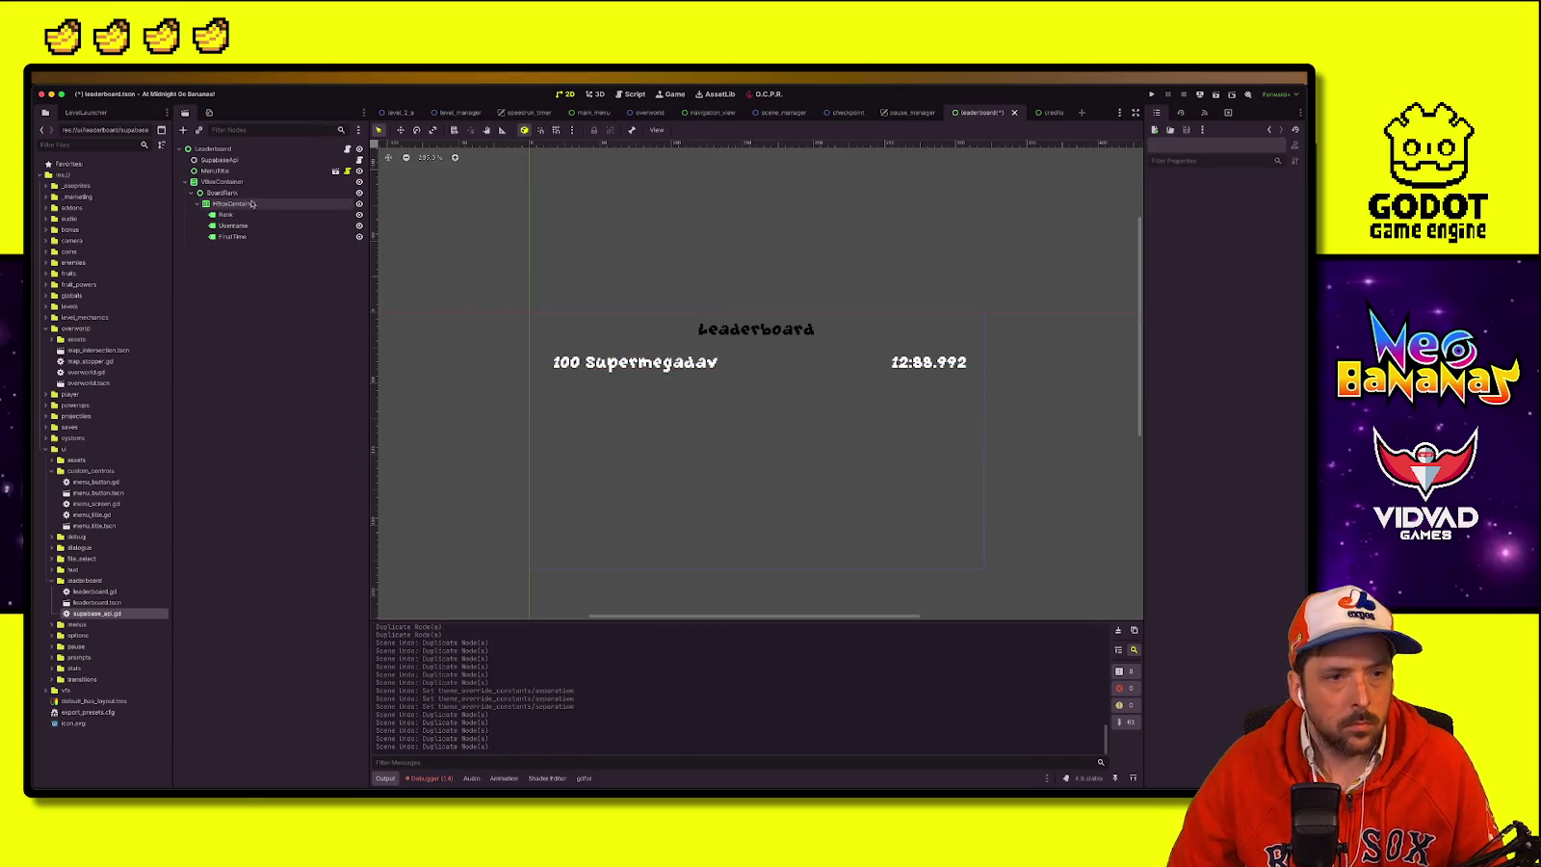
Set the BoardRank row's Custom Minimum Size Y to 0 and save the scene
drag(1271, 254, 1255, 254)
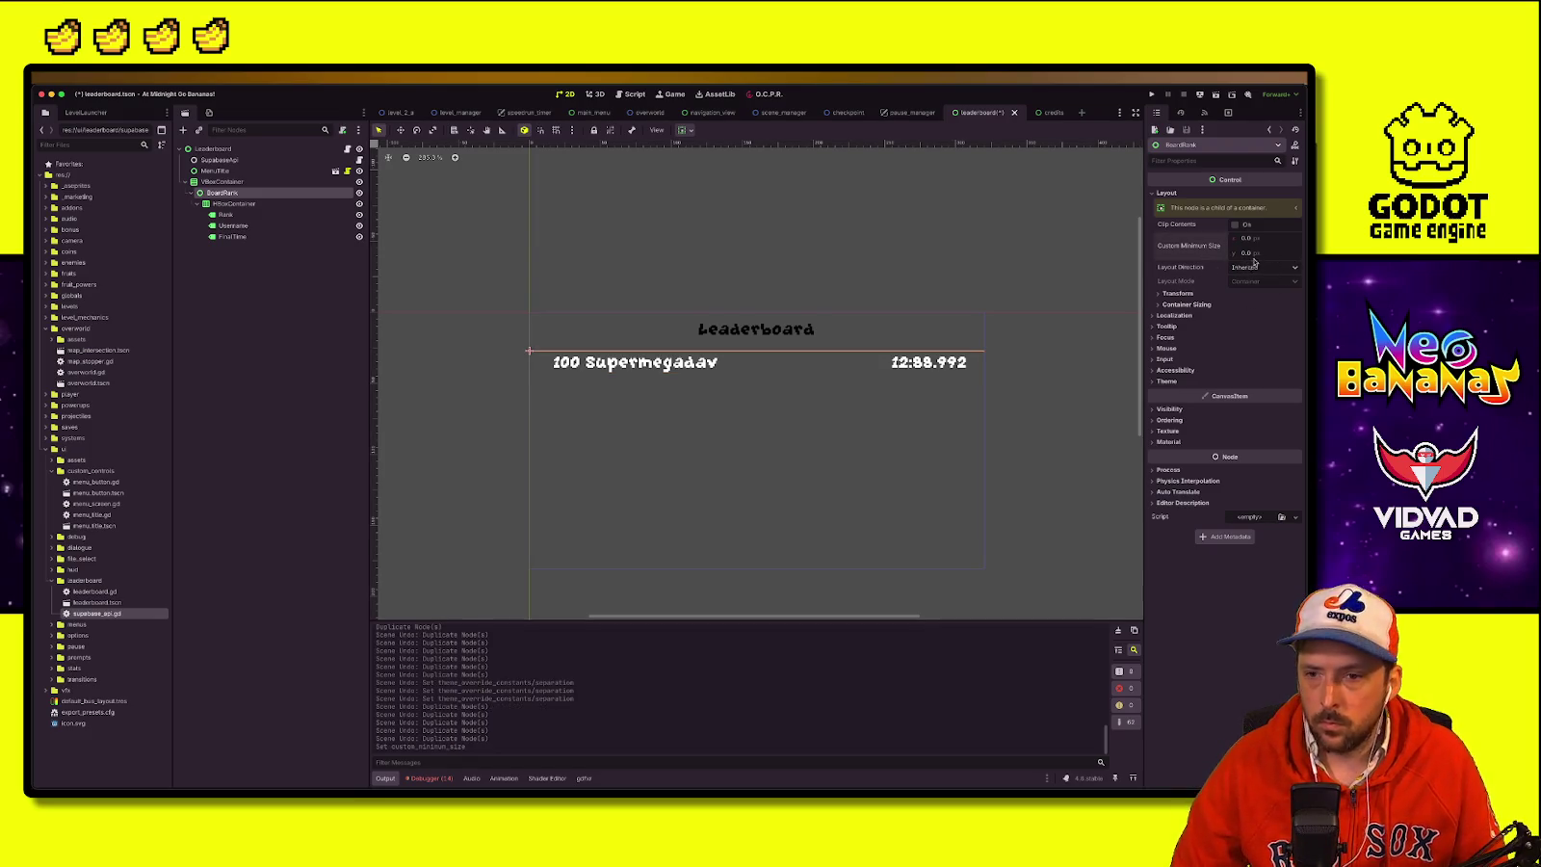
key(ctrl+s)
click(251, 214)
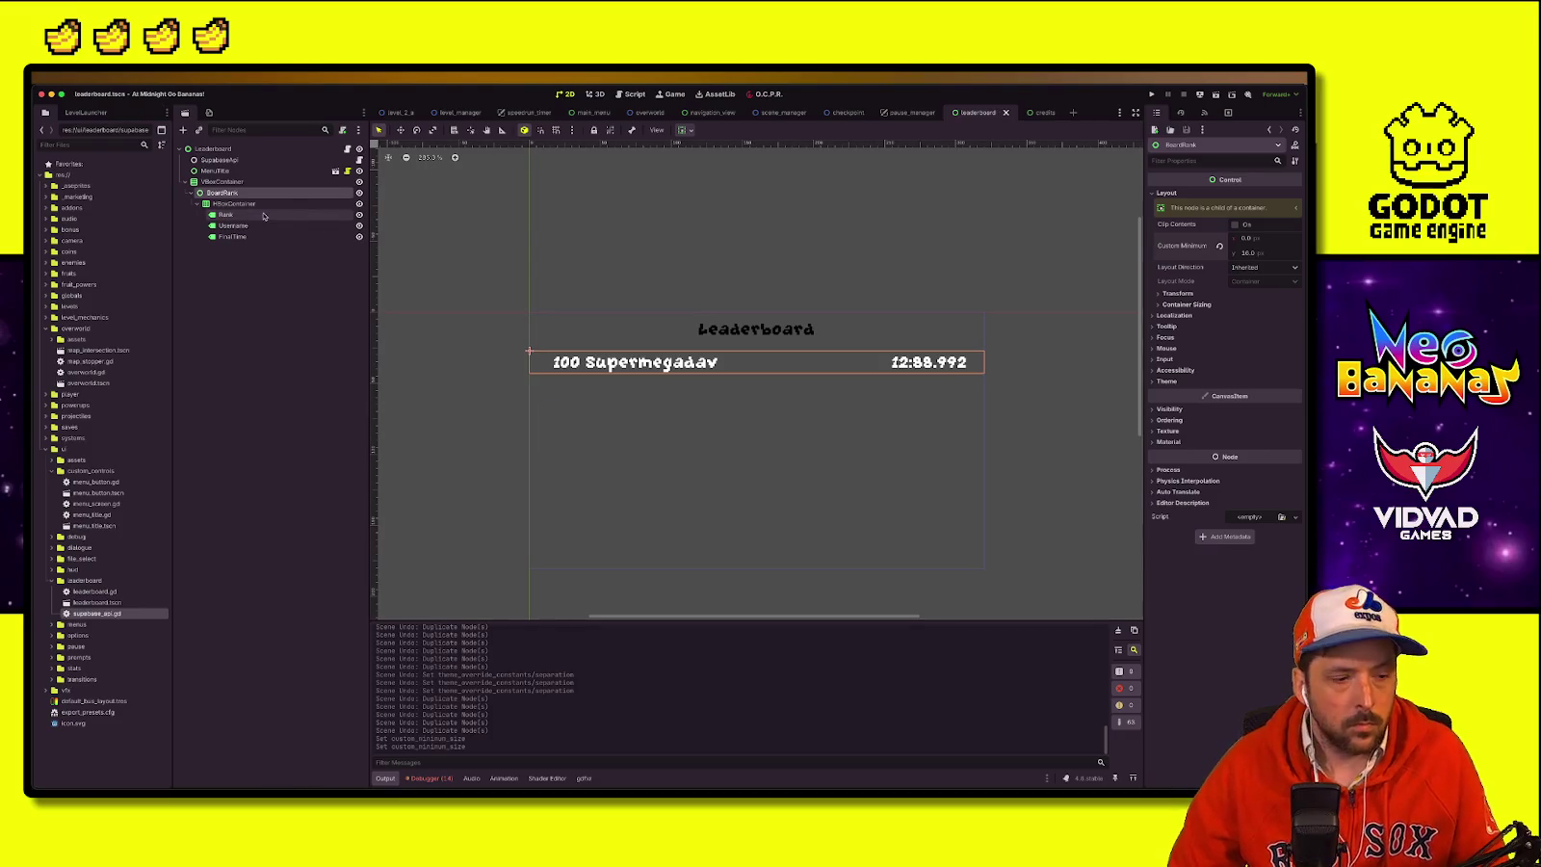
click(261, 204)
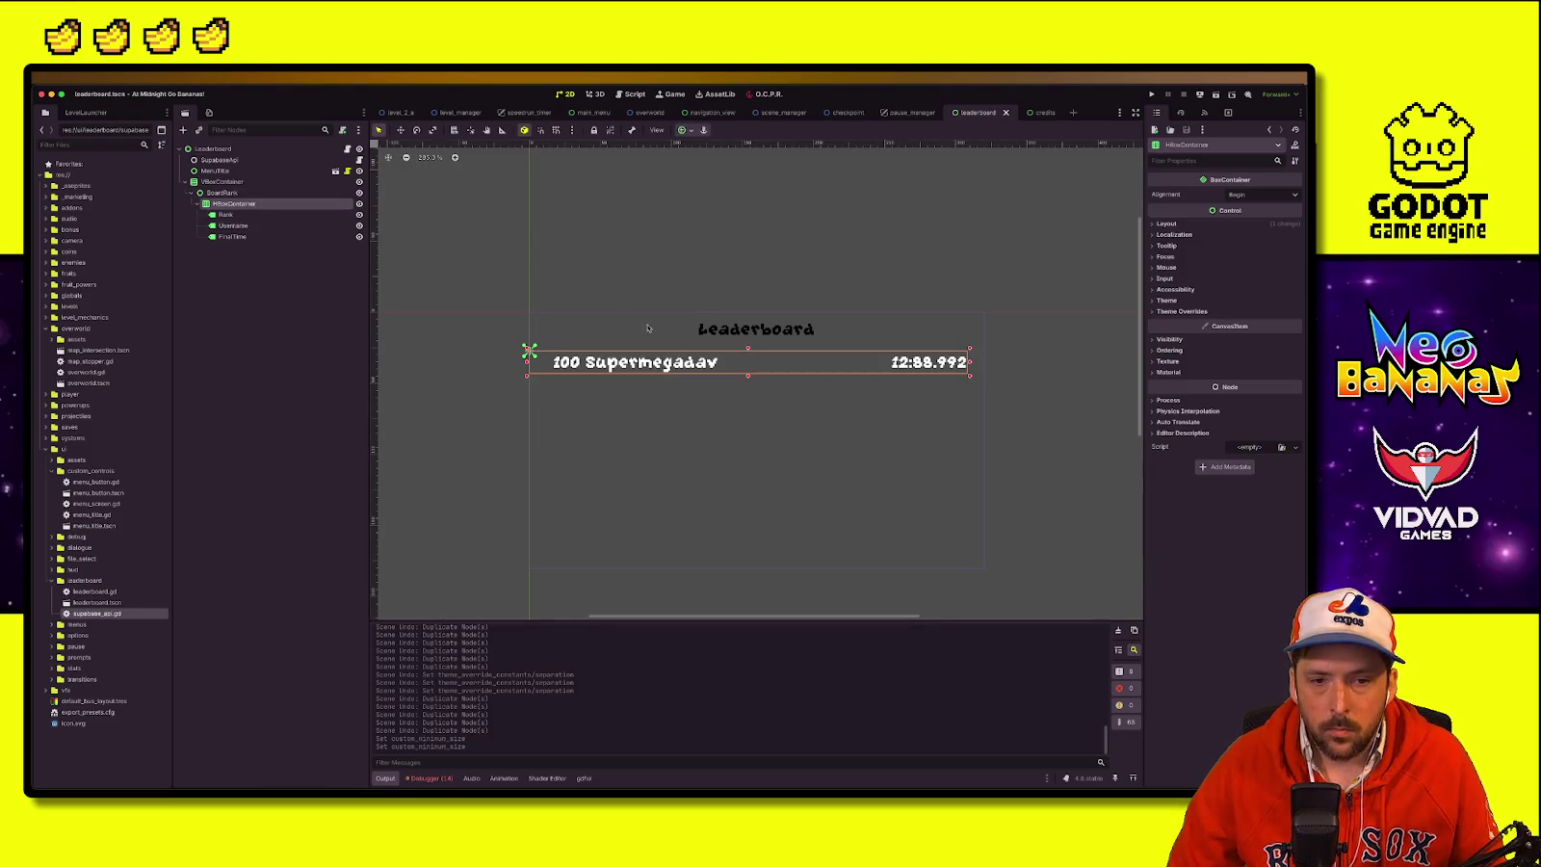
click(267, 193)
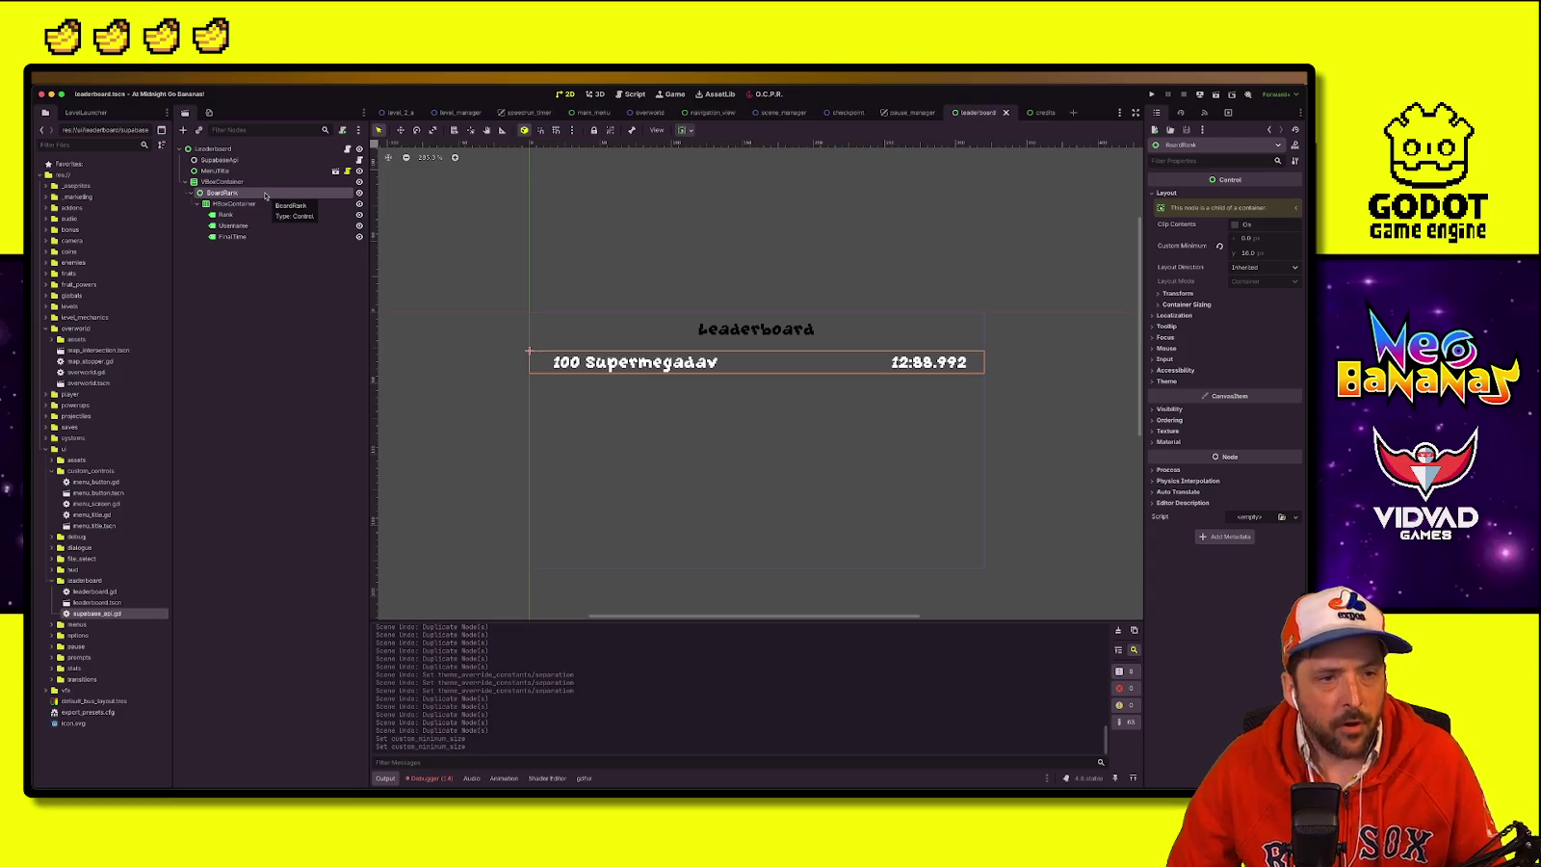
Rename the VBoxContainer to LeaderboardContainer
click(225, 182)
click(228, 185)
text(Leaderboard)
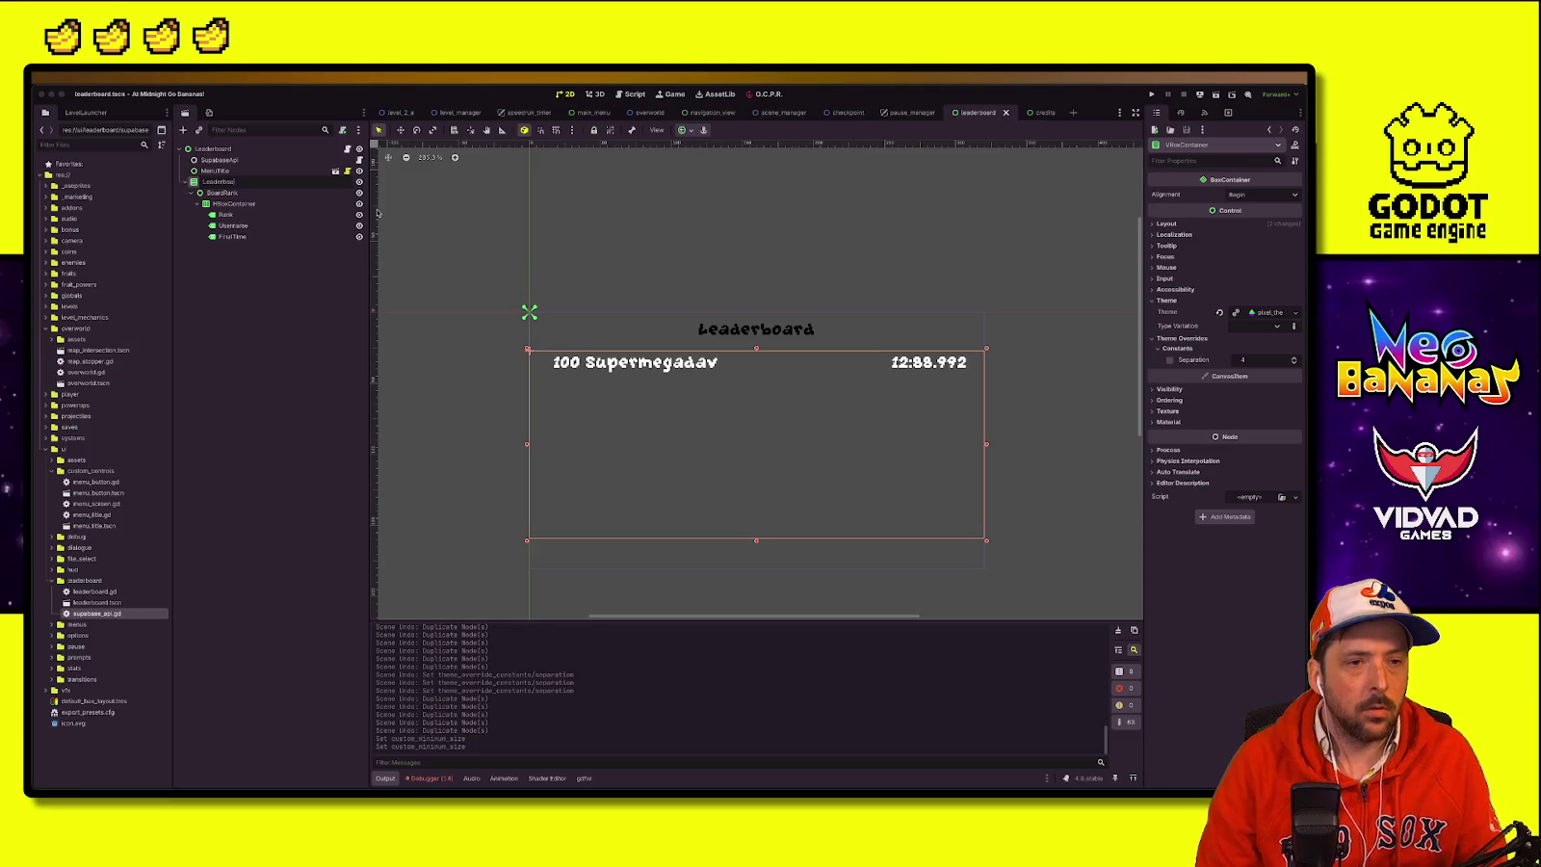
key(Return)
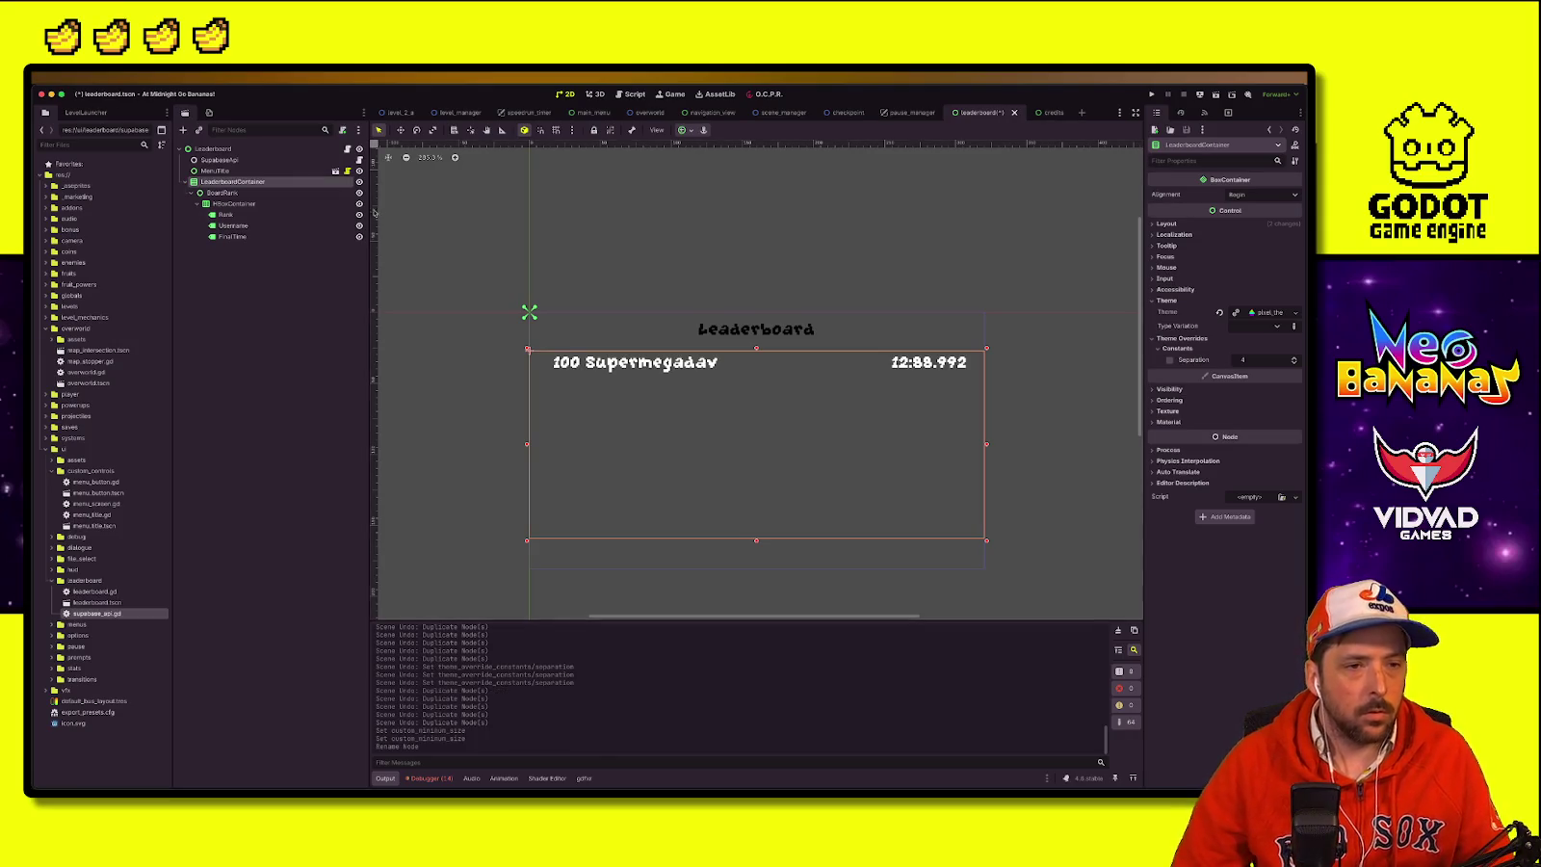
Rename the BoardRank row node to LeaderboardEntry
click(345, 195)
click(346, 195)
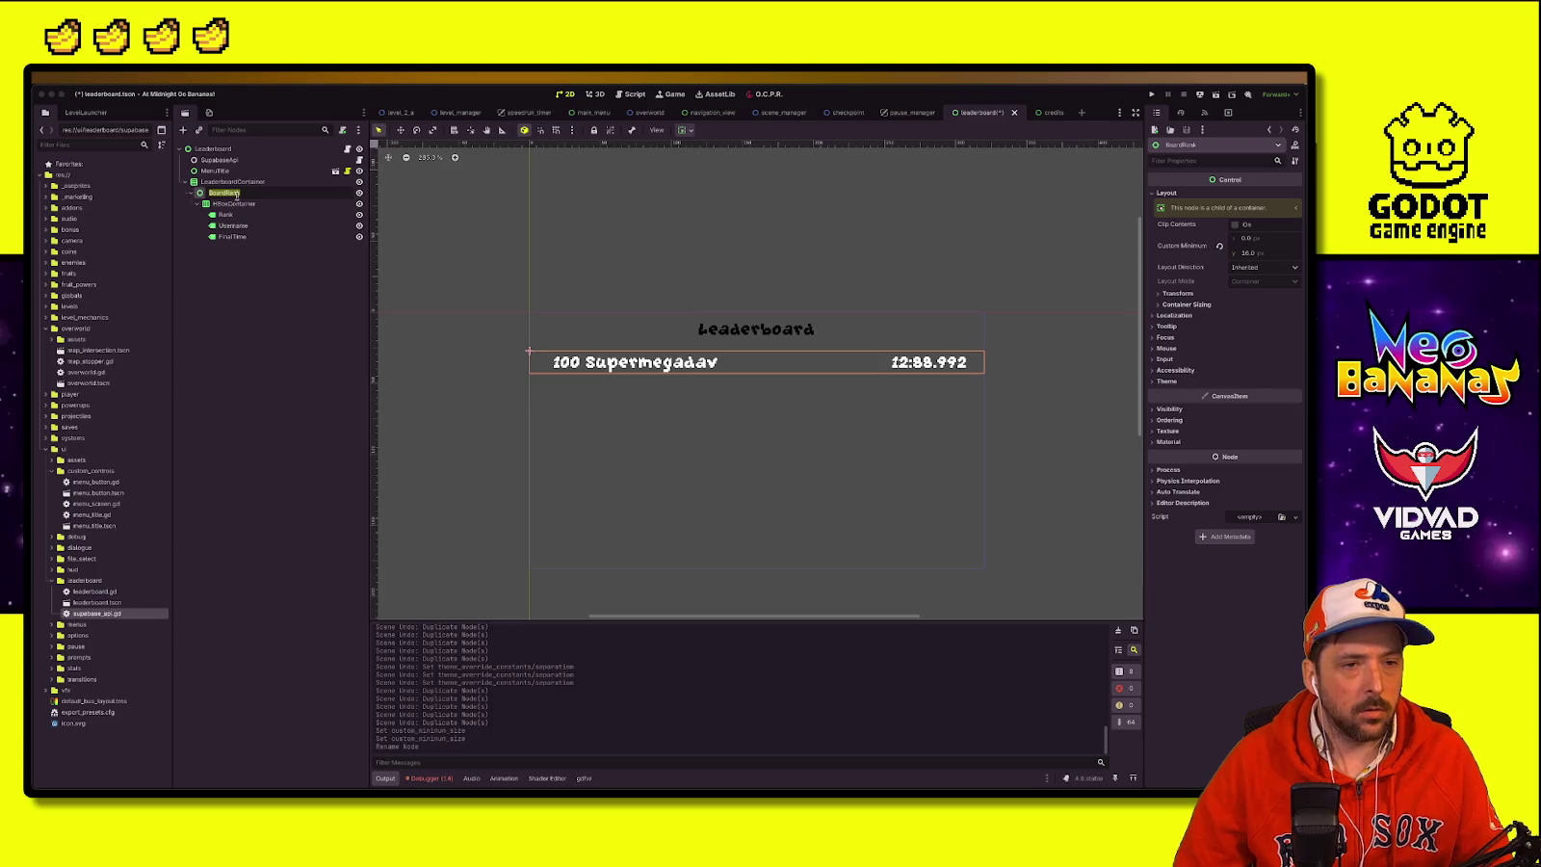
text(Leaderboard)
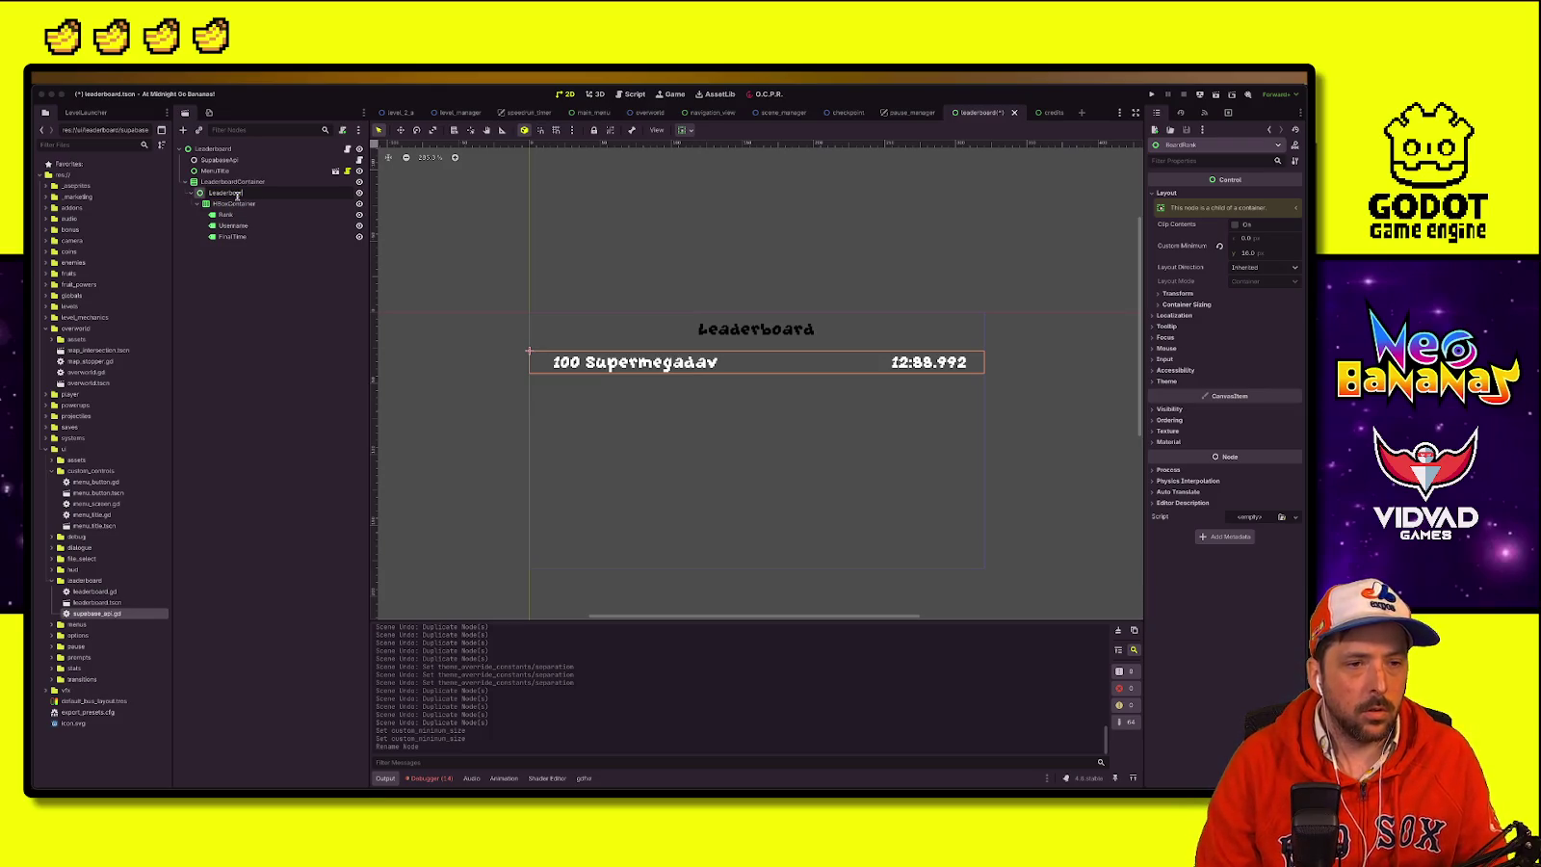
text(y)
key(Return)
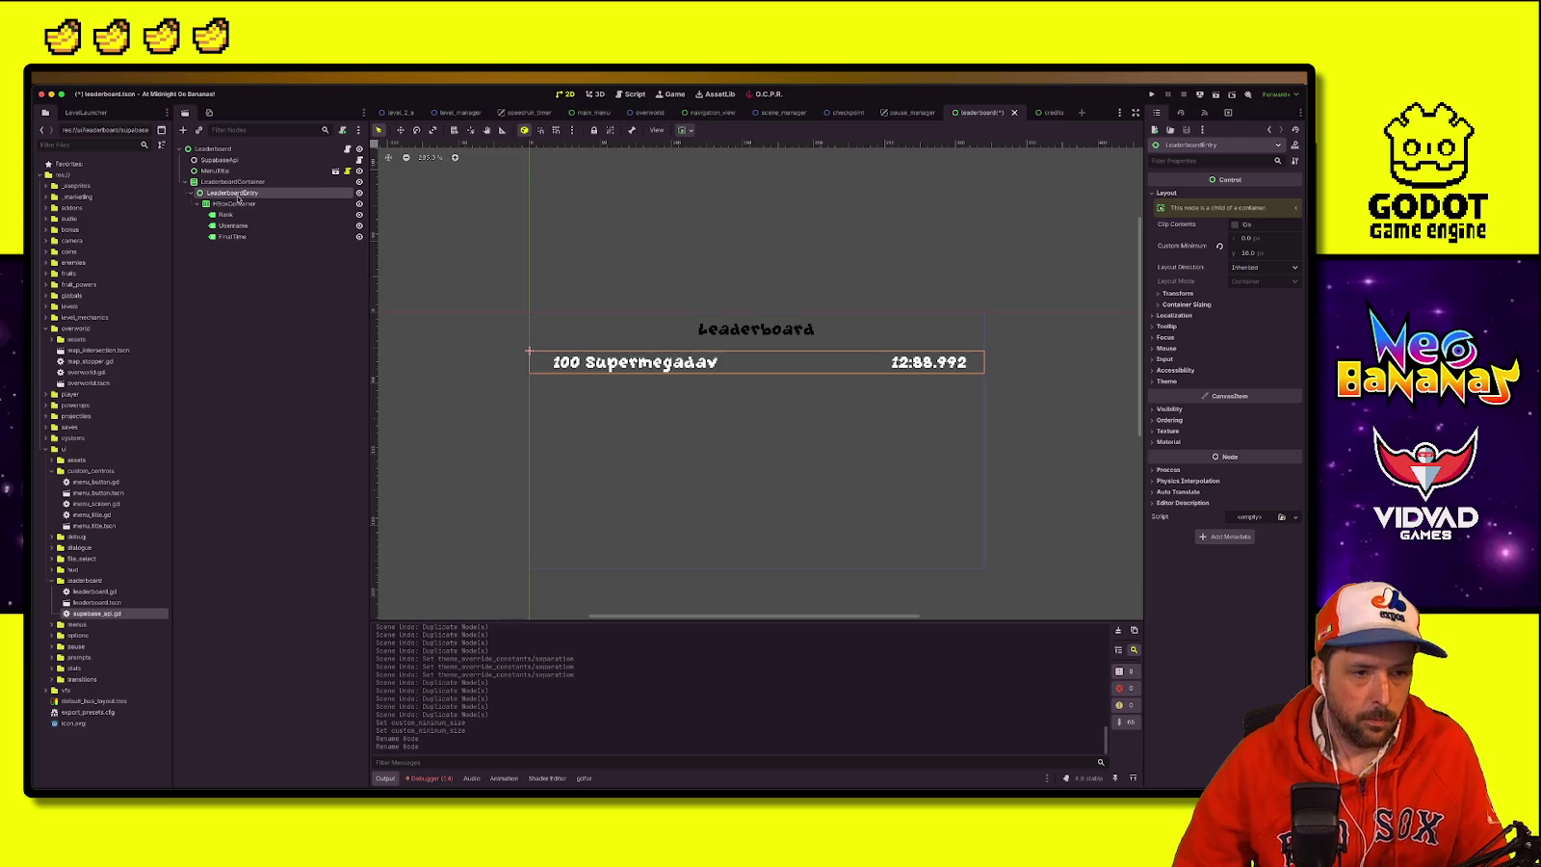
right_click(241, 198)
click(289, 396)
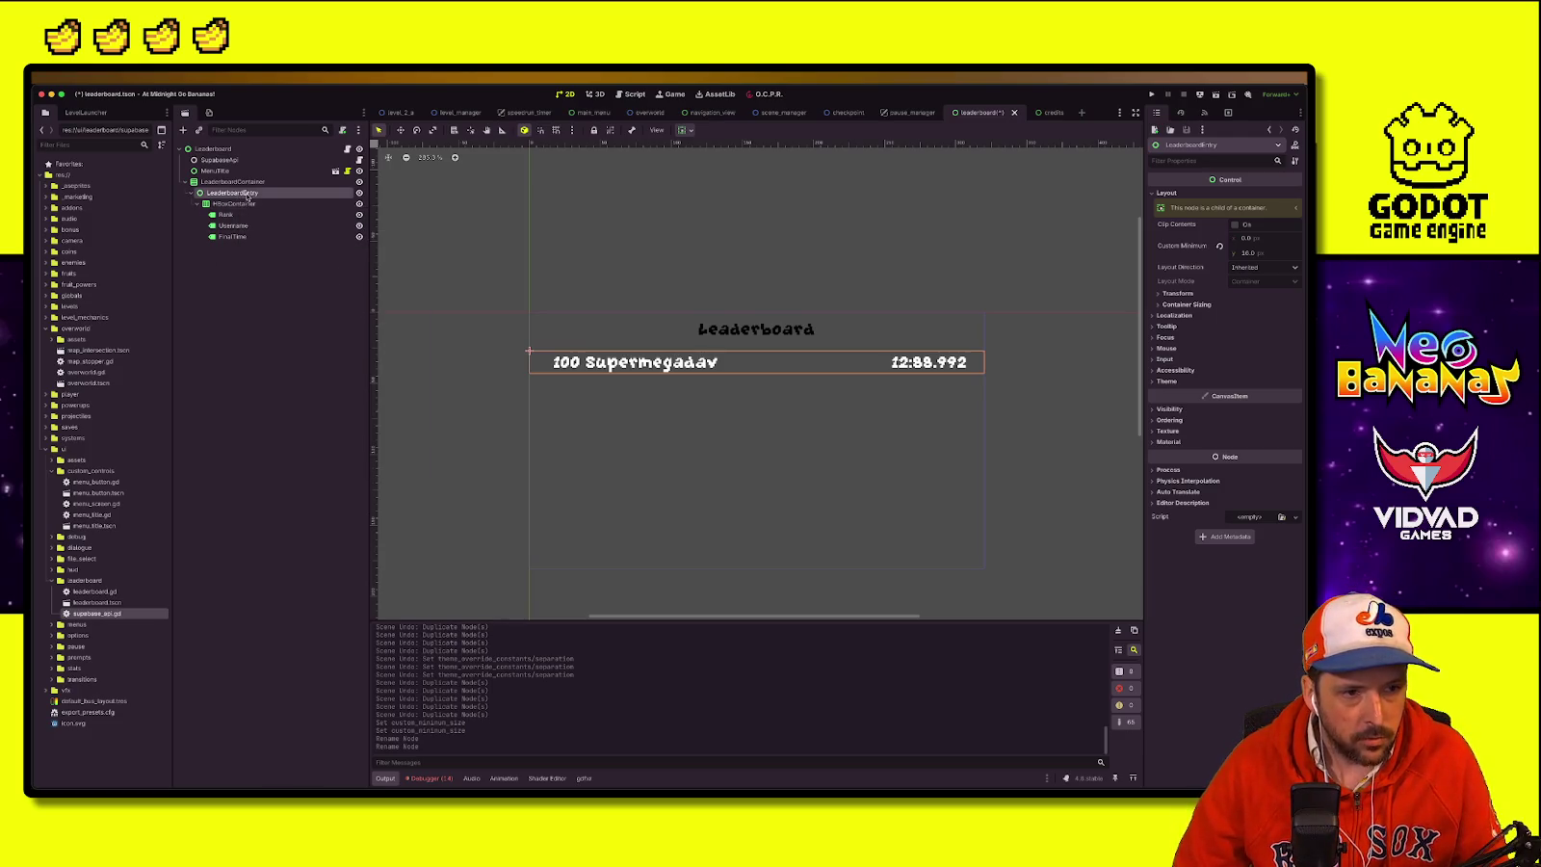
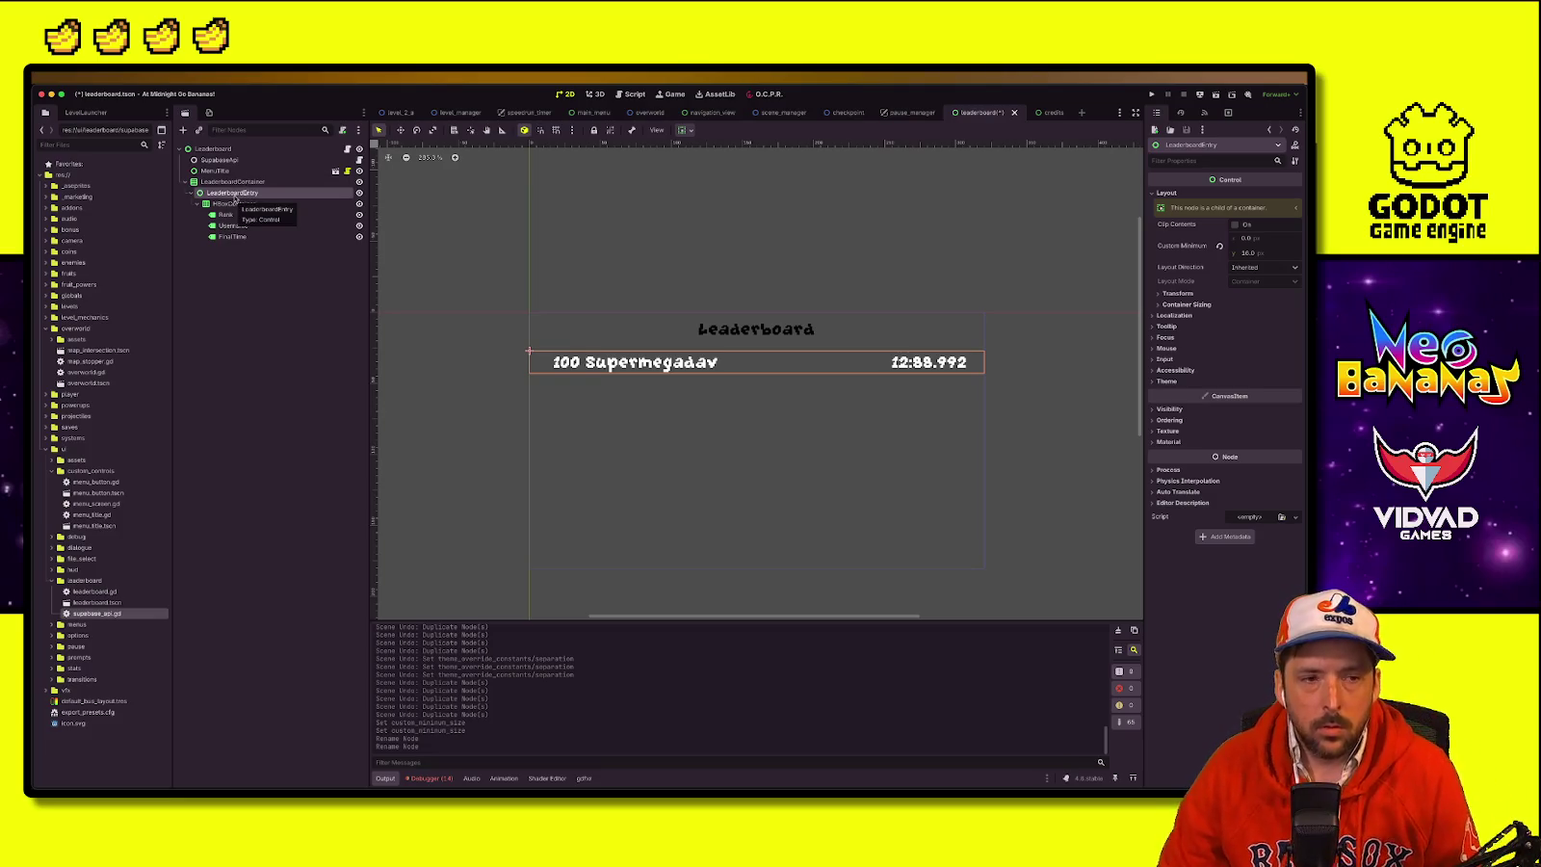
Add a ScrollContainer child to the Leaderboard root and enlarge it over the leaderboard rows
click(236, 180)
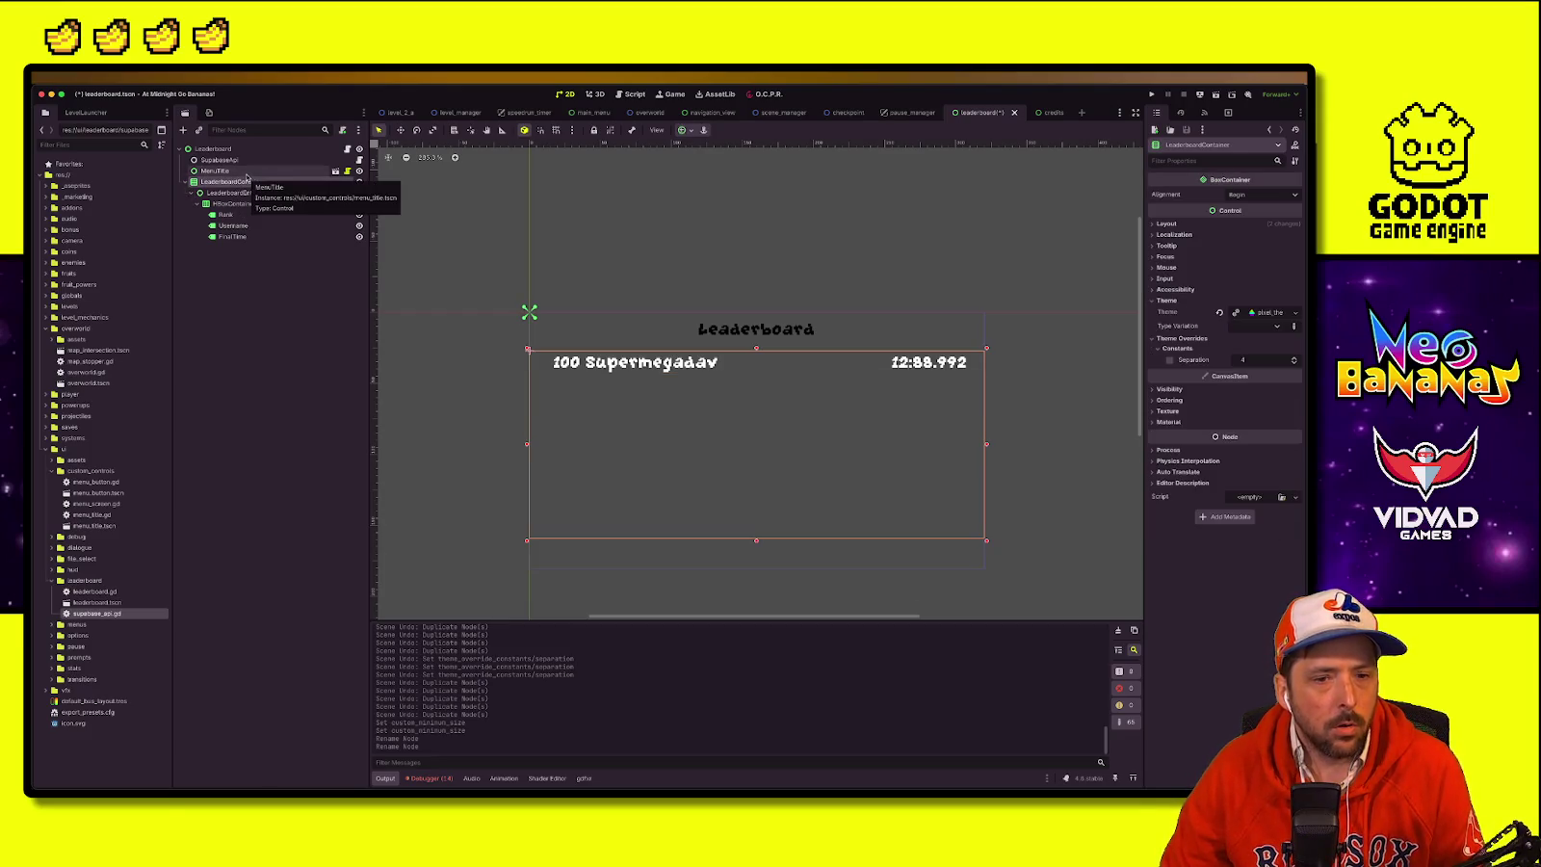
right_click(243, 170)
click(231, 150)
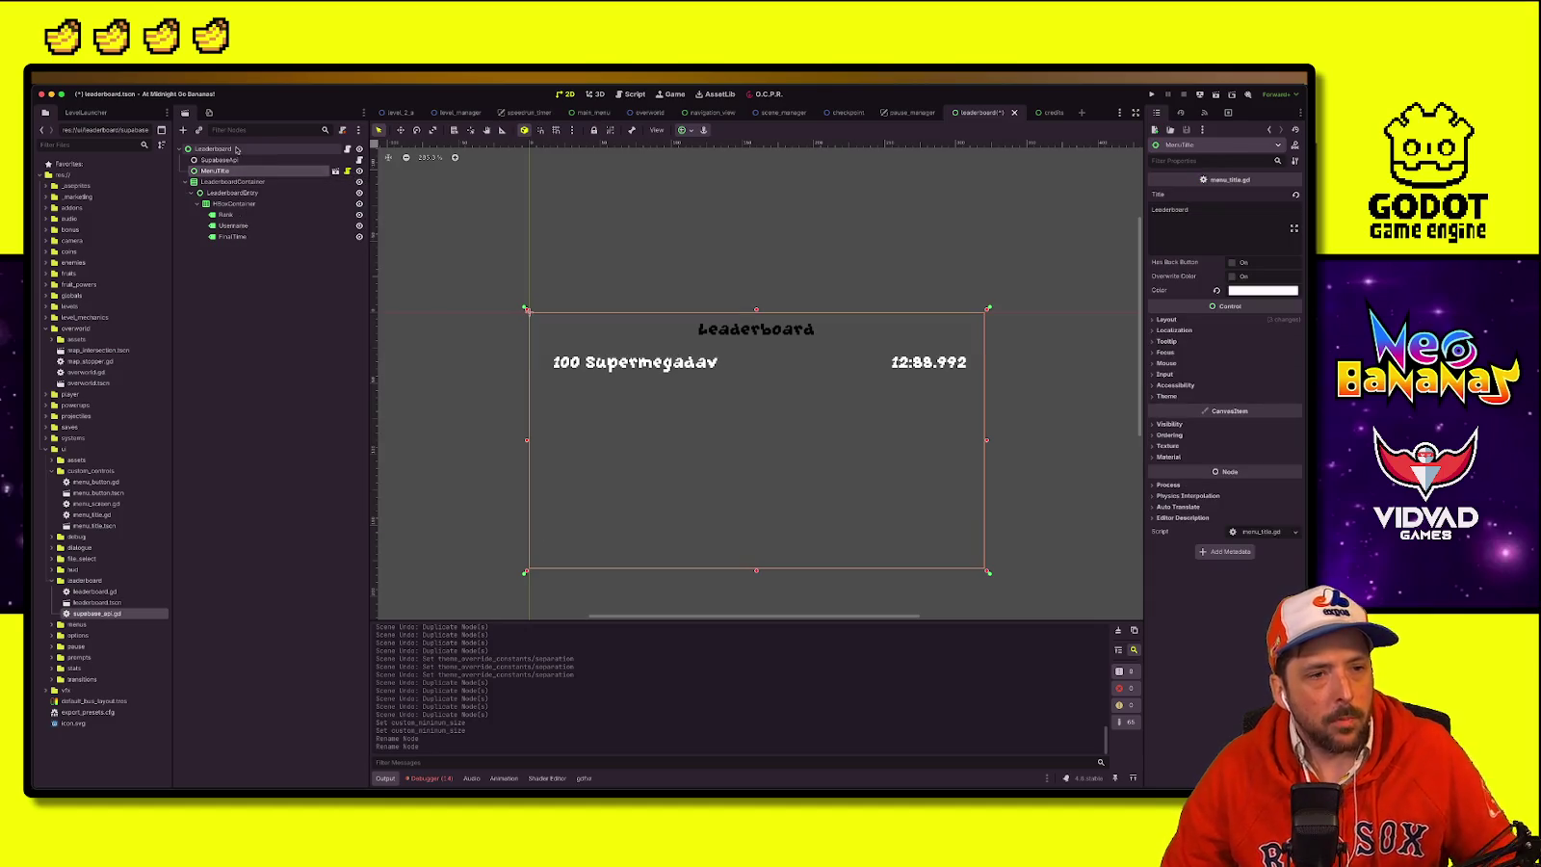
right_click(243, 153)
click(272, 177)
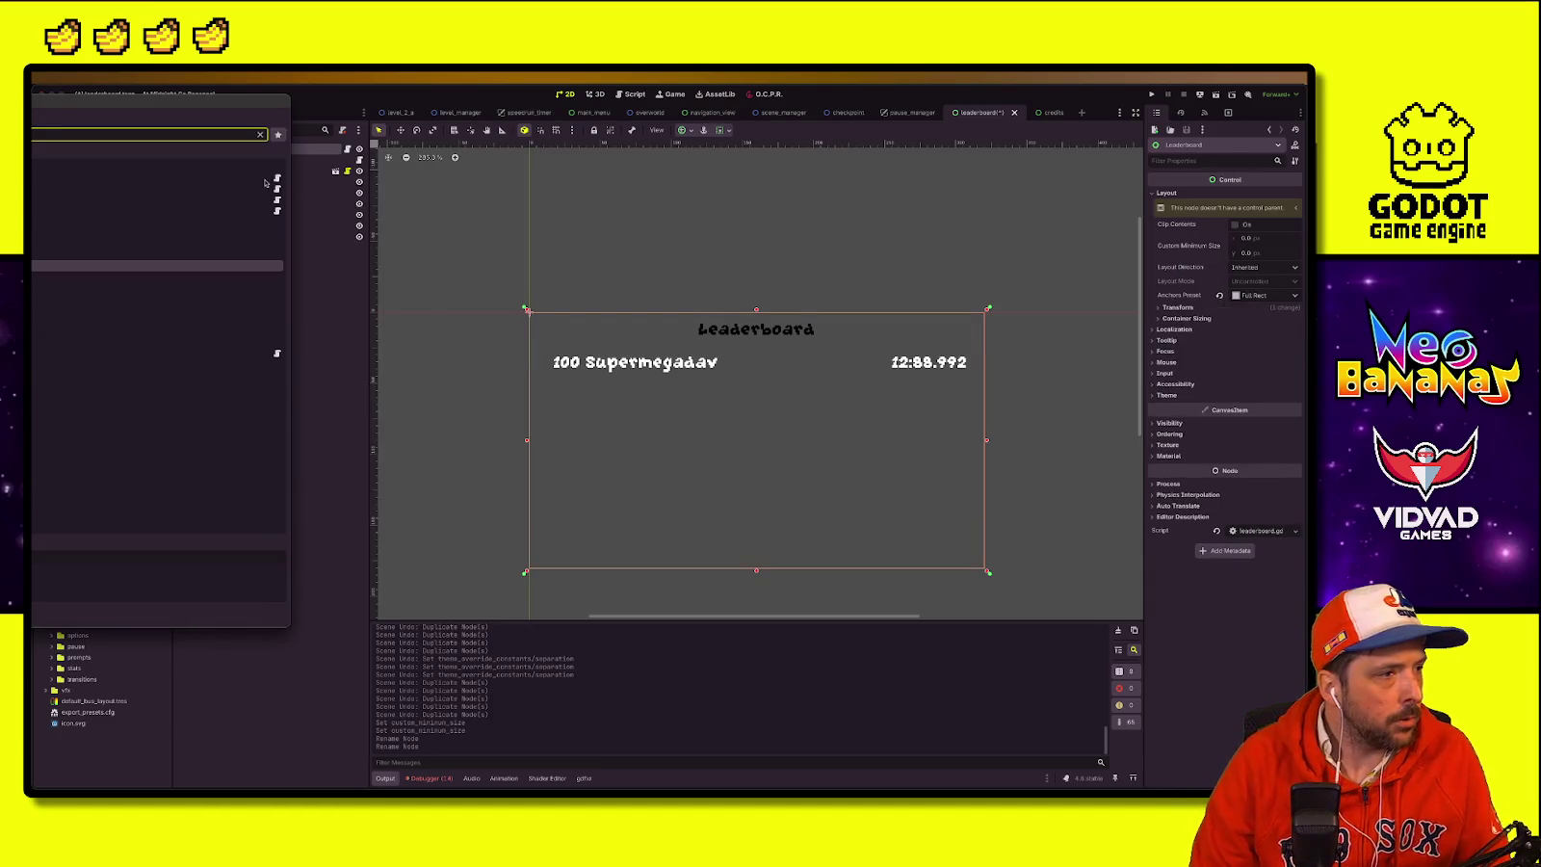
key(Down)
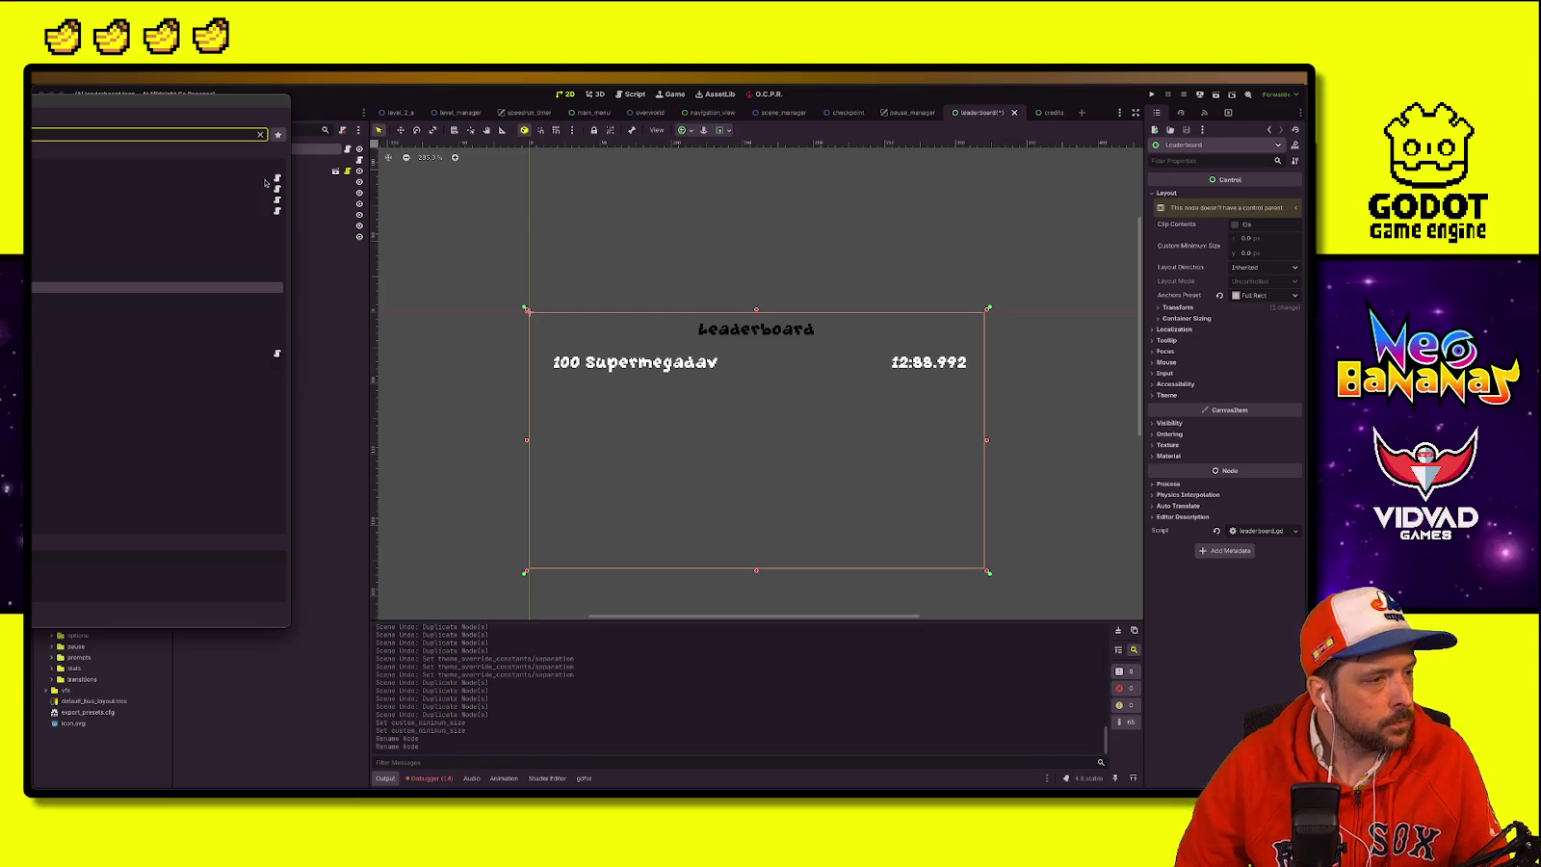
key(Return)
mouse_move(589, 372)
mouse_down()
mouse_move(1011, 461)
mouse_move(986, 572)
mouse_up()
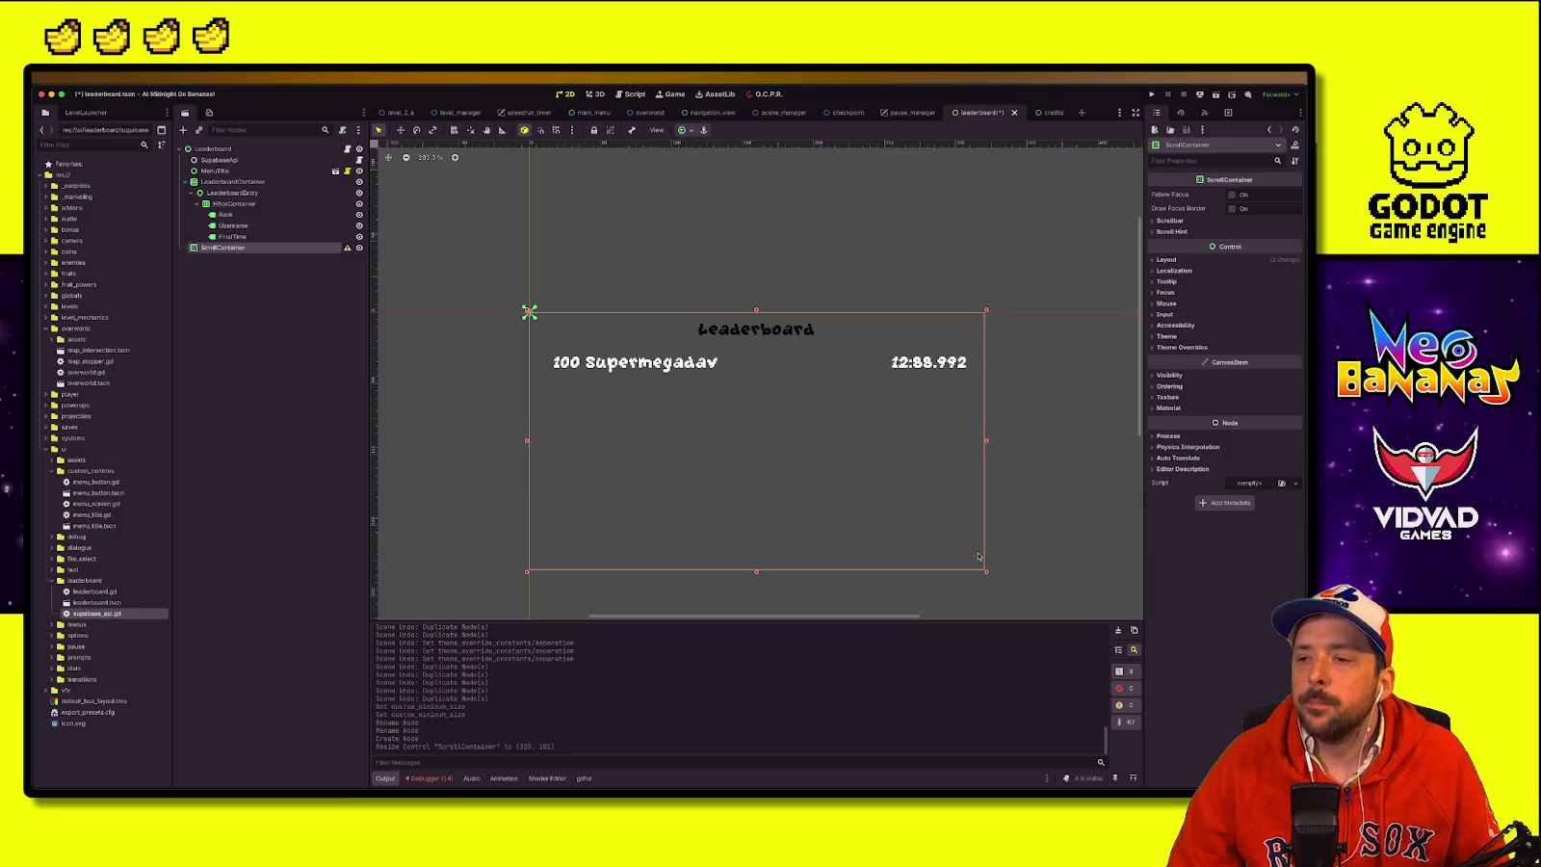
Nest LeaderboardContainer inside it, move it below the title, and shrink it to 320×120
mouse_move(223, 248)
mouse_down()
mouse_move(235, 175)
mouse_move(224, 181)
mouse_up()
click(222, 181)
key(w)
drag(532, 319, 539, 349)
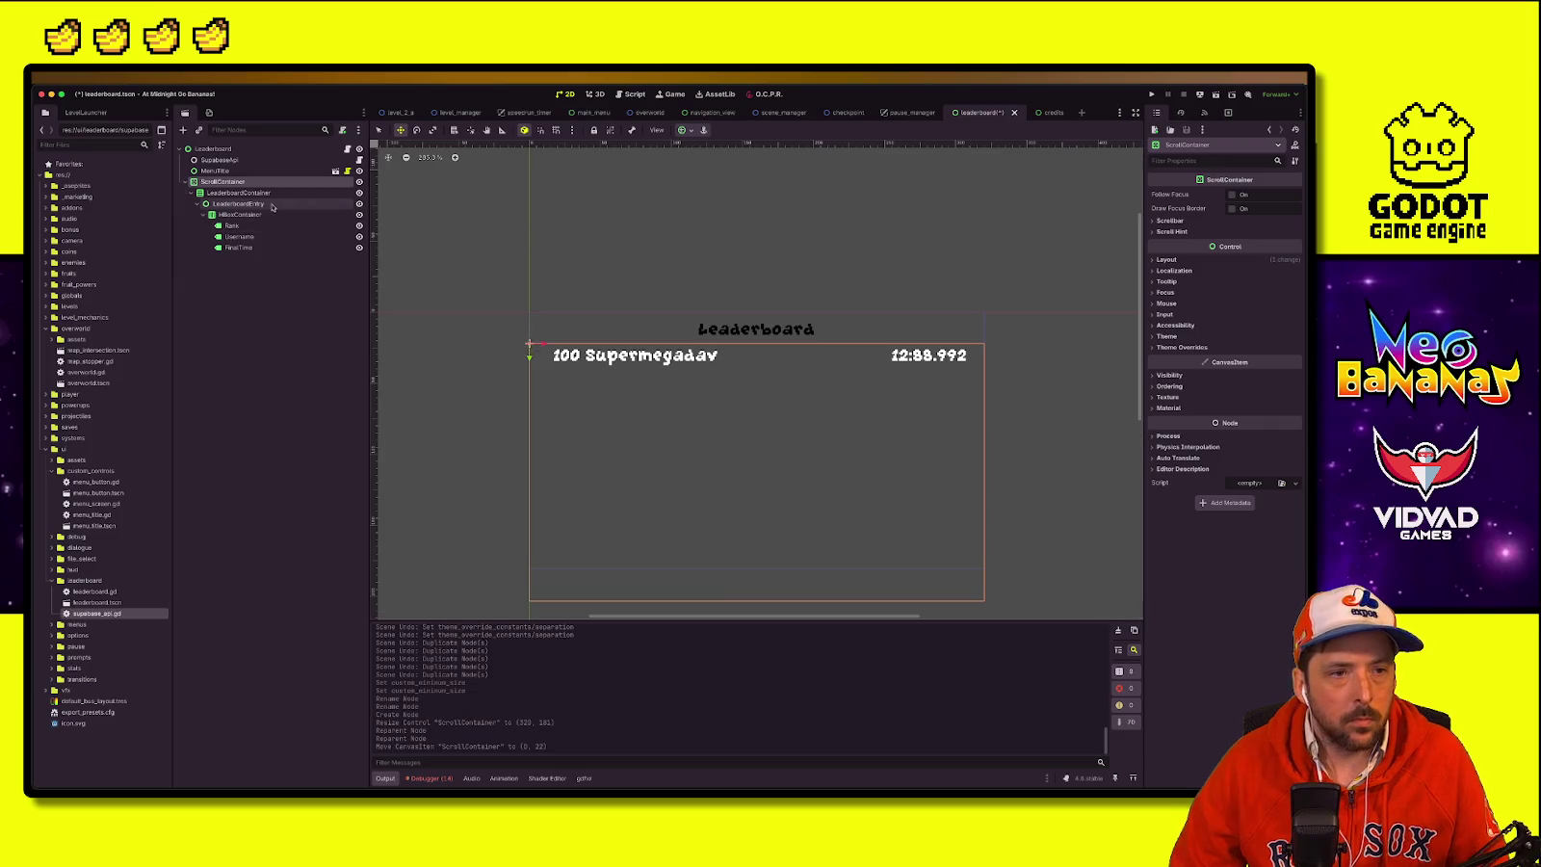
click(379, 130)
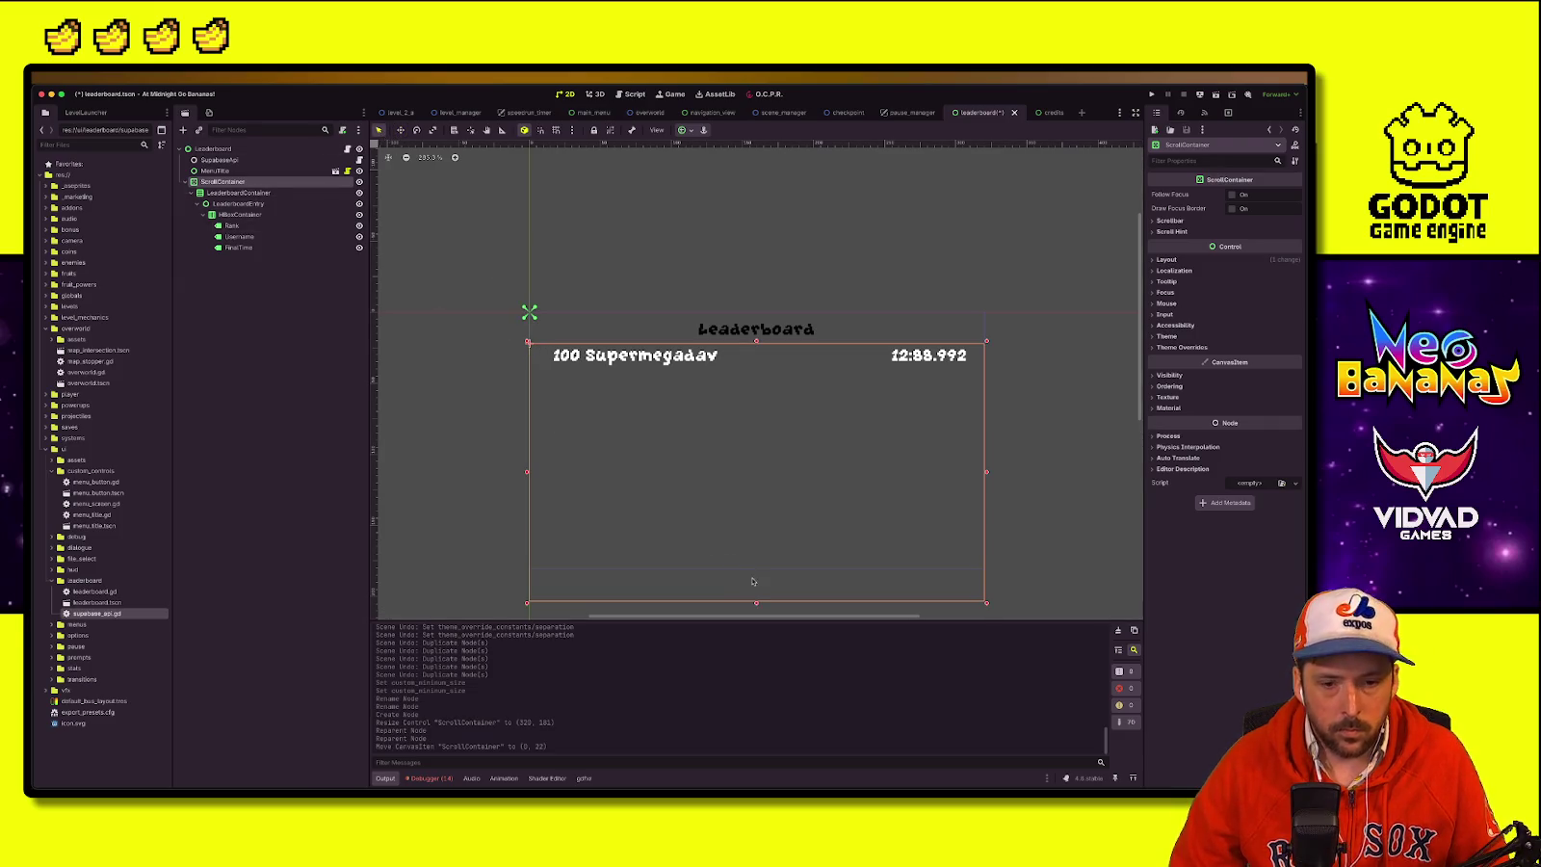
drag(756, 602, 755, 512)
click(231, 203)
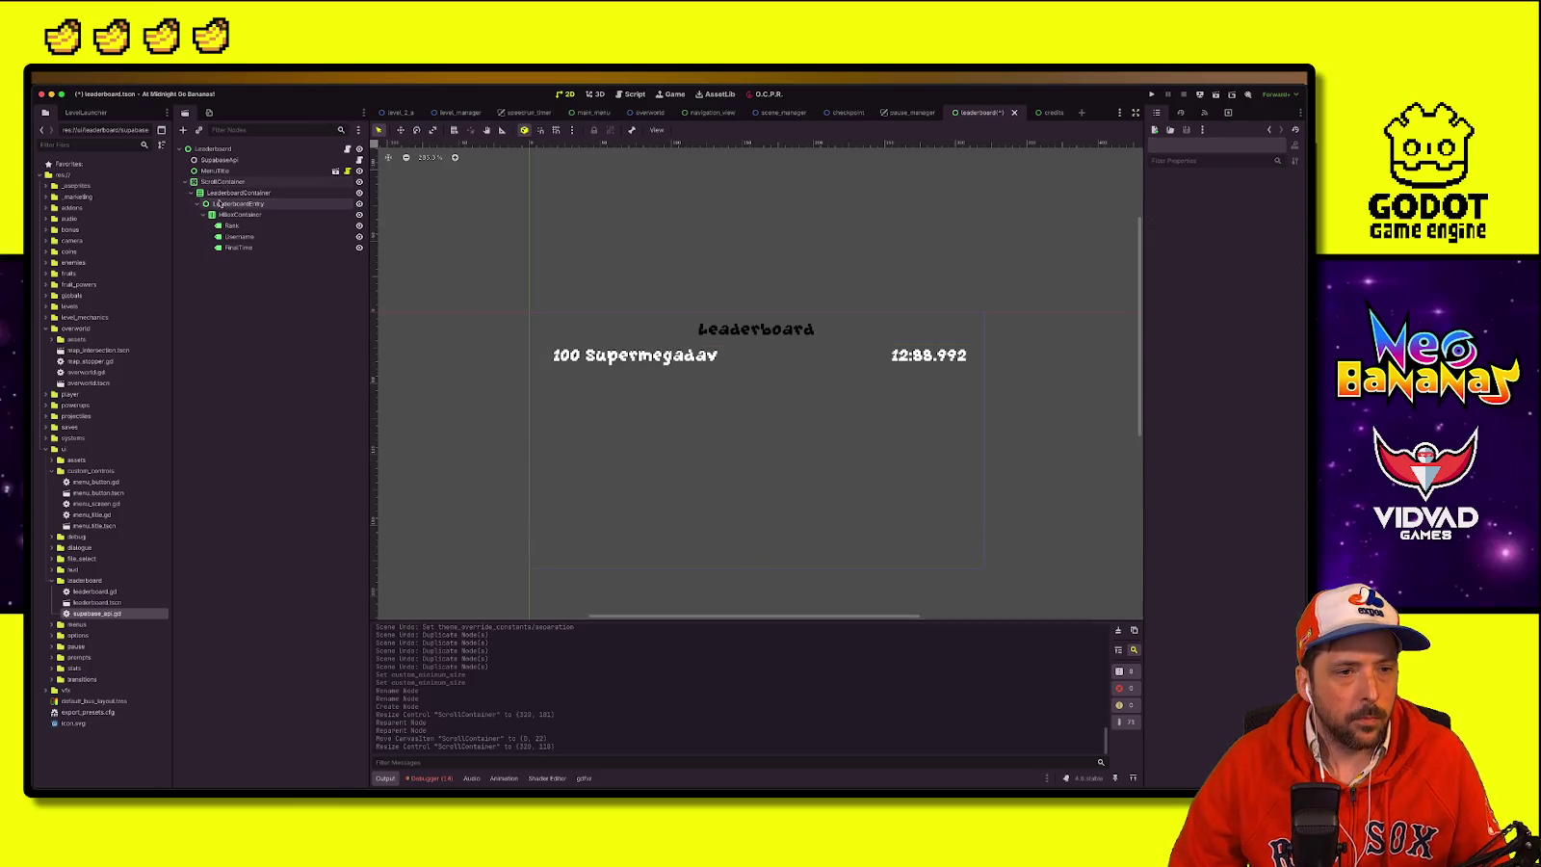
right_click(229, 203)
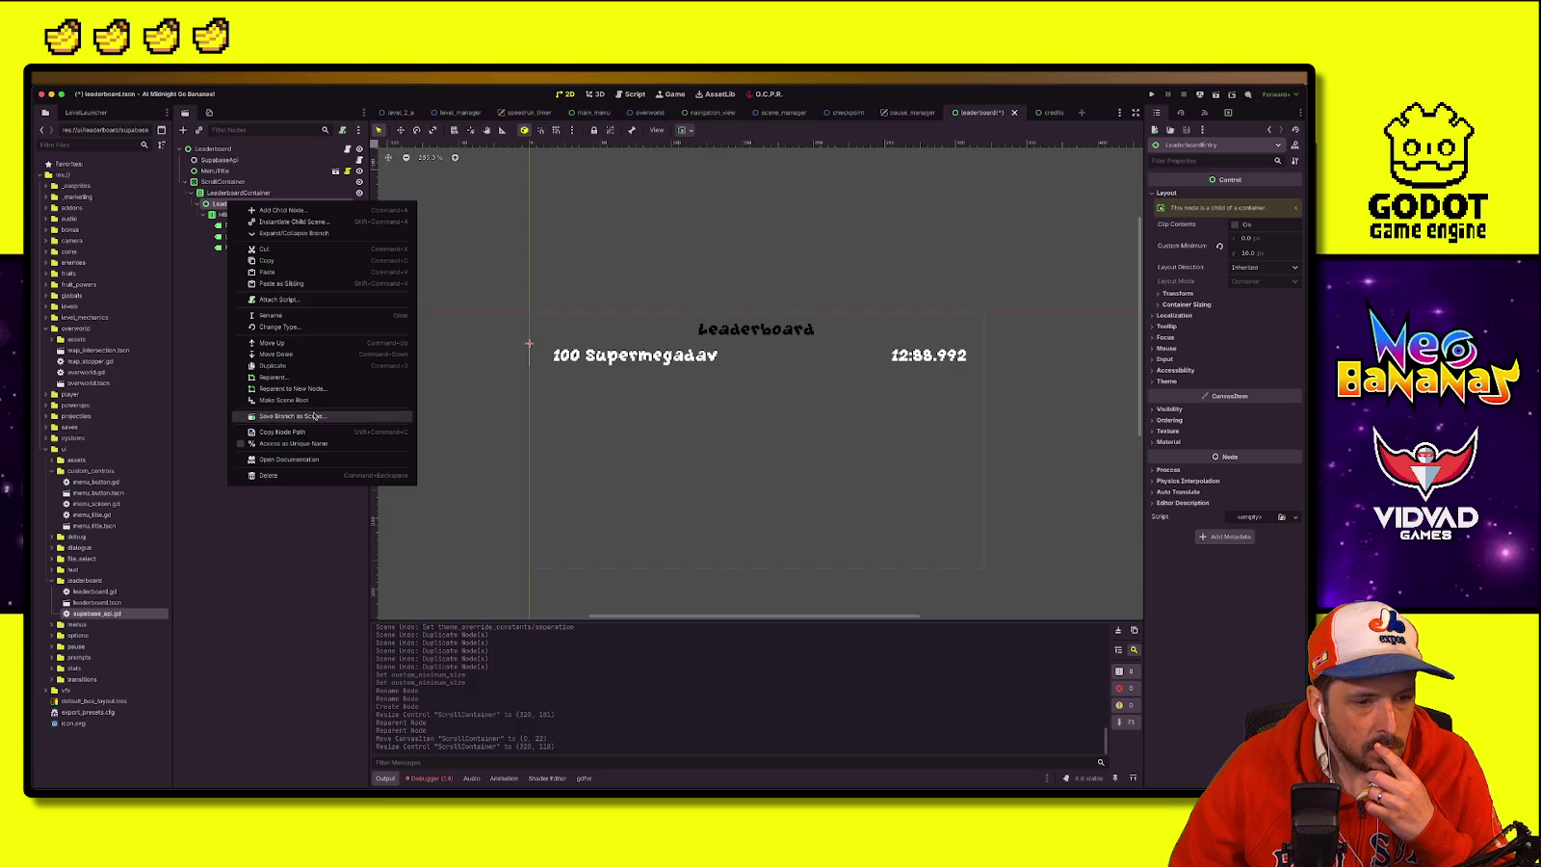
Save the entry row as leaderboard_entry.tscn and duplicate it several times
click(312, 415)
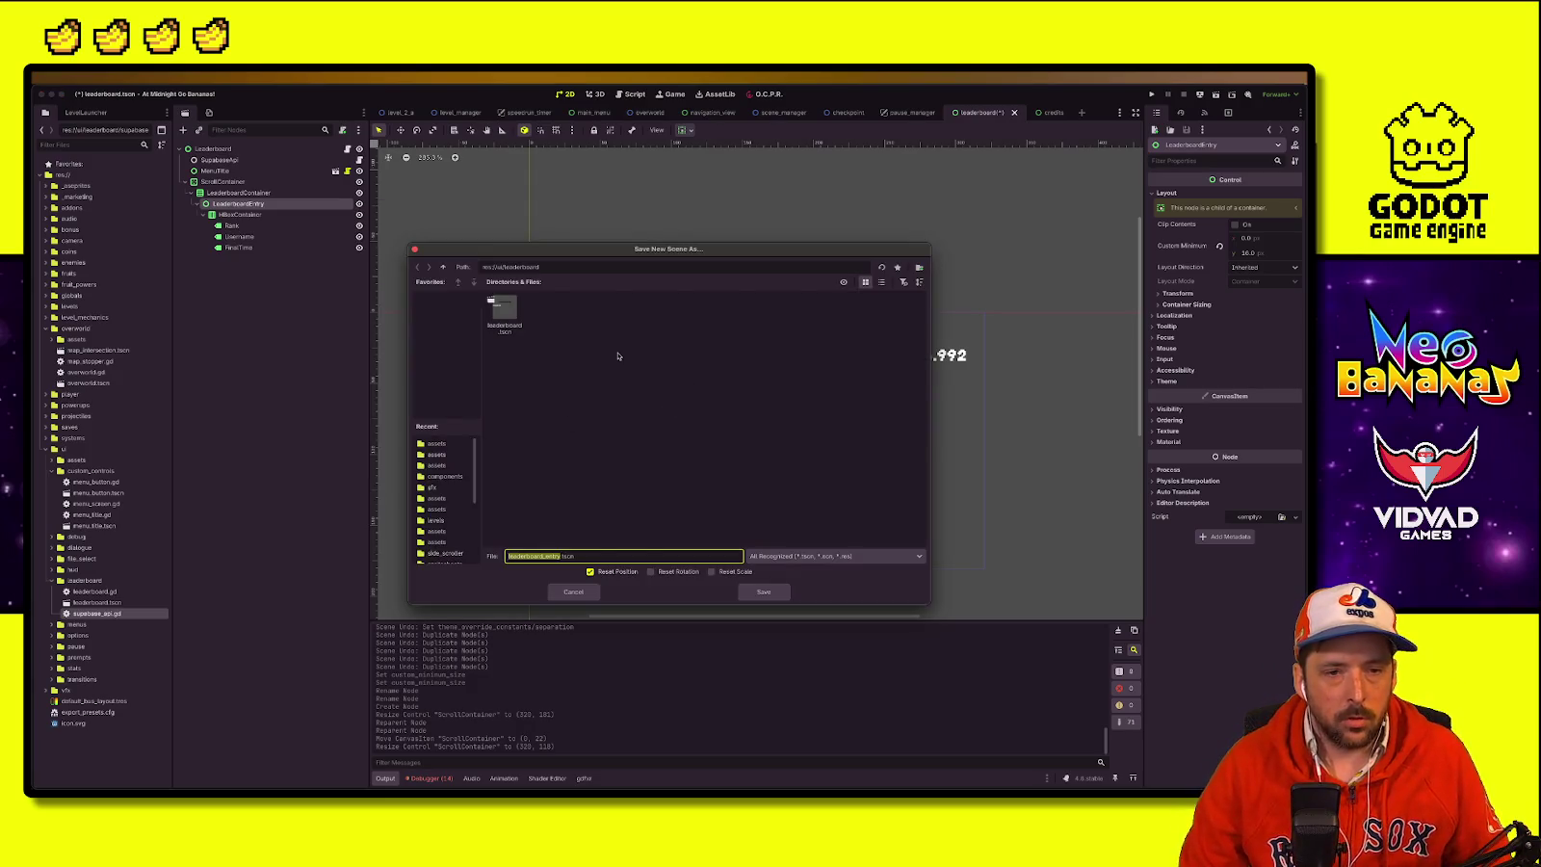
key(Return)
click(281, 205)
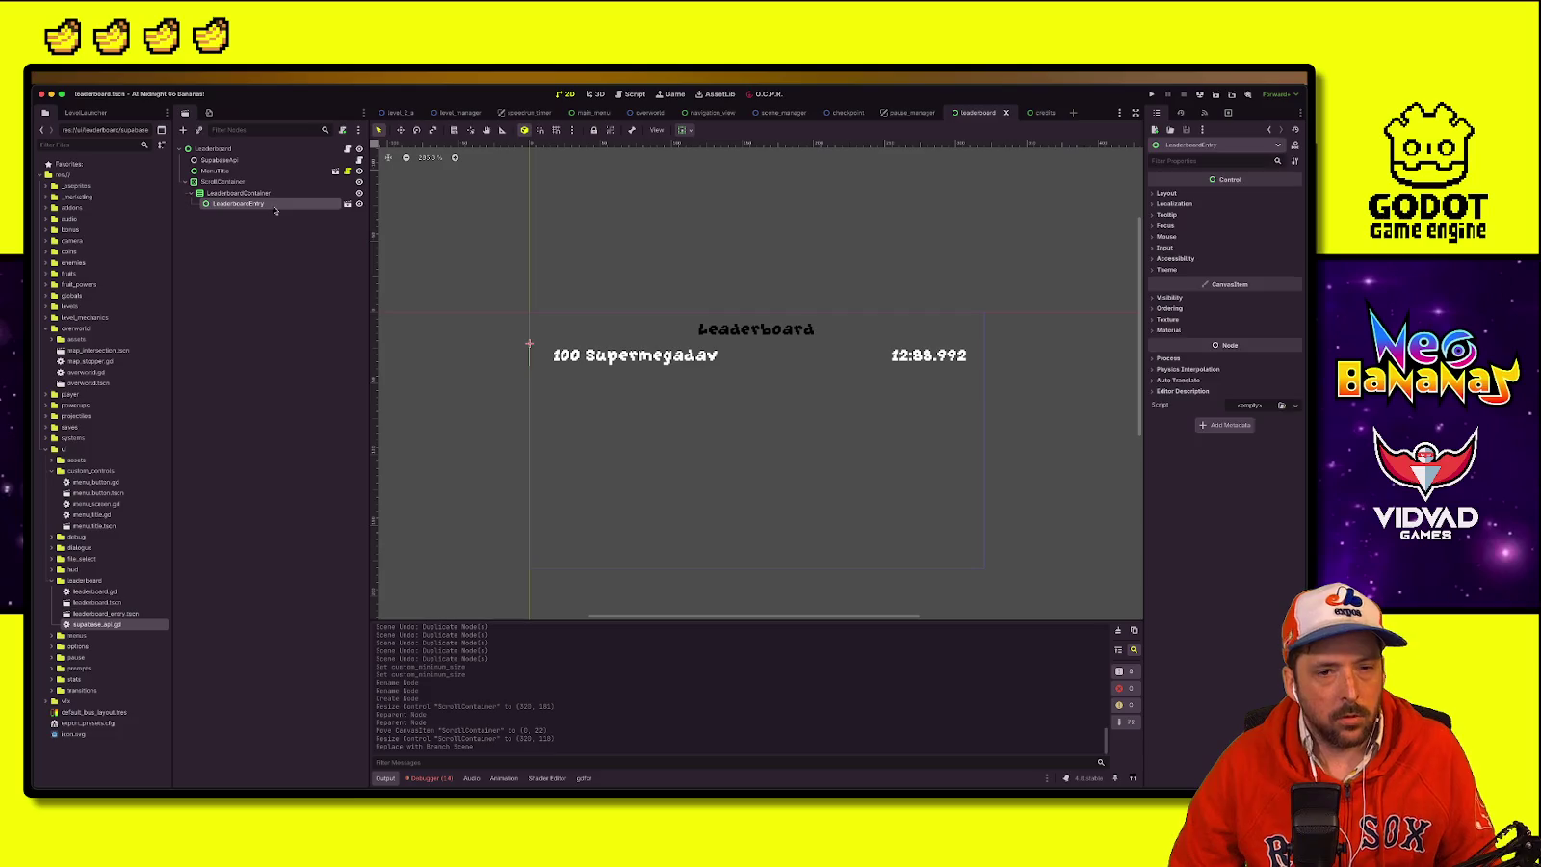
key(ctrl+d)
key(ctrl+d)
key(ctrl+d)
key(ctrl+d)
key(ctrl+d)
key(ctrl+d)
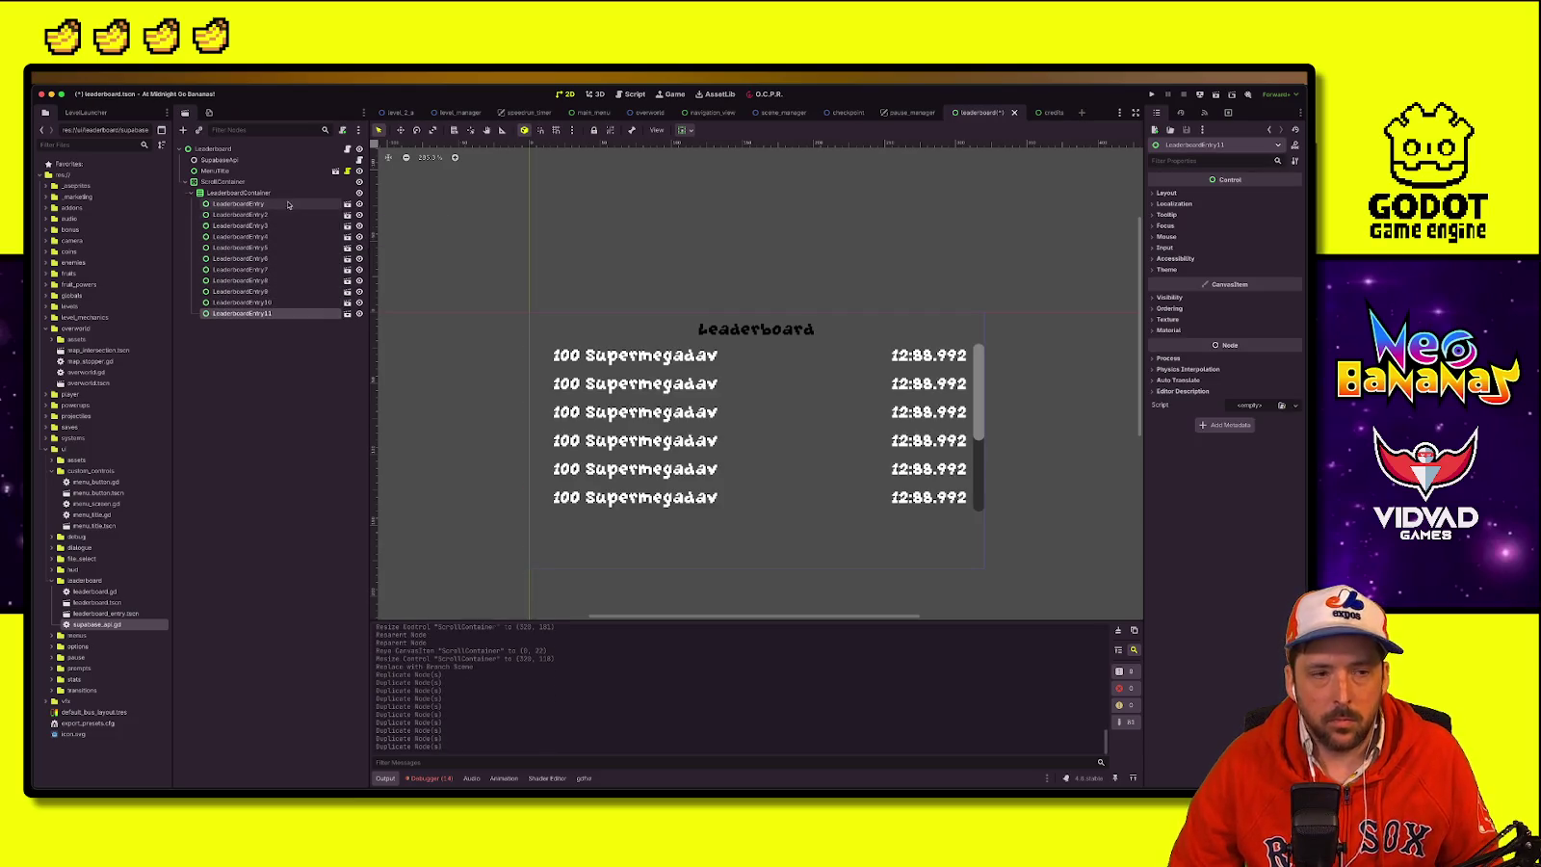
Override the LeaderboardContainer separation to tighten row spacing to -4
click(271, 193)
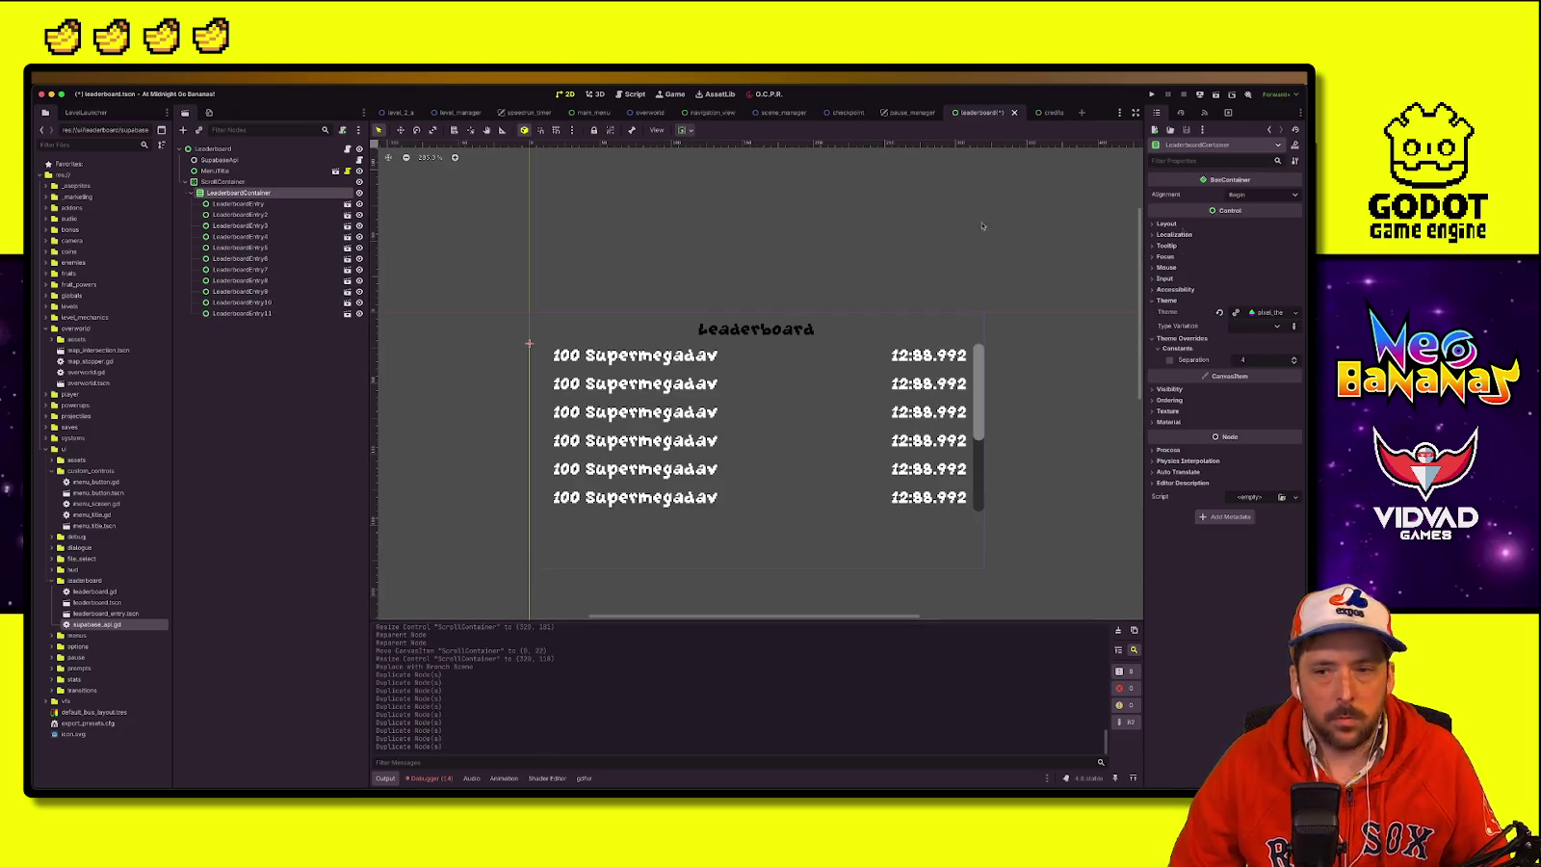
click(1293, 364)
click(1292, 363)
click(1292, 363)
click(1293, 363)
click(1293, 363)
click(1293, 363)
click(1293, 363)
click(1293, 363)
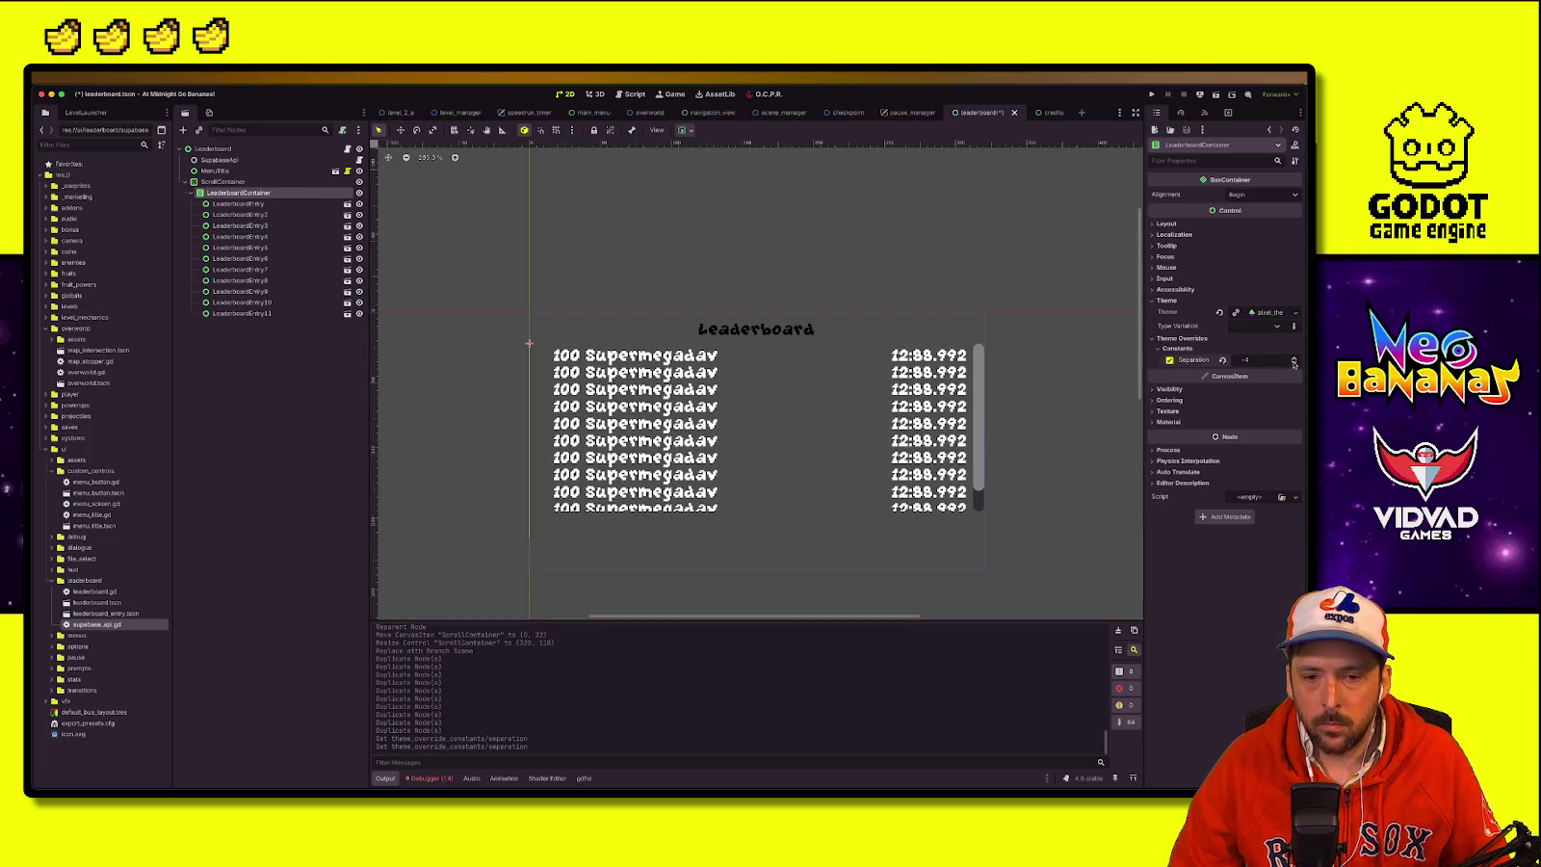
Heighten the ScrollContainer to 124, add two more entry rows, and save the scene
click(223, 181)
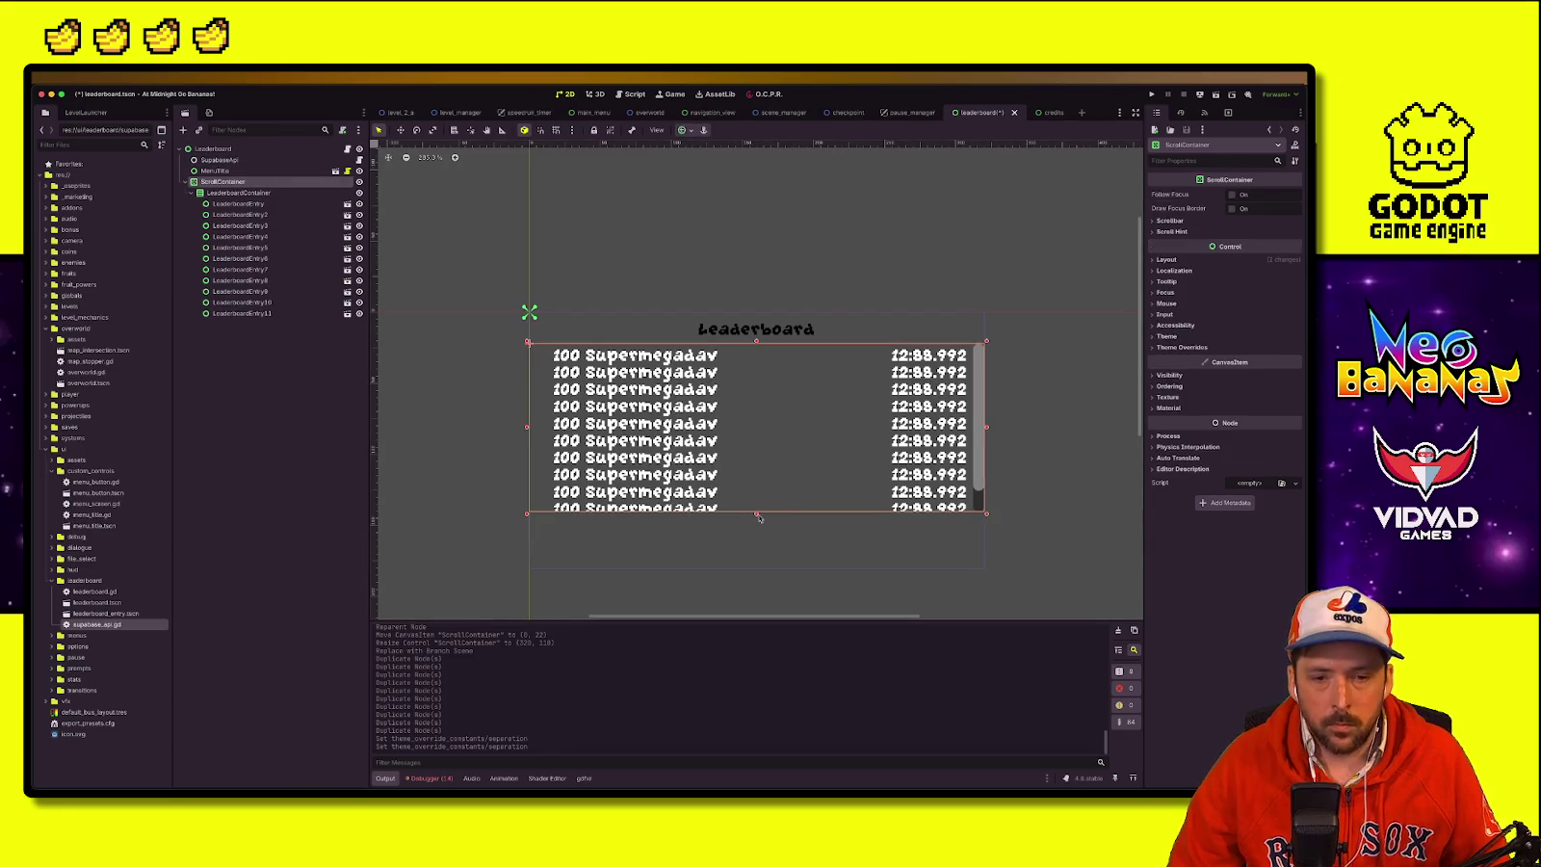
drag(757, 518, 756, 523)
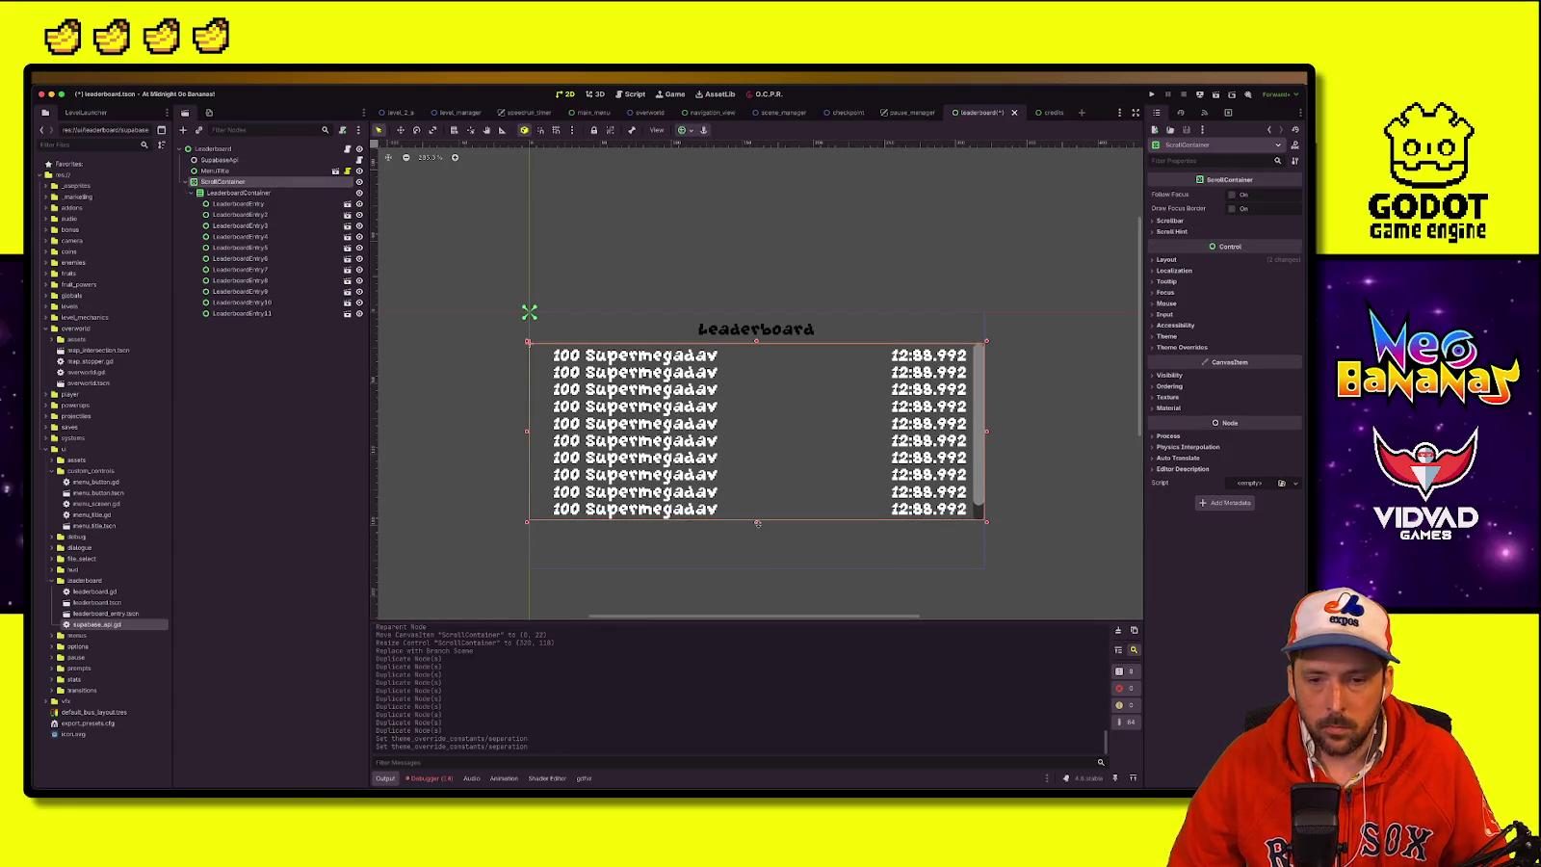
click(243, 313)
key(ctrl+d)
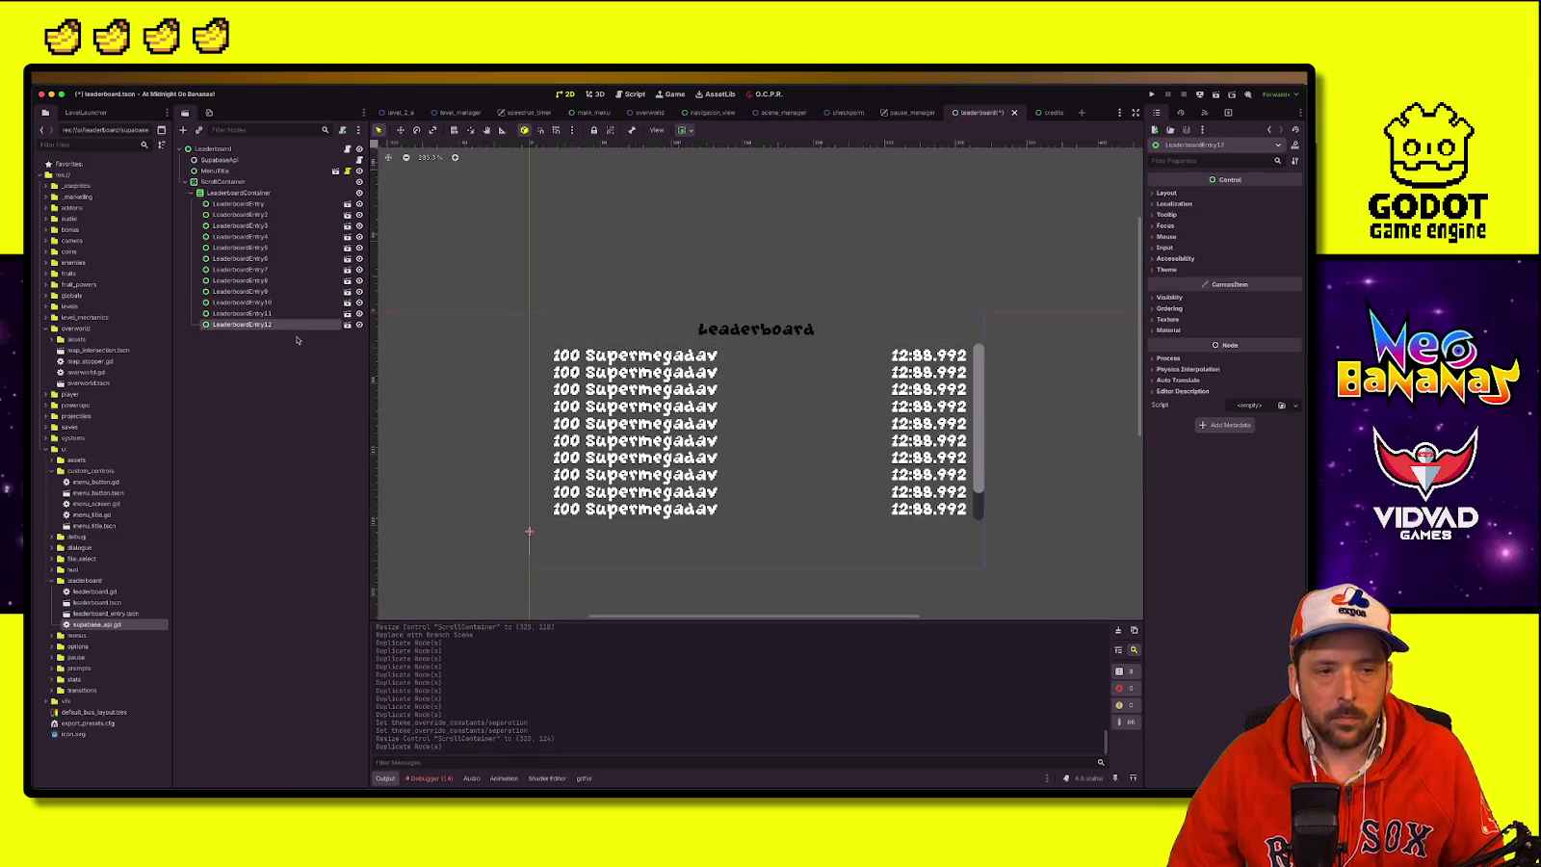
key(ctrl+d)
key(ctrl+d)
key(ctrl+d)
key(ctrl+d)
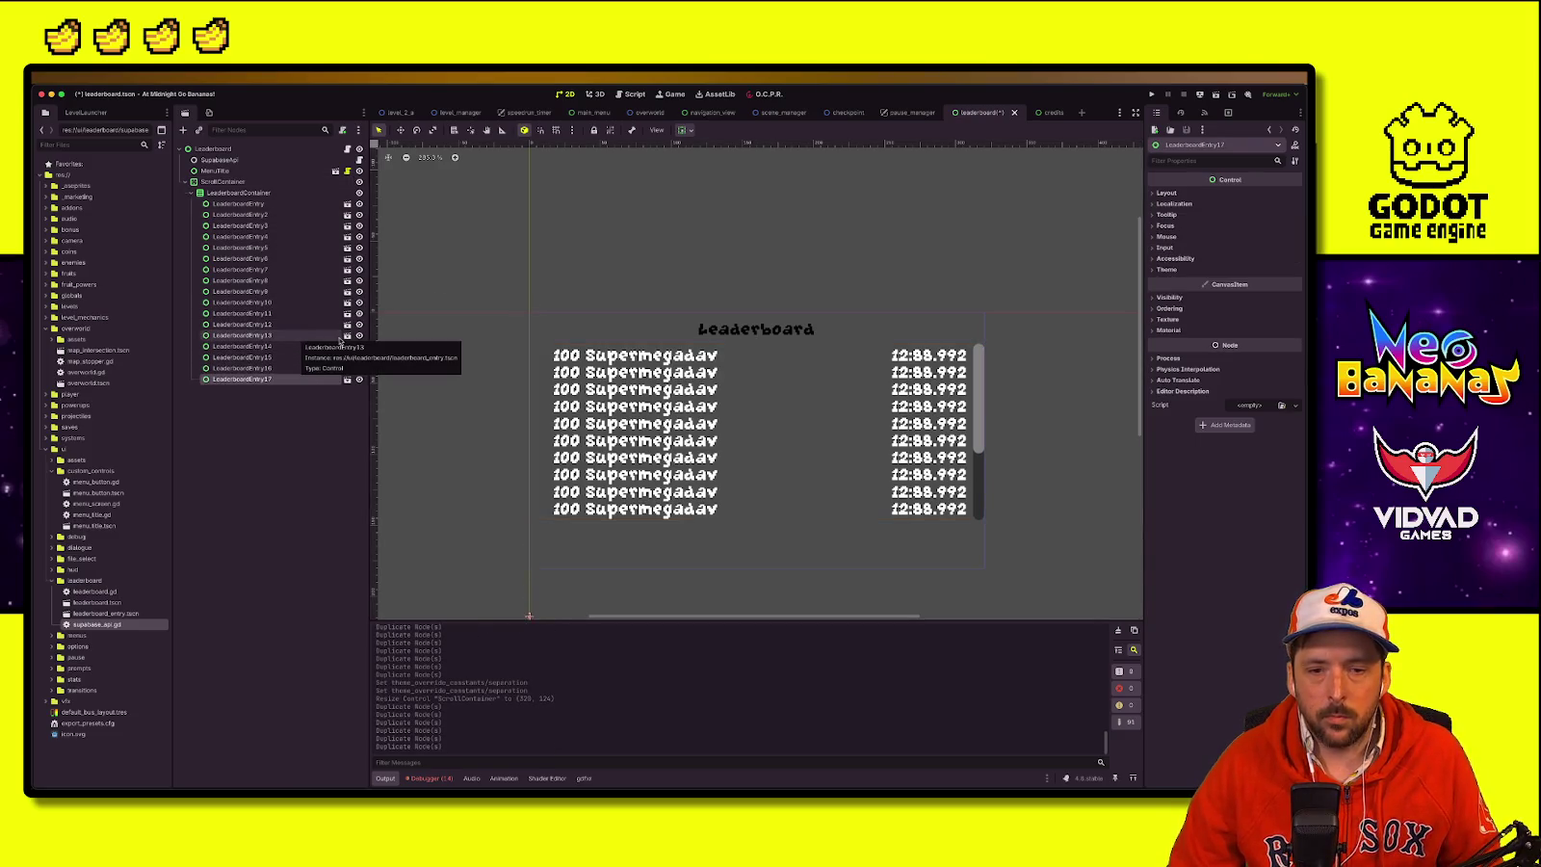
click(277, 452)
key(ctrl+s)
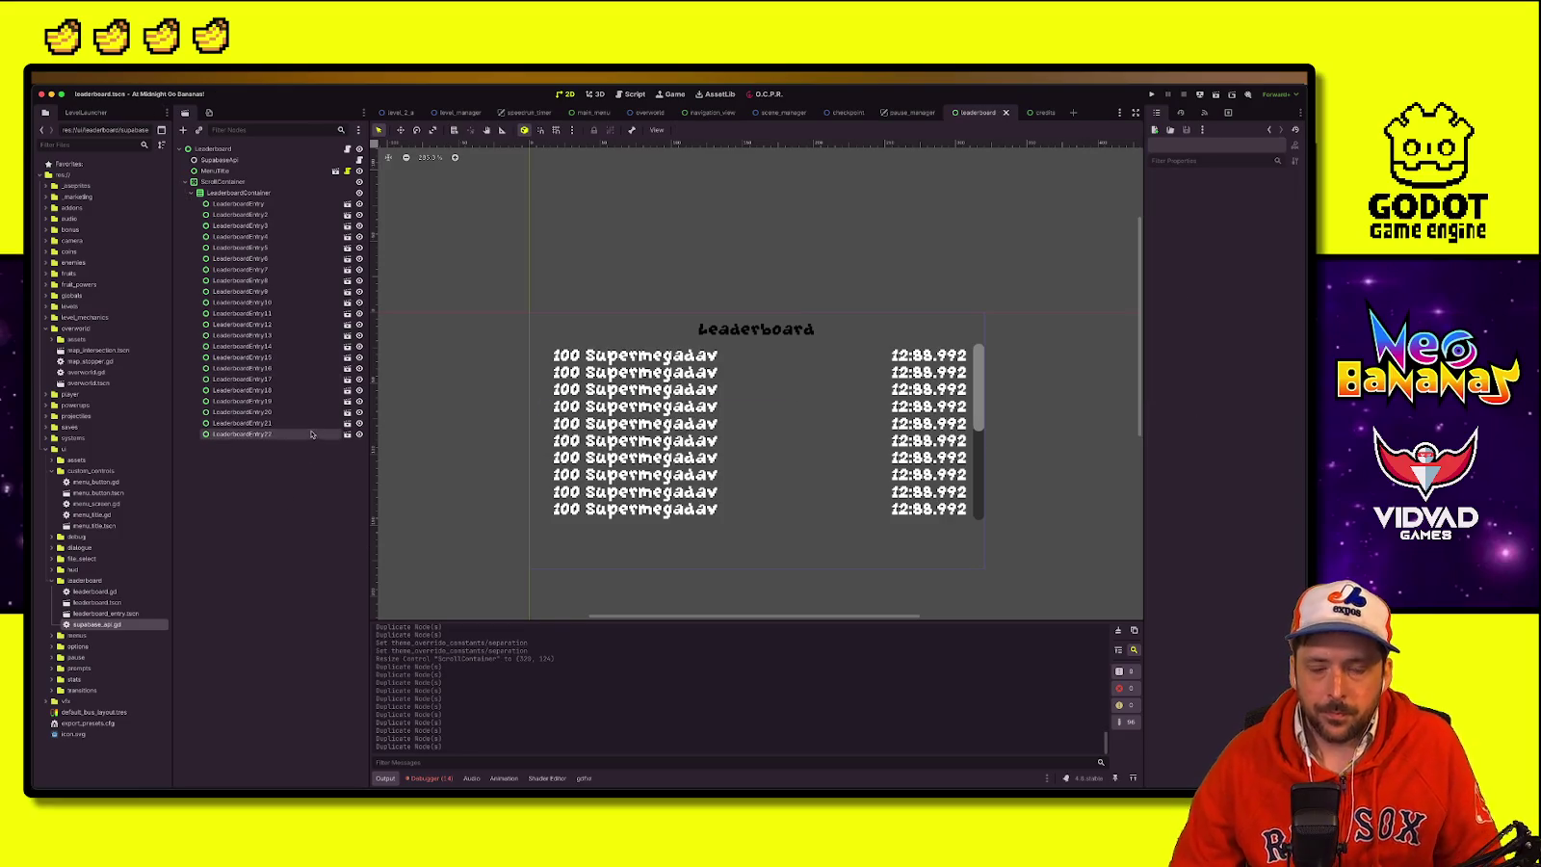
click(231, 181)
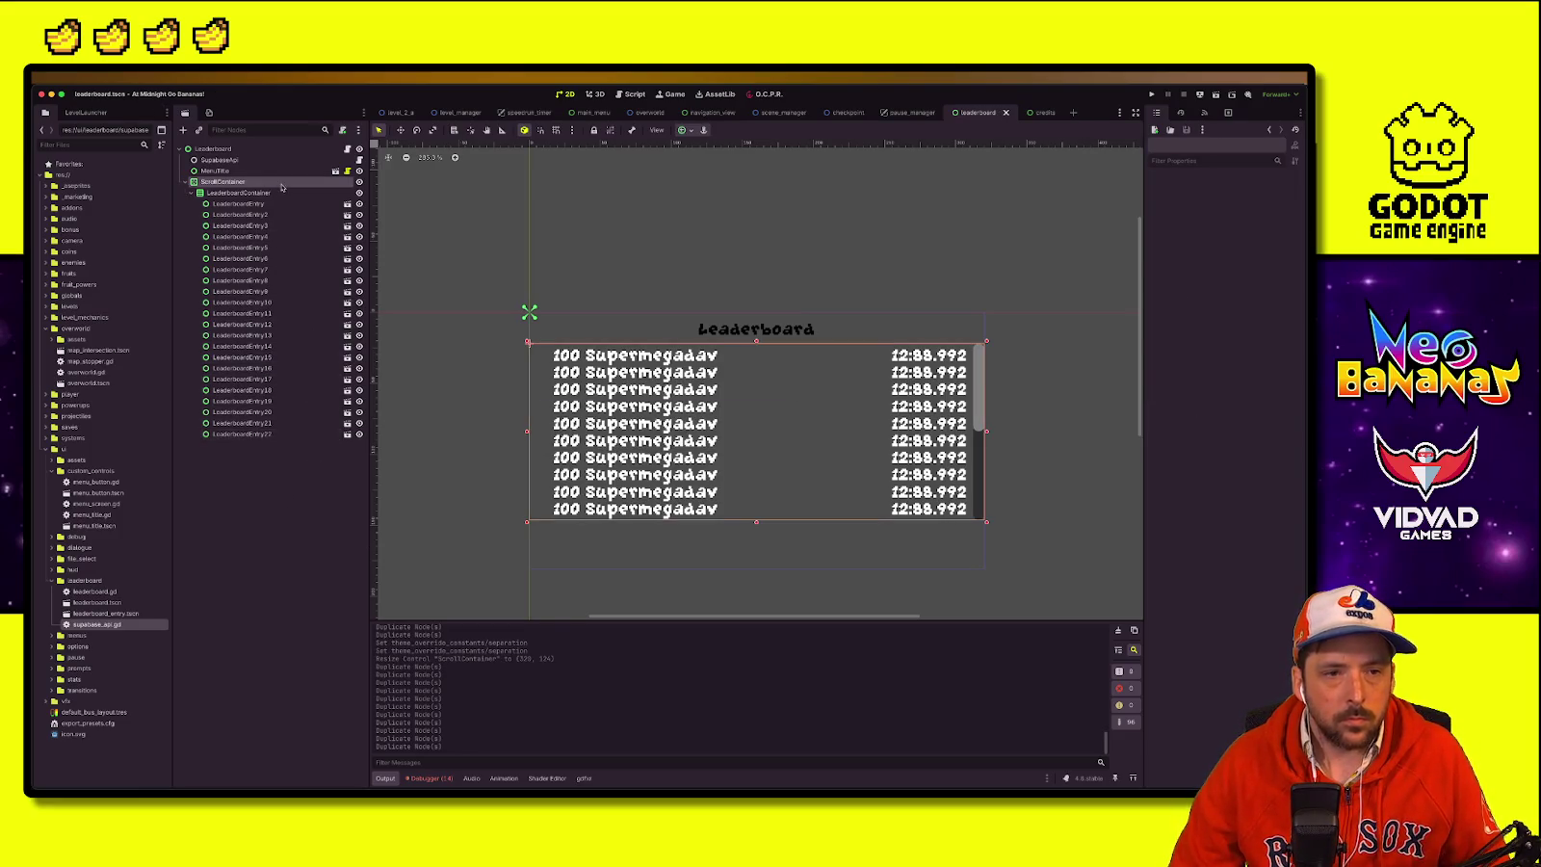
click(1198, 222)
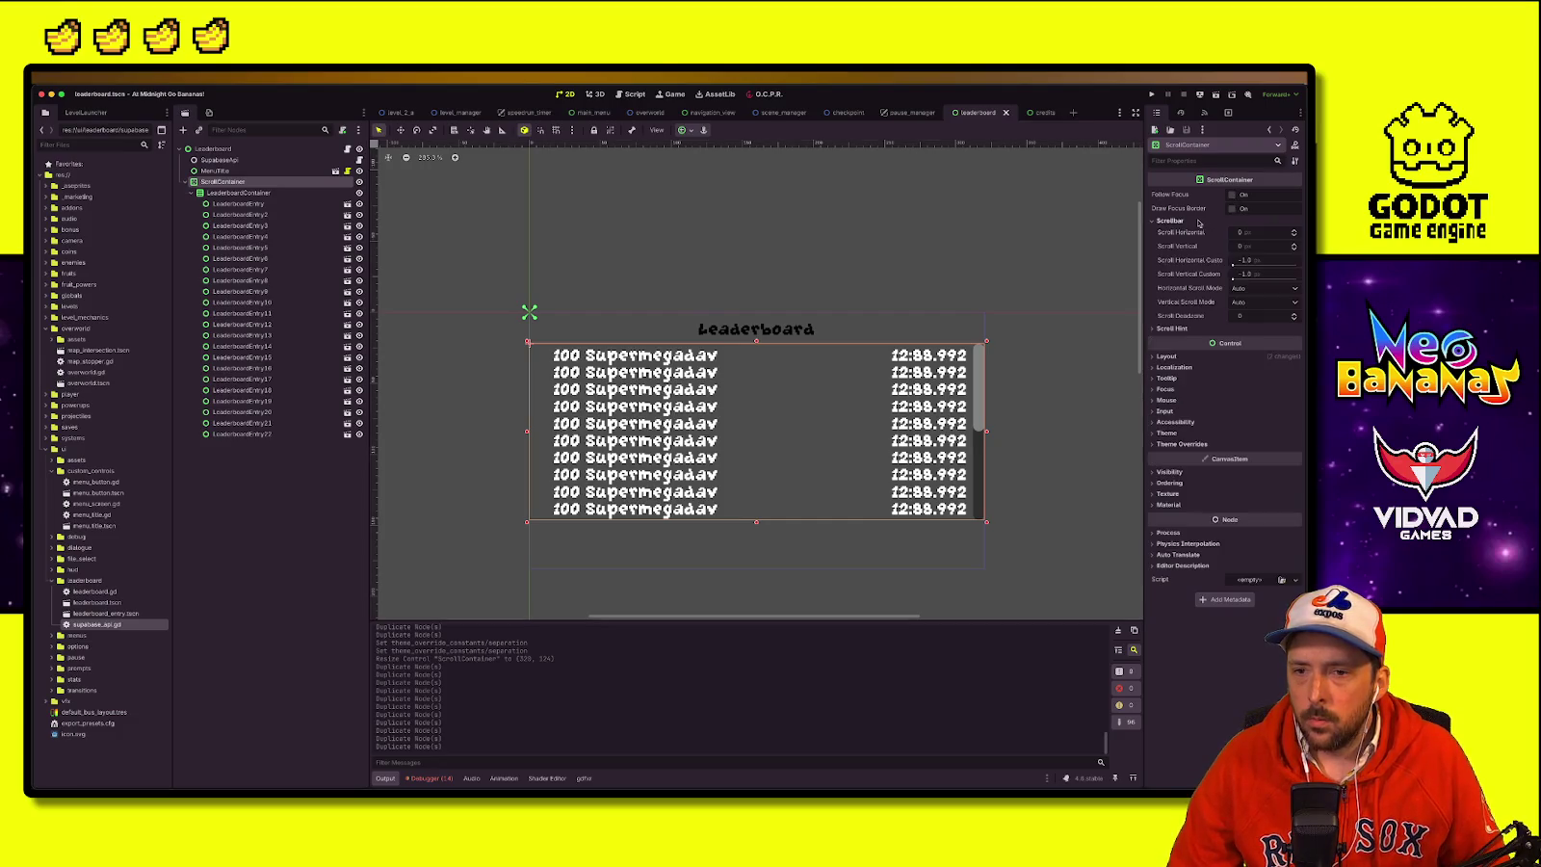
Set the ScrollContainer's horizontal scroll to Disabled and vertical scroll to Never Show
click(1249, 294)
click(1254, 300)
click(1254, 302)
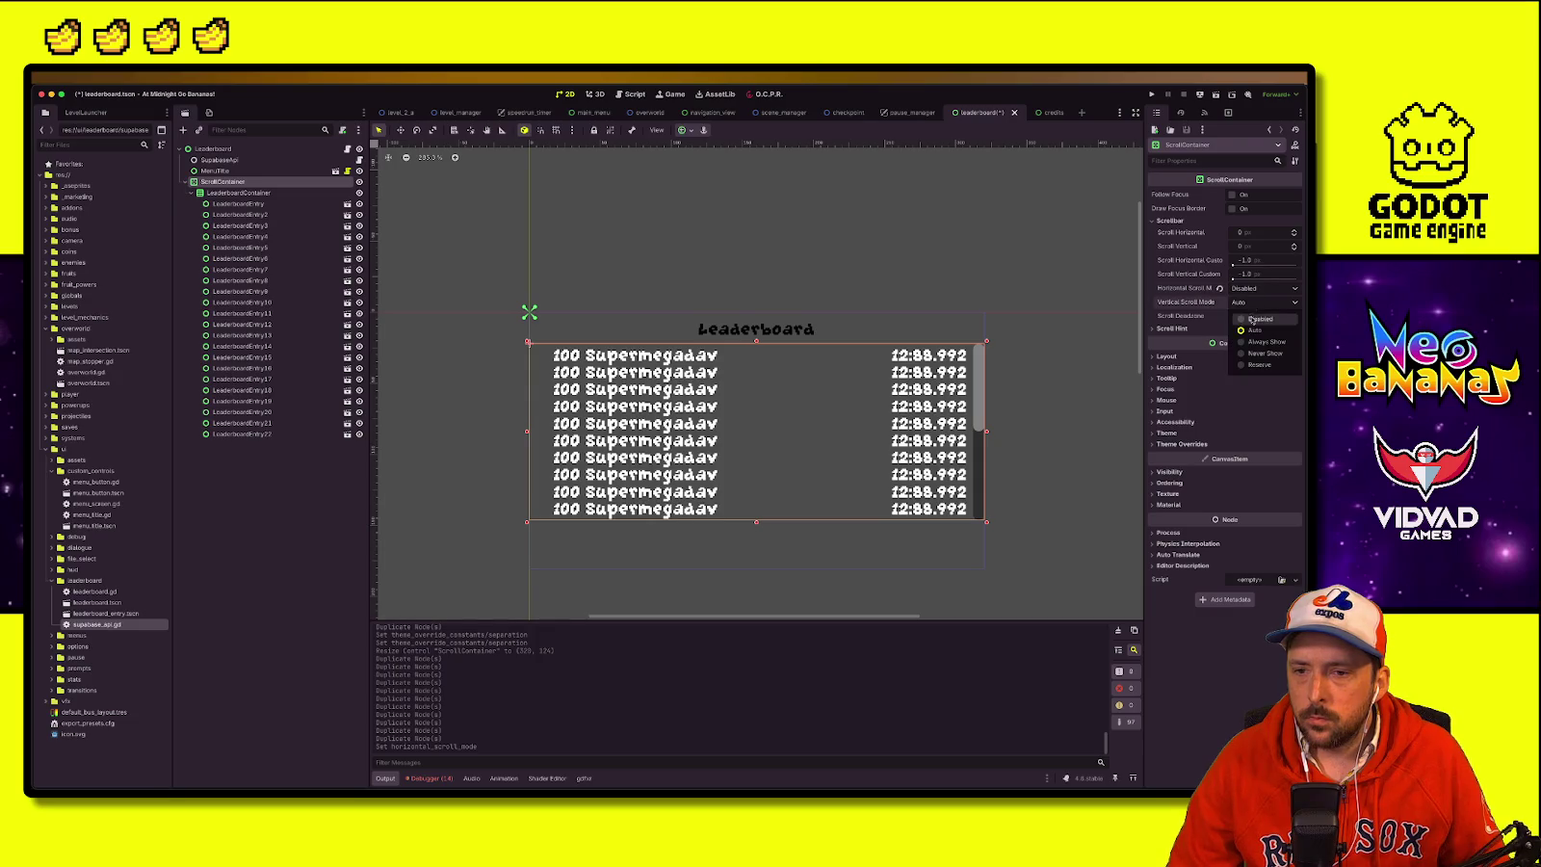
click(1251, 317)
click(1254, 302)
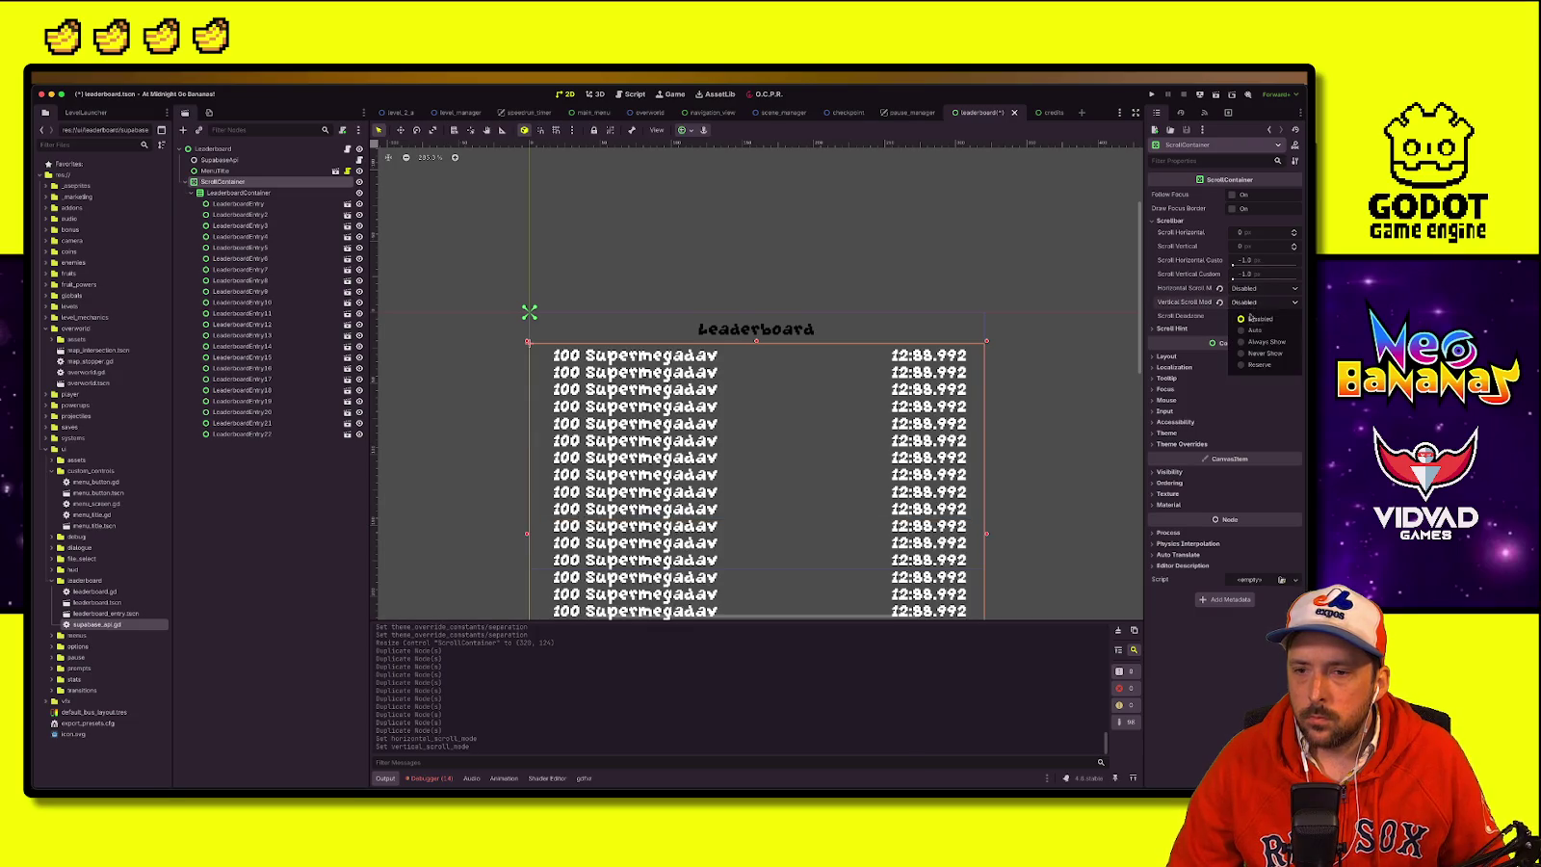
click(1262, 357)
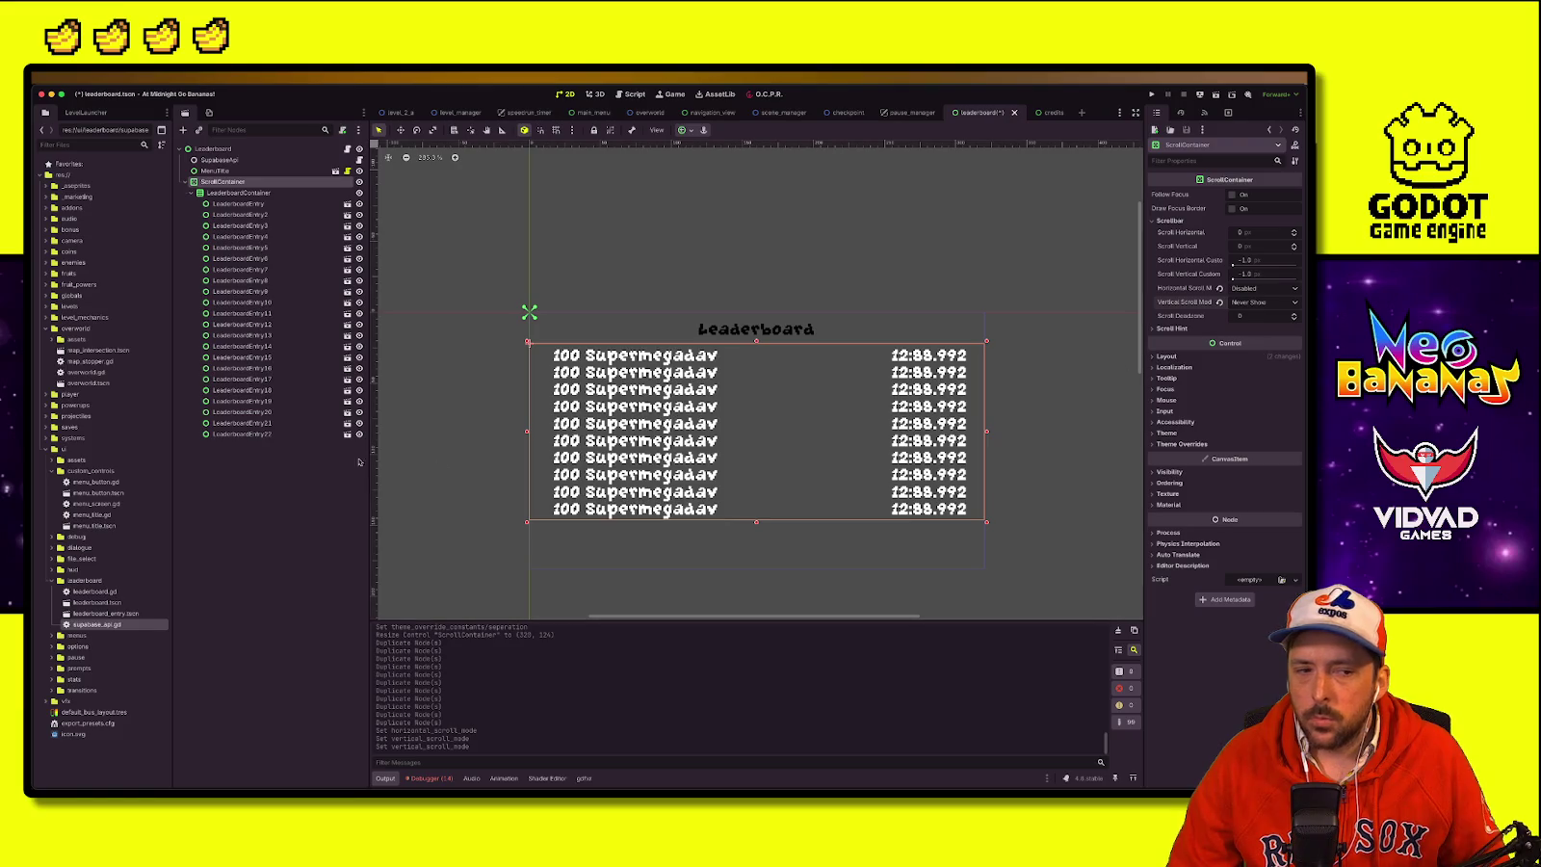
Inspect the ScrollContainer's layout settings and select entry rows 1 through 10
click(240, 191)
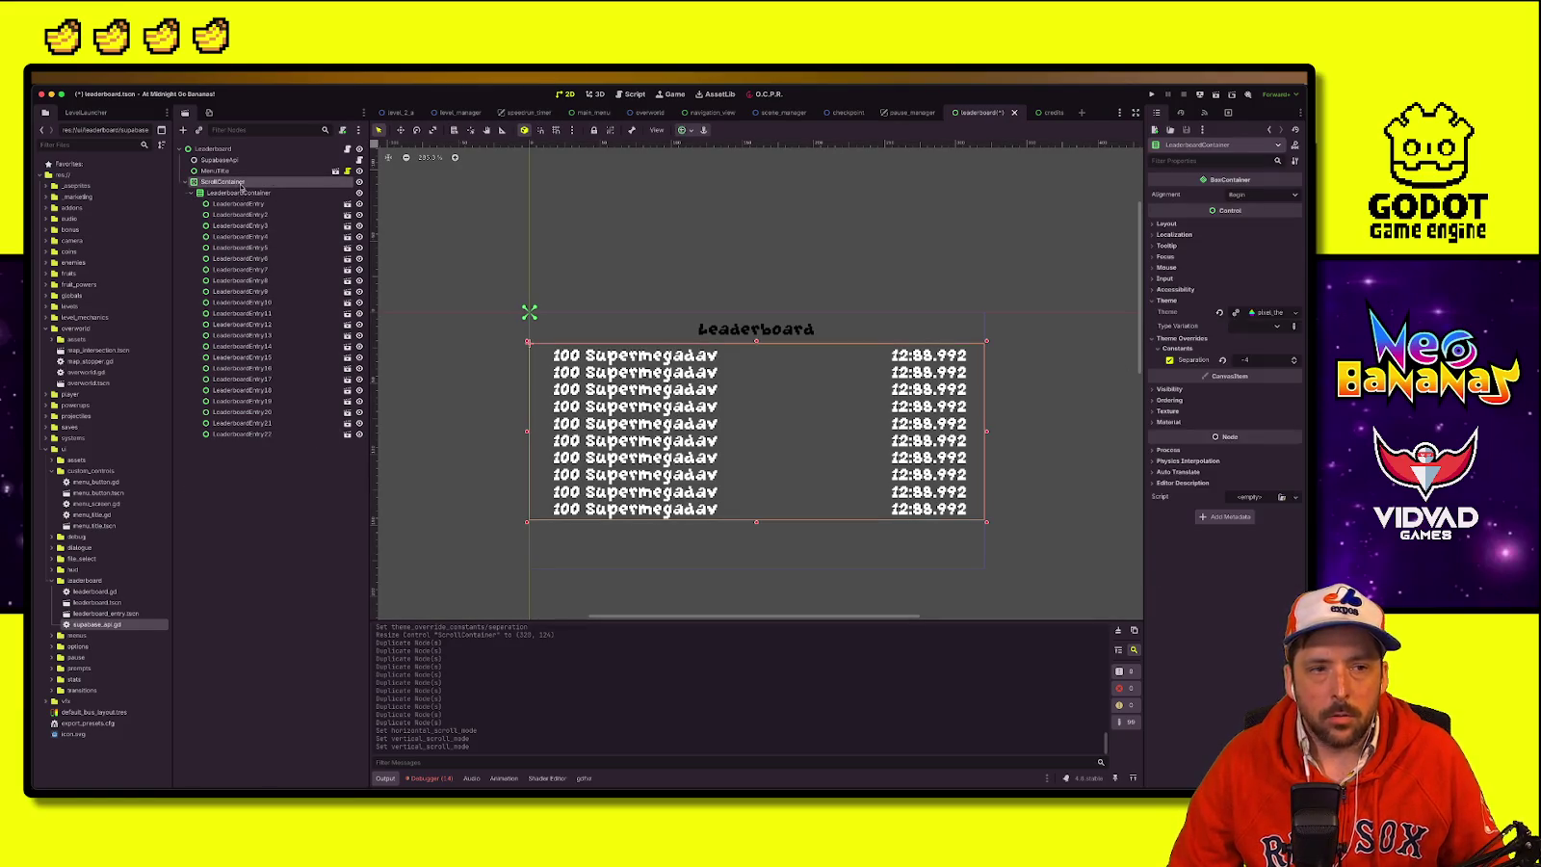
click(241, 183)
click(1197, 357)
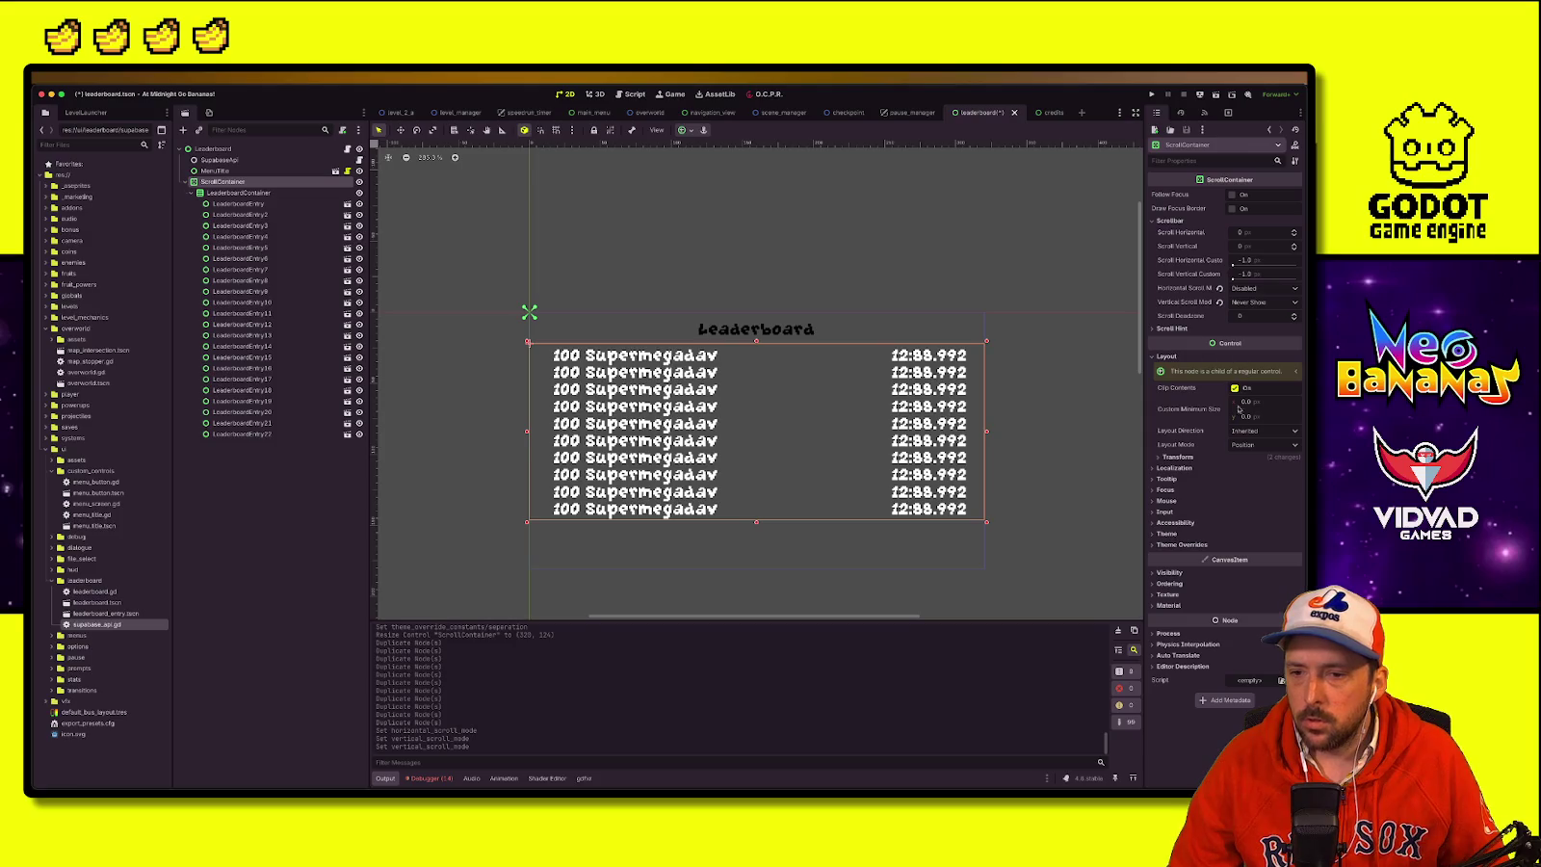
click(1176, 358)
click(1188, 356)
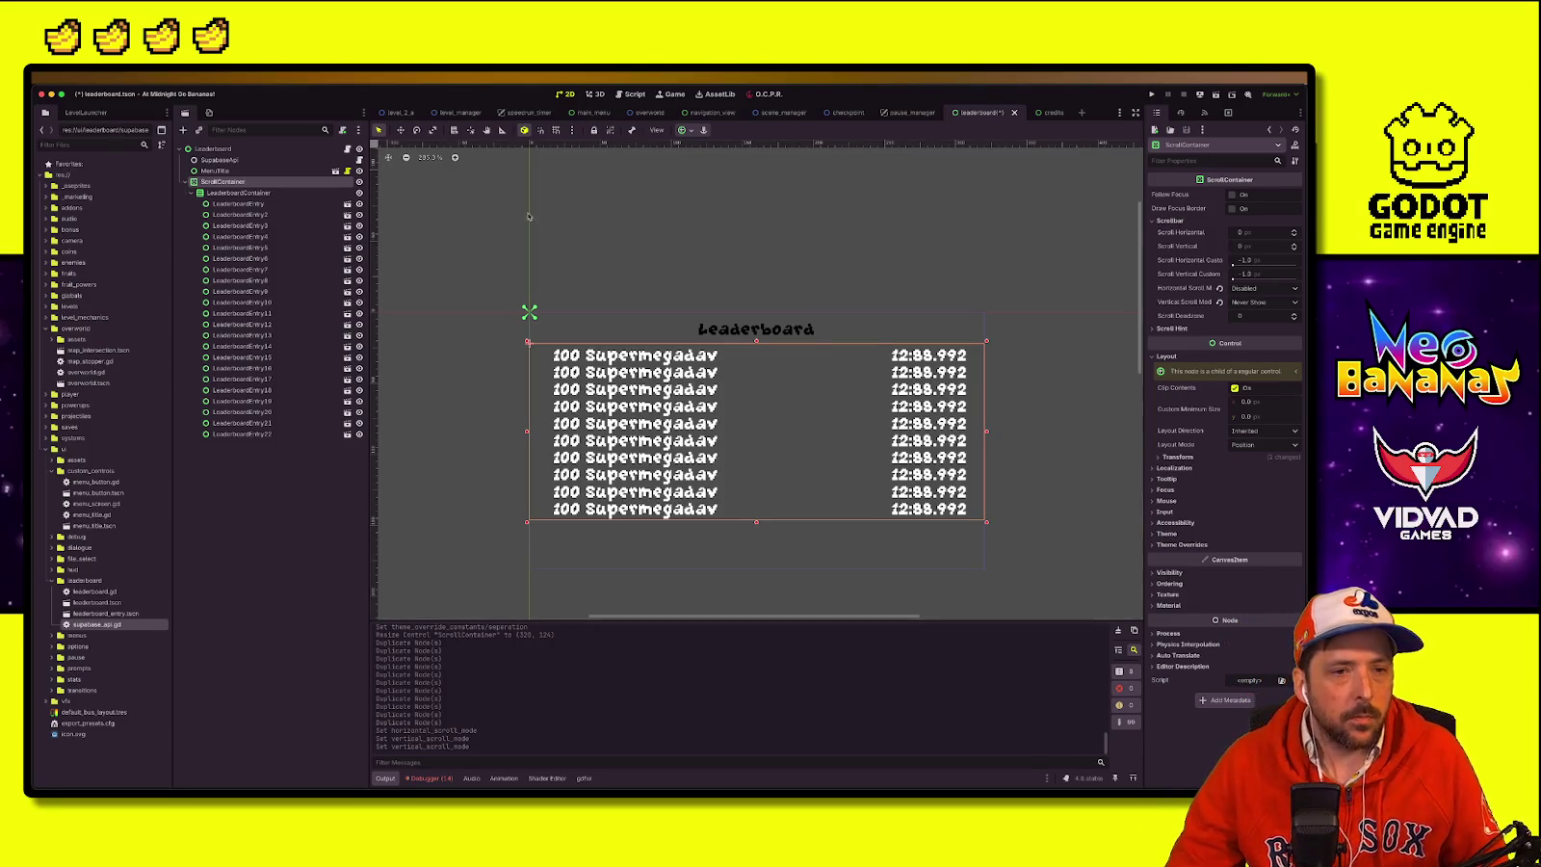
click(241, 225)
shift+click(270, 314)
click(260, 302)
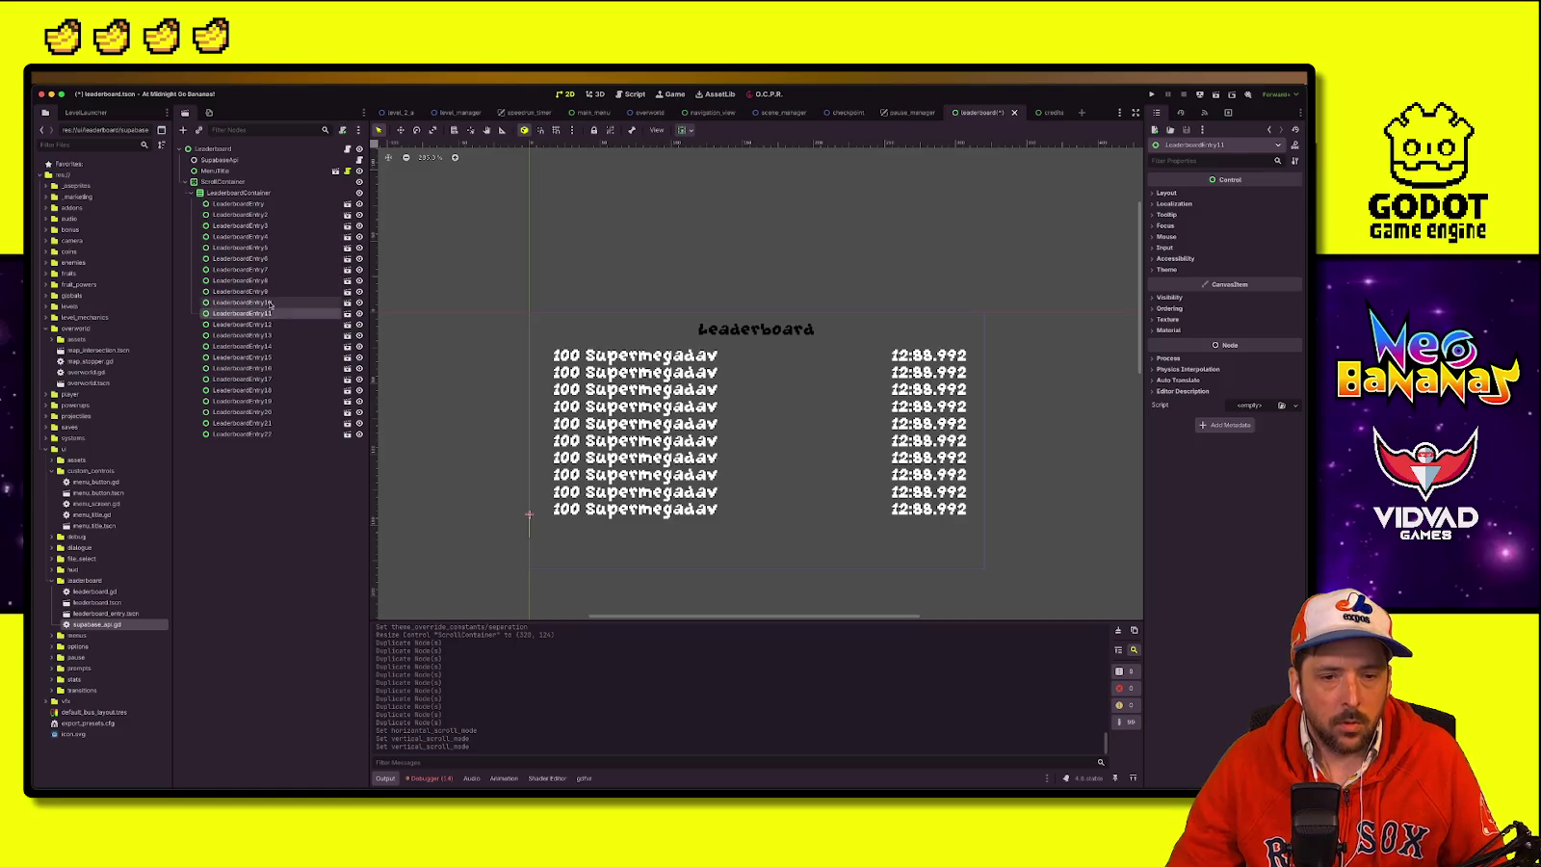
shift+click(263, 206)
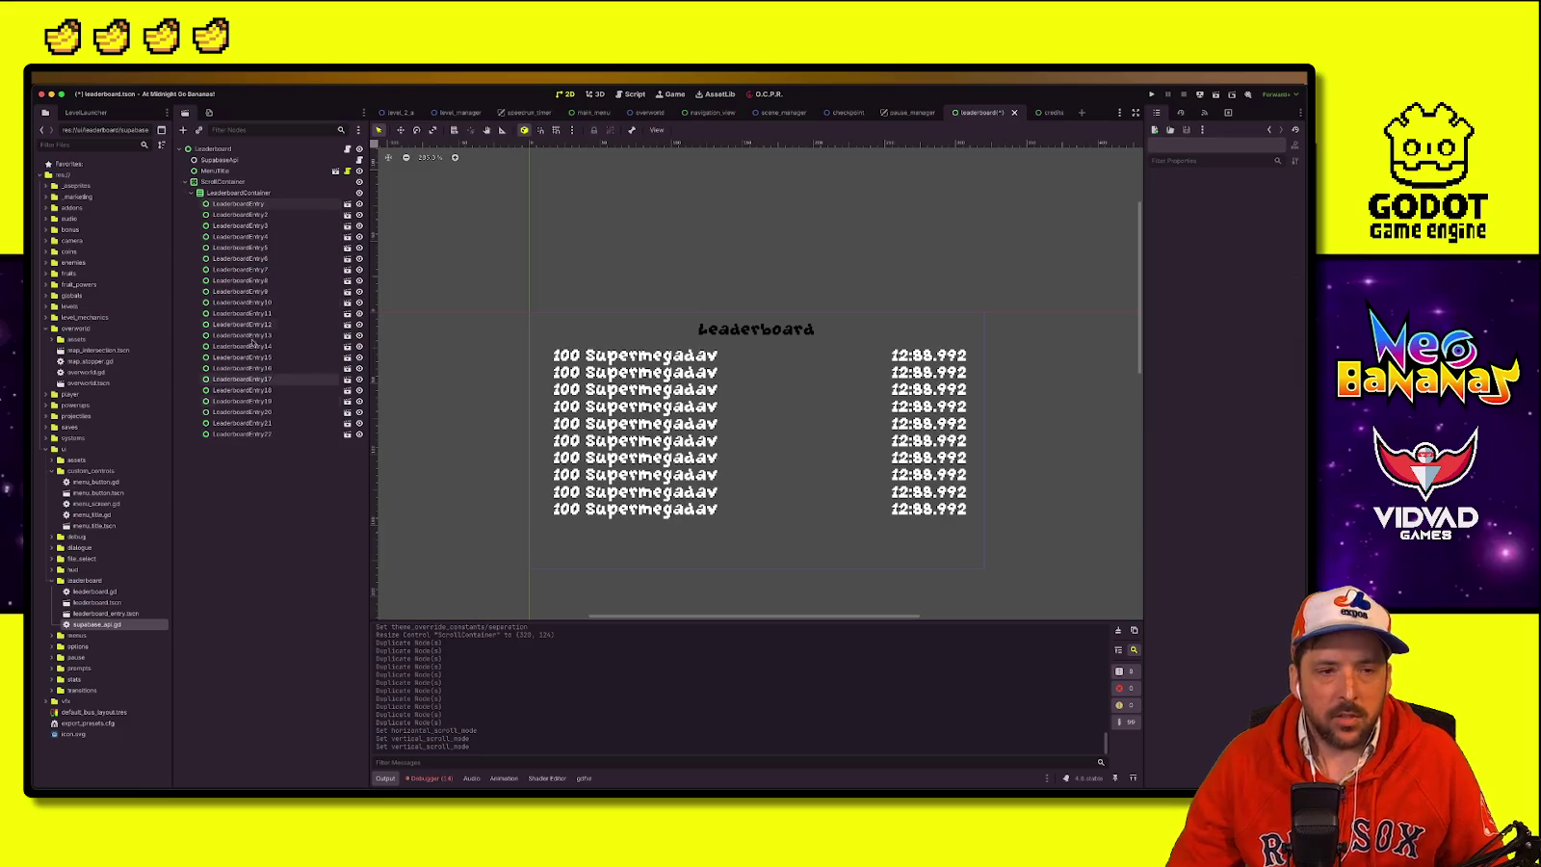
Open leaderboard.gd from the Leaderboard root and place the caret at its end
click(243, 193)
click(246, 182)
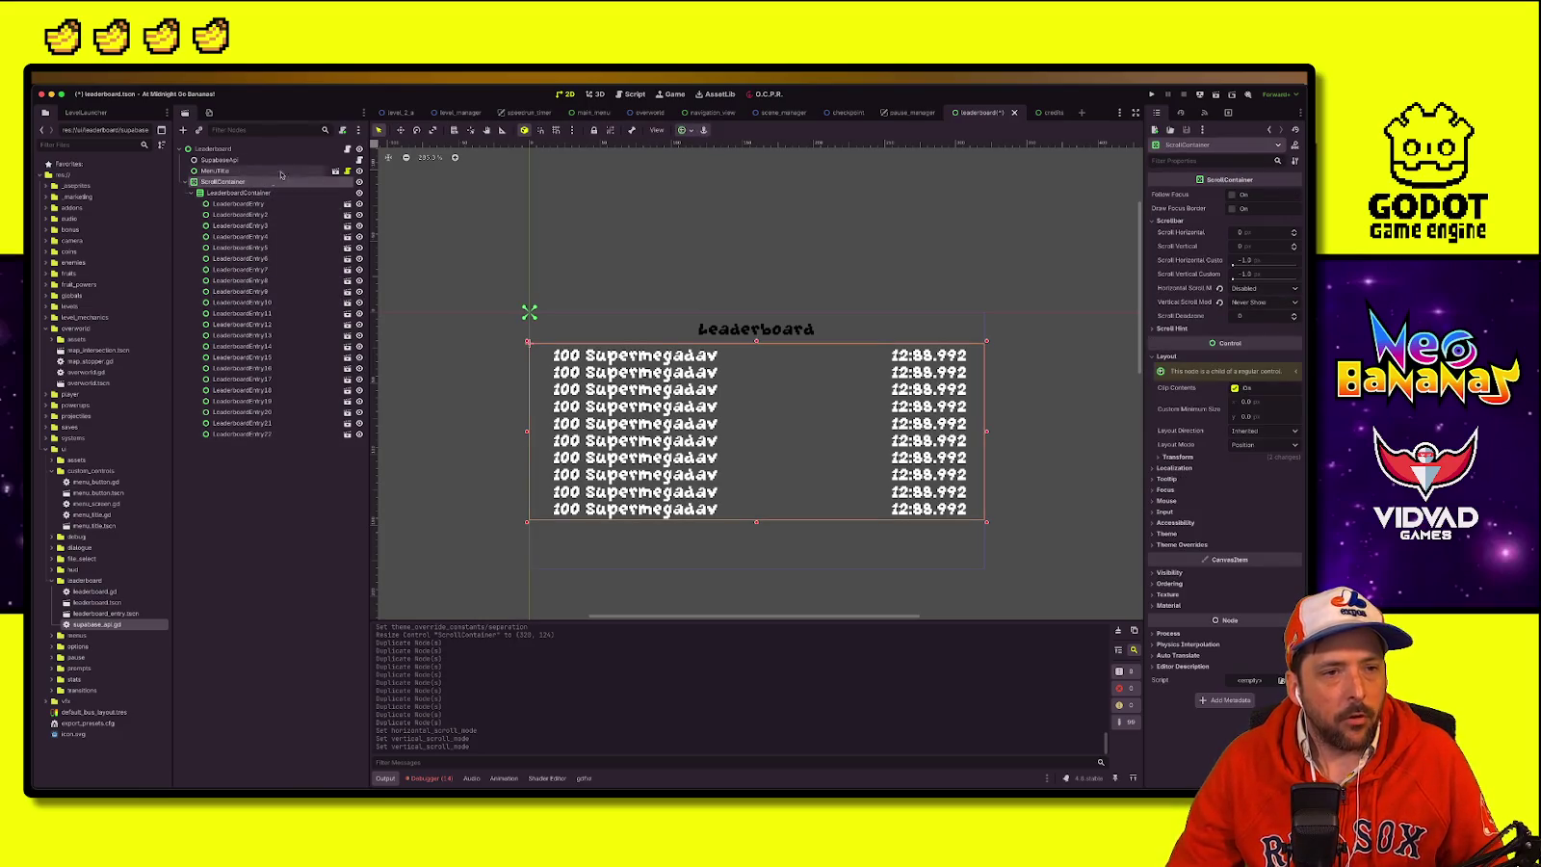
click(346, 151)
click(638, 475)
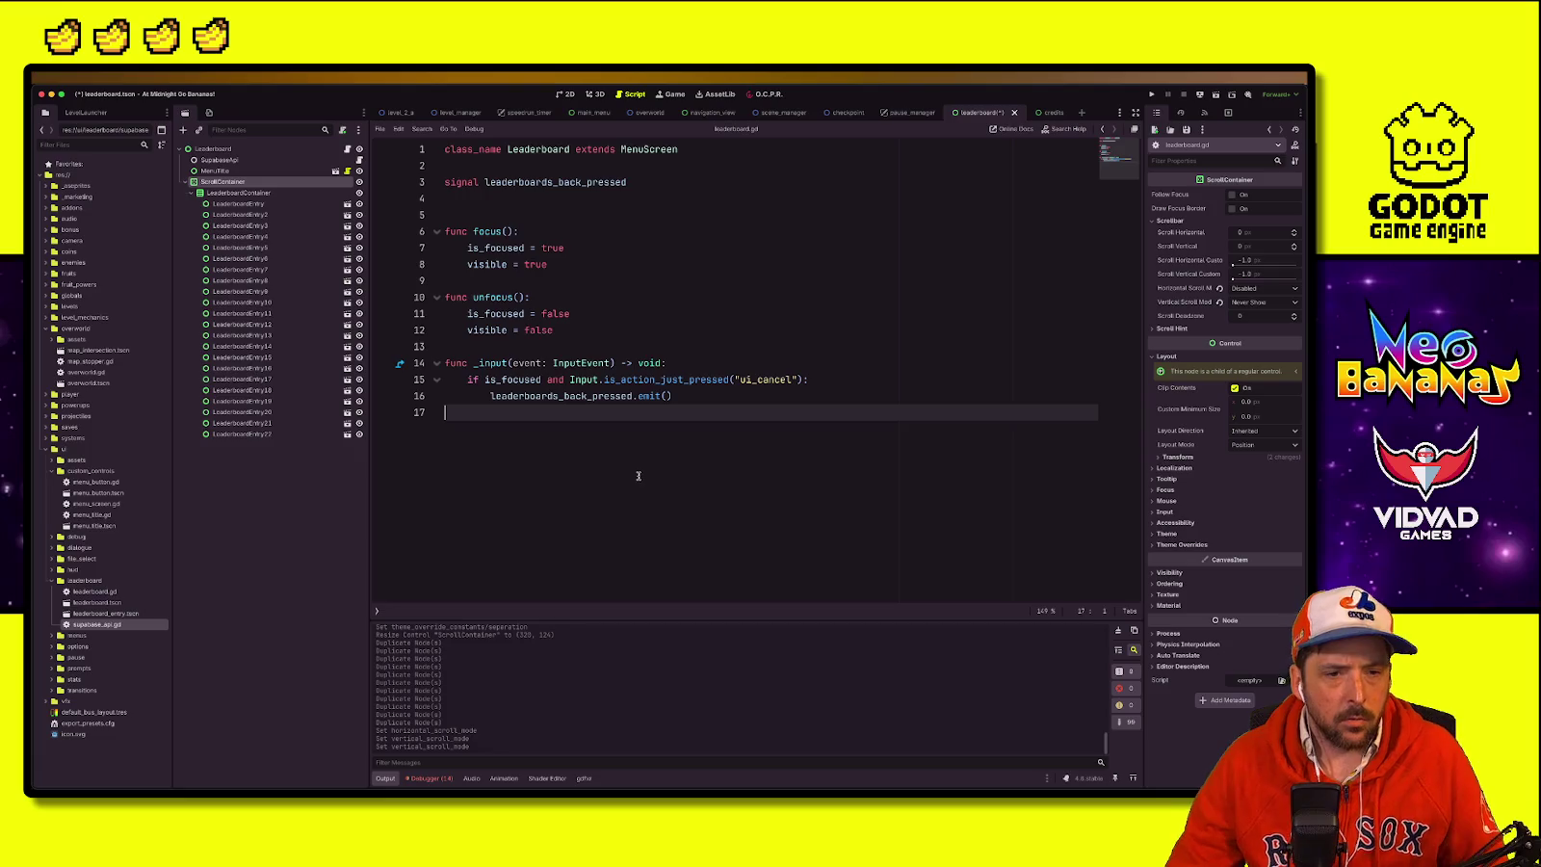
Add an if Input.is_action_just_pressed("ui_down"): check with a pass body to _input
key(Return)
key(BackSpace)
text(if Input.is_)
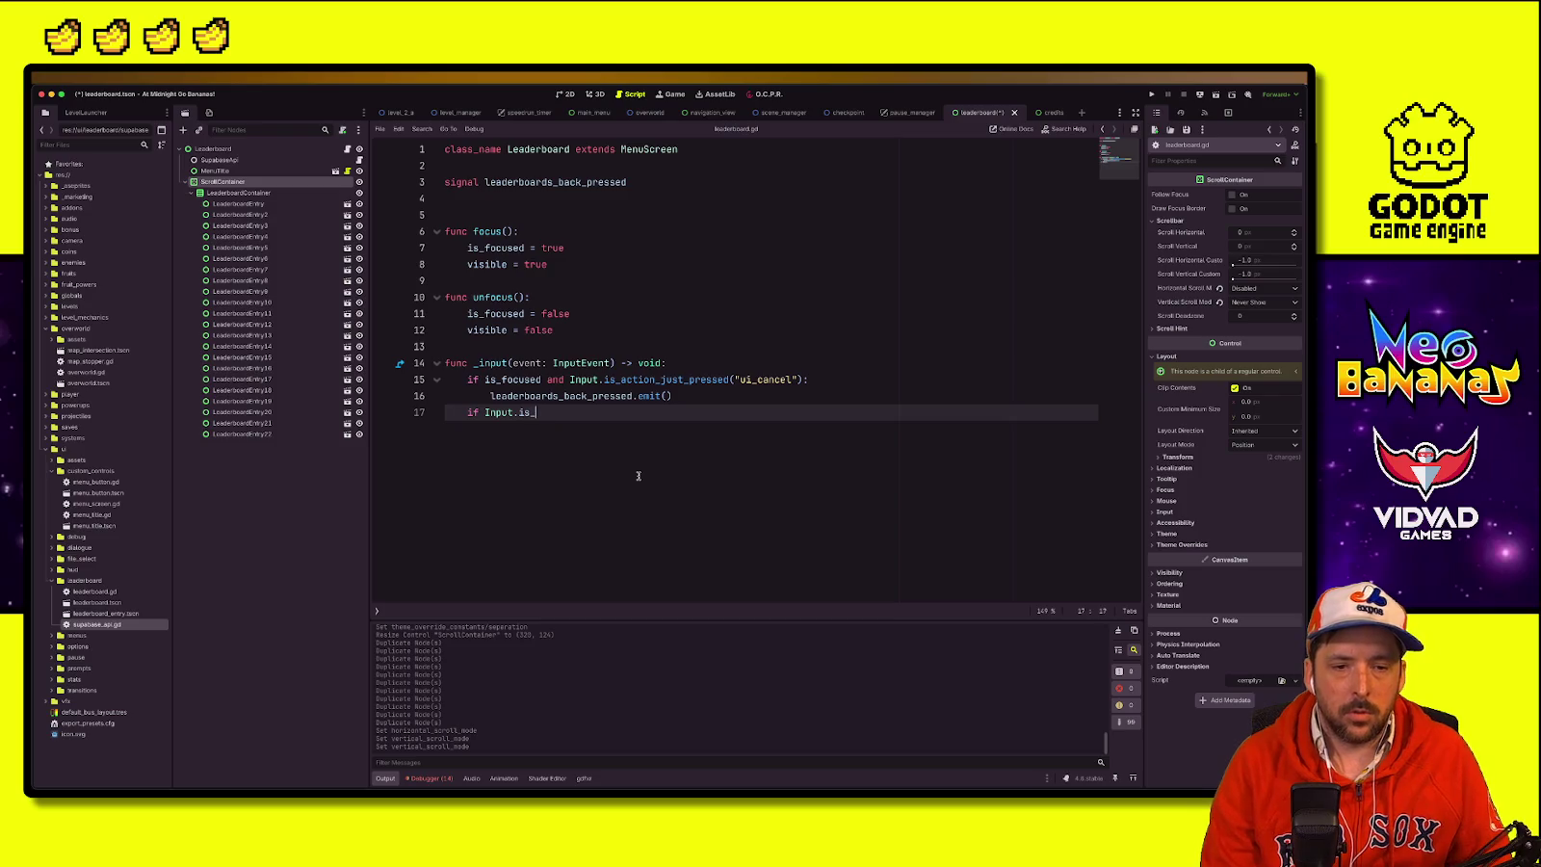
text(action_)
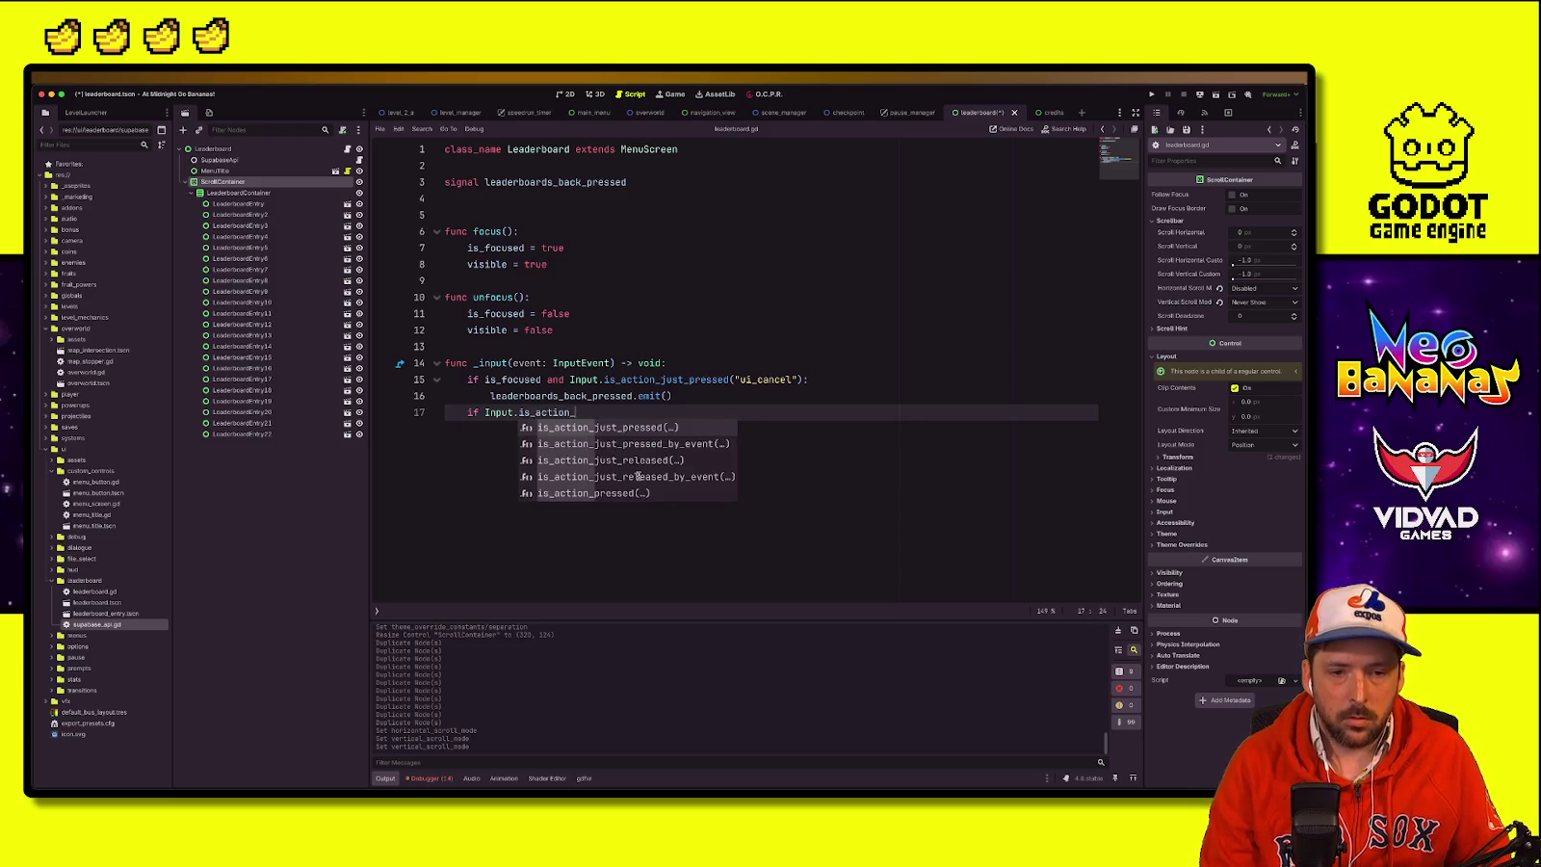
key(Return)
text(")
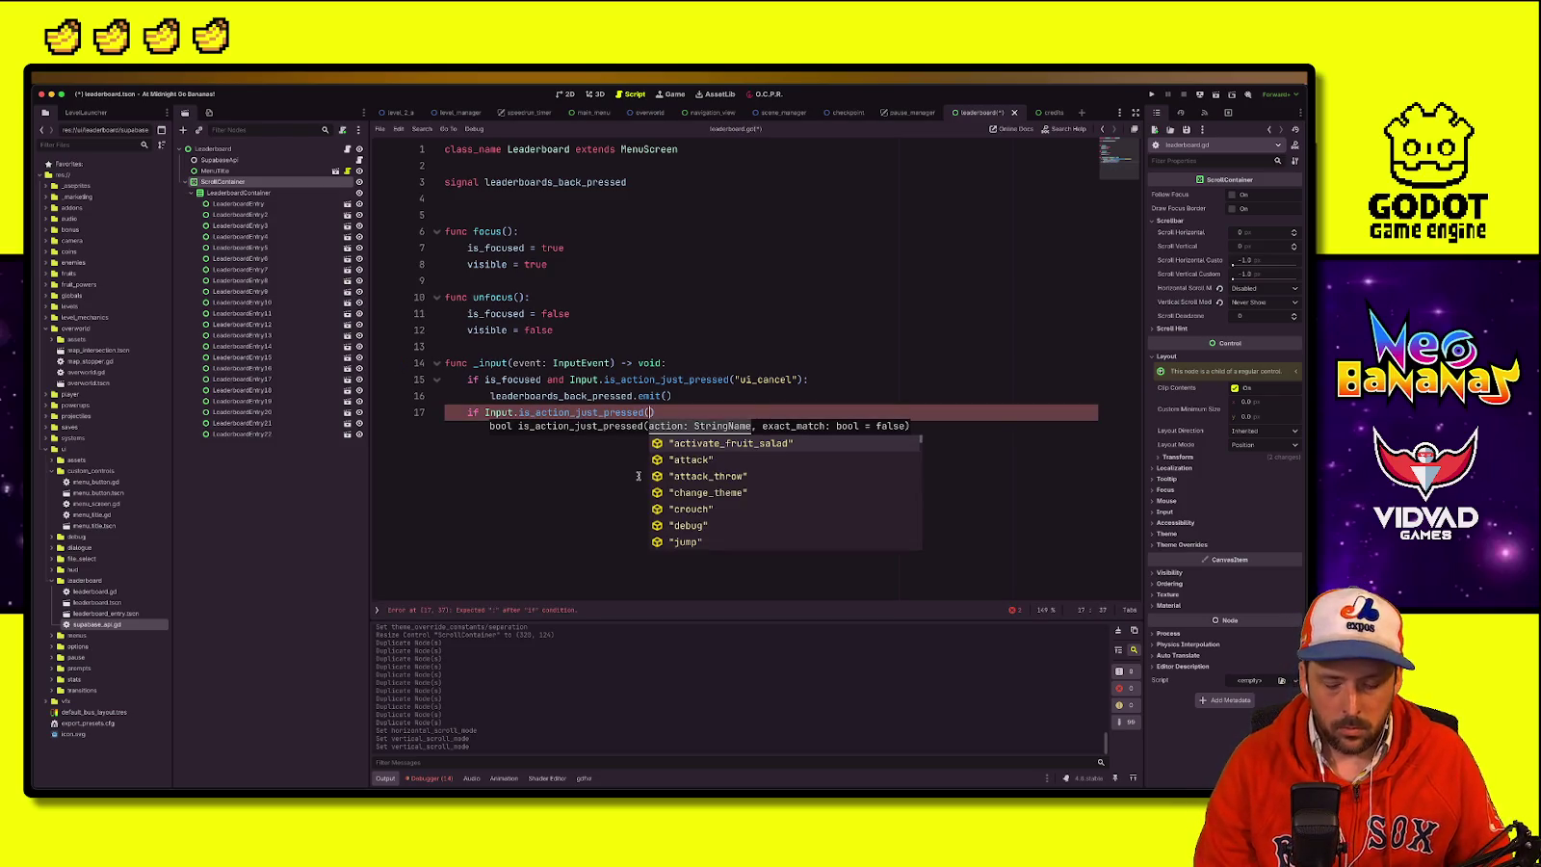
text(ui)
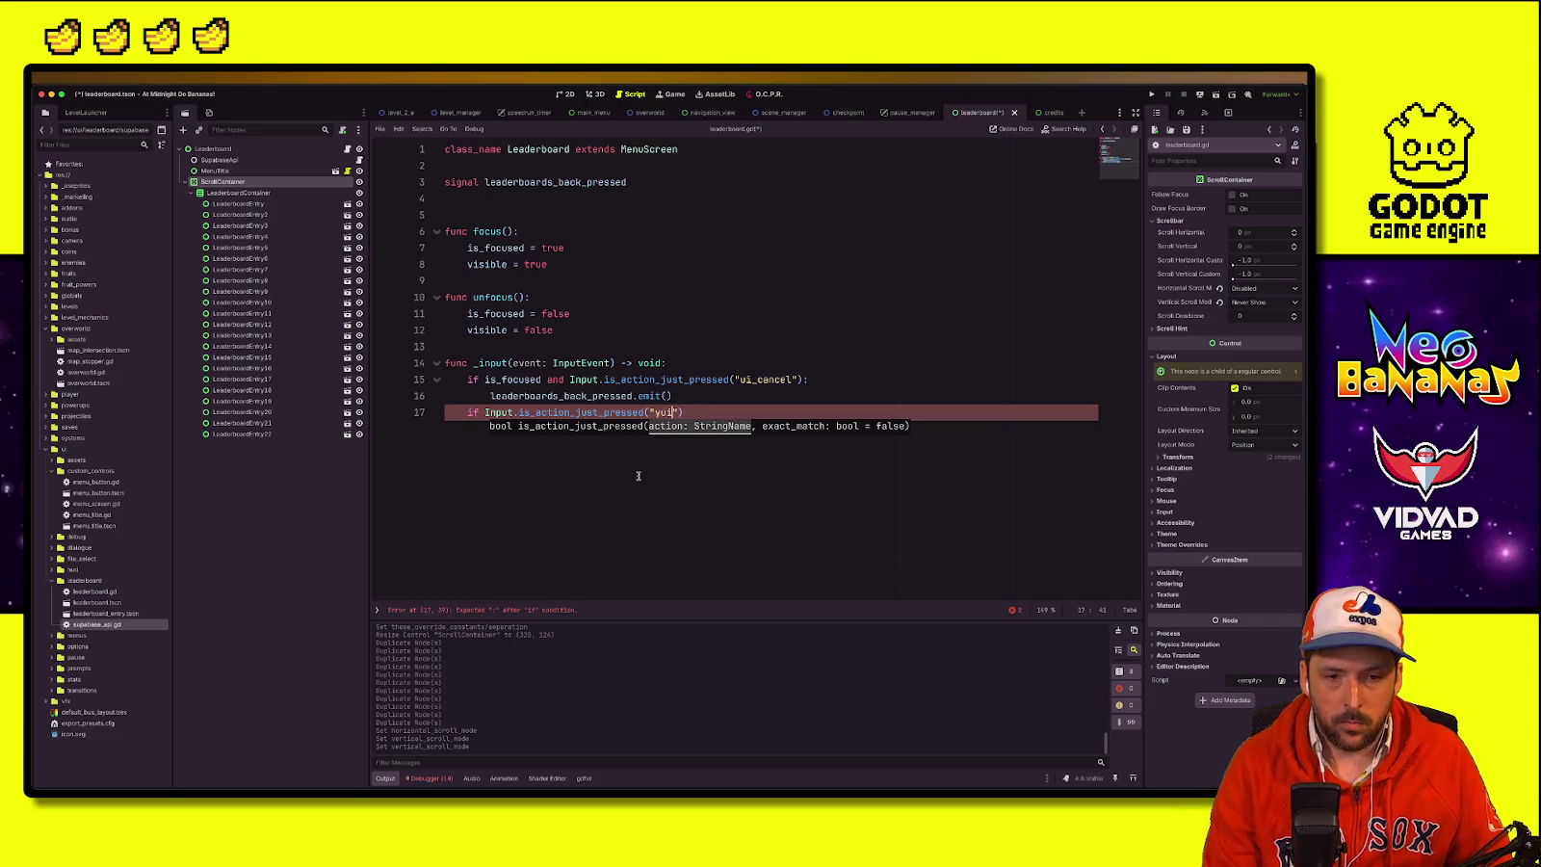
text(_down)
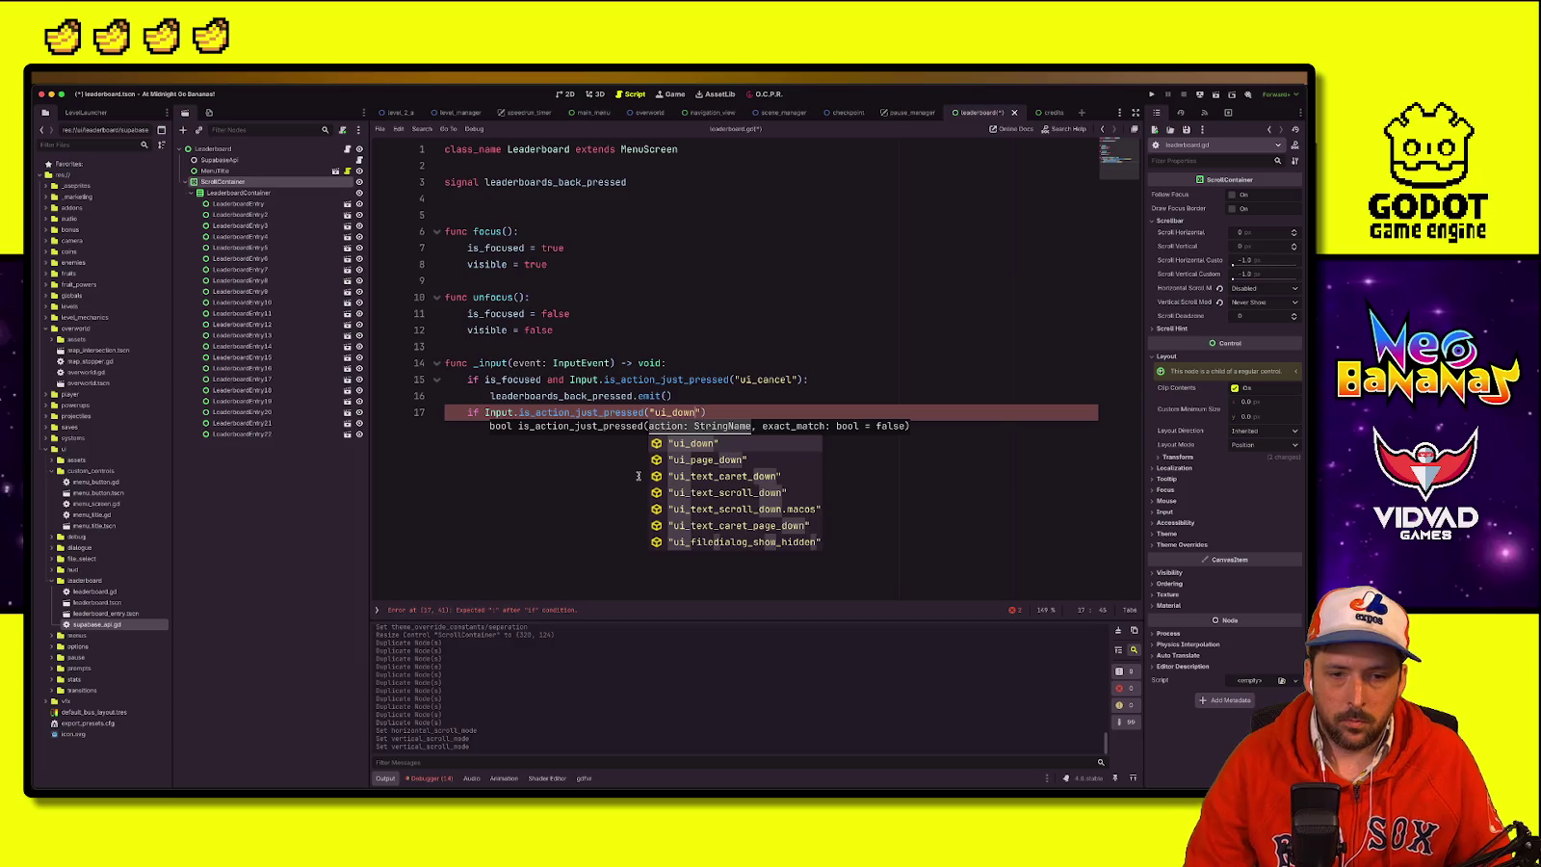
key(Return)
key(End)
text(:)
key(Return)
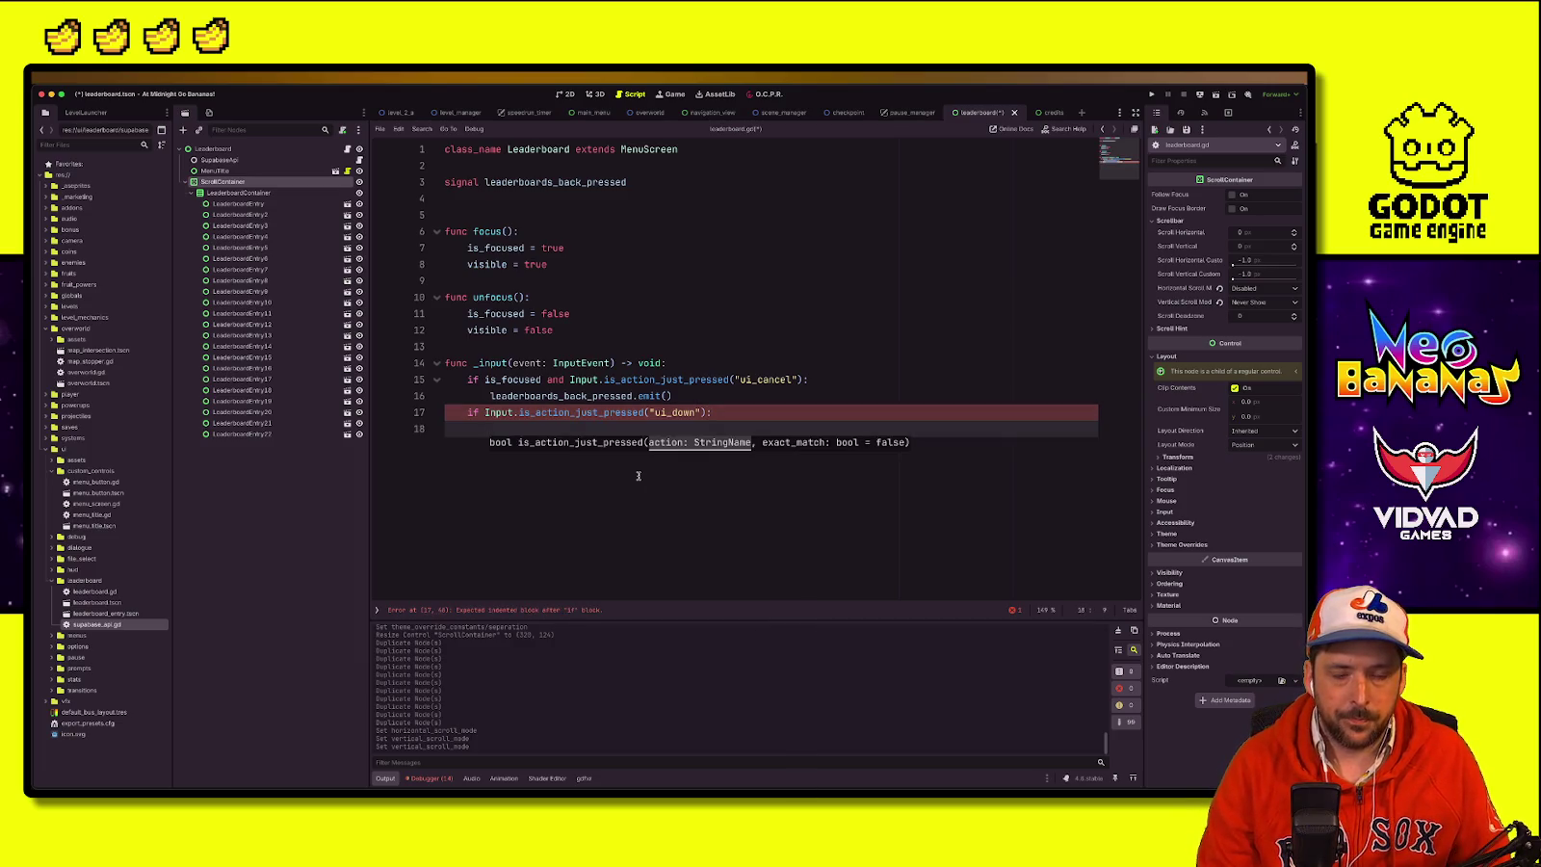
text(s)
key(Return)
text(if In)
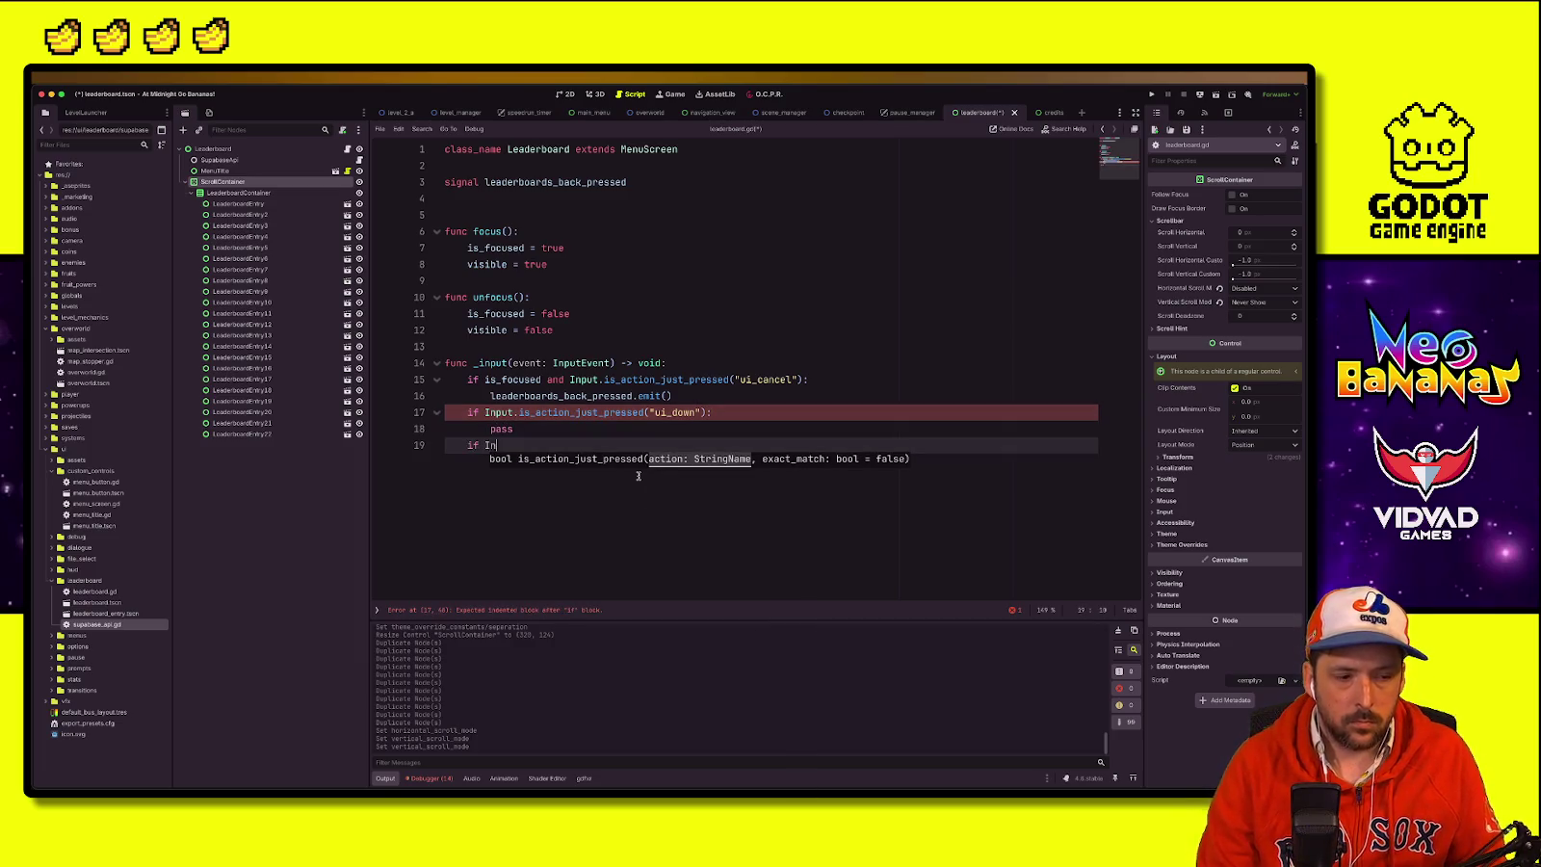
Add a matching "ui_up" check with pass and save the script
text(put.is_acti)
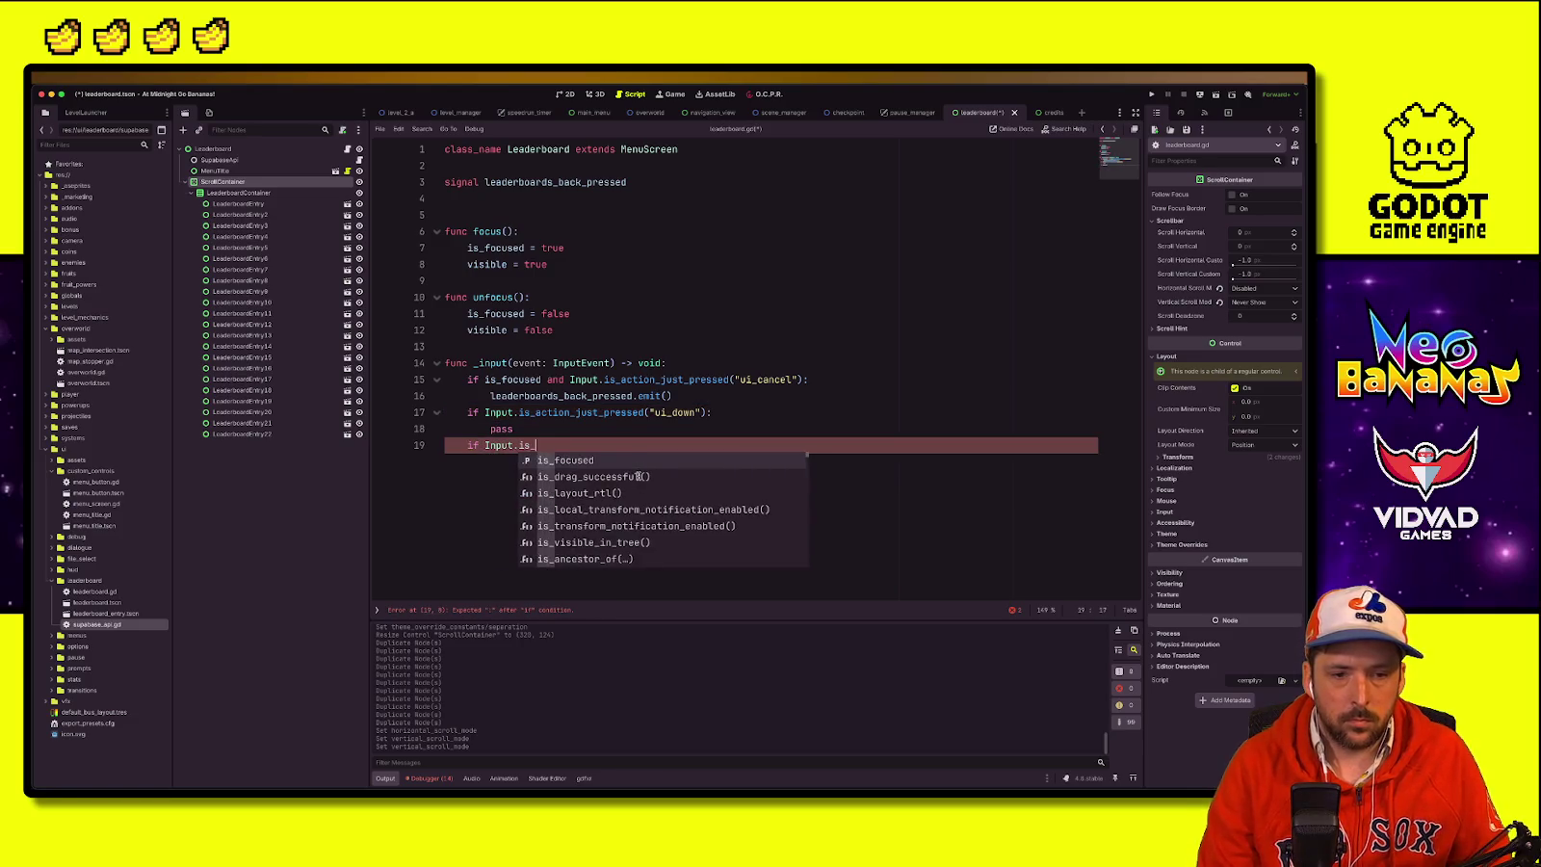
text(on_just_presse)
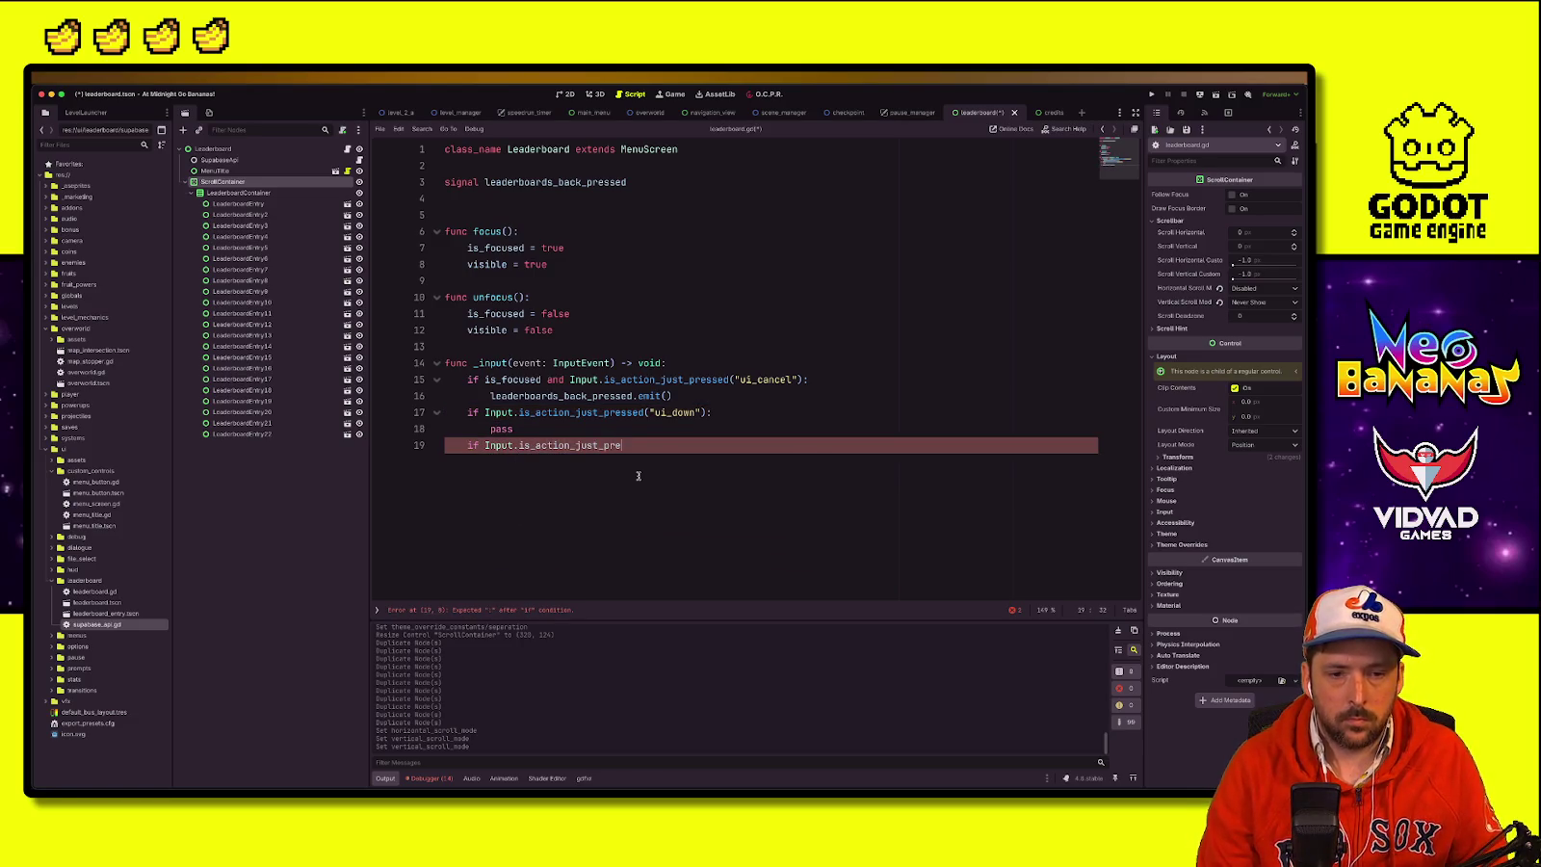
text(d("ui_u)
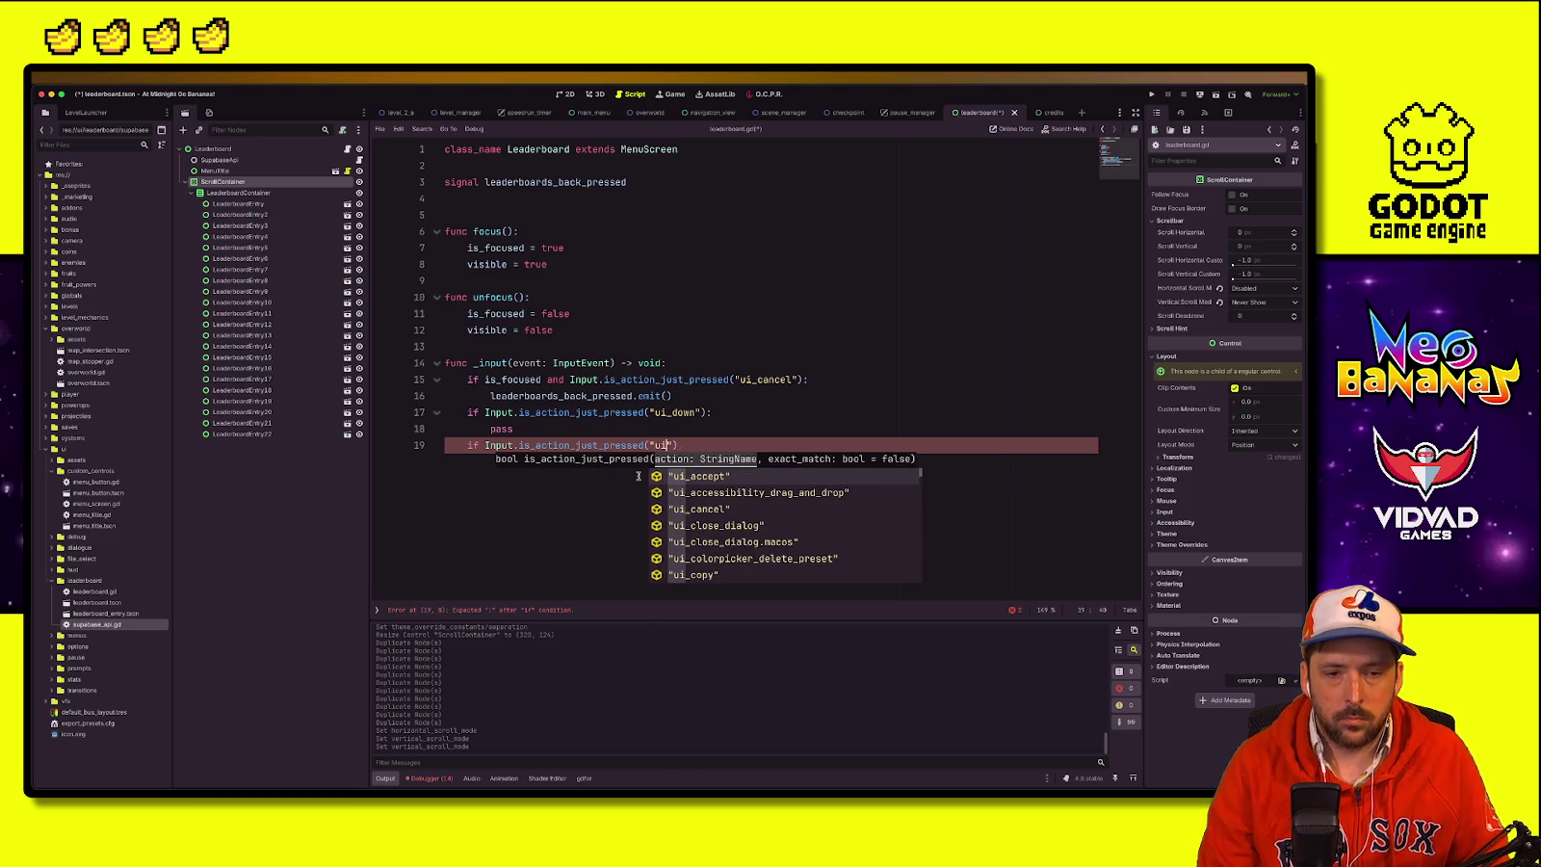
text(p"))
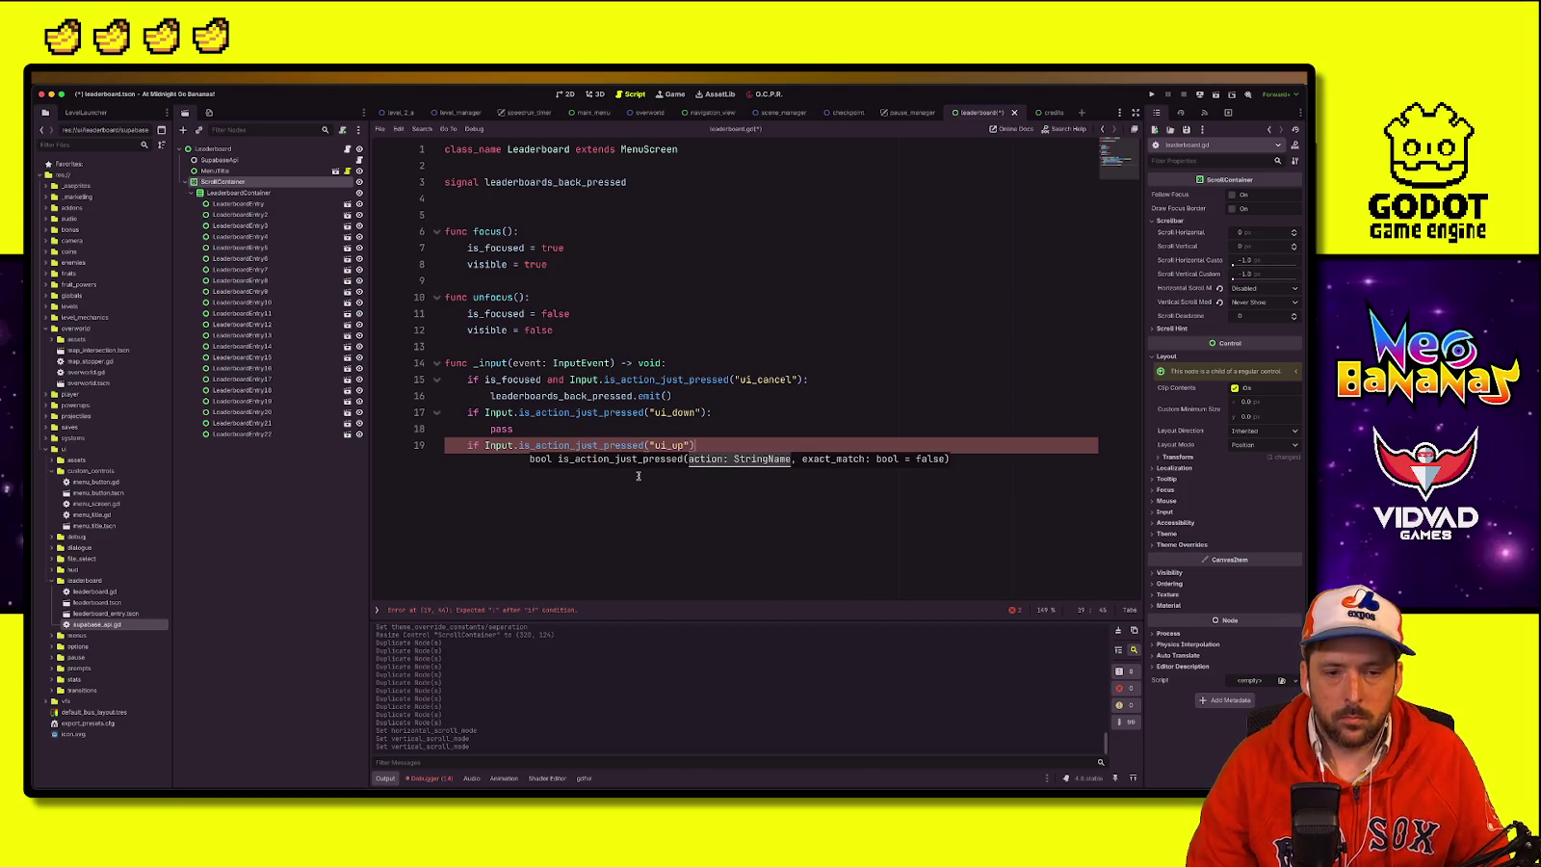
key(Return)
text(pass)
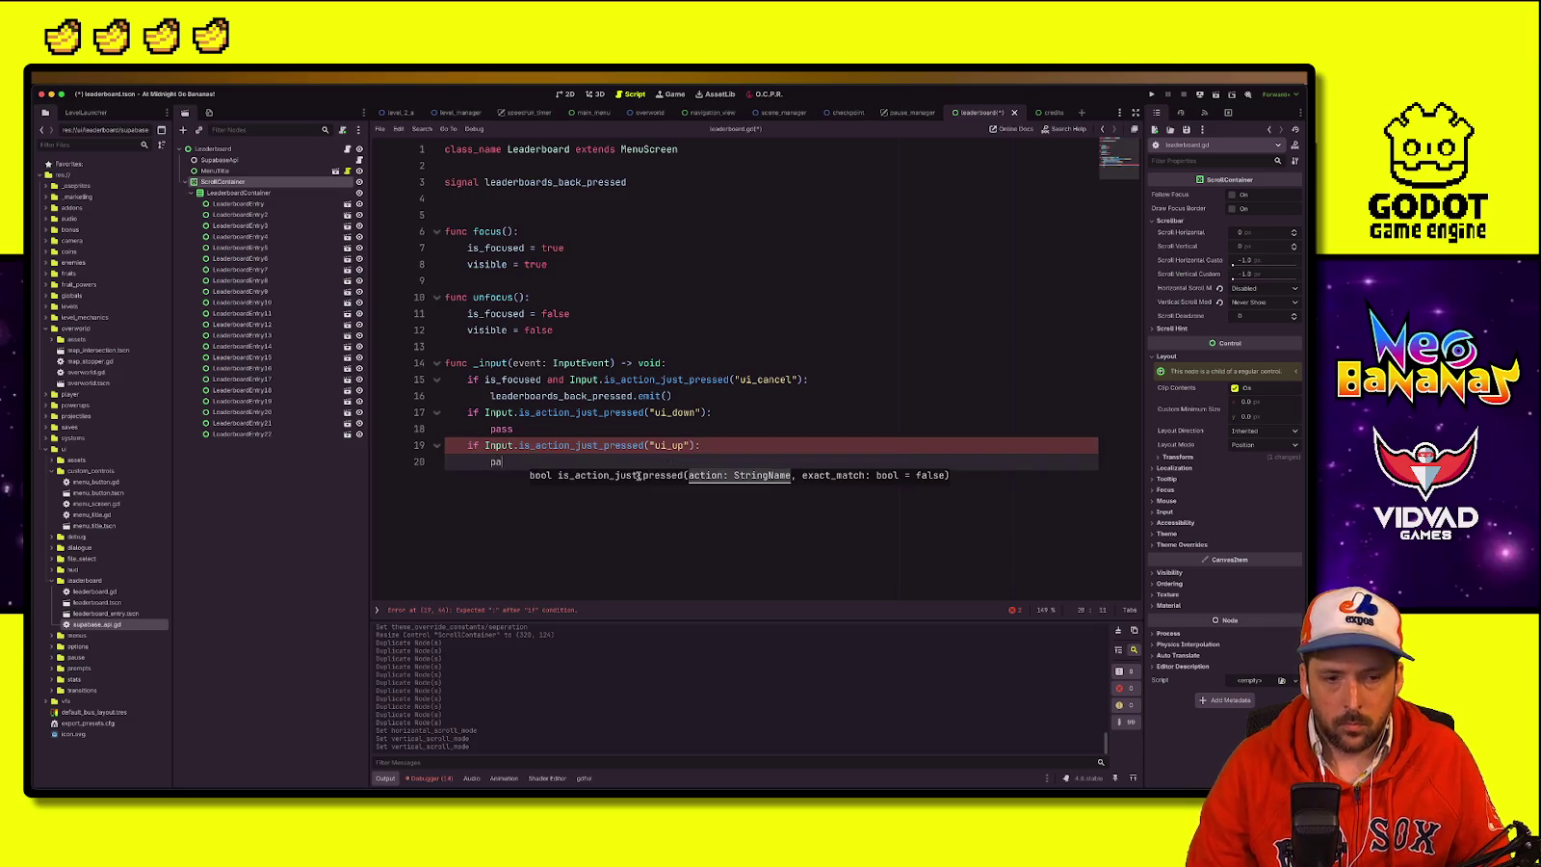
key(ctrl+s)
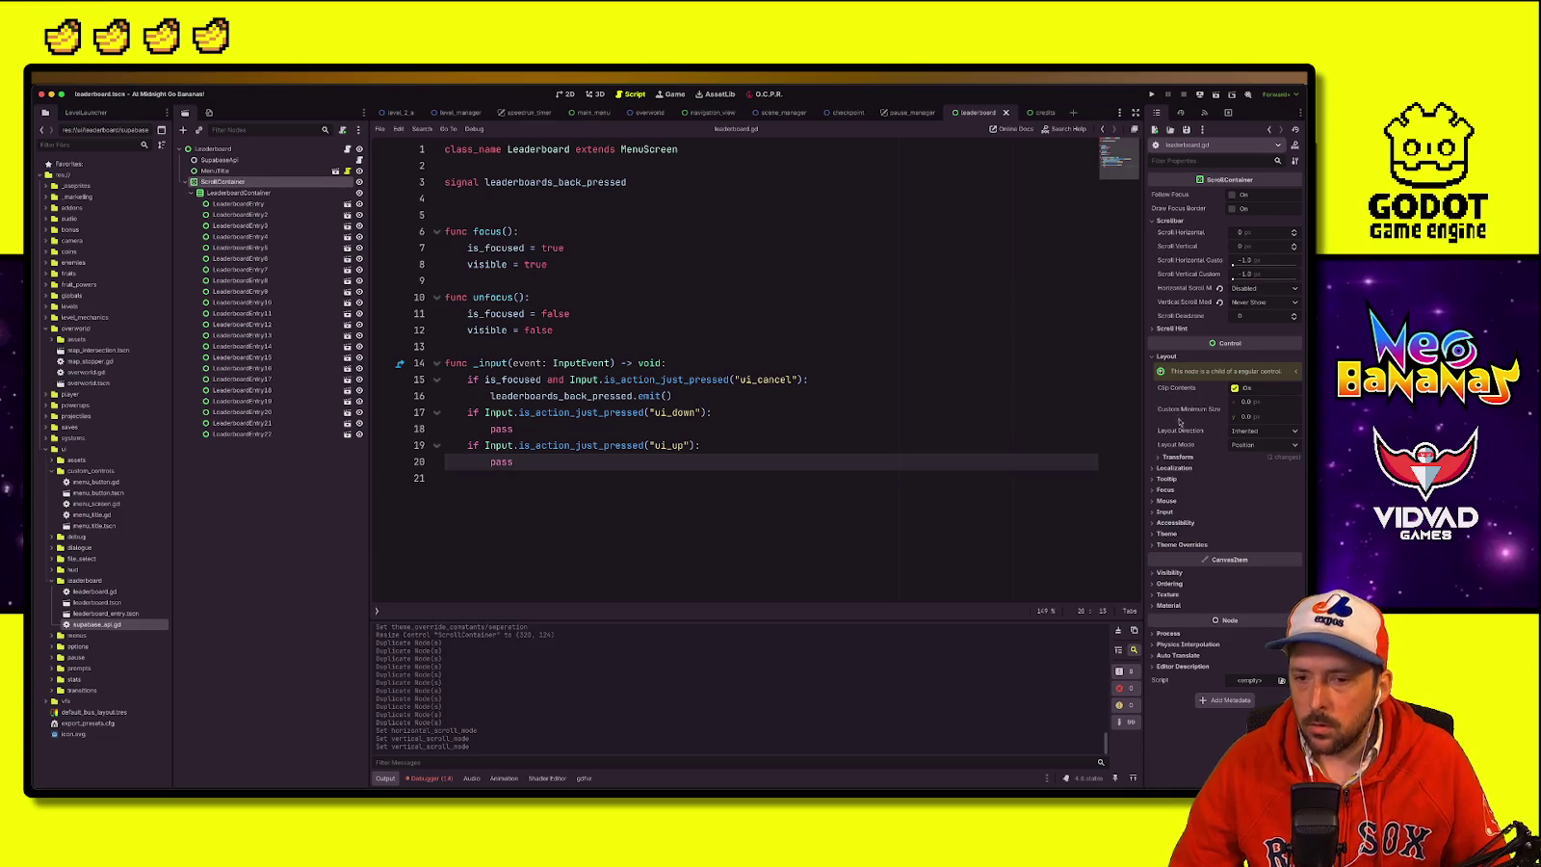
click(1177, 456)
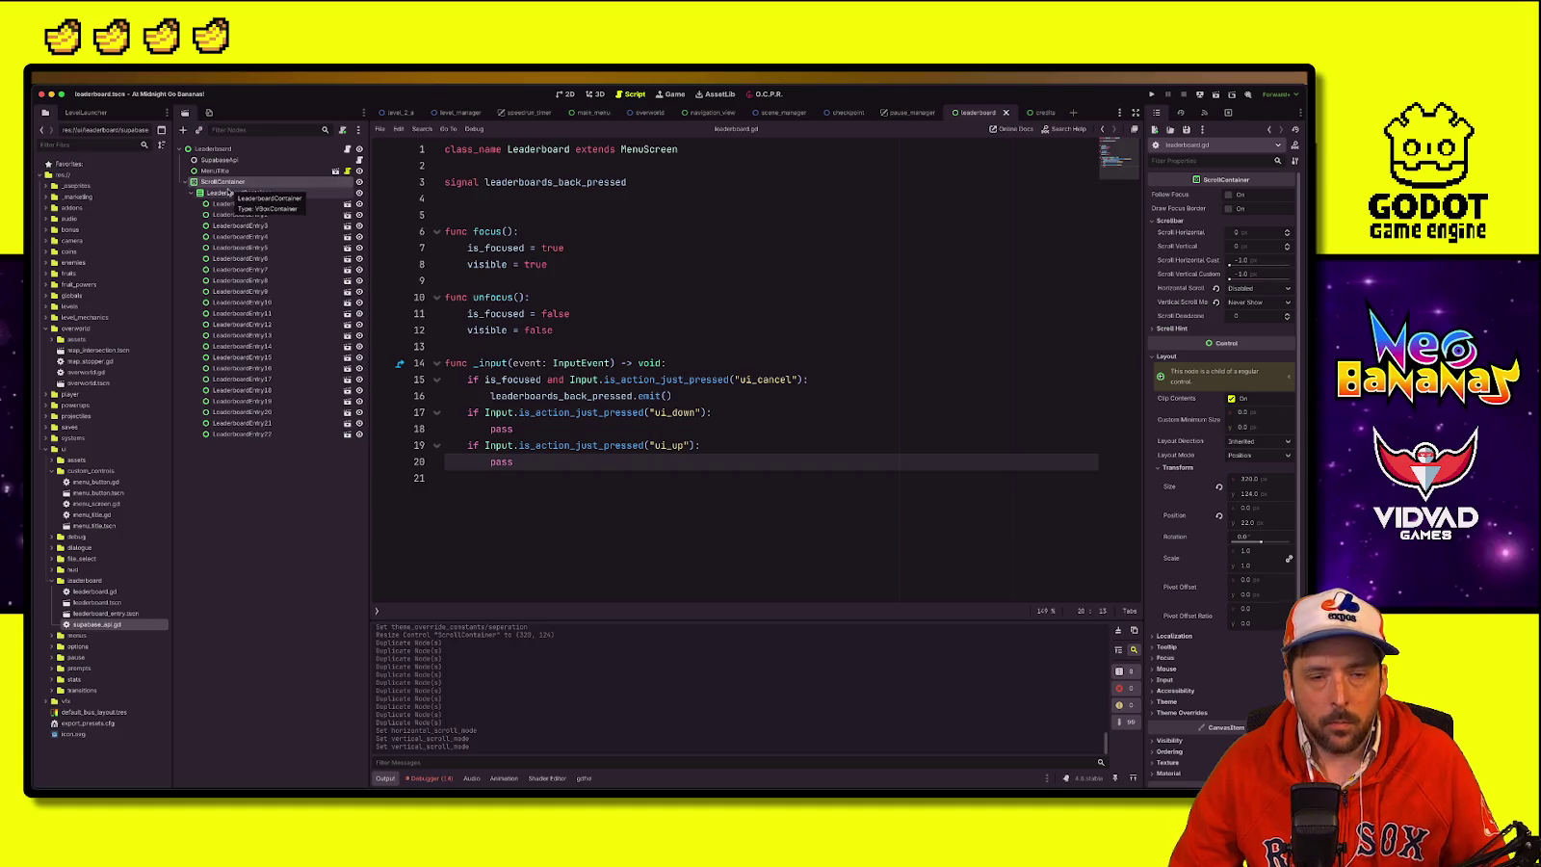
click(567, 94)
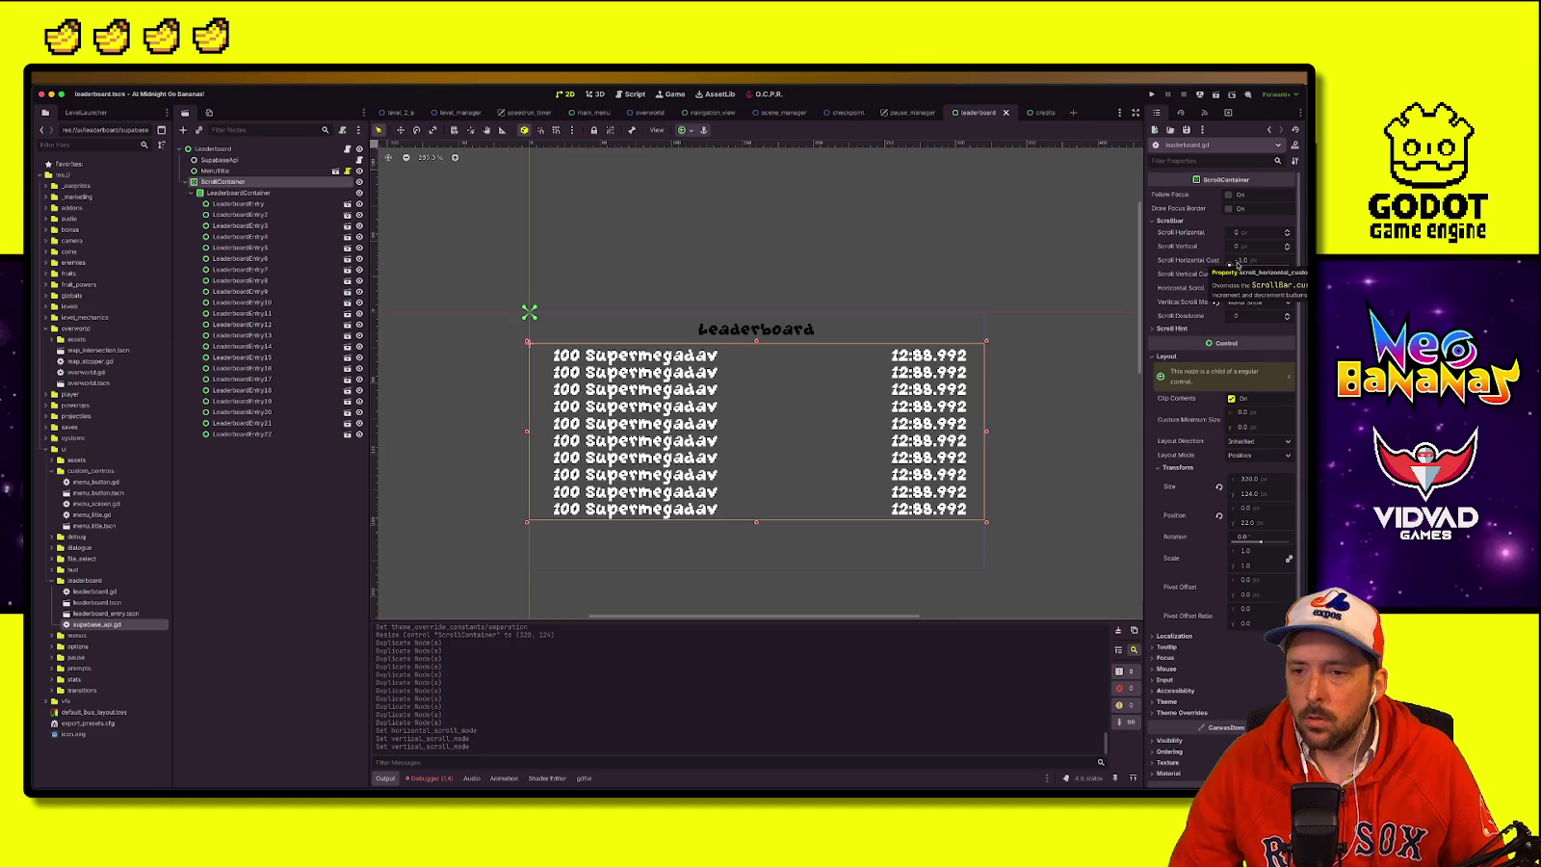
Set the horizontal custom scroll step to 124, then revert it to default
click(1242, 261)
text(124)
key(Return)
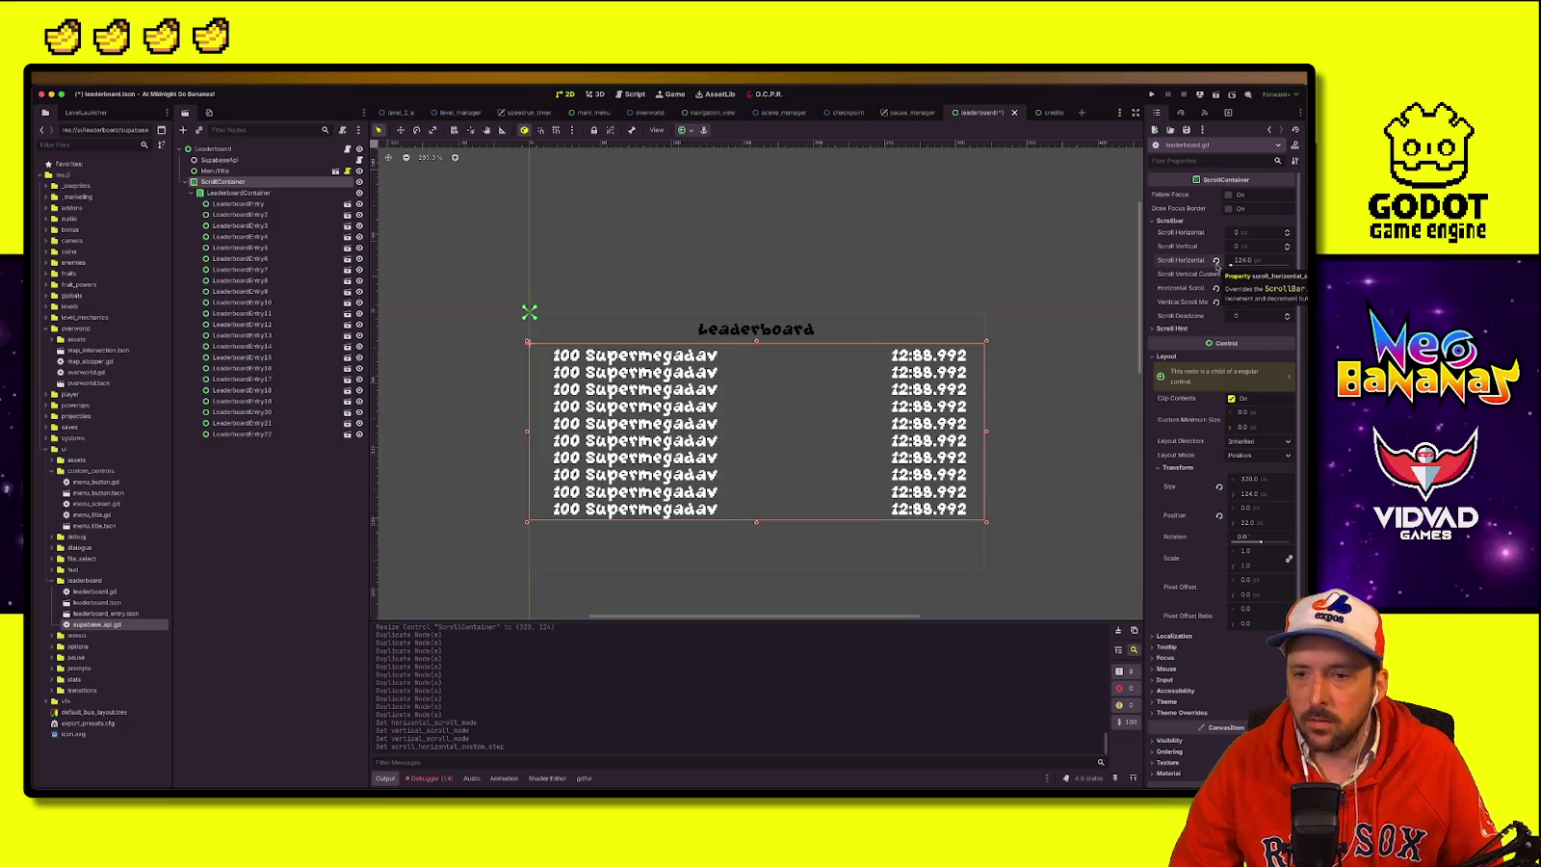
click(1216, 261)
click(1230, 265)
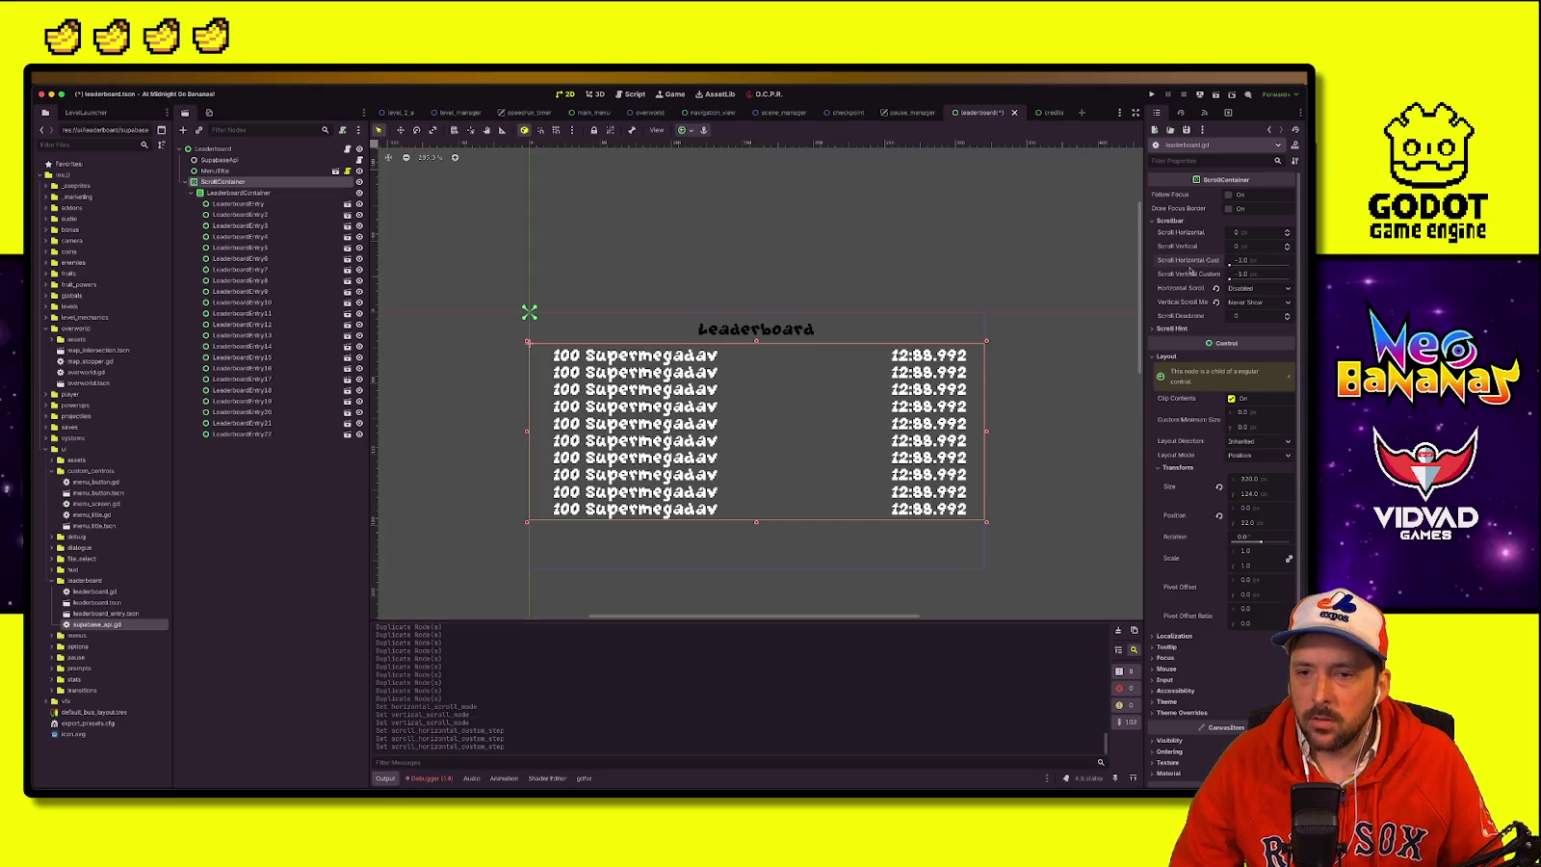
Set the vertical scroll offset to 124, then nudge it to 131
click(1267, 235)
click(1260, 246)
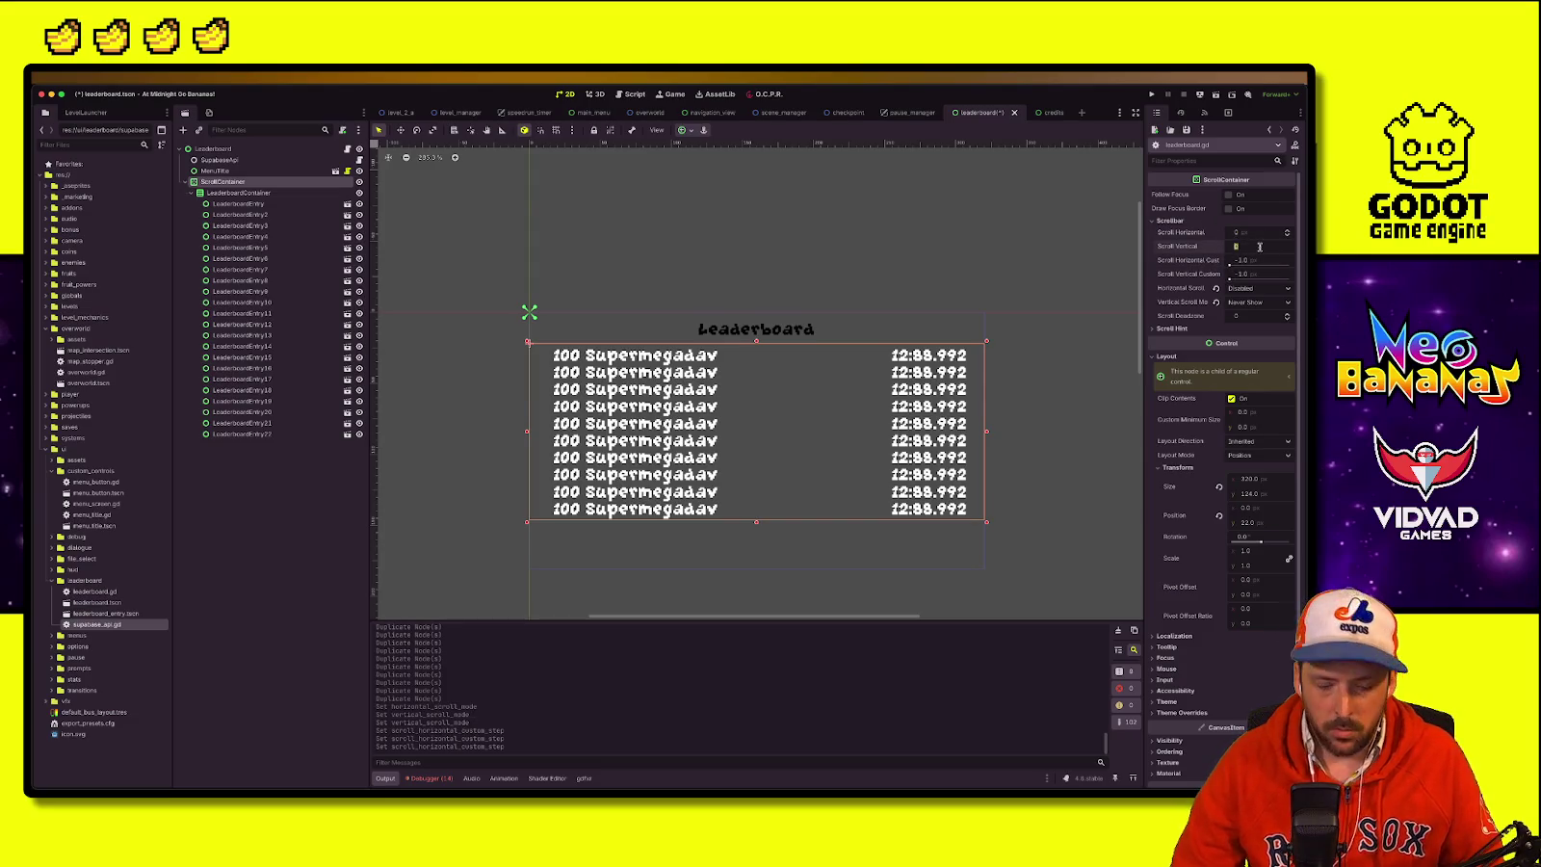
text(124)
key(Return)
click(1289, 249)
click(1288, 250)
drag(1288, 248, 1288, 248)
Try vertical offsets 124, 144 and 240, which clamps to the 144 limit
double_click(1244, 247)
text(124)
key(Return)
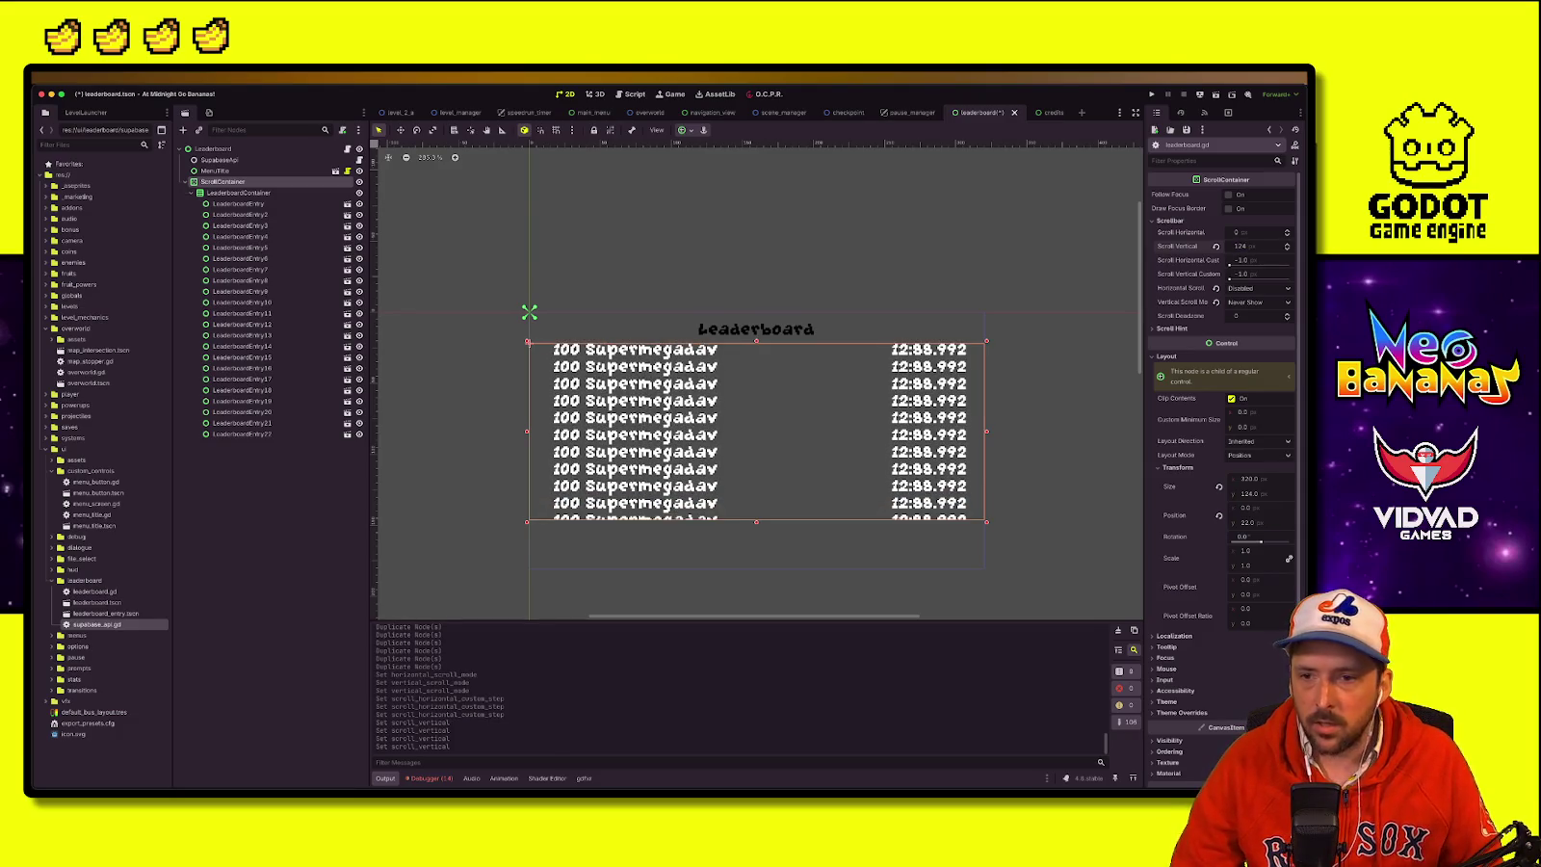
drag(1289, 248, 1287, 249)
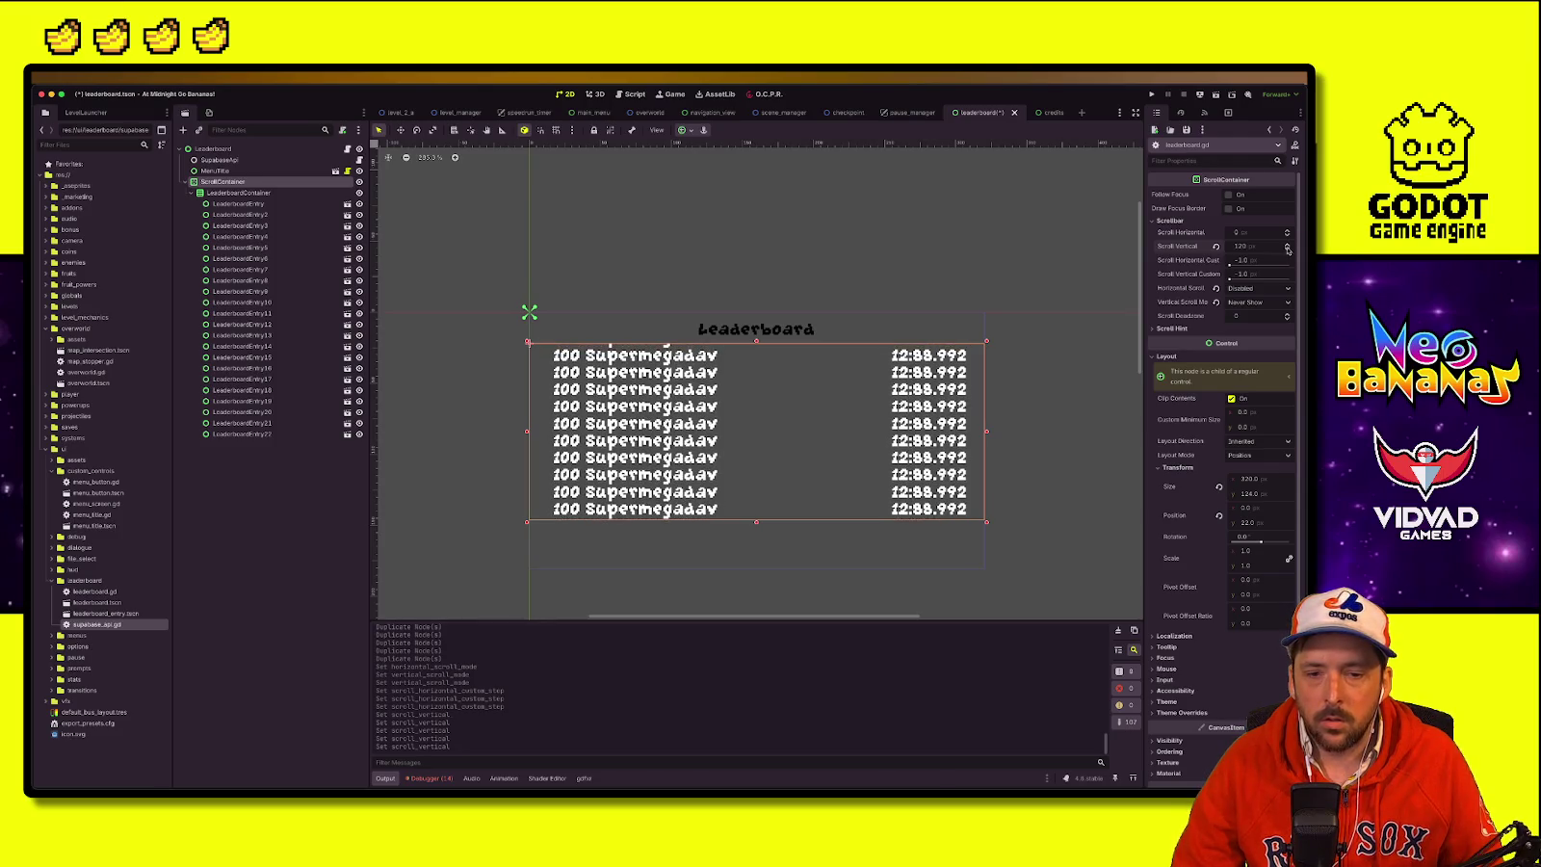
double_click(1272, 249)
text(144)
key(Return)
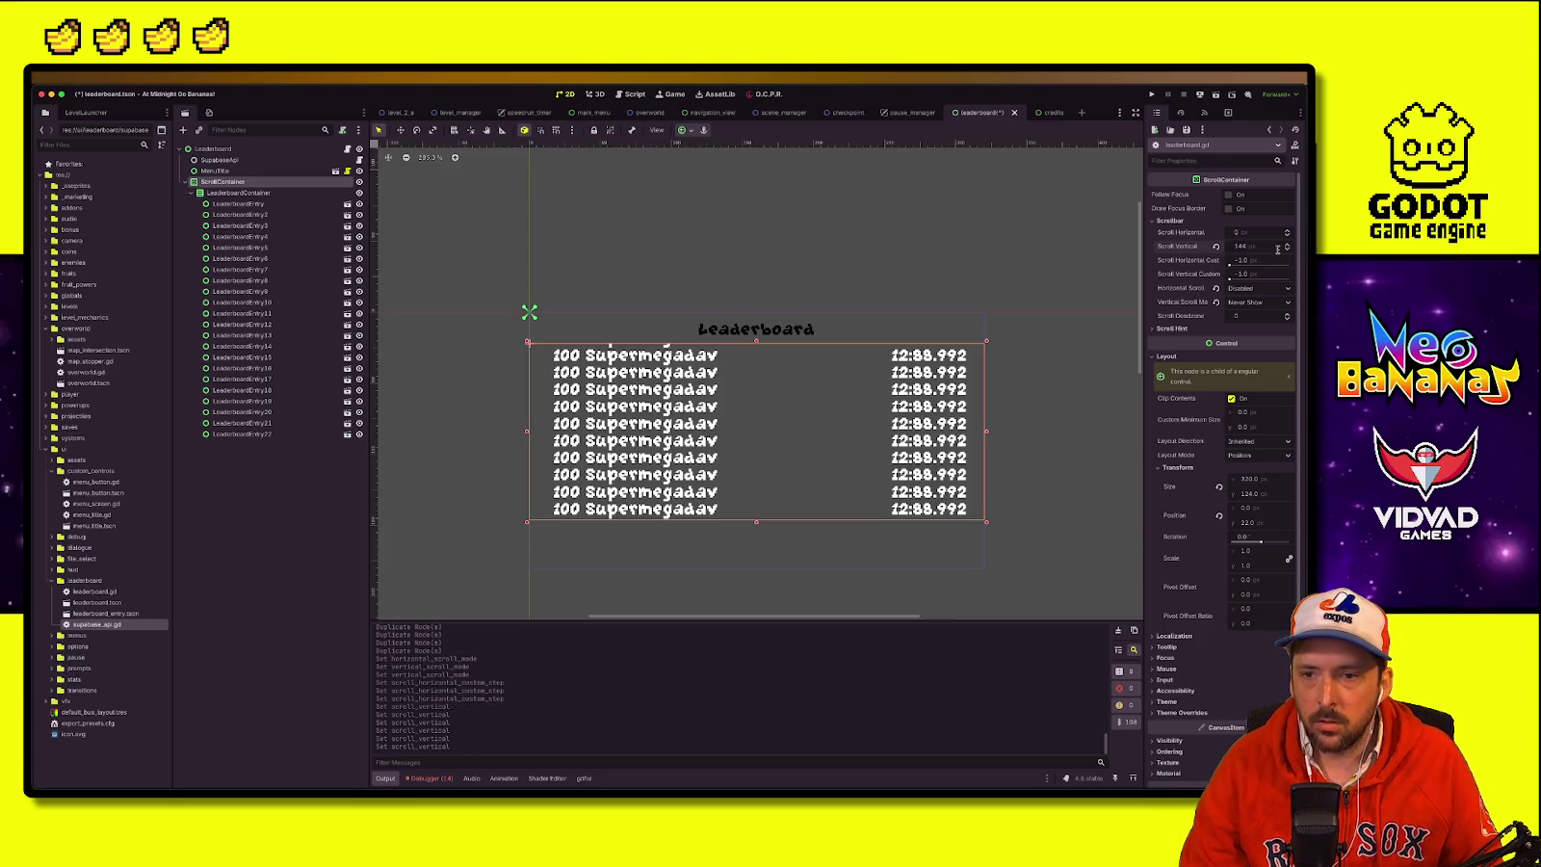
double_click(1272, 250)
text(240)
key(Return)
click(271, 434)
Duplicate LeaderboardEntry22 repeatedly to about 56 rows and save the Leaderboard scene
key(super+d)
key(super+d)
key(super+d)
key(super+d)
key(super+d)
key(super+d)
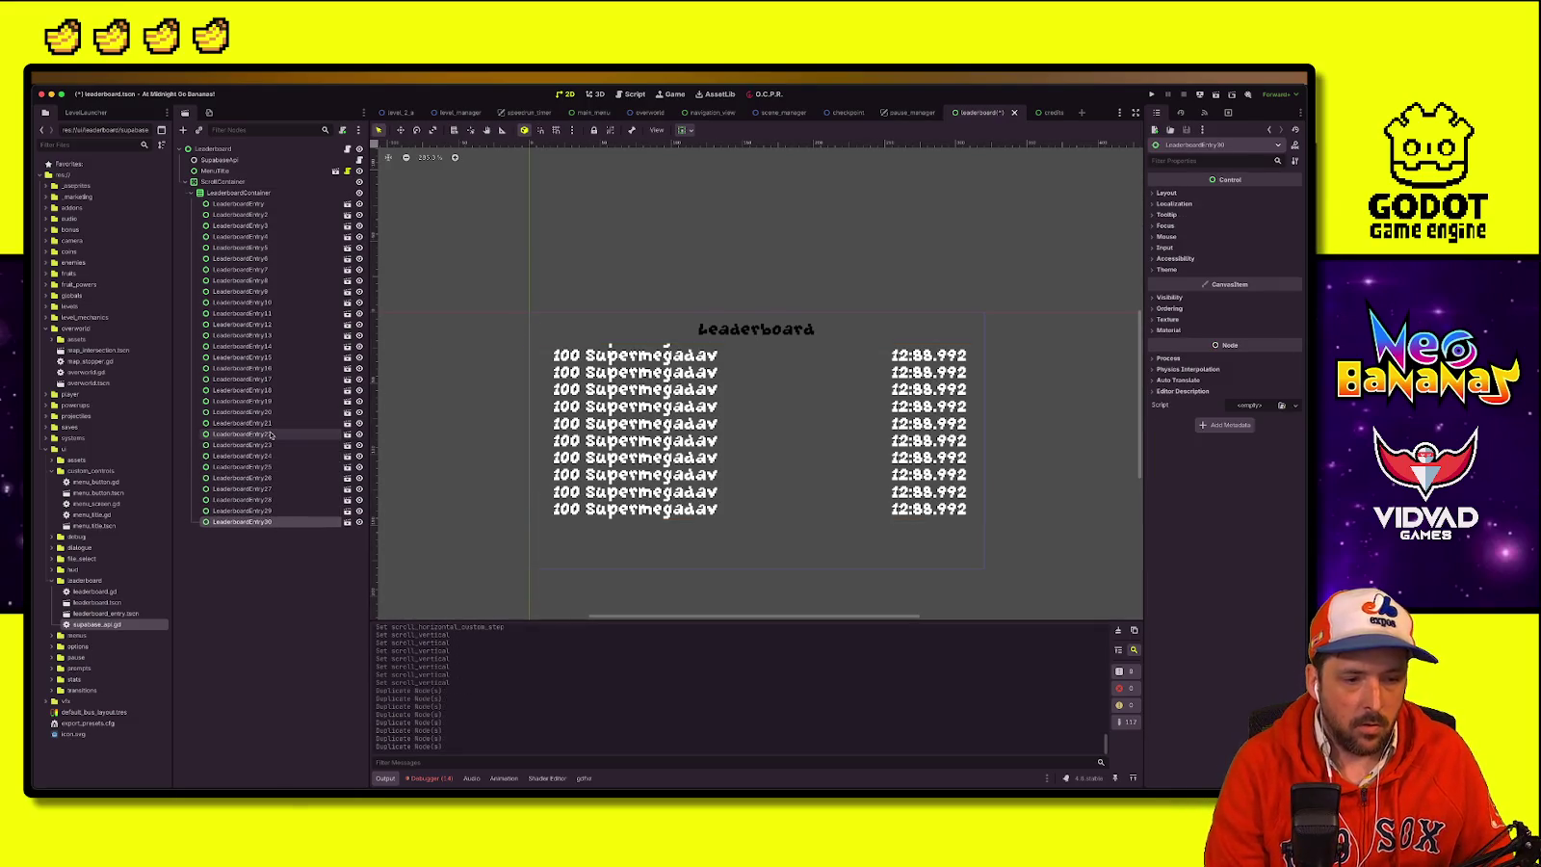
key(super+d)
key(super+d)
key(super+d)
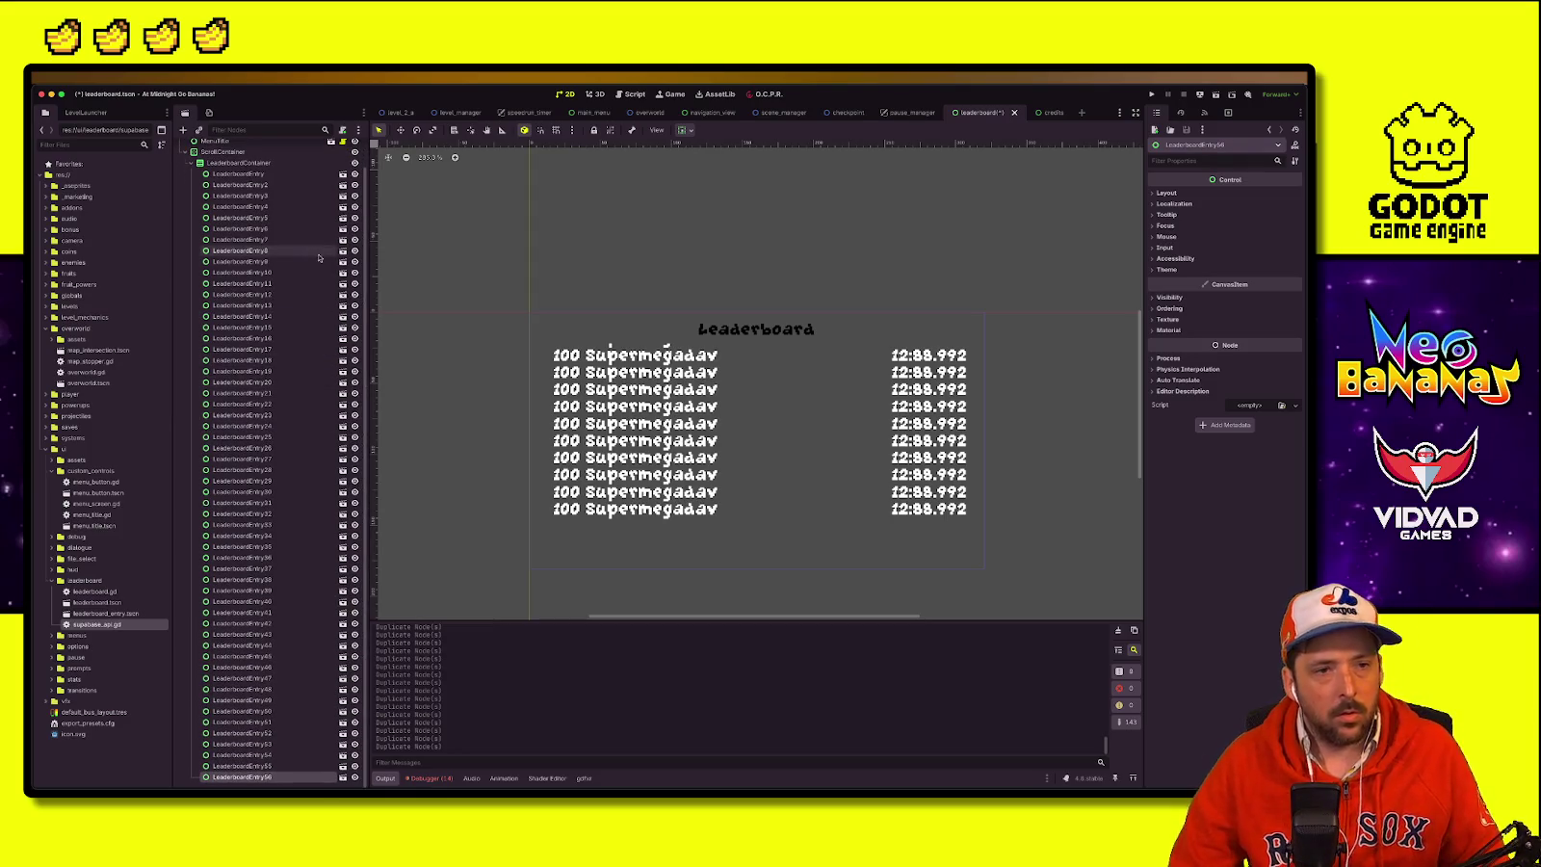
key(super+s)
scroll(332, 253, up, 3)
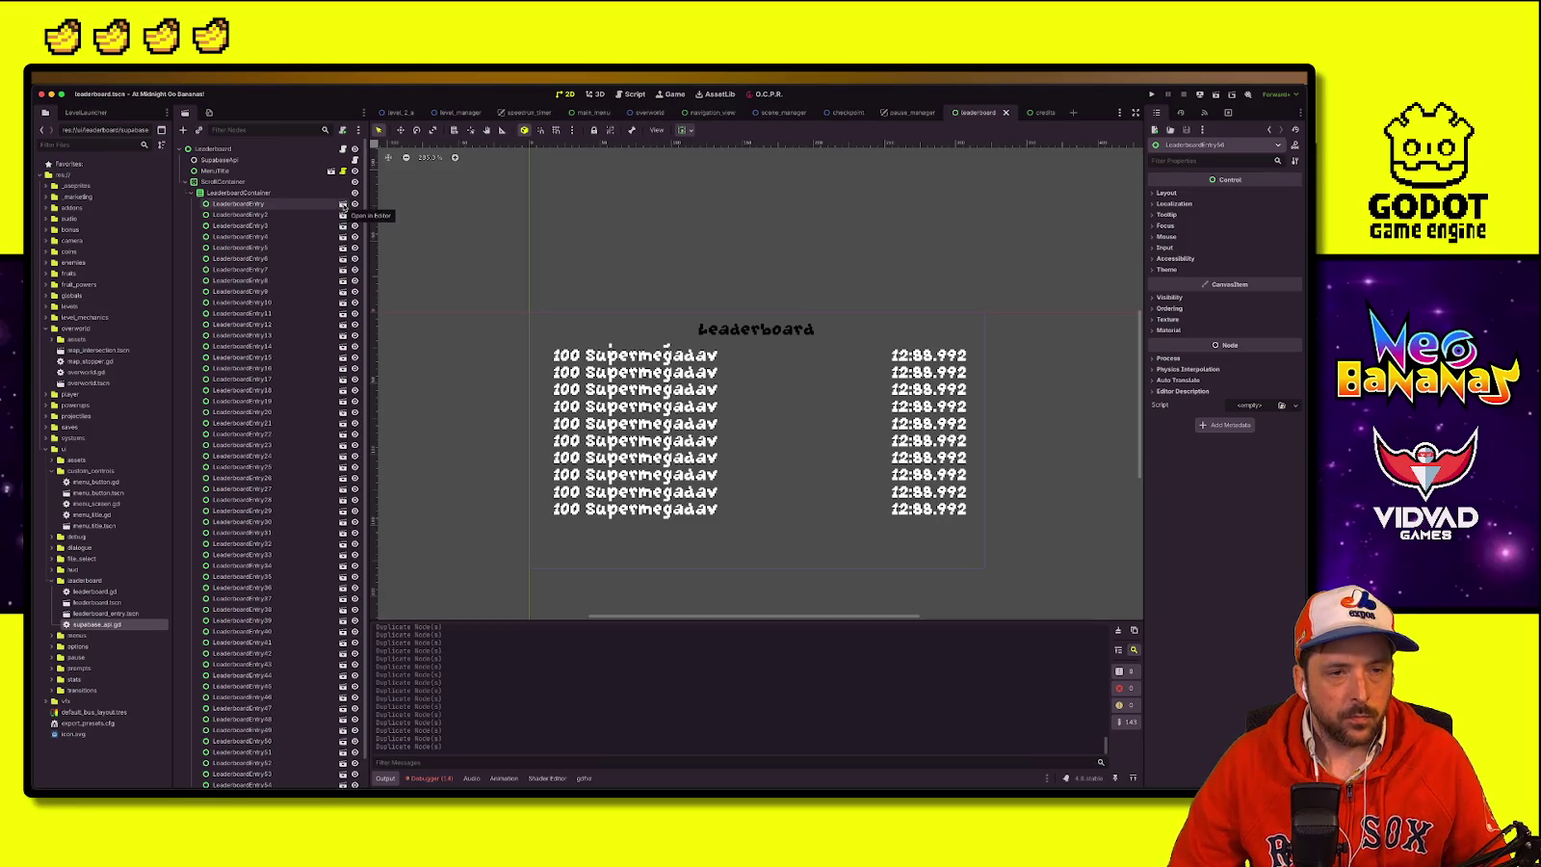
Open the LeaderboardEntry scene and attach a new leaderboard_entry.gd script to its root
click(343, 206)
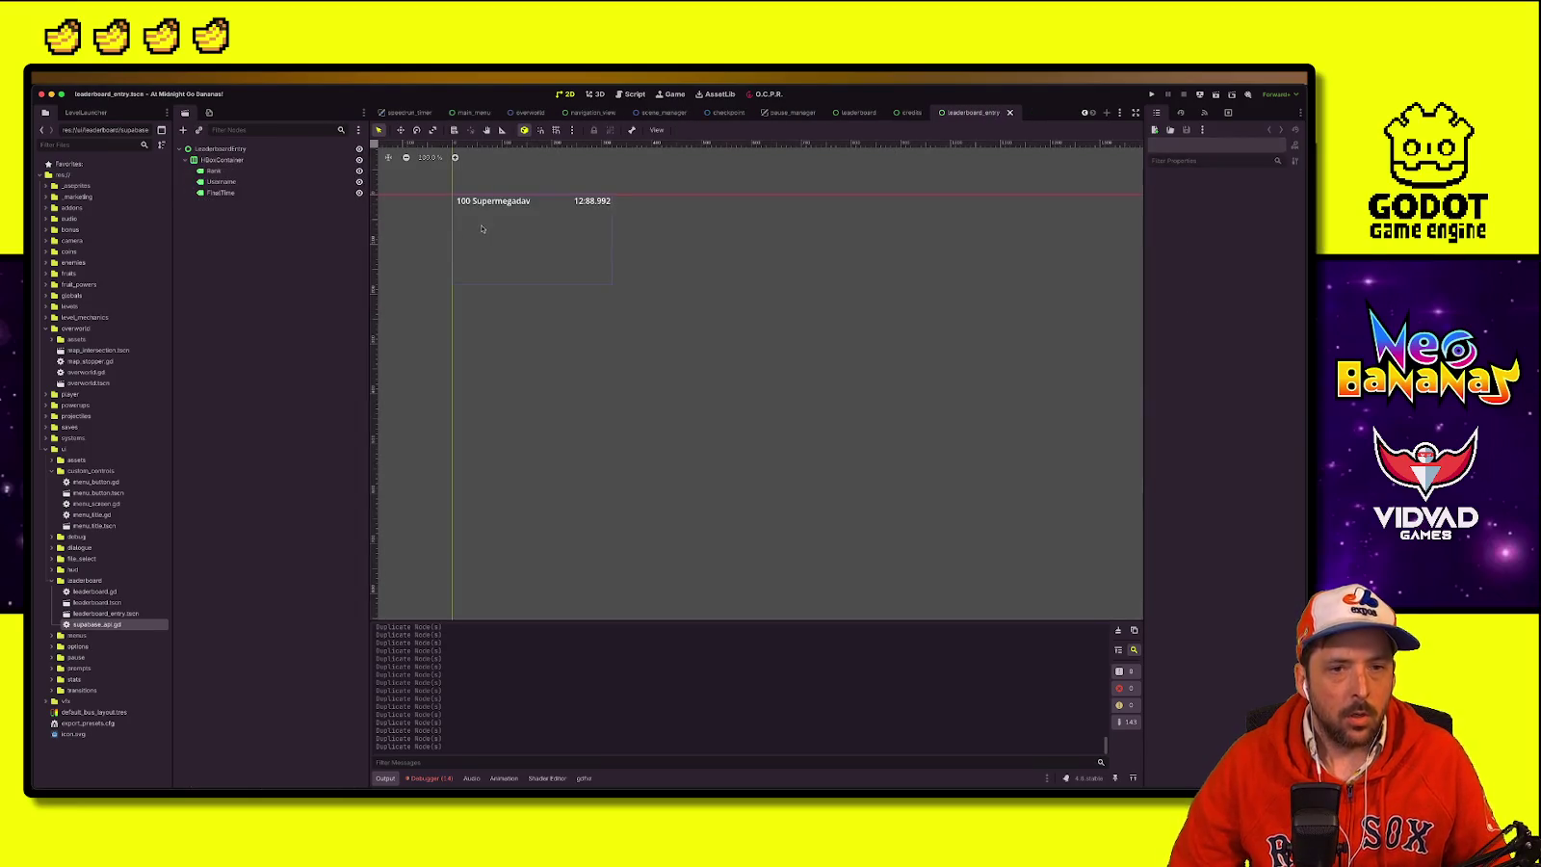
click(220, 148)
click(342, 129)
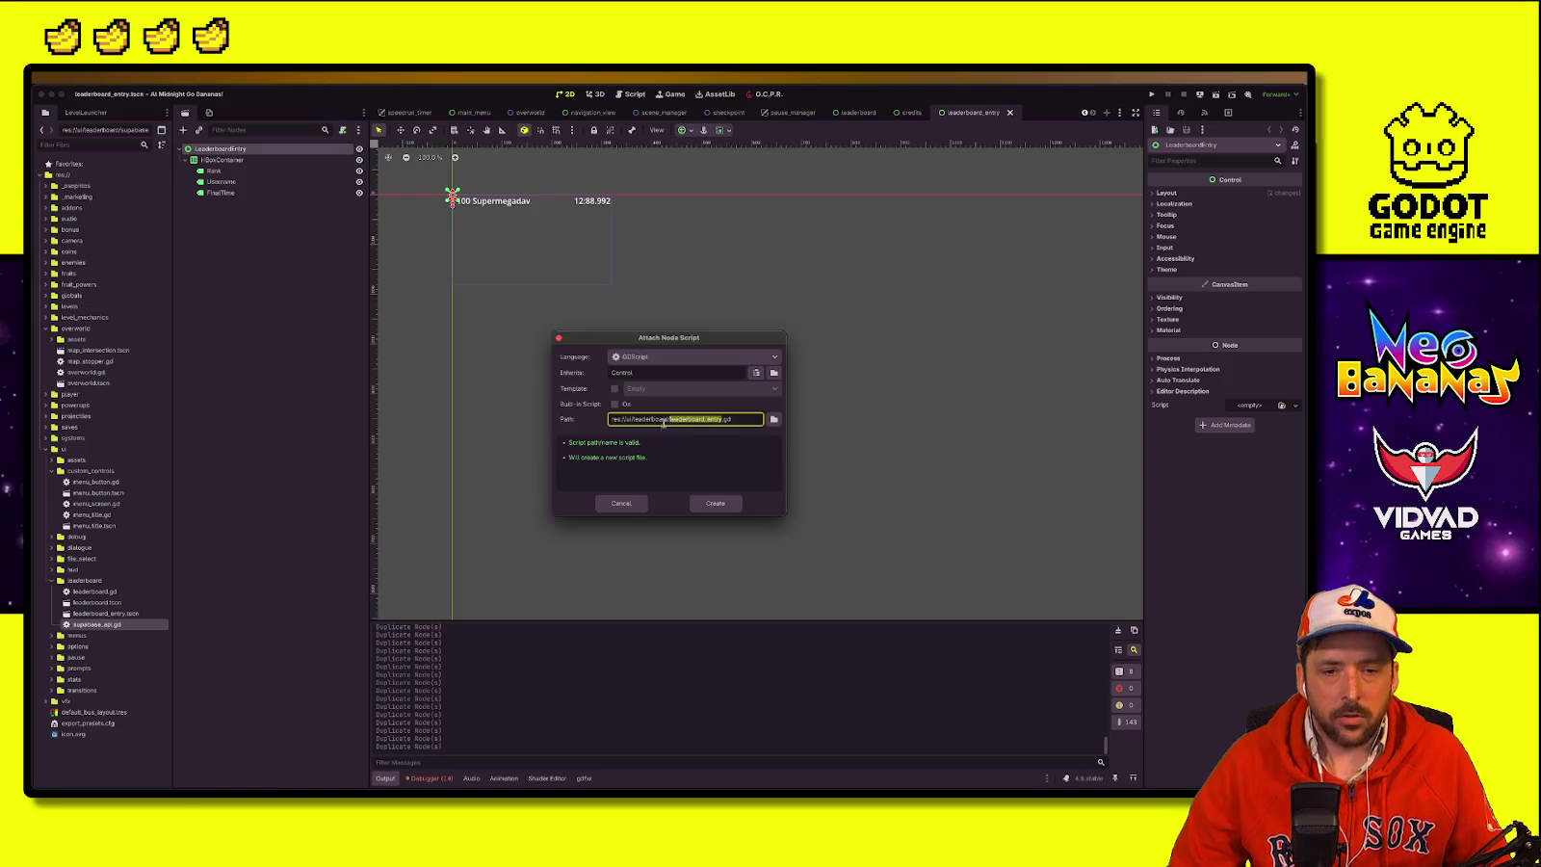
click(711, 508)
key(Return)
key(Return)
text(@)
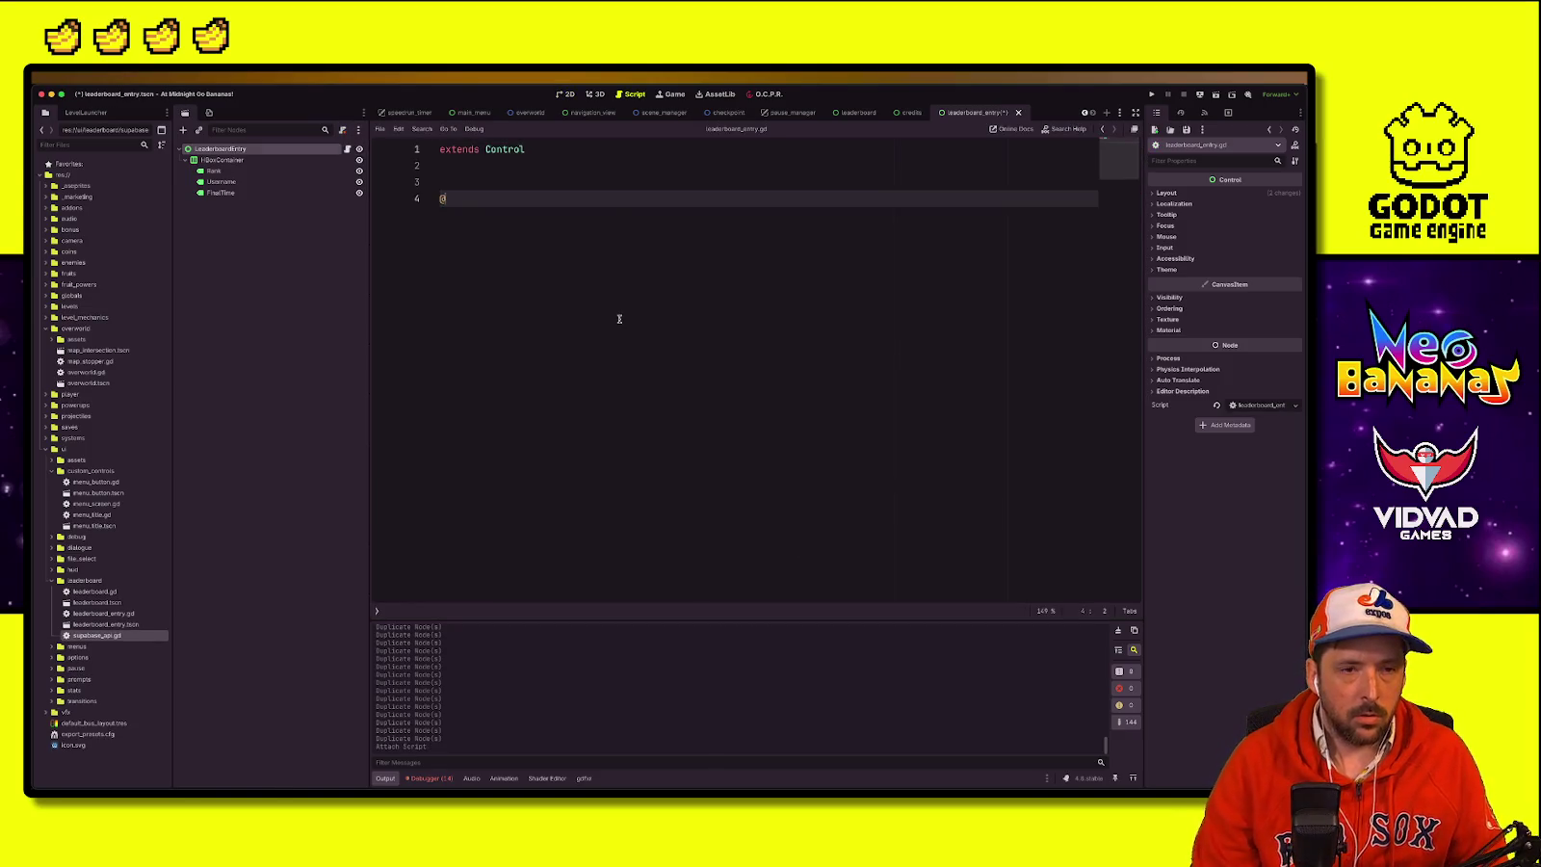
key(BackSpace)
key(ctrl+Home)
key(Return)
key(Up)
text(@tool)
key(ctrl+s)
key(Down)
key(Down)
key(Down)
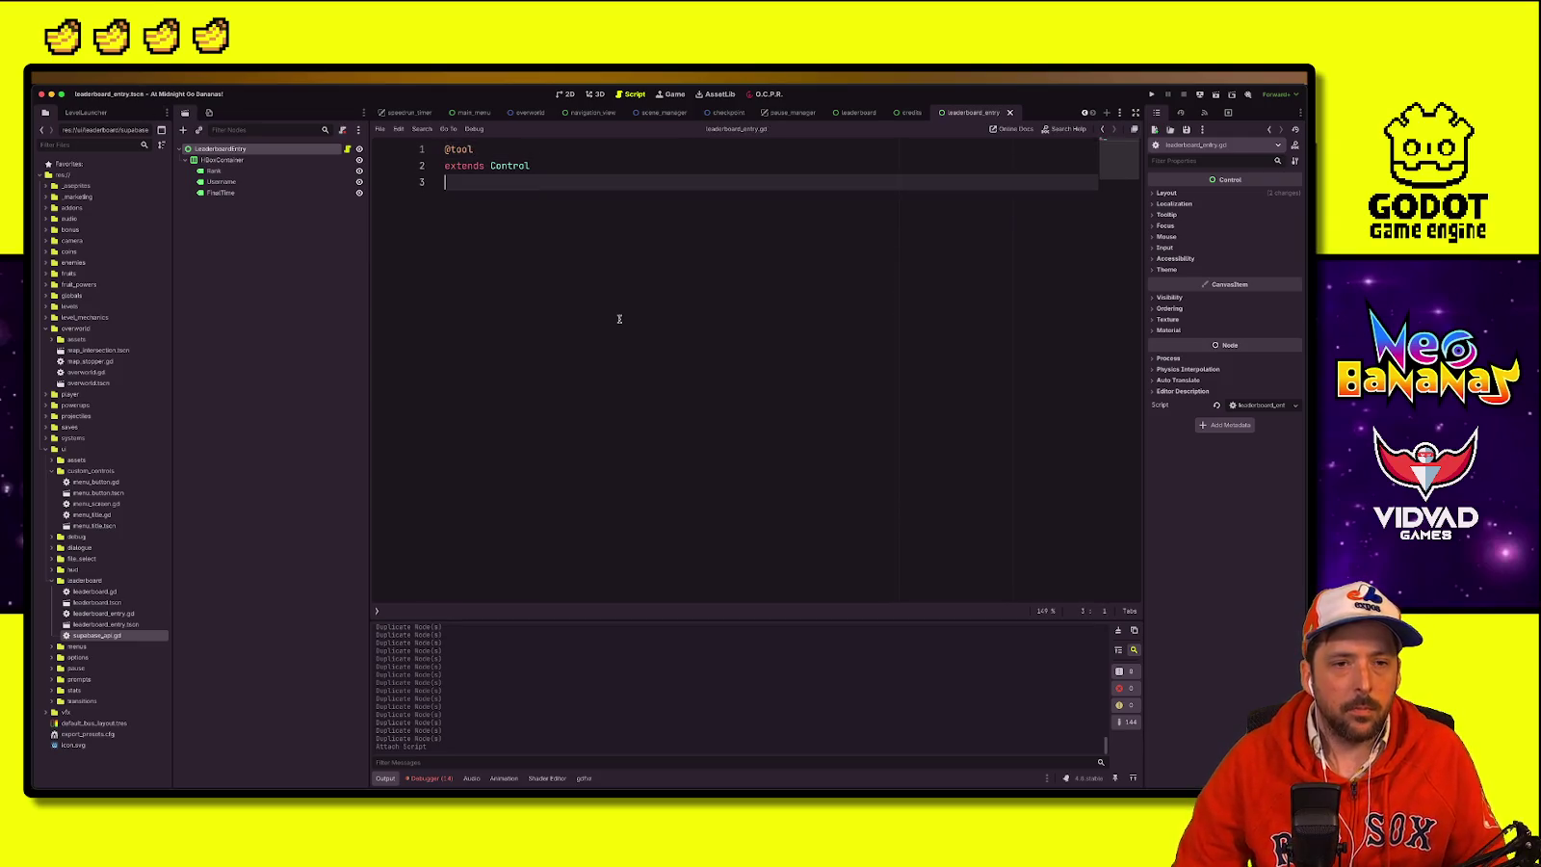
text(func _ready():)
key(Return)
Finish _ready with pass and make Rank, Username and FinalTime unique-name nodes
text(pass)
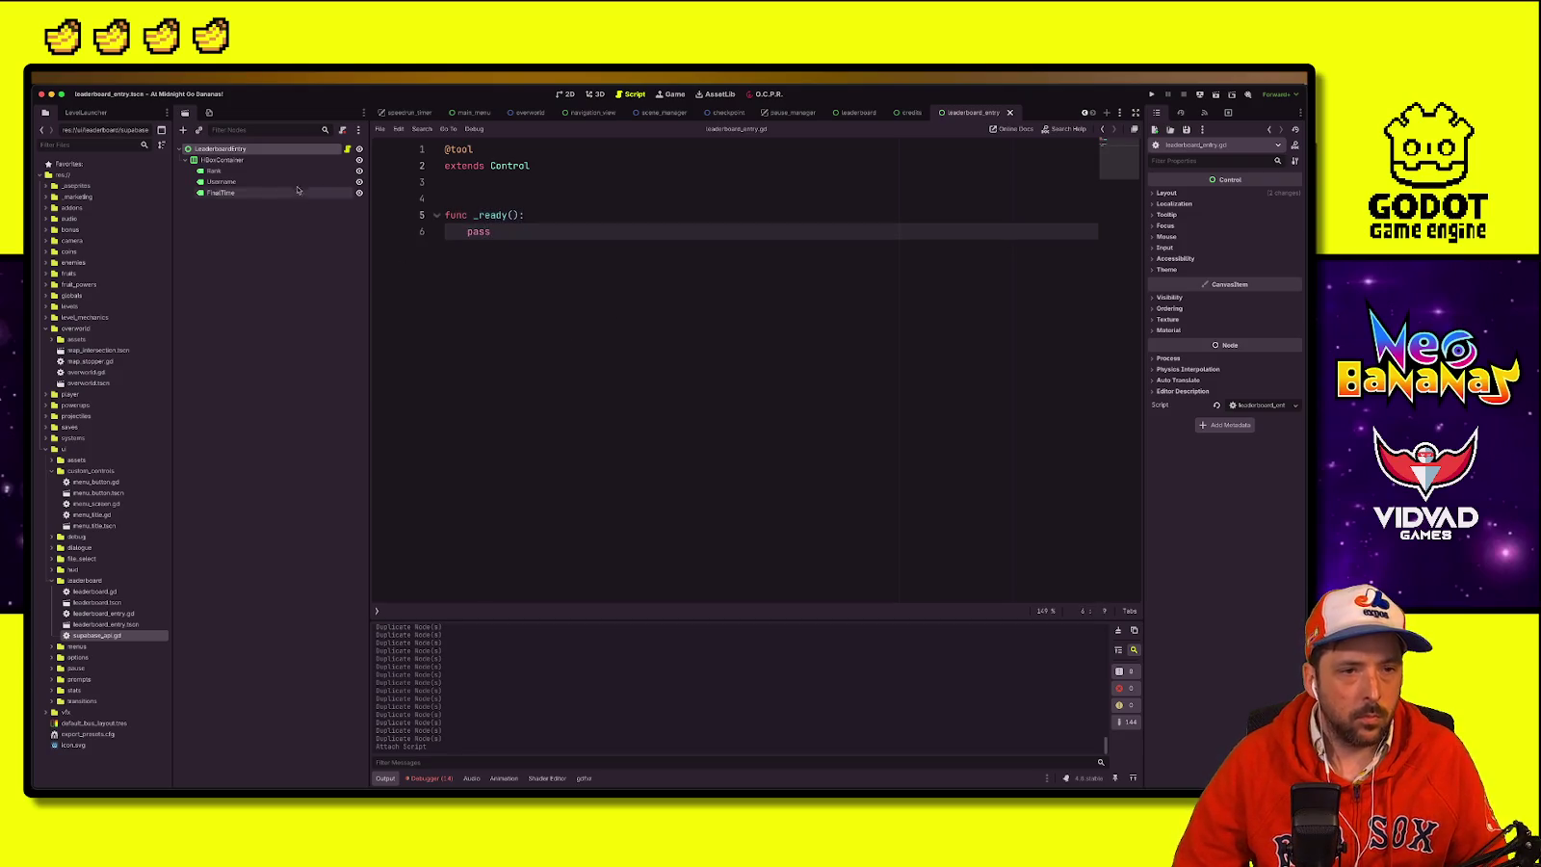
right_click(294, 171)
click(356, 417)
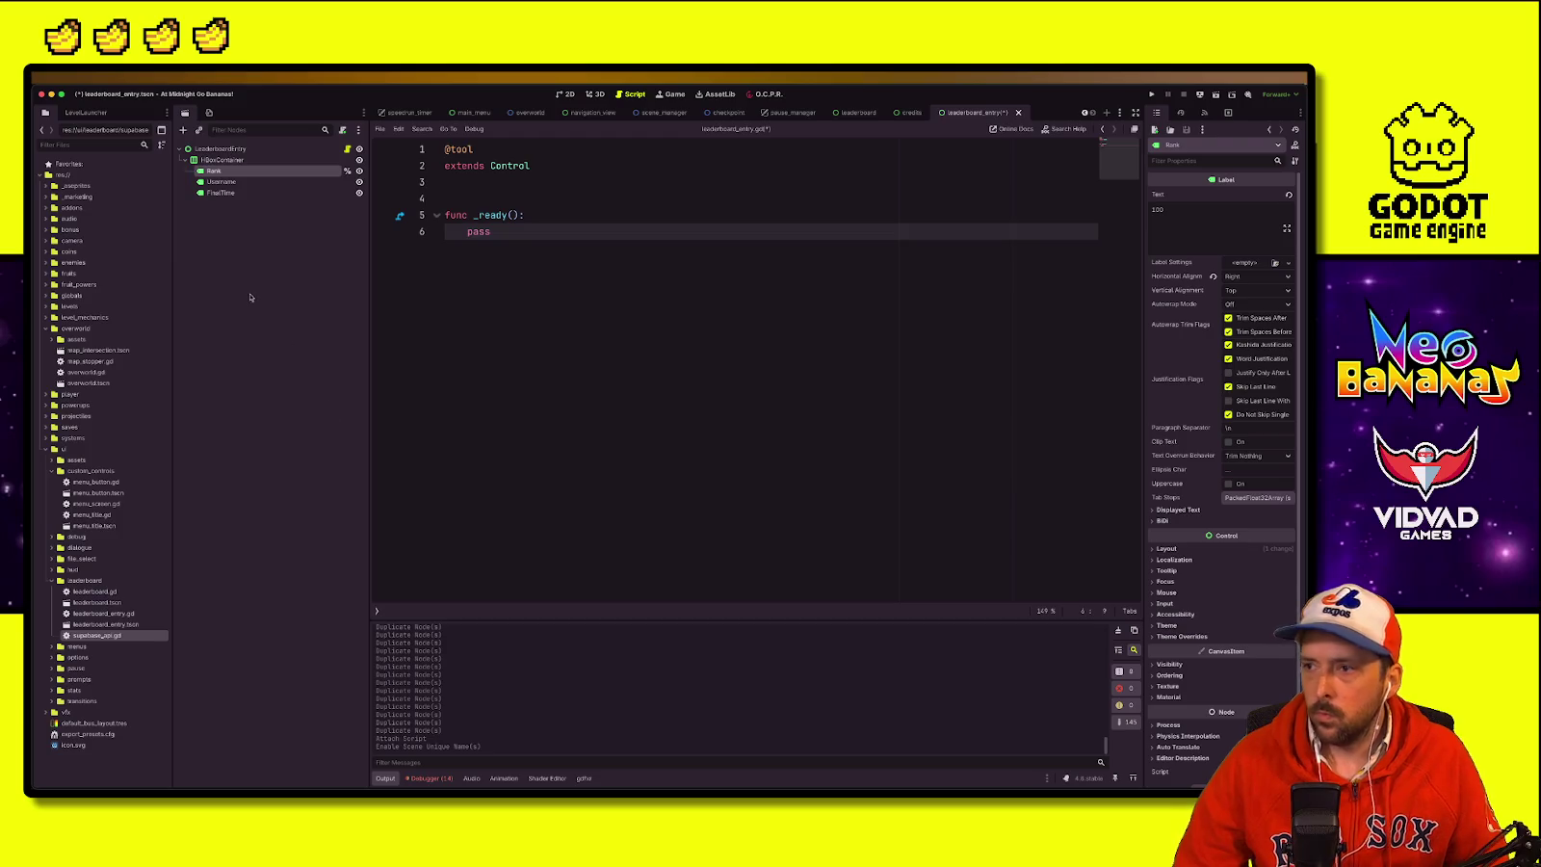
right_click(258, 181)
click(317, 424)
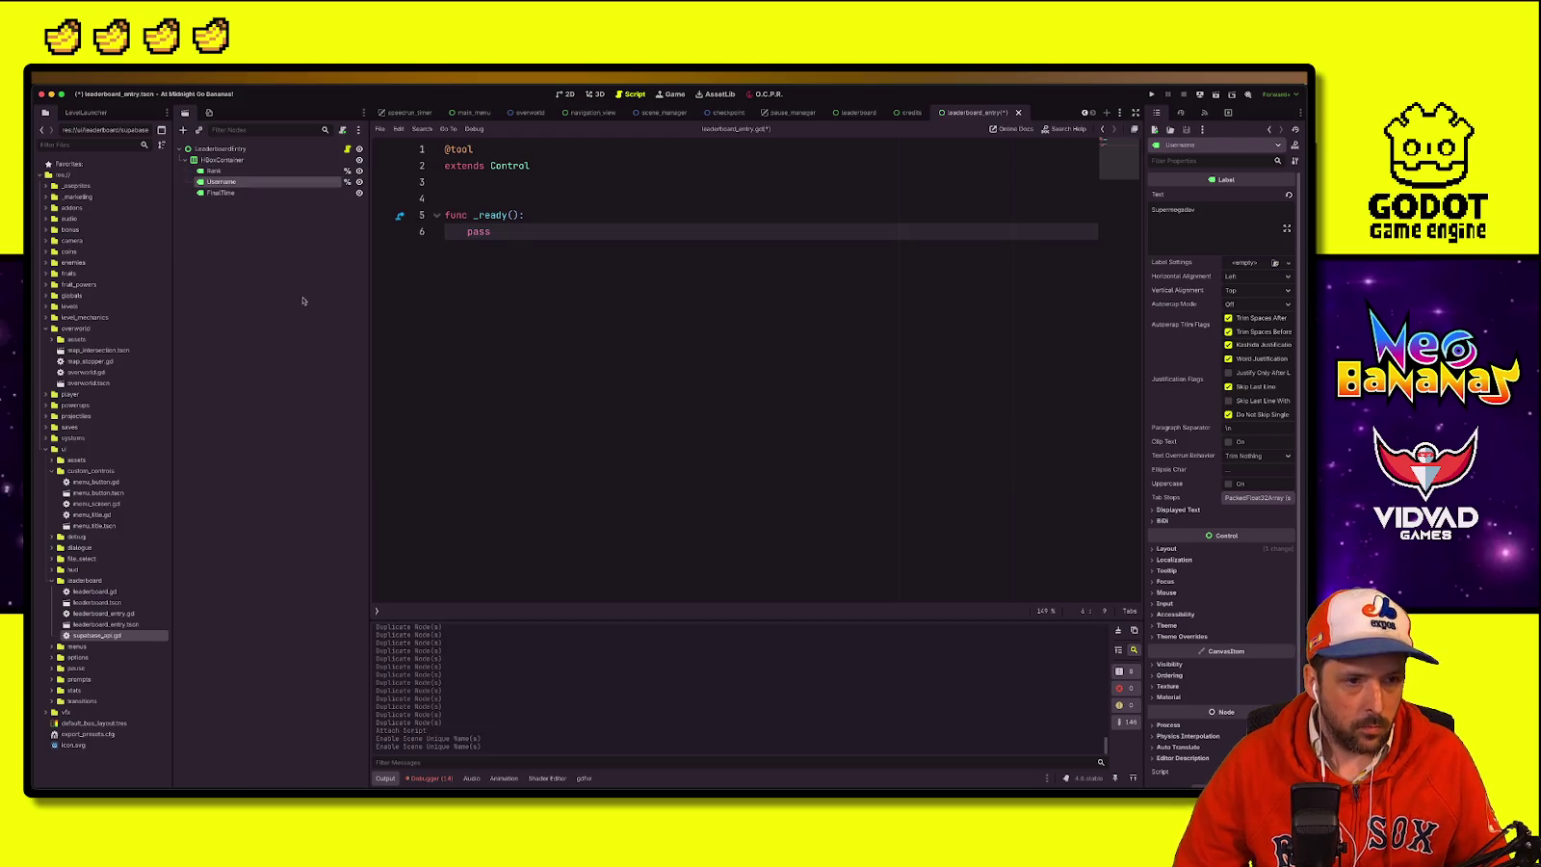
right_click(298, 199)
click(231, 193)
right_click(325, 198)
click(386, 440)
click(214, 171)
shift+click(220, 193)
drag(220, 193, 465, 196)
key(Return)
key(Return)
key(Return)
double_click(530, 198)
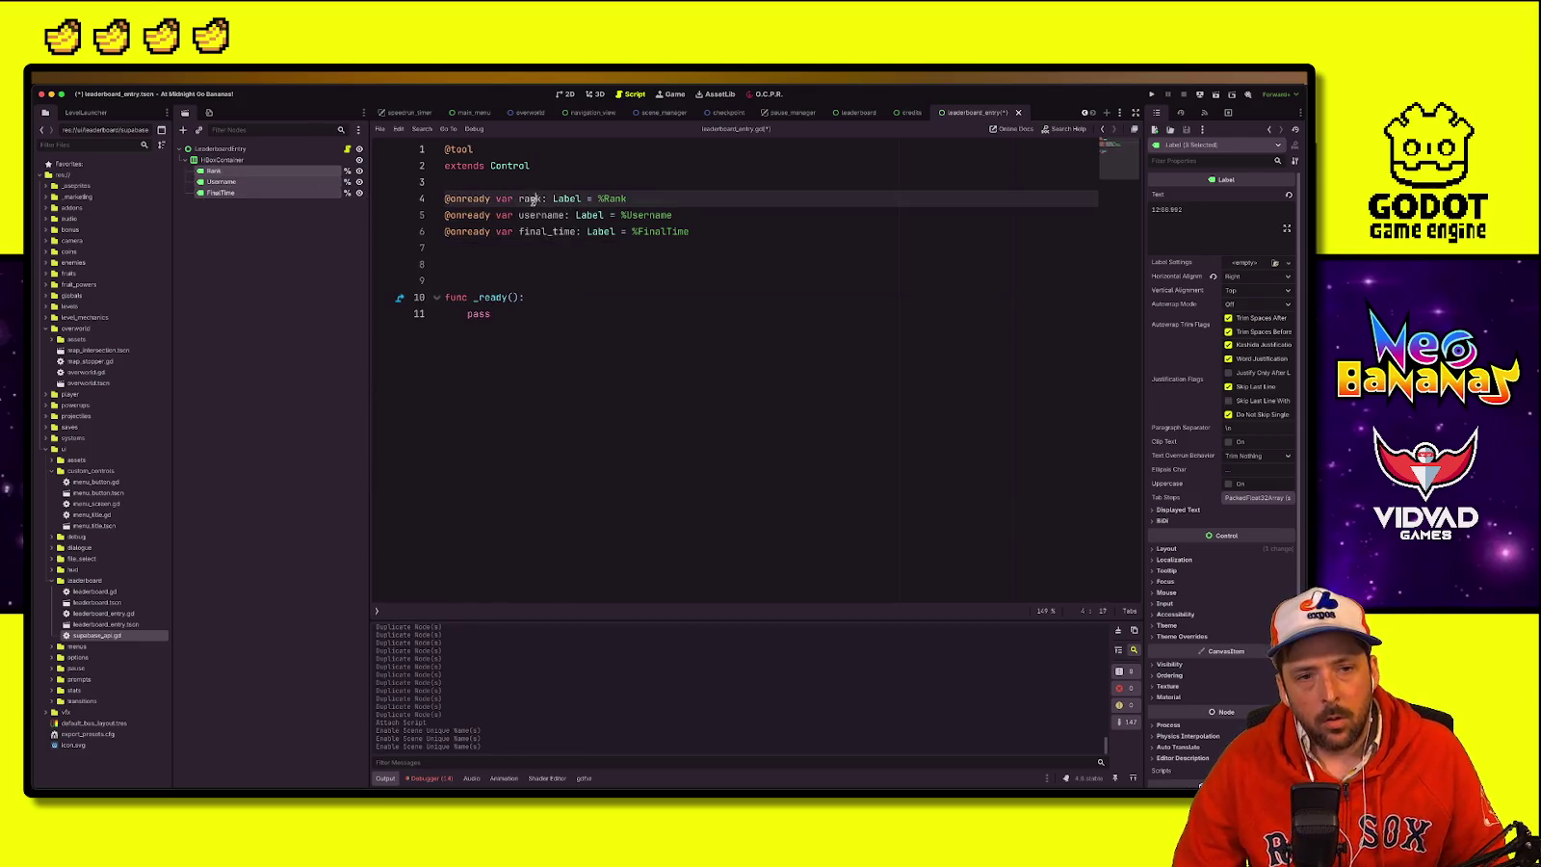
Replace pass on line 11 with a rank assignment using get_index
double_click(486, 315)
text(rank = )
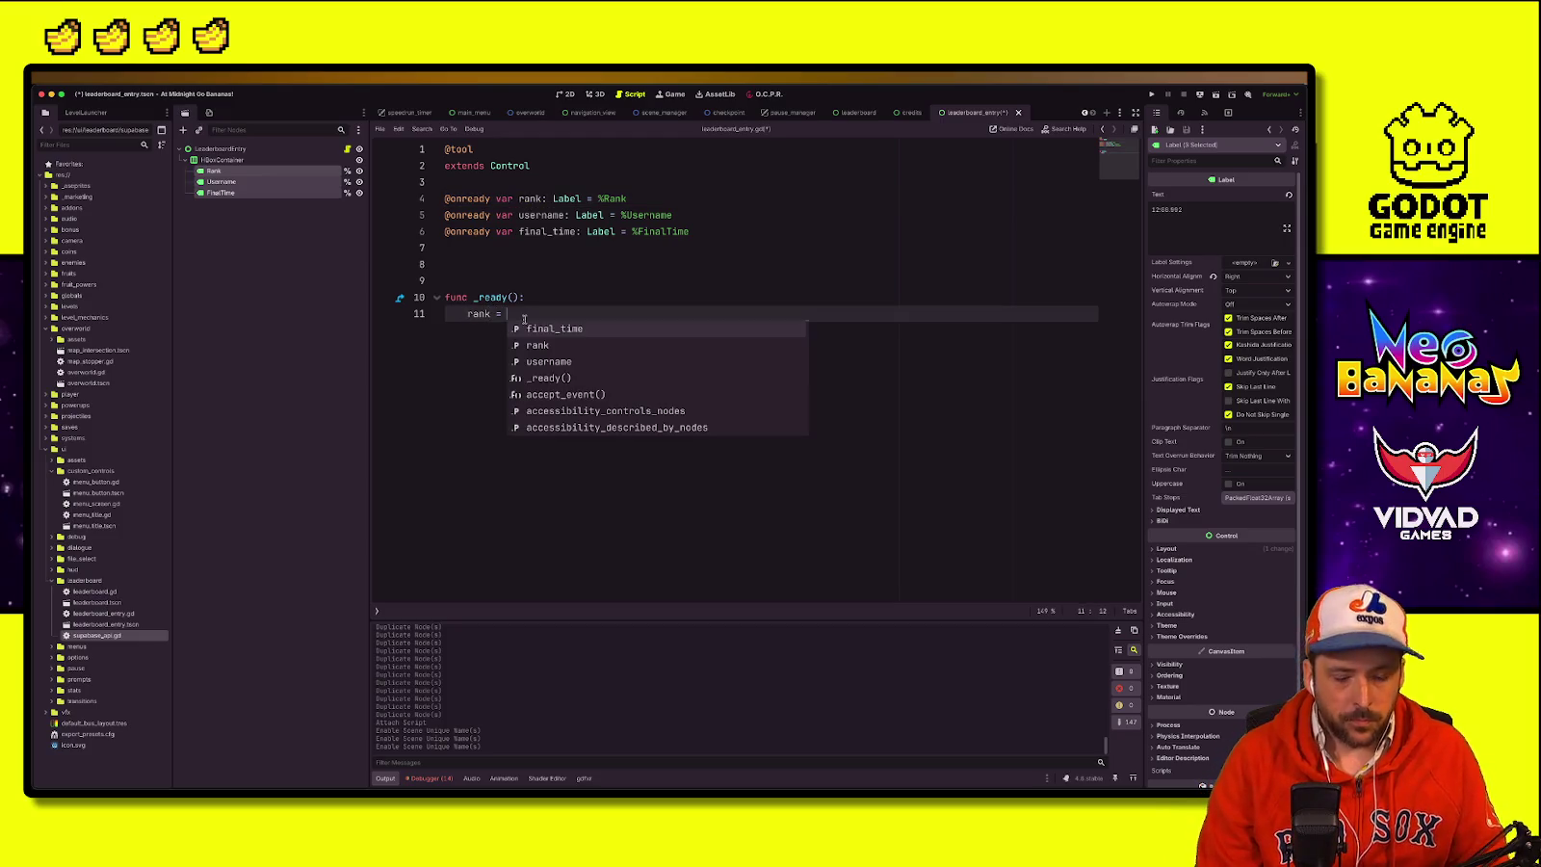
text(inde)
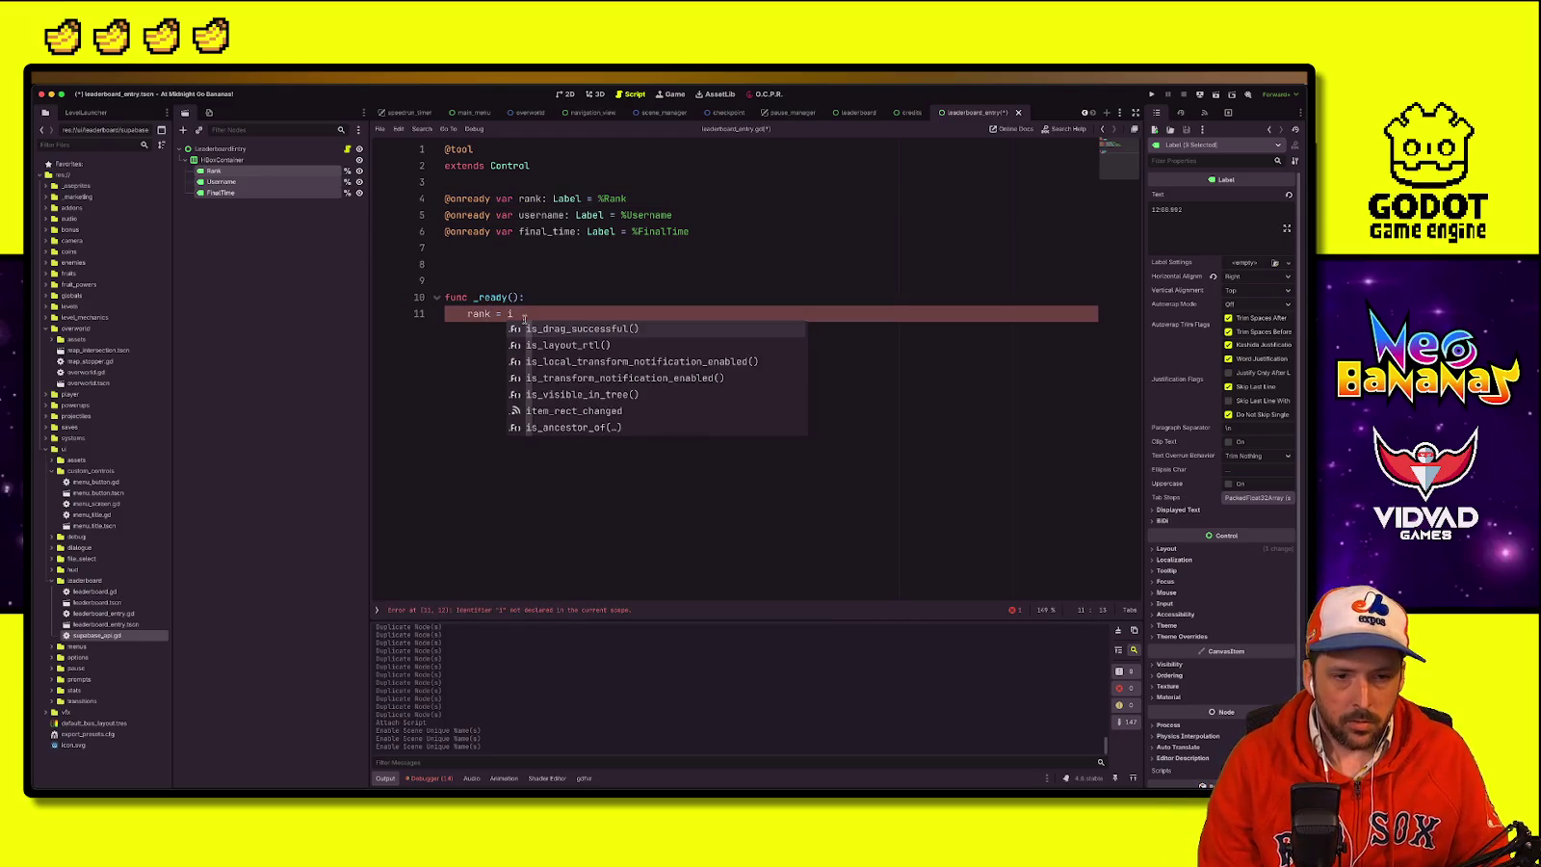
key(Down)
key(Down)
key(Return)
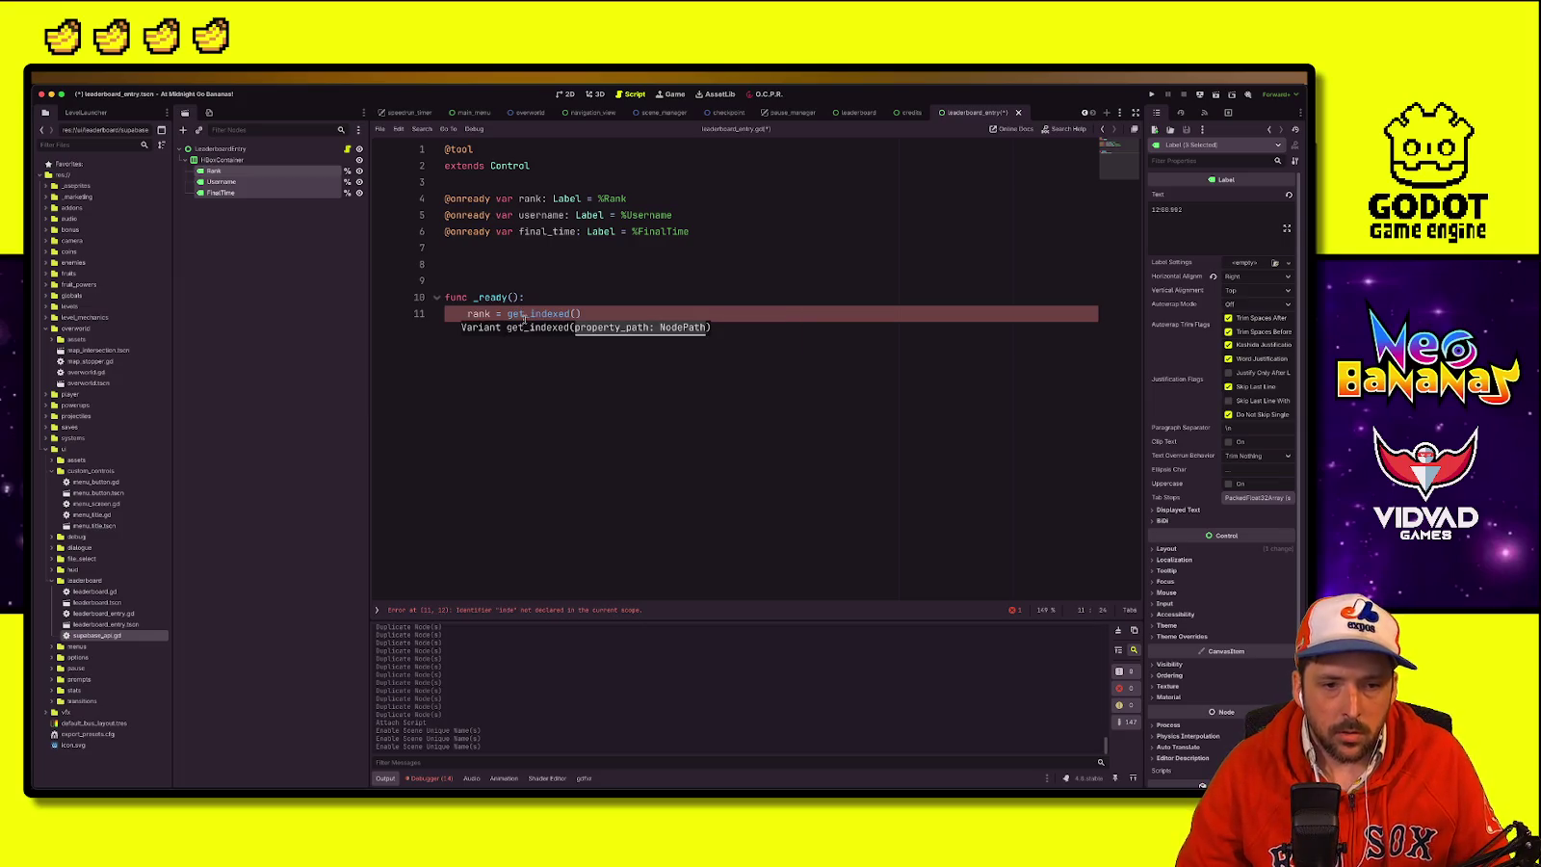
key(Up)
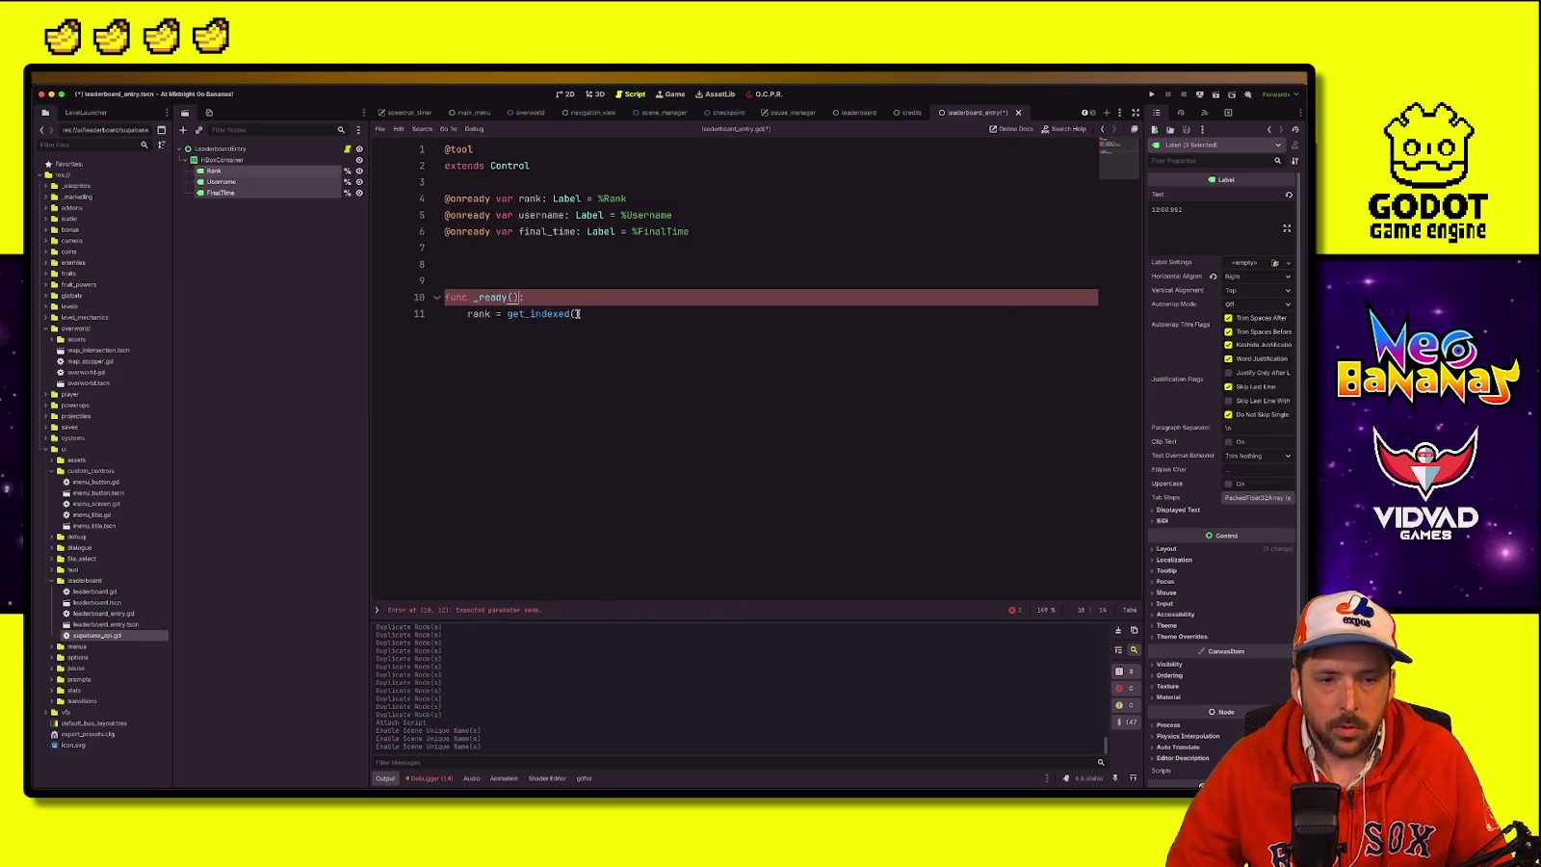
click(583, 312)
key(BackSpace)
key(BackSpace)
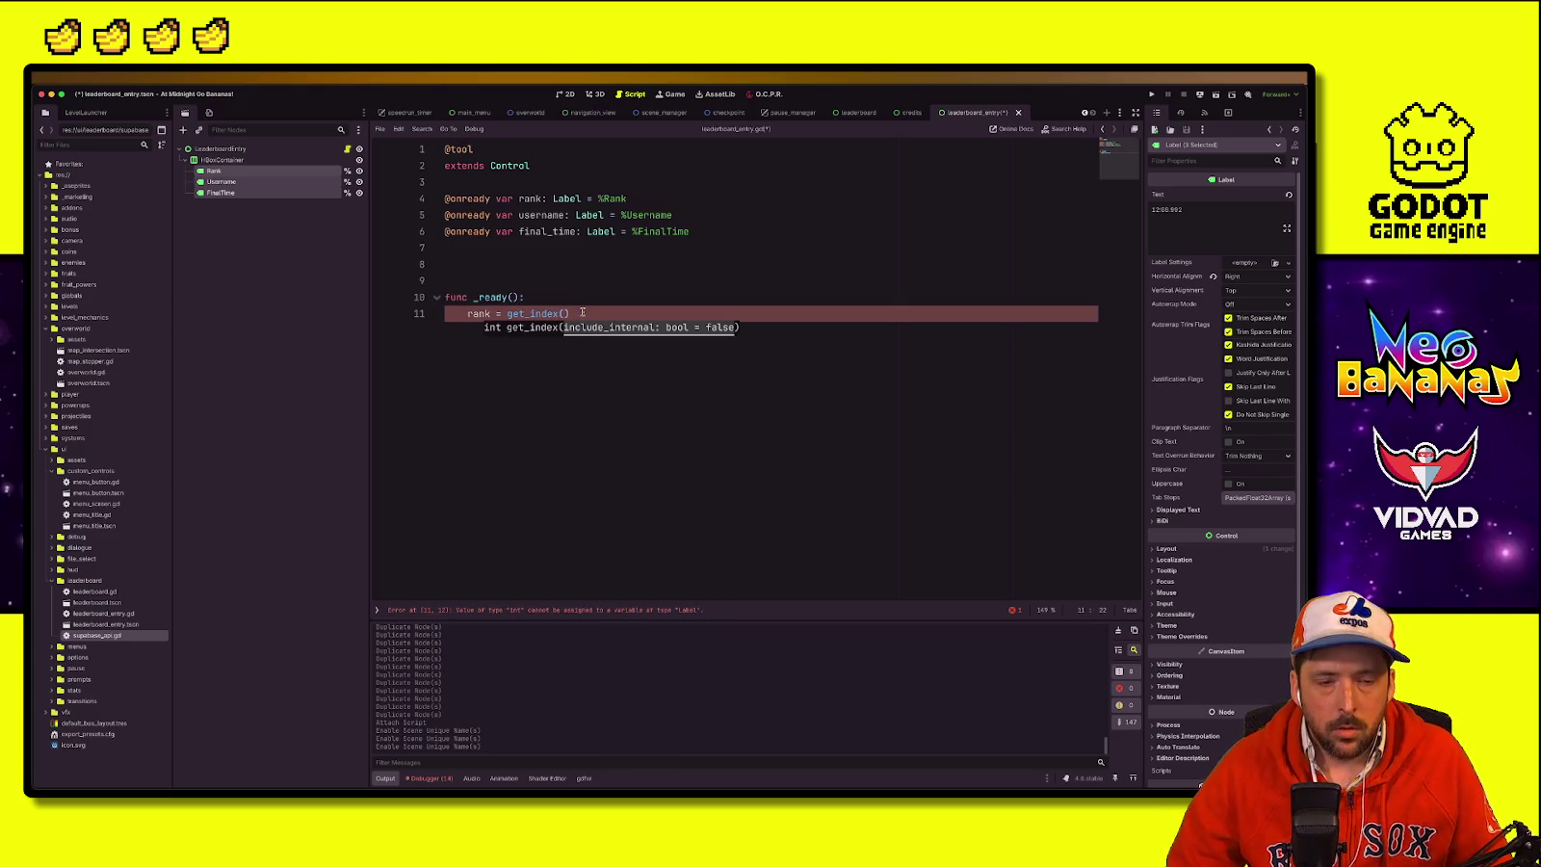
key(BackSpace)
key(BackSpace)
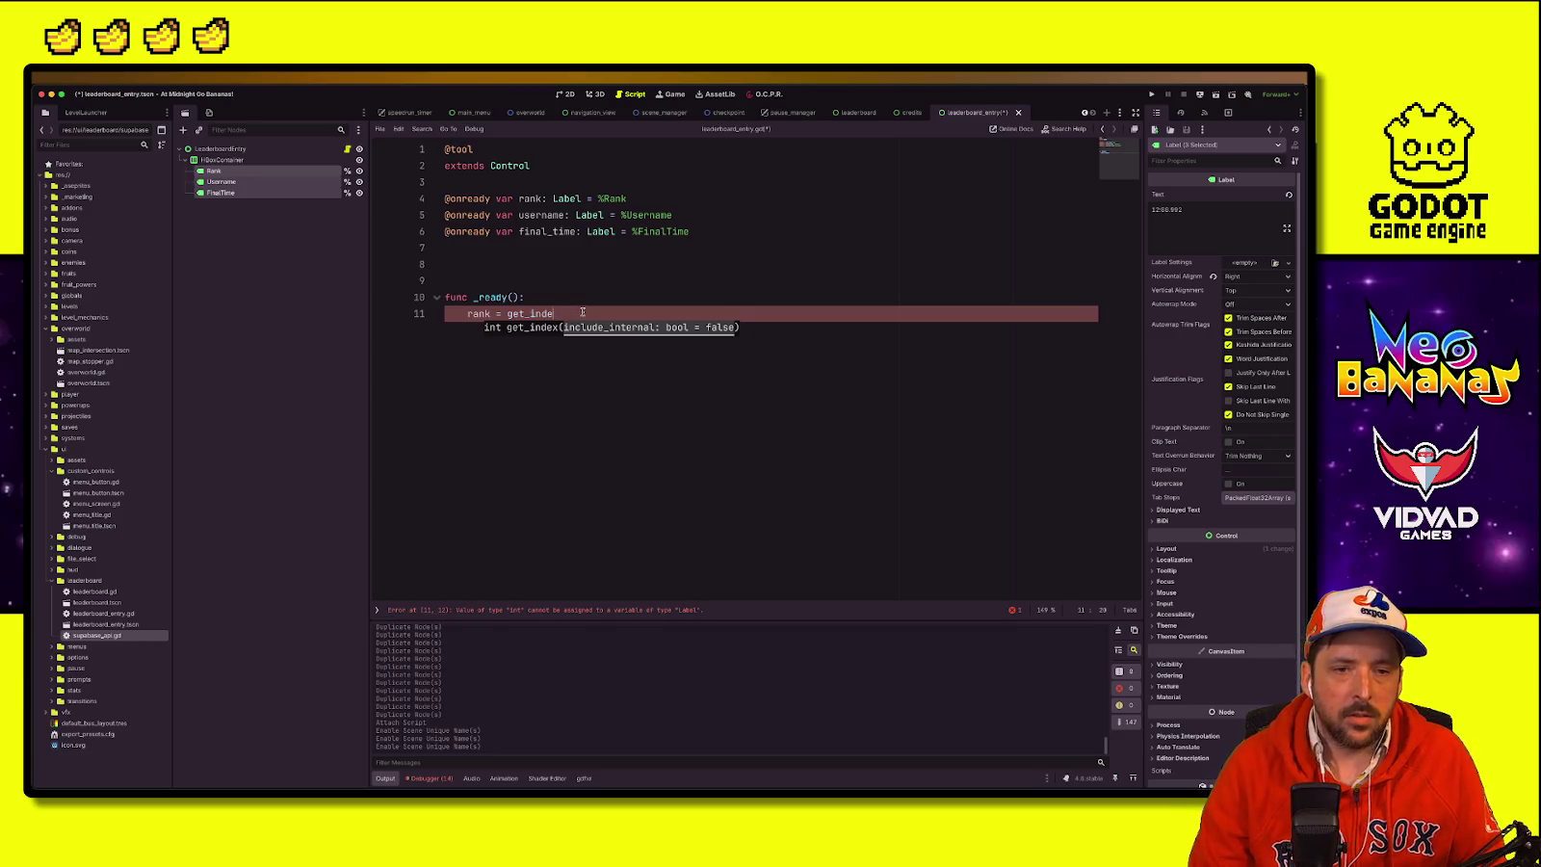
key(BackSpace)
key(BackSpace)
key(BackSpace)
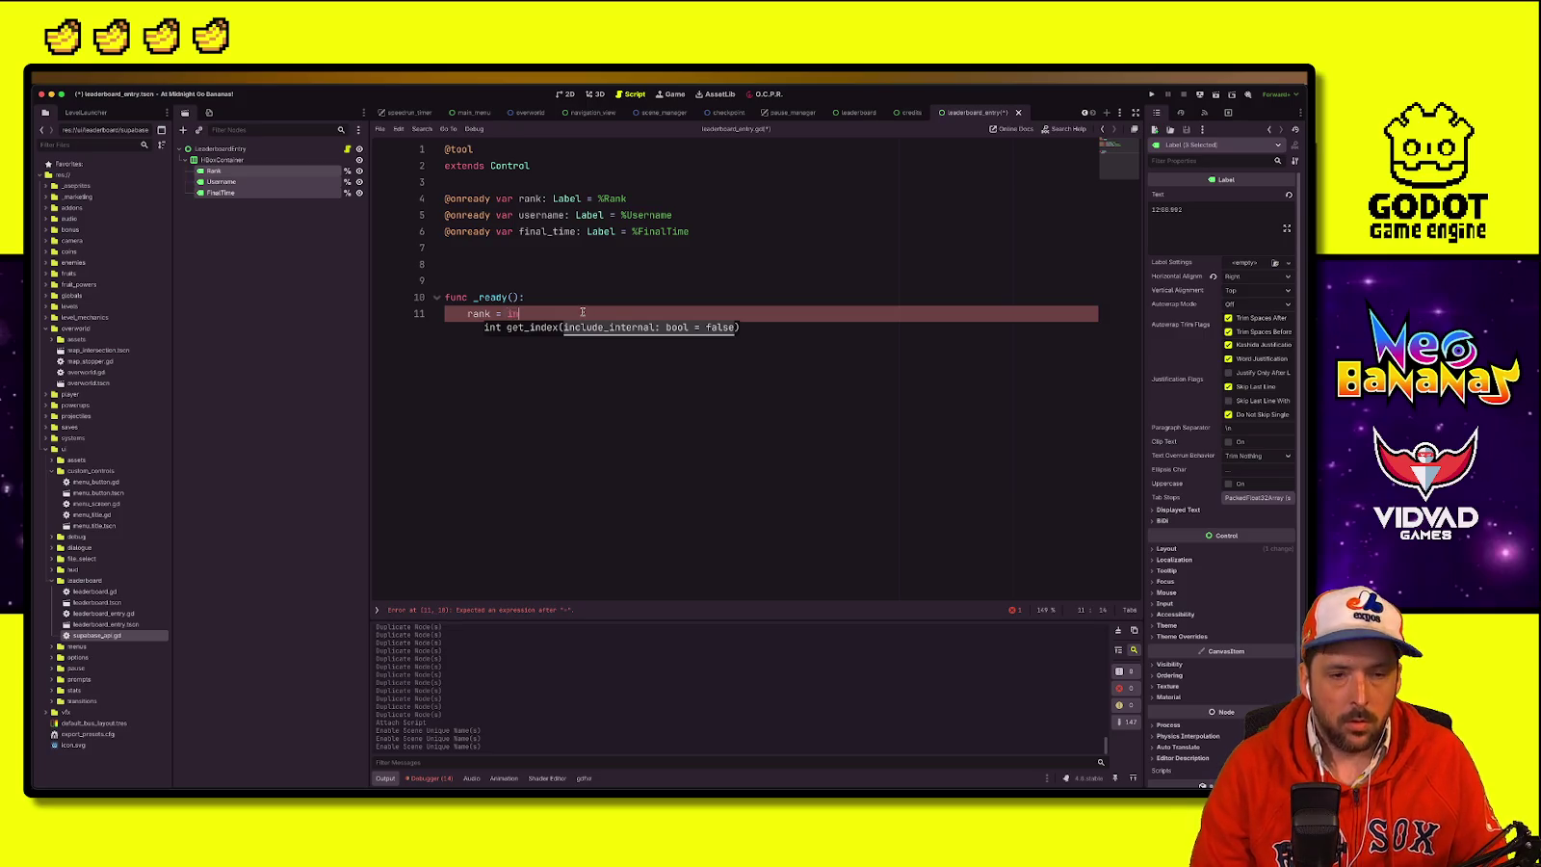
text(dex)
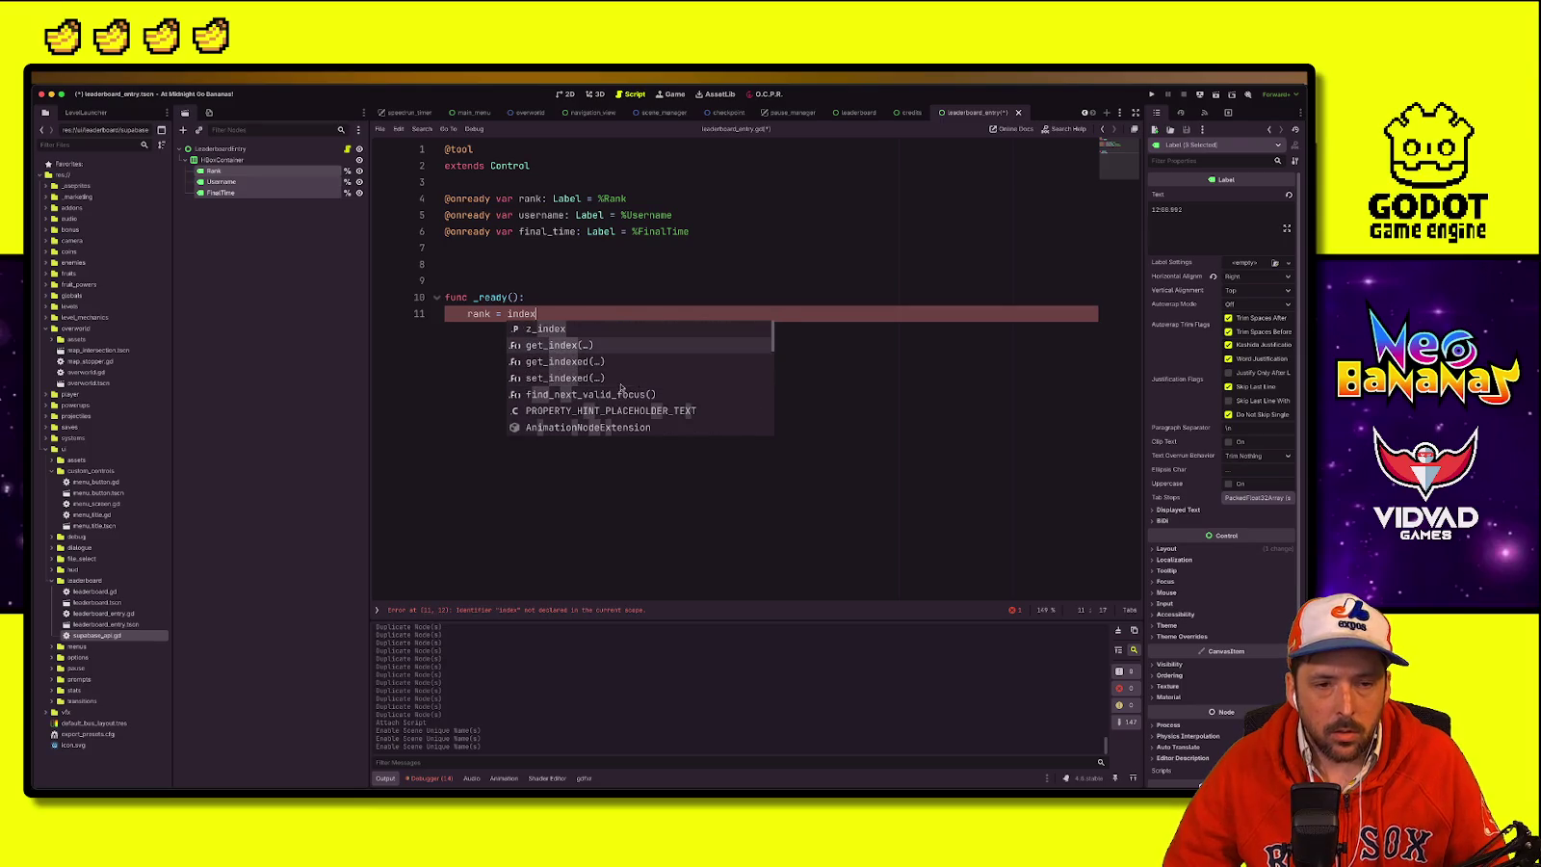
click(576, 298)
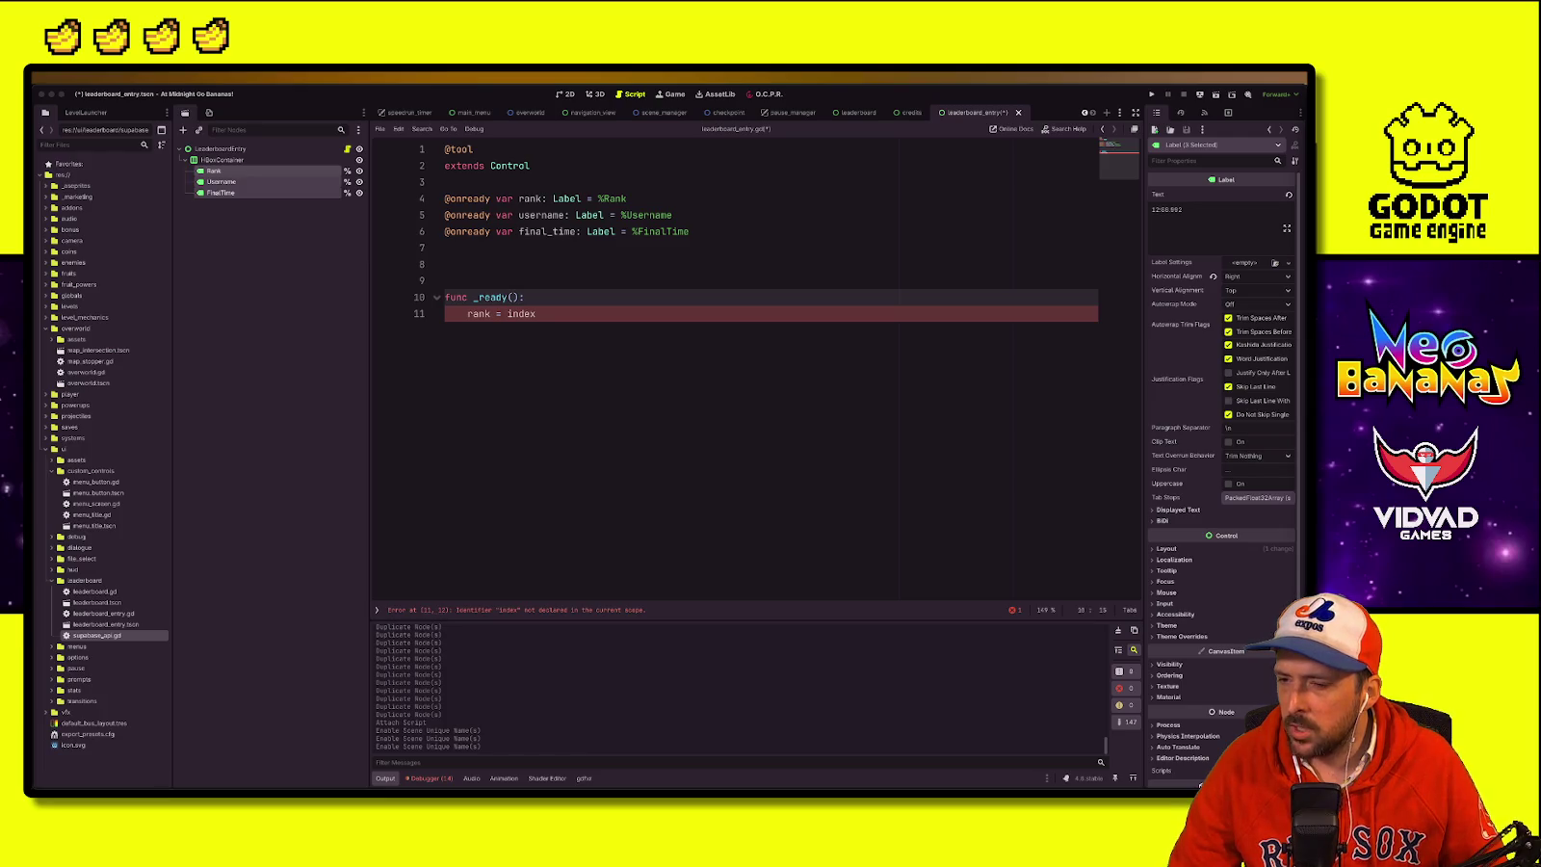
Rewrite line 11 as rank.text = get_index() and save the entry script
click(788, 339)
key(ctrl+shift+Left)
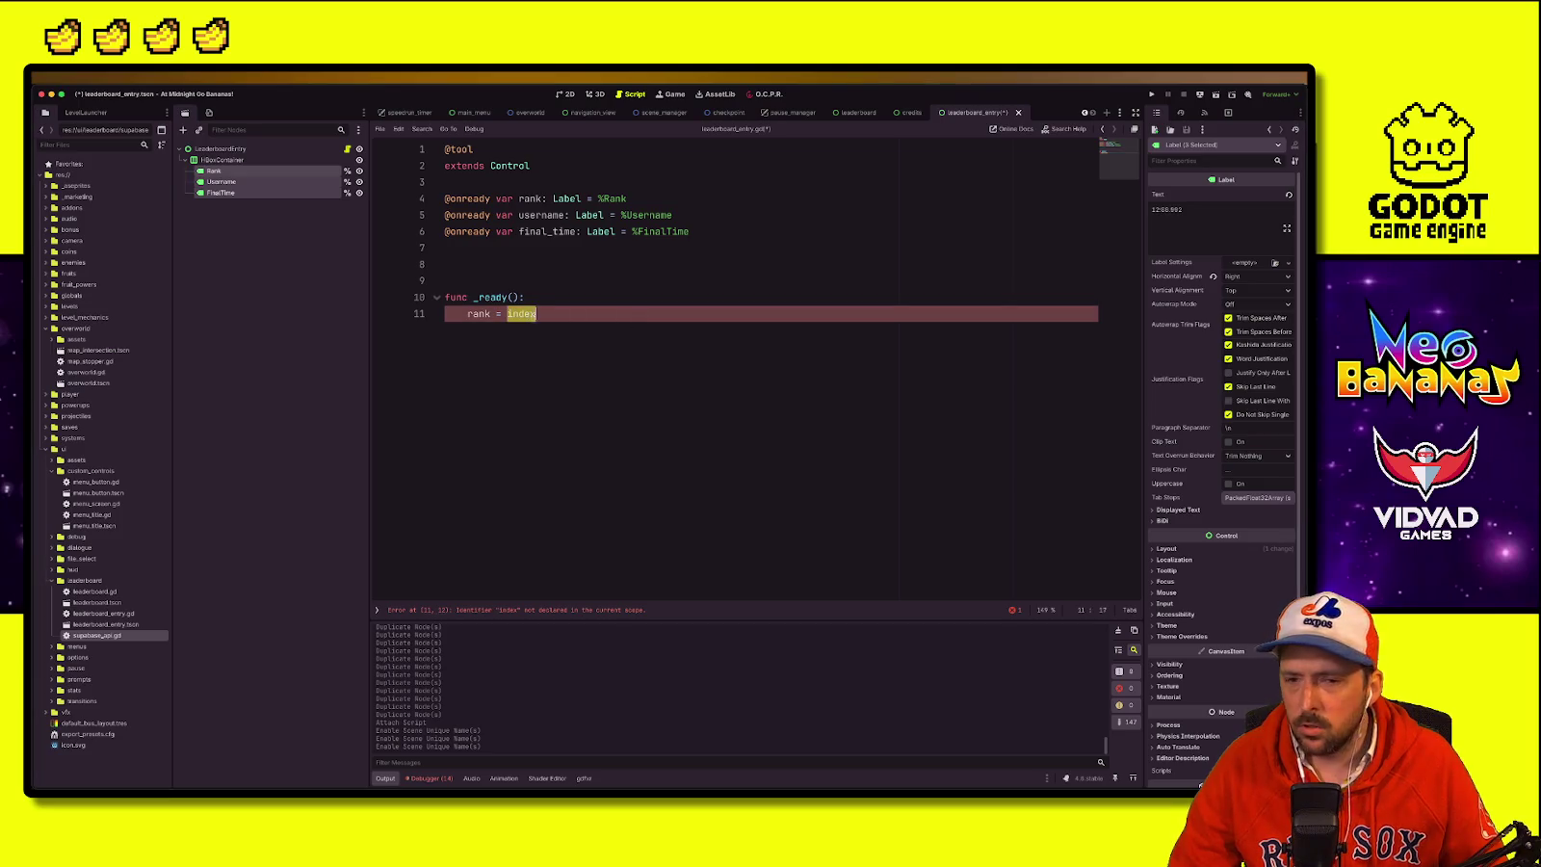
key(BackSpace)
key(BackSpace)
key(BackSpace)
key(BackSpace)
text(.text = get)
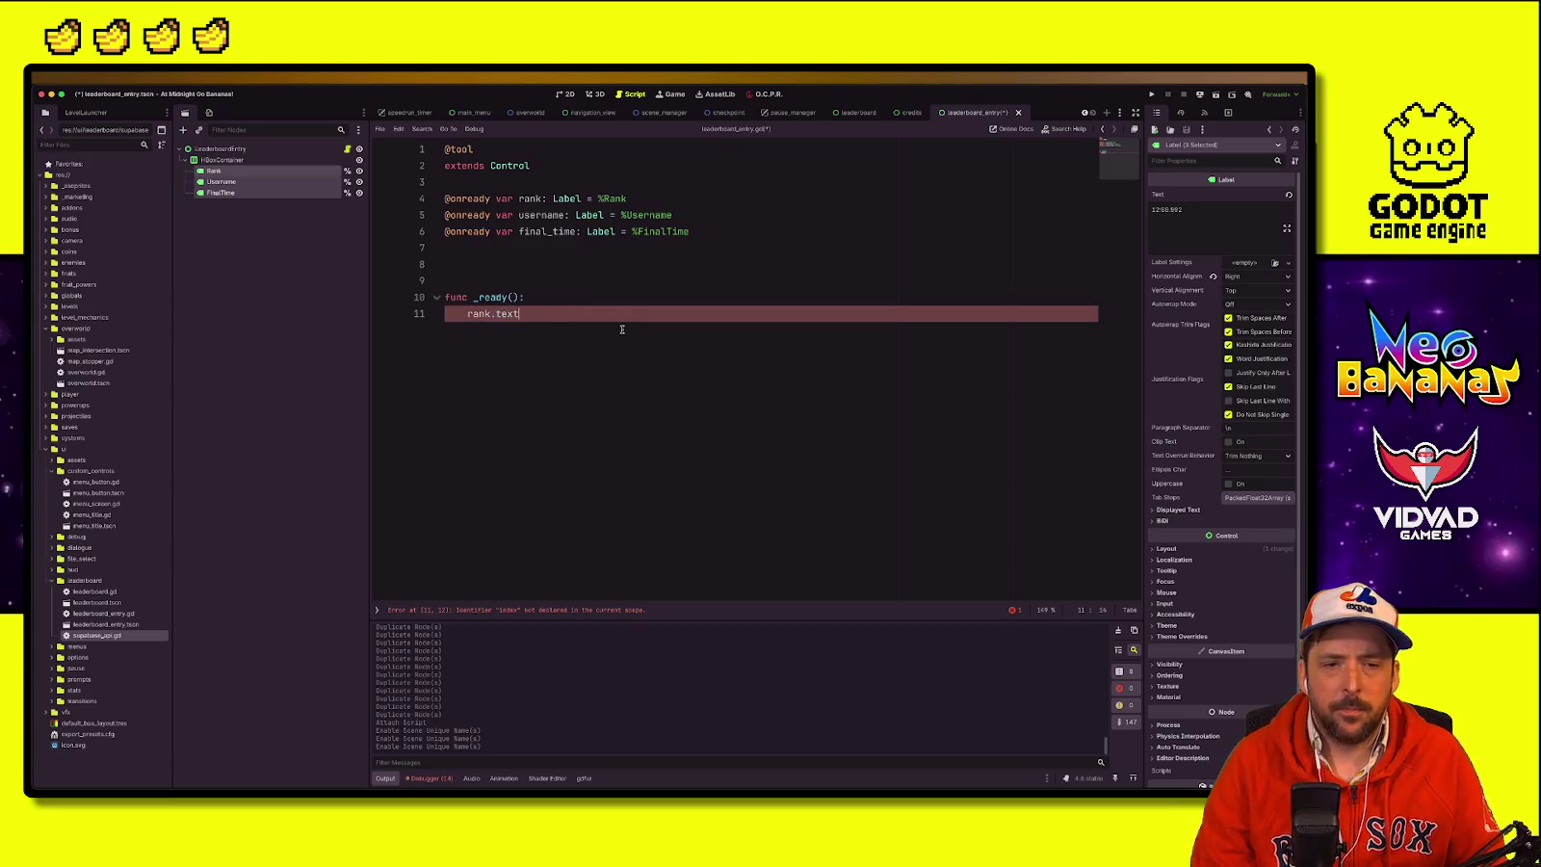
text(_indx)
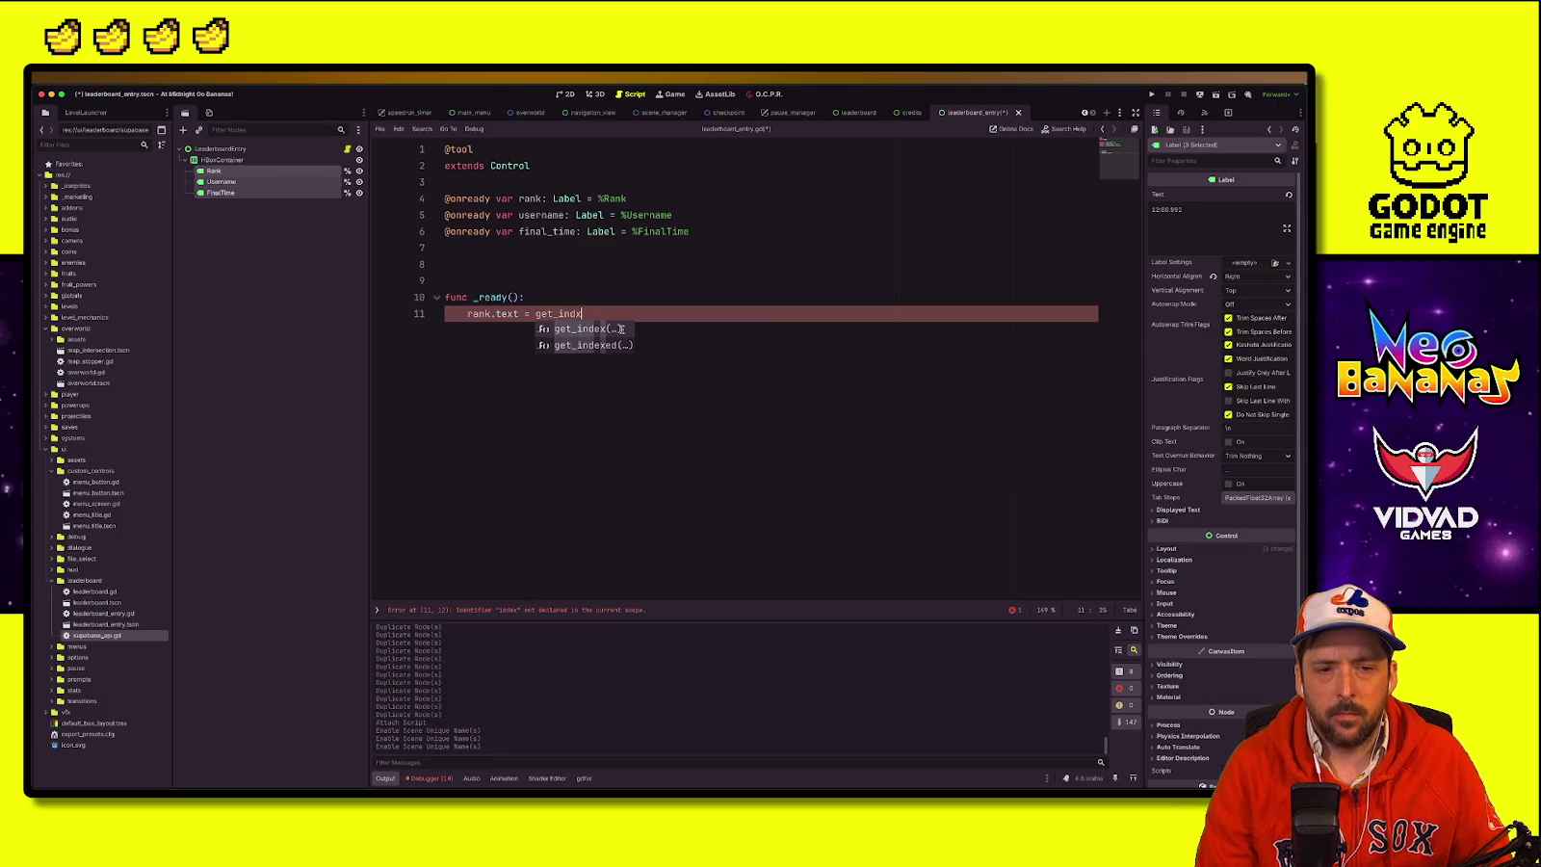
key(Return)
key(Return)
click(681, 264)
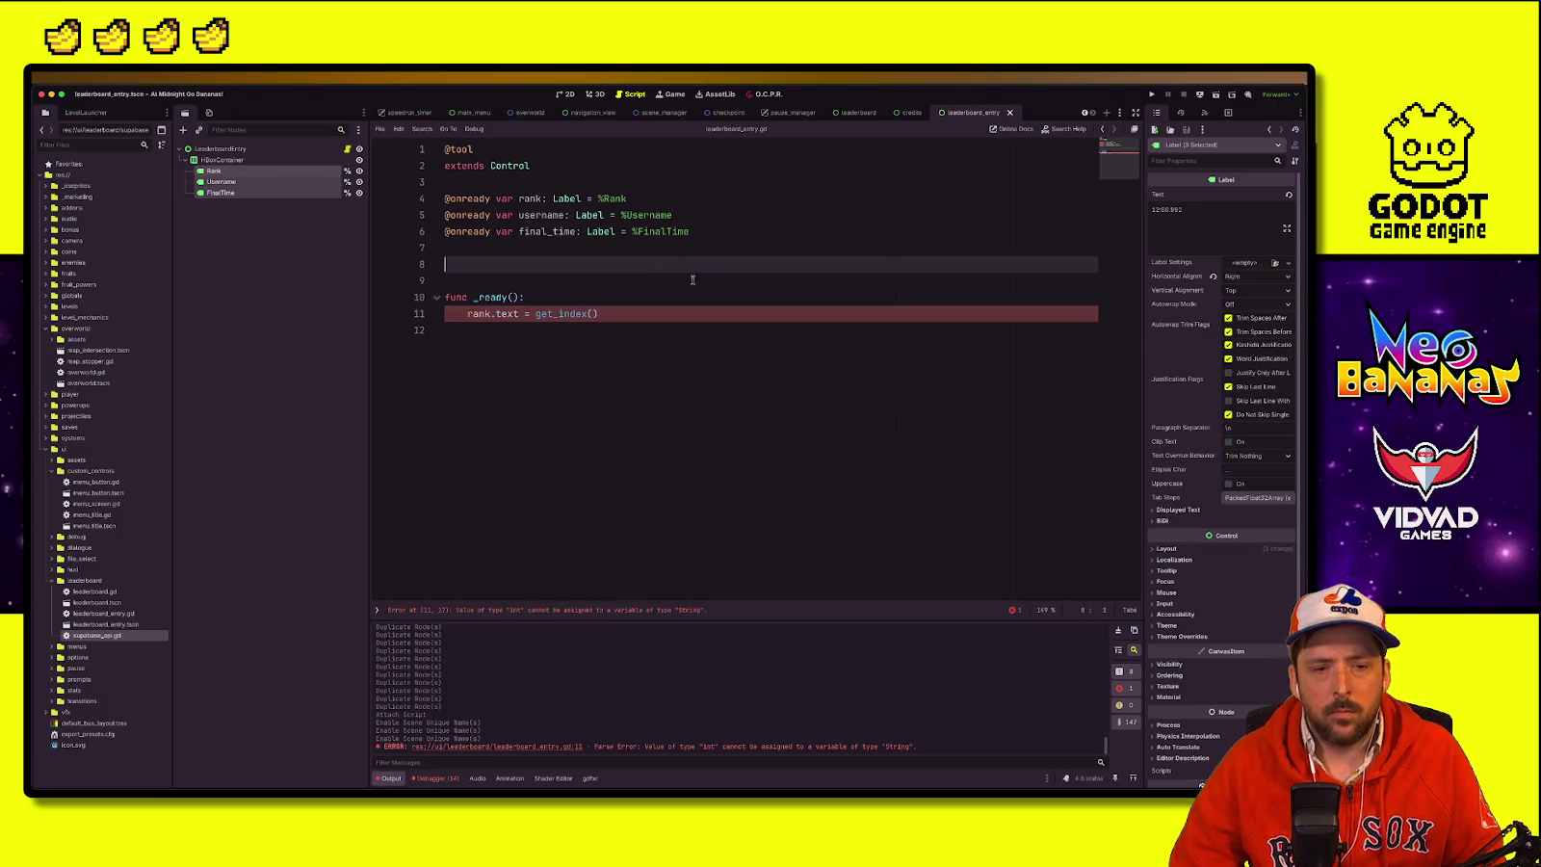
click(667, 354)
key(ctrl+s)
Wrap the call as rank.text = str(get_index()), save, and view the leaderboard scene in 2D
click(536, 313)
text(str()
click(633, 318)
text())
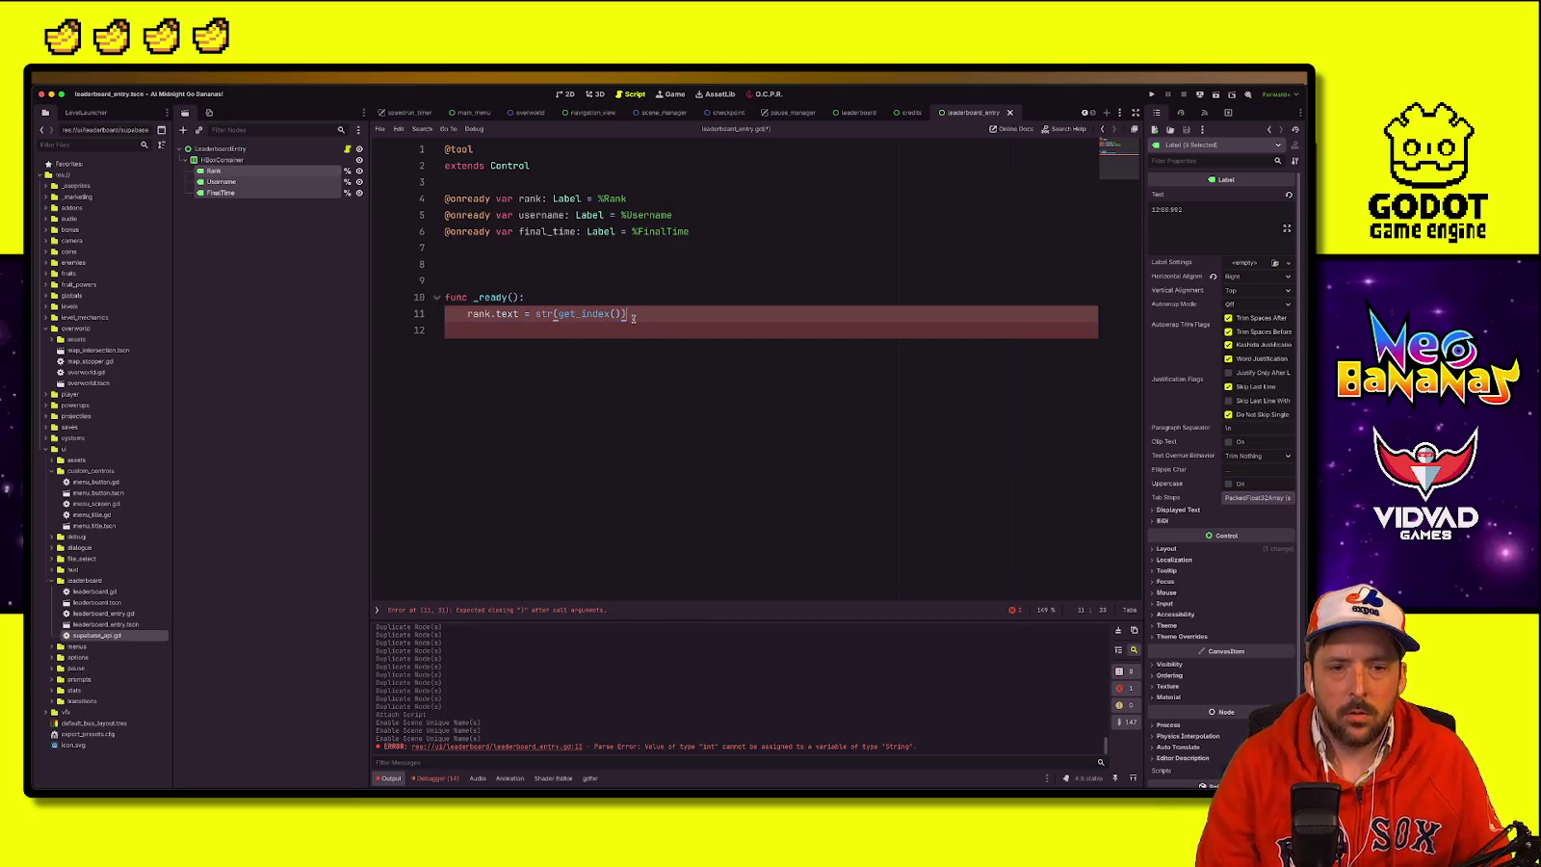
key(ctrl+s)
click(674, 264)
click(858, 113)
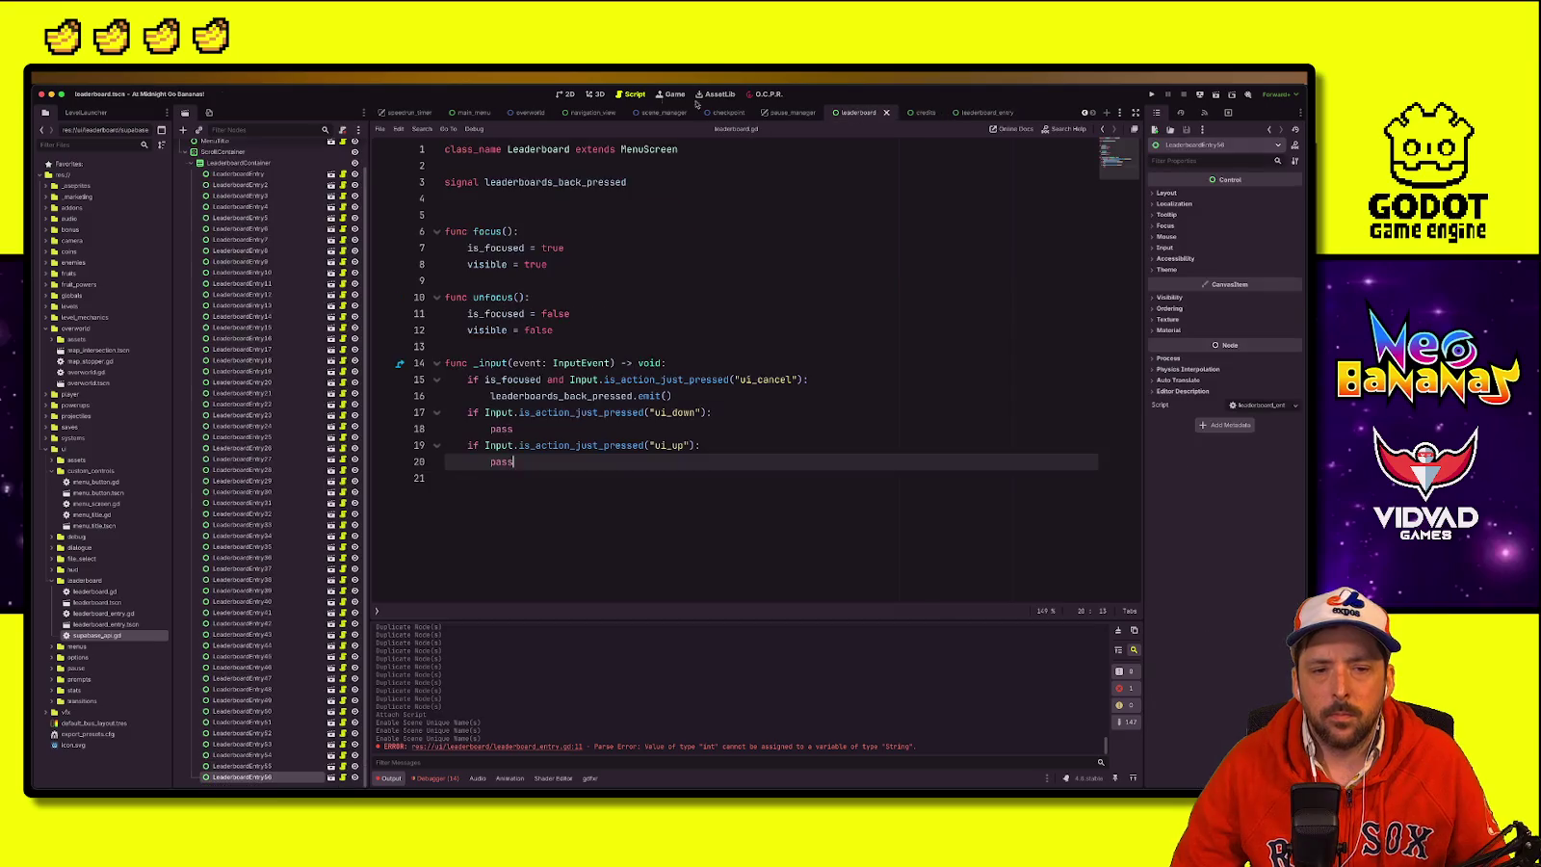
click(566, 94)
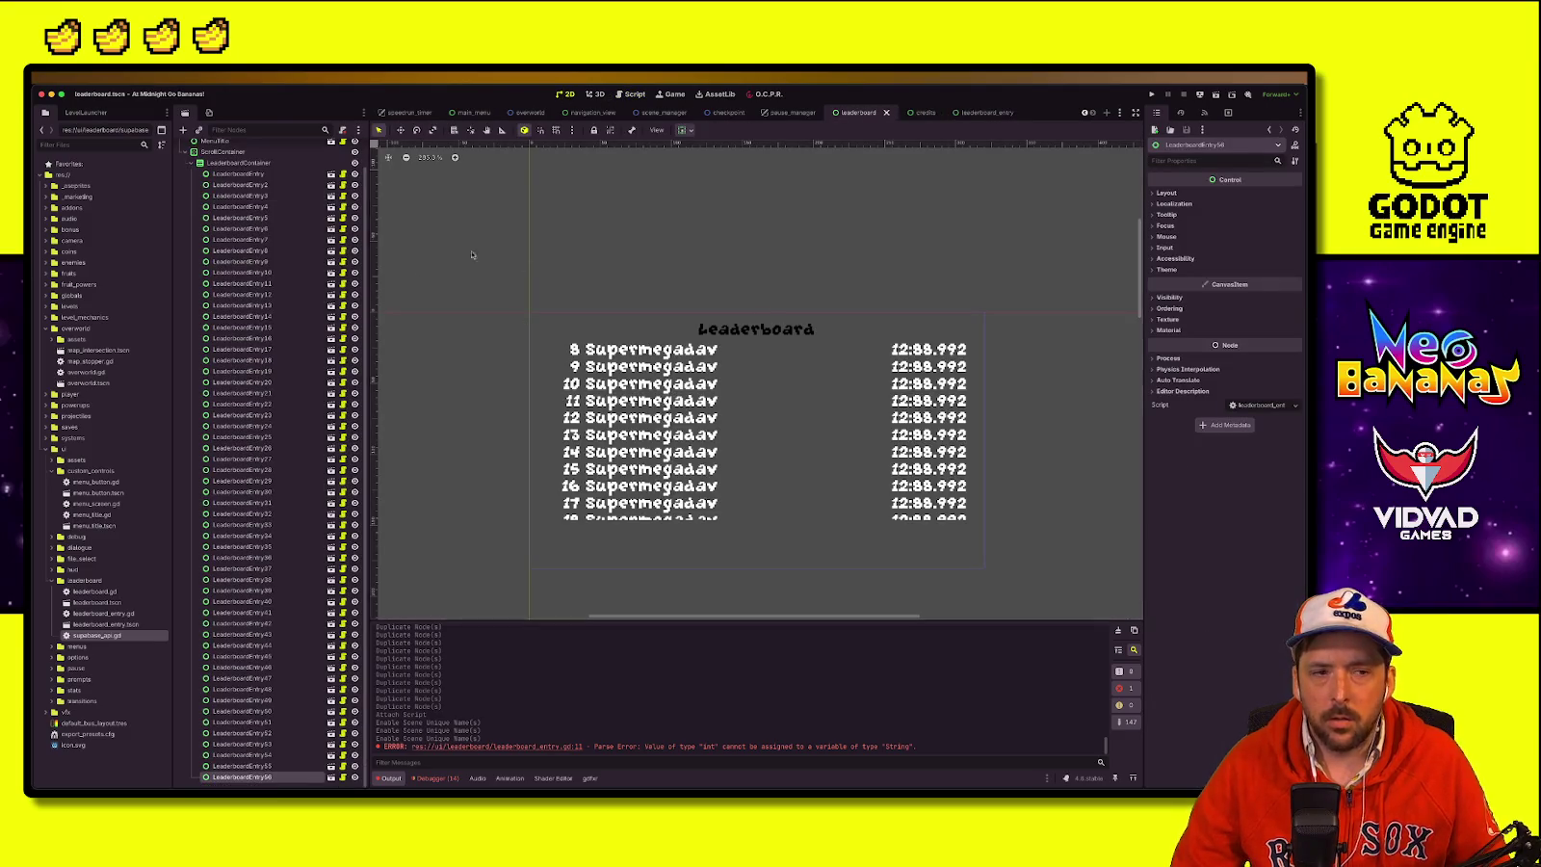
On the ScrollContainer, try Scroll Vertical values of 120 and then 240
click(528, 312)
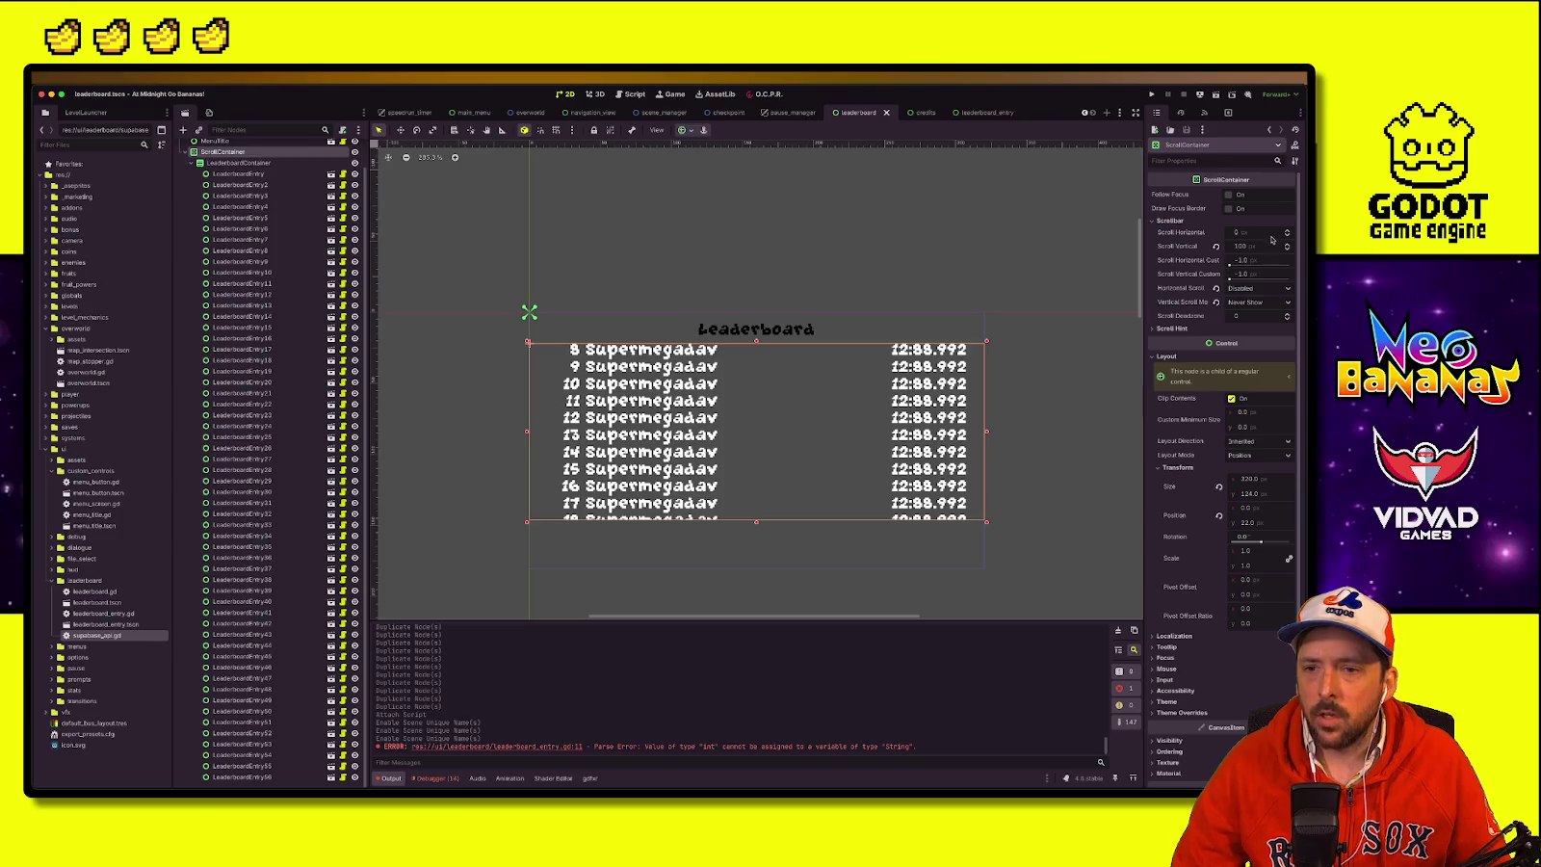
click(1214, 248)
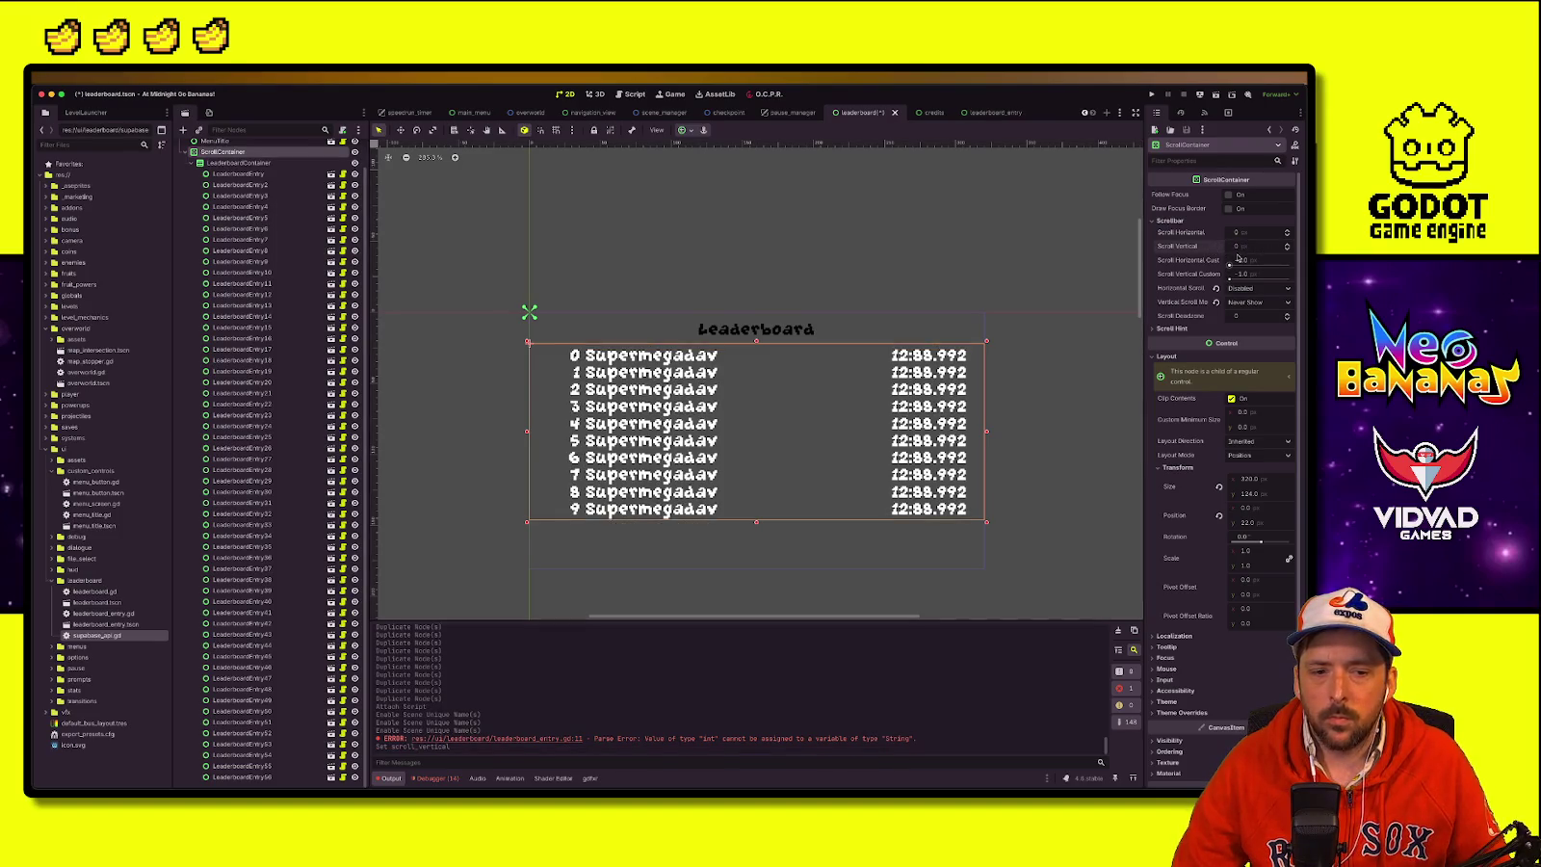
click(1271, 247)
text(120)
key(Return)
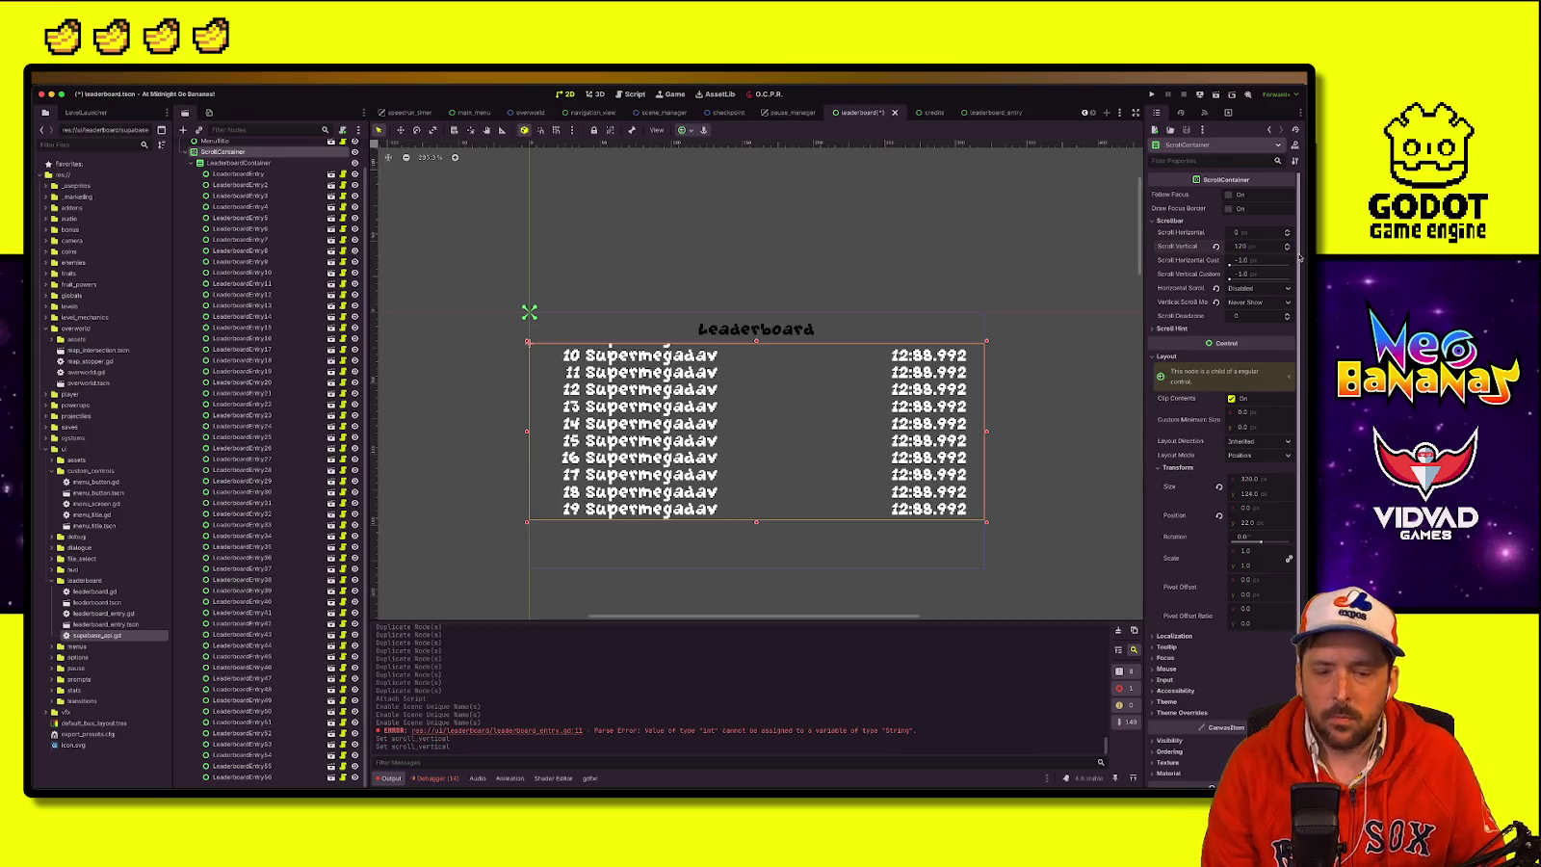
click(1257, 250)
text(240)
key(Return)
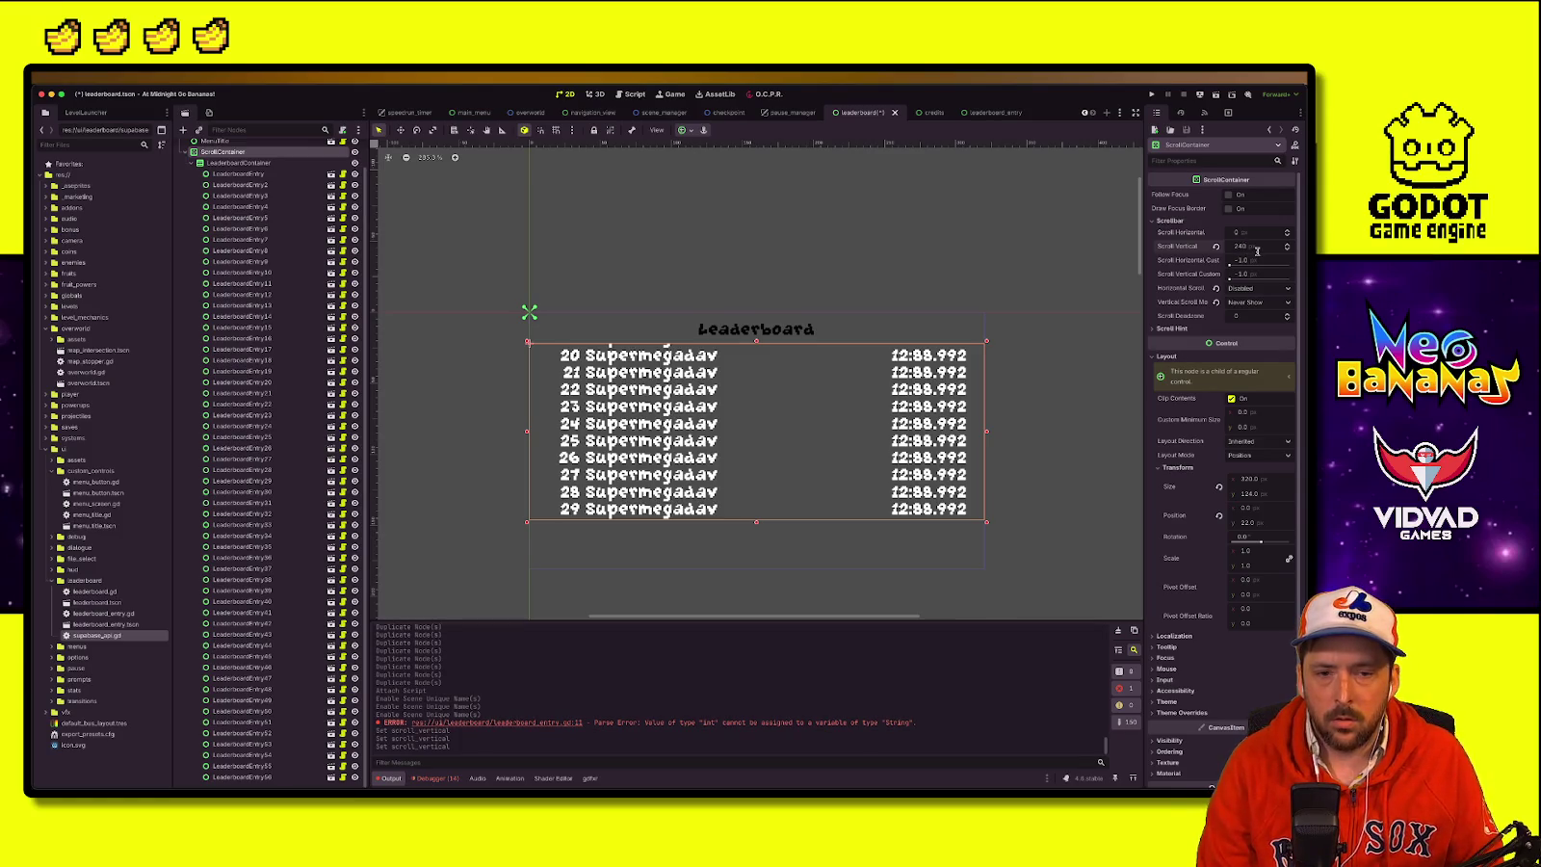
Try Scroll Vertical 123, revert it to 0, and undo the accidental resize
drag(755, 521, 755, 521)
click(1242, 245)
text(123)
key(Return)
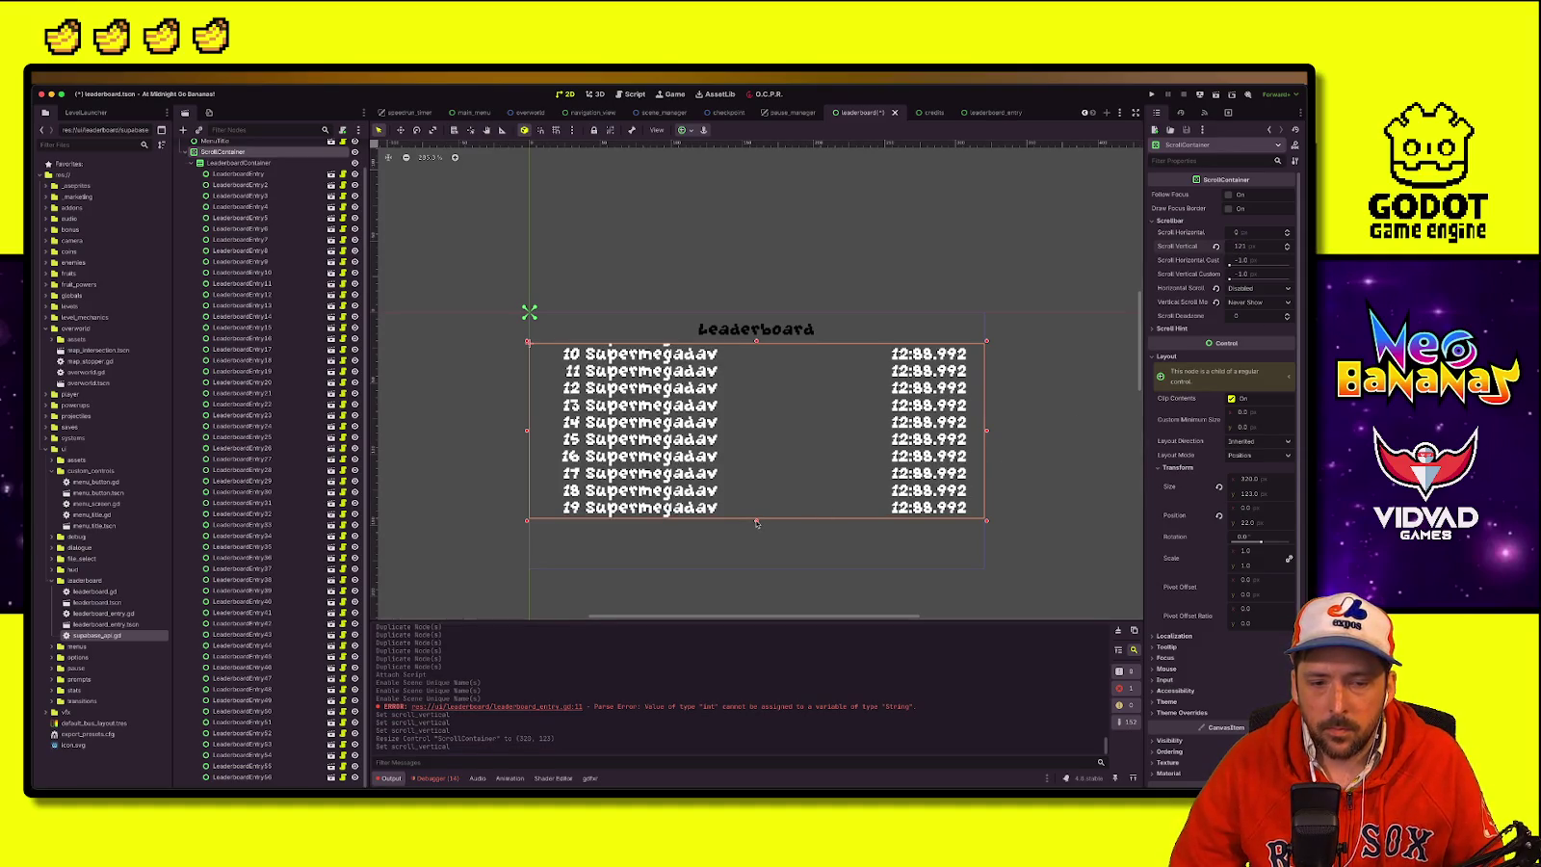
click(1215, 246)
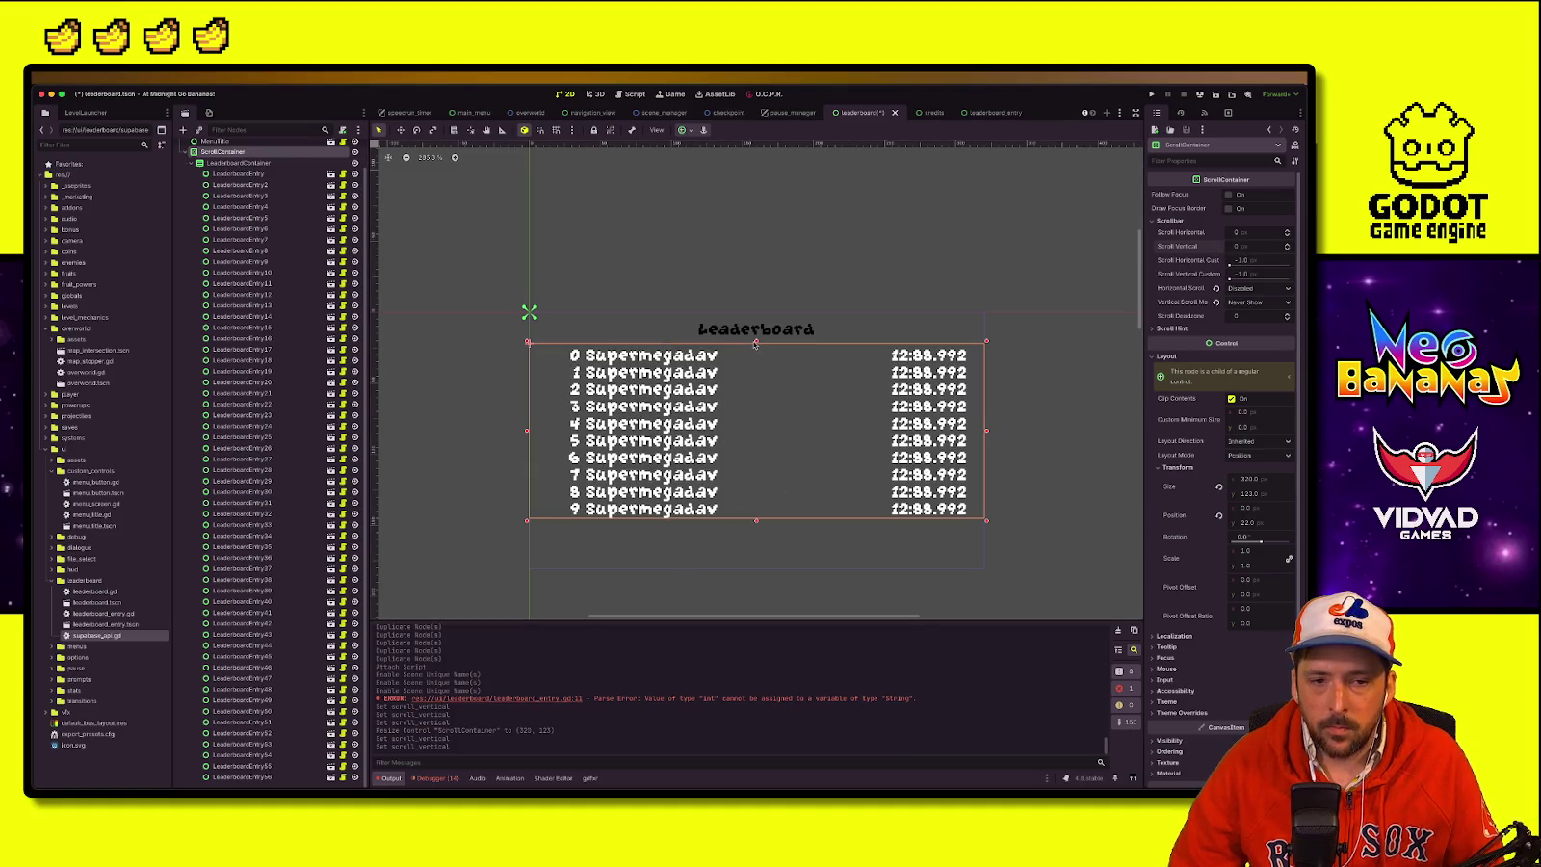
drag(756, 344, 756, 346)
key(ctrl+z)
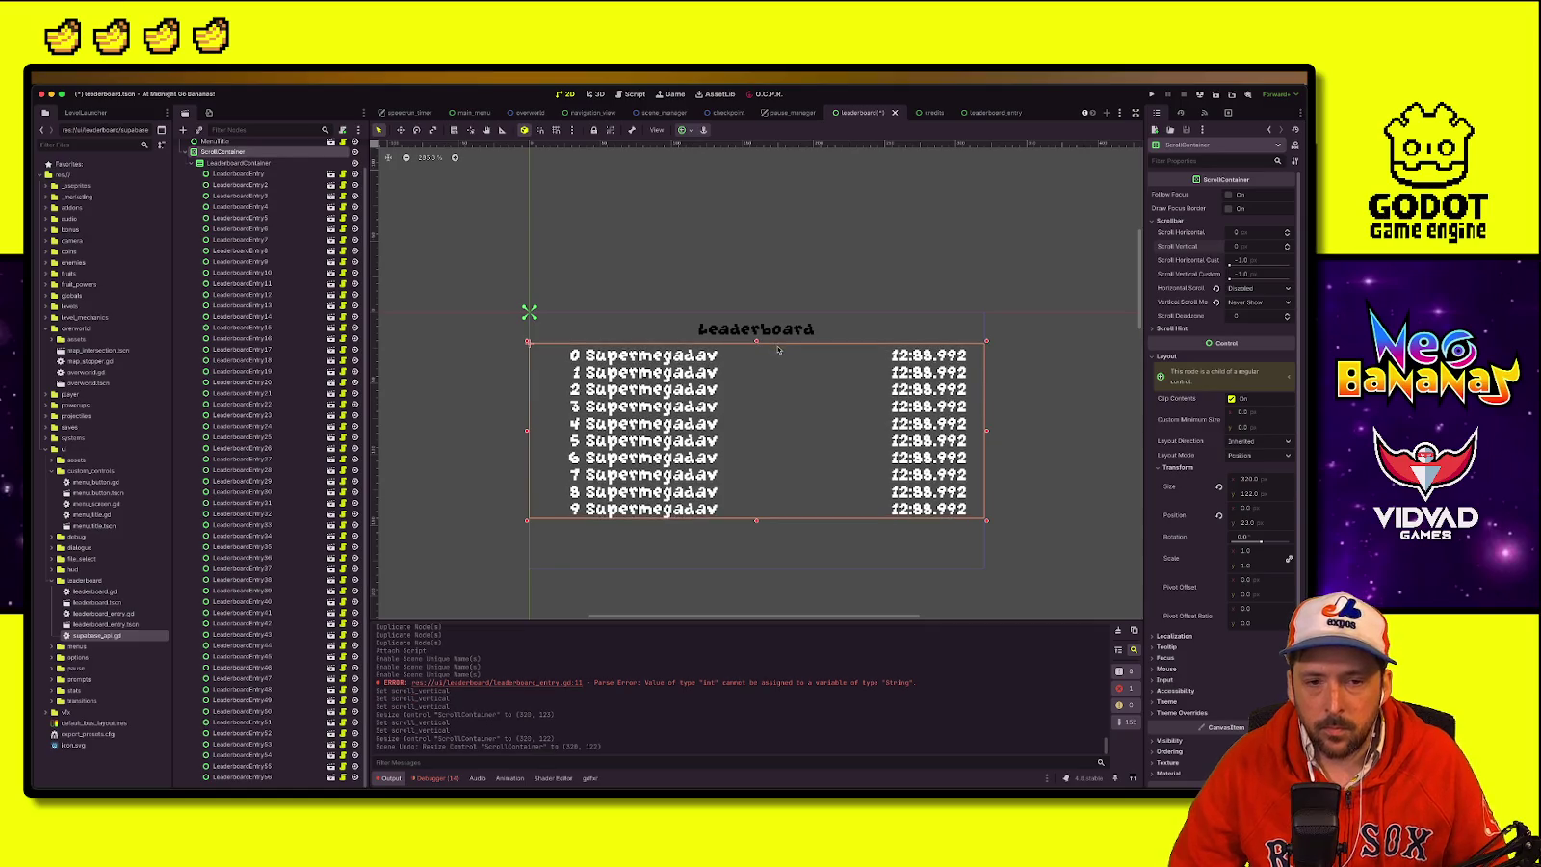
Open the leaderboard_entry scene from the first LeaderboardEntry
click(226, 163)
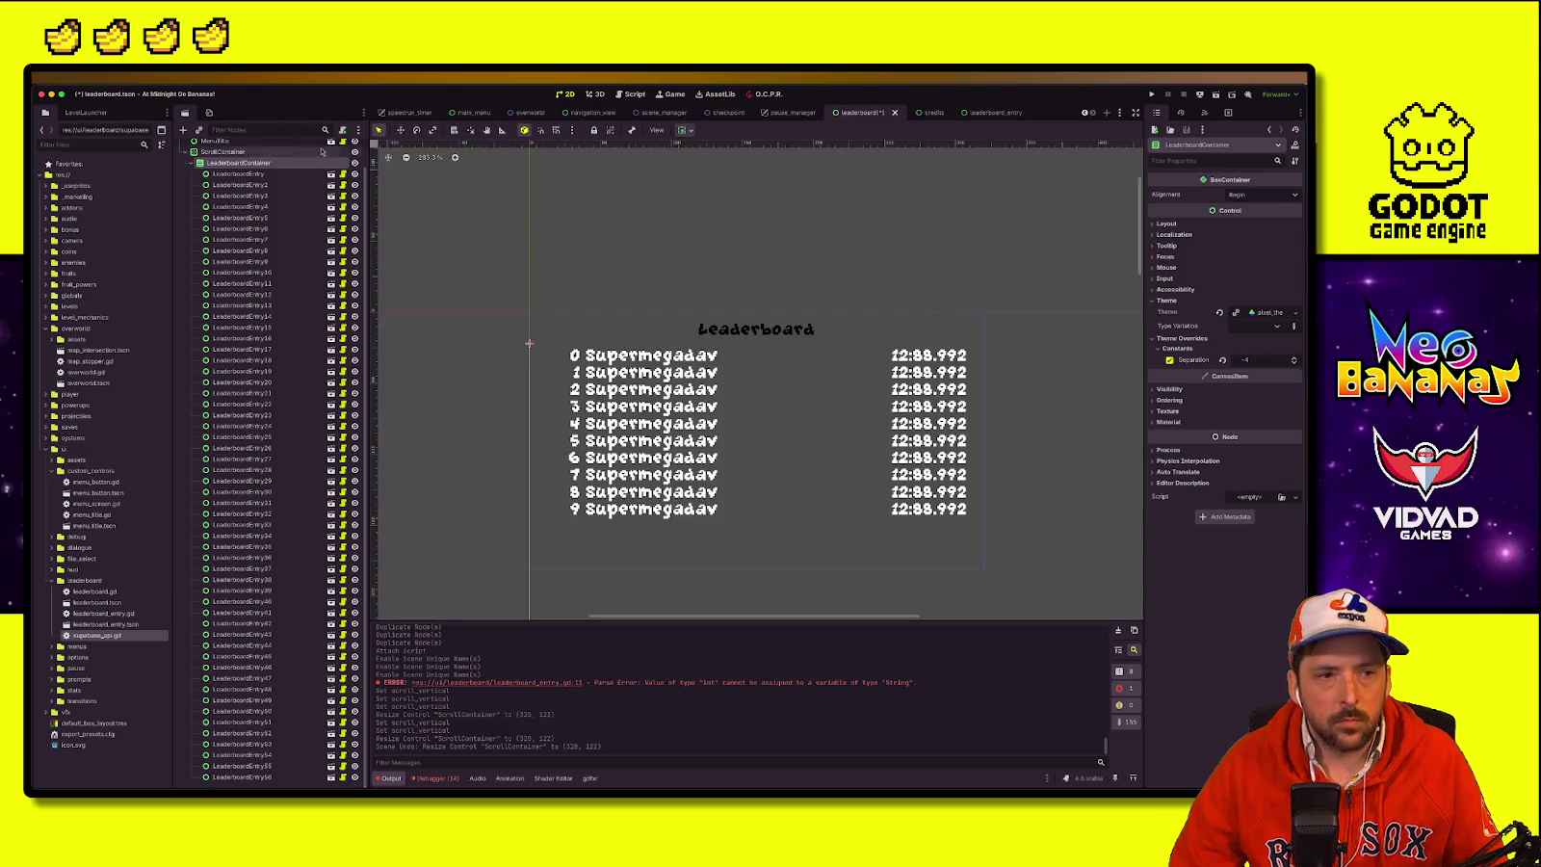
click(251, 175)
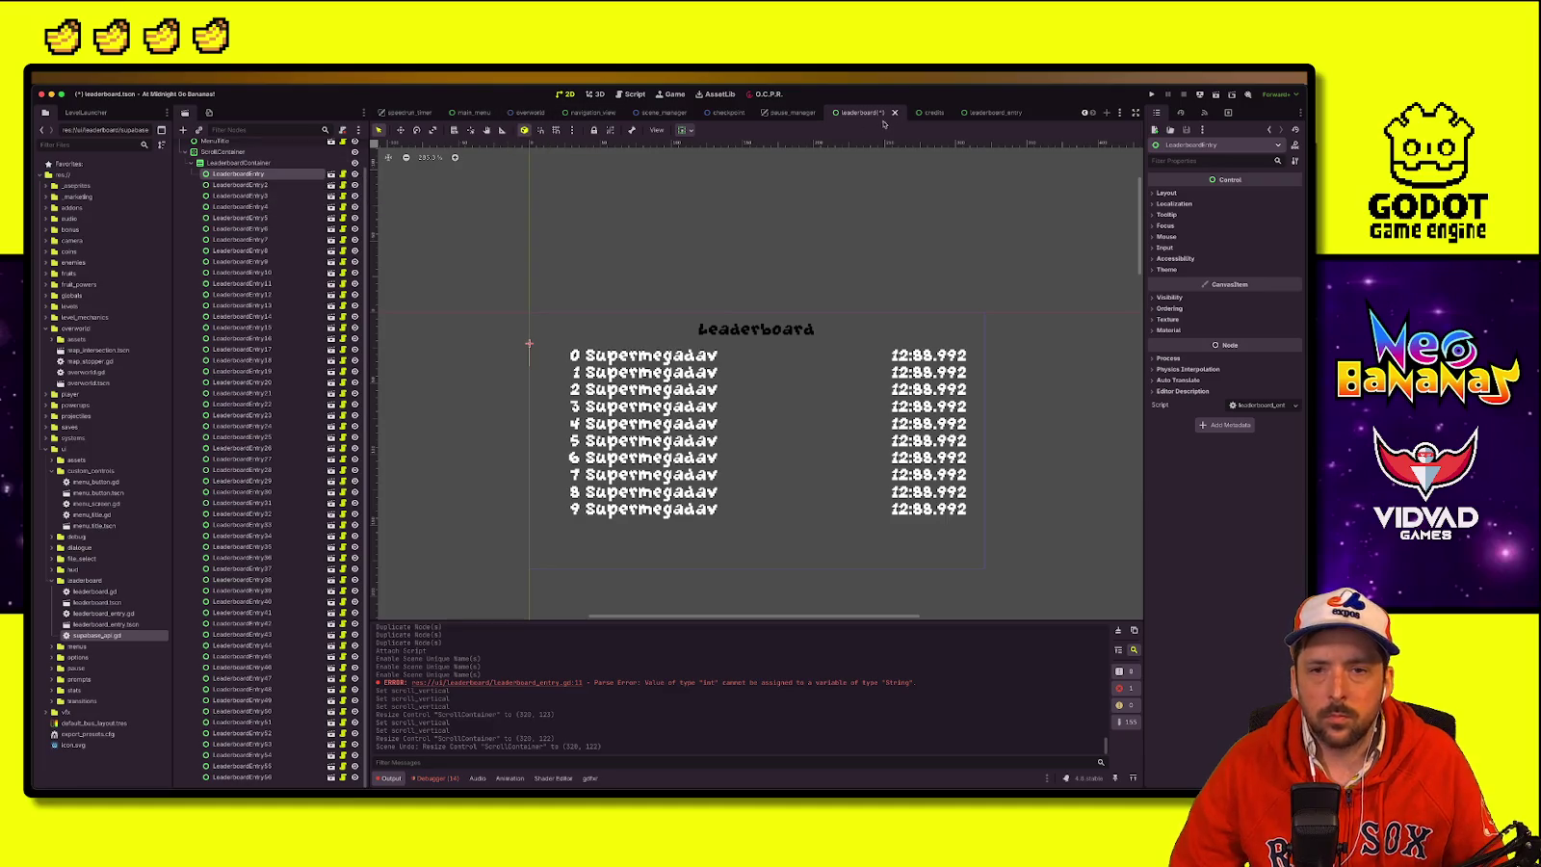
click(987, 113)
Nudge the entry's HBoxContainer upward and save the leaderboard_entry scene
scroll(601, 210, up, 2)
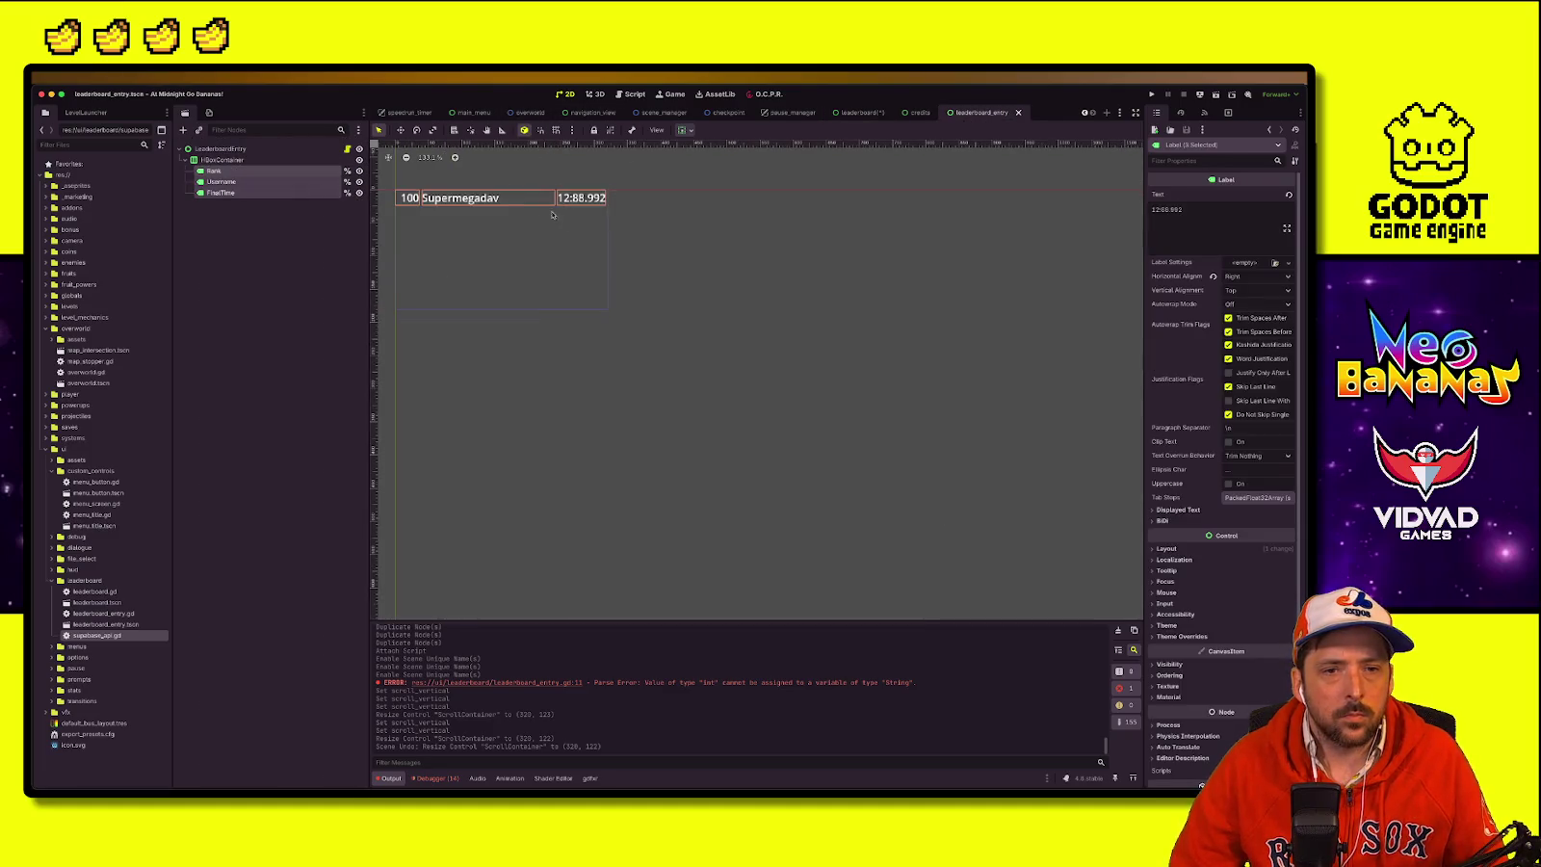
click(455, 234)
scroll(454, 234, up, 3)
key(w)
key(Up)
key(Up)
key(Up)
key(ctrl+s)
In the leaderboard scene, set ScrollContainer Scroll Vertical to 120 and save
click(858, 112)
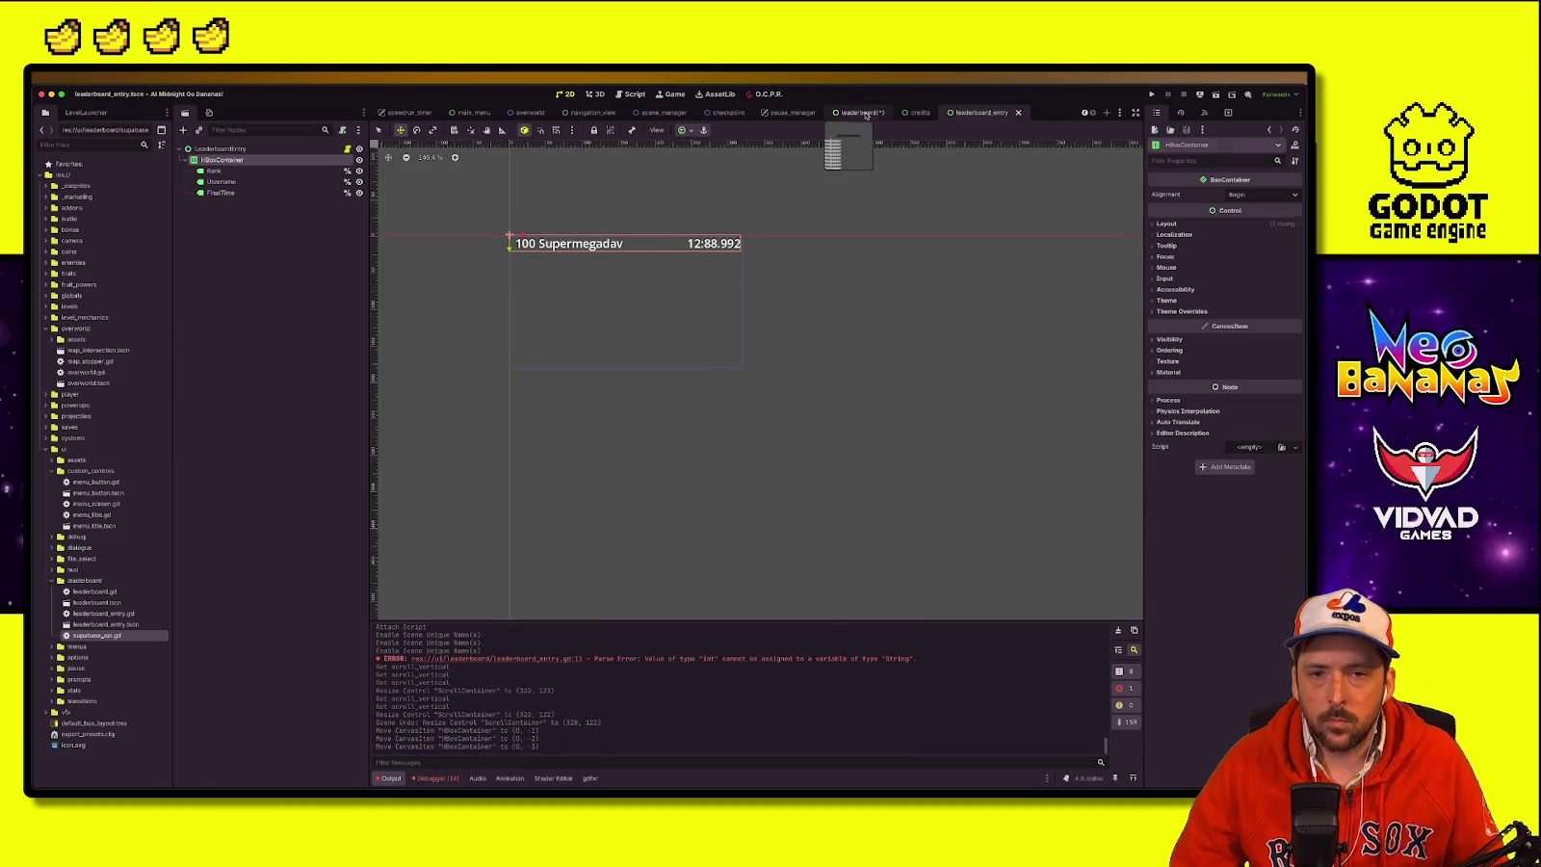
scroll(668, 414, up, 1)
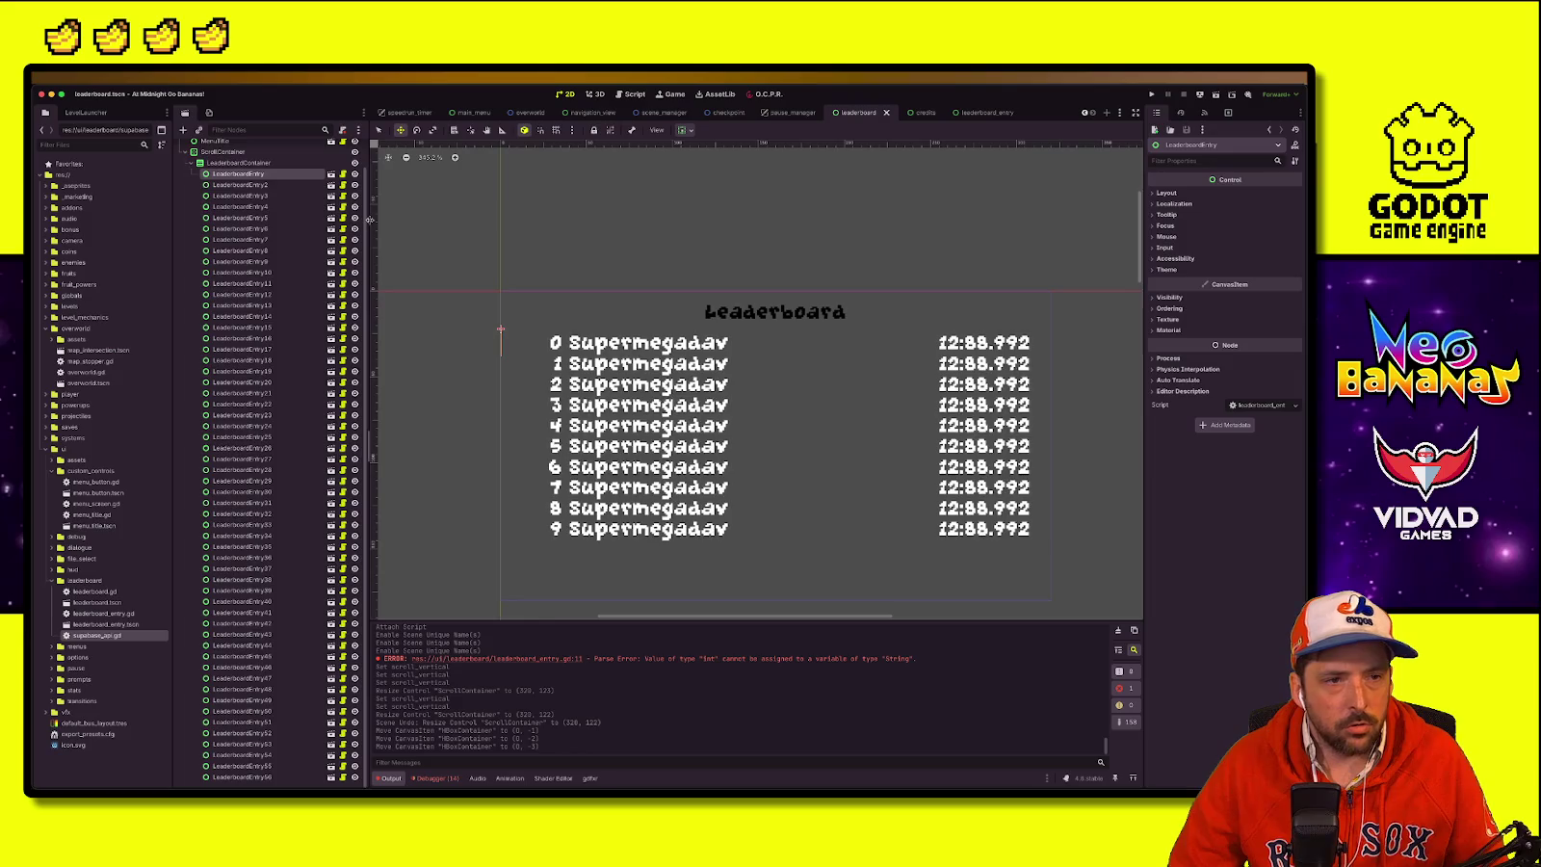
click(246, 163)
click(255, 152)
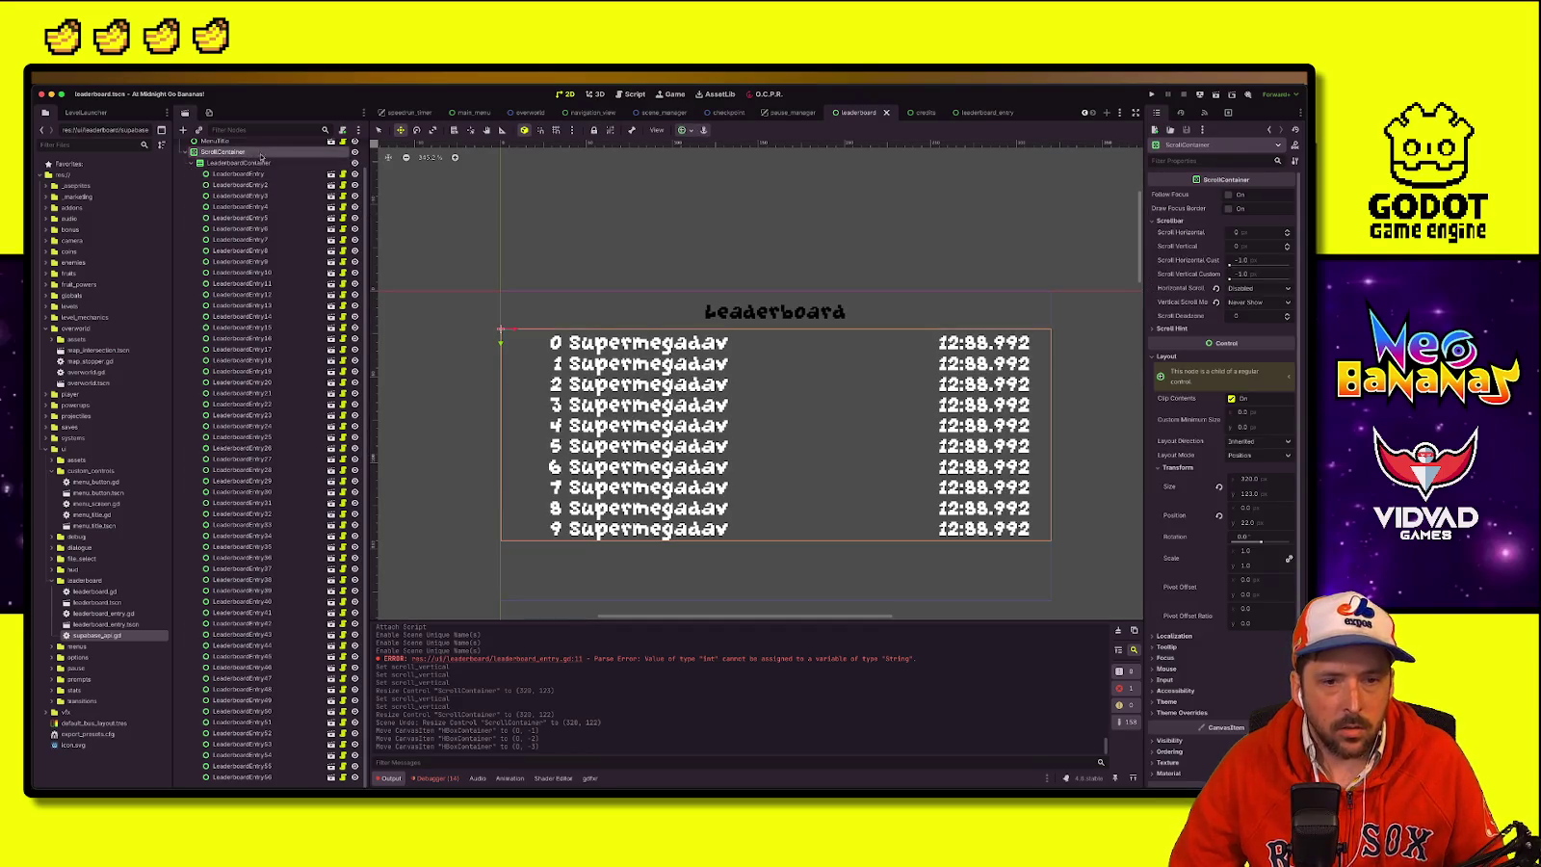
click(1248, 247)
text(120)
key(Return)
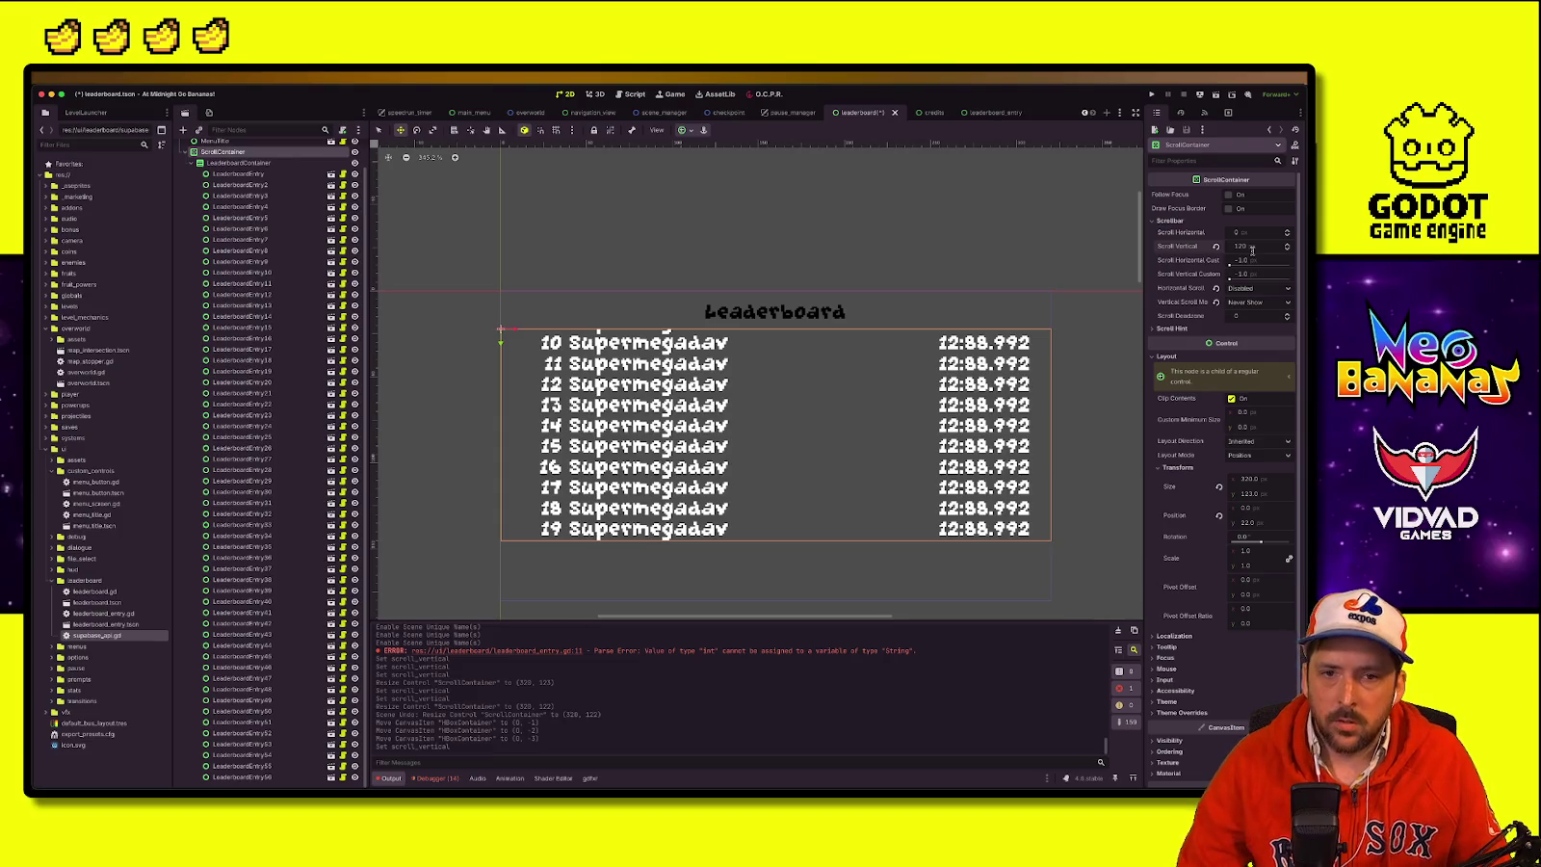
key(ctrl+s)
Give the LeaderboardEntry root a Custom Minimum Size y of 14, save, and return to leaderboard
click(974, 115)
scroll(599, 245, up, 4)
click(280, 150)
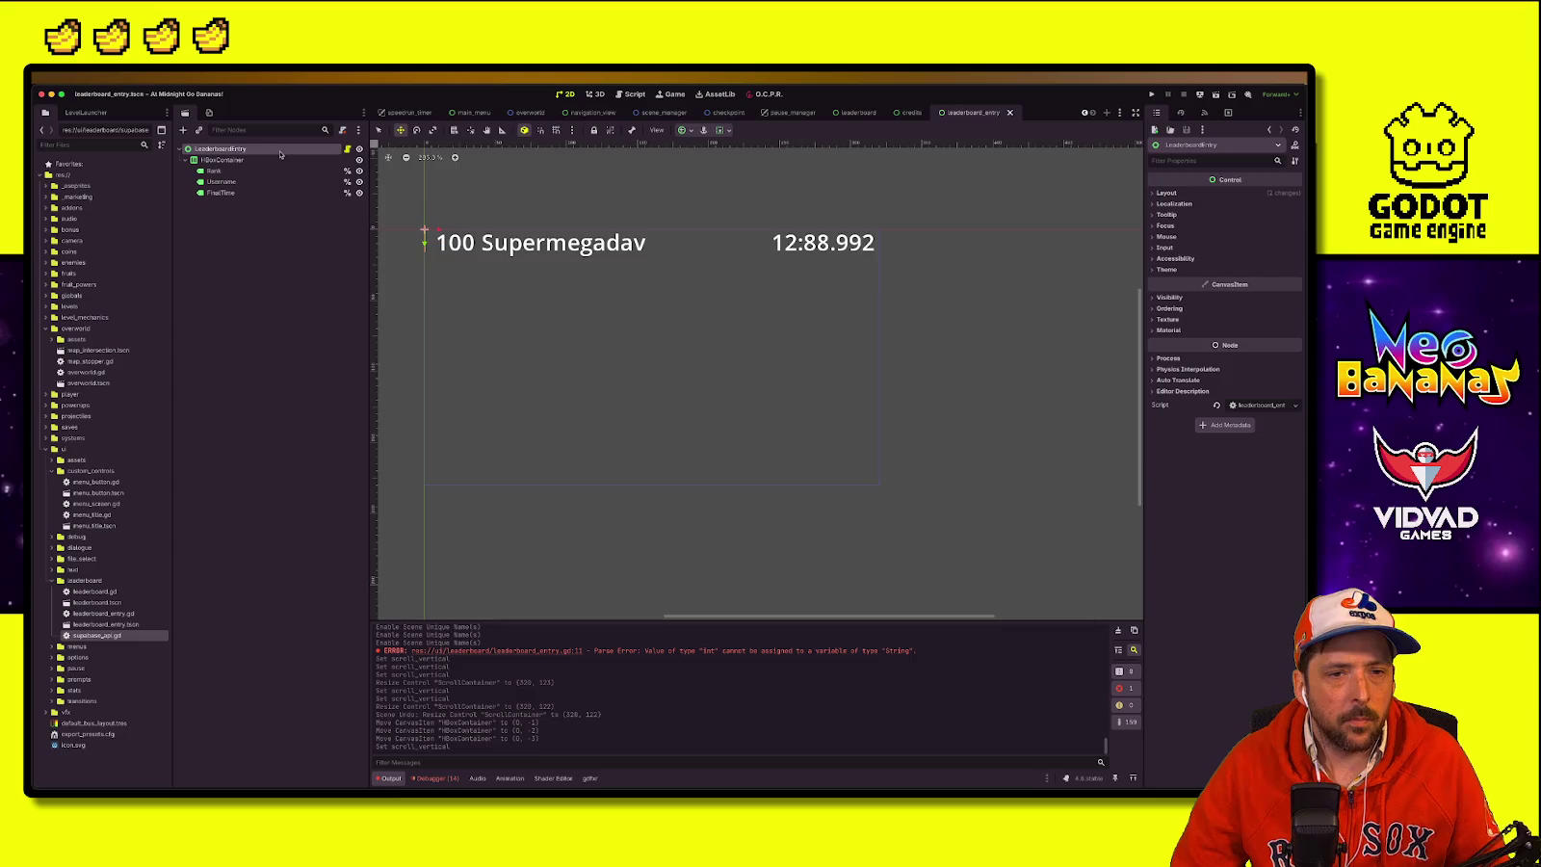
click(1166, 193)
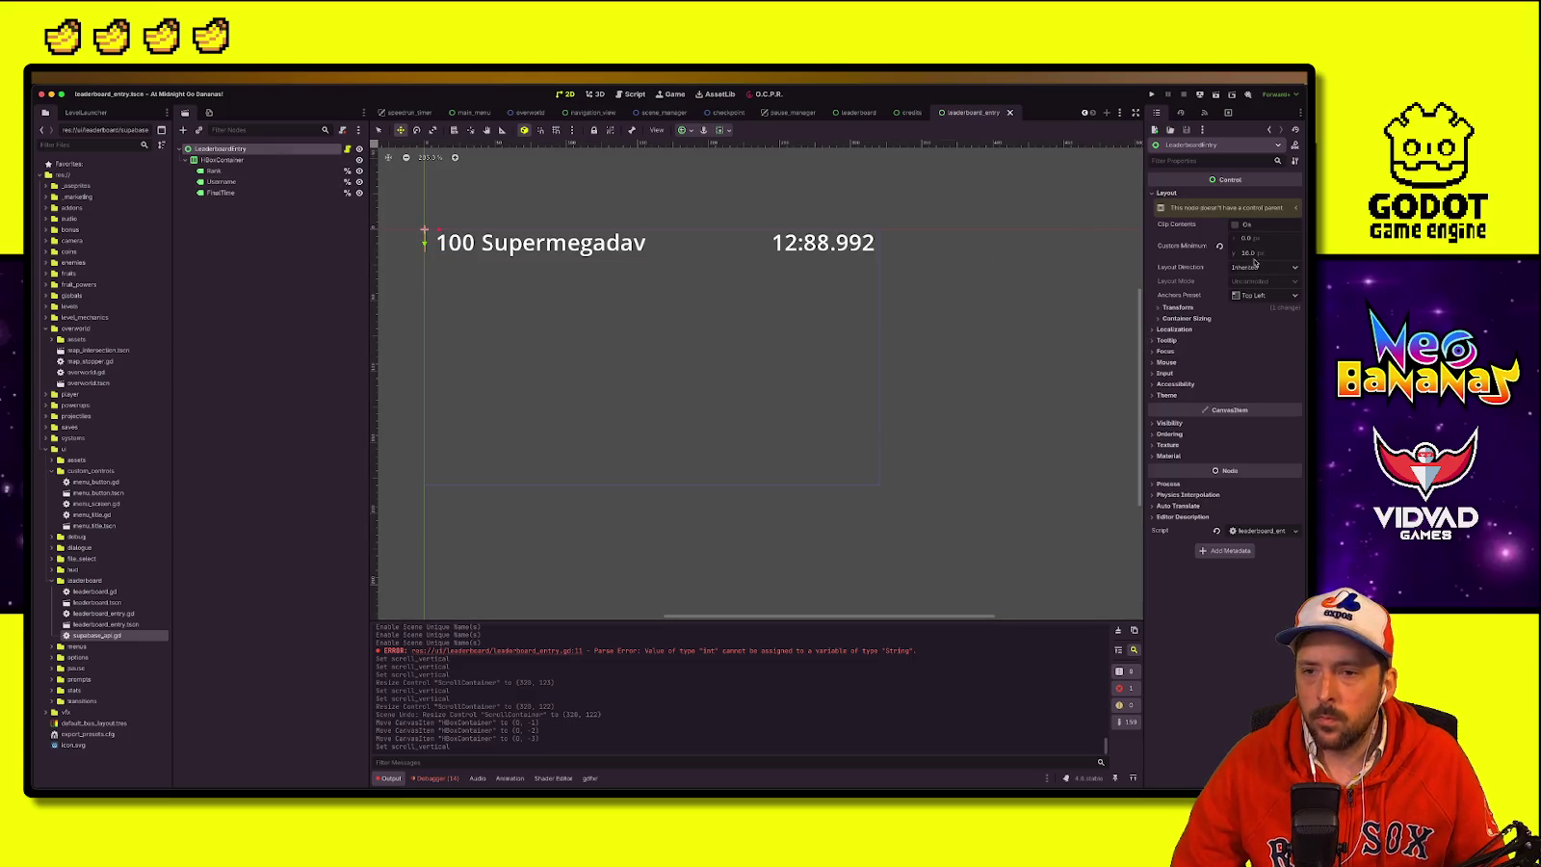
click(1248, 253)
text(14)
key(Return)
key(Up)
key(Up)
key(ctrl+s)
click(842, 112)
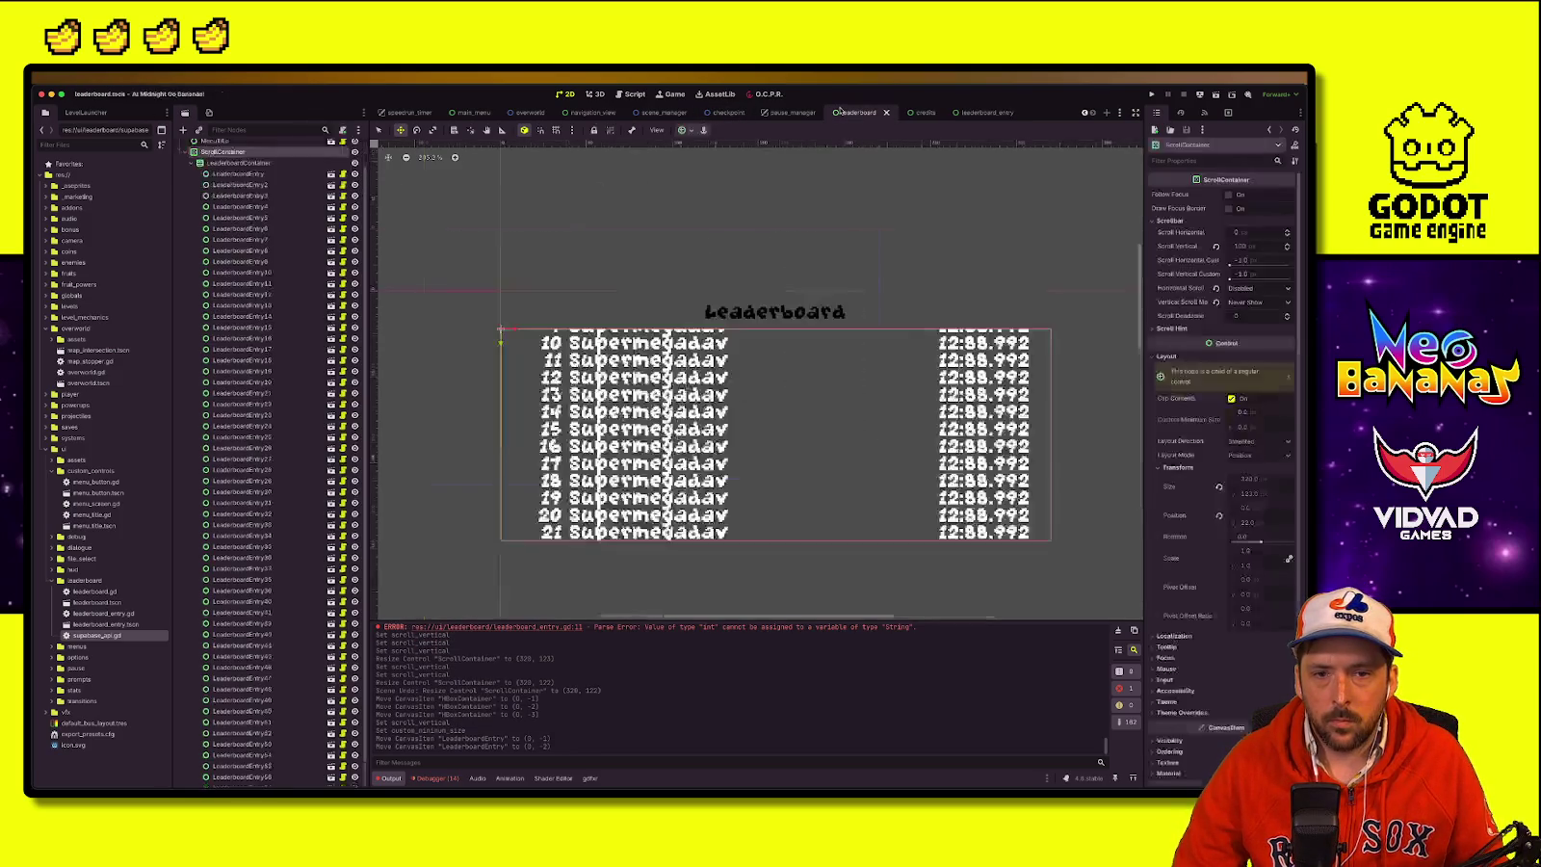
Enable the LeaderboardContainer's Separation theme override and set it to 0
click(239, 163)
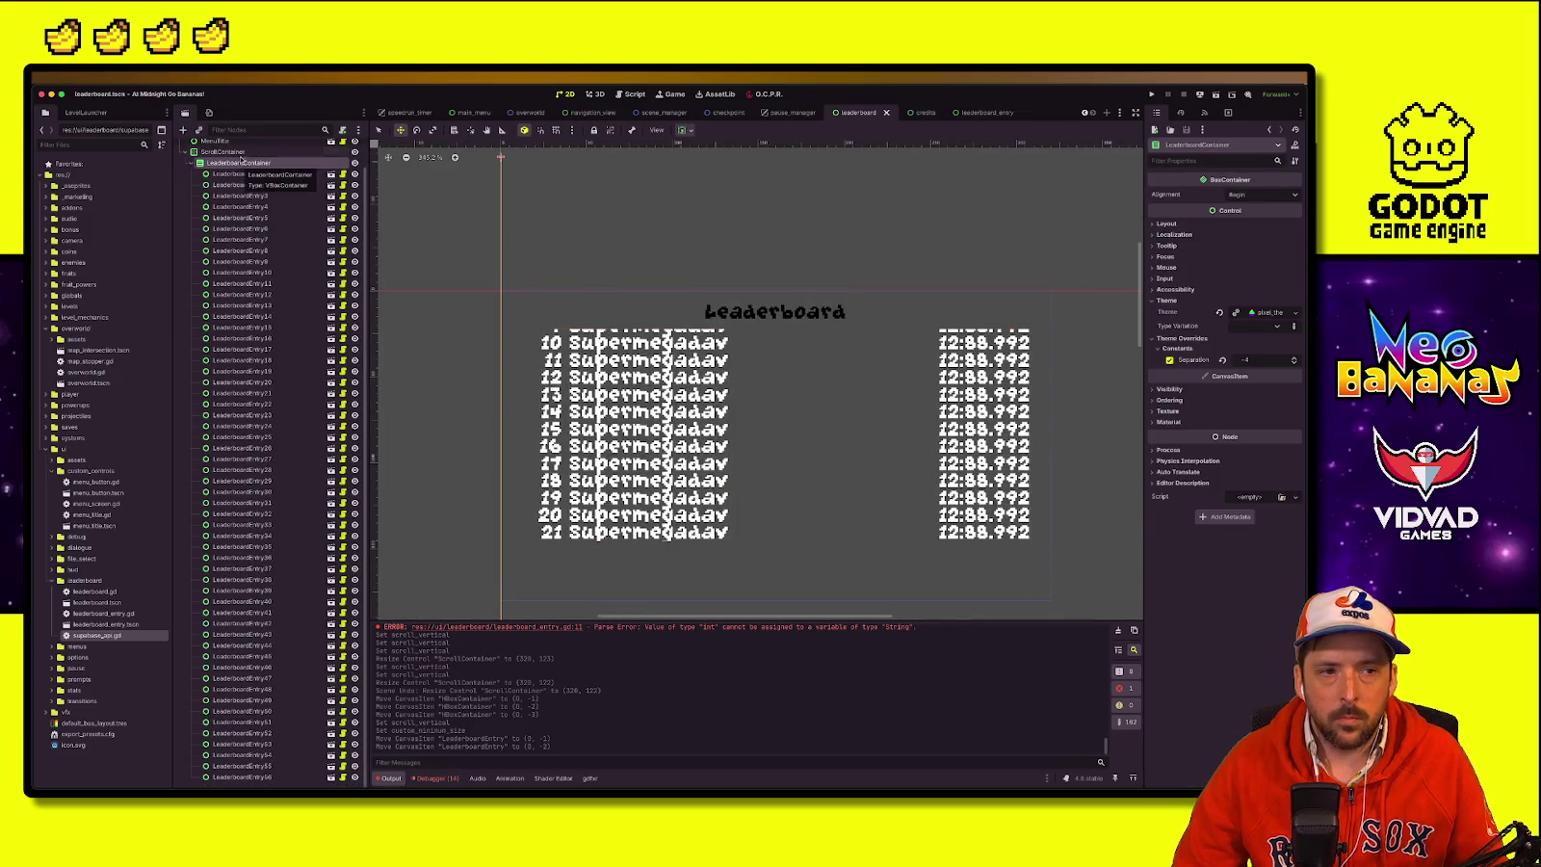
click(240, 152)
click(238, 163)
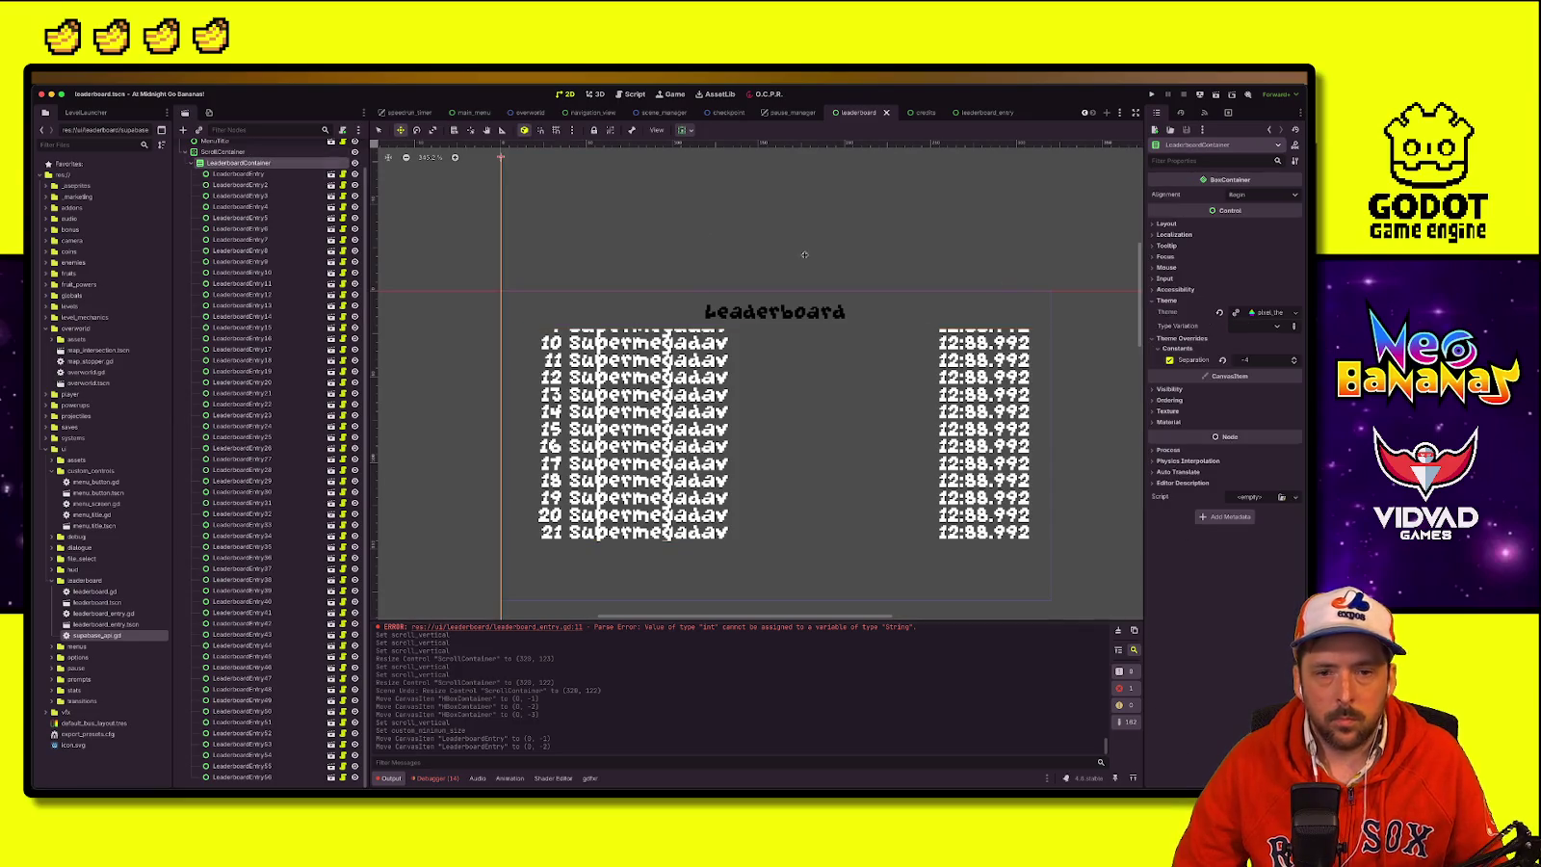
click(1224, 362)
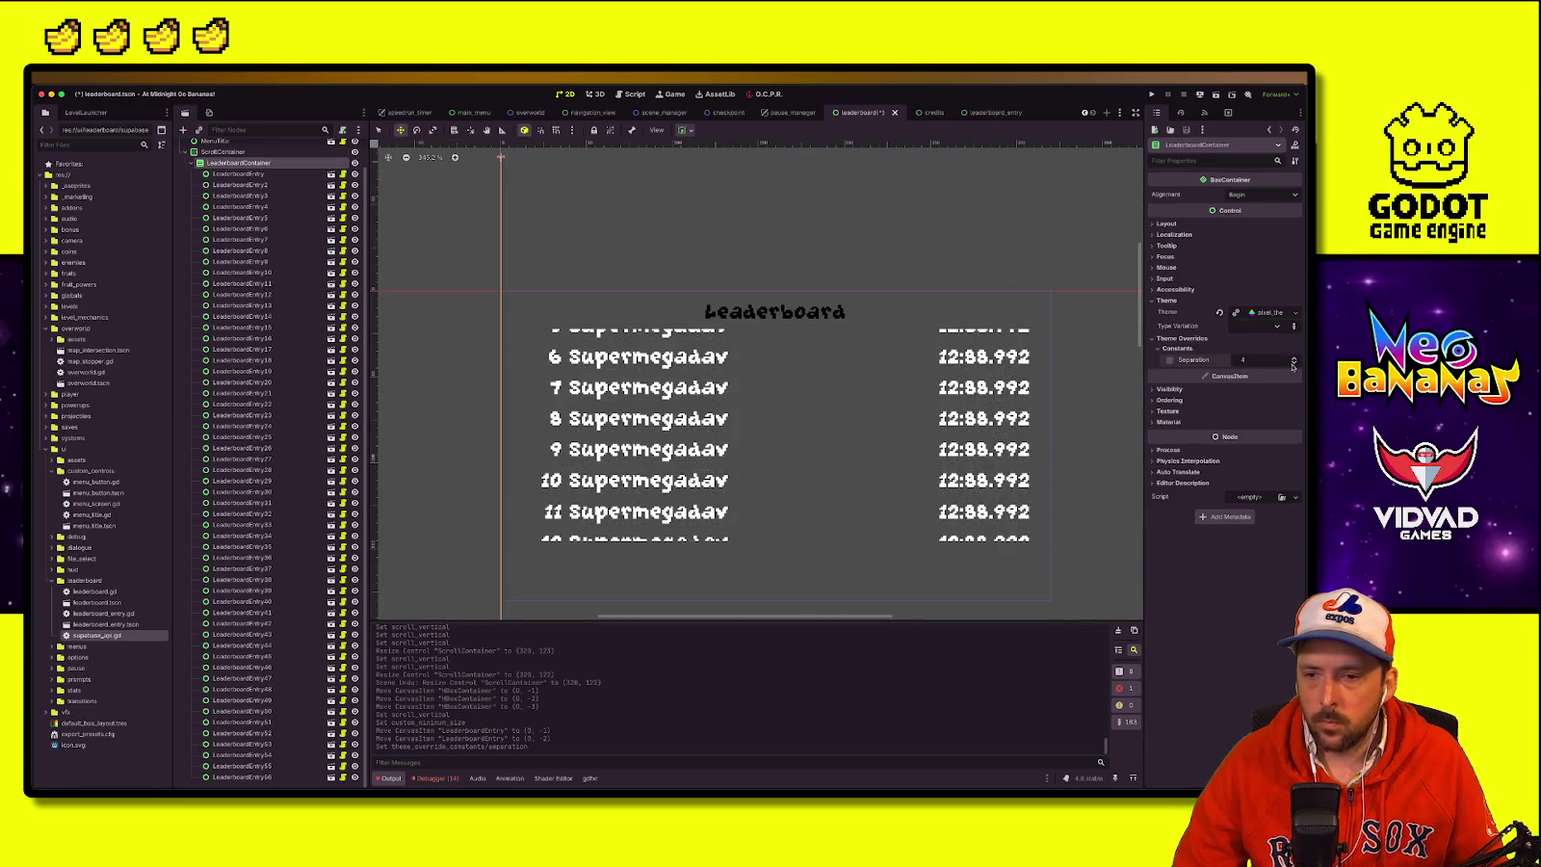
click(1170, 360)
click(1286, 363)
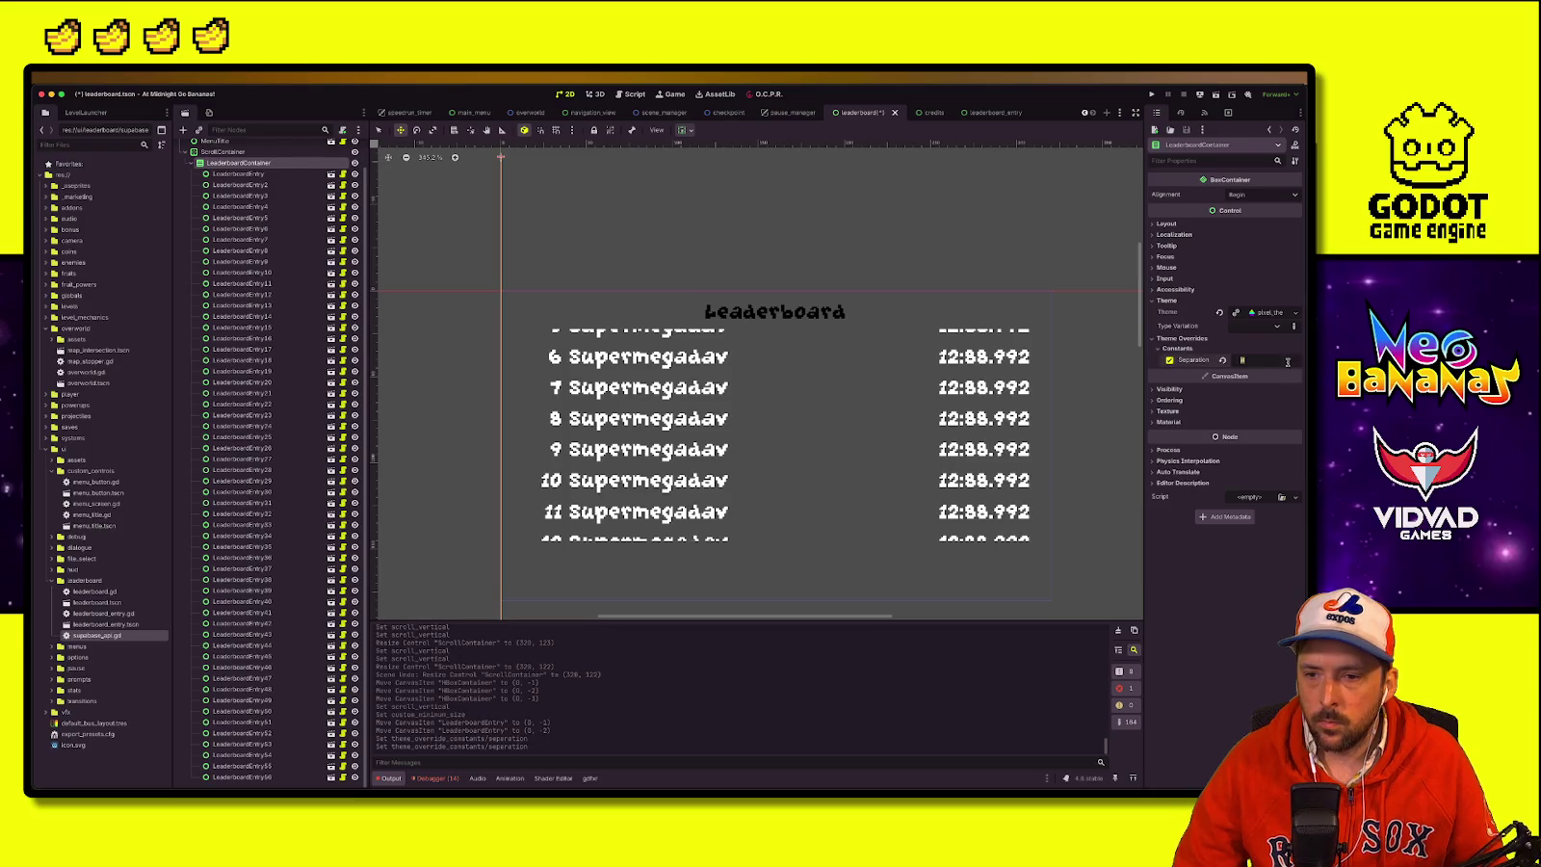
click(1293, 364)
click(1294, 364)
click(1294, 364)
click(1293, 364)
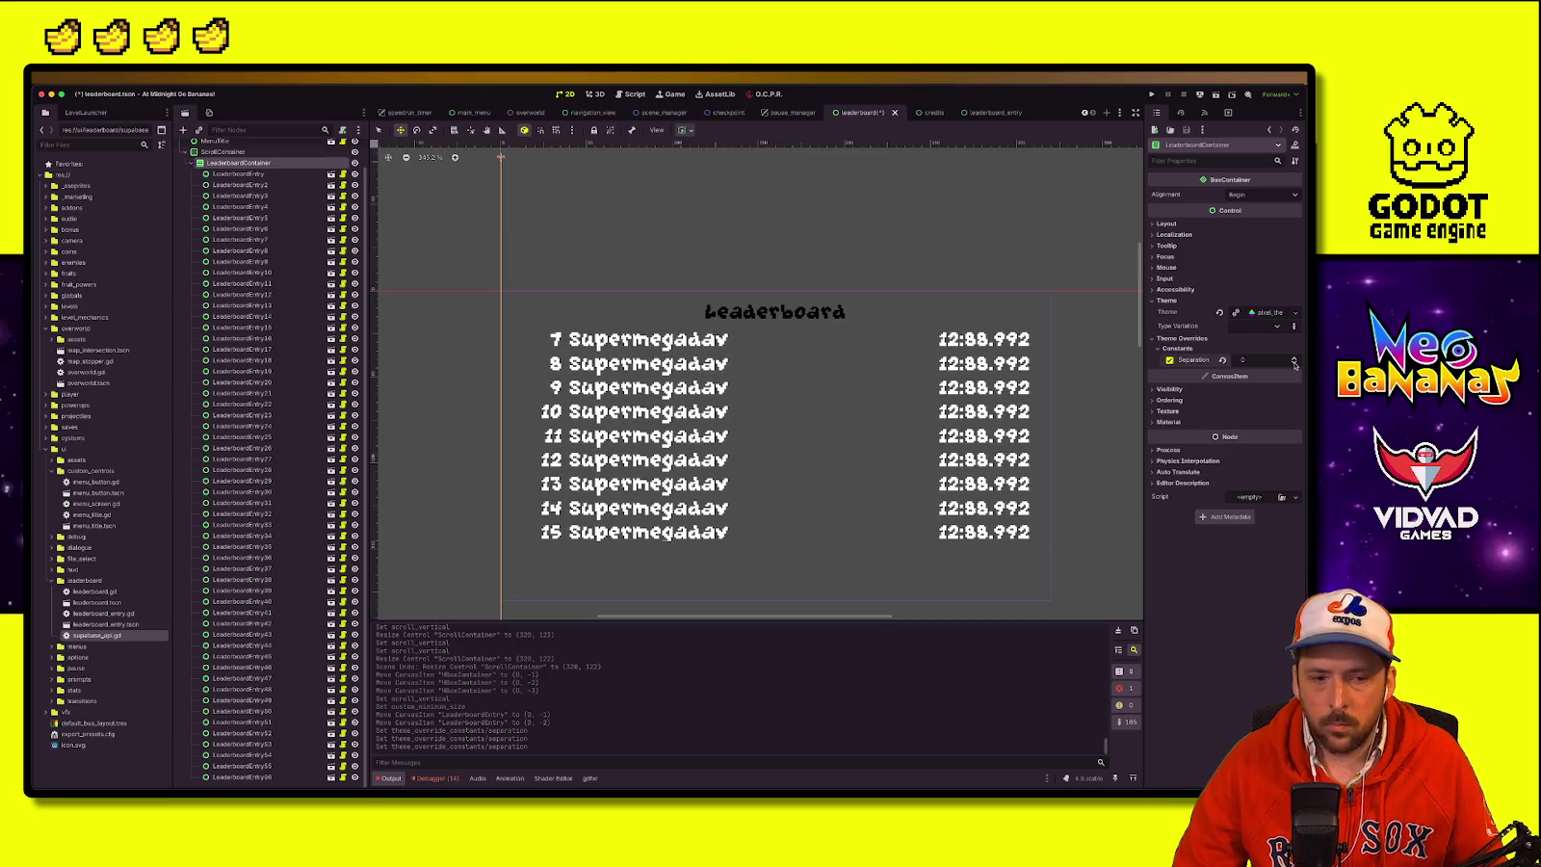
Revert the ScrollContainer's Scroll Vertical to 0
scroll(244, 175, up, 2)
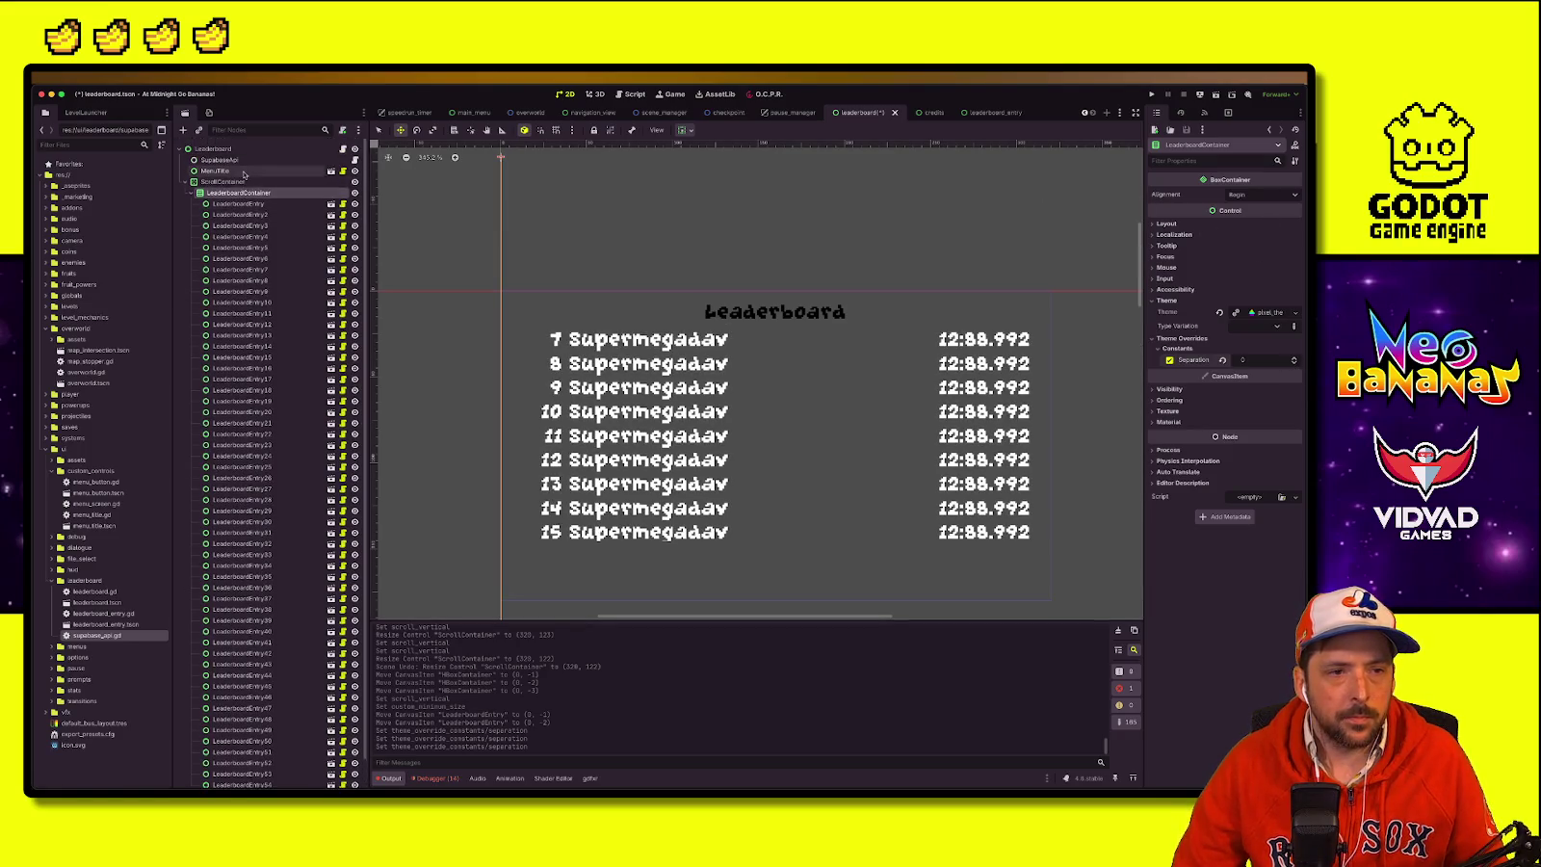
click(231, 181)
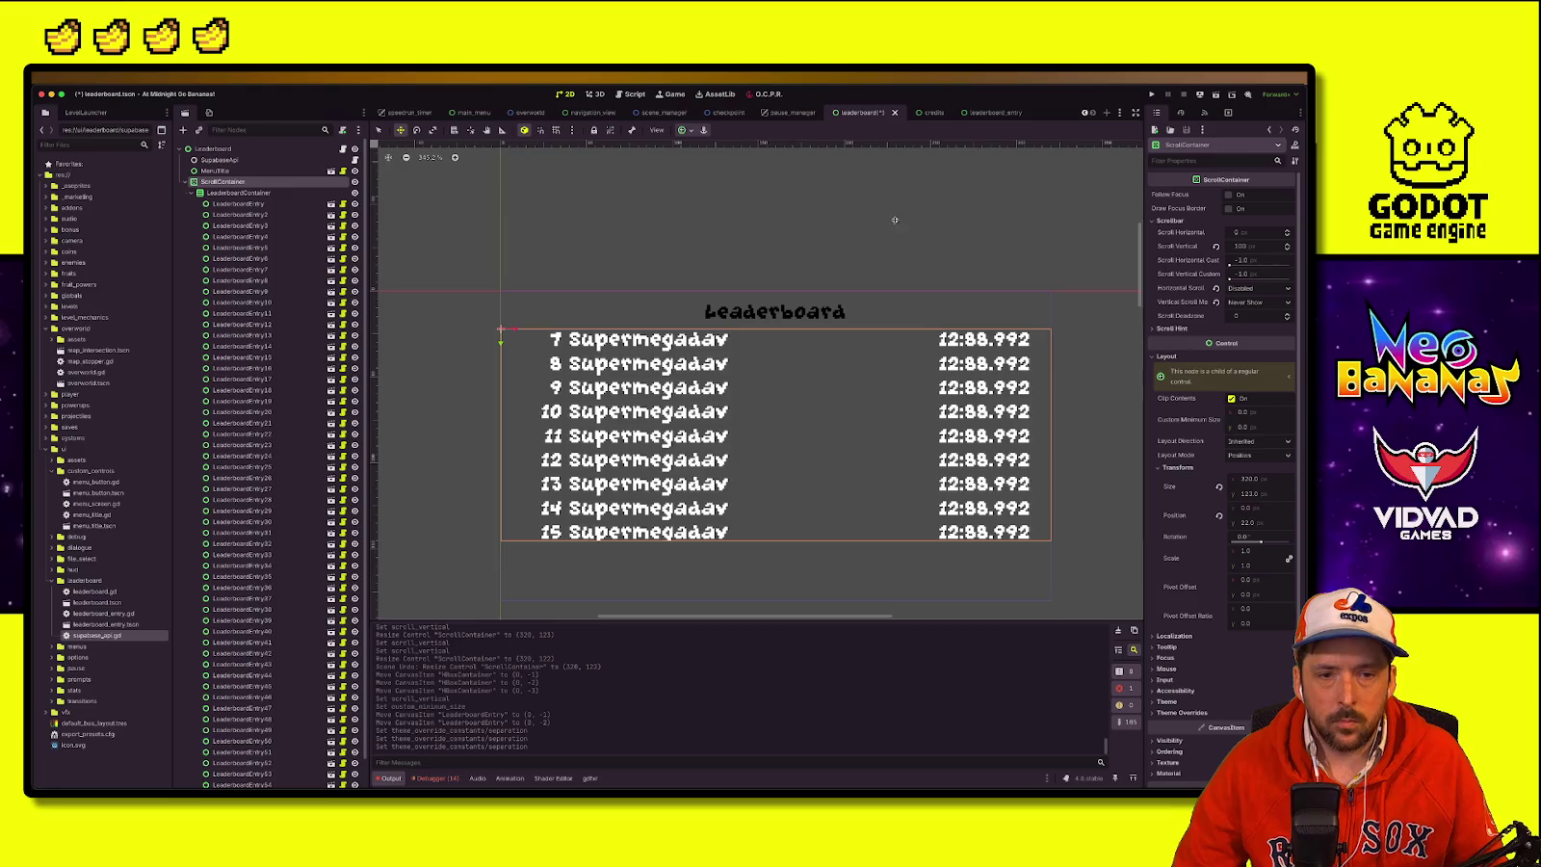
click(1215, 246)
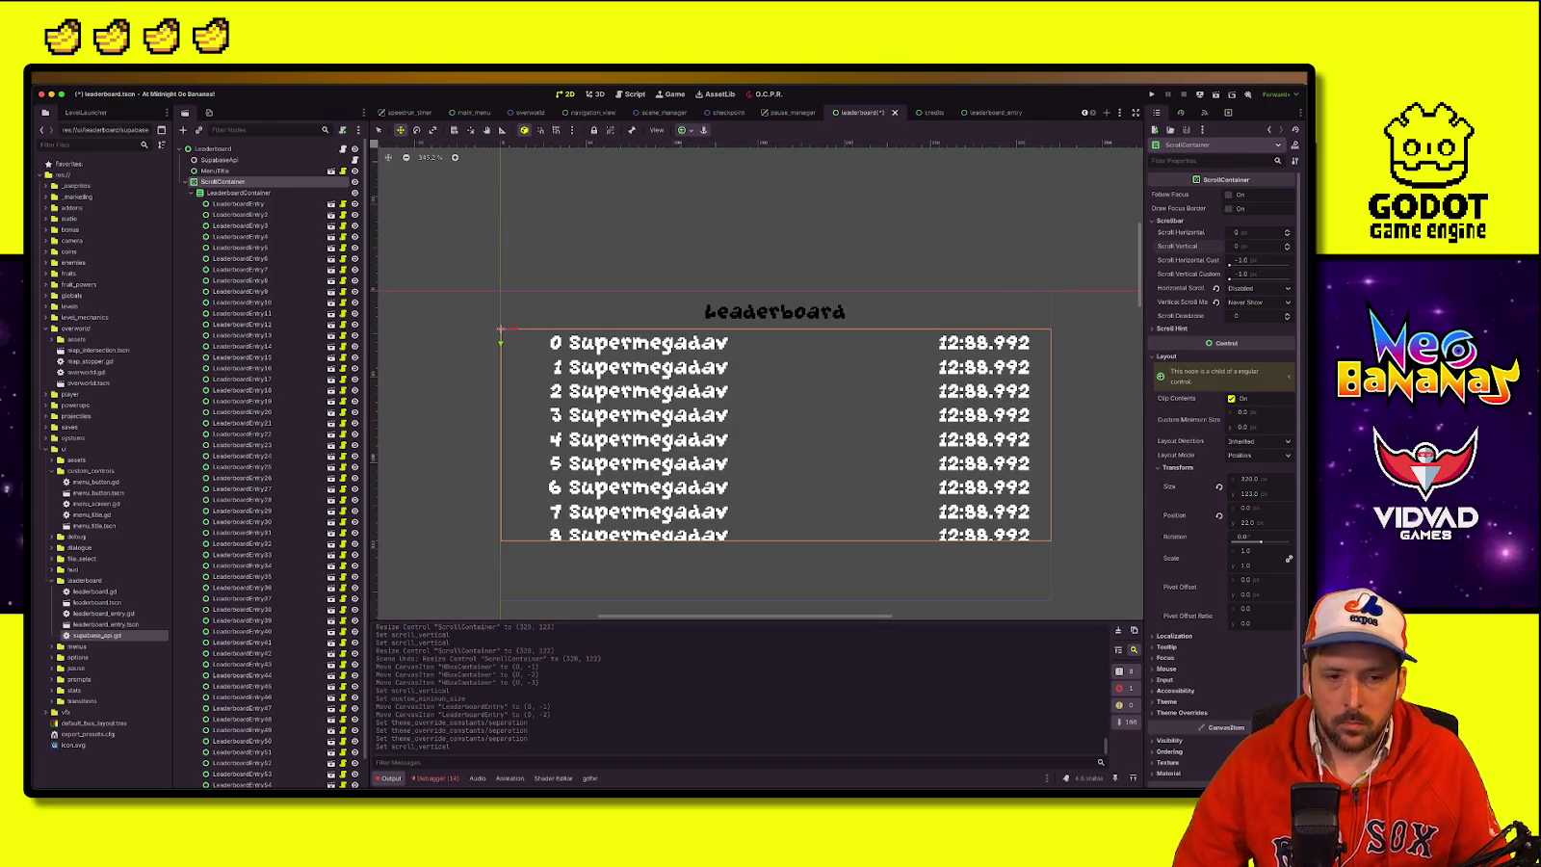
click(212, 194)
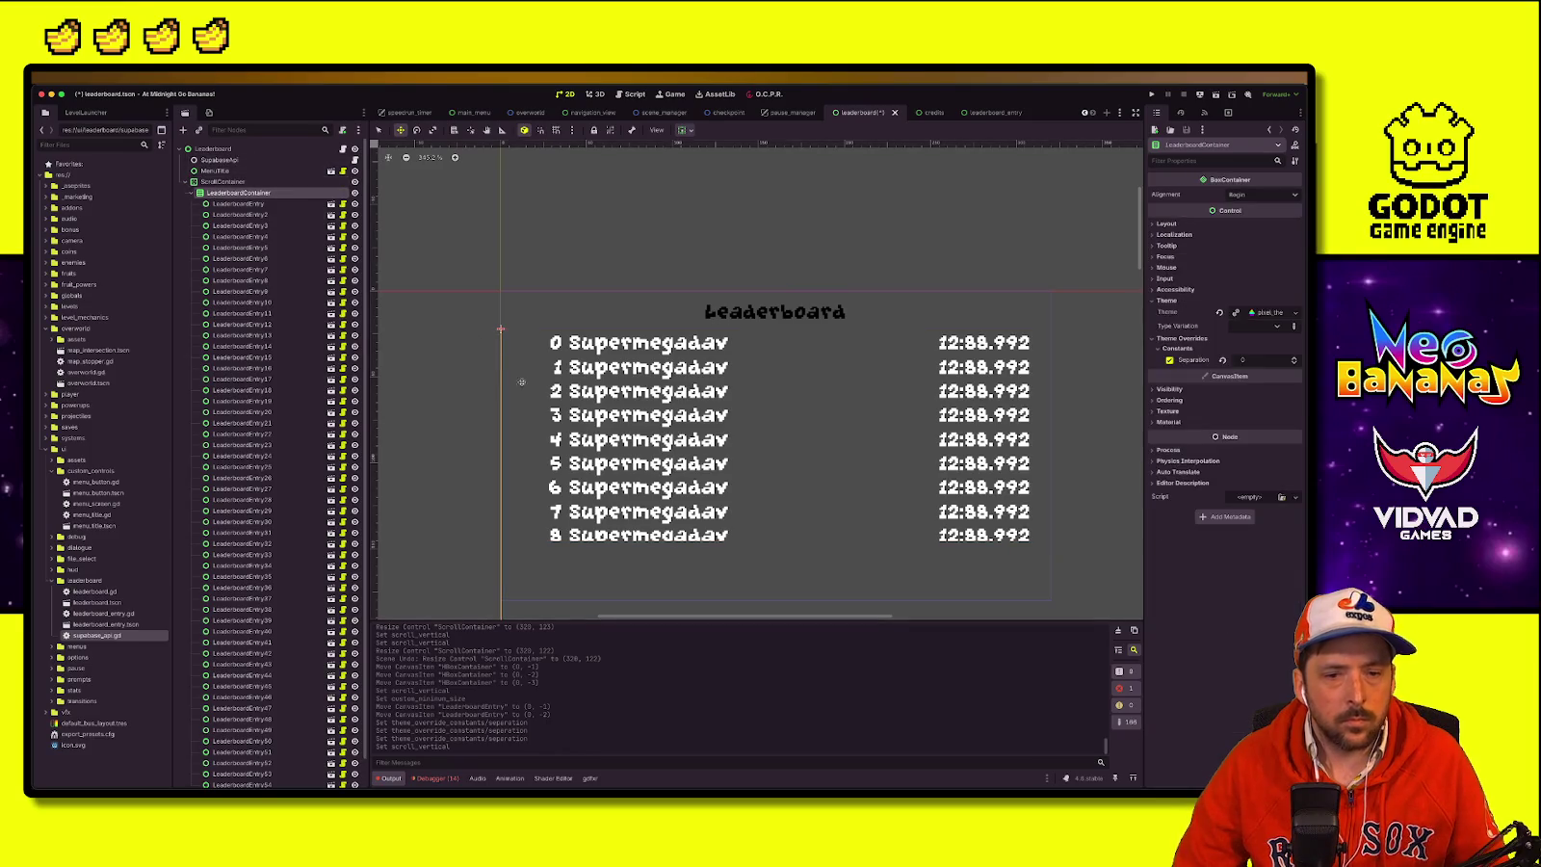
Lower the LeaderboardContainer's row Separation to -2
click(280, 182)
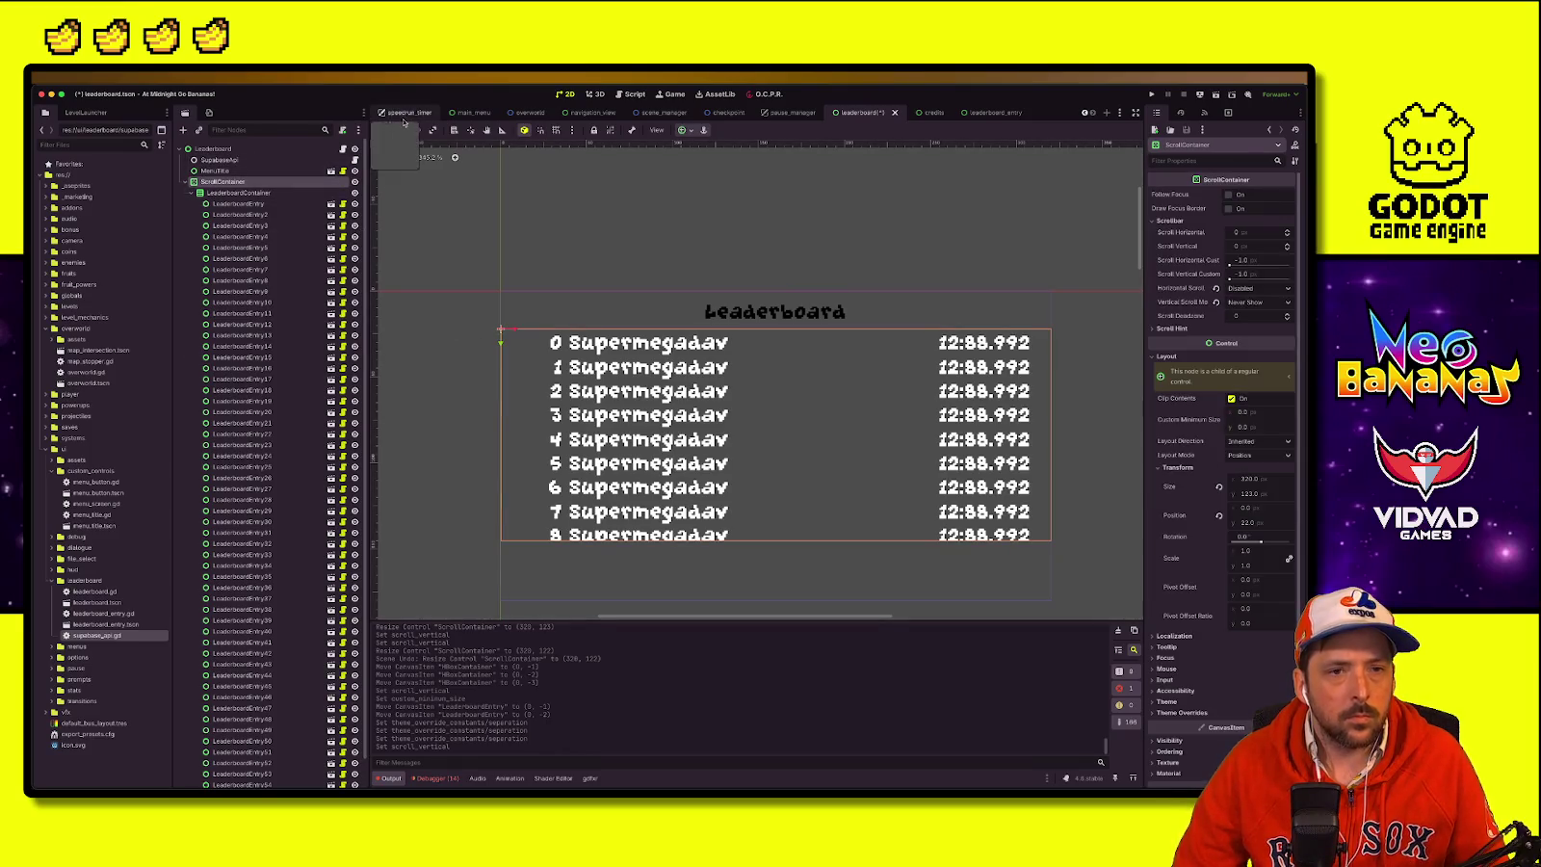
key(q)
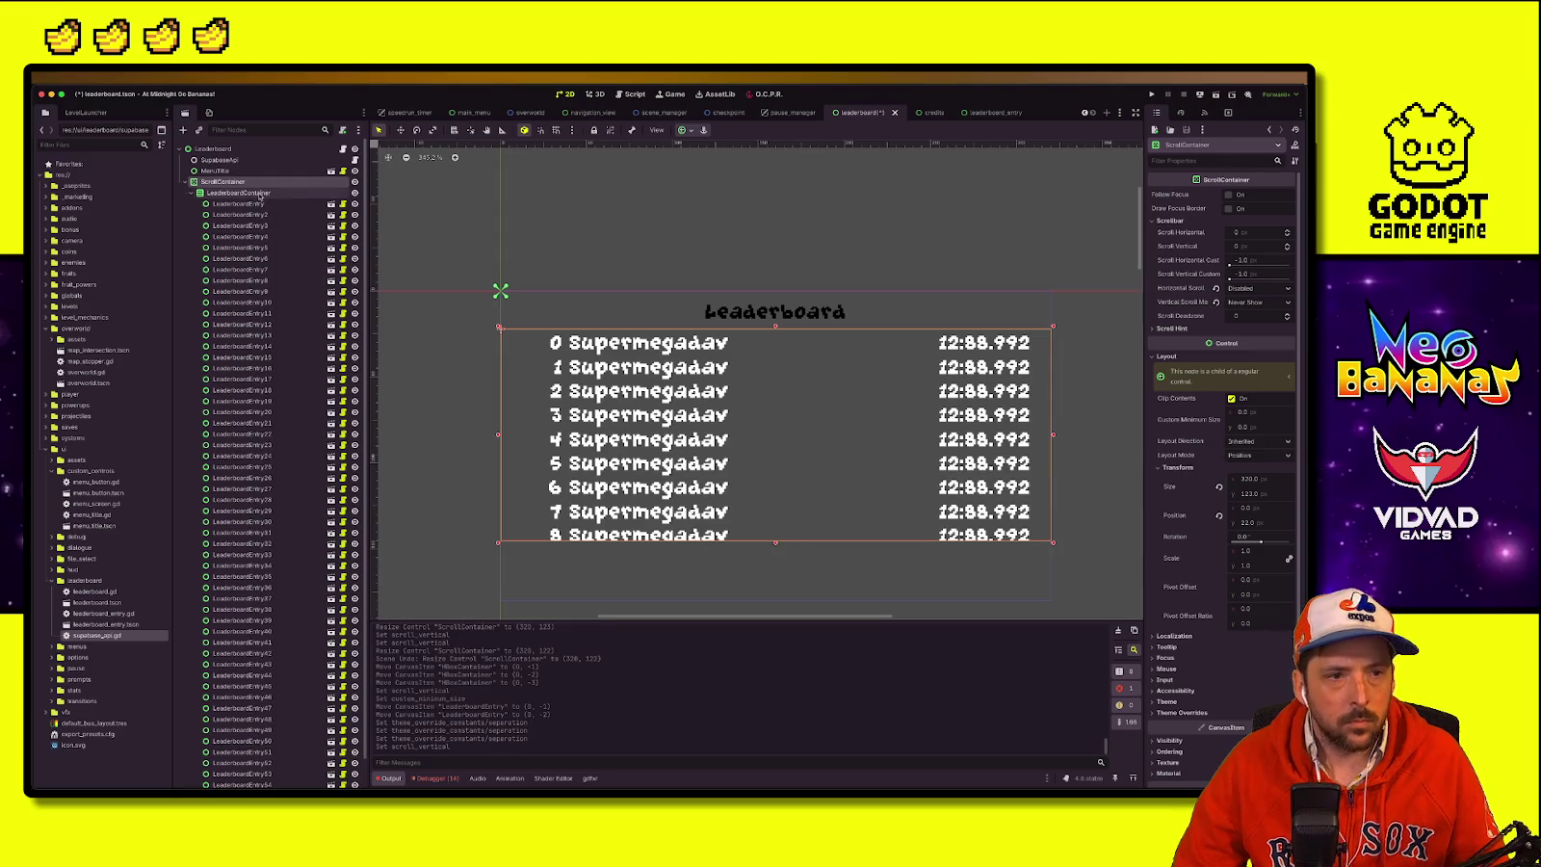
click(260, 193)
click(1295, 363)
click(1294, 363)
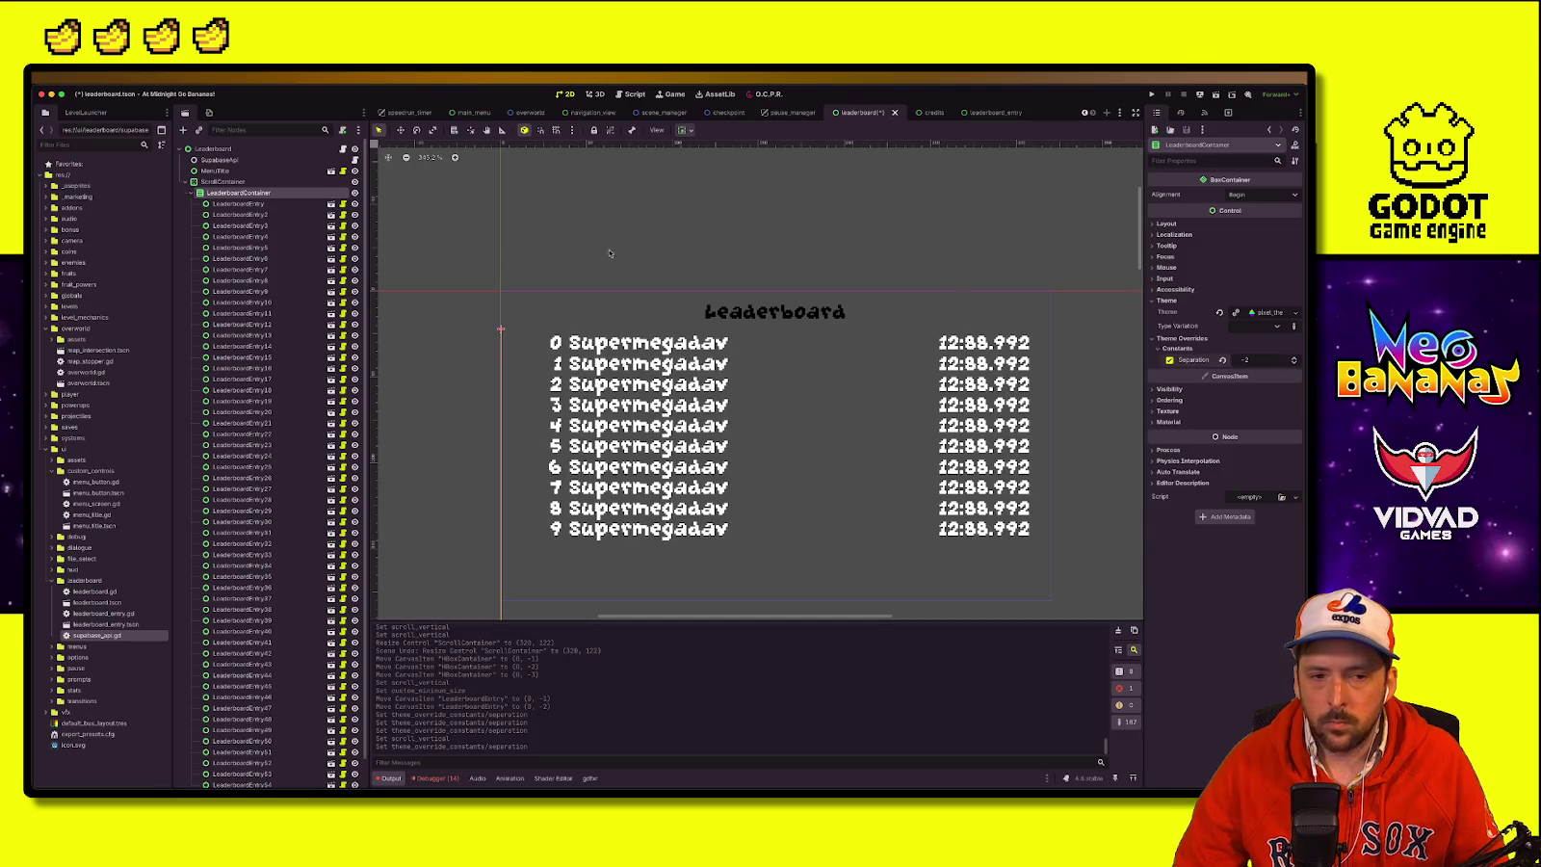
Preview the ScrollContainer at Scroll Vertical 120 and 240, then revert to 0
click(227, 181)
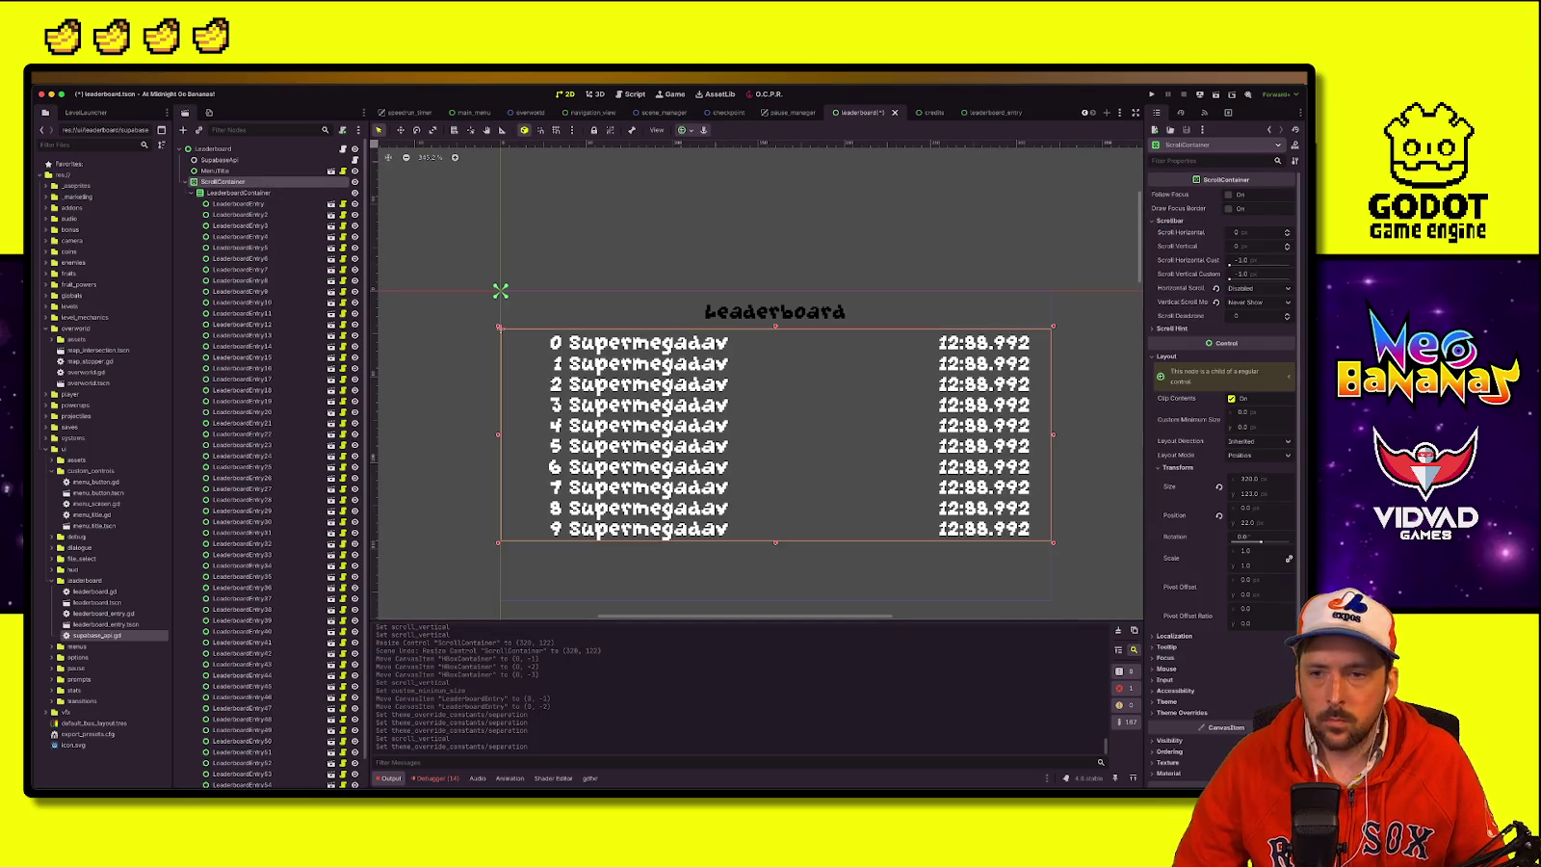
drag(1265, 247, 1281, 247)
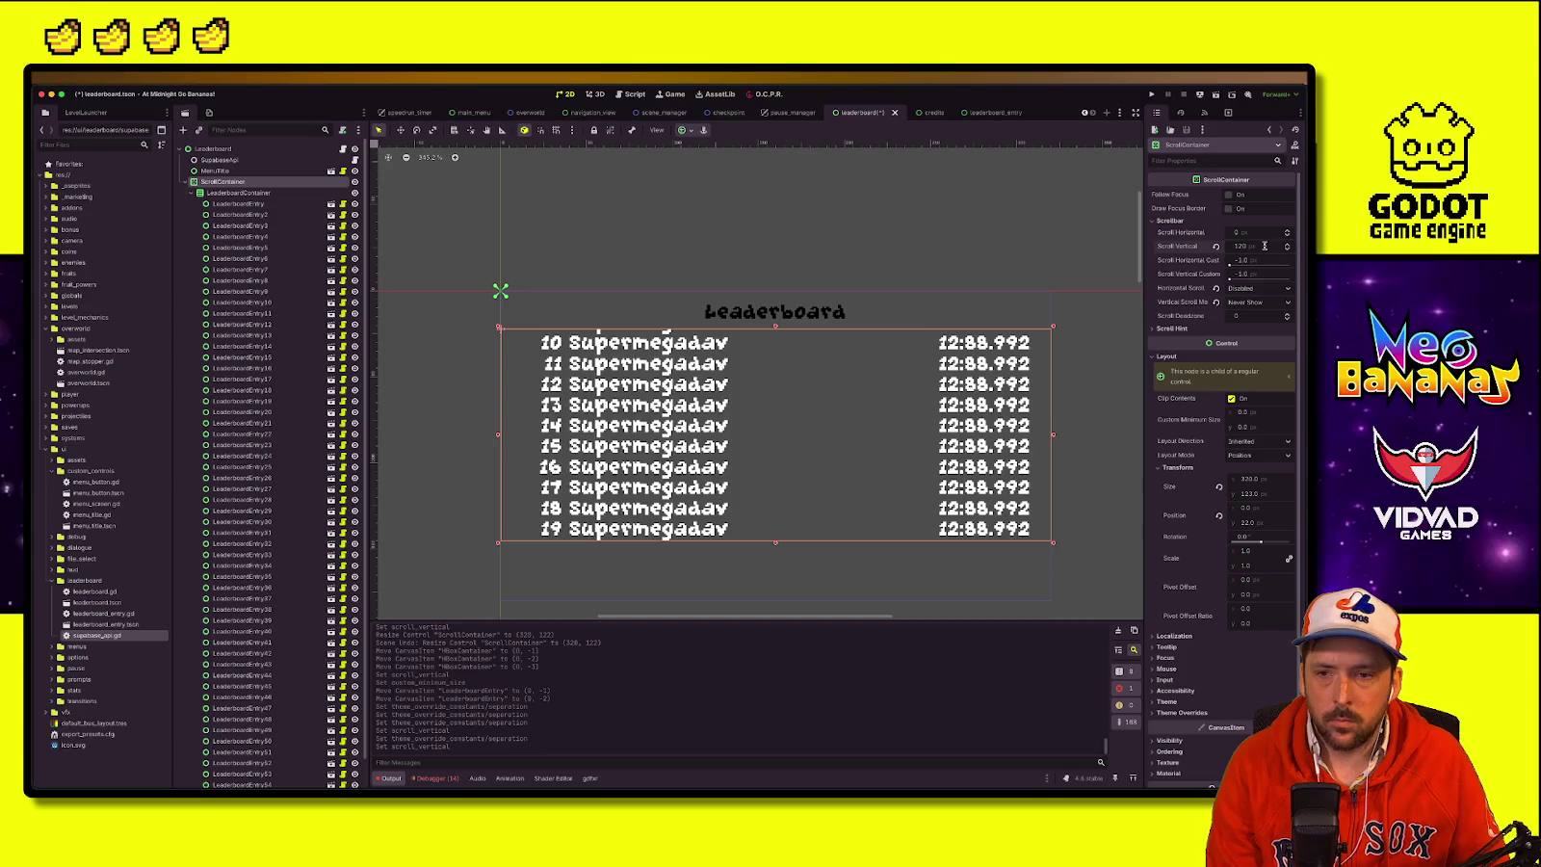
click(1264, 246)
text(240)
key(Return)
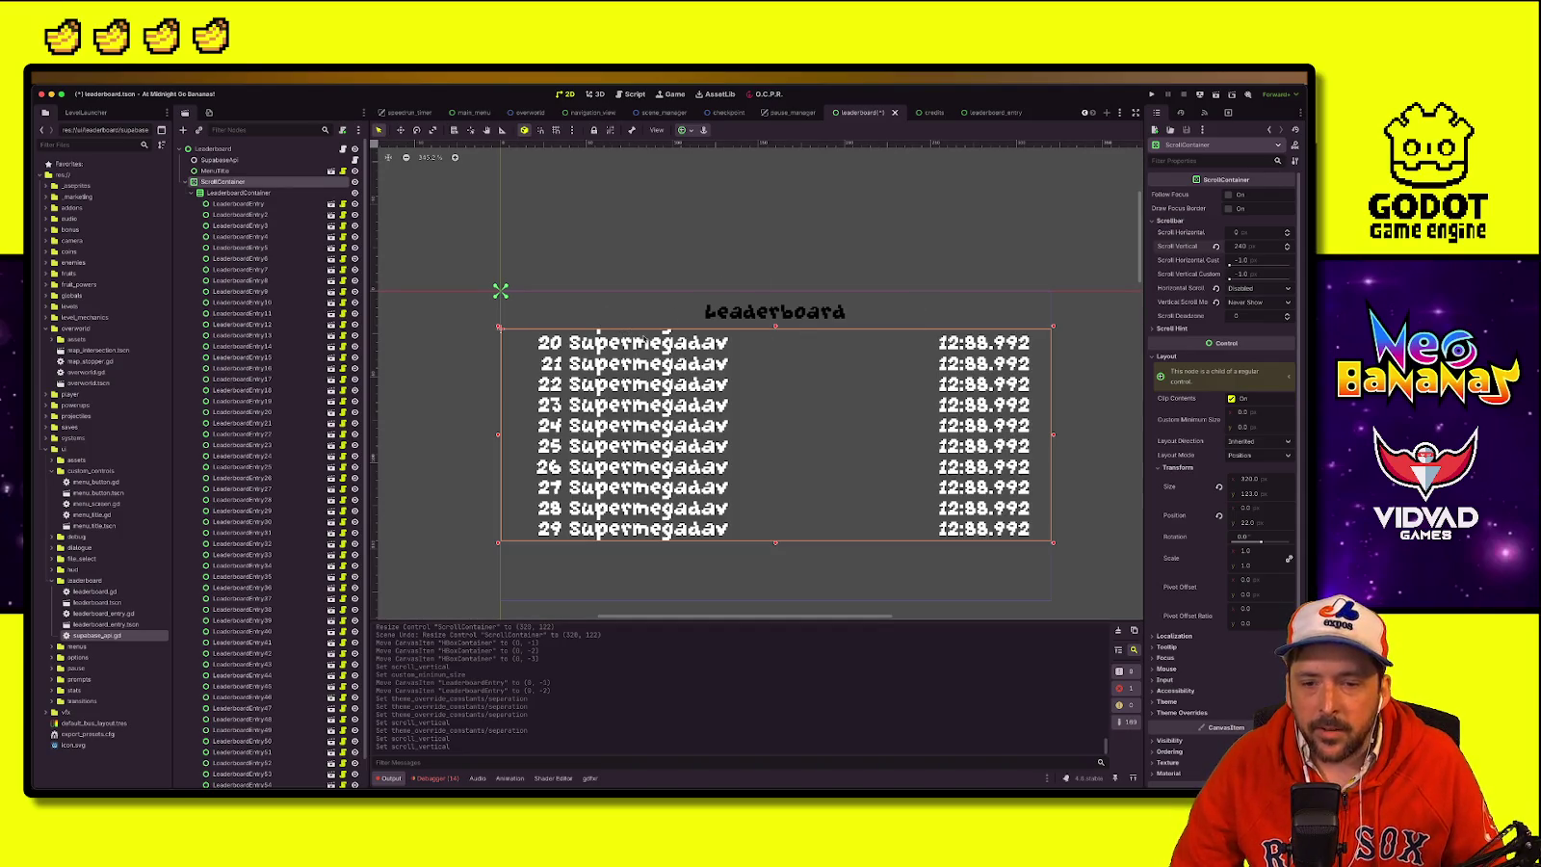
click(1215, 246)
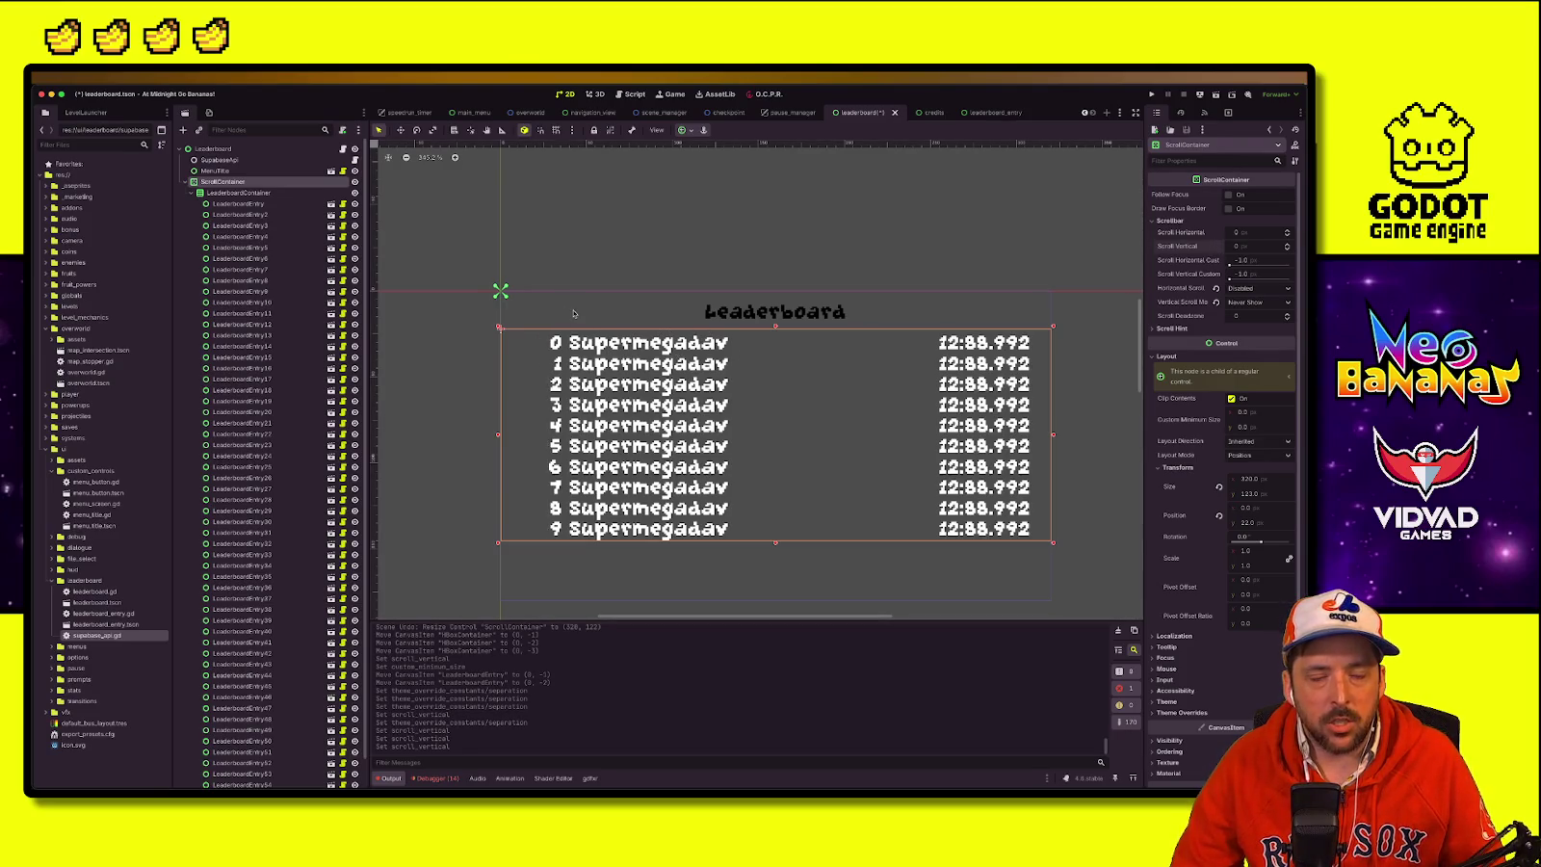
Add a ColorRect child node to the Leaderboard root
right_click(222, 151)
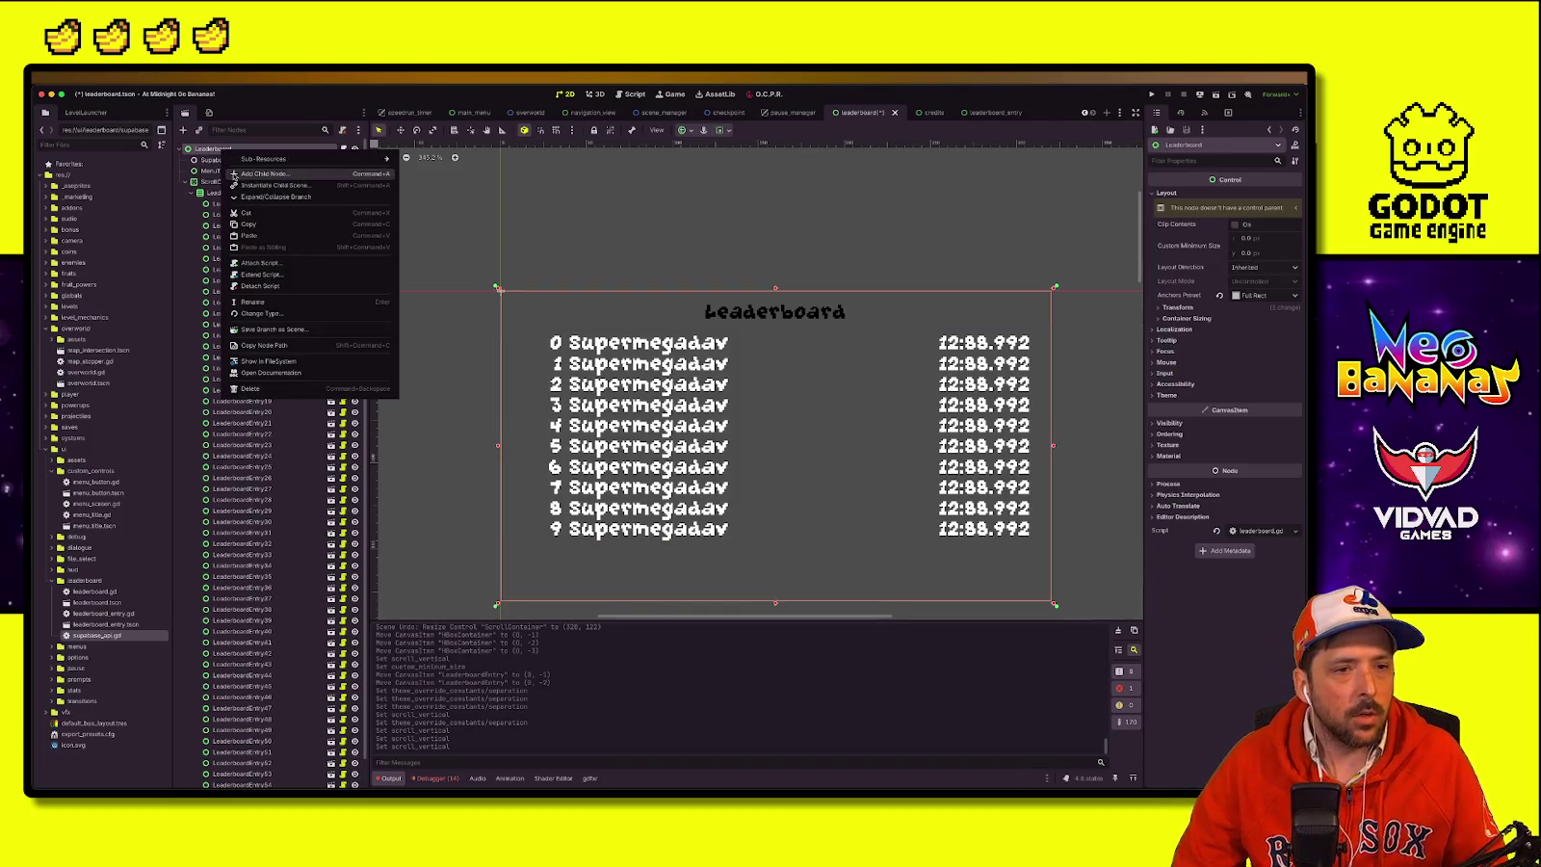
click(233, 176)
key(Return)
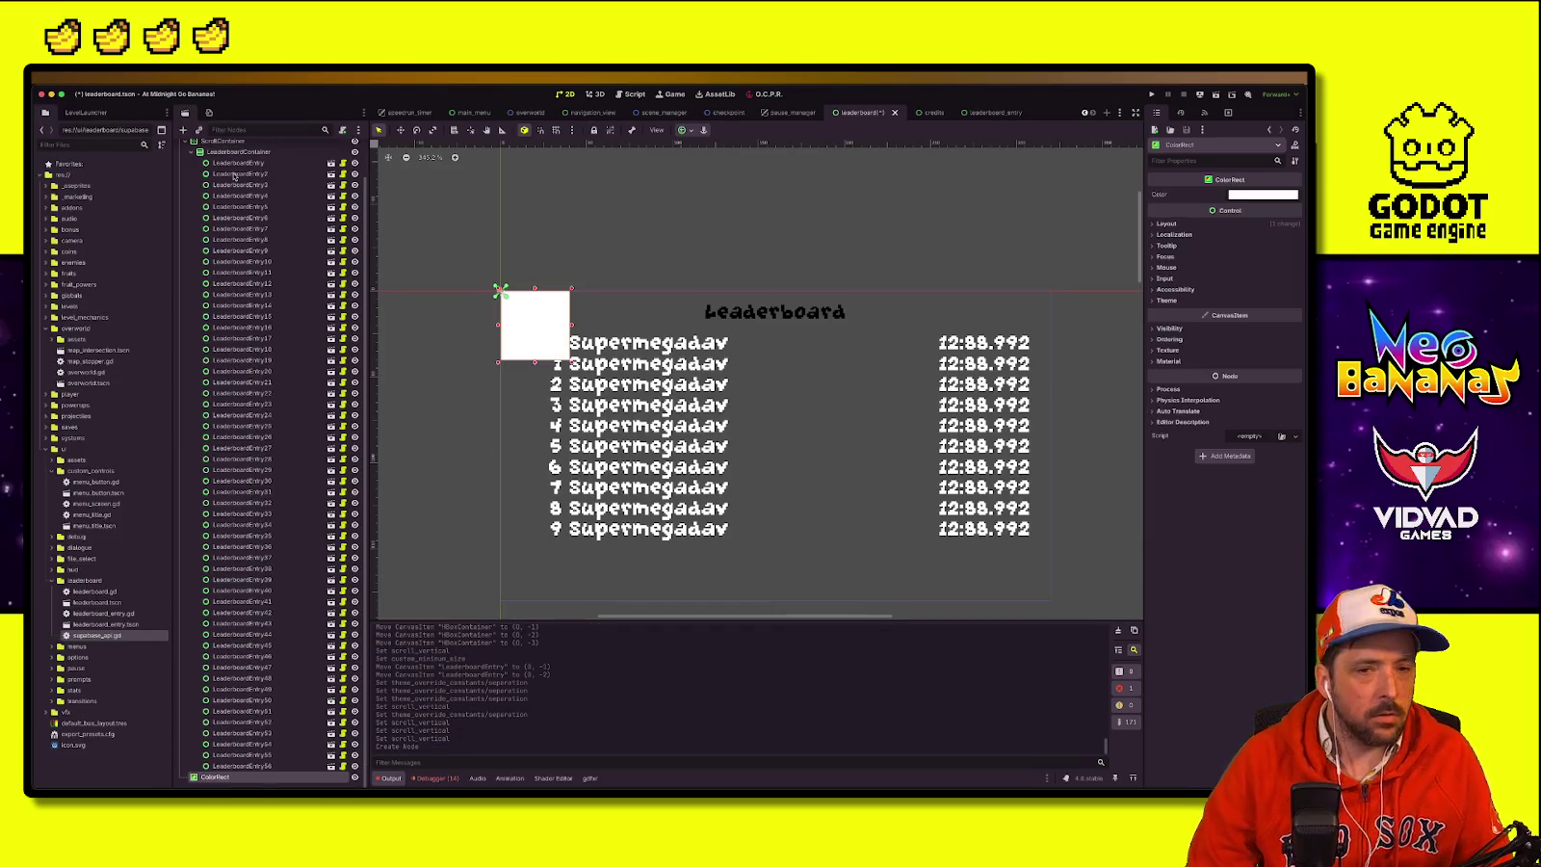
Stretch the ColorRect into a wide bar and set its colour to black (000000)
mouse_move(571, 362)
mouse_down()
mouse_move(715, 337)
mouse_move(1060, 333)
mouse_up()
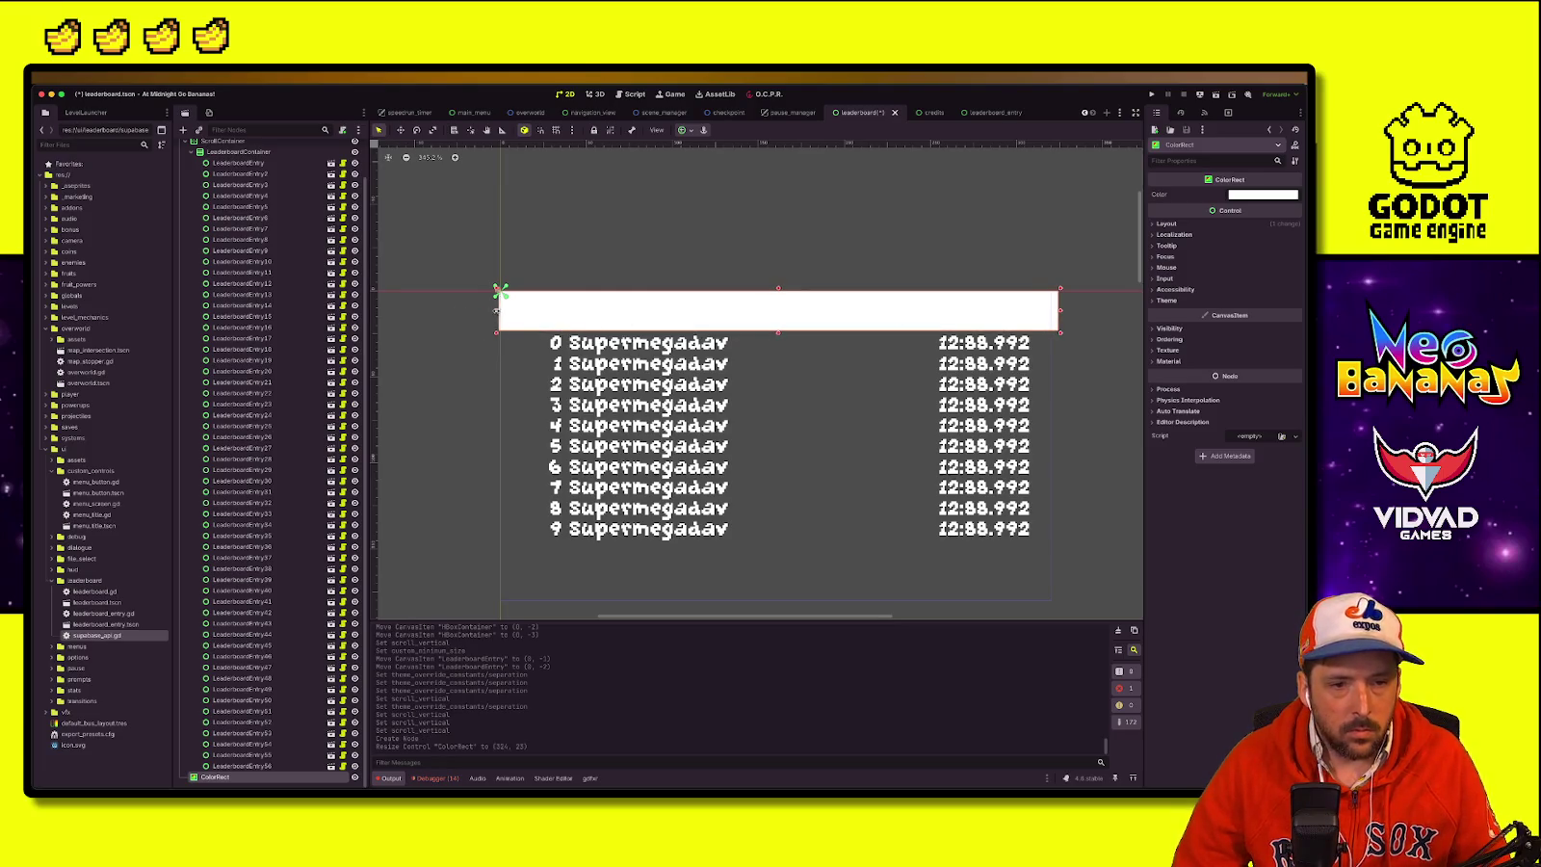
drag(499, 310, 447, 310)
click(1289, 196)
text(000000)
key(Return)
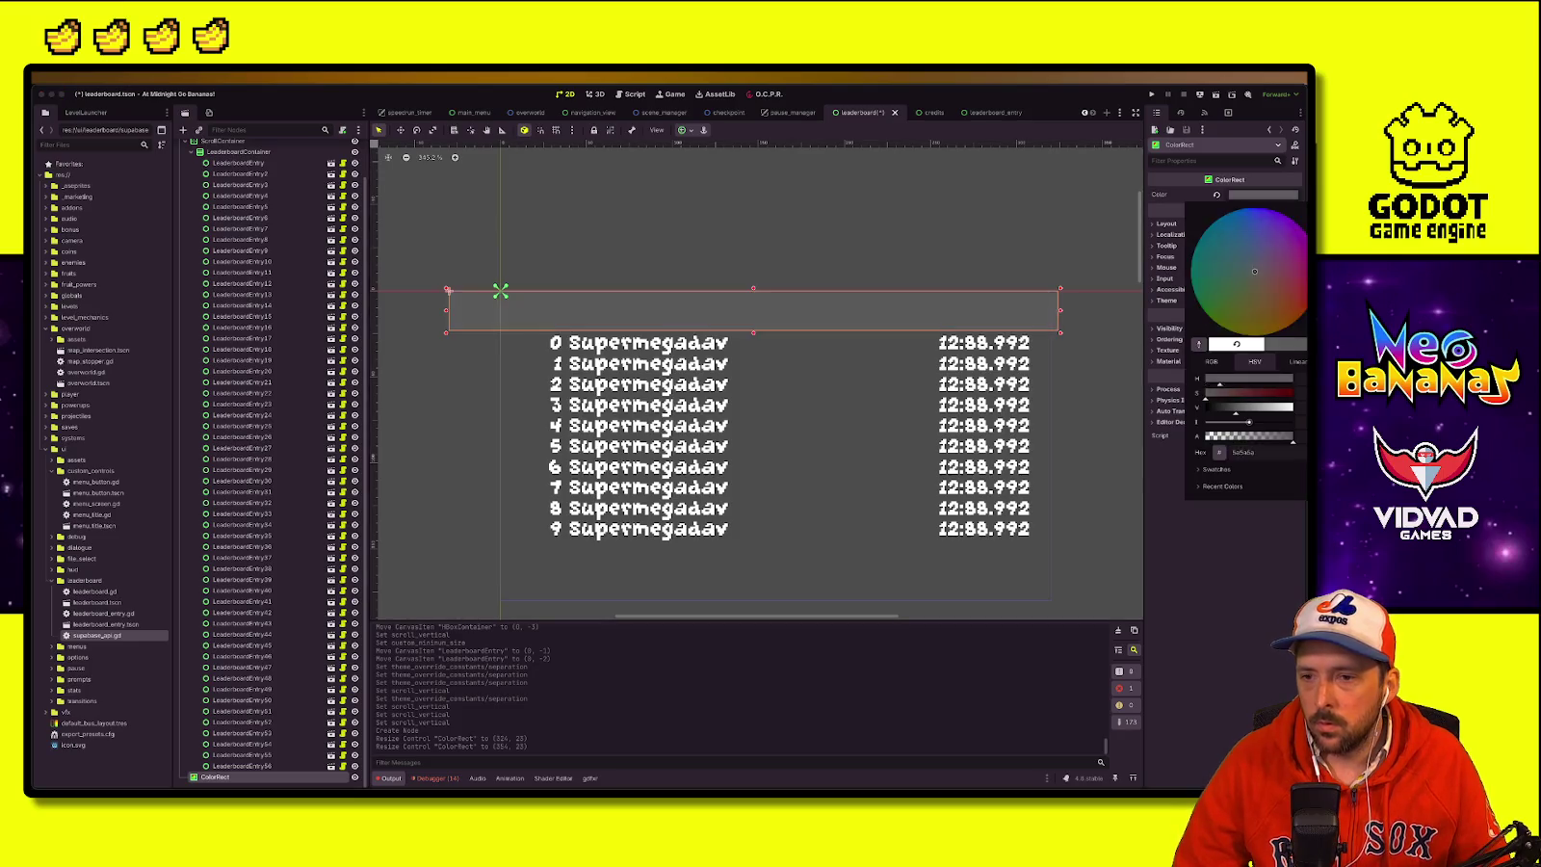
click(280, 188)
Scroll the list to 120 to test the header, then make the bar slightly taller
click(222, 140)
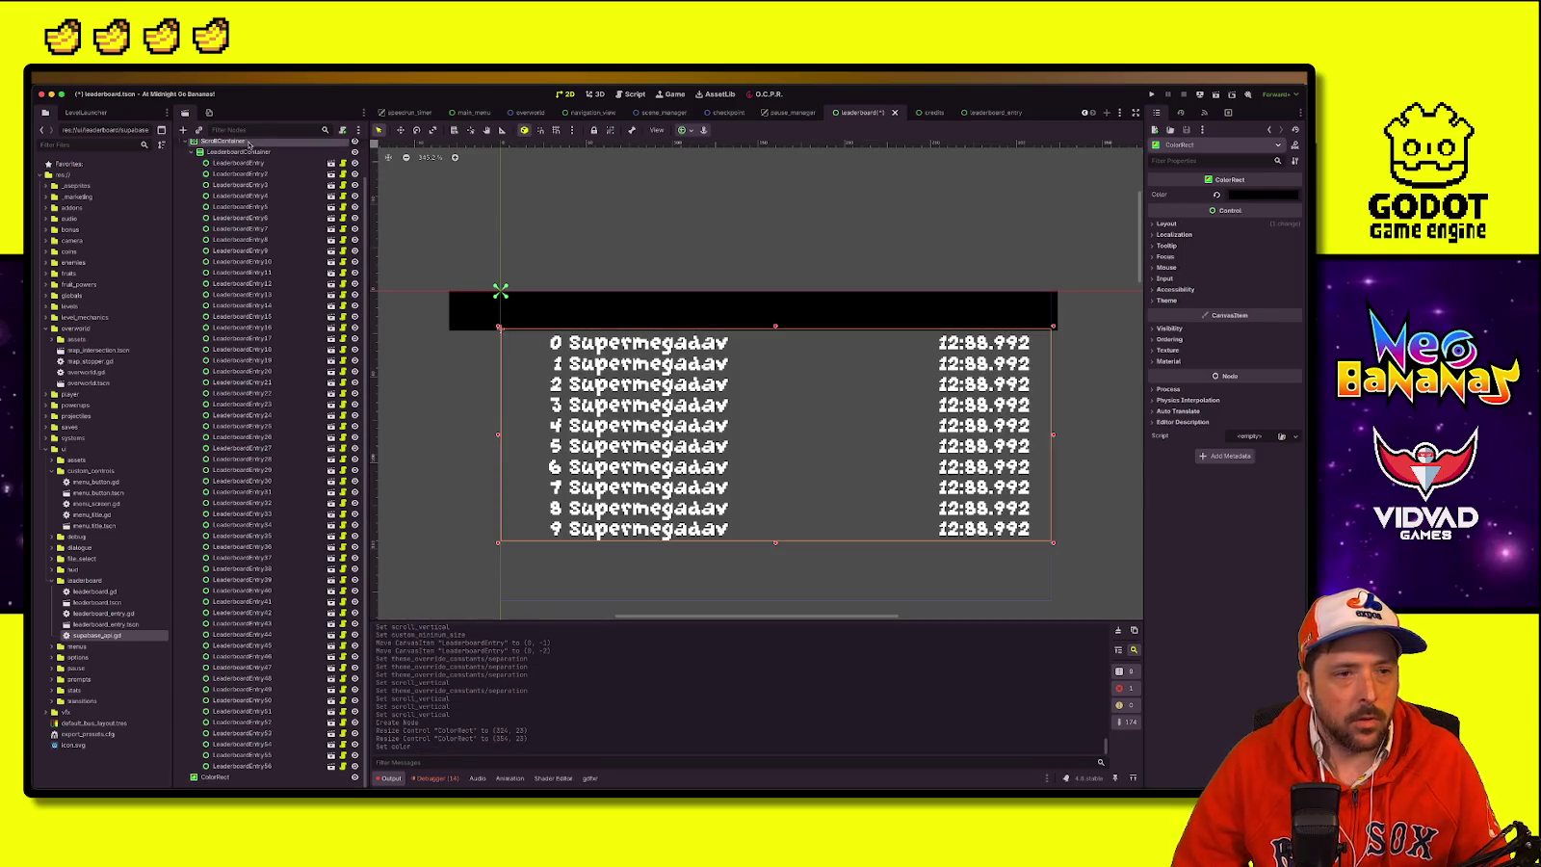
drag(1265, 245, 1267, 256)
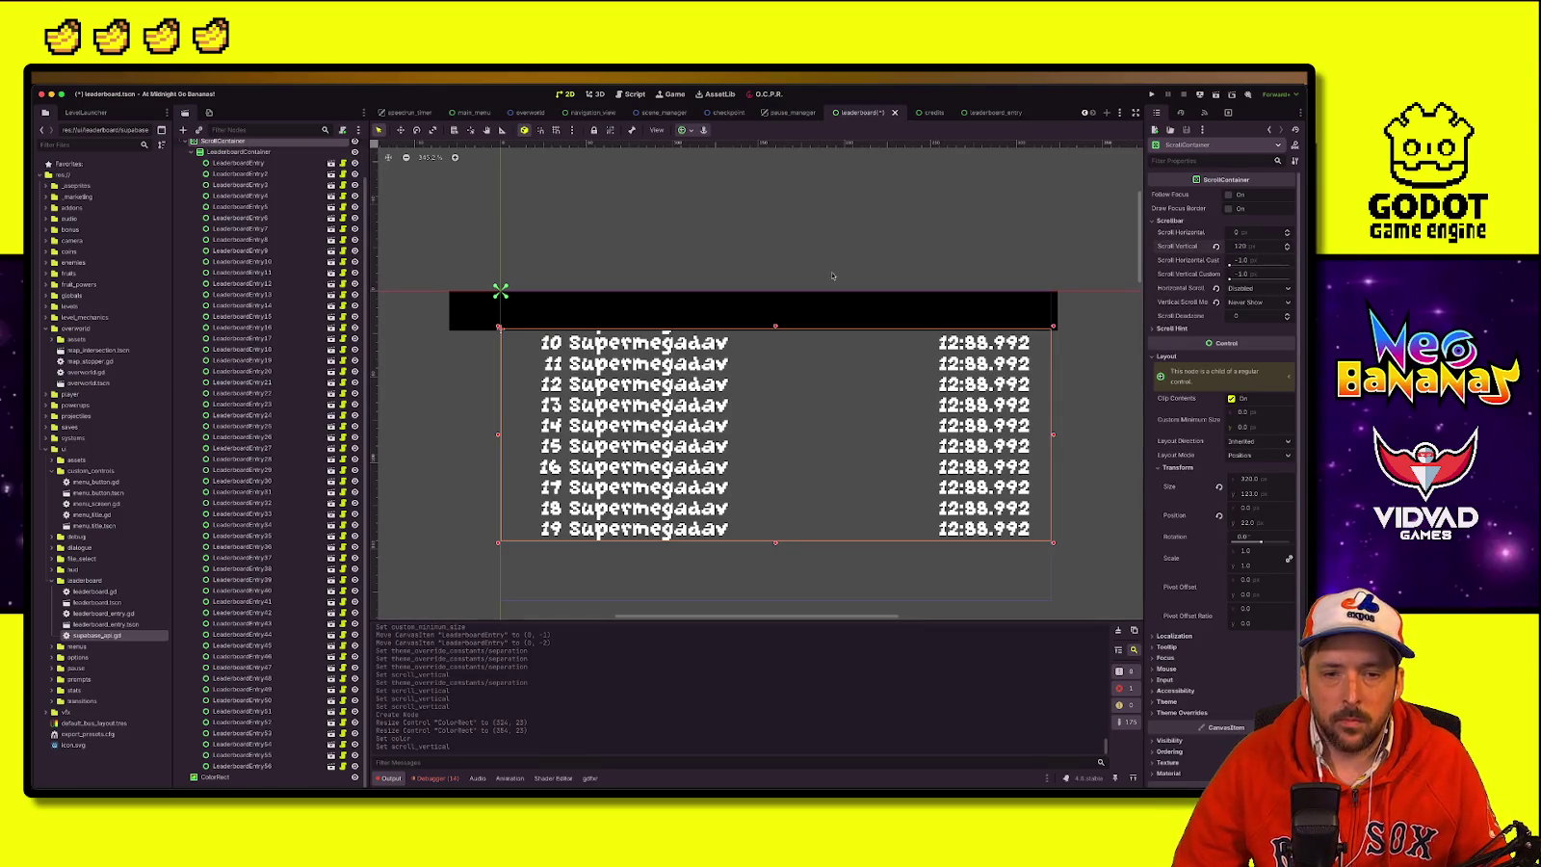
click(554, 297)
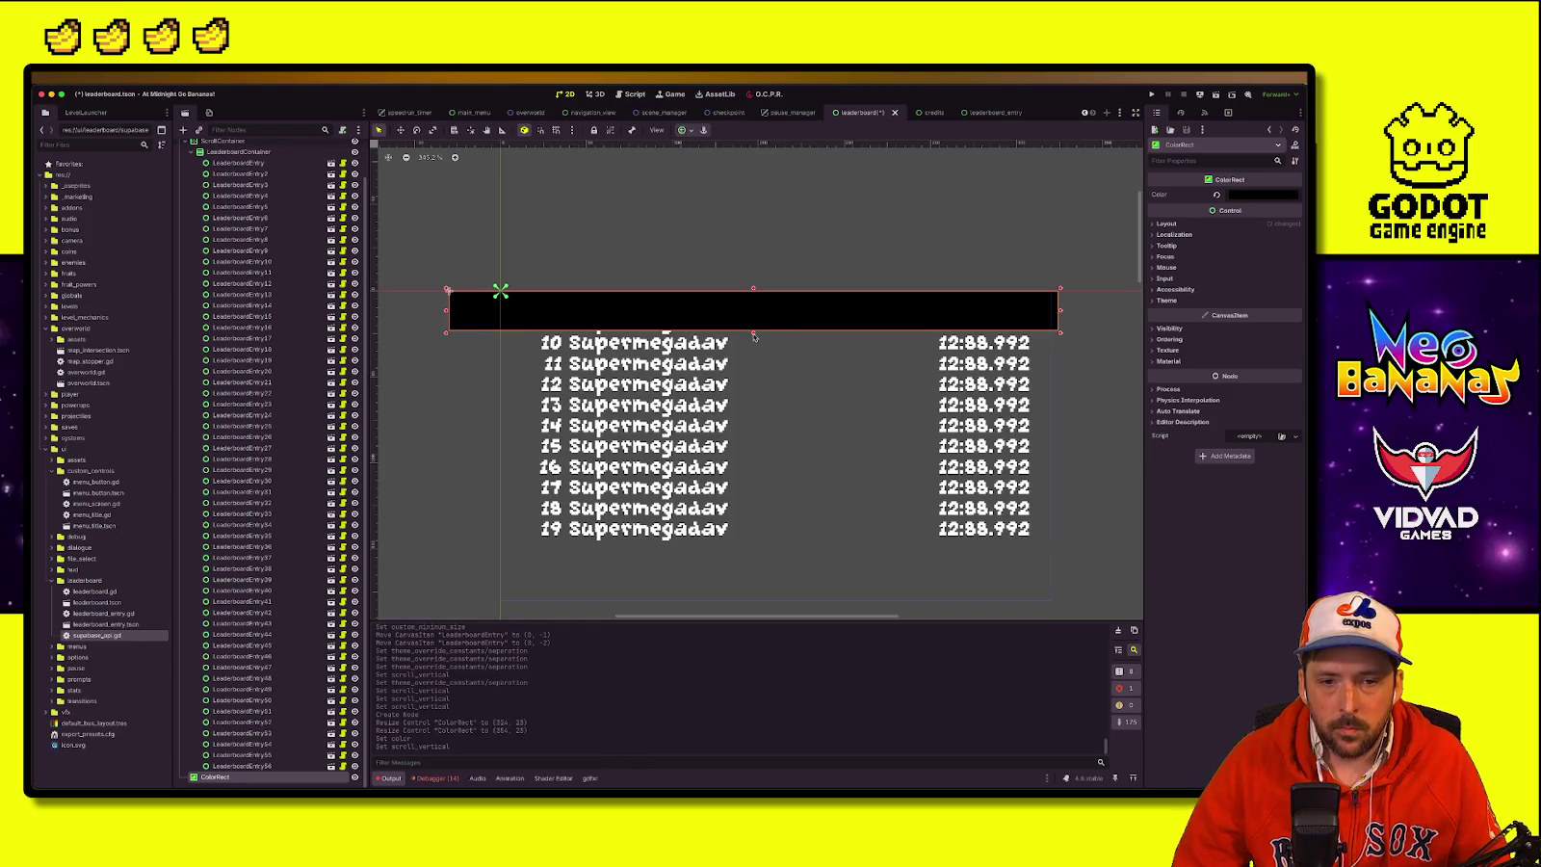
drag(754, 334, 756, 339)
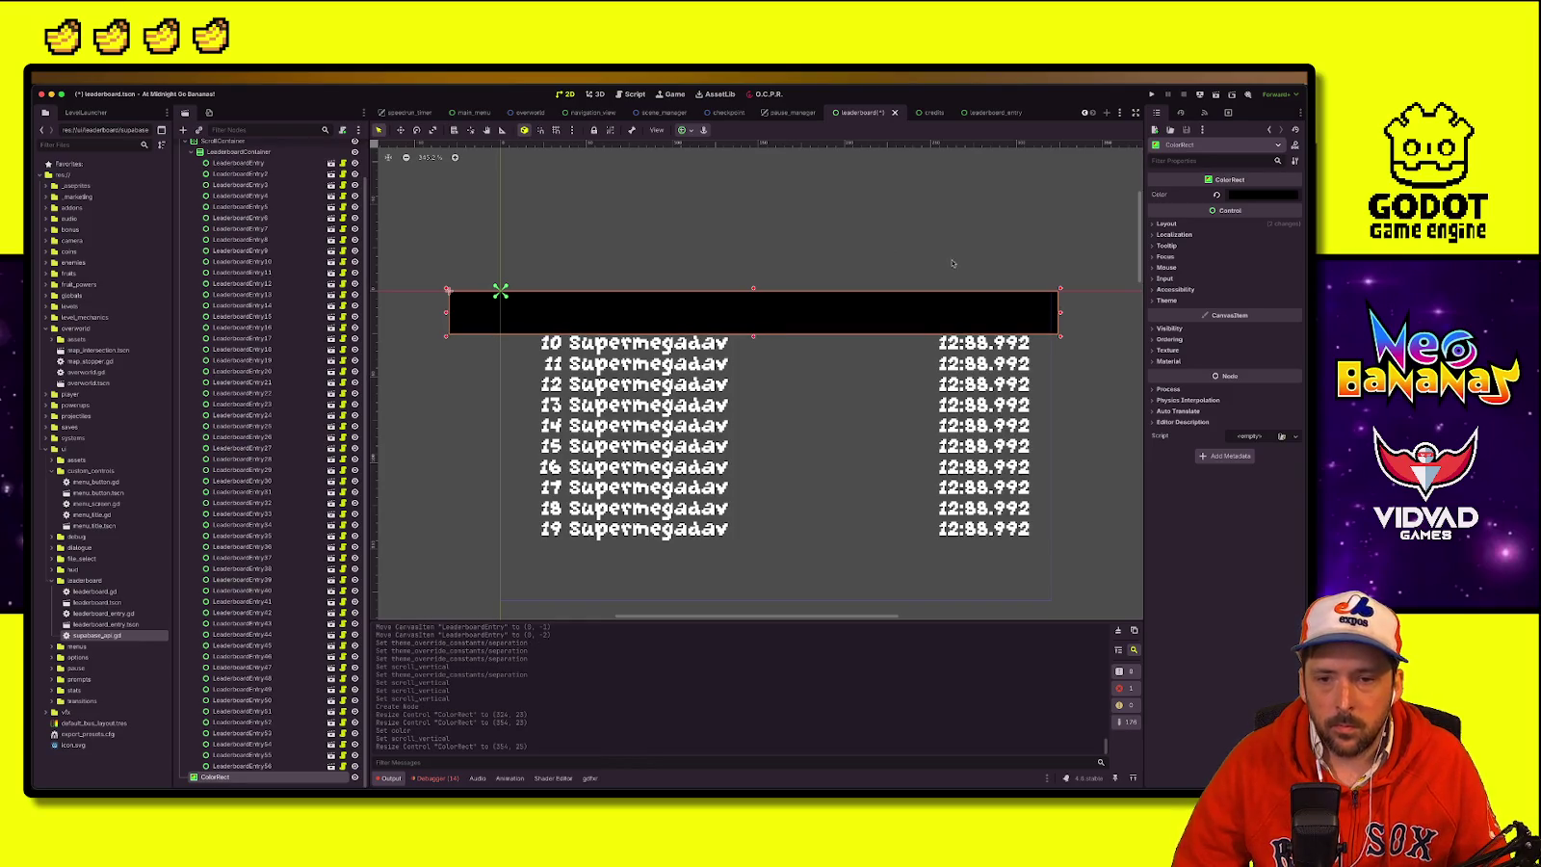
click(1106, 352)
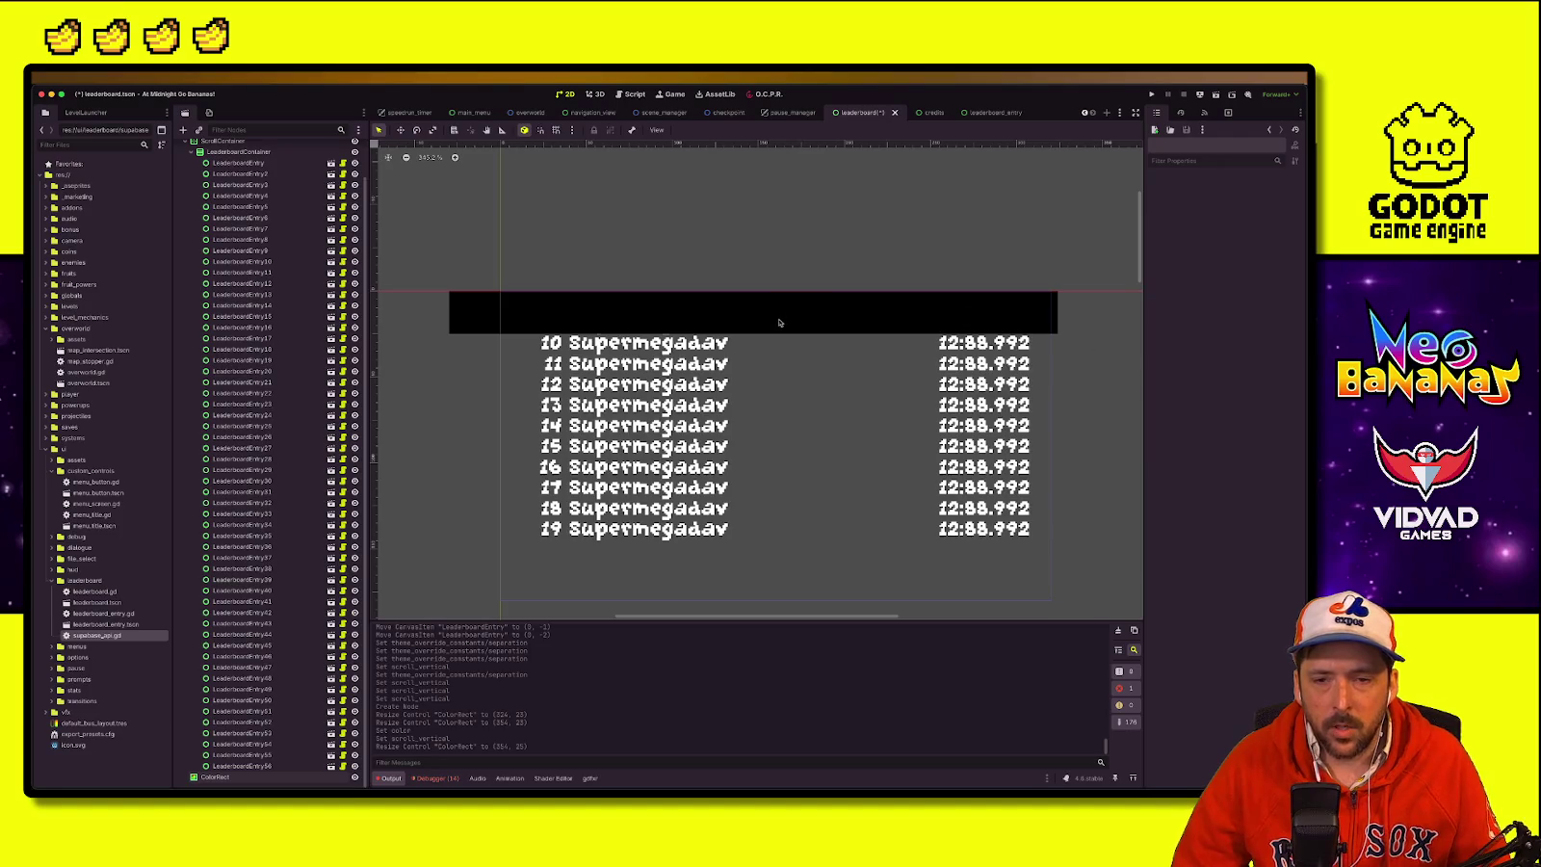
scroll(777, 324, up, 3)
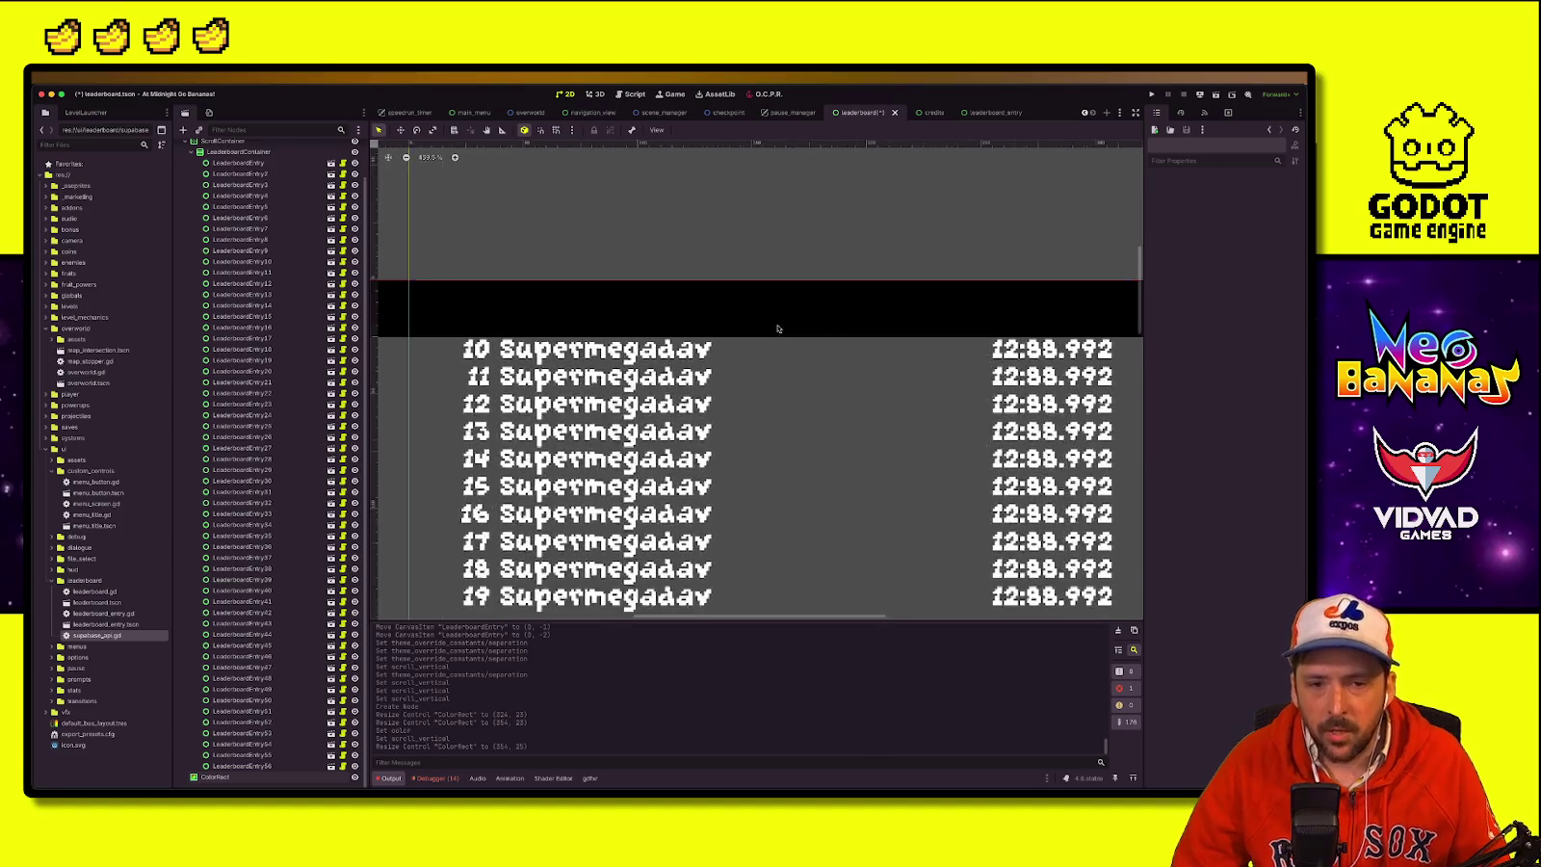
Trial a row Separation of 0 and a taller ScrollContainer, resetting scroll to 0
click(223, 140)
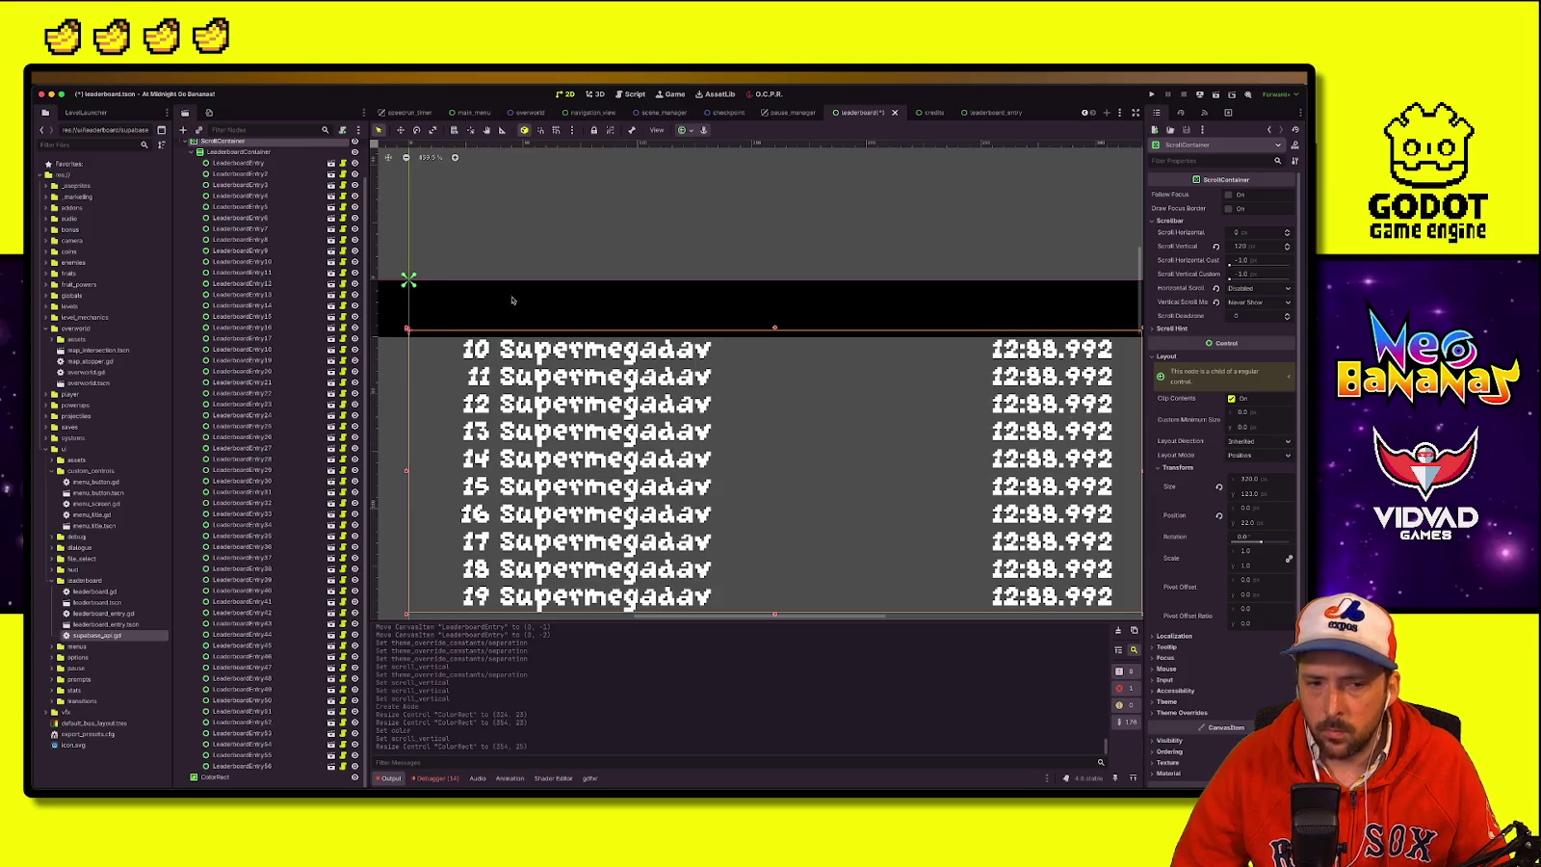
click(238, 152)
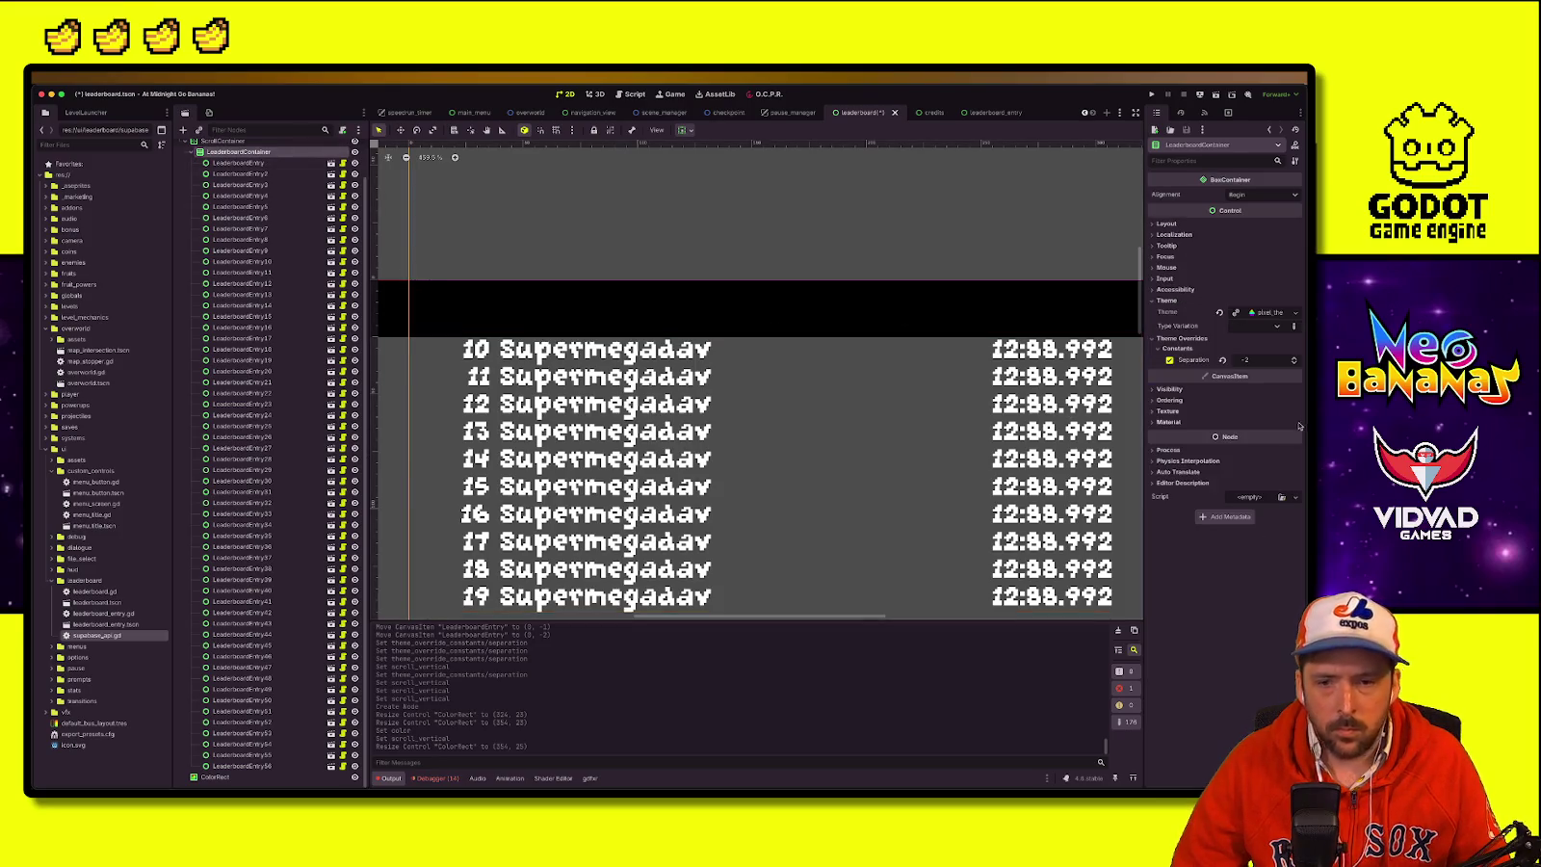
click(1293, 357)
click(1293, 357)
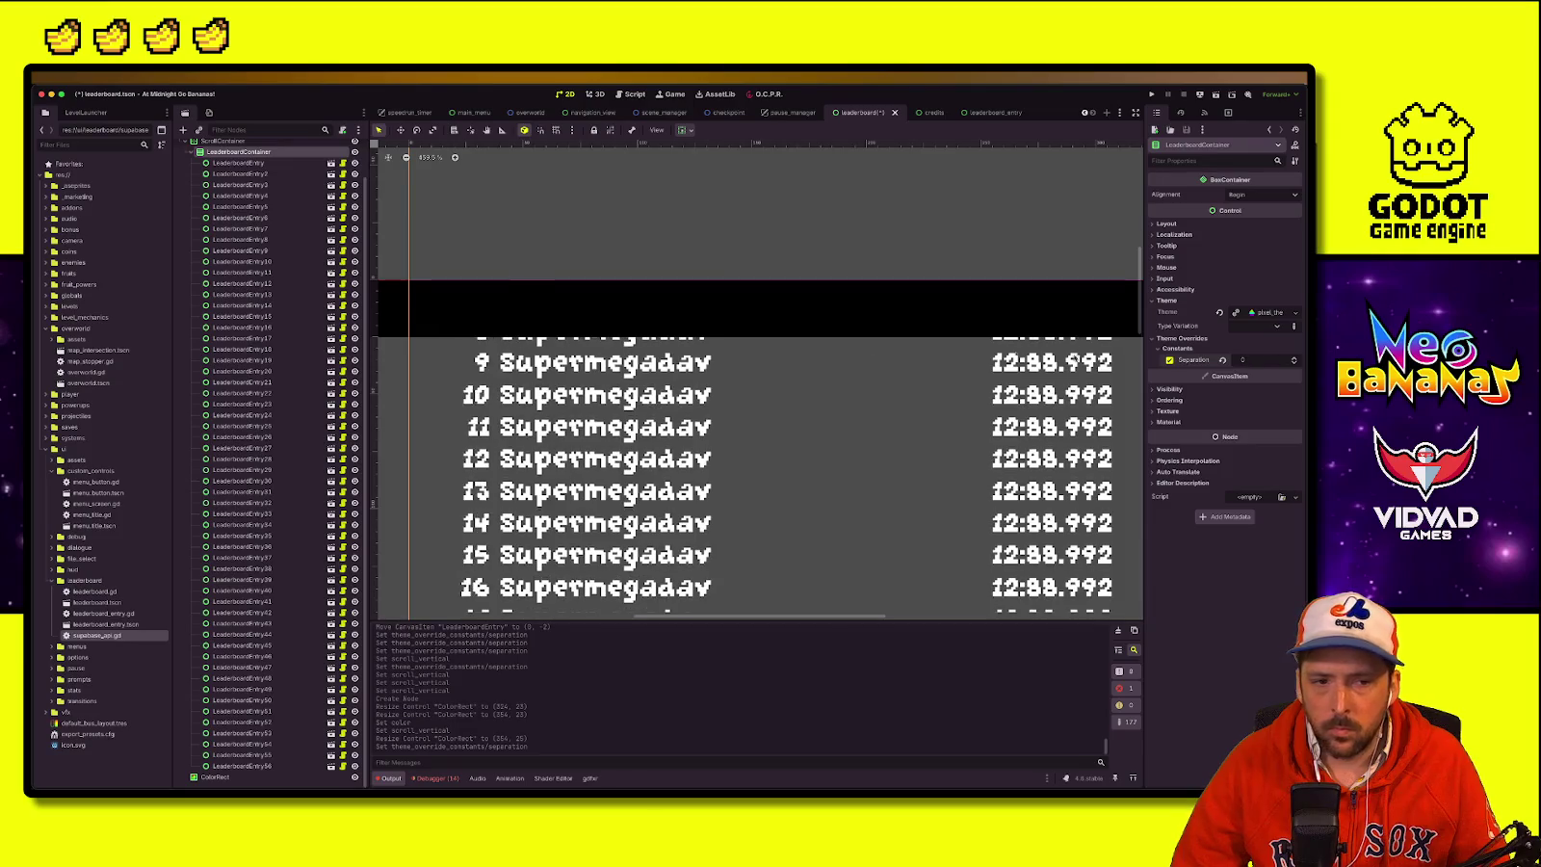
click(229, 141)
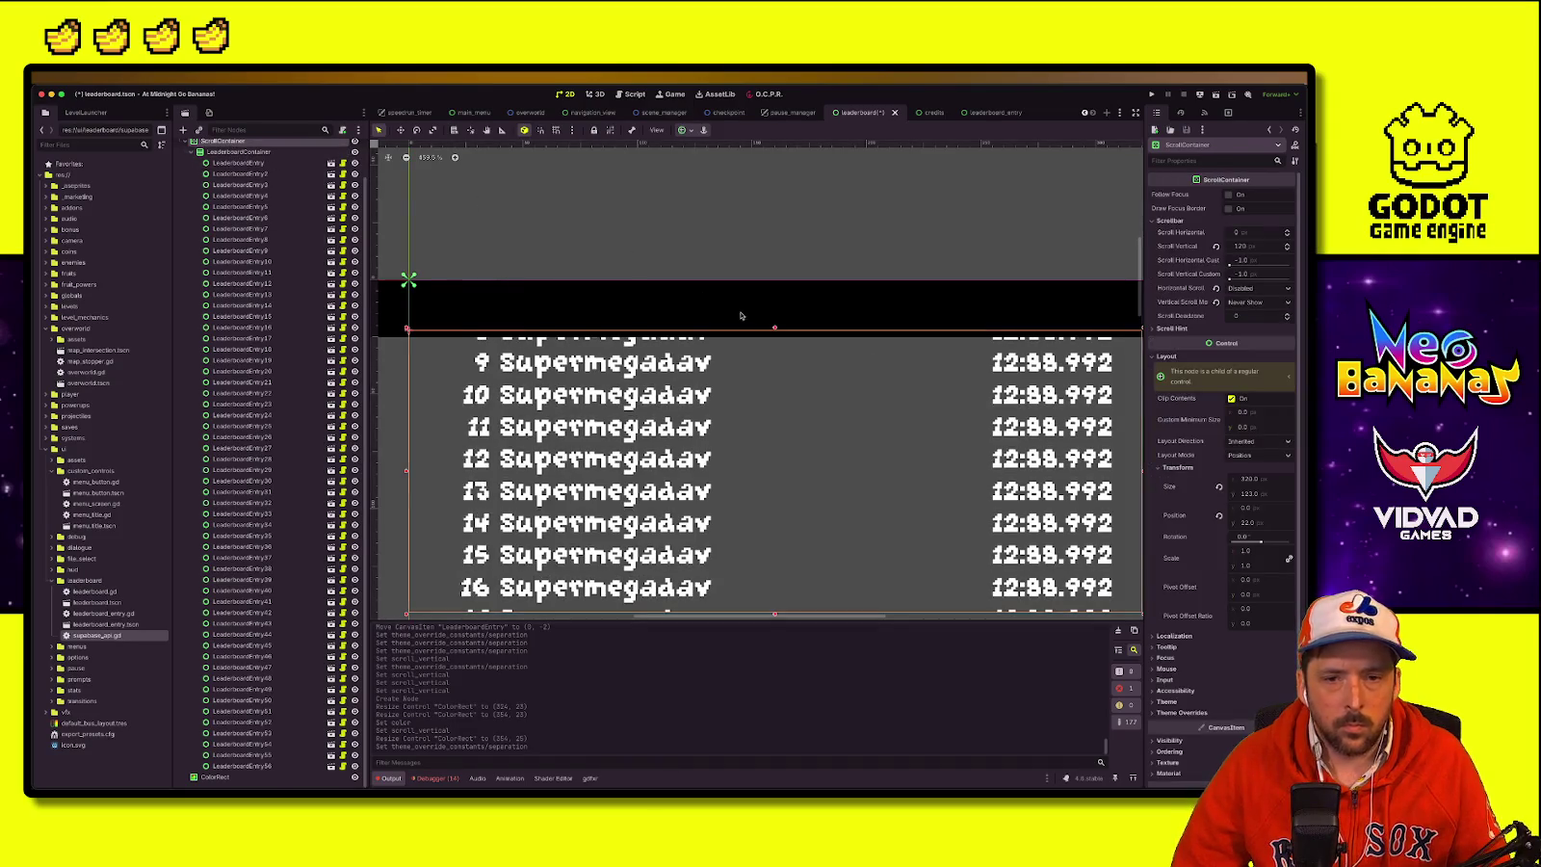
drag(774, 327, 774, 329)
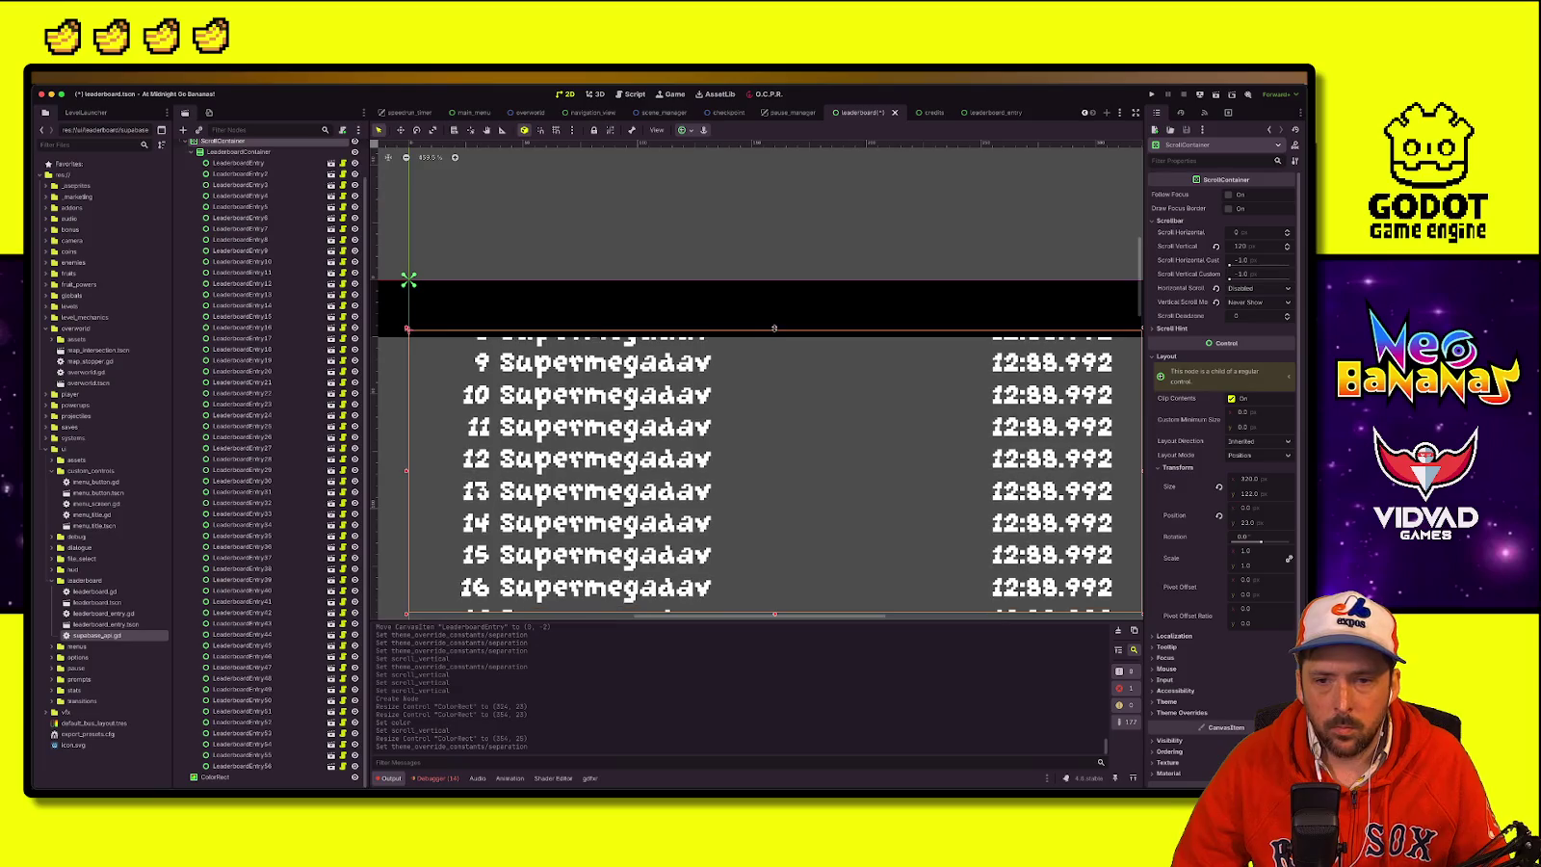
scroll(777, 433, down, 2)
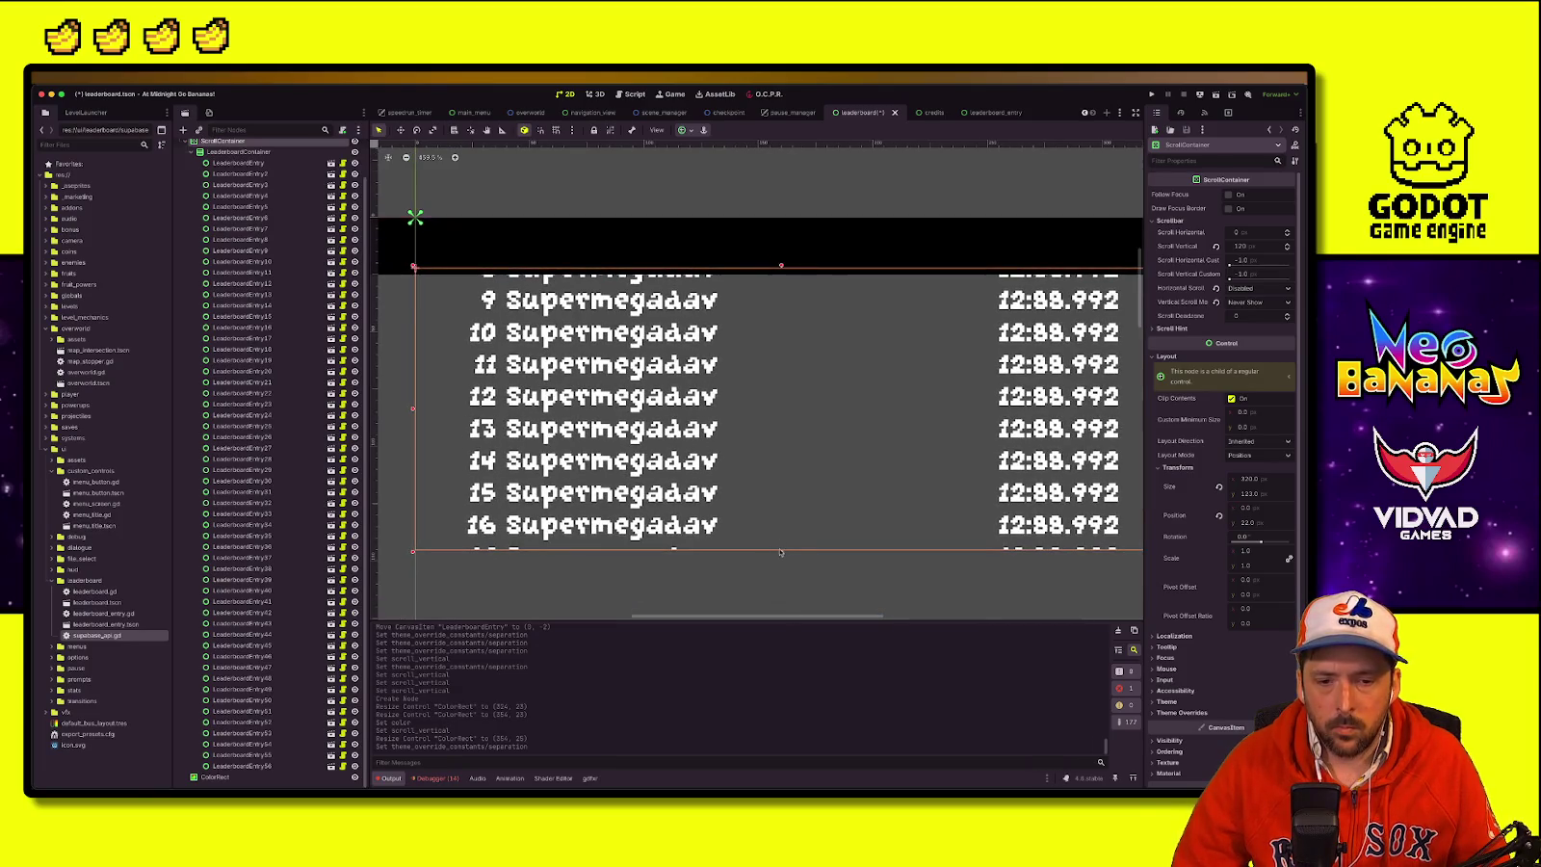
drag(780, 553, 780, 559)
drag(781, 563, 781, 566)
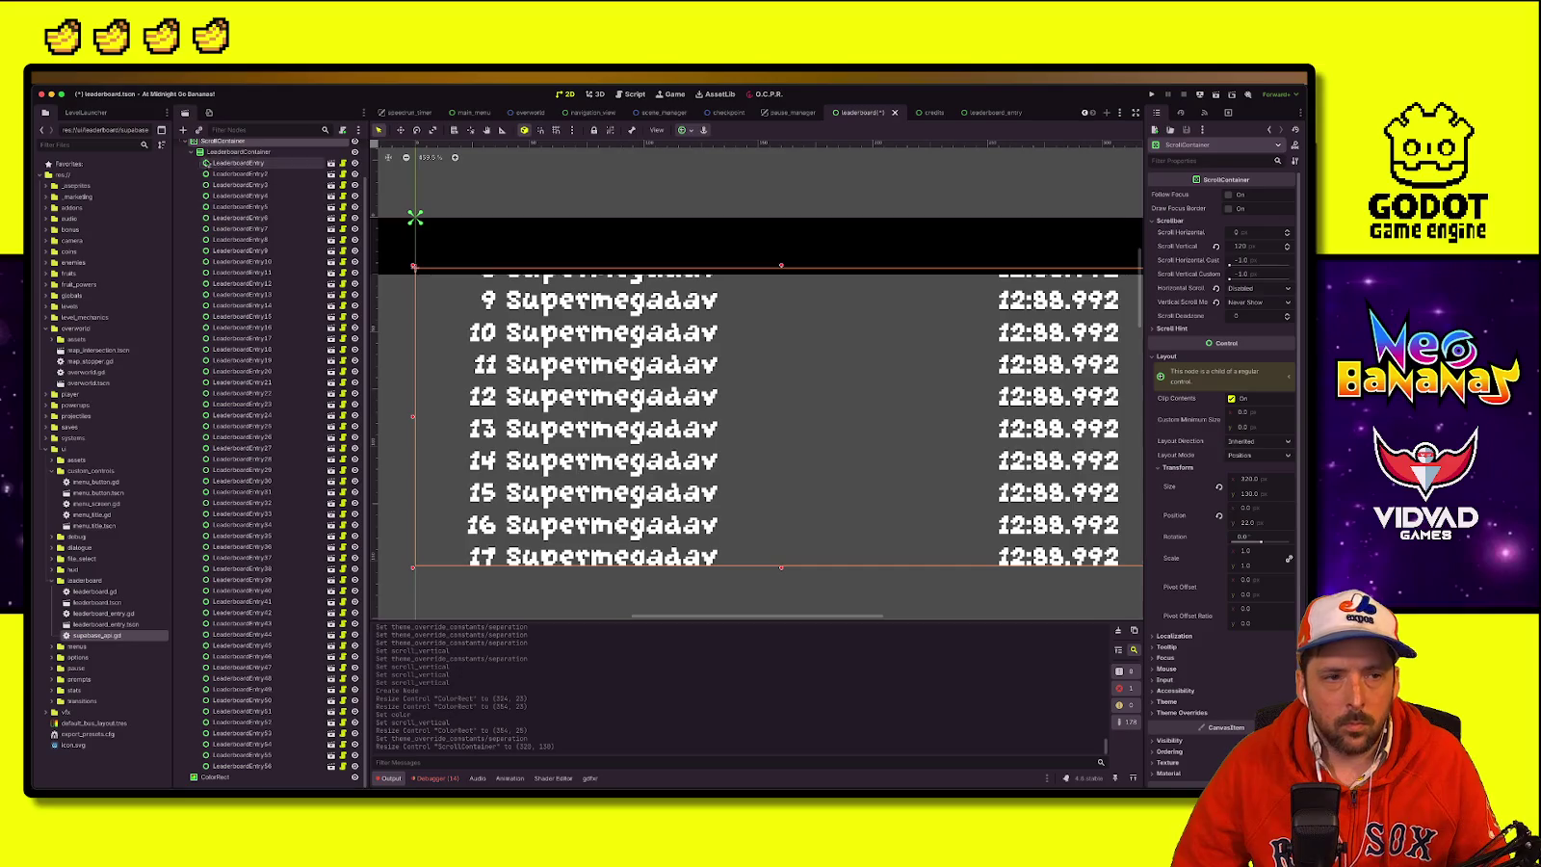
click(1215, 246)
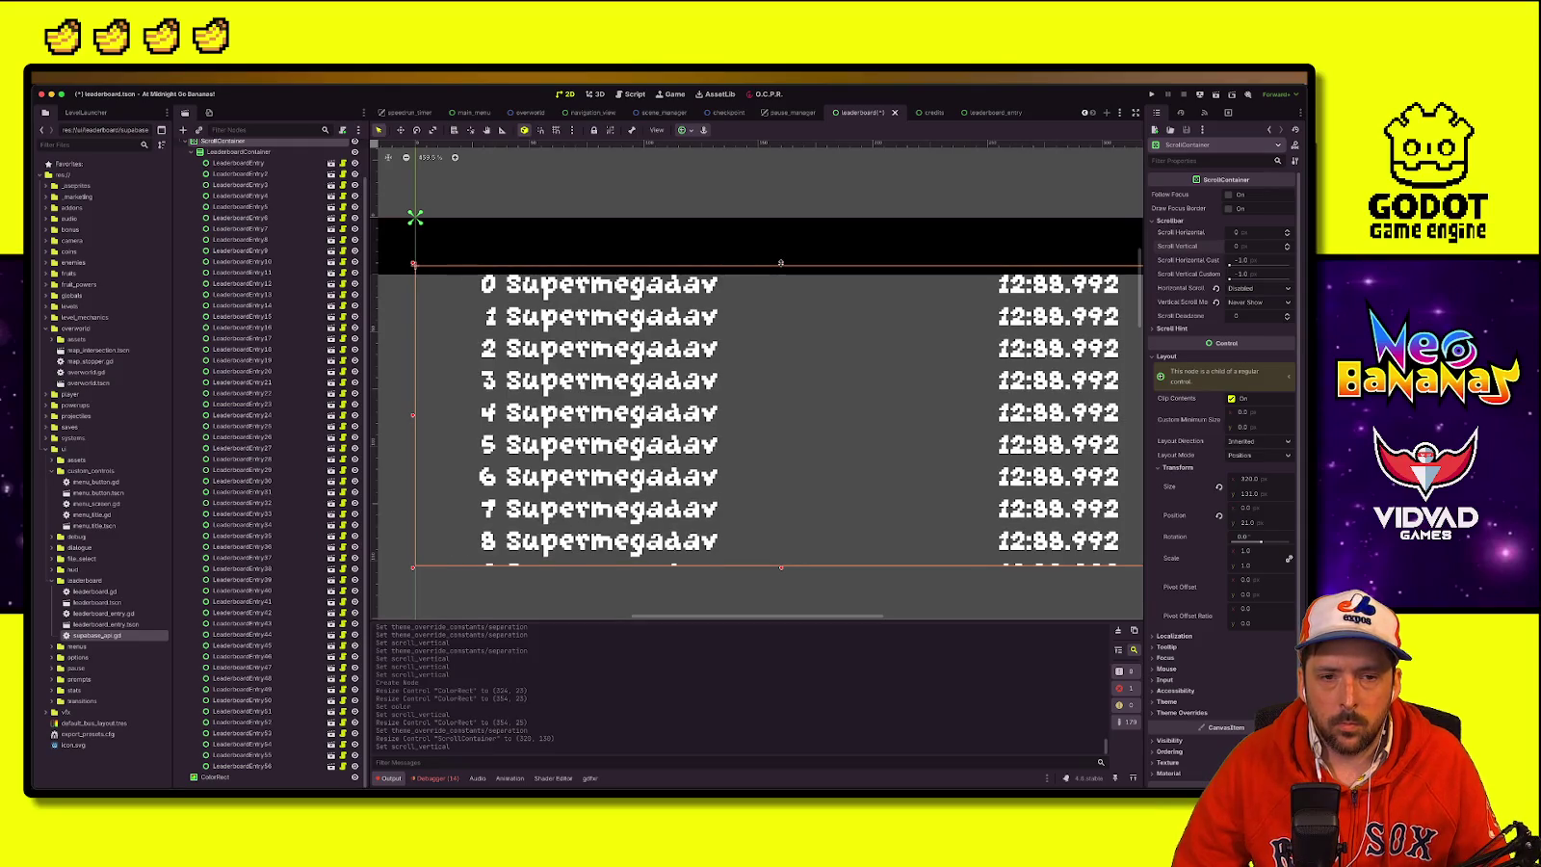
Undo the trial changes, collapse LeaderboardContainer, and open the leaderboard.gd script
key(ctrl+z)
key(ctrl+z)
key(ctrl+z)
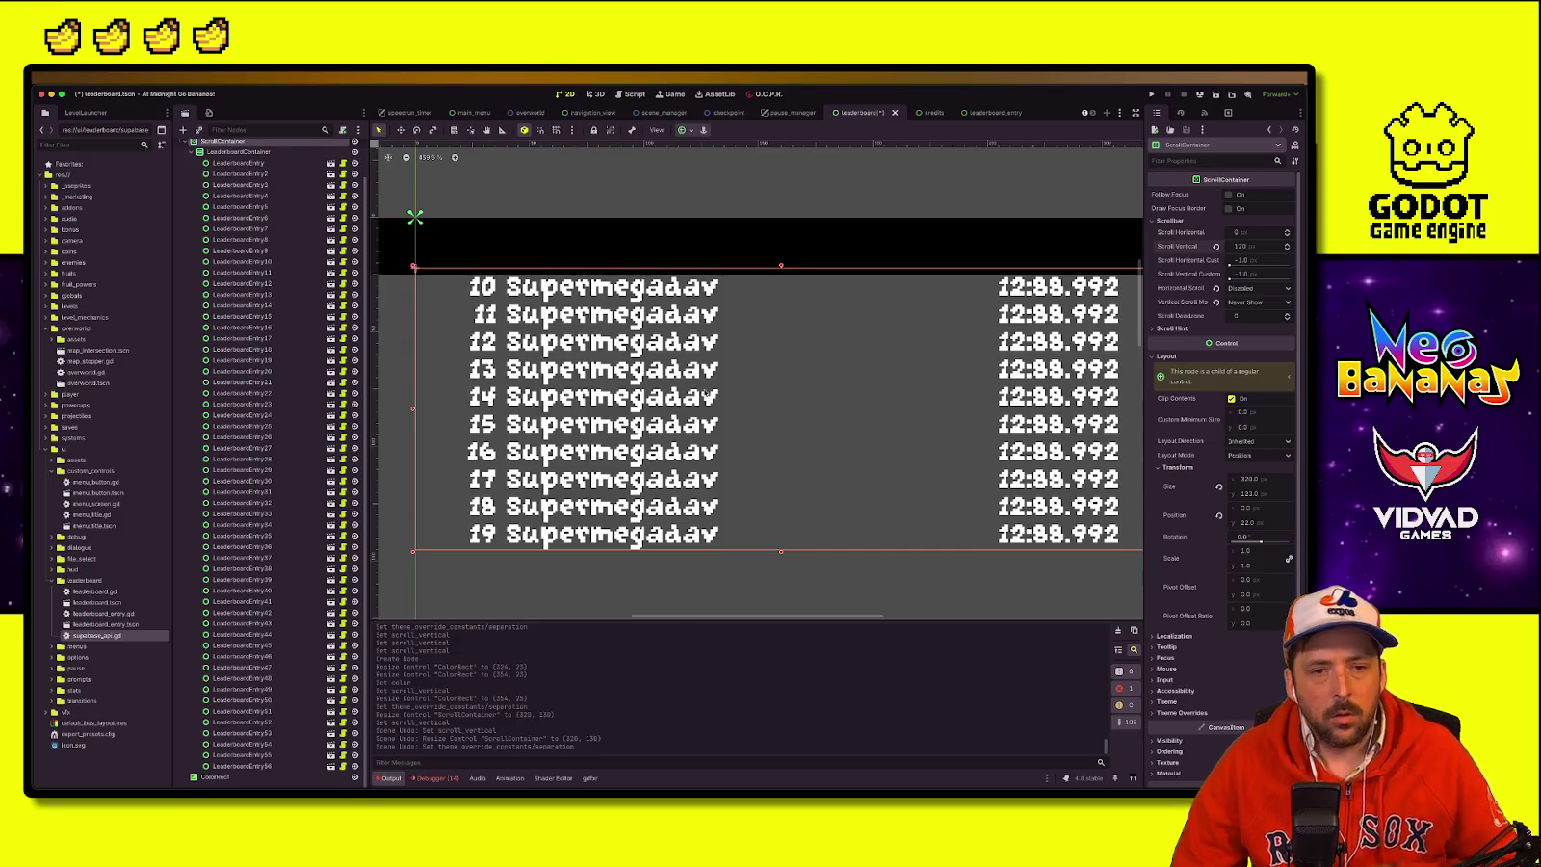
scroll(680, 388, up, 4)
scroll(680, 388, down, 5)
scroll(679, 389, down, 2)
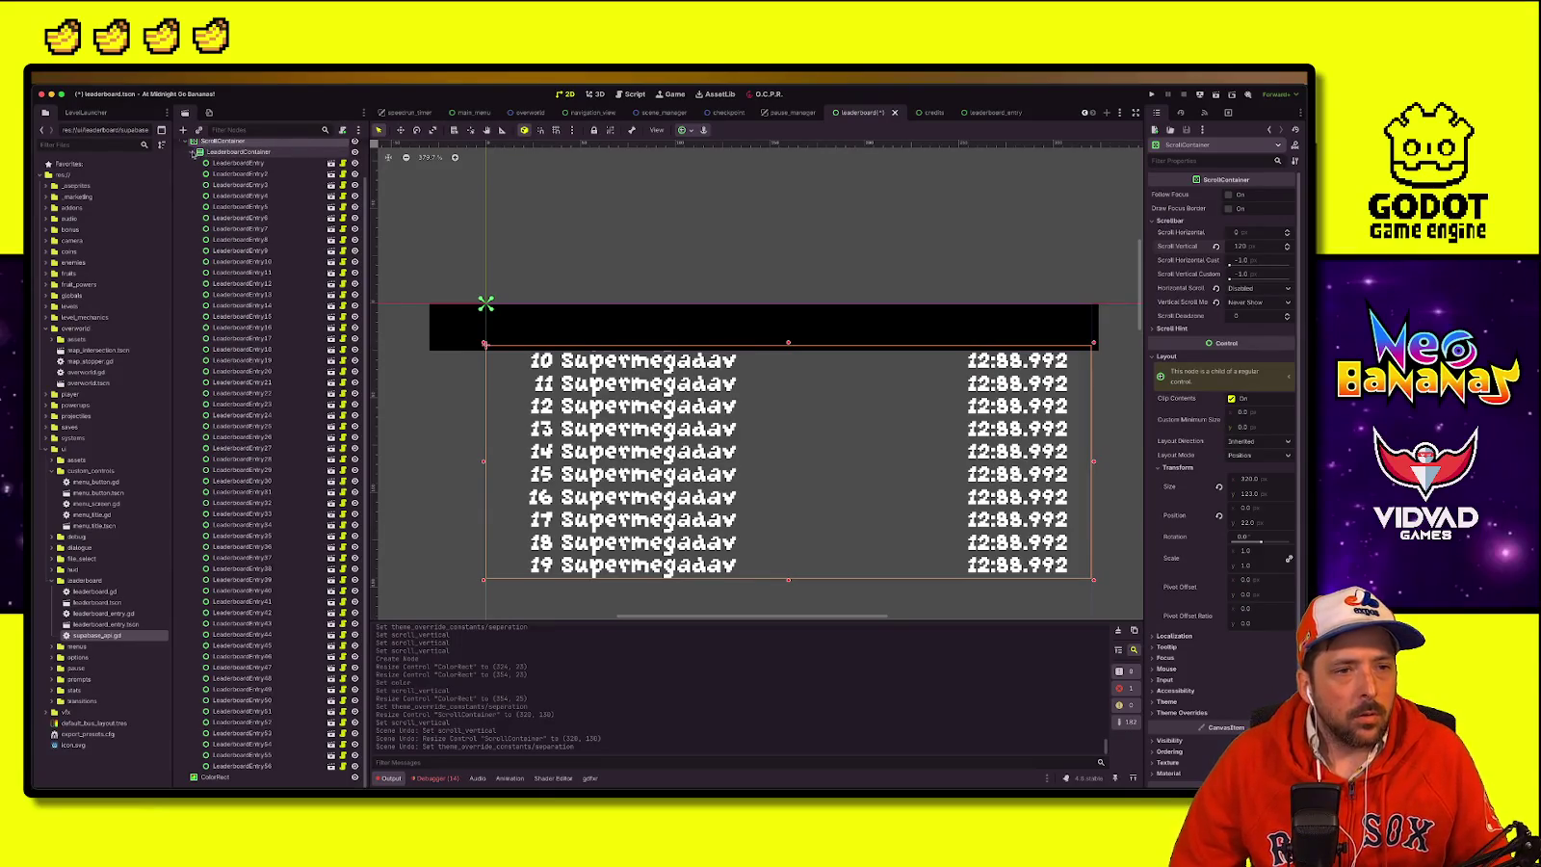
click(196, 152)
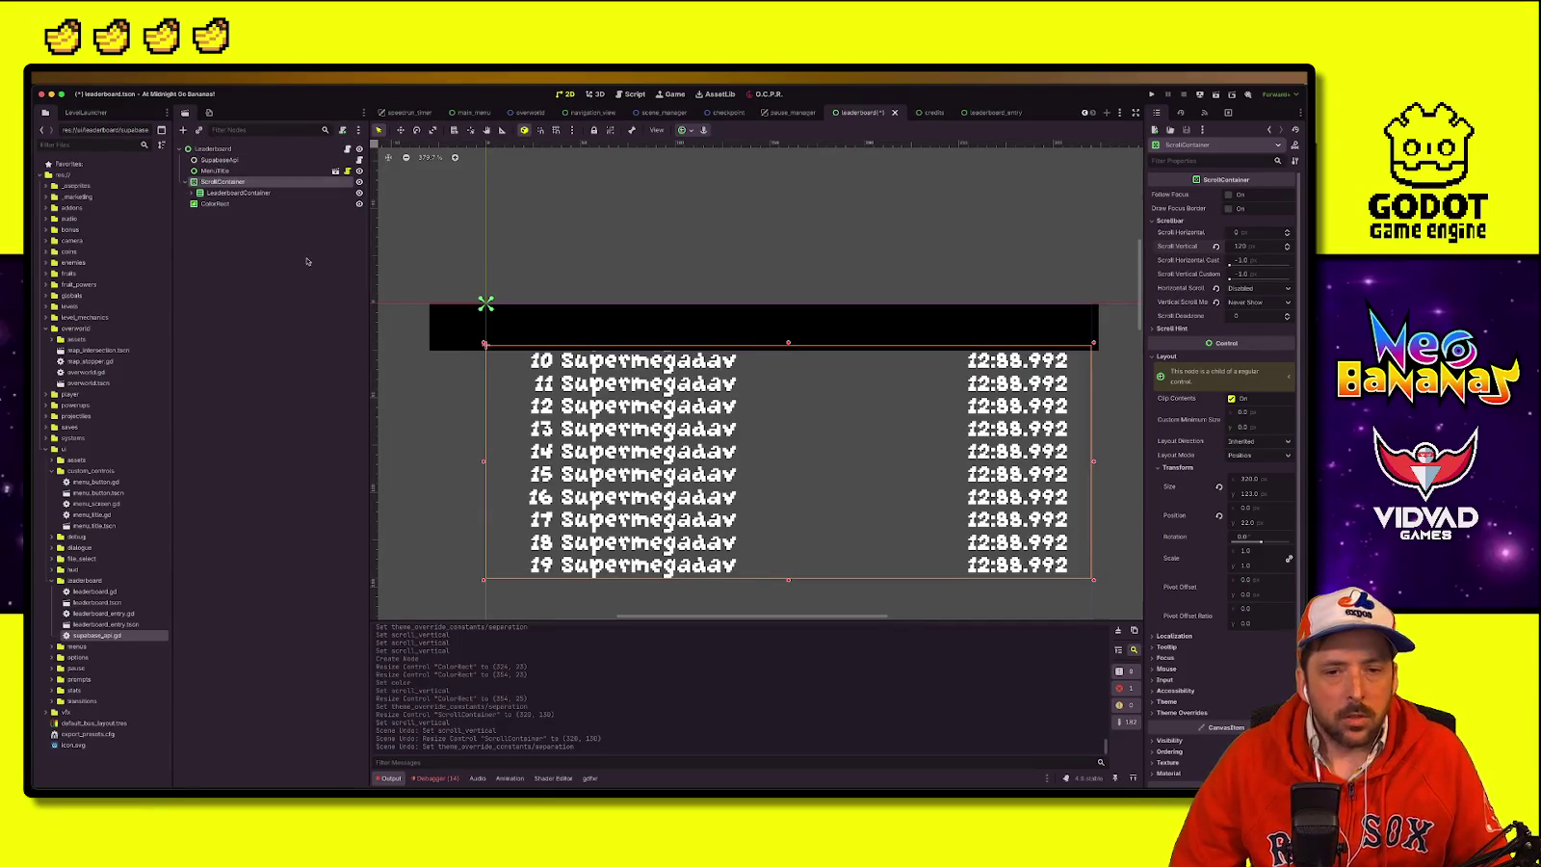
click(347, 149)
click(545, 434)
double_click(501, 428)
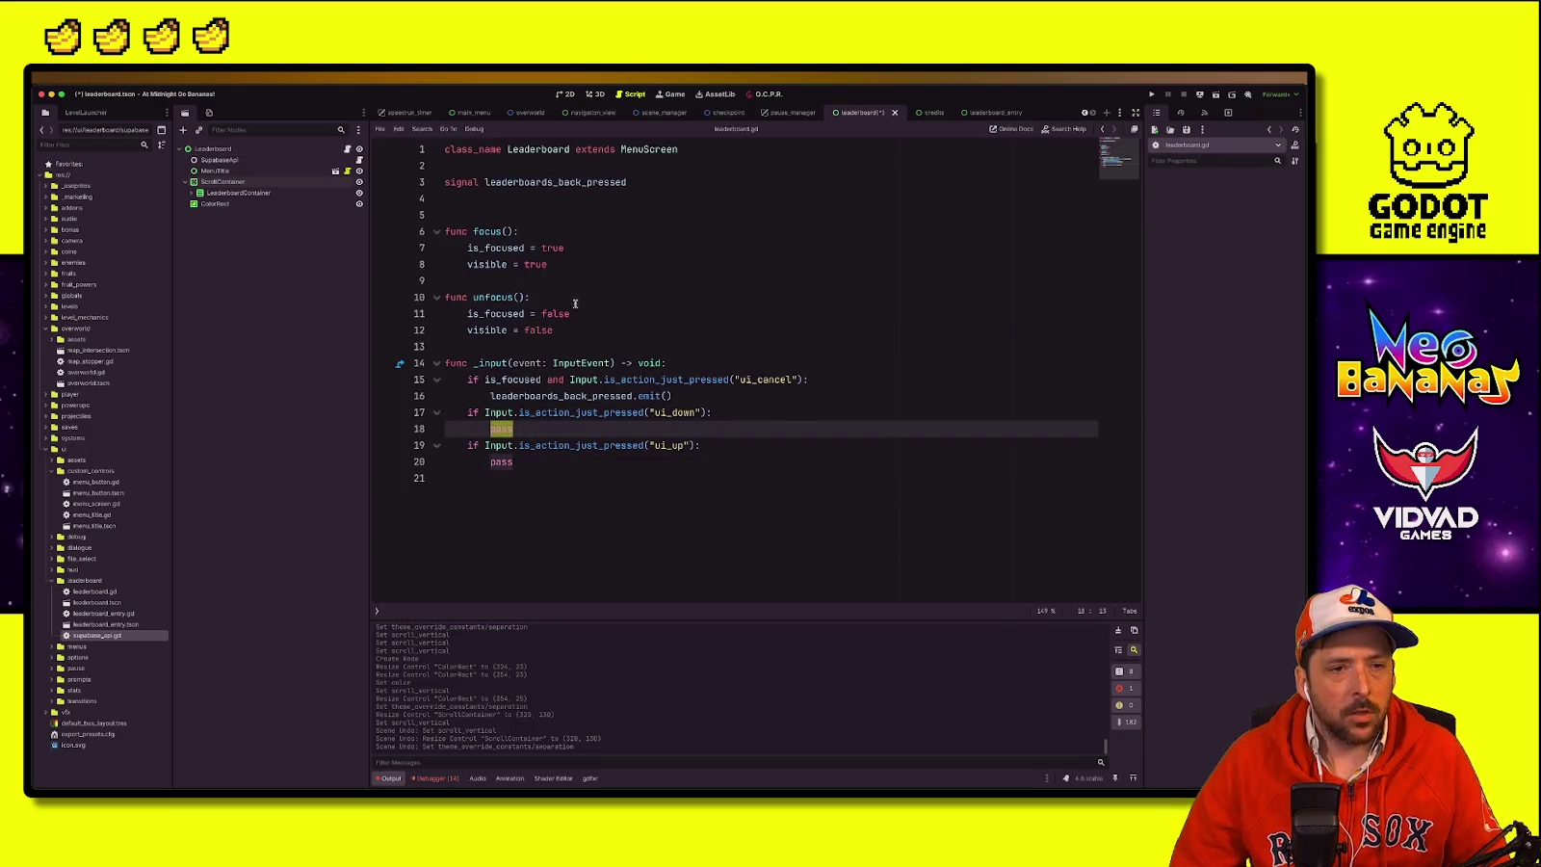
click(222, 181)
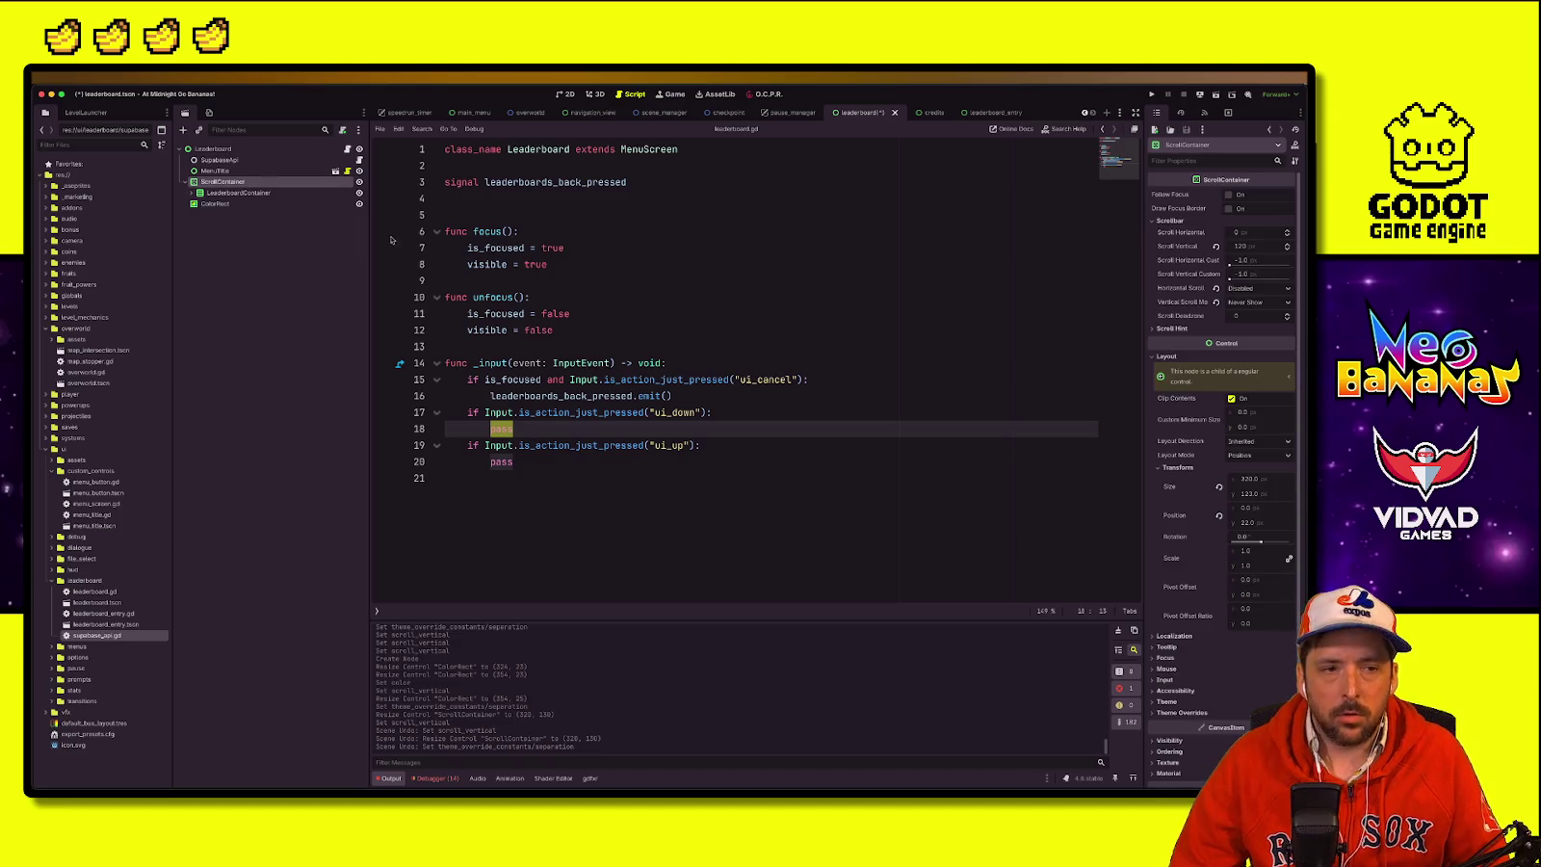
right_click(343, 182)
click(385, 429)
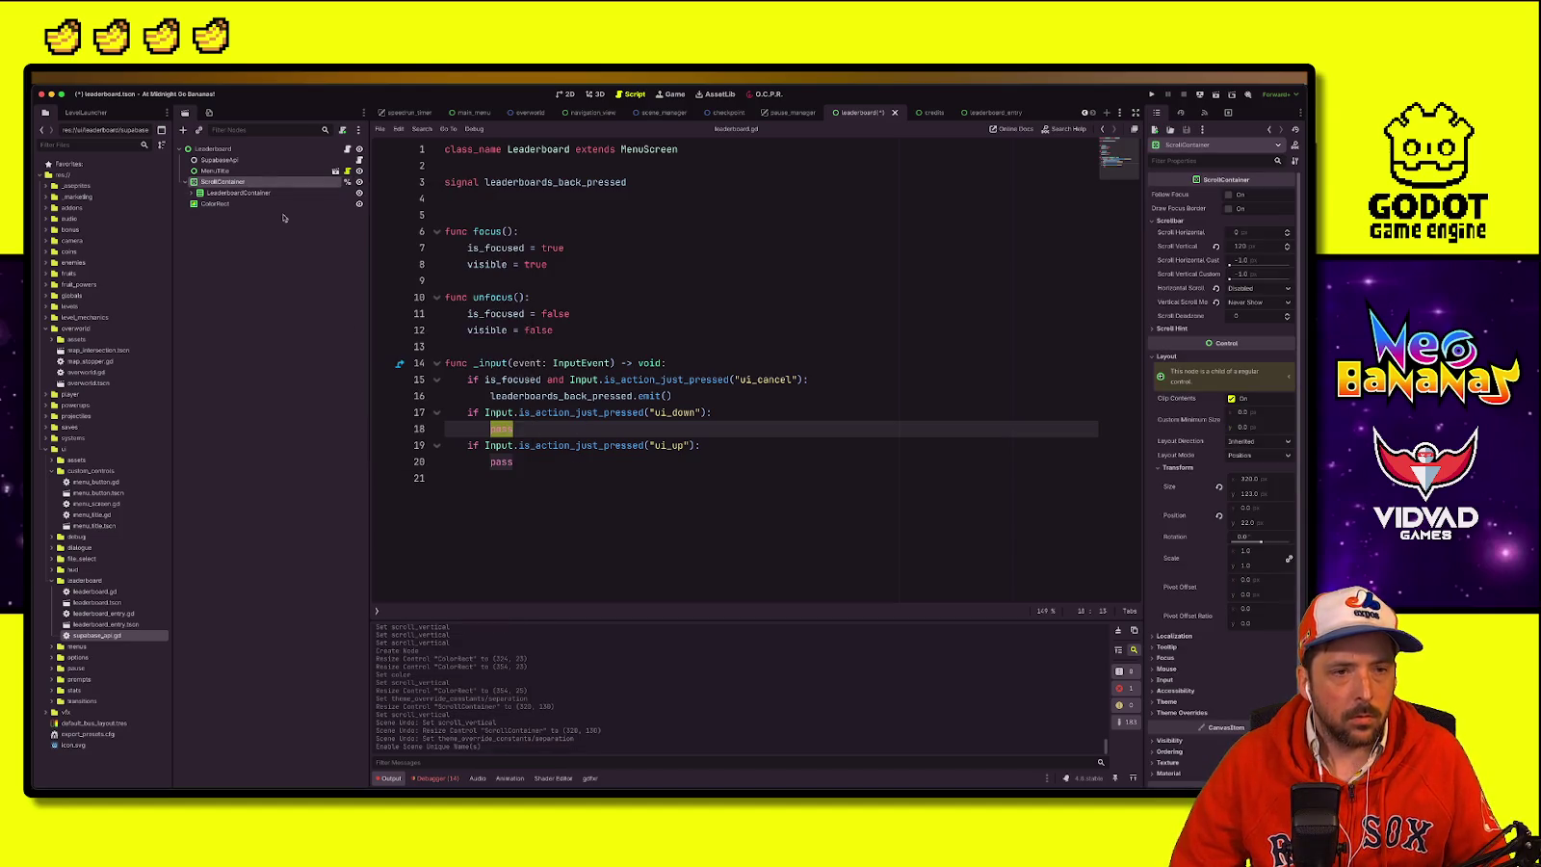
drag(238, 185, 615, 202)
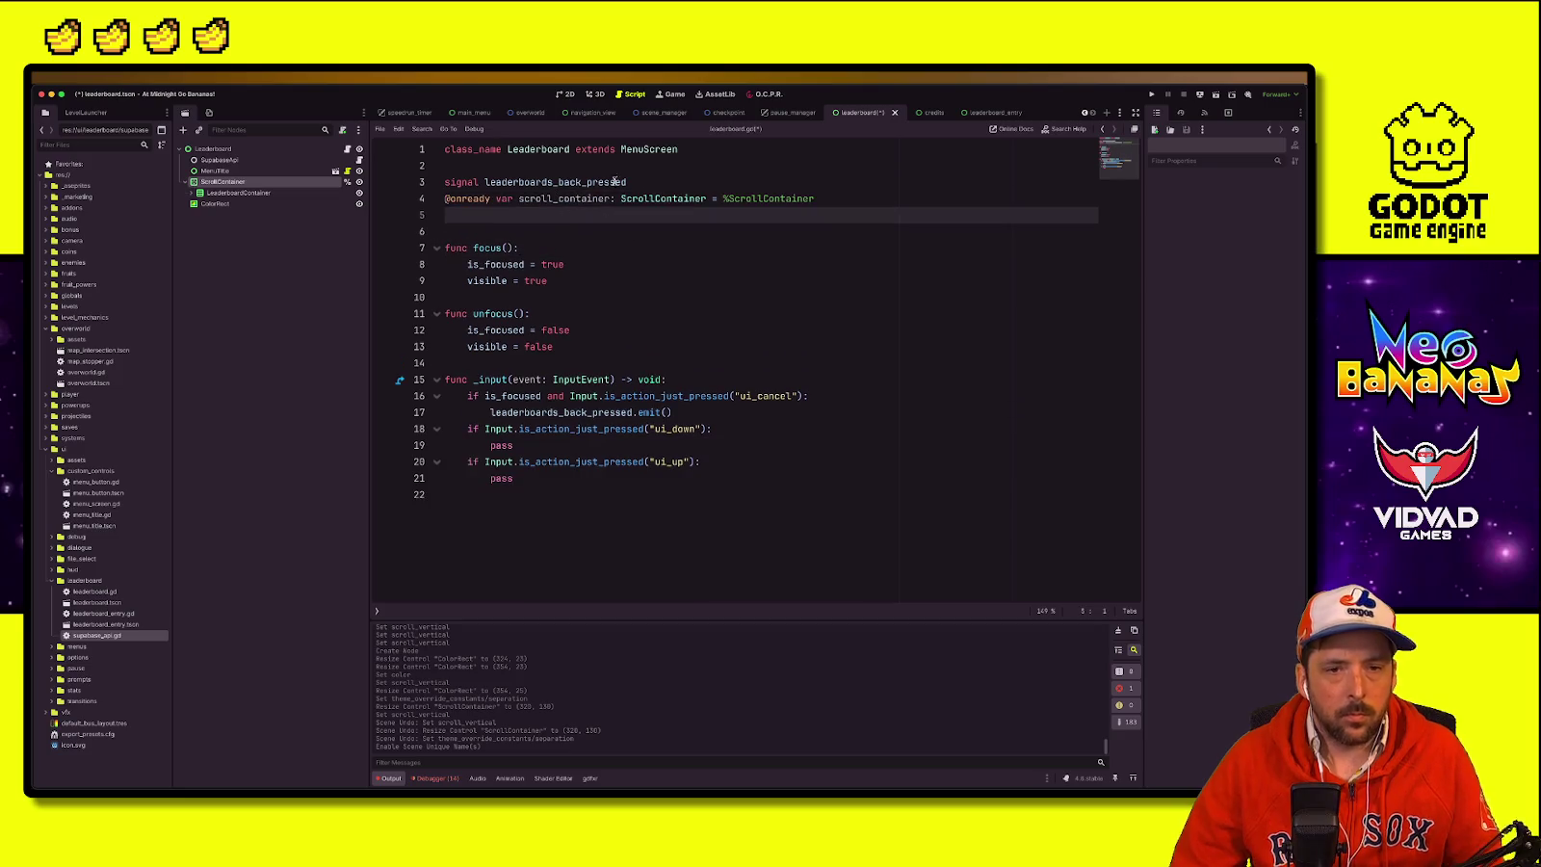
key(Return)
key(Return)
In focus(), reset scroll_container.scroll_vertical to 0 and save the script
double_click(563, 231)
key(ctrl+c)
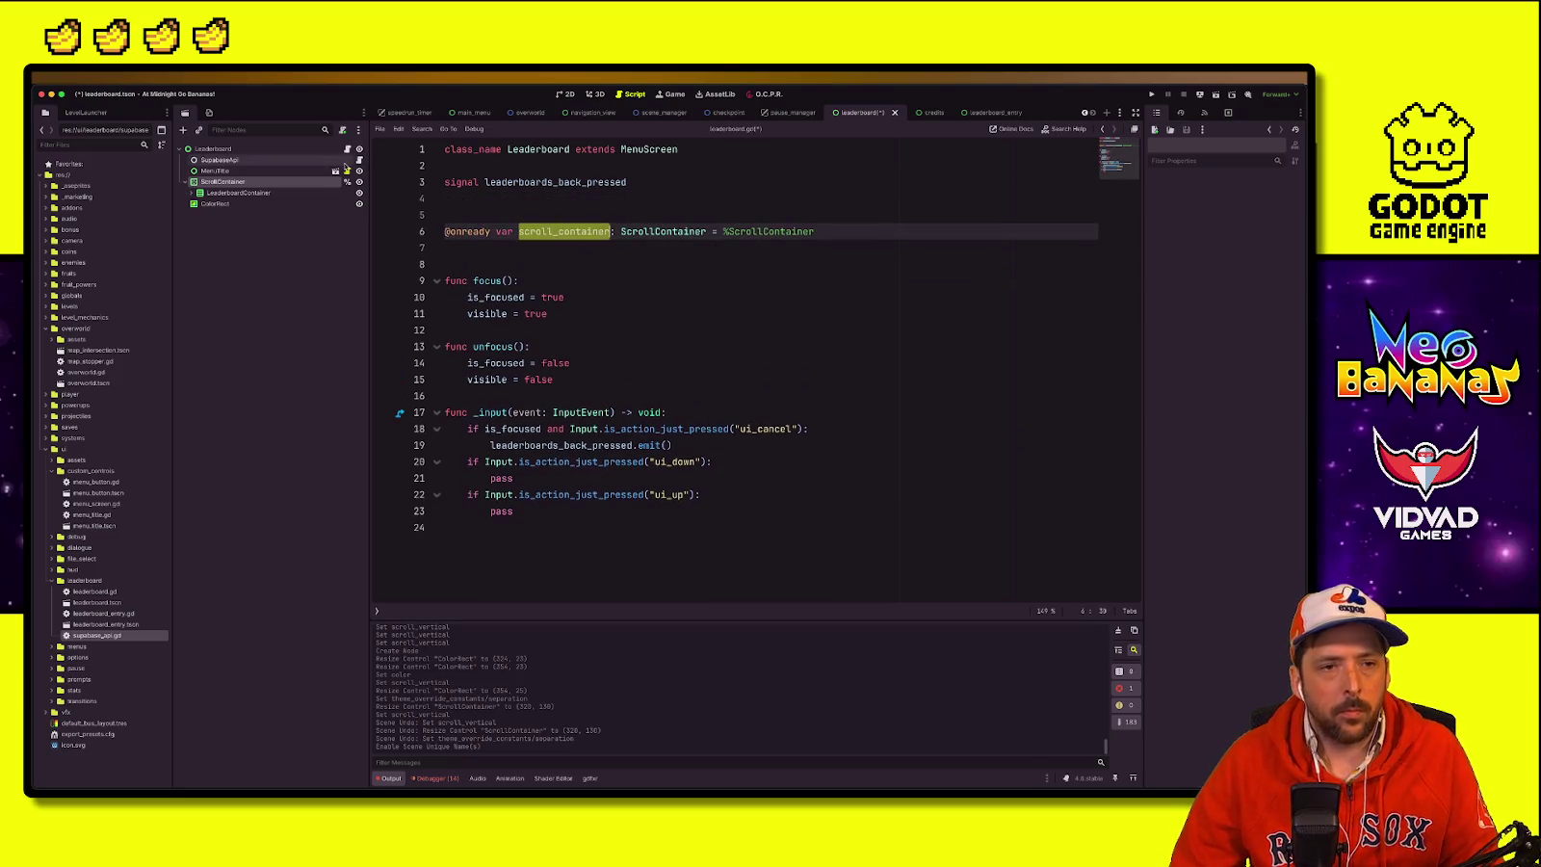
click(548, 310)
click(587, 284)
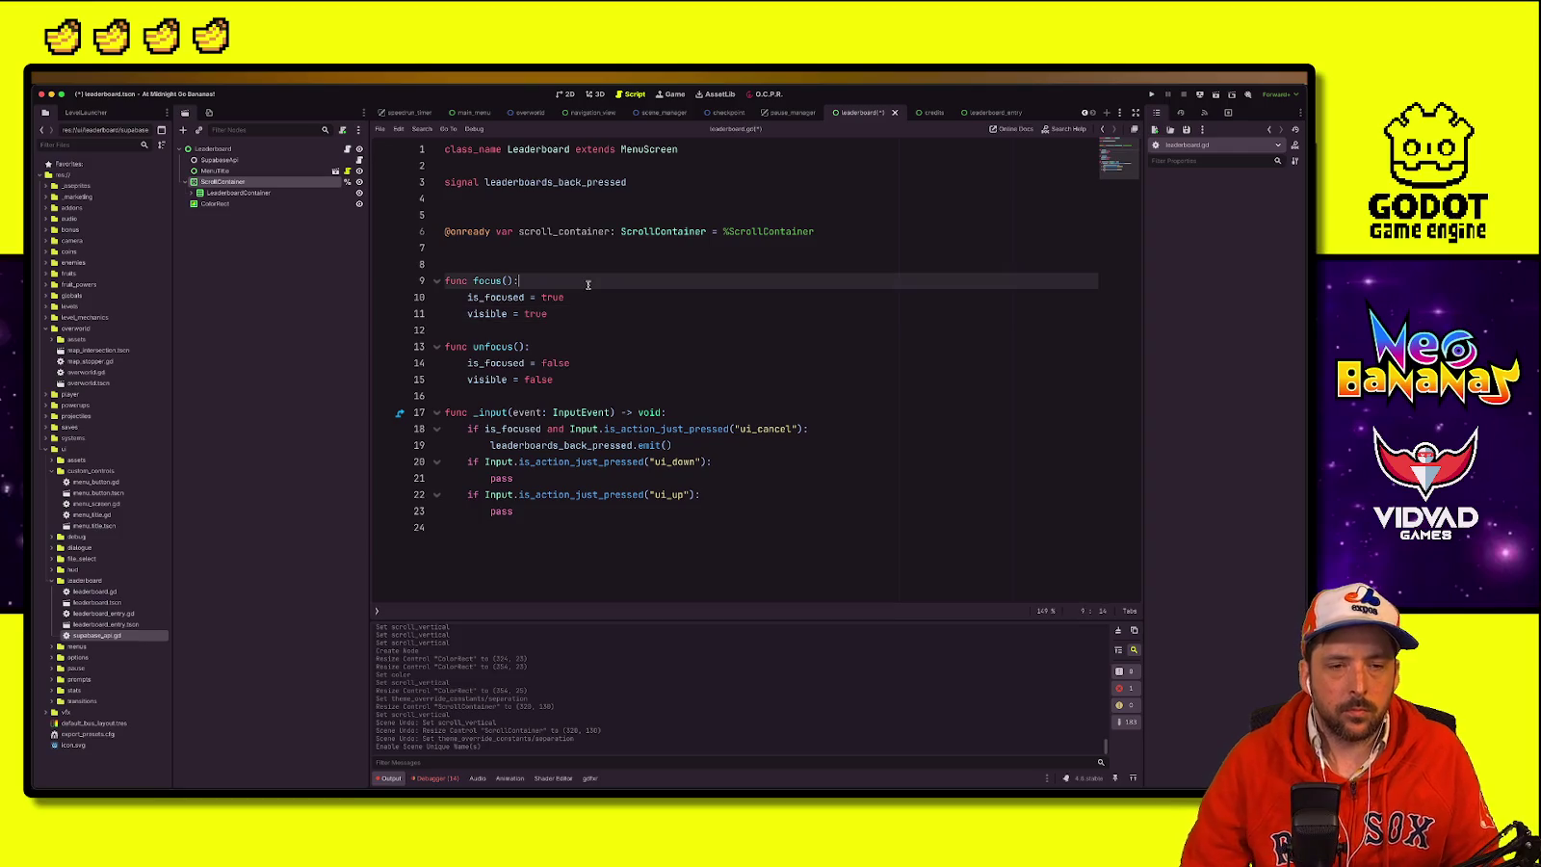
key(Return)
key(ctrl+v)
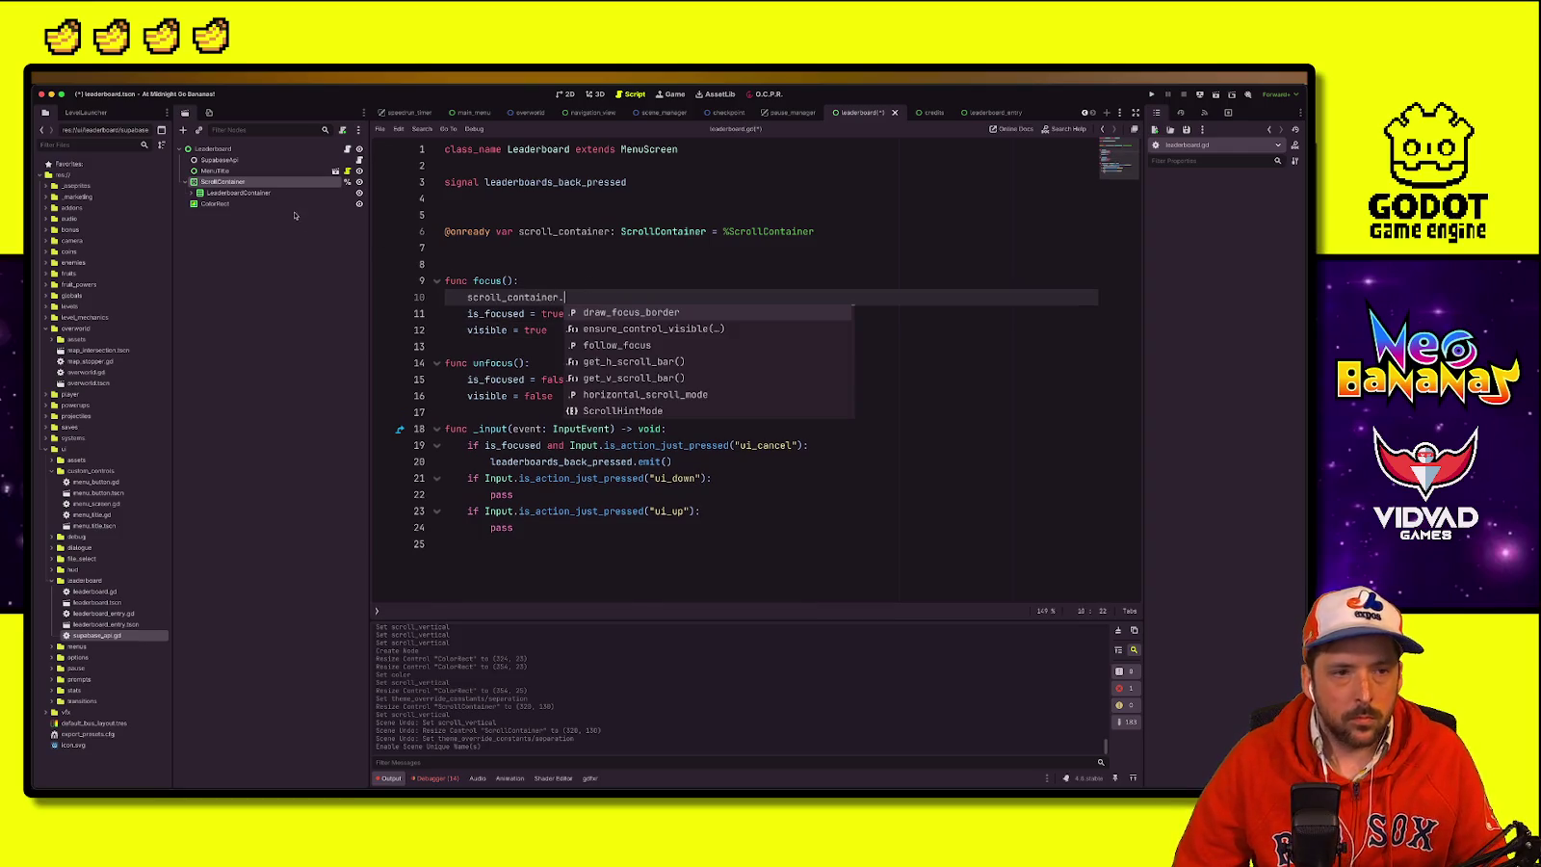
click(289, 181)
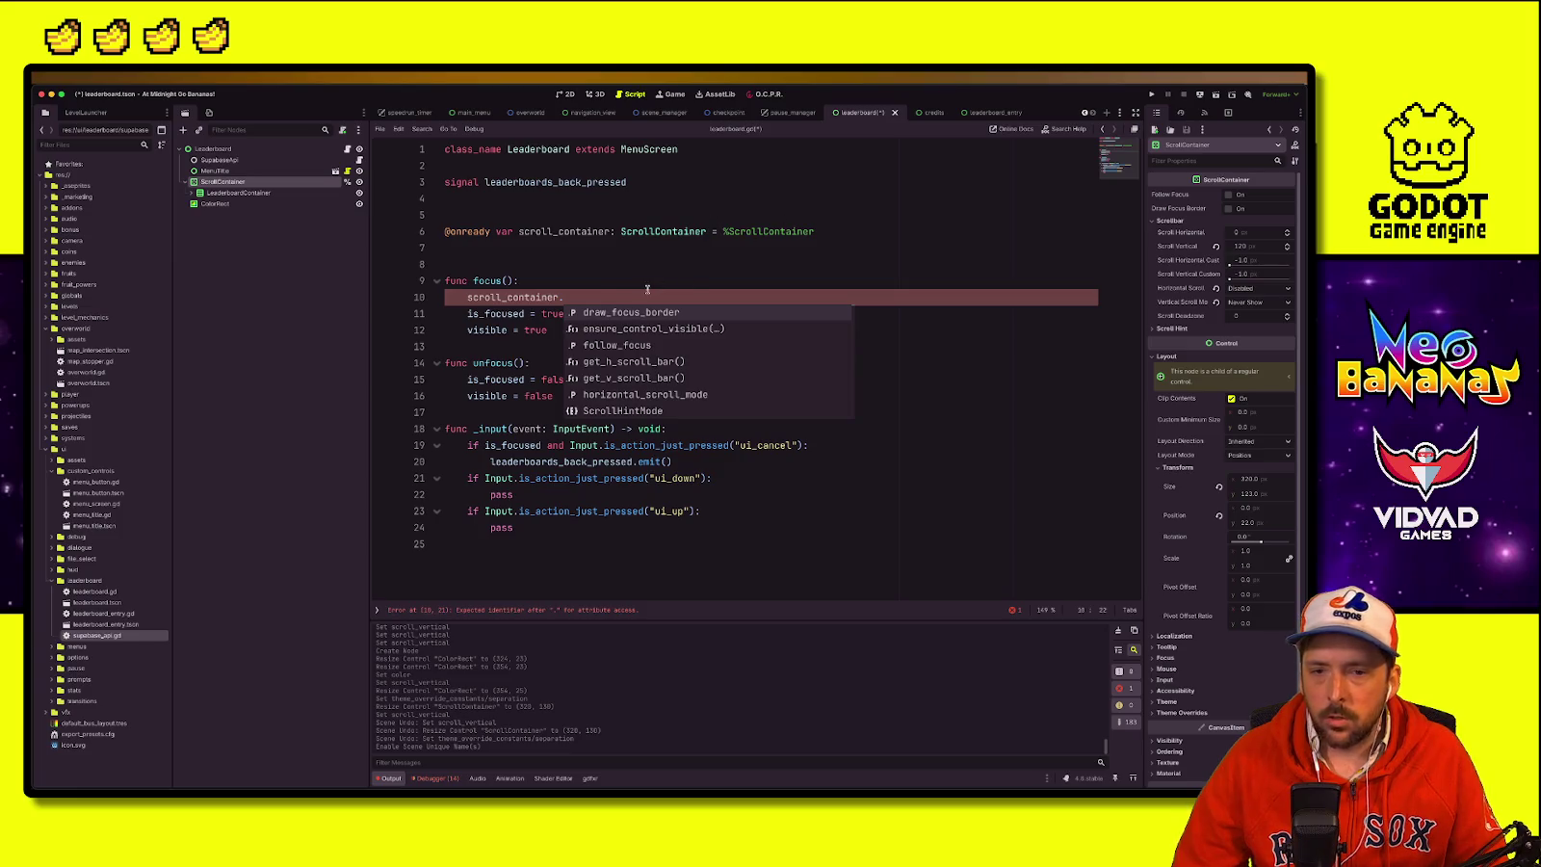
text(scroll)
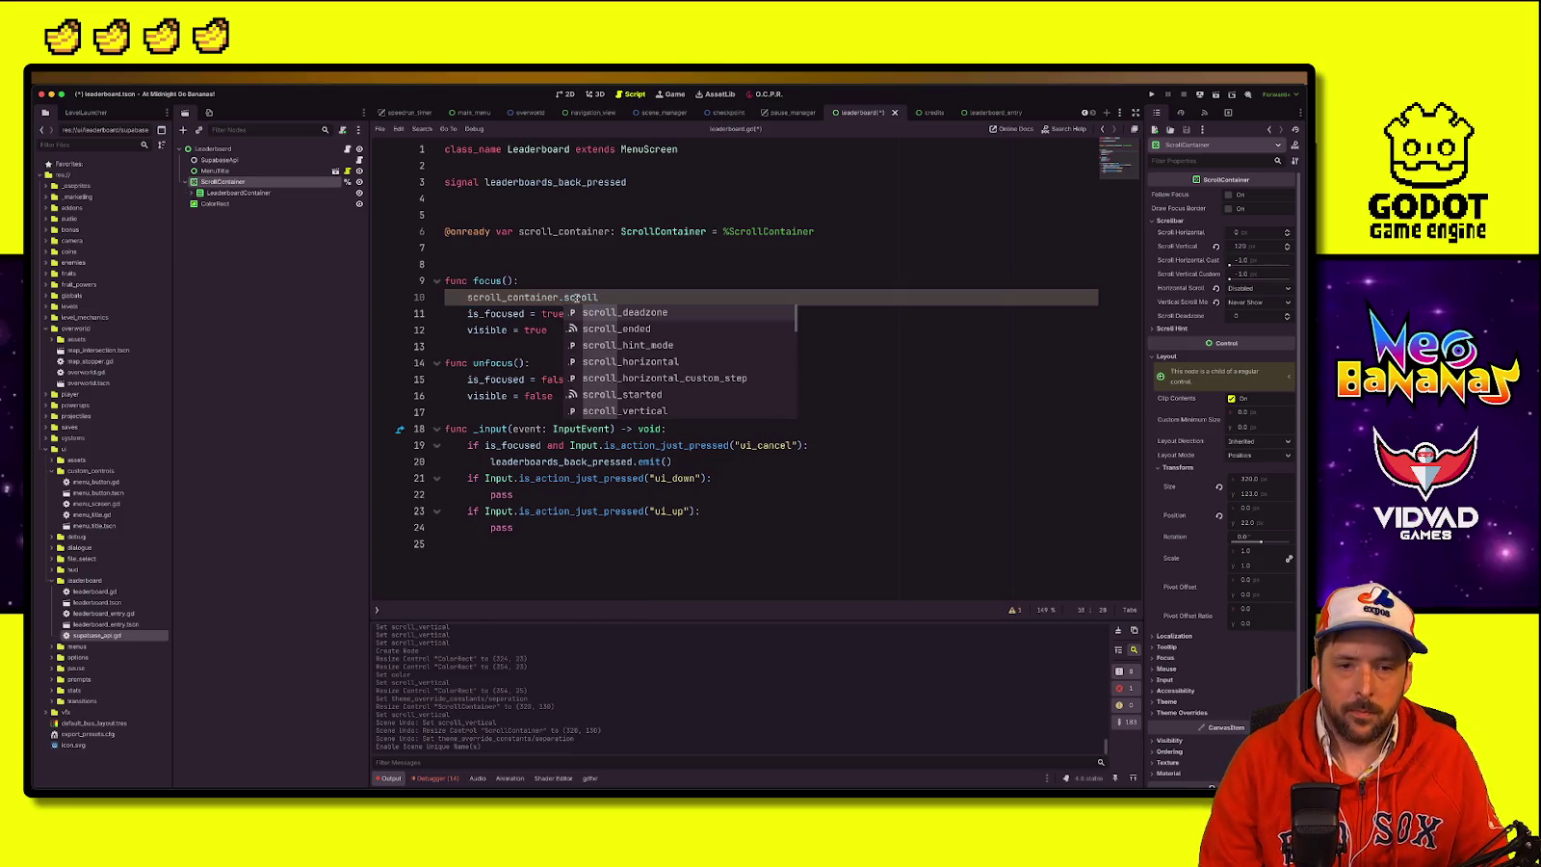
text(_v)
key(Return)
text(= 0)
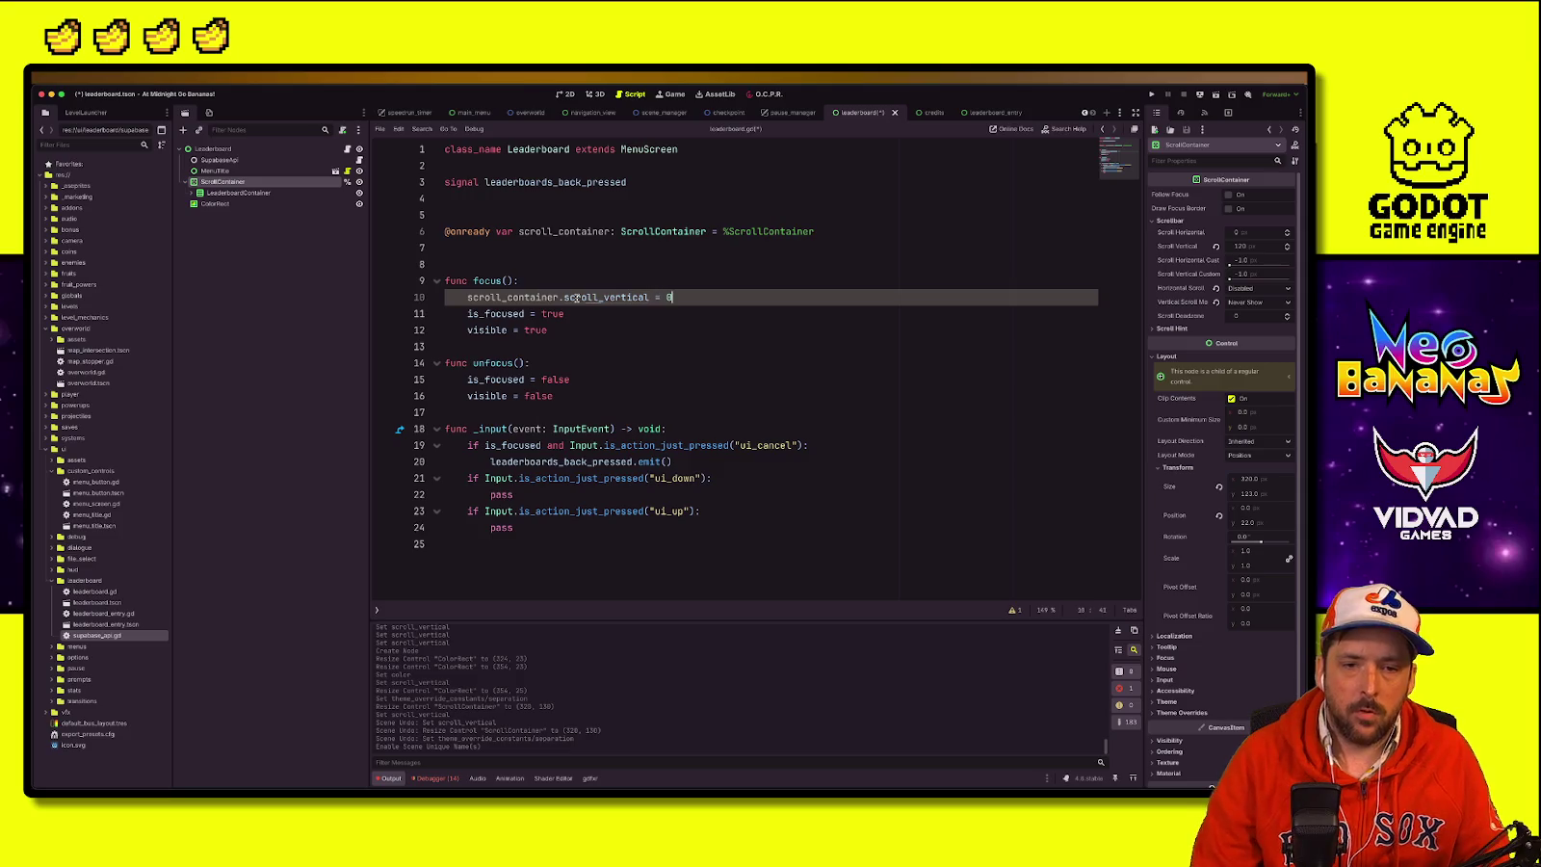
key(ctrl+s)
Shift scroll_vertical by +120 on ui_down and -120 on ui_up, save, and run the scene
drag(468, 297, 644, 305)
key(ctrl+c)
double_click(509, 492)
key(ctrl+v)
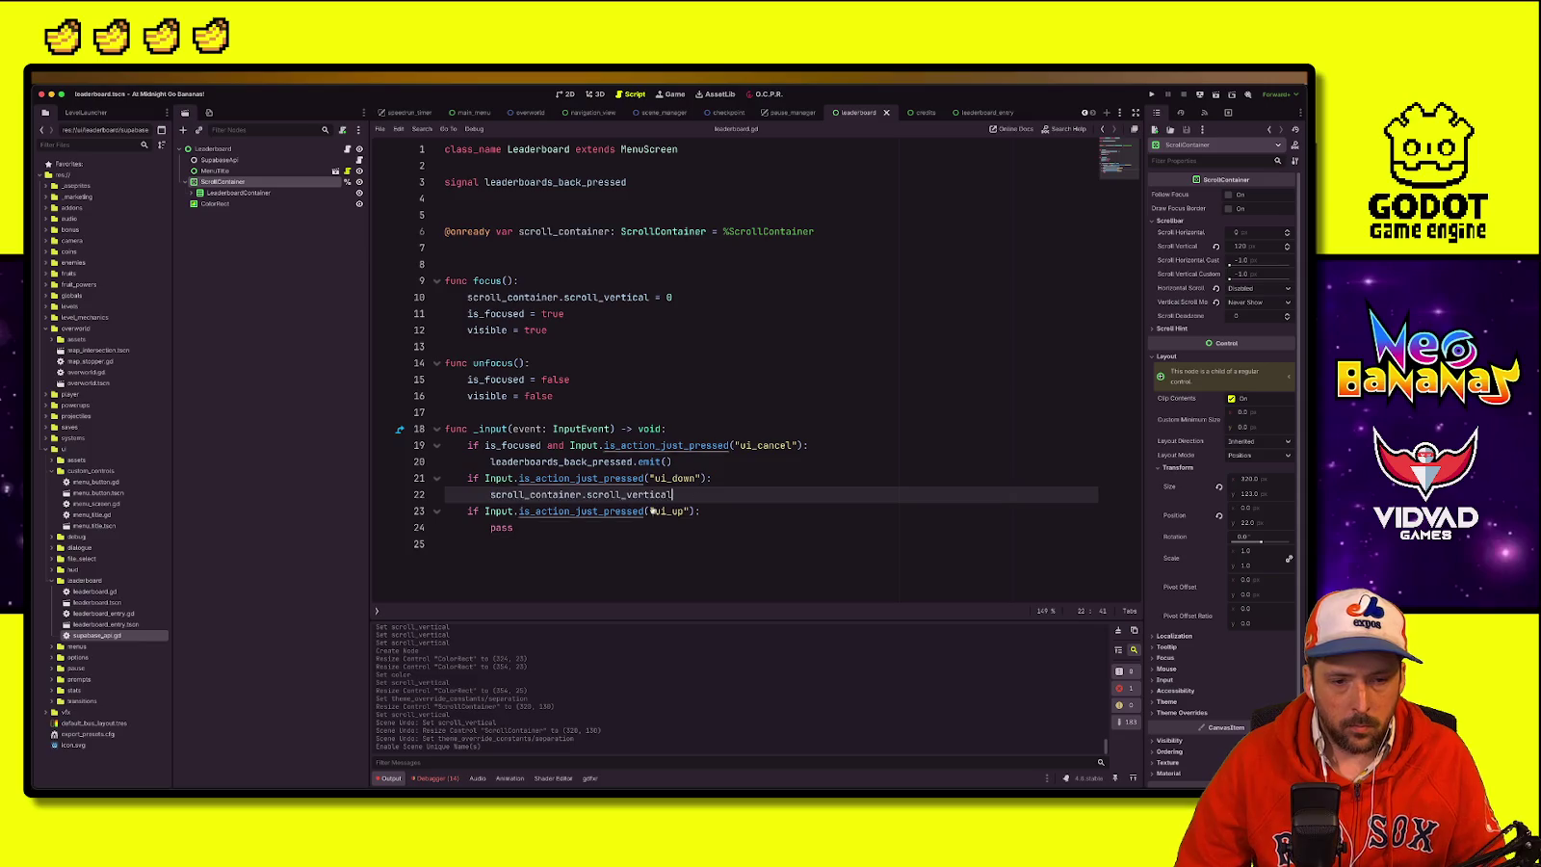
text(+= 120)
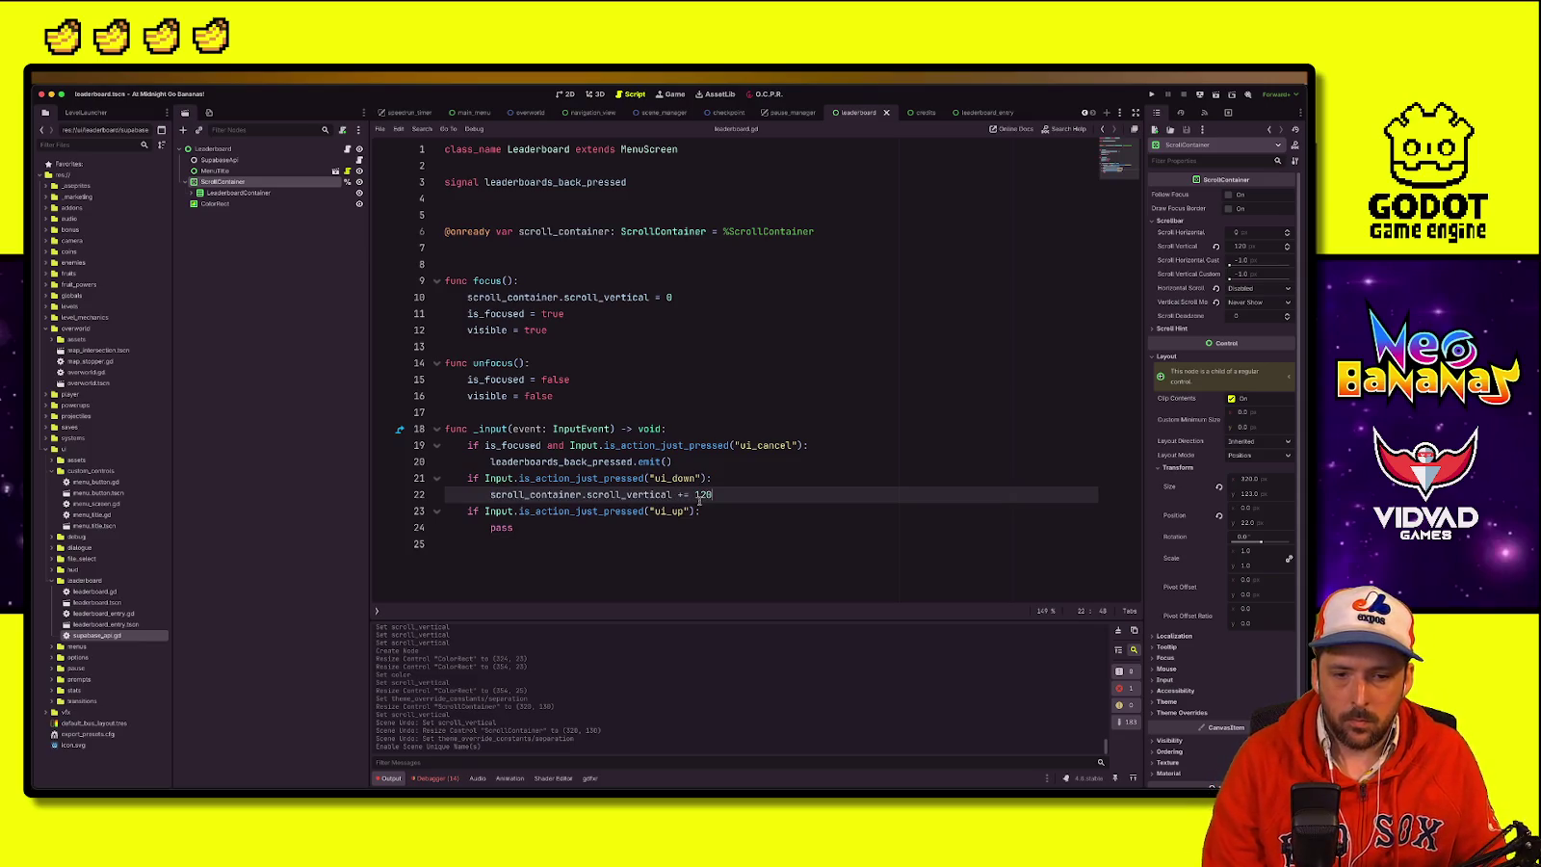
double_click(502, 528)
key(ctrl+v)
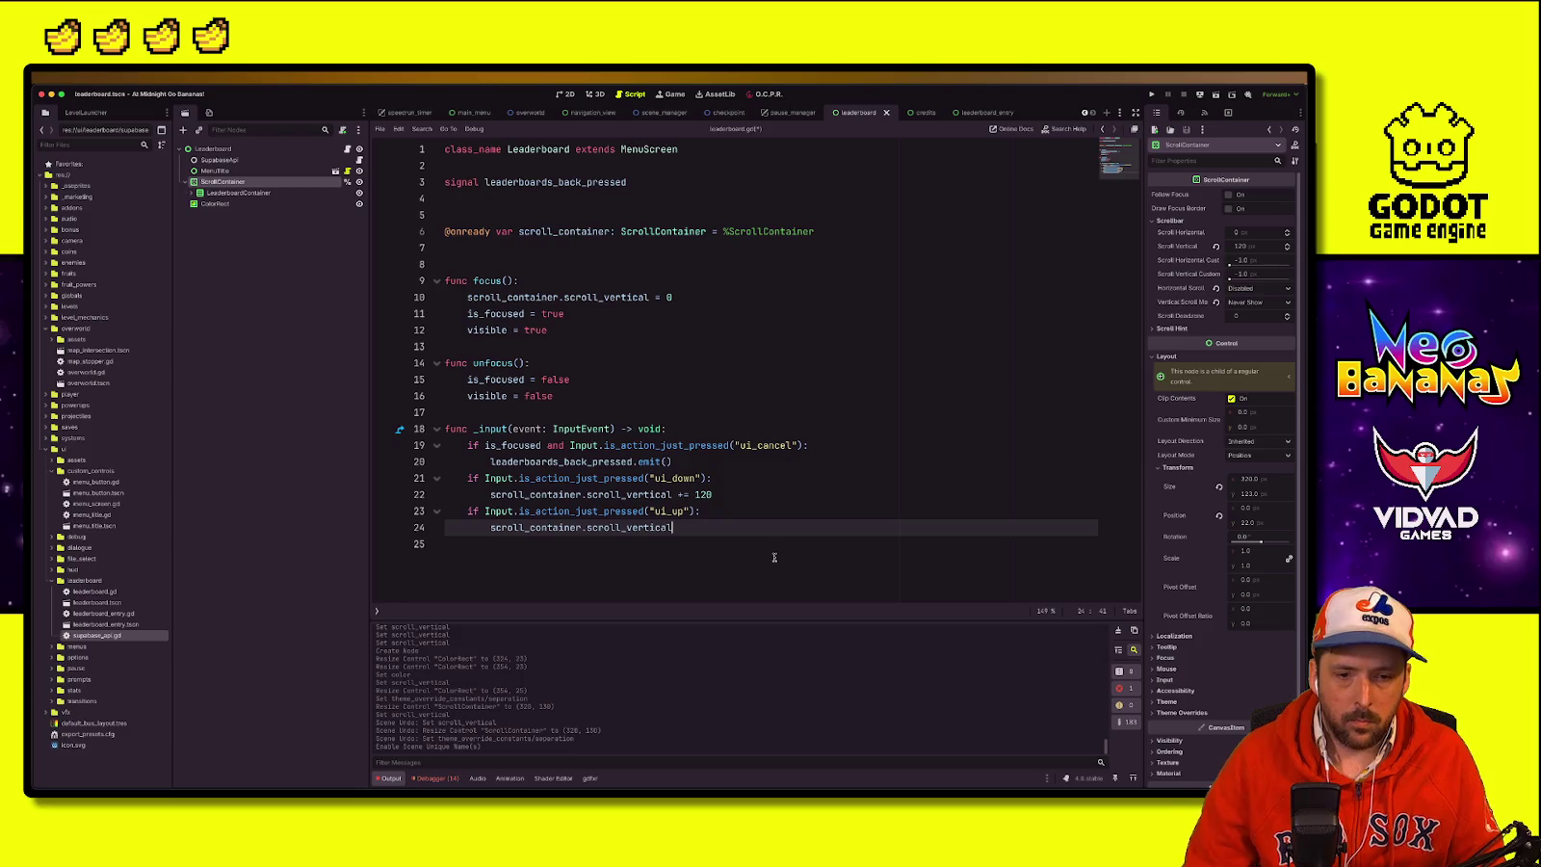
text(120)
key(ctrl+s)
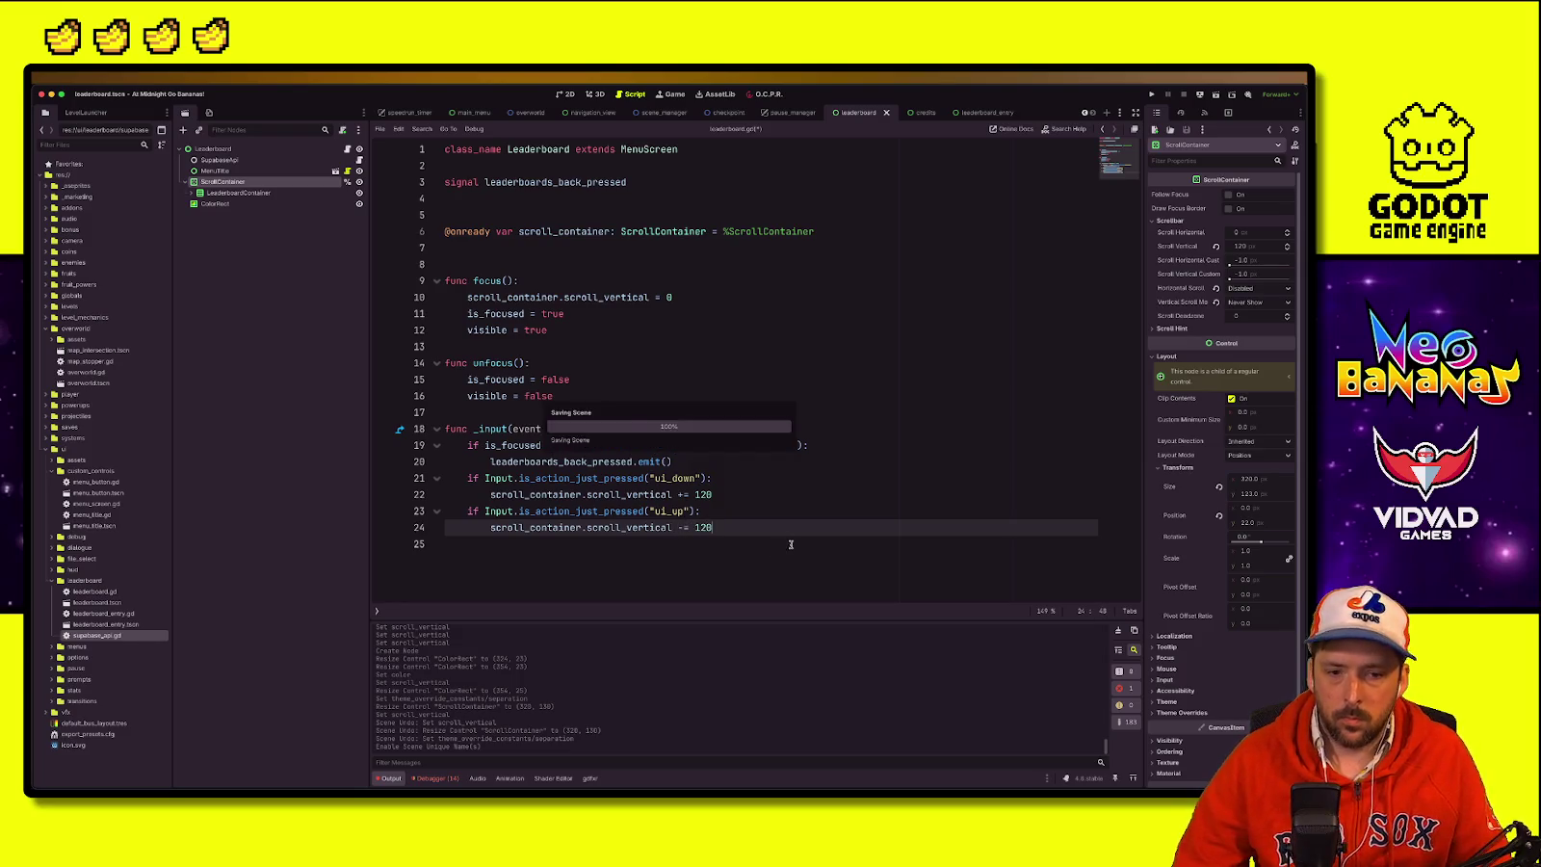
click(674, 461)
click(1216, 95)
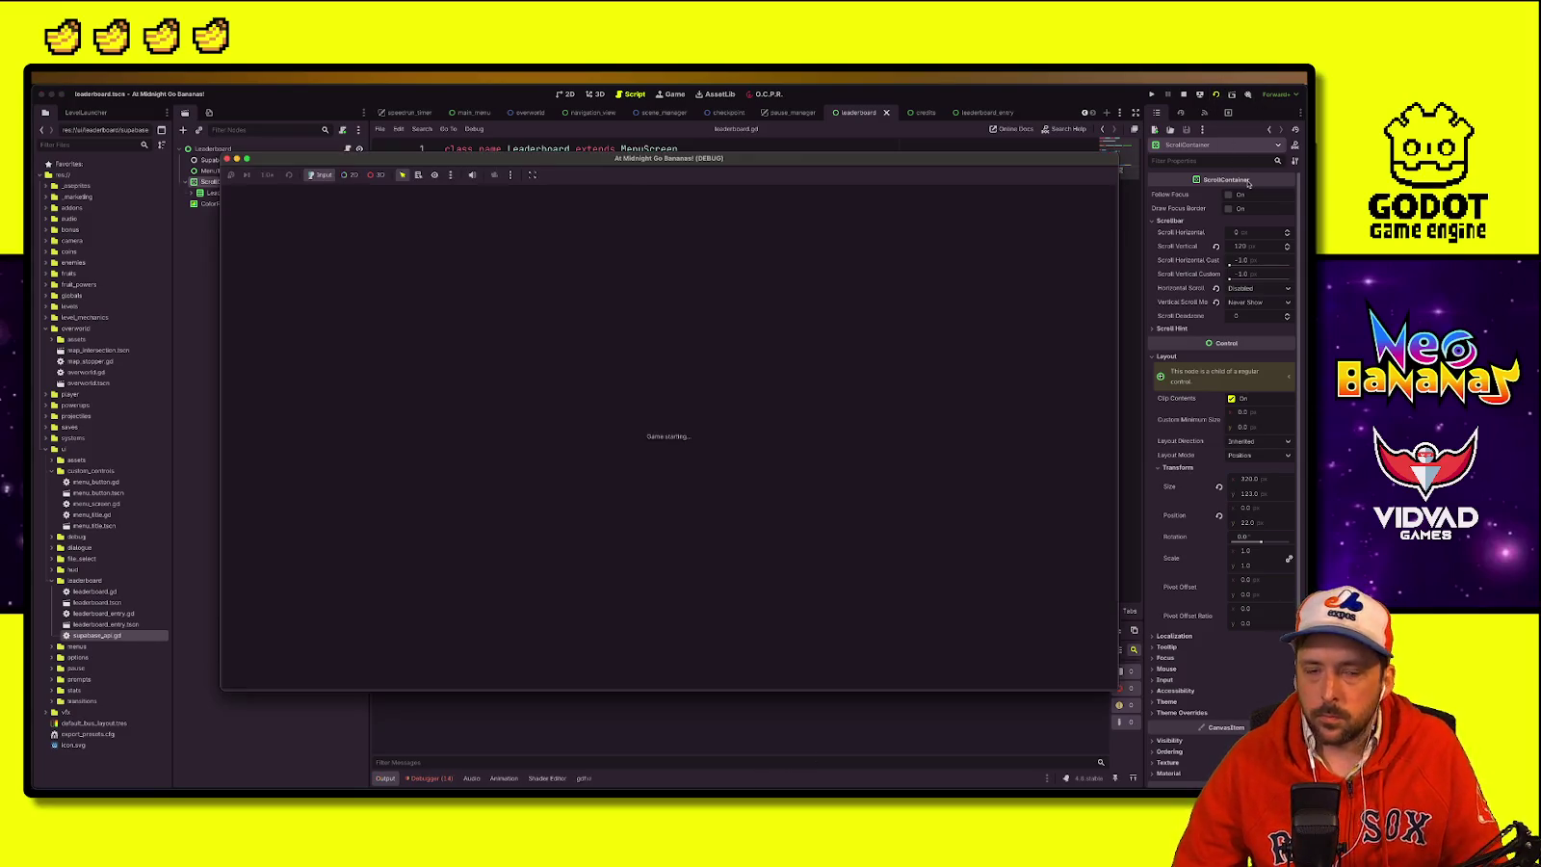